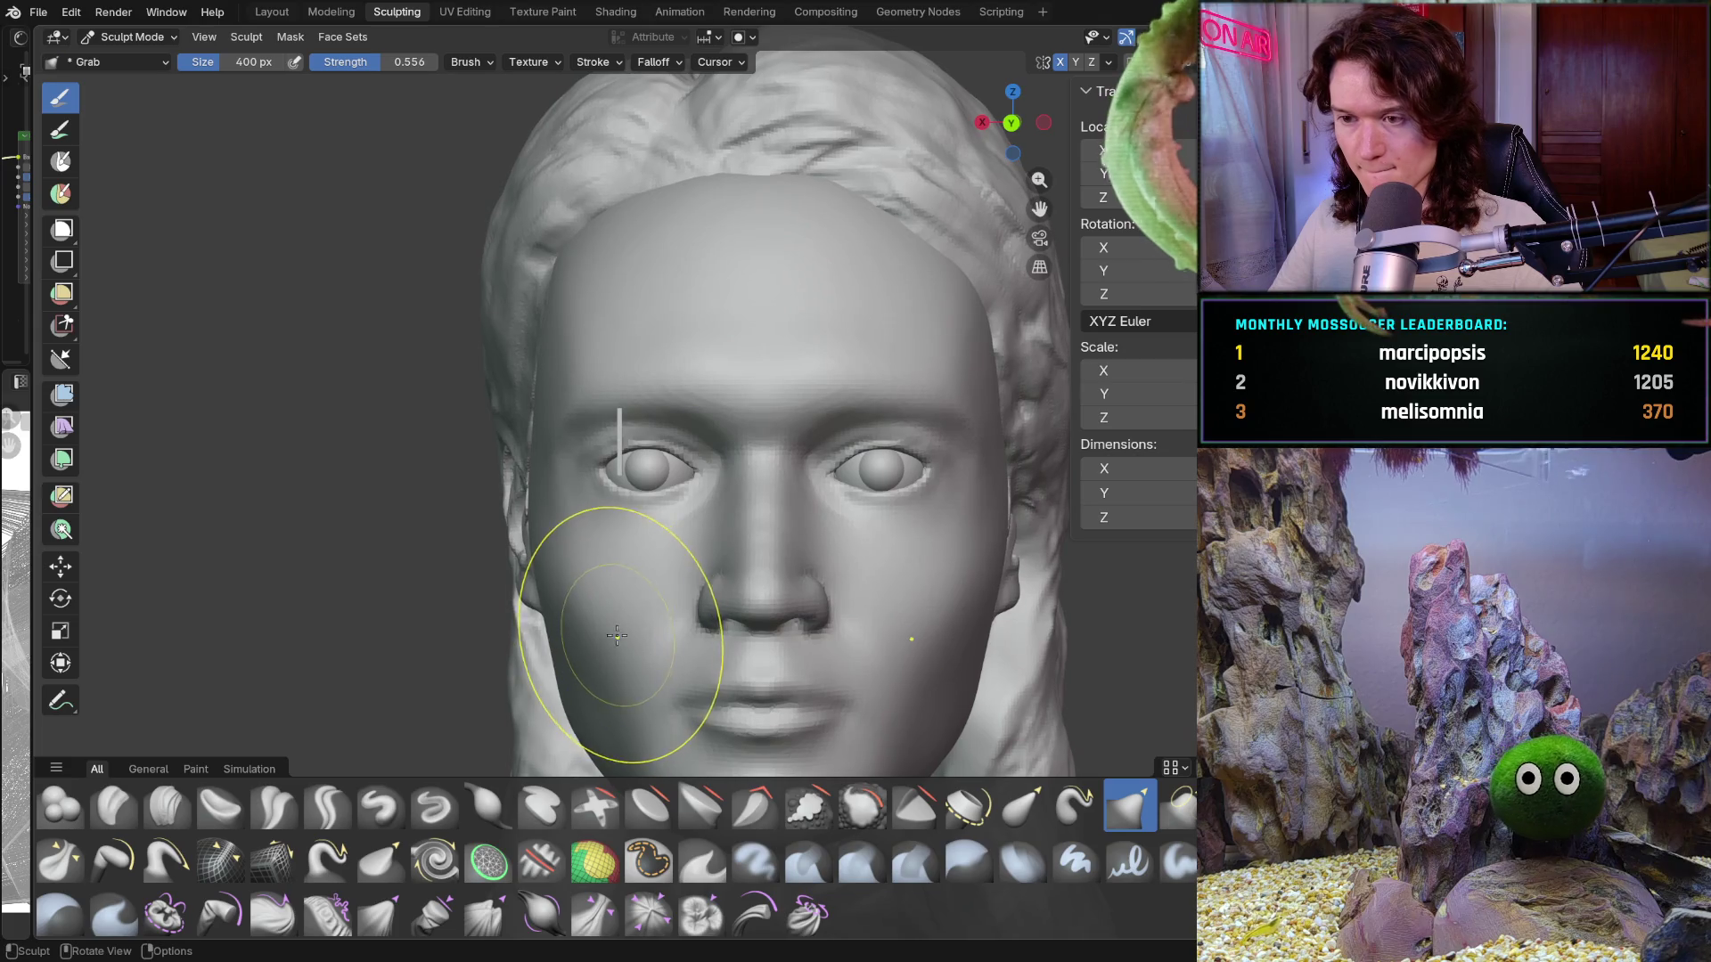
Step: Shrink the Grab brush radius to 290 px
scroll(700, 446, "up", 8)
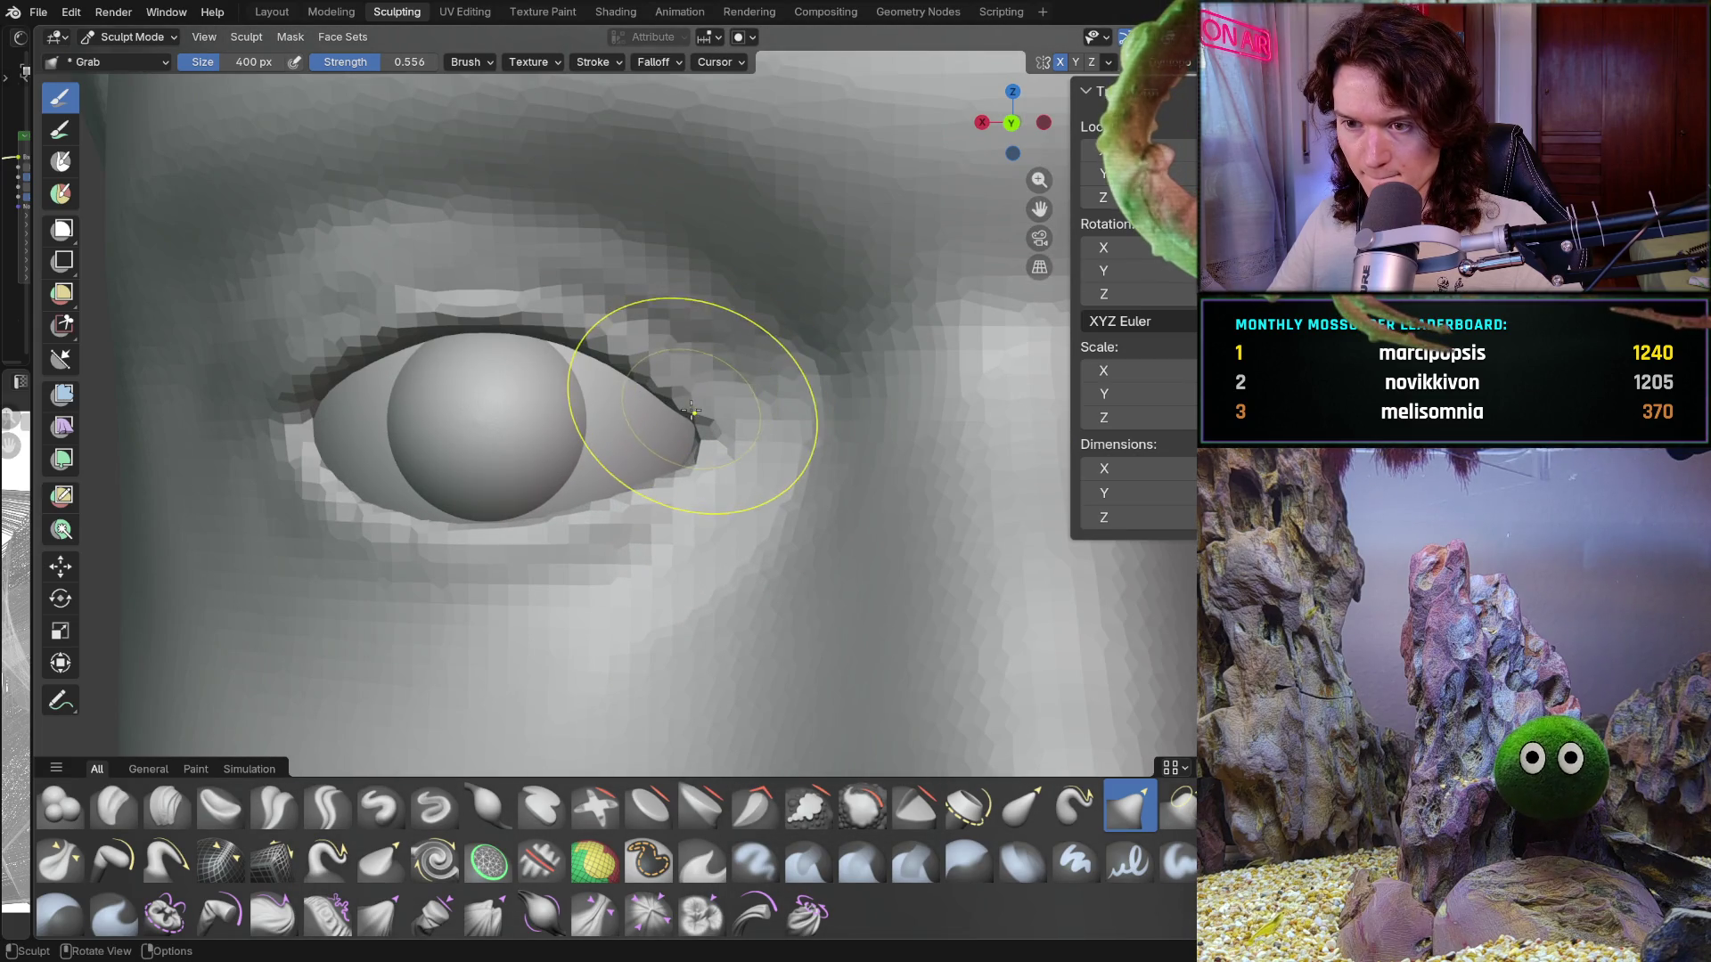
middle_click_drag(705, 393, 710, 393)
scroll(710, 394, "down", 8)
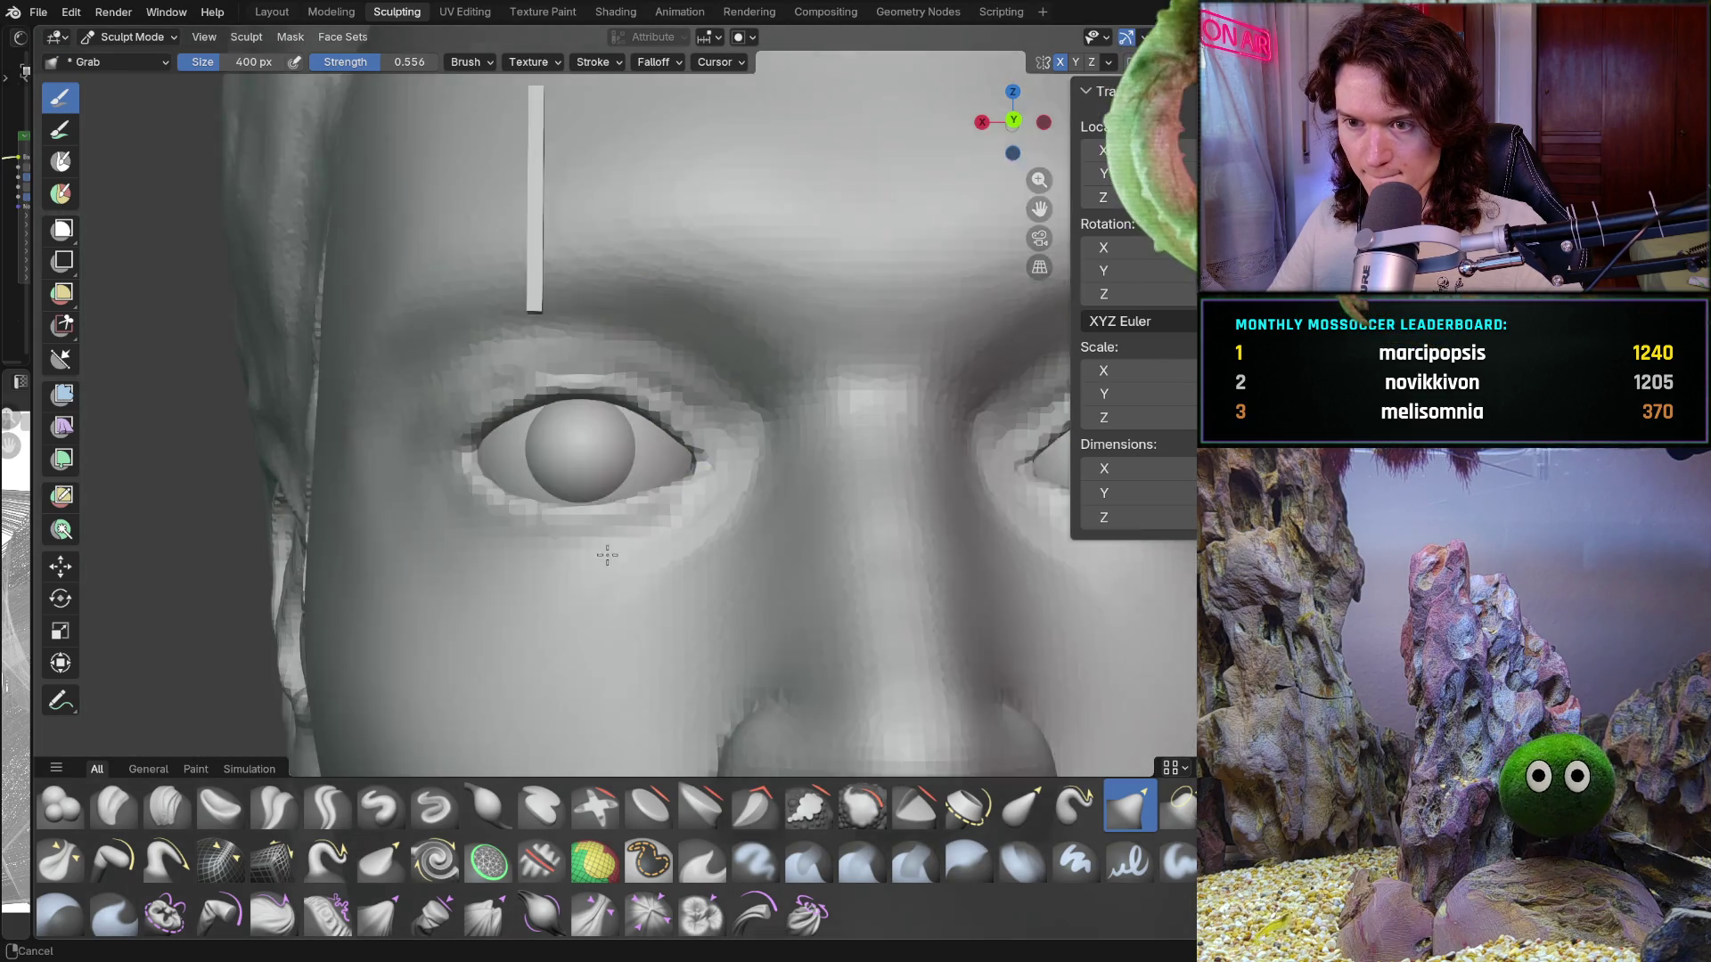
scroll(632, 537, "down", 2)
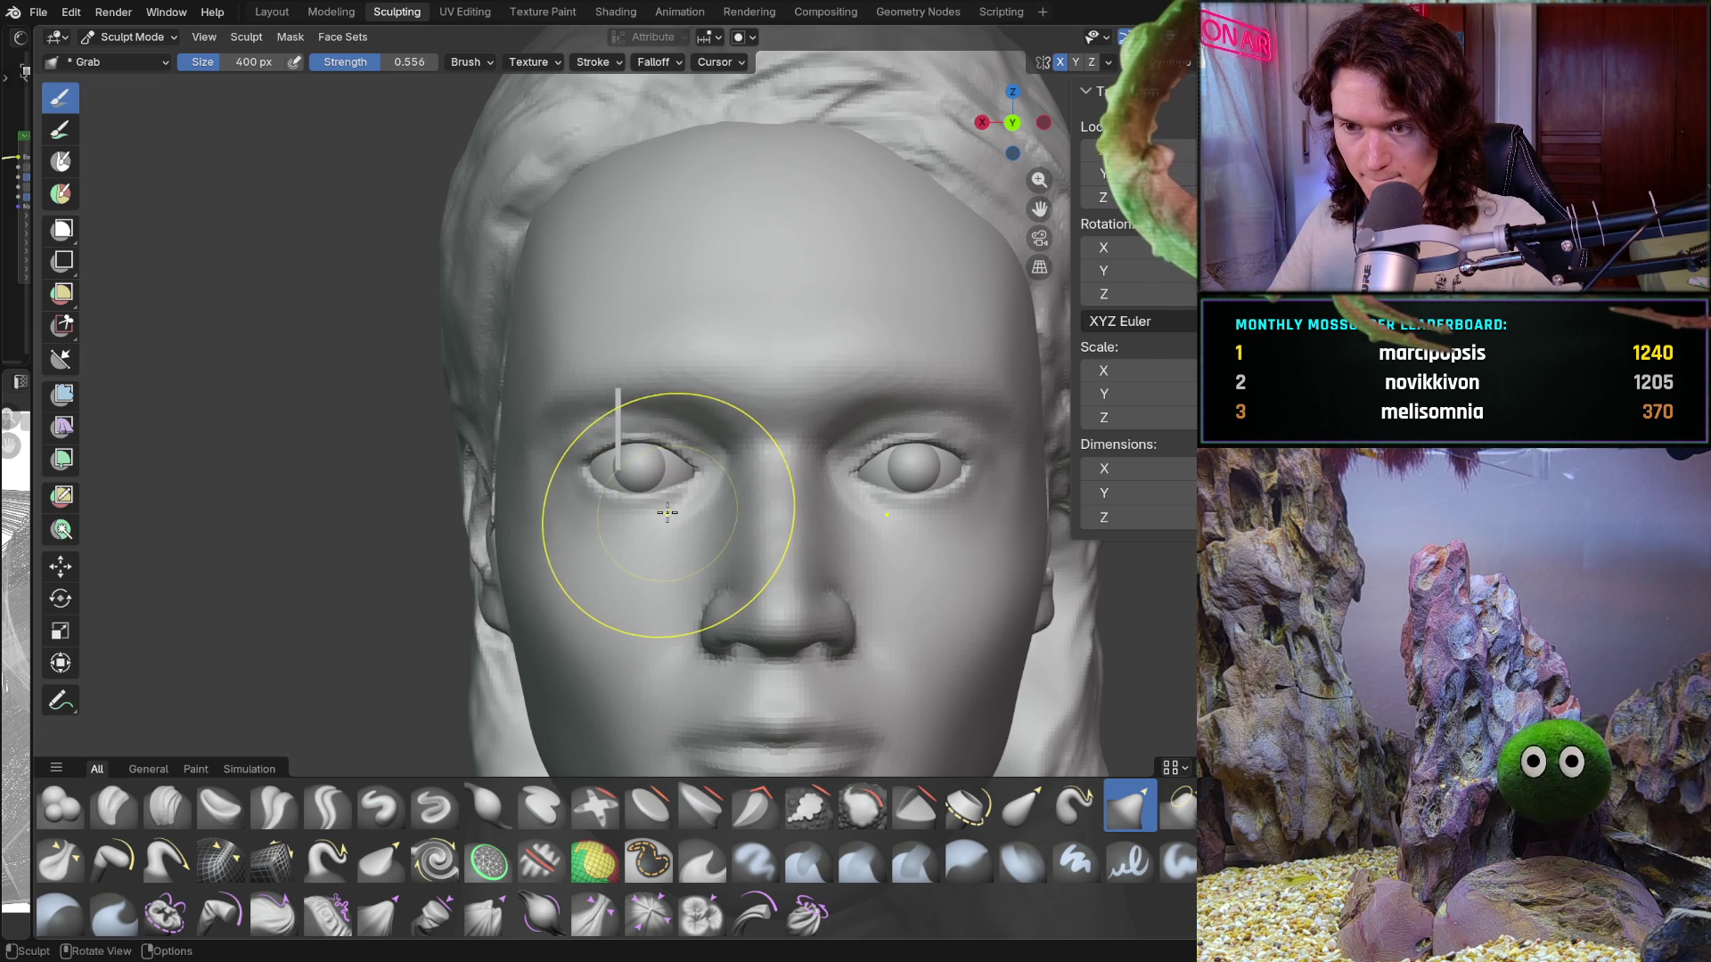
scroll(682, 462, "up", 6)
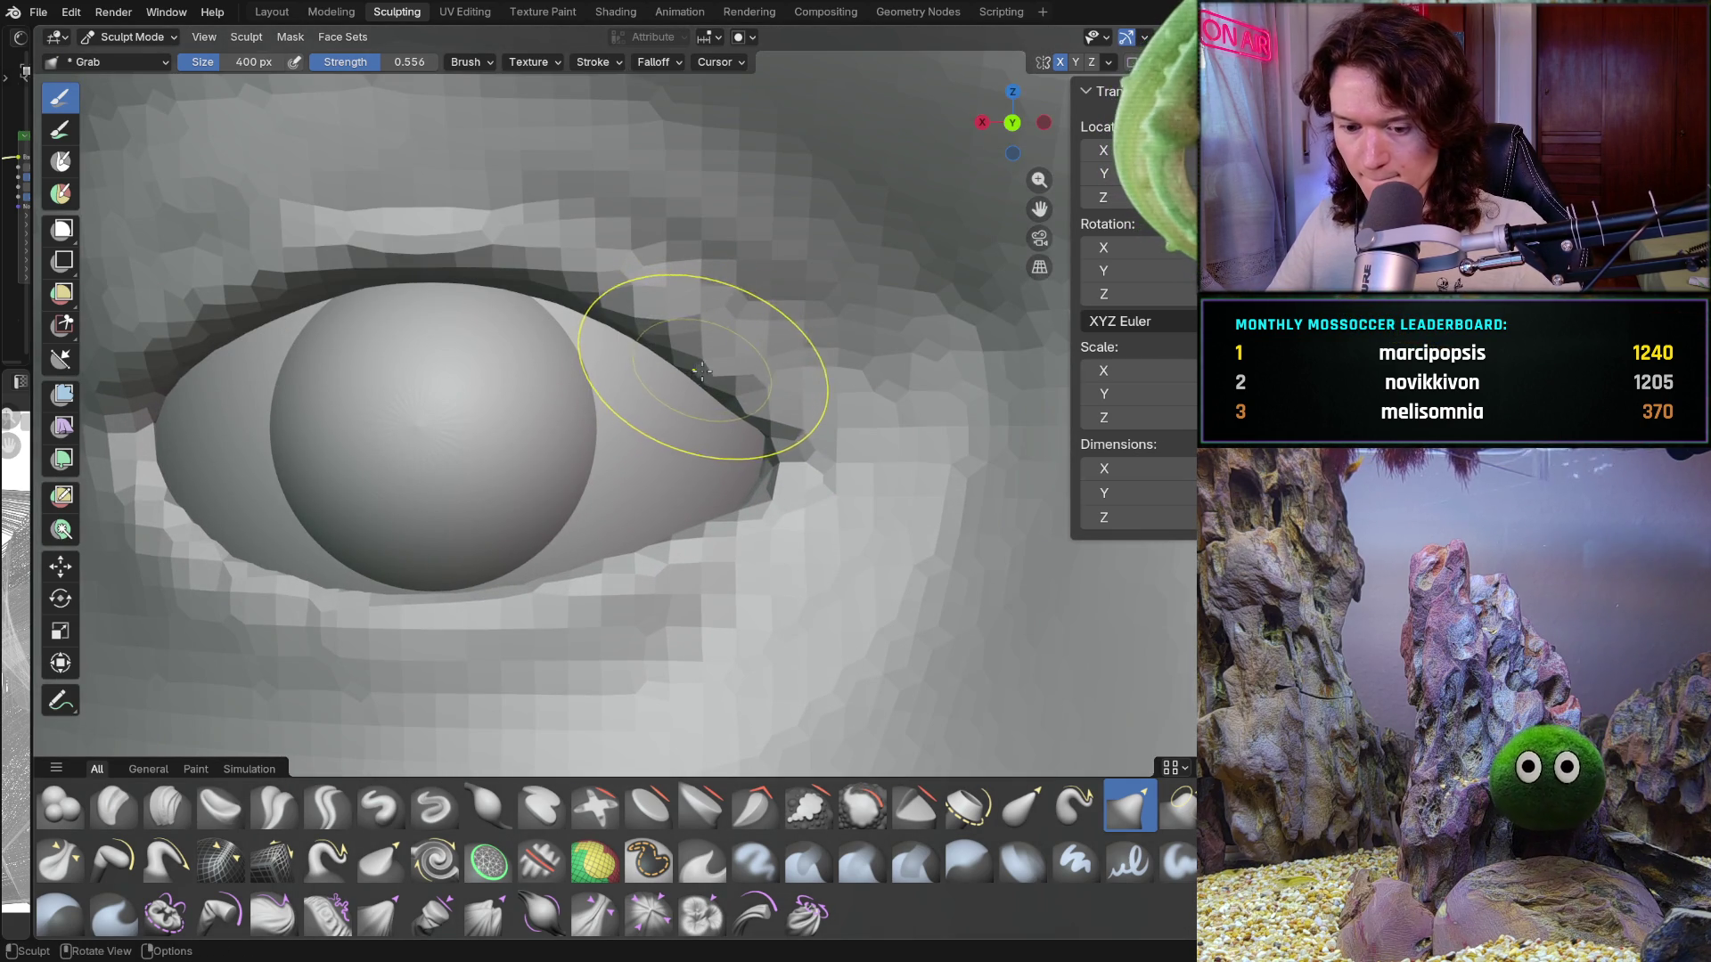
key("f")
left_click(678, 365)
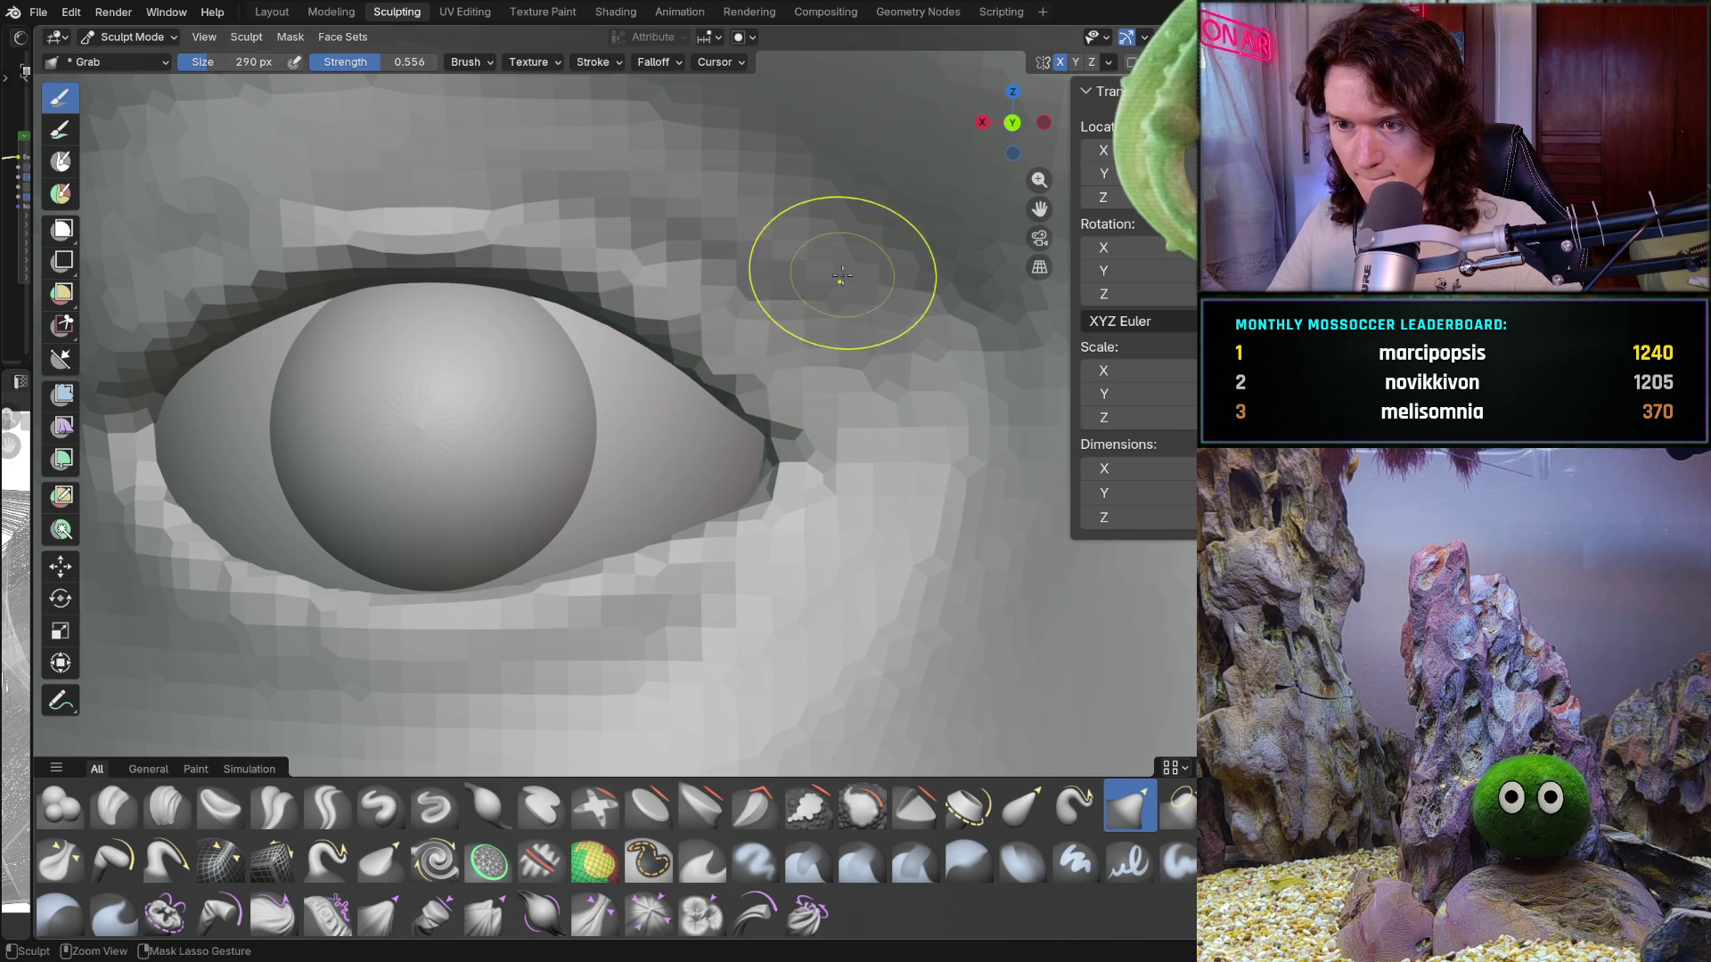
Step: Close in on the left eye, then nudge the upper eyelid and pull the inner eye corner into shape
mouse_move(842, 275)
middle_mouse_down("ctrl")
mouse_move(668, 516)
mouse_move(677, 534)
mouse_move(726, 381)
mouse_move(628, 538)
middle_mouse_up("ctrl")
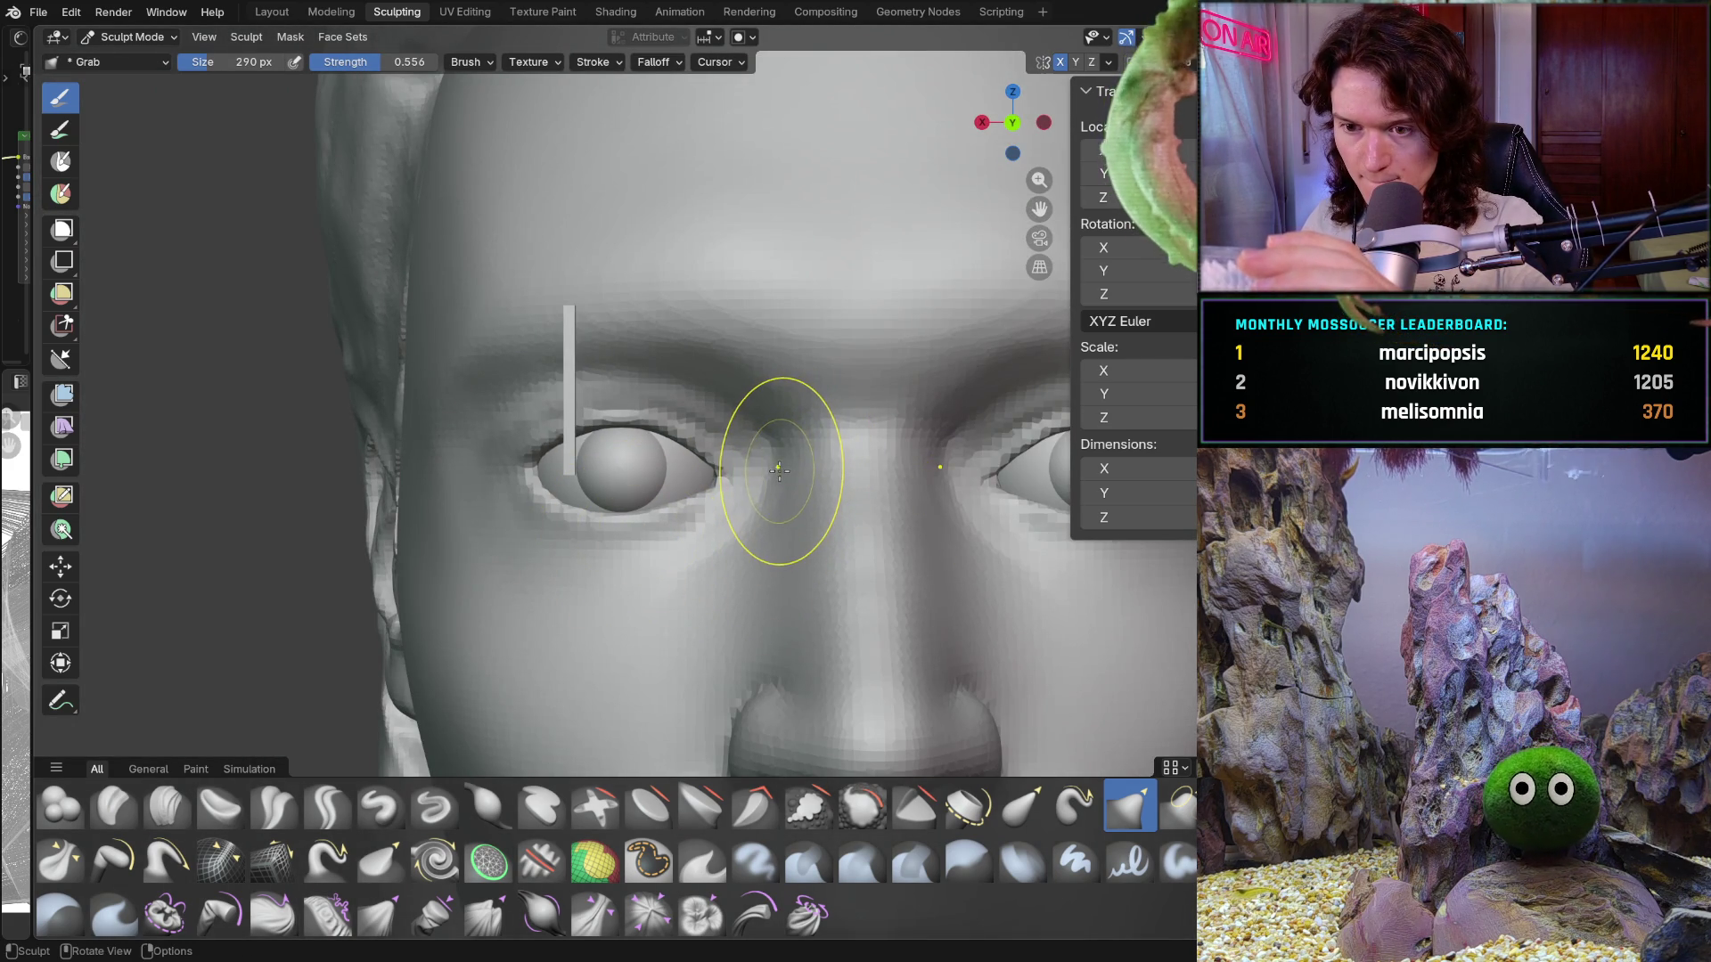
mouse_move(722, 525)
middle_mouse_down("ctrl")
mouse_move(731, 546)
mouse_move(753, 447)
mouse_move(725, 508)
middle_mouse_up("ctrl")
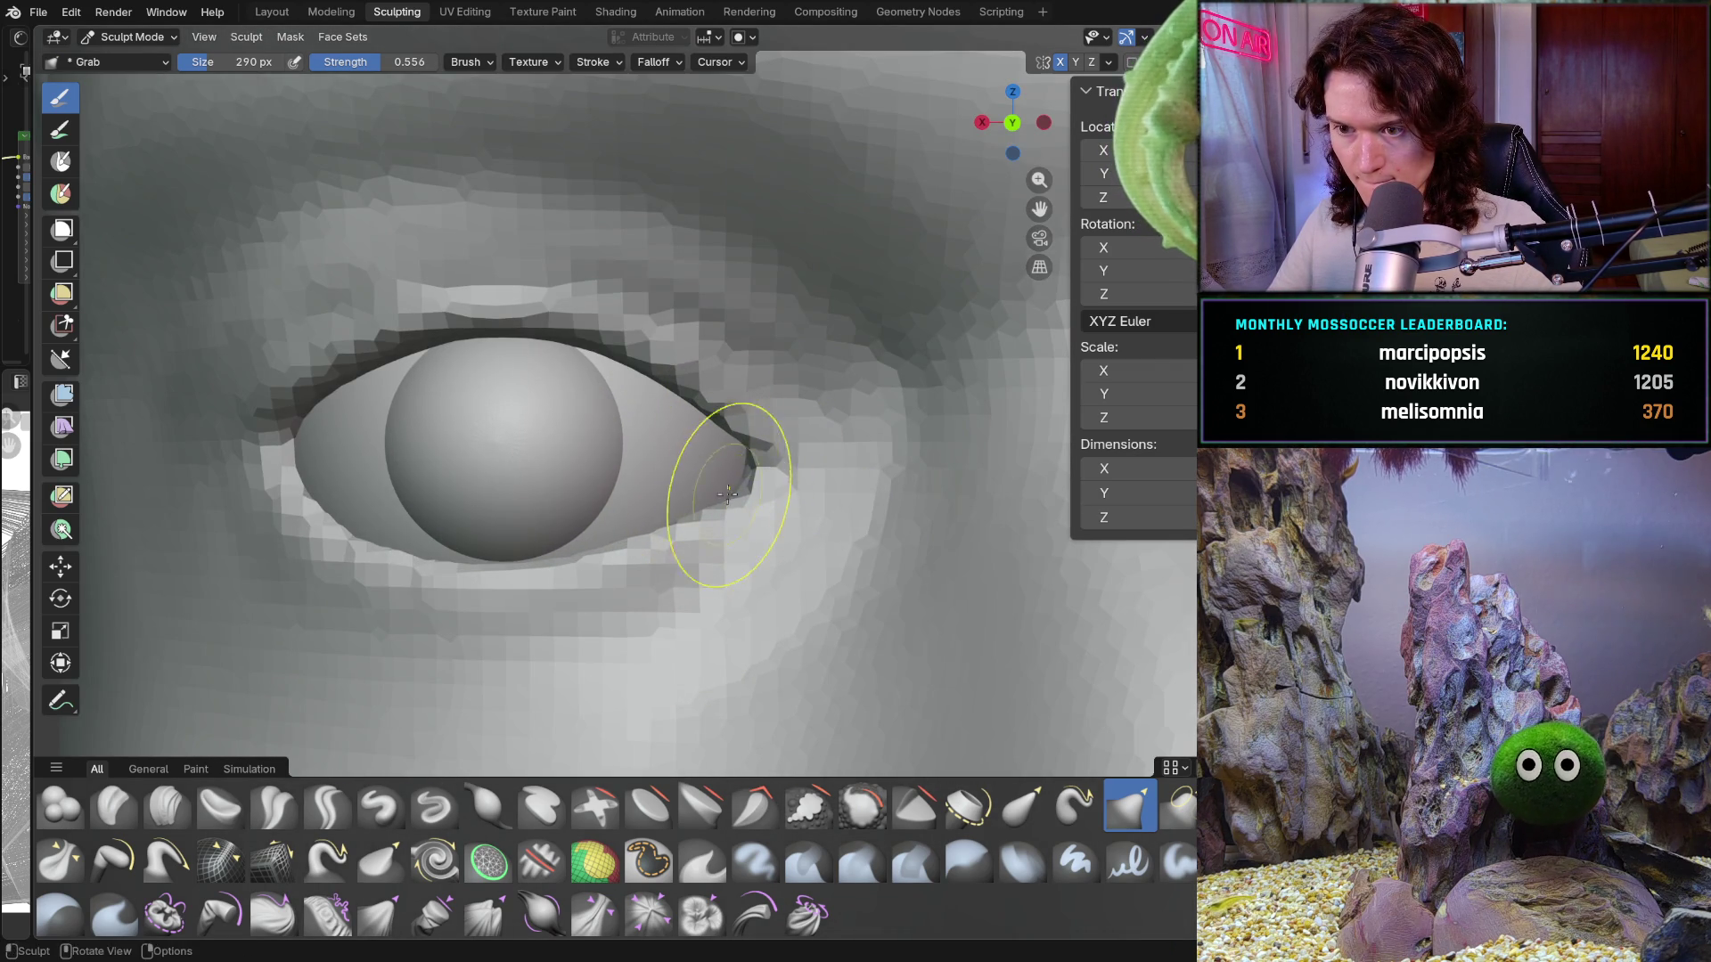
scroll(680, 573, "down", 7)
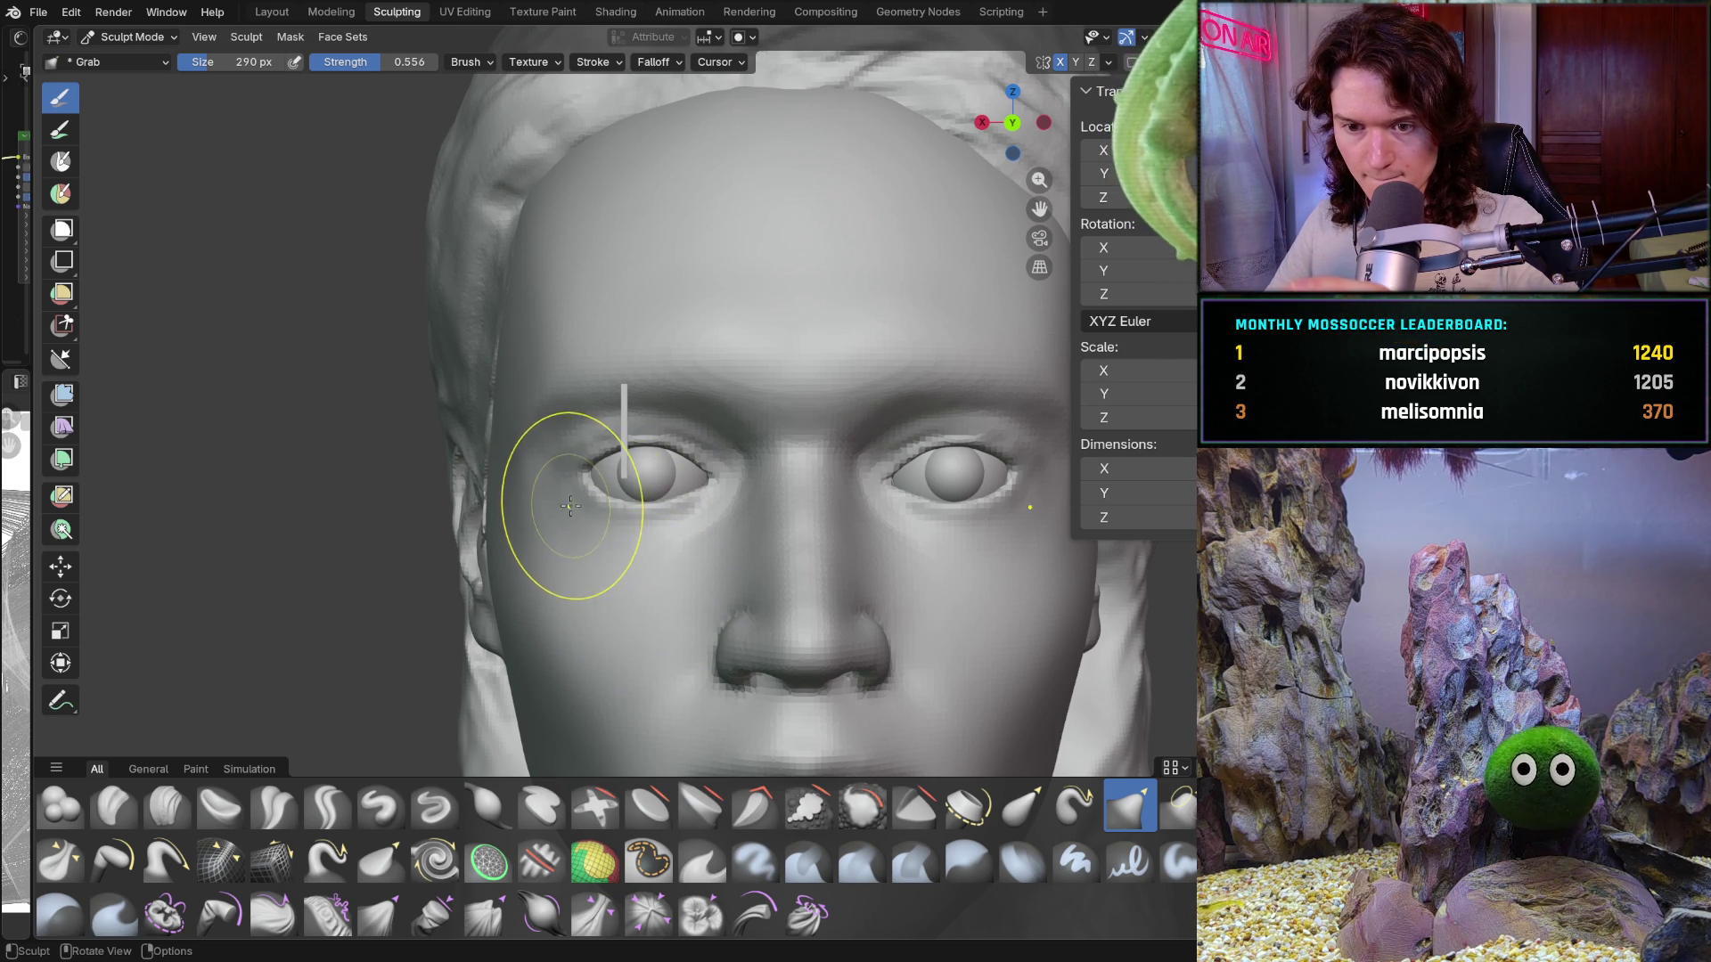
scroll(588, 448, "up", 6)
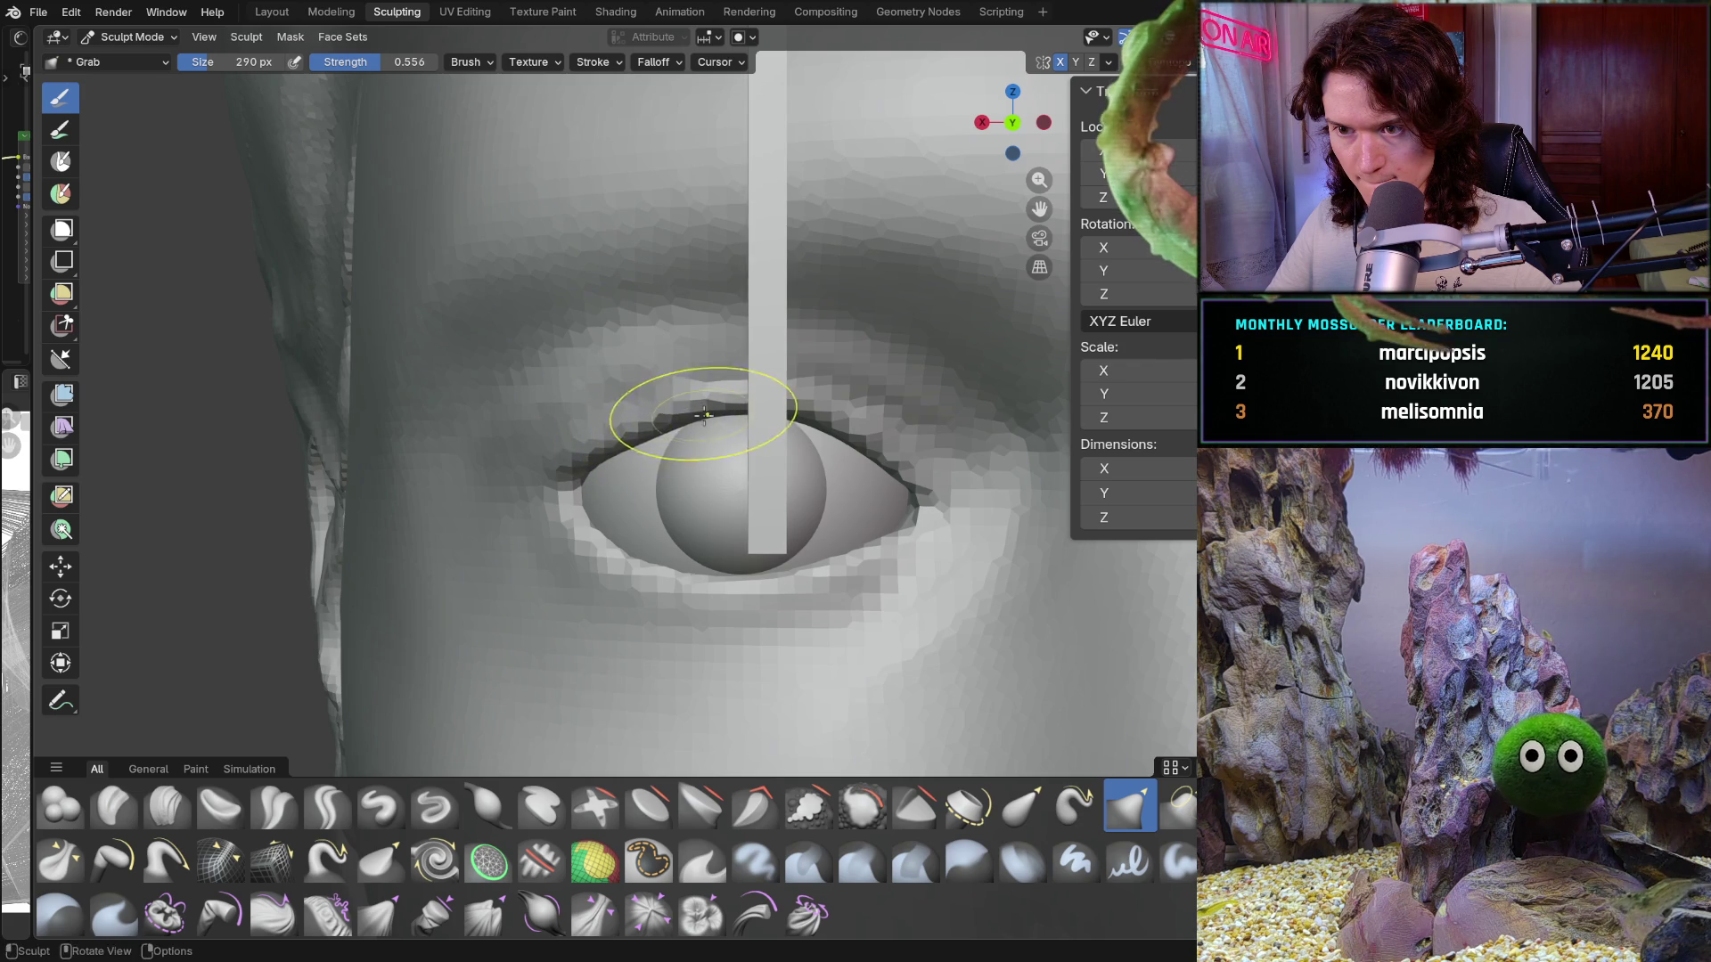
middle_click_drag(670, 430, 648, 424)
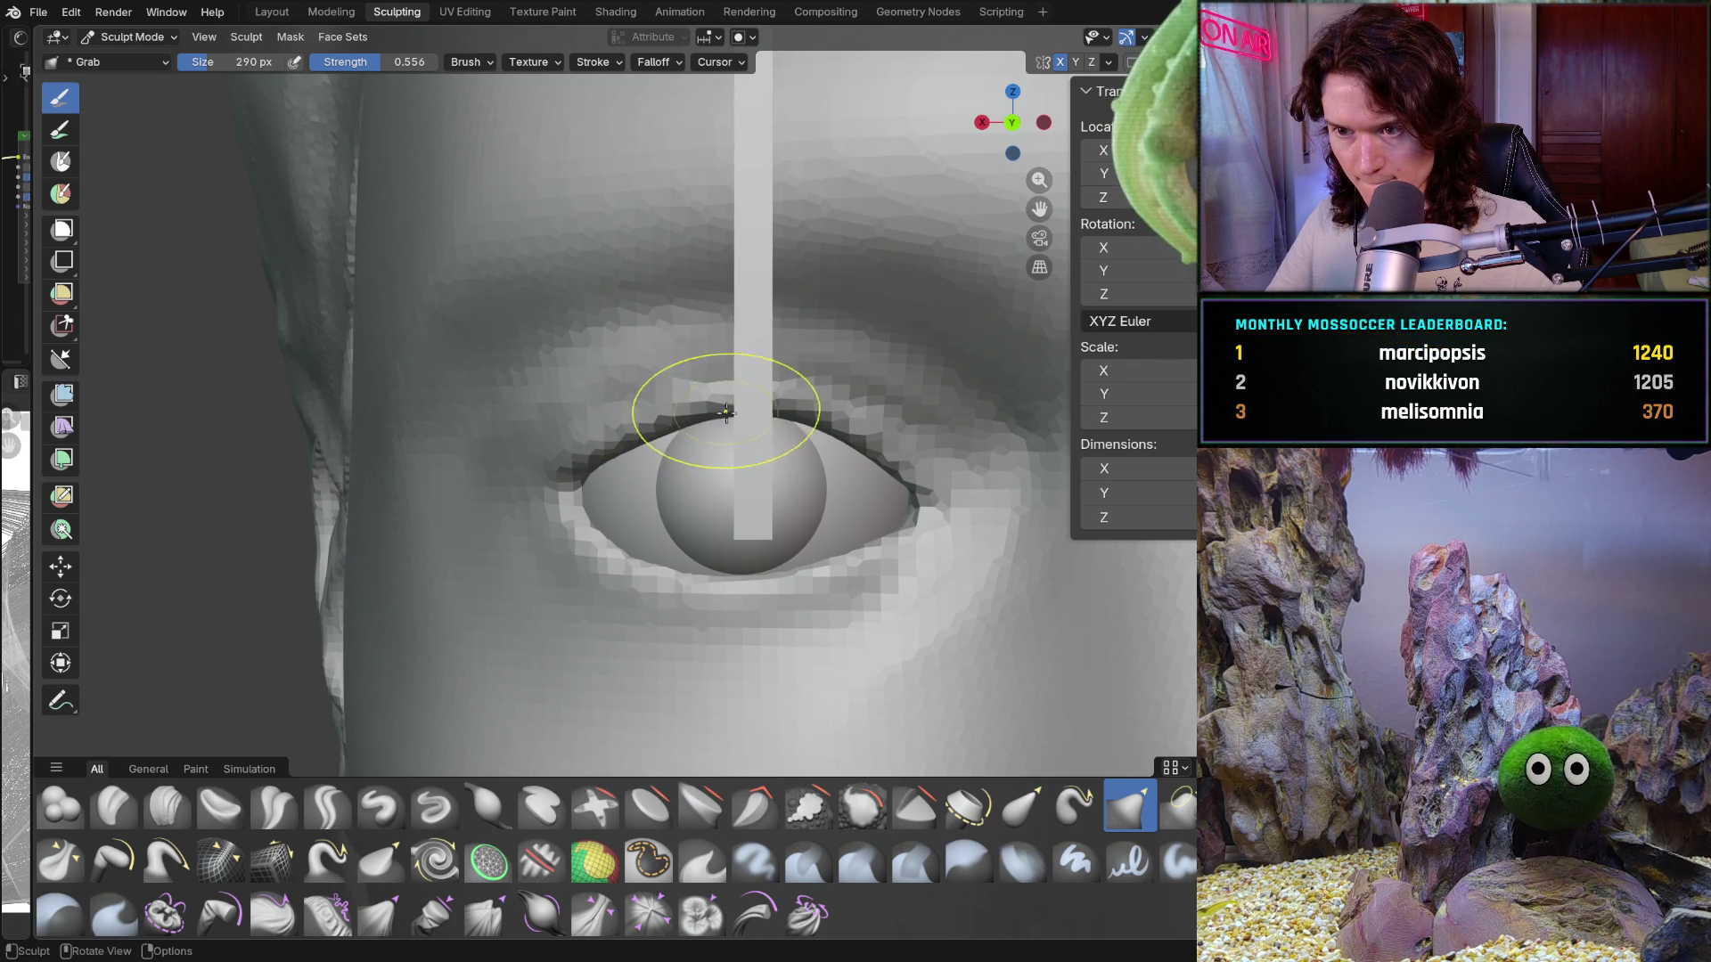
scroll(731, 419, "down", 3)
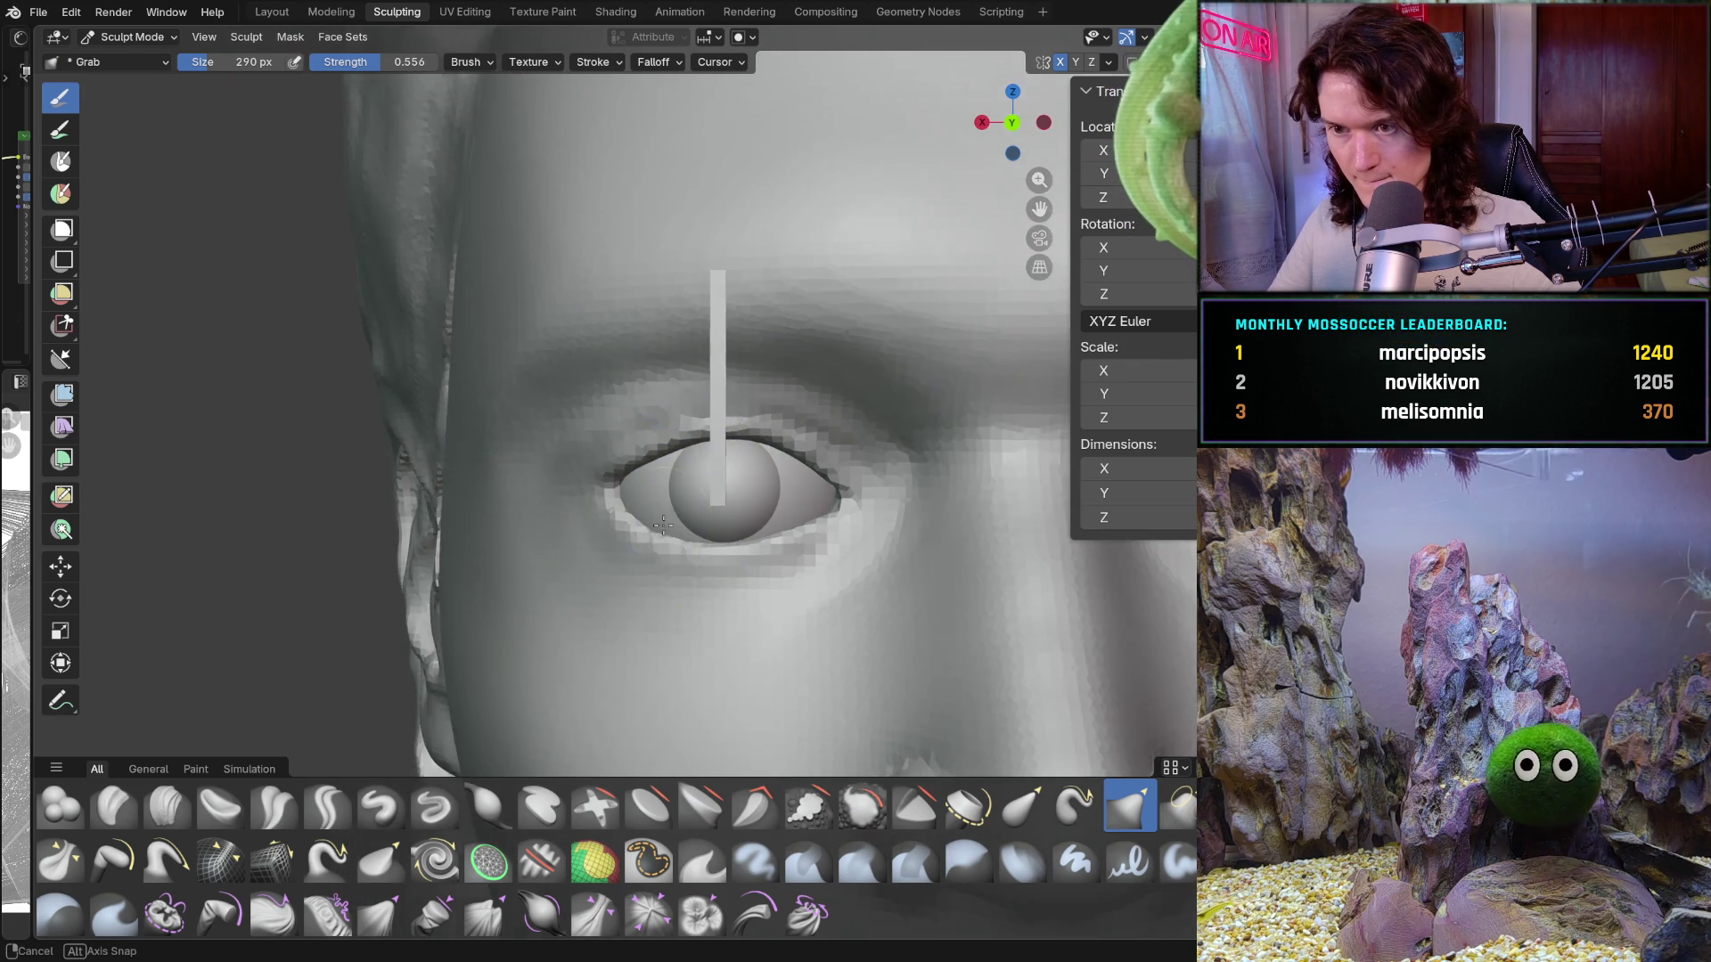
mouse_move(730, 418)
middle_mouse_down()
mouse_move(677, 502)
mouse_move(649, 492)
middle_mouse_up()
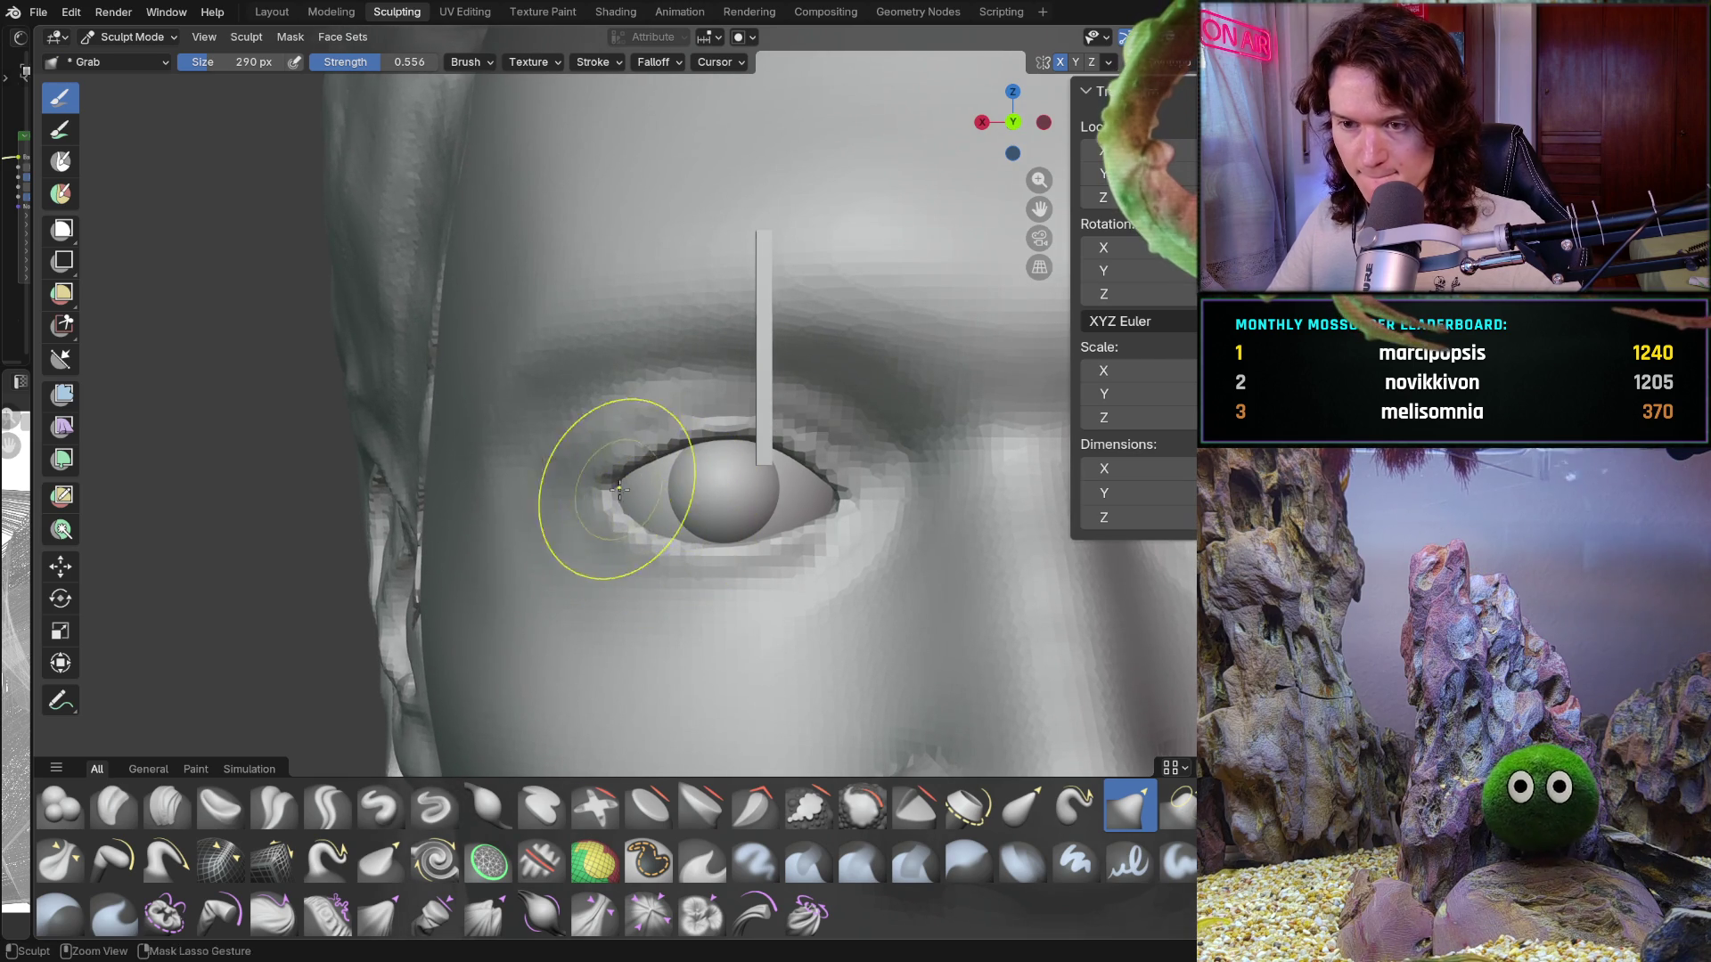
scroll(615, 494, "up", 5)
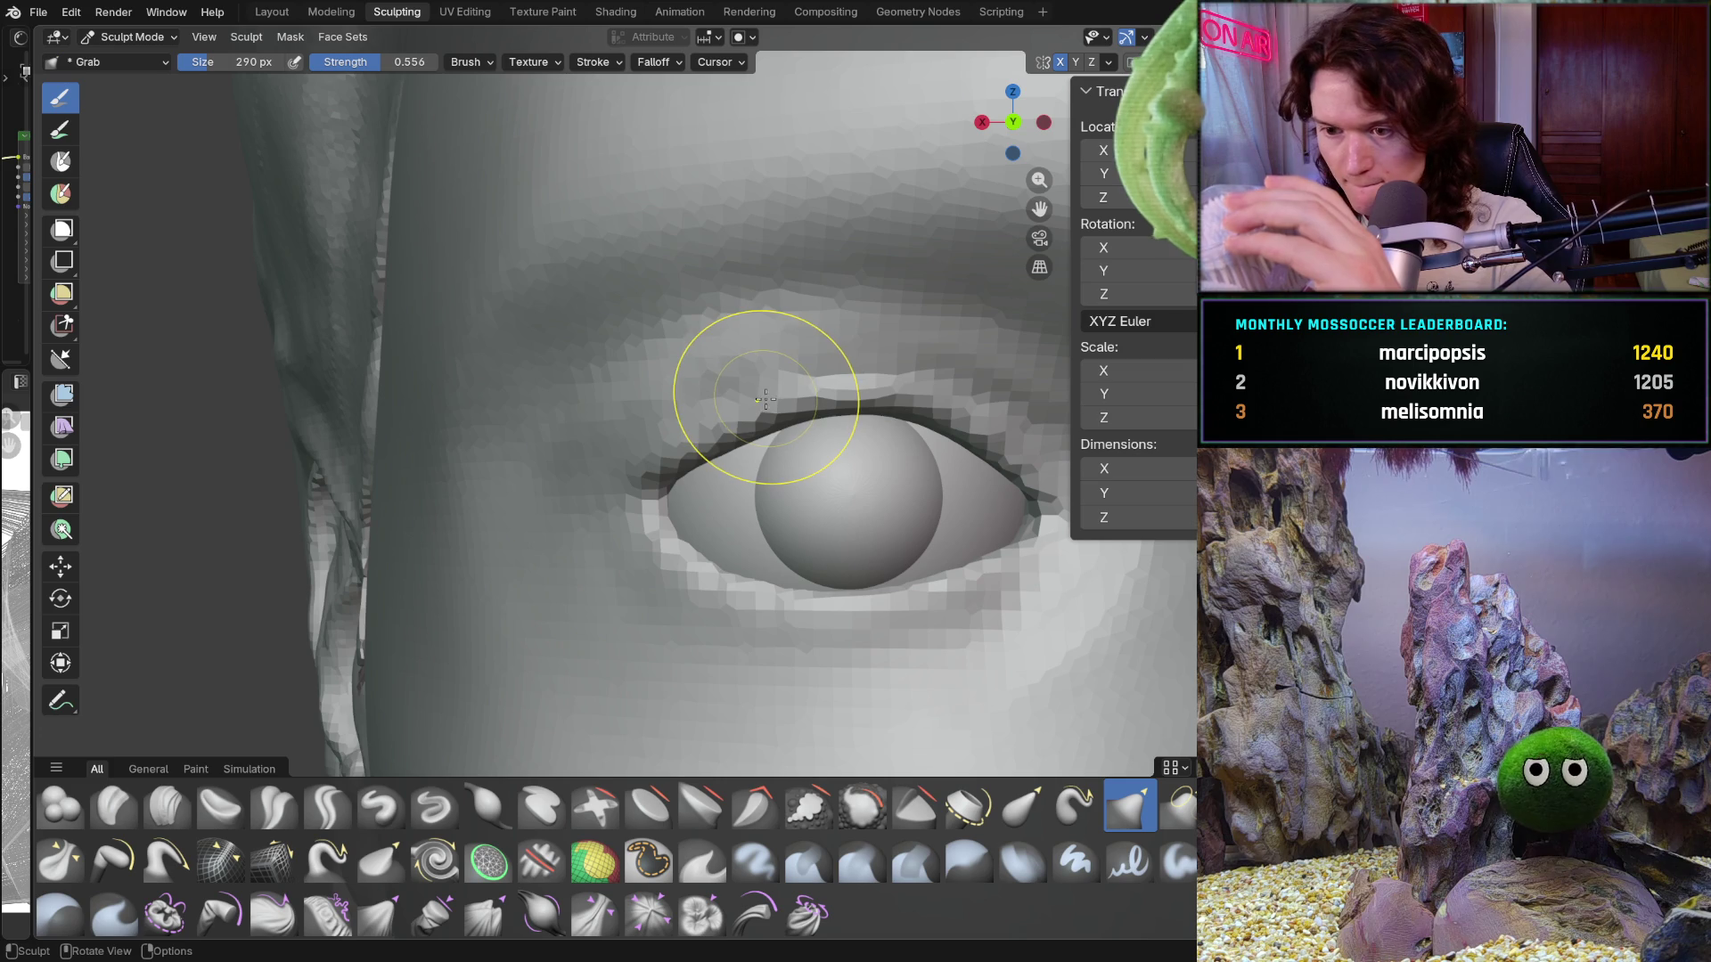
left_click(712, 453)
left_click(714, 448)
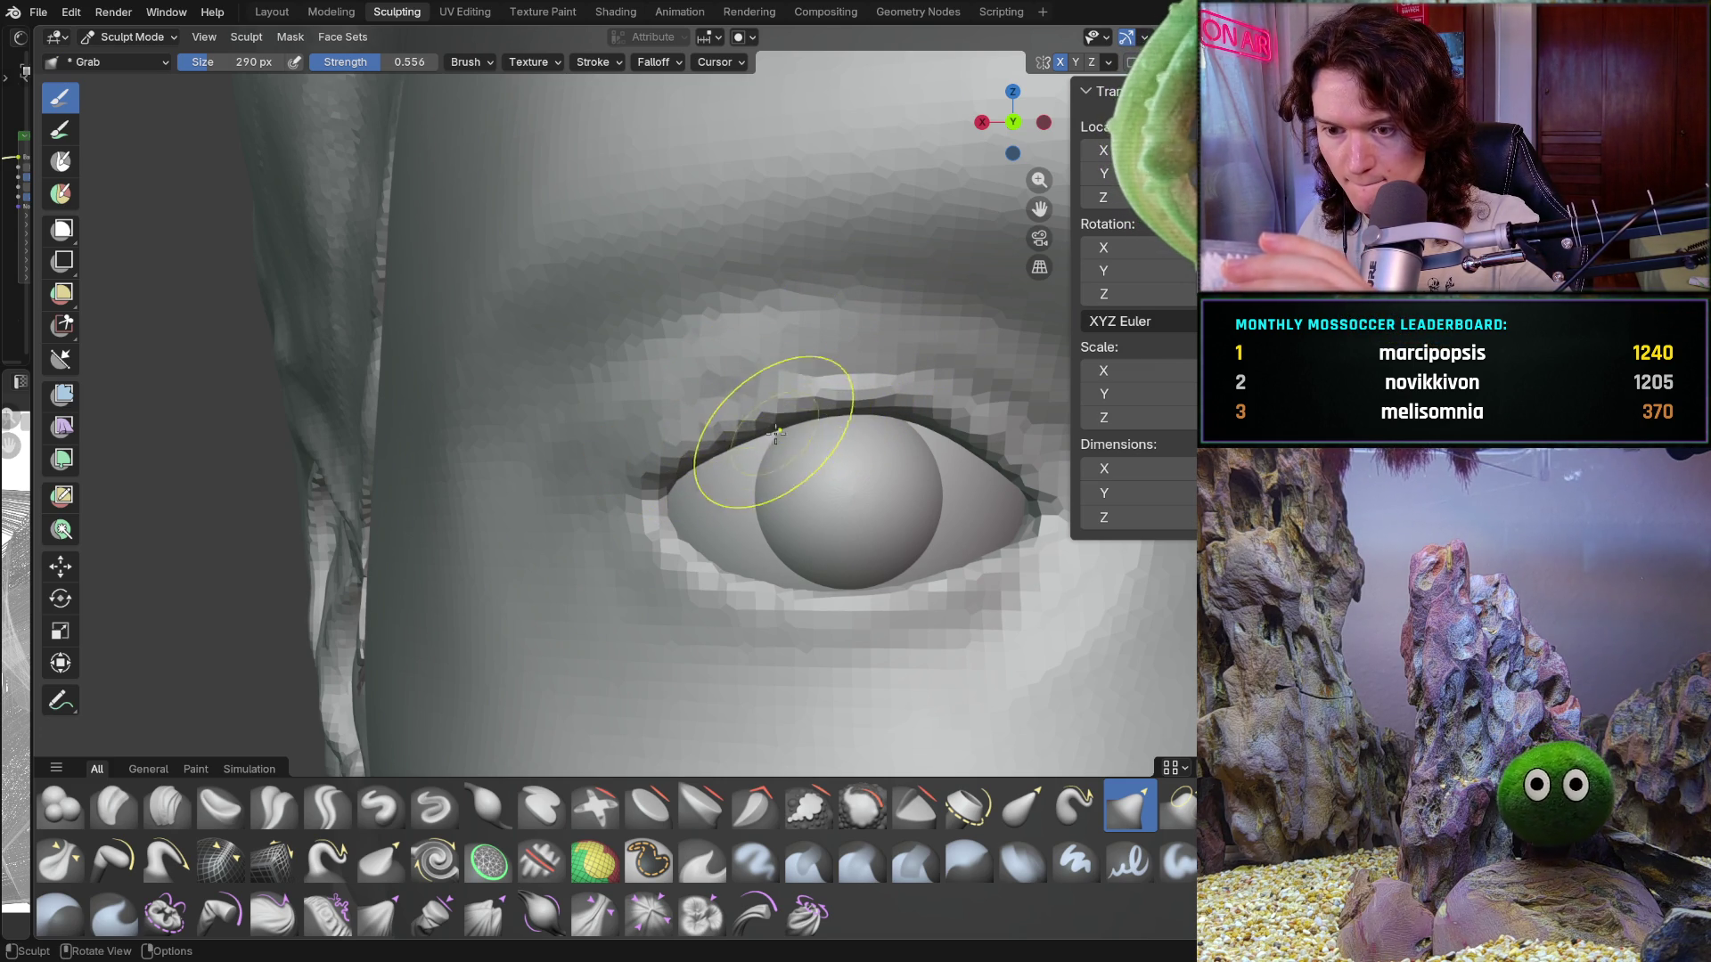
left_click_drag(673, 554, 685, 542)
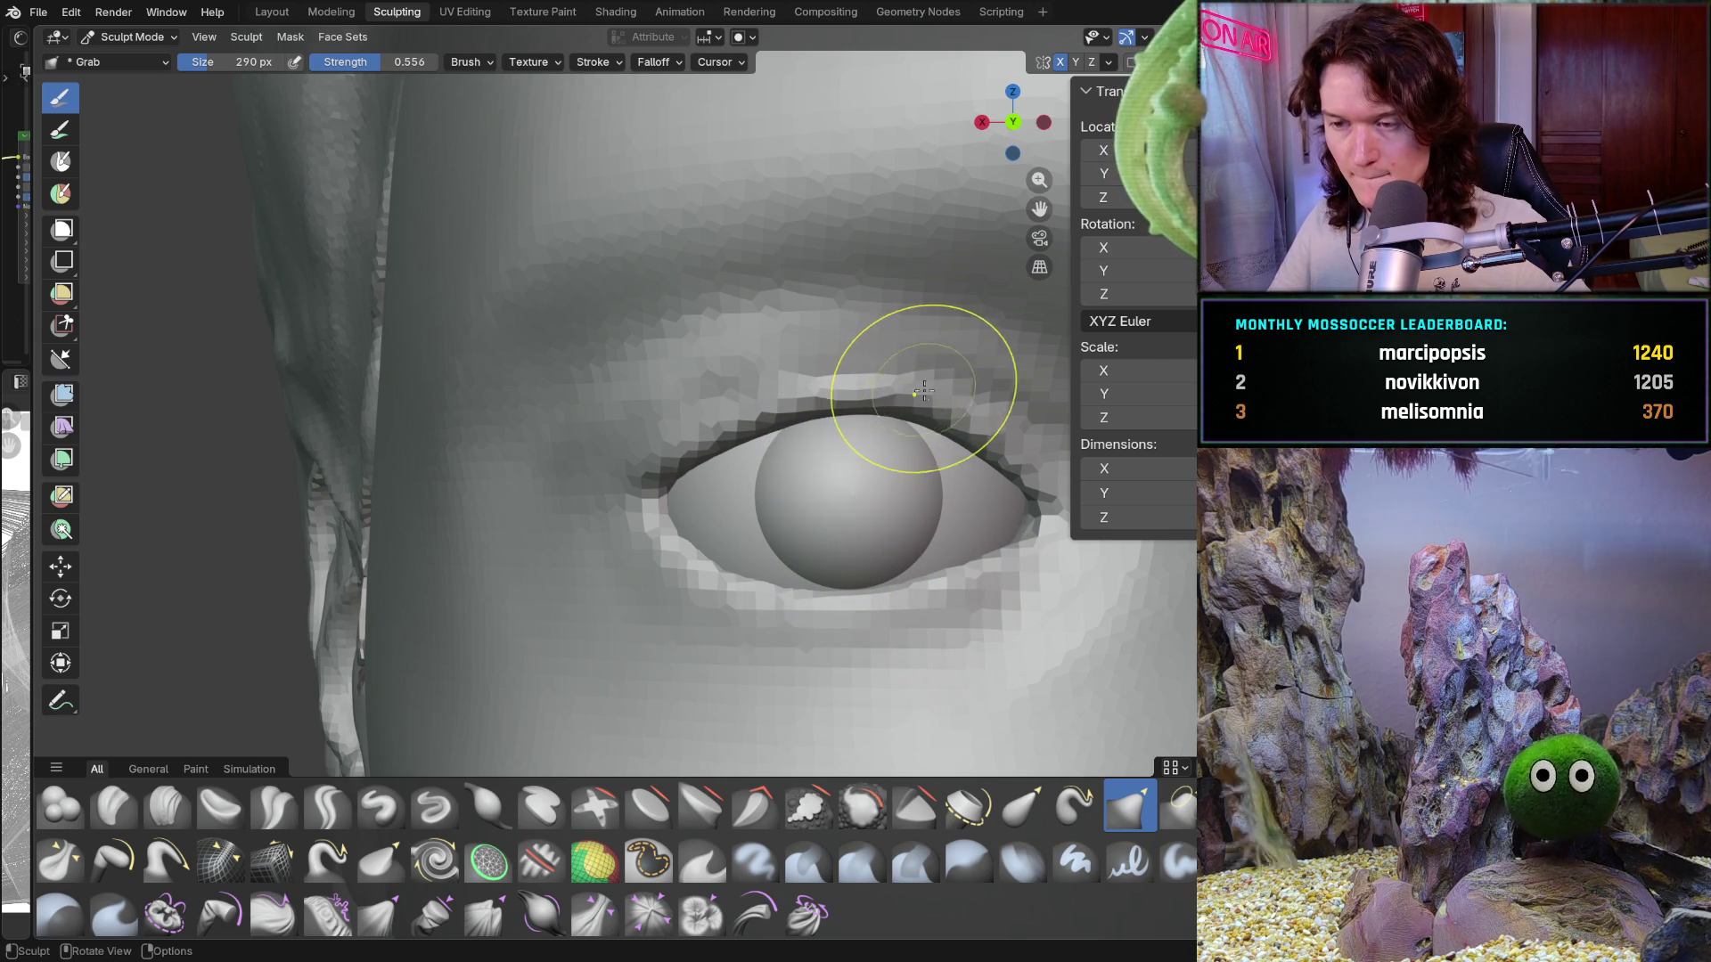
scroll(740, 642, "down", 4)
scroll(802, 573, "down", 3)
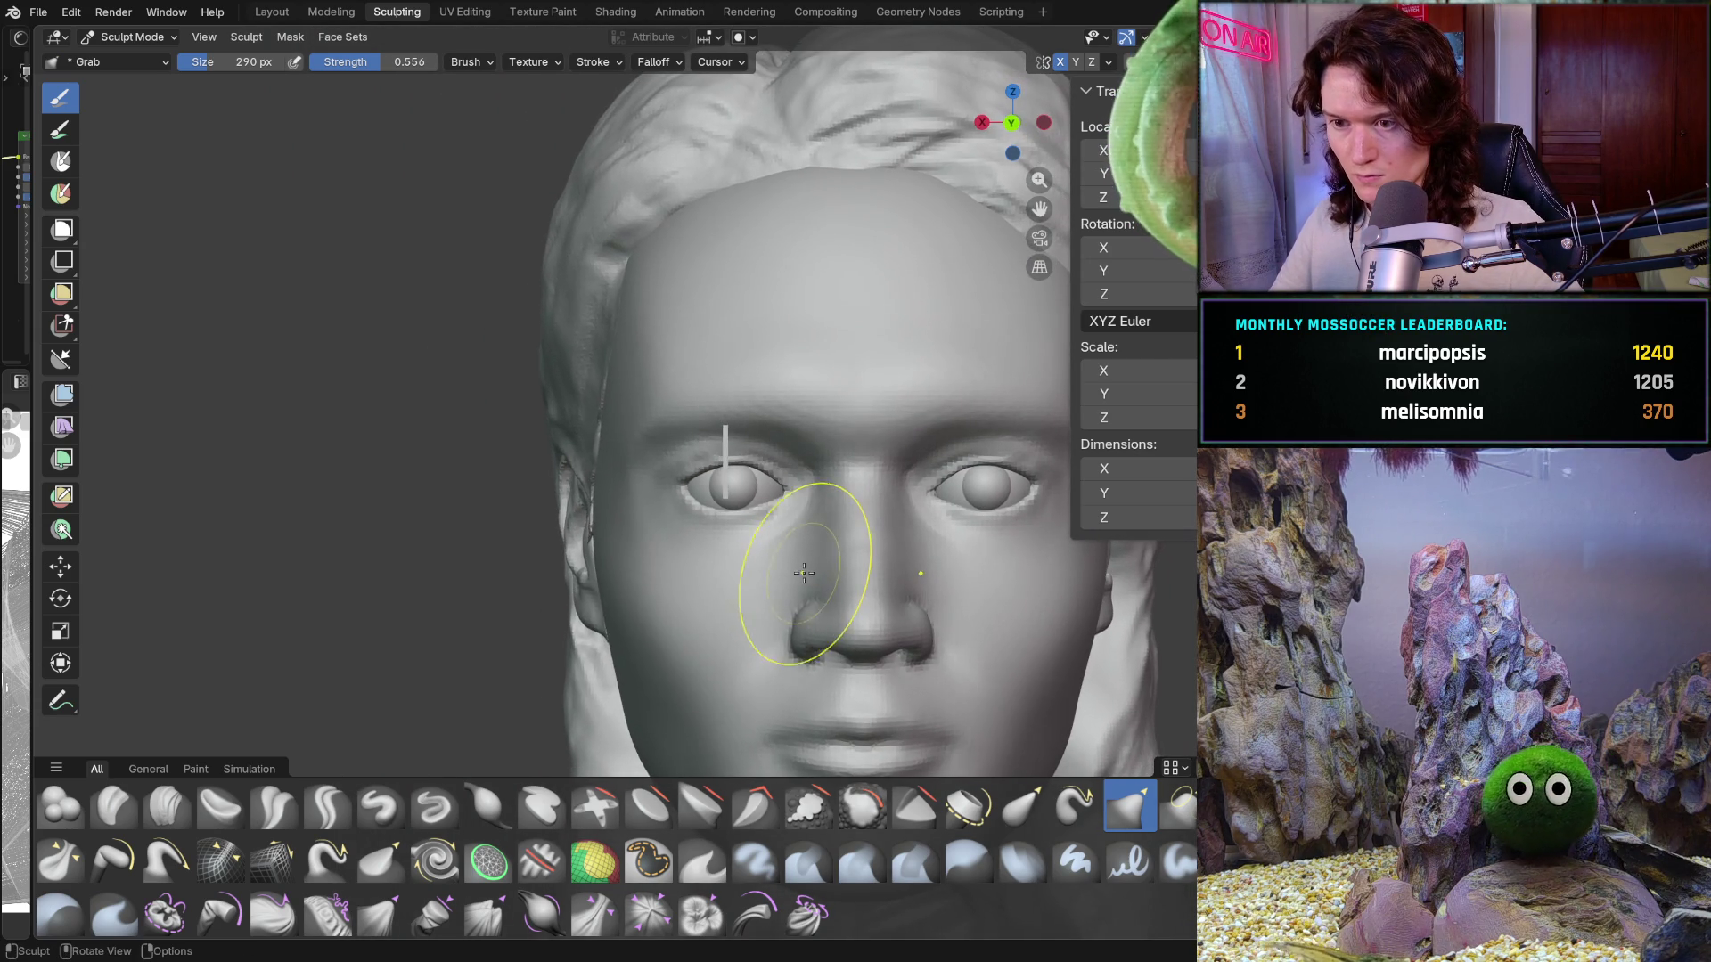
Step: Tuck the lower eyelid under the eyeball and pull the left cheek inward, mirrored on the right
scroll(827, 557, "up", 3)
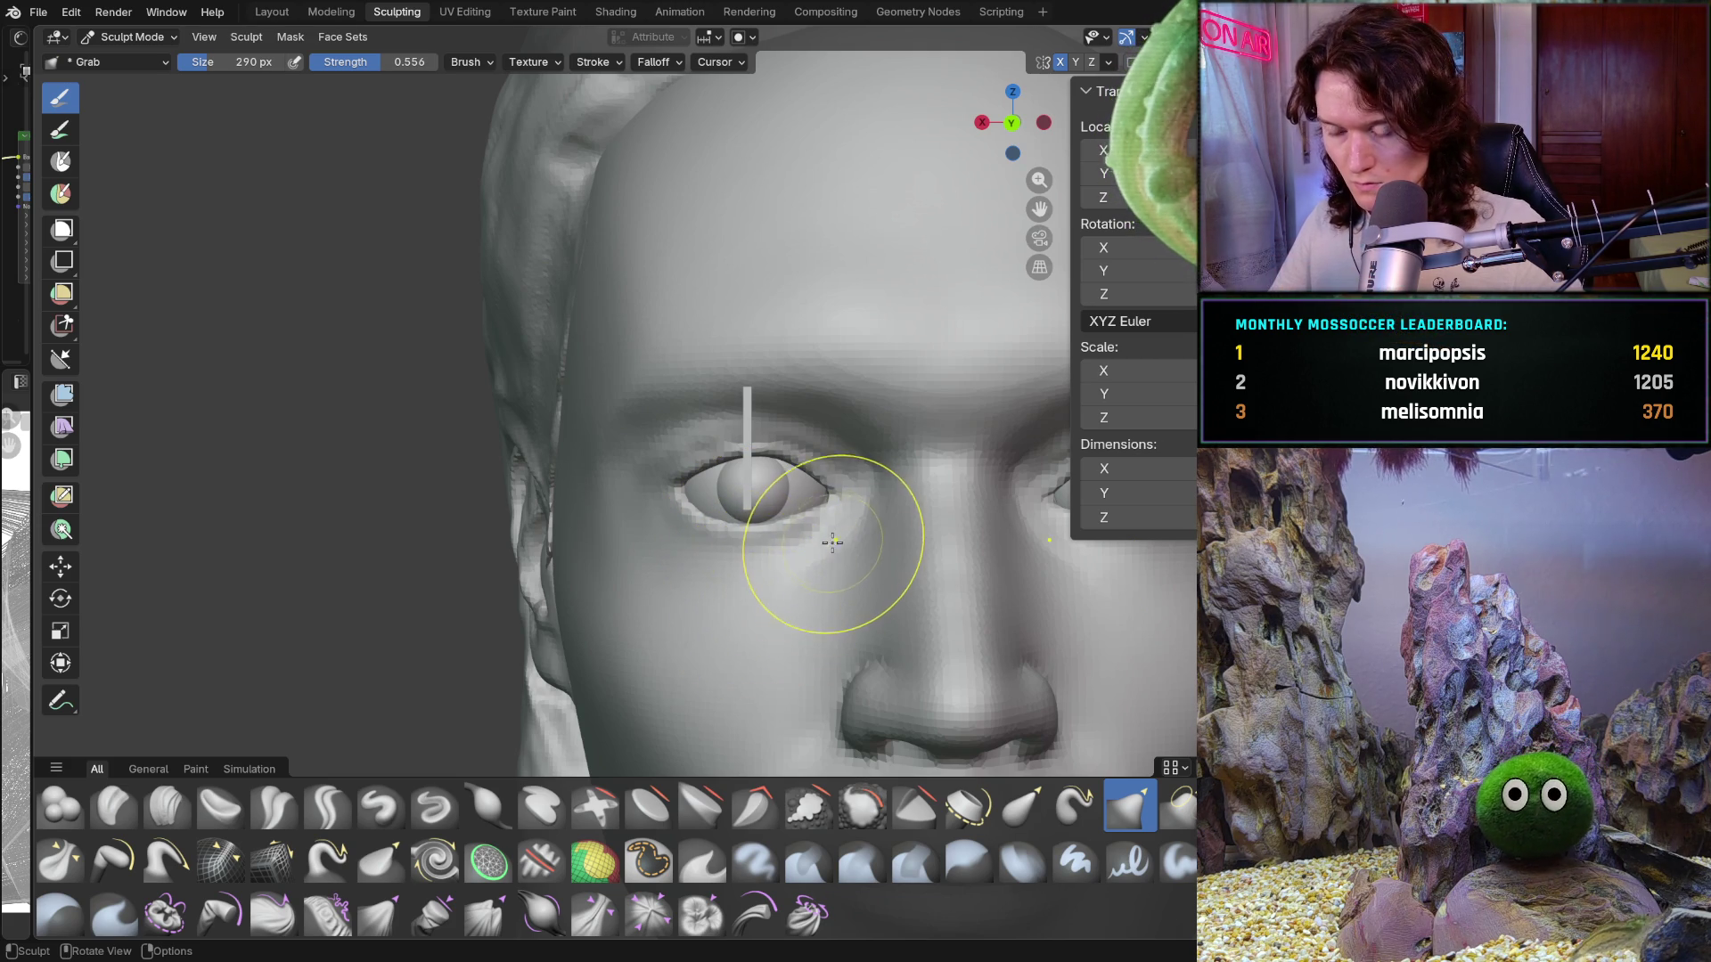
mouse_move(840, 534)
middle_mouse_down("ctrl")
mouse_move(869, 472)
mouse_move(838, 464)
mouse_move(802, 496)
middle_mouse_up("ctrl")
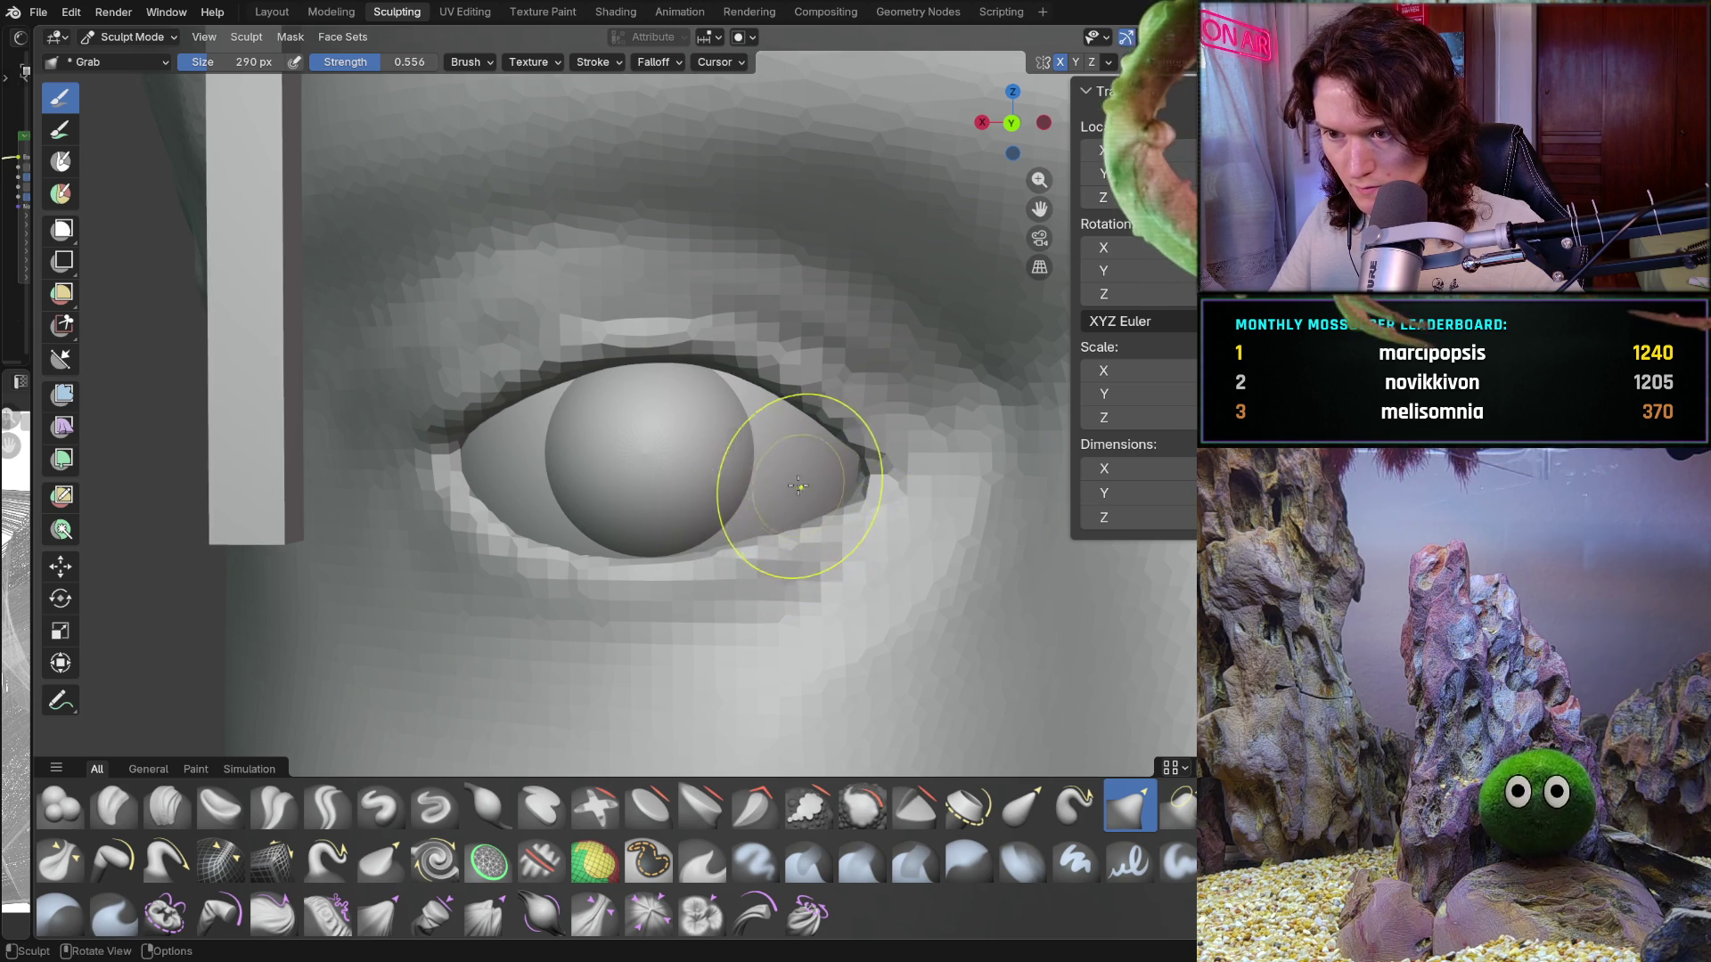
mouse_move(798, 486)
middle_mouse_down("shift")
mouse_move(909, 383)
mouse_move(702, 526)
middle_mouse_up("shift")
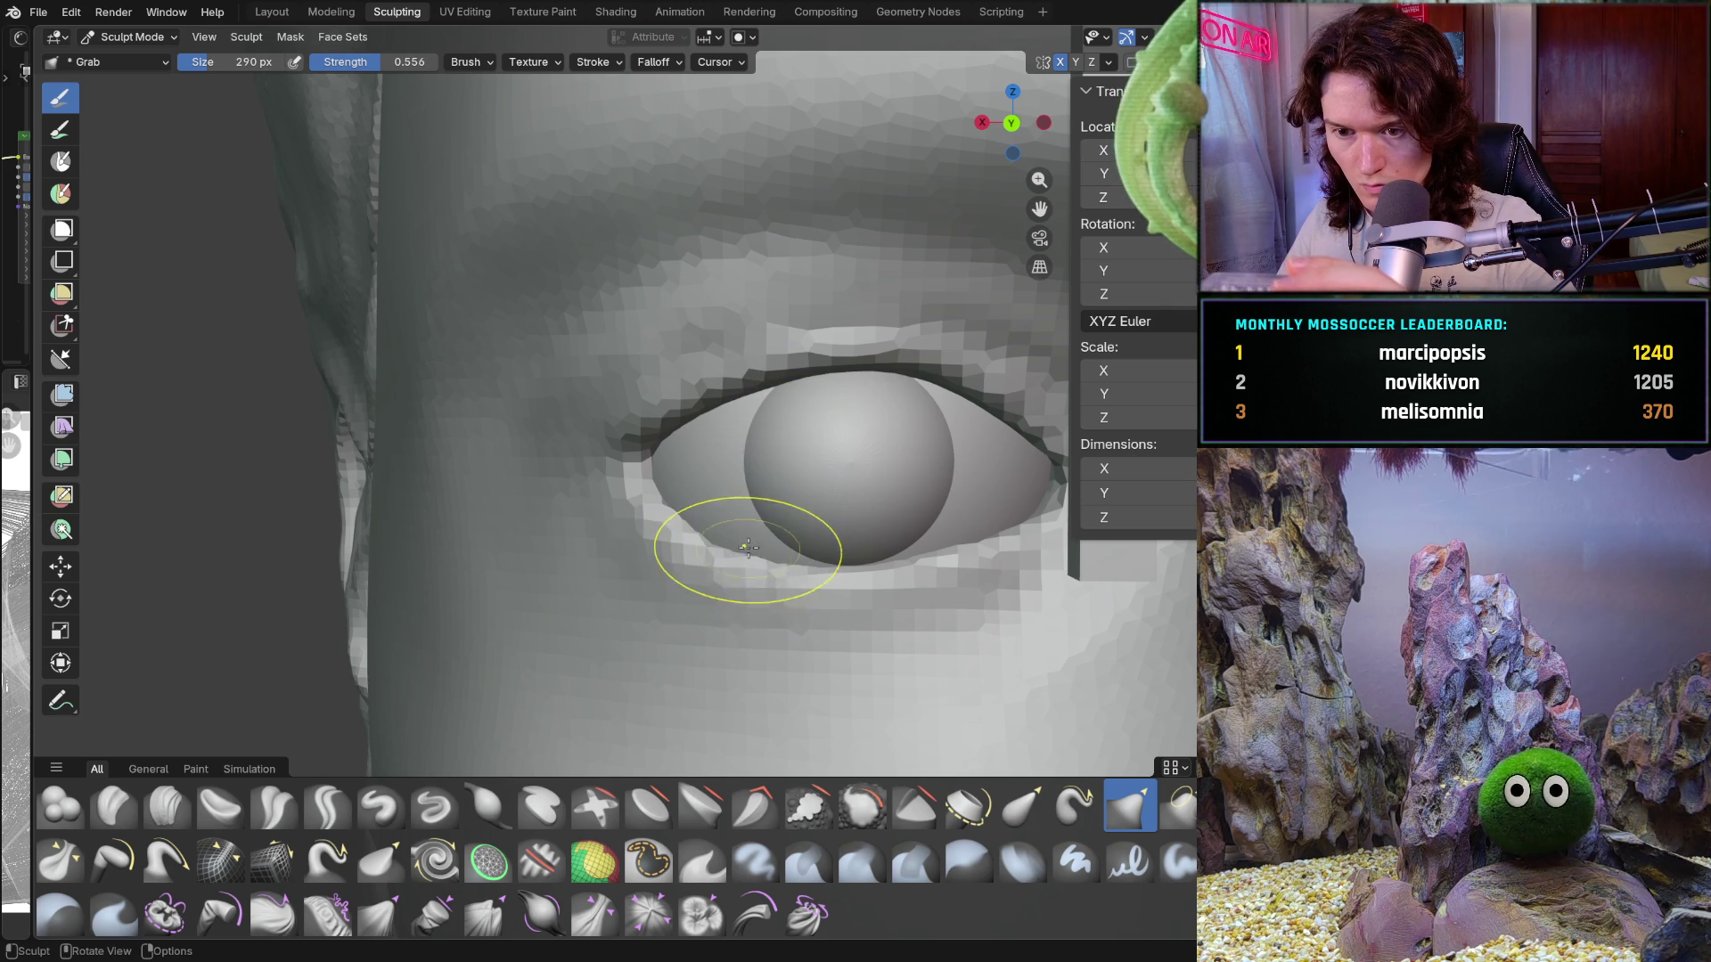
left_click_drag(757, 572, 757, 565)
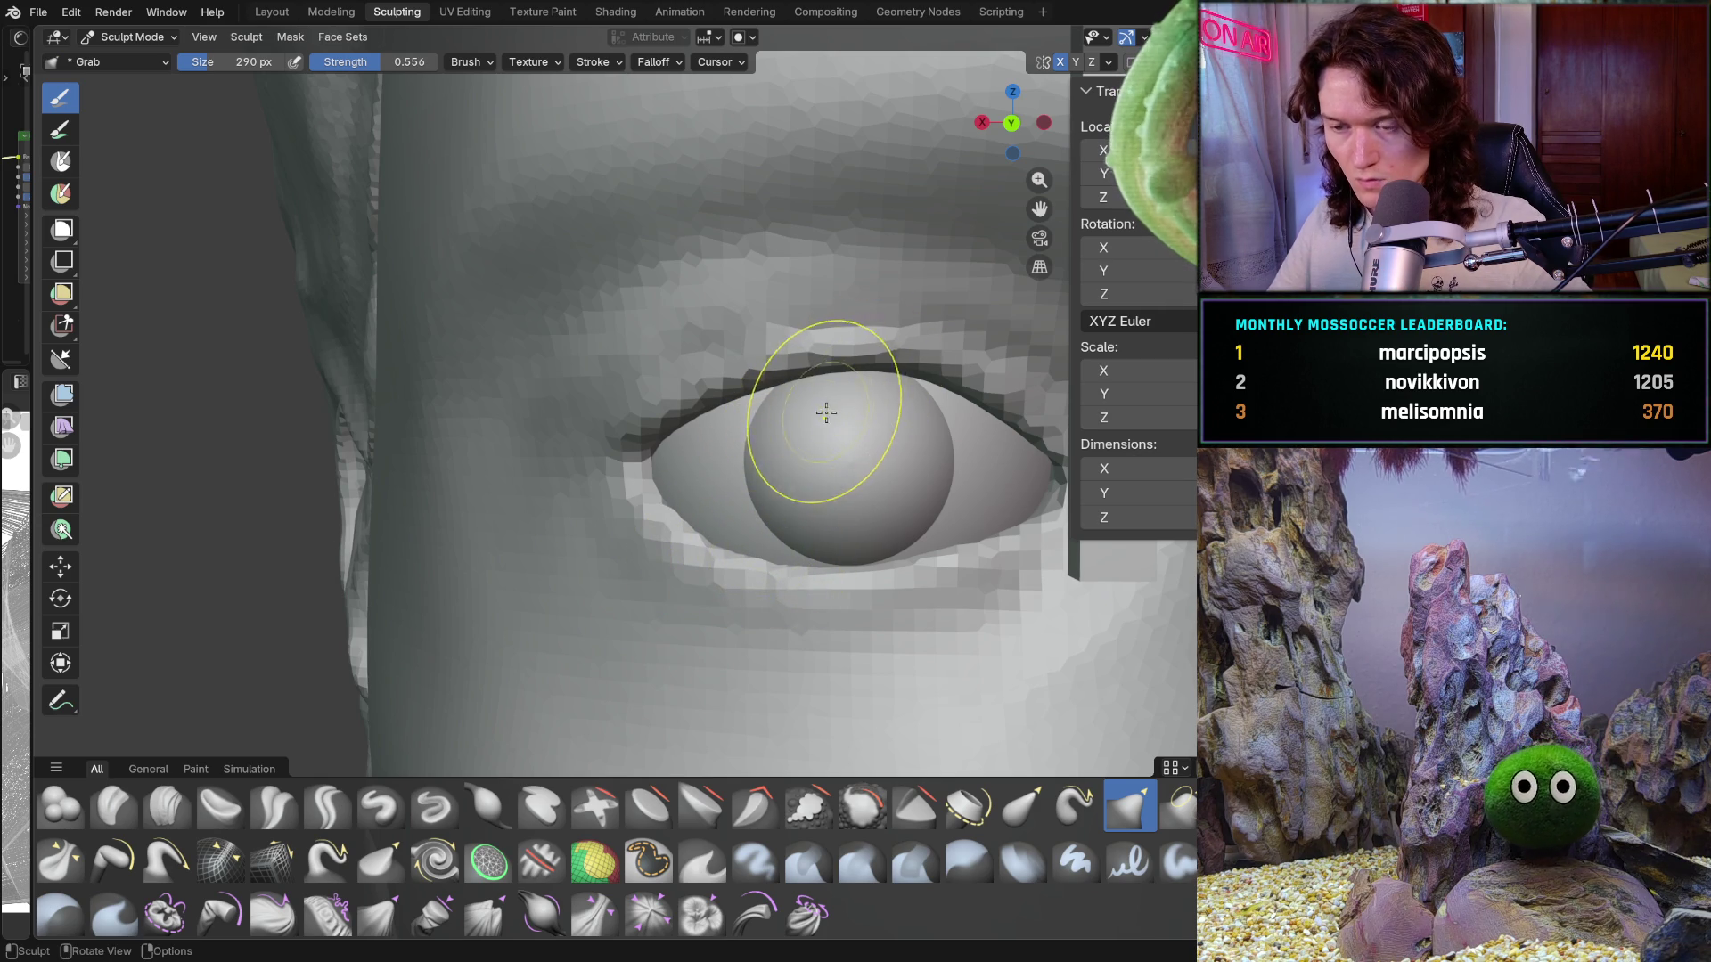
scroll(707, 580, "down", 8)
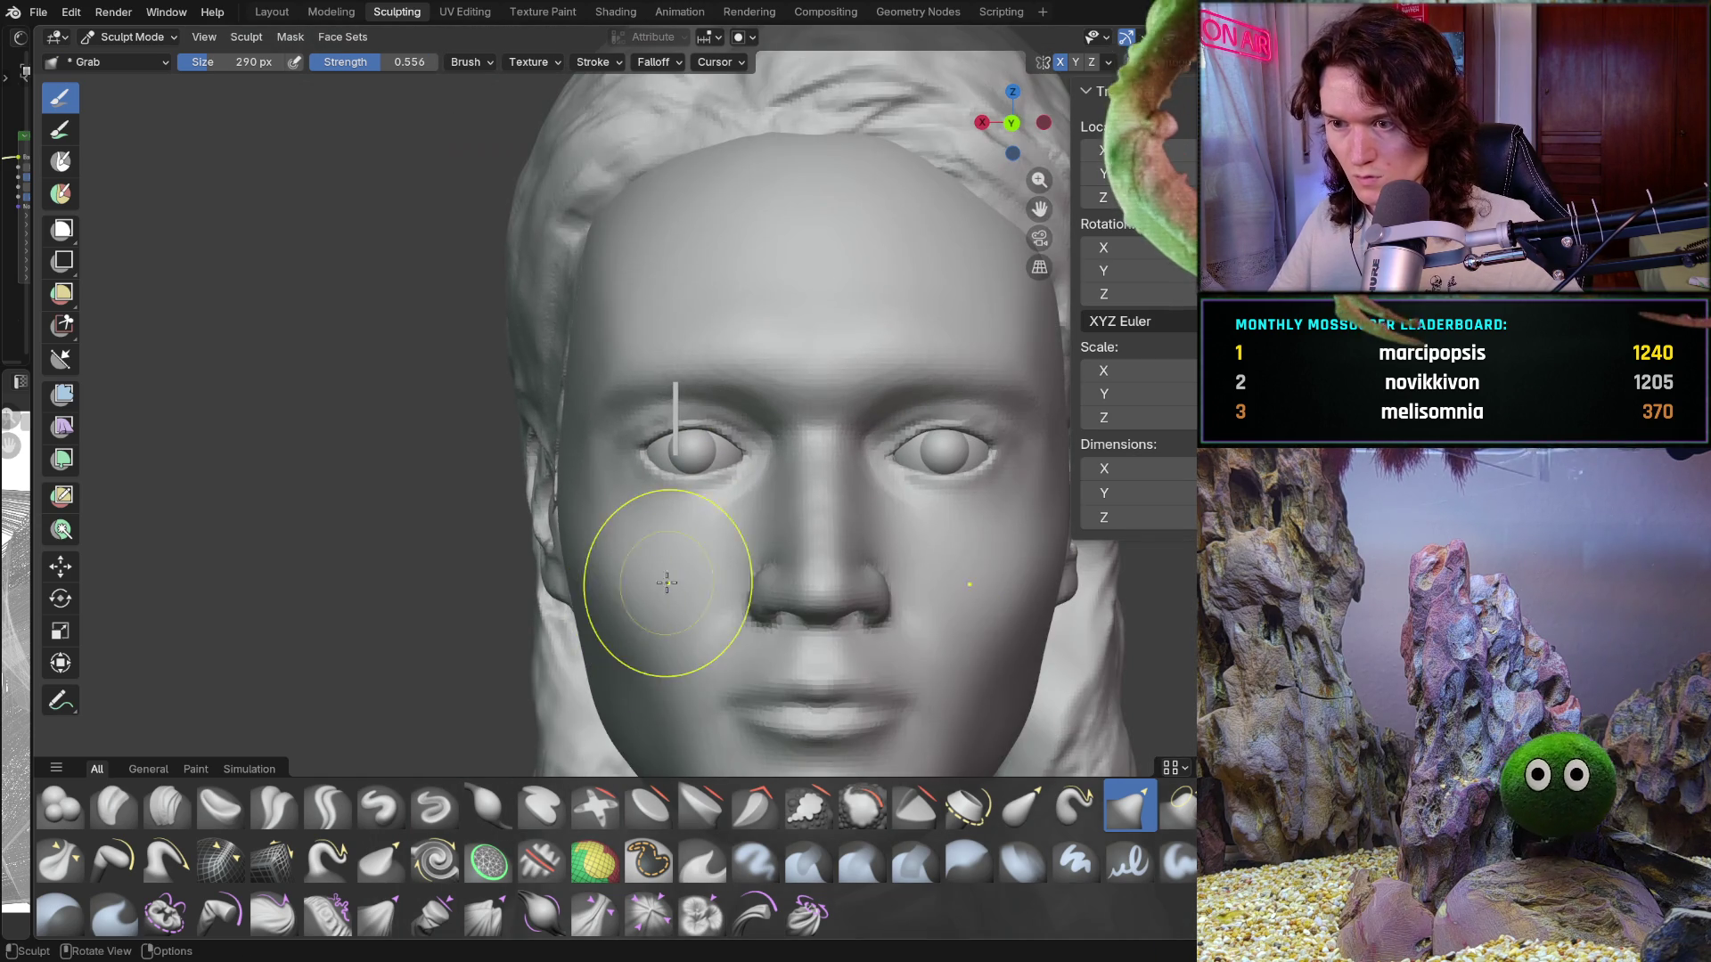
left_click_drag(667, 583, 687, 585)
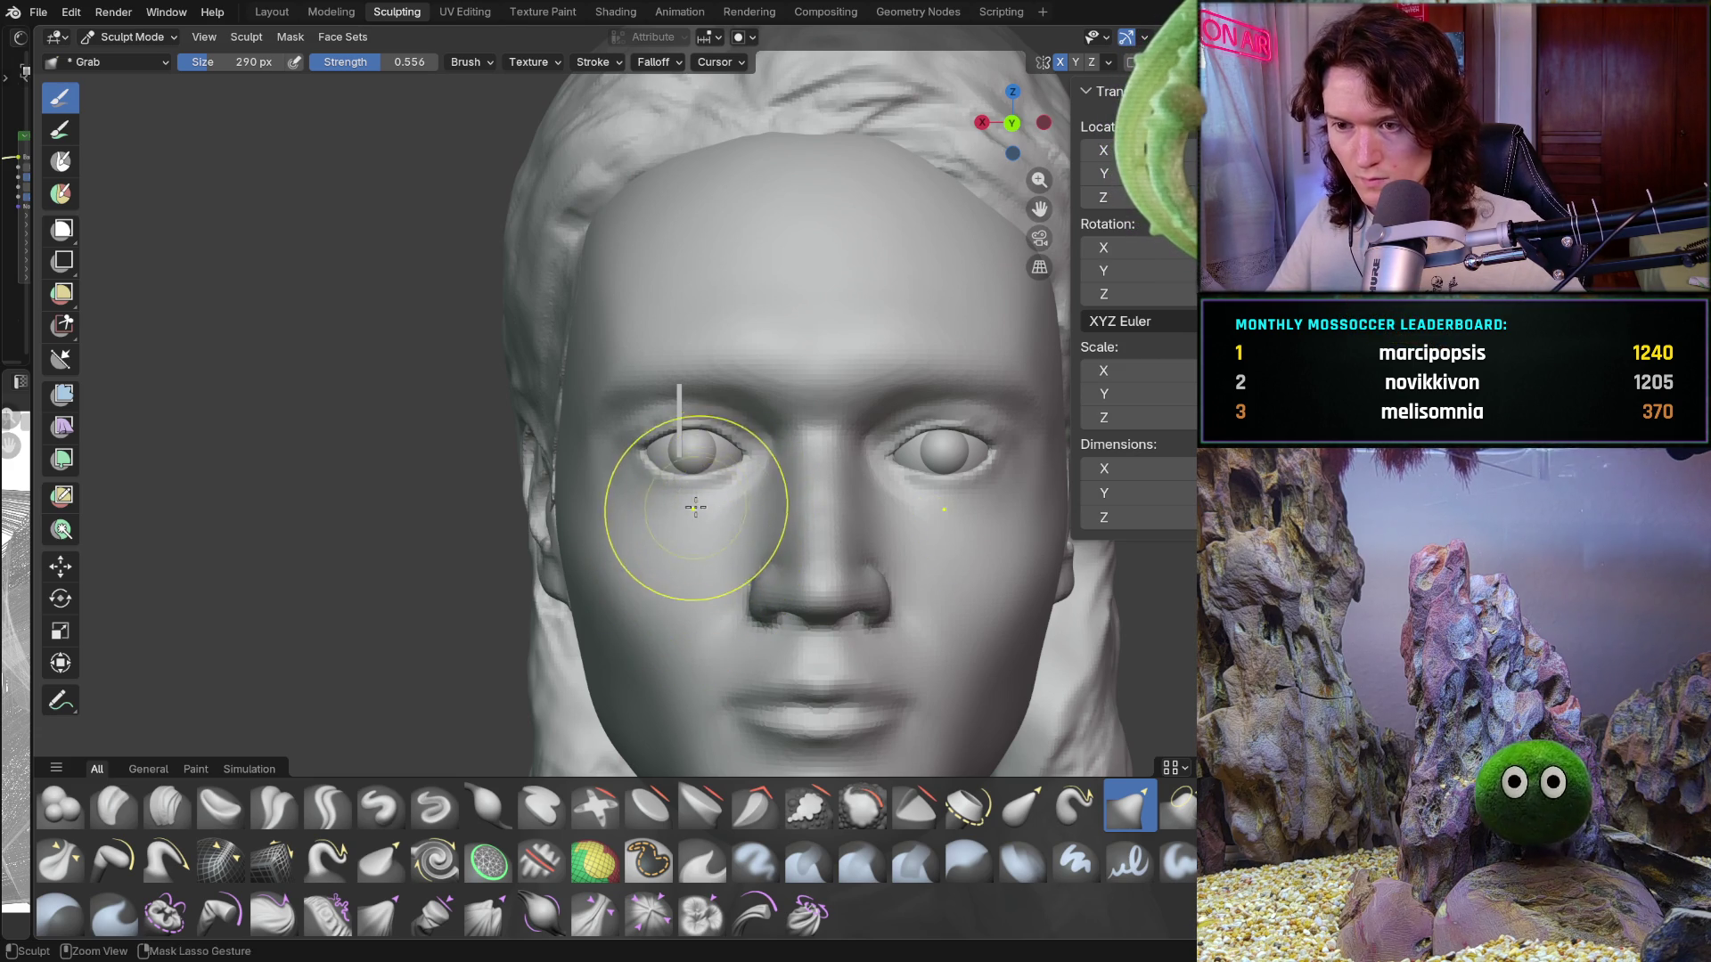
scroll(730, 405, "up", 5)
scroll(731, 405, "up", 5)
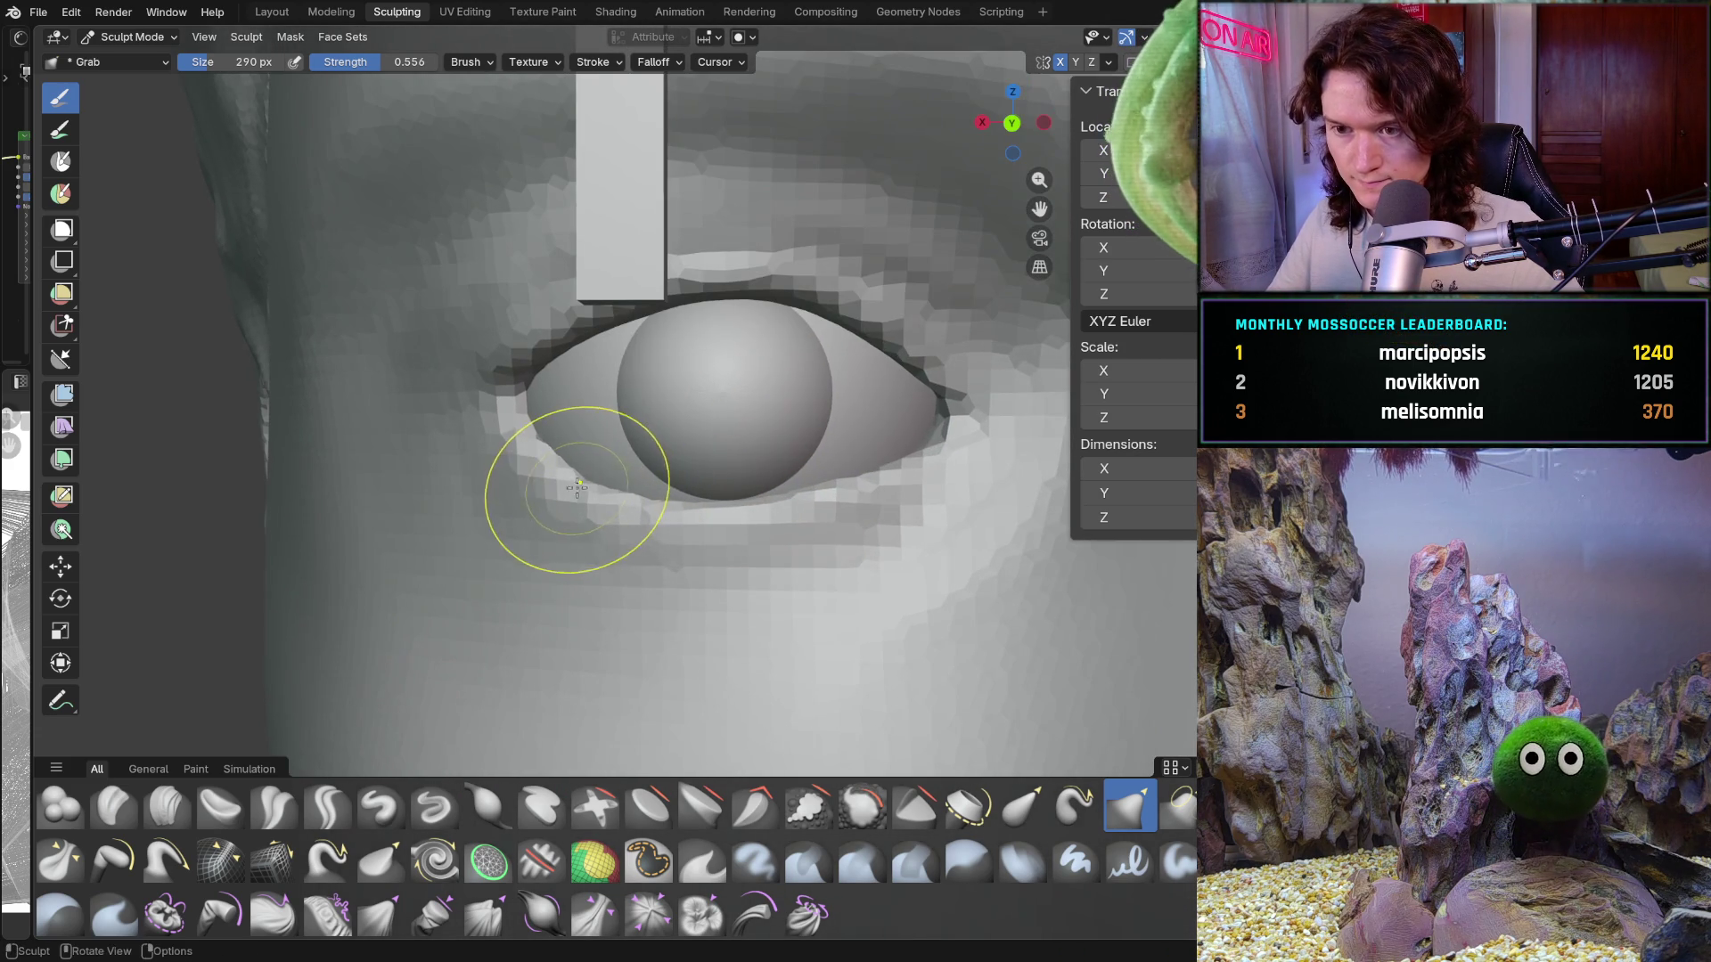
left_click_drag(589, 481, 603, 484)
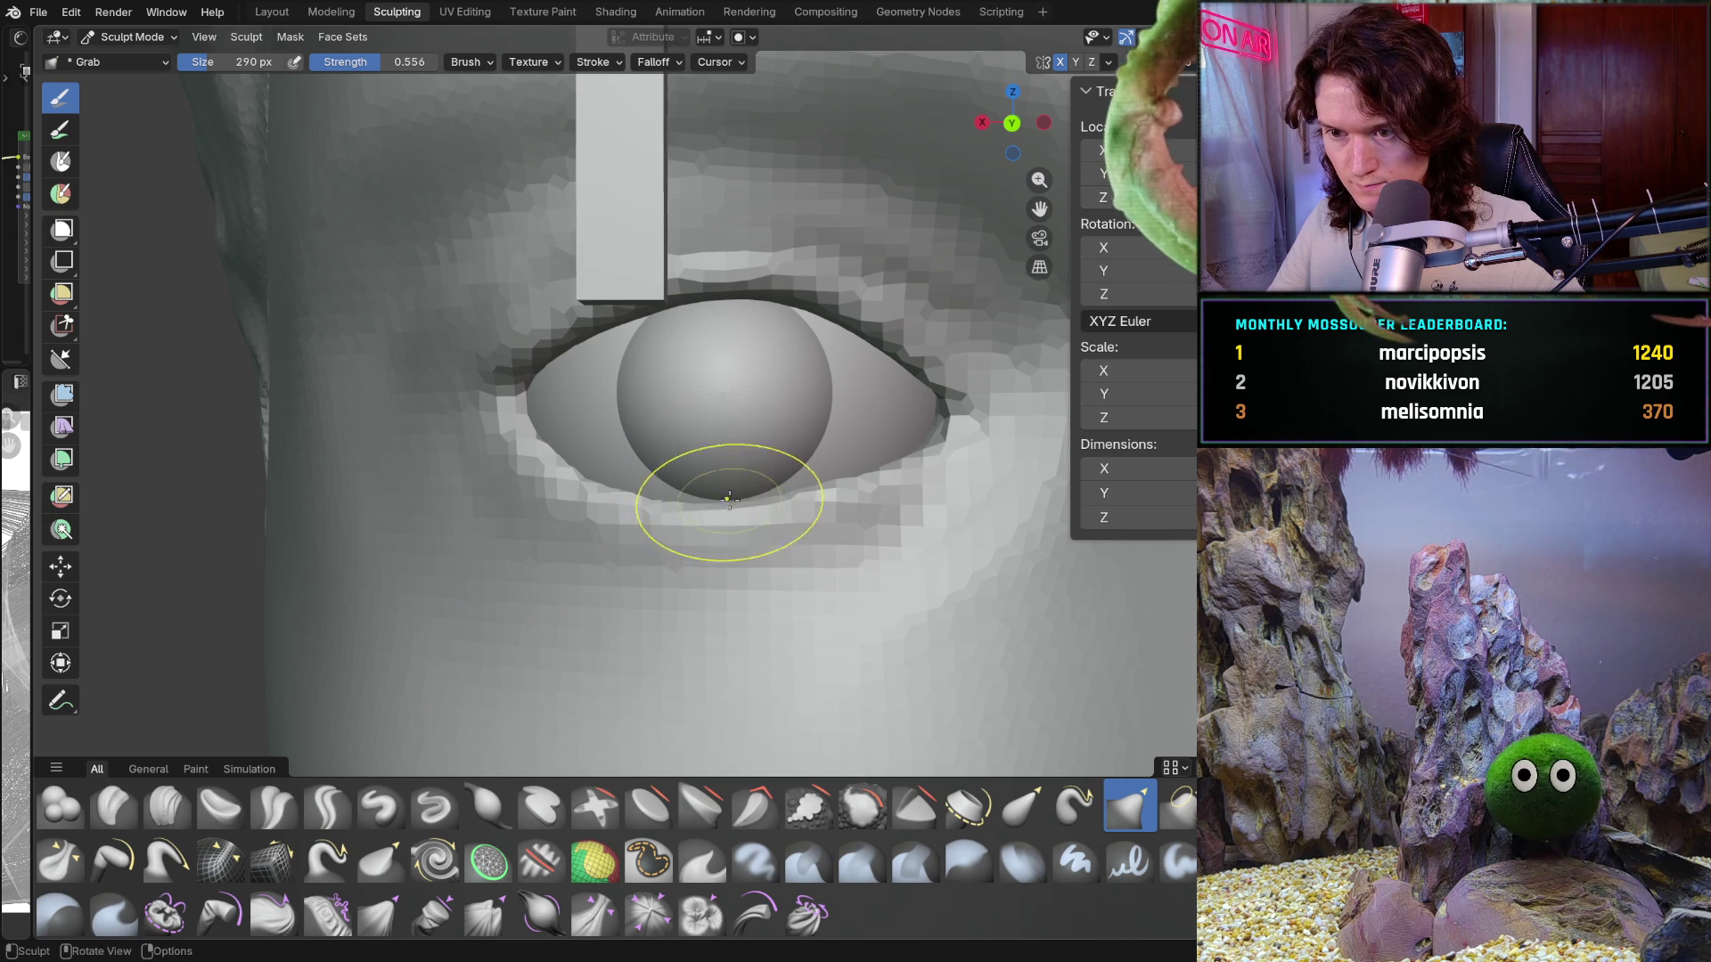
left_click_drag(729, 499, 722, 495)
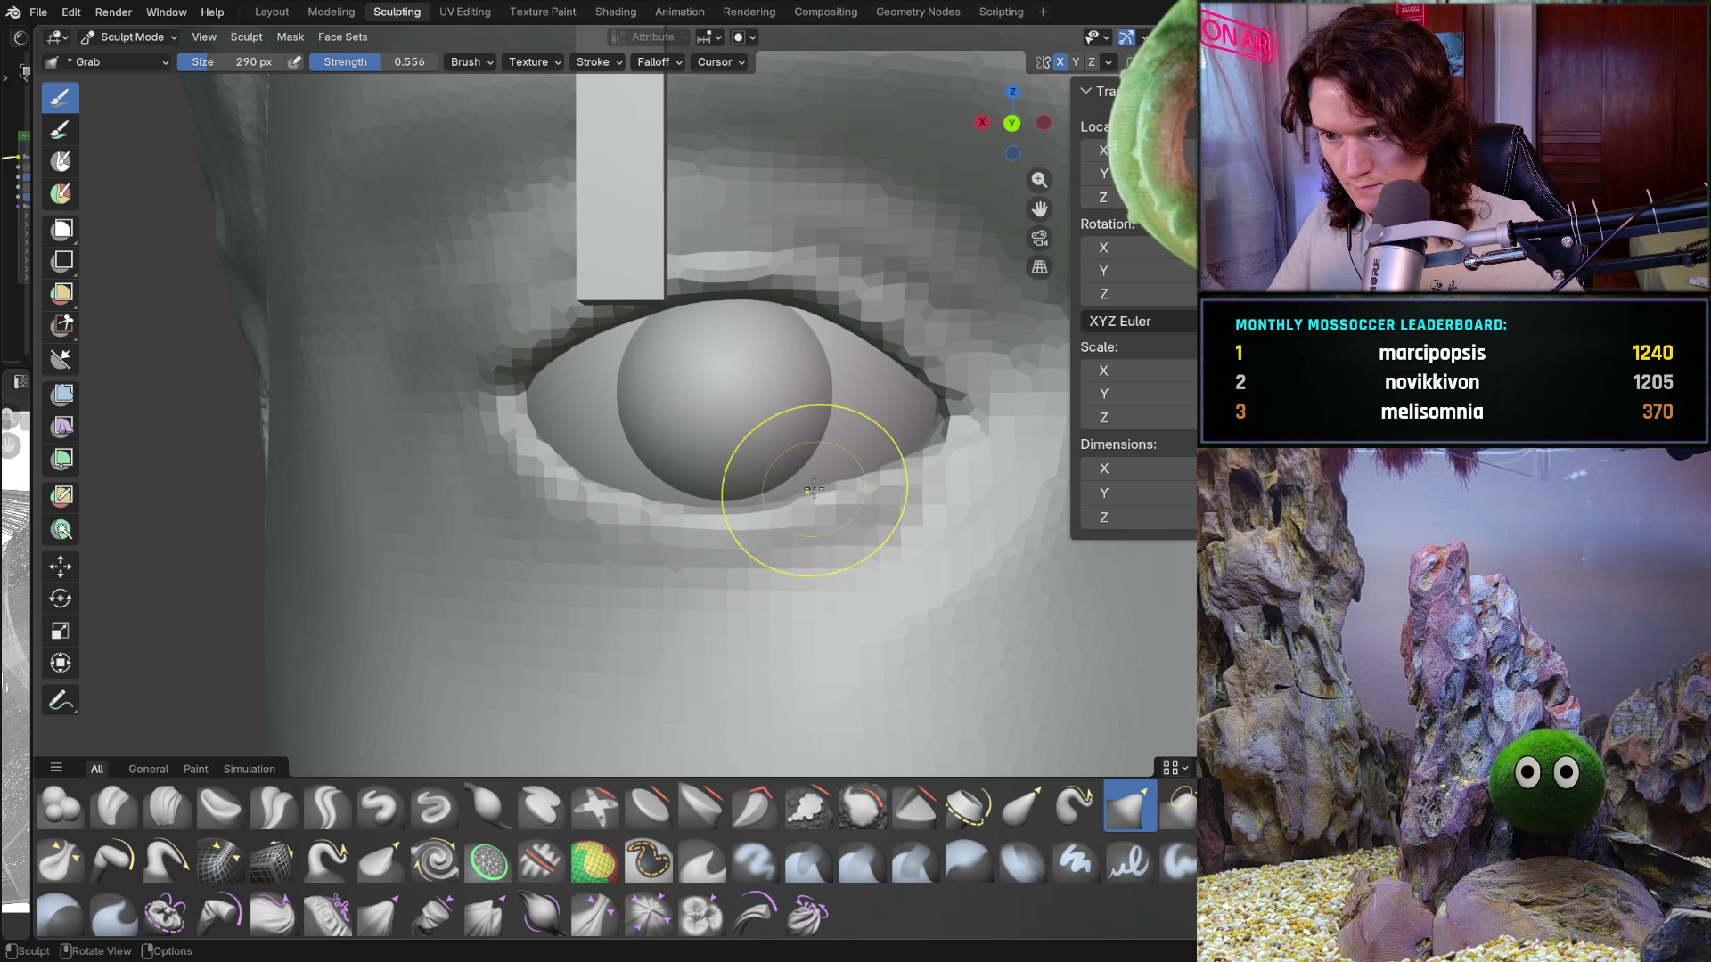
Step: Zoom out to review the whole face, return to the left eye, and pick the Scale tool
scroll(802, 517, "down", 6)
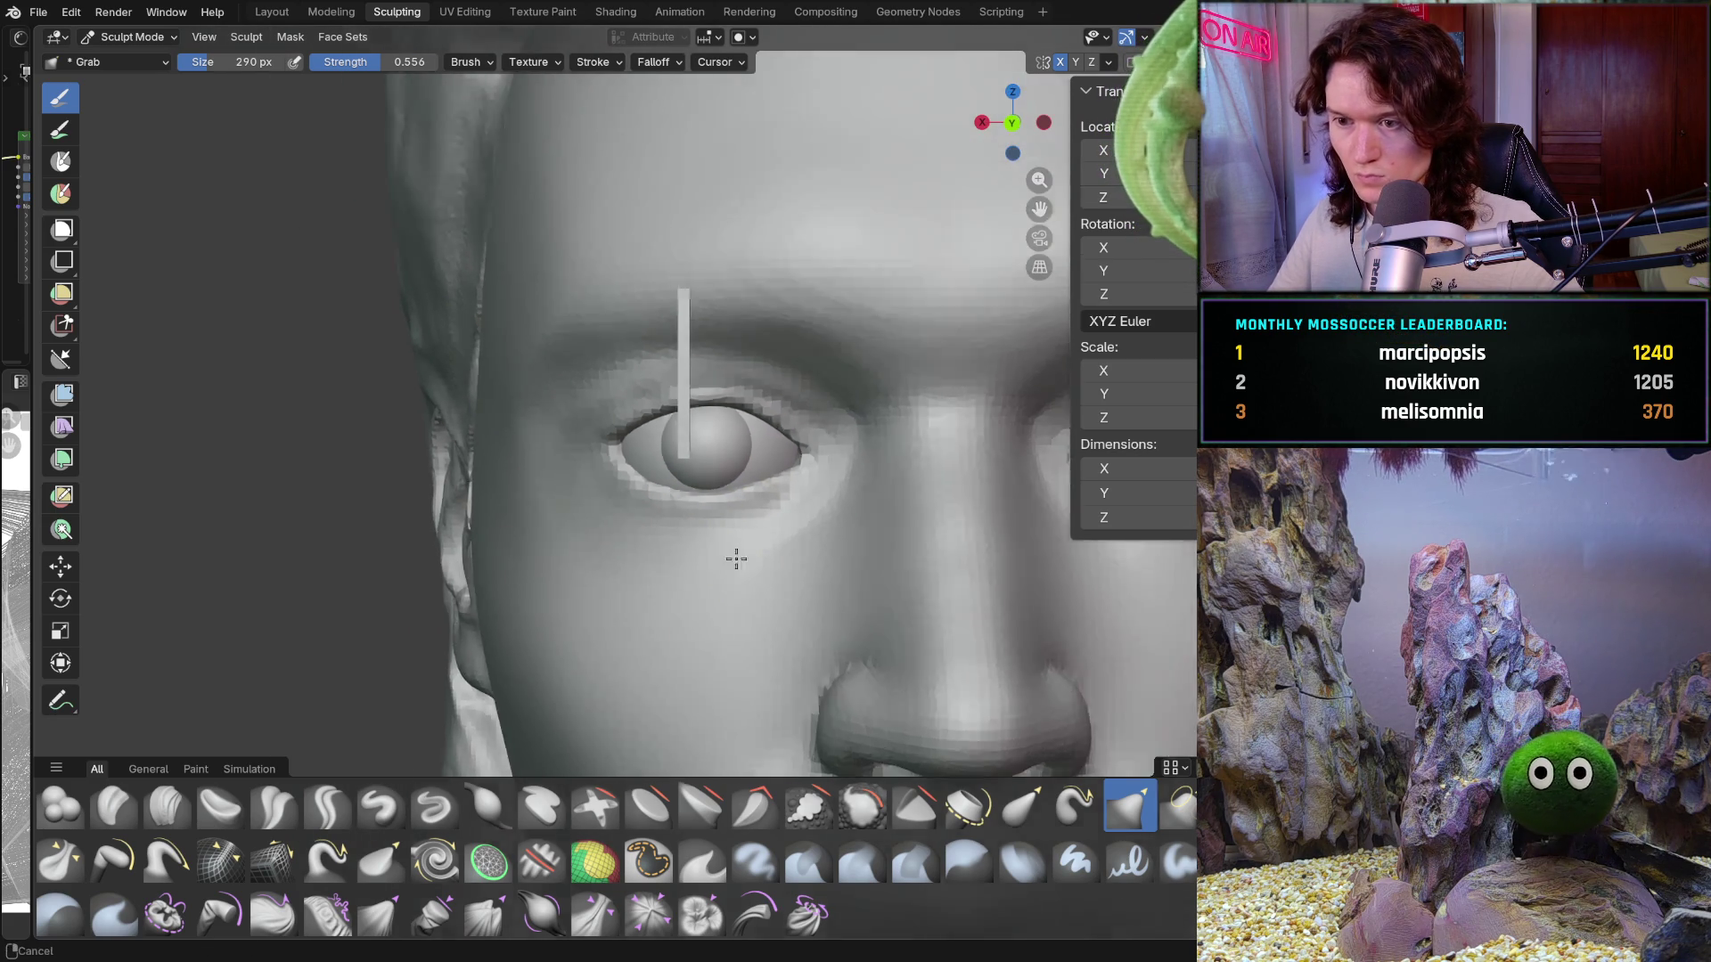
scroll(772, 535, "up", 6)
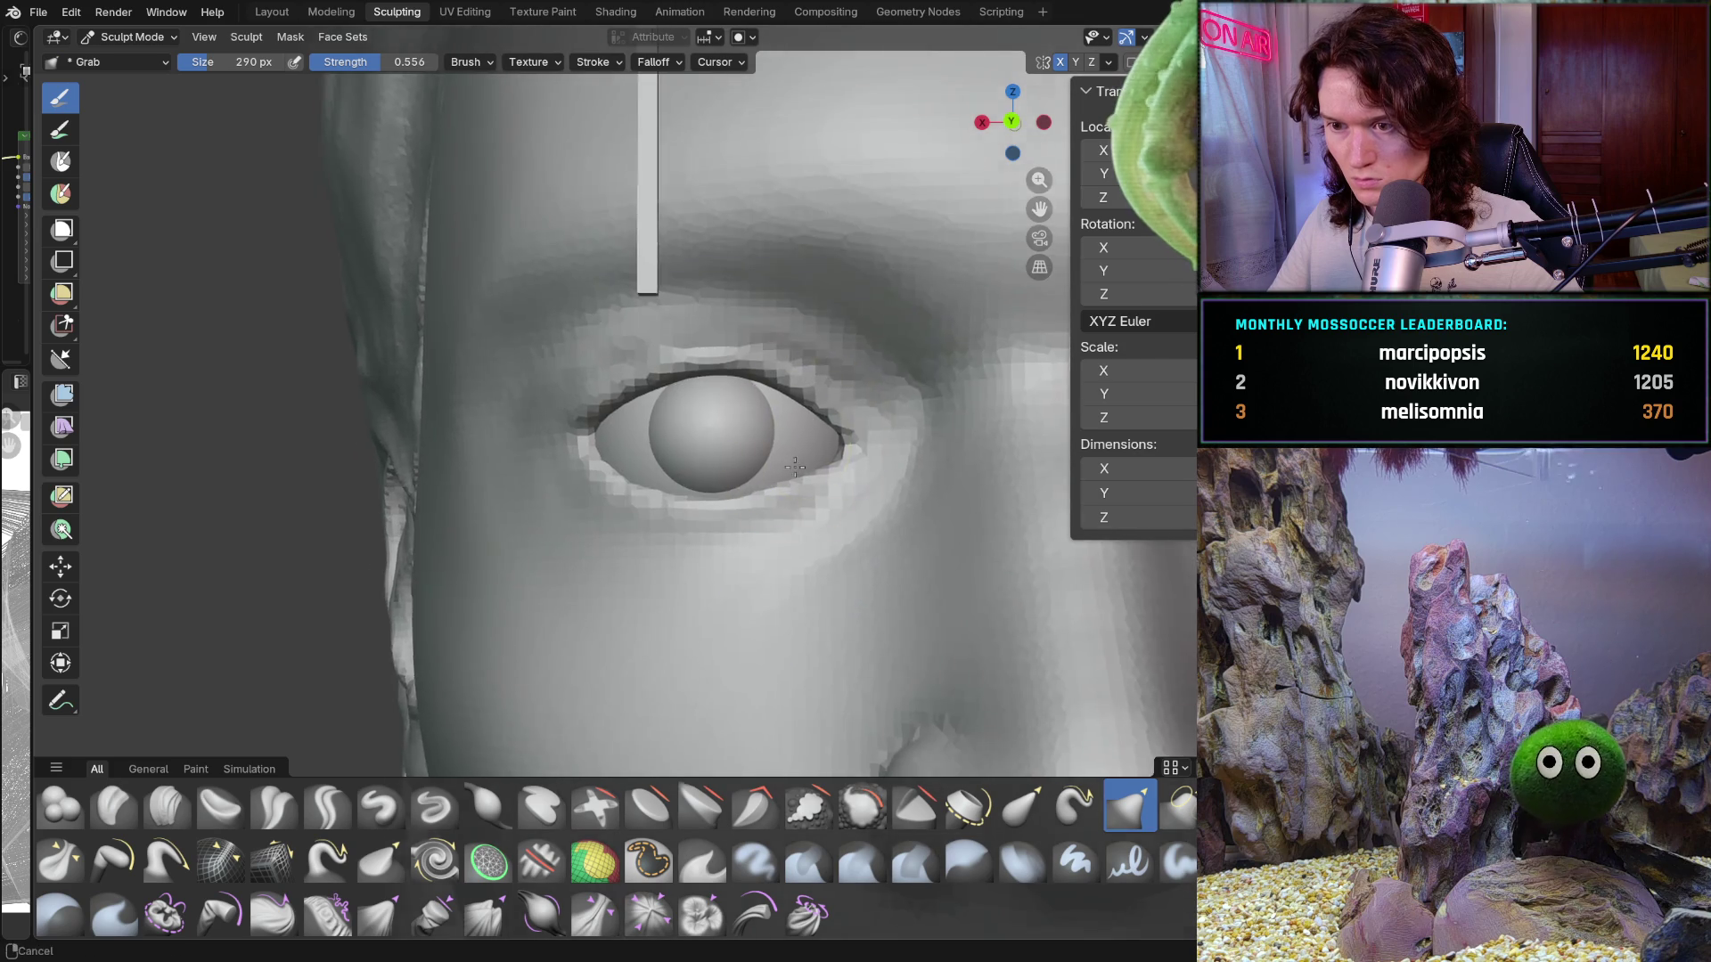
mouse_move(811, 484)
middle_mouse_down()
mouse_move(824, 468)
mouse_move(807, 458)
mouse_move(745, 504)
mouse_move(793, 425)
mouse_move(790, 388)
mouse_move(784, 451)
mouse_move(828, 418)
mouse_move(860, 438)
mouse_move(817, 432)
mouse_move(634, 653)
mouse_move(718, 565)
middle_mouse_up()
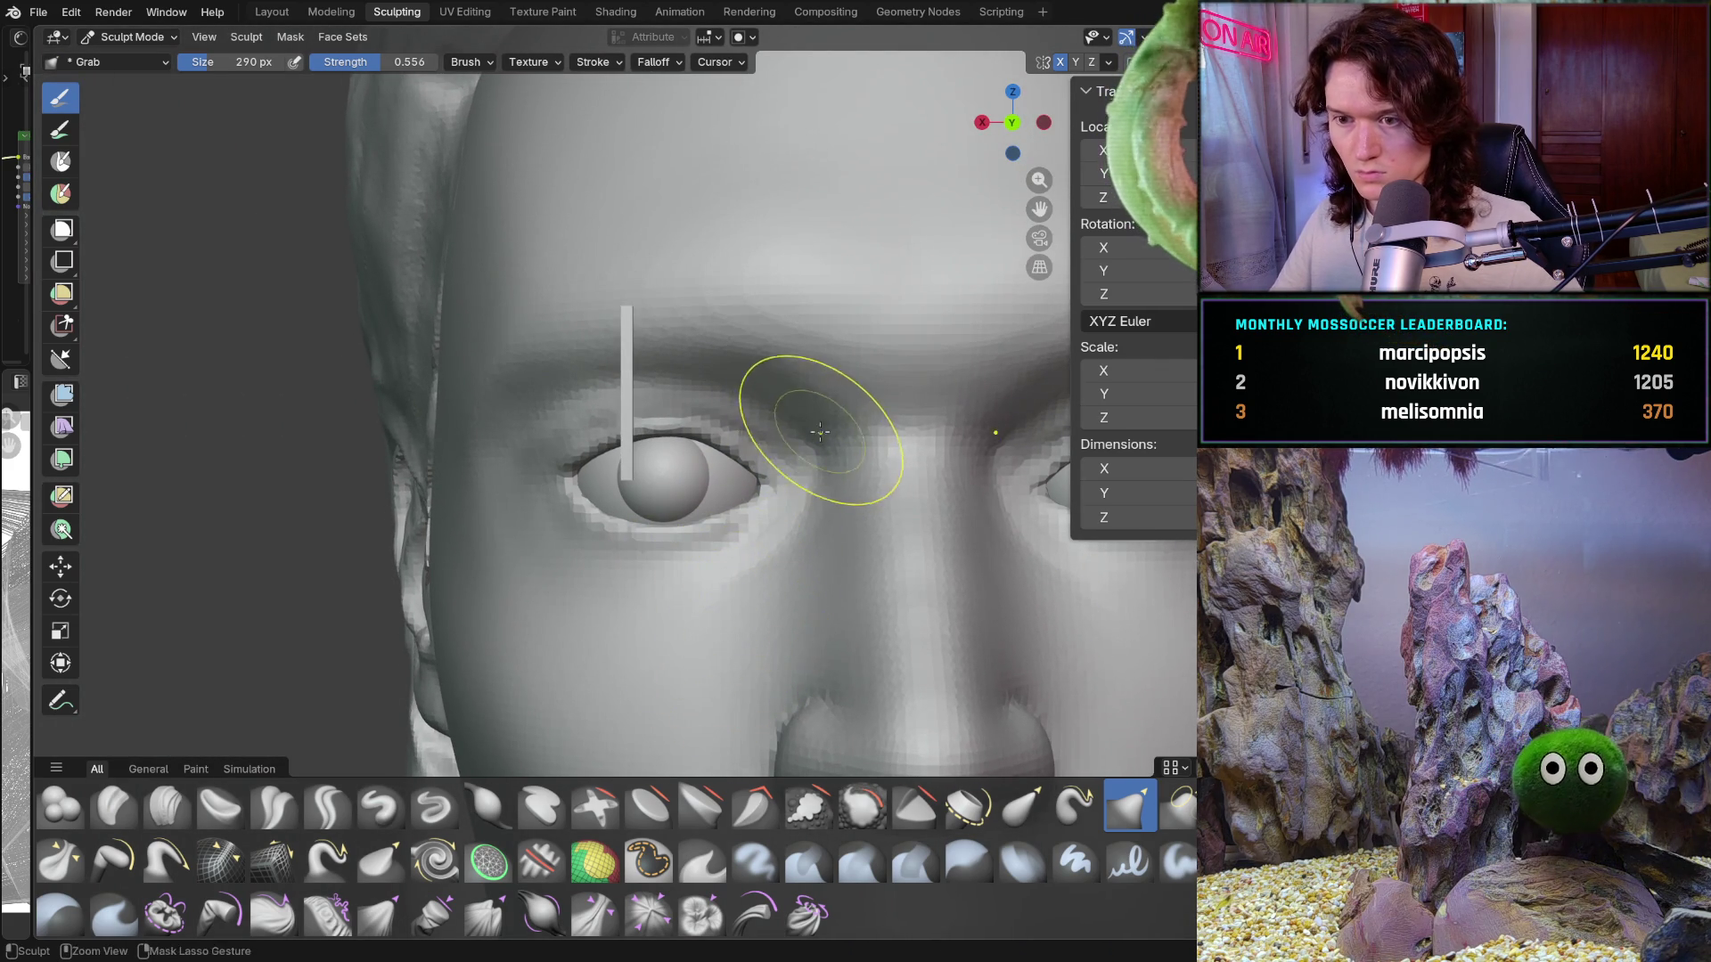
middle_click_drag(820, 432, 679, 650, "ctrl")
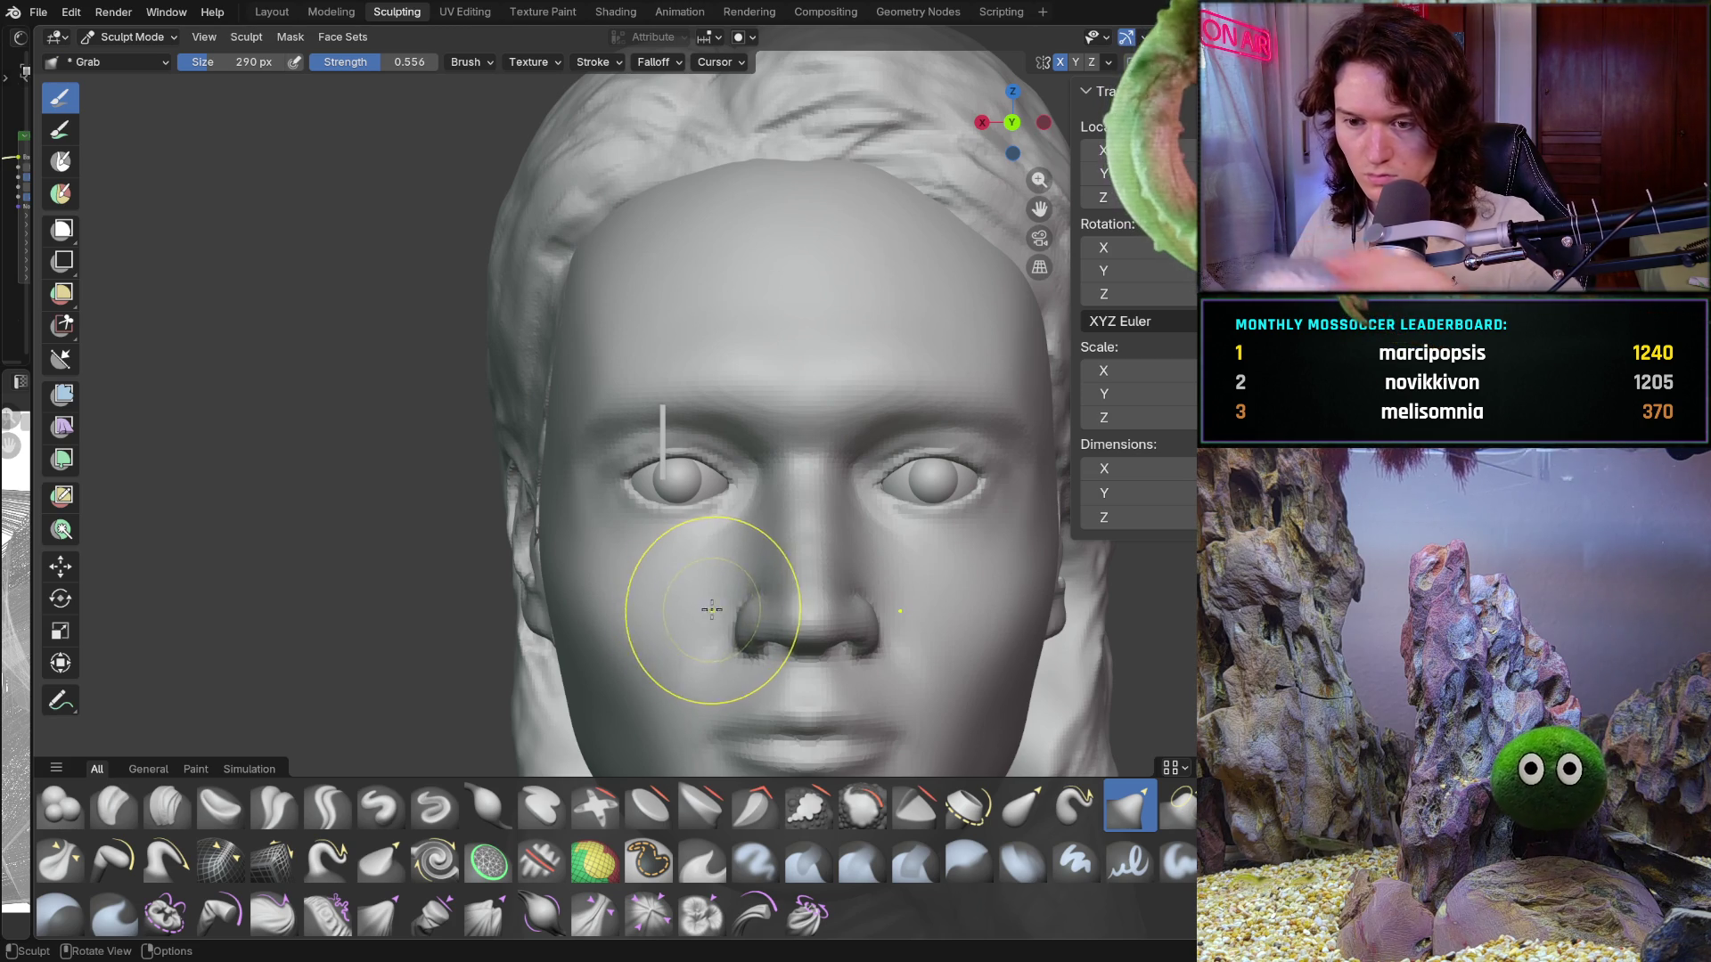
scroll(699, 561, "up", 5)
middle_click_drag(784, 371, 766, 513)
scroll(764, 516, "down", 3)
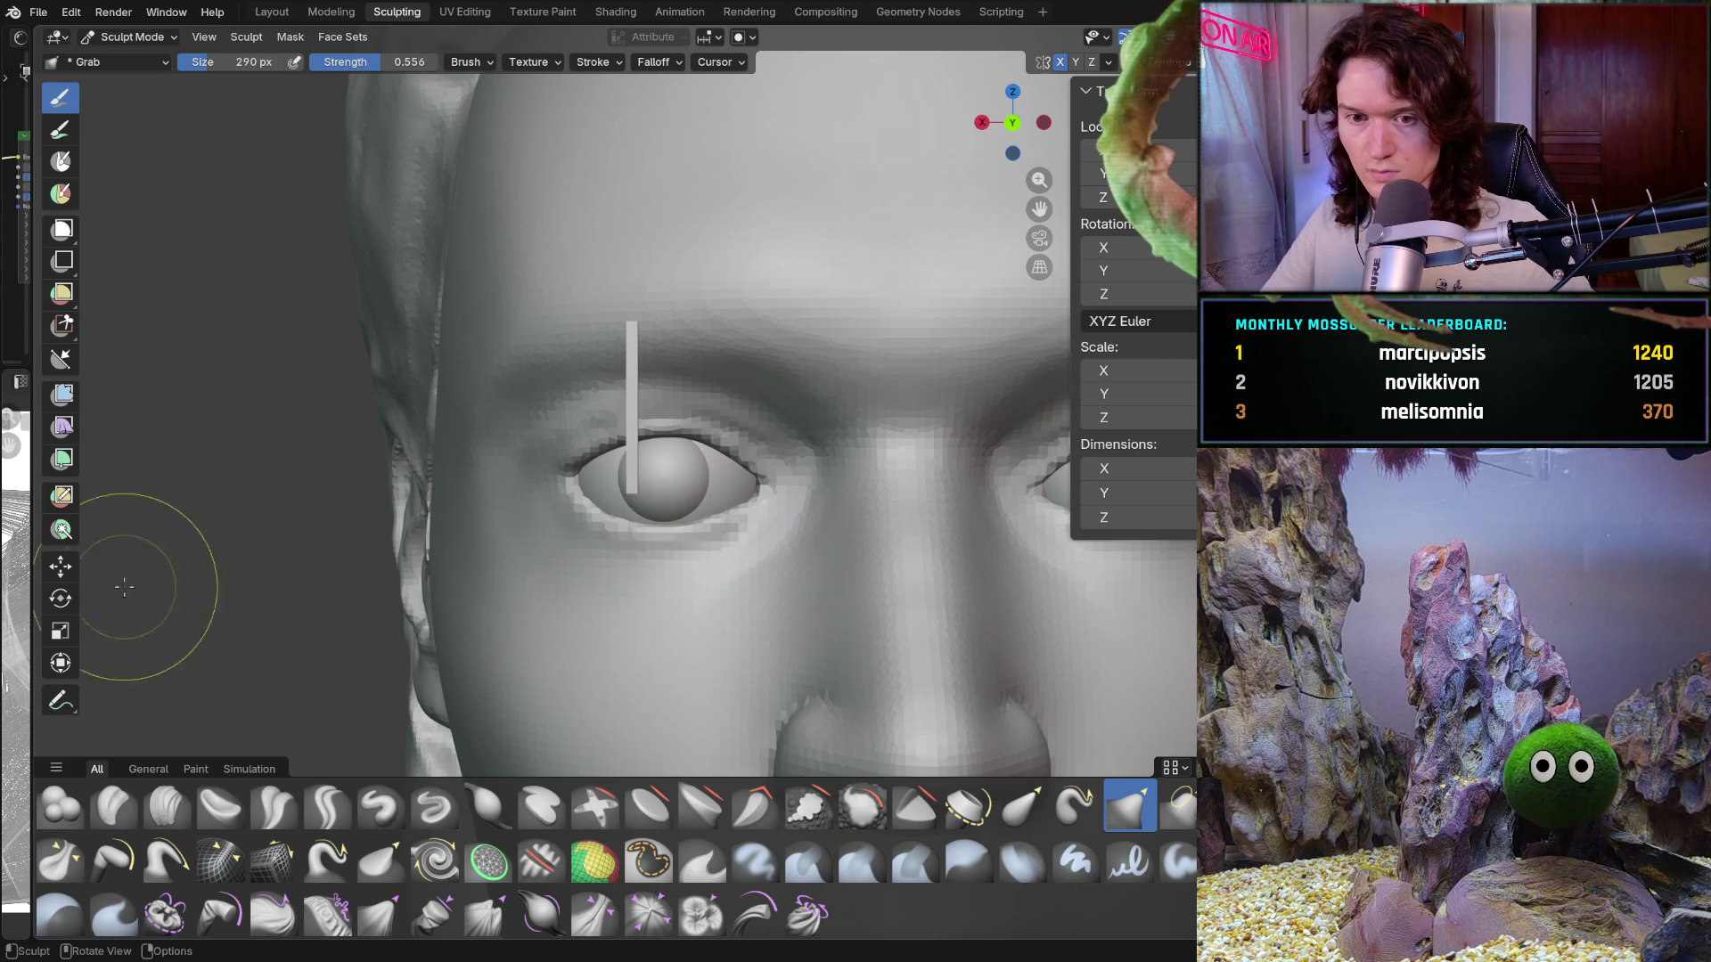
left_click(59, 630)
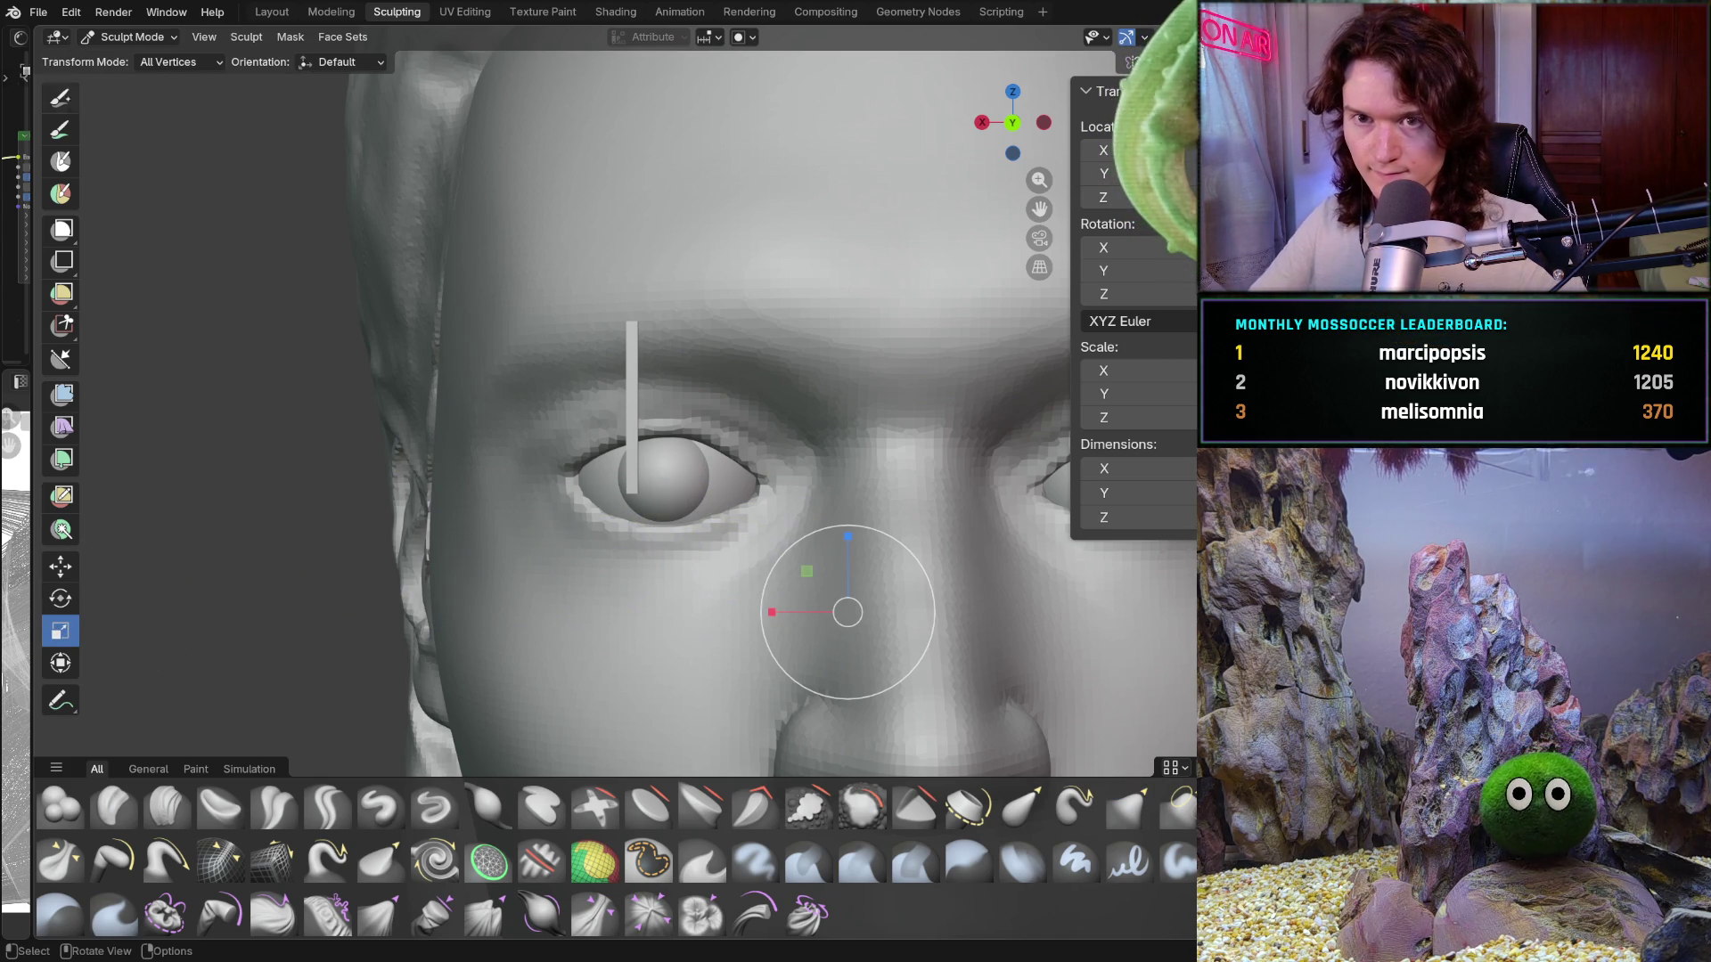
Step: In Object Mode, select the eyeball and scale it down uniformly in orthographic view
left_click(133, 36)
left_click(125, 57)
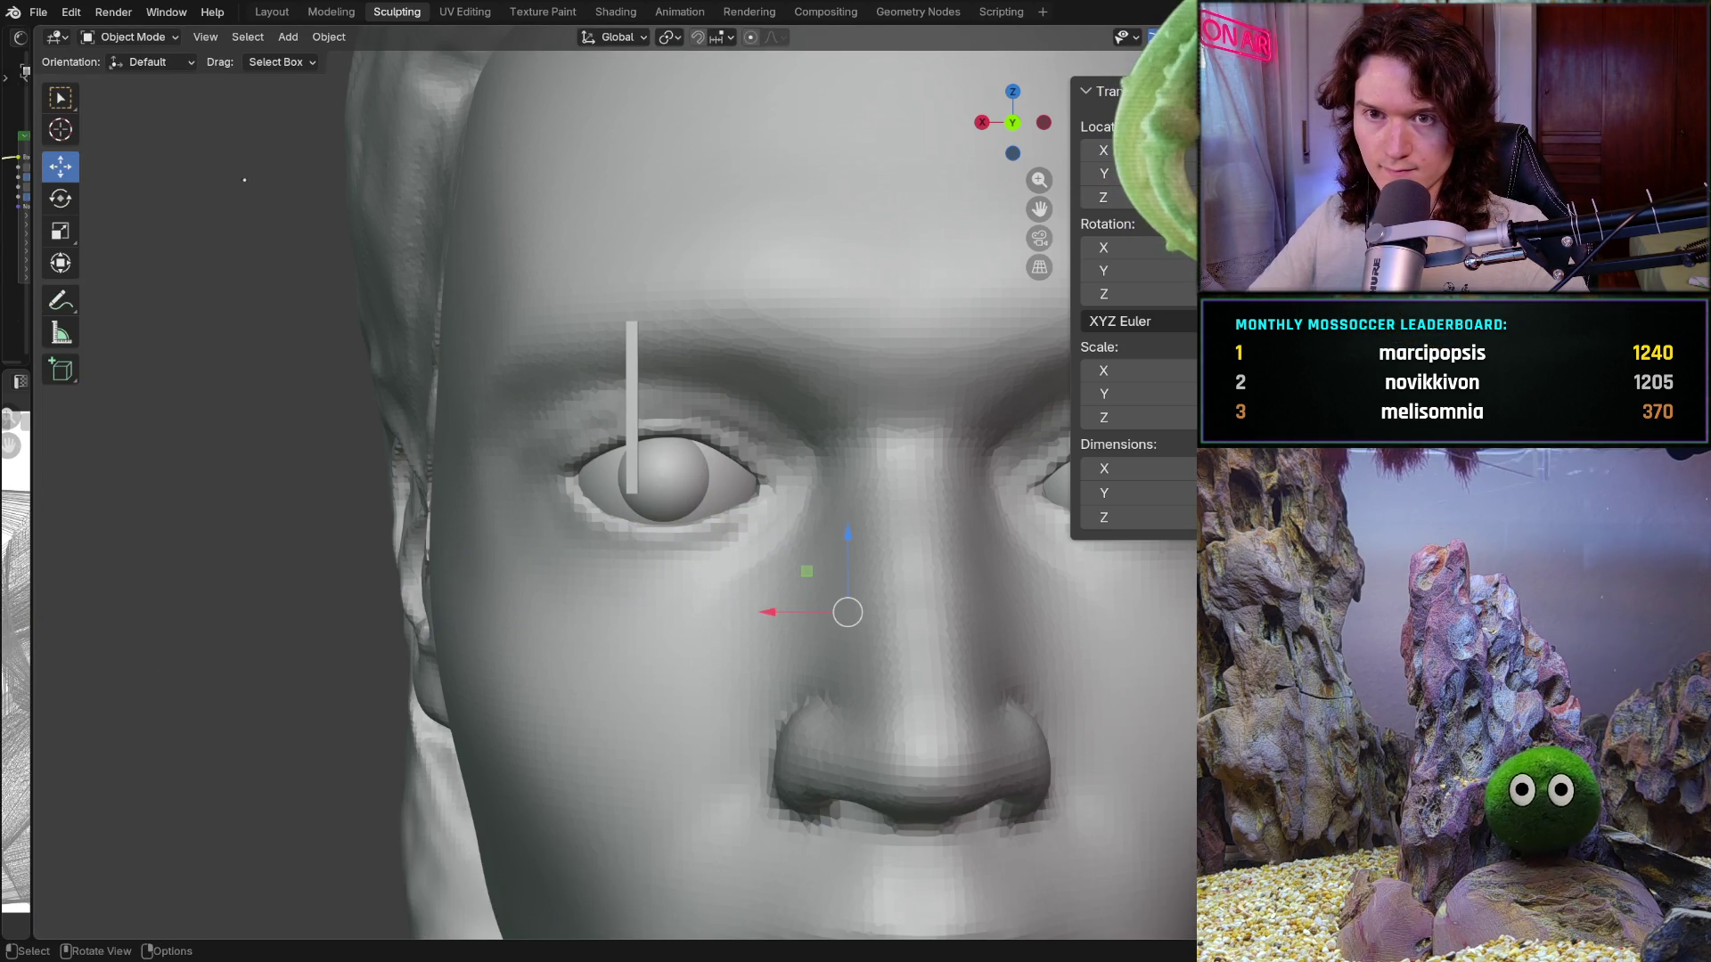
left_click(602, 495)
key("KP_5")
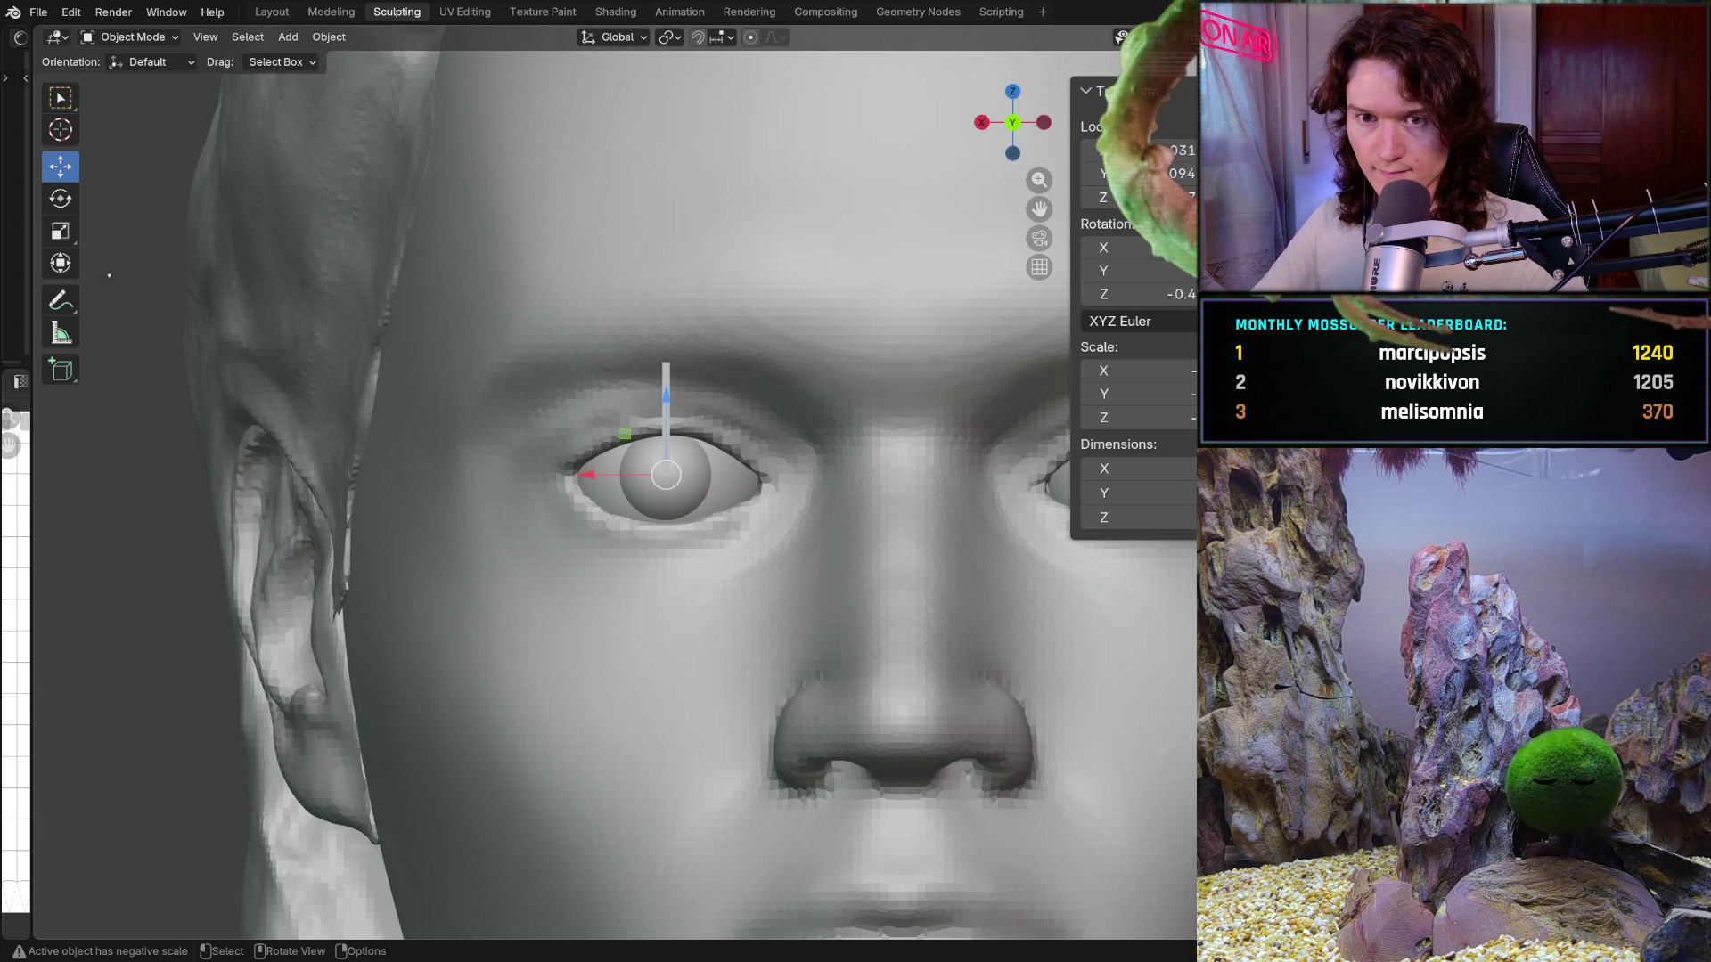
left_click(61, 231)
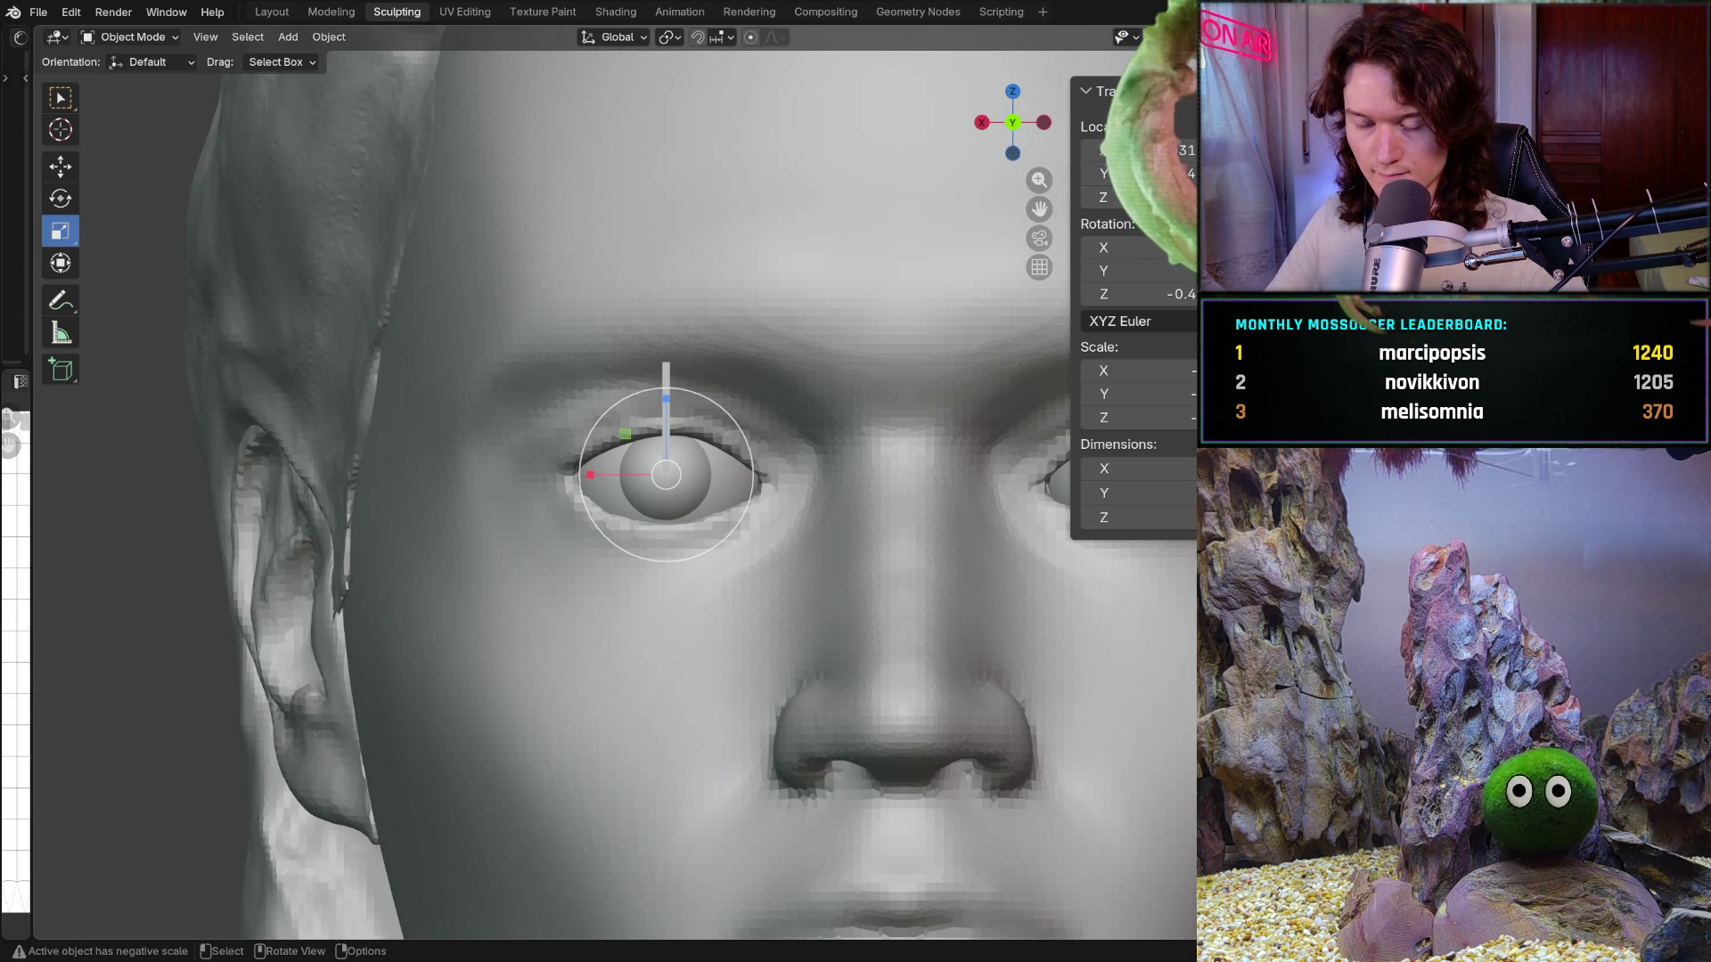
scroll(612, 537, "up", 2)
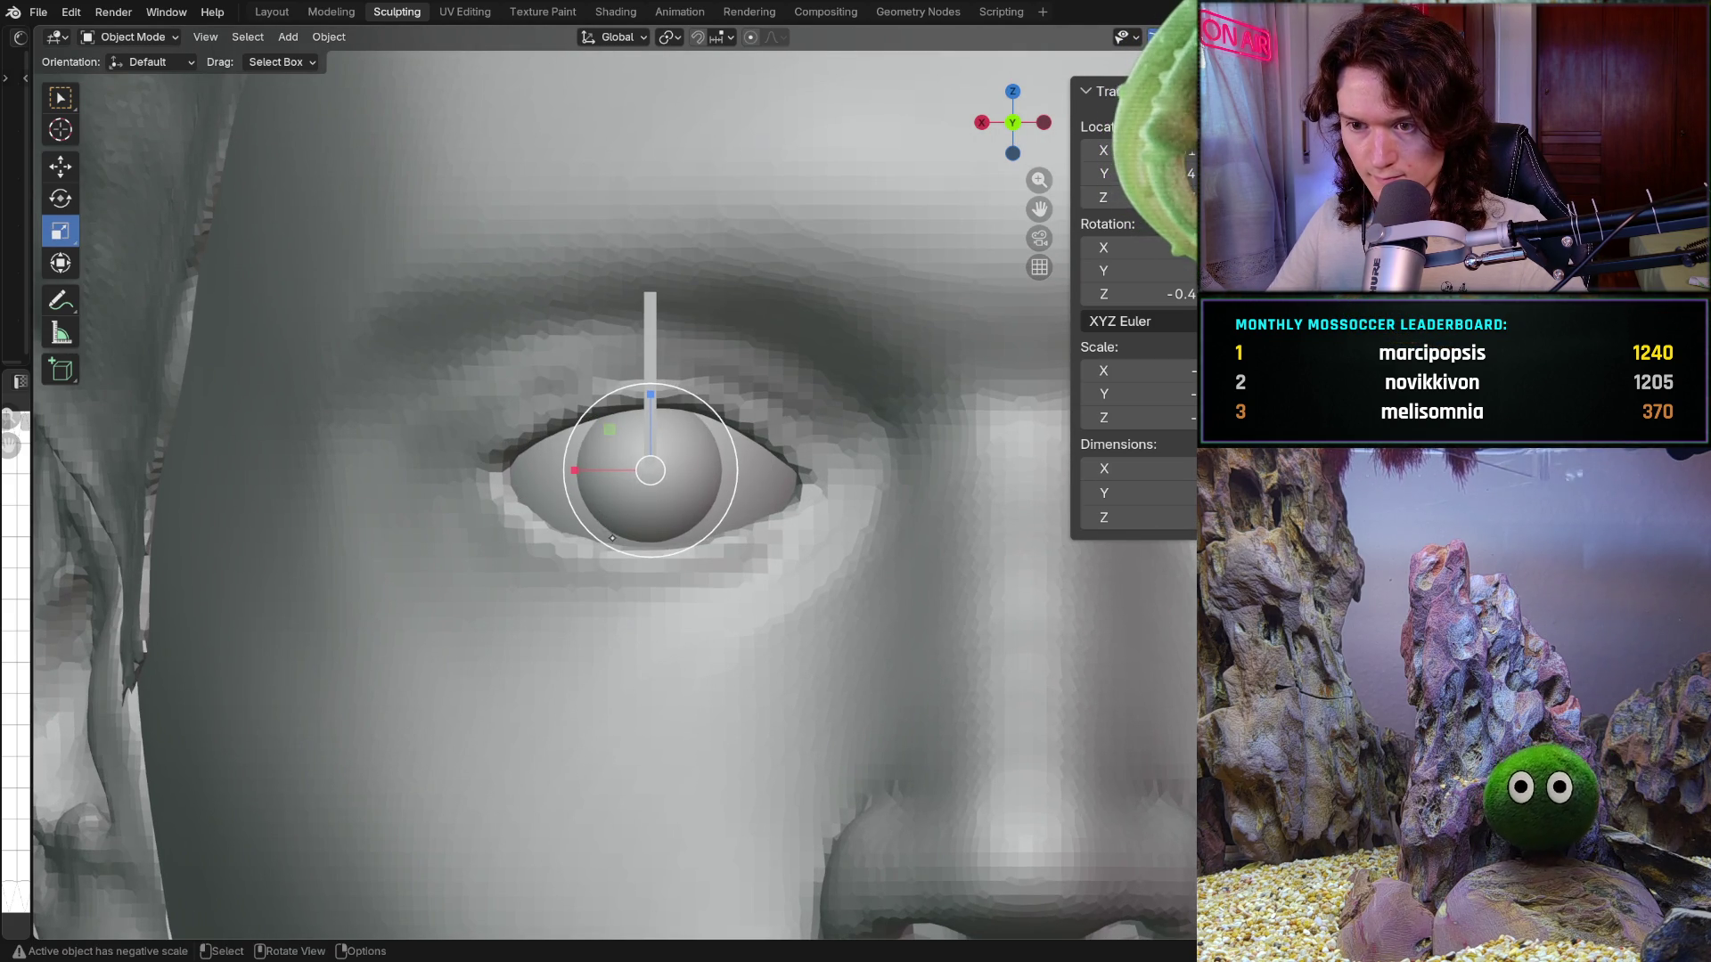
key("s")
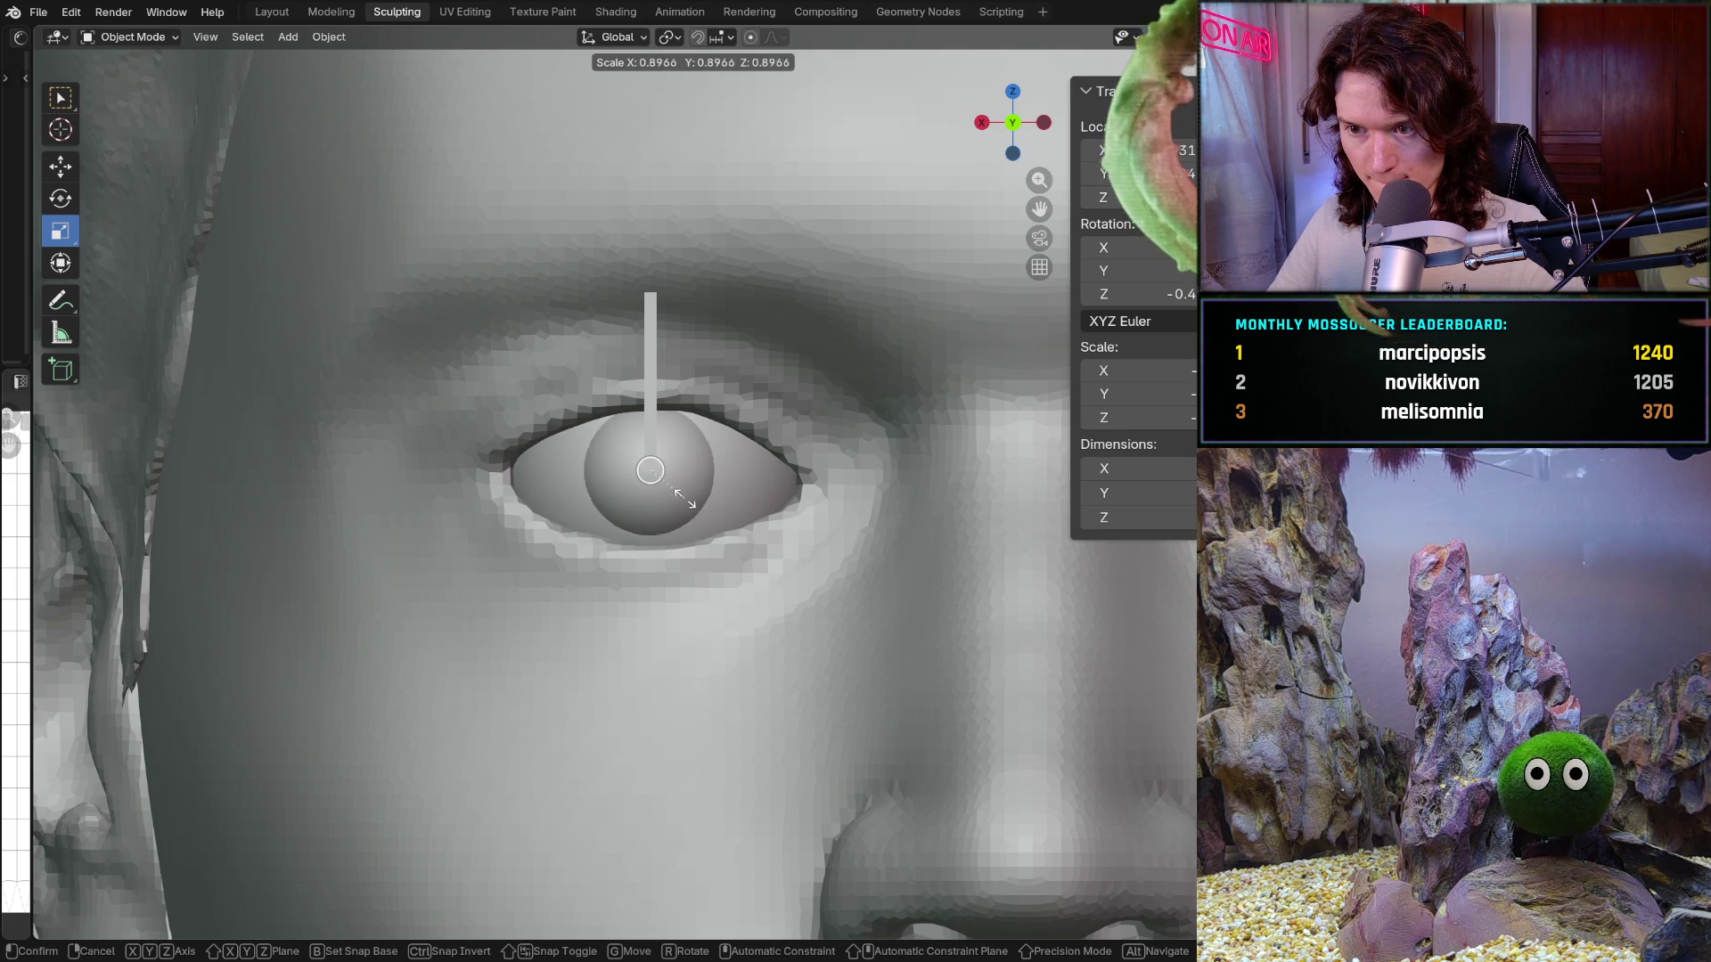
left_click(650, 470)
Step: Shrink the left eyeball slightly more
scroll(651, 470, "down", 5)
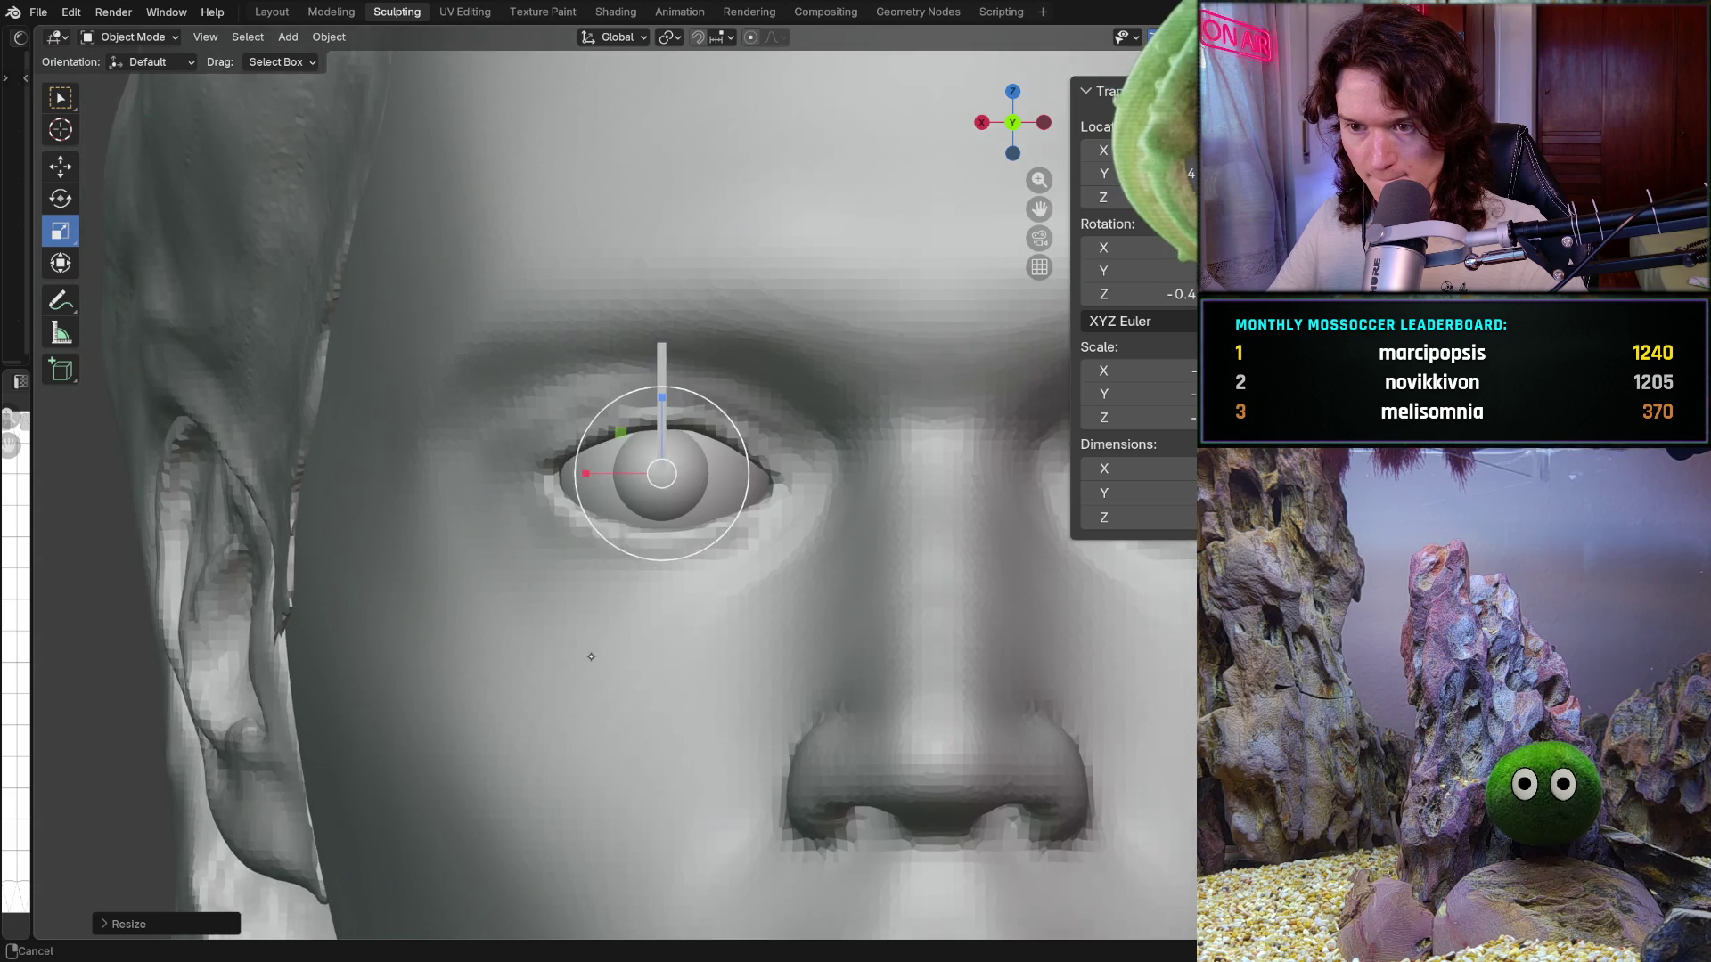
key("ctrl+z")
key("ctrl+shift+z")
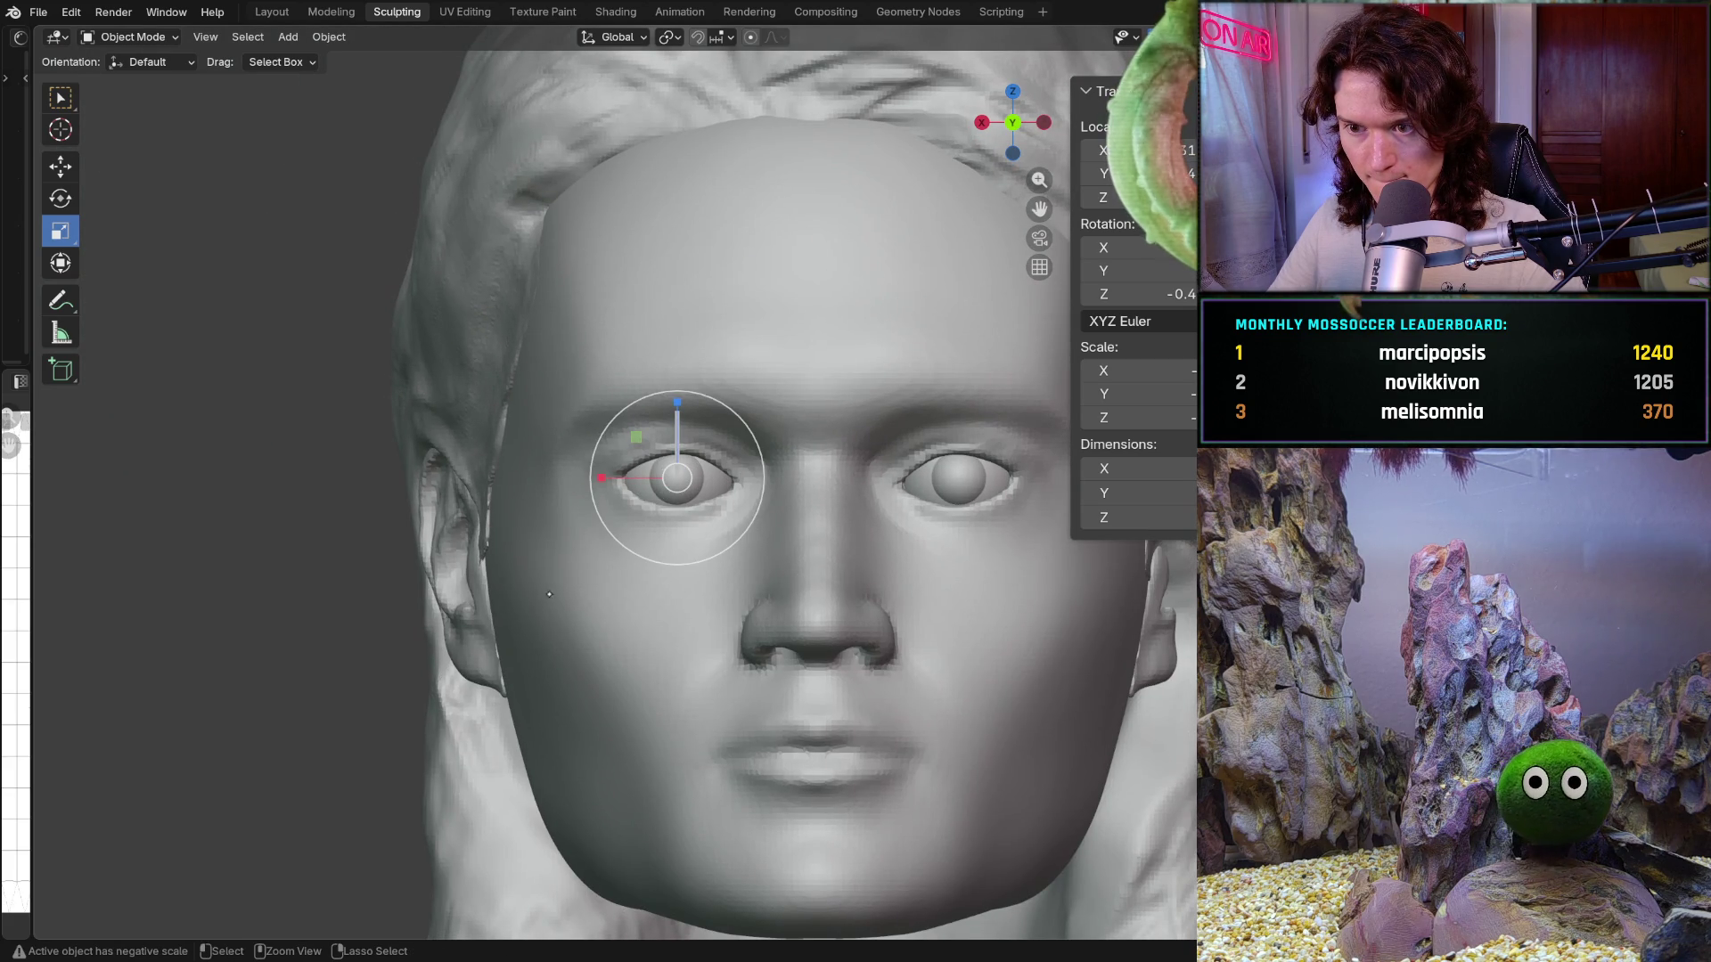
scroll(661, 455, "up", 5)
middle_click_drag(661, 454, 619, 522, "ctrl")
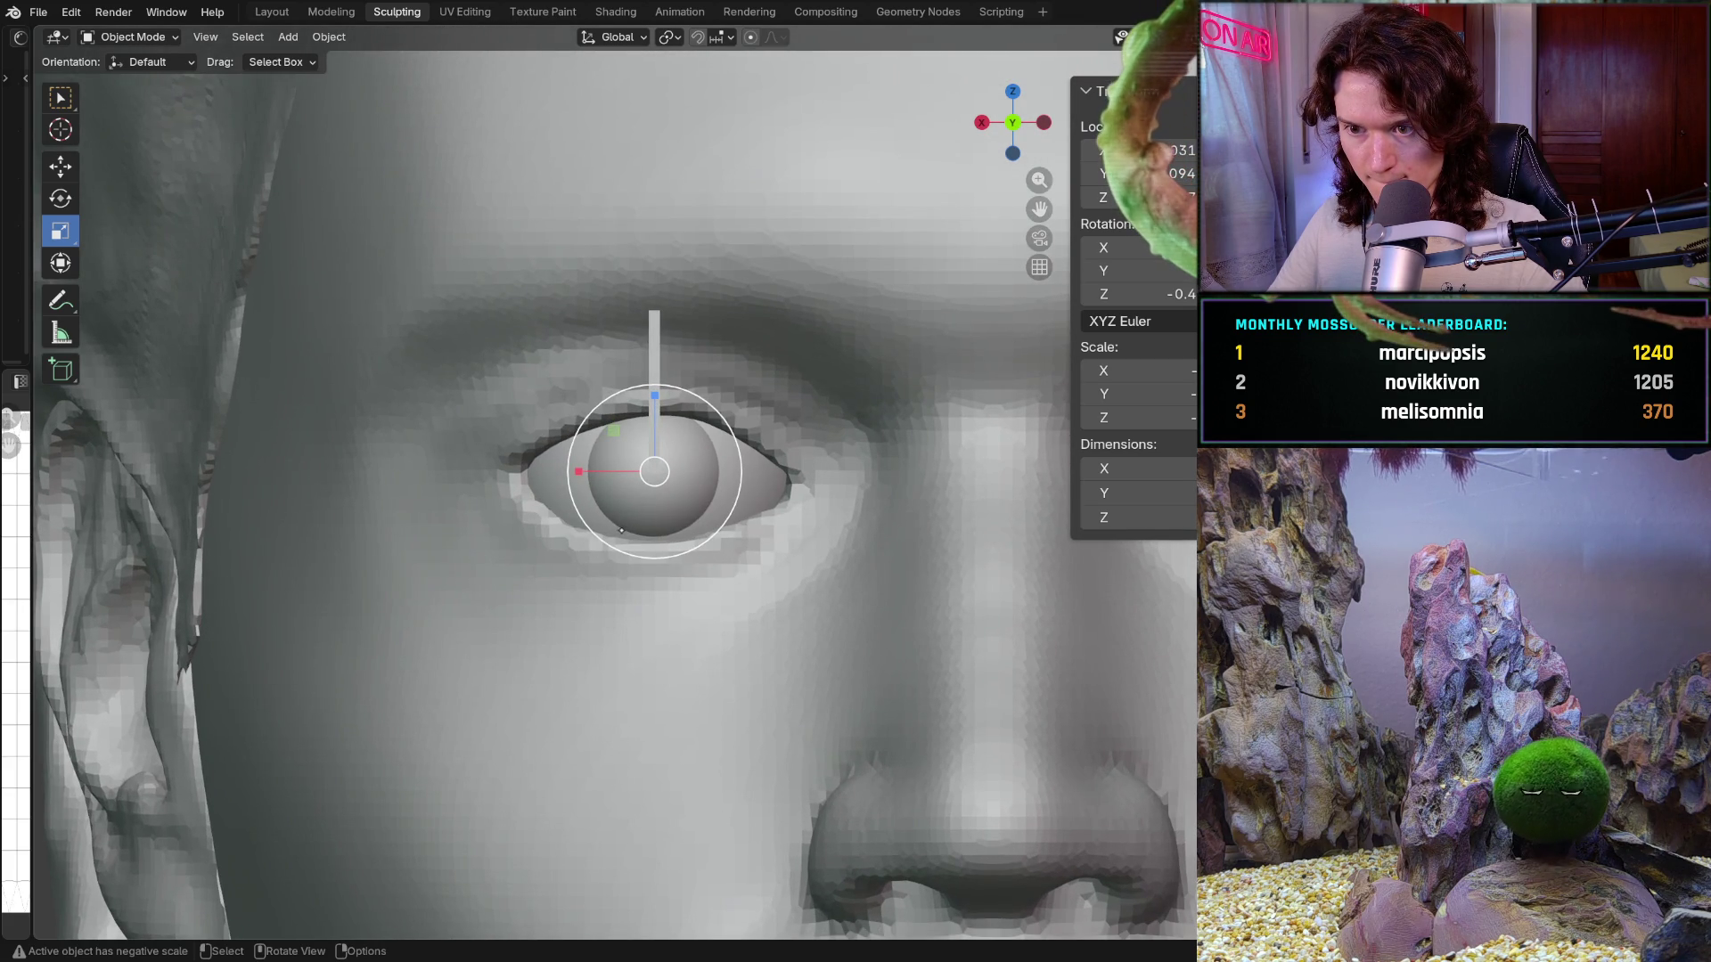
key("s")
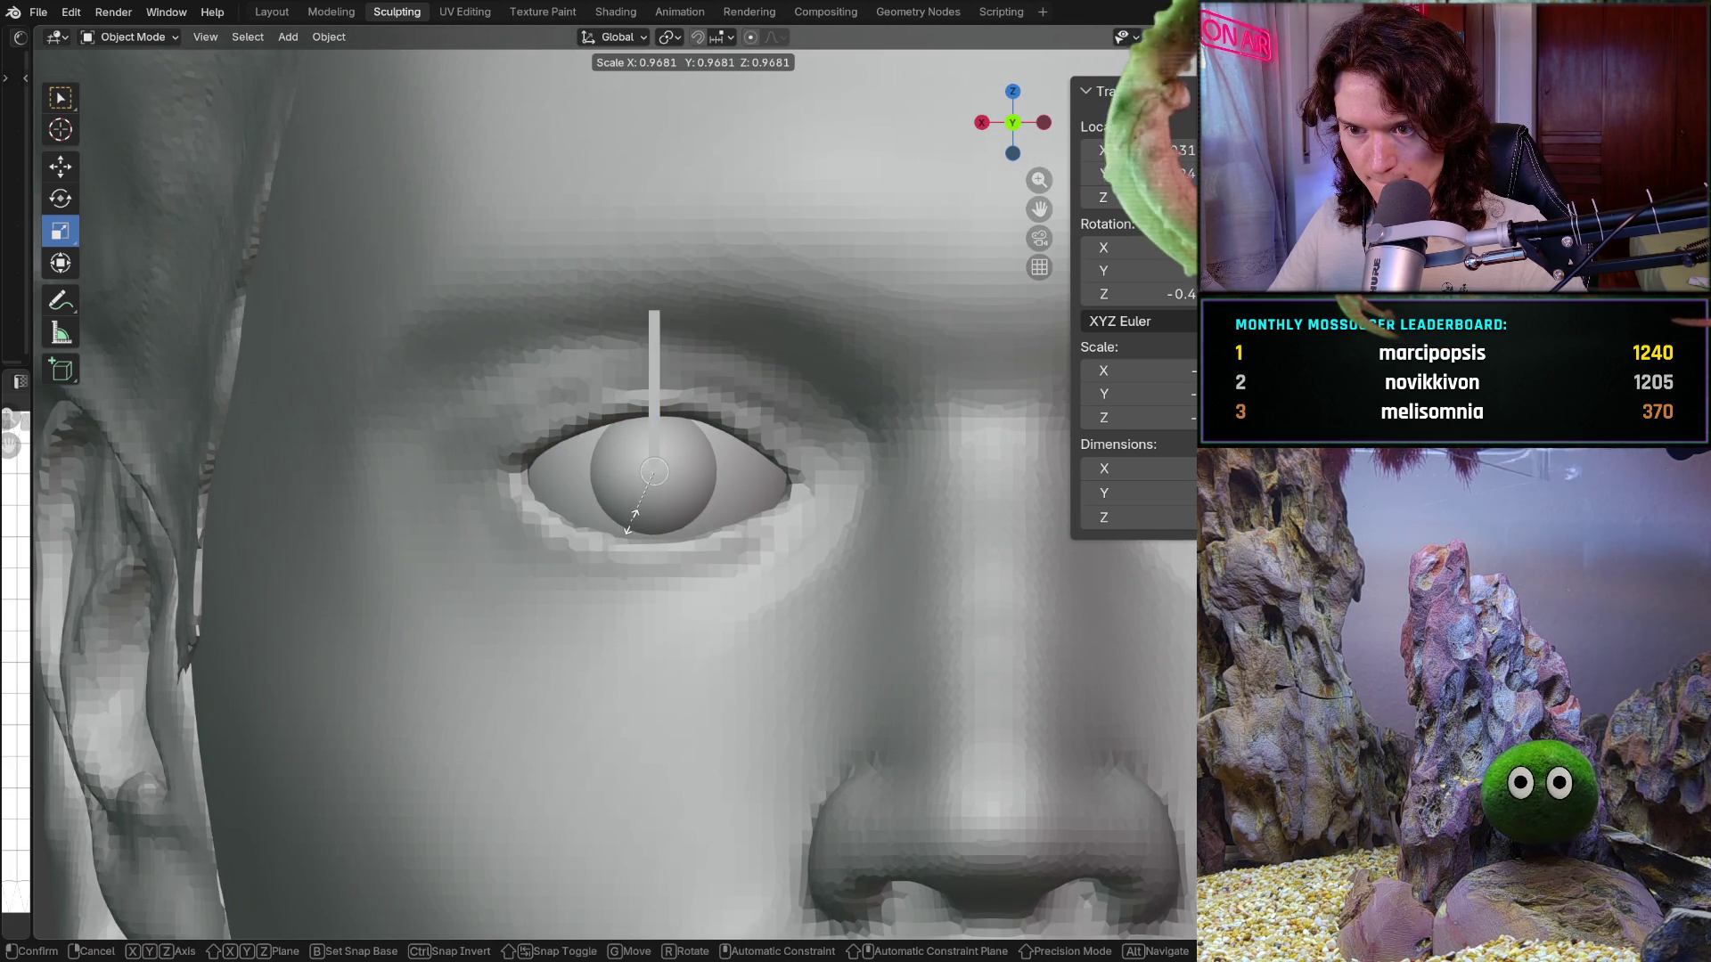
left_click(628, 519)
scroll(484, 687, "down", 10)
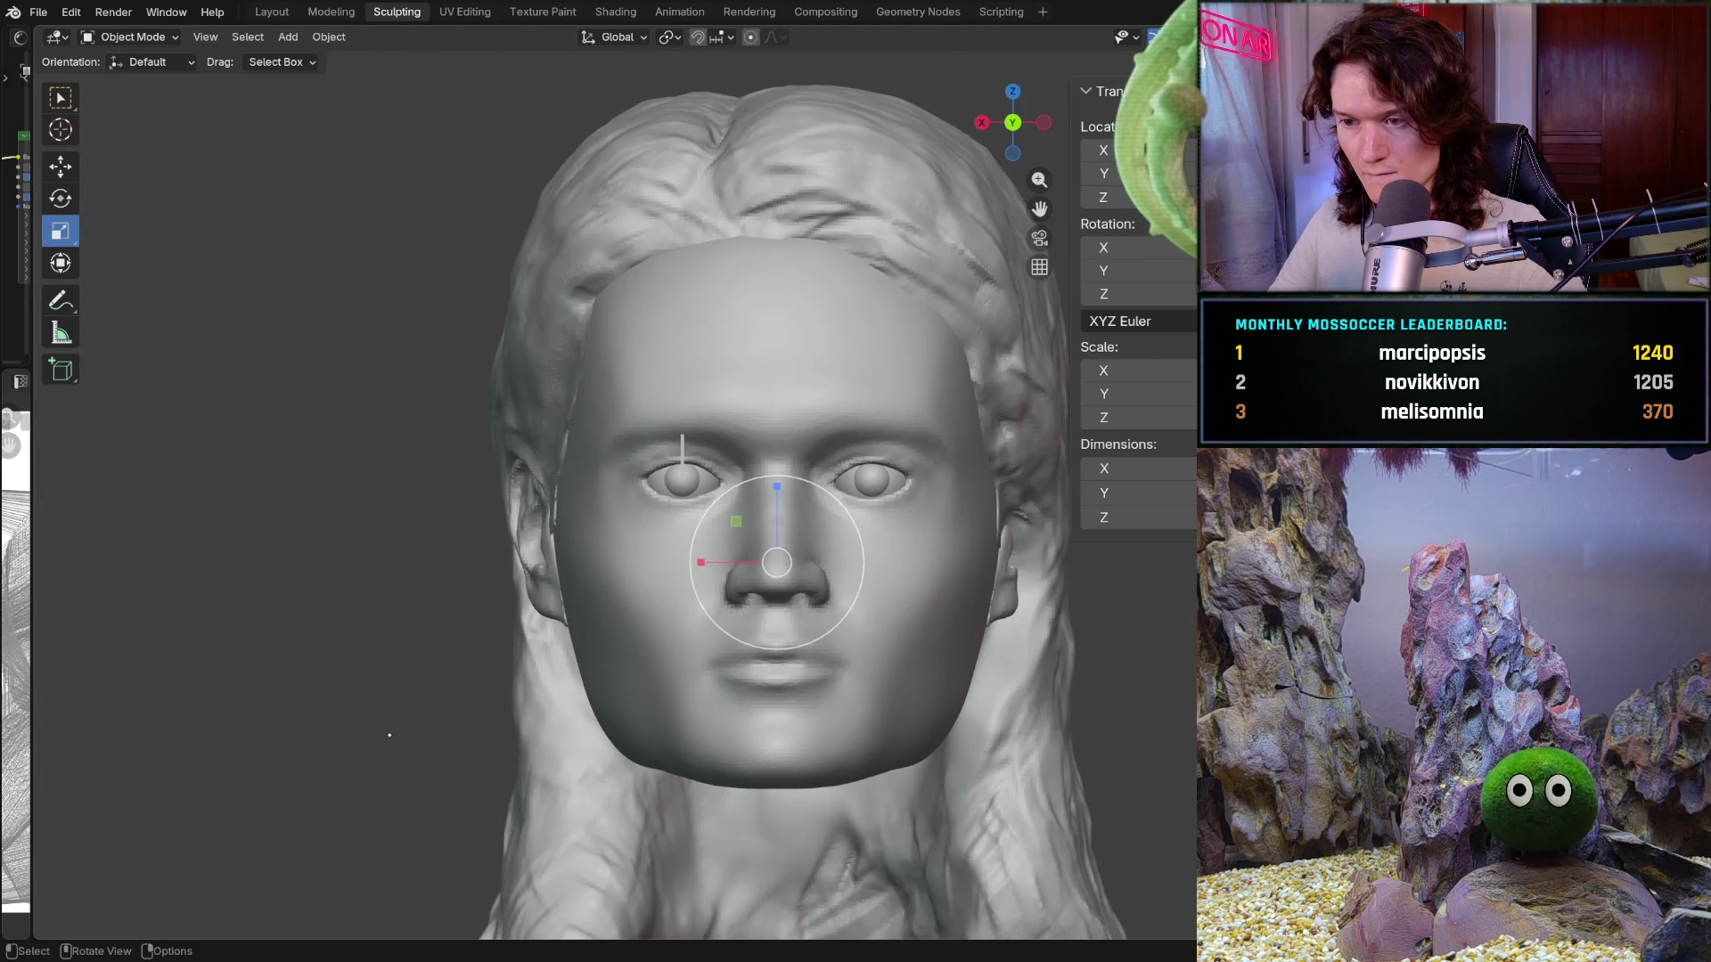
Step: Try shifting the eyeball along the Y axis, then undo the move
mouse_move(483, 687)
middle_mouse_down()
mouse_move(510, 648)
mouse_move(570, 651)
mouse_move(459, 655)
mouse_move(480, 667)
middle_mouse_up()
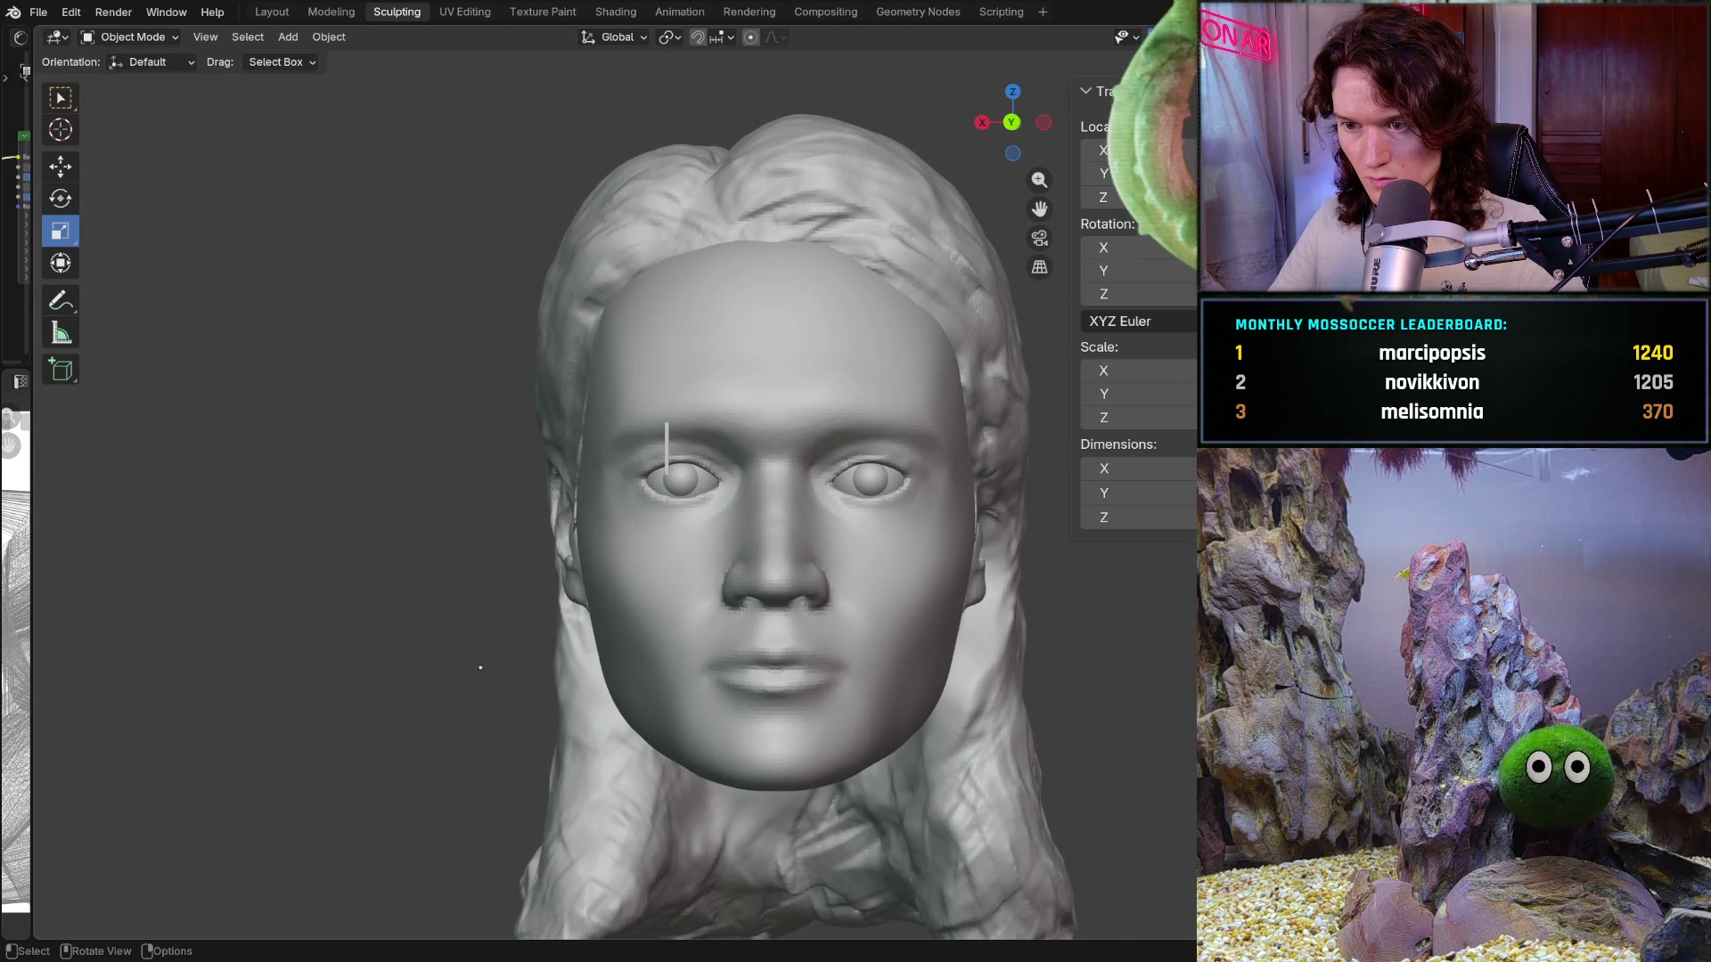
key("ctrl+z")
key("ctrl+z")
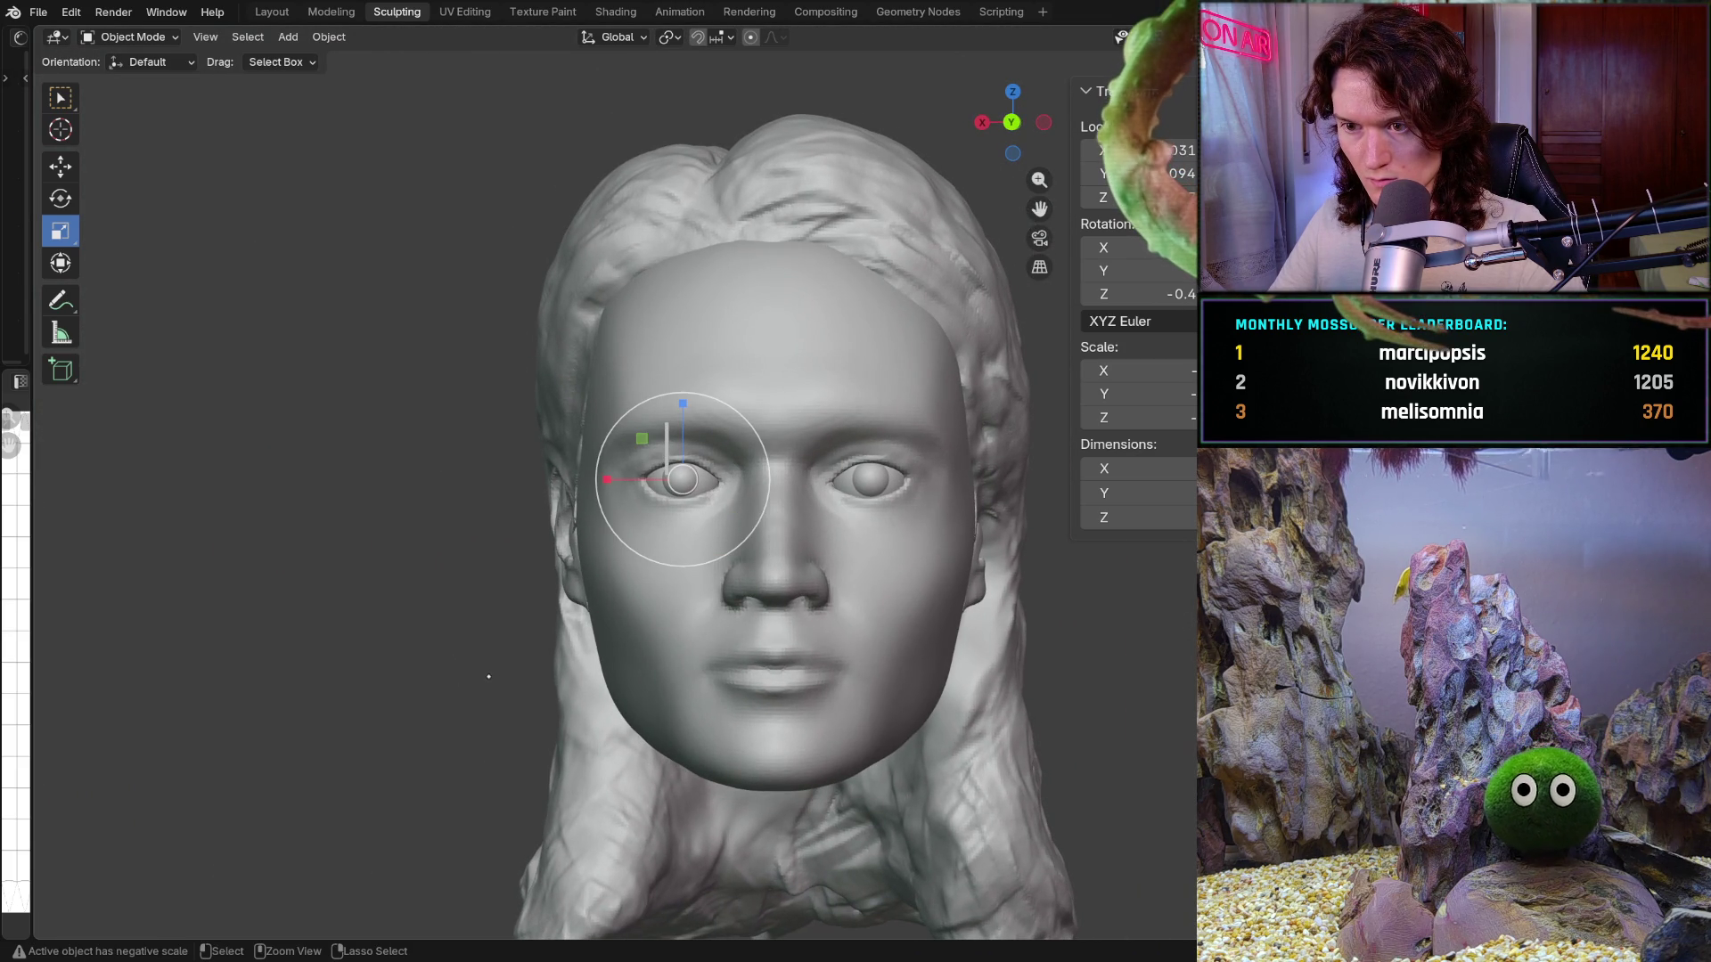
mouse_move(628, 588)
middle_mouse_down("ctrl")
mouse_move(629, 521)
mouse_move(790, 495)
middle_mouse_up("ctrl")
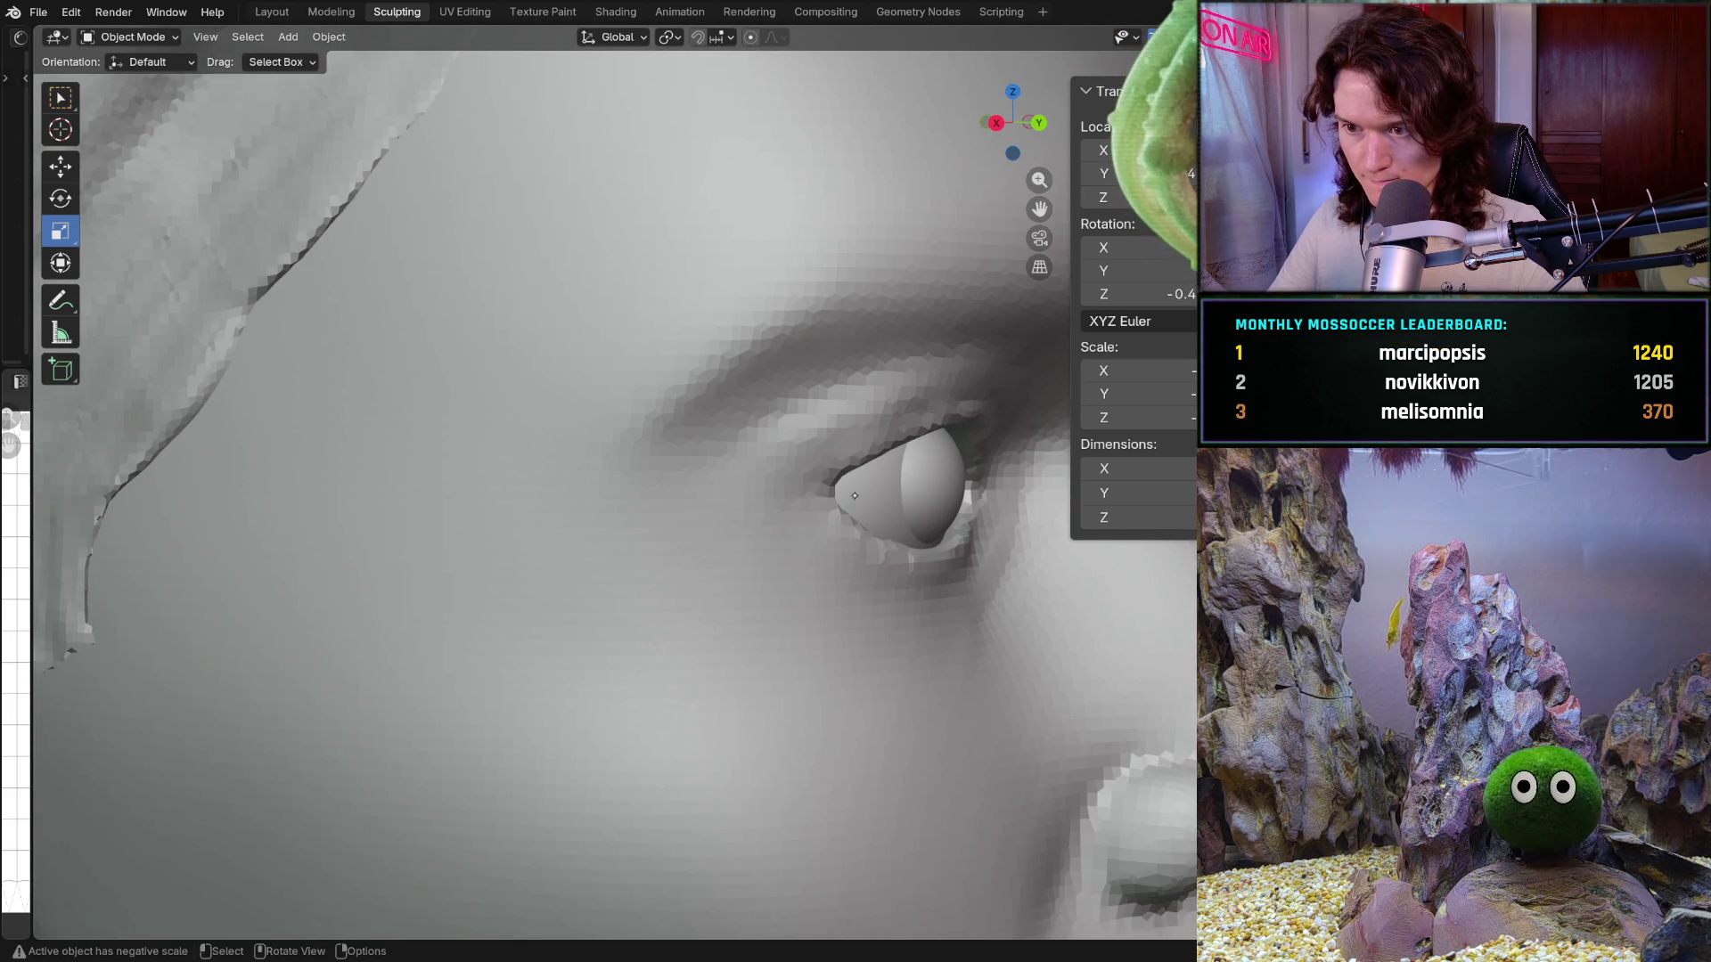
left_click(60, 166)
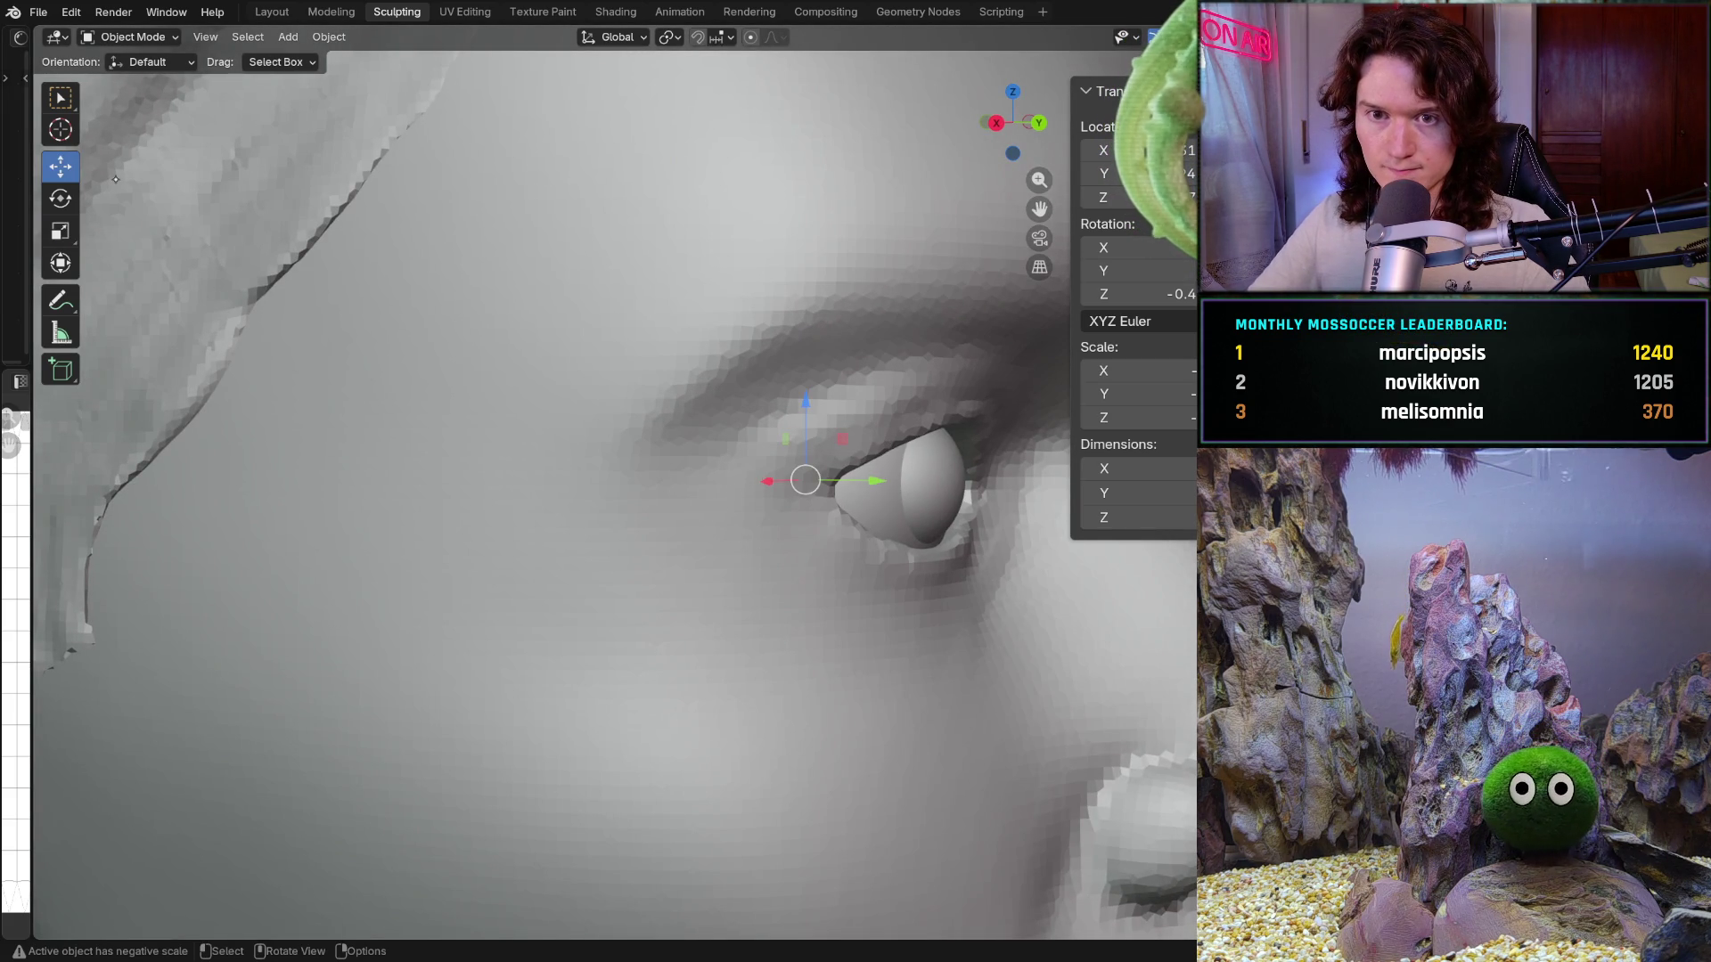
left_click_drag(874, 481, 896, 486)
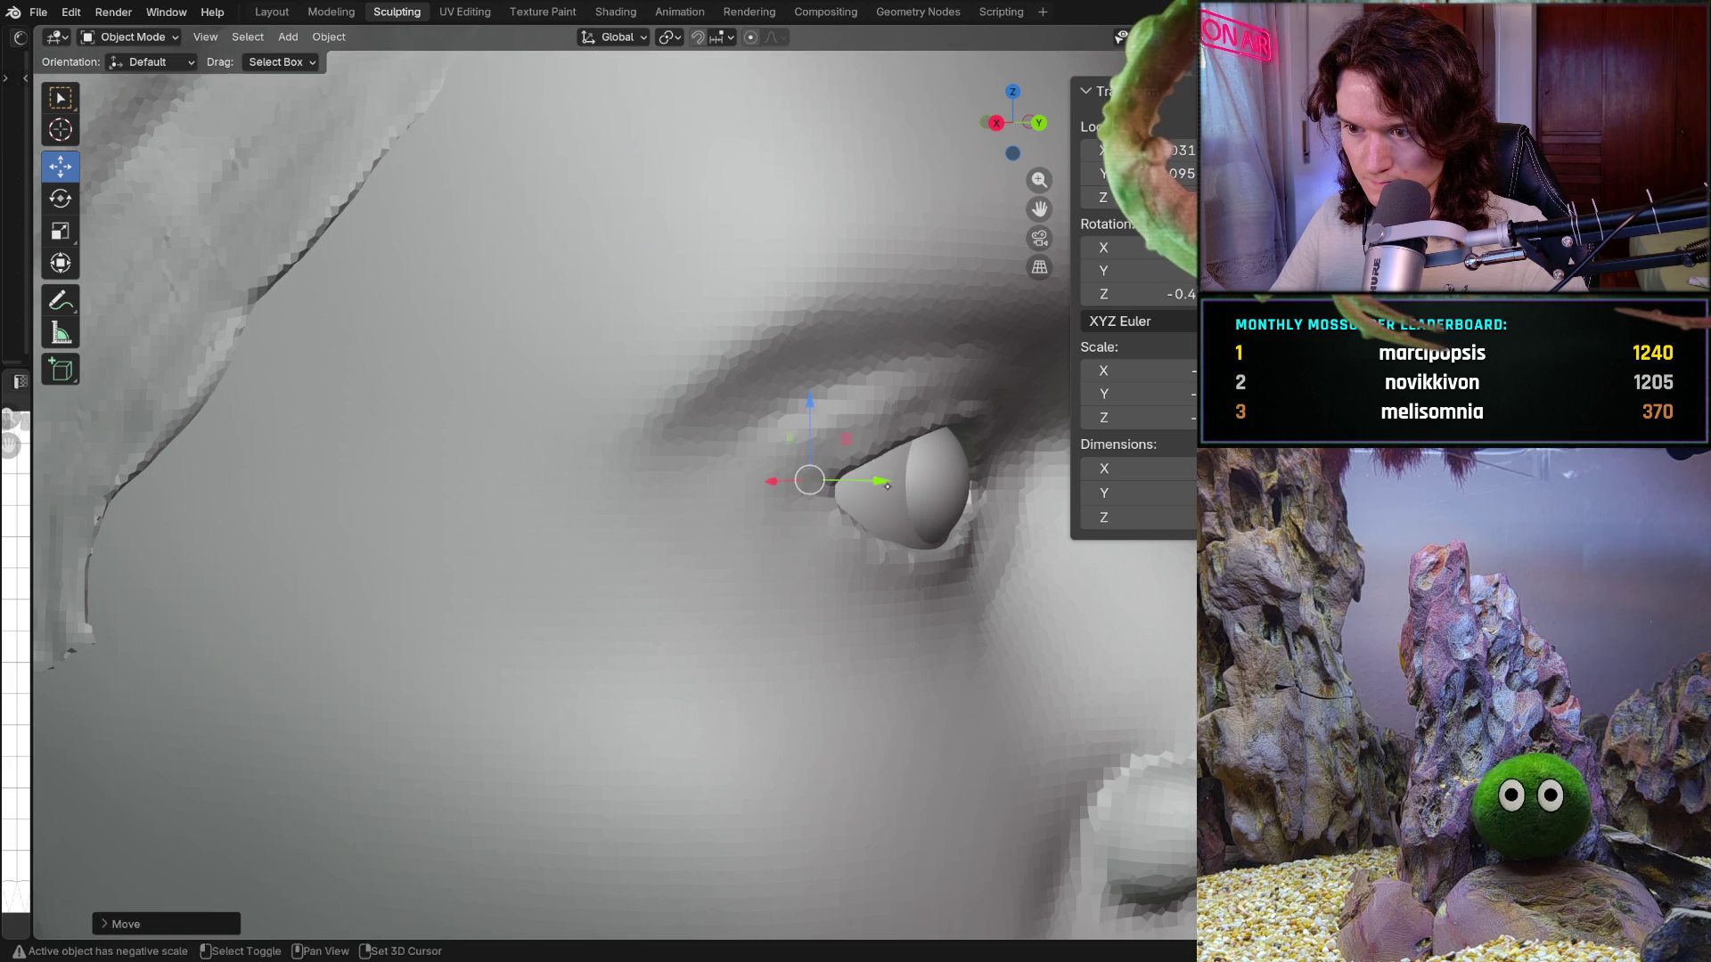
middle_click_drag(895, 486, 708, 509)
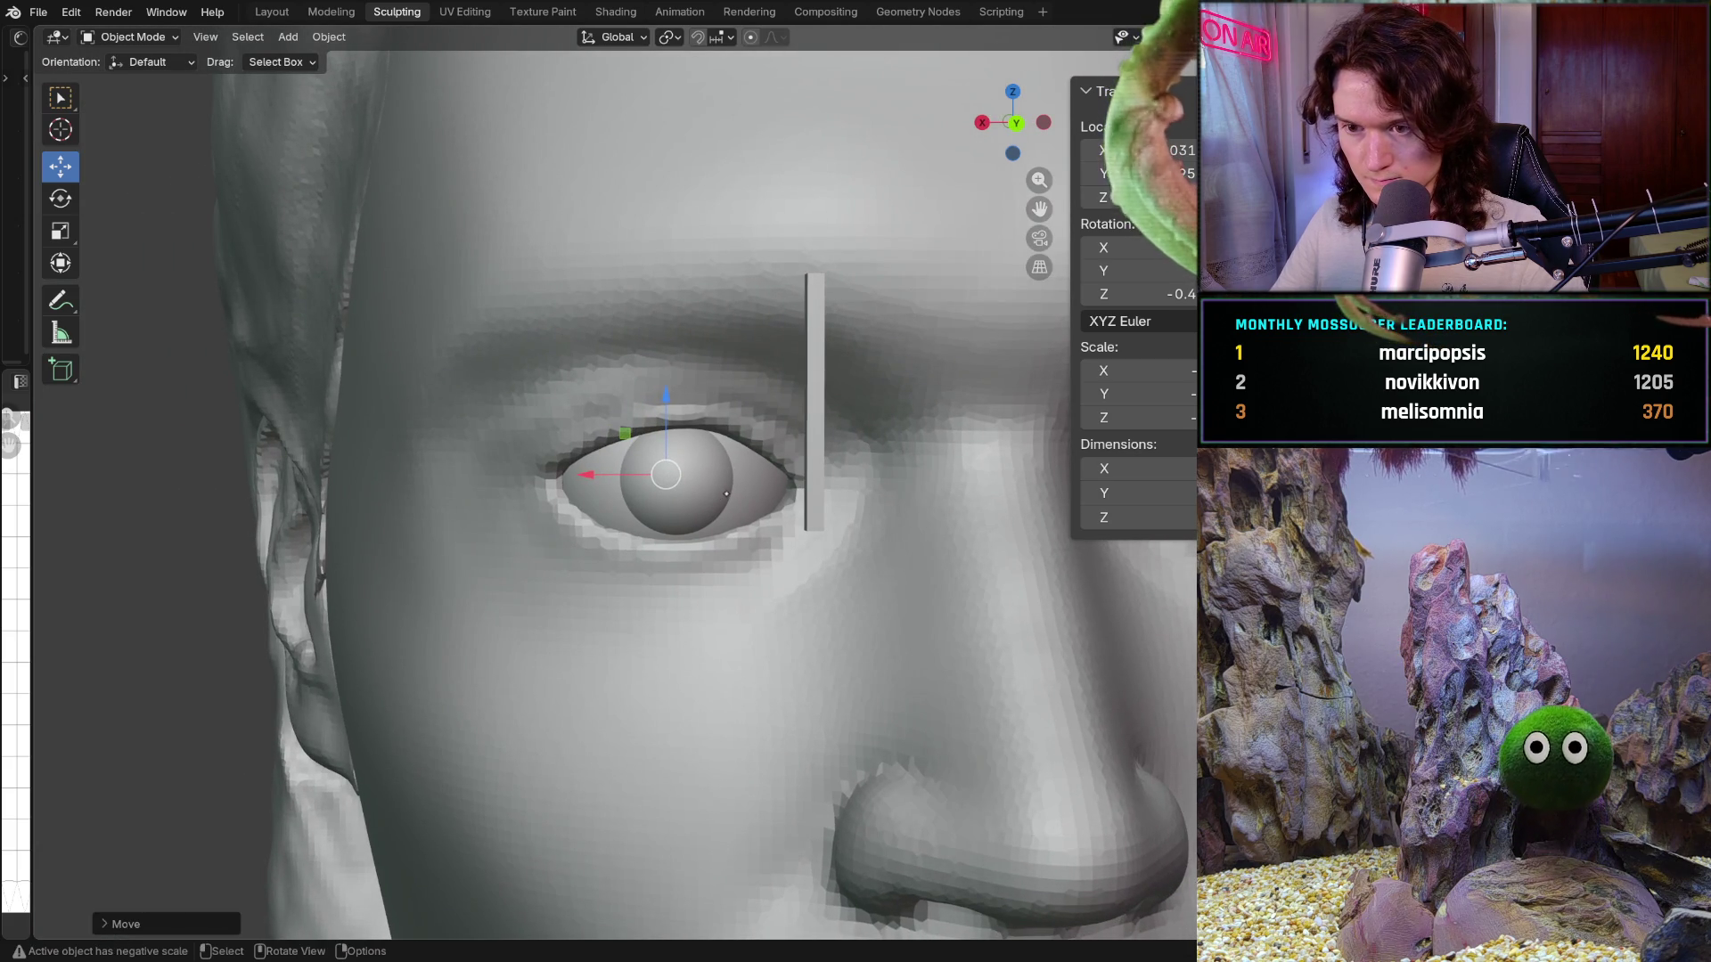
key("ctrl+z")
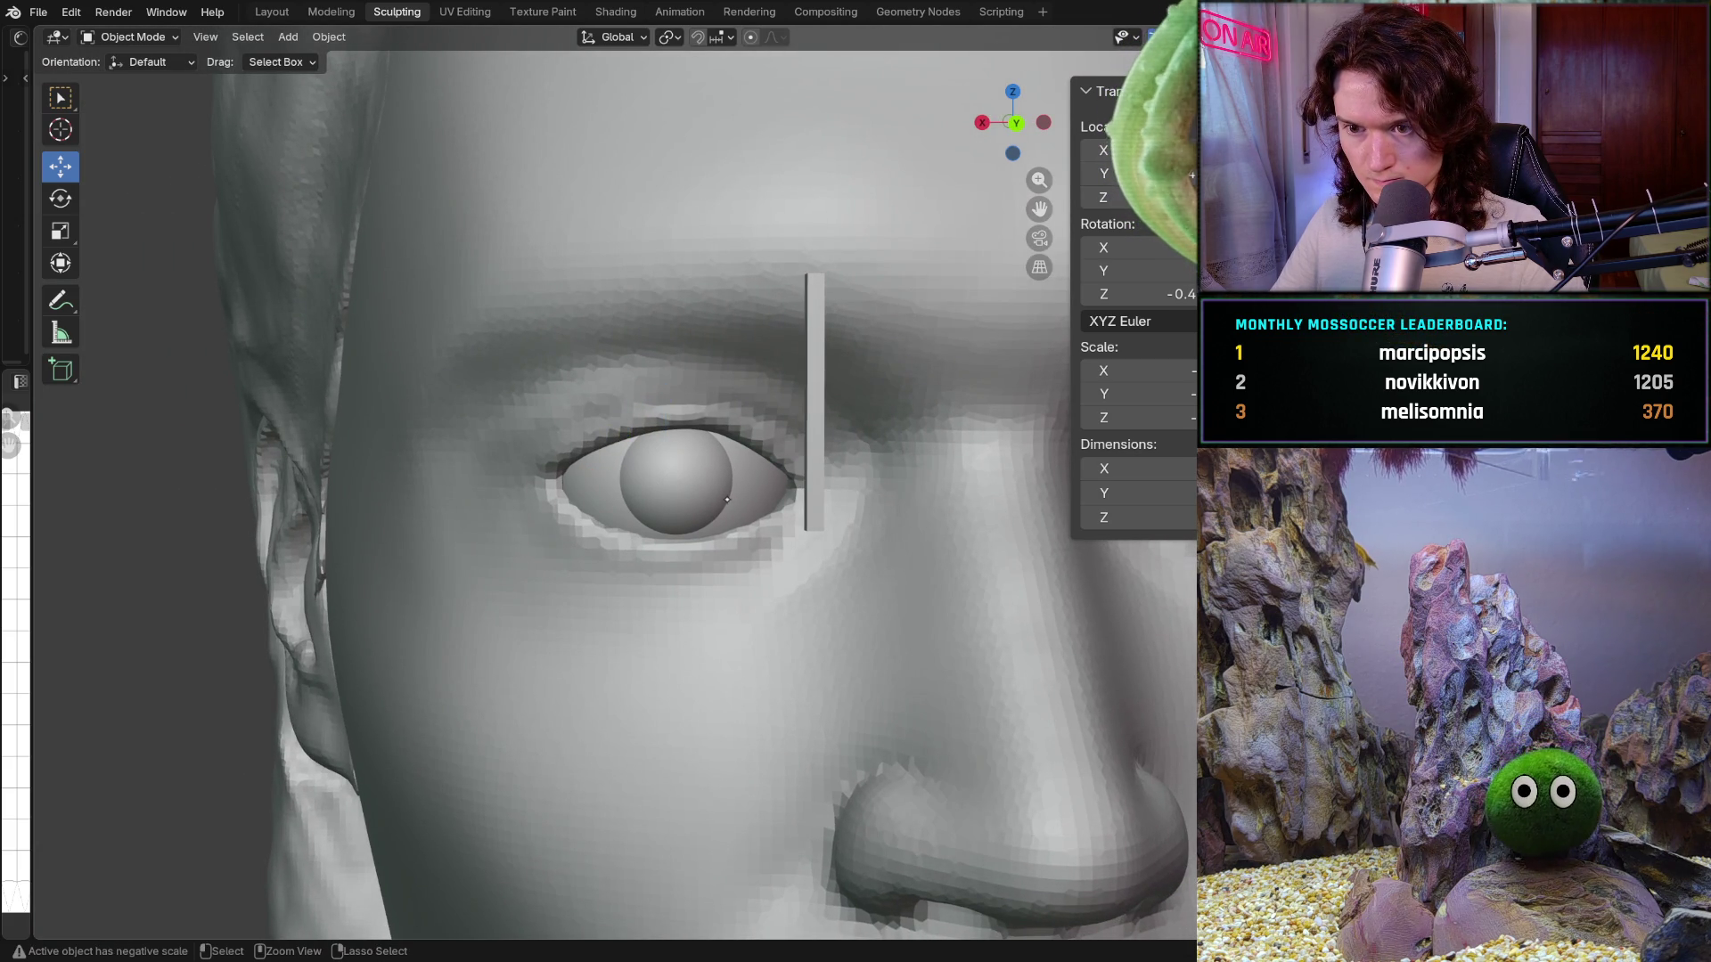
Step: In front orthographic view, select the thin guide rod above the eye and move it vertically
mouse_move(732, 497)
middle_mouse_down()
mouse_move(755, 556)
mouse_move(717, 570)
middle_mouse_up()
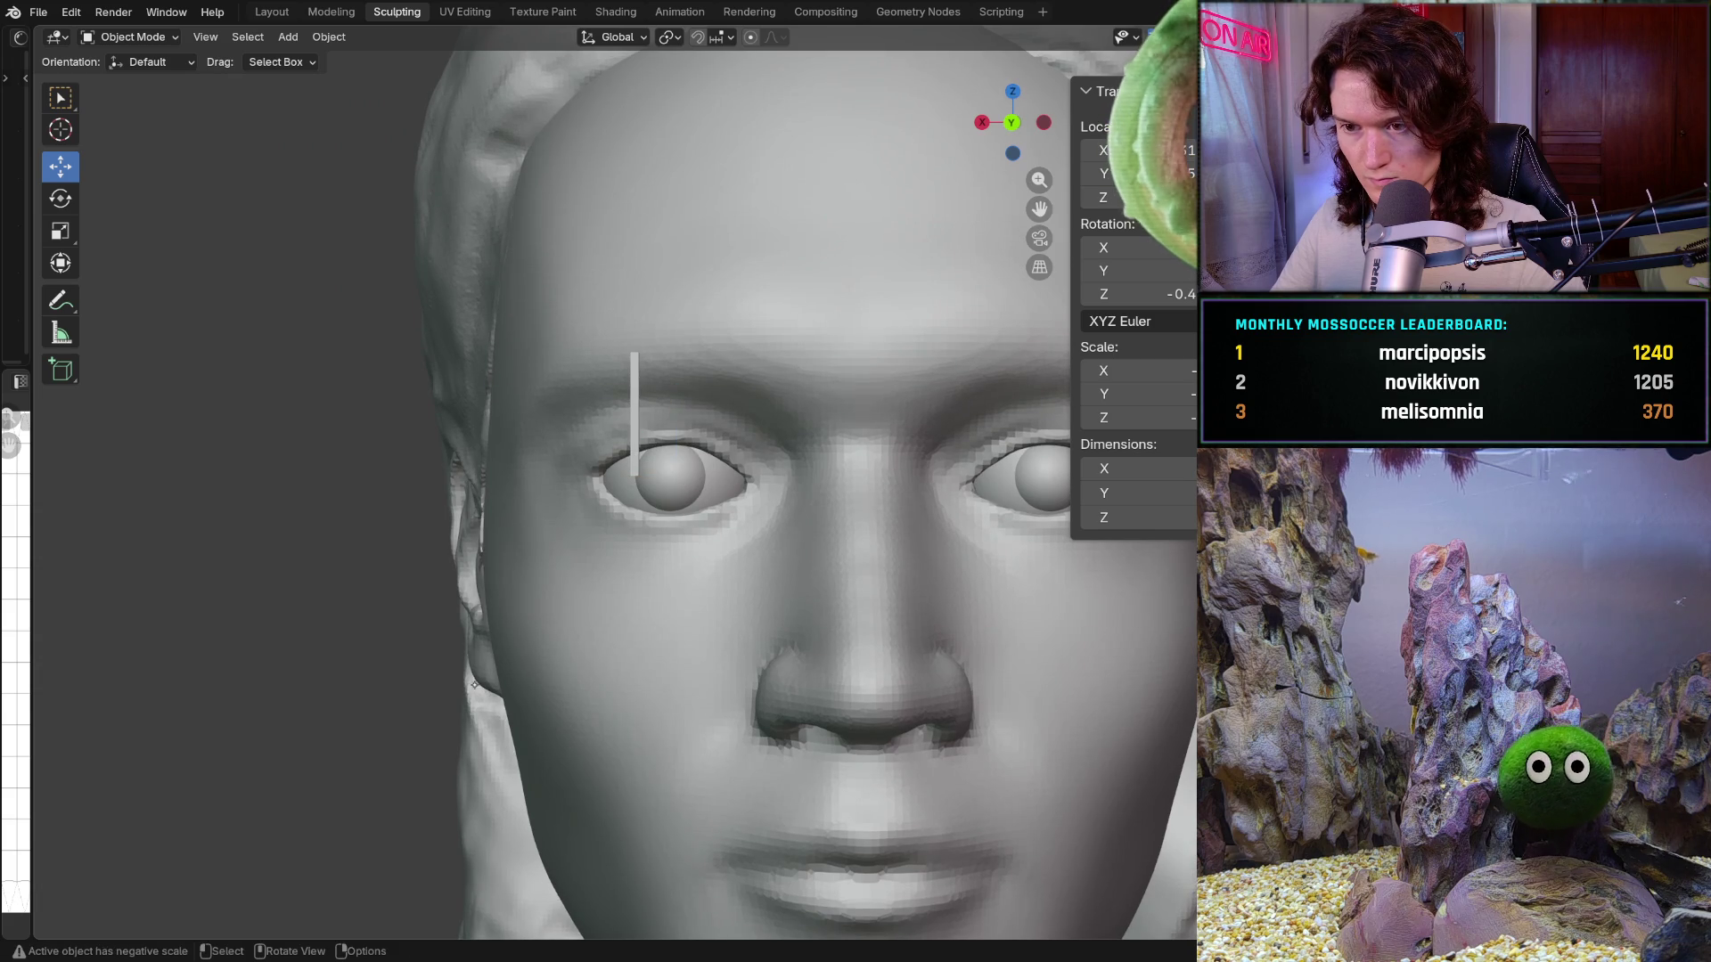
scroll(474, 684, "down", 2)
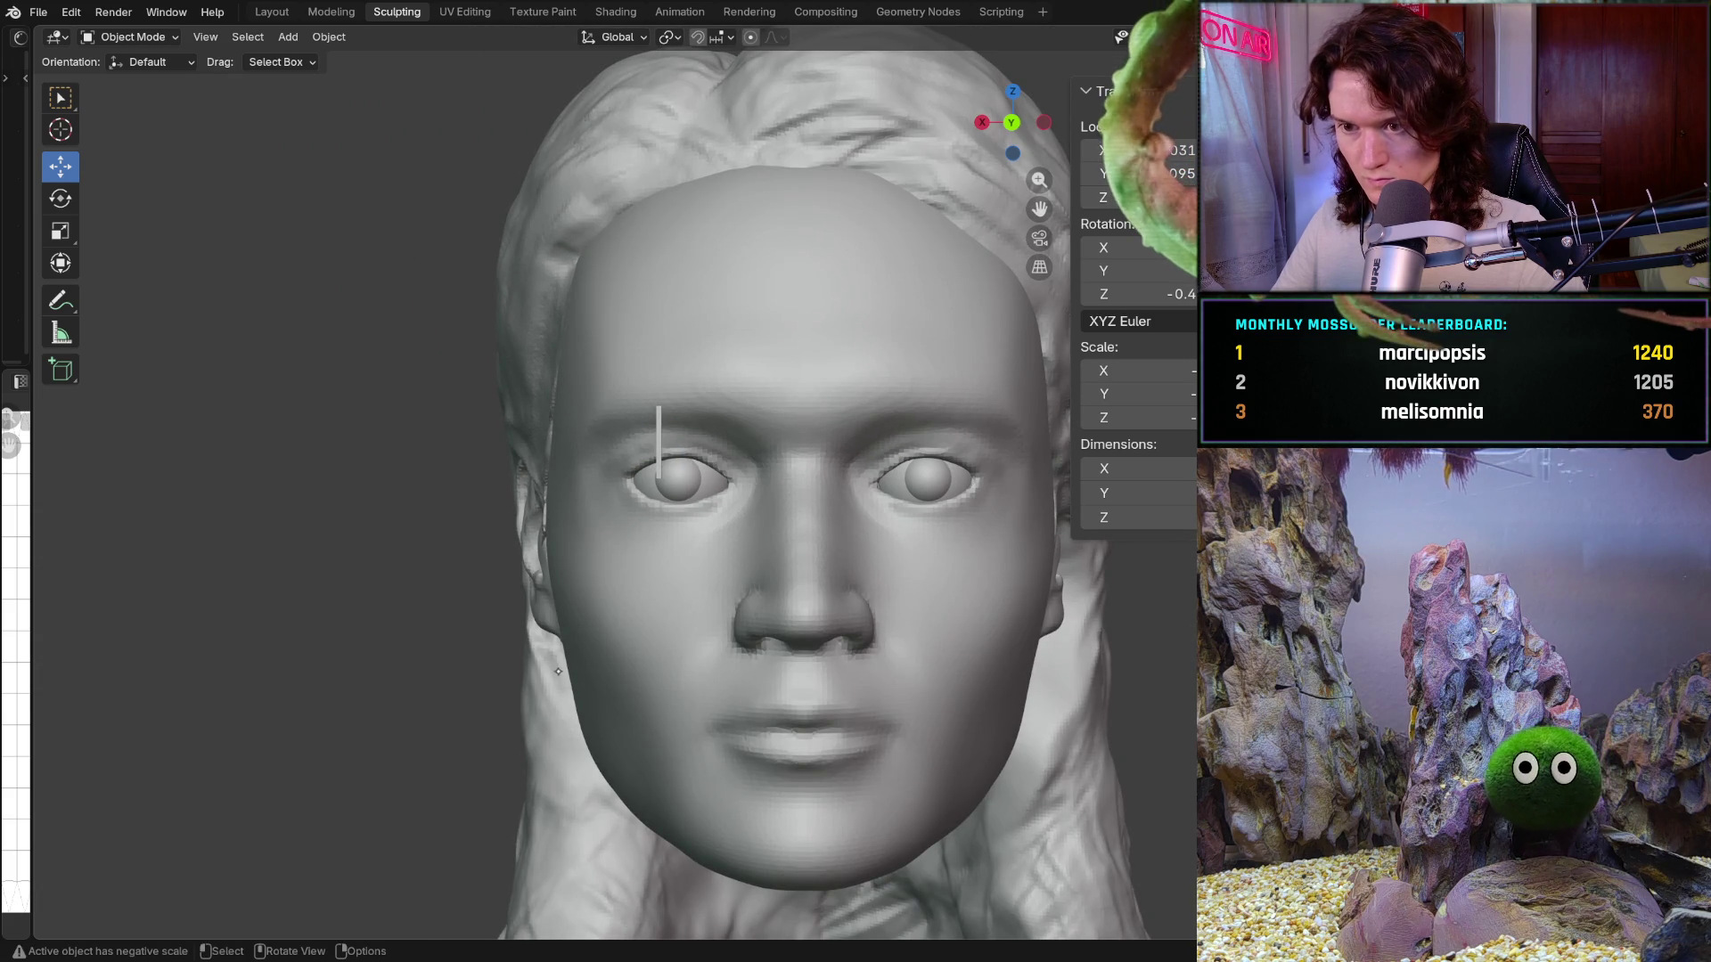
key("KP_1")
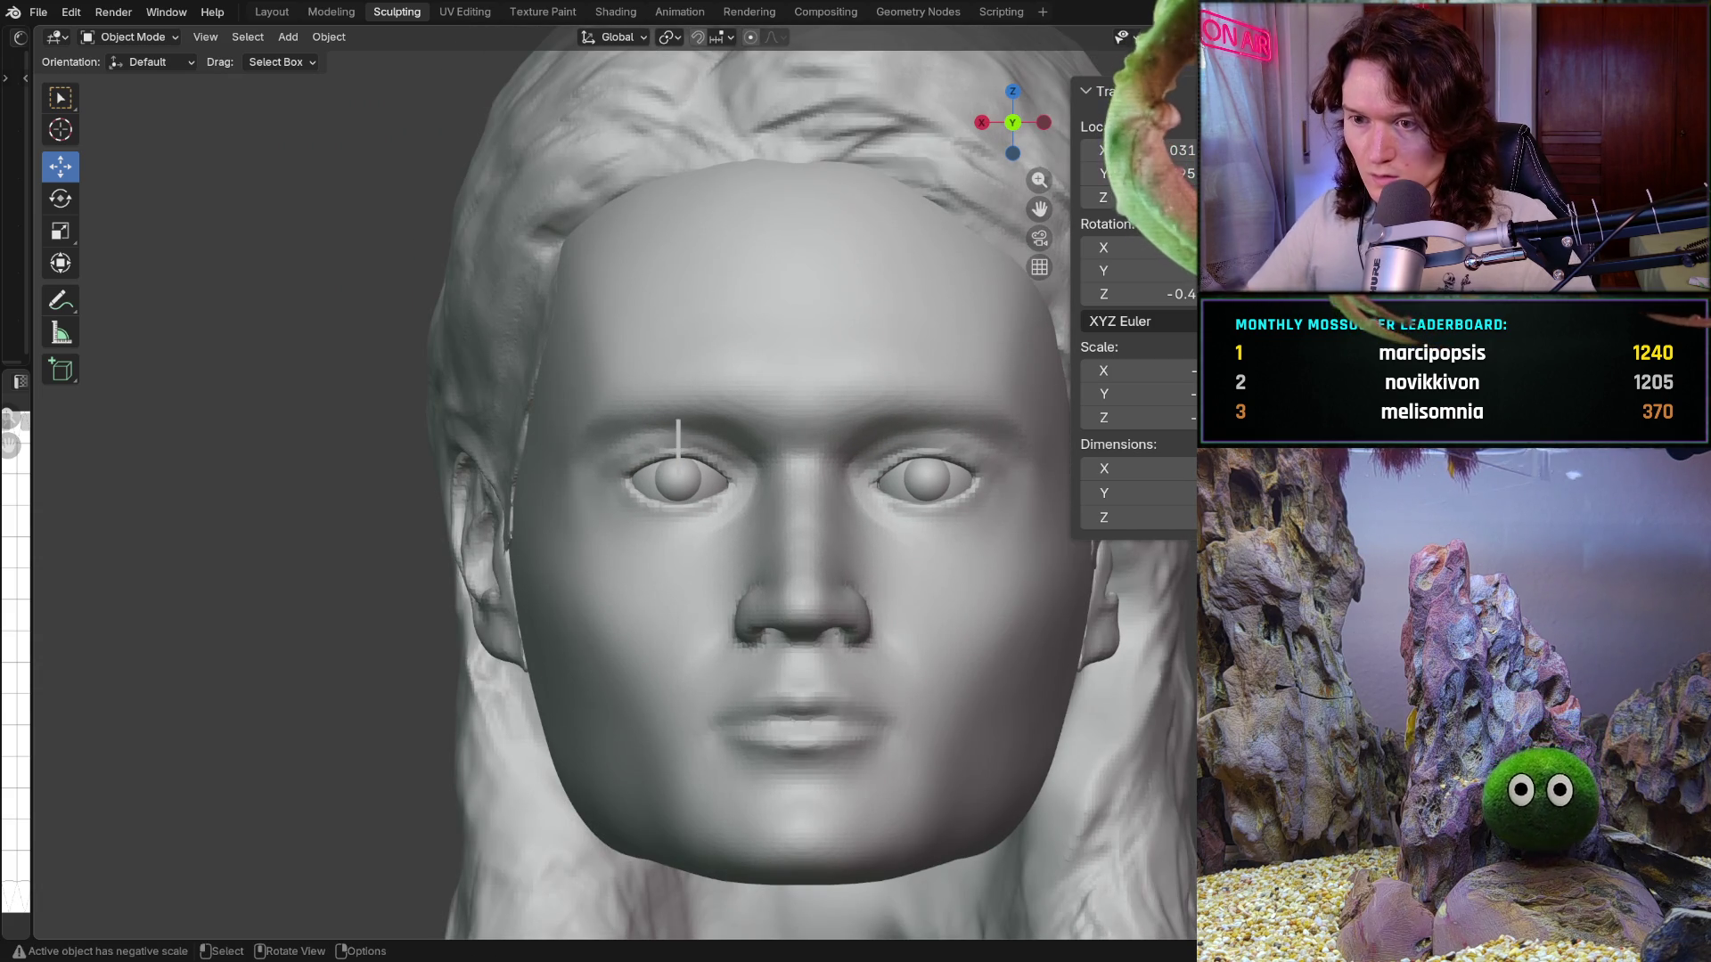
scroll(695, 472, "up", 5)
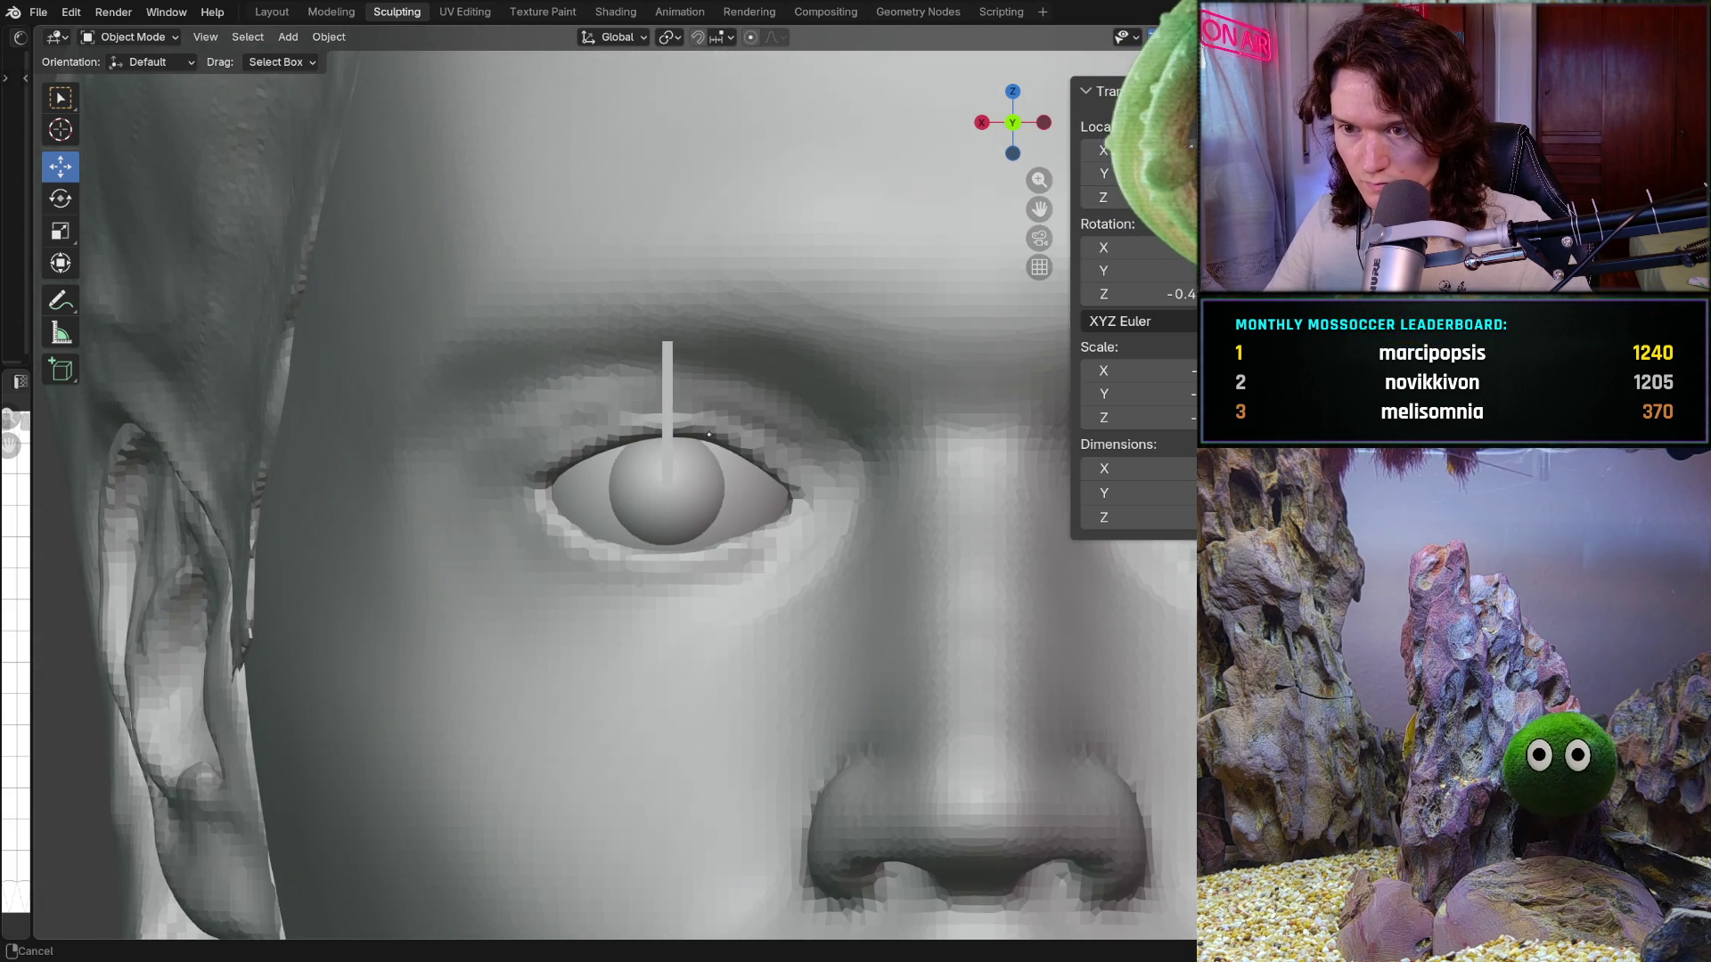
middle_click_drag(697, 393, 679, 410, "shift")
left_click(669, 390)
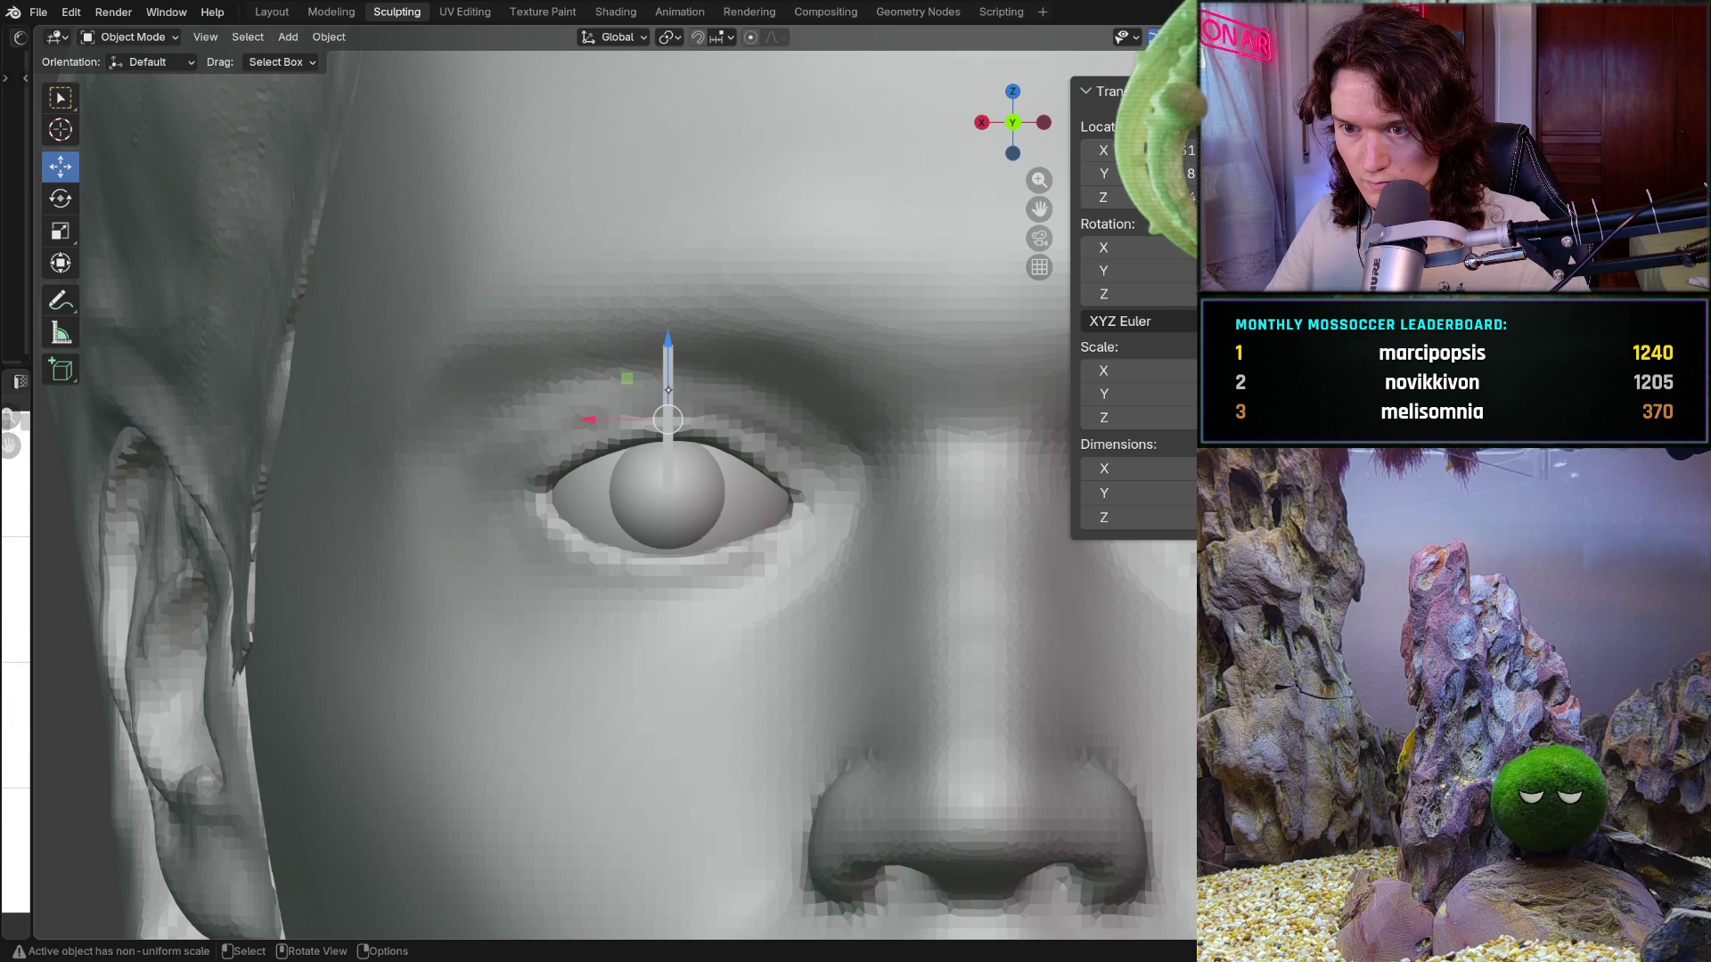
left_click(977, 763)
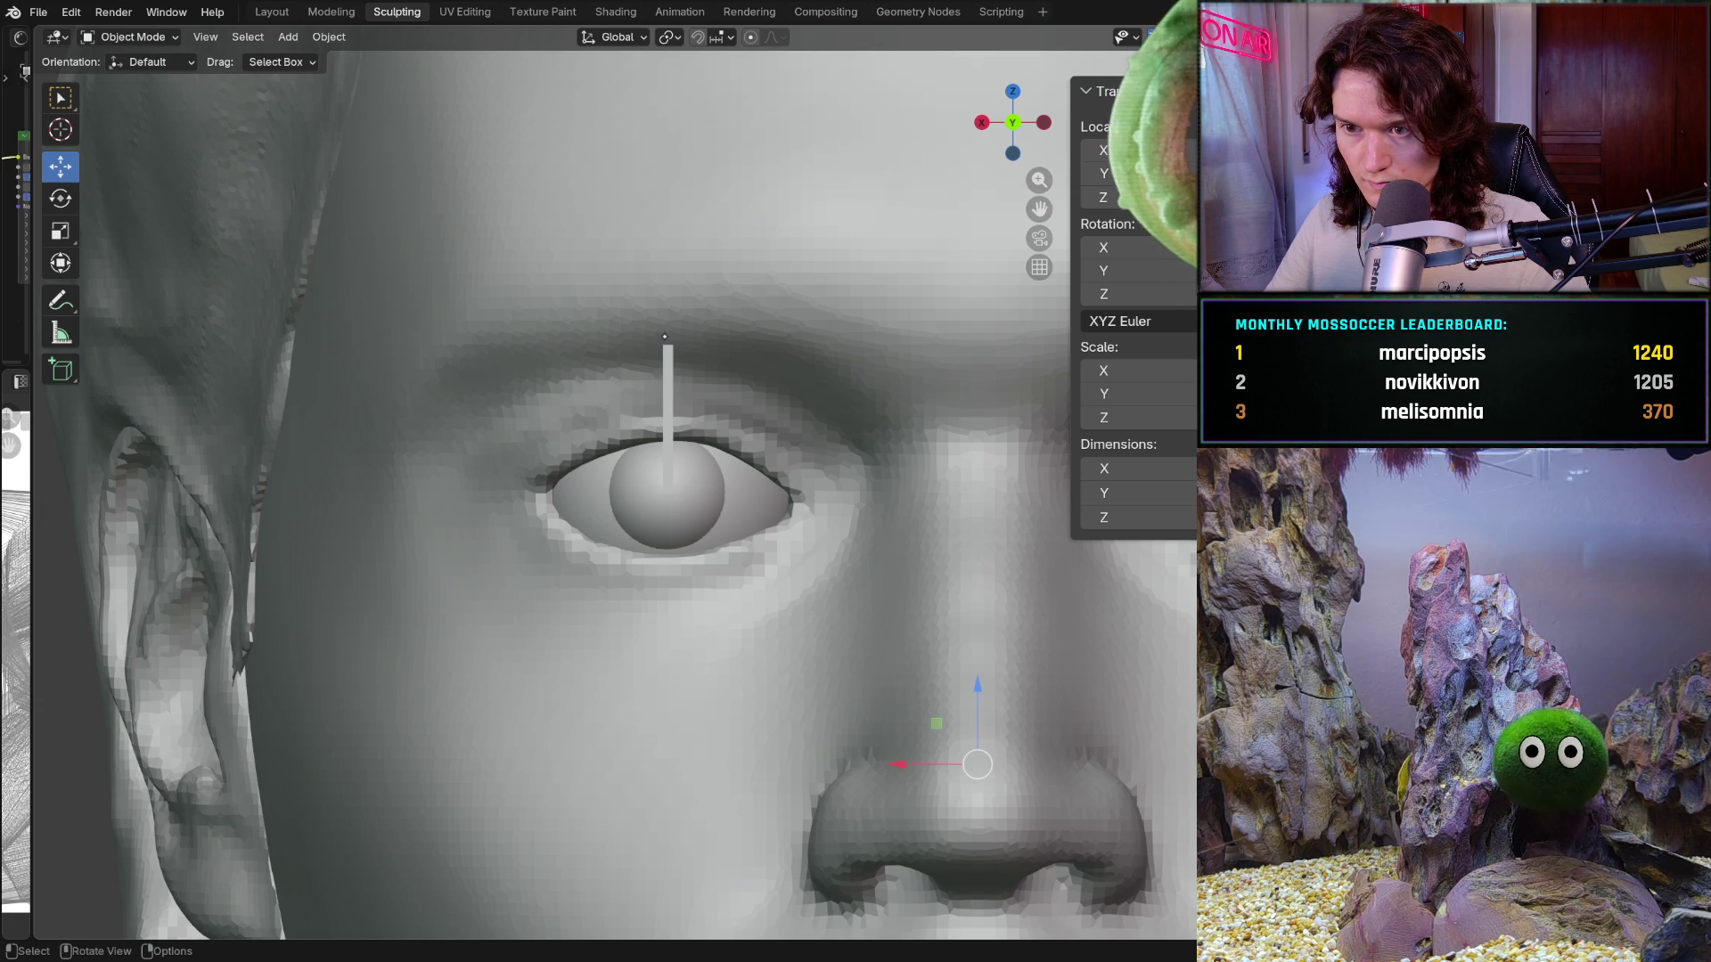
left_click(670, 369)
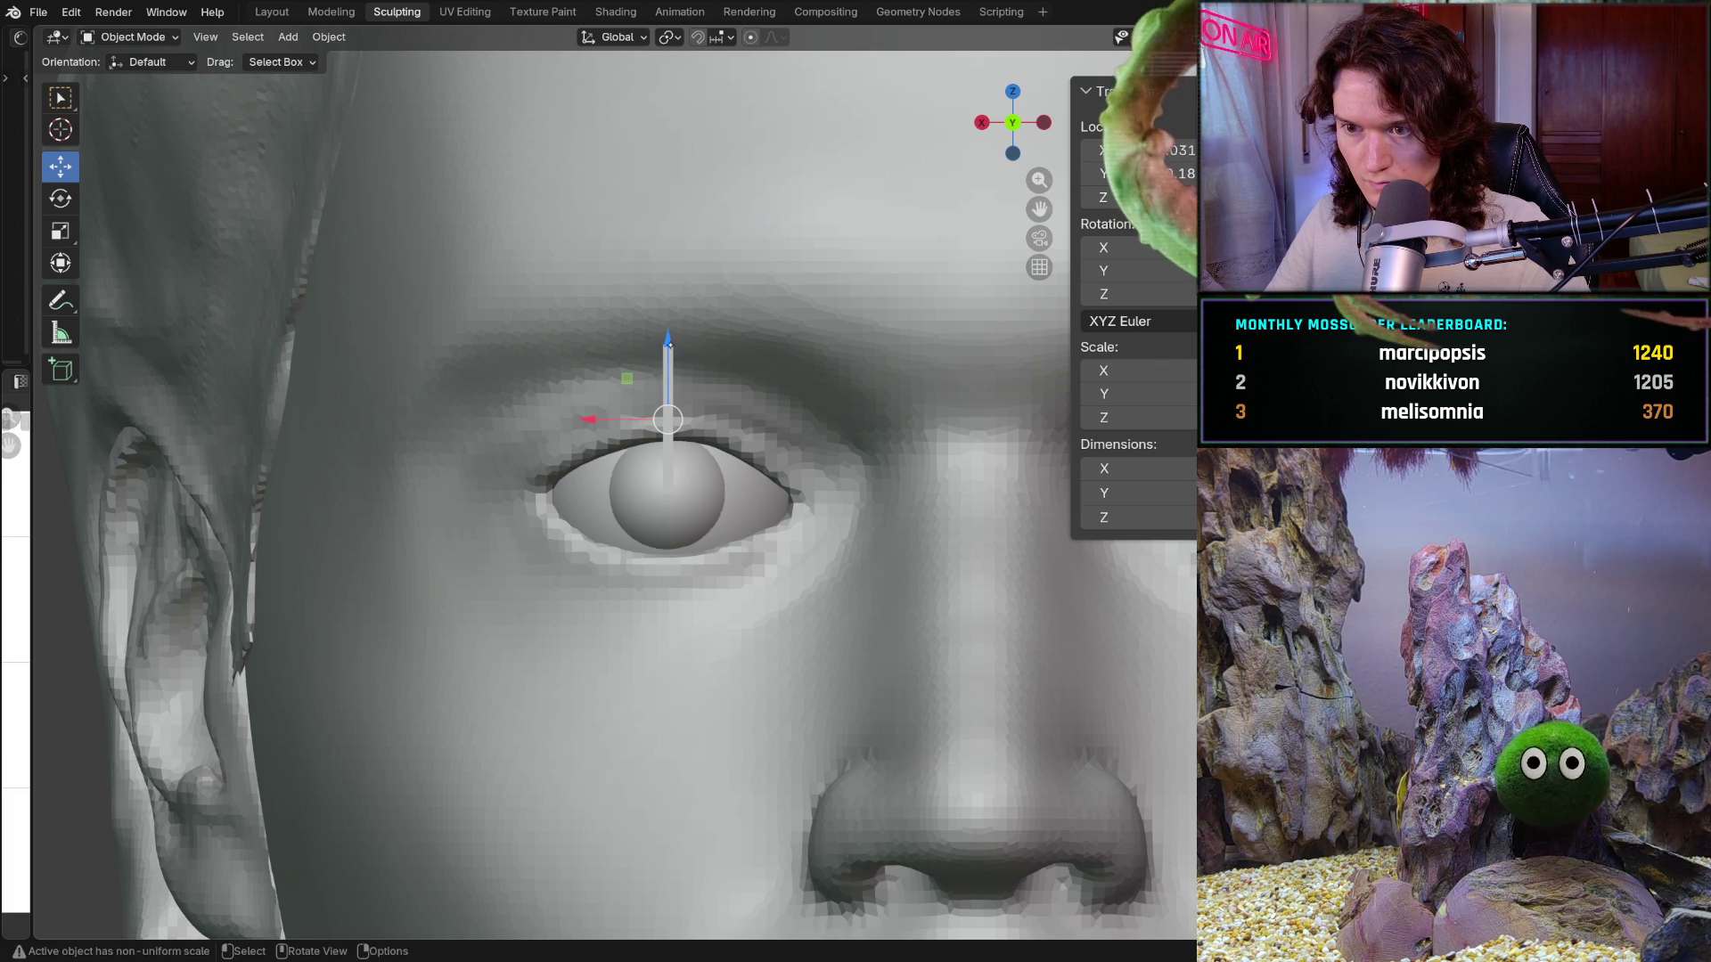
left_click_drag(670, 348, 671, 337)
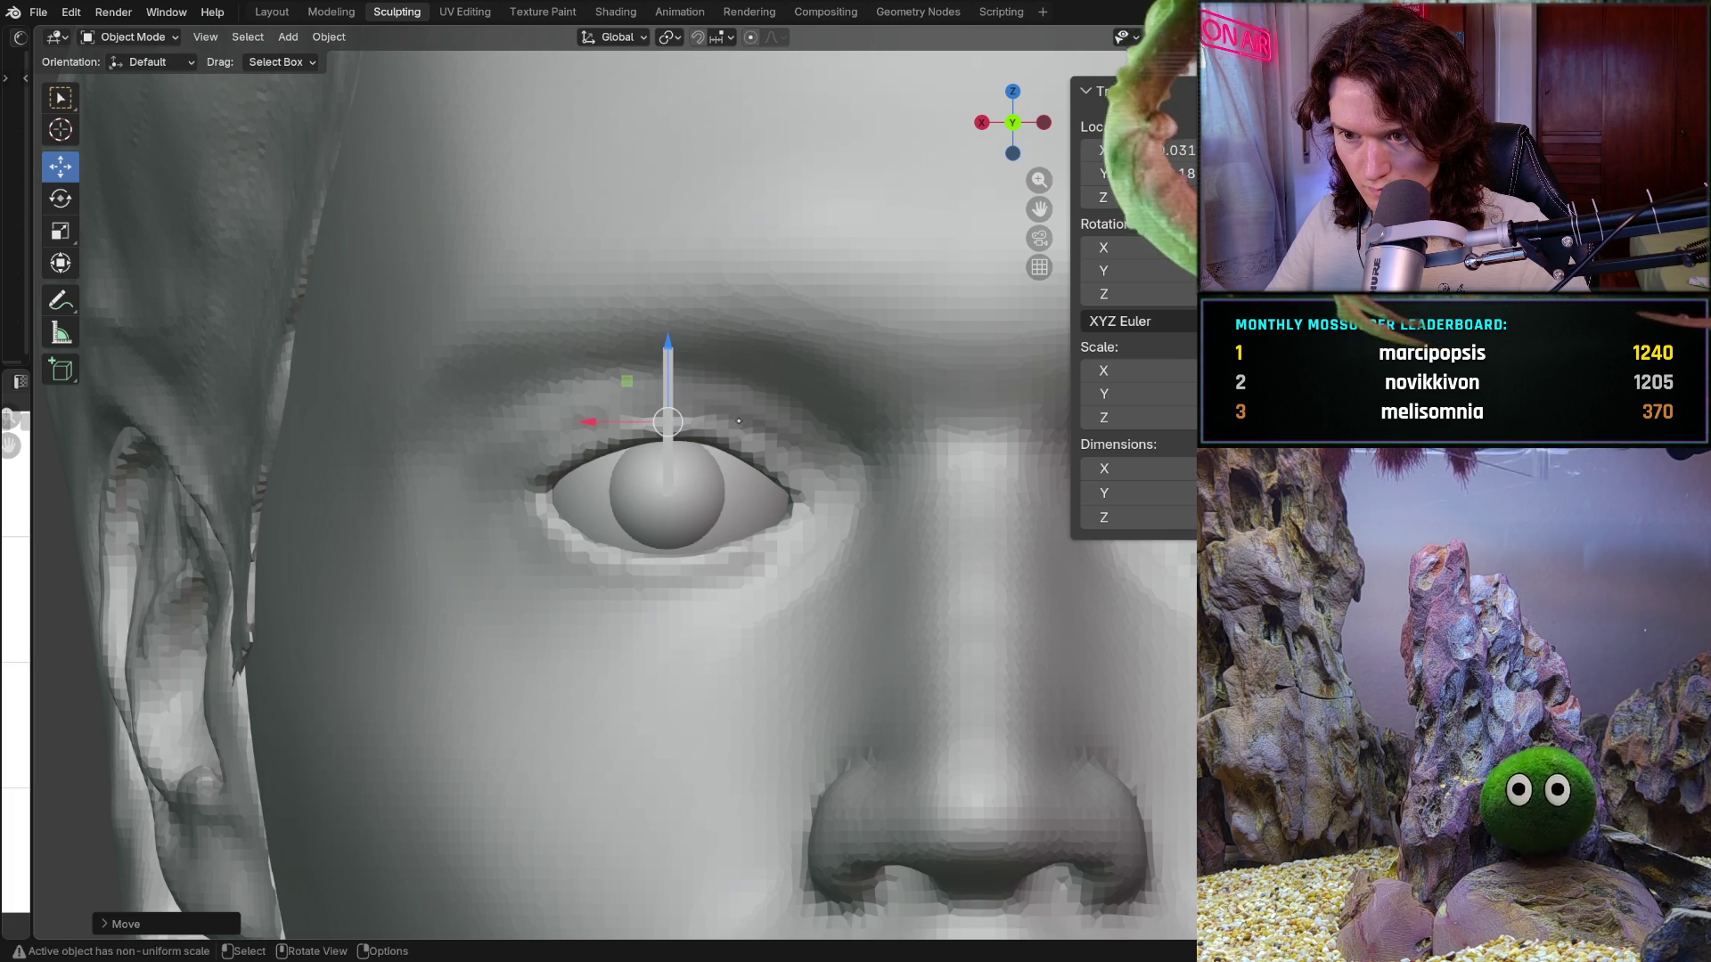
Step: Adjust the guide rod further along the Z axis, reselecting it and the eyeball
left_click(746, 502)
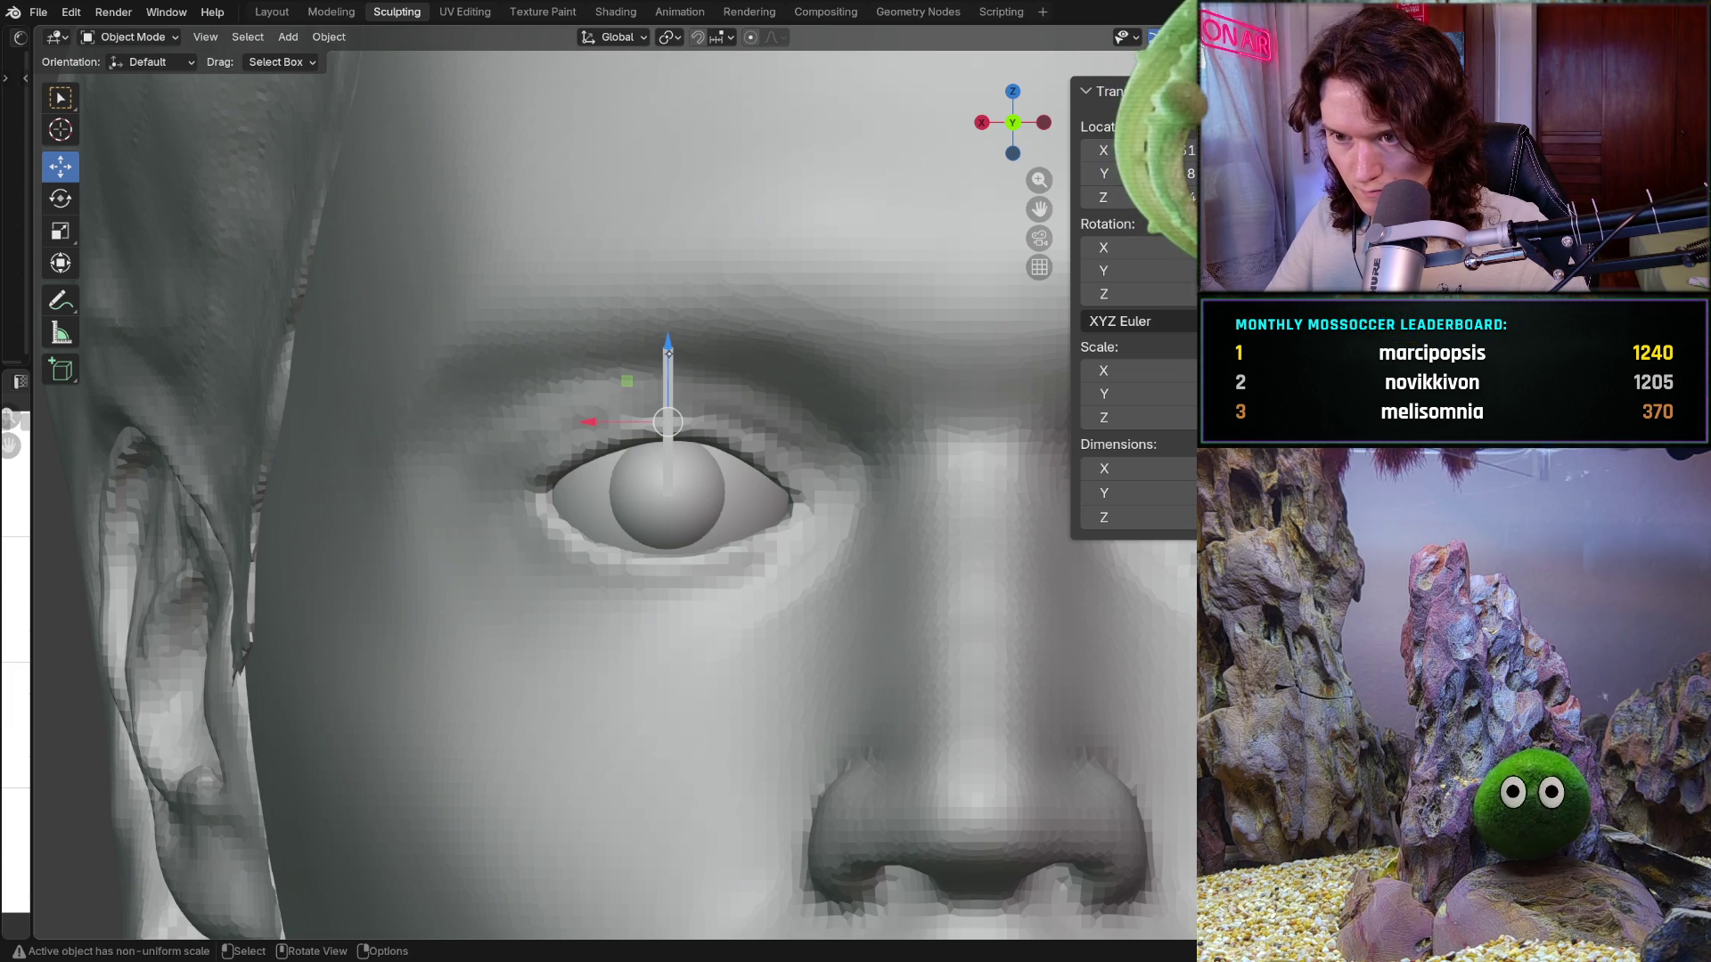
left_click_drag(668, 340, 670, 336)
left_click(752, 504)
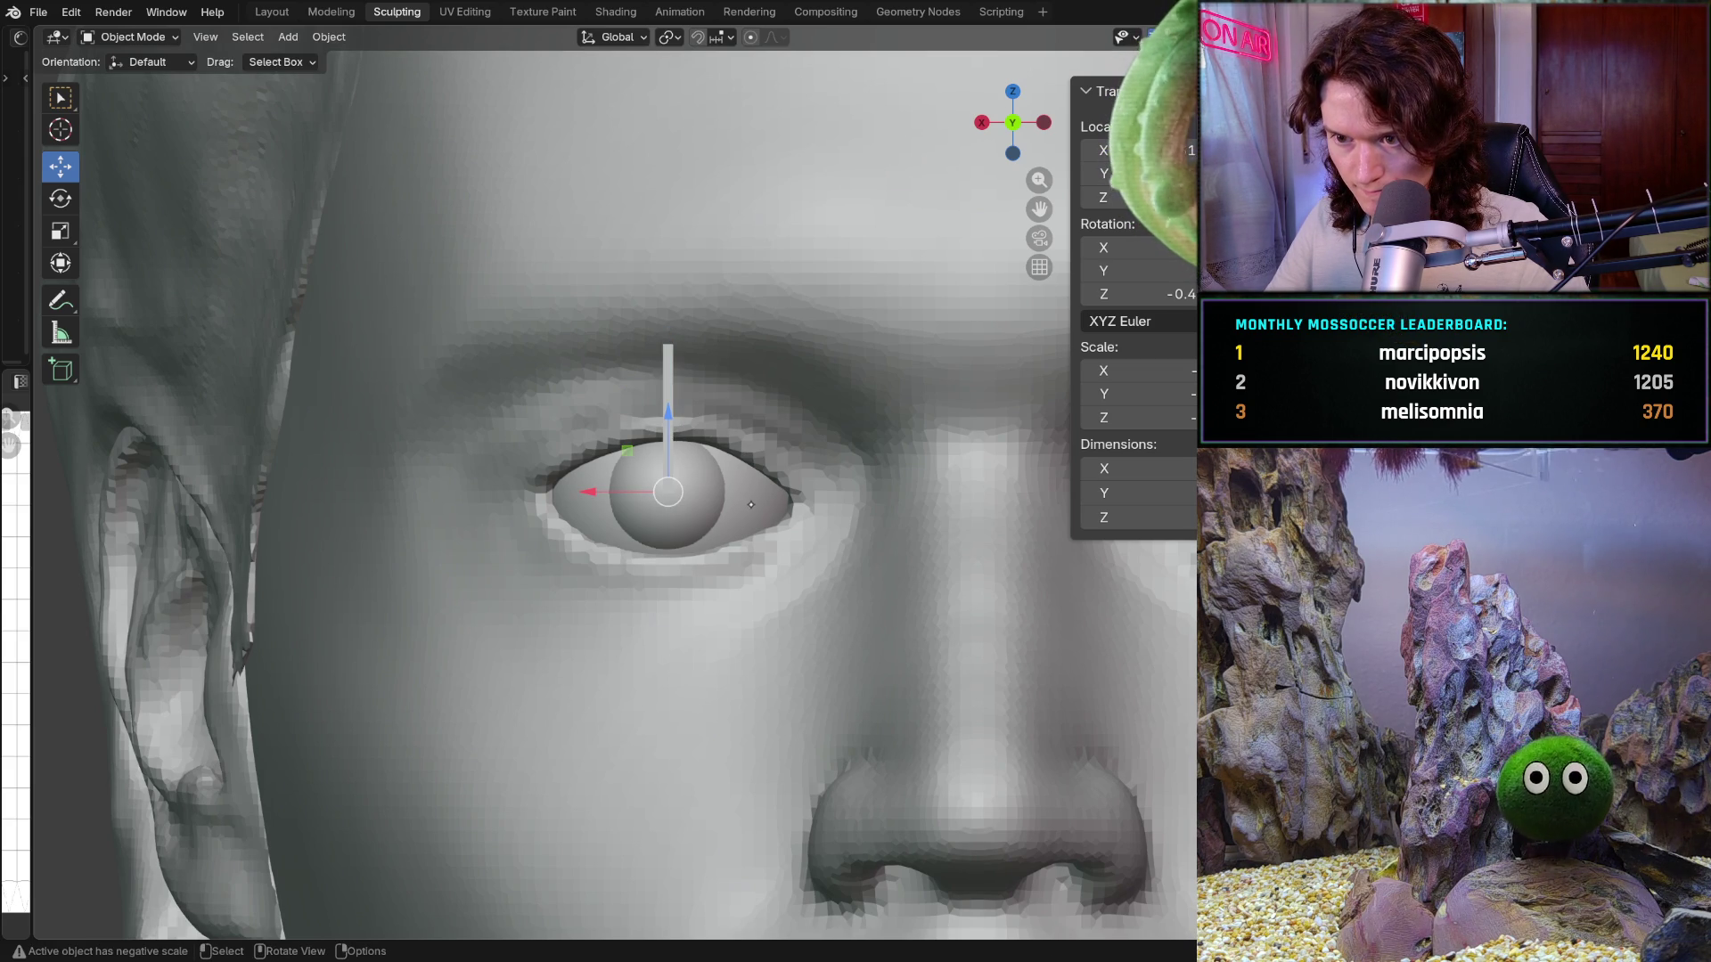
left_click(666, 349)
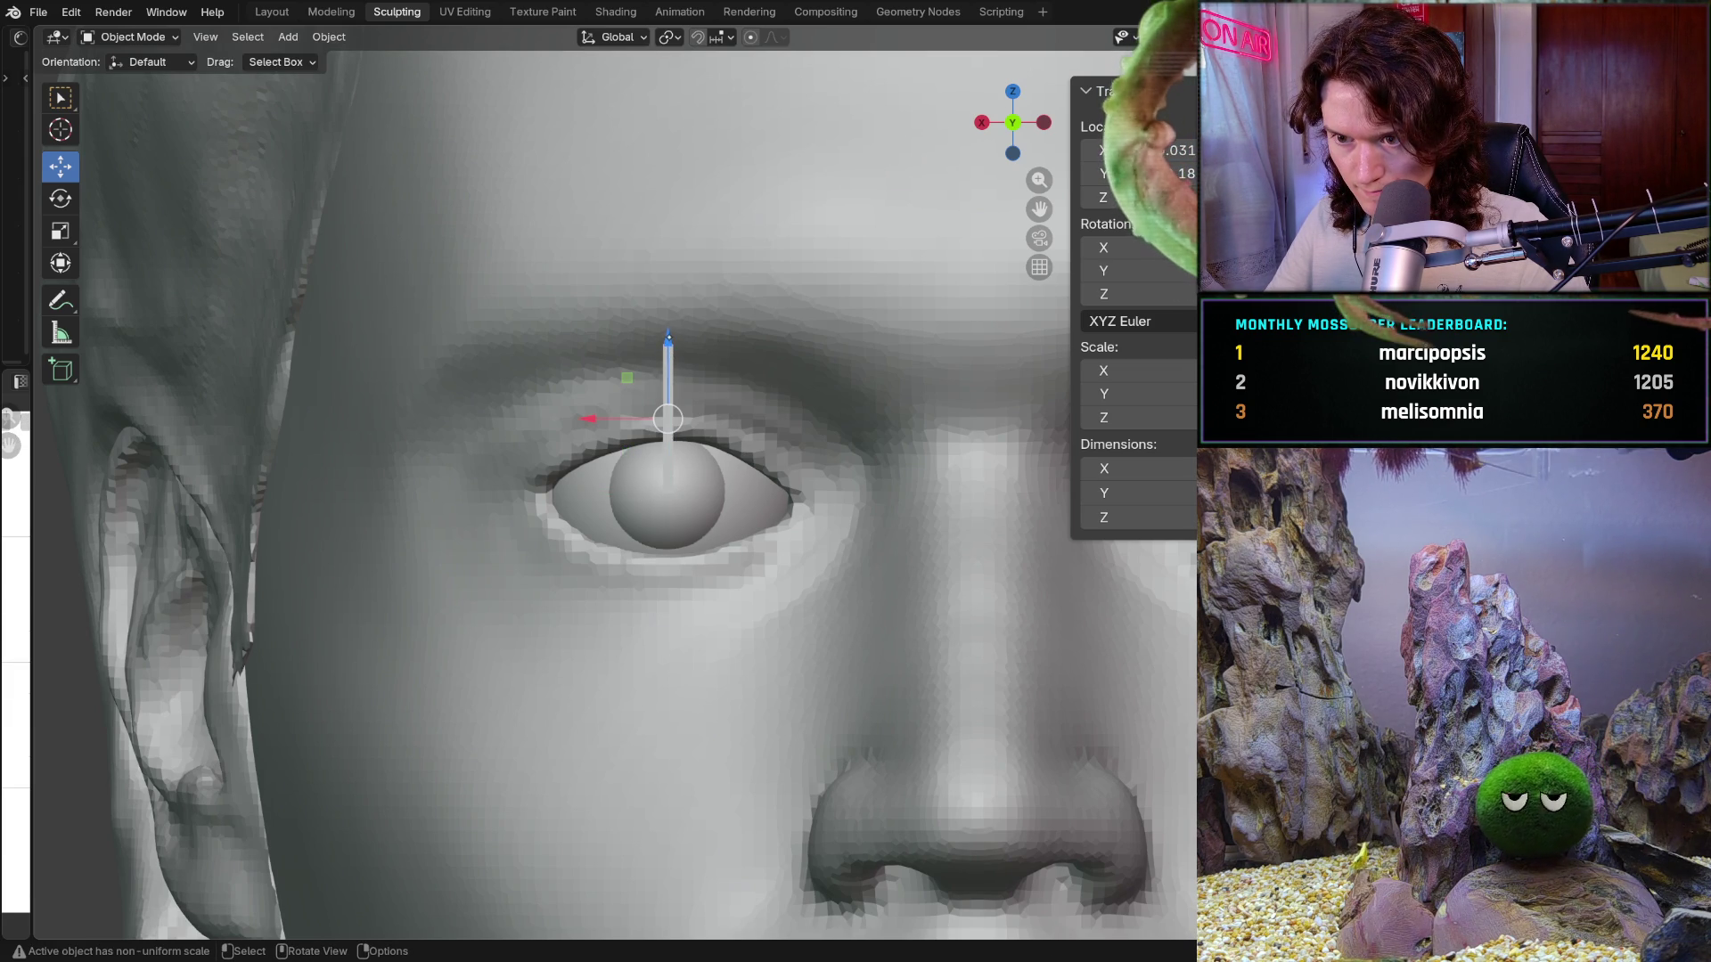
left_click(696, 436)
scroll(697, 431, "up", 2)
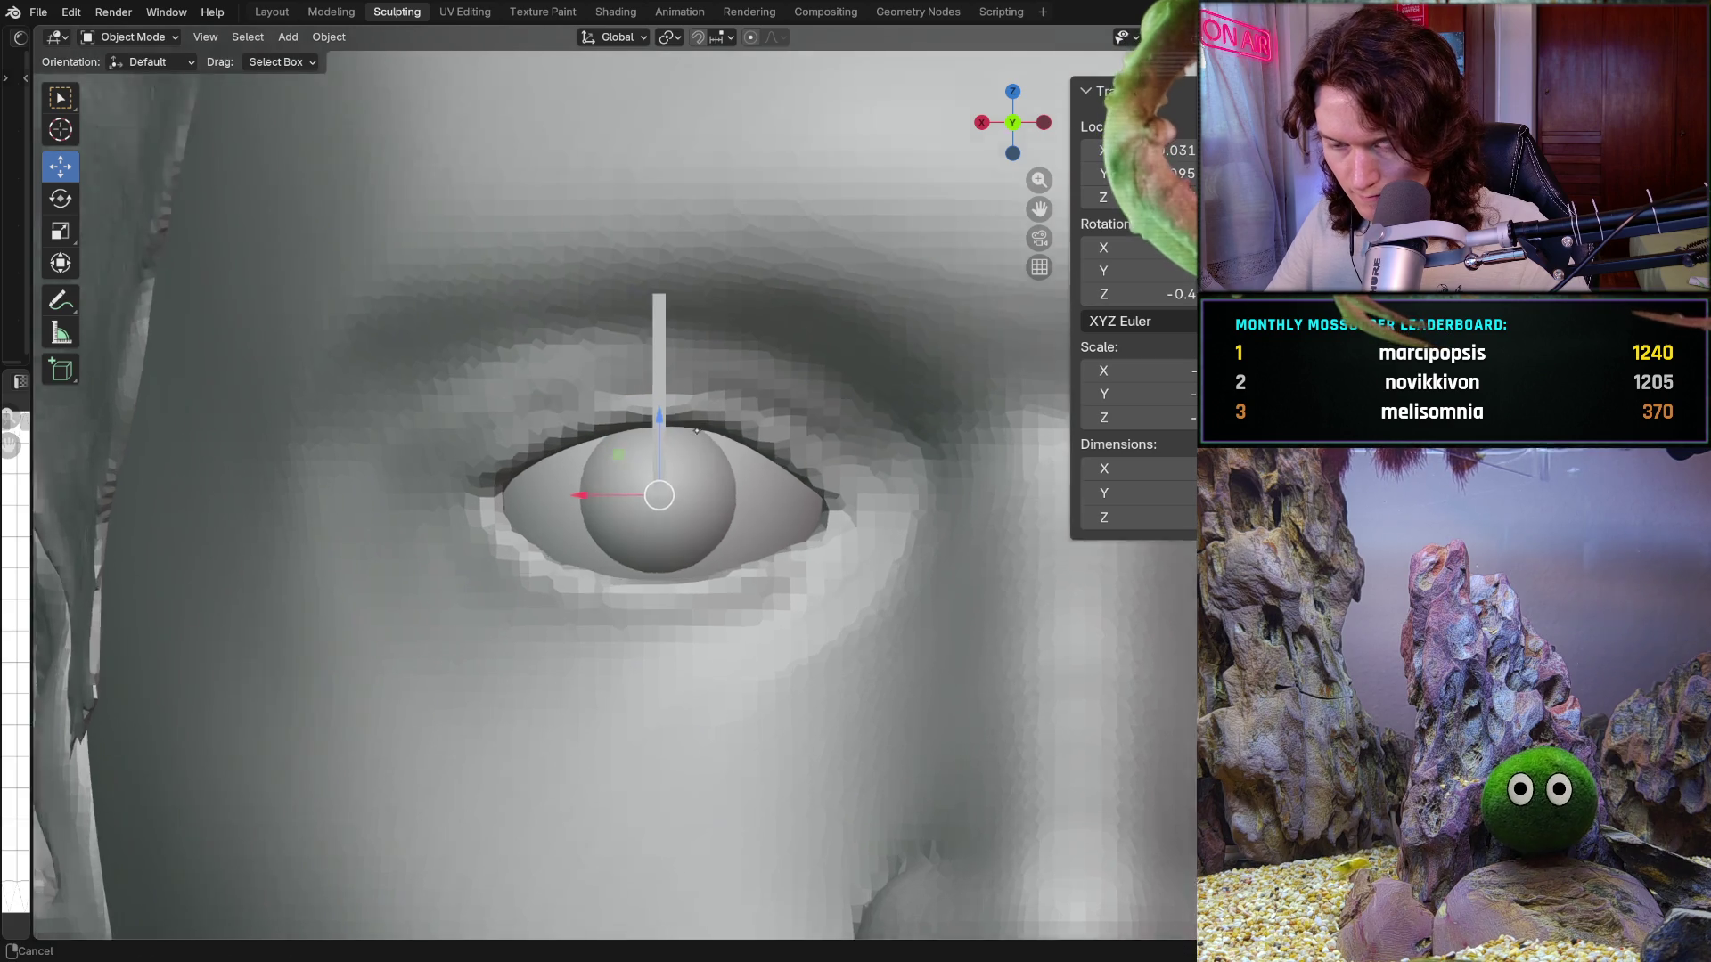
scroll(697, 431, "up", 1)
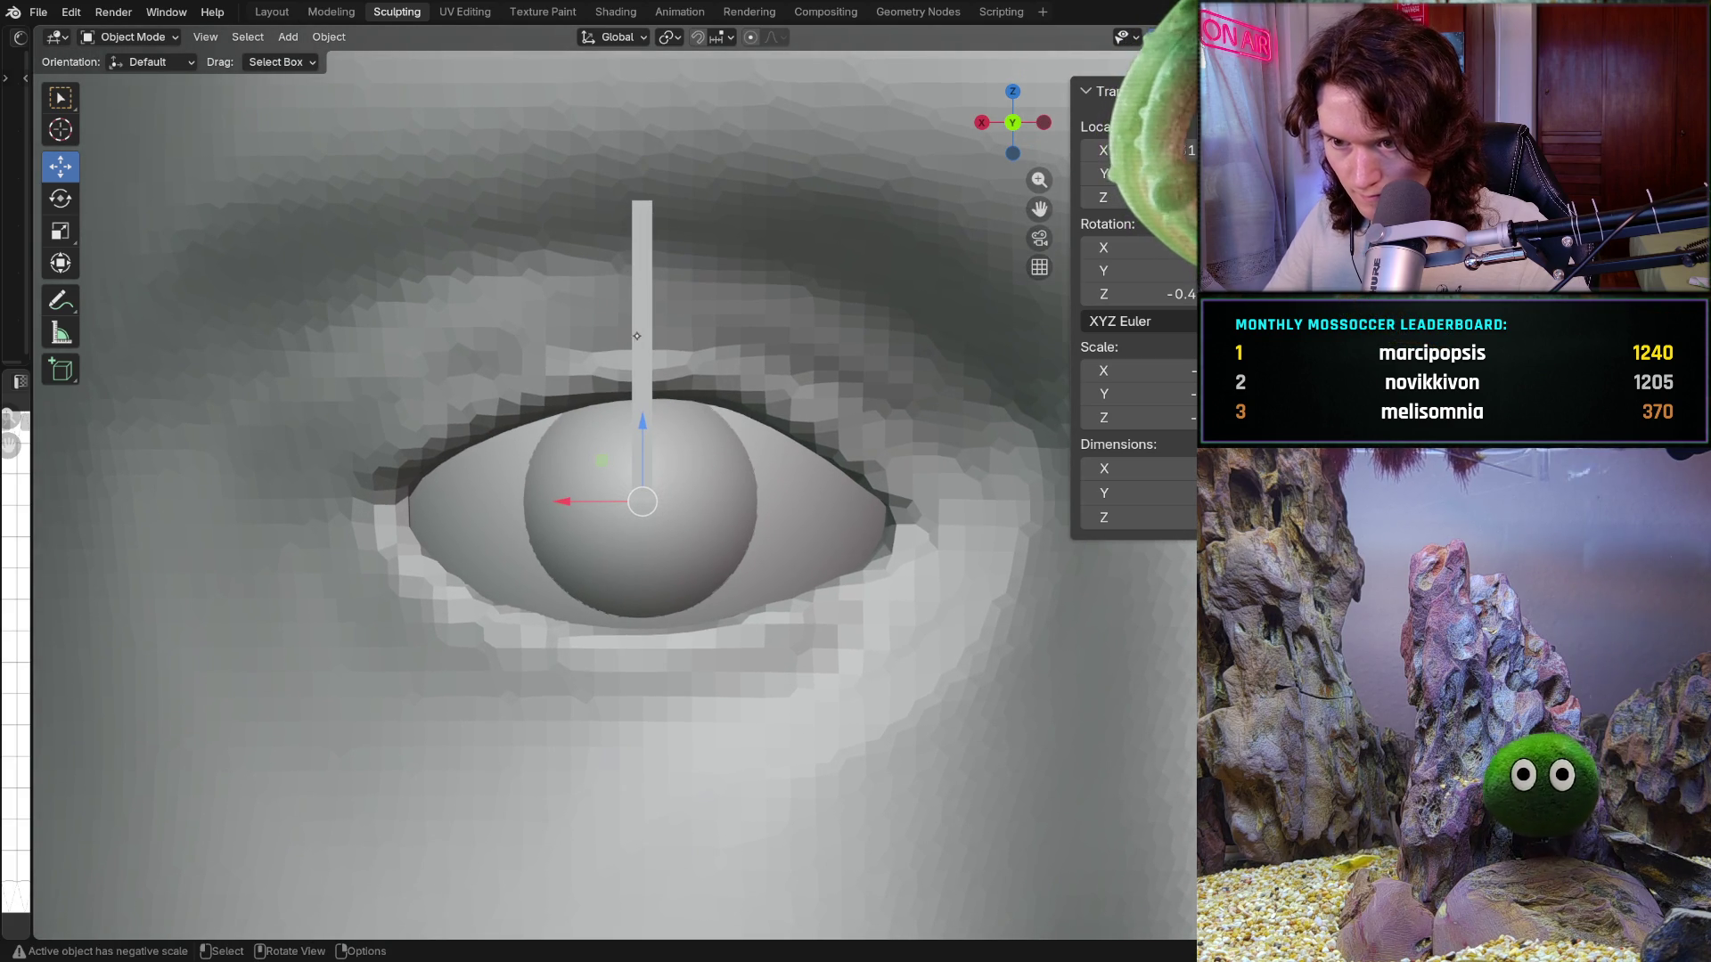
left_click(716, 503)
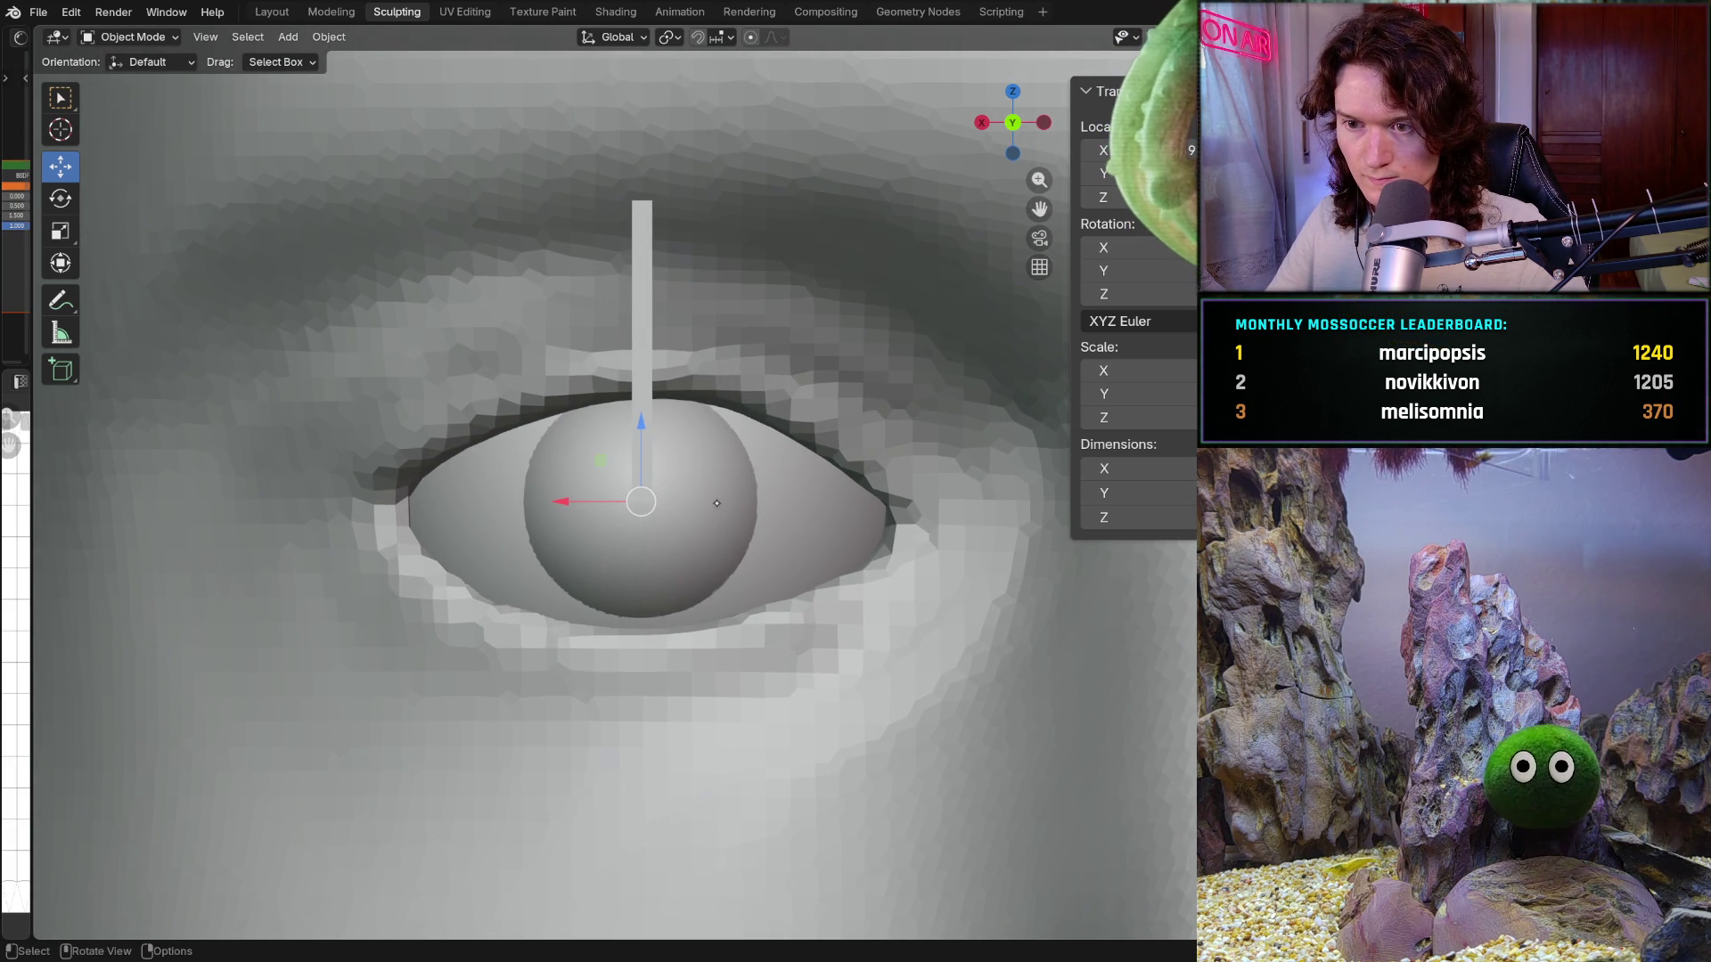
left_click(632, 301)
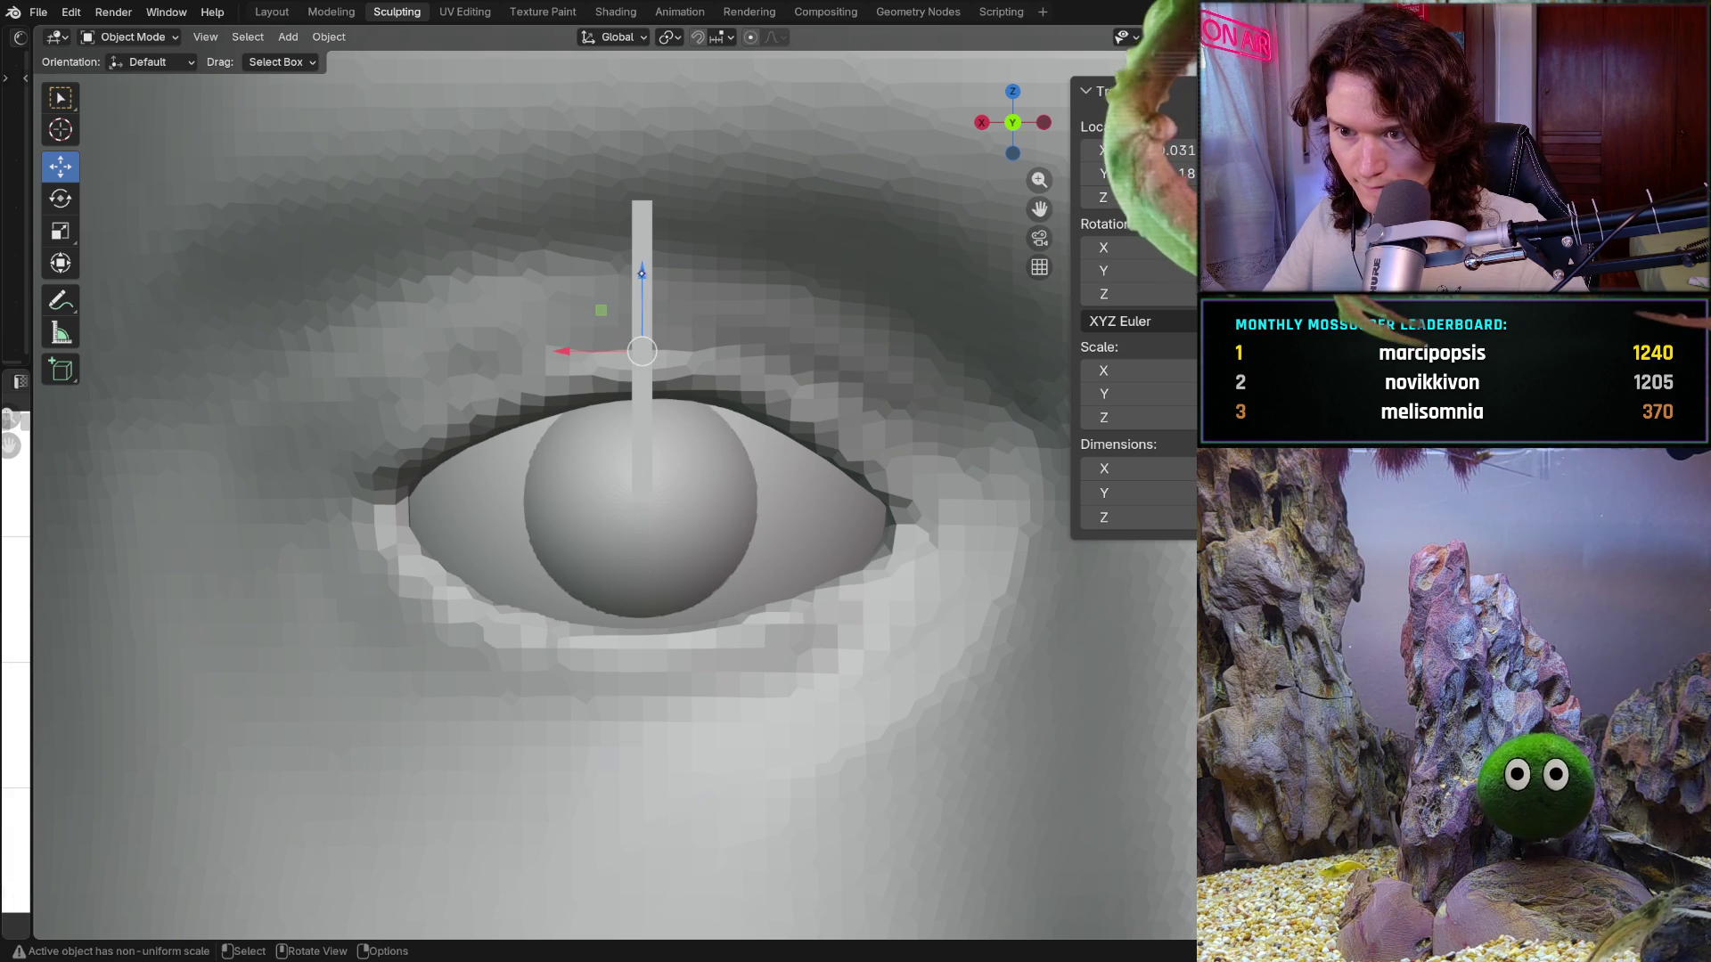
left_click_drag(641, 278, 642, 282)
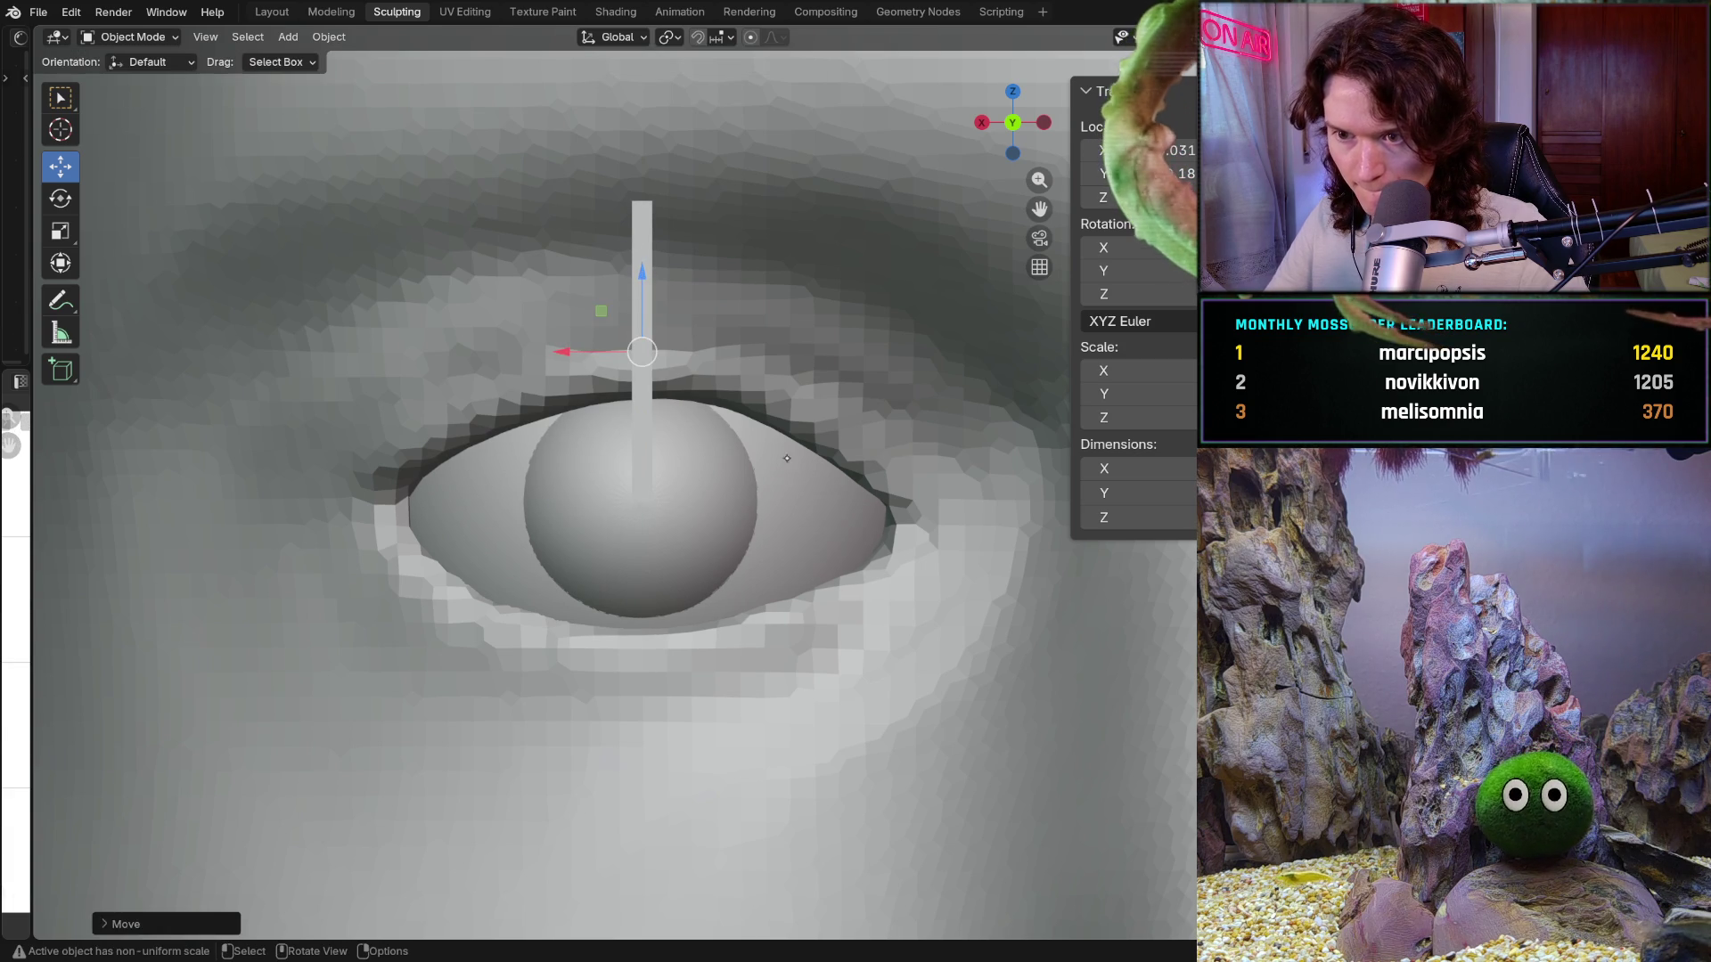
left_click(717, 505)
Step: Select the ear object and open the interaction mode dropdown
scroll(718, 505, "down", 6)
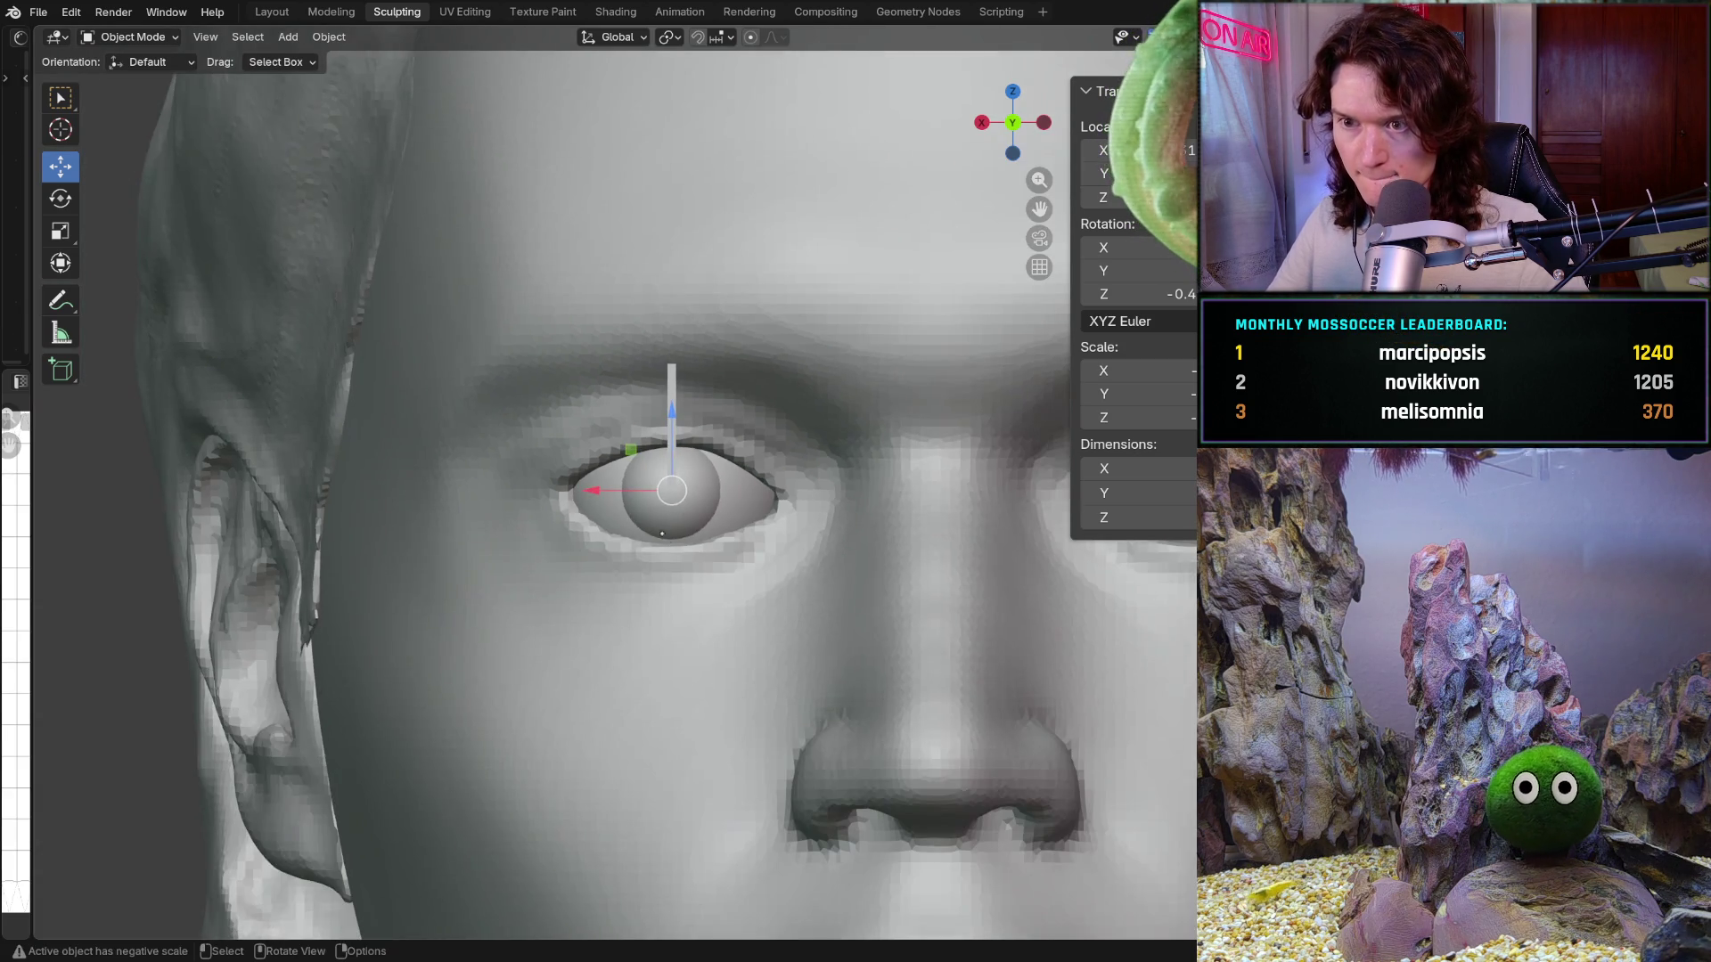
left_click(322, 755)
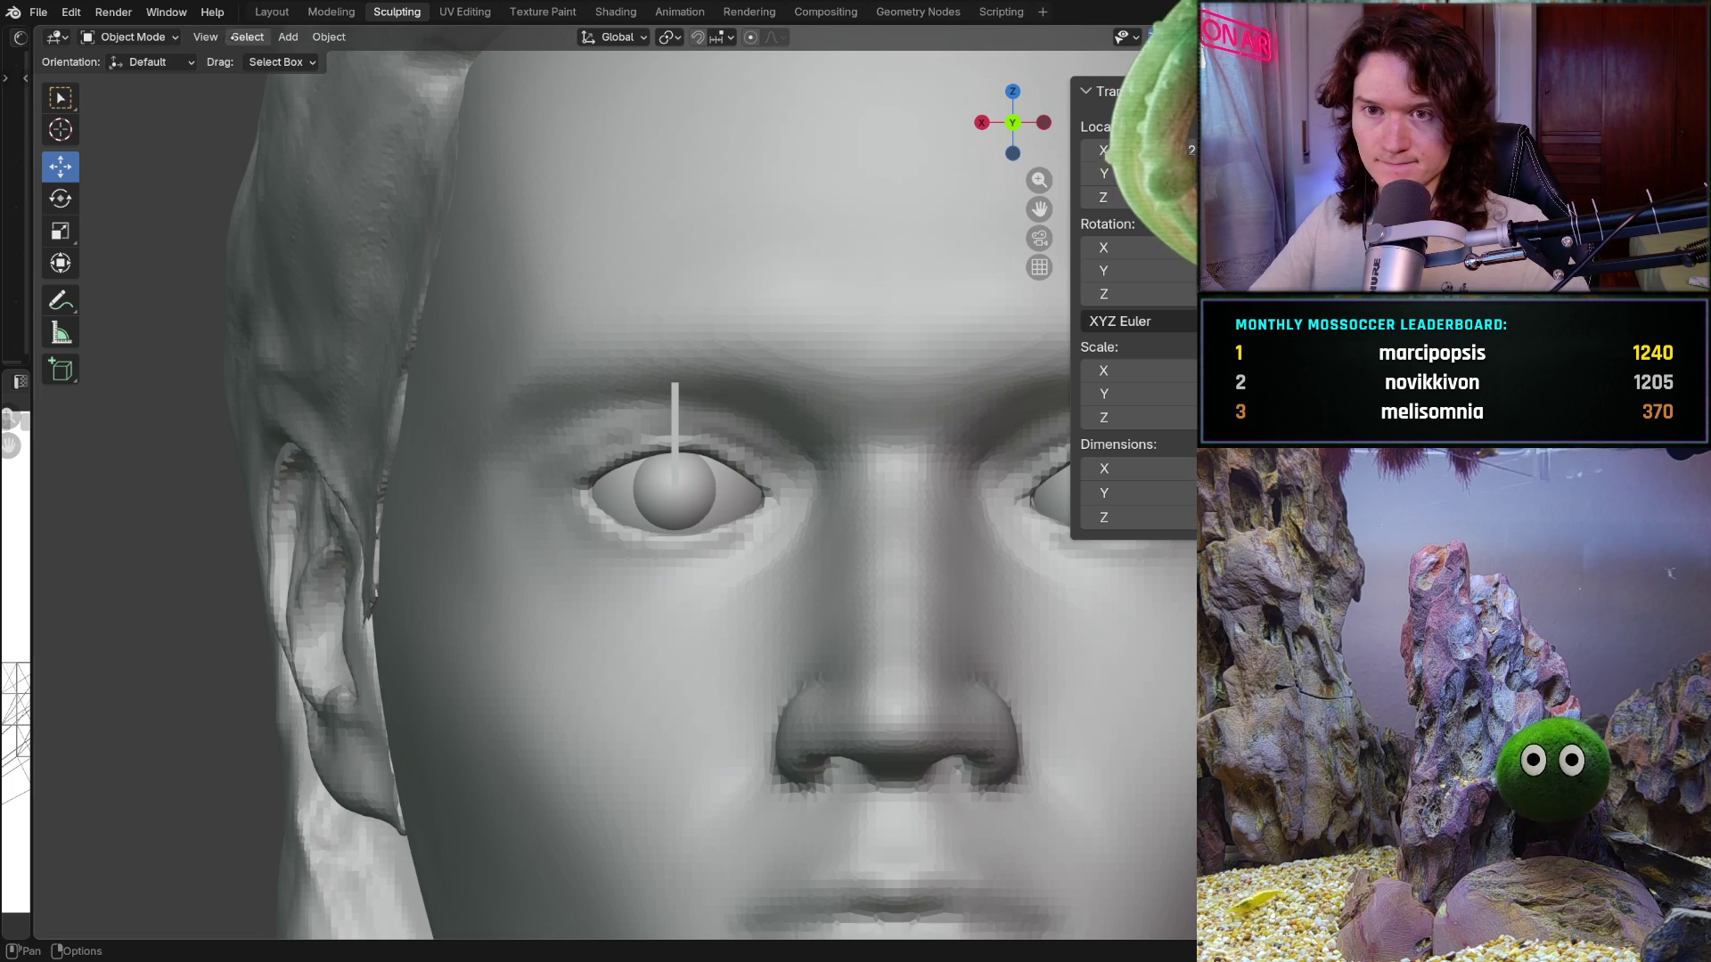
left_click(132, 37)
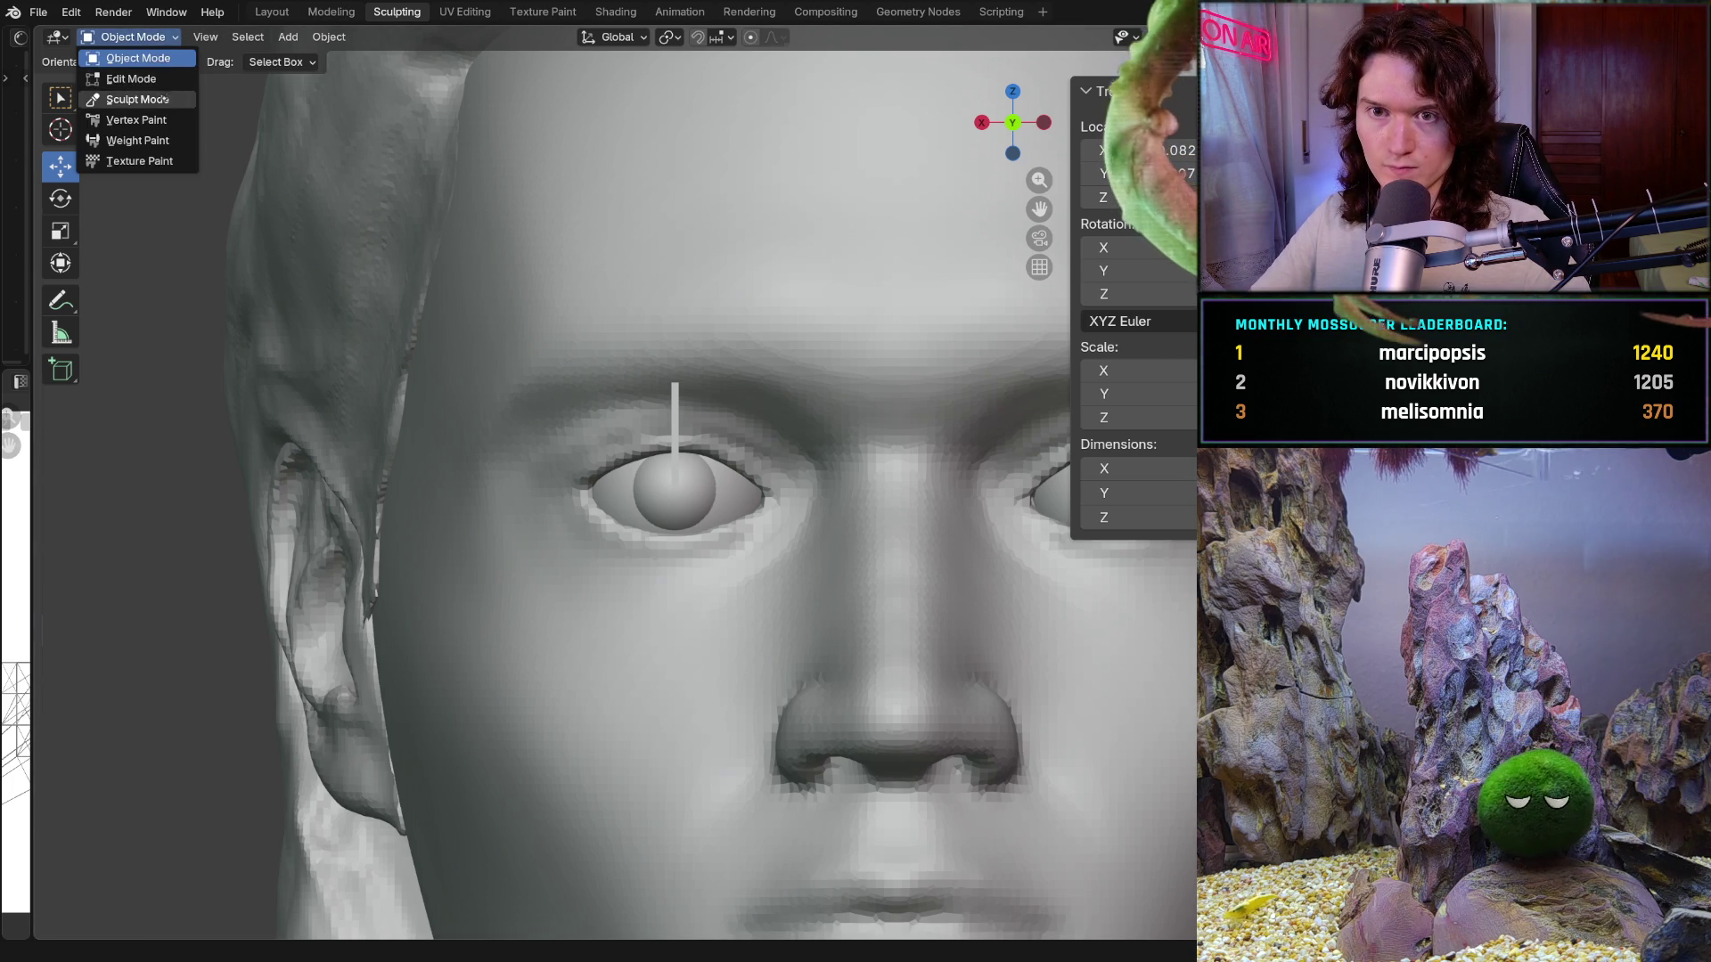
Step: Enter Sculpt Mode on the head with the Mask brush, test a brow mask, then clear it
left_click(138, 99)
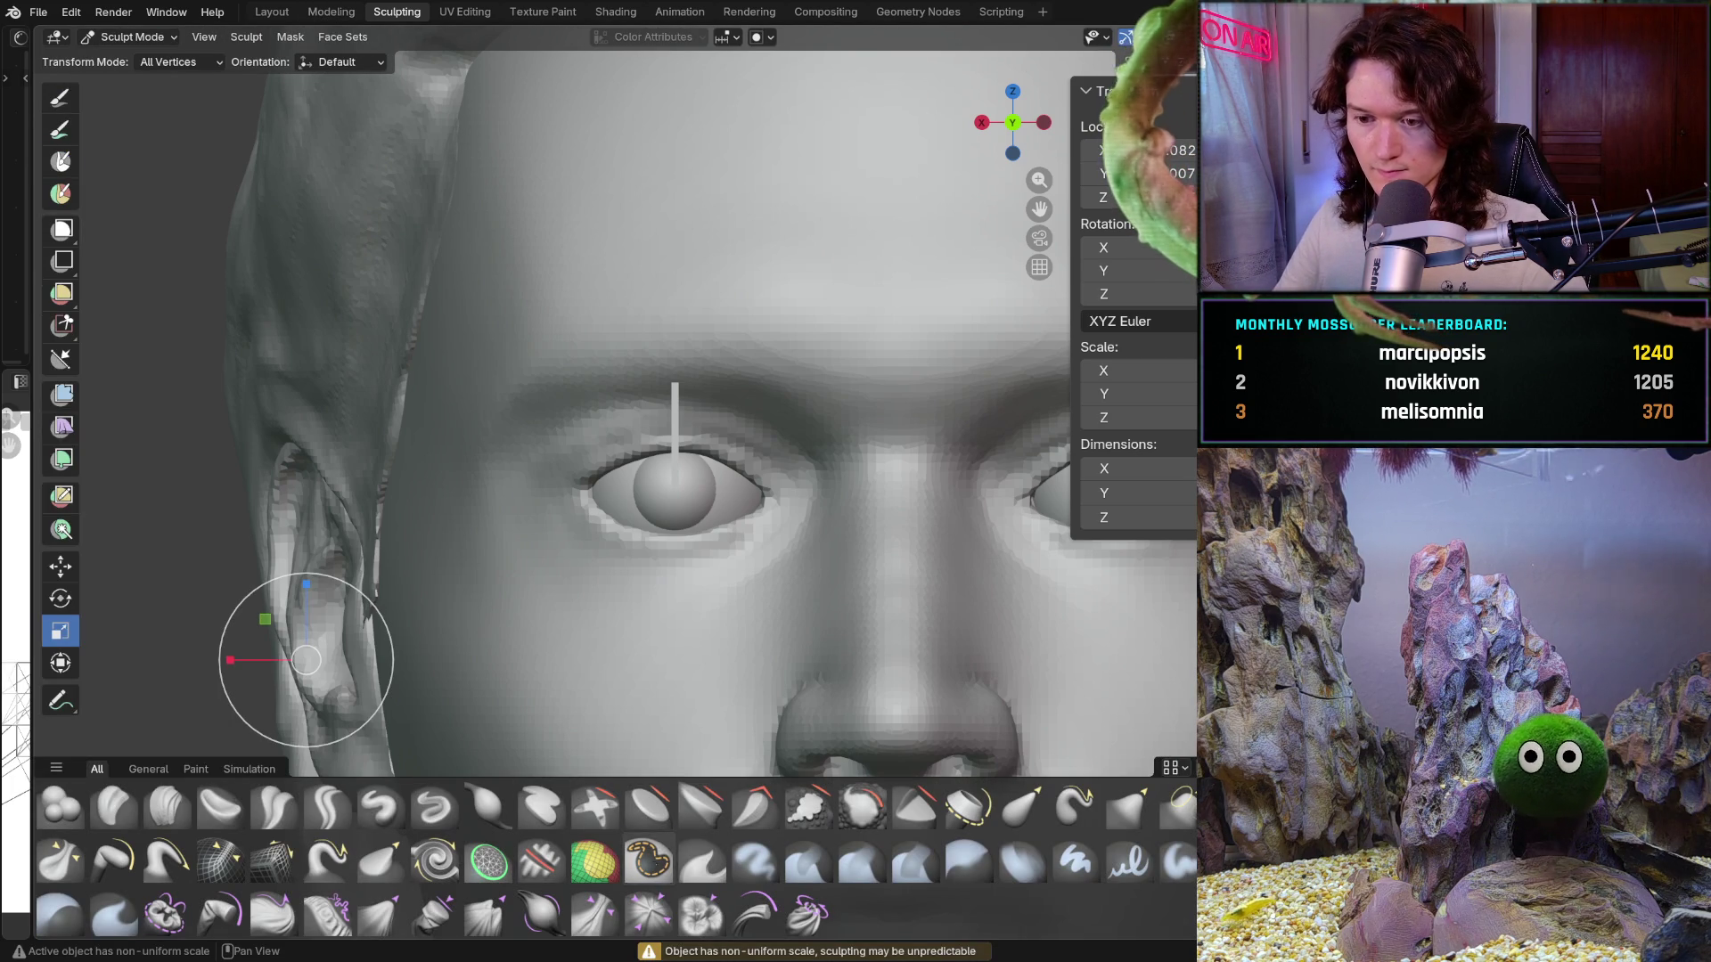
left_click(649, 859)
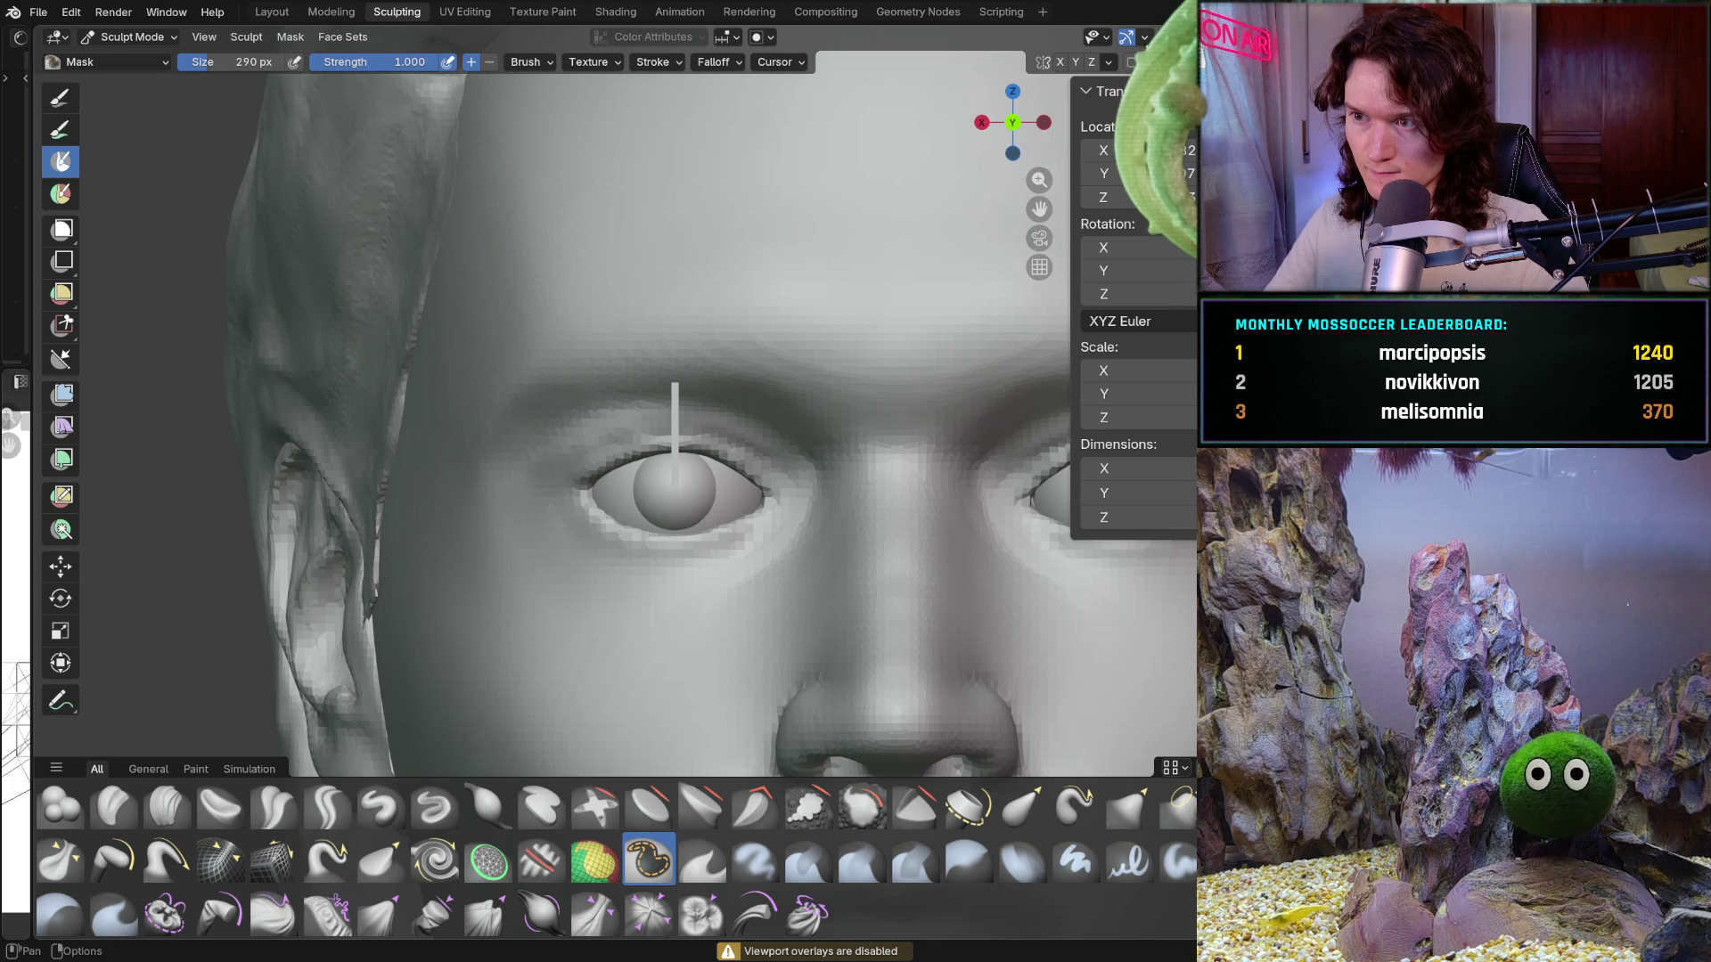
key("shift+alt+z")
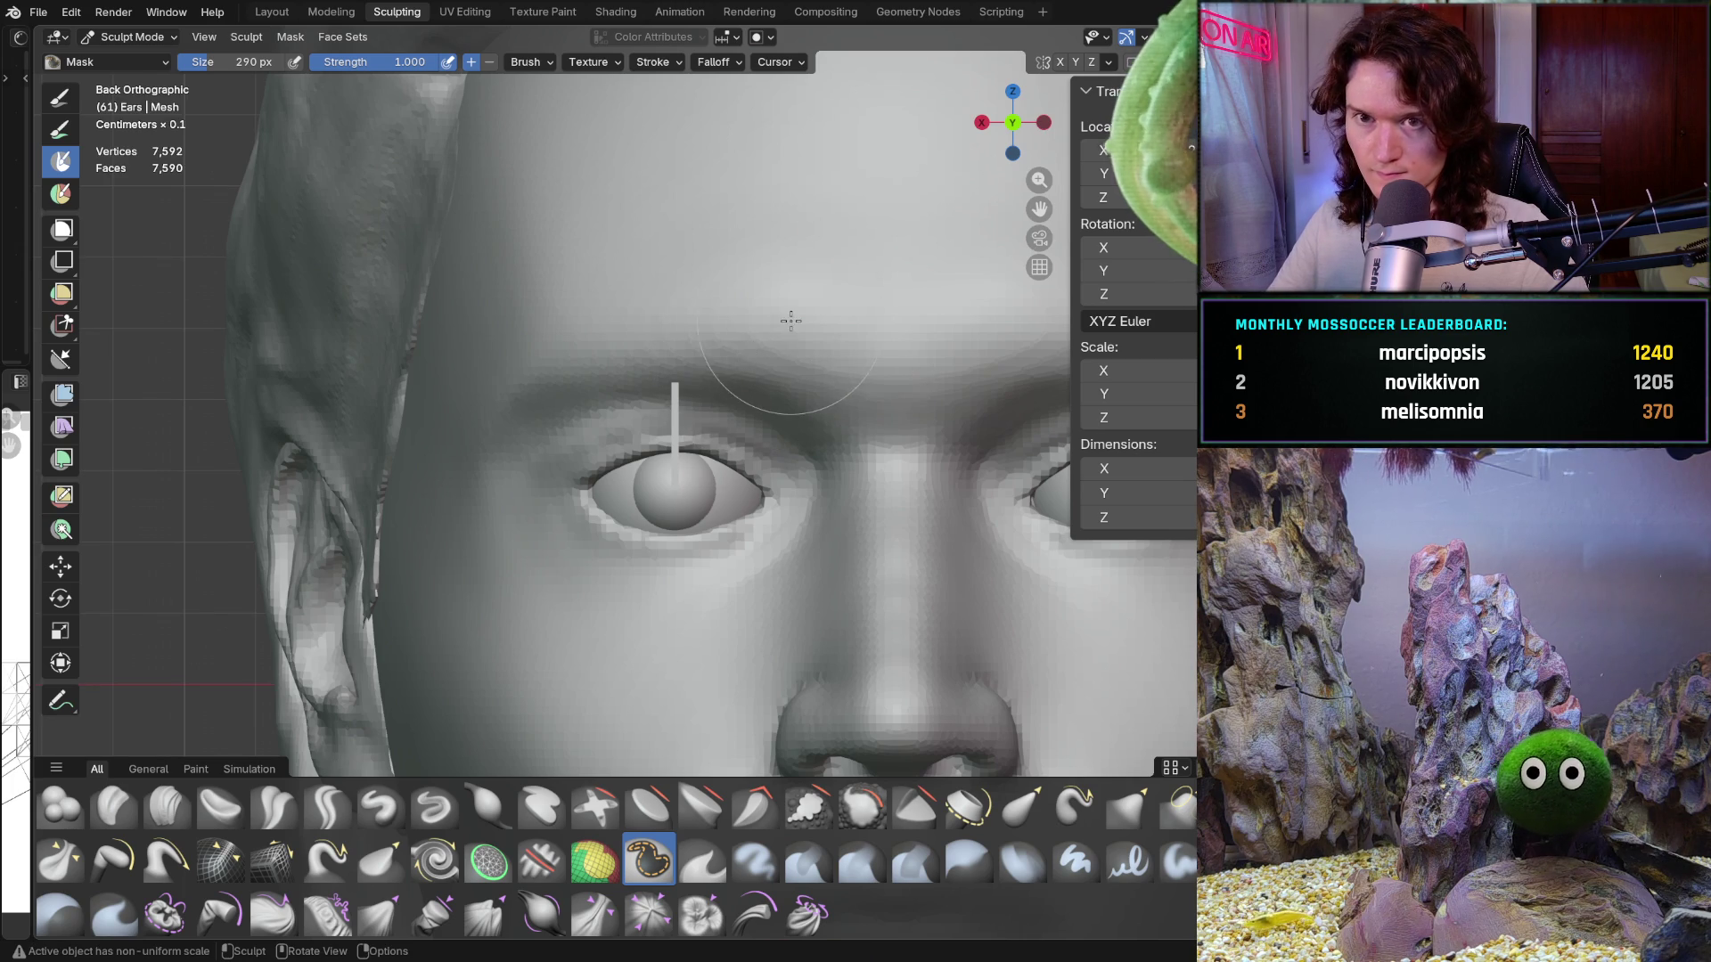
key("alt+q")
mouse_move(775, 349)
left_mouse_down()
mouse_move(588, 357)
mouse_move(530, 390)
mouse_move(804, 405)
left_mouse_up()
scroll(807, 392, "up", 2)
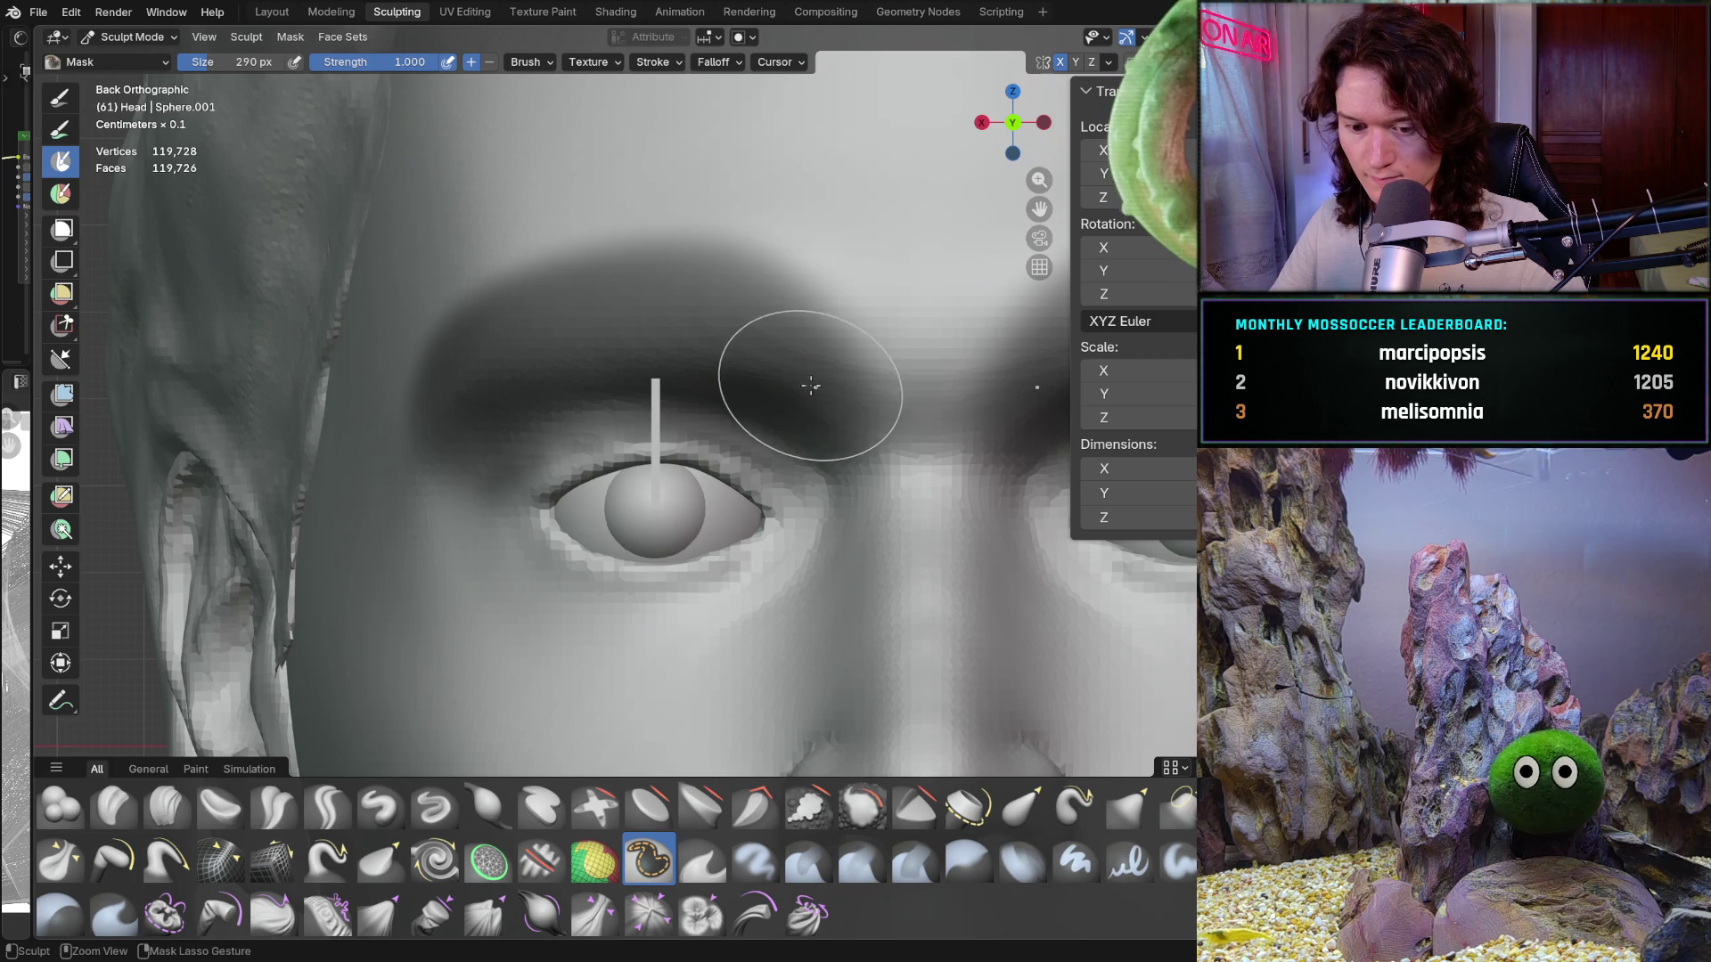
key("alt+m")
Step: At a 198 px brush size, mask across the whole brow and invert the mask
key("f")
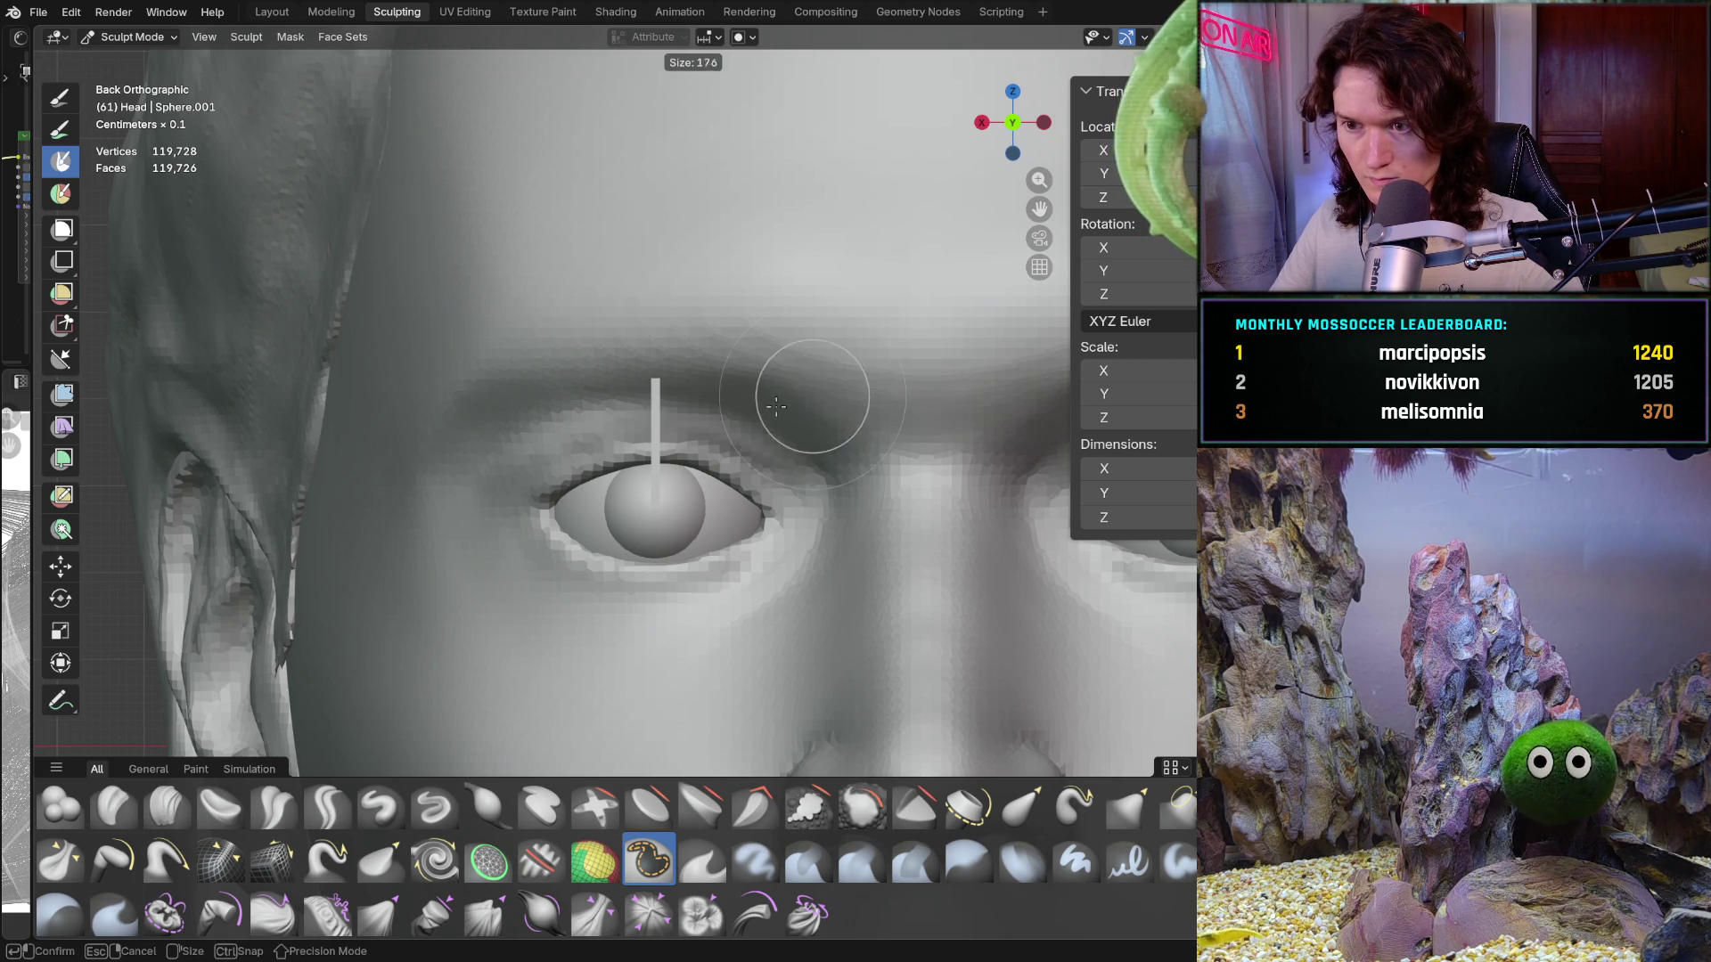
left_click(776, 406)
mouse_move(779, 410)
left_mouse_down()
mouse_move(784, 441)
mouse_move(700, 395)
mouse_move(646, 392)
mouse_move(446, 427)
mouse_move(708, 389)
mouse_move(508, 472)
mouse_move(481, 383)
mouse_move(437, 472)
mouse_move(532, 365)
mouse_move(497, 393)
left_mouse_up()
mouse_move(406, 459)
left_mouse_down()
mouse_move(517, 303)
mouse_move(695, 321)
mouse_move(570, 290)
mouse_move(811, 352)
mouse_move(833, 366)
mouse_move(842, 428)
mouse_move(774, 315)
mouse_move(615, 294)
mouse_move(447, 410)
mouse_move(496, 320)
mouse_move(752, 349)
mouse_move(810, 409)
left_mouse_up()
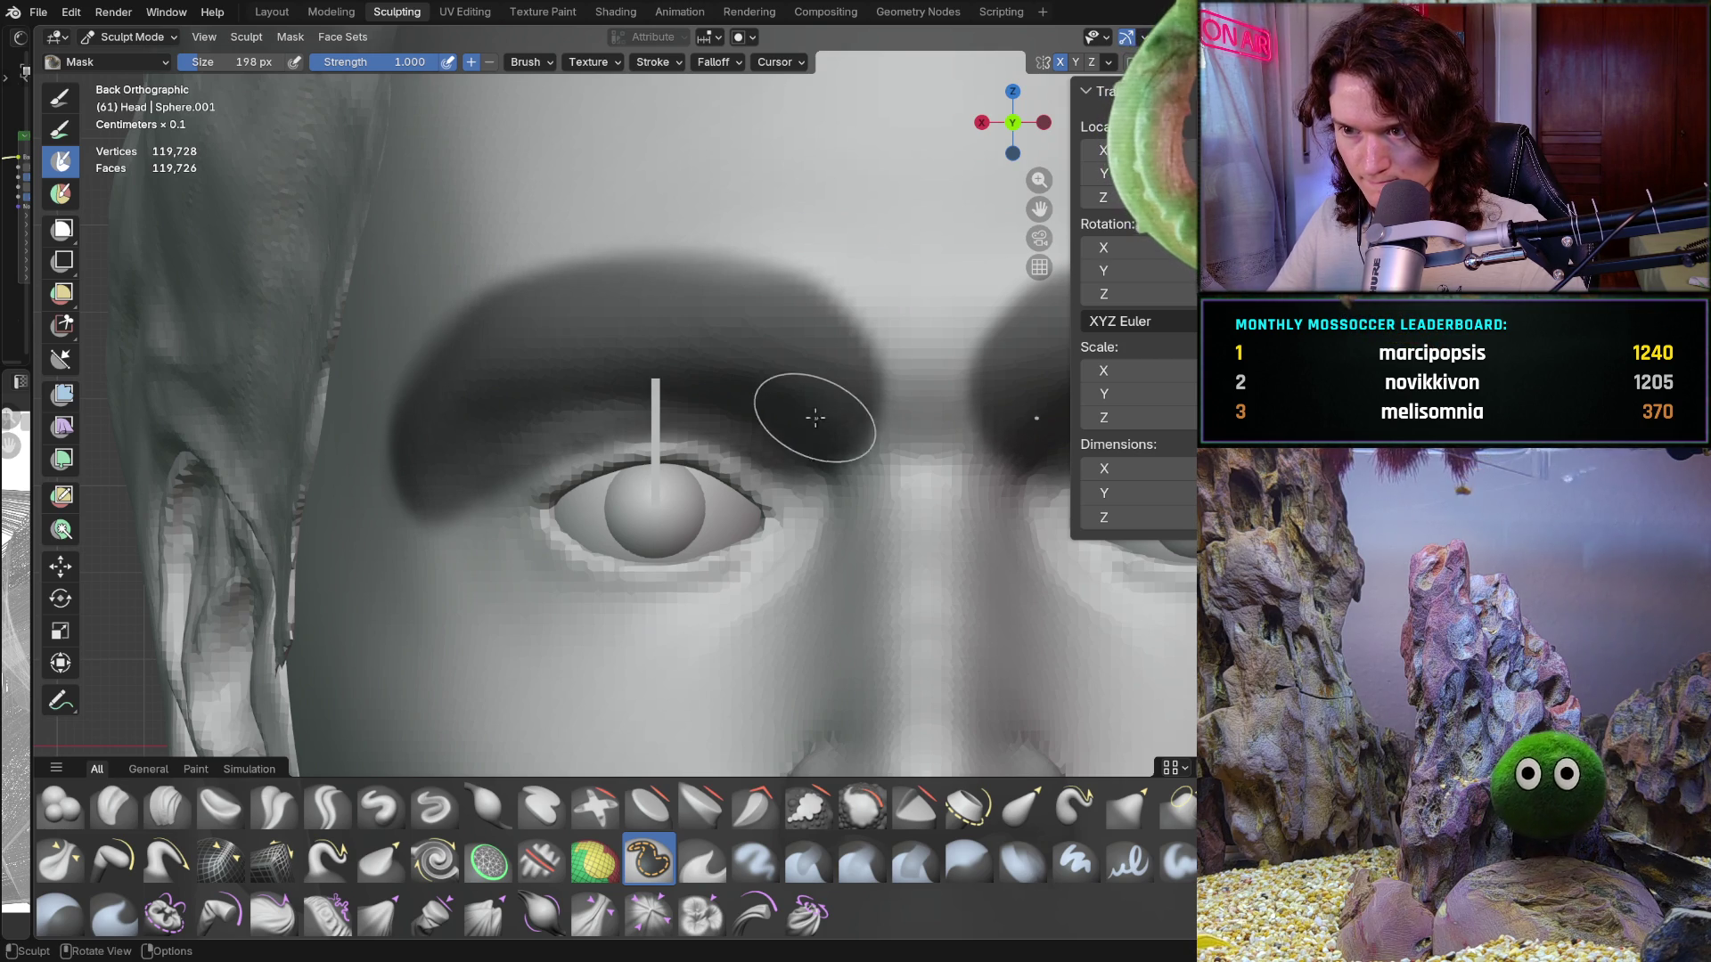
scroll(802, 423, "up", 1)
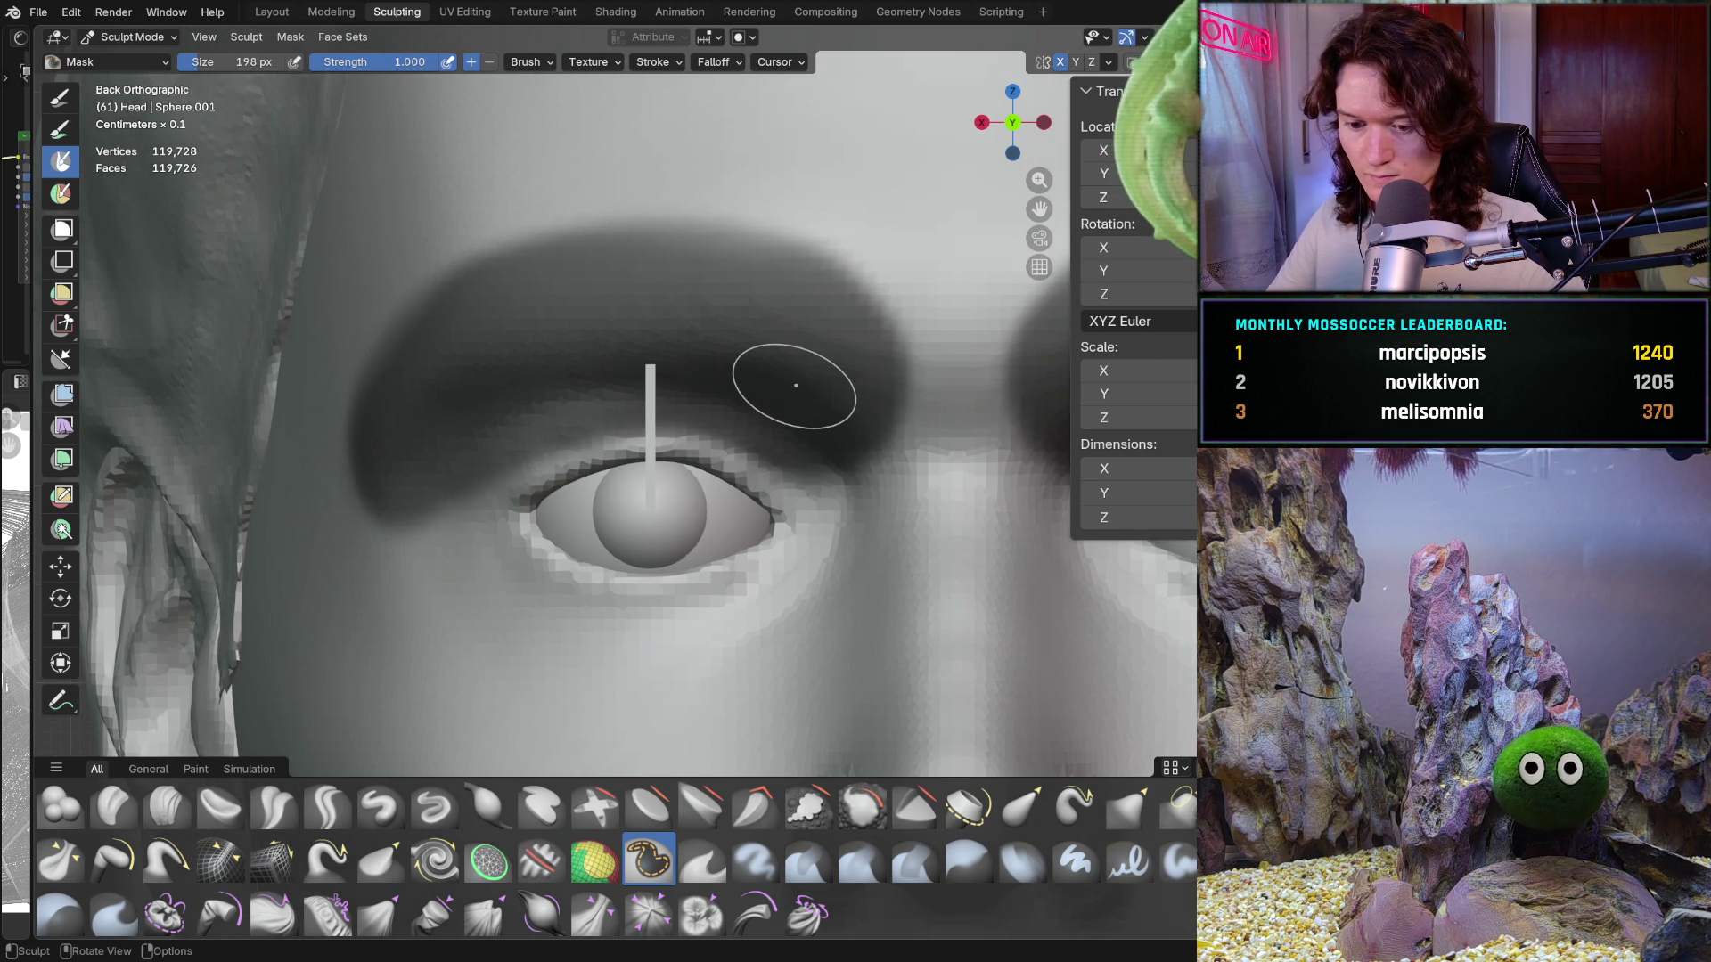
key("ctrl+i")
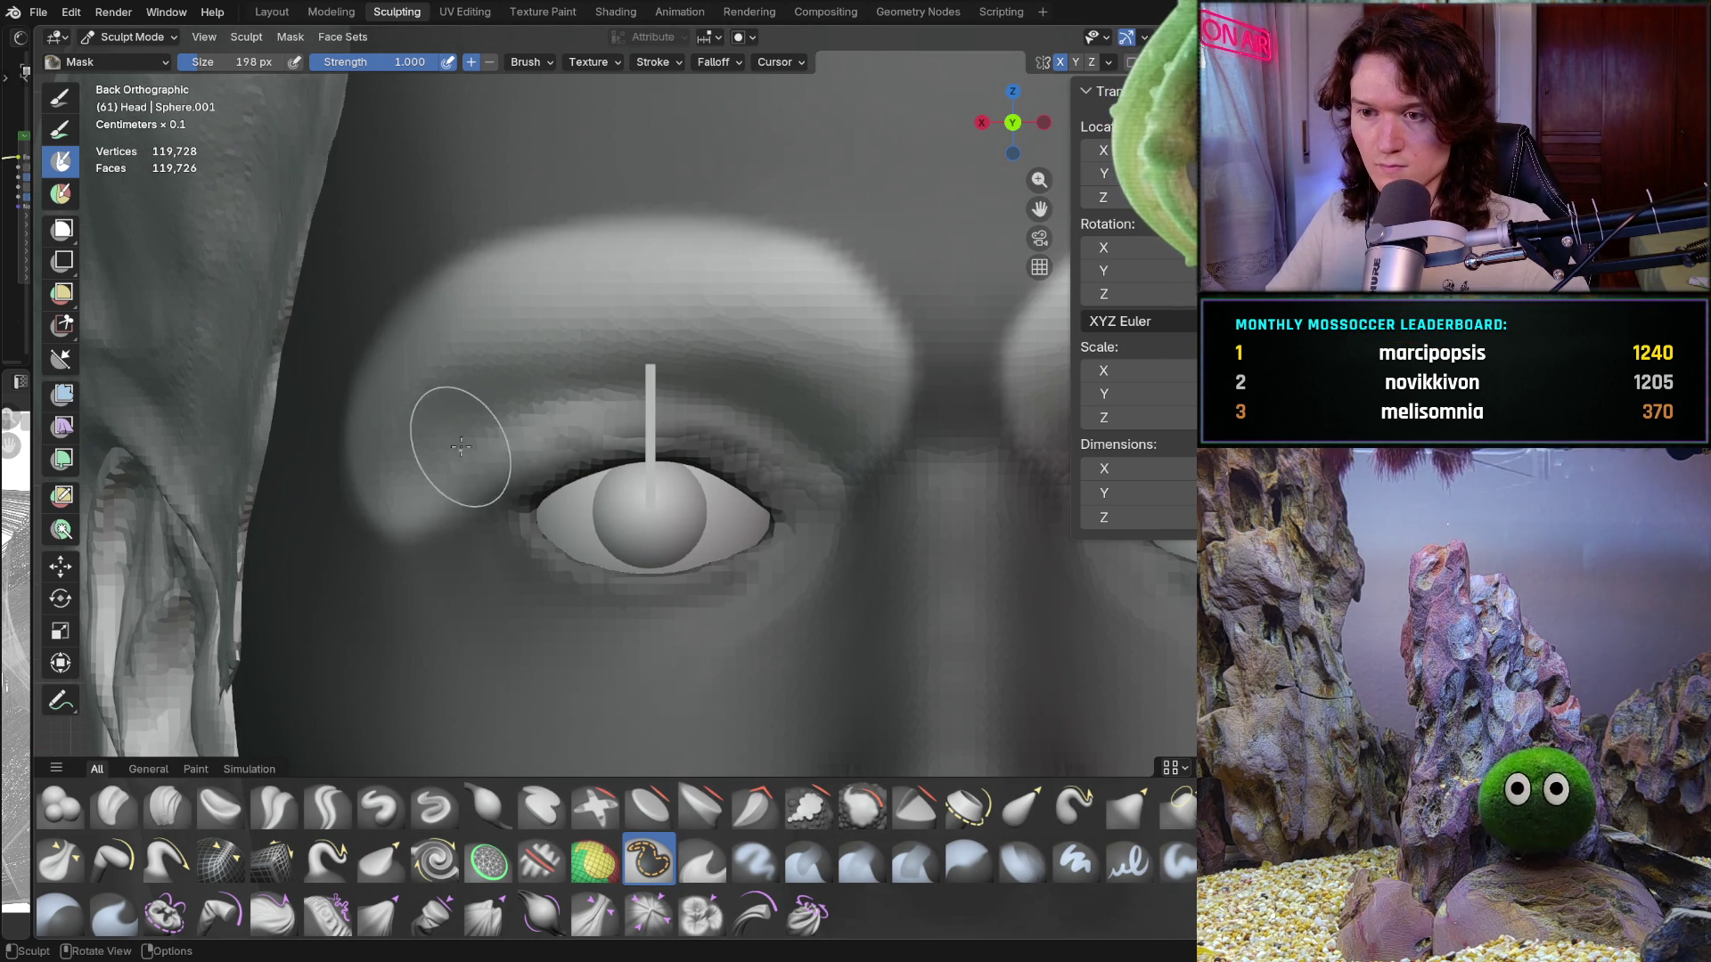
key("g")
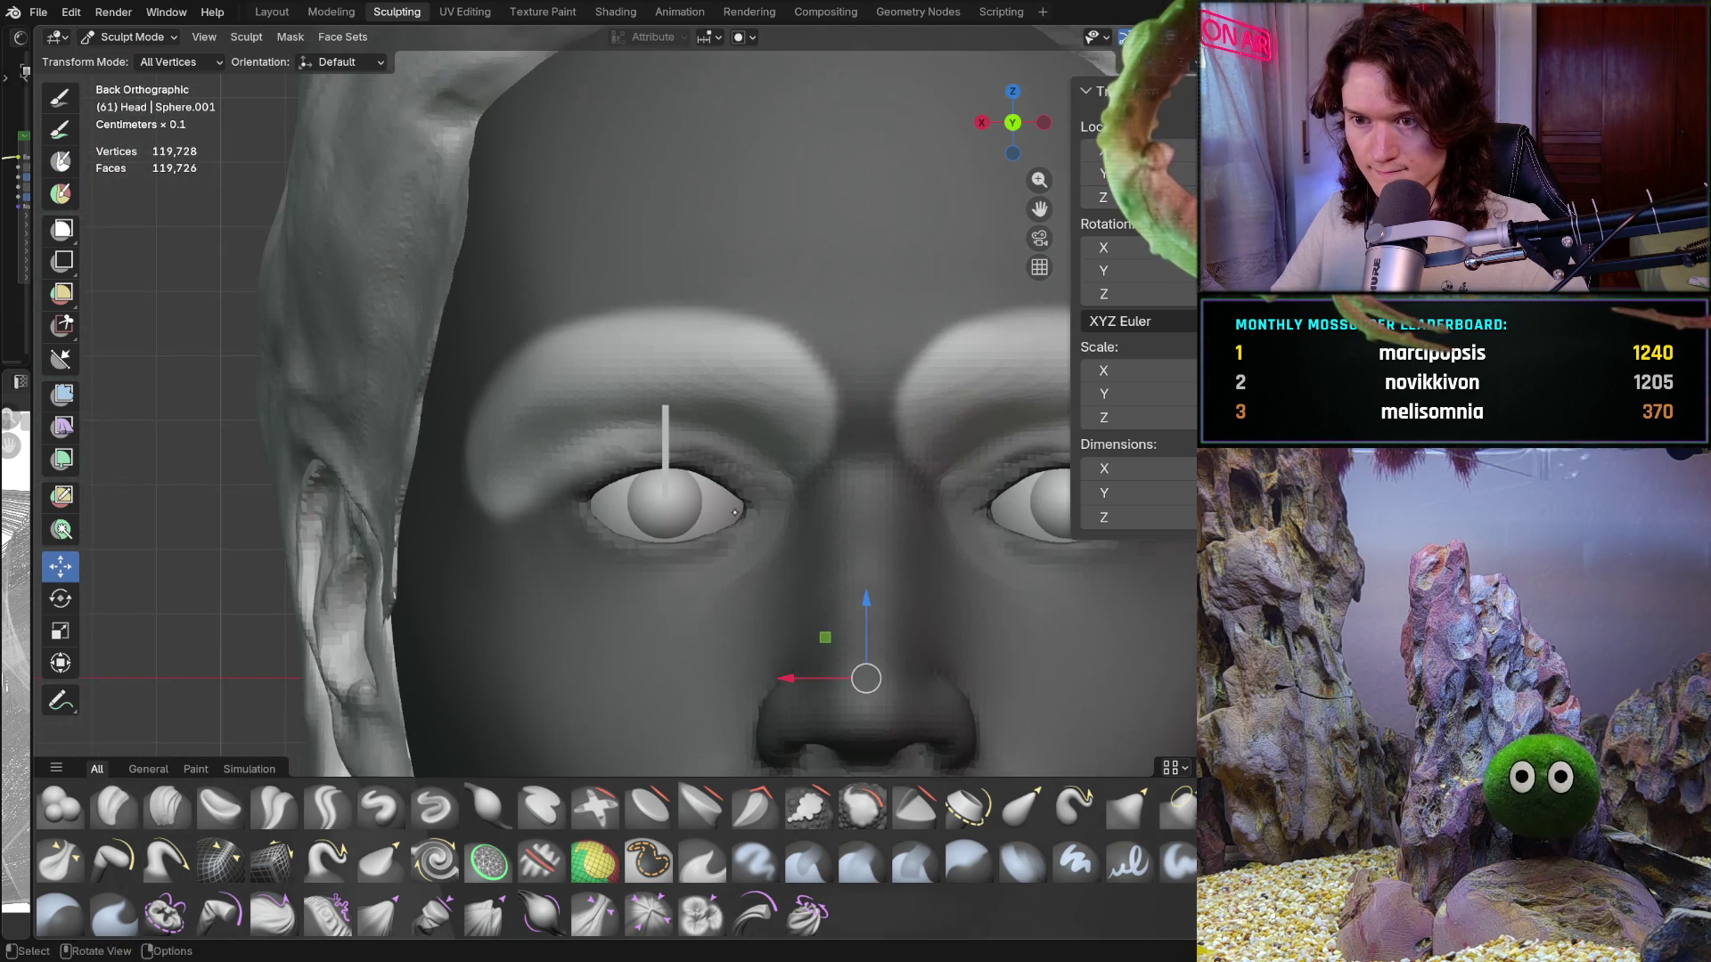
Step: Move the unmasked brow ridge along the Z axis in several passes, checking the front orthographic view
scroll(757, 401, "down", 3)
left_click_drag(832, 540, 831, 549)
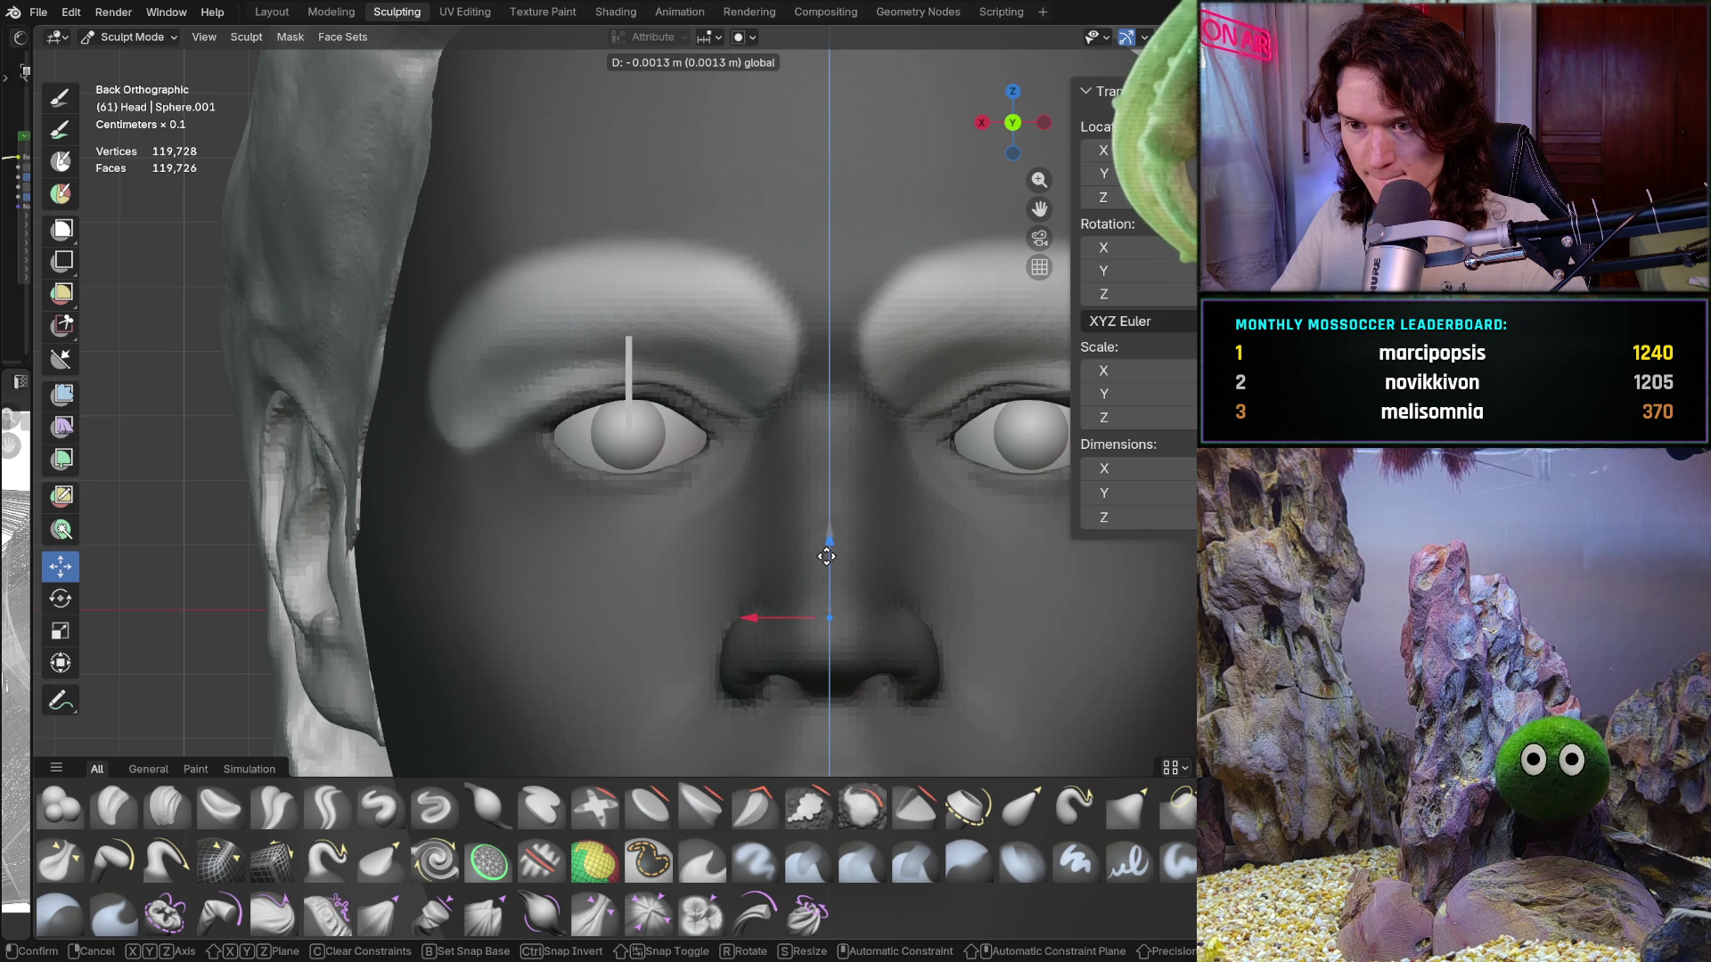
left_click_drag(823, 561, 823, 549)
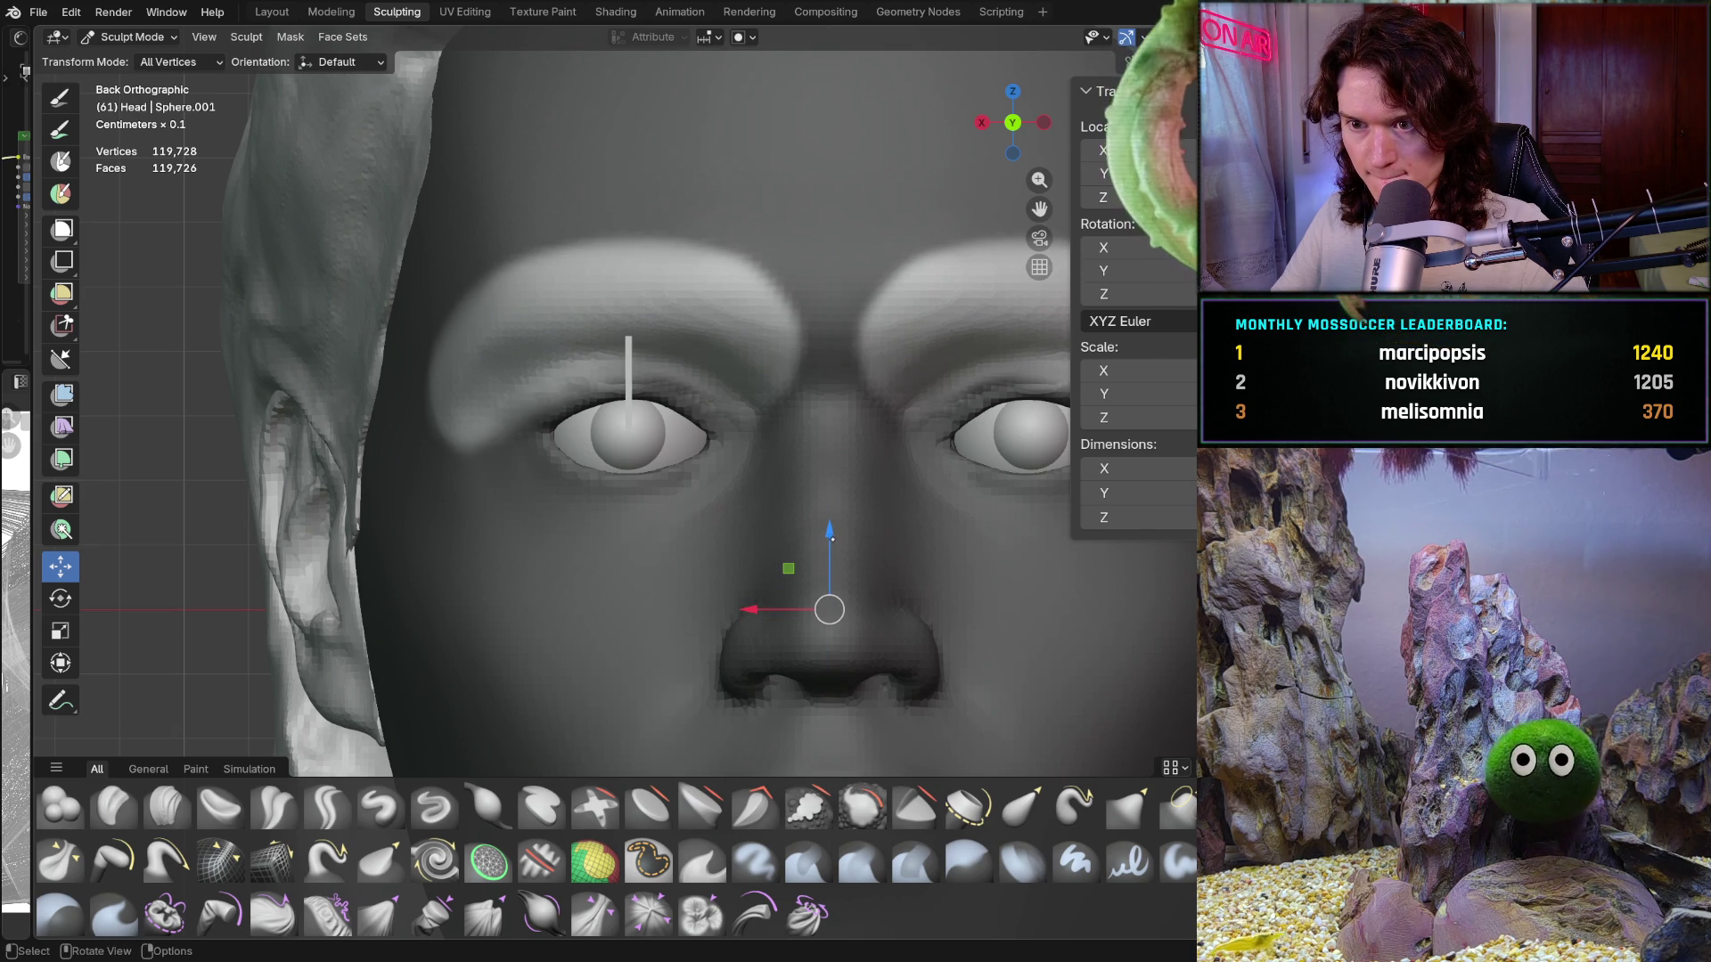
left_click_drag(831, 538, 835, 549)
mouse_move(835, 549)
middle_mouse_down()
mouse_move(920, 475)
mouse_move(834, 550)
middle_mouse_up()
key("ctrl+KP_1")
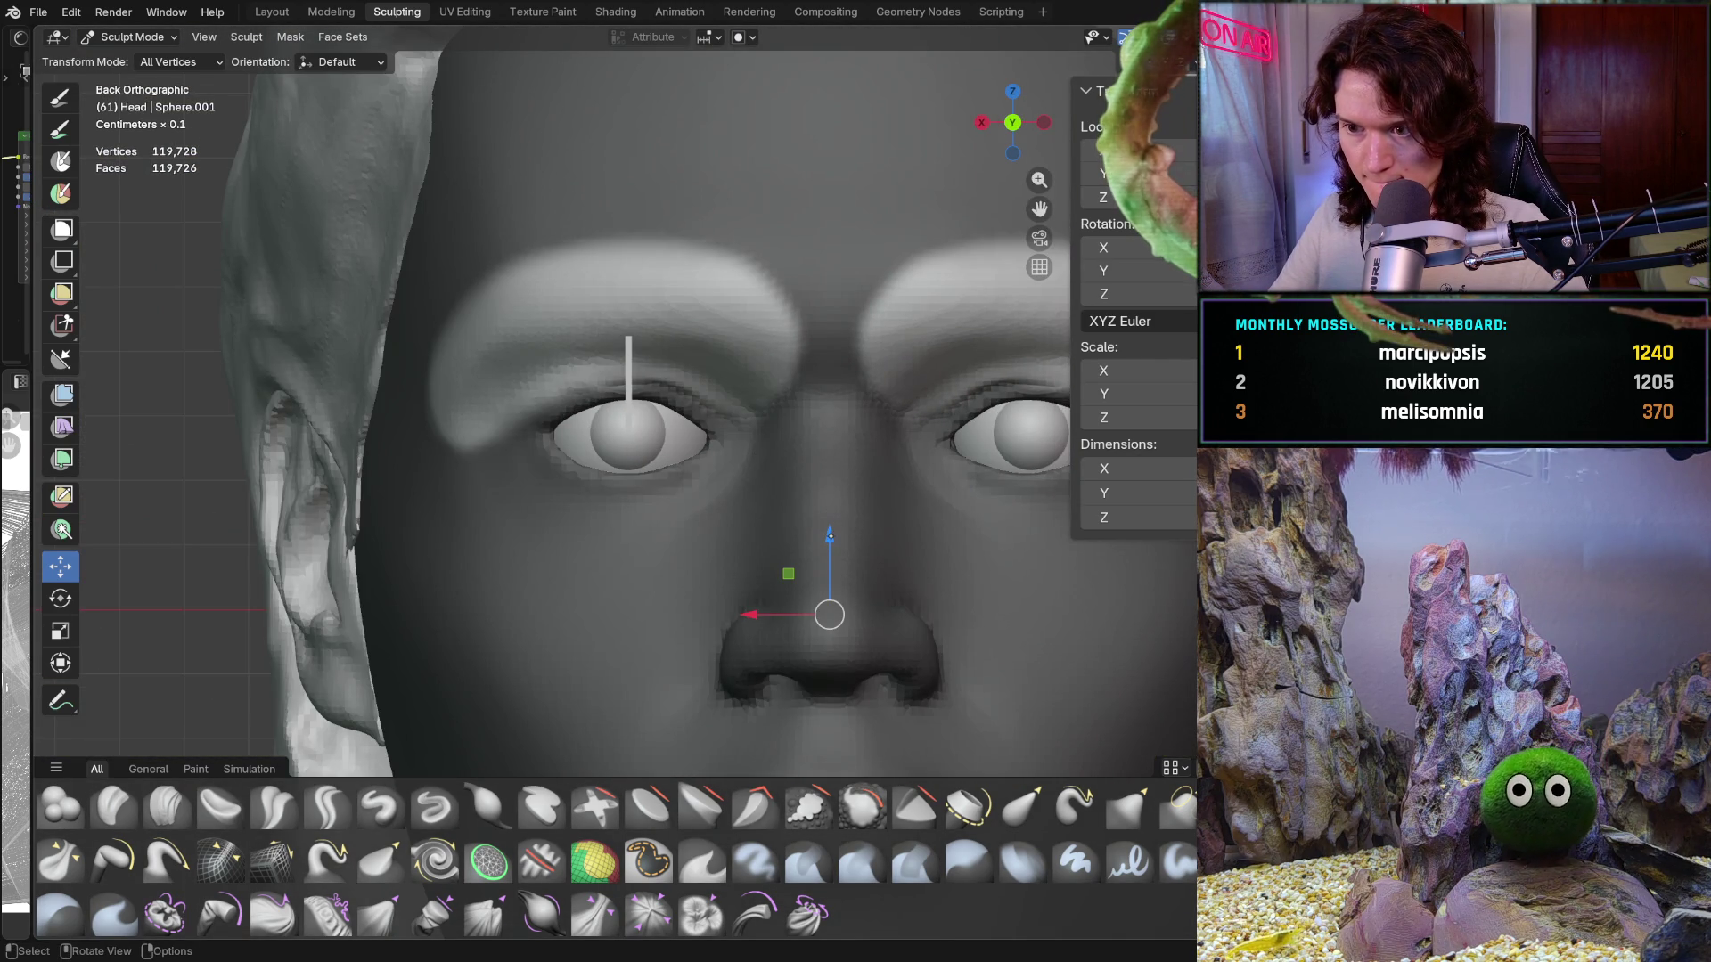
left_click_drag(829, 537, 825, 570)
mouse_move(824, 570)
middle_mouse_down()
mouse_move(561, 499)
mouse_move(956, 394)
mouse_move(765, 381)
middle_mouse_up()
Step: View the head front-on orthographically, then zoom and orbit to look up at the eye and nose
scroll(812, 391, "down", 6)
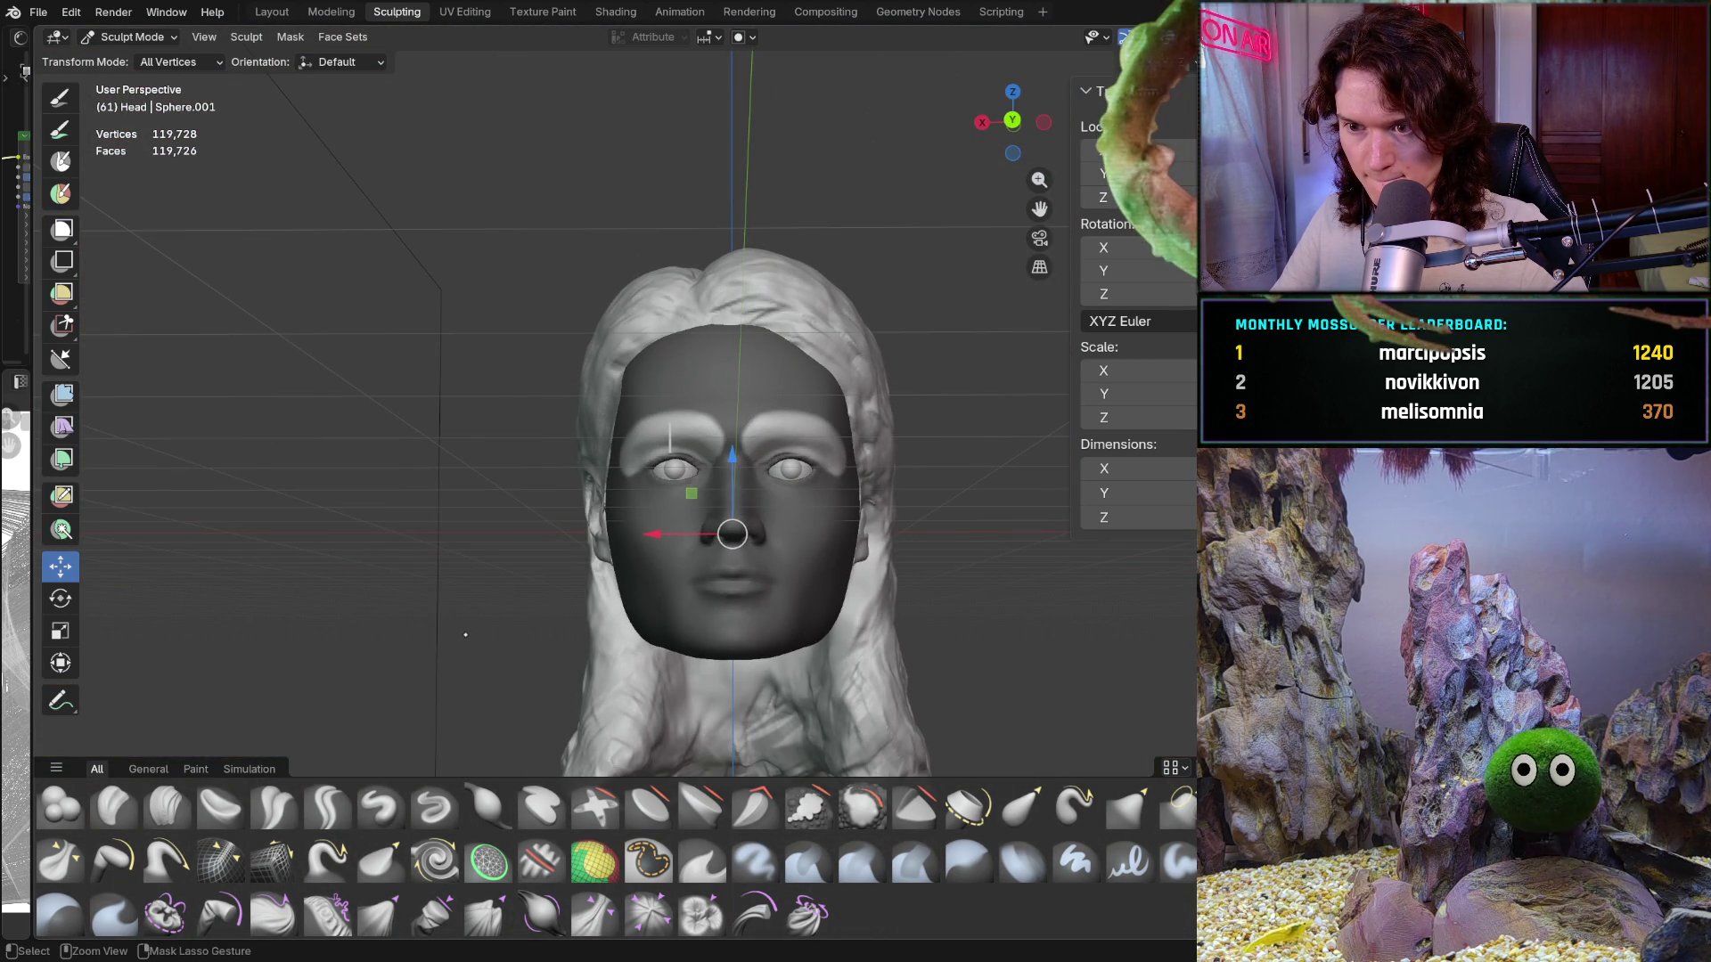
key("shift")
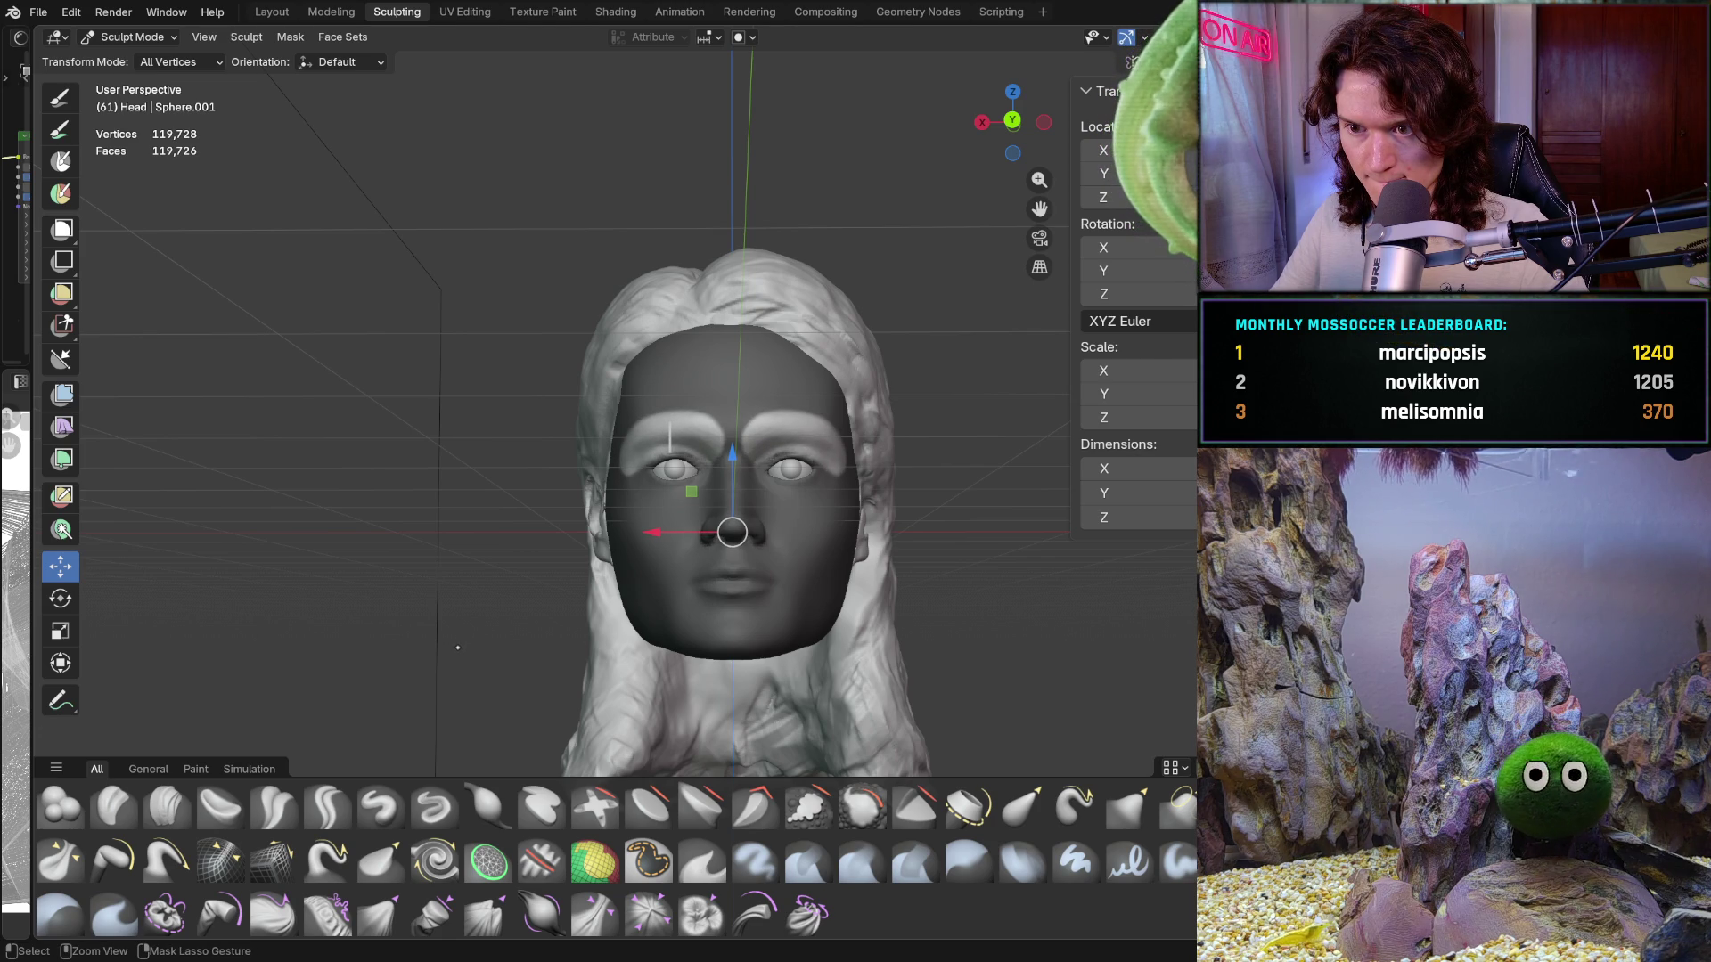
key("shift")
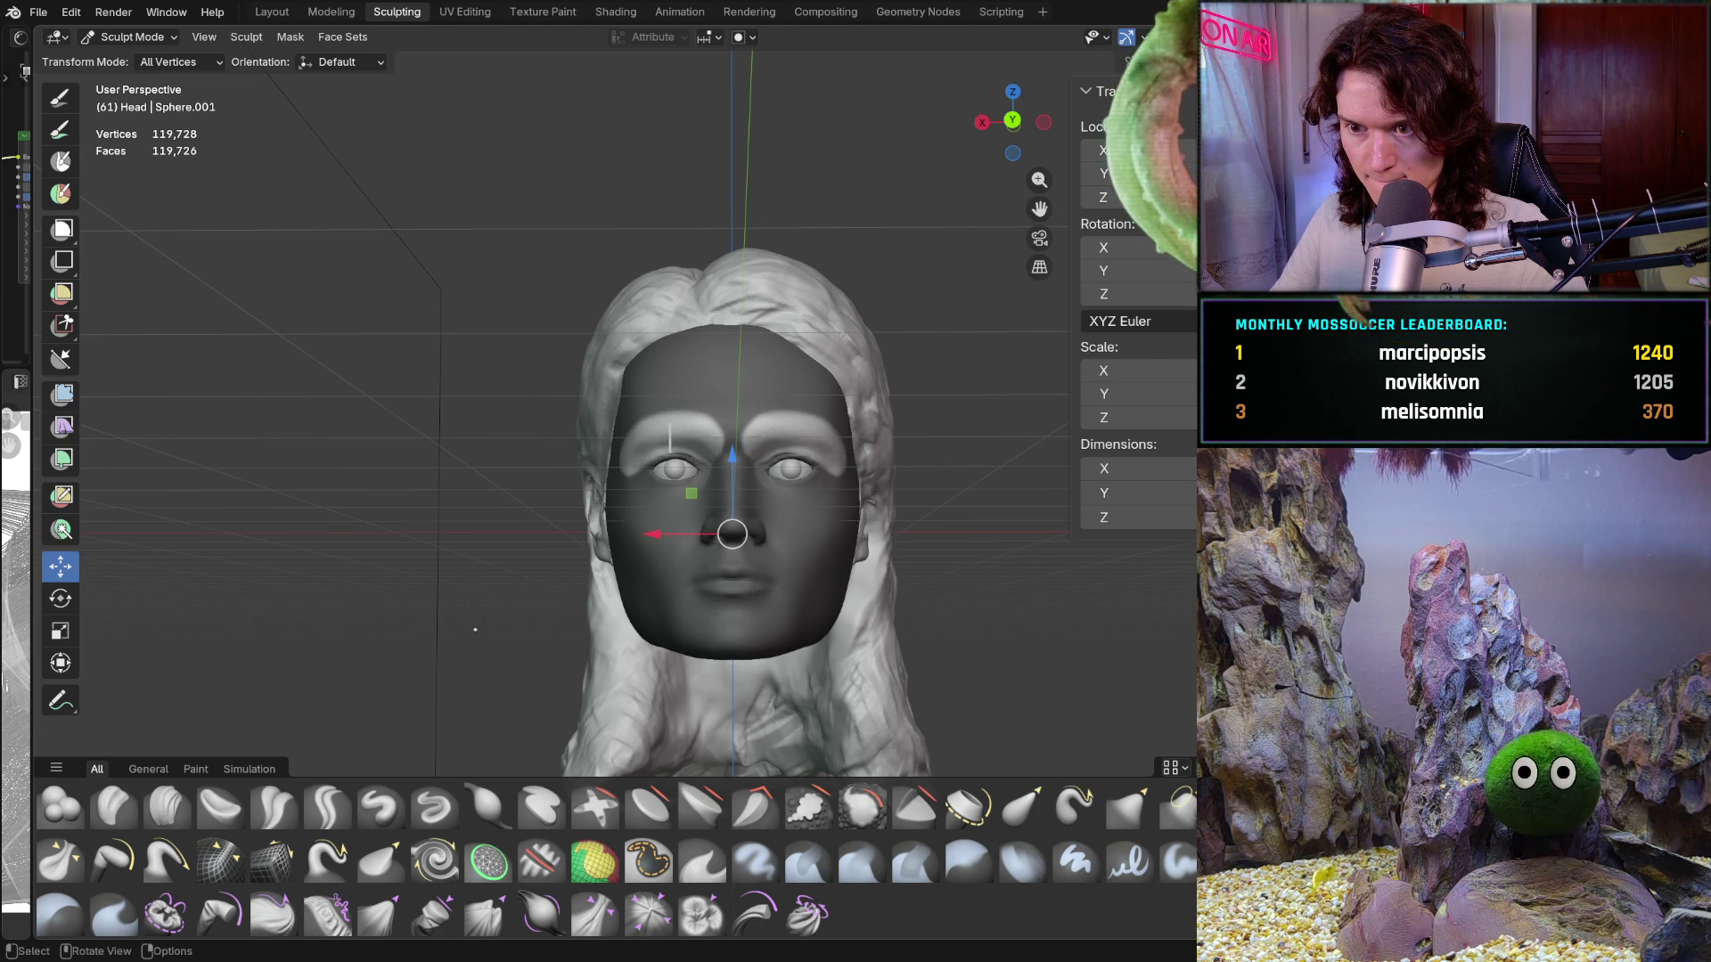
key("ctrl+KP_1")
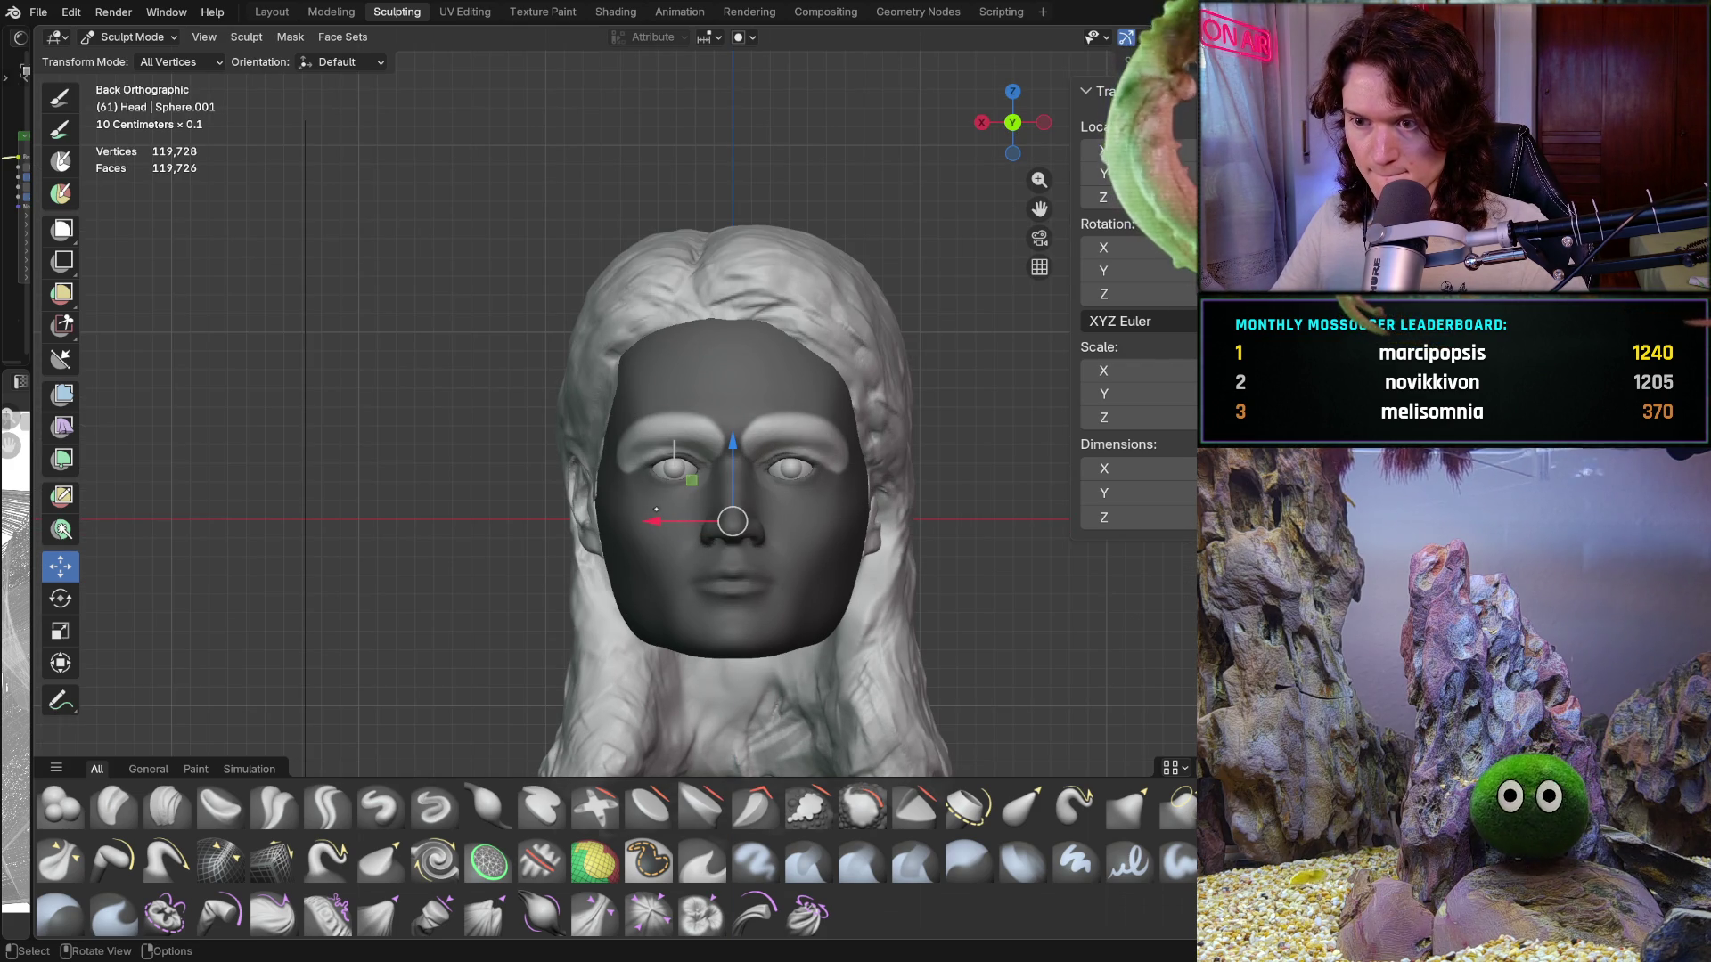
mouse_move(656, 509)
middle_mouse_down("ctrl")
mouse_move(702, 423)
mouse_move(682, 444)
middle_mouse_up("ctrl")
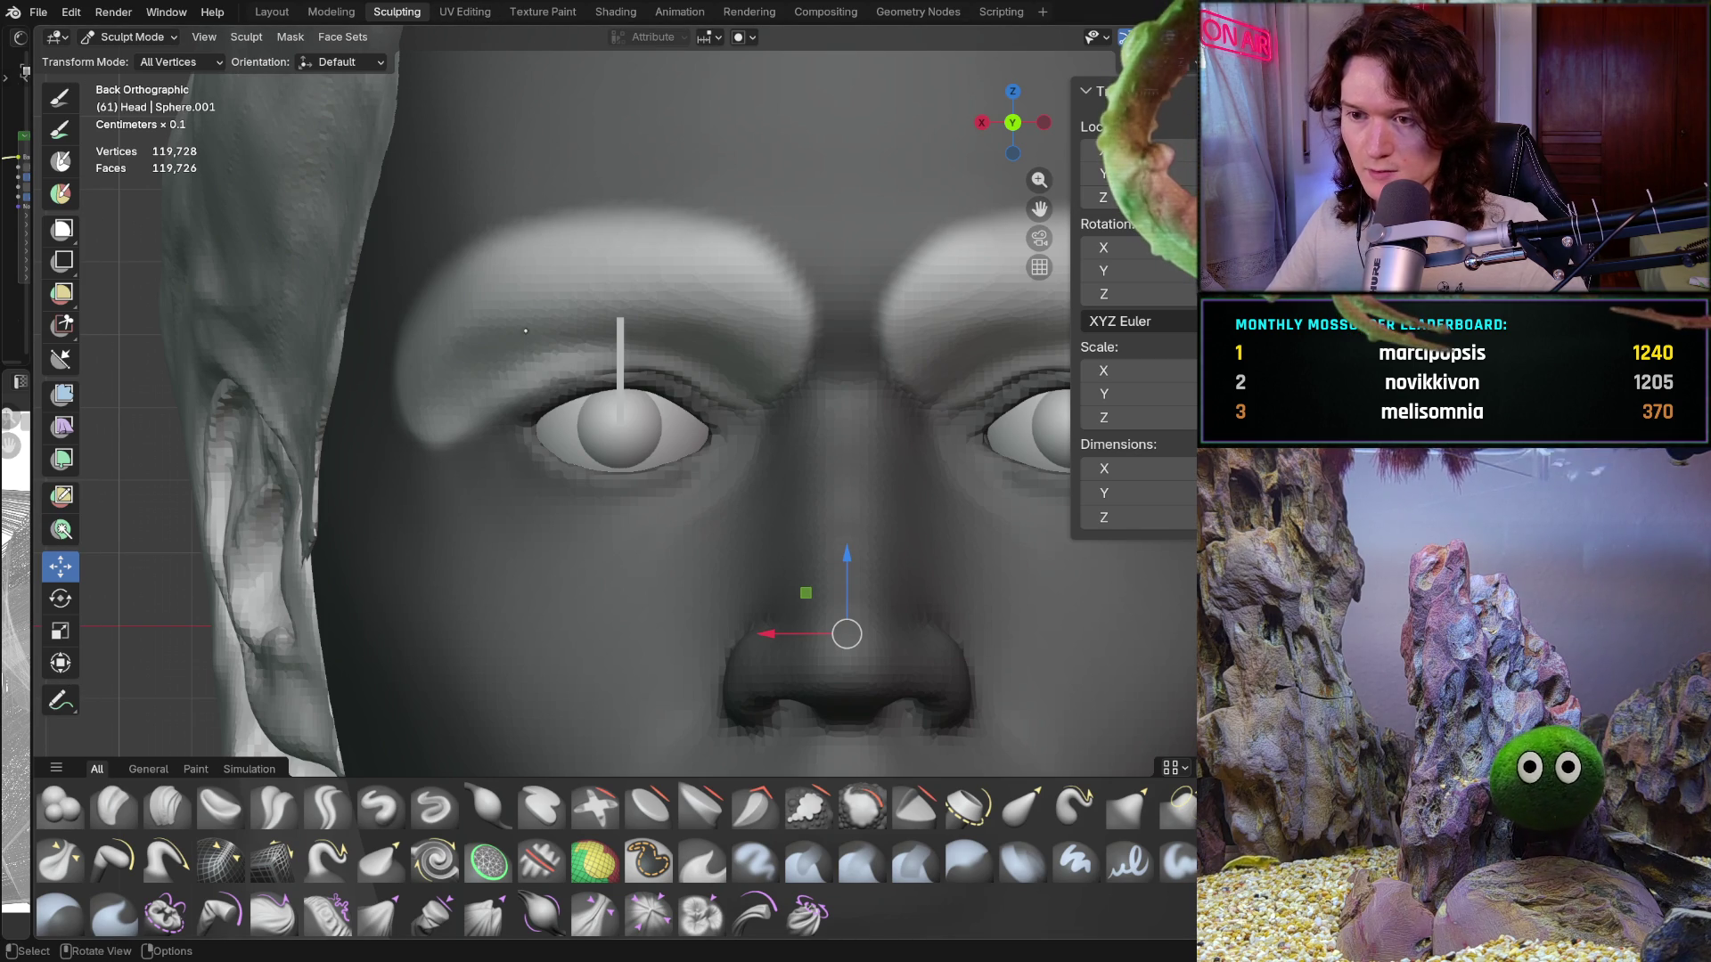
mouse_move(558, 344)
middle_mouse_down()
mouse_move(600, 303)
mouse_move(668, 532)
mouse_move(755, 387)
mouse_move(570, 463)
mouse_move(628, 505)
middle_mouse_up()
scroll(756, 387, "up", 5)
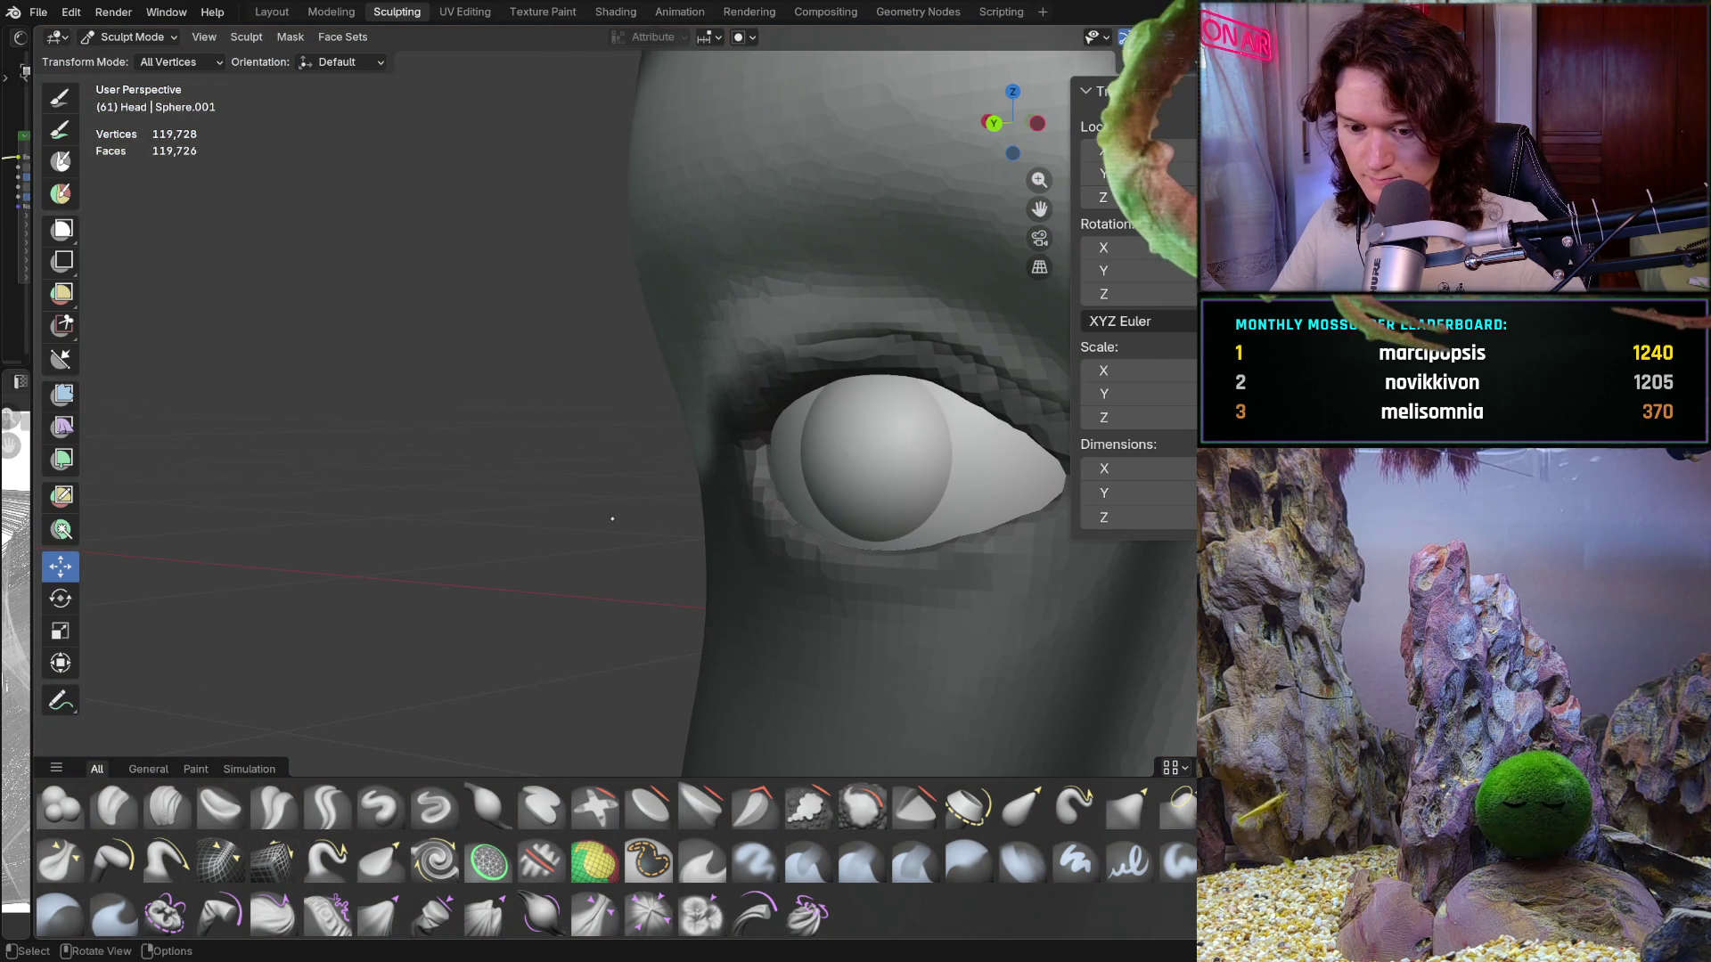
Step: With a 328 px Grab brush, pull the upper eyelid down over the eyeball
key("g")
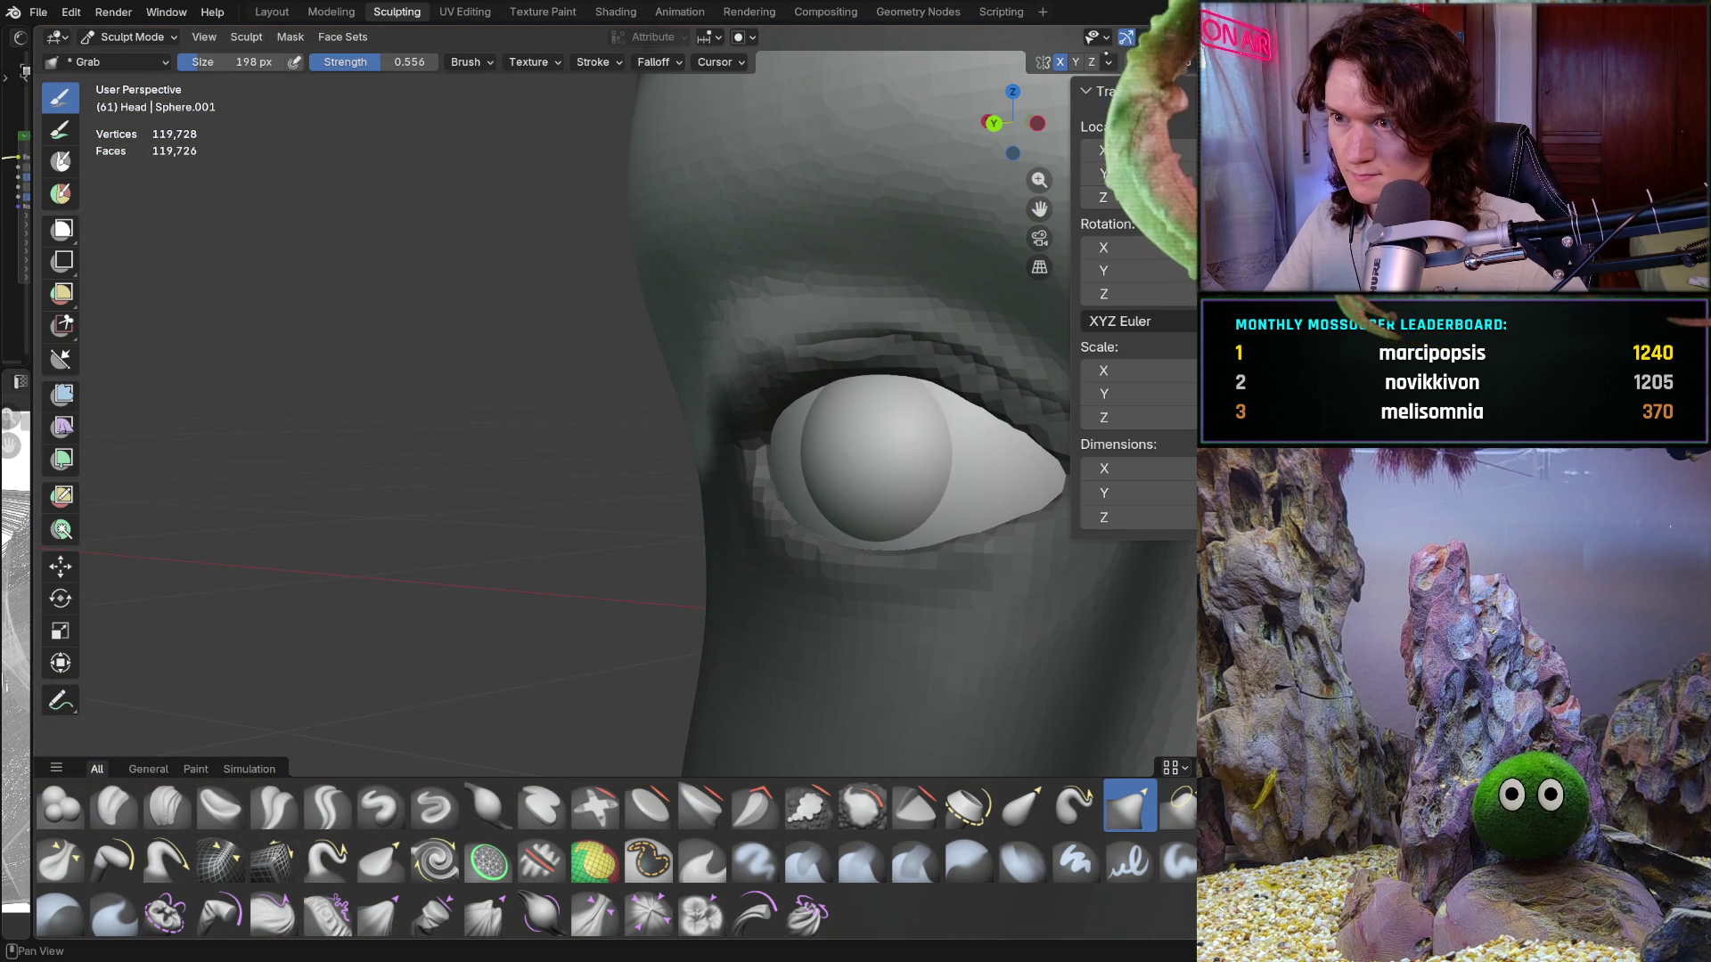
left_click(1108, 61)
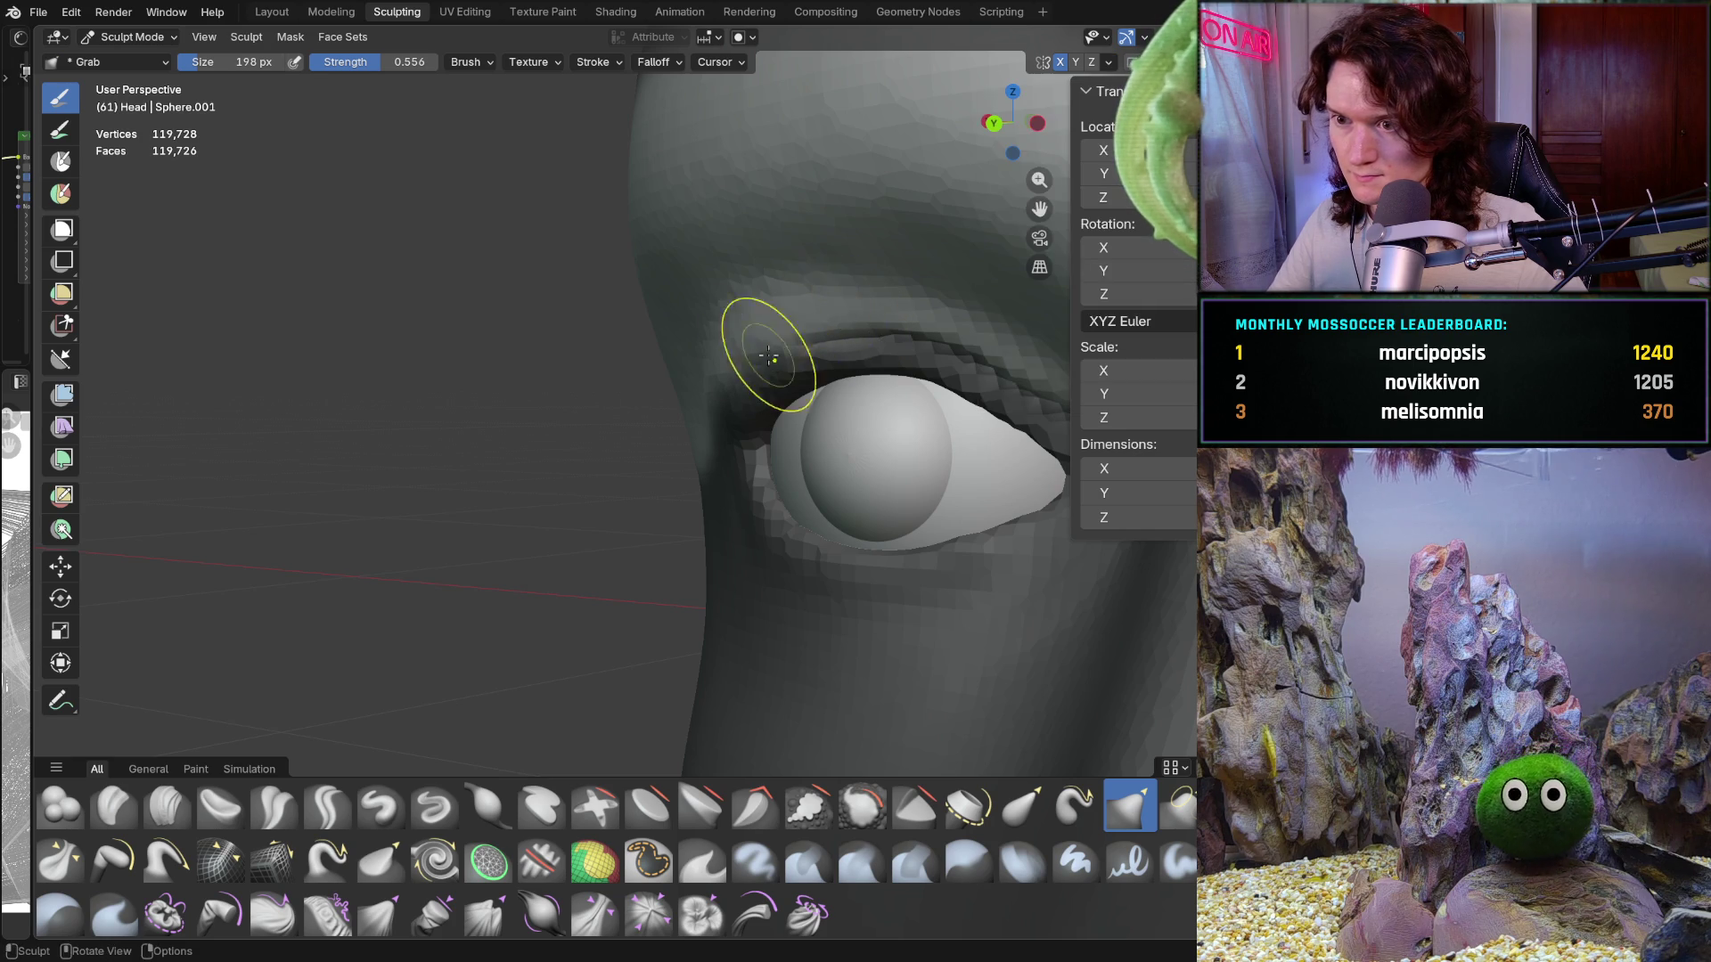
middle_click_drag(764, 351, 934, 345)
key("f")
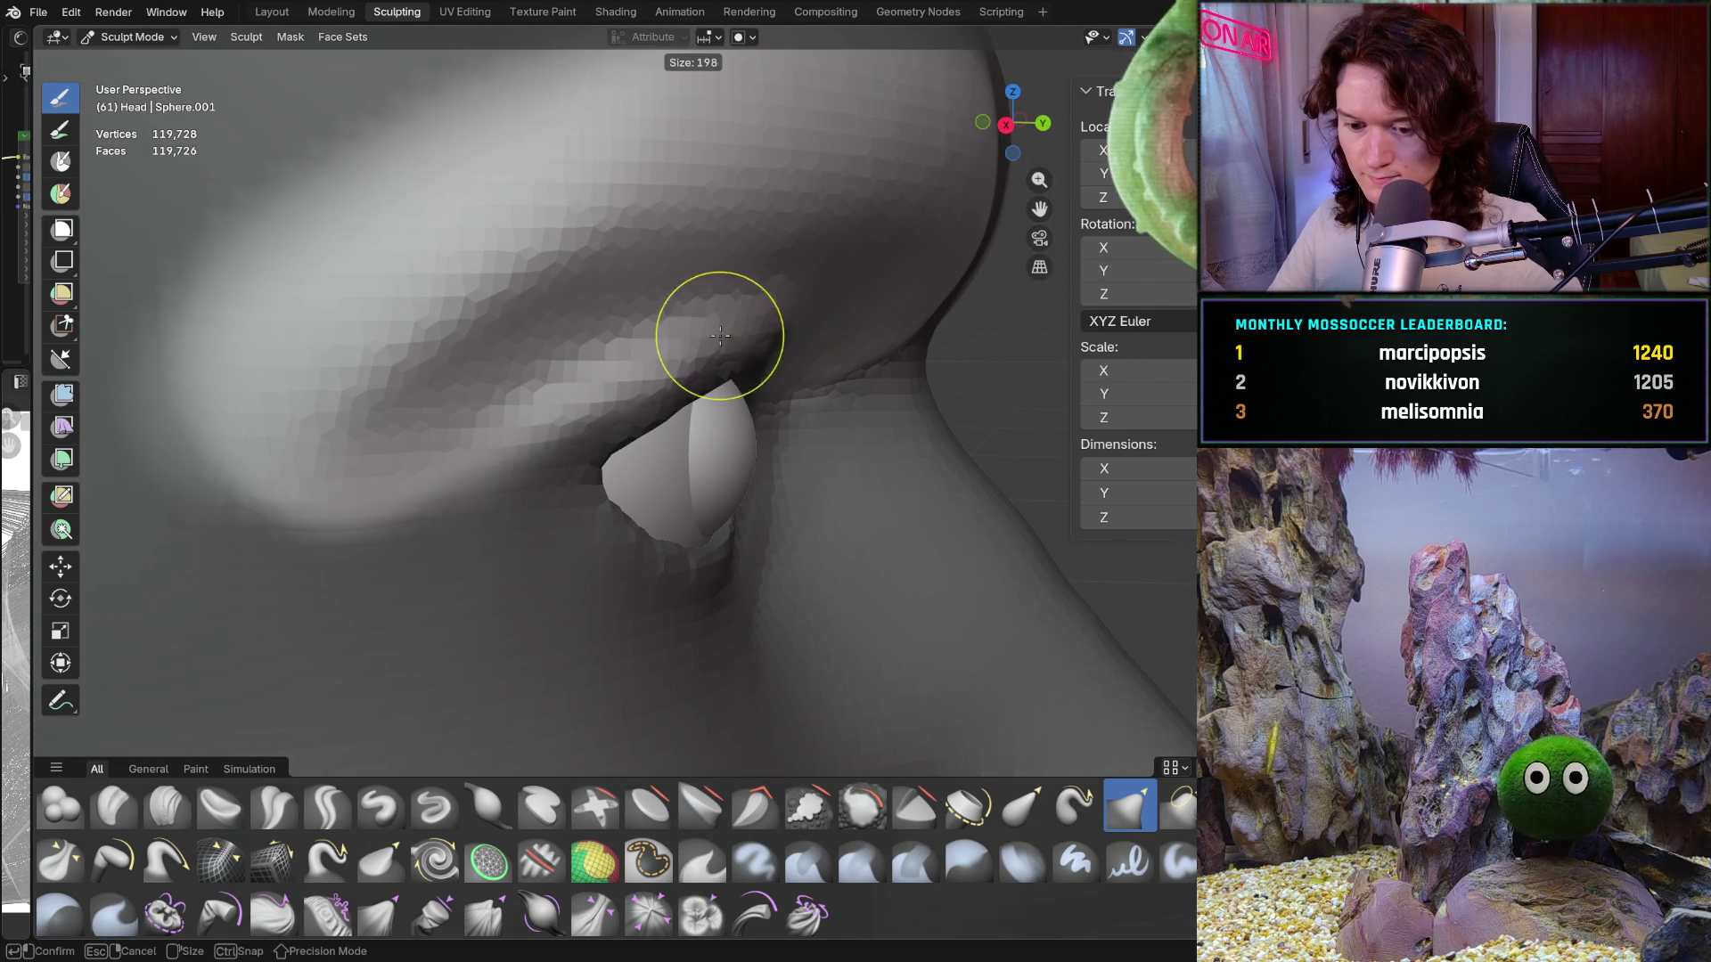
left_click(735, 358)
mouse_move(710, 357)
left_mouse_down()
mouse_move(654, 375)
mouse_move(675, 374)
left_mouse_up()
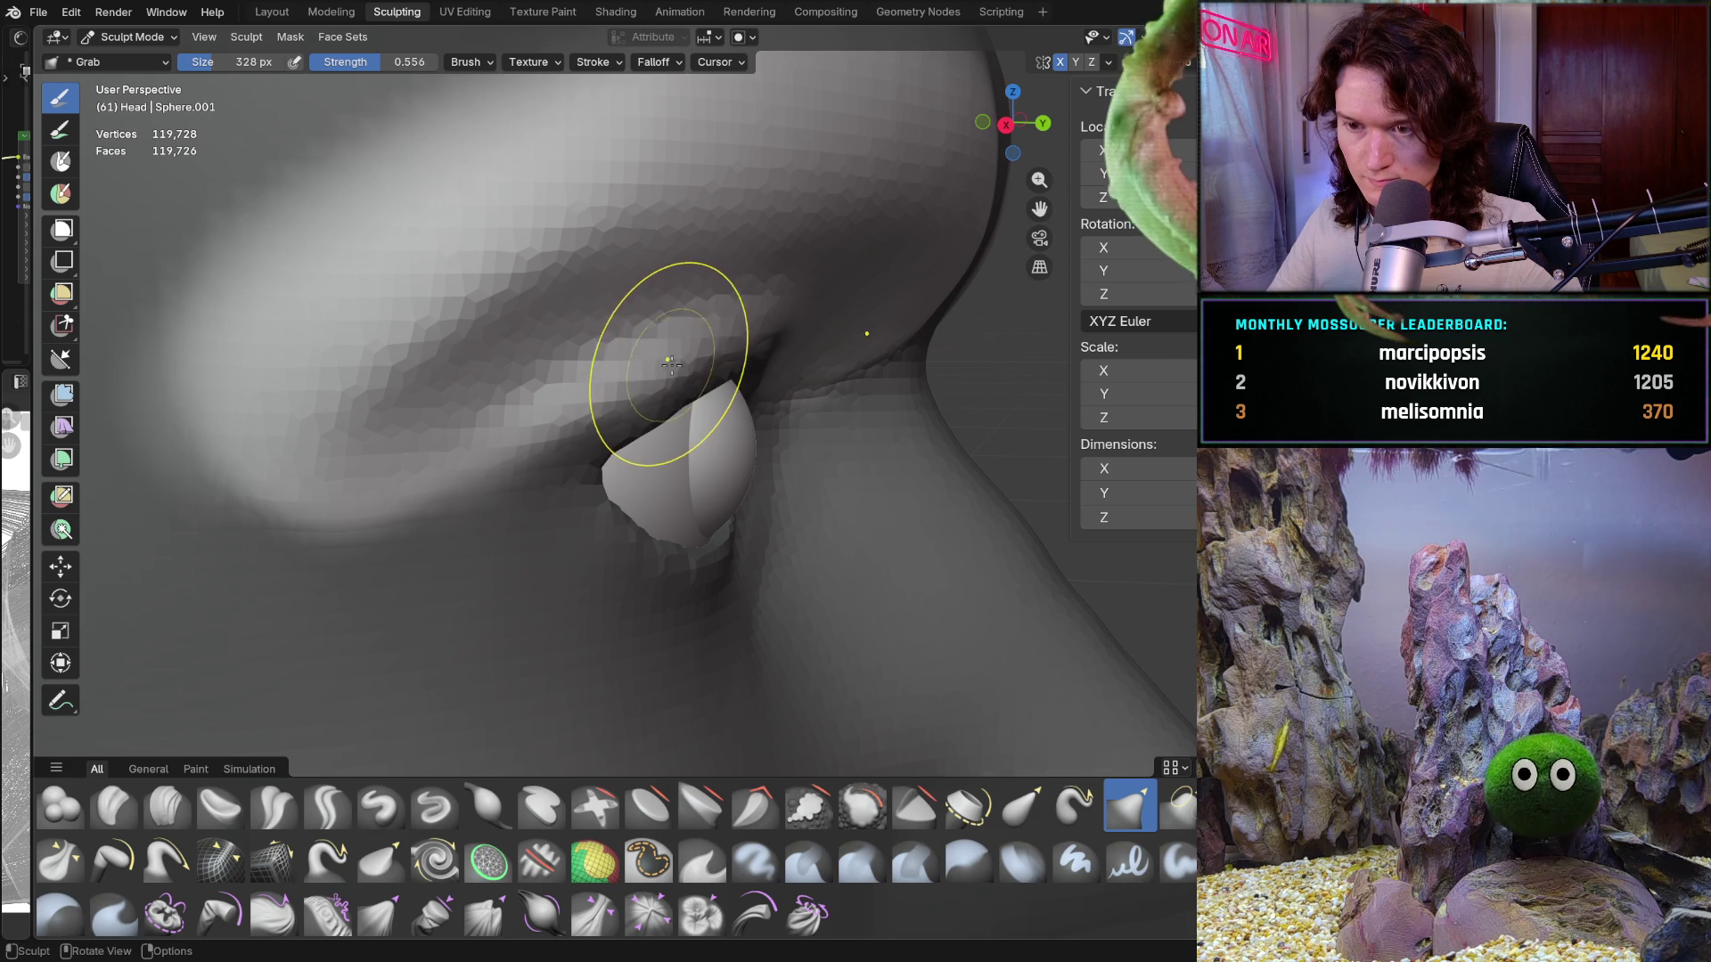
Step: Reduce the Grab brush to 254 px and drag the eyelid edge along the eyeball
key("f")
left_click(658, 379)
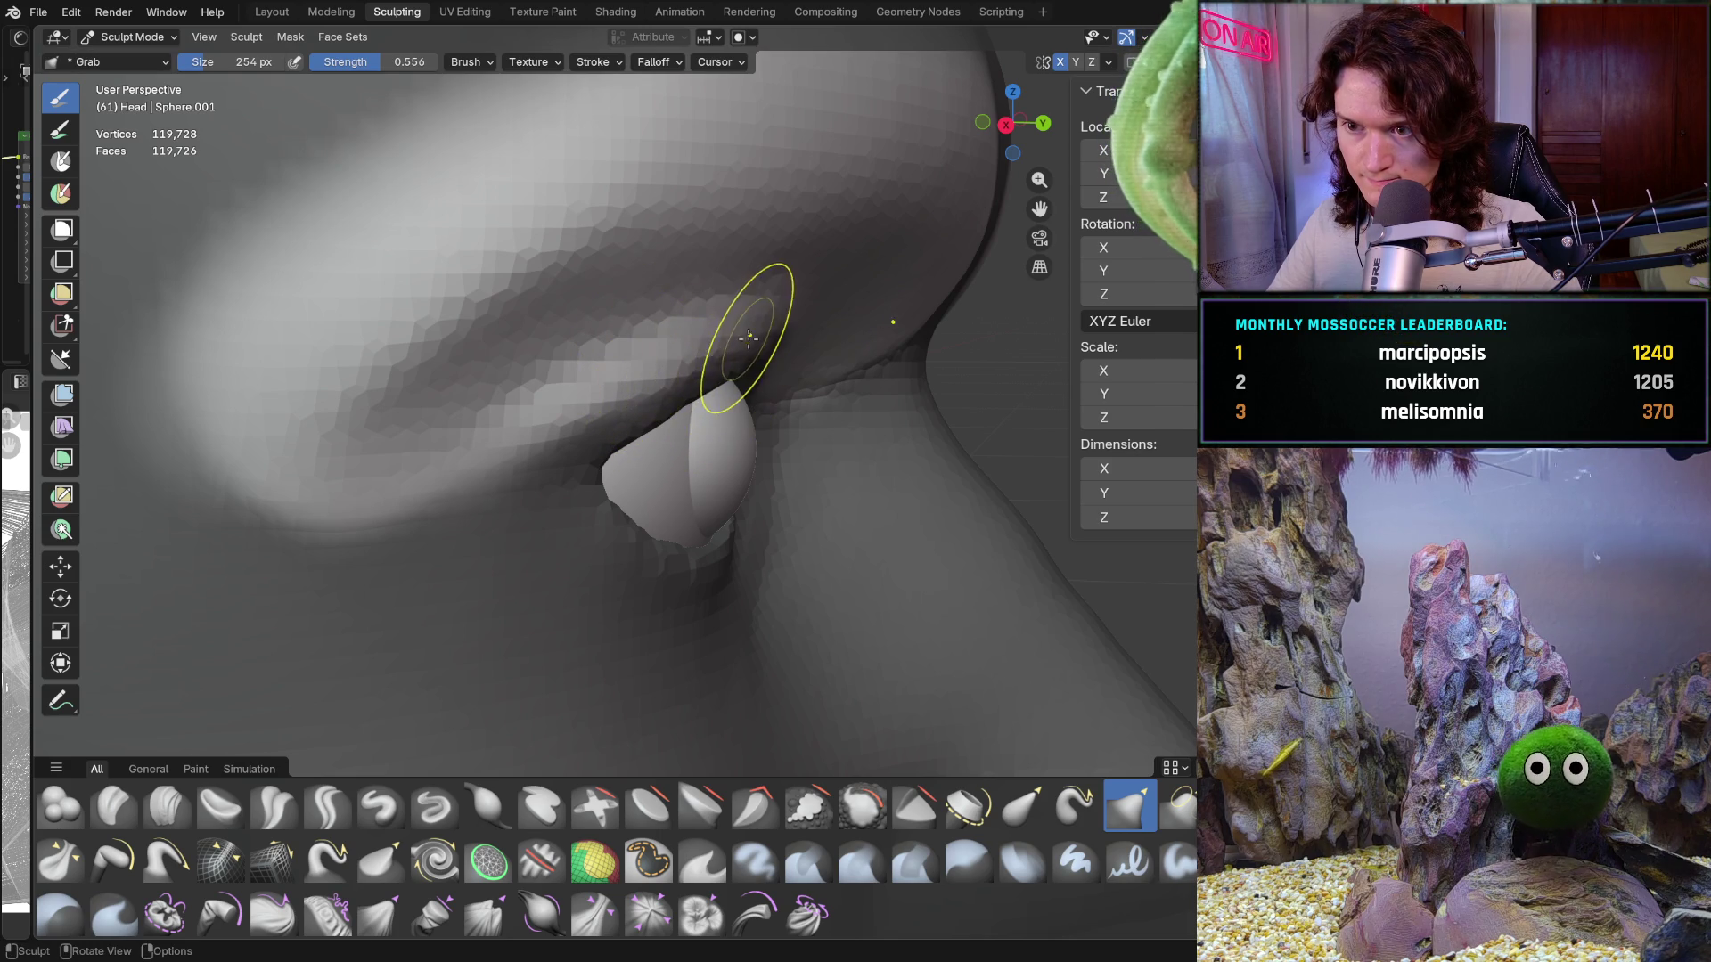
left_click_drag(749, 336, 707, 336)
mouse_move(706, 336)
middle_mouse_down()
mouse_move(535, 374)
mouse_move(281, 374)
middle_mouse_up()
mouse_move(729, 350)
middle_mouse_down()
mouse_move(626, 370)
mouse_move(945, 364)
middle_mouse_up()
left_click_drag(707, 336, 629, 390)
Step: Orbit around the face and close in on one eye to inspect the reshaped eyelid
middle_click_drag(630, 390, 649, 382)
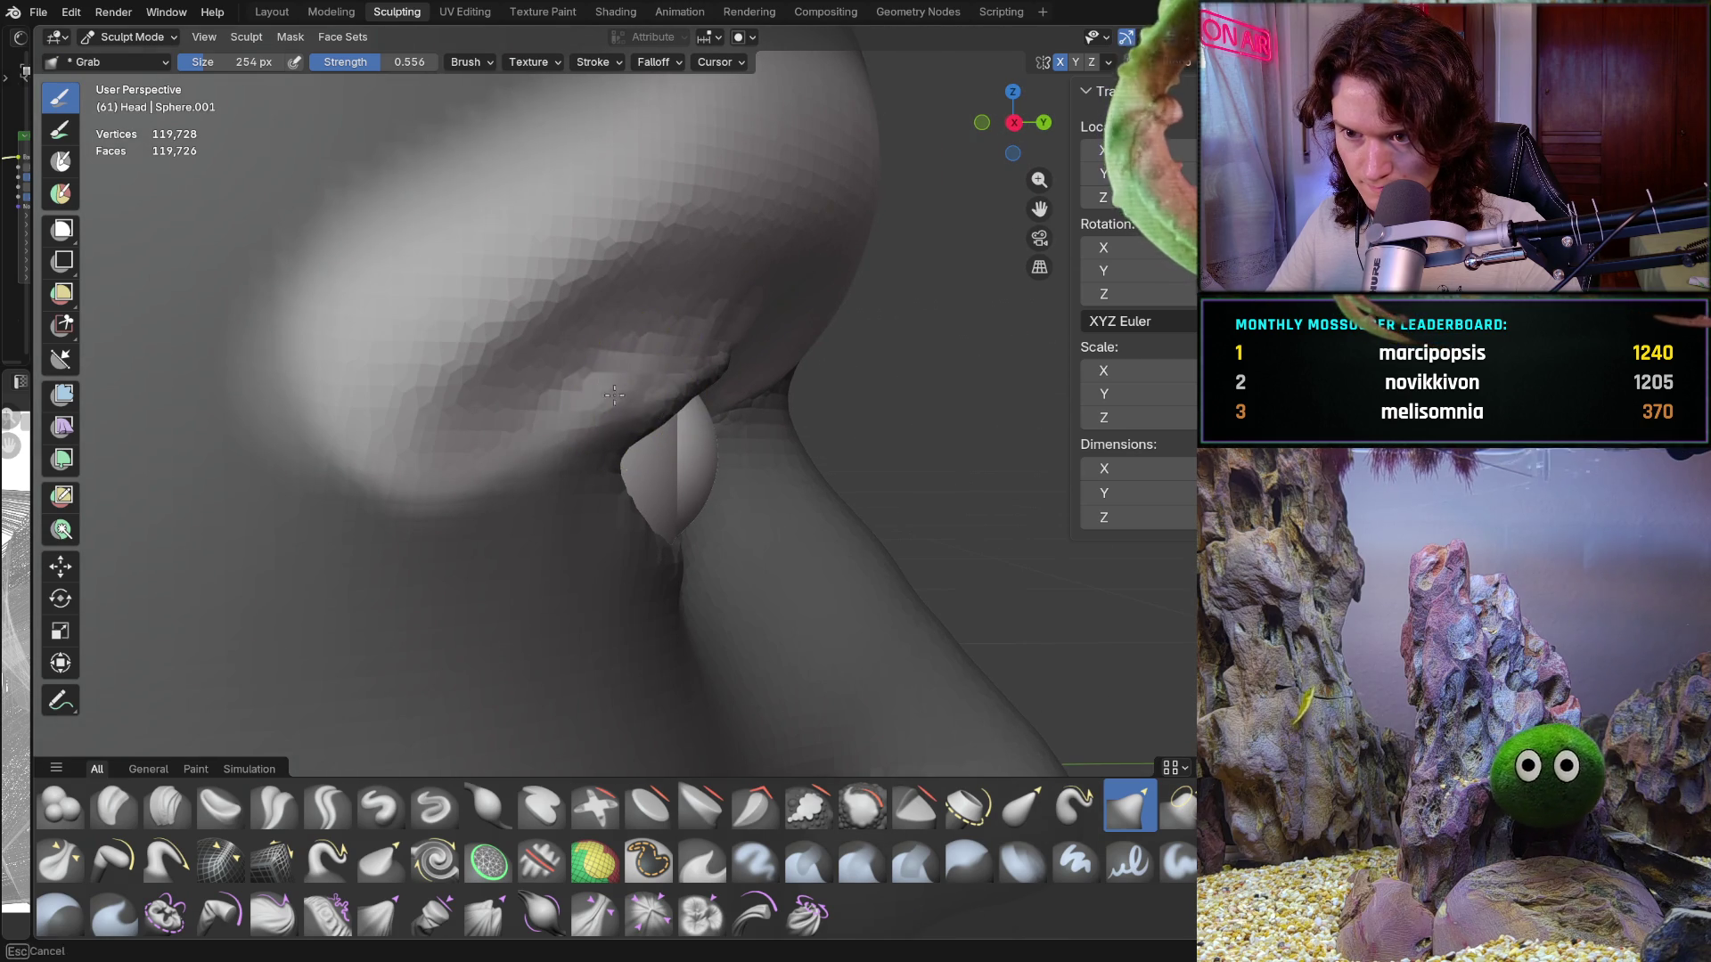
middle_click_drag(562, 430, 352, 412)
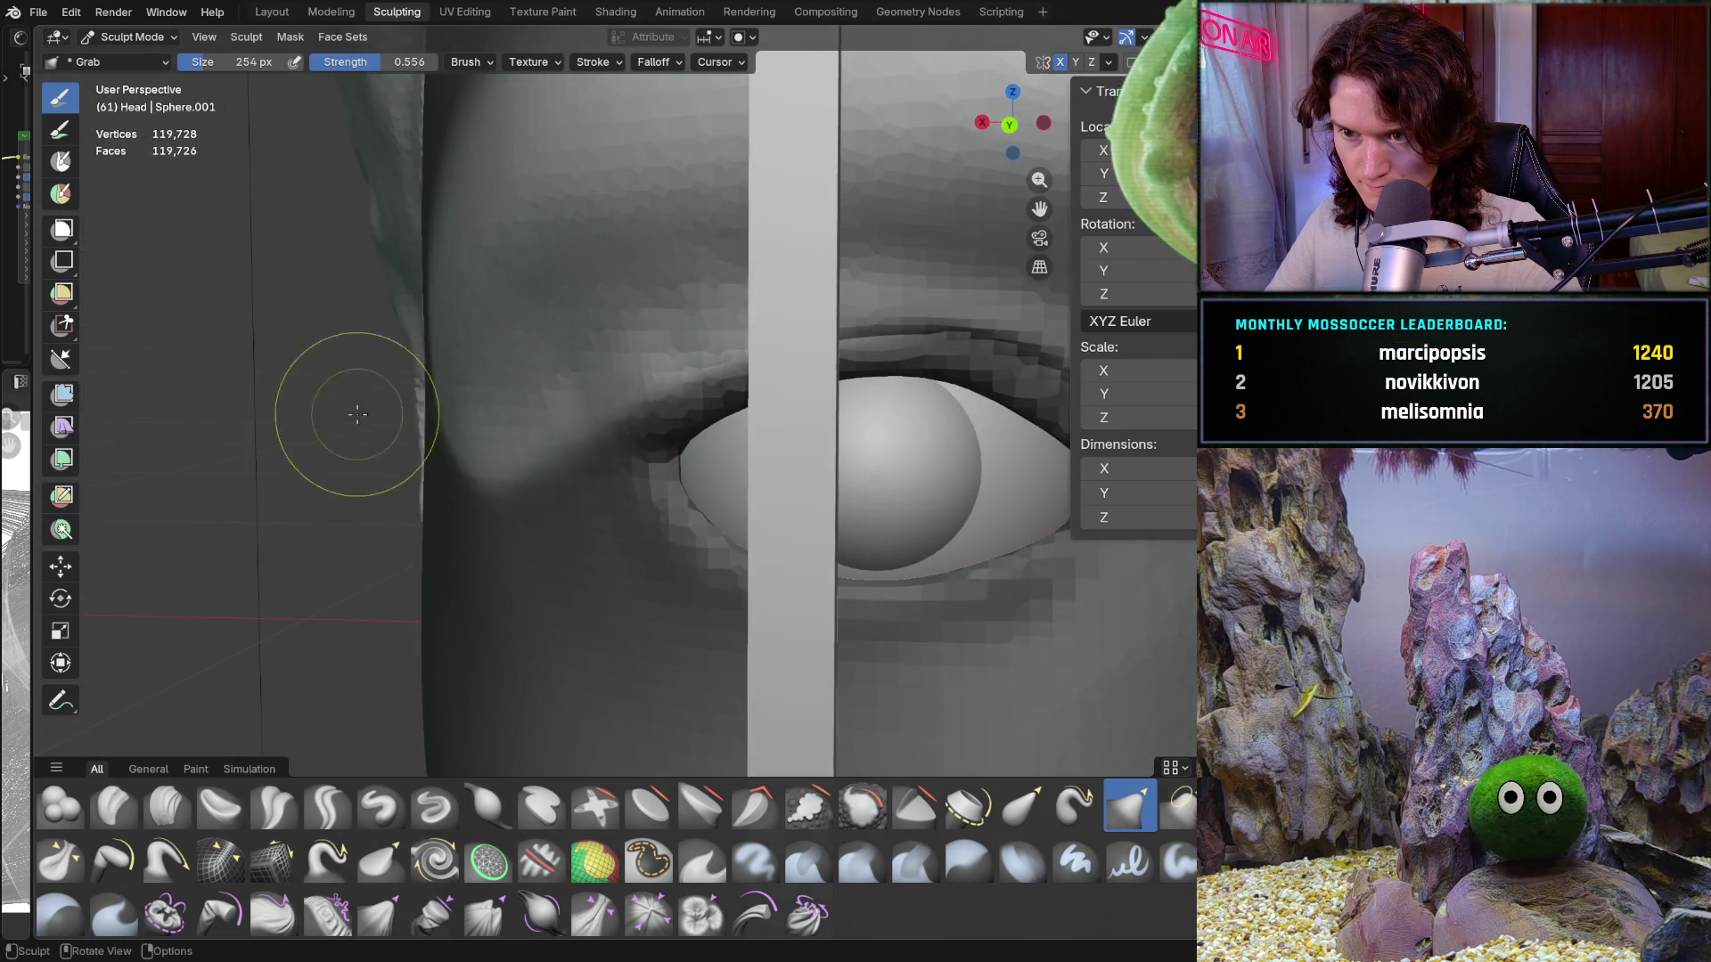
mouse_move(507, 403)
middle_mouse_down()
mouse_move(582, 399)
mouse_move(565, 389)
mouse_move(687, 286)
mouse_move(749, 303)
mouse_move(878, 286)
middle_mouse_up()
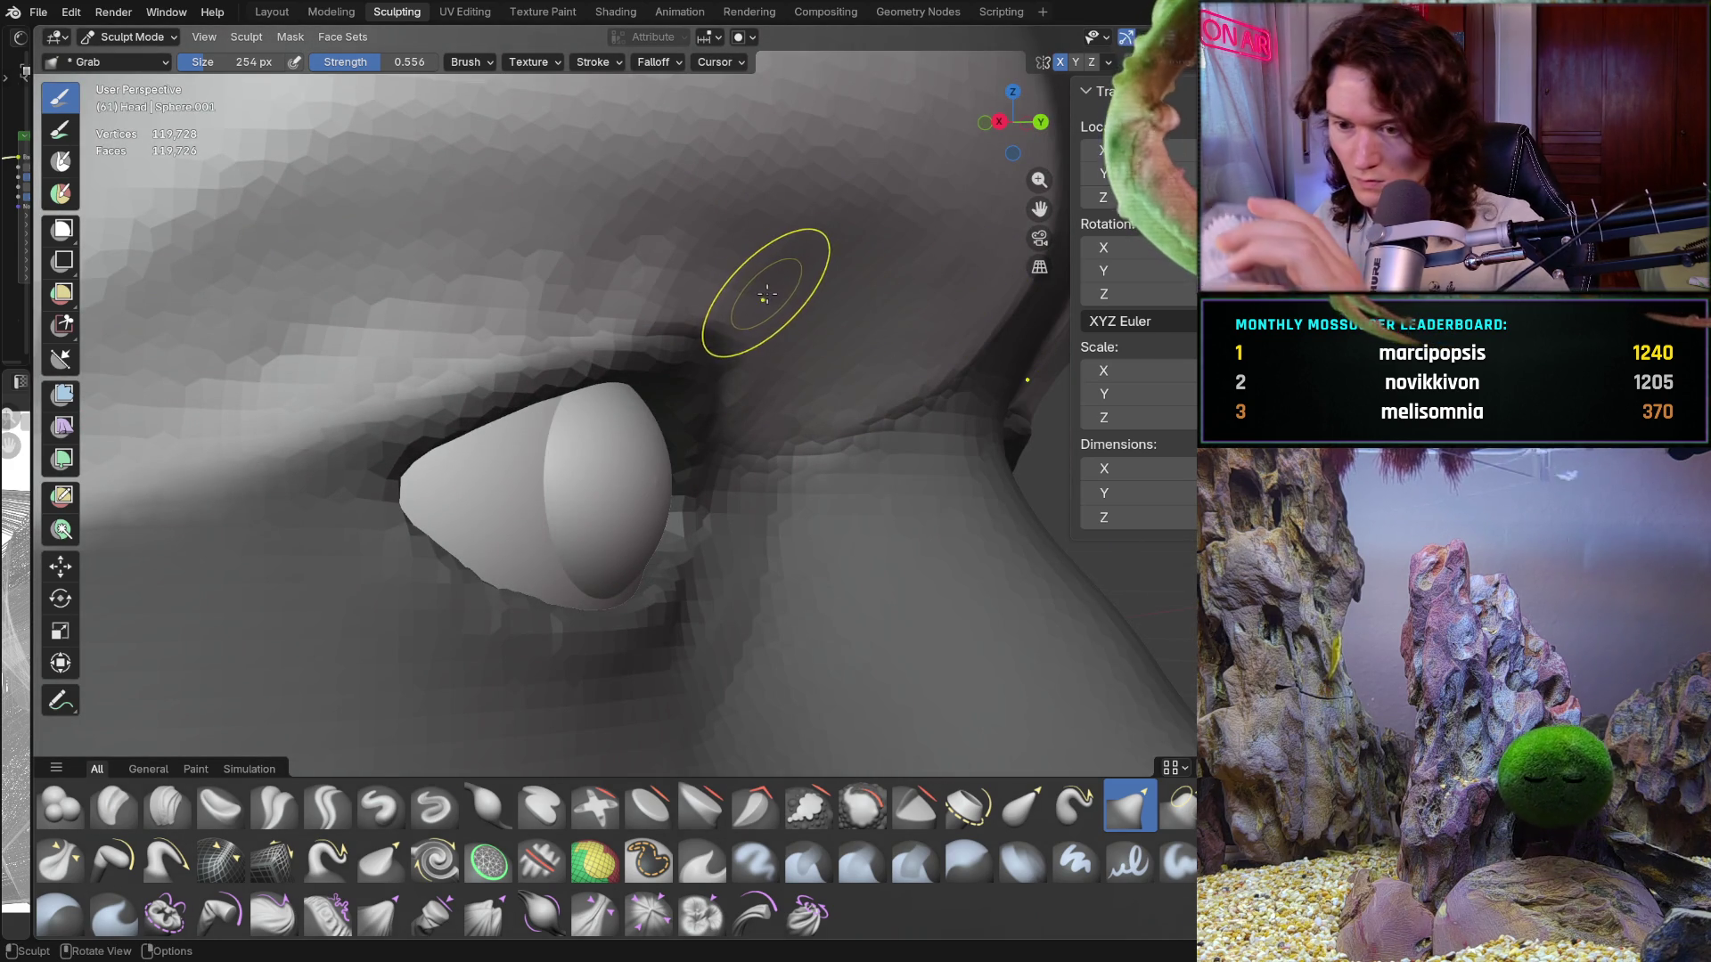
middle_click_drag(763, 286, 722, 313)
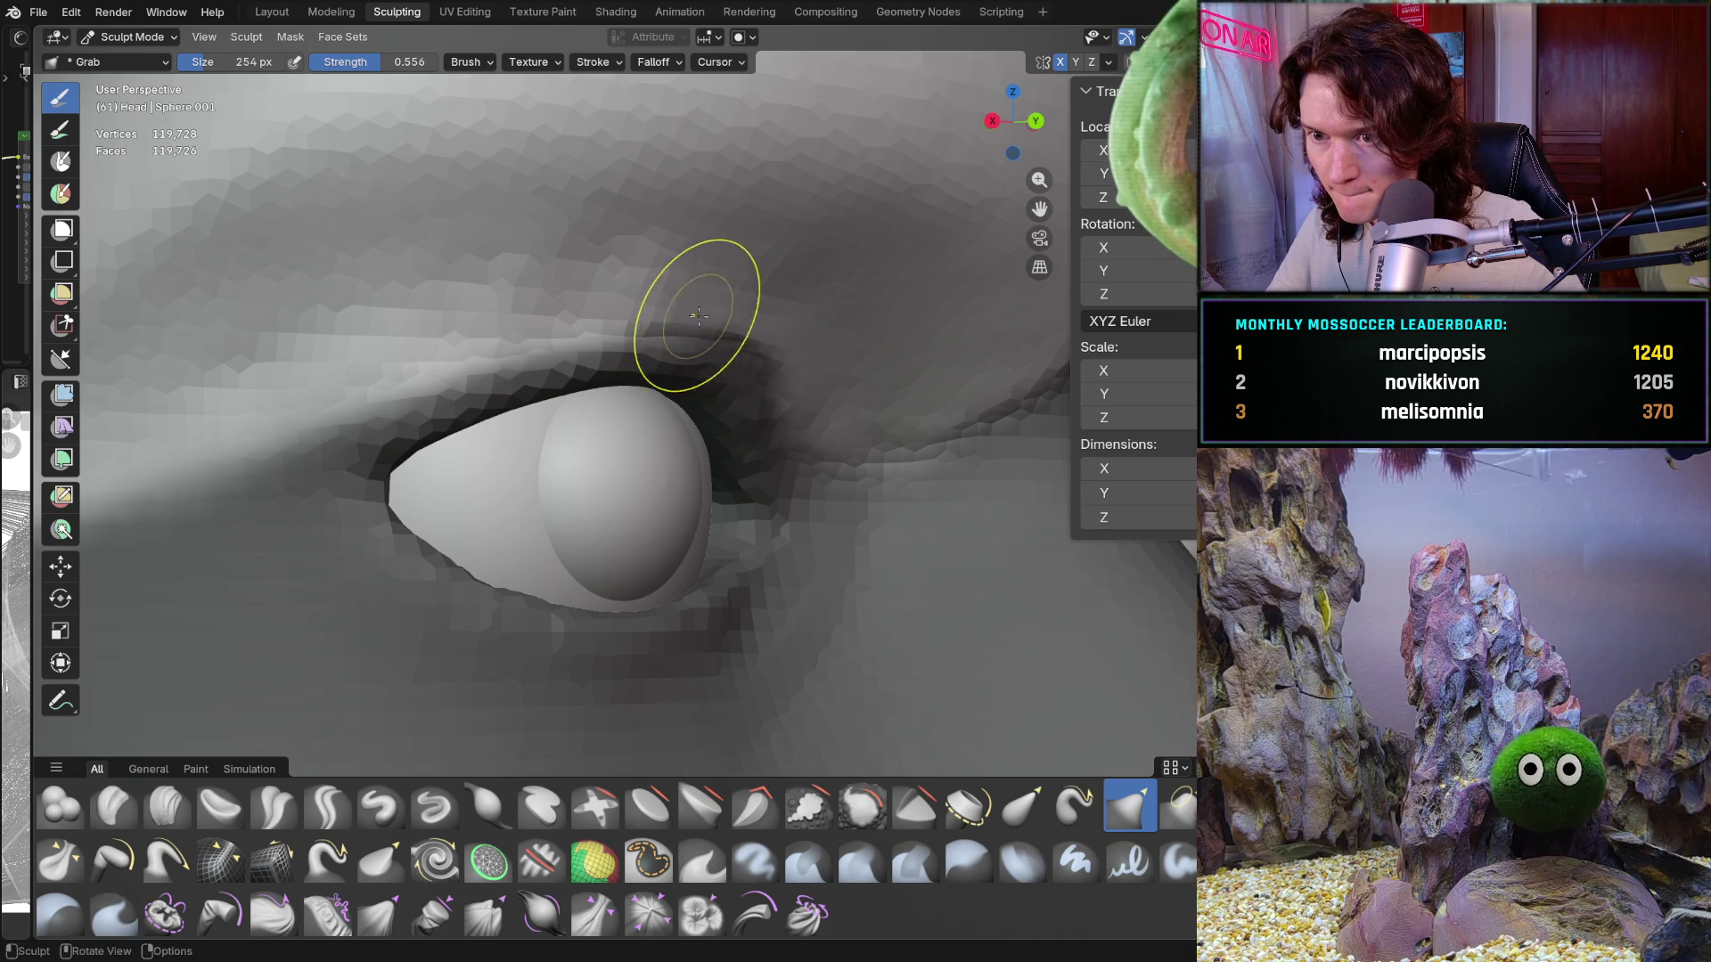
scroll(642, 314, "down", 8)
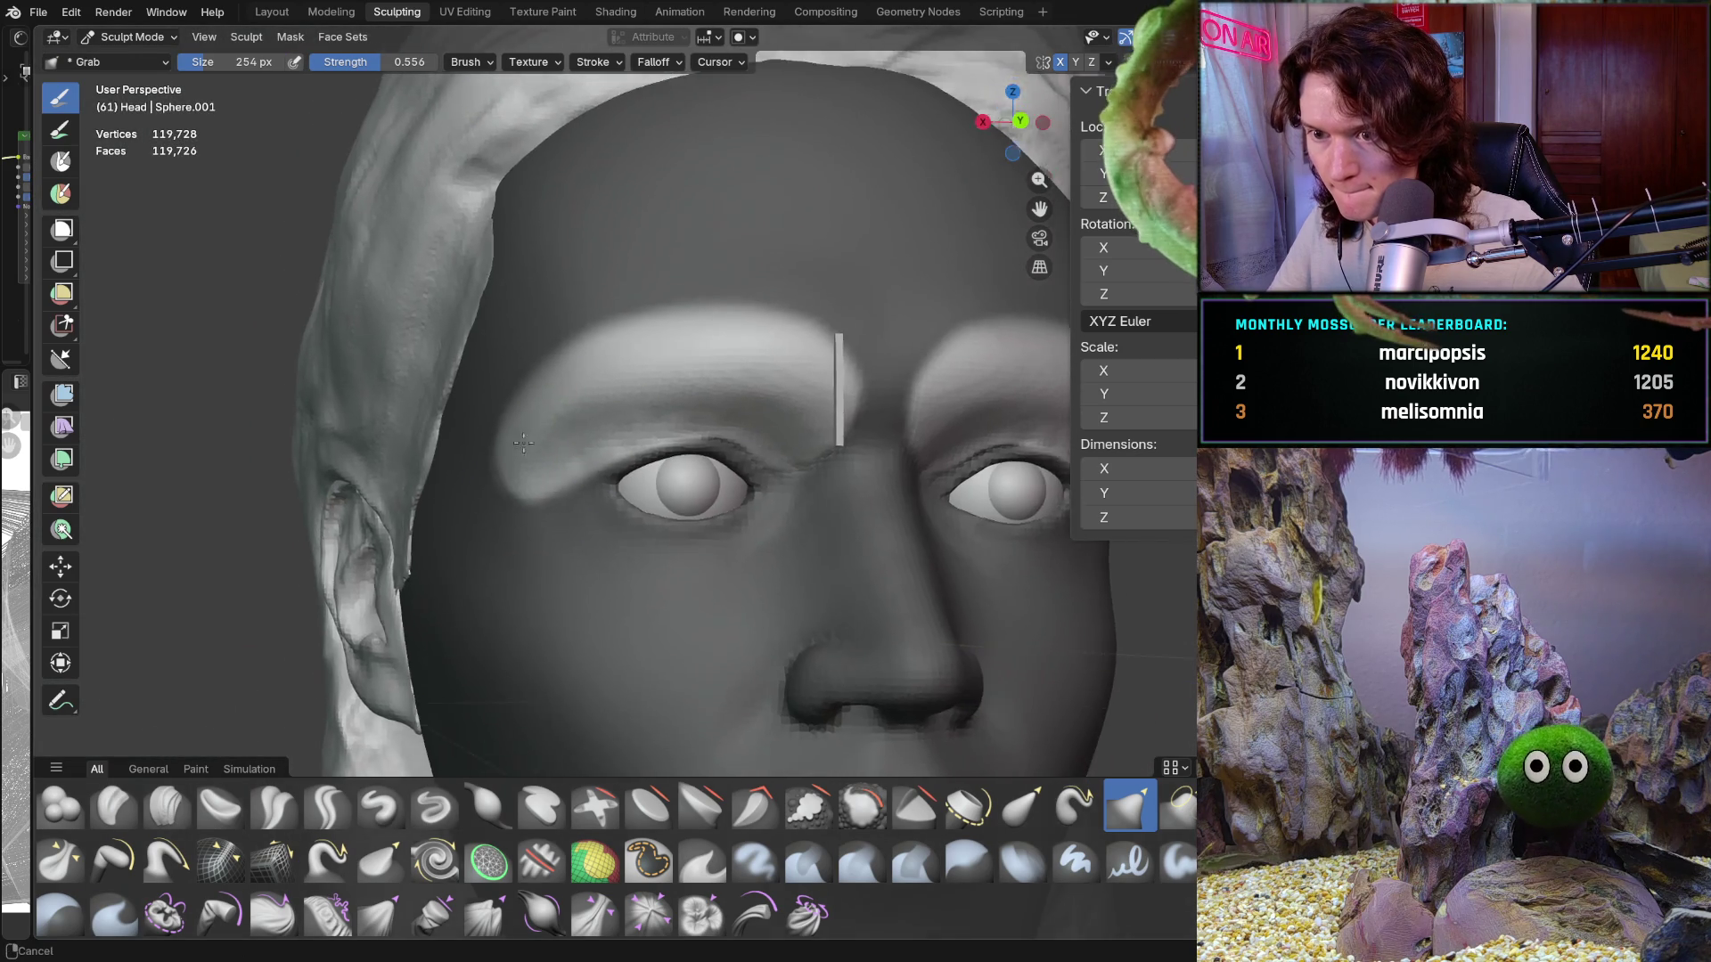
mouse_move(524, 443)
middle_mouse_down()
mouse_move(633, 428)
mouse_move(638, 462)
mouse_move(532, 455)
mouse_move(534, 470)
middle_mouse_up()
scroll(687, 412, "up", 6)
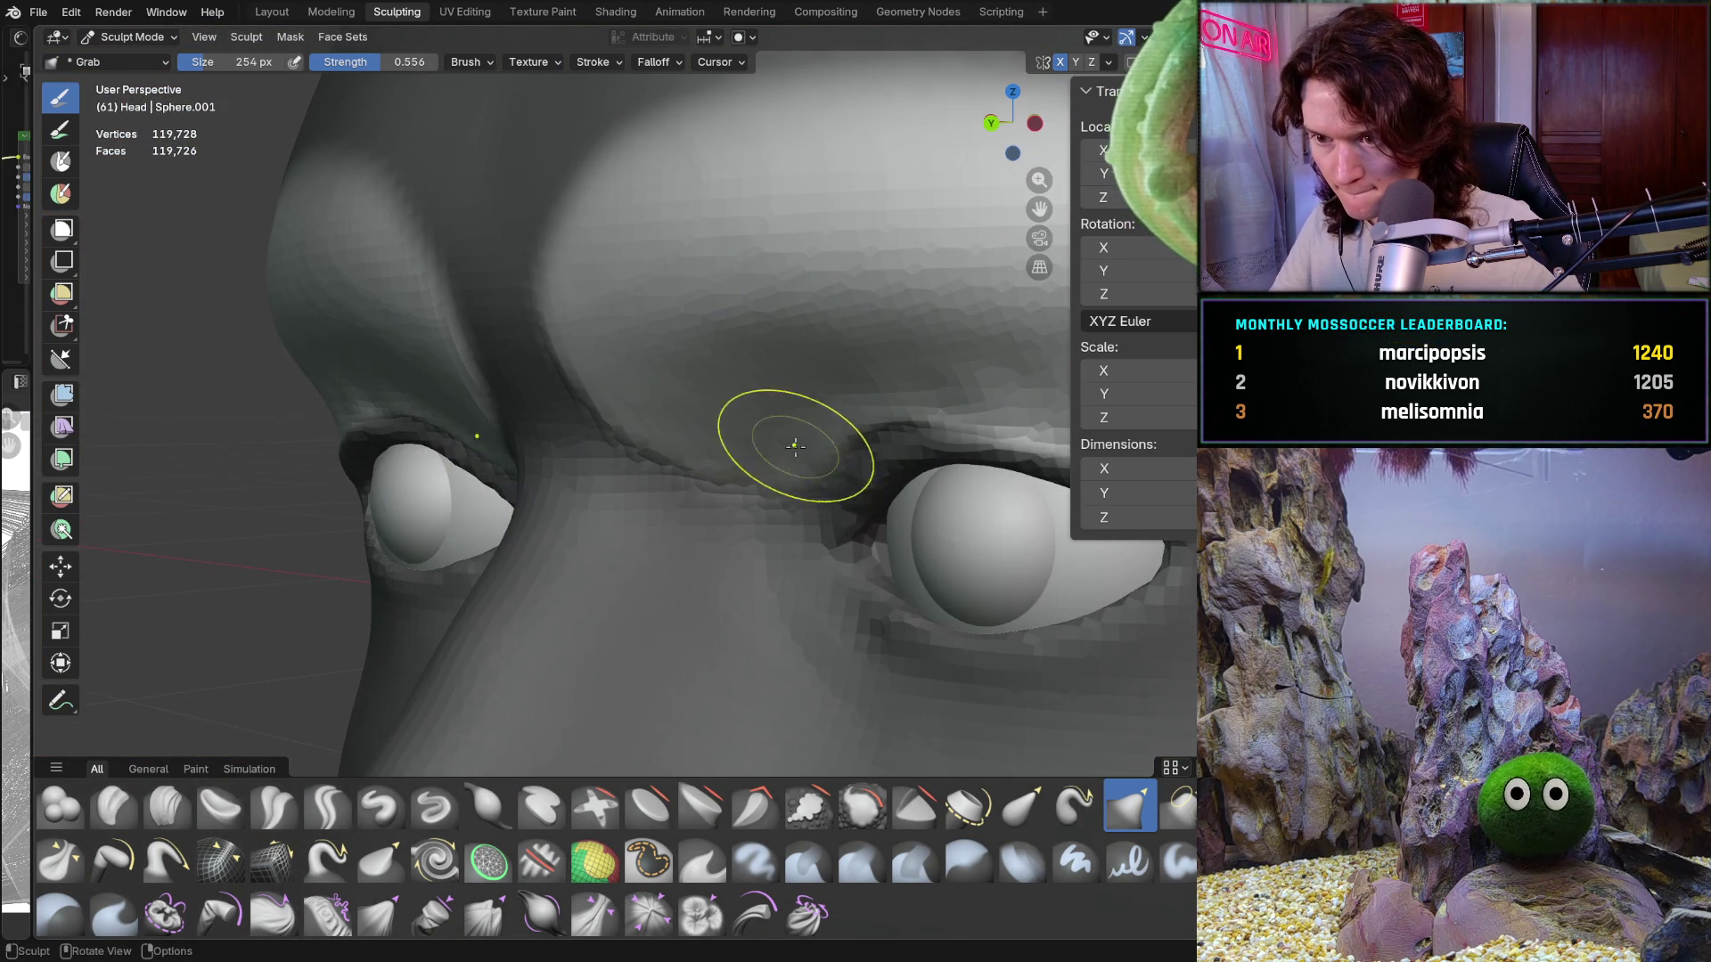
mouse_move(836, 453)
middle_mouse_down()
mouse_move(820, 414)
mouse_move(784, 462)
mouse_move(584, 481)
middle_mouse_up()
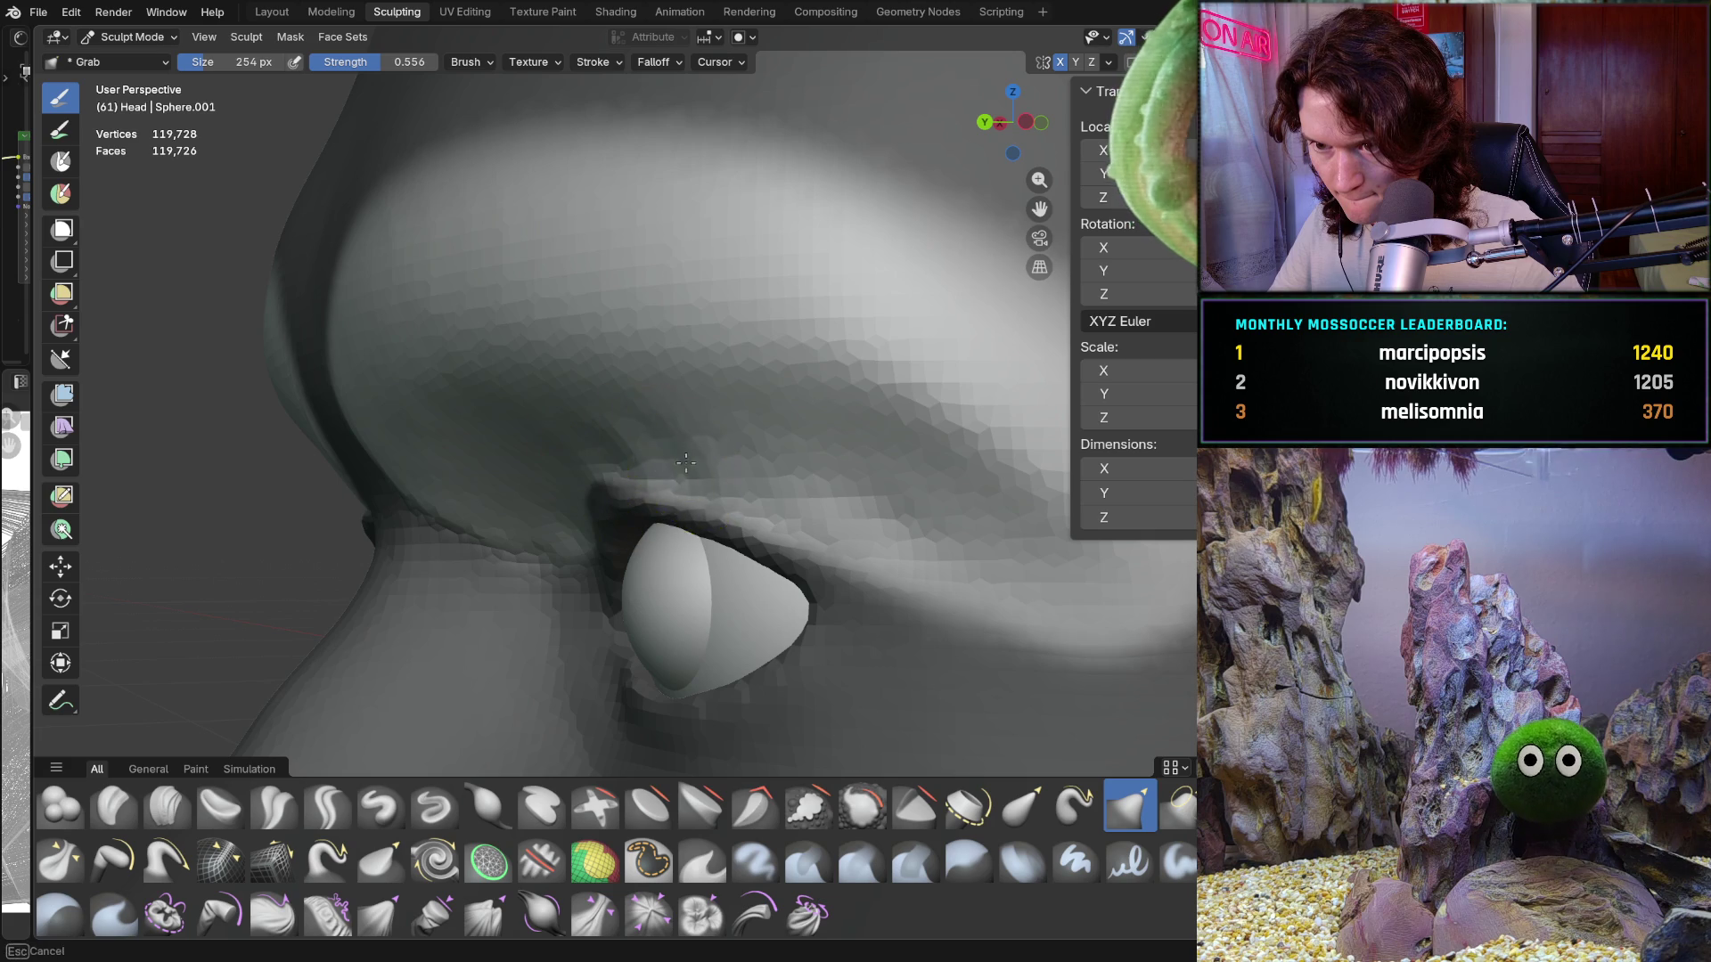
mouse_move(710, 463)
middle_mouse_down()
mouse_move(650, 470)
mouse_move(744, 486)
mouse_move(780, 509)
mouse_move(714, 493)
mouse_move(832, 546)
mouse_move(792, 519)
mouse_move(926, 518)
mouse_move(802, 535)
middle_mouse_up()
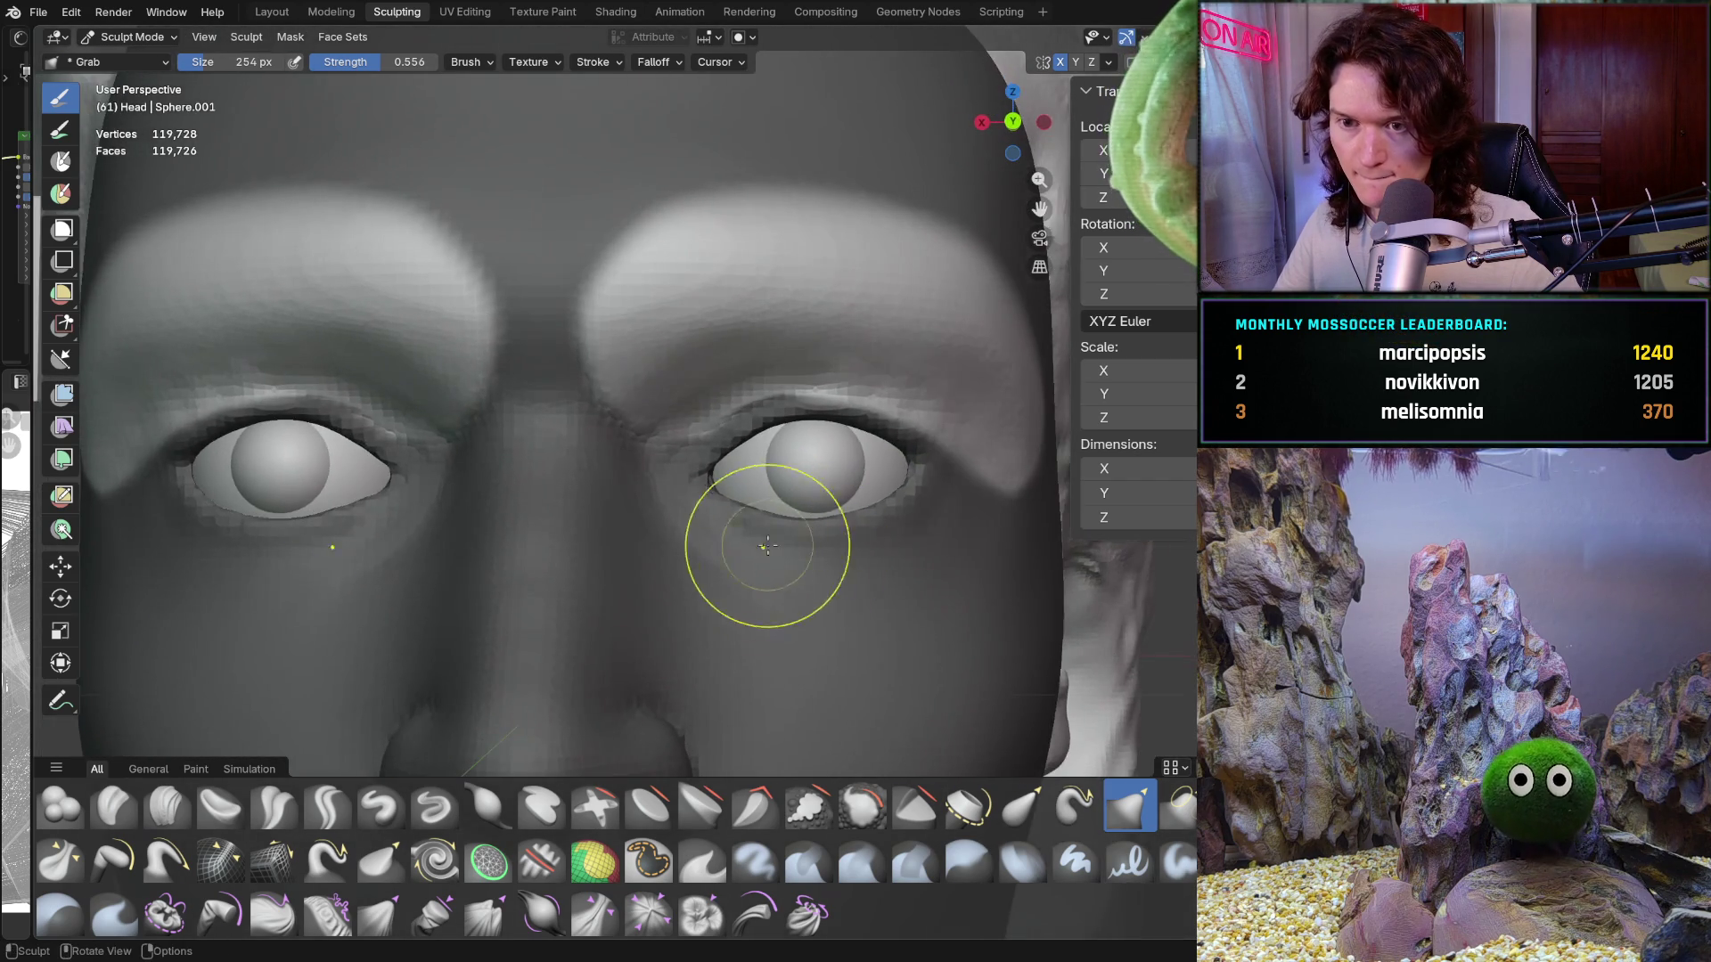
scroll(985, 535, "up", 4)
mouse_move(986, 534)
middle_mouse_down()
mouse_move(781, 459)
mouse_move(742, 556)
mouse_move(741, 481)
middle_mouse_up()
scroll(742, 435, "up", 5)
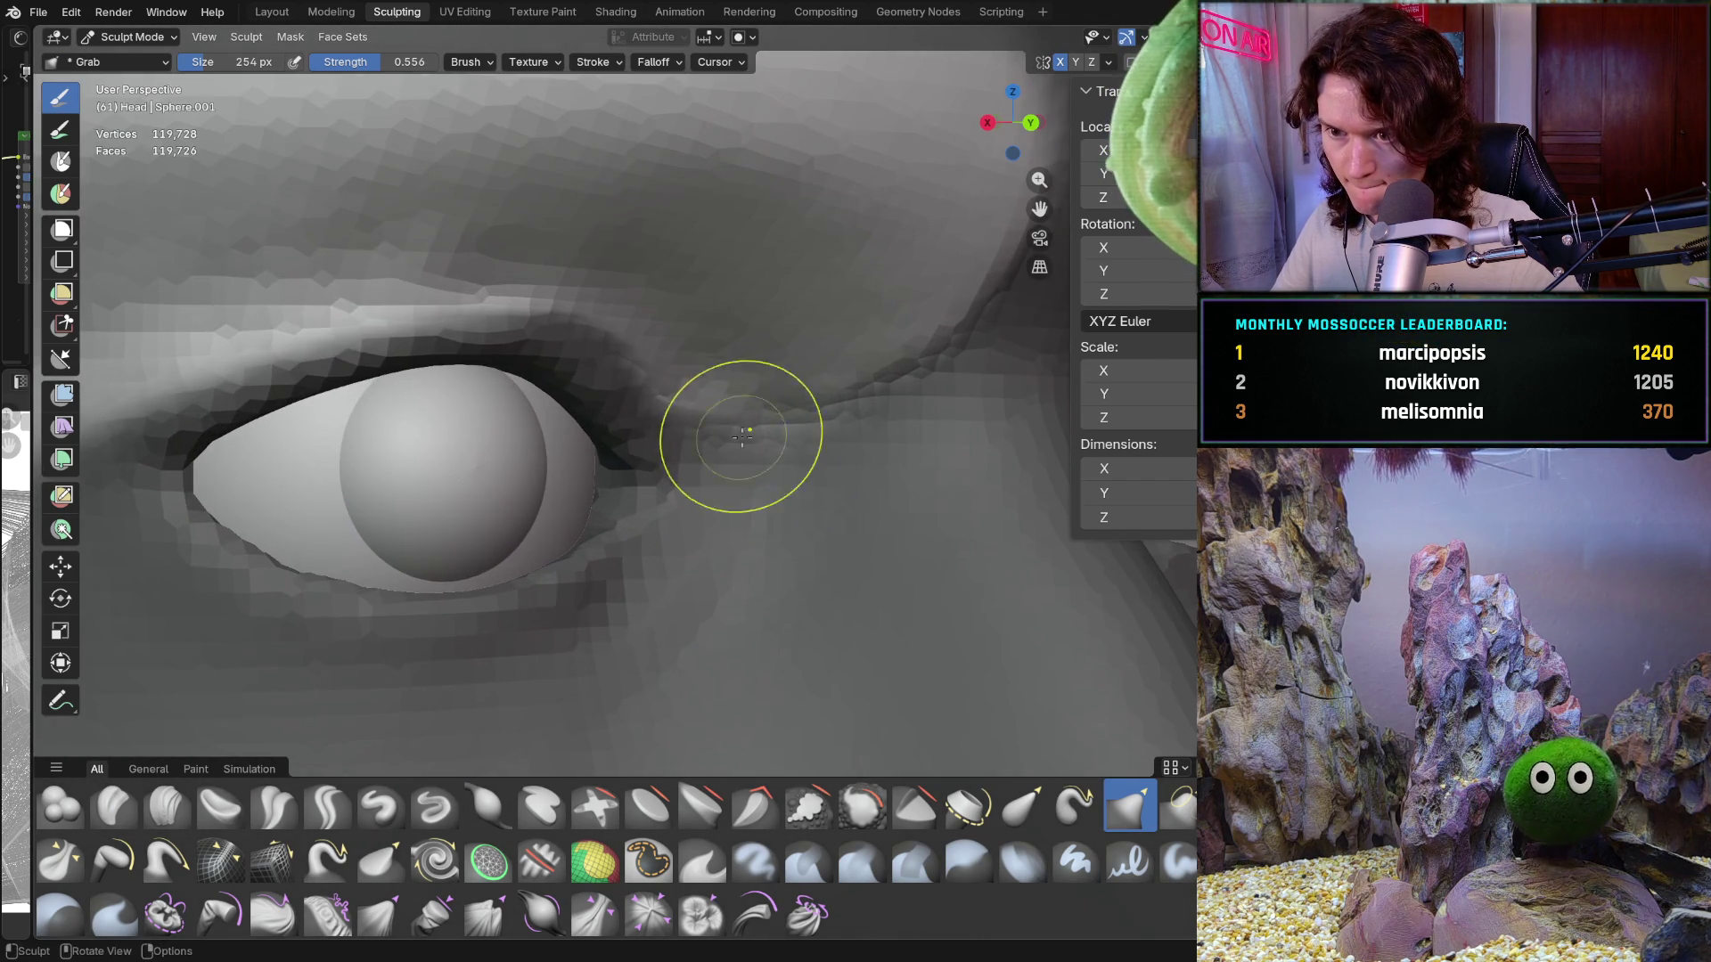
mouse_move(722, 400)
middle_mouse_down()
mouse_move(718, 382)
mouse_move(745, 420)
middle_mouse_up()
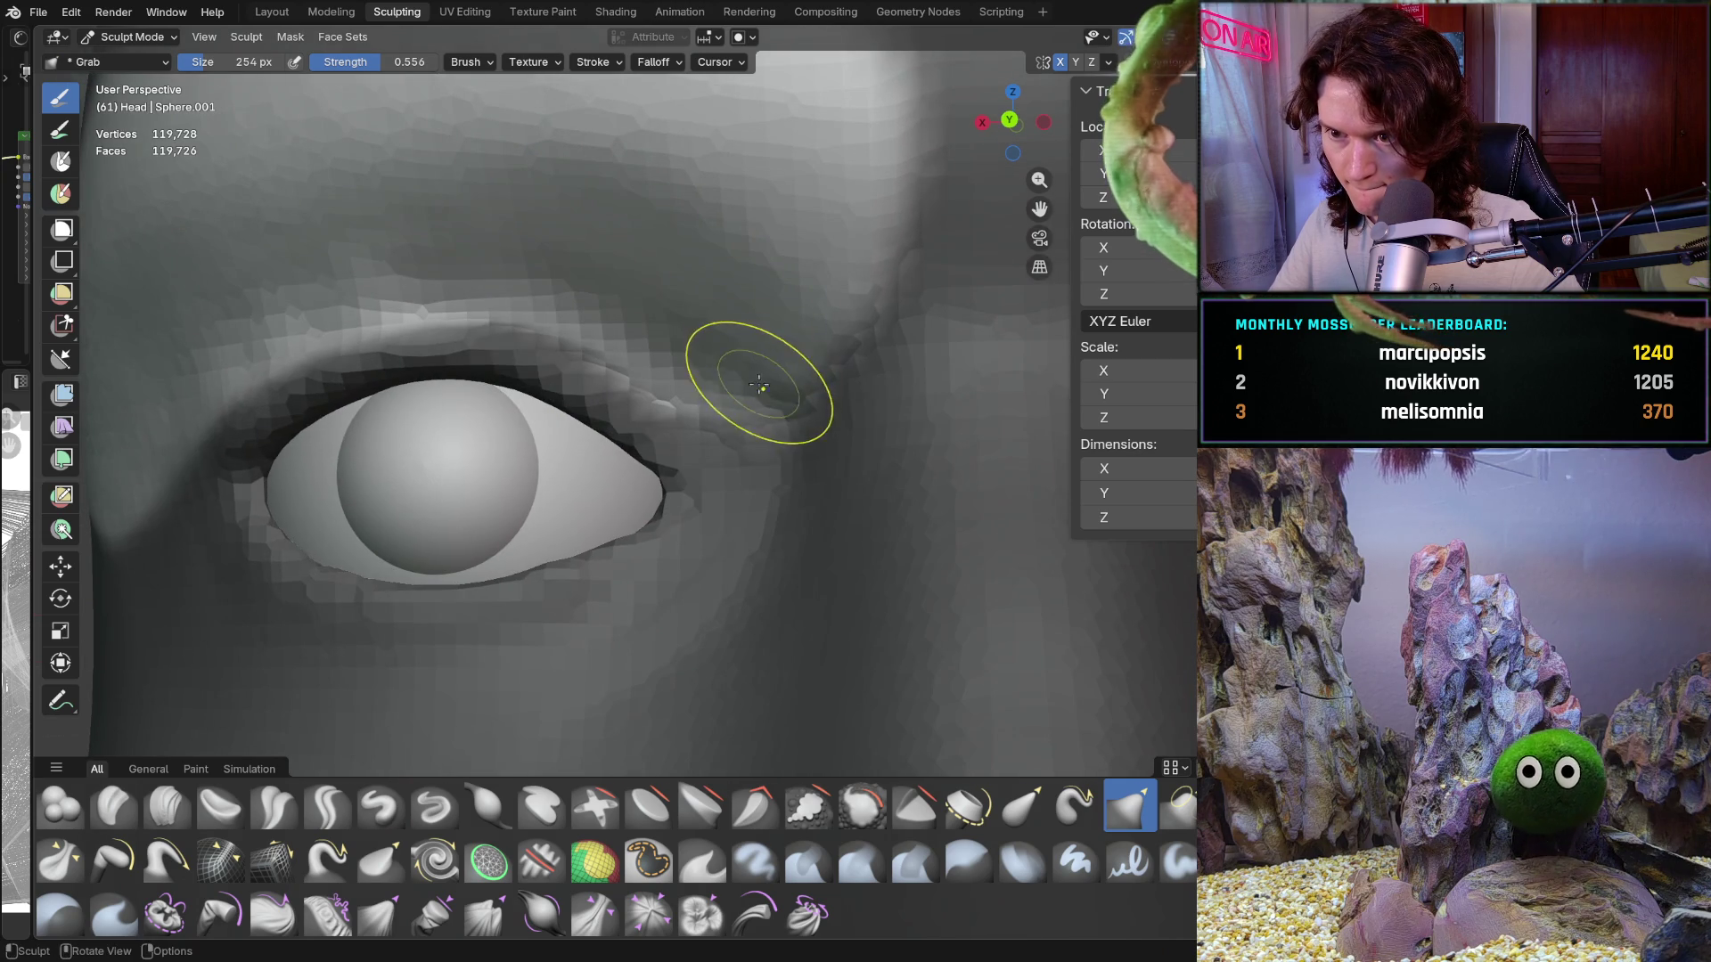
scroll(630, 511, "down", 5)
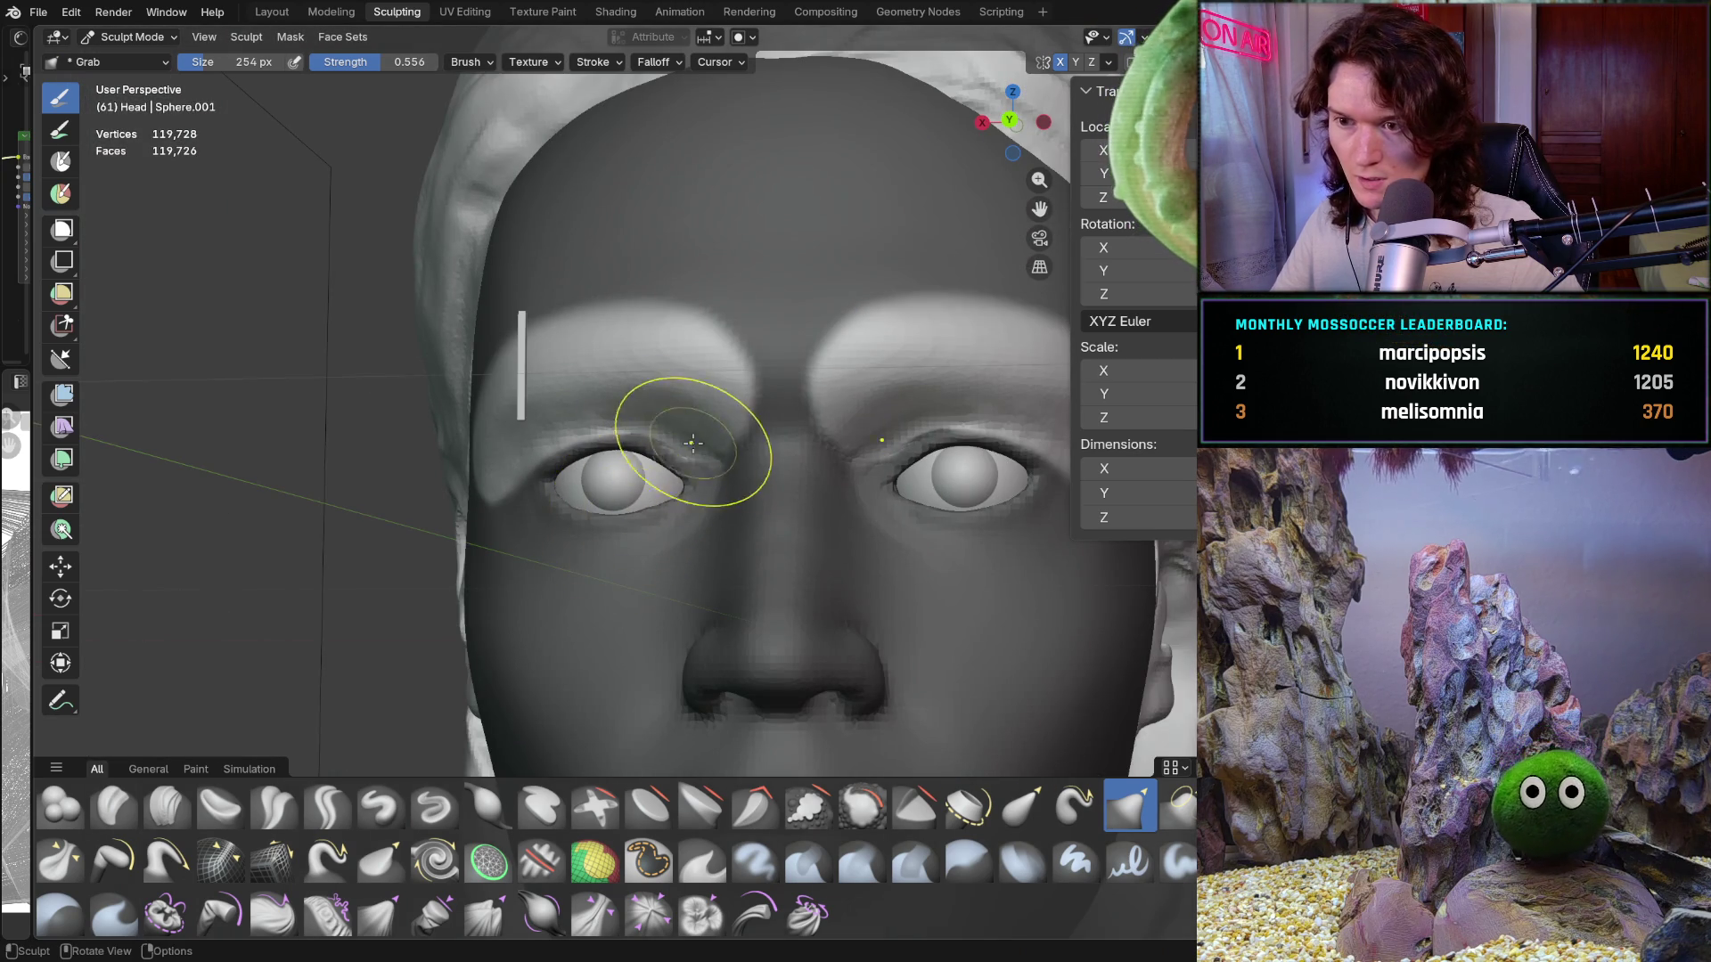
Step: Undo the latest brow and eyelid strokes and orbit back to a frontal view of the head
key("ctrl+z")
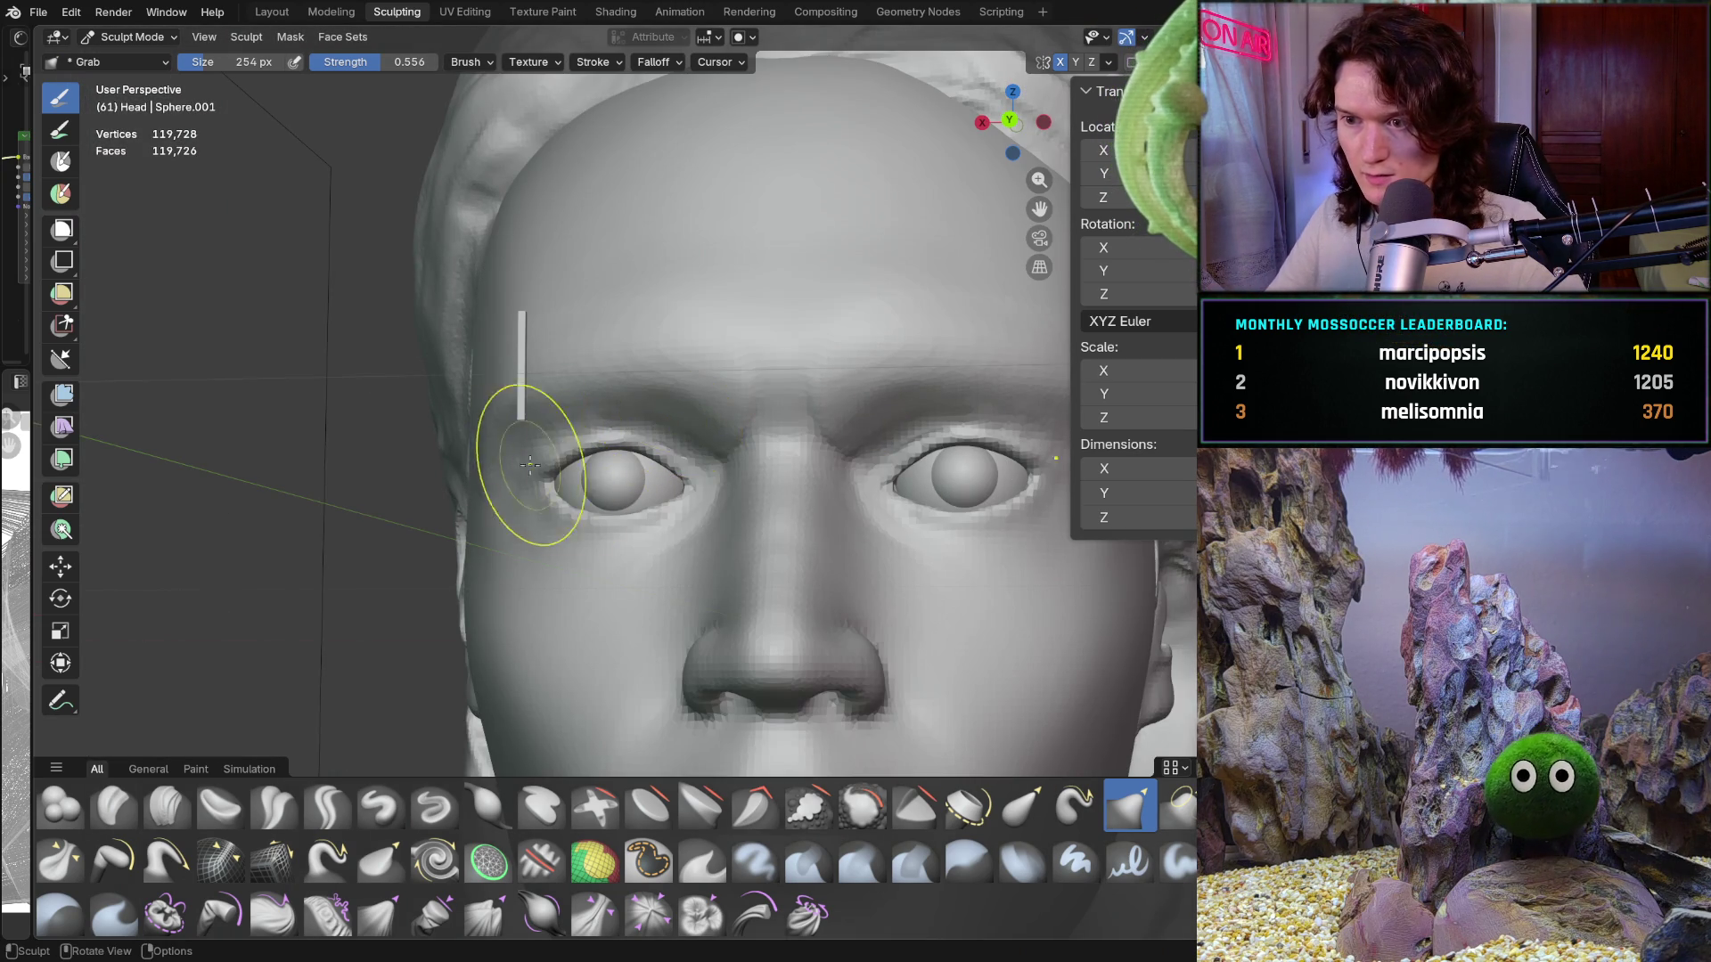
scroll(530, 464, "down", 6)
mouse_move(659, 535)
middle_mouse_down()
mouse_move(718, 540)
mouse_move(650, 513)
mouse_move(559, 577)
middle_mouse_up()
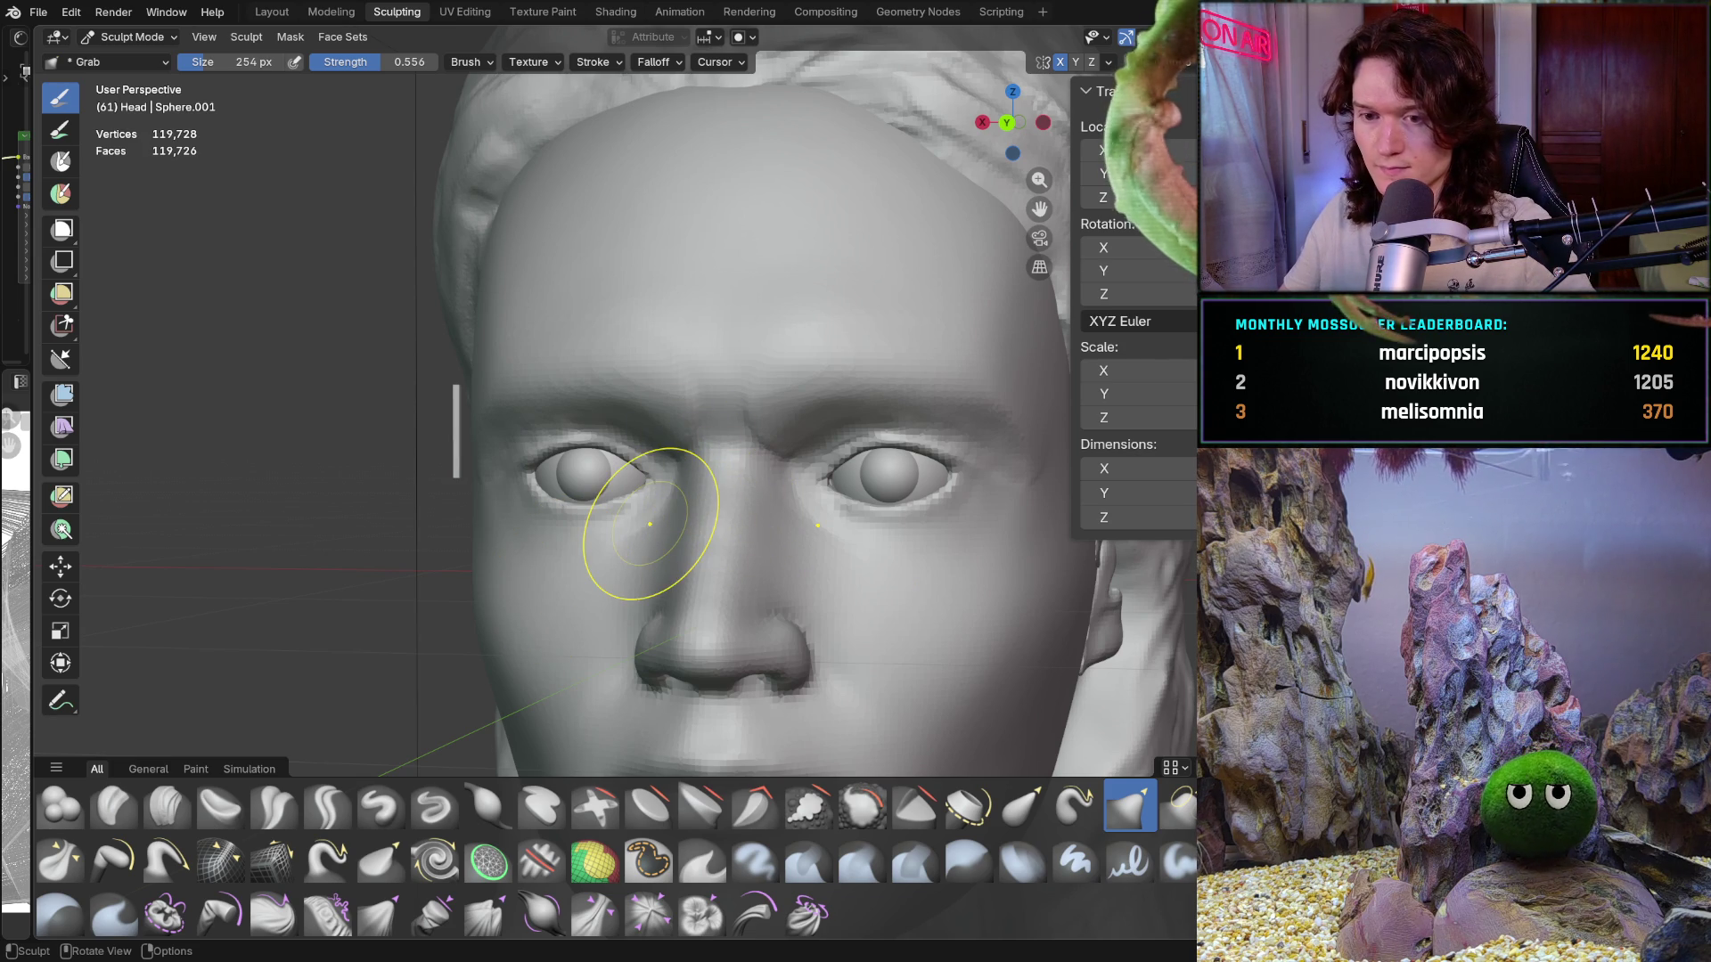
mouse_move(706, 535)
middle_mouse_down()
mouse_move(726, 530)
mouse_move(690, 540)
mouse_move(706, 534)
middle_mouse_up()
scroll(753, 500, "down", 4)
scroll(704, 535, "up", 2)
scroll(695, 535, "down", 3)
scroll(704, 533, "up", 2)
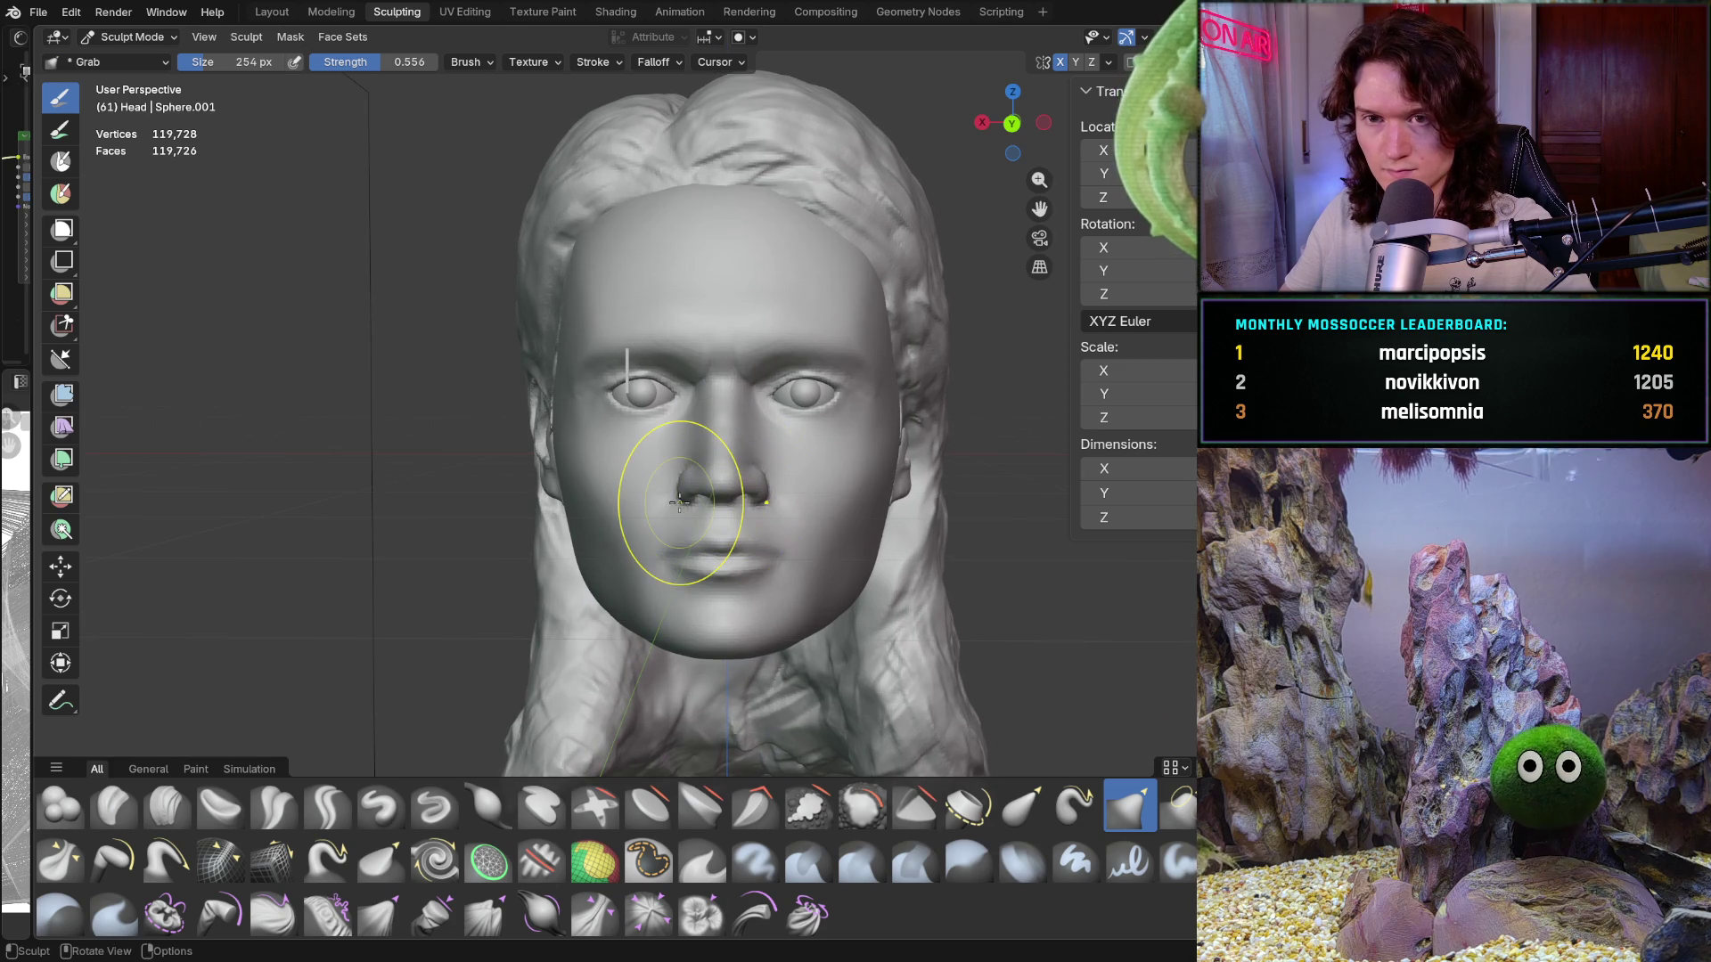
left_click(38, 11)
key("Escape")
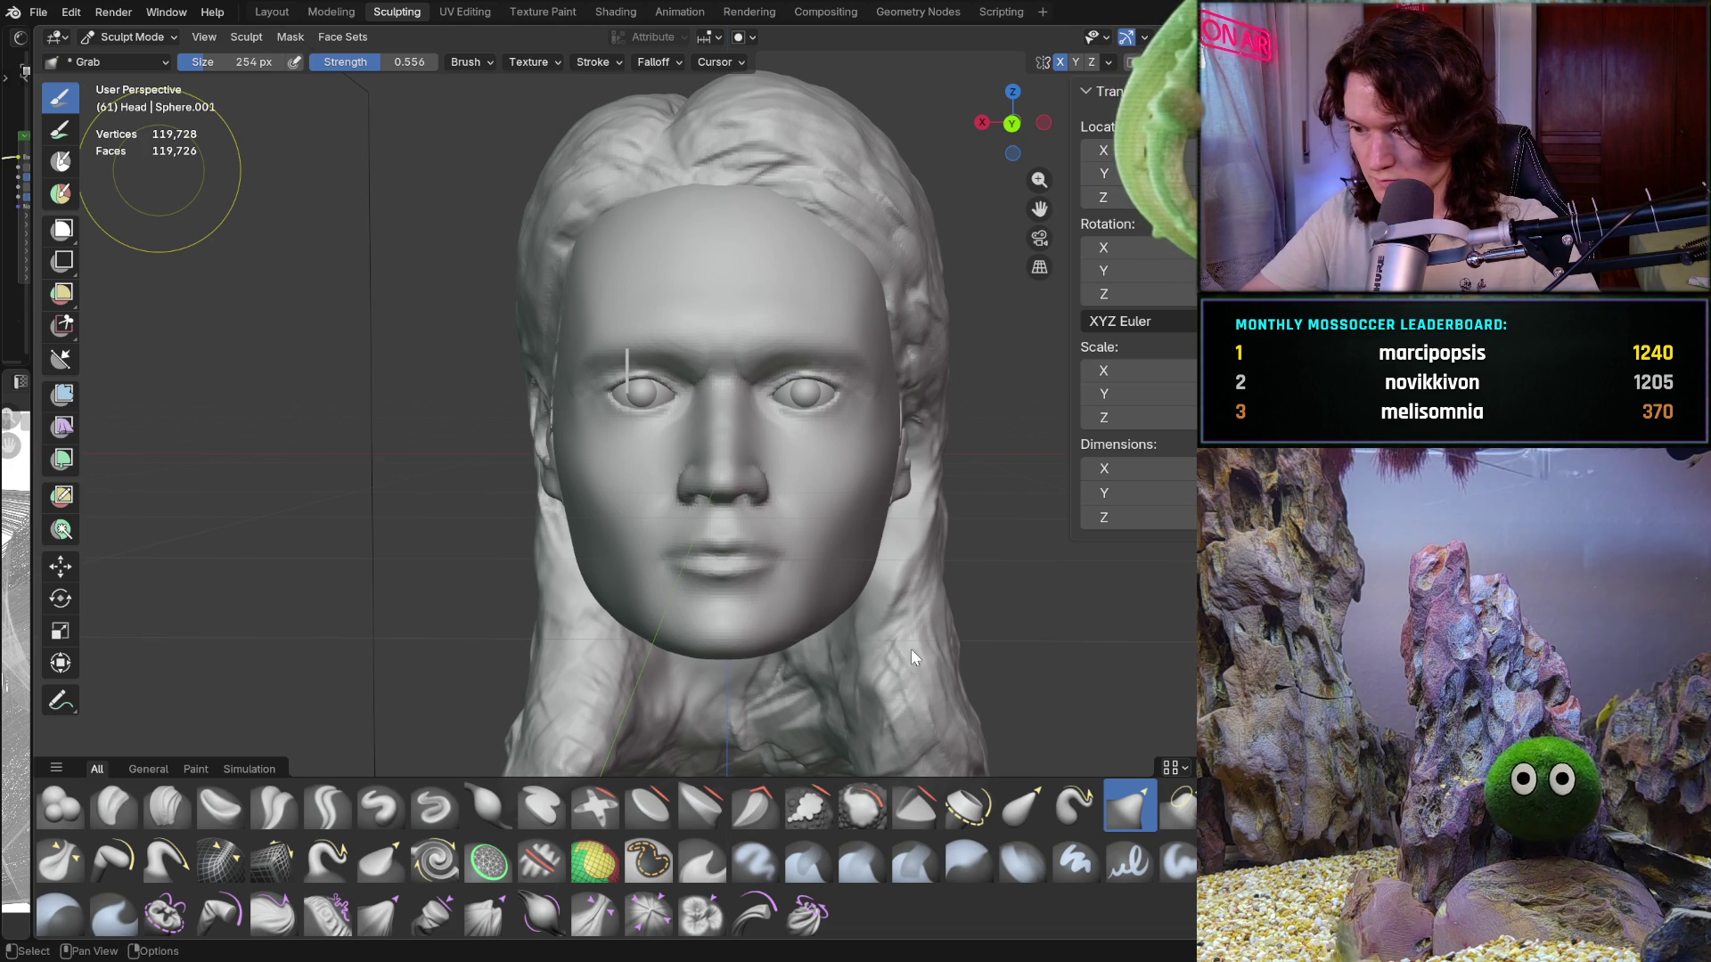
key("ctrl+s")
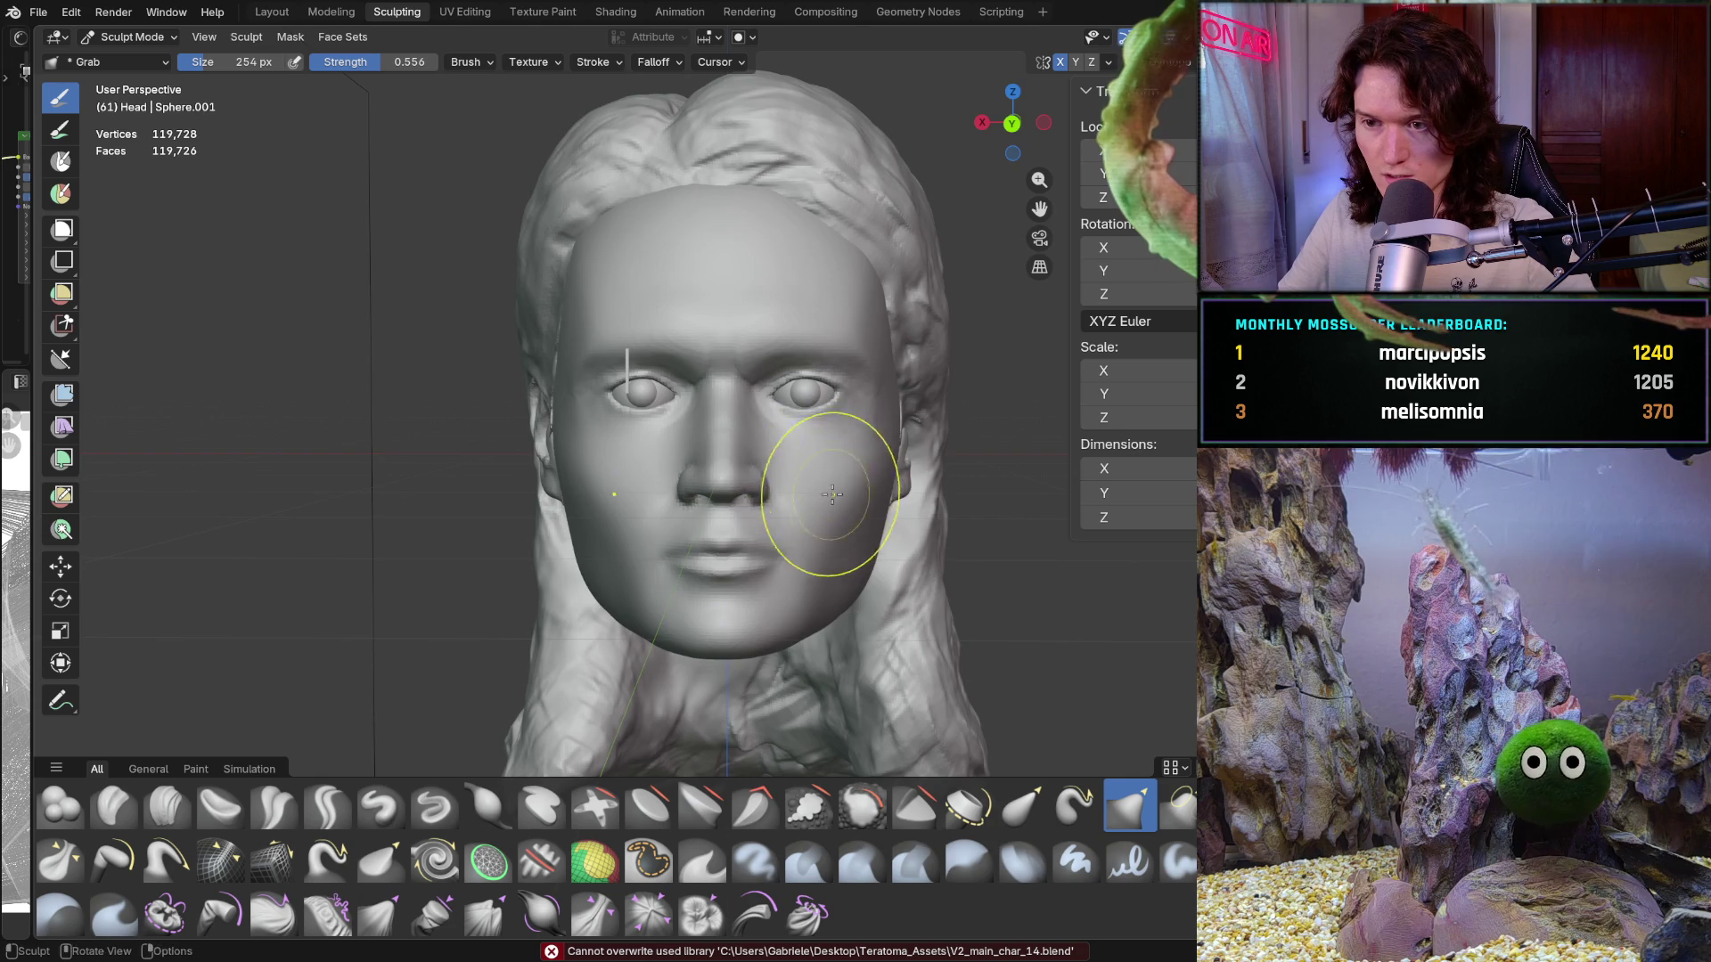
mouse_move(848, 451)
middle_mouse_down("ctrl")
mouse_move(880, 399)
mouse_move(774, 507)
middle_mouse_up("ctrl")
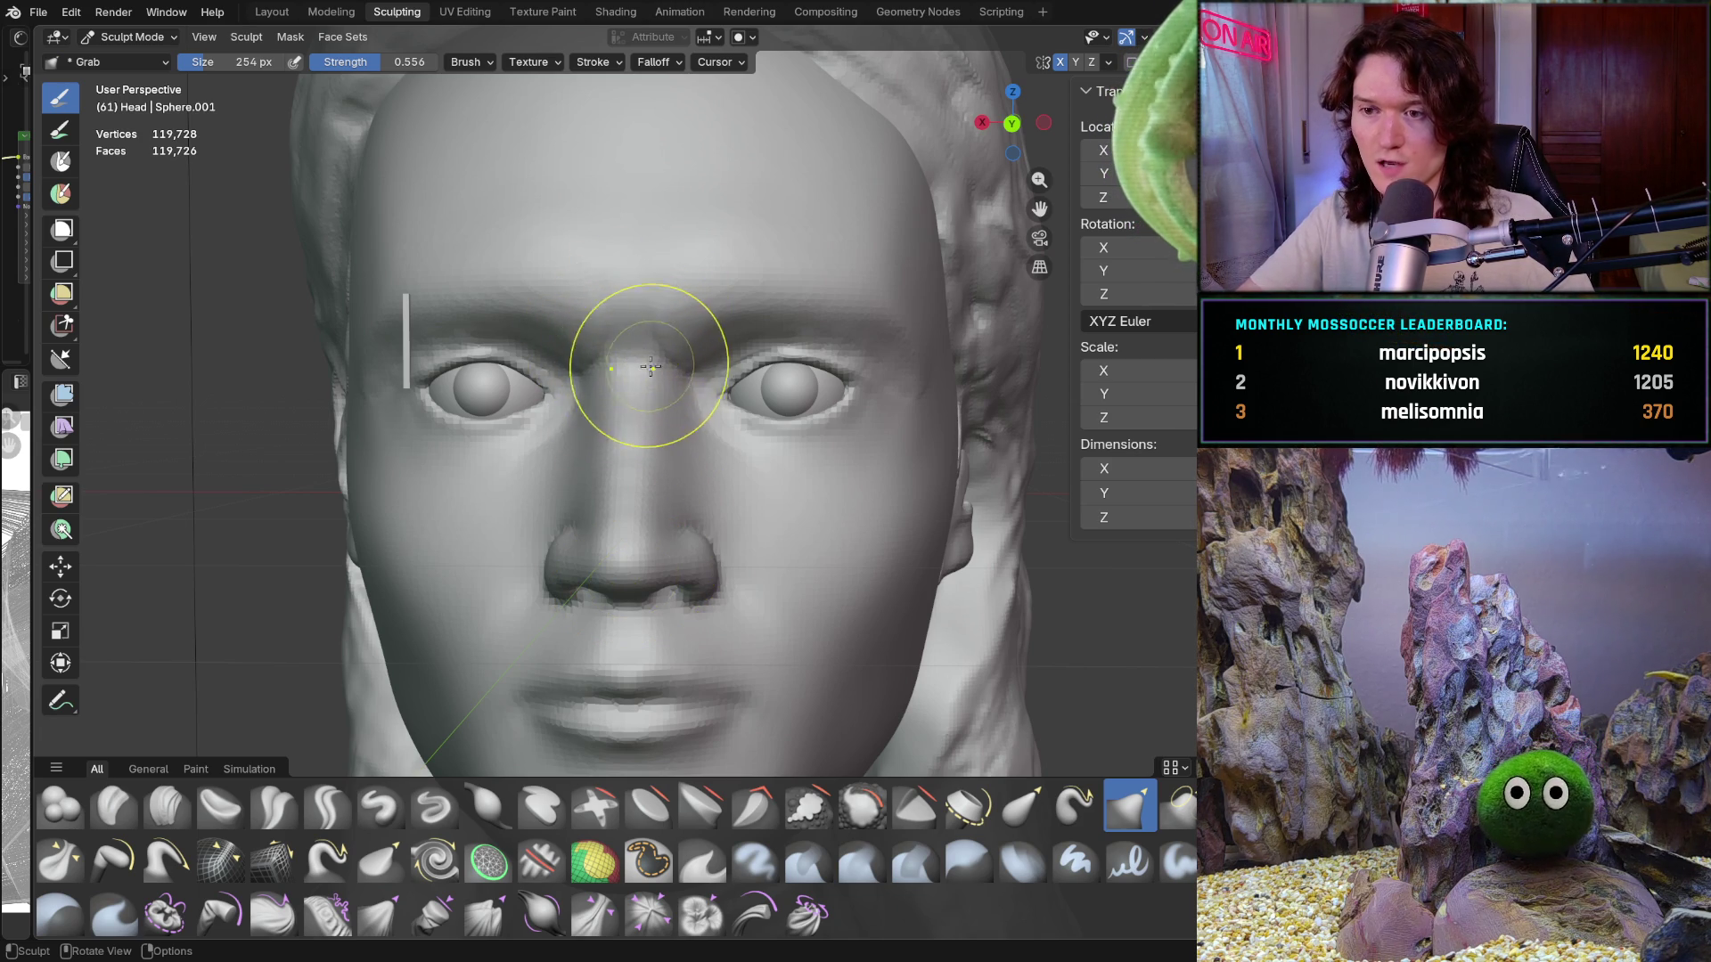
middle_click_drag(657, 374, 664, 363)
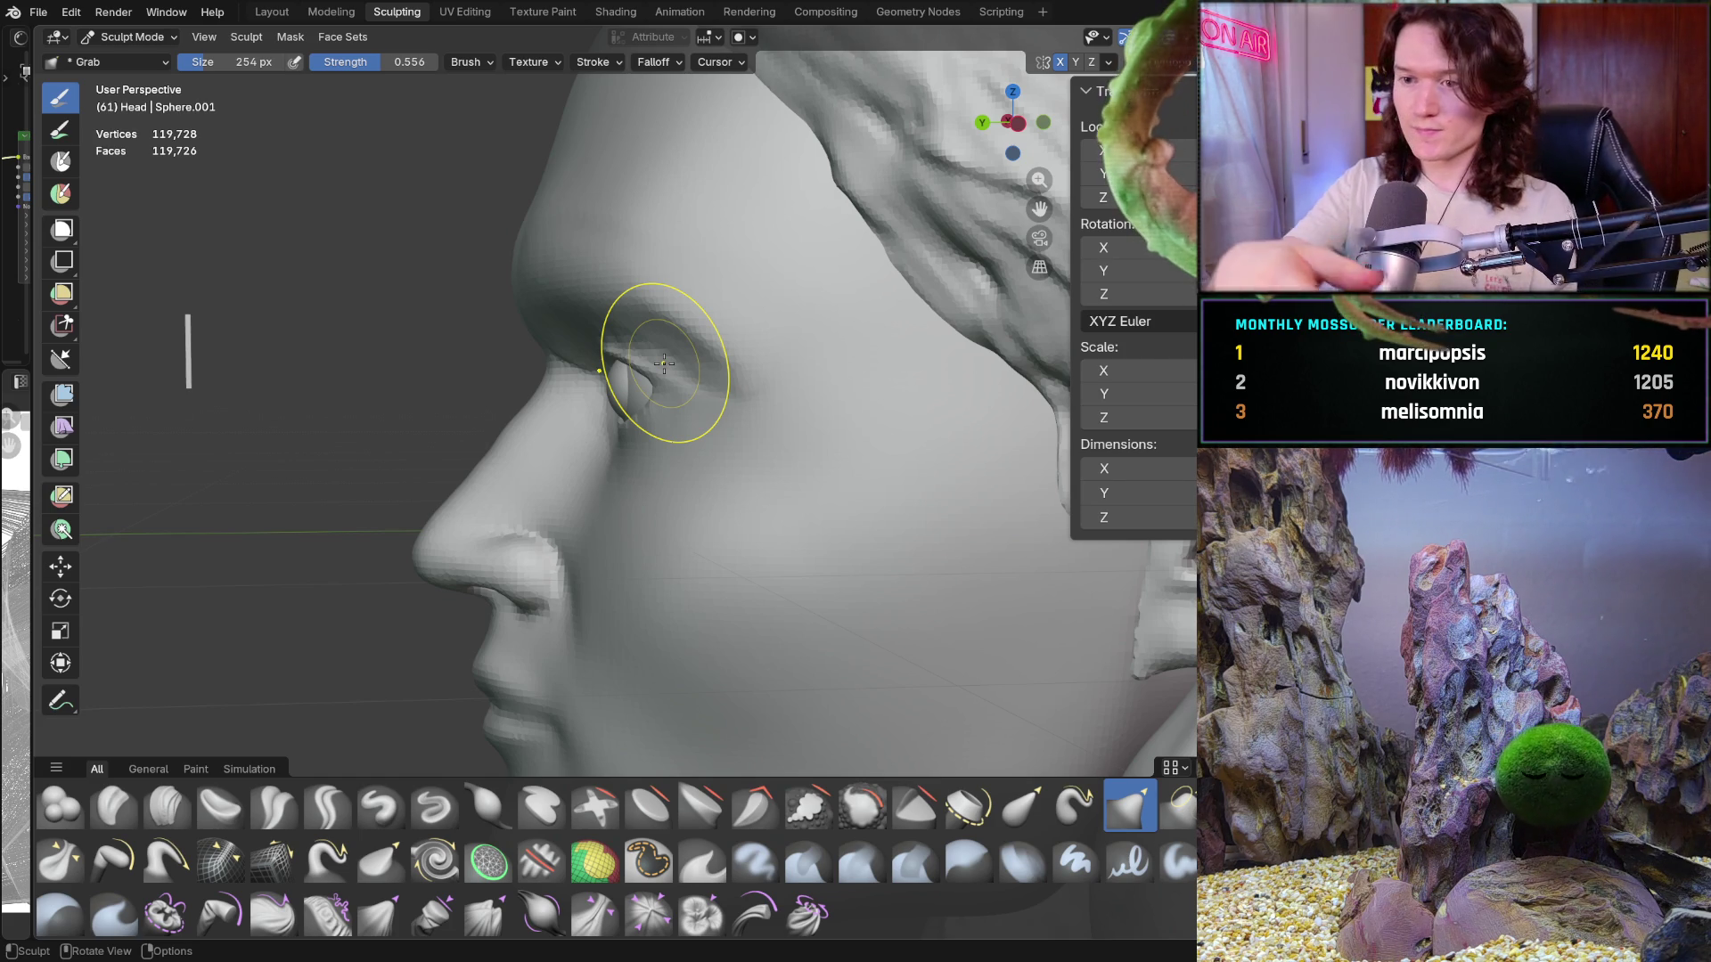
mouse_move(535, 451)
middle_mouse_down()
mouse_move(737, 451)
mouse_move(673, 459)
mouse_move(561, 382)
mouse_move(427, 437)
mouse_move(476, 482)
middle_mouse_up()
key("ctrl+KP_1")
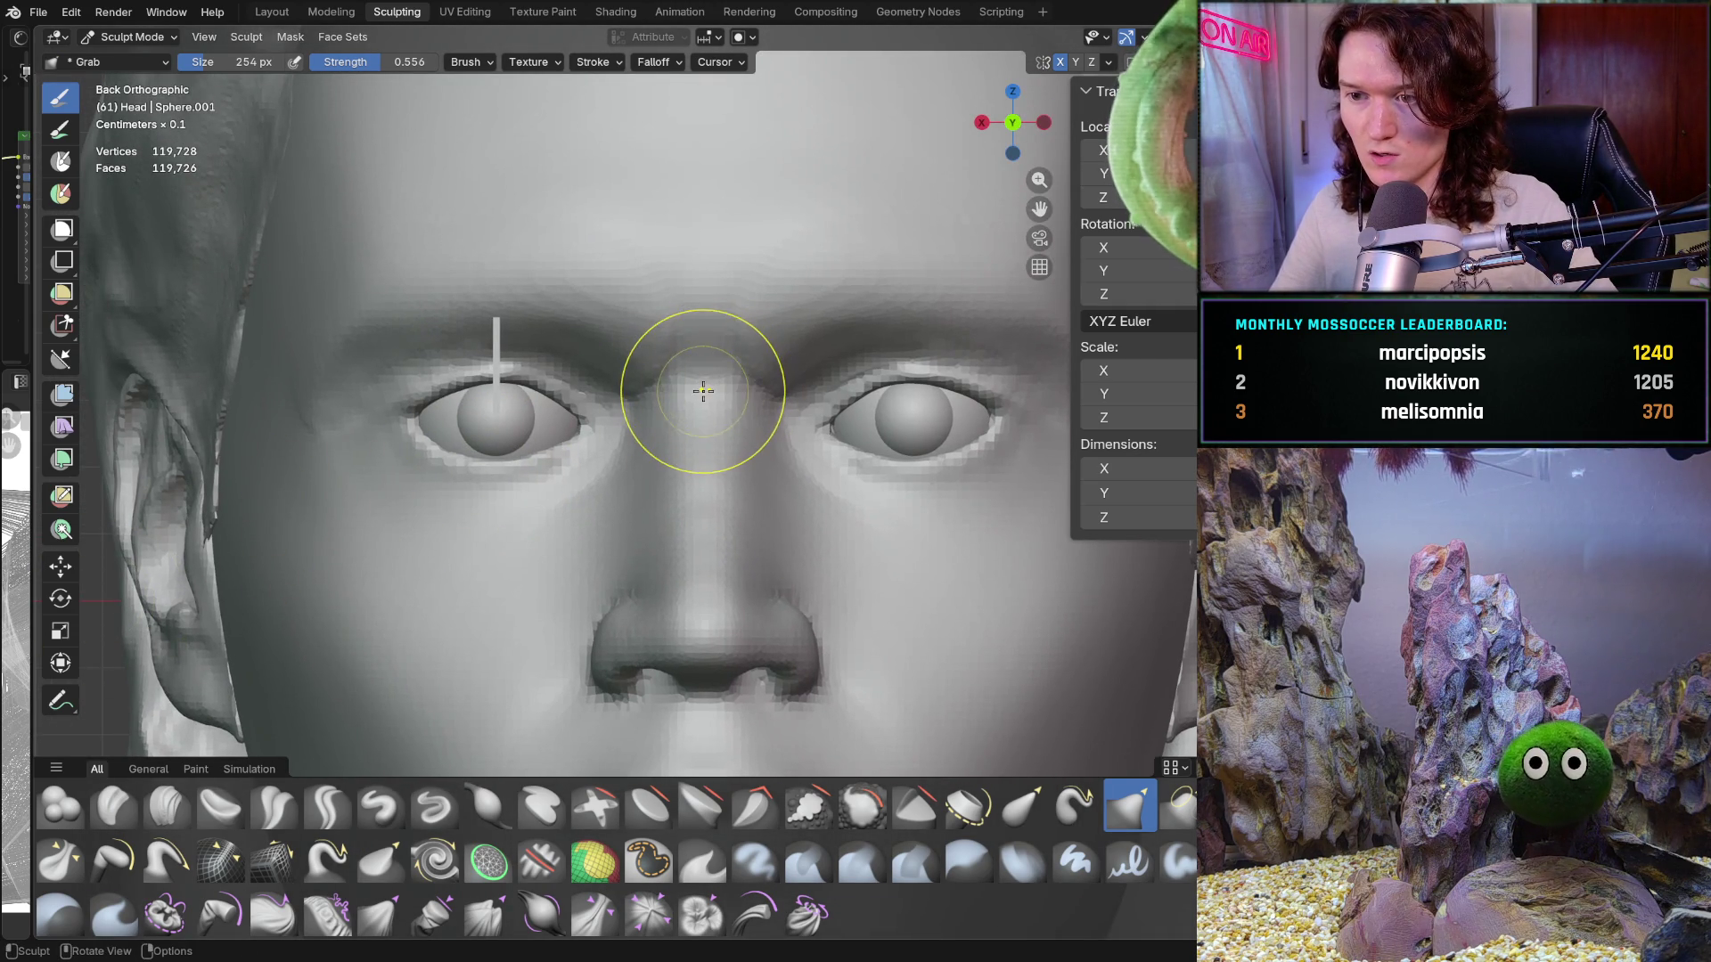
scroll(703, 390, "up", 3)
middle_click_drag(703, 390, 312, 494)
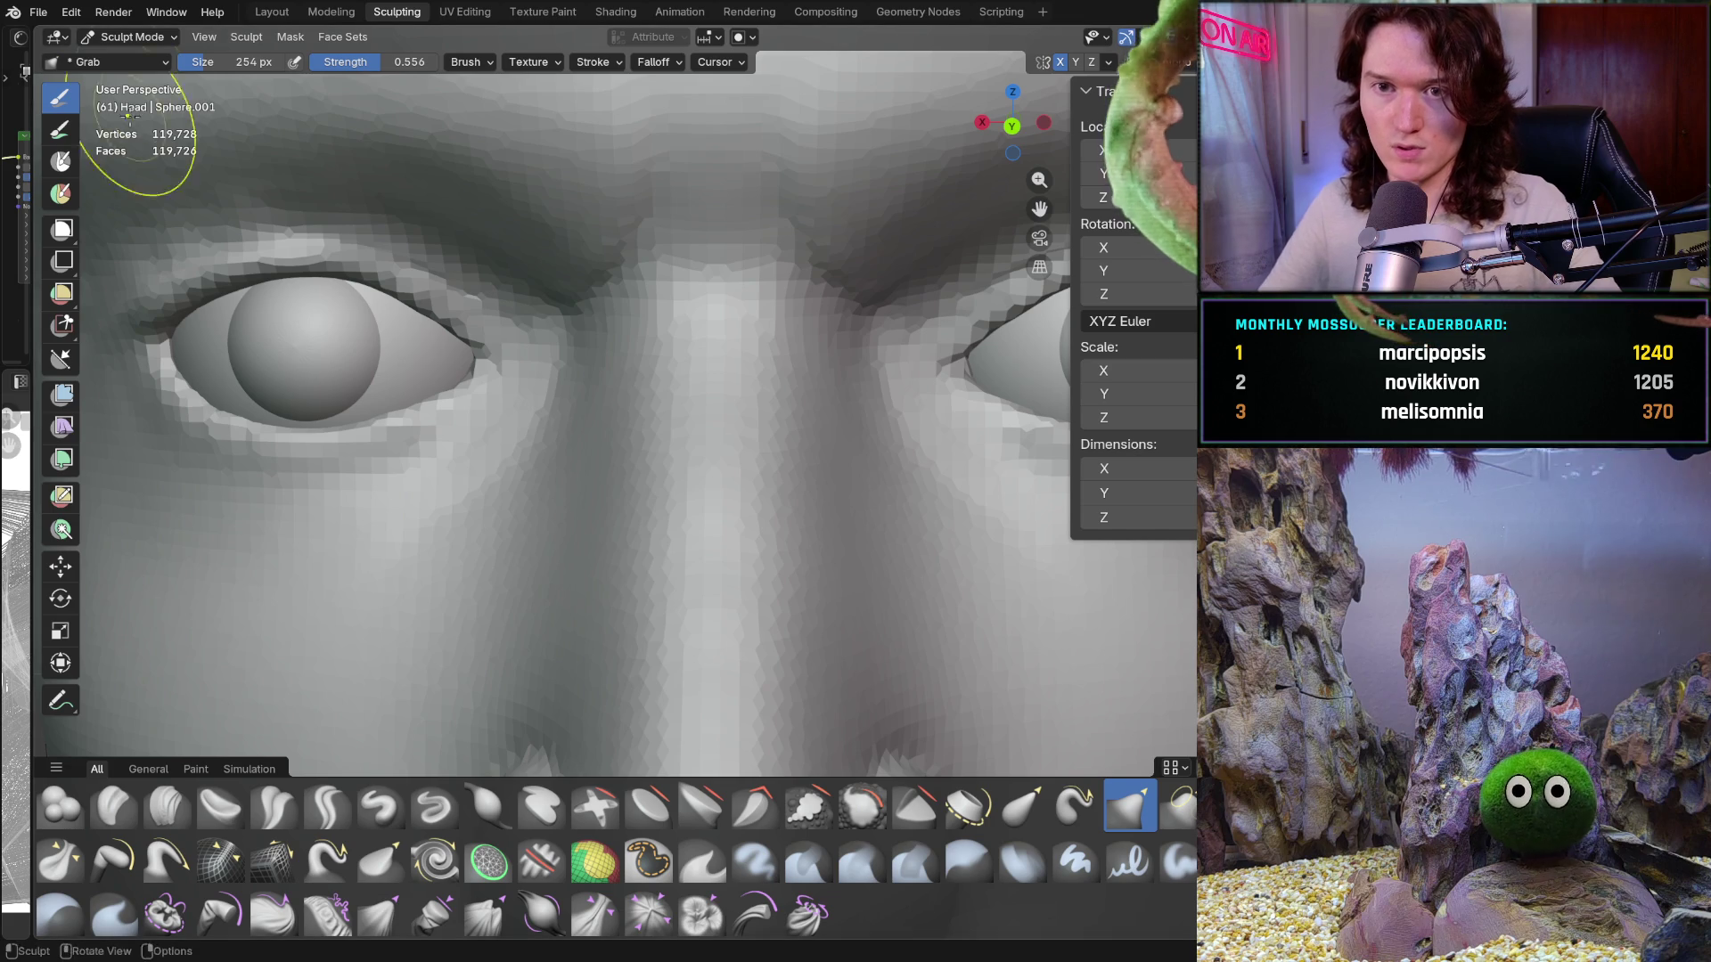
Step: Leave sculpting for Object Mode and pick the Add Cube tool
left_click(132, 36)
left_click(134, 56)
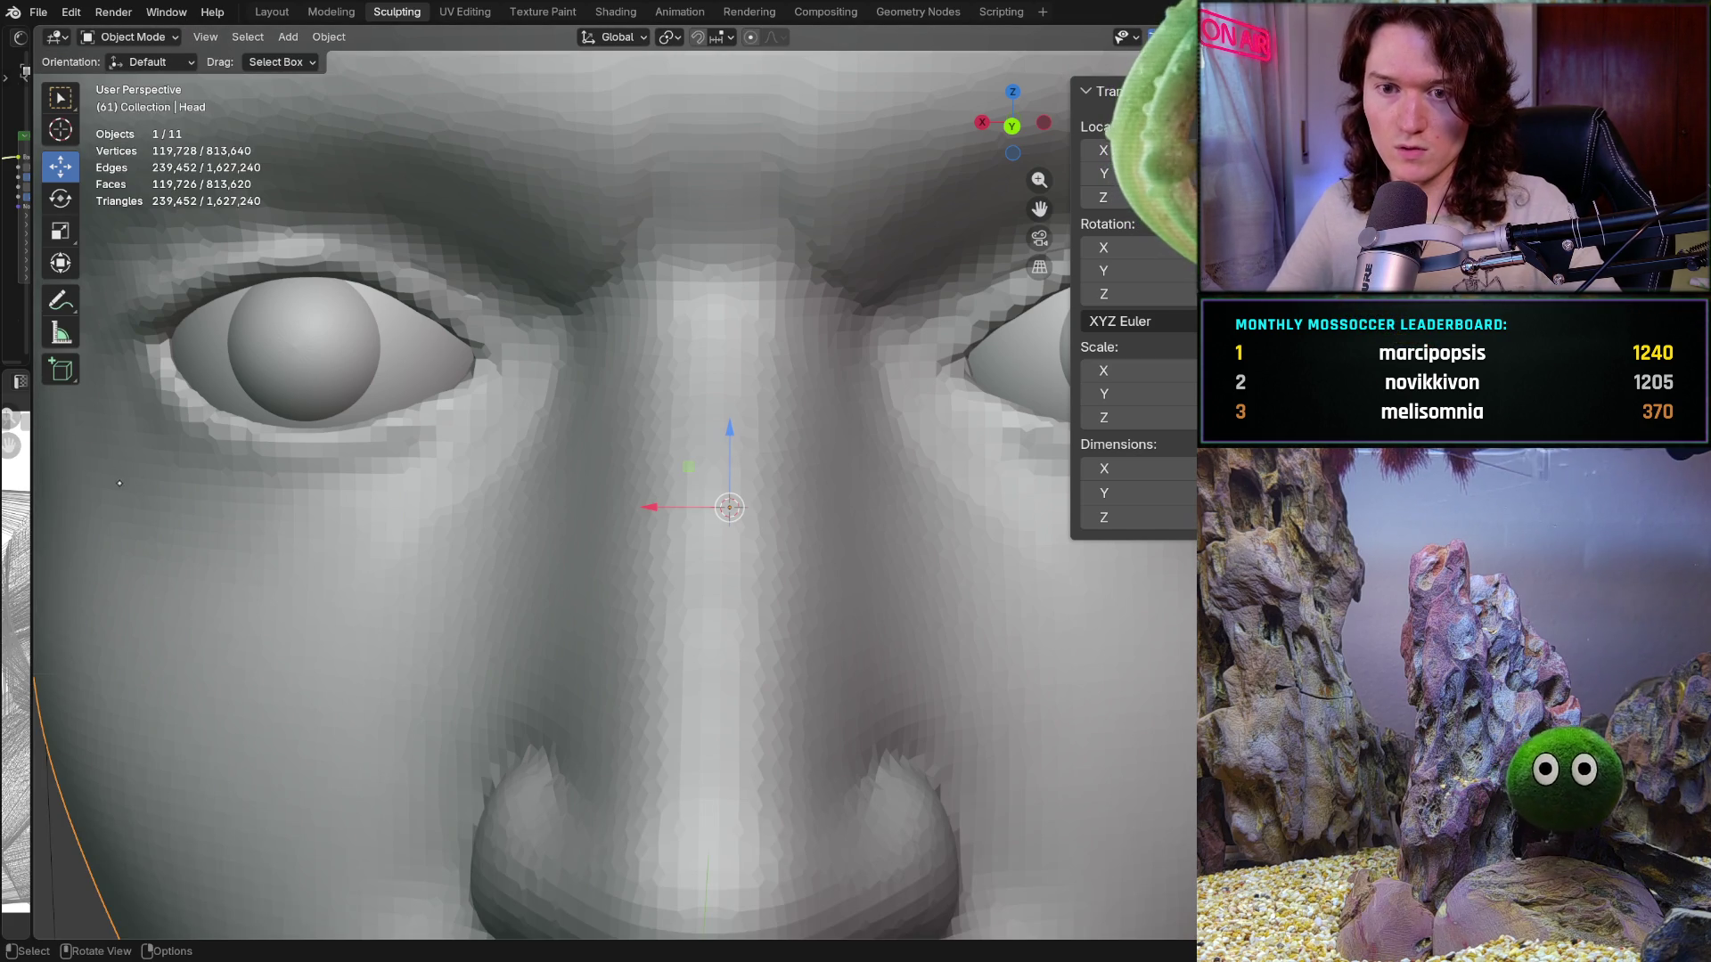
left_click(60, 369)
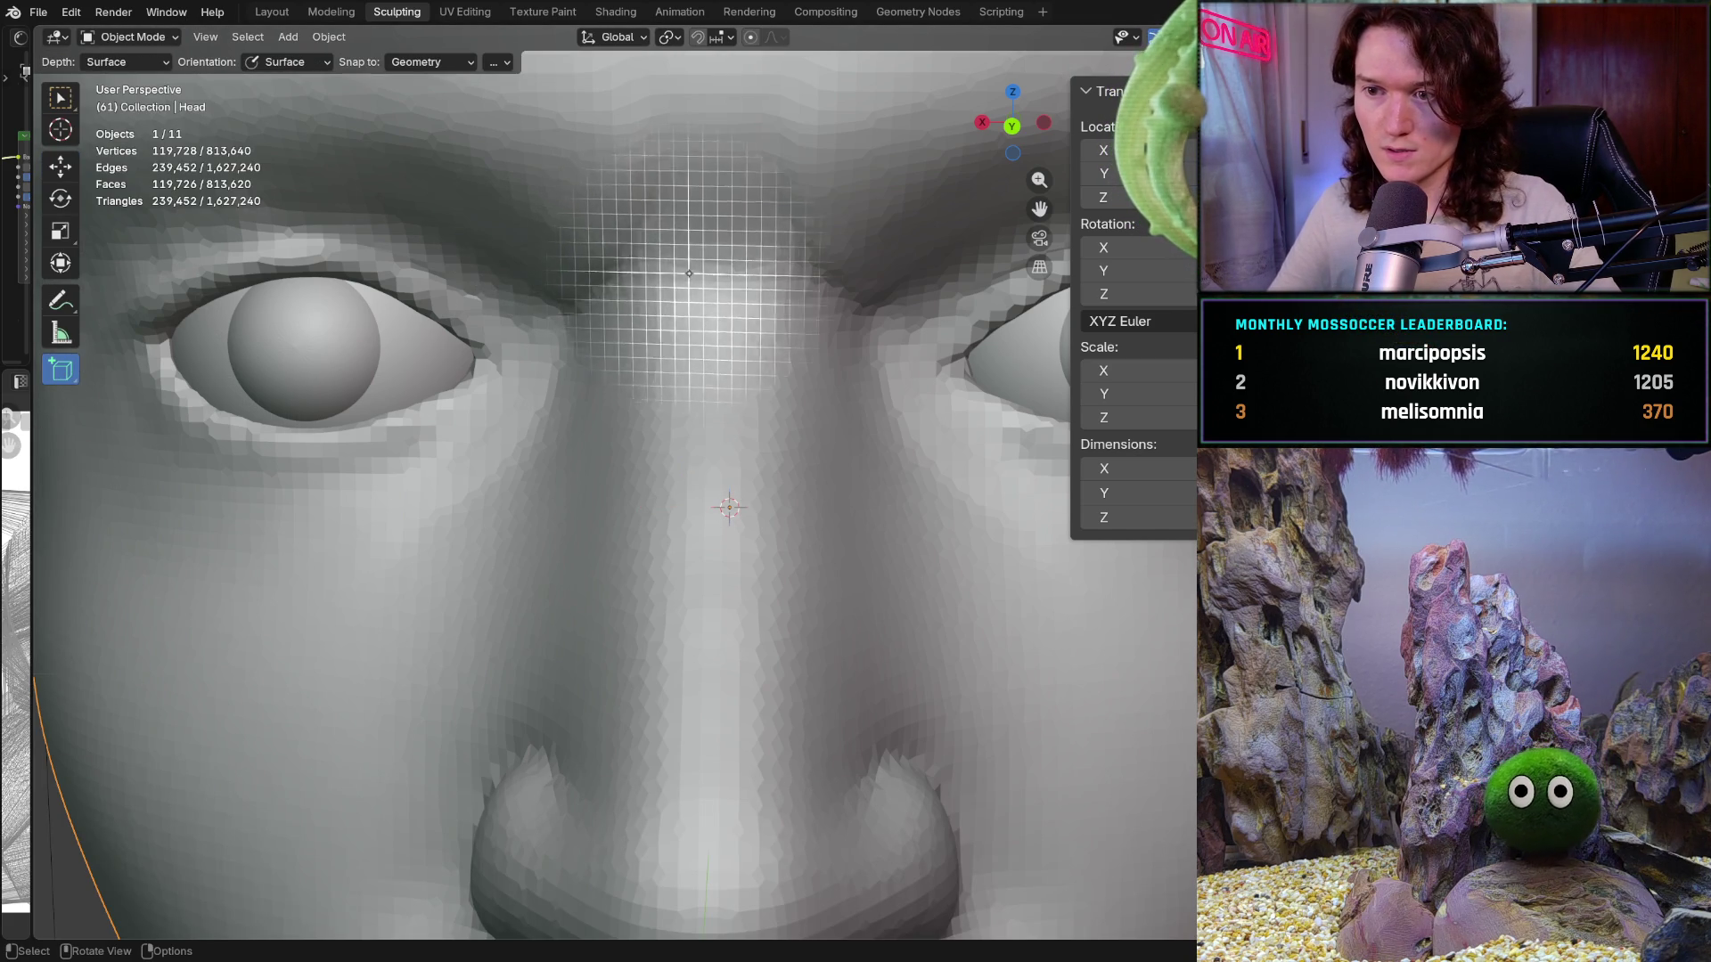
Step: Draw a box in orthographic view, undo the misplaced cube, and return to the front view
key("ctrl+KP_1")
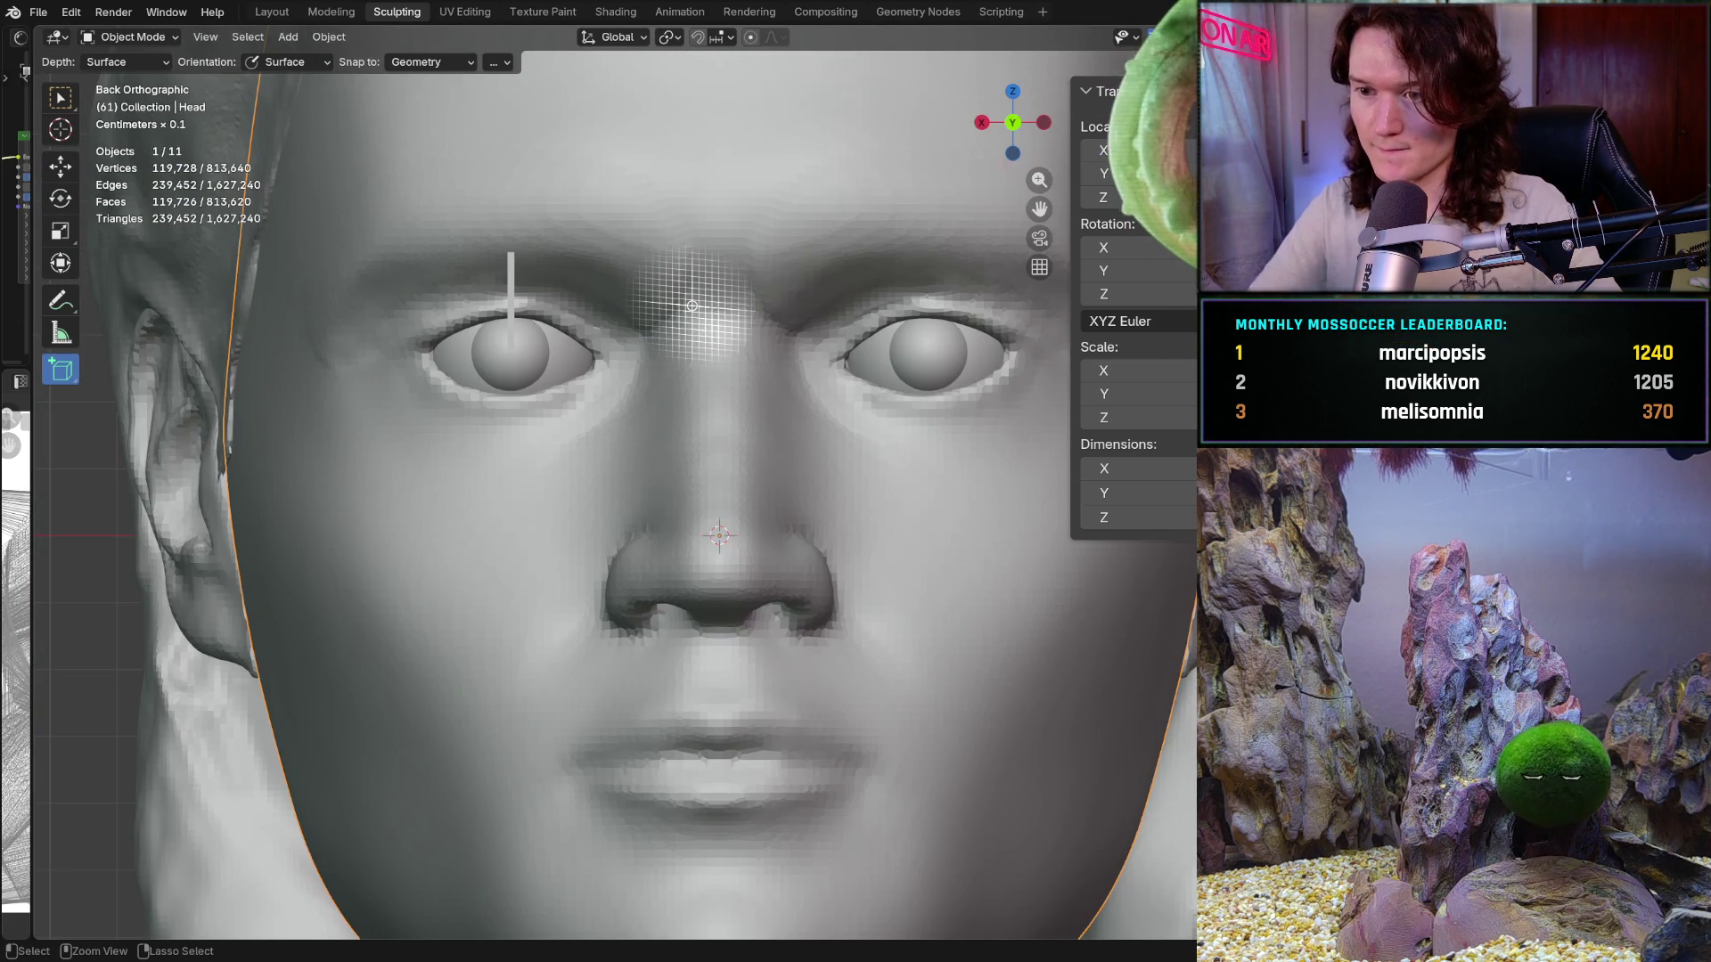
scroll(708, 449, "up", 4)
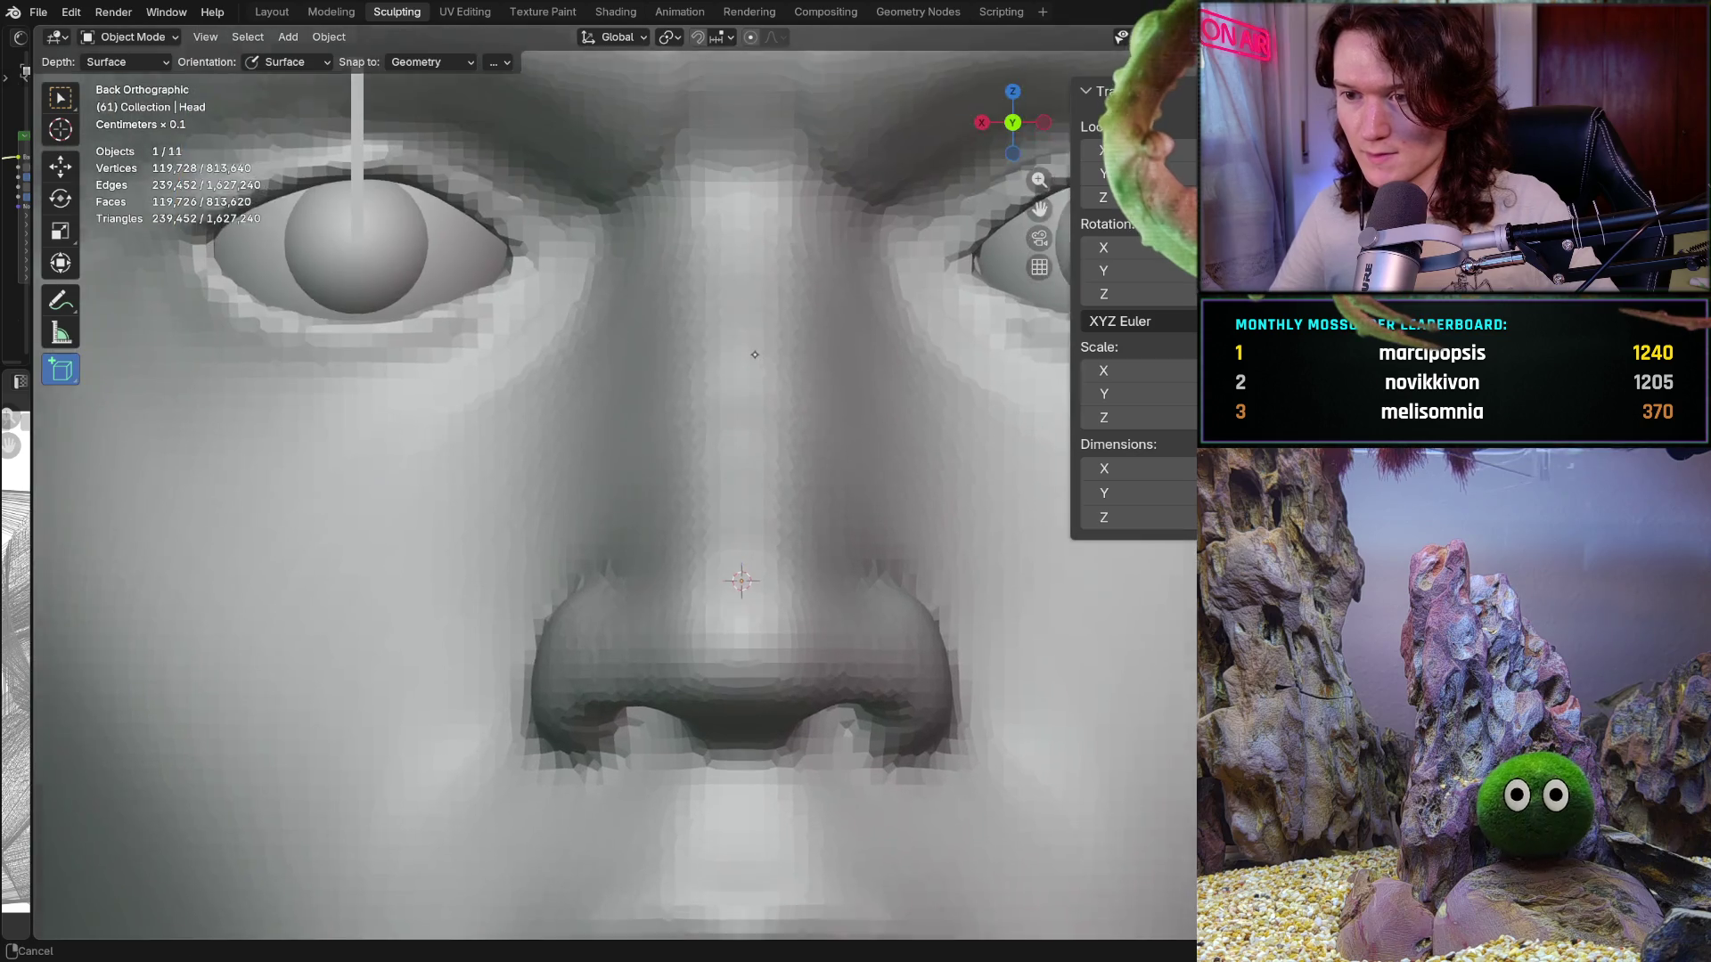
left_click_drag(695, 306, 1021, 326)
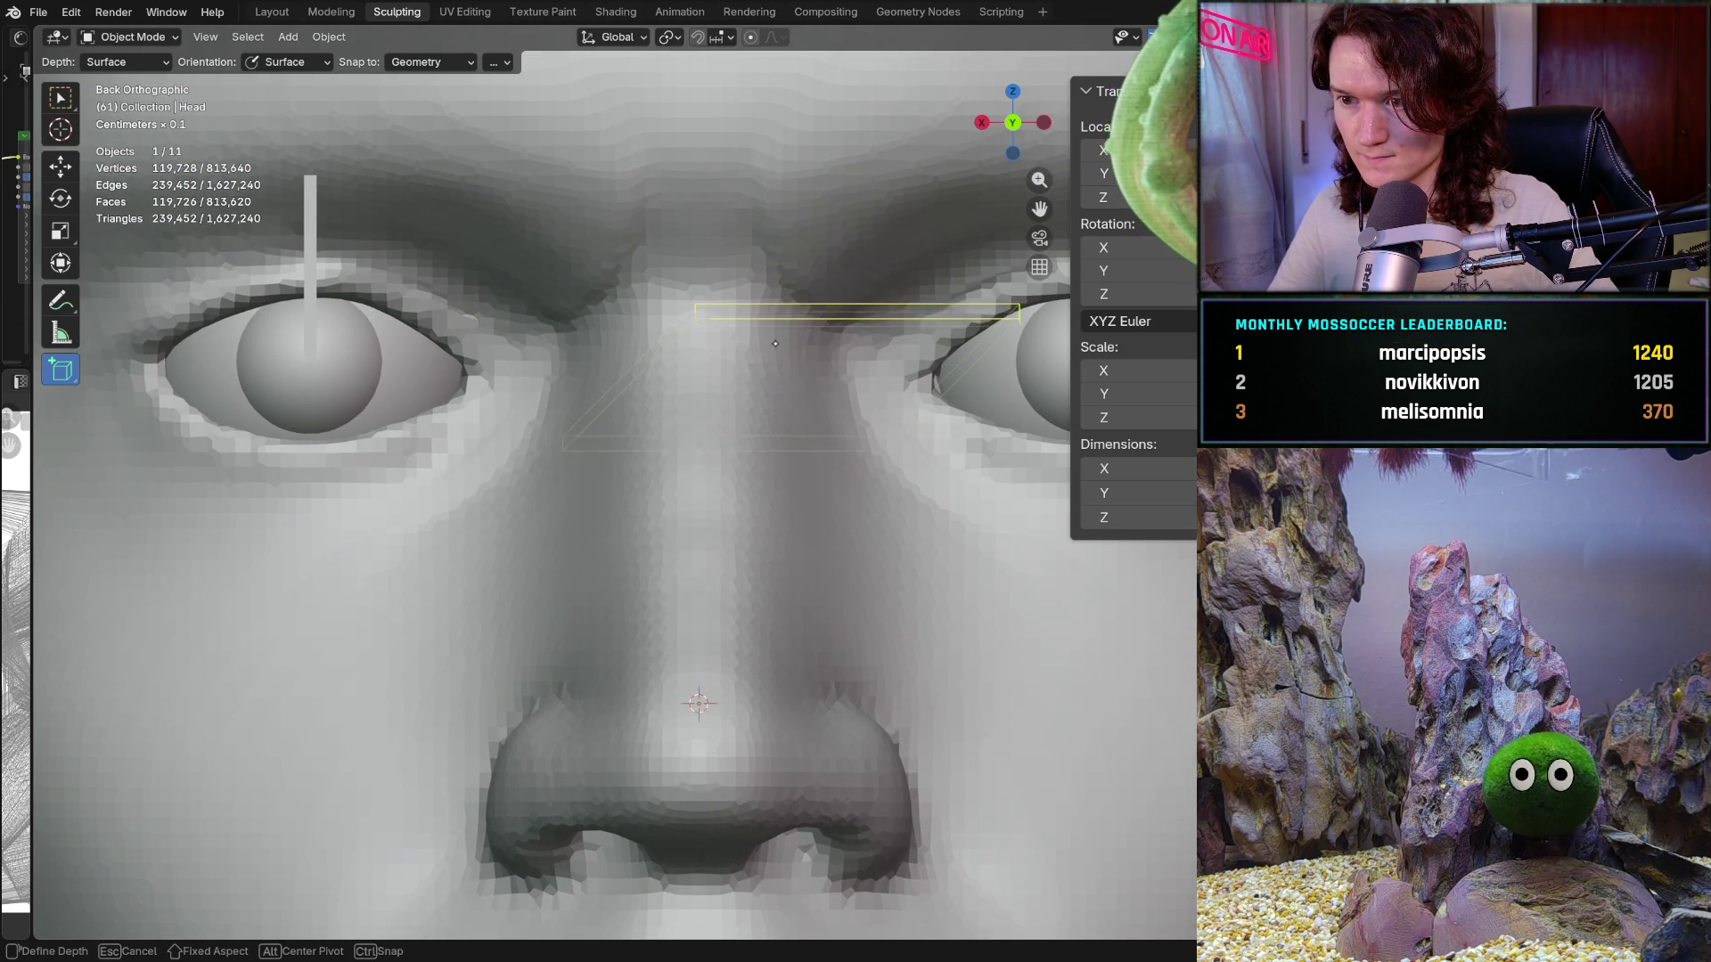
left_click(796, 356)
mouse_move(796, 357)
middle_mouse_down()
mouse_move(723, 517)
mouse_move(467, 467)
mouse_move(552, 491)
mouse_move(528, 479)
middle_mouse_up()
key("ctrl+z")
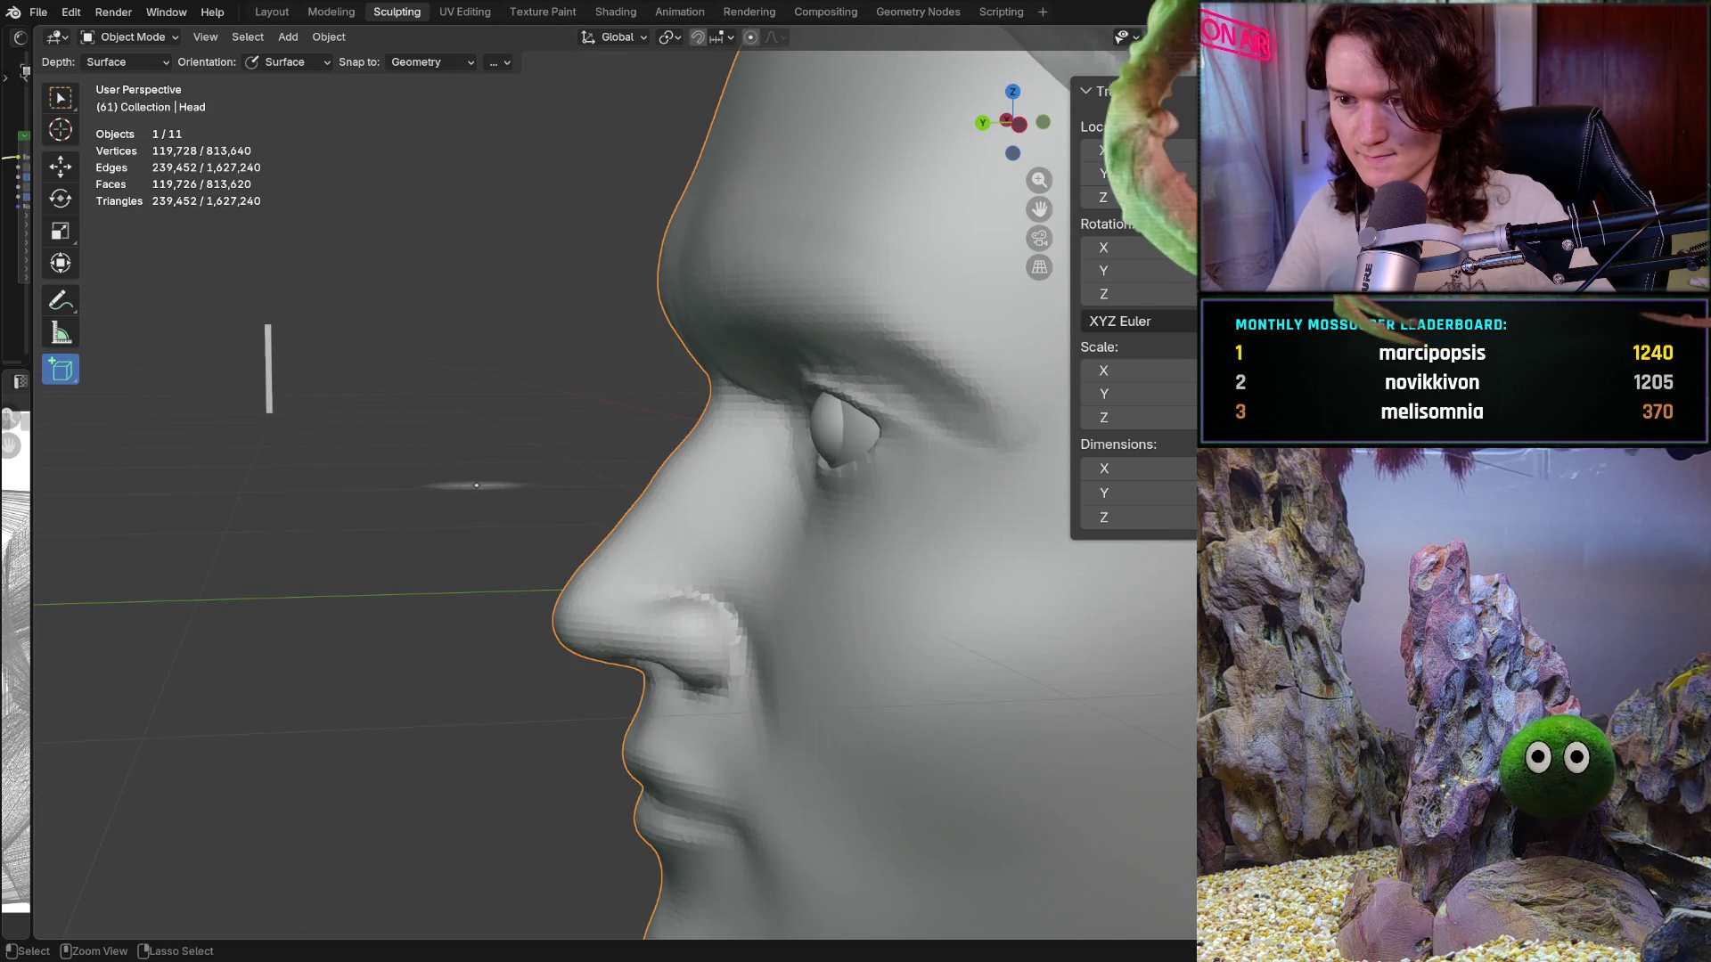
mouse_move(409, 459)
middle_mouse_down()
mouse_move(569, 466)
mouse_move(485, 500)
mouse_move(455, 551)
mouse_move(415, 481)
middle_mouse_up()
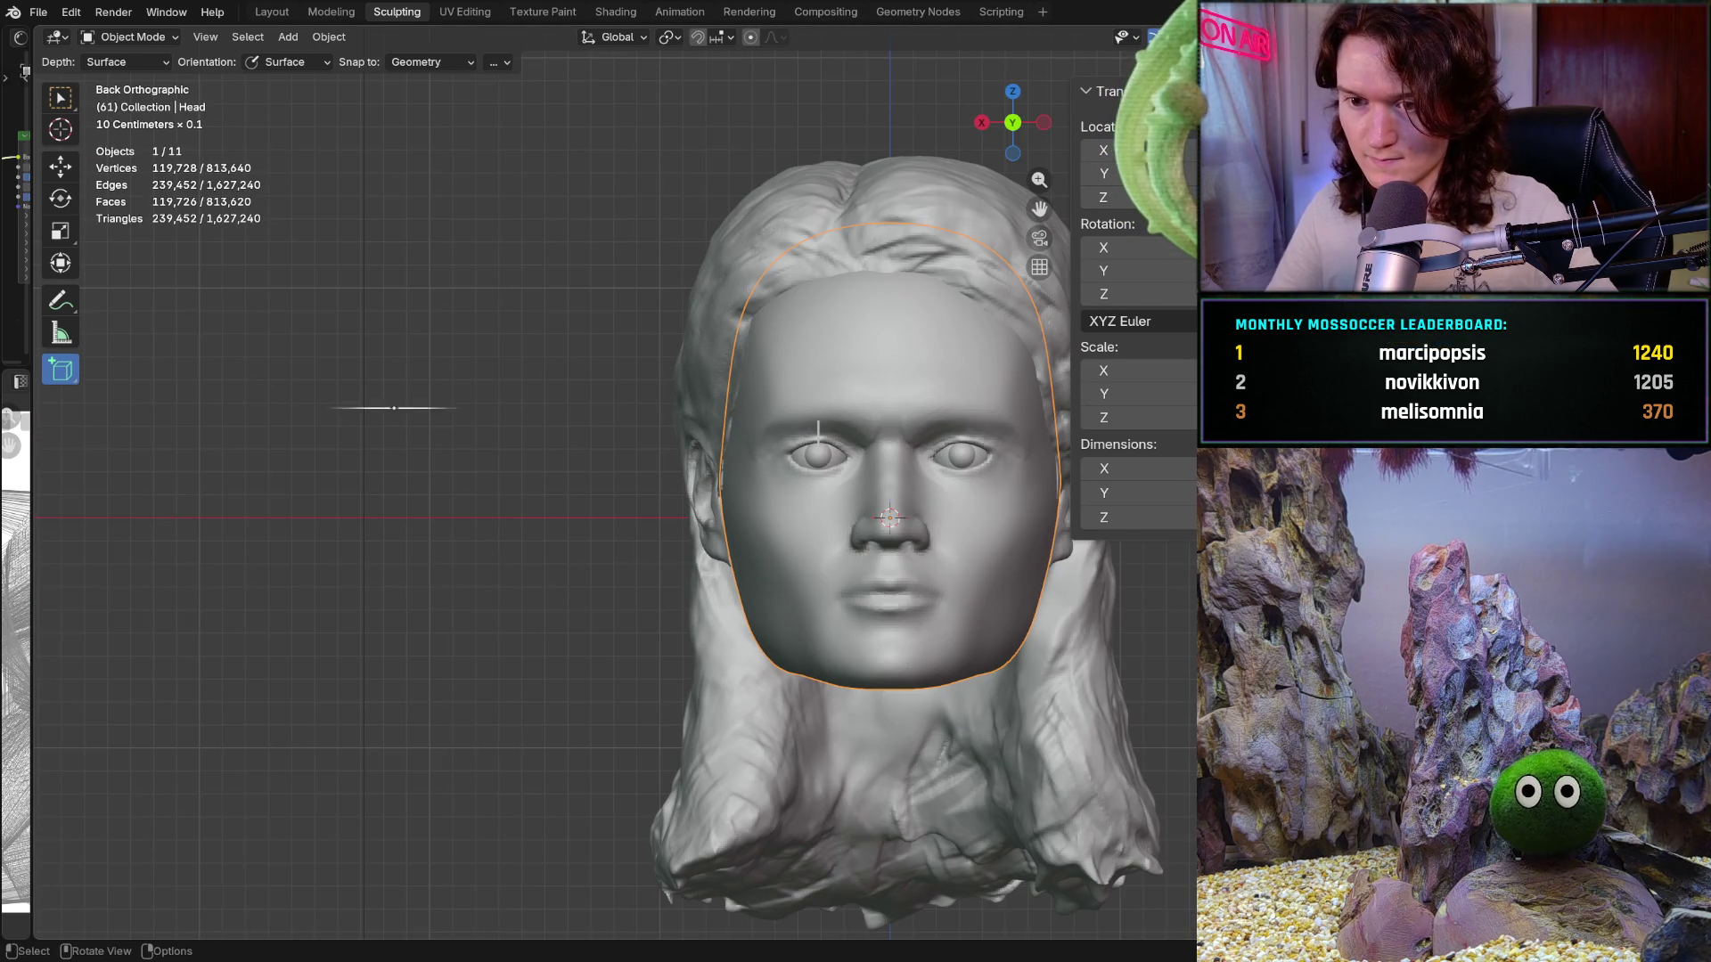
mouse_move(391, 438)
left_mouse_down()
mouse_move(499, 450)
mouse_move(504, 611)
left_mouse_up()
Step: Create a tall box to the left of the head and bring both into view
left_click(383, 570)
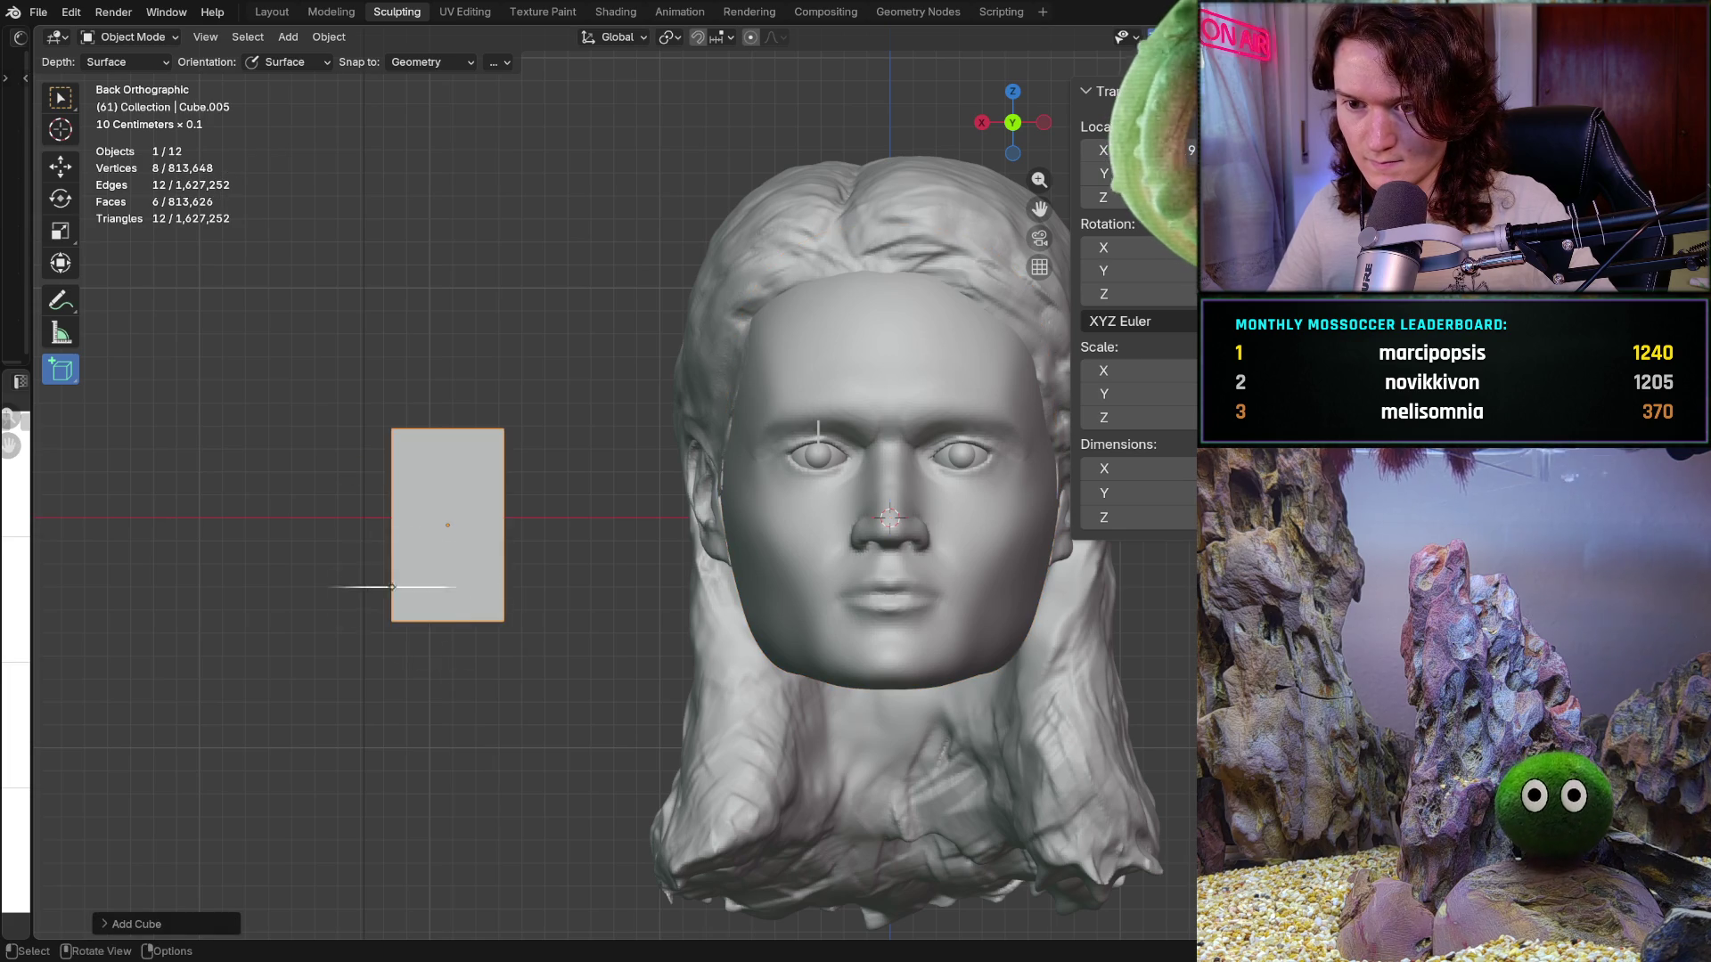
scroll(396, 545, "up", 1)
scroll(396, 545, "up", 2)
middle_click_drag(397, 545, 471, 521, "shift")
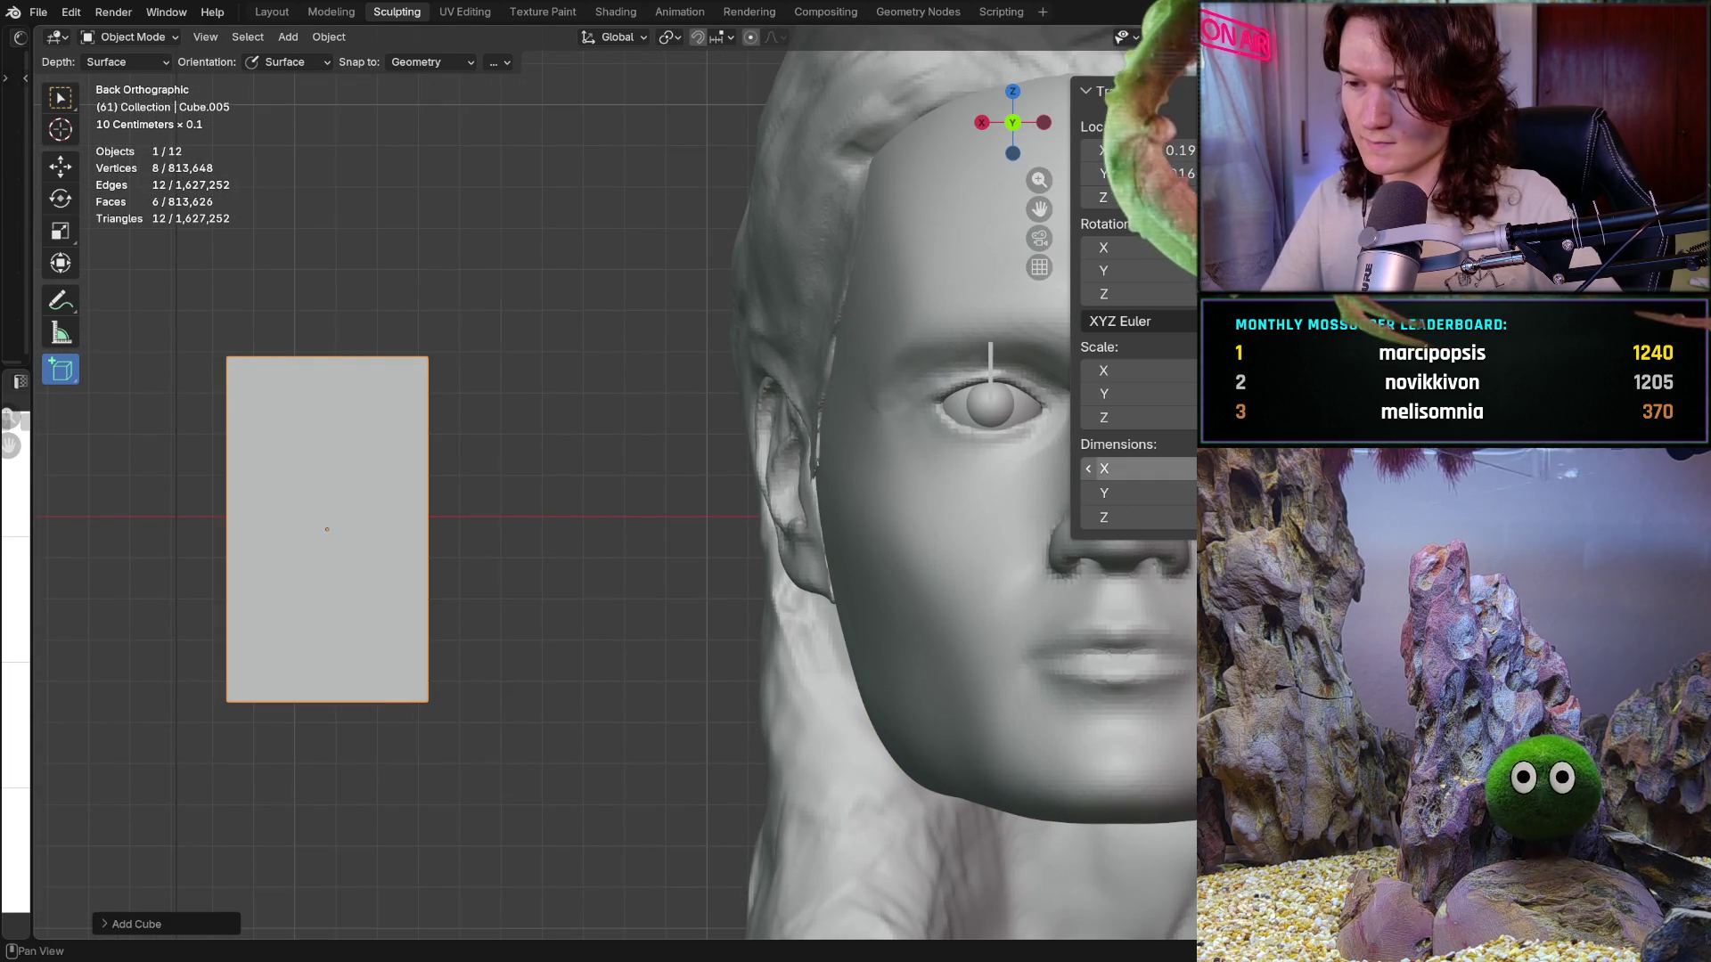
Step: Set the cube's dimensions to X 0.1, Y 0.001 and Z 0.001 m
left_click(1131, 469)
type("0.1")
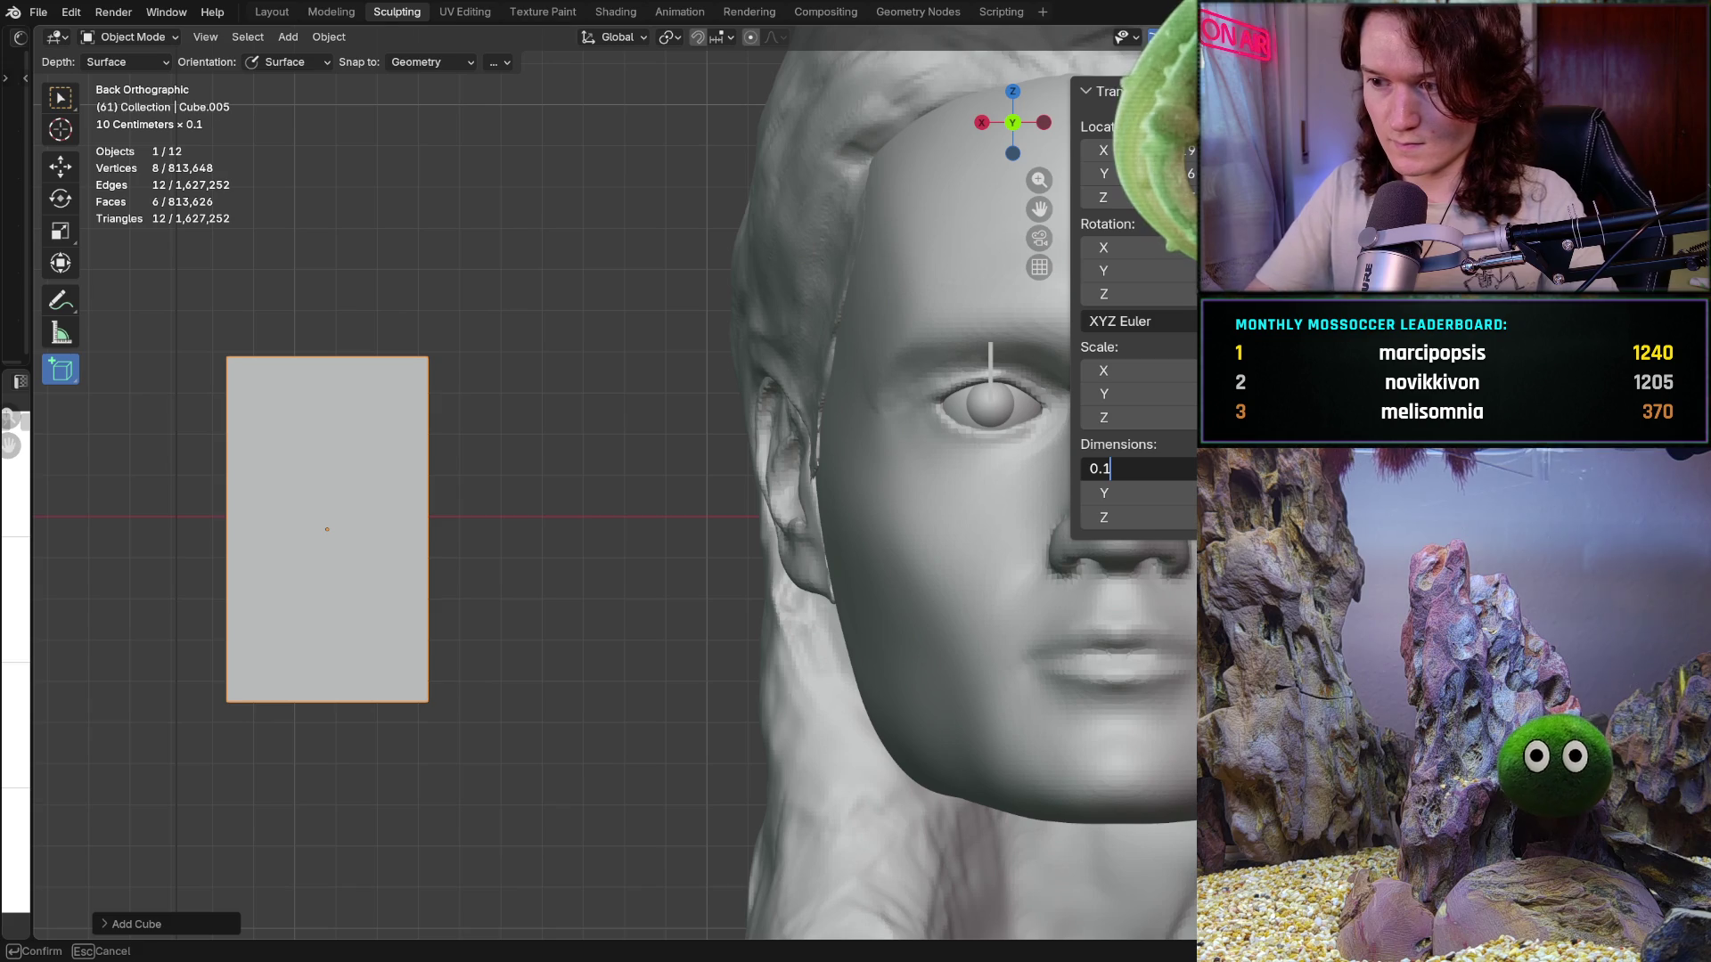
key("Return")
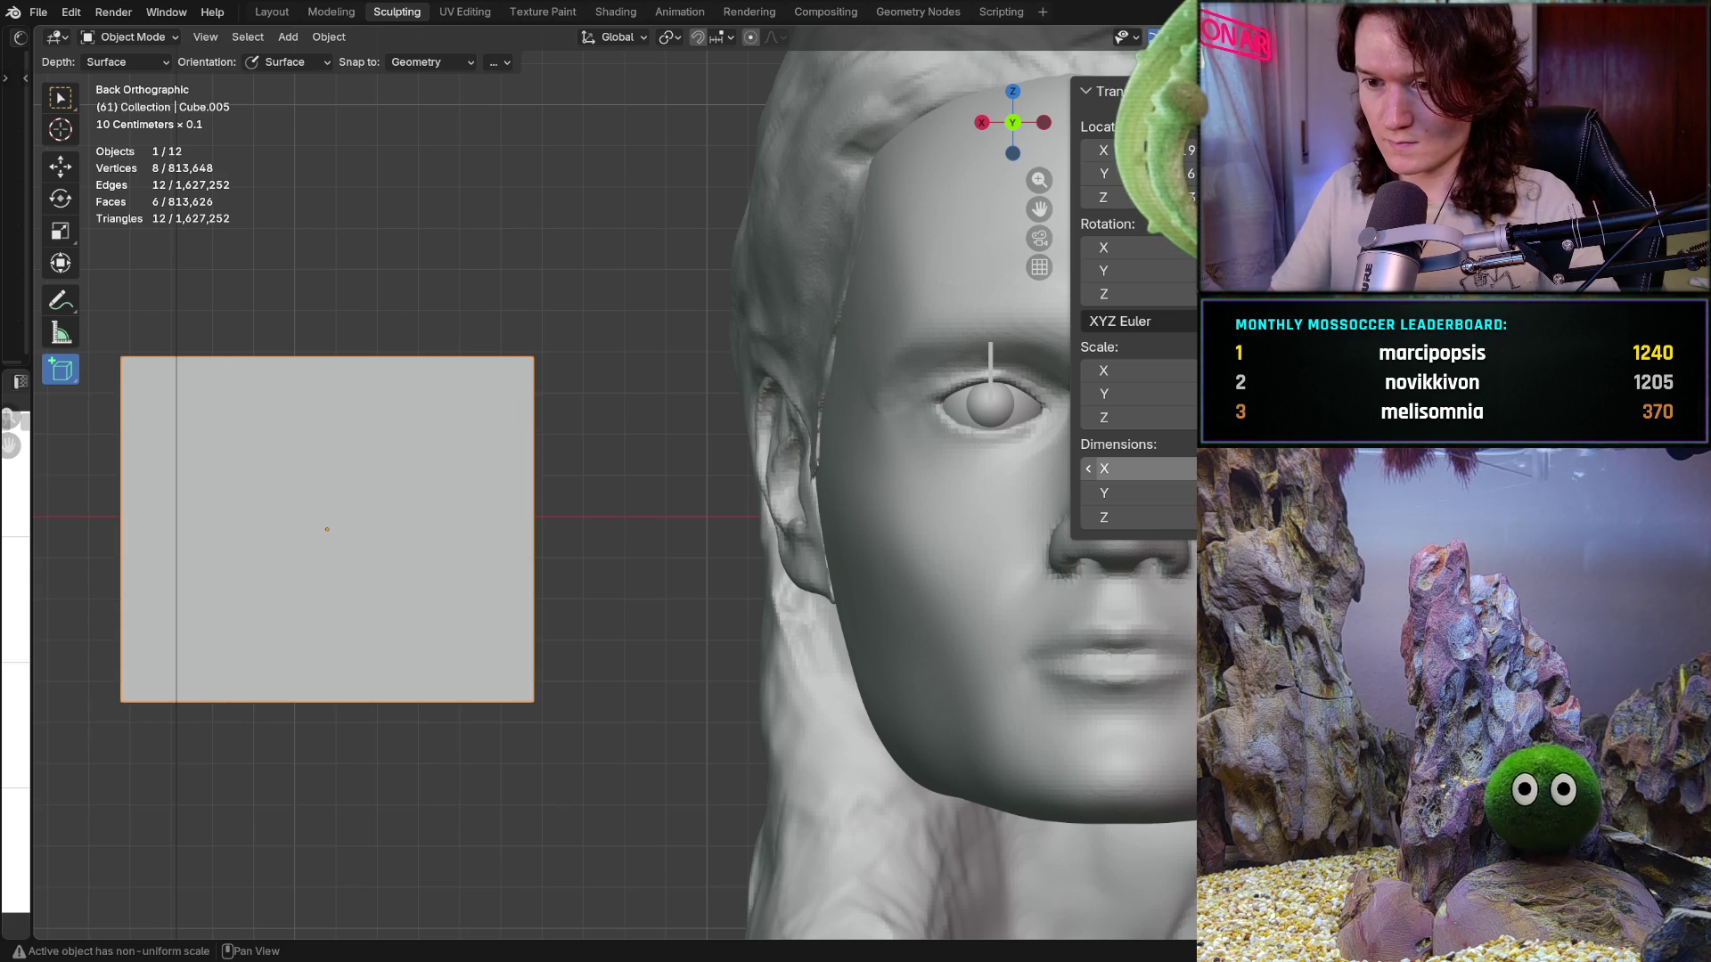
left_click(1131, 492)
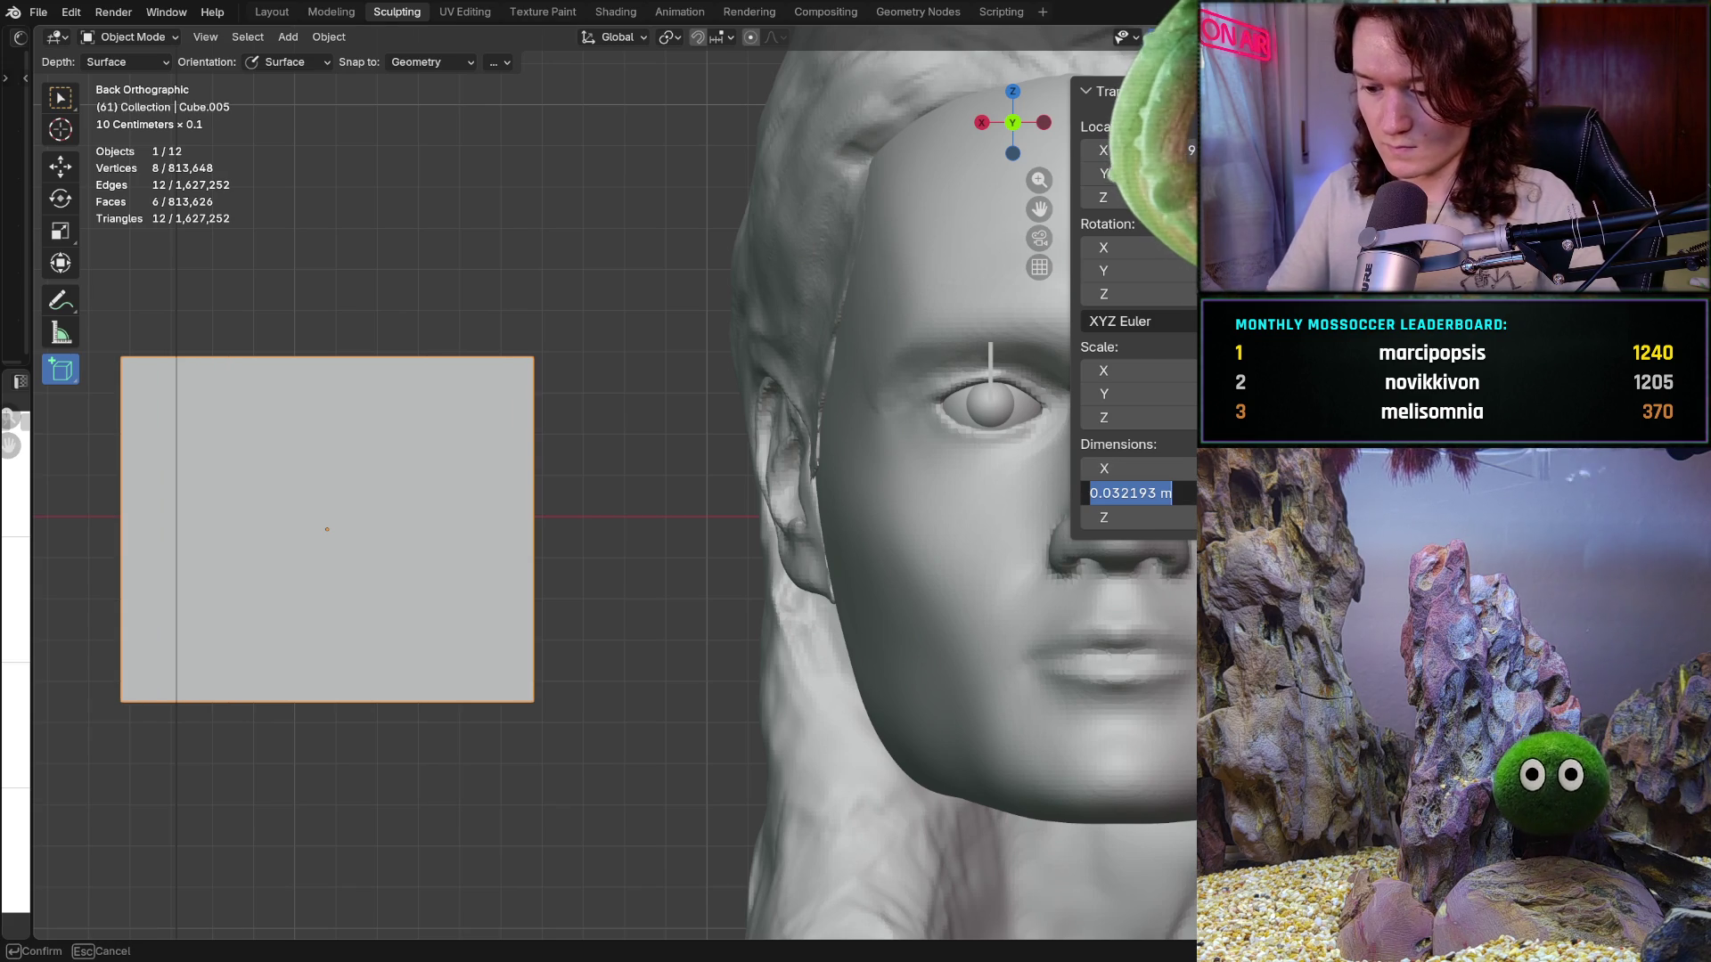
type("0.001")
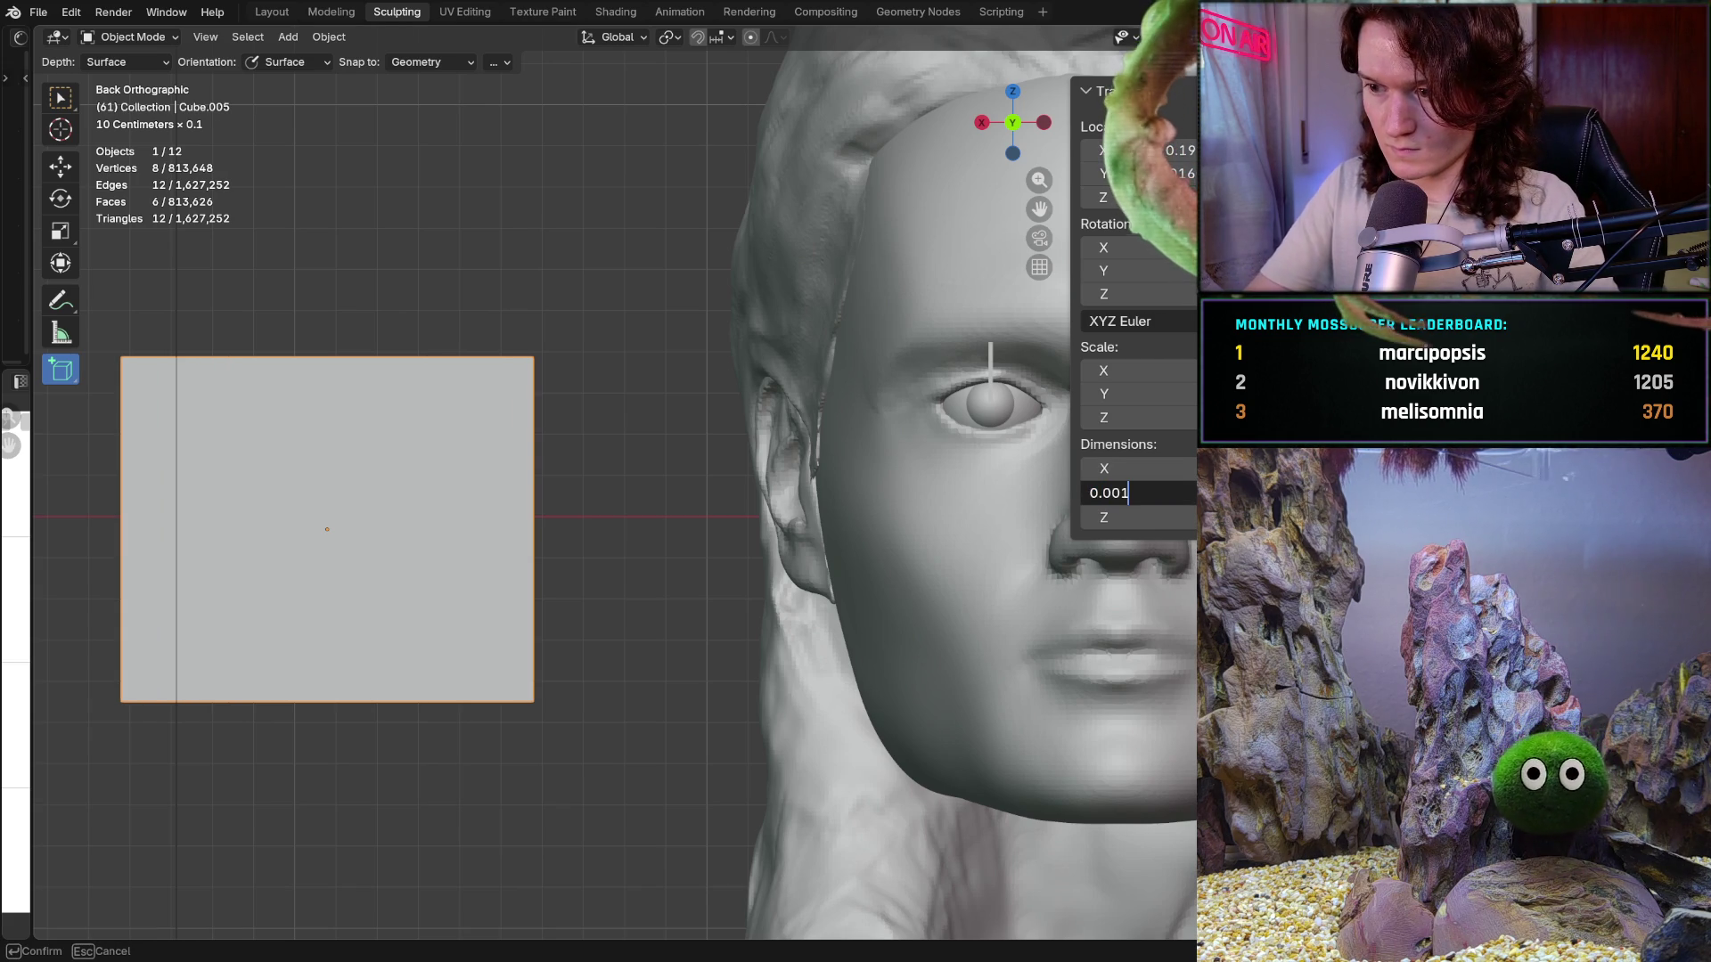
key("Return")
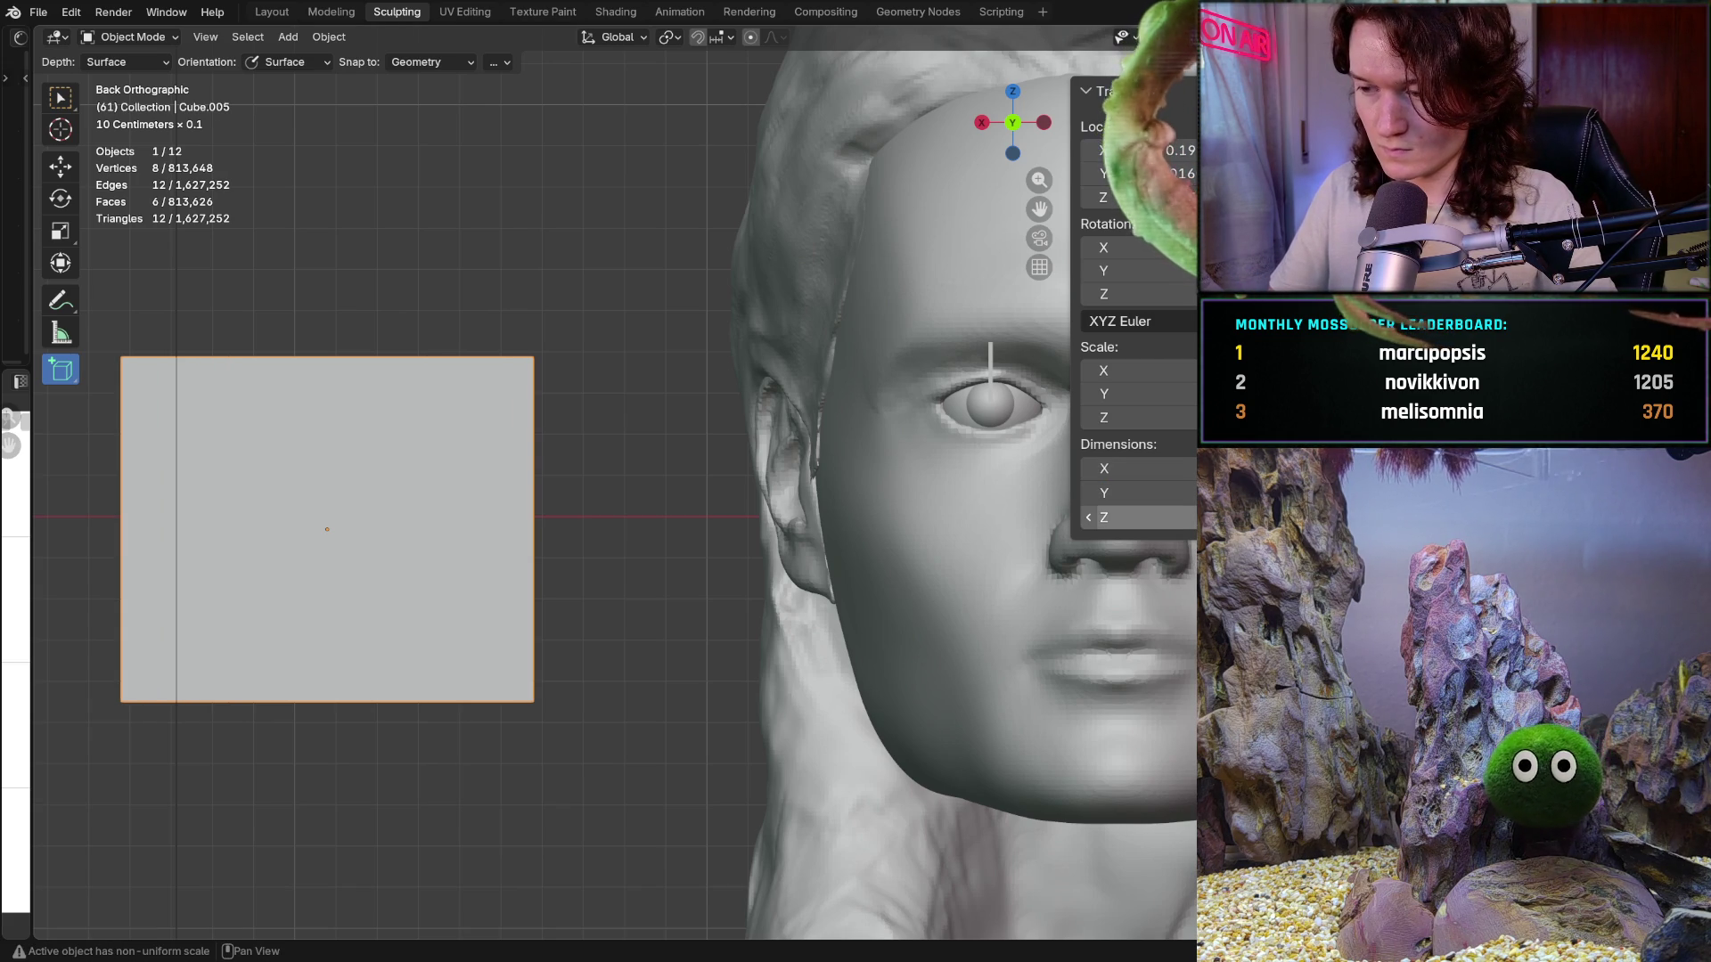
left_click(1140, 517)
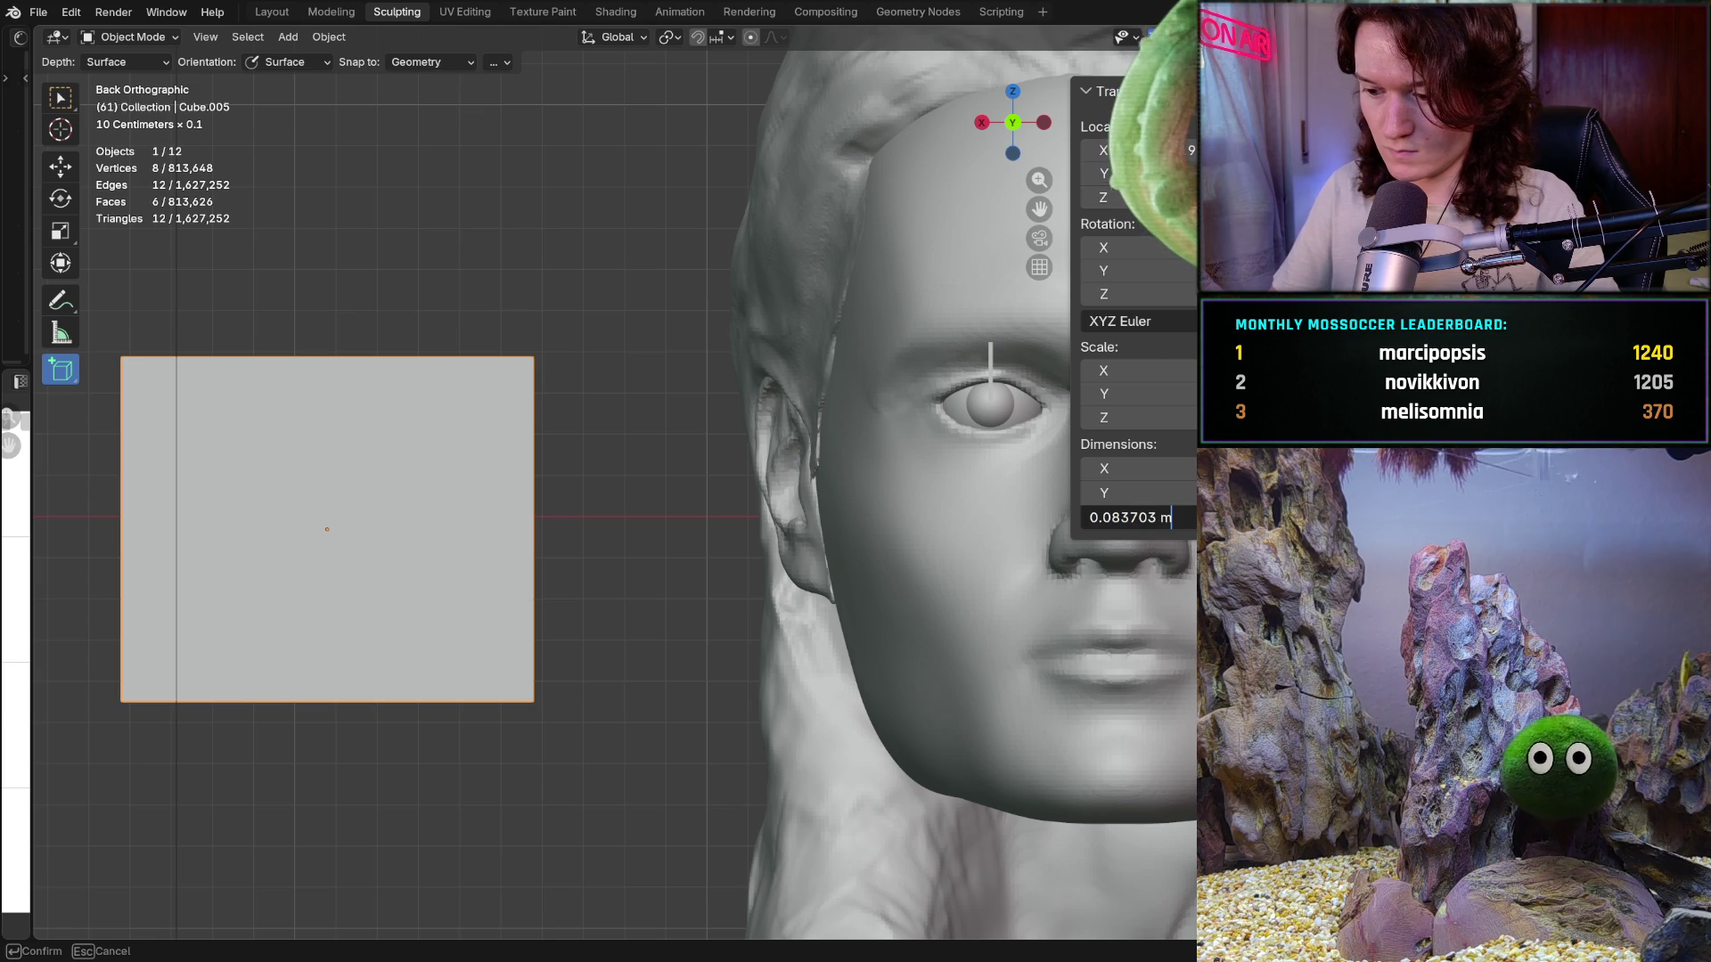
left_click_drag(1157, 519, 1008, 518)
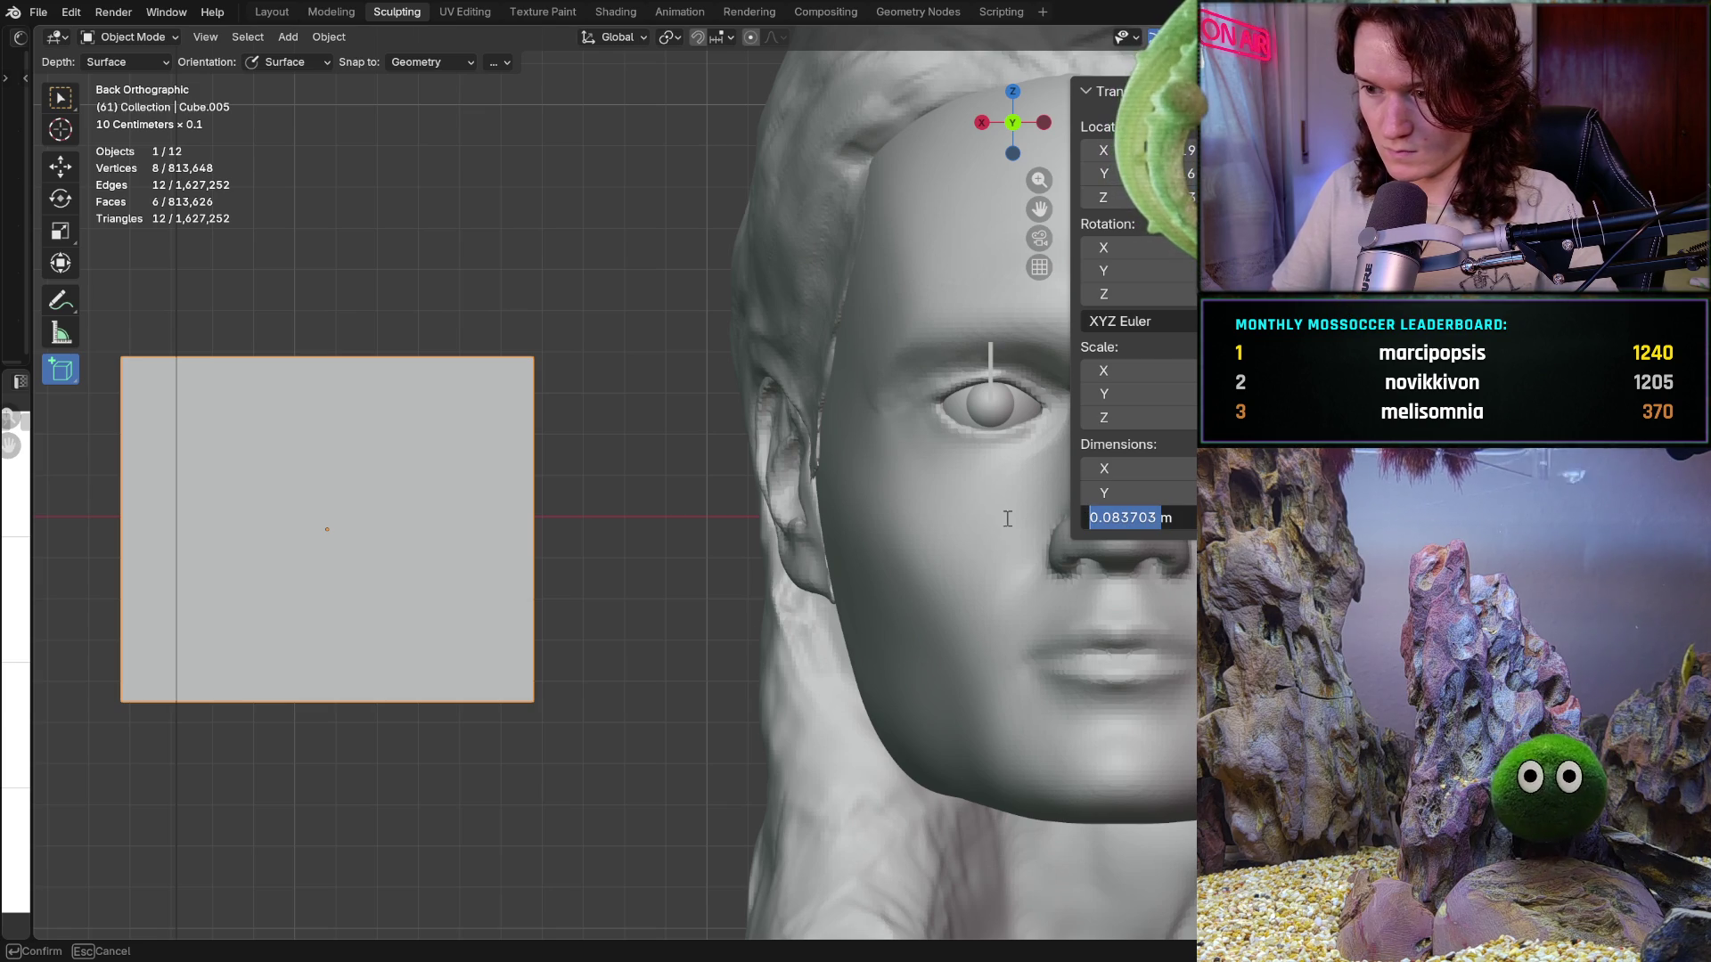
type("0.0m")
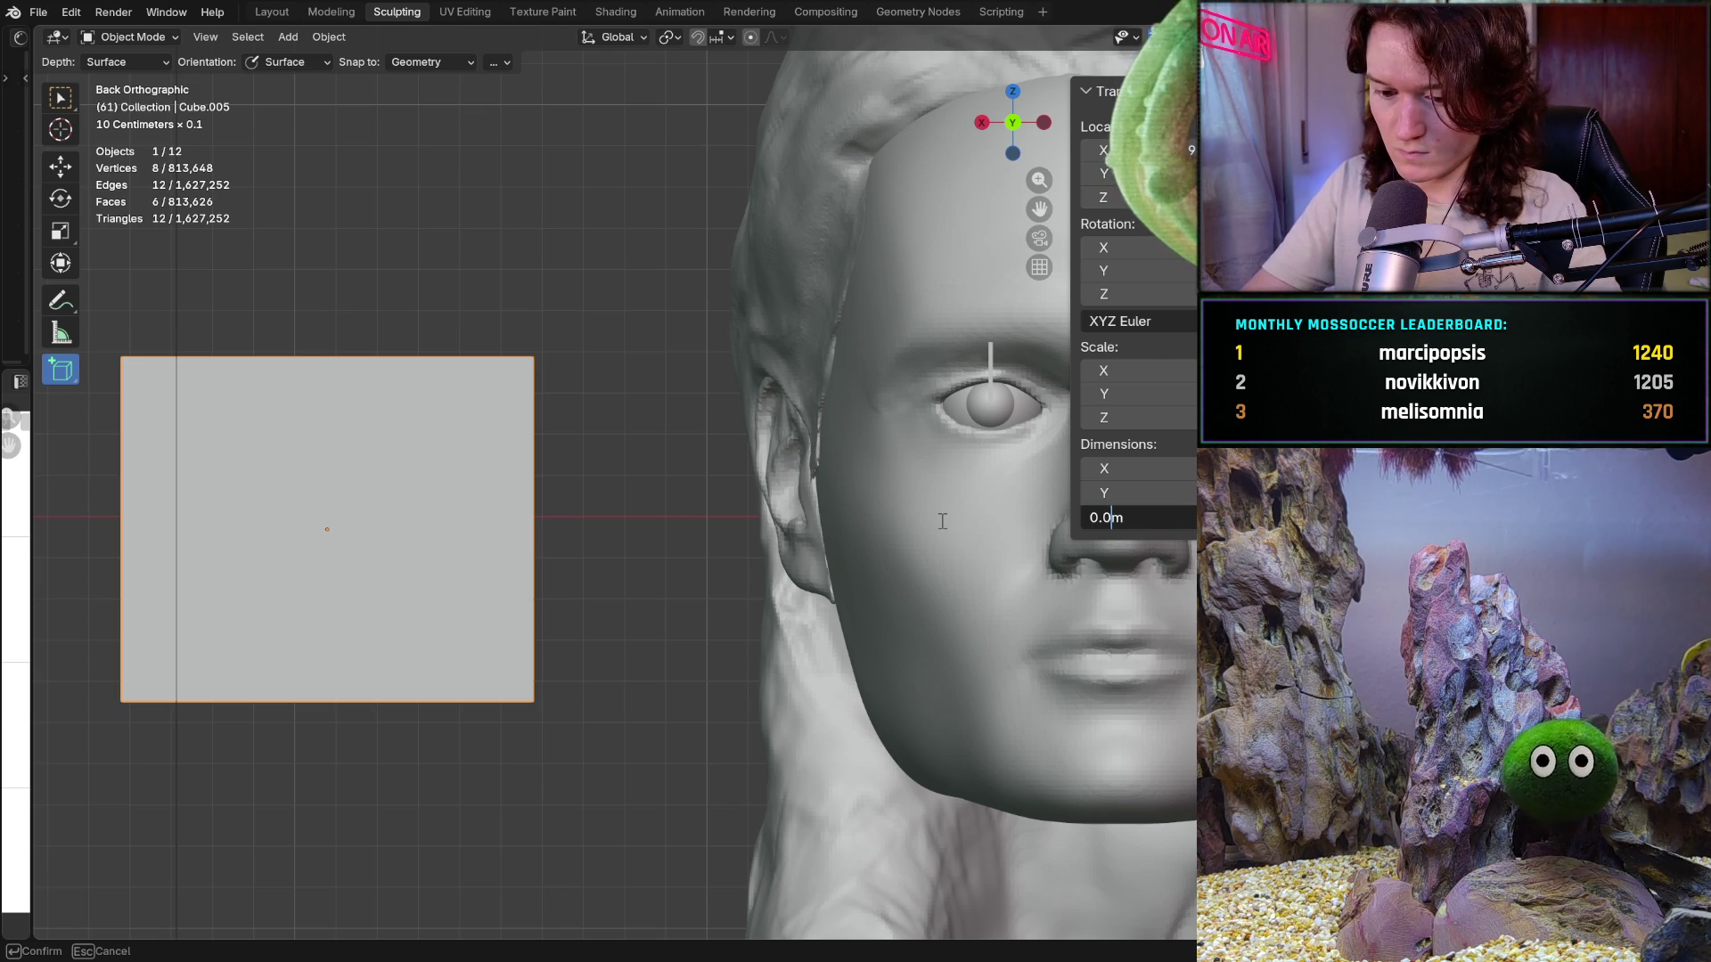
key("Return")
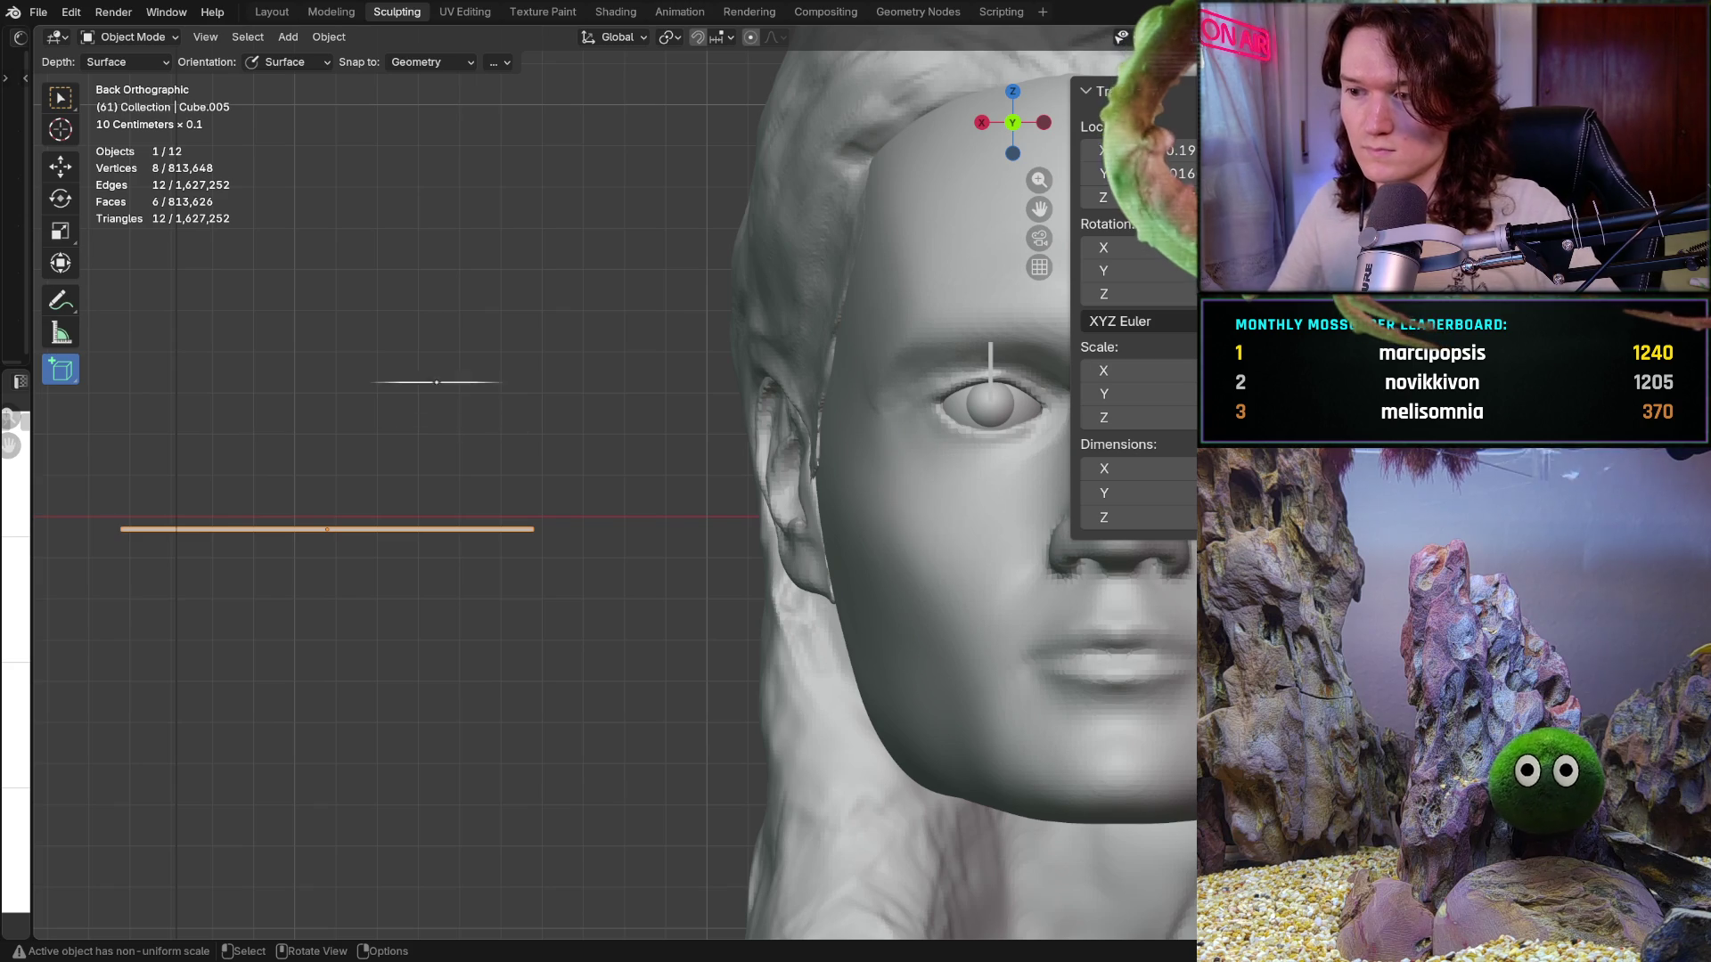
Step: Change the Y dimension to 0.10 m to widen it into a plate, then view the face straight-on
mouse_move(942, 528)
middle_mouse_down()
mouse_move(973, 487)
mouse_move(1034, 498)
middle_mouse_up()
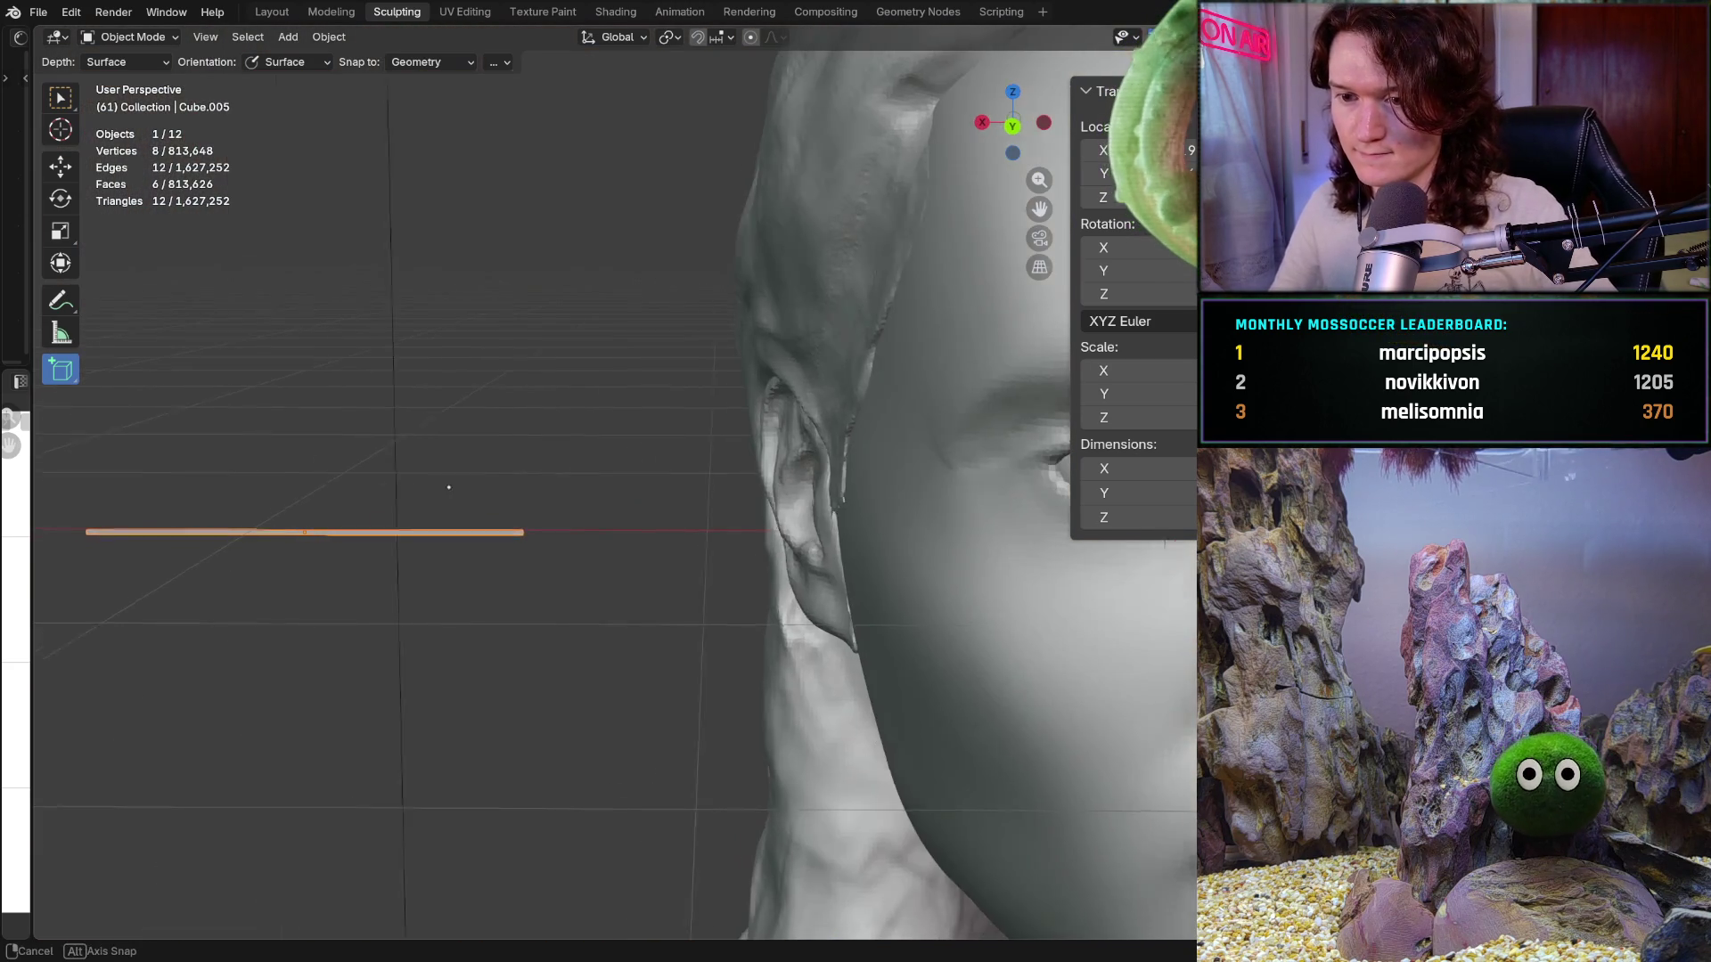
left_click(1122, 493)
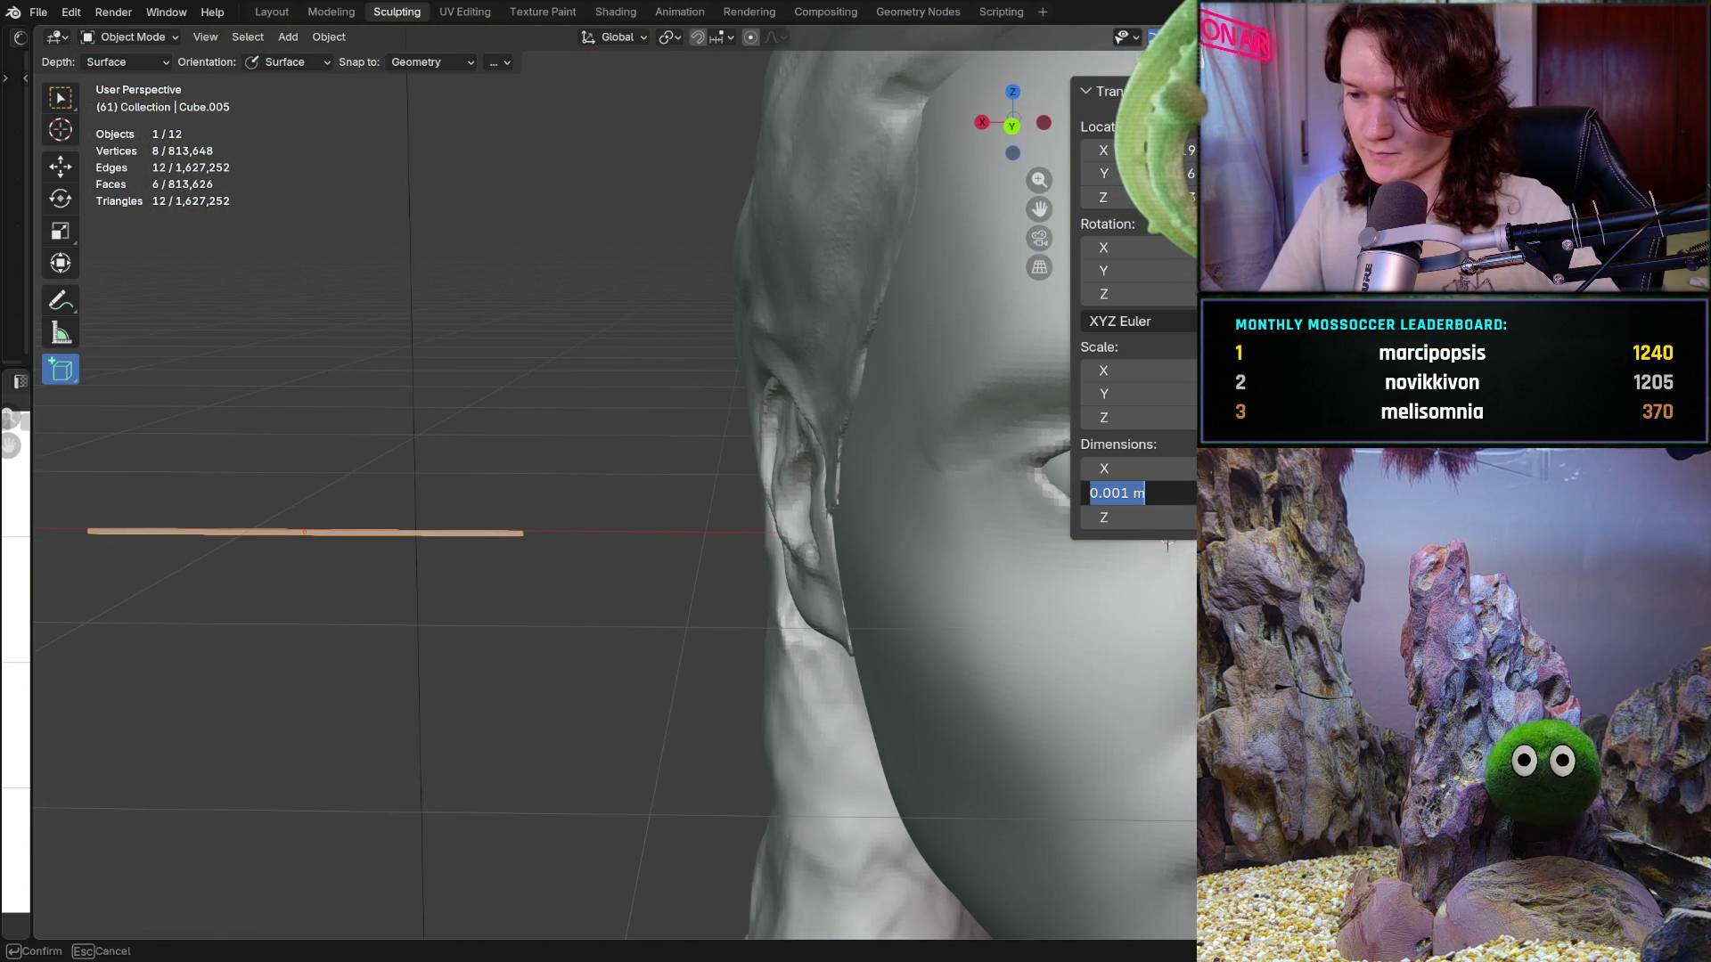
type("0.10")
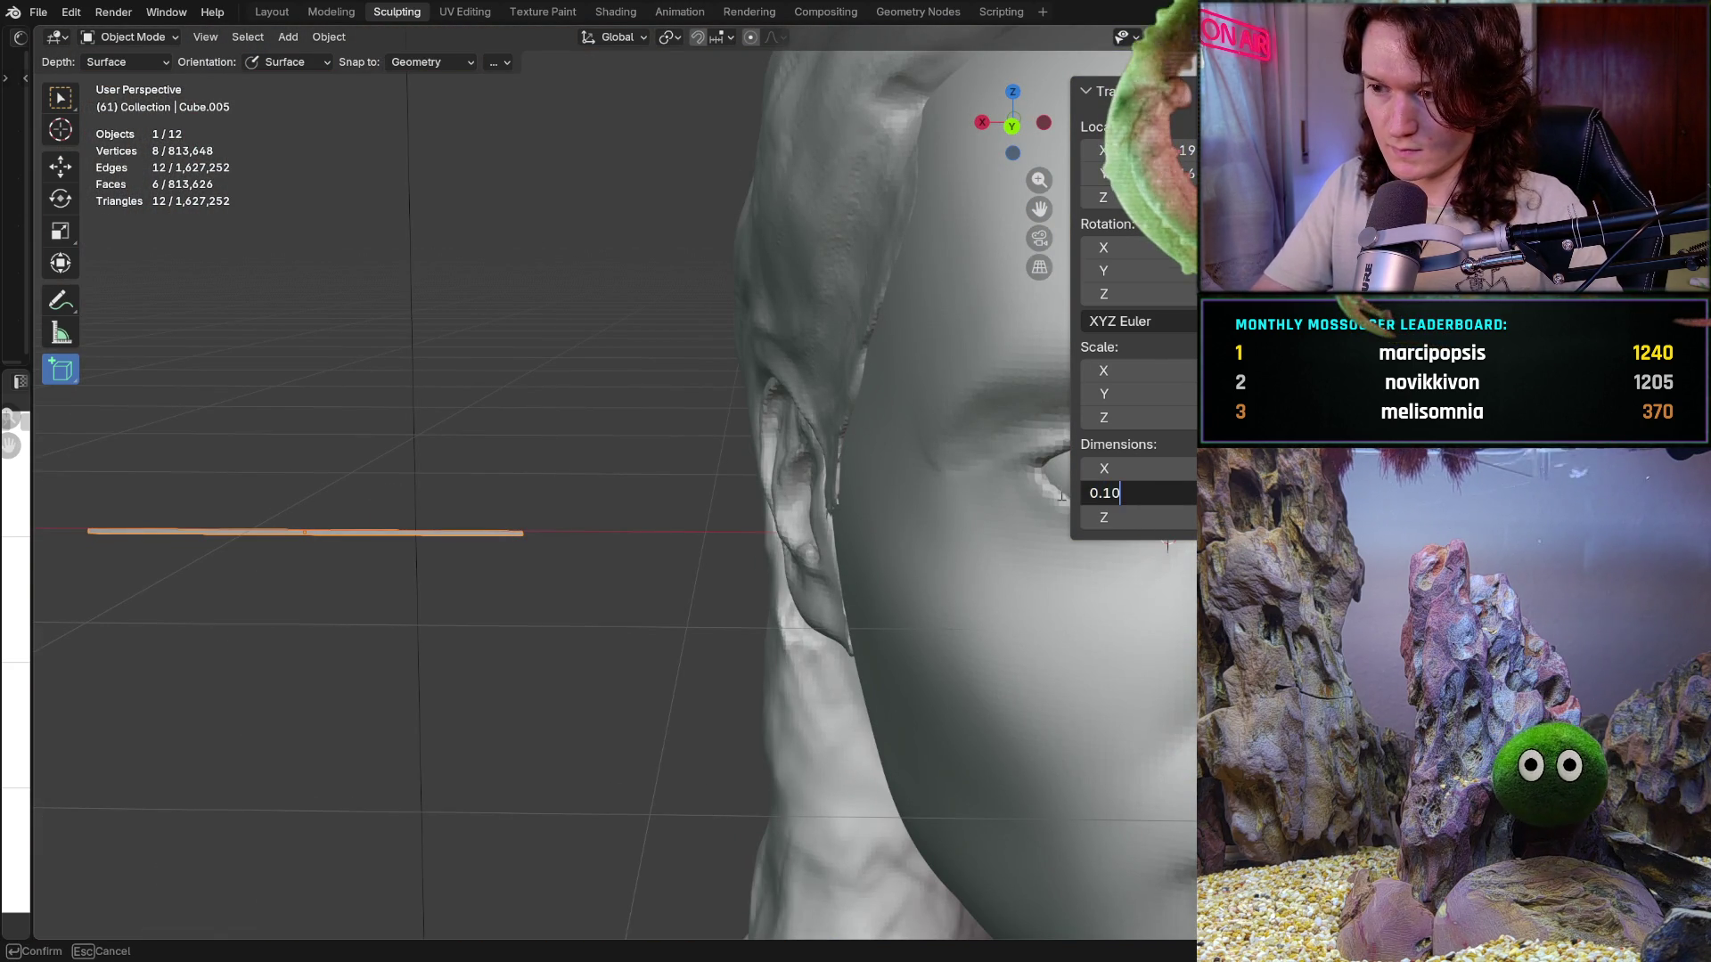
key("Return")
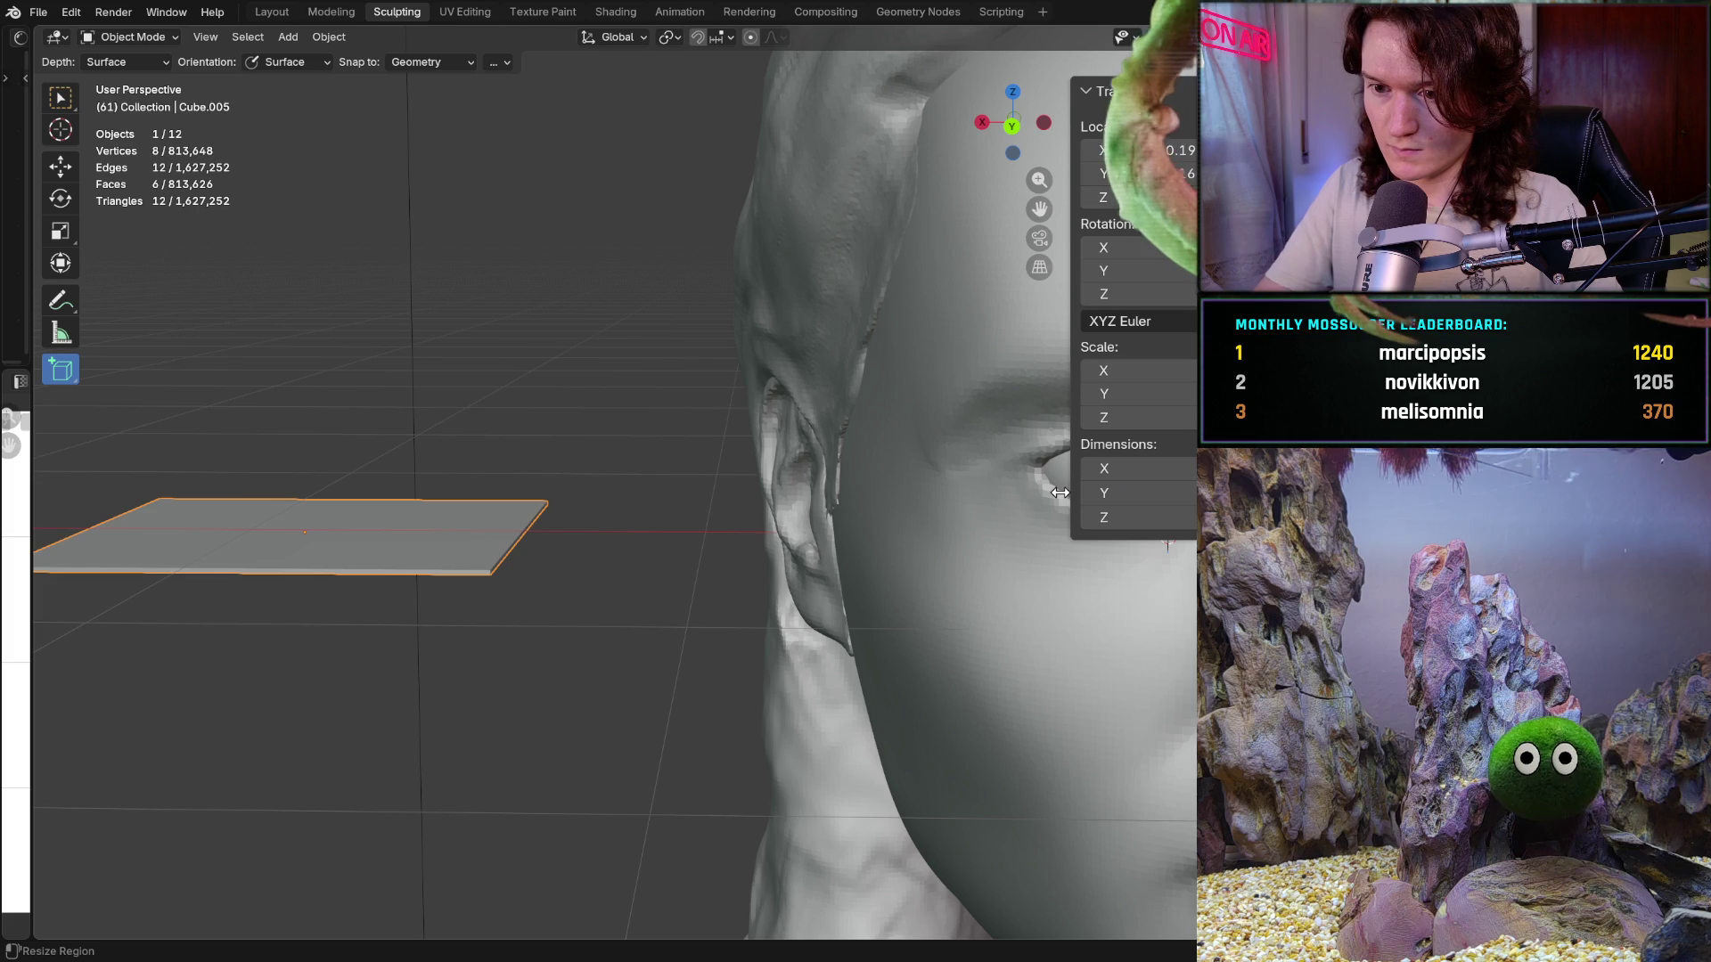
middle_click_drag(498, 489, 563, 455)
key("ctrl+KP_1")
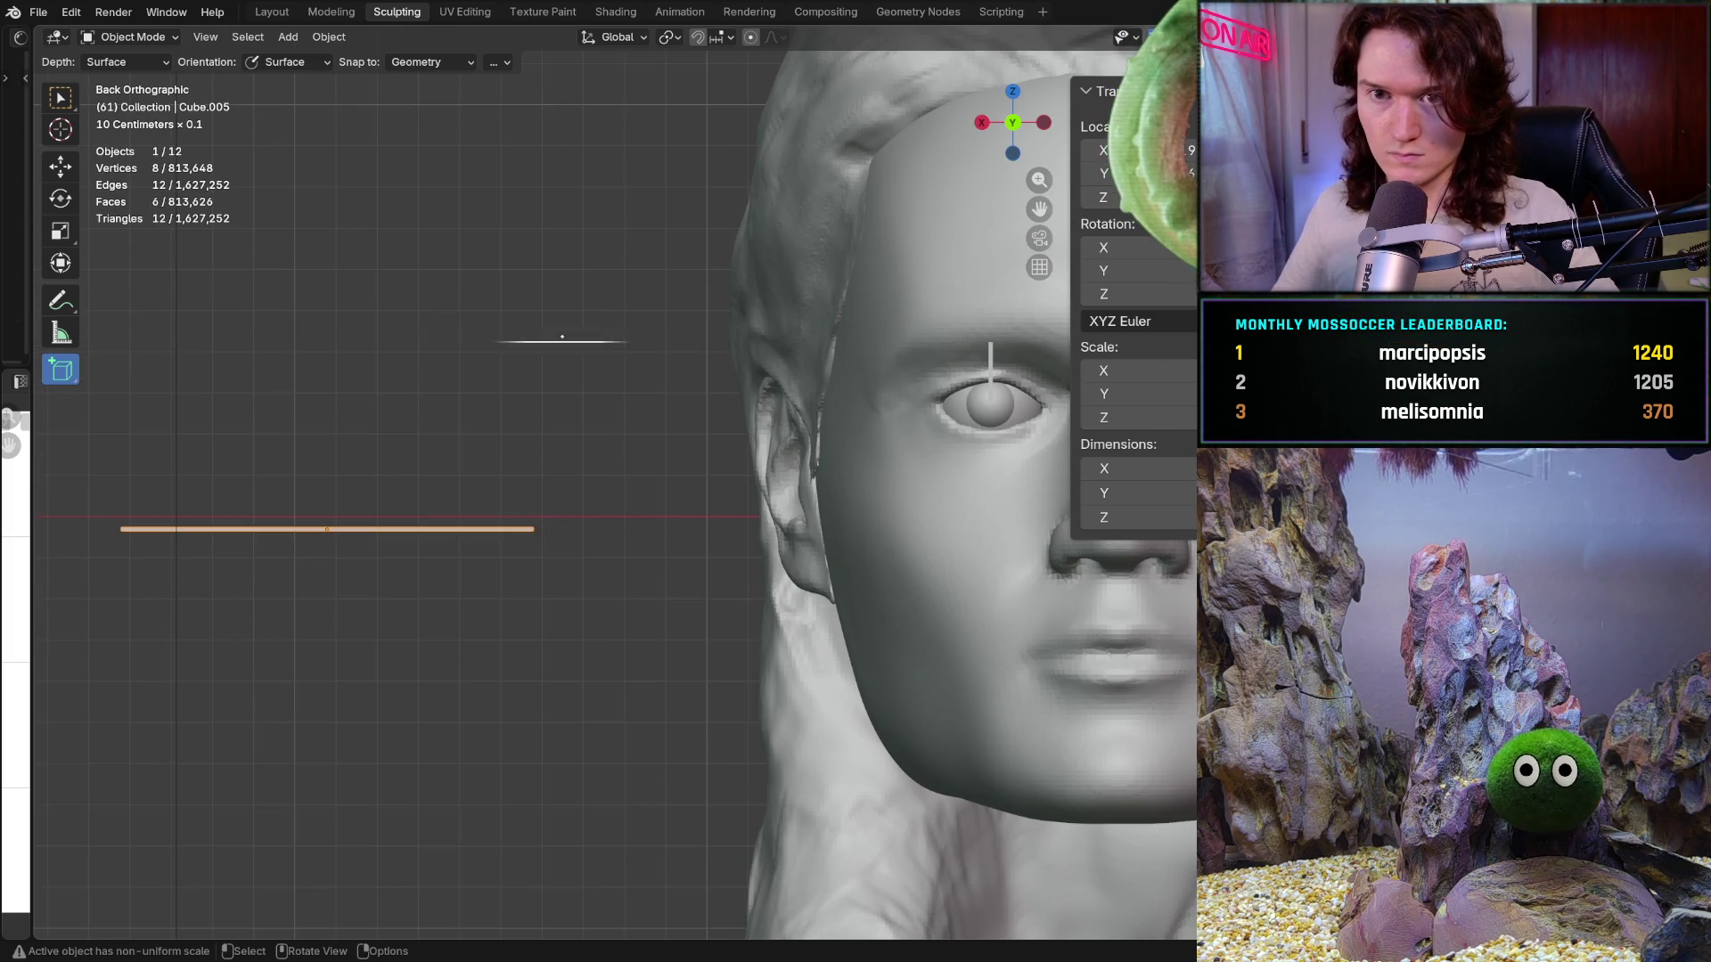
key("shift+space")
Step: Move the plate onto the face and centre it across the eyes at eye level
key("g")
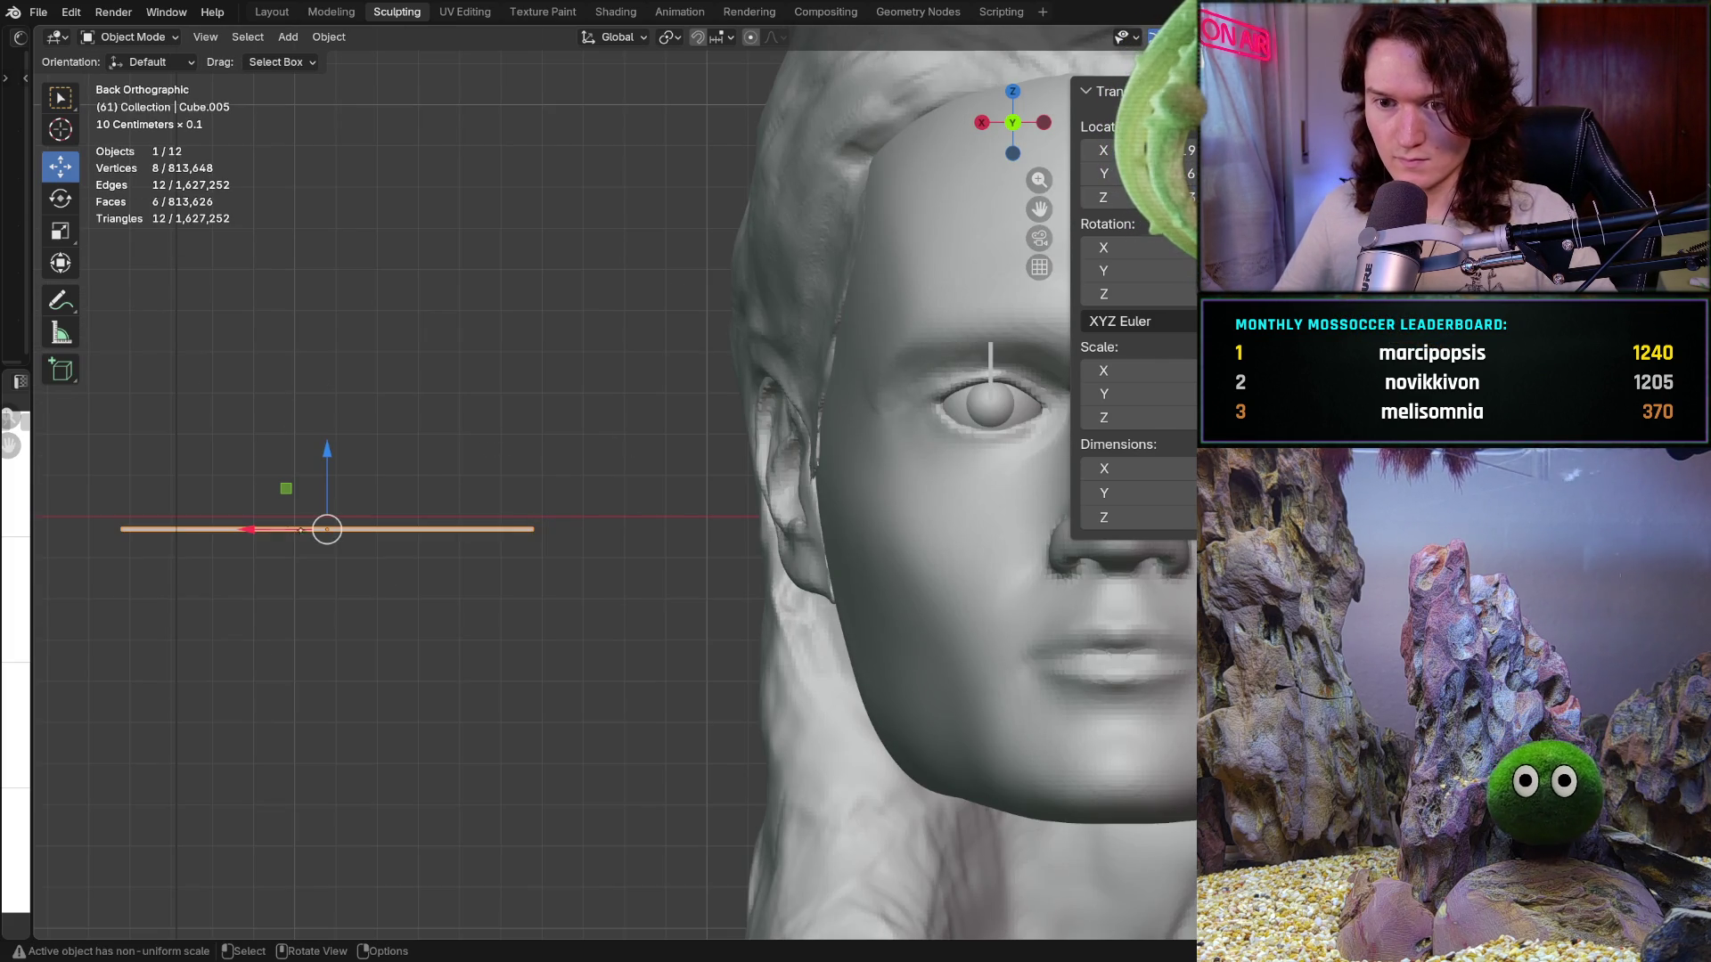
left_click_drag(301, 530, 1009, 530)
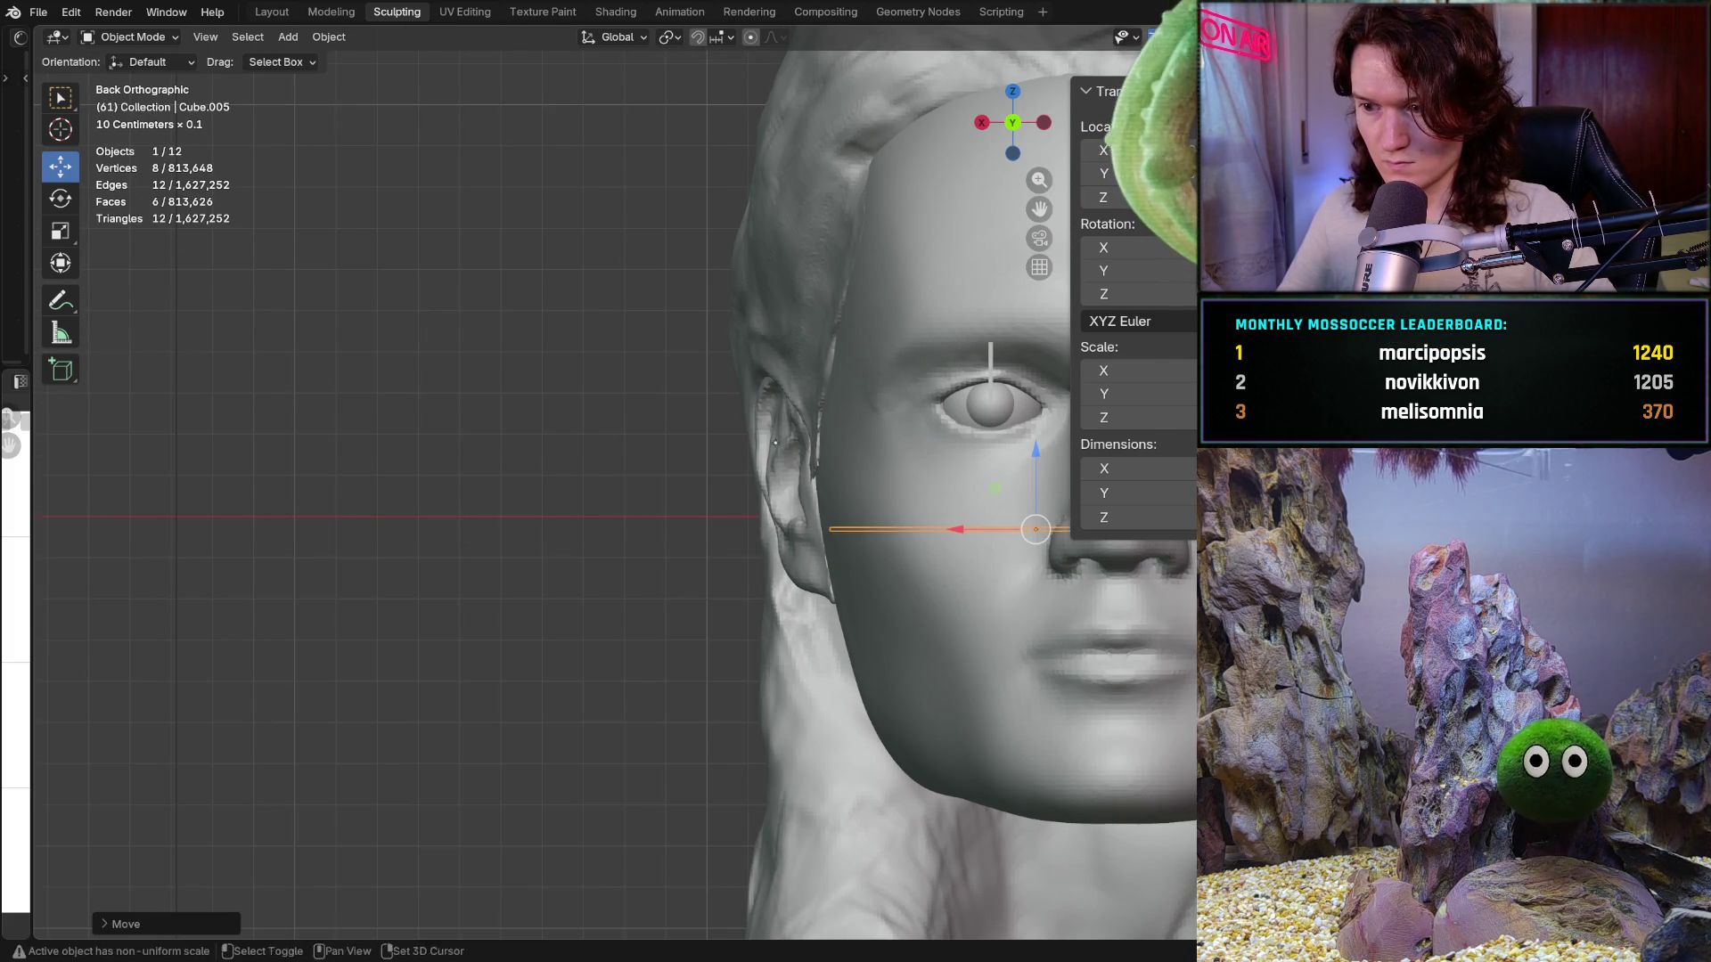
middle_click_drag(776, 442, 590, 459, "shift")
left_click_drag(830, 485, 830, 368)
mouse_move(830, 367)
middle_mouse_down()
mouse_move(884, 451)
mouse_move(633, 613)
mouse_move(776, 490)
middle_mouse_up()
scroll(913, 454, "down", 8)
scroll(775, 491, "up", 6)
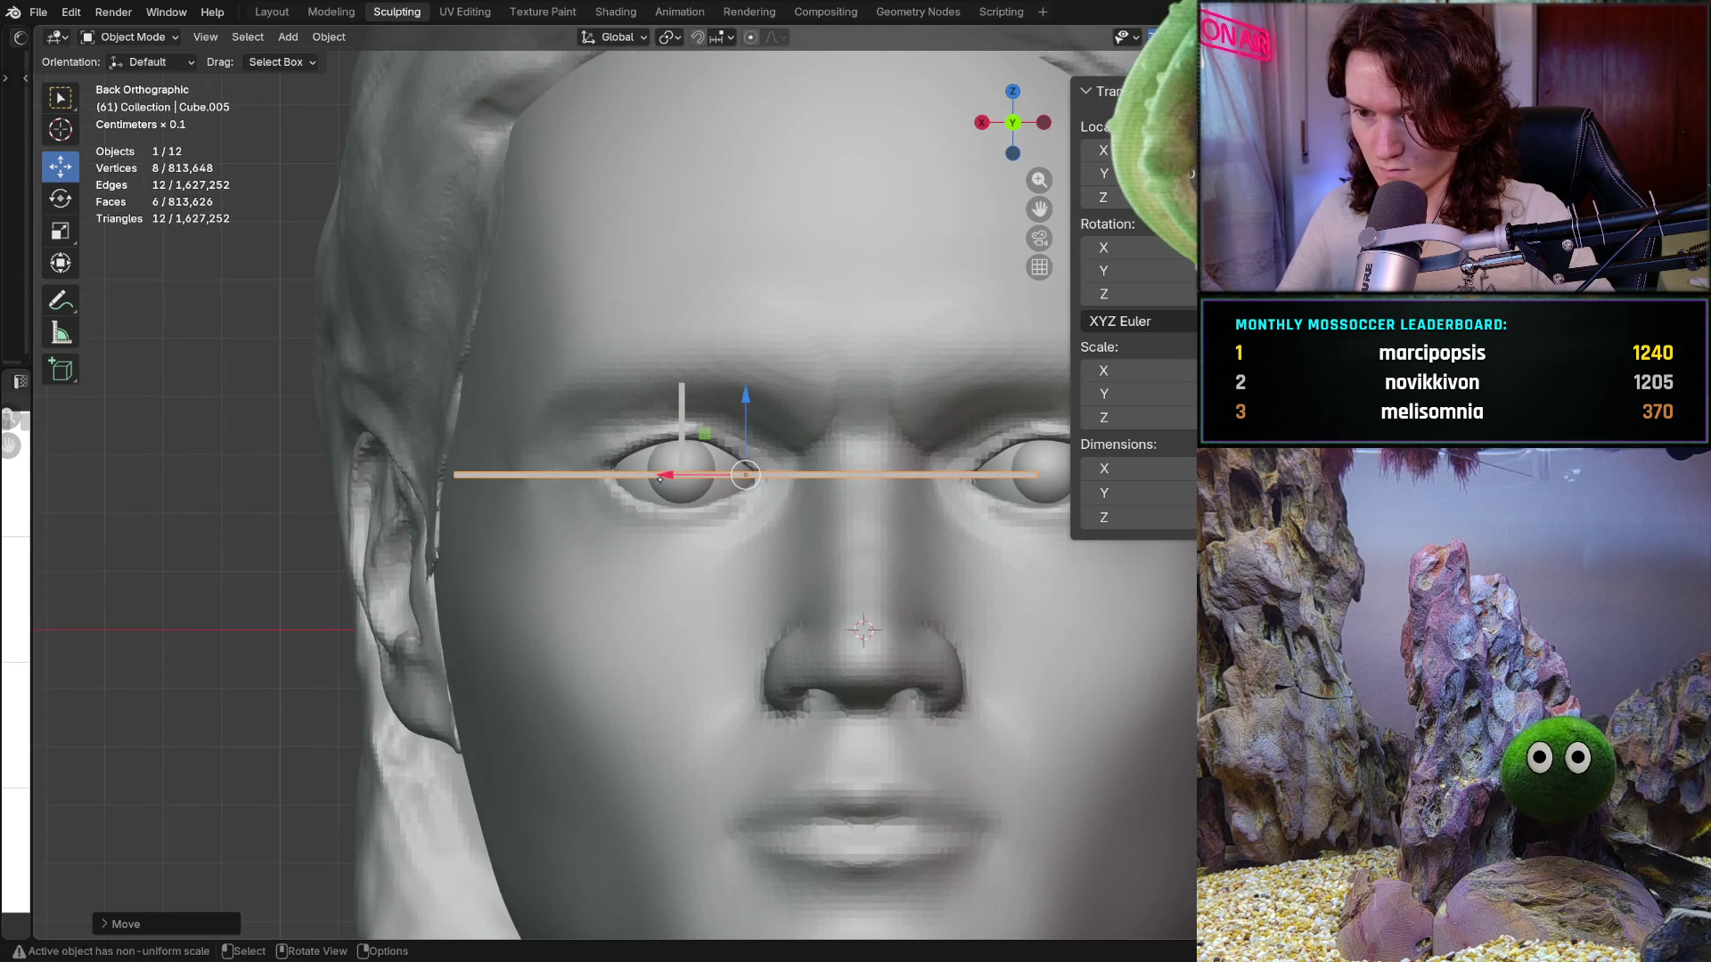
left_click_drag(659, 478, 750, 479)
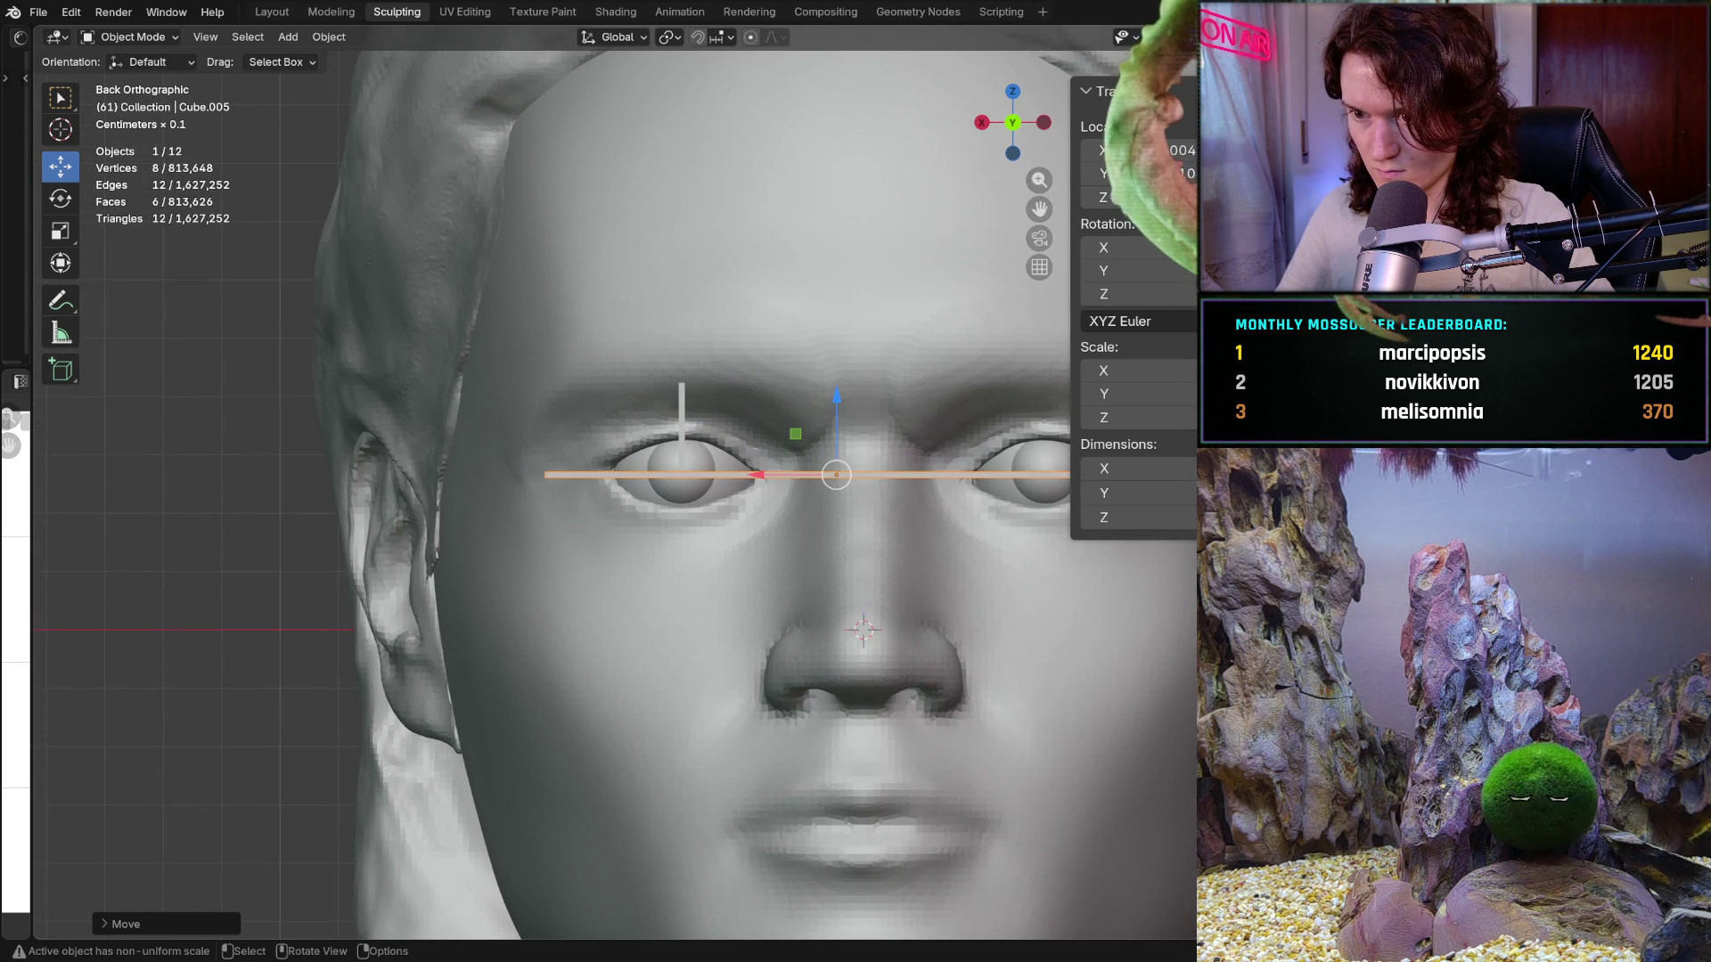
left_click_drag(852, 388, 851, 357)
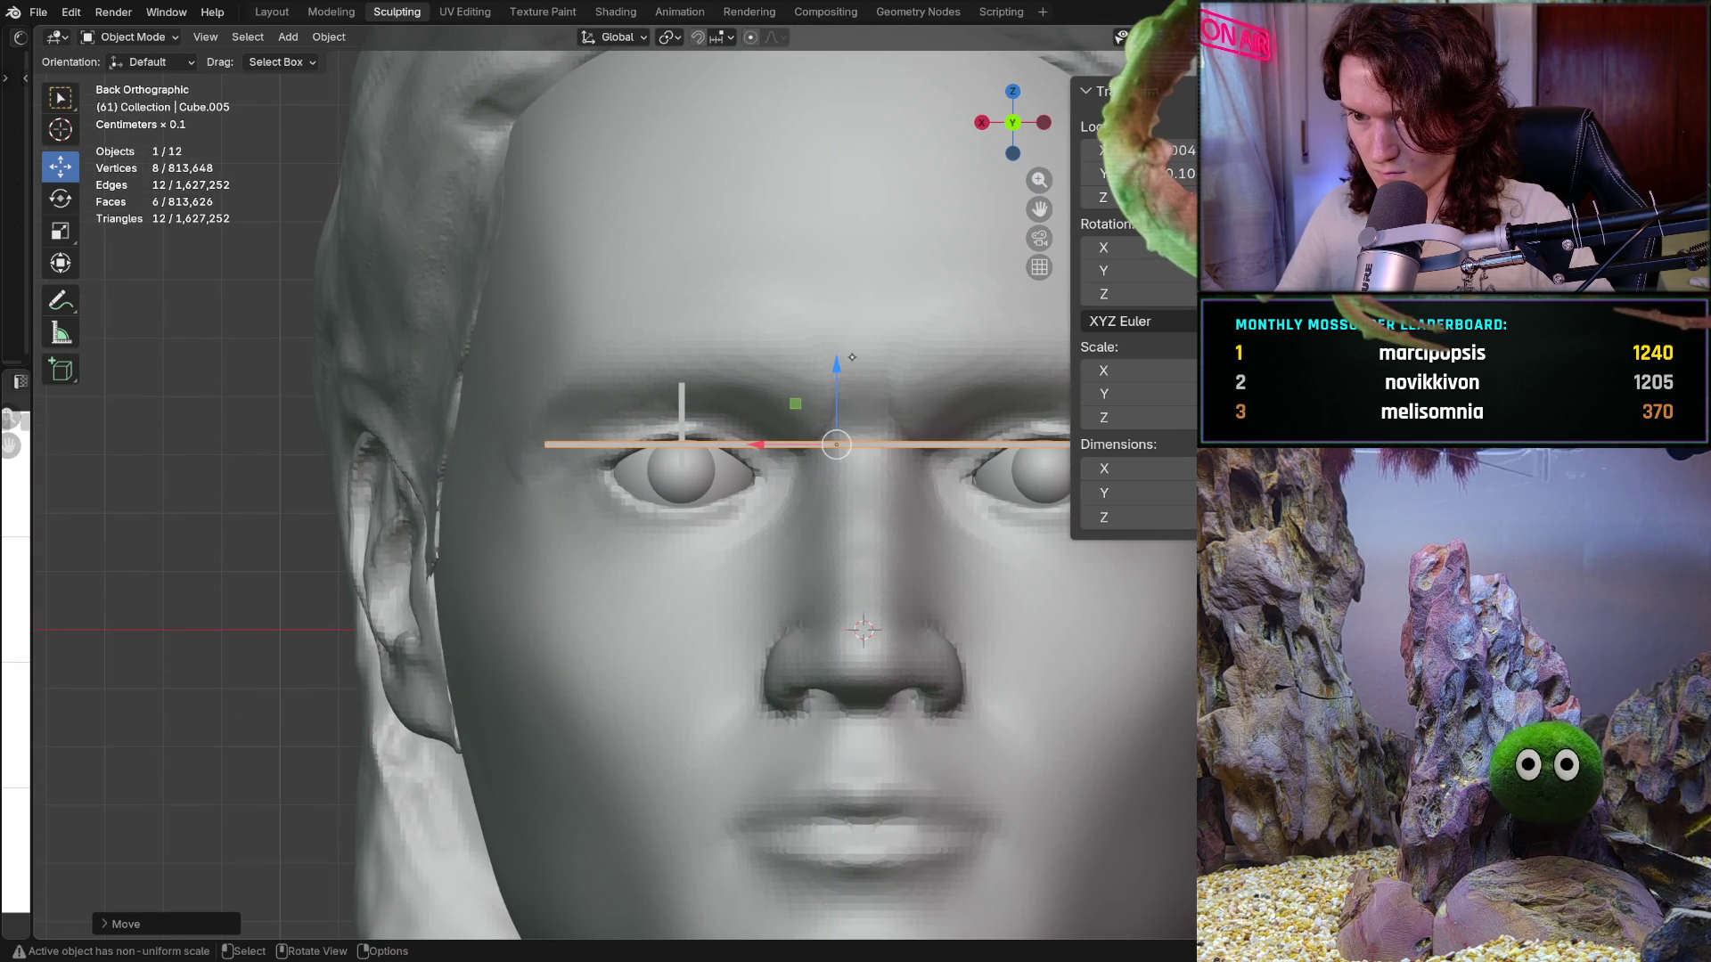
Step: Check the bar from an angle and side profile, nudging it slightly upward
mouse_move(852, 357)
middle_mouse_down()
mouse_move(892, 428)
mouse_move(544, 420)
mouse_move(623, 401)
mouse_move(558, 437)
middle_mouse_up()
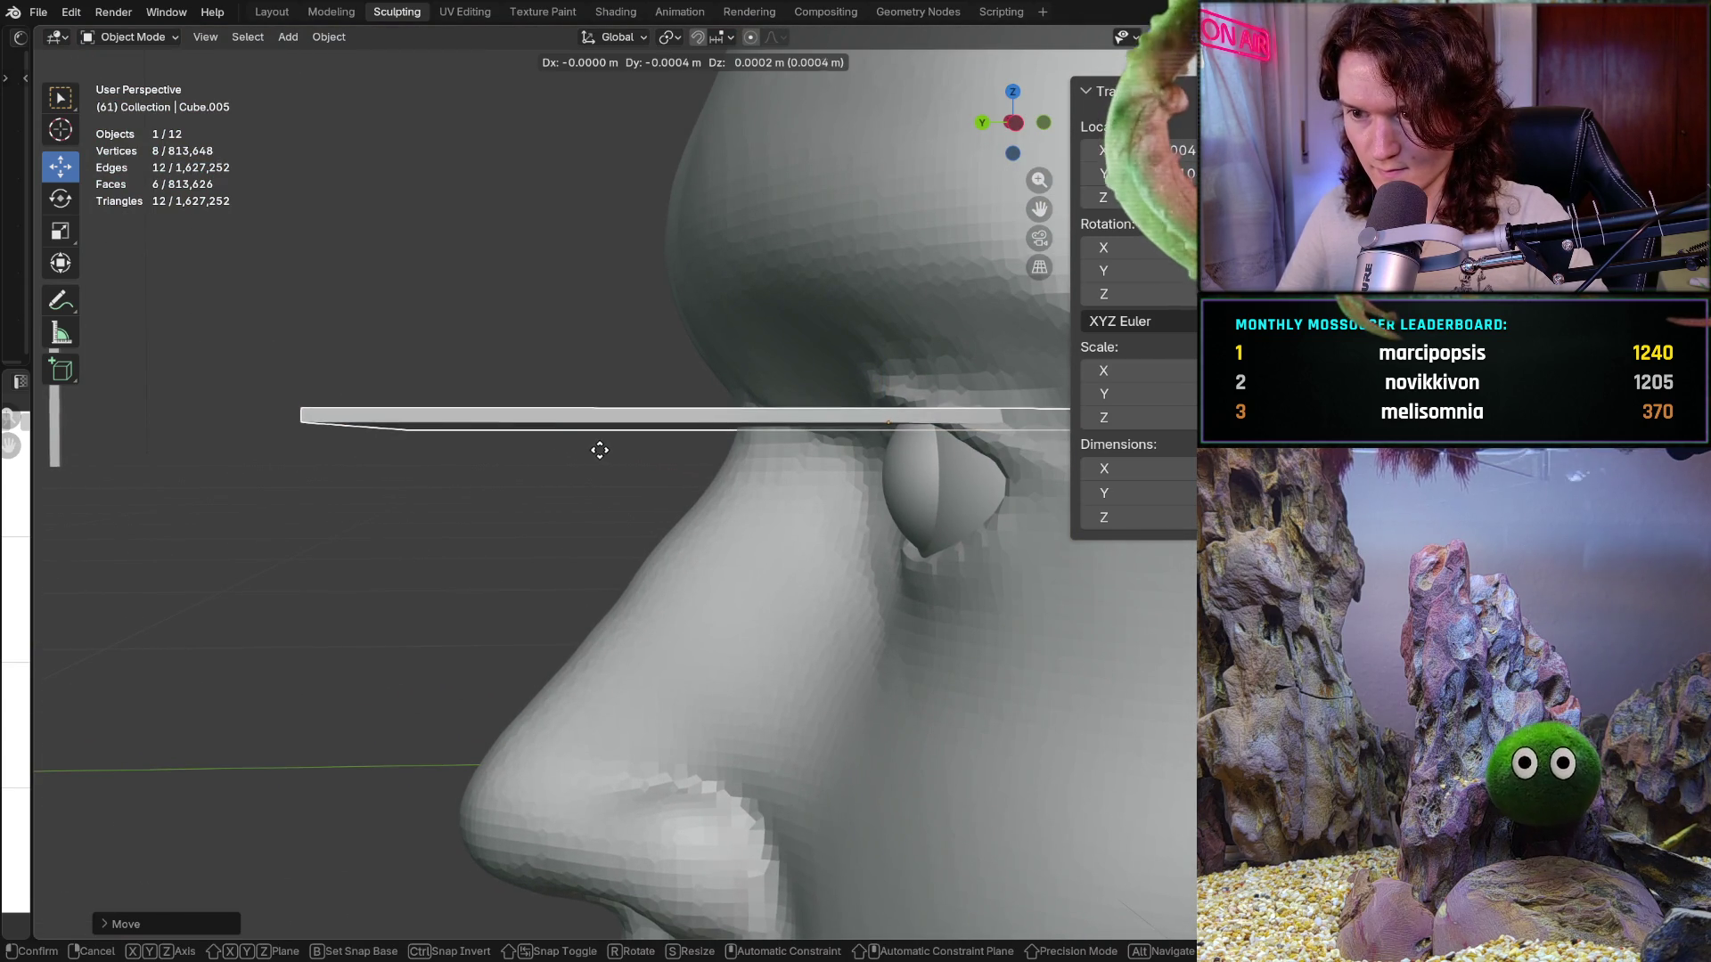
middle_click_drag(579, 471, 606, 472)
left_click_drag(885, 345, 892, 340)
mouse_move(891, 339)
middle_mouse_down()
mouse_move(669, 521)
mouse_move(717, 386)
mouse_move(775, 435)
mouse_move(924, 447)
mouse_move(930, 431)
mouse_move(838, 499)
mouse_move(799, 568)
middle_mouse_up()
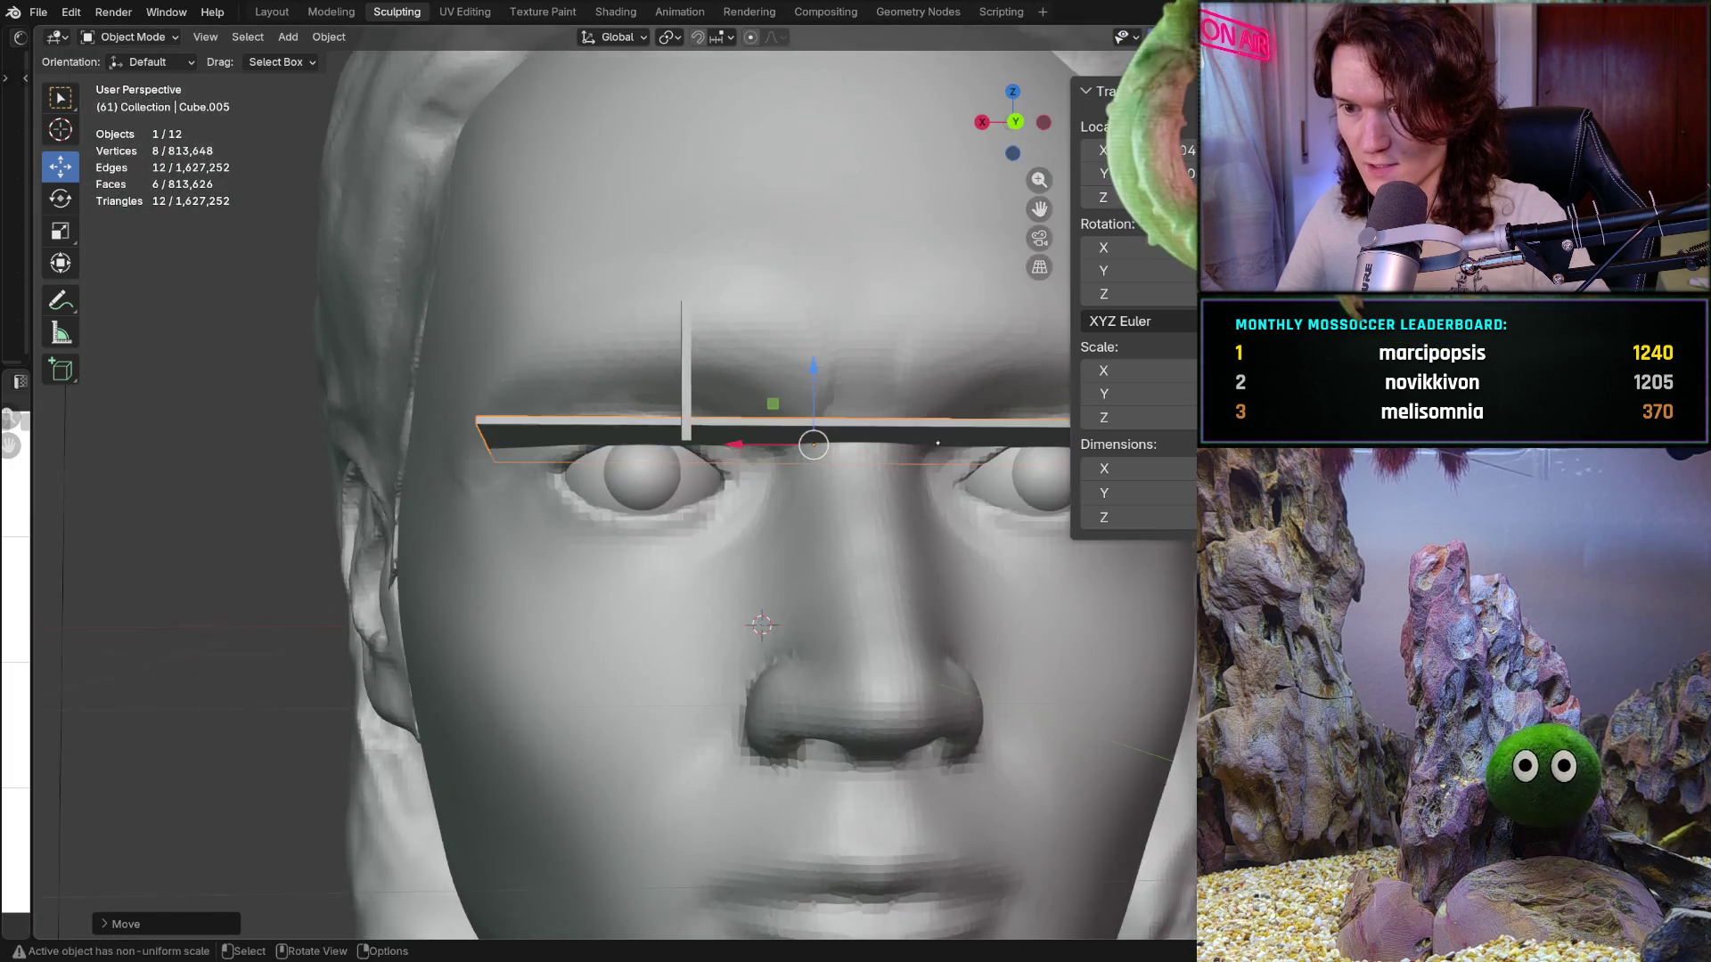
scroll(799, 569, "down", 3)
scroll(807, 540, "up", 4)
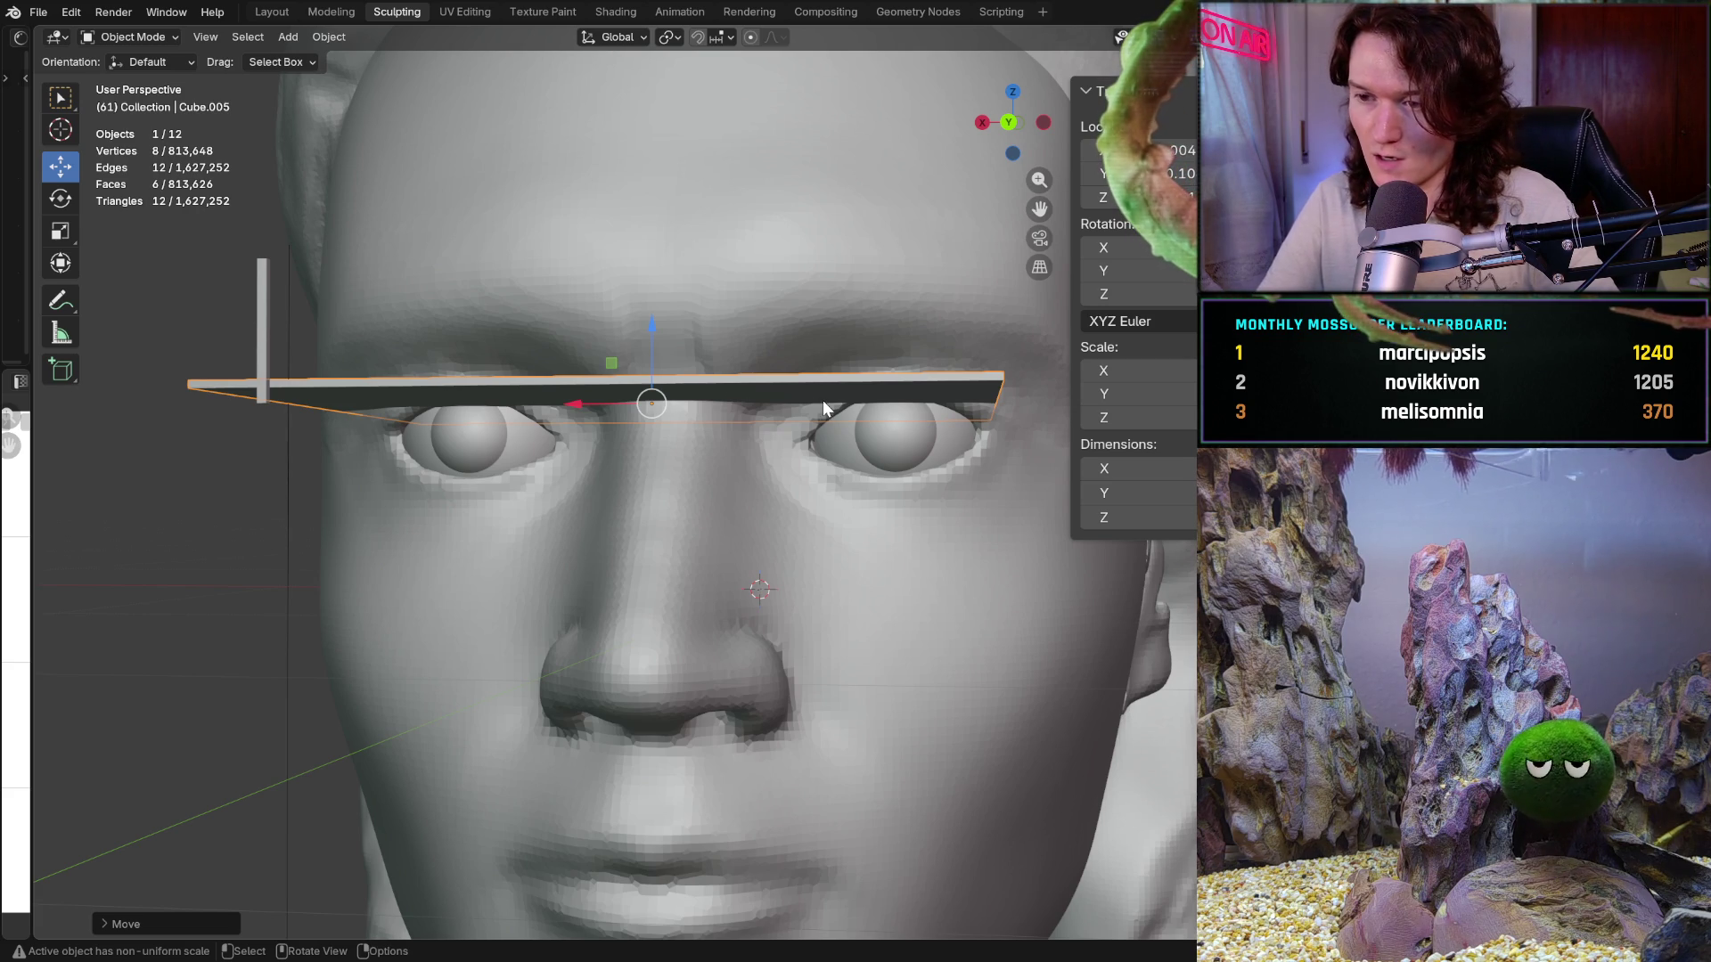
Step: Delete the horizontal bar across the eyes and the thin bar left of the head
key("shift")
key("Delete")
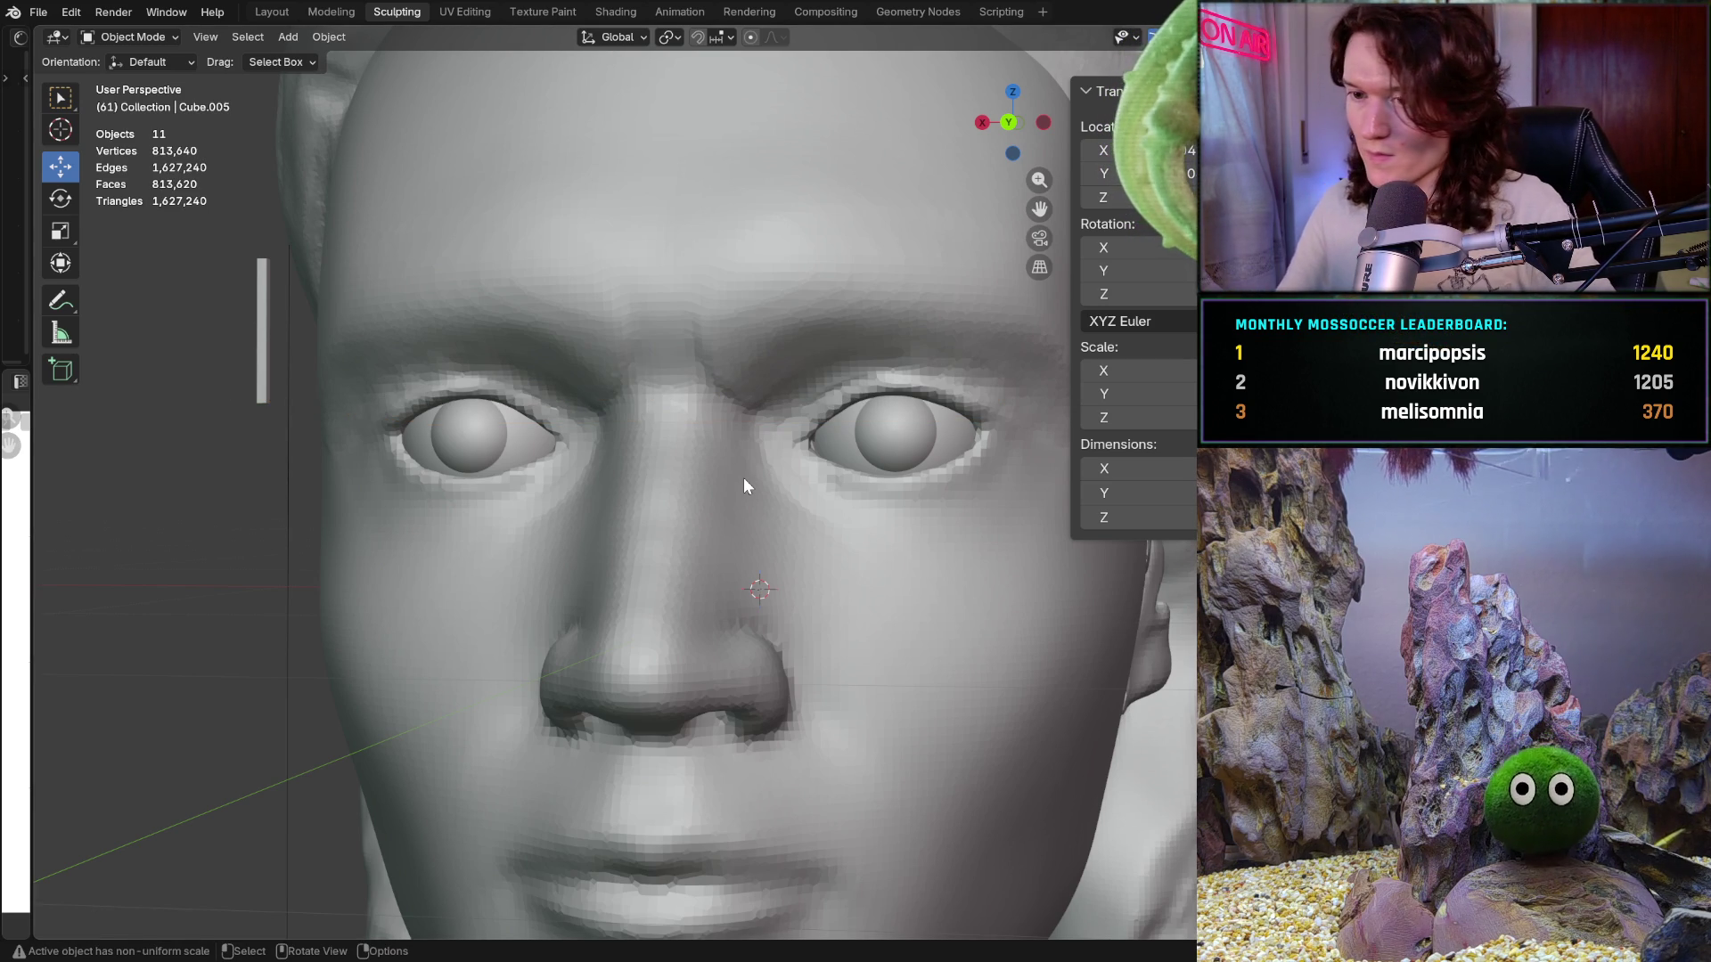
scroll(736, 456, "down", 2)
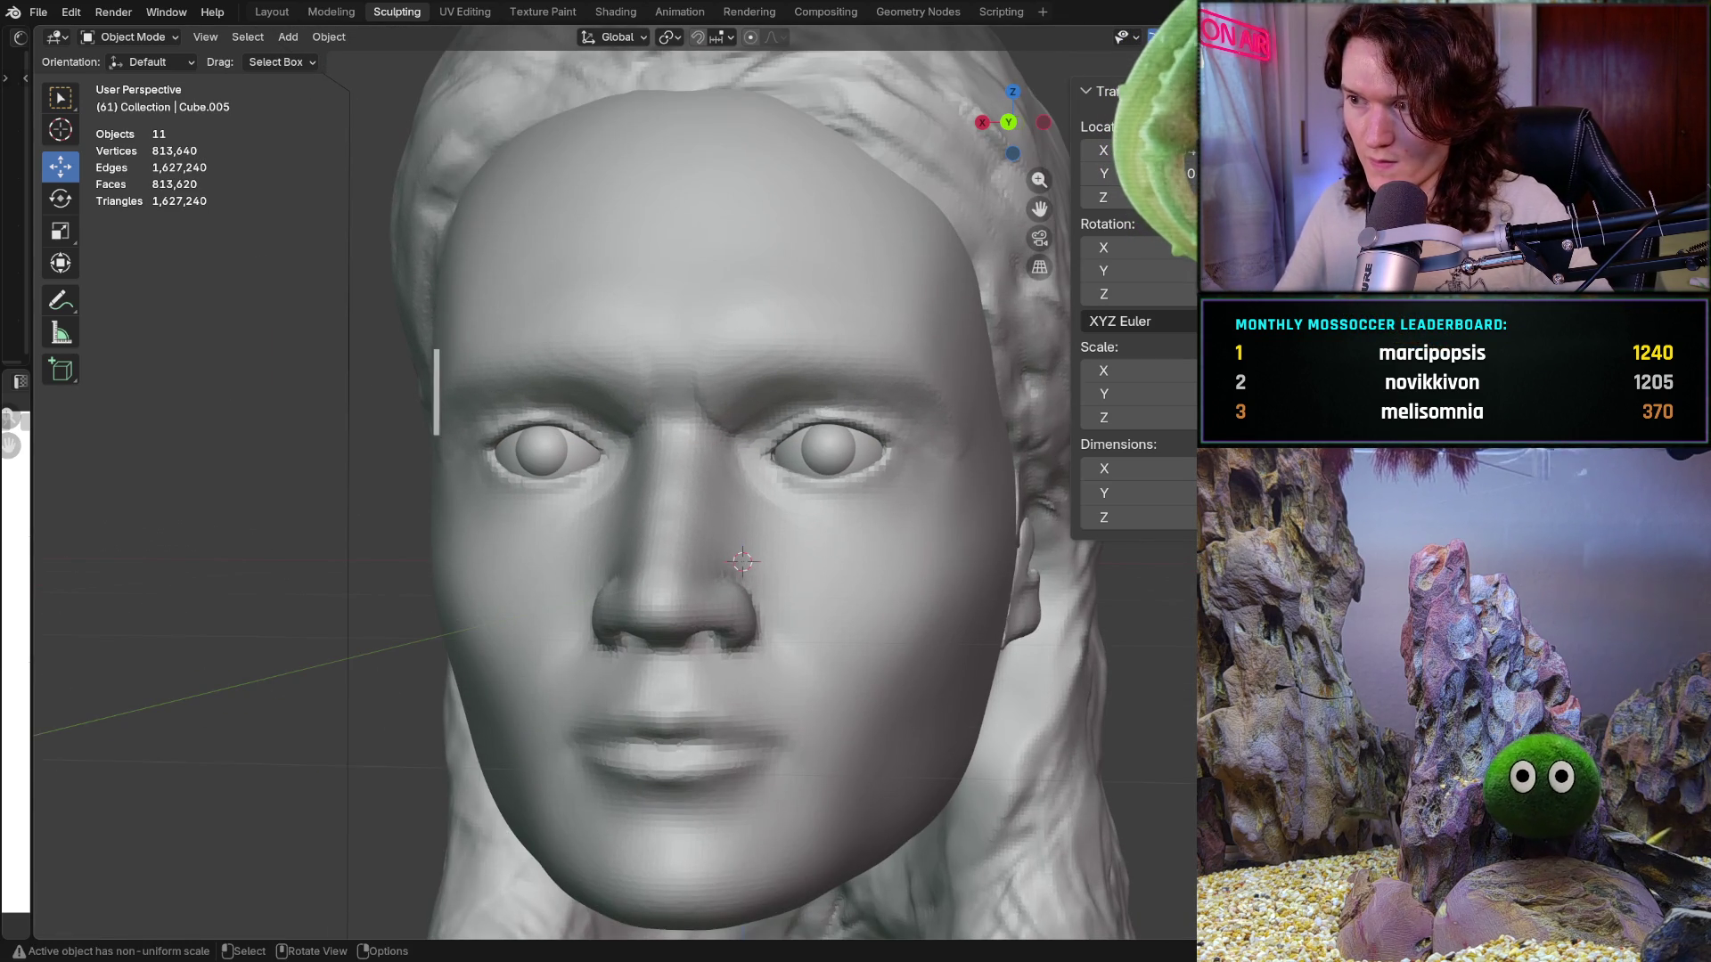
key("shift")
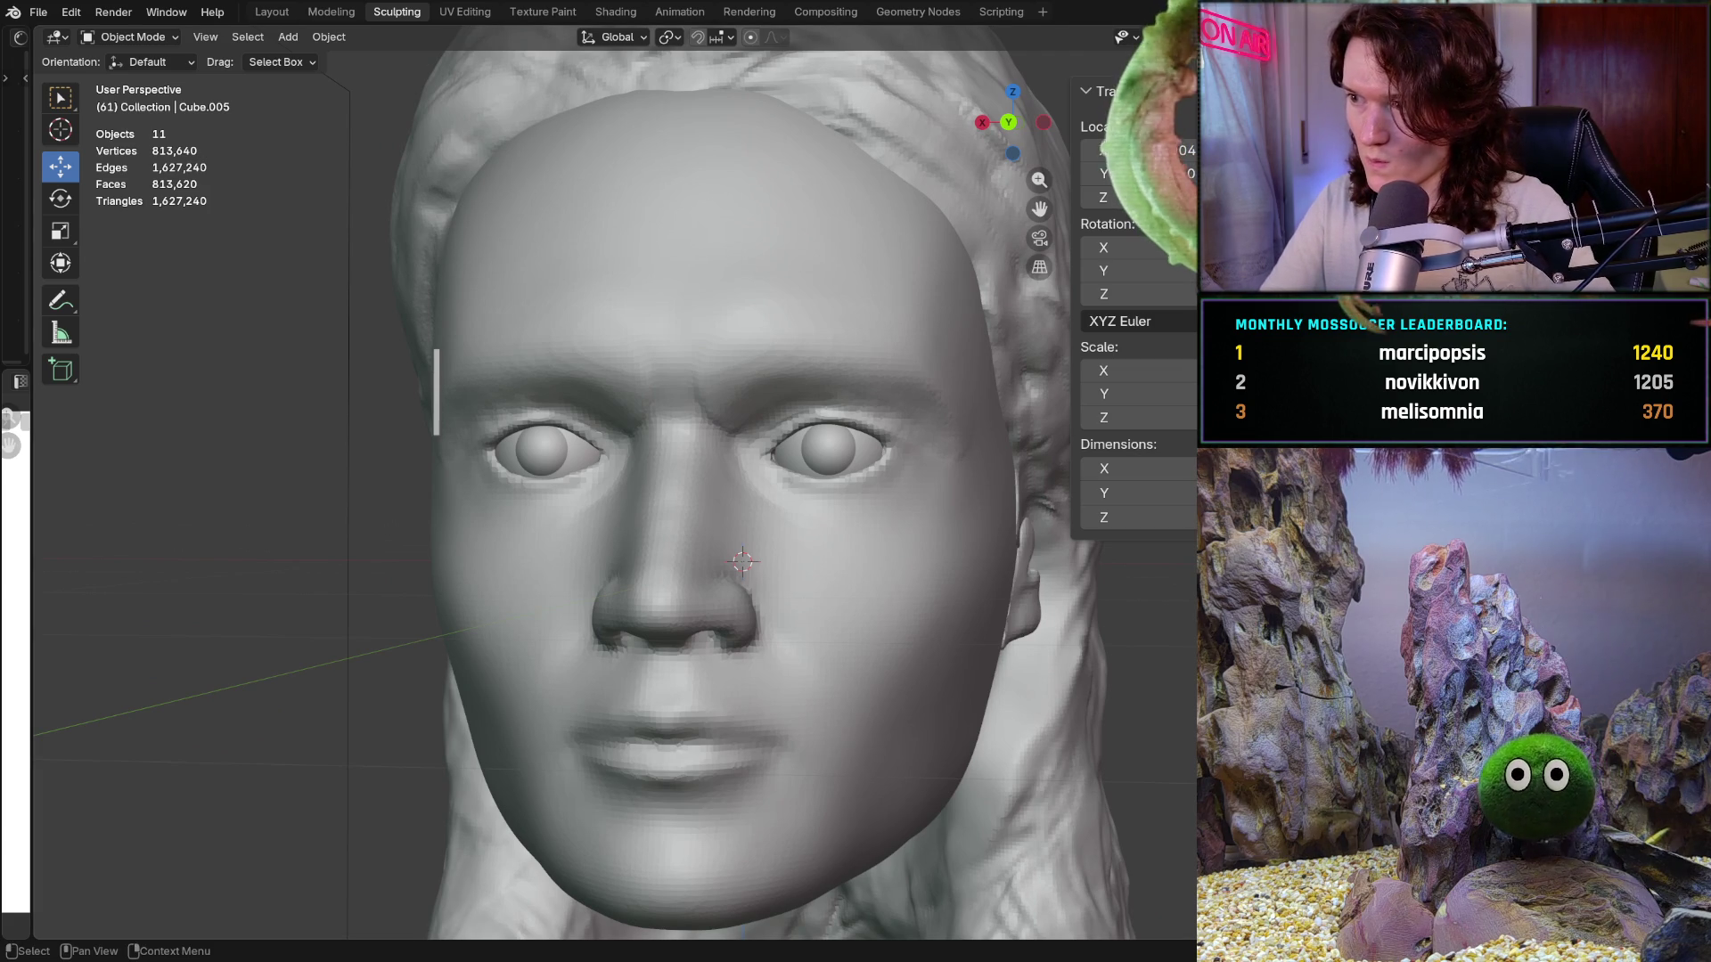
key("Delete")
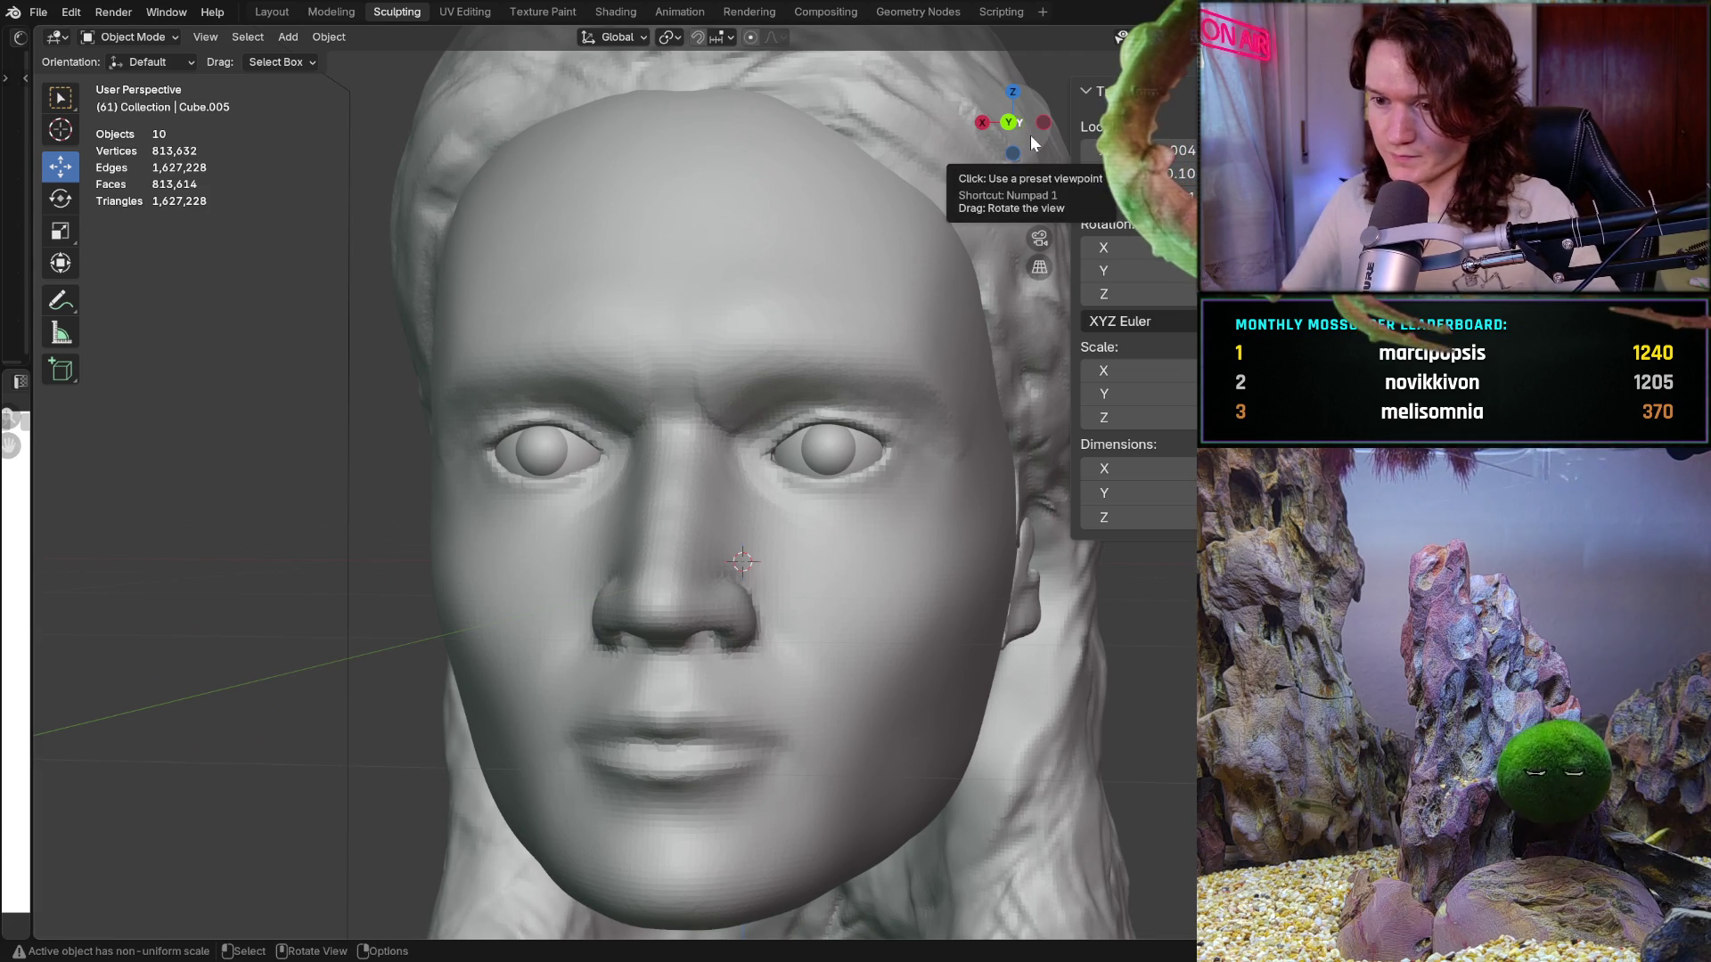
mouse_move(1033, 144)
left_mouse_down()
mouse_move(1056, 152)
mouse_move(1016, 156)
mouse_move(1038, 143)
left_mouse_up()
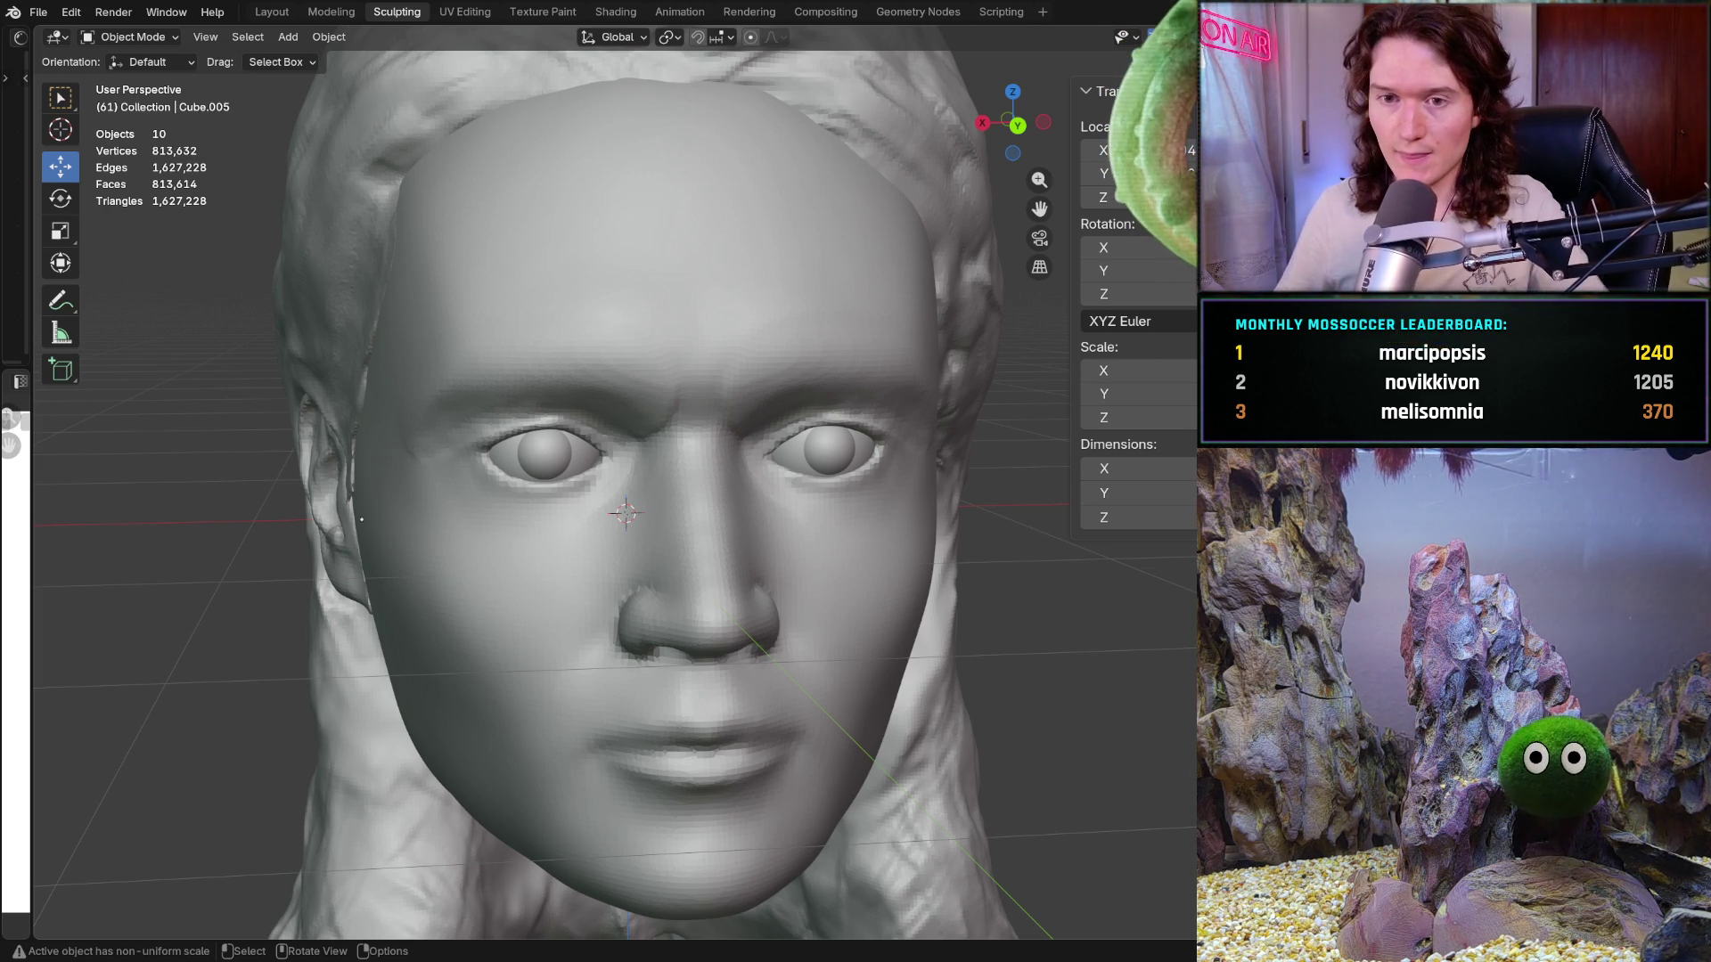
Step: In front orthographic view, draw a new 0.053-high box to the left of the head
middle_click_drag(710, 644, 623, 649)
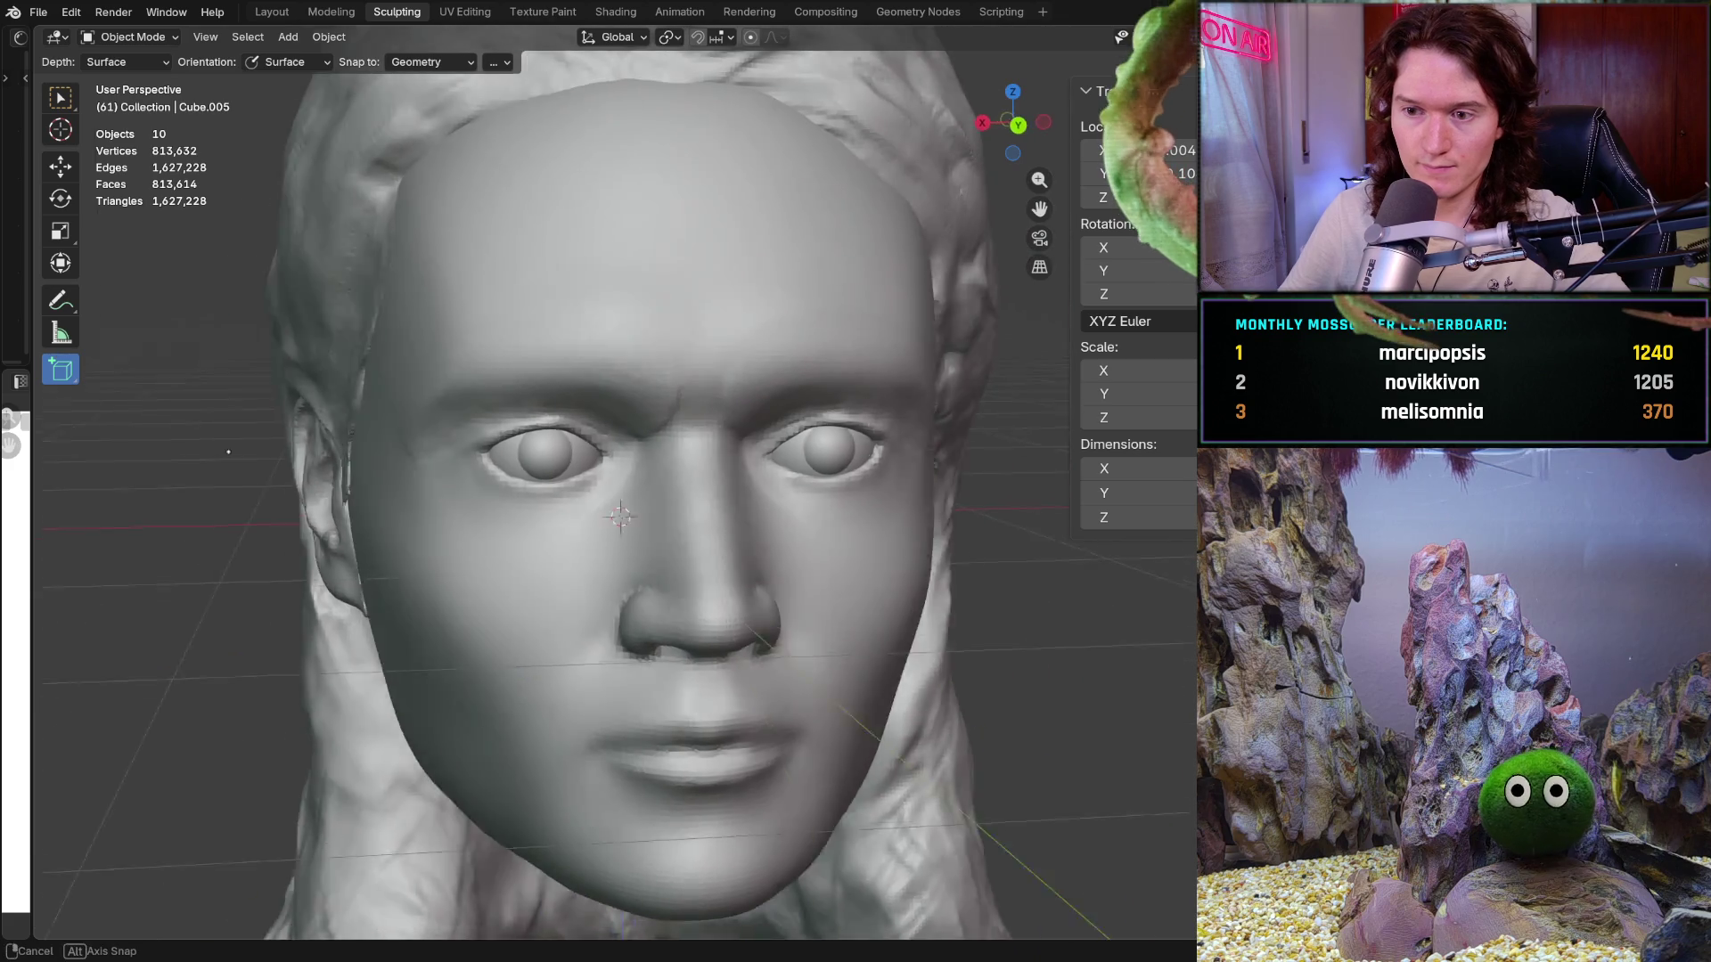
key("ctrl+KP_1")
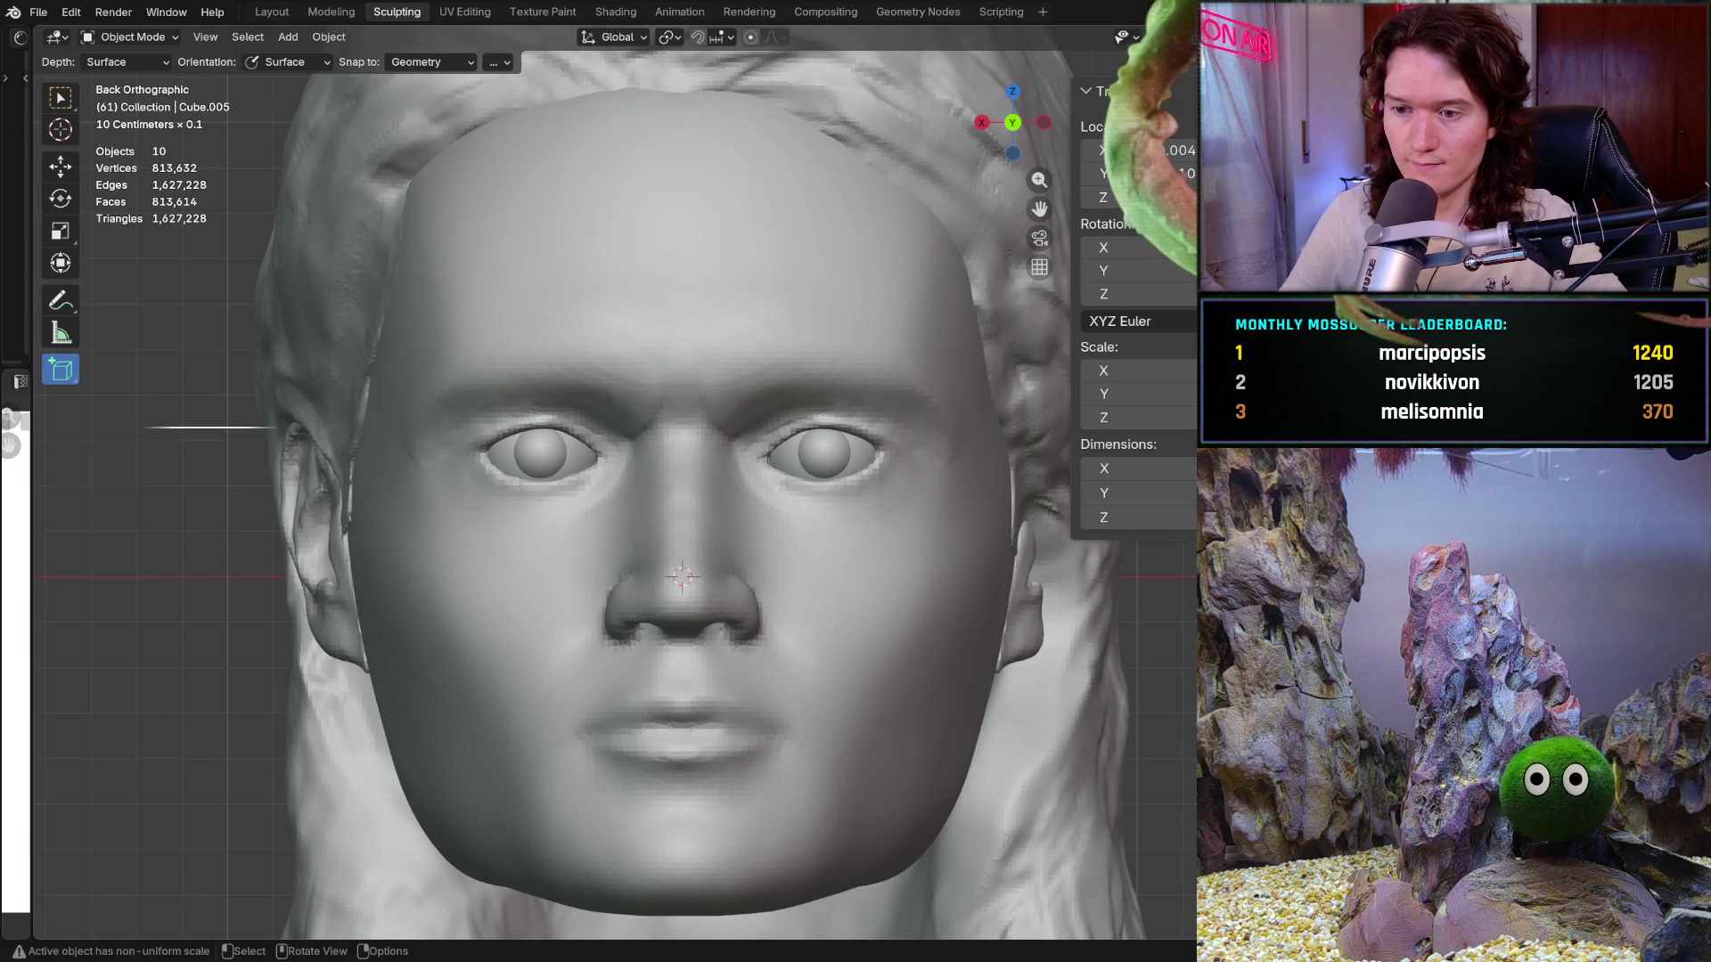
middle_click_drag(245, 614, 230, 428, "shift")
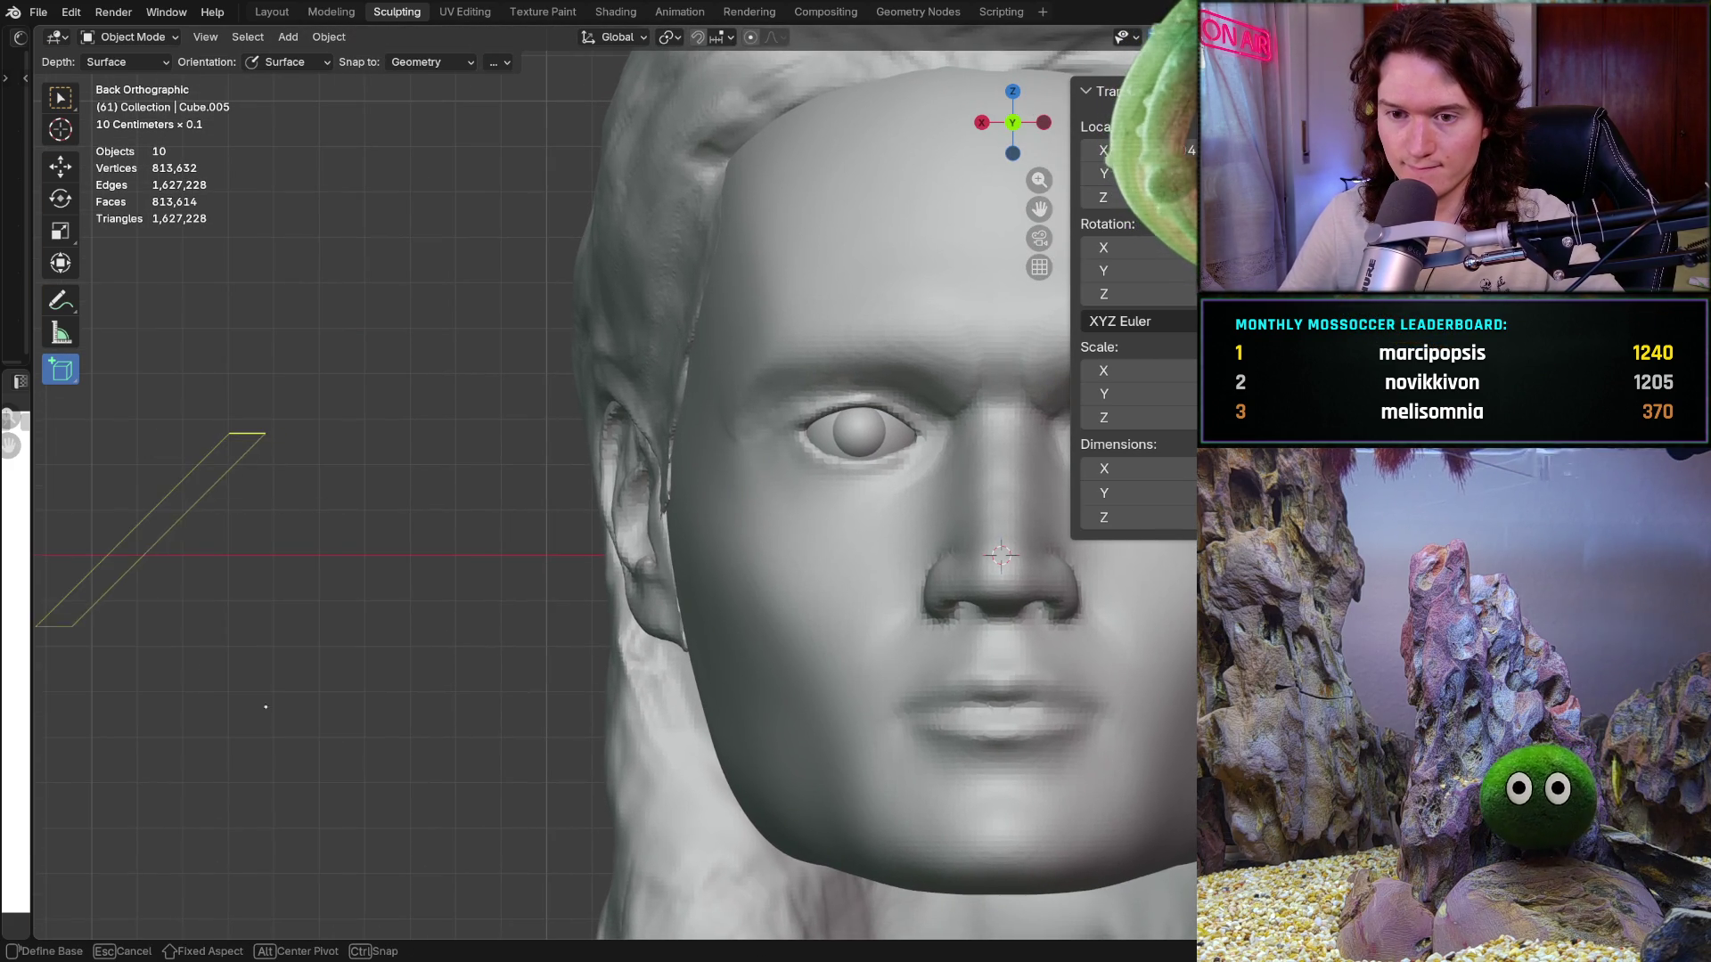
left_click_drag(262, 702, 264, 753)
type("0.053")
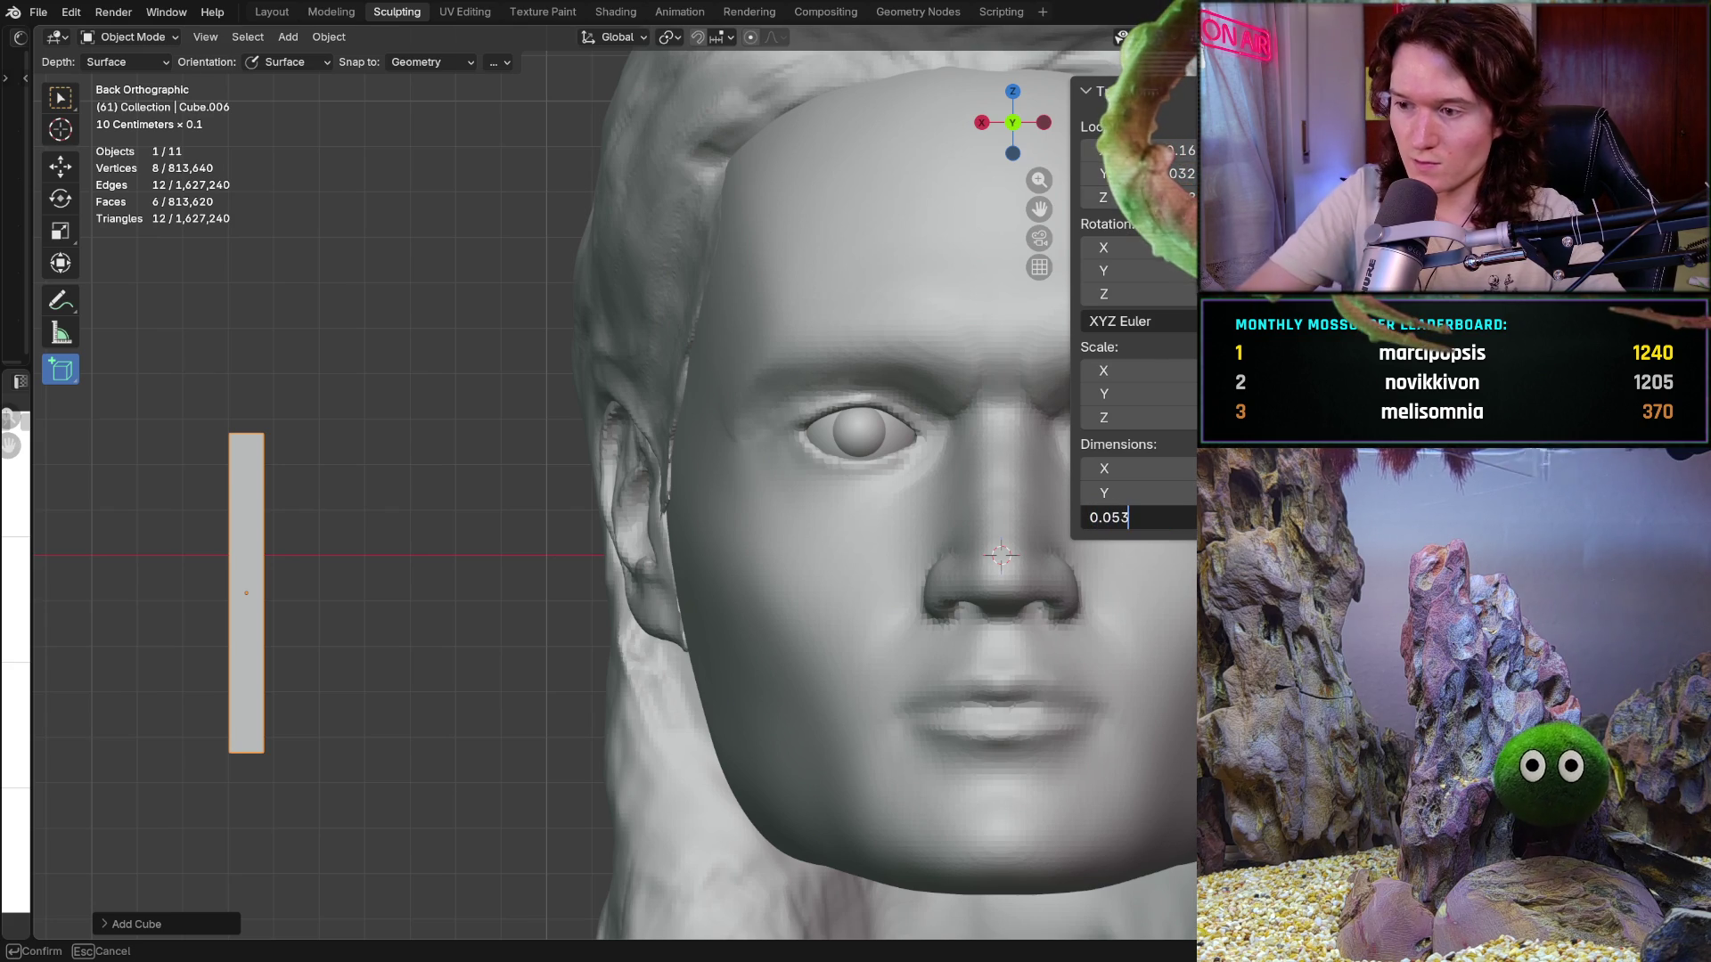
key("Return")
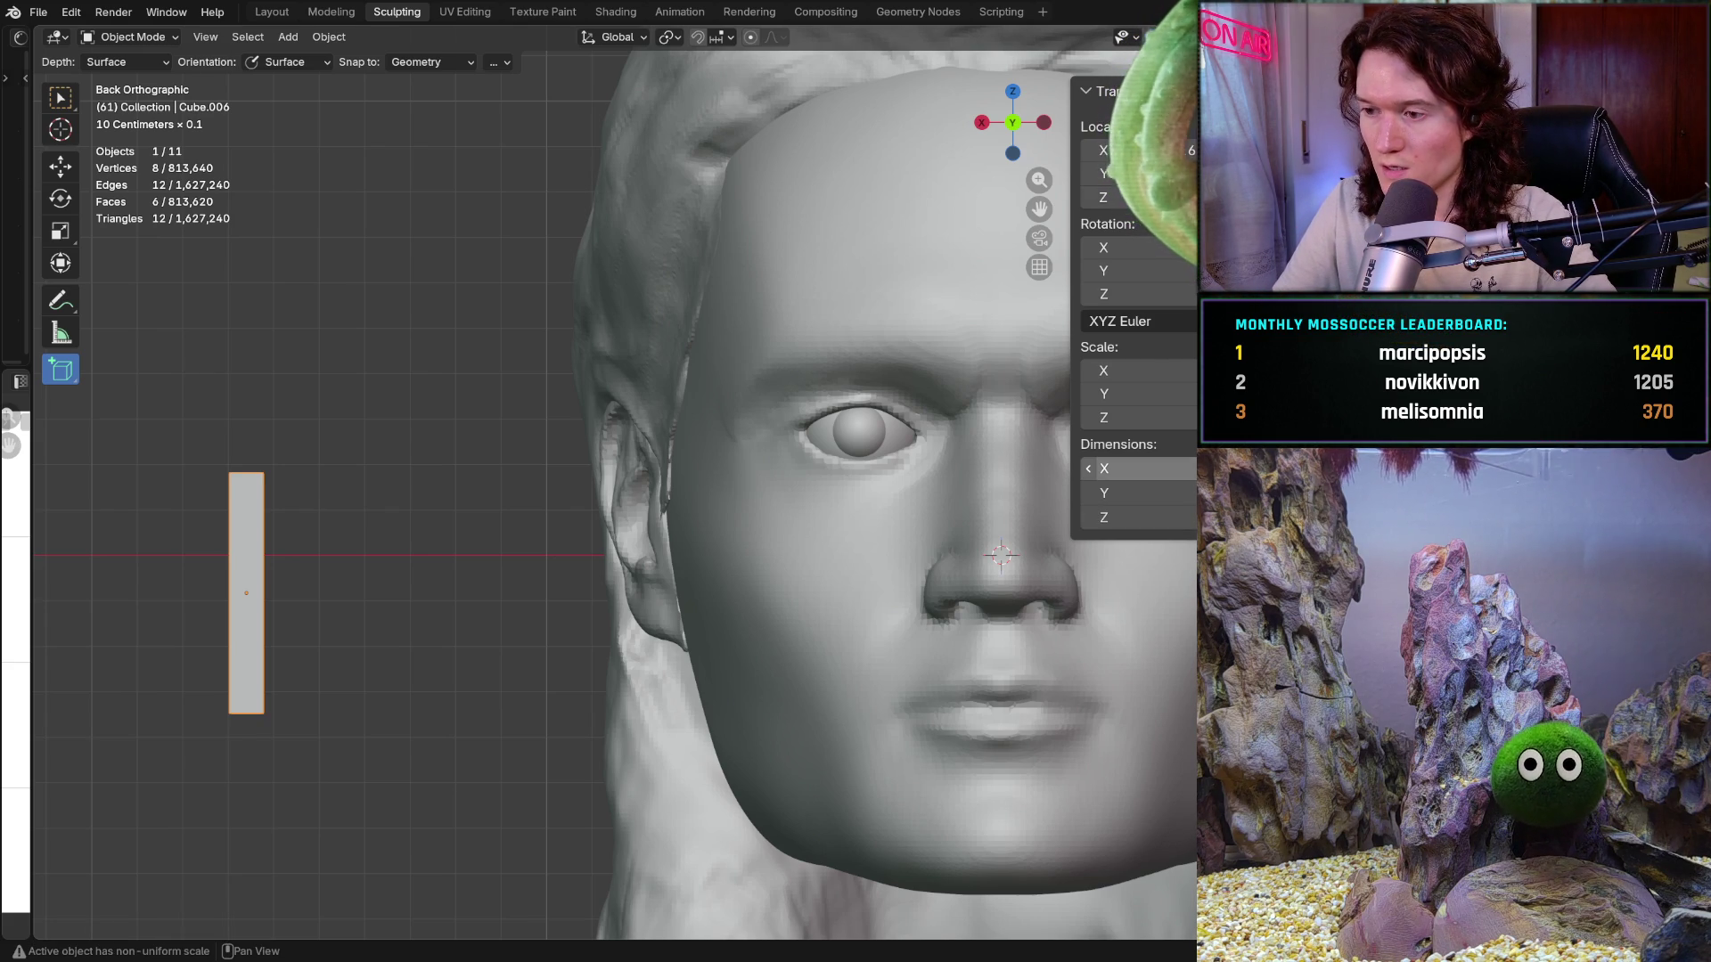
Step: Set the box's X and Y dimensions to 0.001 to make a thin vertical strip
left_click(1131, 468)
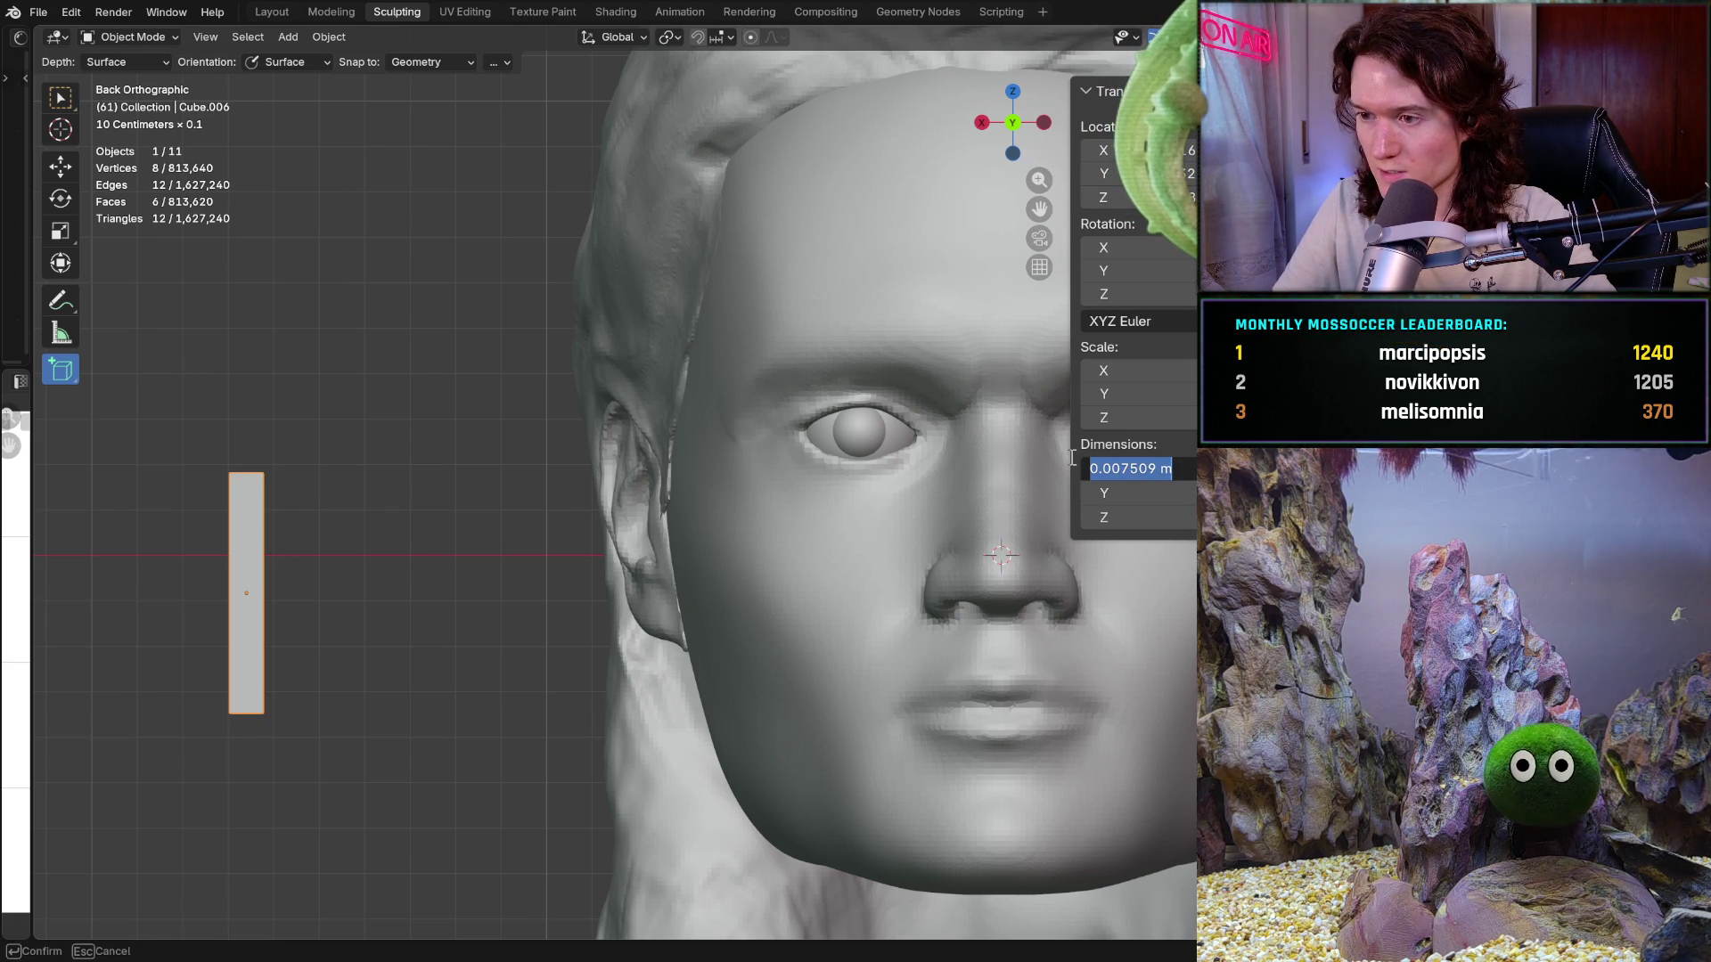
type("0.001")
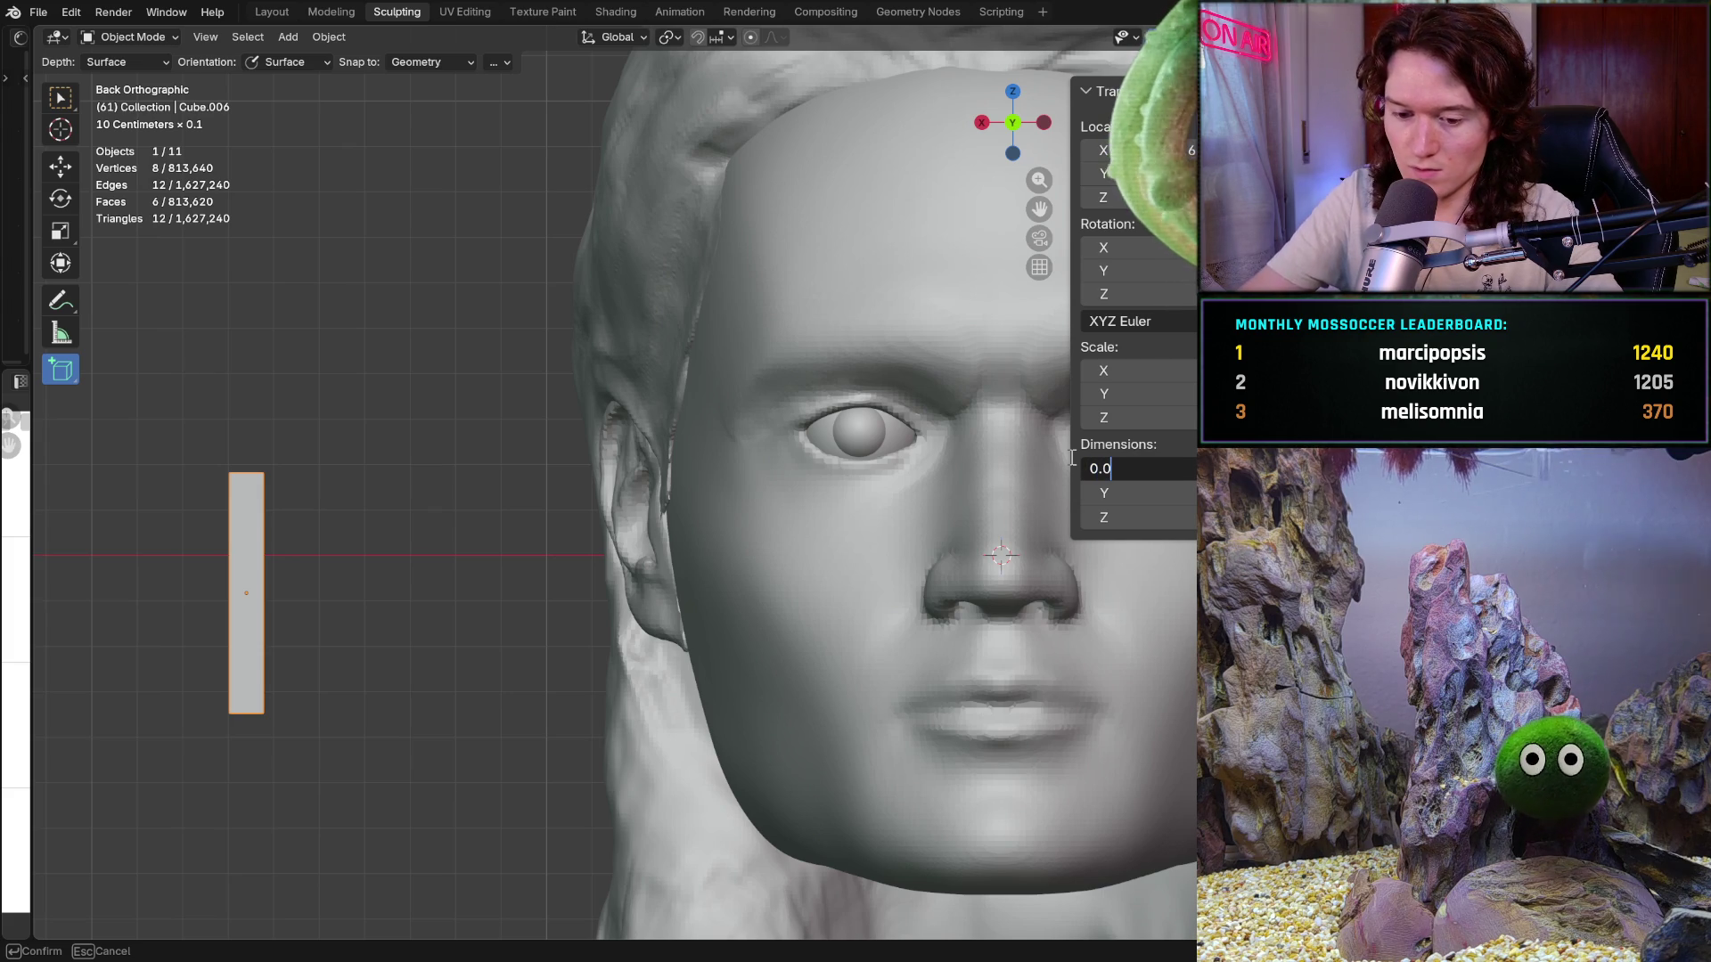
key("Return")
left_click(1127, 493)
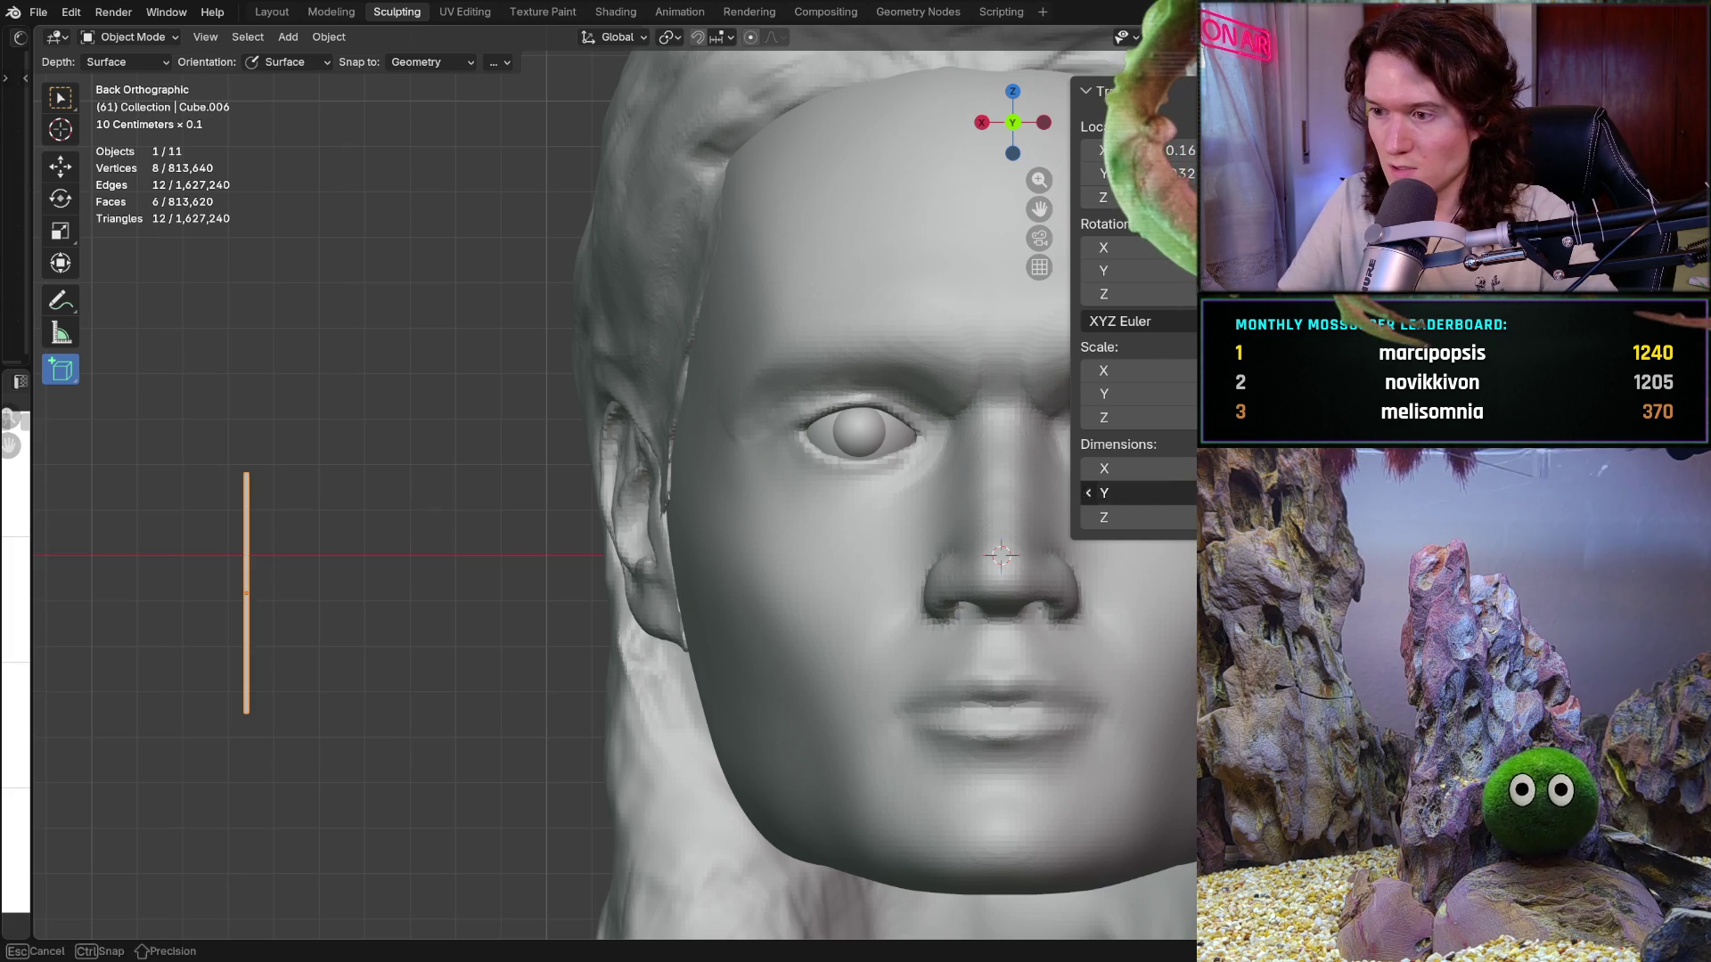
type("0.001")
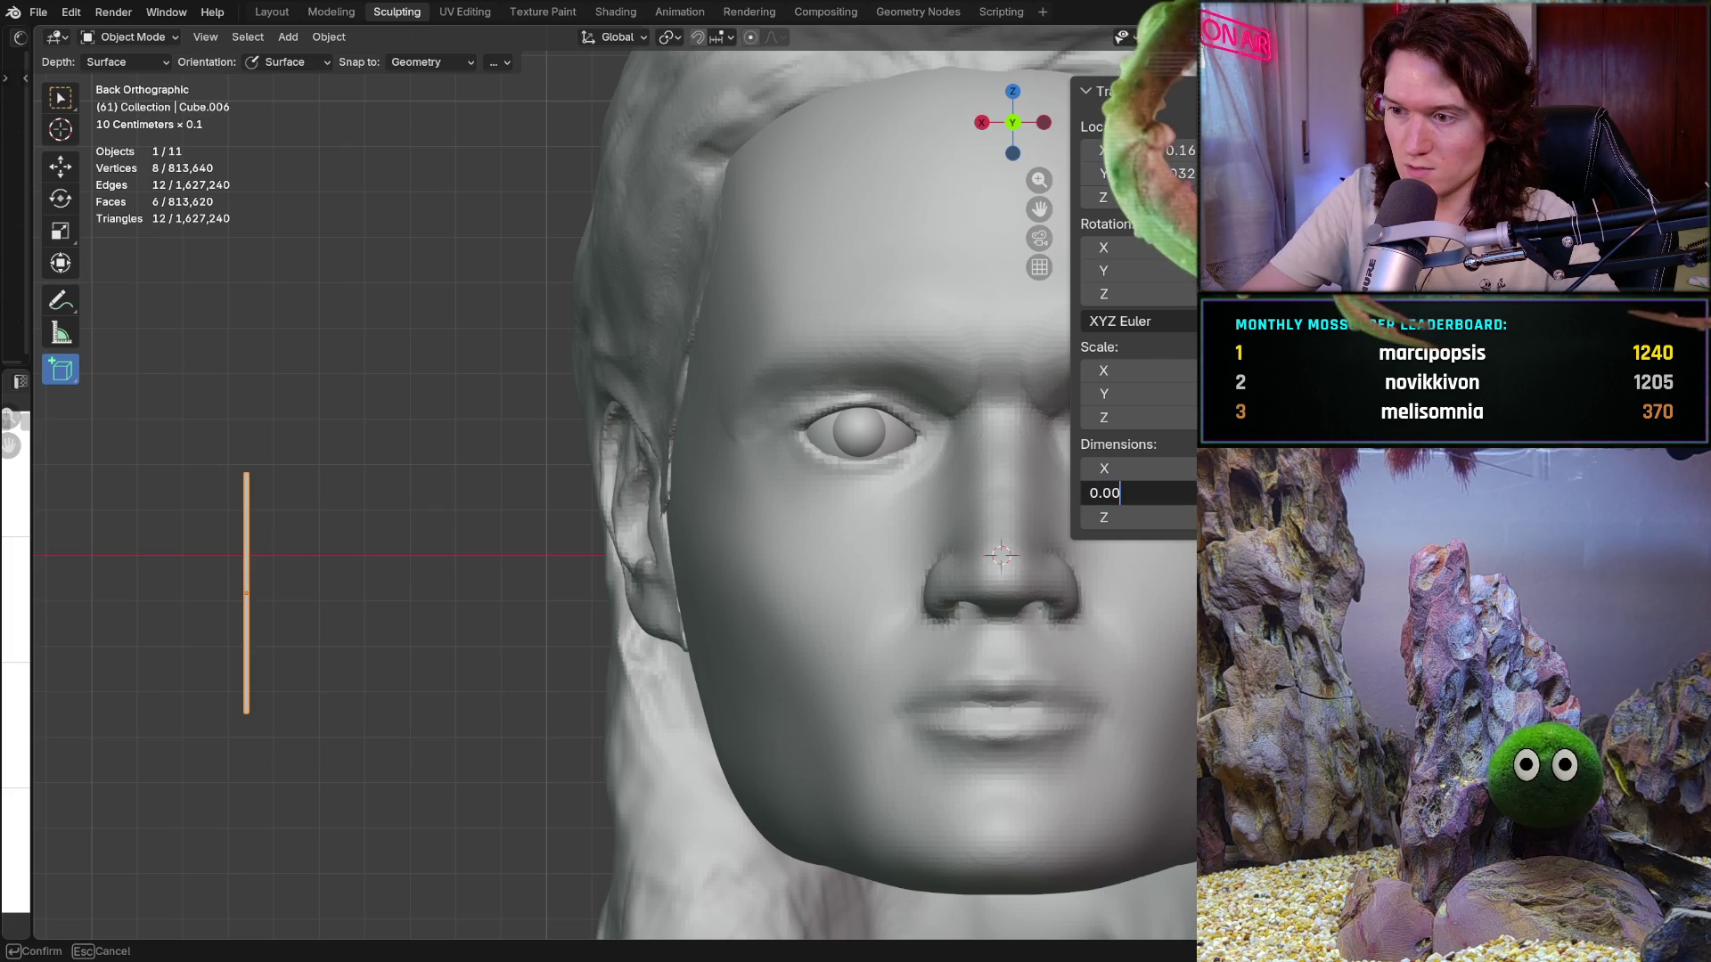
key("Return")
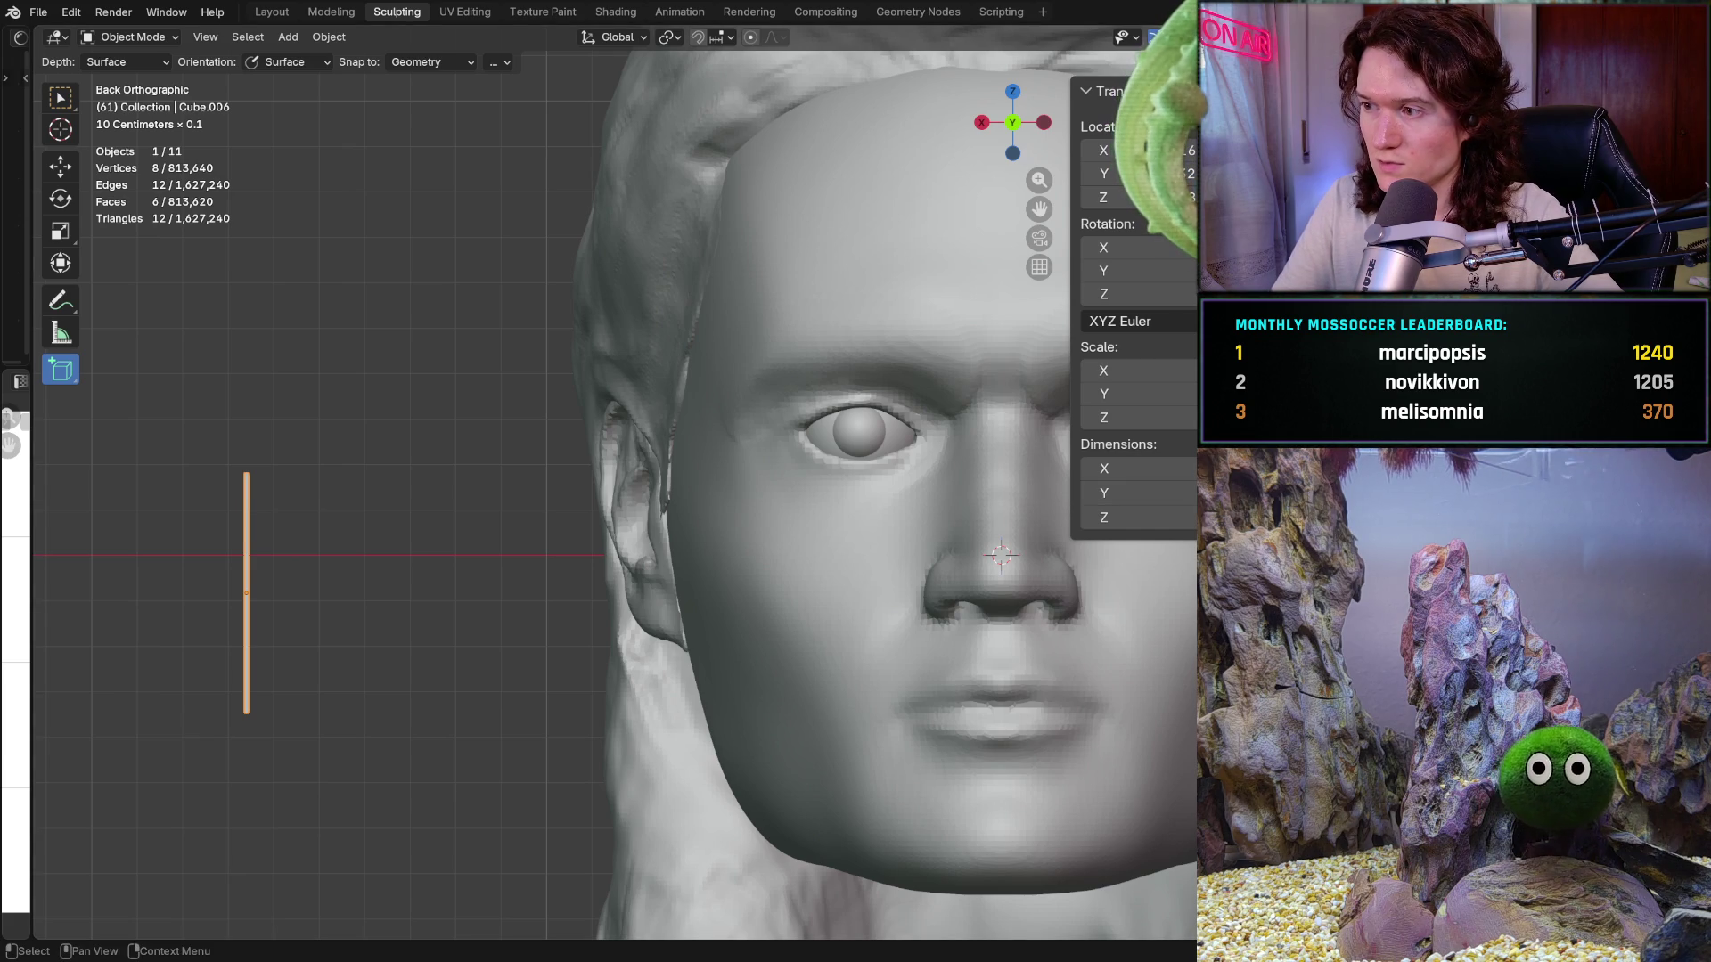
key("shift+r")
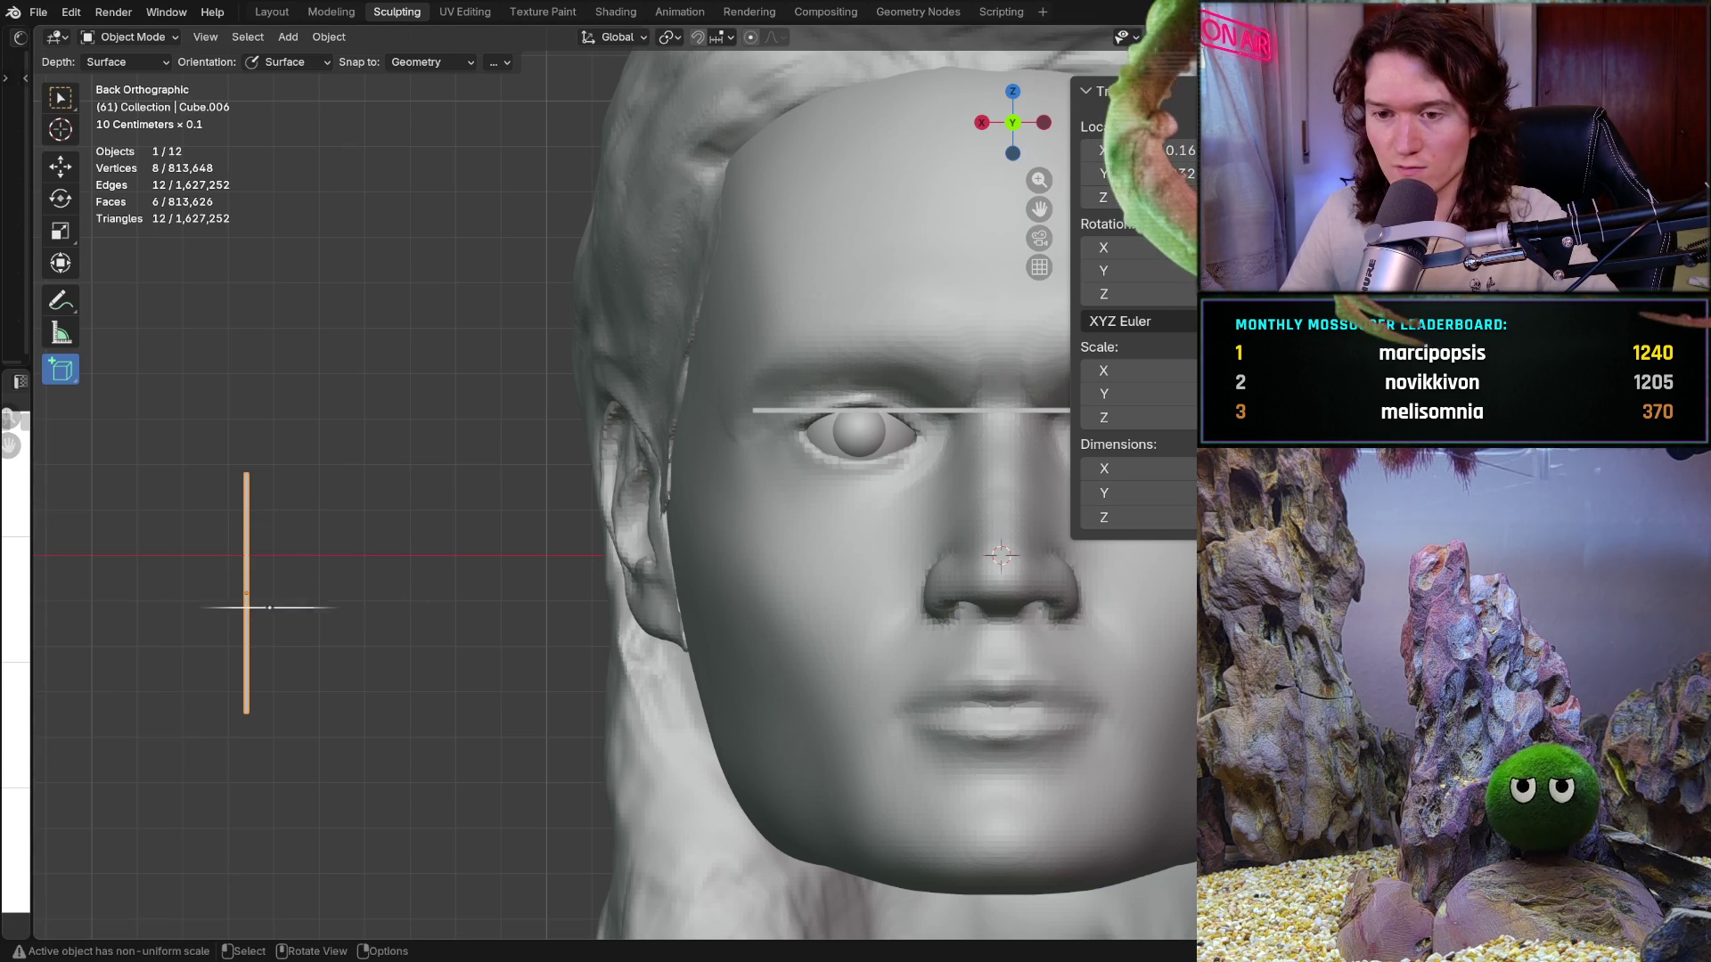
Step: Slide the strip along the depth axis and onto the face between the eyes
key("shift+space")
key("g")
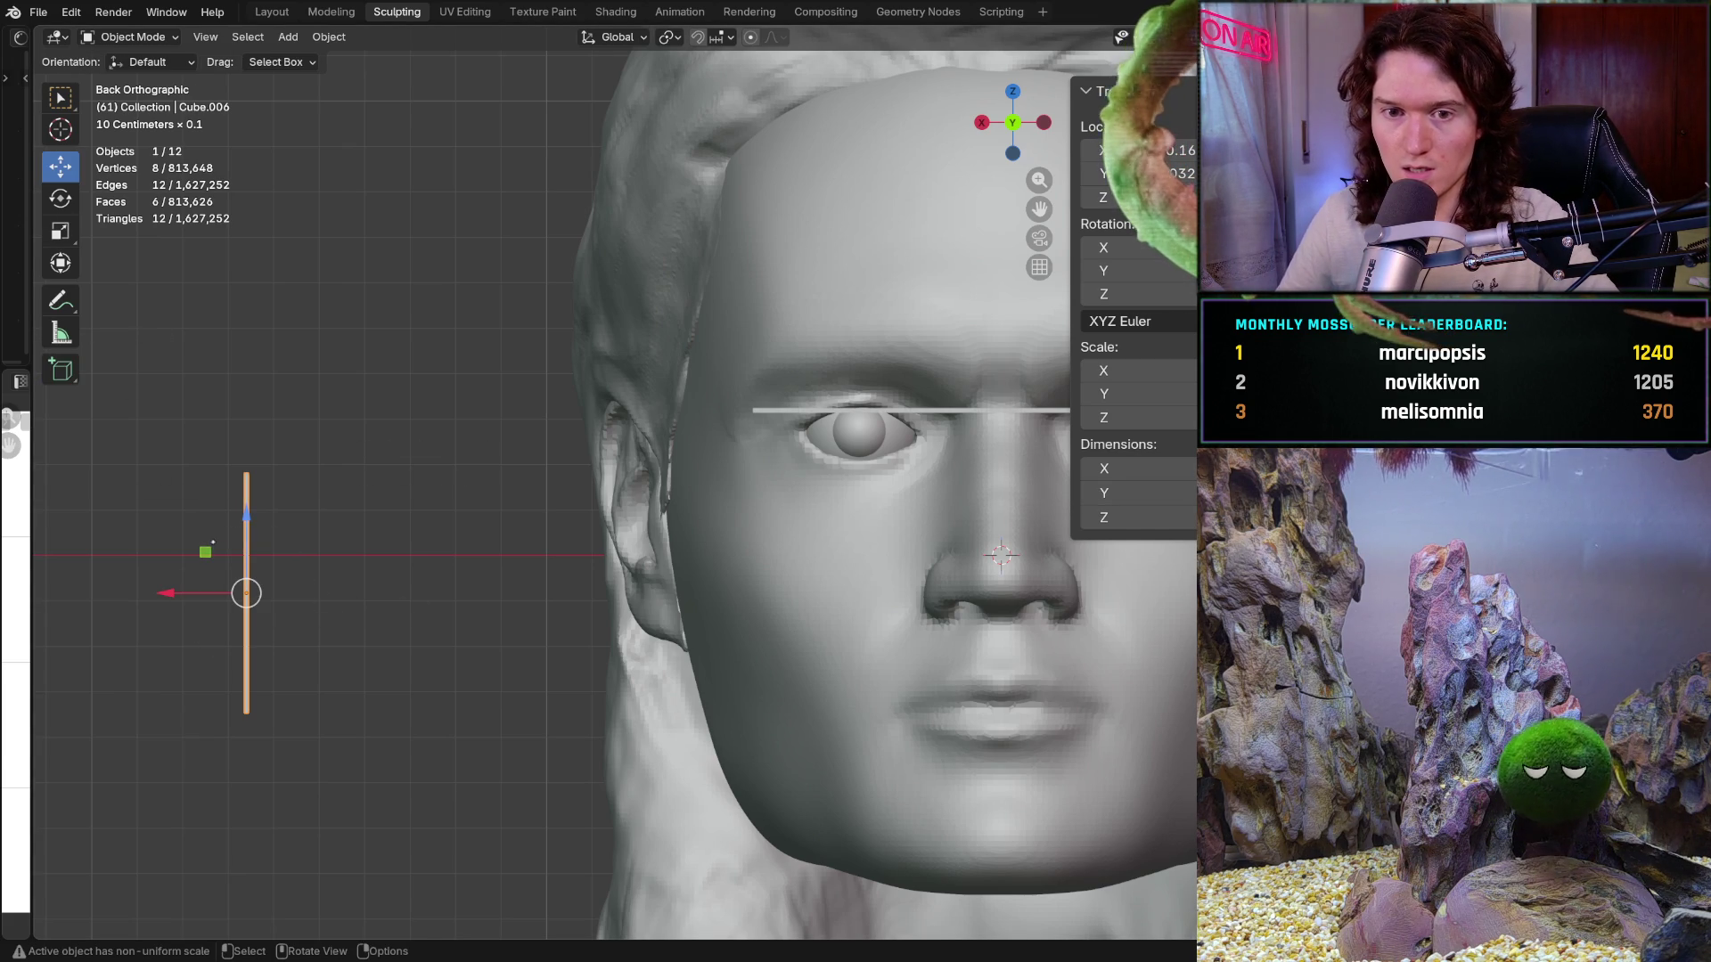
mouse_move(339, 624)
middle_mouse_down()
mouse_move(385, 633)
mouse_move(339, 593)
middle_mouse_up()
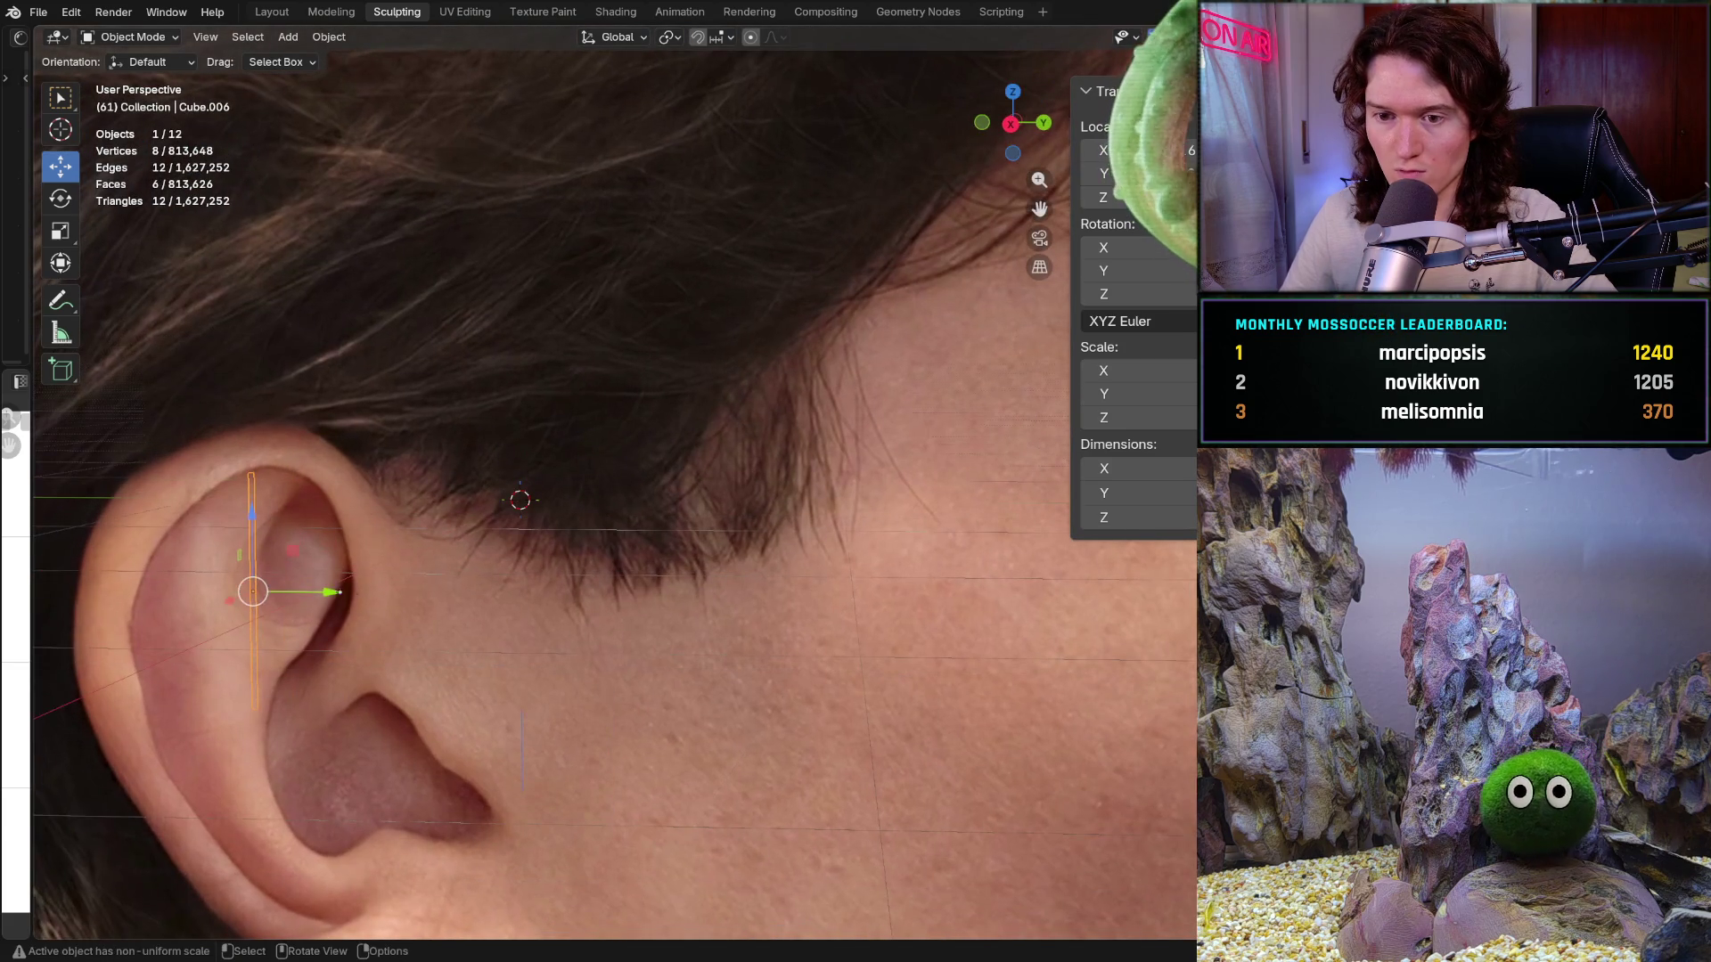
mouse_move(336, 588)
left_mouse_down()
mouse_move(987, 664)
mouse_move(1167, 665)
left_mouse_up()
mouse_move(1167, 665)
middle_mouse_down()
mouse_move(1114, 641)
mouse_move(1083, 597)
middle_mouse_up()
key("ctrl+KP_1")
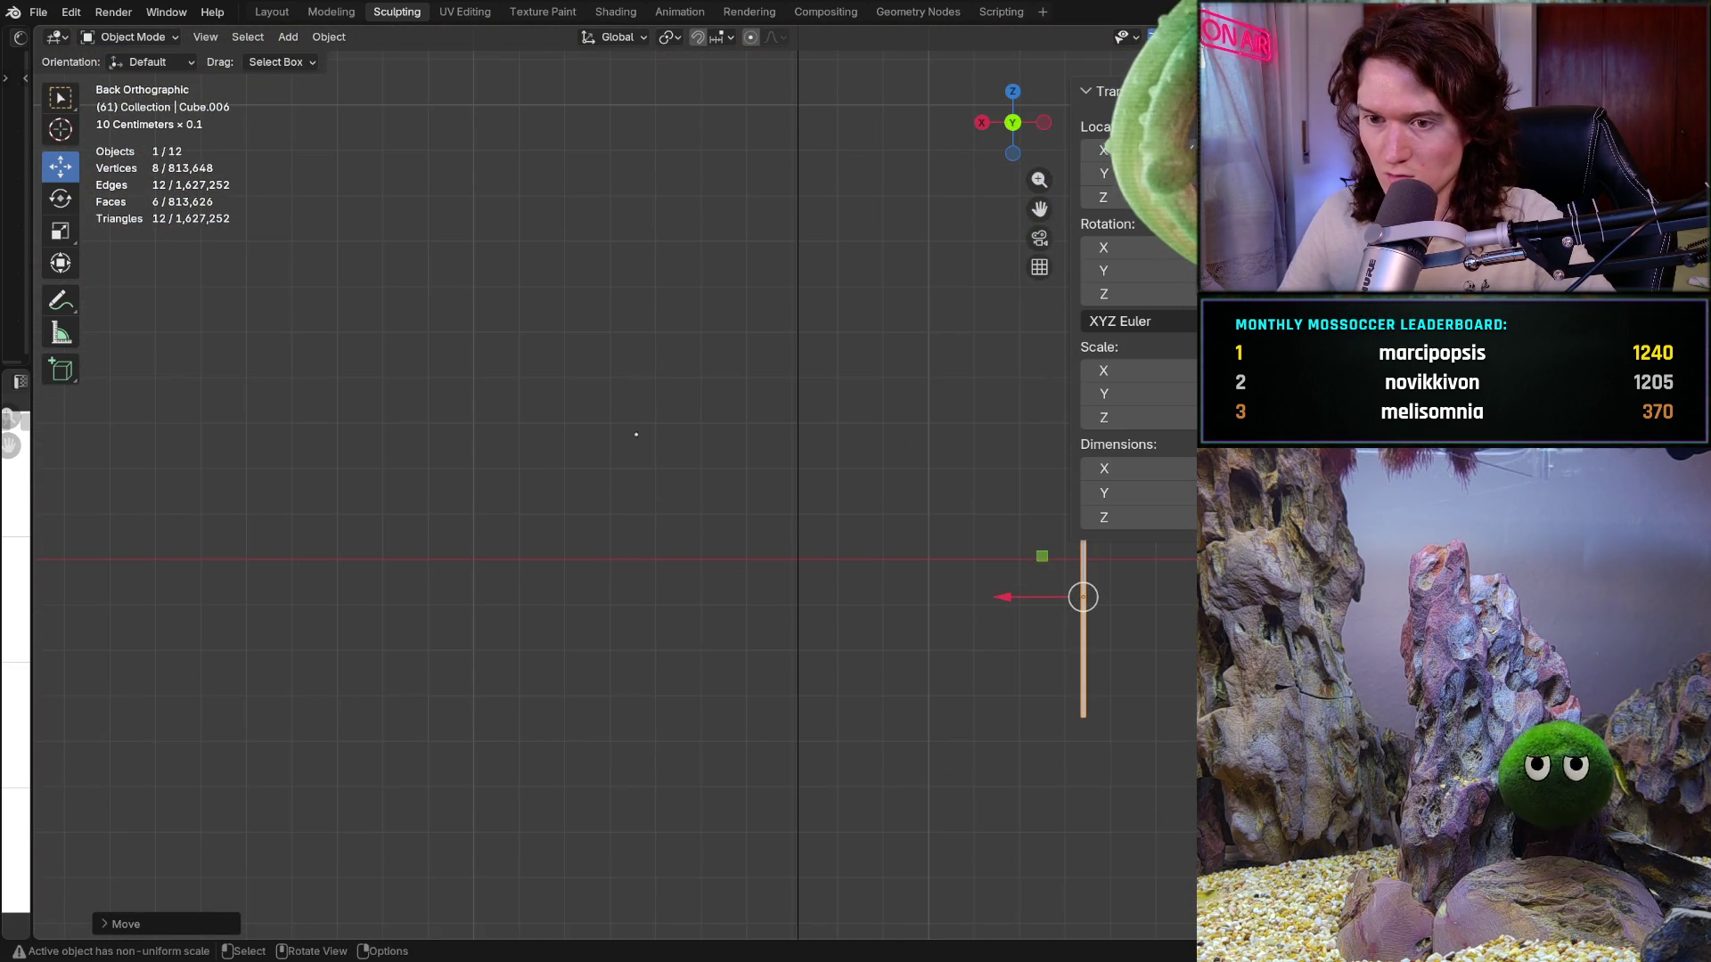
mouse_move(883, 634)
middle_mouse_down("shift")
mouse_move(704, 581)
mouse_move(325, 627)
middle_mouse_up("shift")
mouse_move(485, 546)
left_mouse_down()
mouse_move(750, 526)
mouse_move(872, 462)
left_mouse_up()
middle_click_drag(871, 462, 730, 459, "shift")
scroll(757, 459, "up", 5)
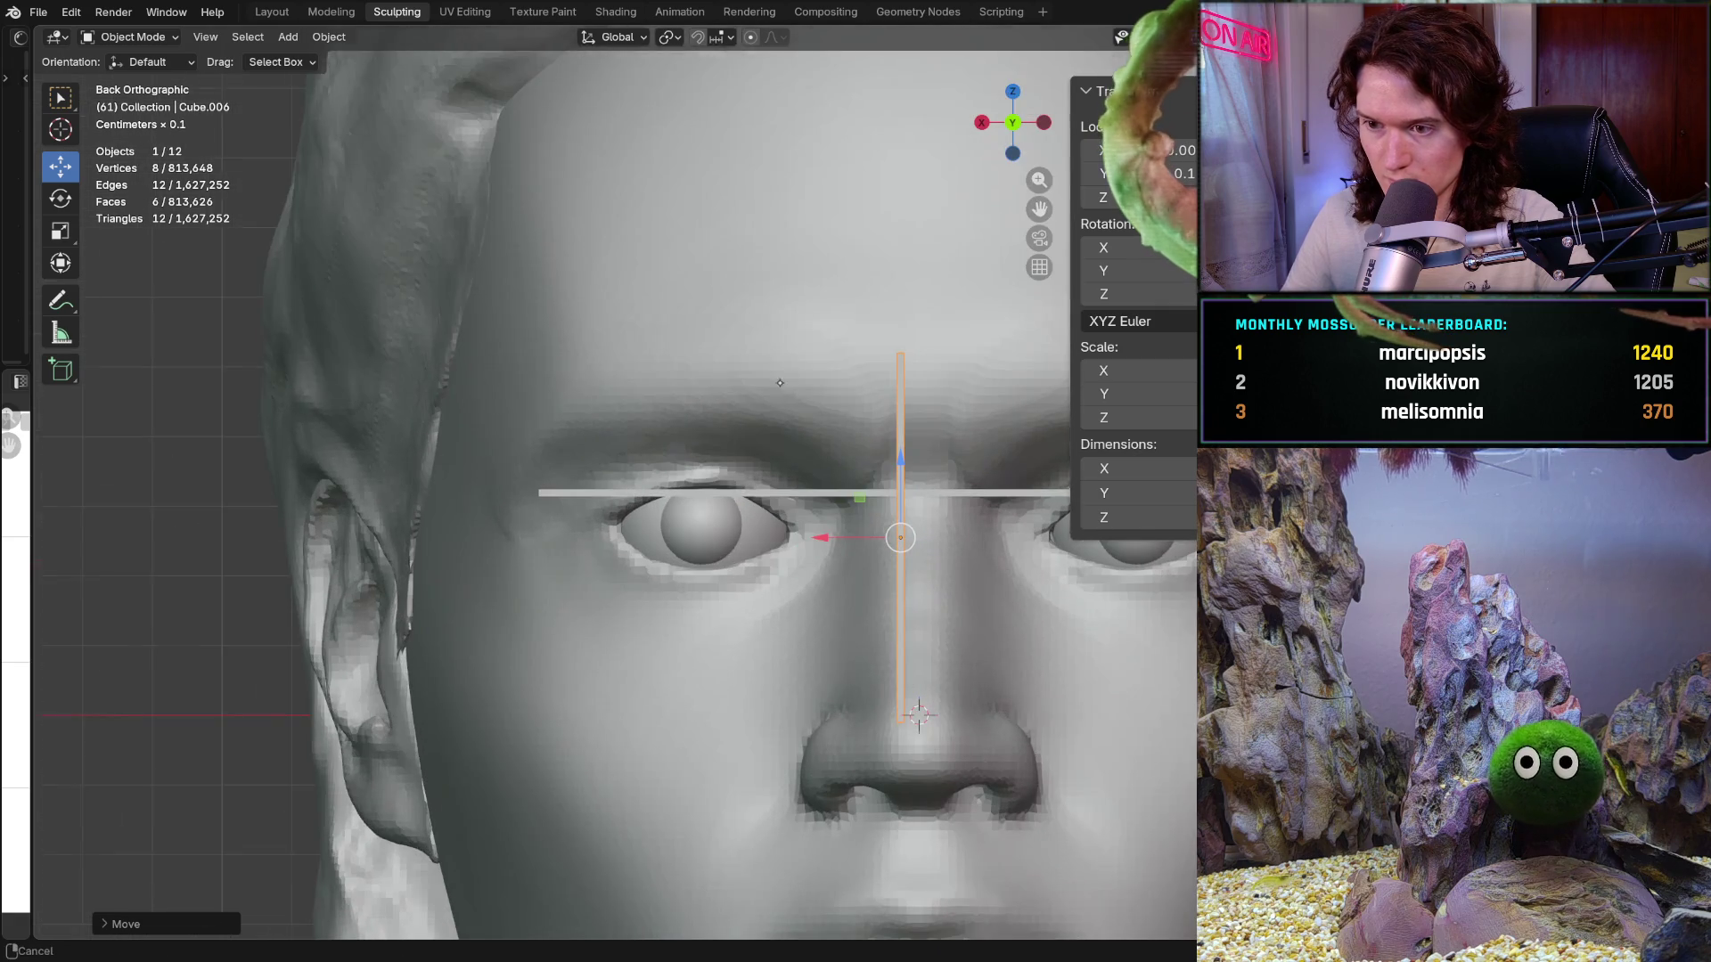
Step: Lower the strip down the nose bridge, centre it, and check it from several angles
left_click_drag(796, 459, 795, 598)
left_click_drag(716, 666, 733, 666)
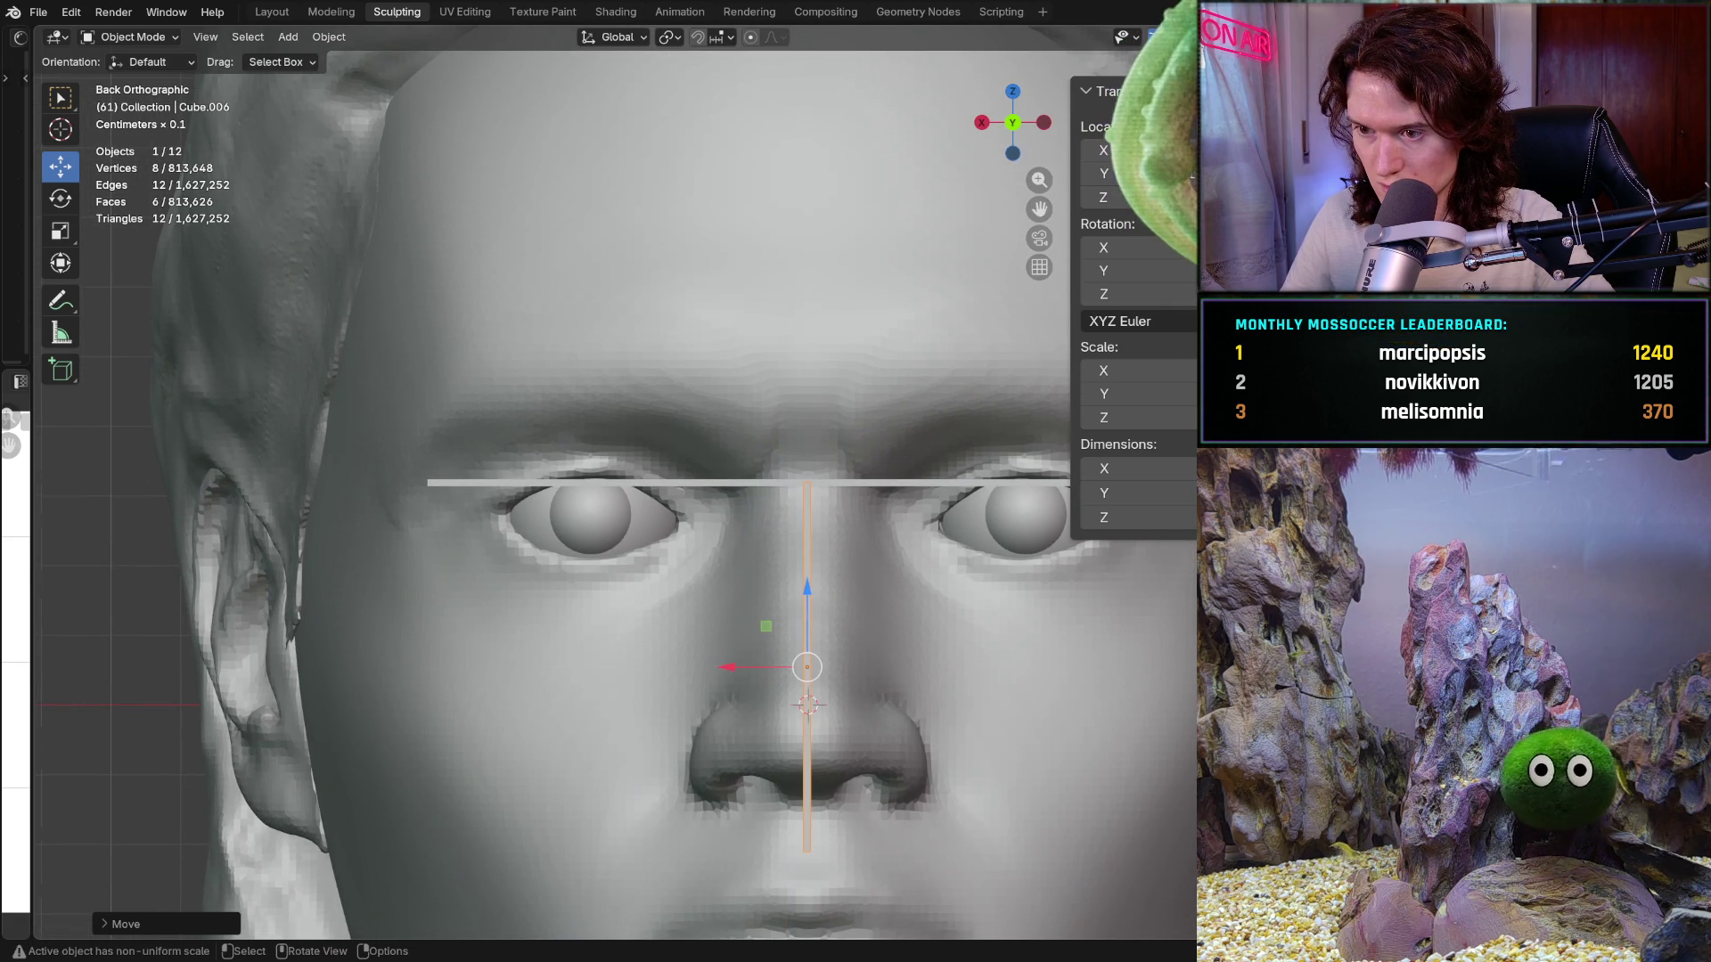
left_click_drag(814, 587, 818, 582)
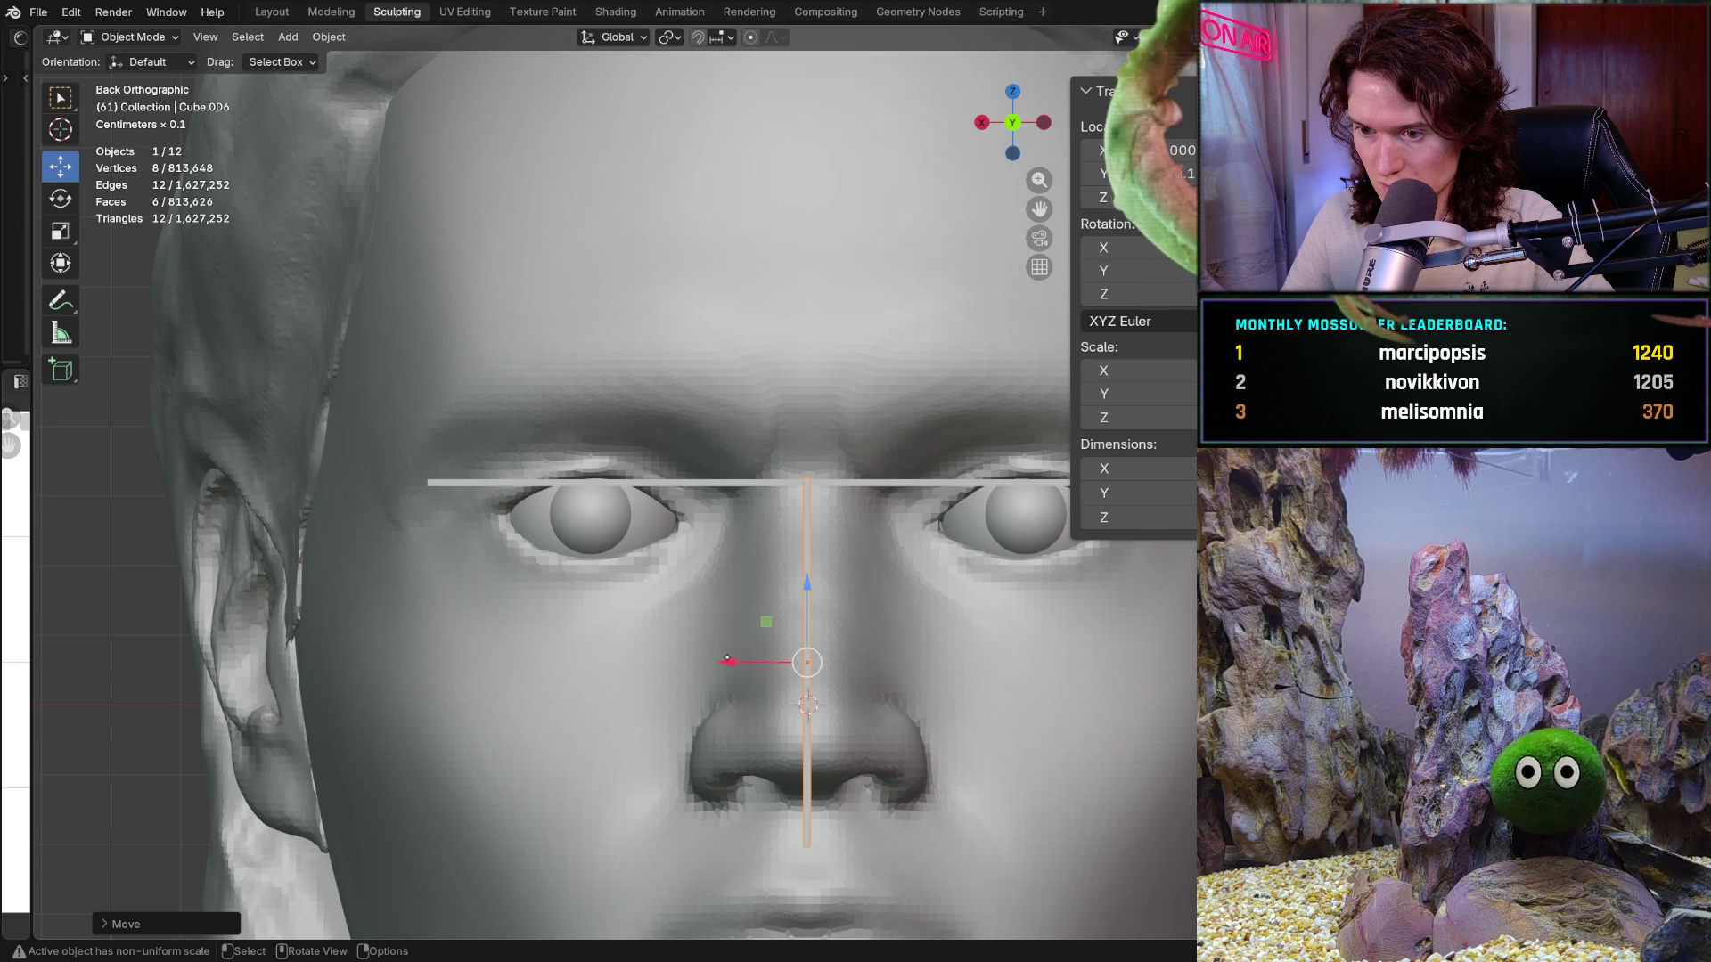
left_click_drag(734, 665, 736, 665)
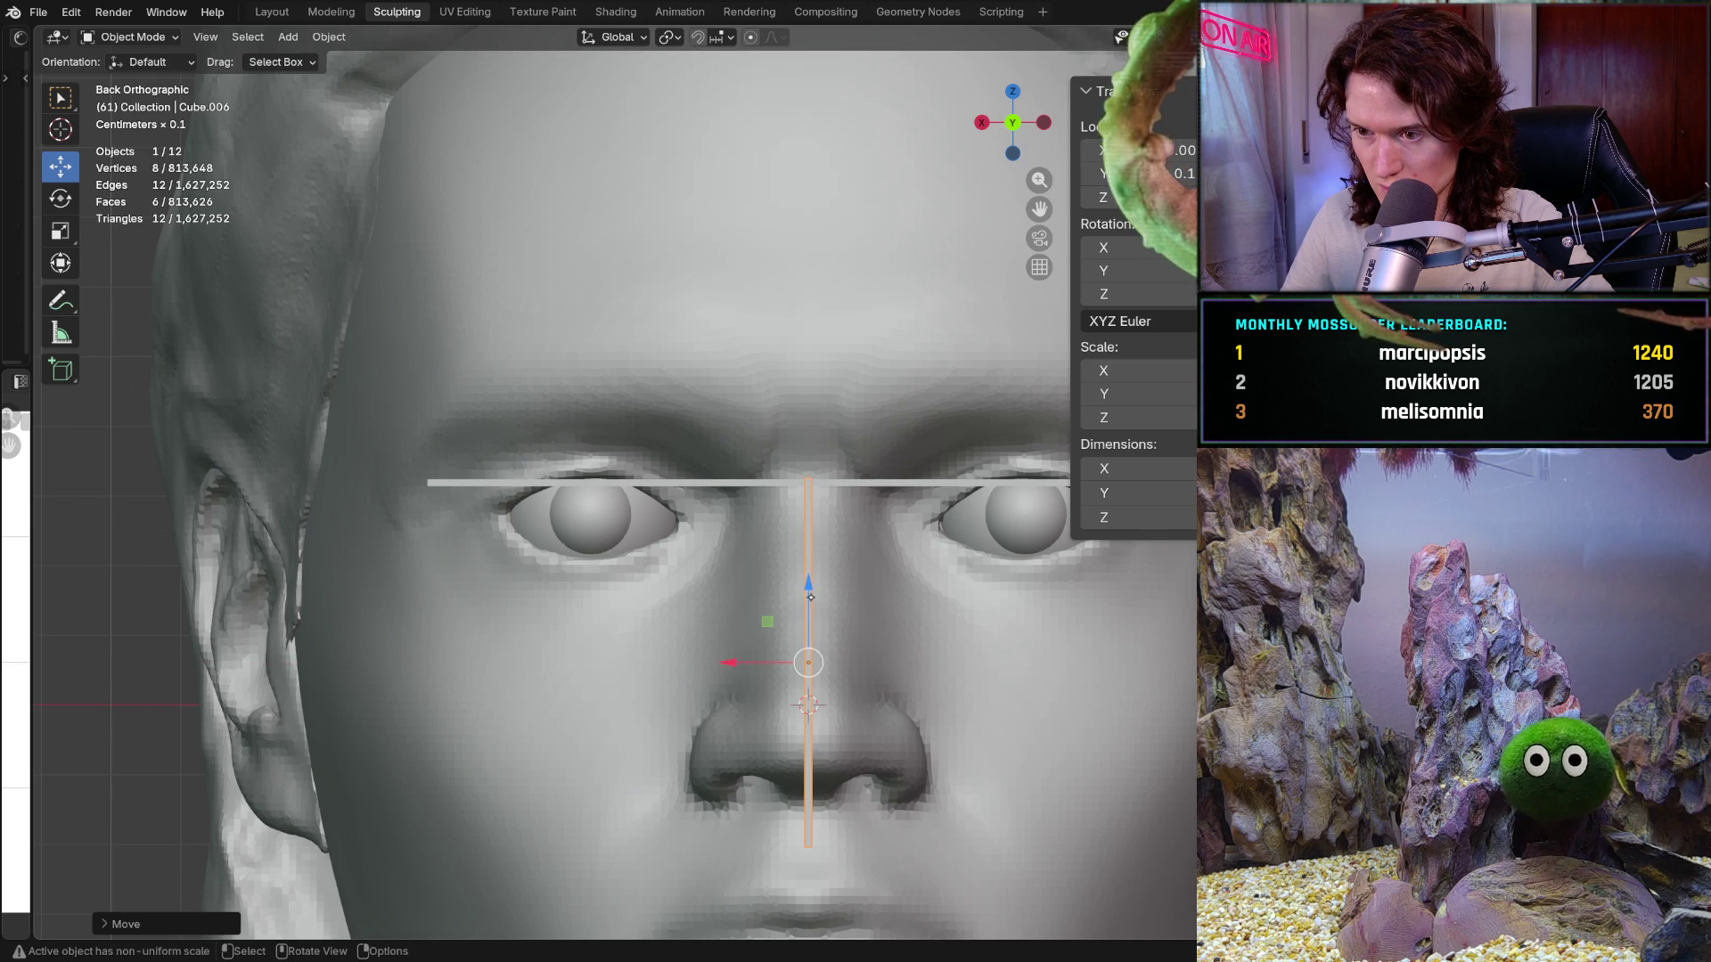
left_click_drag(810, 597, 811, 593)
scroll(662, 547, "down", 4)
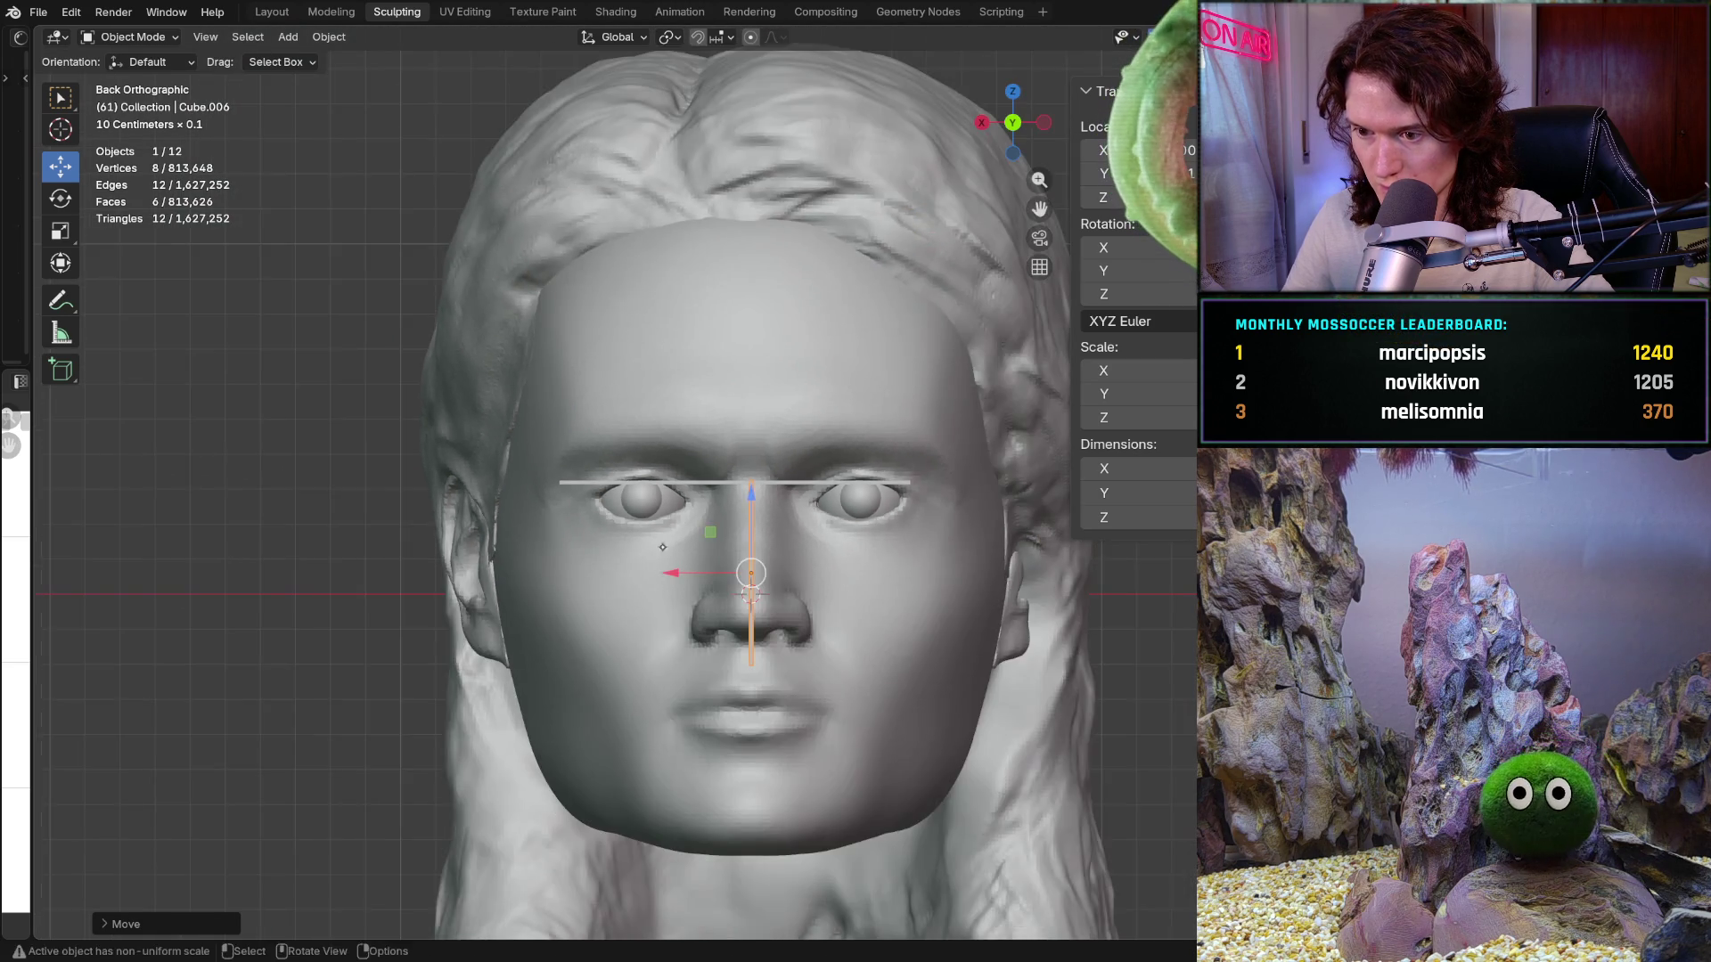
middle_click_drag(662, 547, 652, 596)
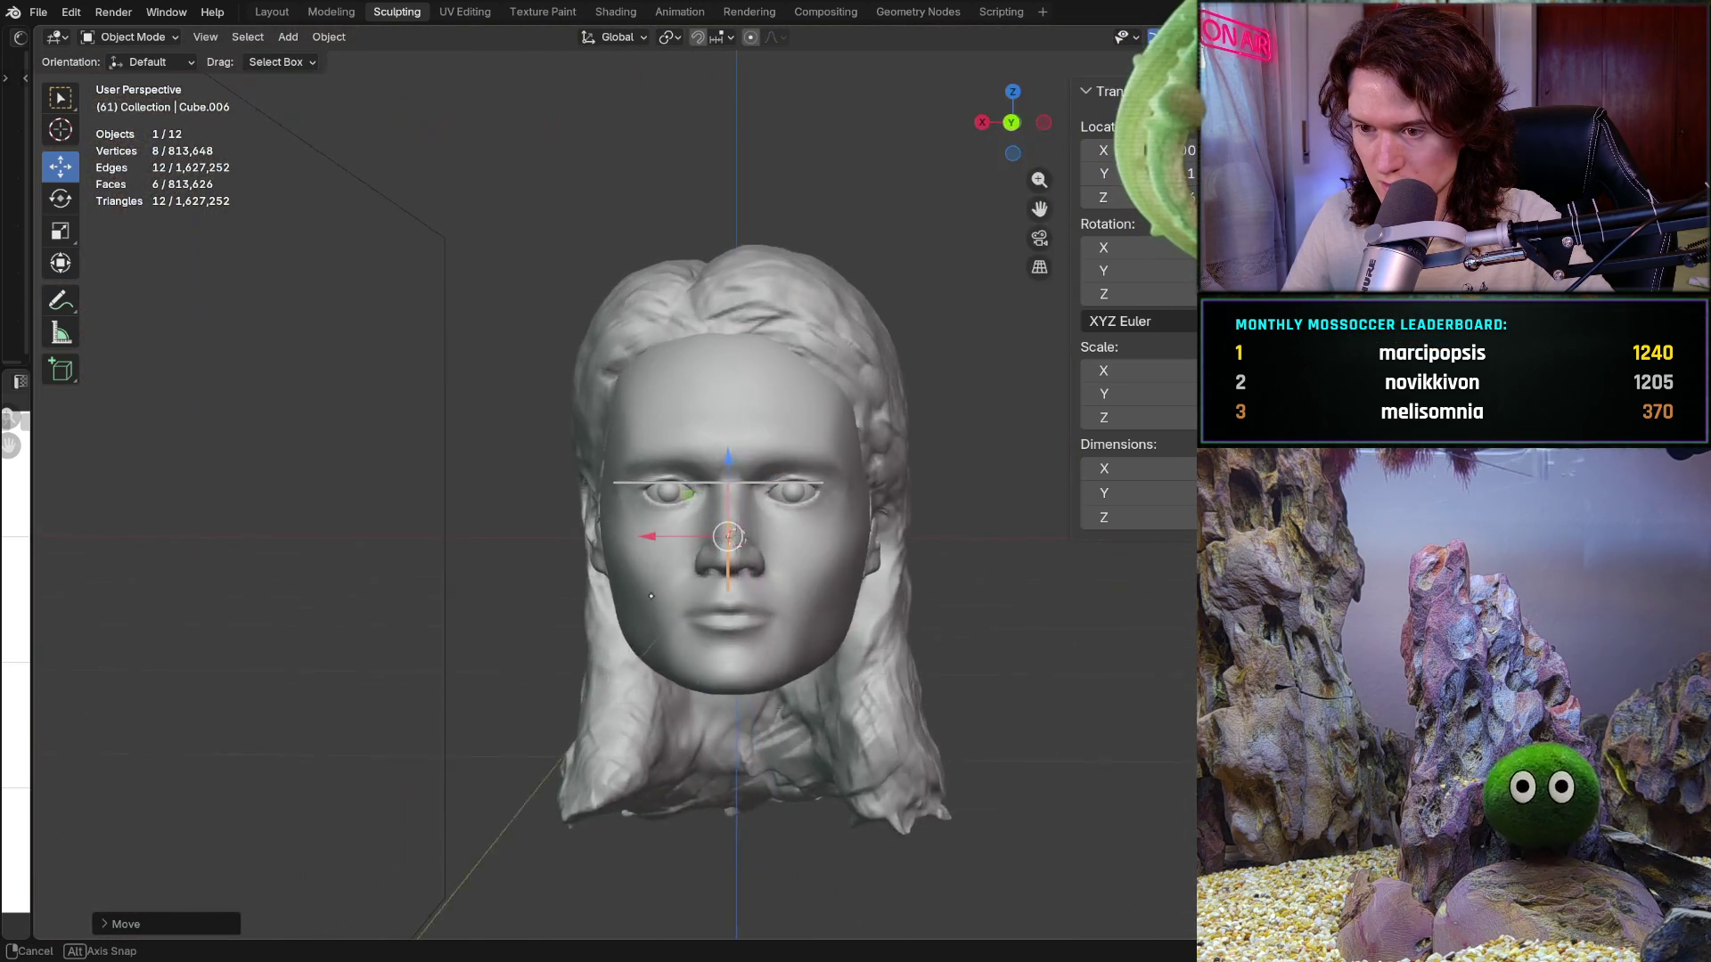
scroll(652, 596, "up", 4)
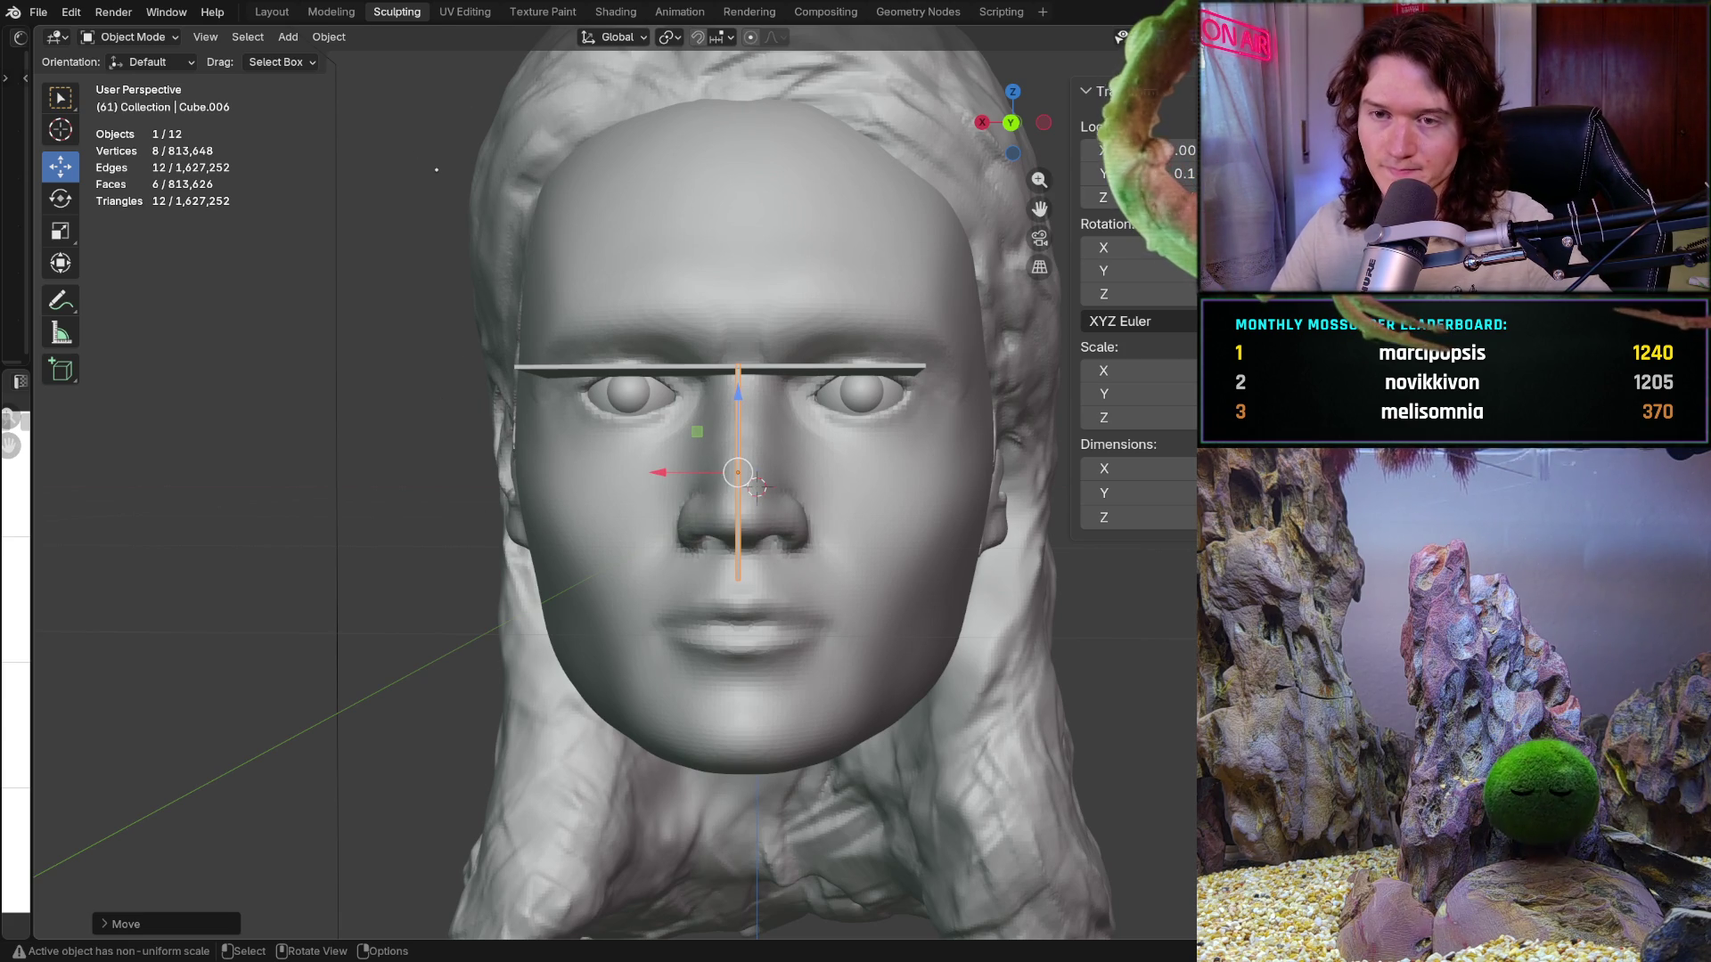
mouse_move(757, 490)
middle_mouse_down()
mouse_move(784, 464)
mouse_move(775, 553)
mouse_move(731, 490)
middle_mouse_up()
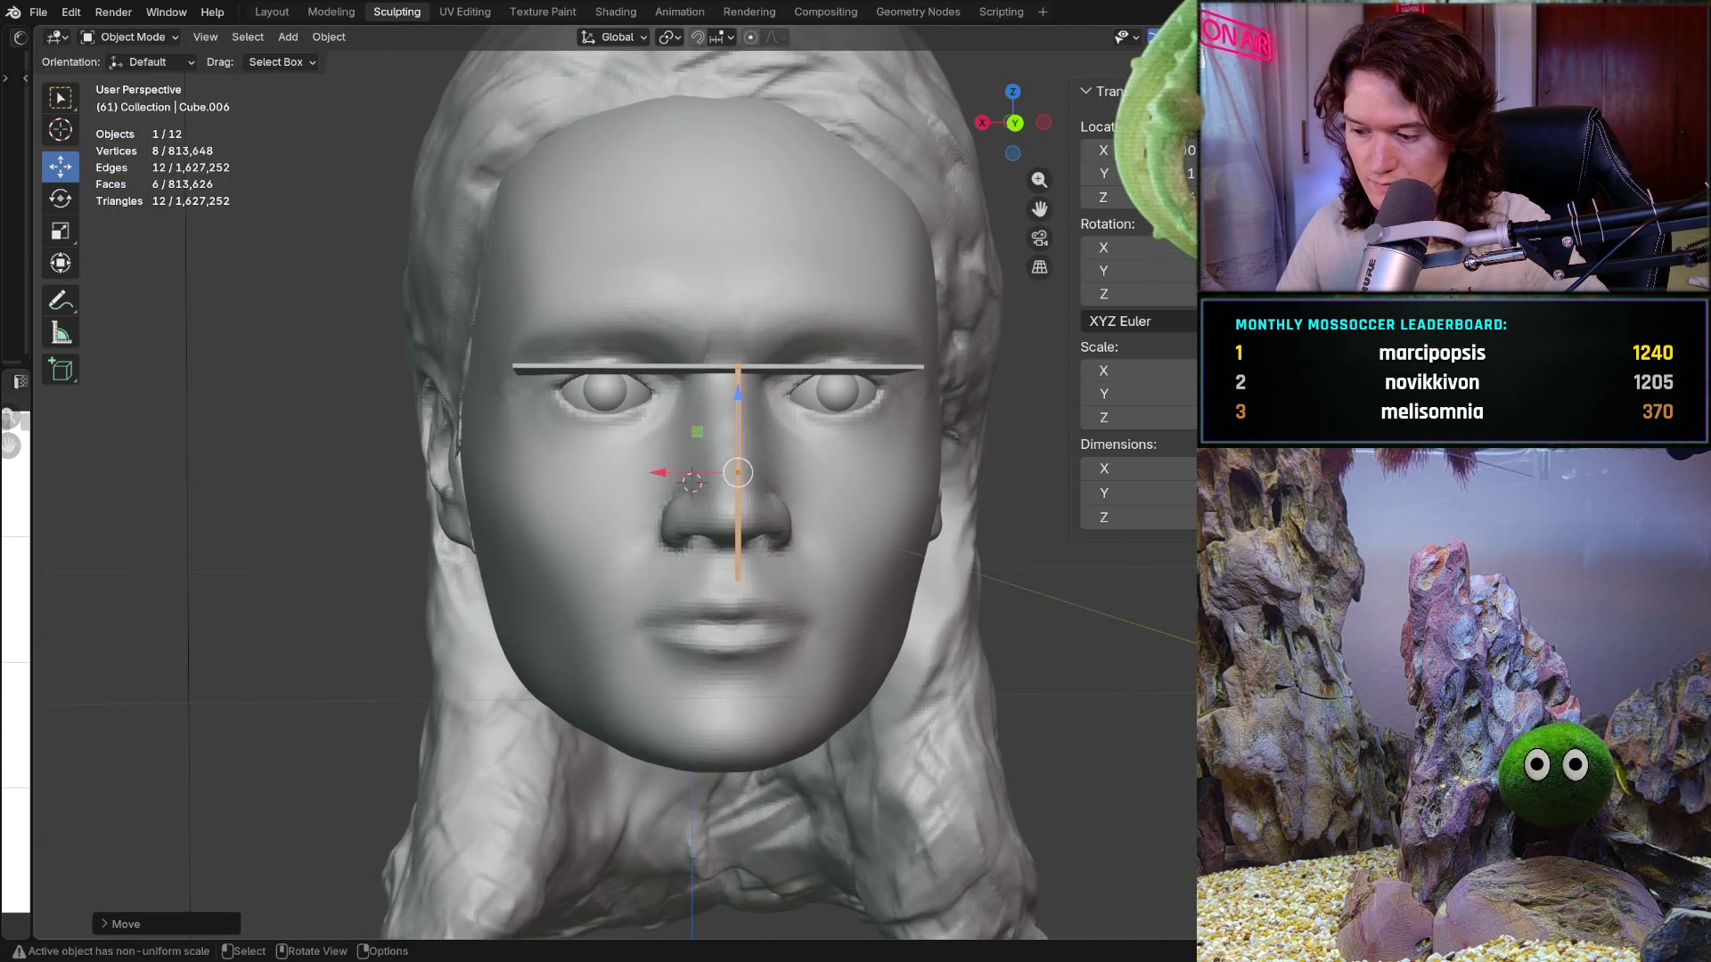
key("ctrl+KP_1")
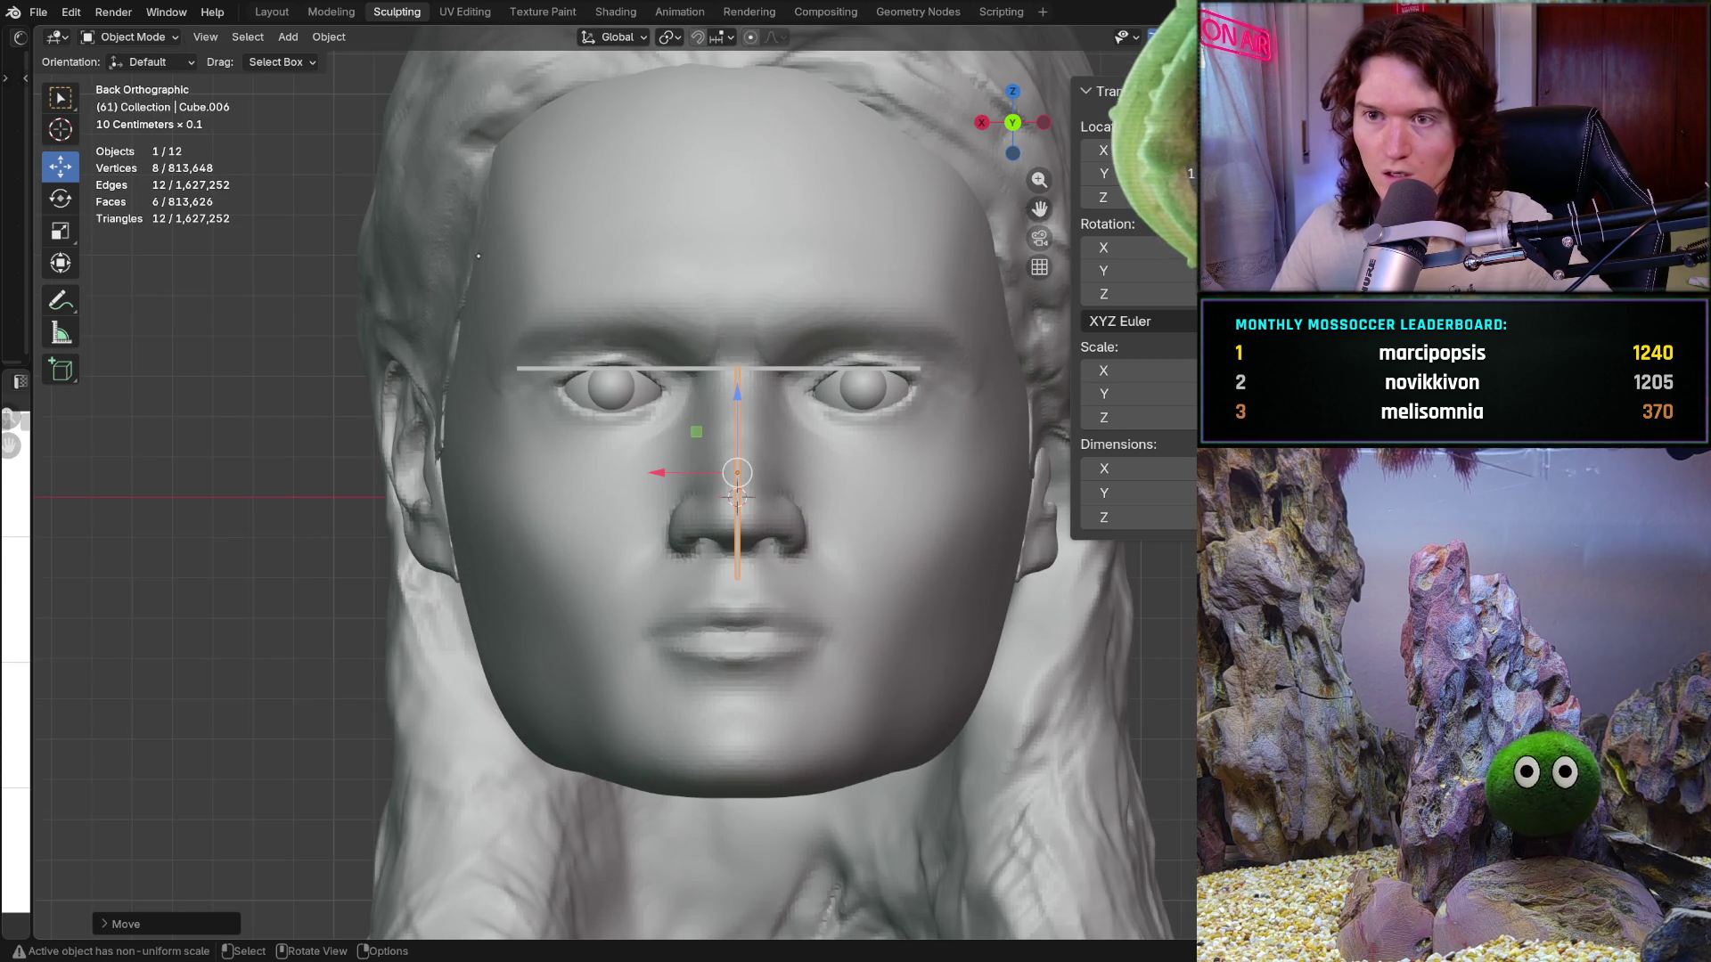
Step: Enter Sculpt Mode on the head mesh with the Mask brush, clearing a trial mask stroke
key("ctrl+Tab")
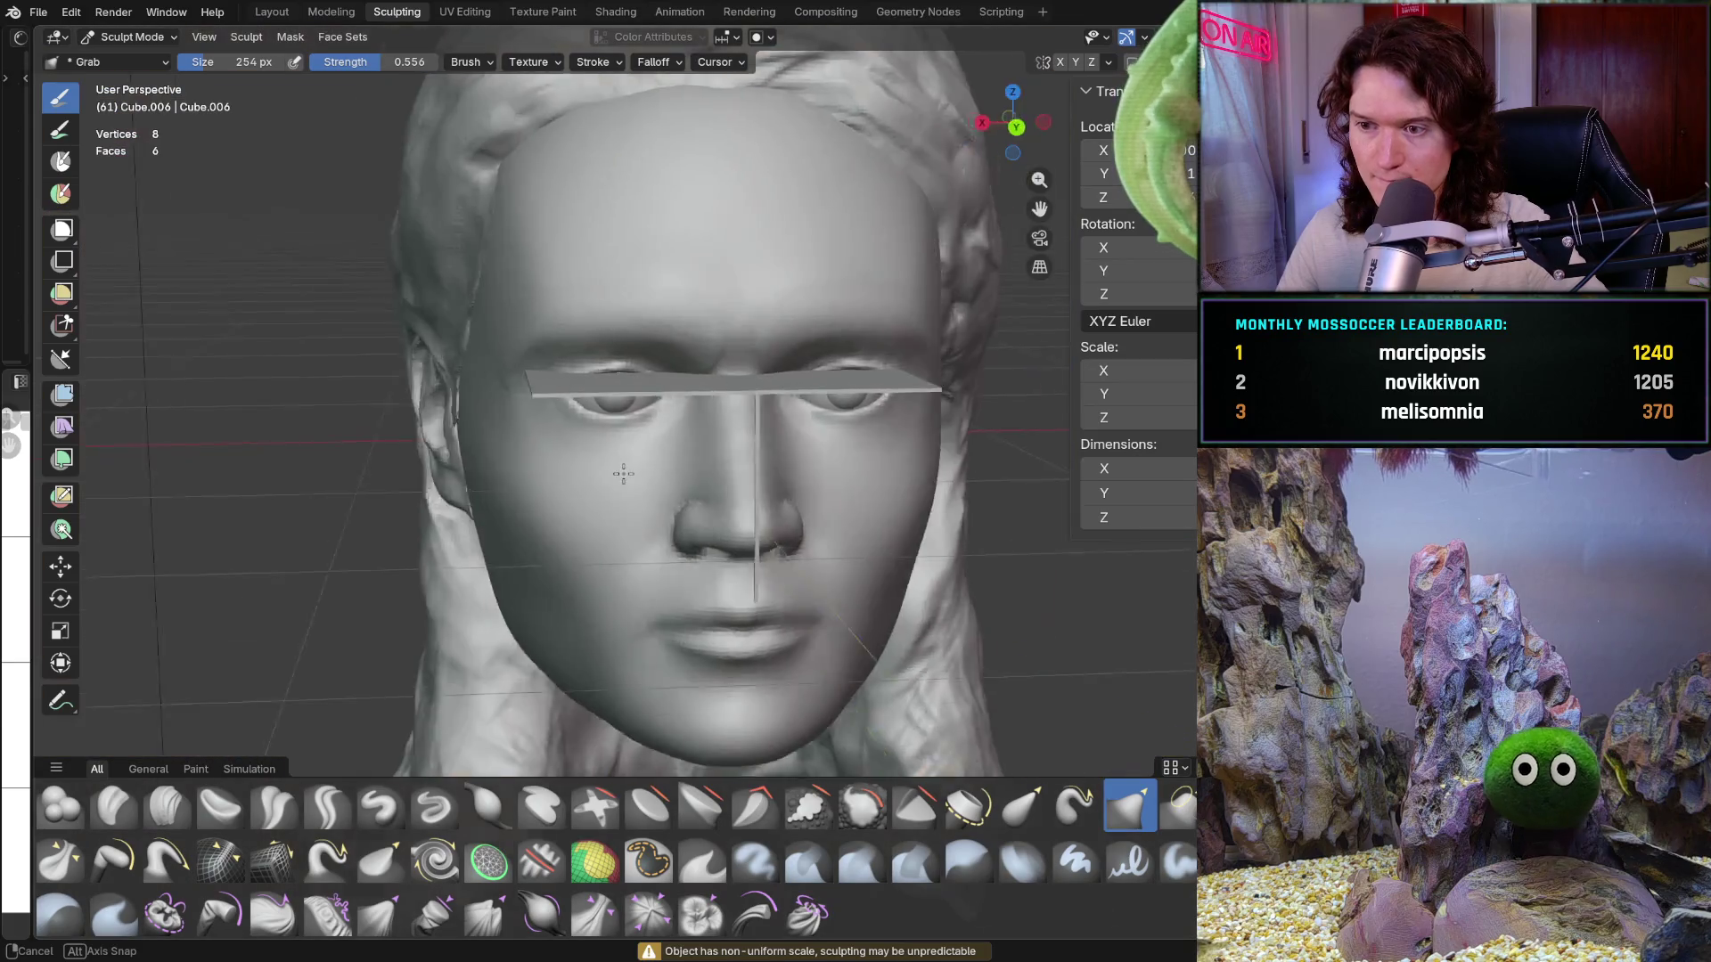
middle_click_drag(624, 473, 386, 683)
key("m")
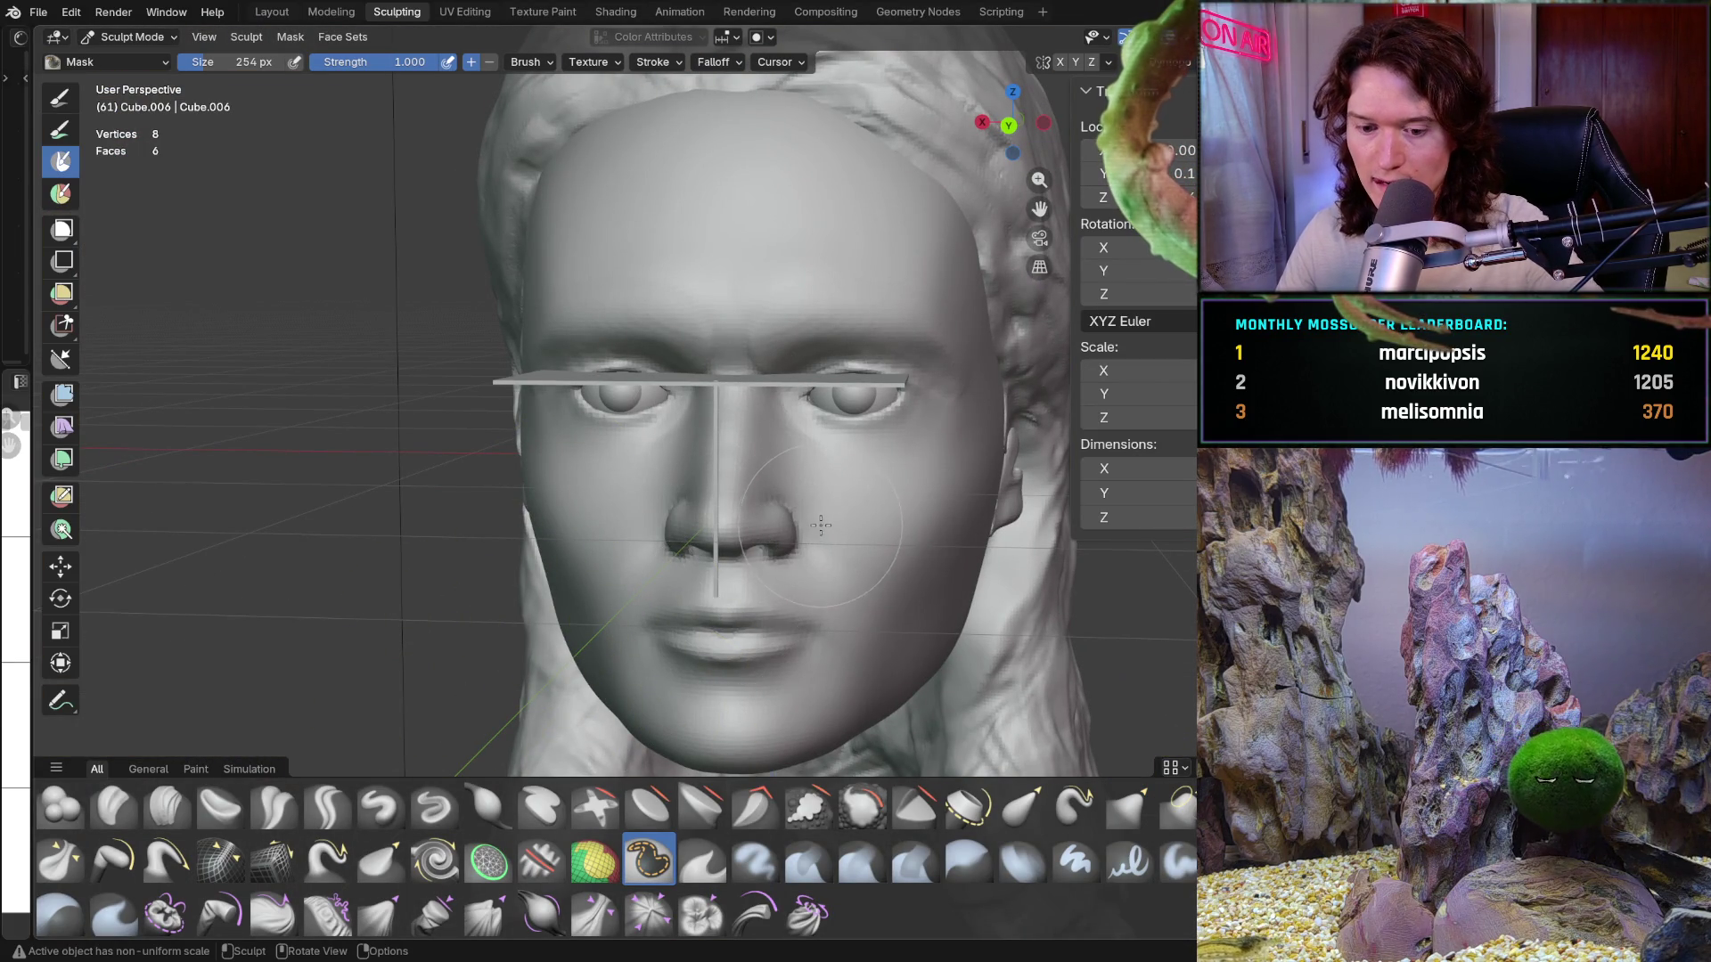
key("alt+q")
mouse_move(825, 527)
left_mouse_down()
mouse_move(624, 526)
mouse_move(731, 508)
left_mouse_up()
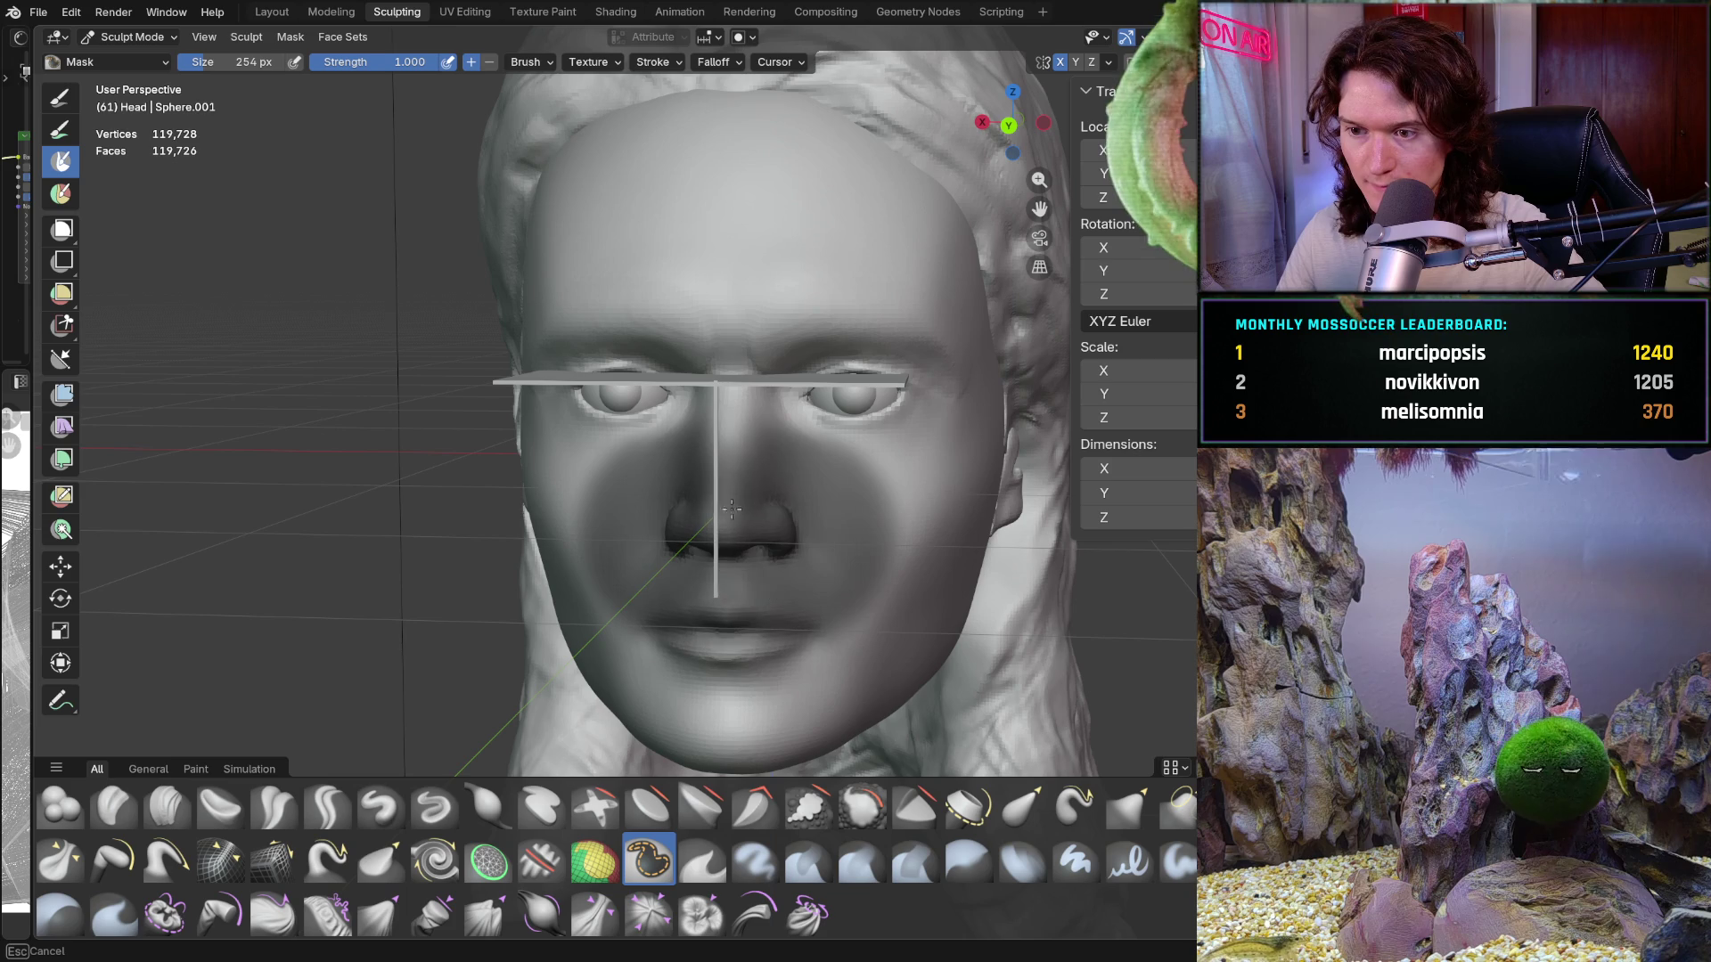
key("ctrl+z")
Step: Mask the brow, forehead and the area around both eyes
middle_click_drag(755, 537, 695, 383)
left_click_drag(695, 383, 702, 389)
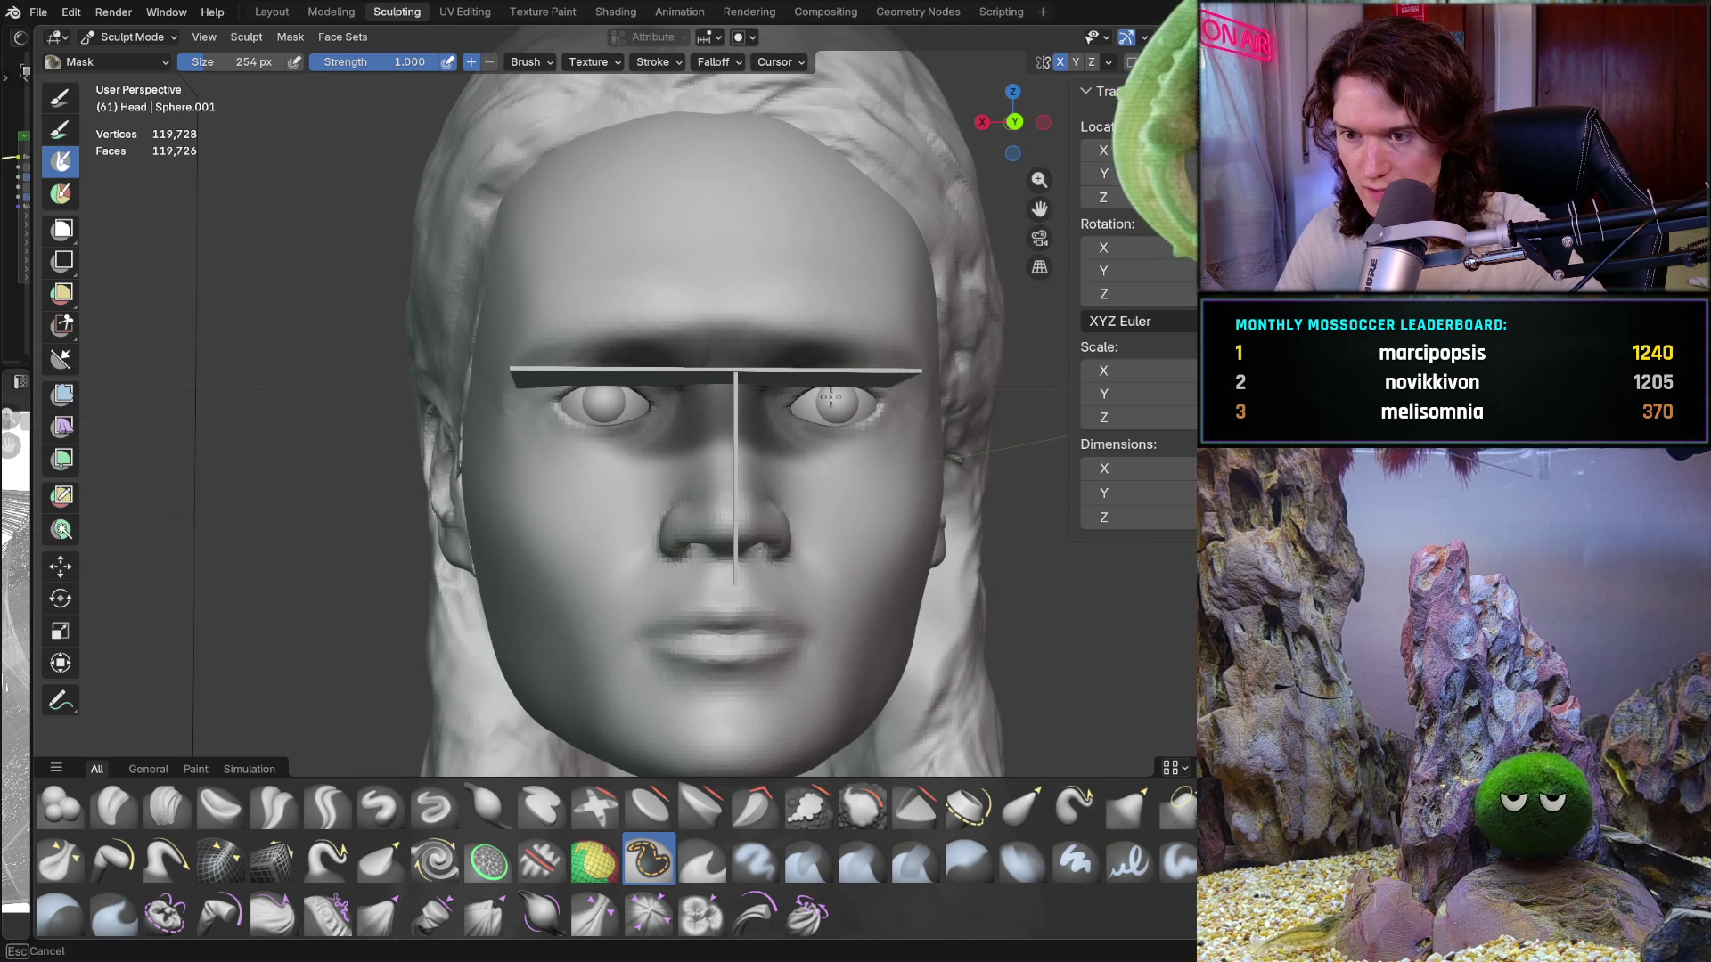
mouse_move(831, 398)
left_mouse_down()
mouse_move(552, 419)
mouse_move(891, 405)
left_mouse_up()
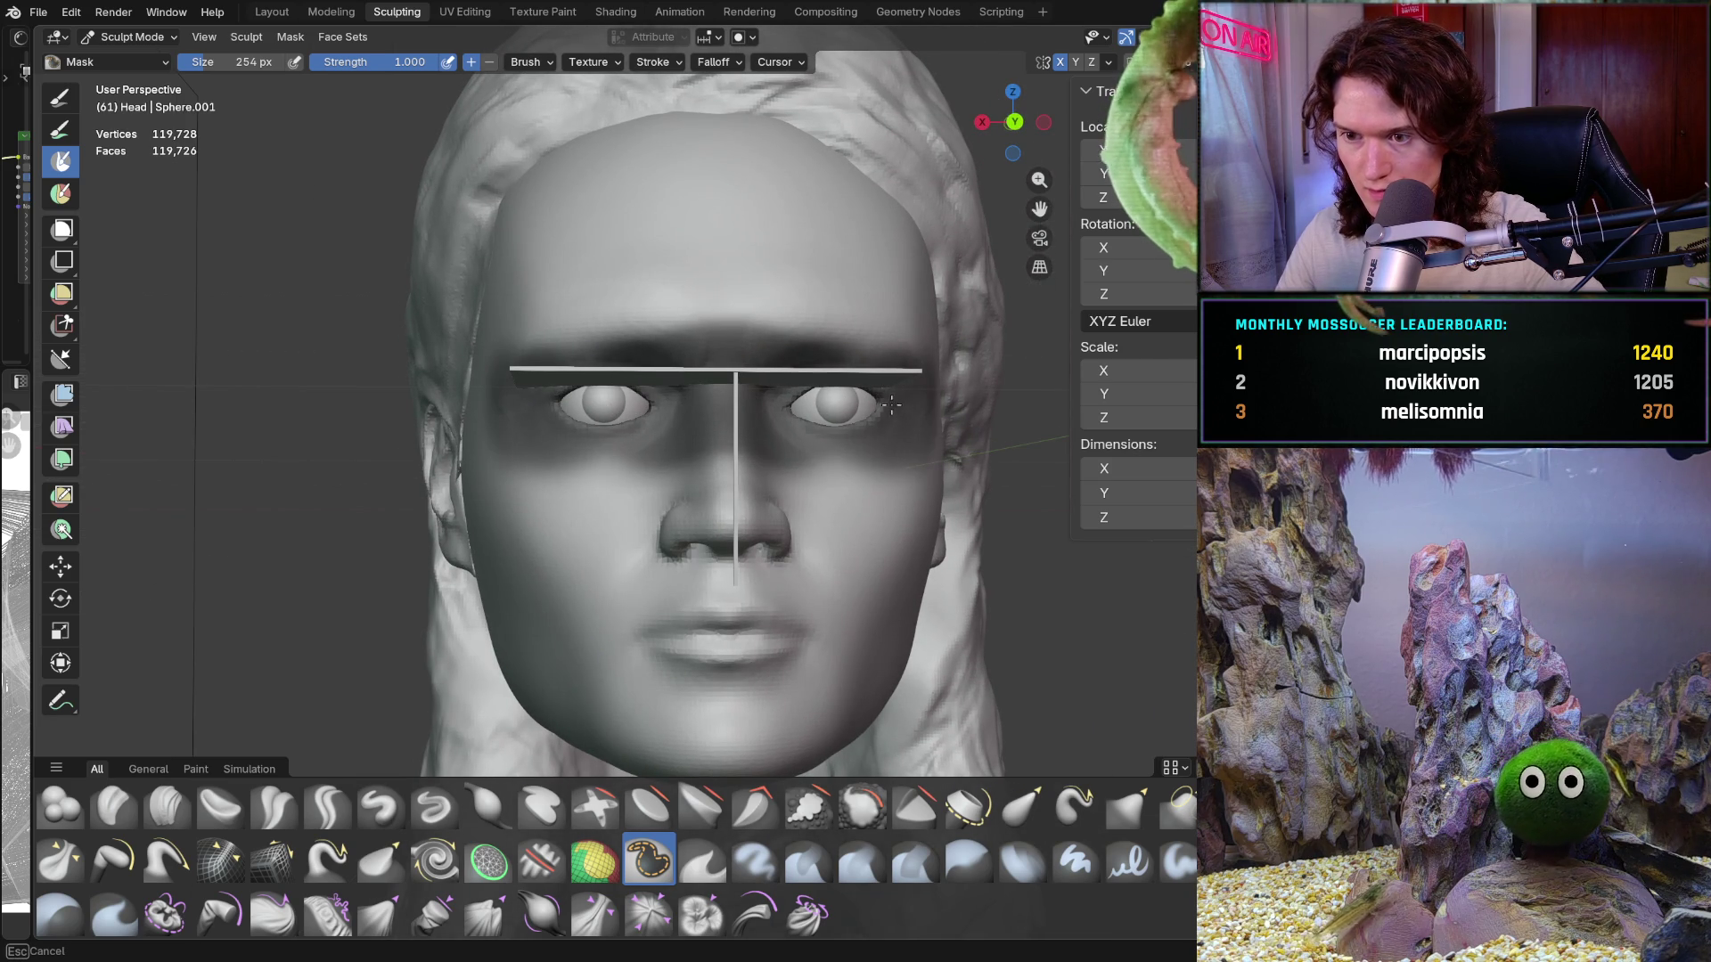
mouse_move(744, 383)
left_mouse_down()
mouse_move(544, 343)
mouse_move(626, 393)
left_mouse_up()
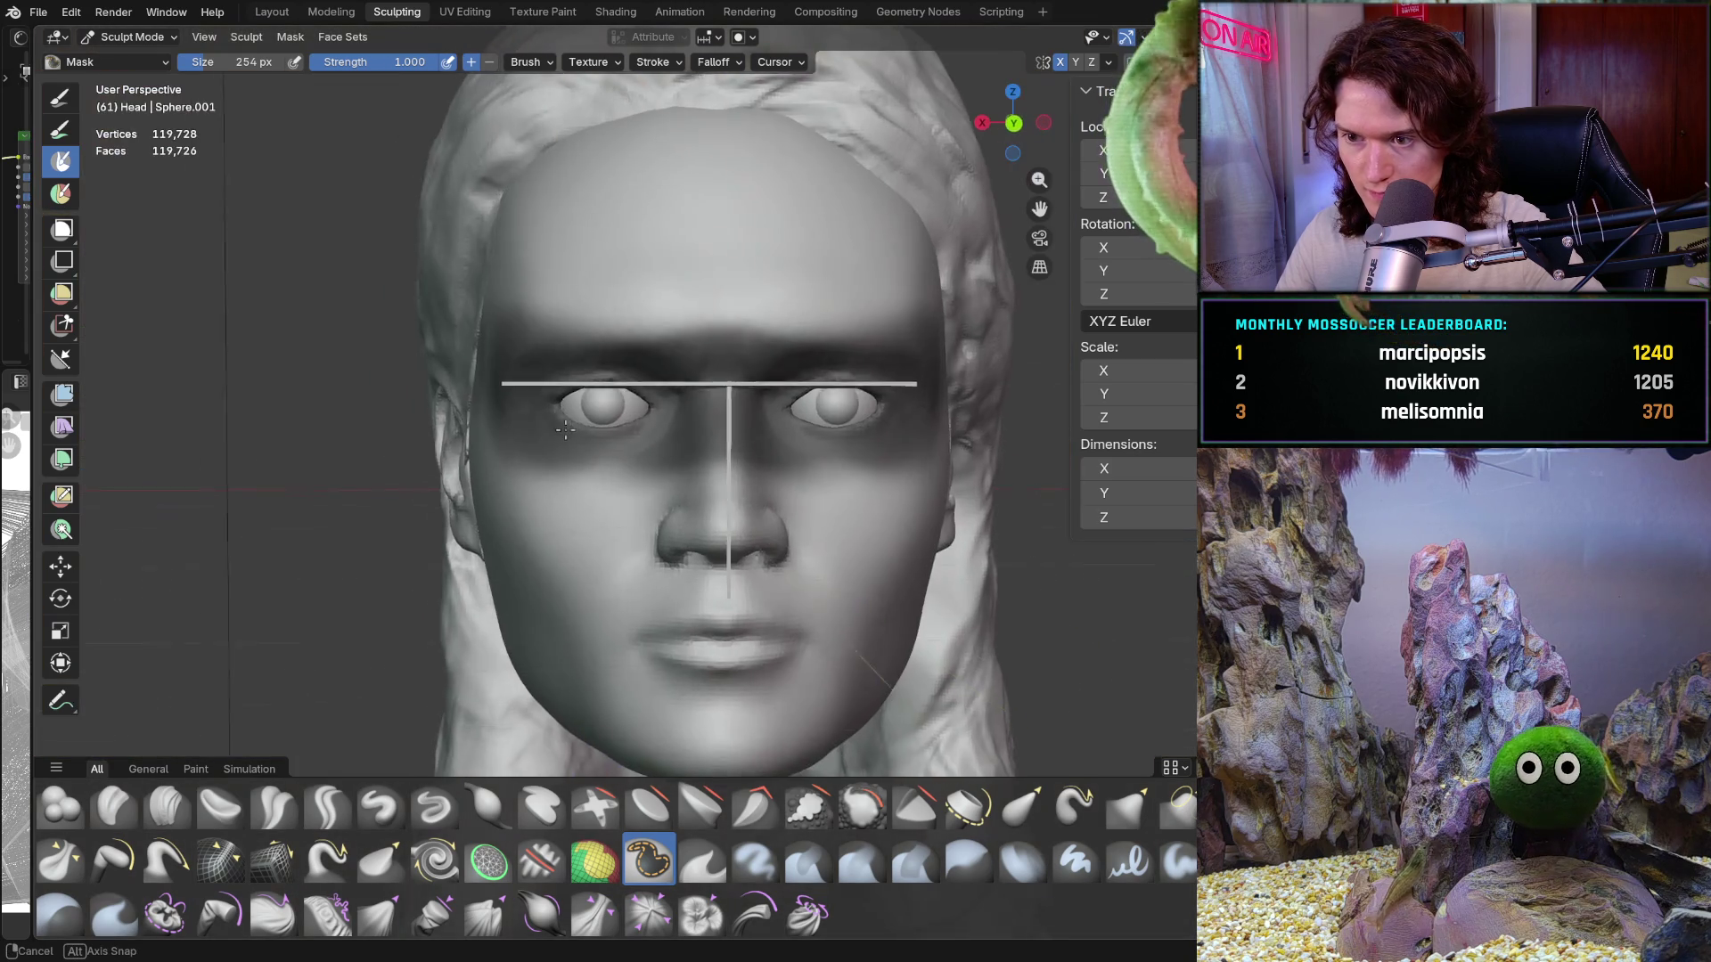
mouse_move(677, 329)
left_mouse_down()
mouse_move(606, 285)
mouse_move(532, 292)
mouse_move(833, 276)
left_mouse_up()
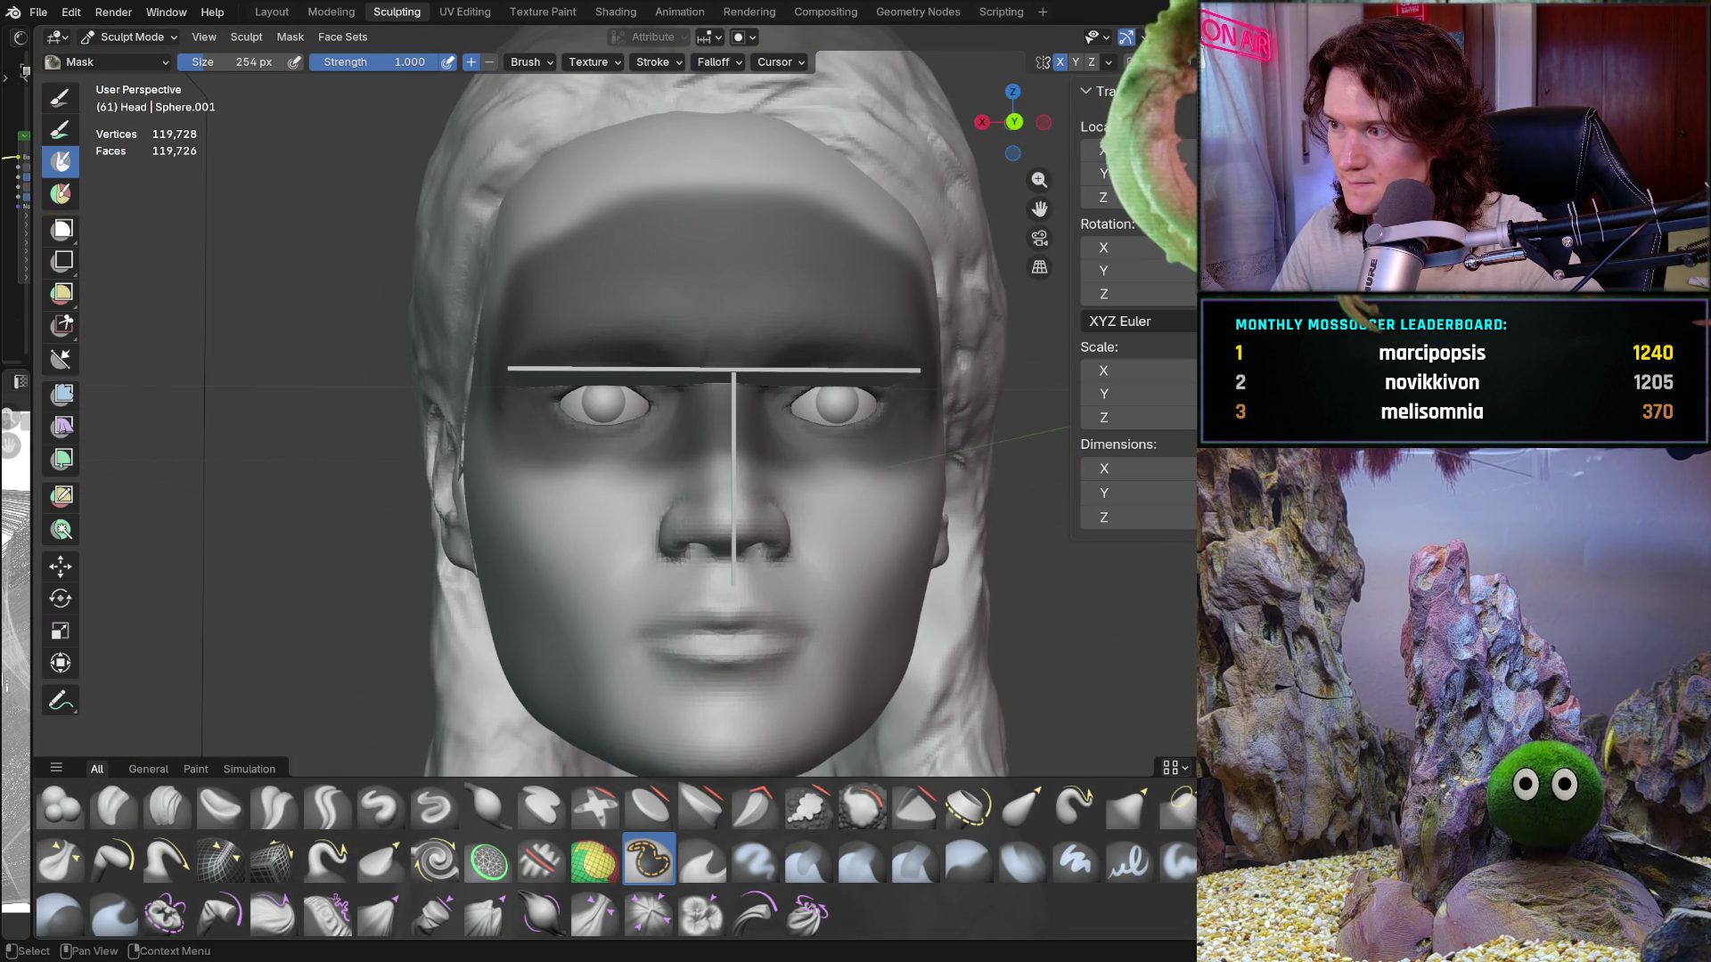
Step: Hide the hair and extend the mask over the temples, upper skull and back of the head
key("shift+h")
mouse_move(744, 280)
left_mouse_down()
mouse_move(829, 214)
mouse_move(909, 294)
mouse_move(935, 419)
left_mouse_up()
mouse_move(935, 418)
middle_mouse_down()
mouse_move(636, 363)
mouse_move(788, 291)
middle_mouse_up()
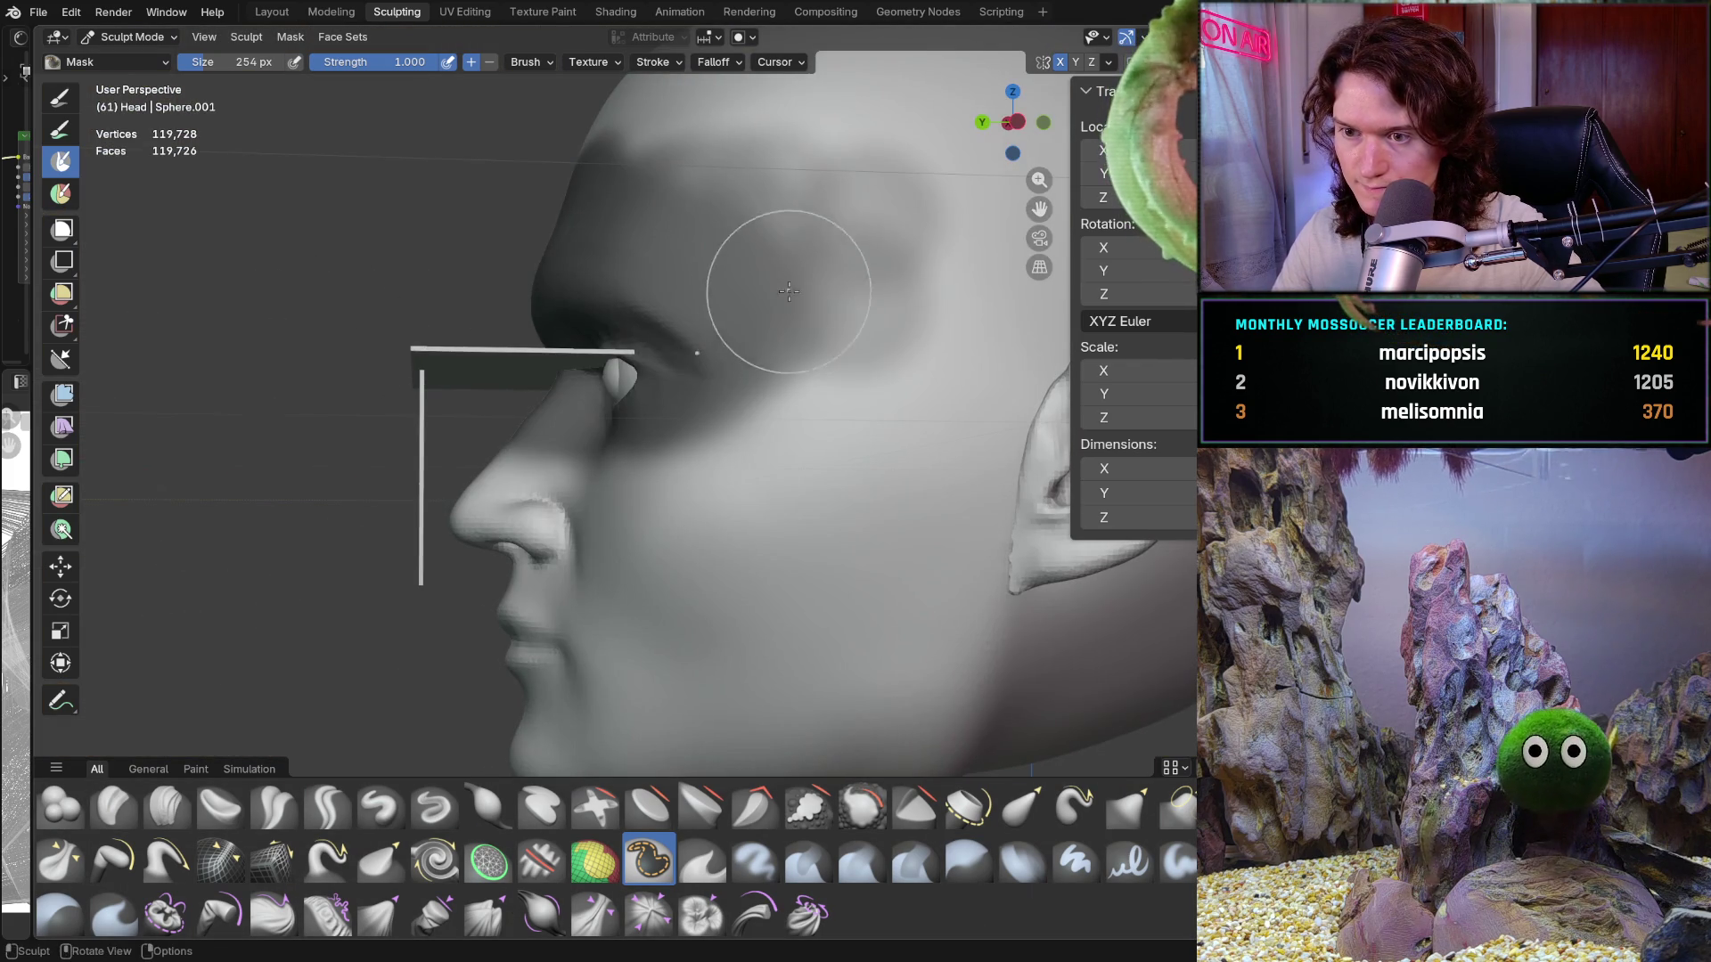
left_click_drag(788, 291, 791, 357)
scroll(853, 262, "down", 4)
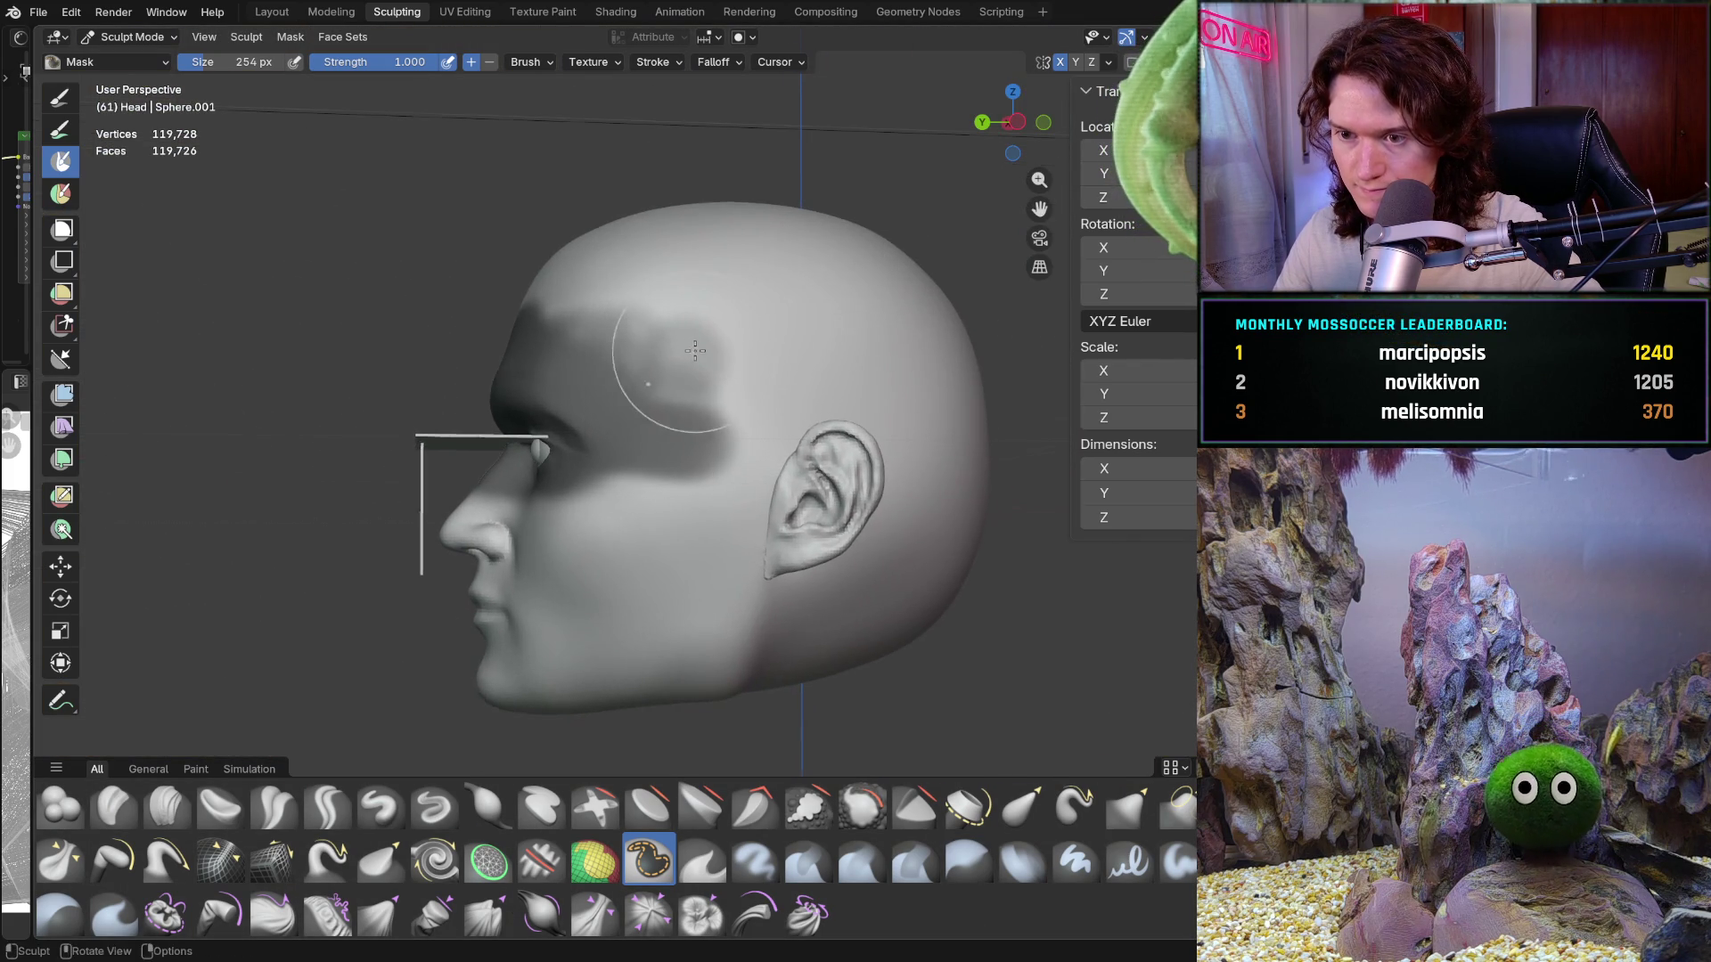
mouse_move(660, 356)
left_mouse_down()
mouse_move(600, 426)
mouse_move(766, 437)
mouse_move(891, 401)
mouse_move(962, 419)
mouse_move(860, 348)
mouse_move(624, 302)
mouse_move(859, 286)
left_mouse_up()
middle_click_drag(859, 286, 720, 391)
left_click_drag(720, 390, 653, 297)
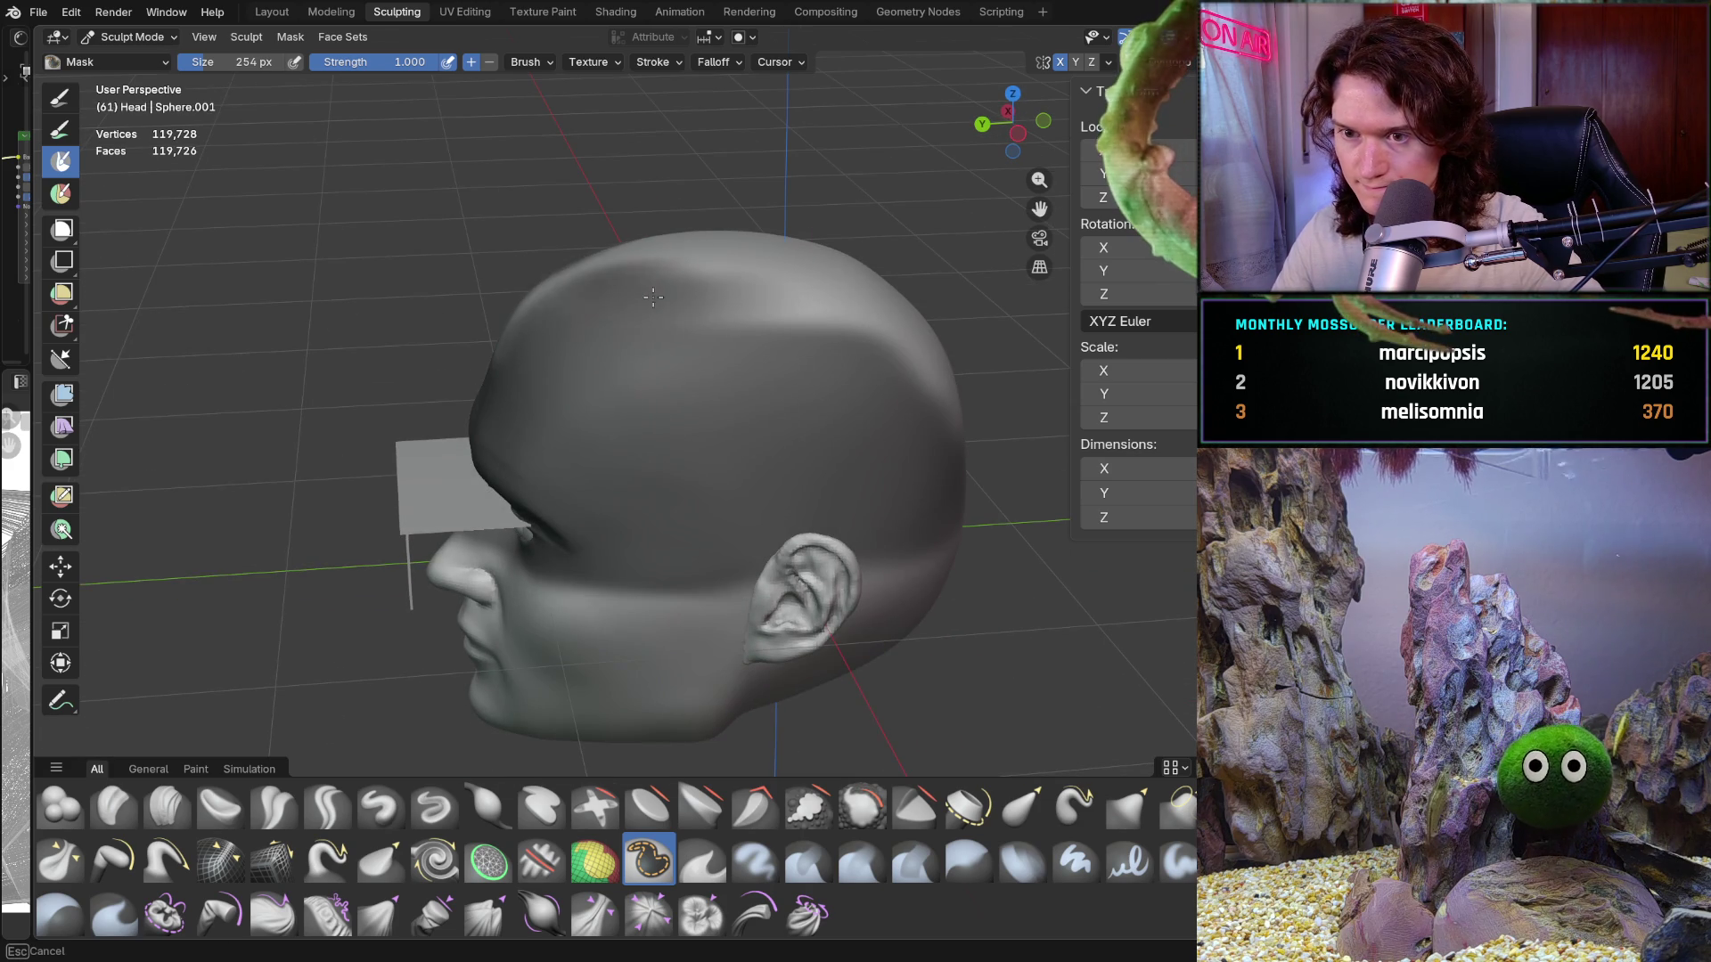
mouse_move(528, 307)
left_mouse_down()
mouse_move(713, 258)
mouse_move(882, 268)
left_mouse_up()
middle_click_drag(882, 267, 731, 479)
left_click_drag(732, 478, 625, 559)
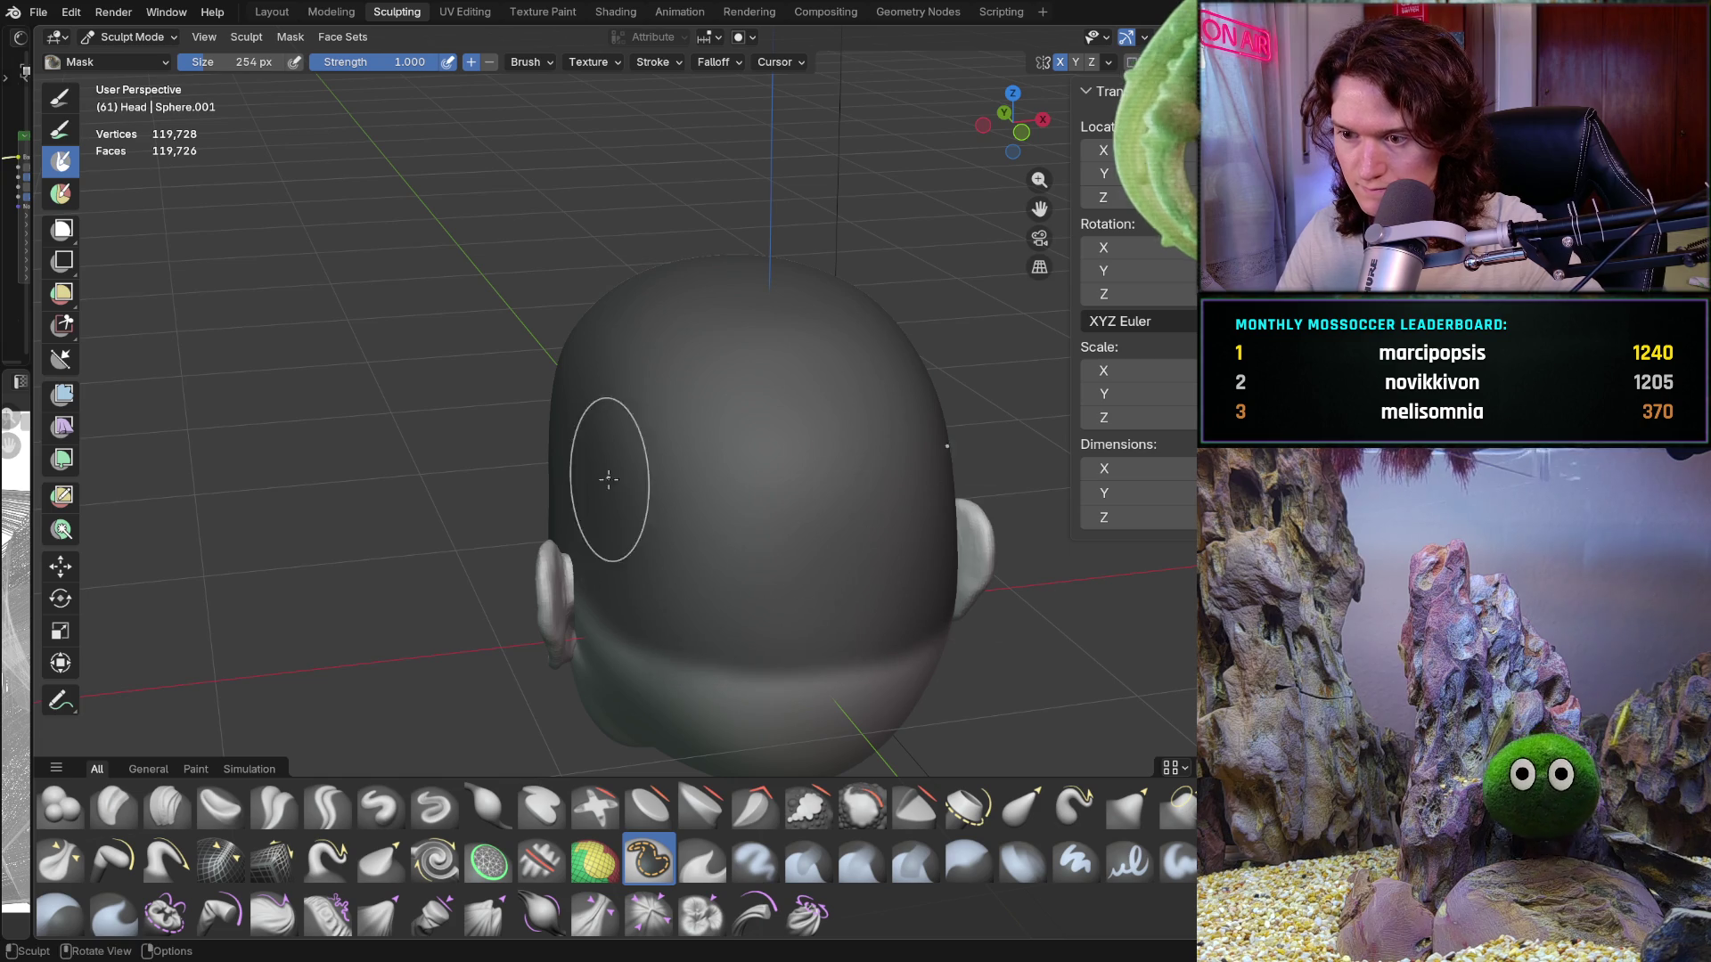
Step: Return to the front orthographic view and set the Grab brush to 1000 px radius, strength 1.000
mouse_move(609, 479)
middle_mouse_down()
mouse_move(745, 446)
mouse_move(678, 459)
middle_mouse_up()
key("ctrl+KP_1")
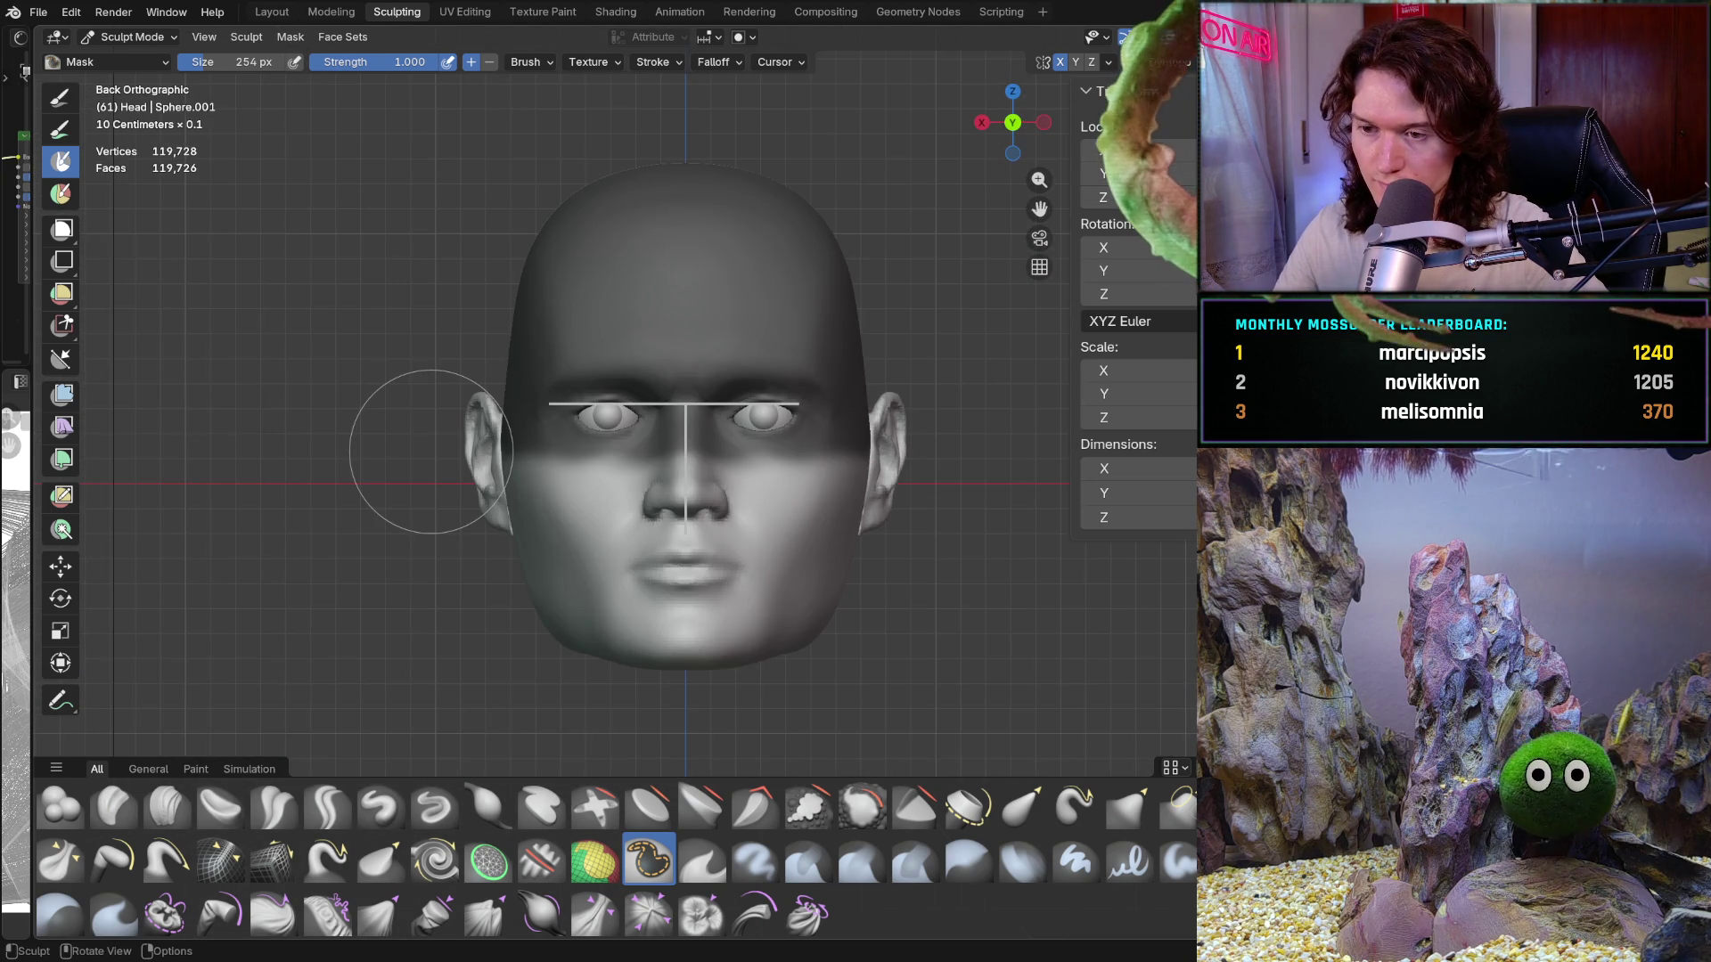
middle_click_drag(505, 562, 584, 462, "ctrl")
middle_click_drag(551, 522, 545, 457, "shift")
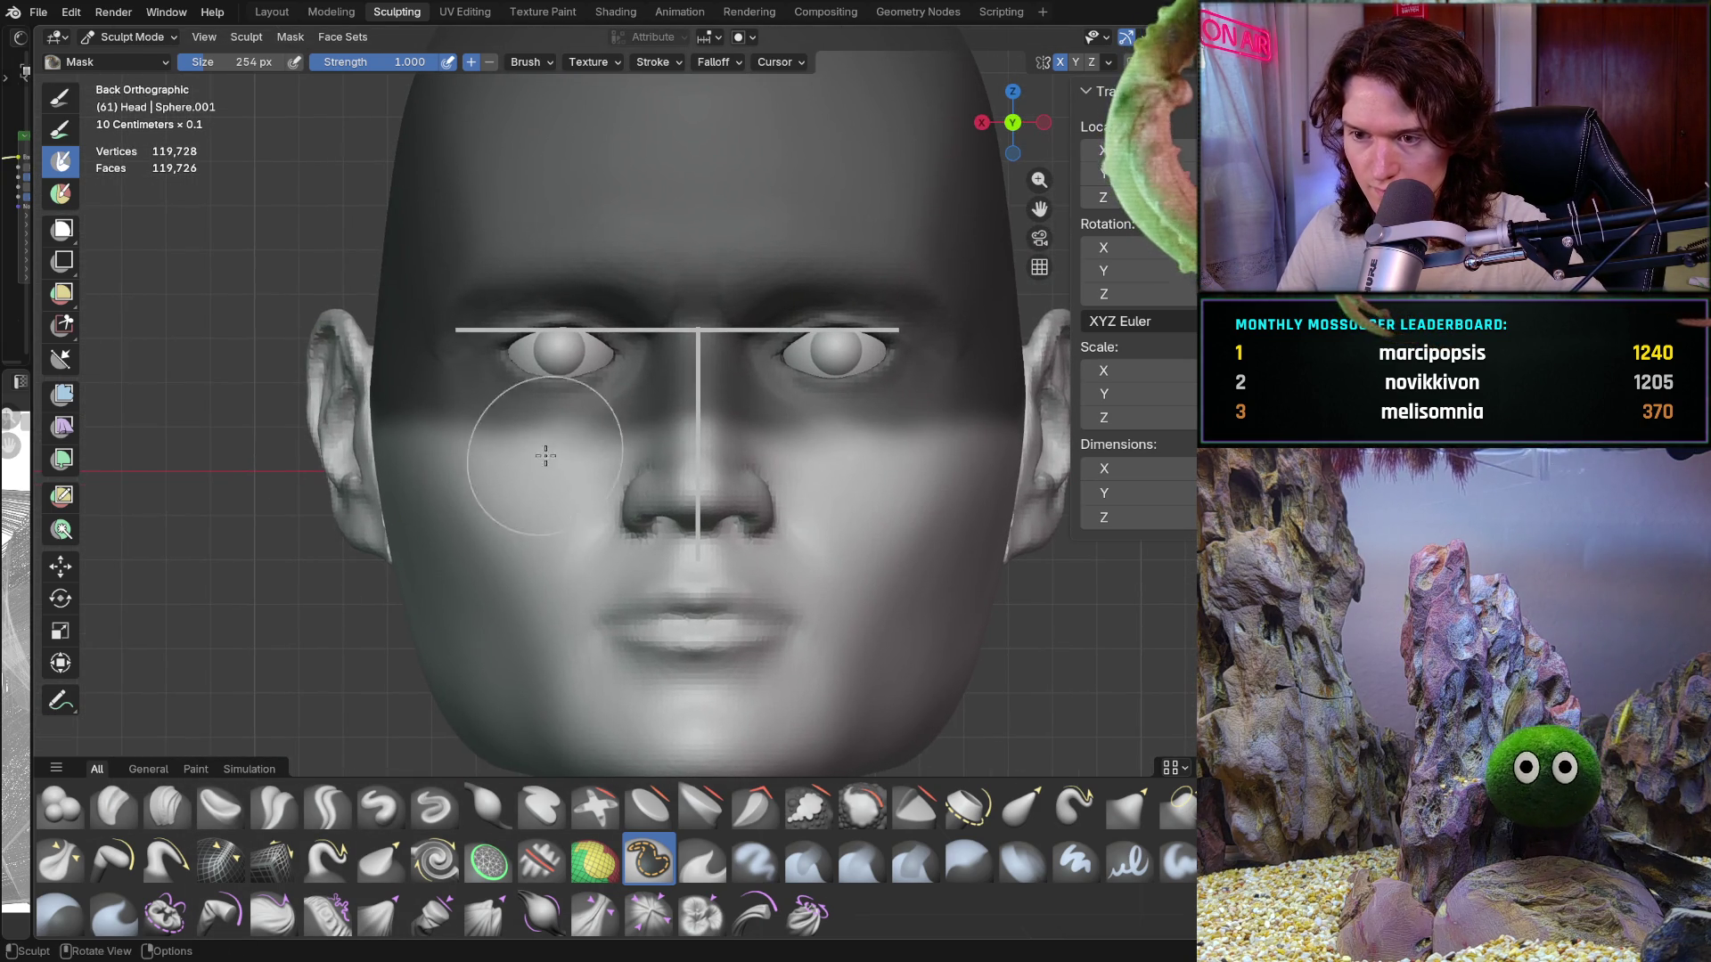
left_click(123, 37)
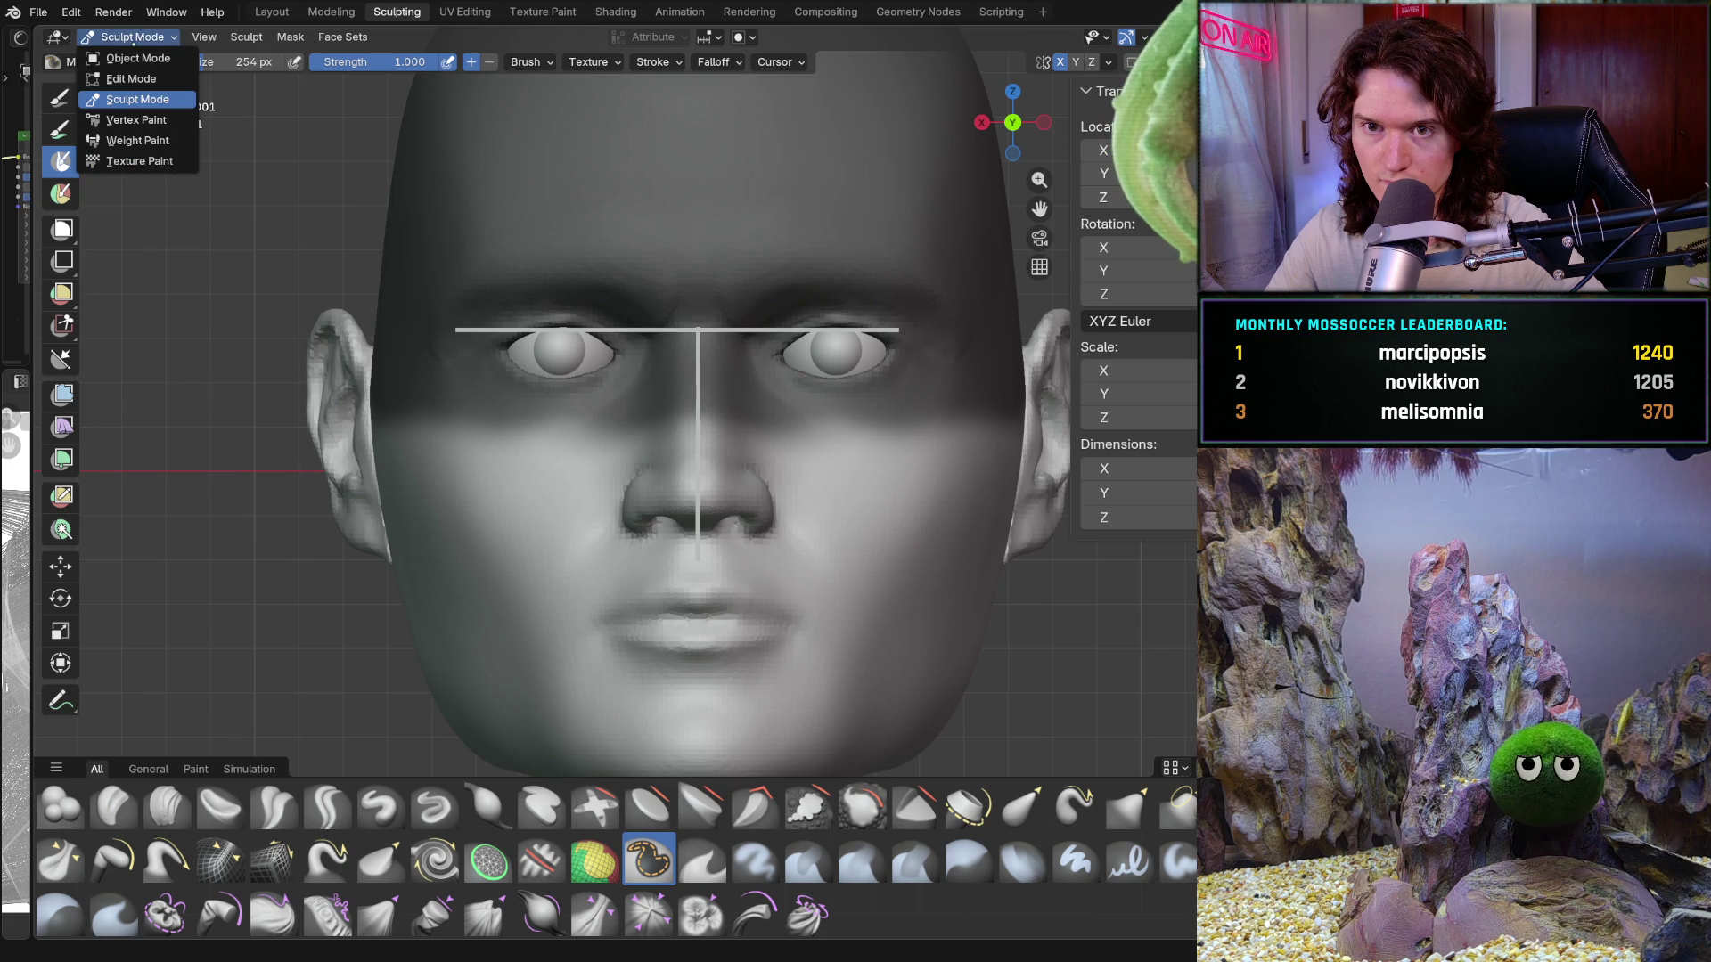
left_click(132, 37)
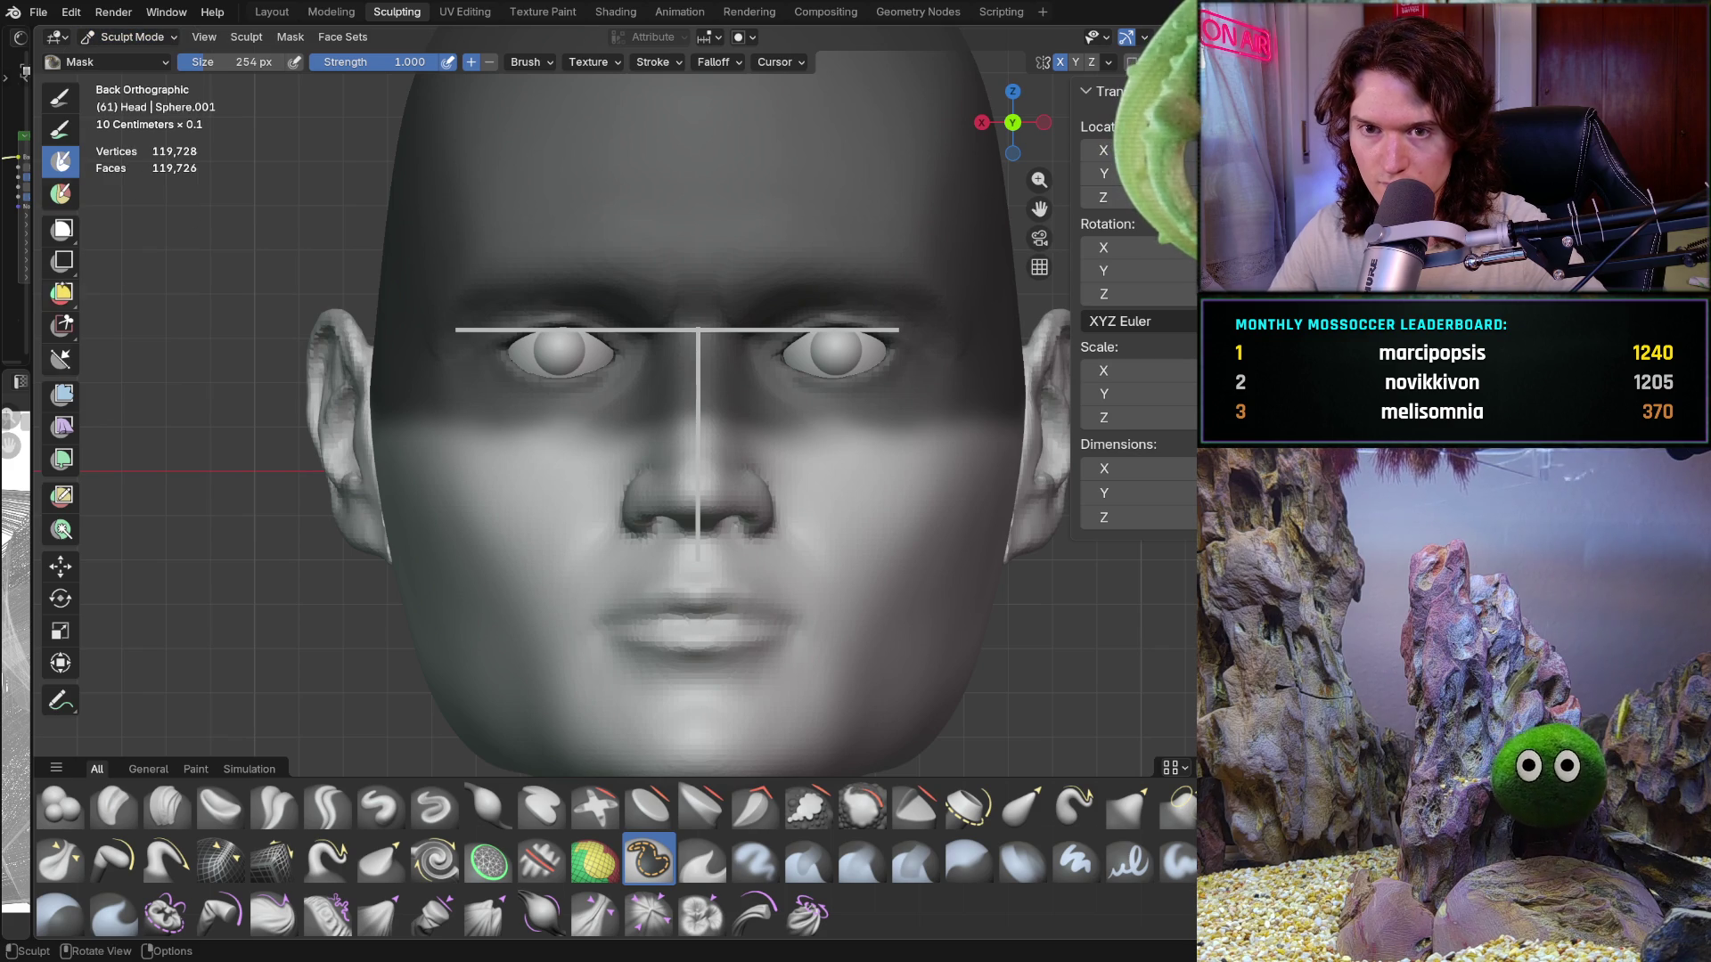
scroll(385, 478, "down", 5)
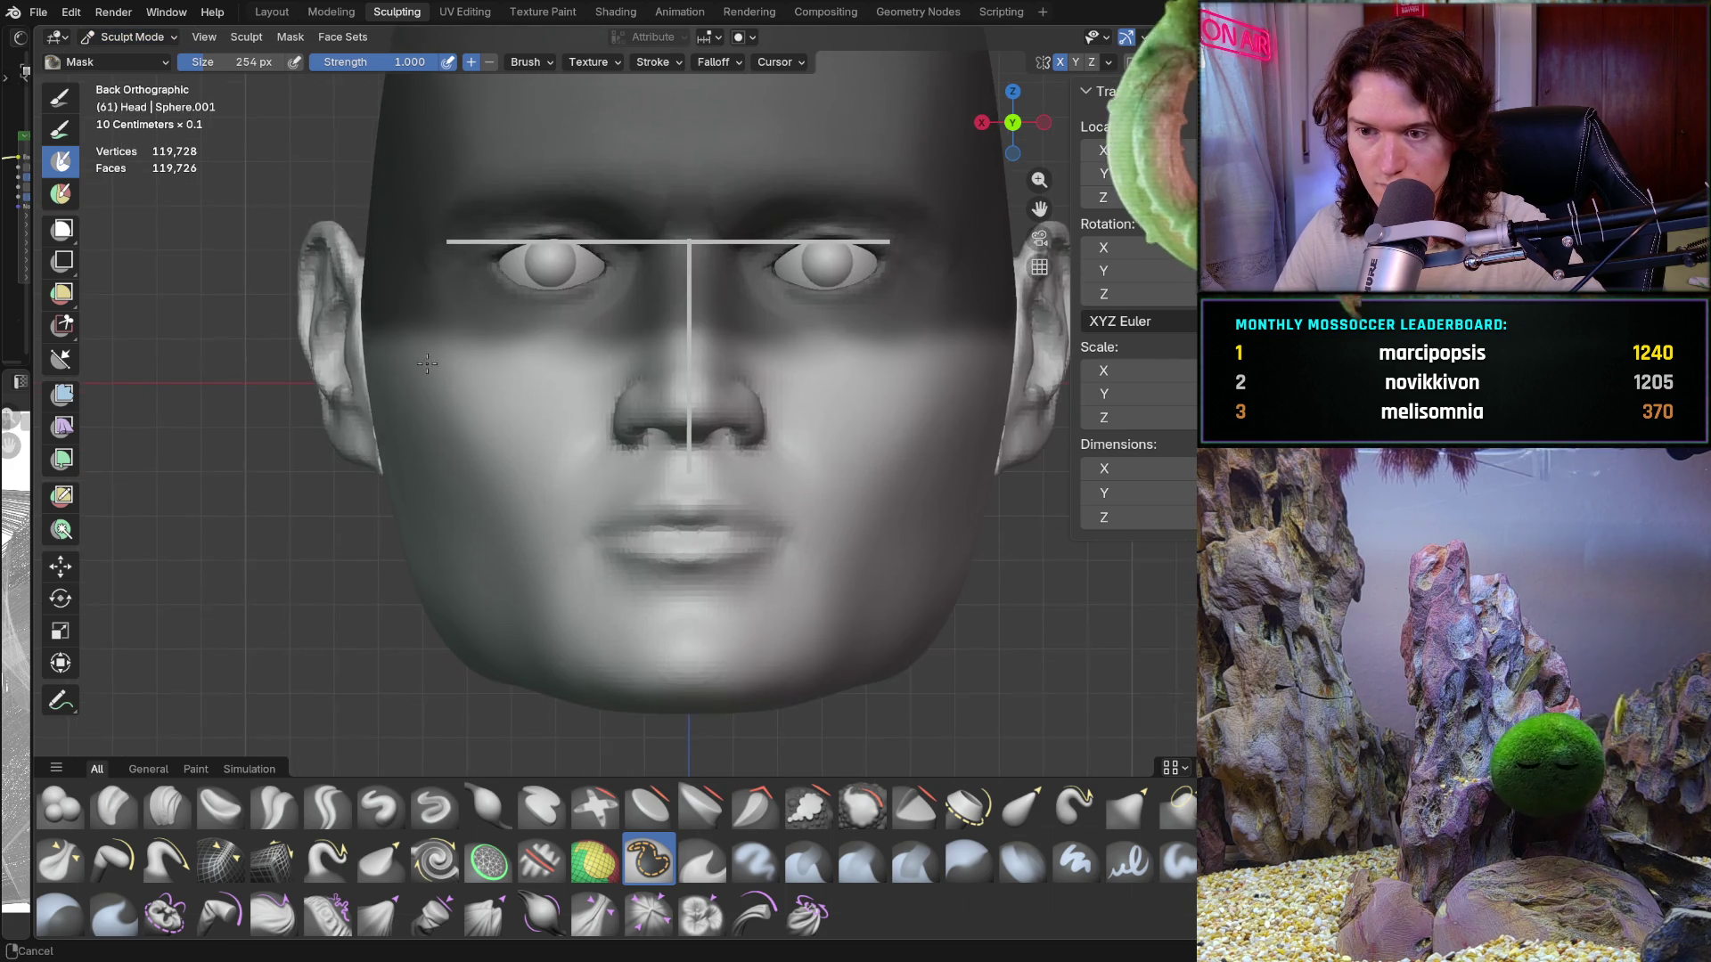
key("g")
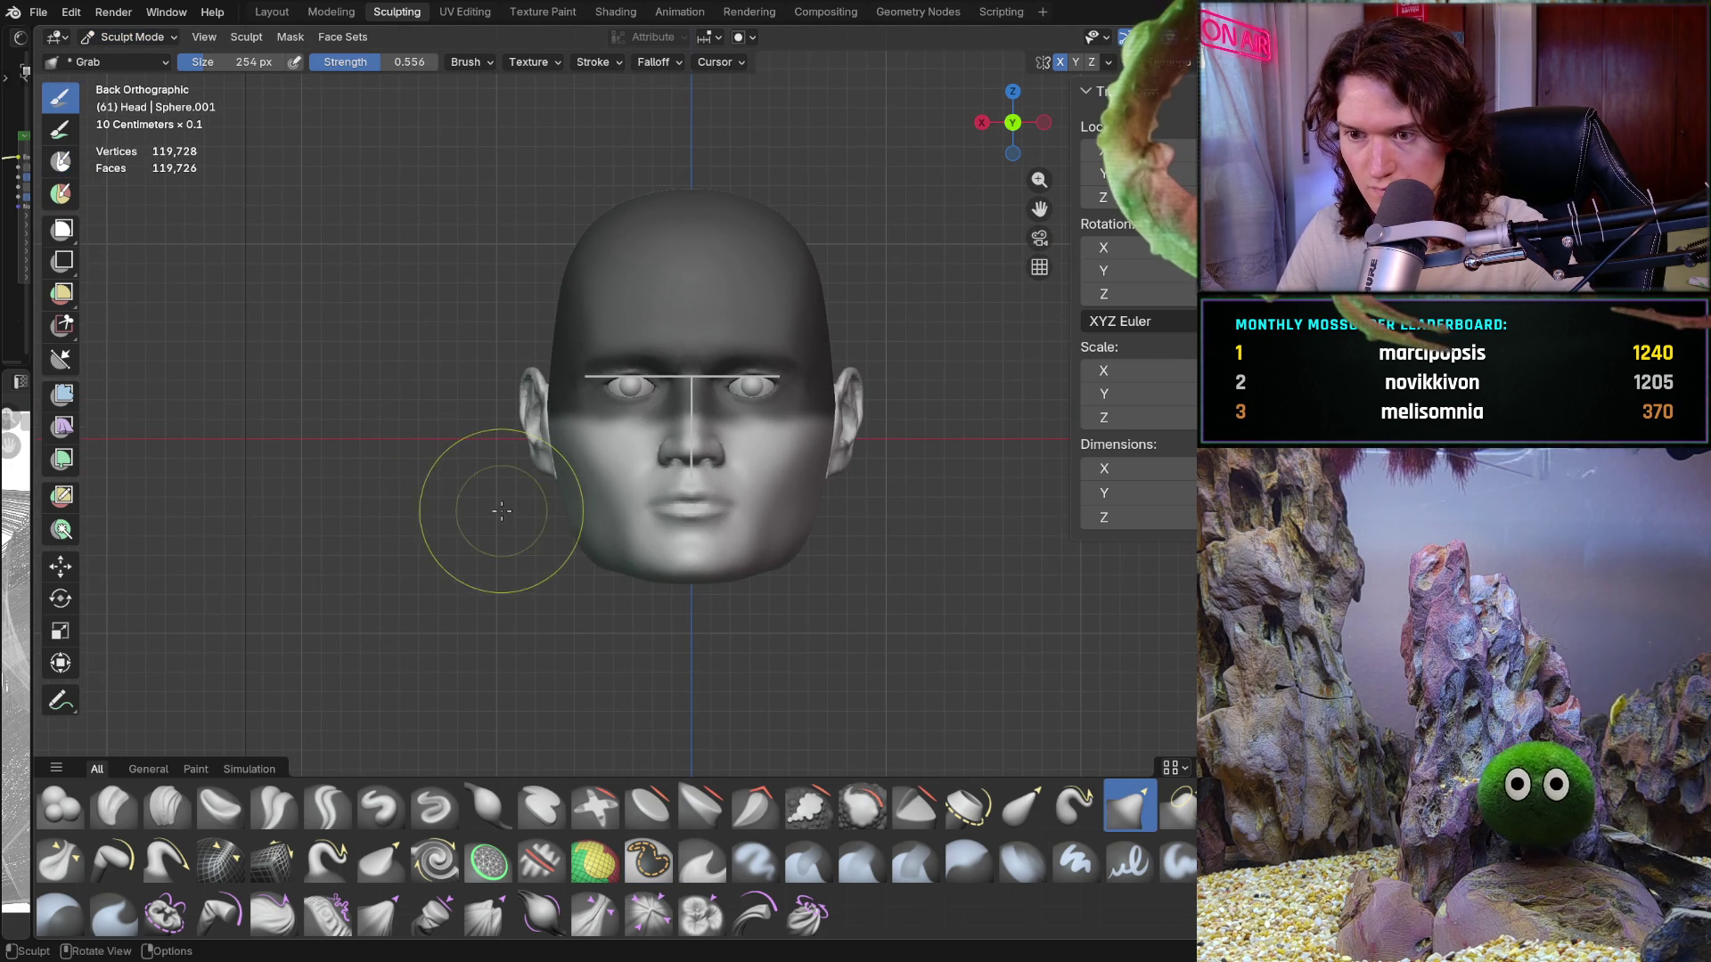
key("f")
left_click(816, 521)
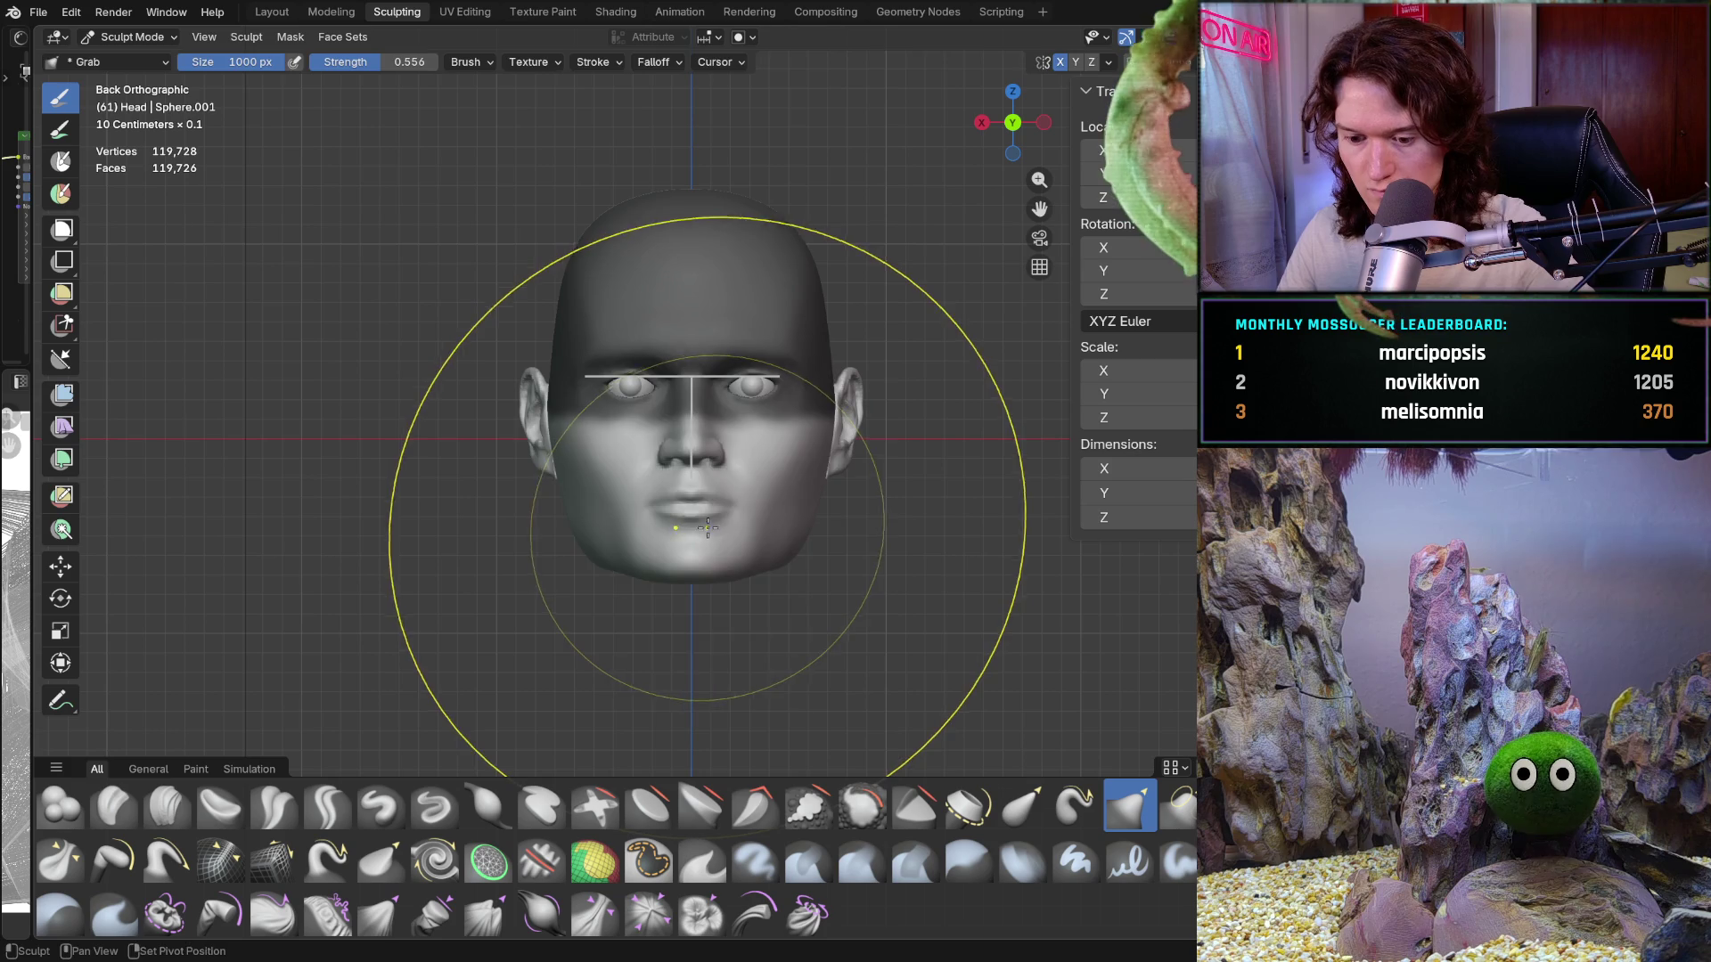
key("shift+f")
left_click(927, 552)
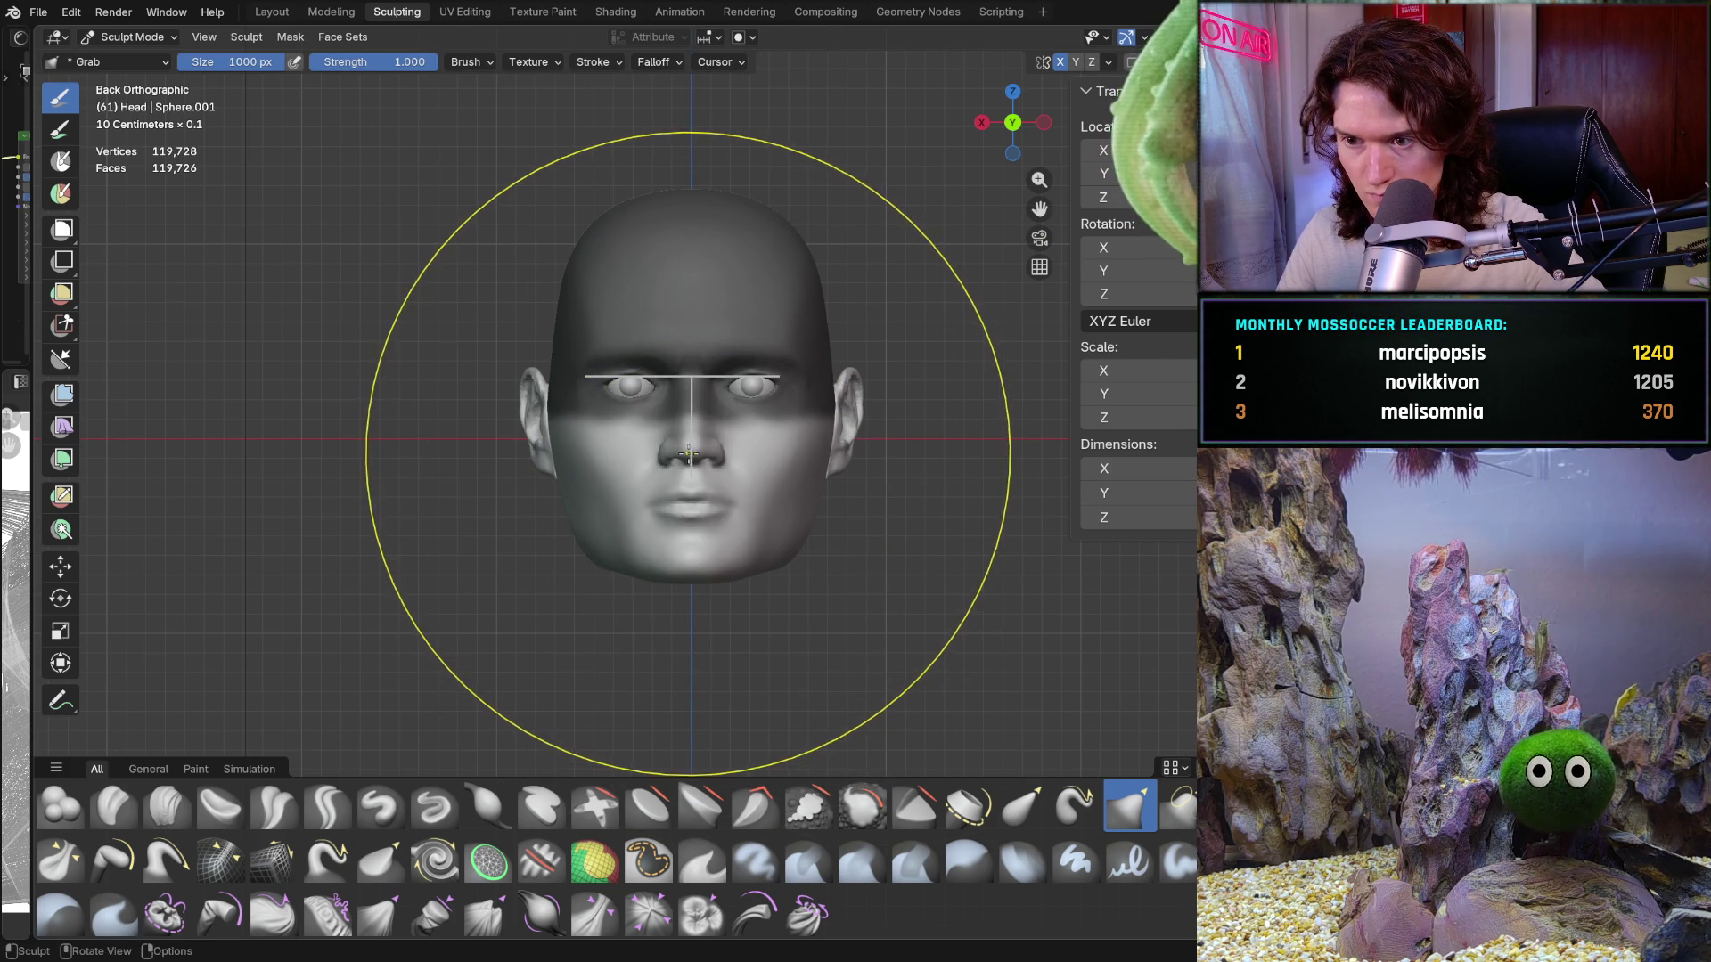
Step: Check the symmetry options, pull the nose region, and orbit to see the nose in profile
left_click(1107, 63)
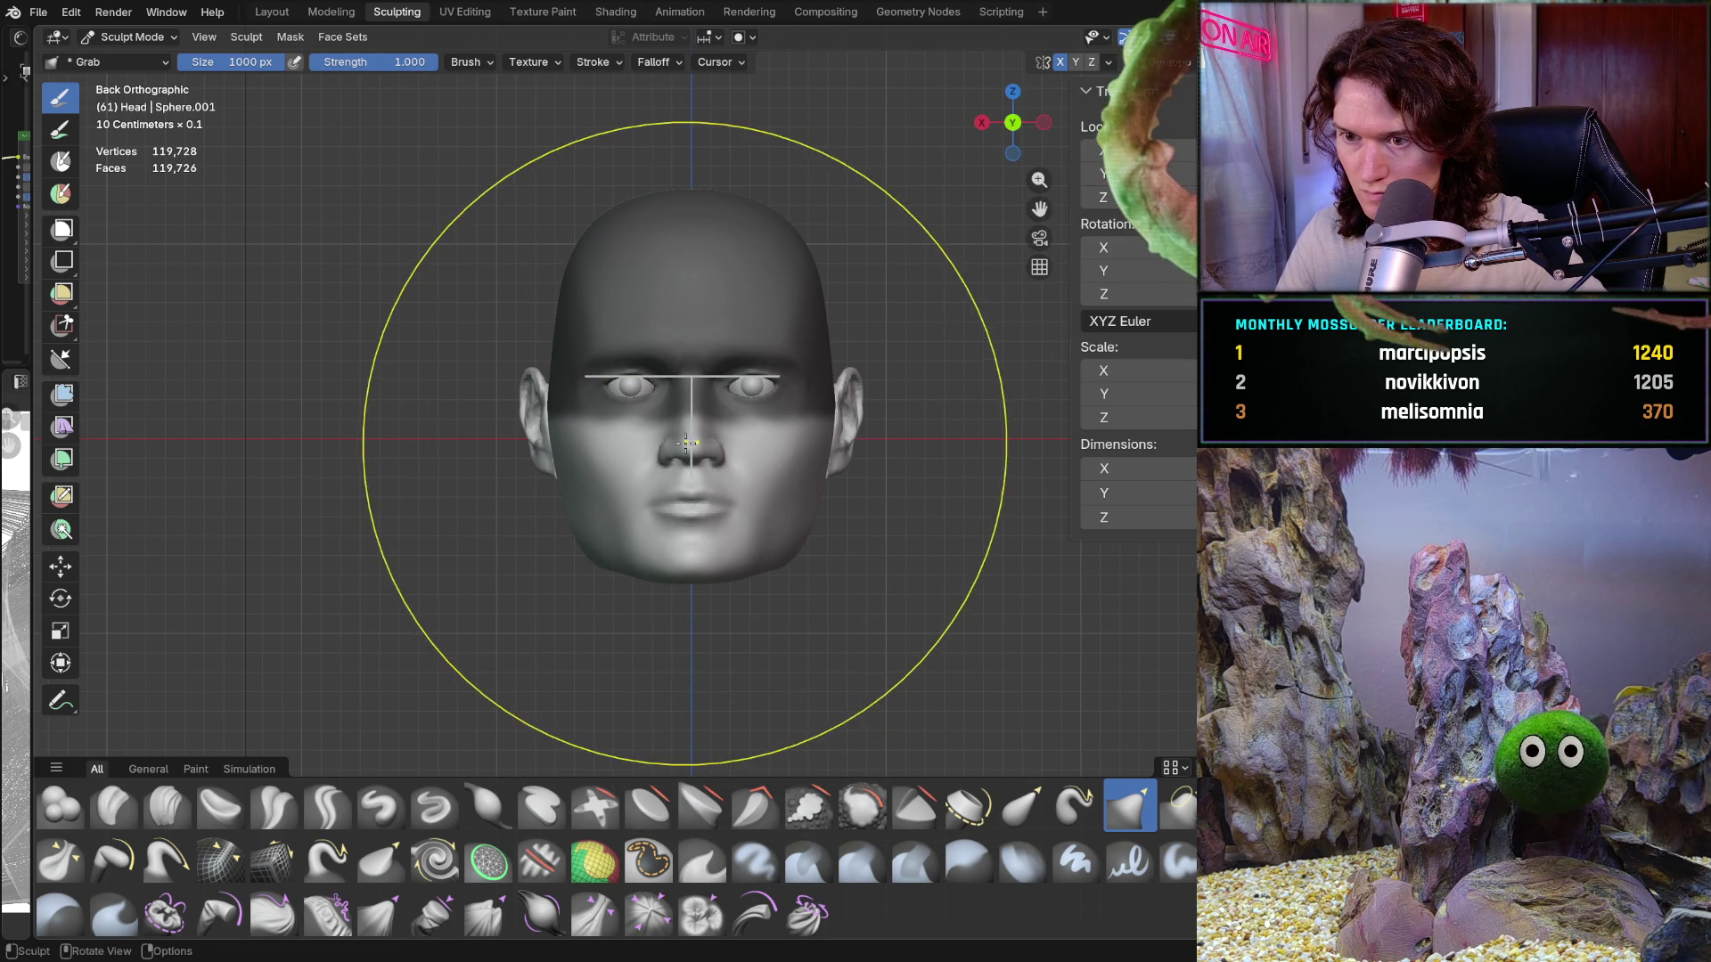
left_click_drag(695, 441, 695, 456)
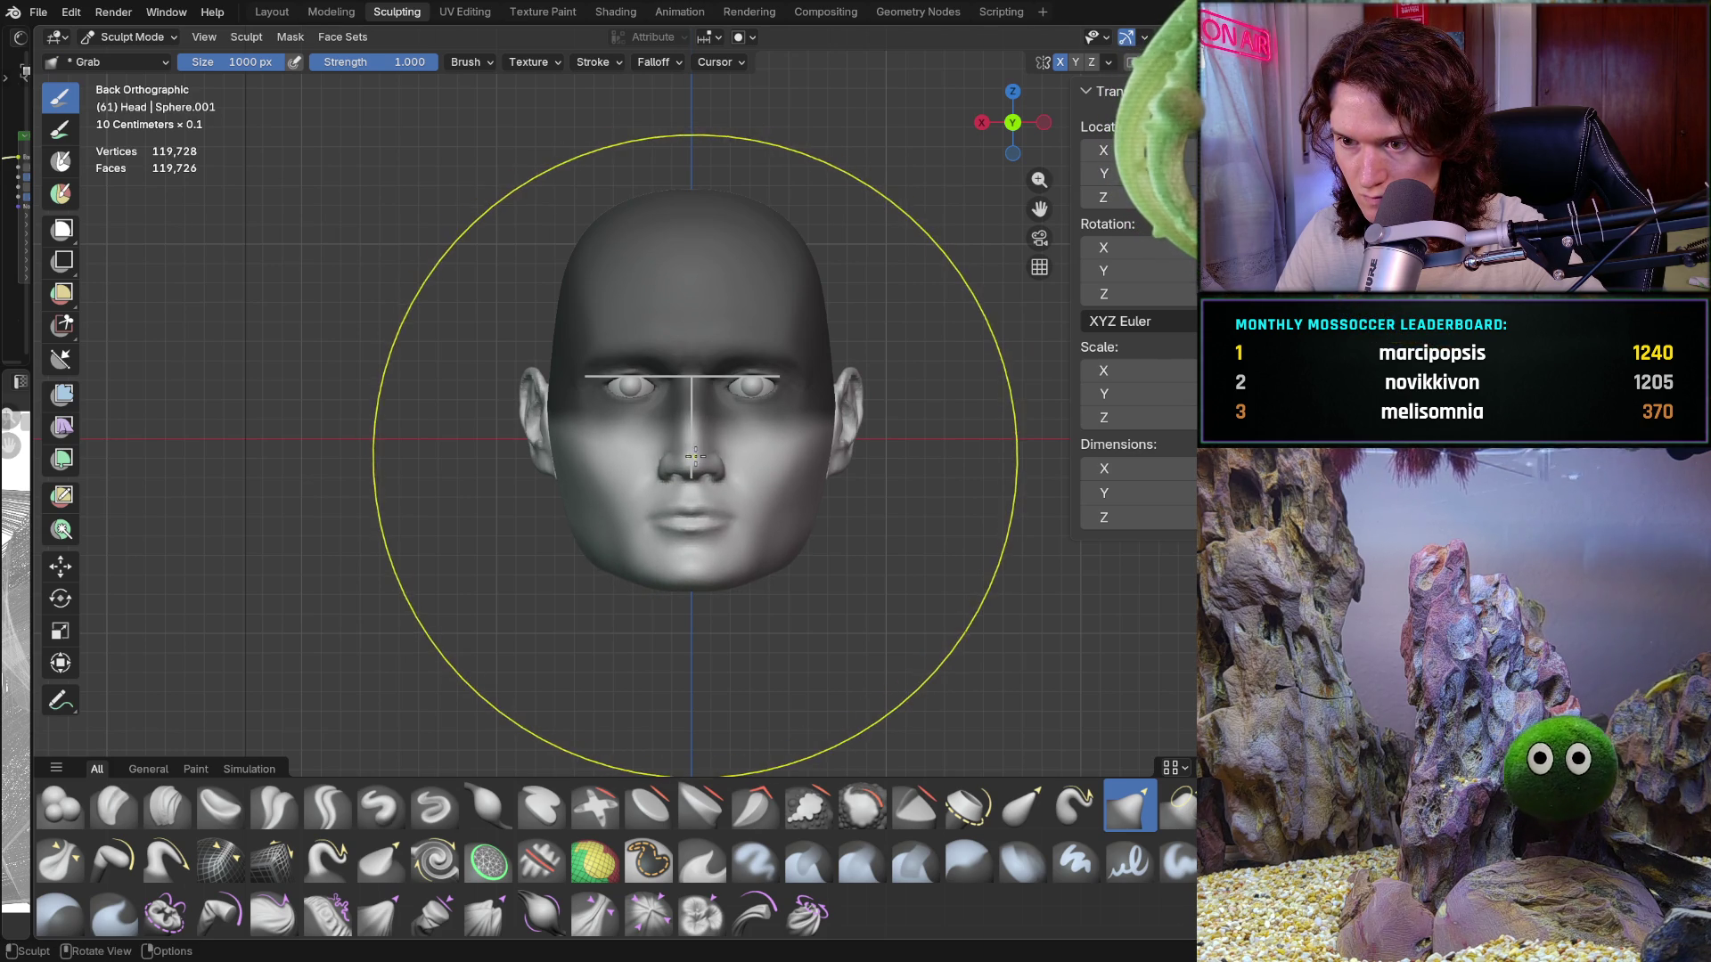
scroll(780, 413, "up", 3)
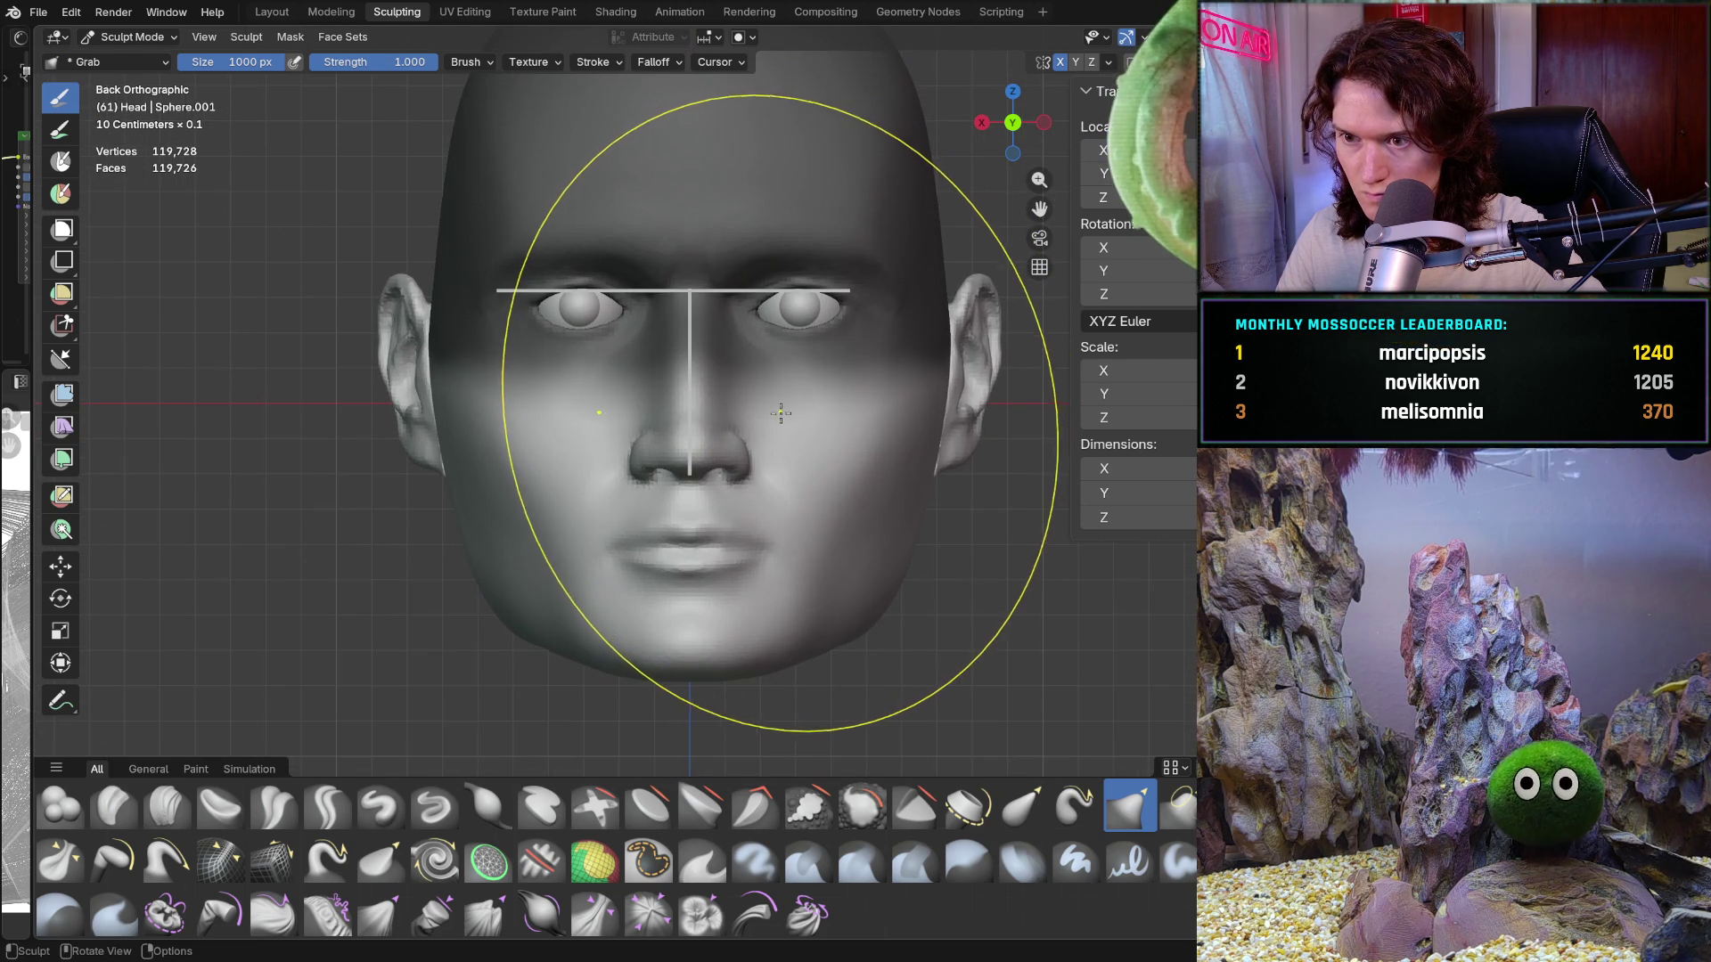
scroll(781, 413, "up", 5)
mouse_move(784, 414)
middle_mouse_down()
mouse_move(938, 428)
mouse_move(634, 431)
middle_mouse_up()
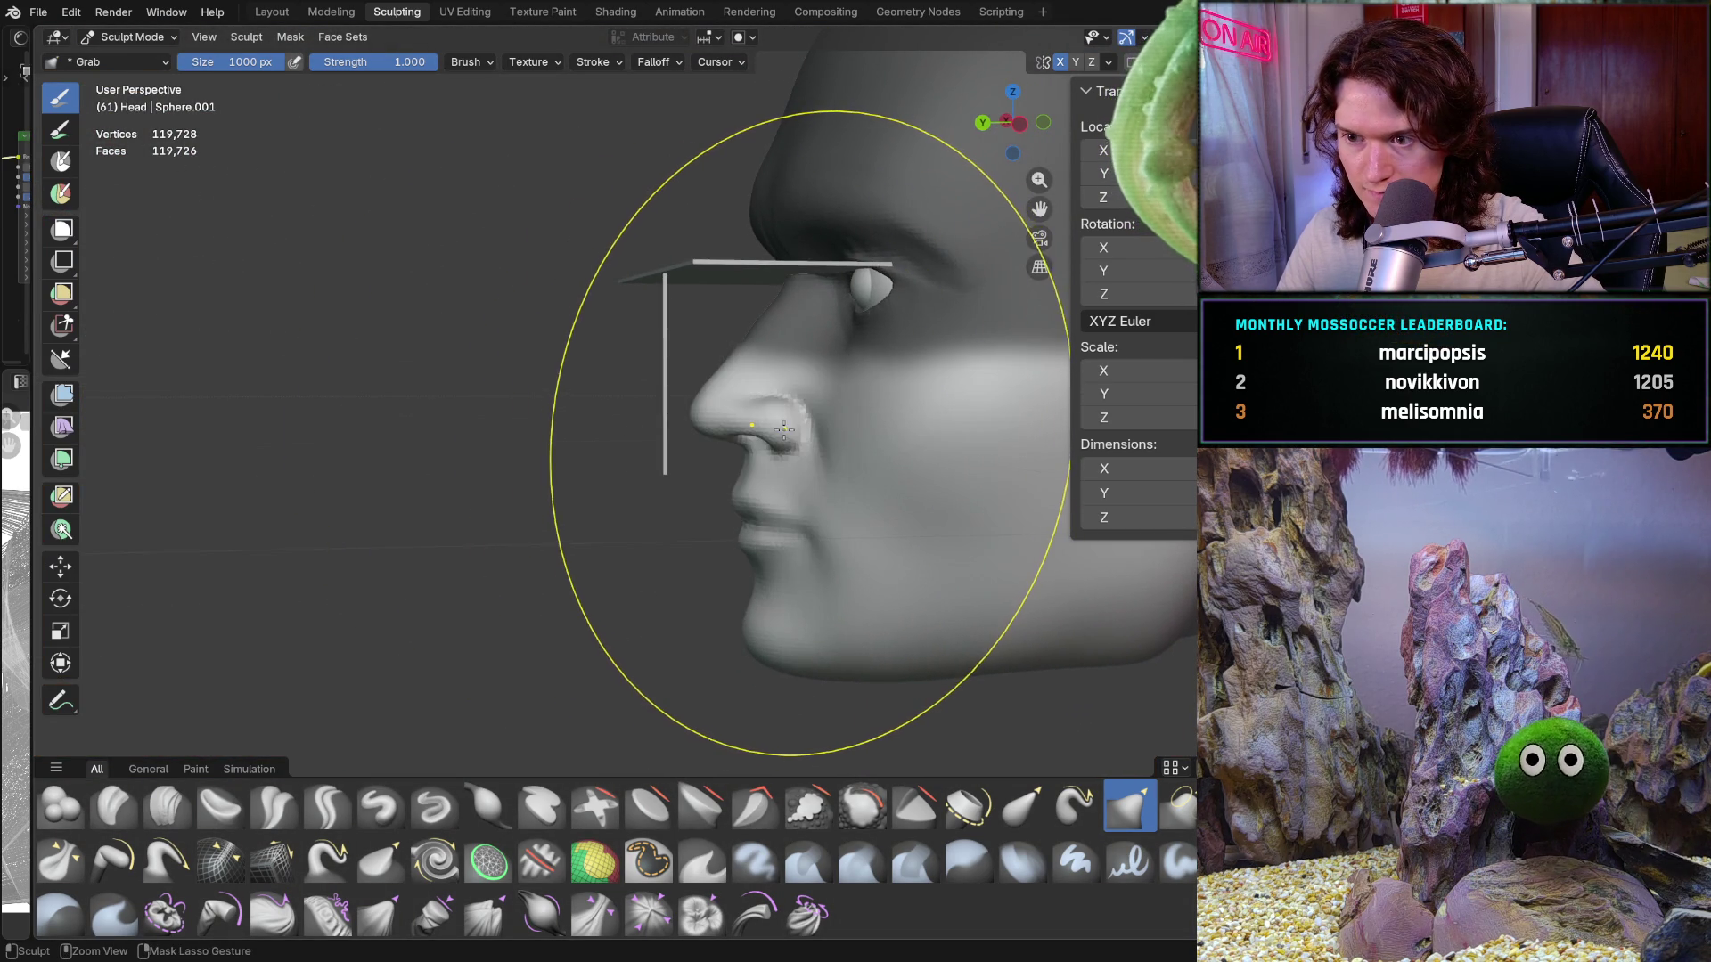
scroll(784, 431, "up", 2)
Step: Compare the side reference with the head's profile and pull the nose and chin to match
key("KP_3")
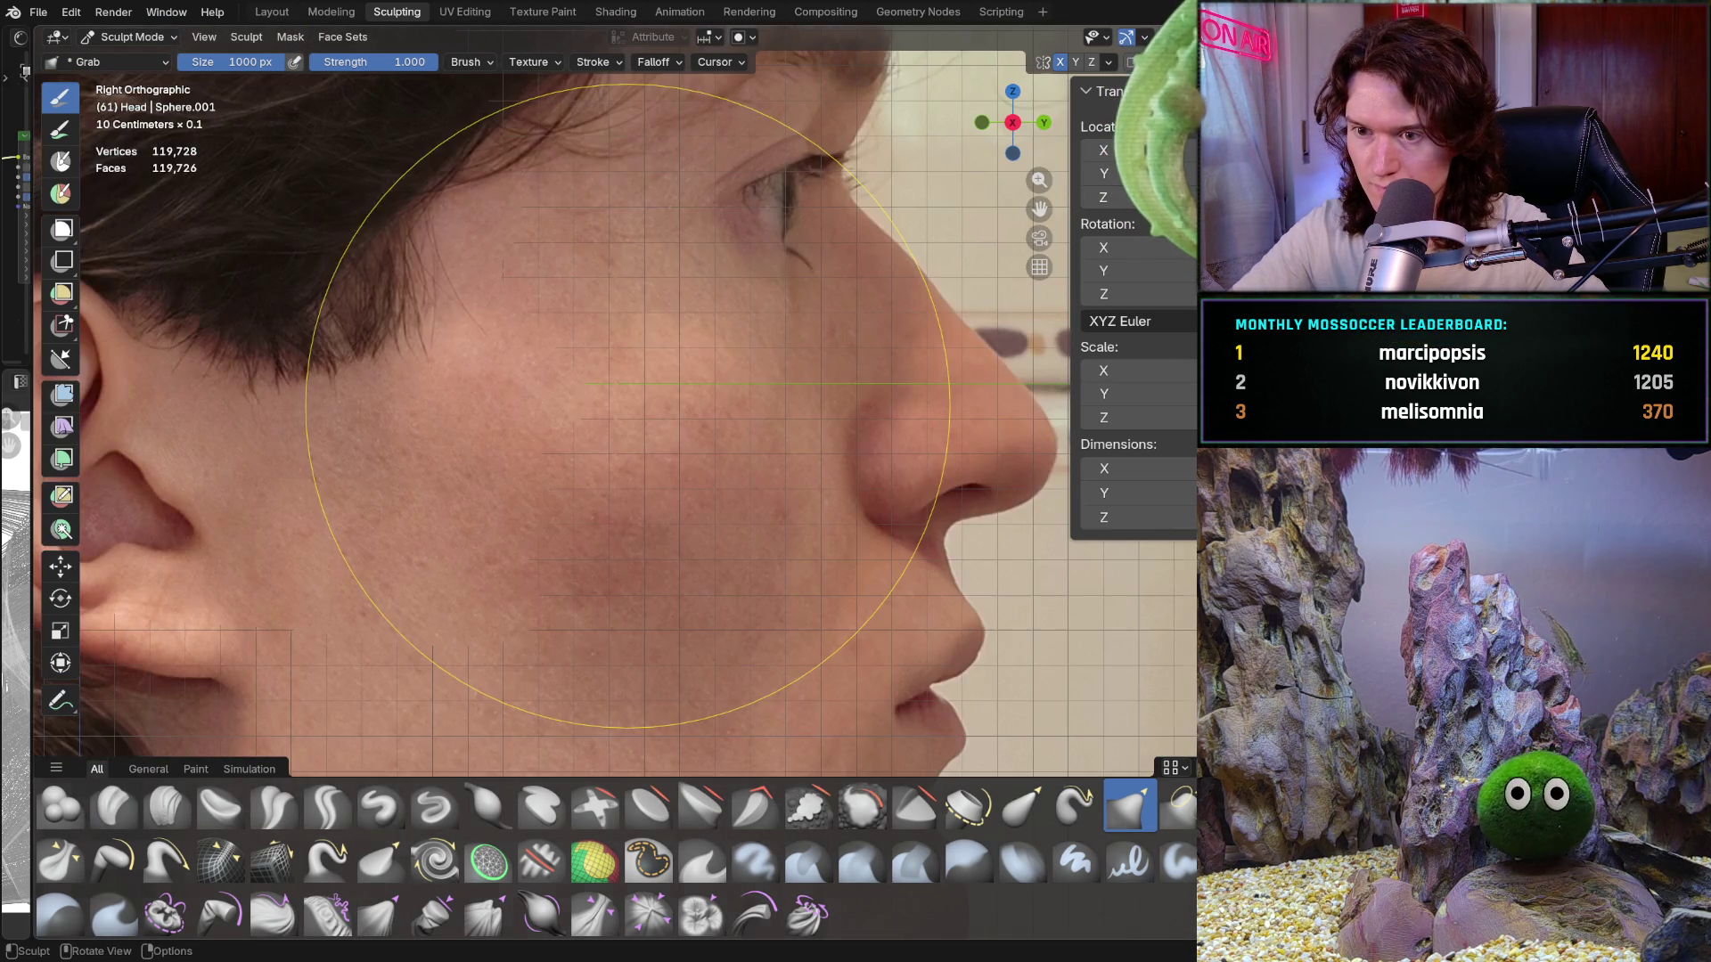
key("ctrl+KP_3")
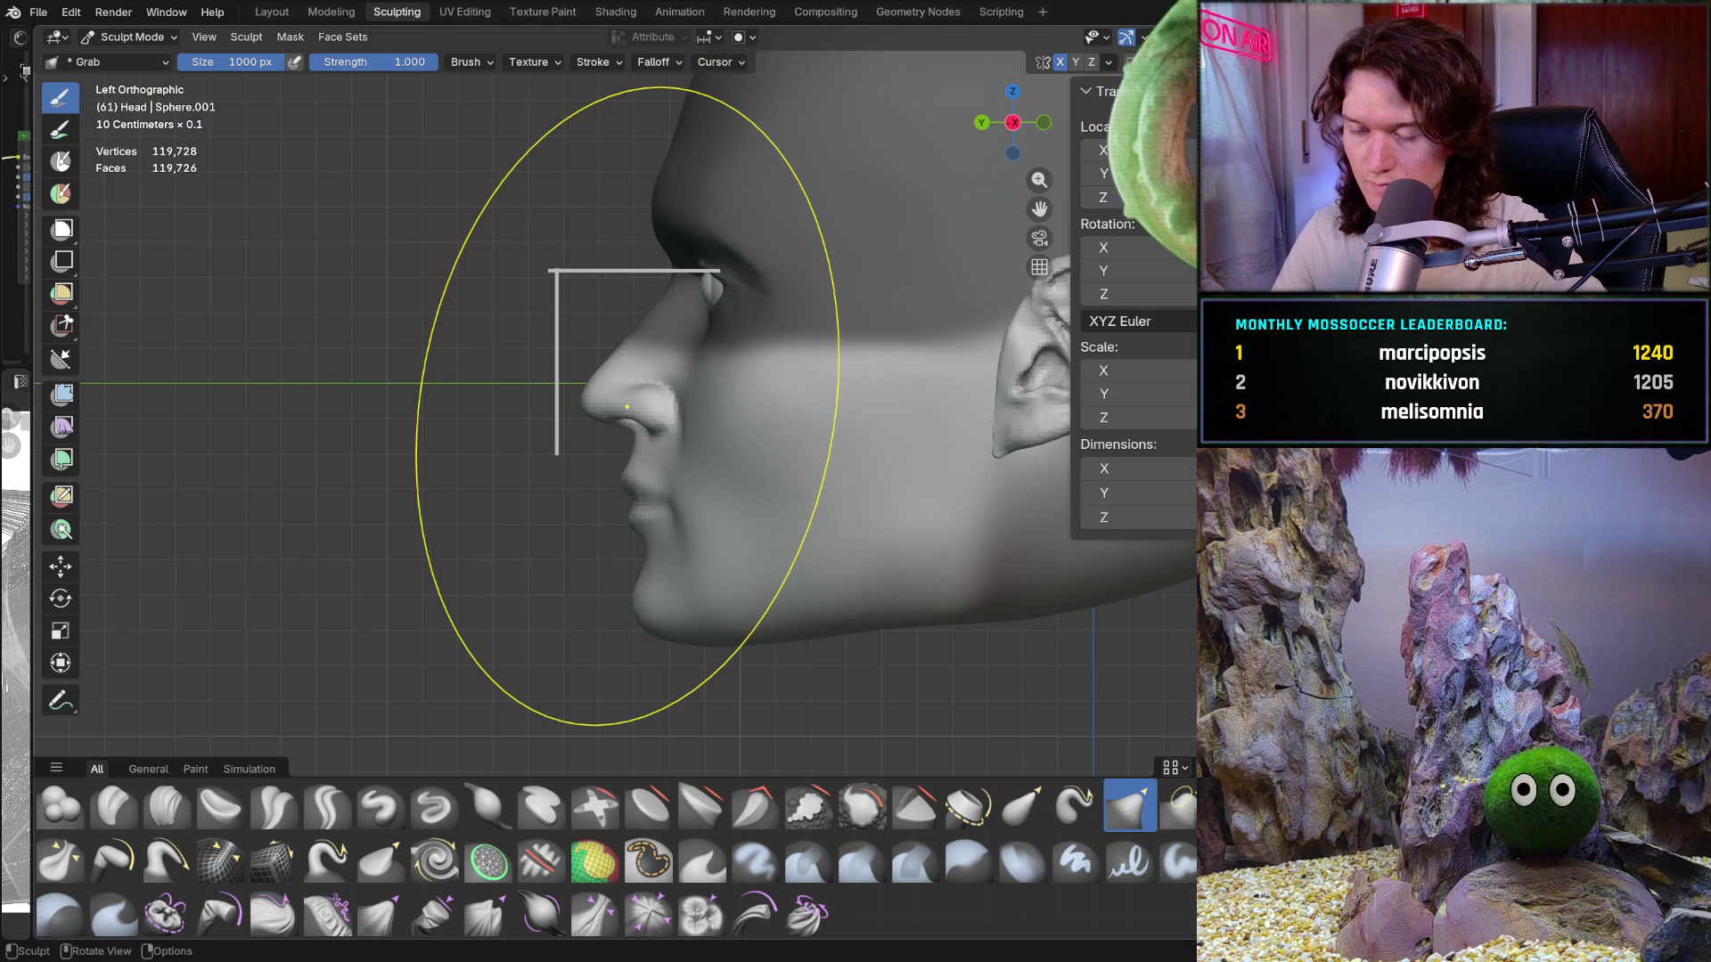
left_click(1108, 62)
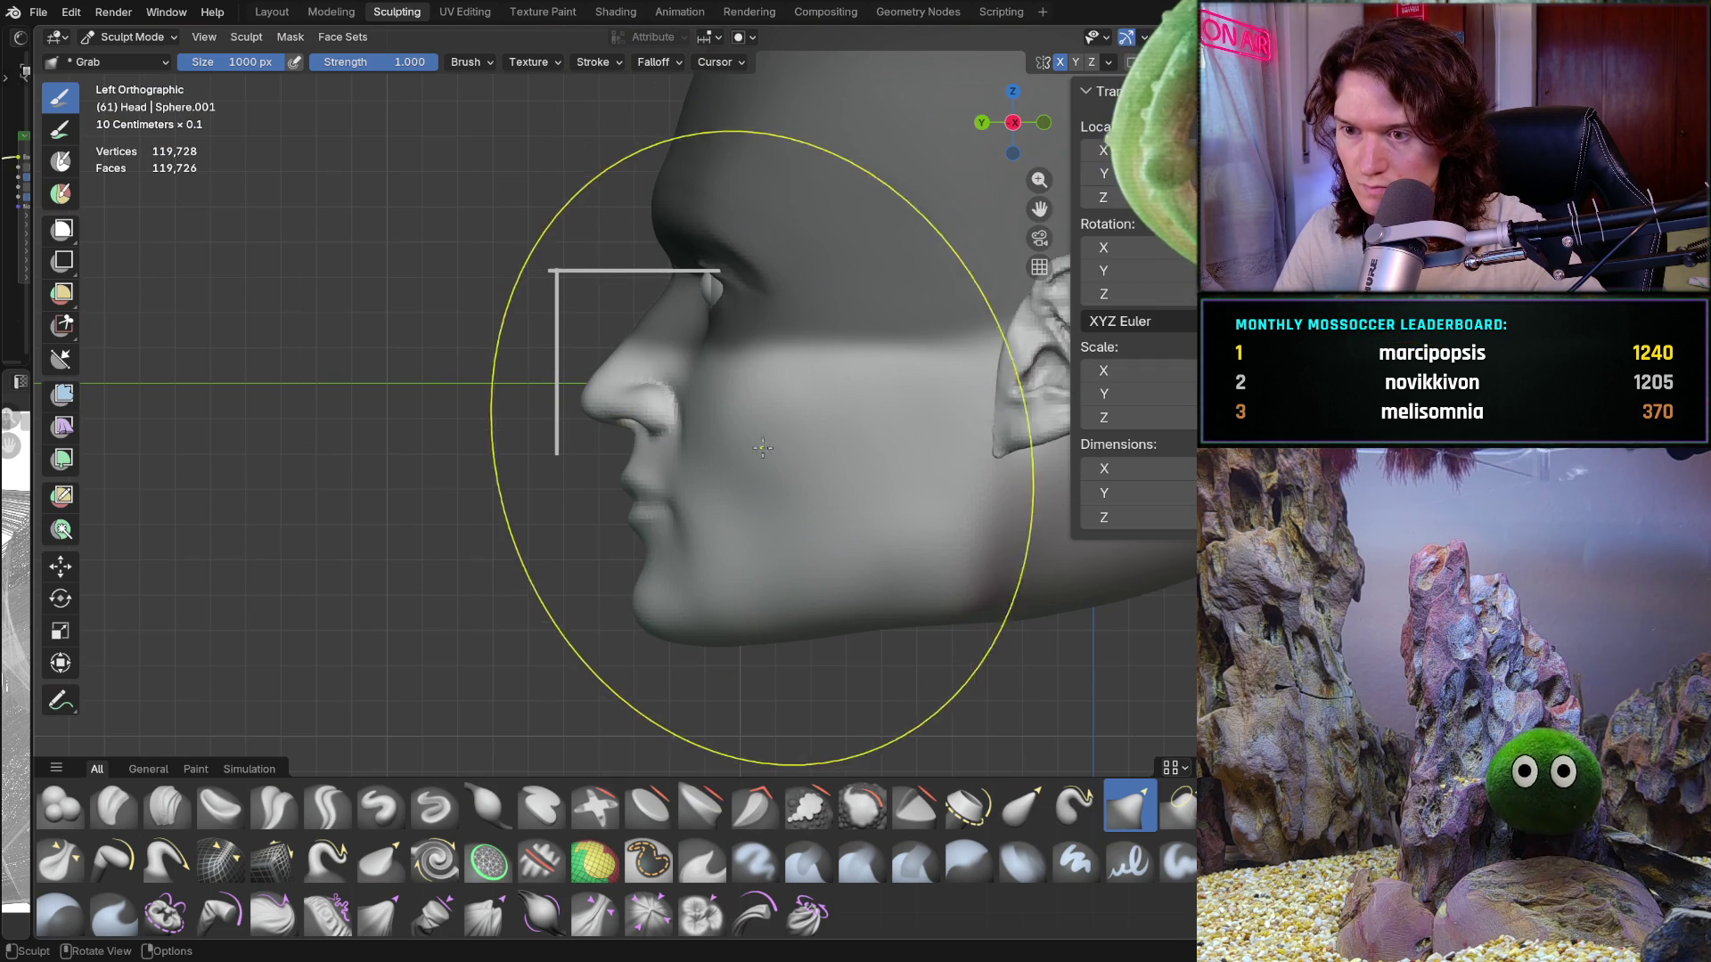
middle_click_drag(764, 428, 629, 570, "ctrl")
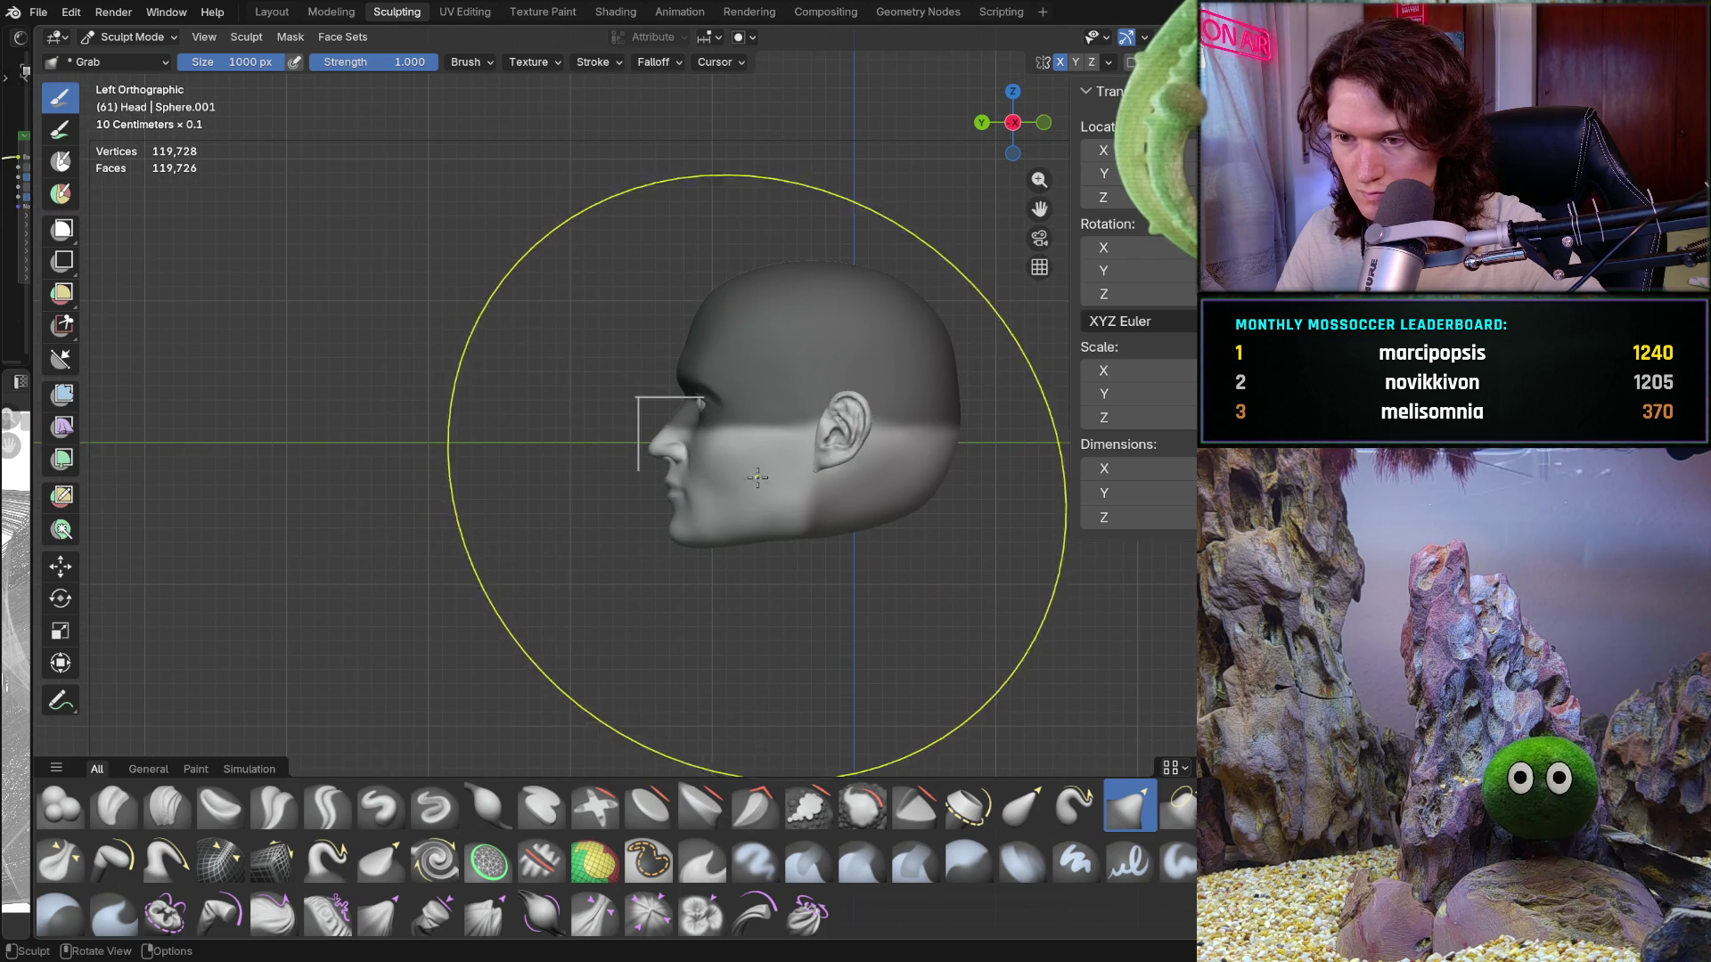
left_click_drag(797, 443, 795, 444)
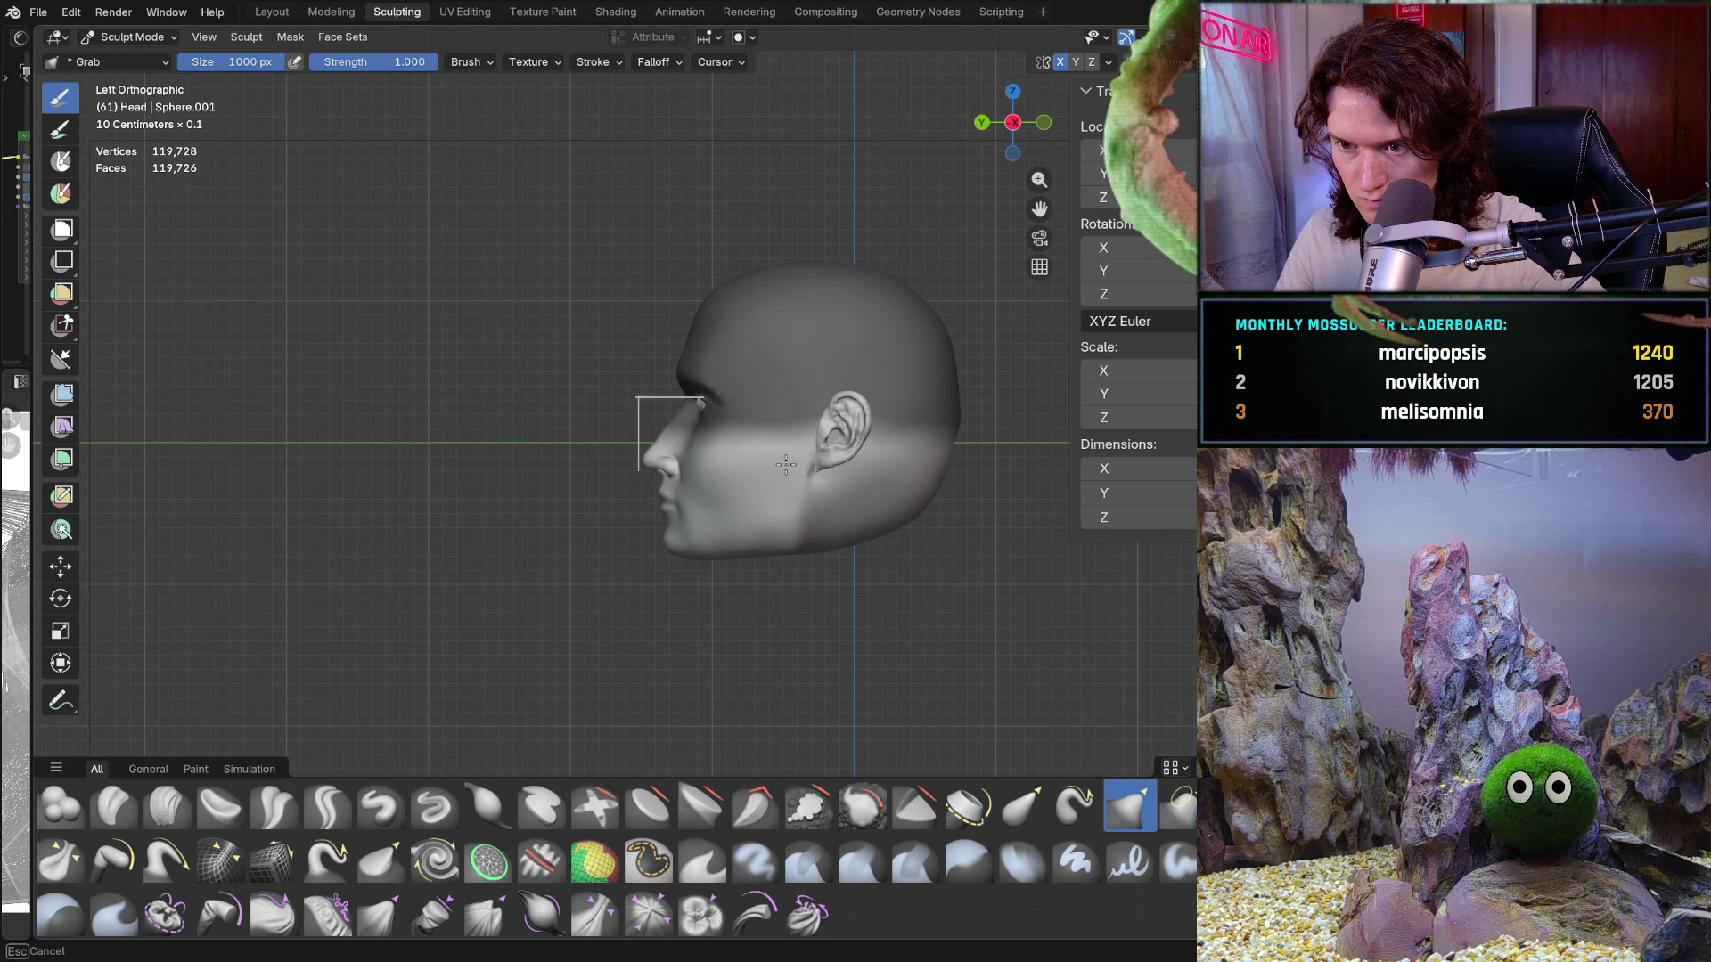
left_click_drag(785, 464, 748, 451)
mouse_move(735, 454)
middle_mouse_down("ctrl")
mouse_move(797, 425)
mouse_move(959, 430)
middle_mouse_up("ctrl")
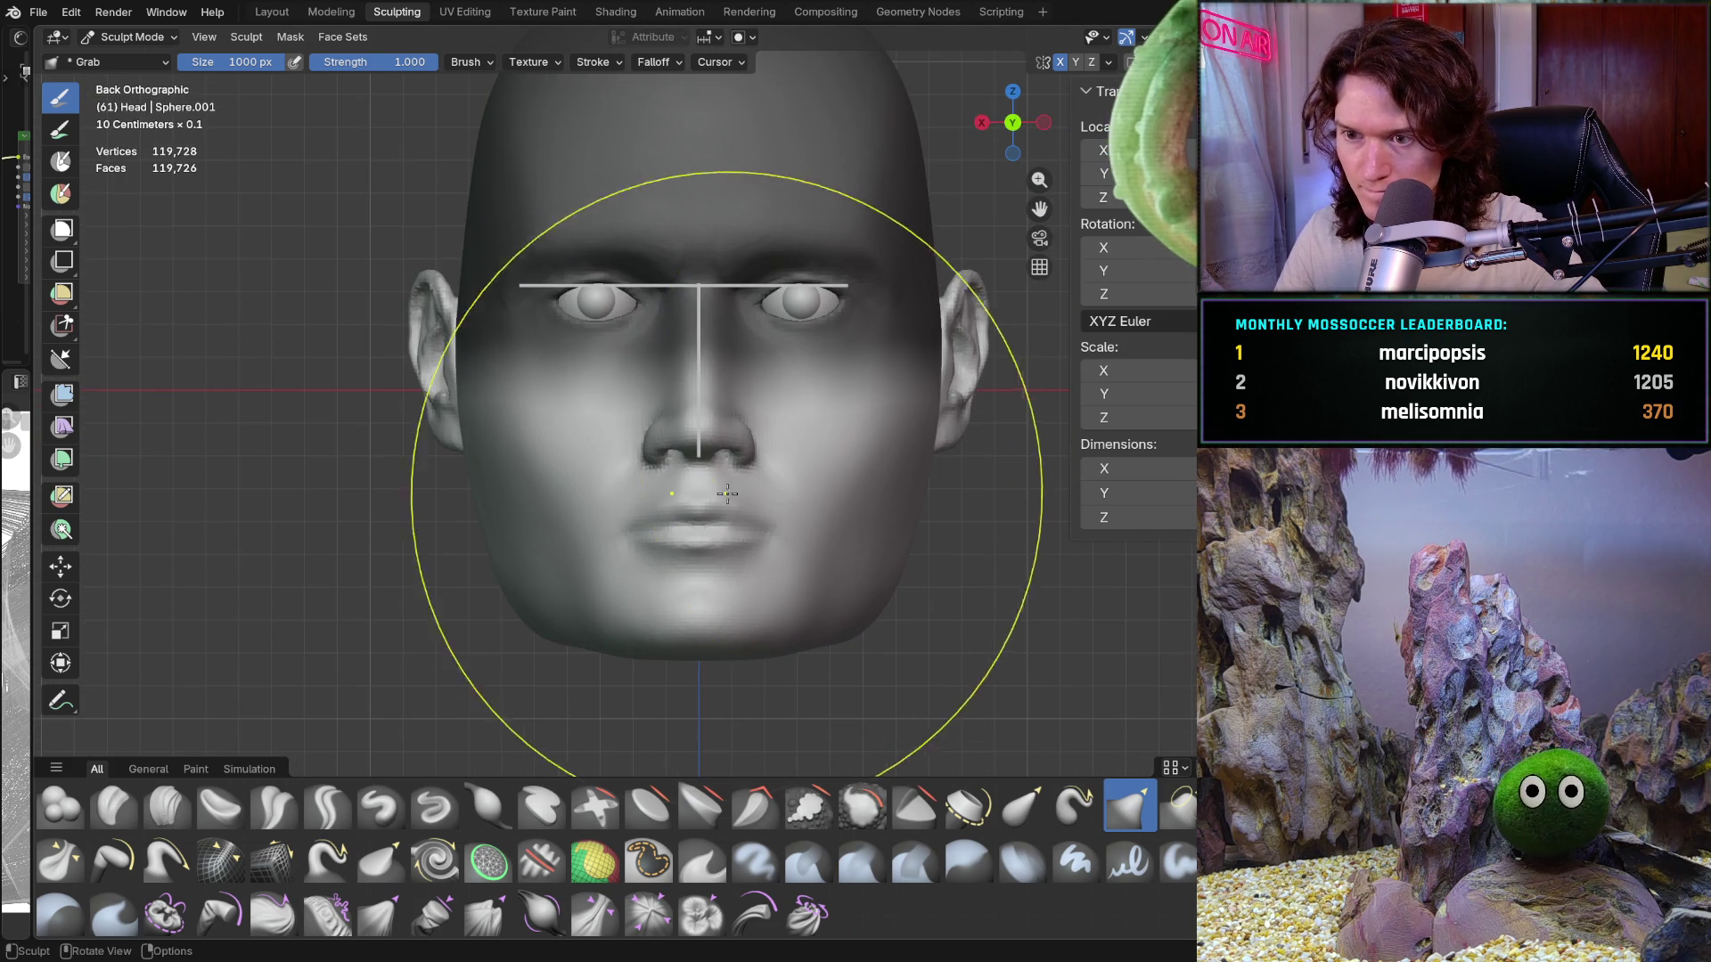
mouse_move(671, 542)
middle_mouse_down()
mouse_move(624, 535)
mouse_move(607, 553)
mouse_move(571, 486)
middle_mouse_up()
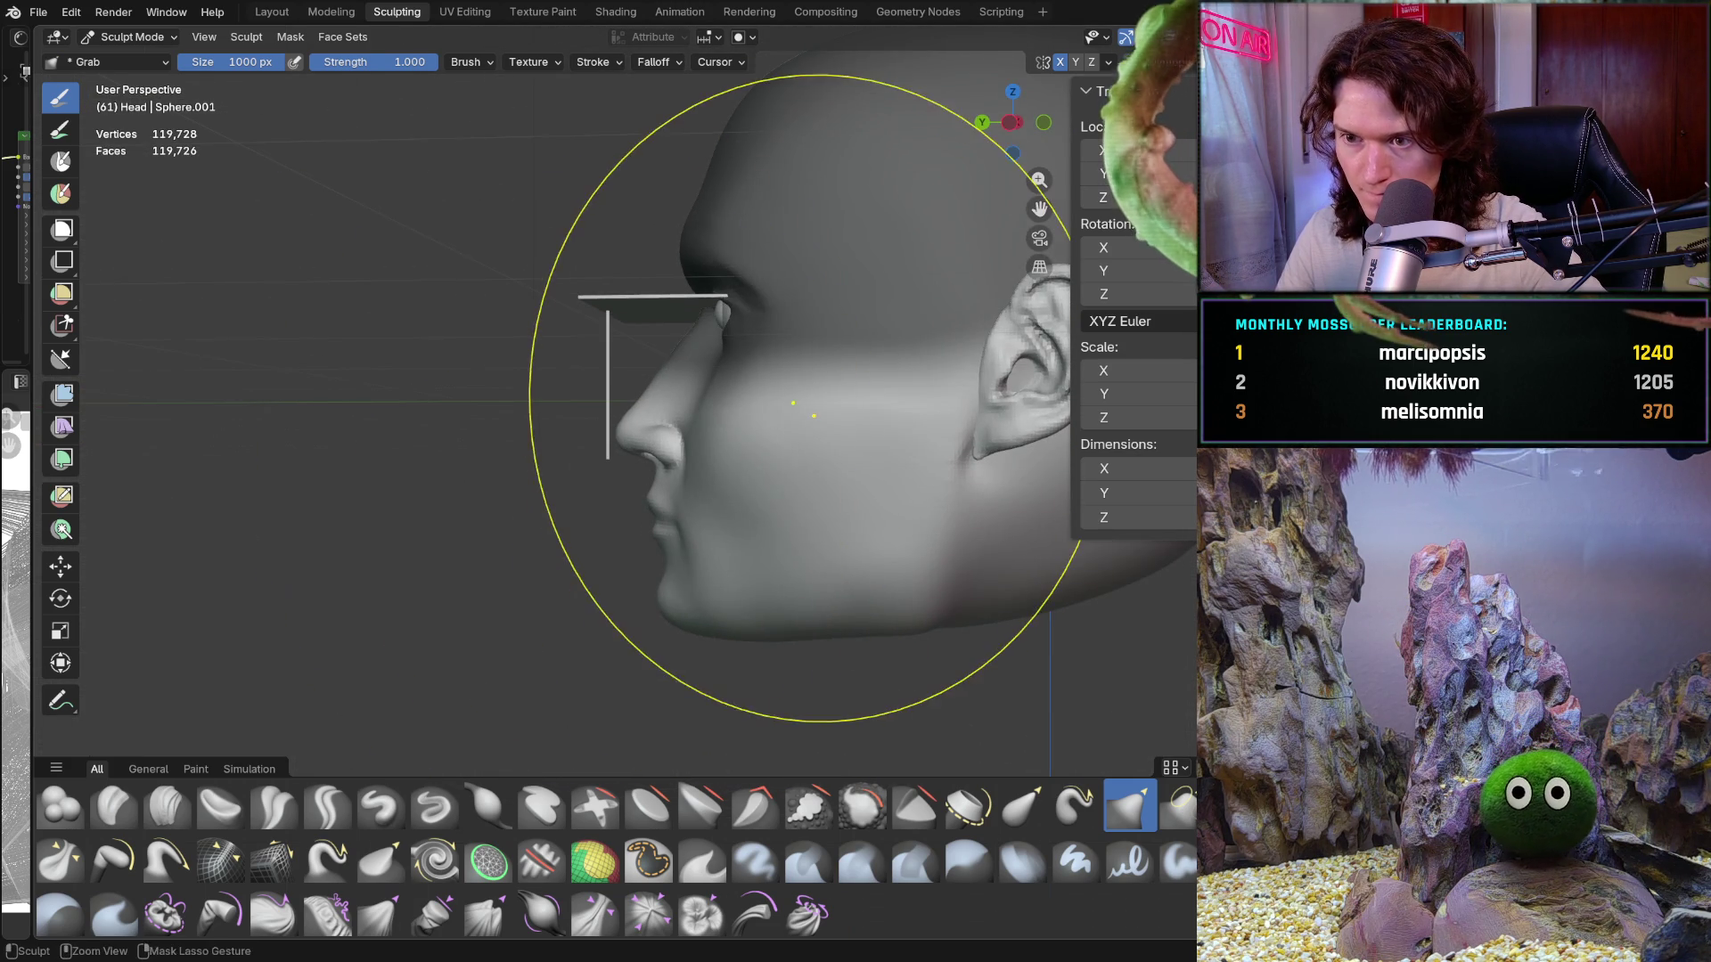
Step: Frame the head in side profile and pull the nose, lips and chin forward with Grab
scroll(869, 482, "down", 3)
mouse_move(891, 464)
middle_mouse_down()
mouse_move(808, 506)
mouse_move(830, 487)
middle_mouse_up()
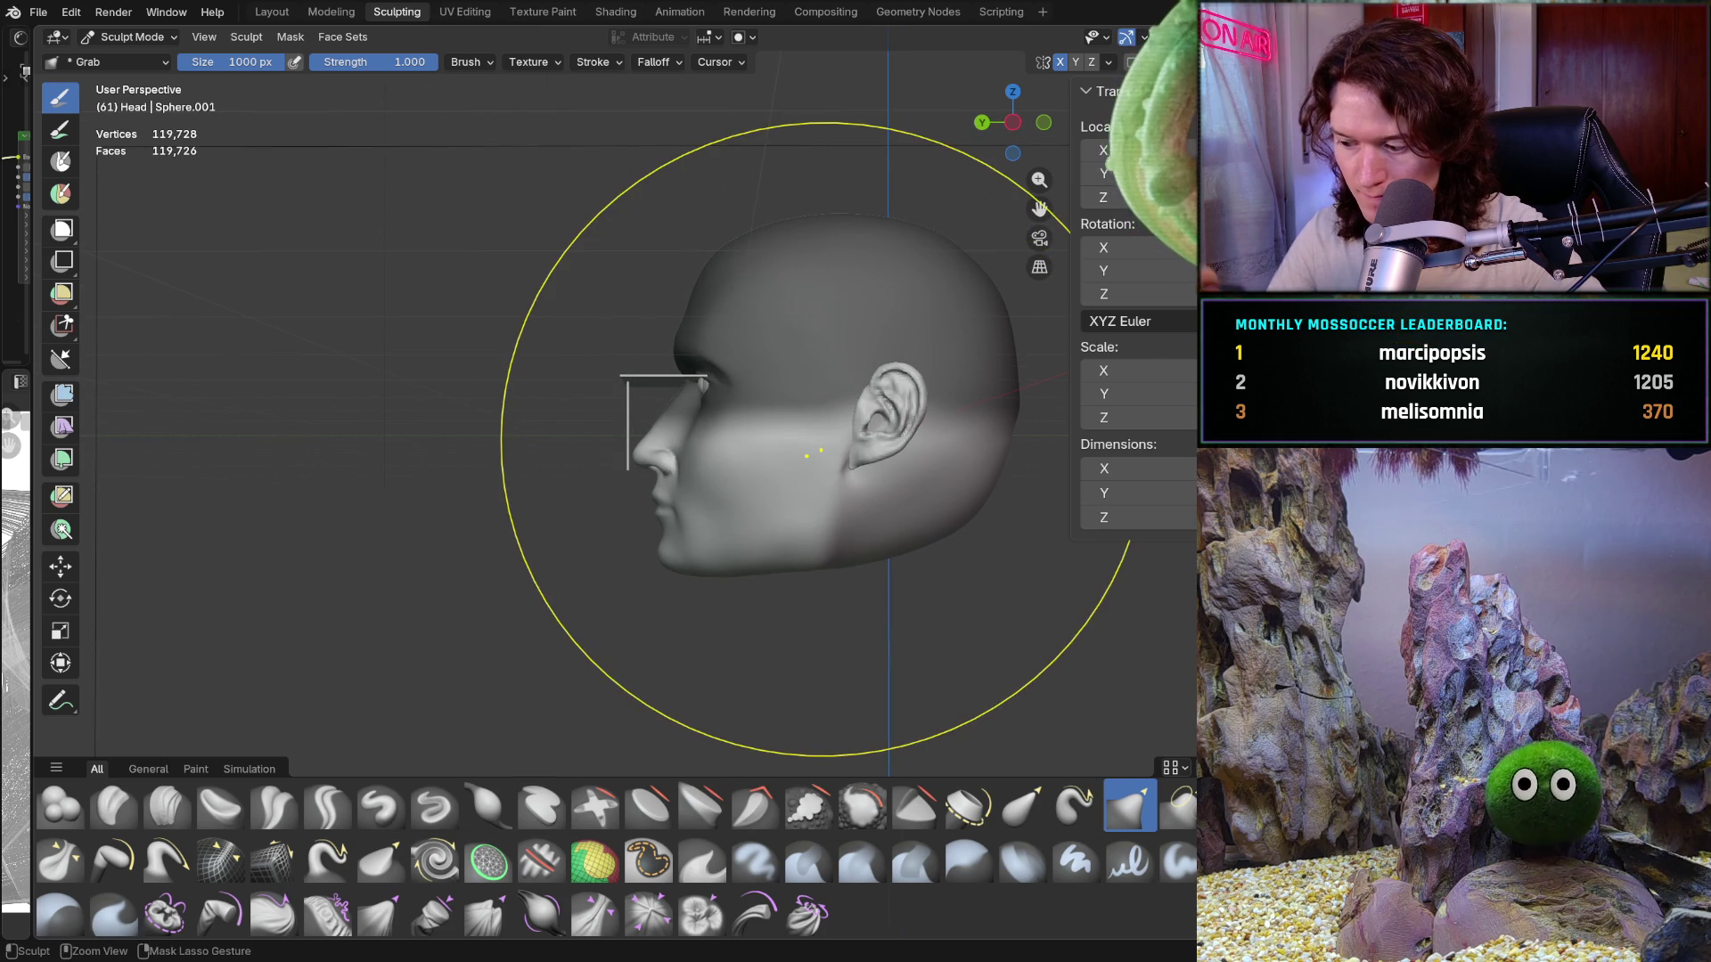
key("ctrl+KP_3")
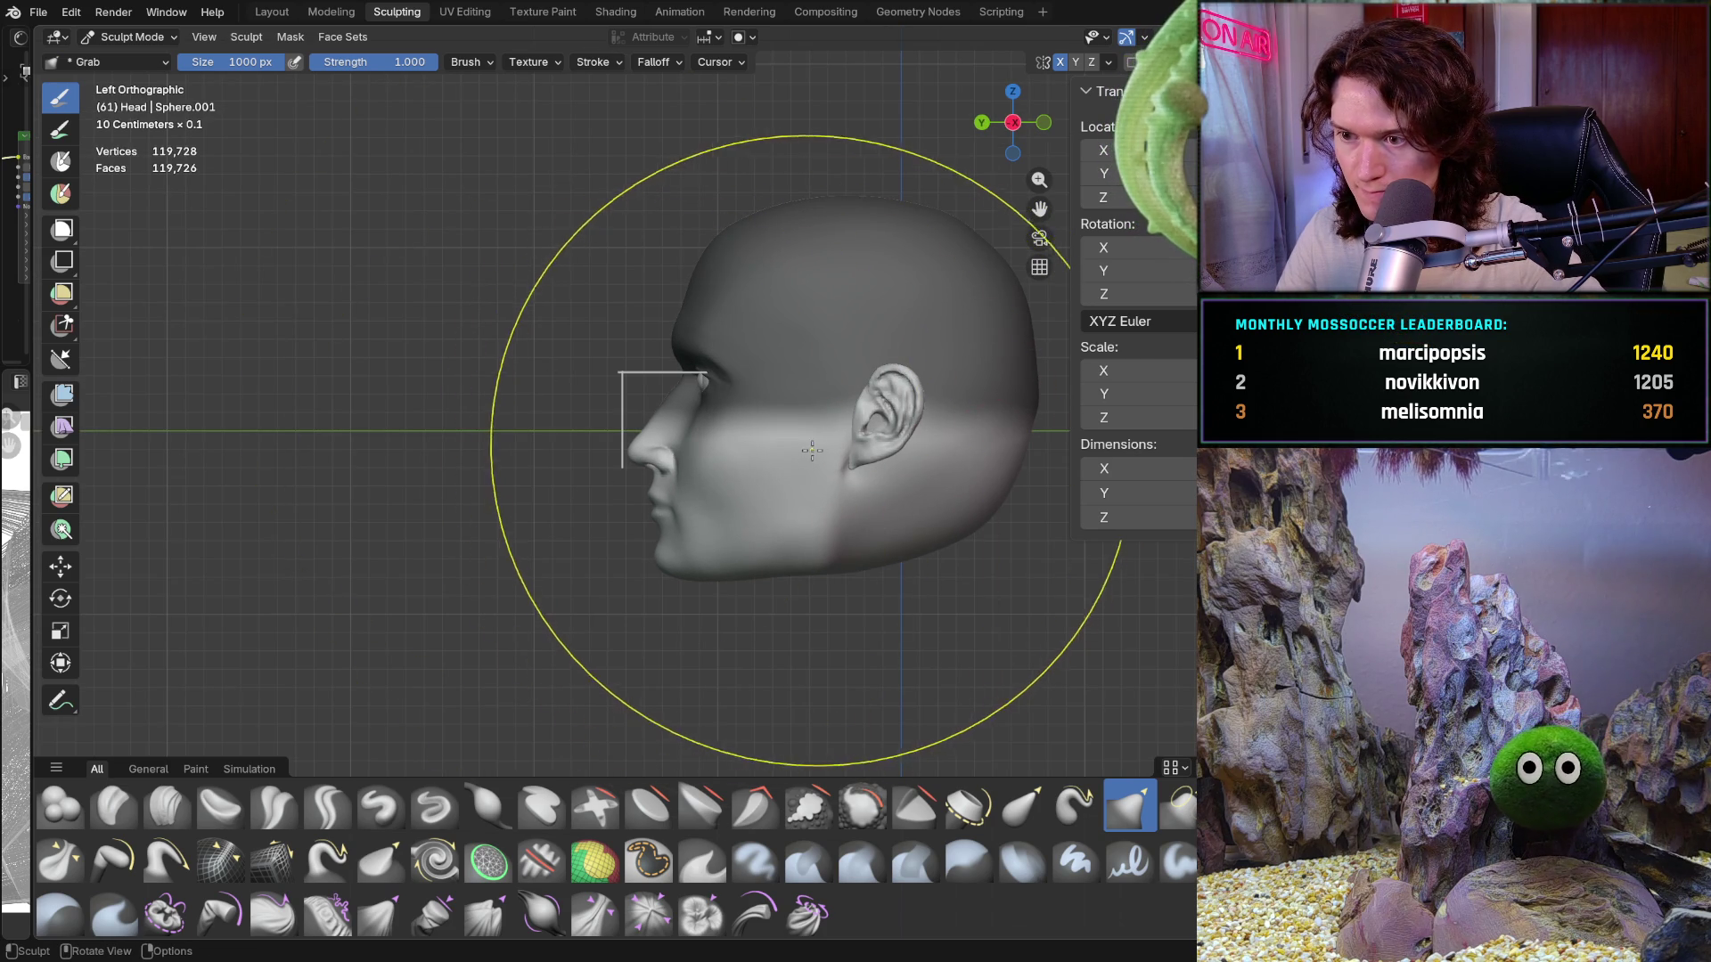
middle_click_drag(793, 485, 794, 488)
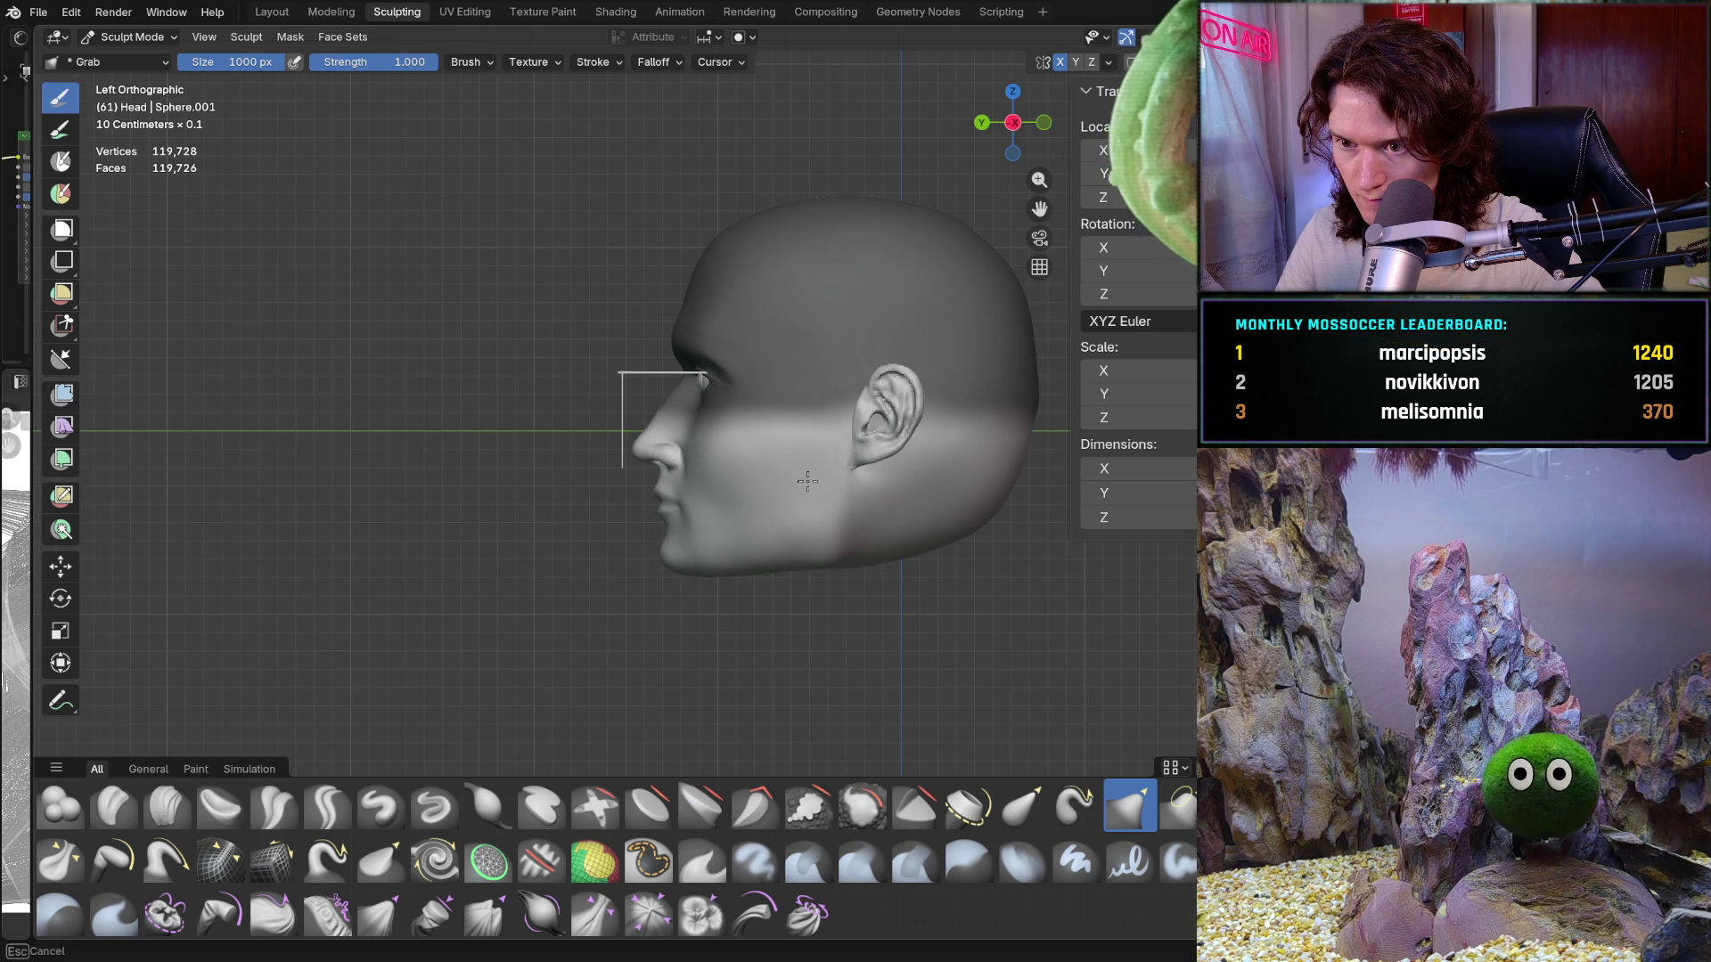
mouse_move(808, 481)
middle_mouse_down()
mouse_move(767, 445)
mouse_move(829, 450)
mouse_move(841, 427)
middle_mouse_up()
scroll(802, 481, "up", 3)
key("ctrl+KP_1")
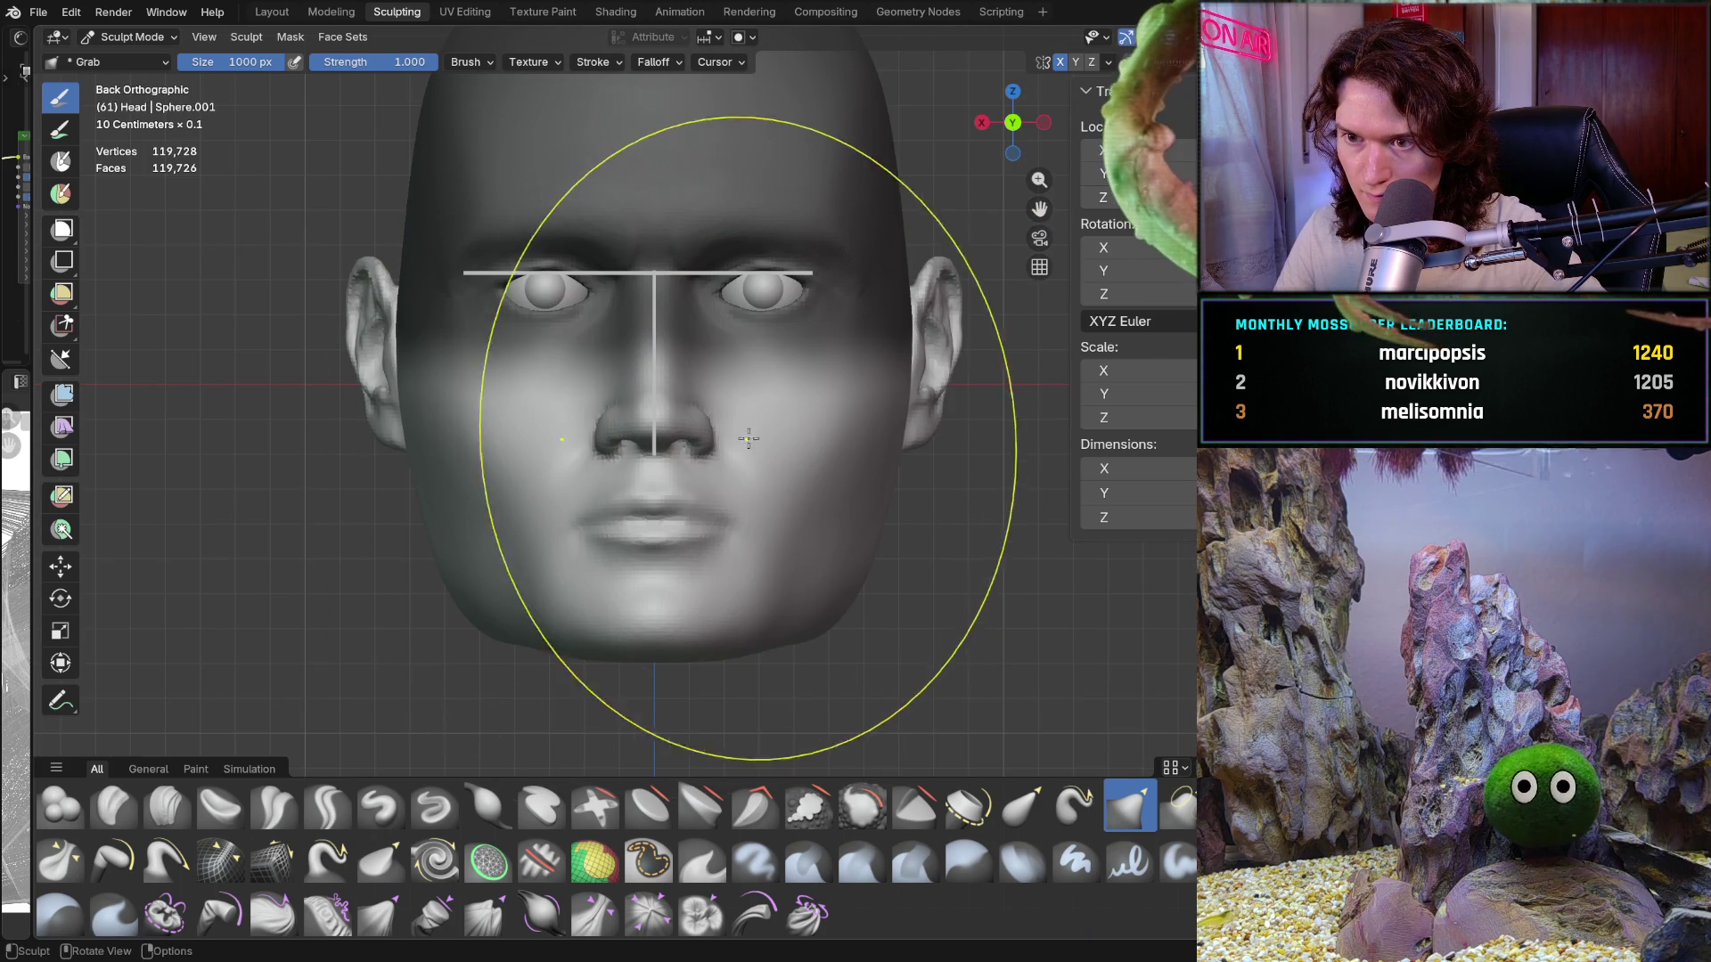
middle_click_drag(666, 450, 477, 458)
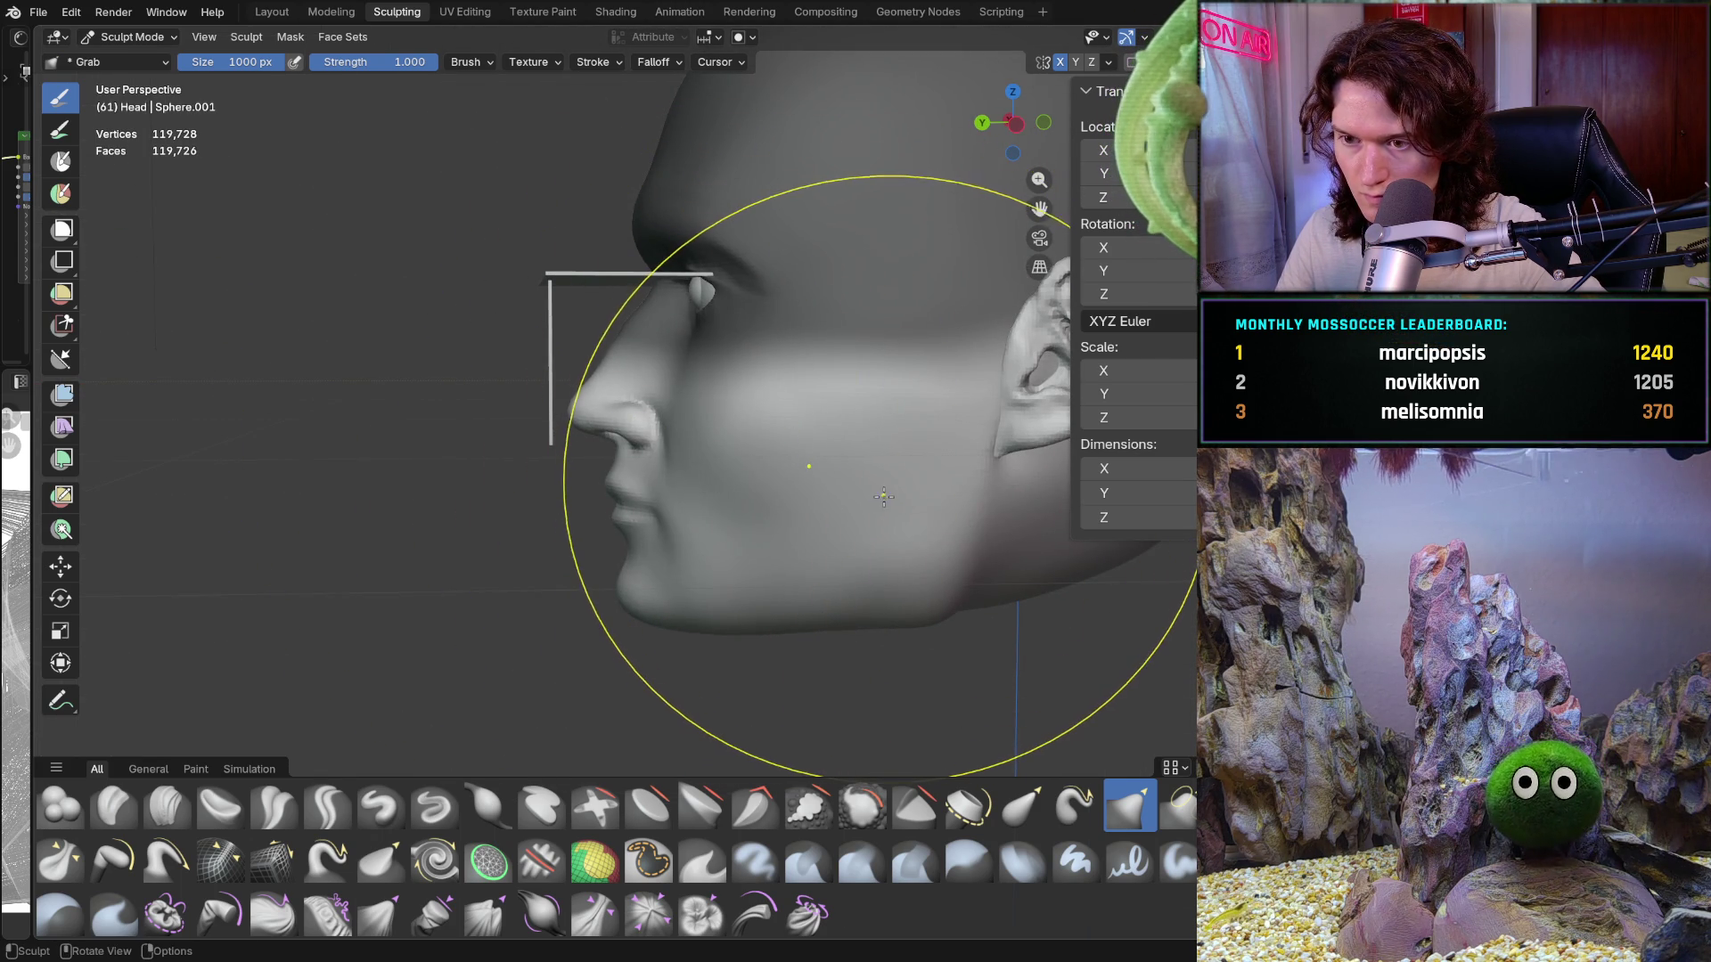
left_click_drag(891, 456, 840, 460)
Step: Refine the nose, lips and chin profile in left orthographic view, then select the Move tool
middle_click_drag(841, 459, 627, 484)
key("ctrl+KP_1")
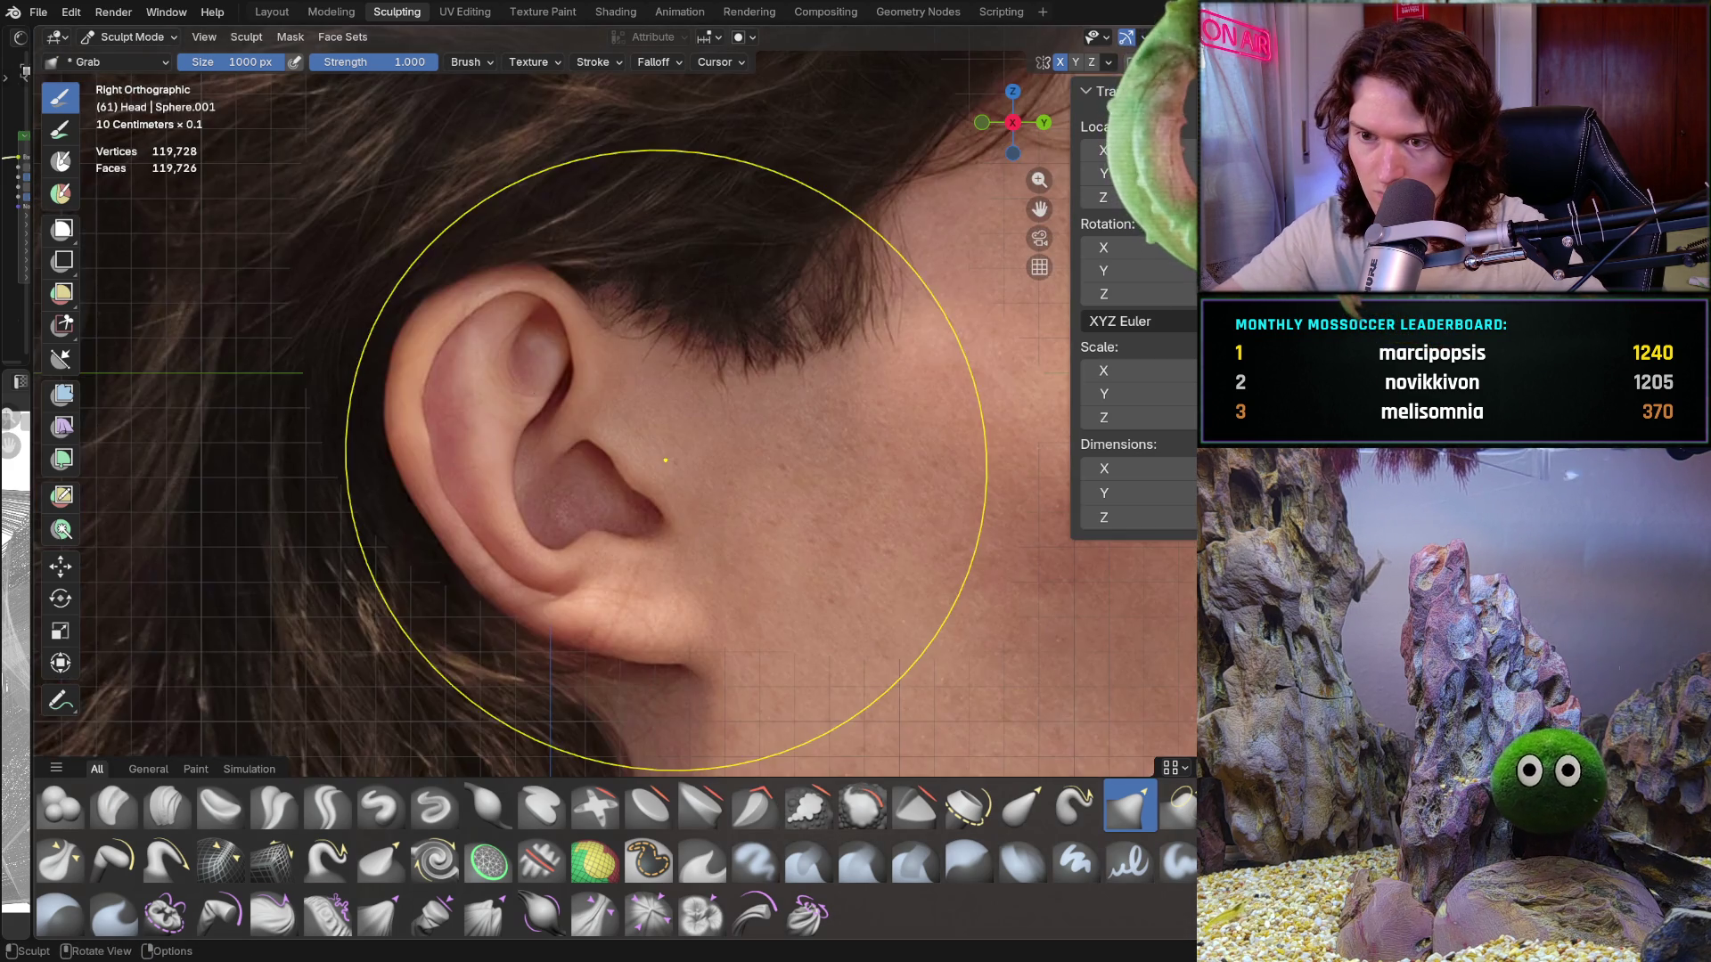
key("ctrl+KP_3")
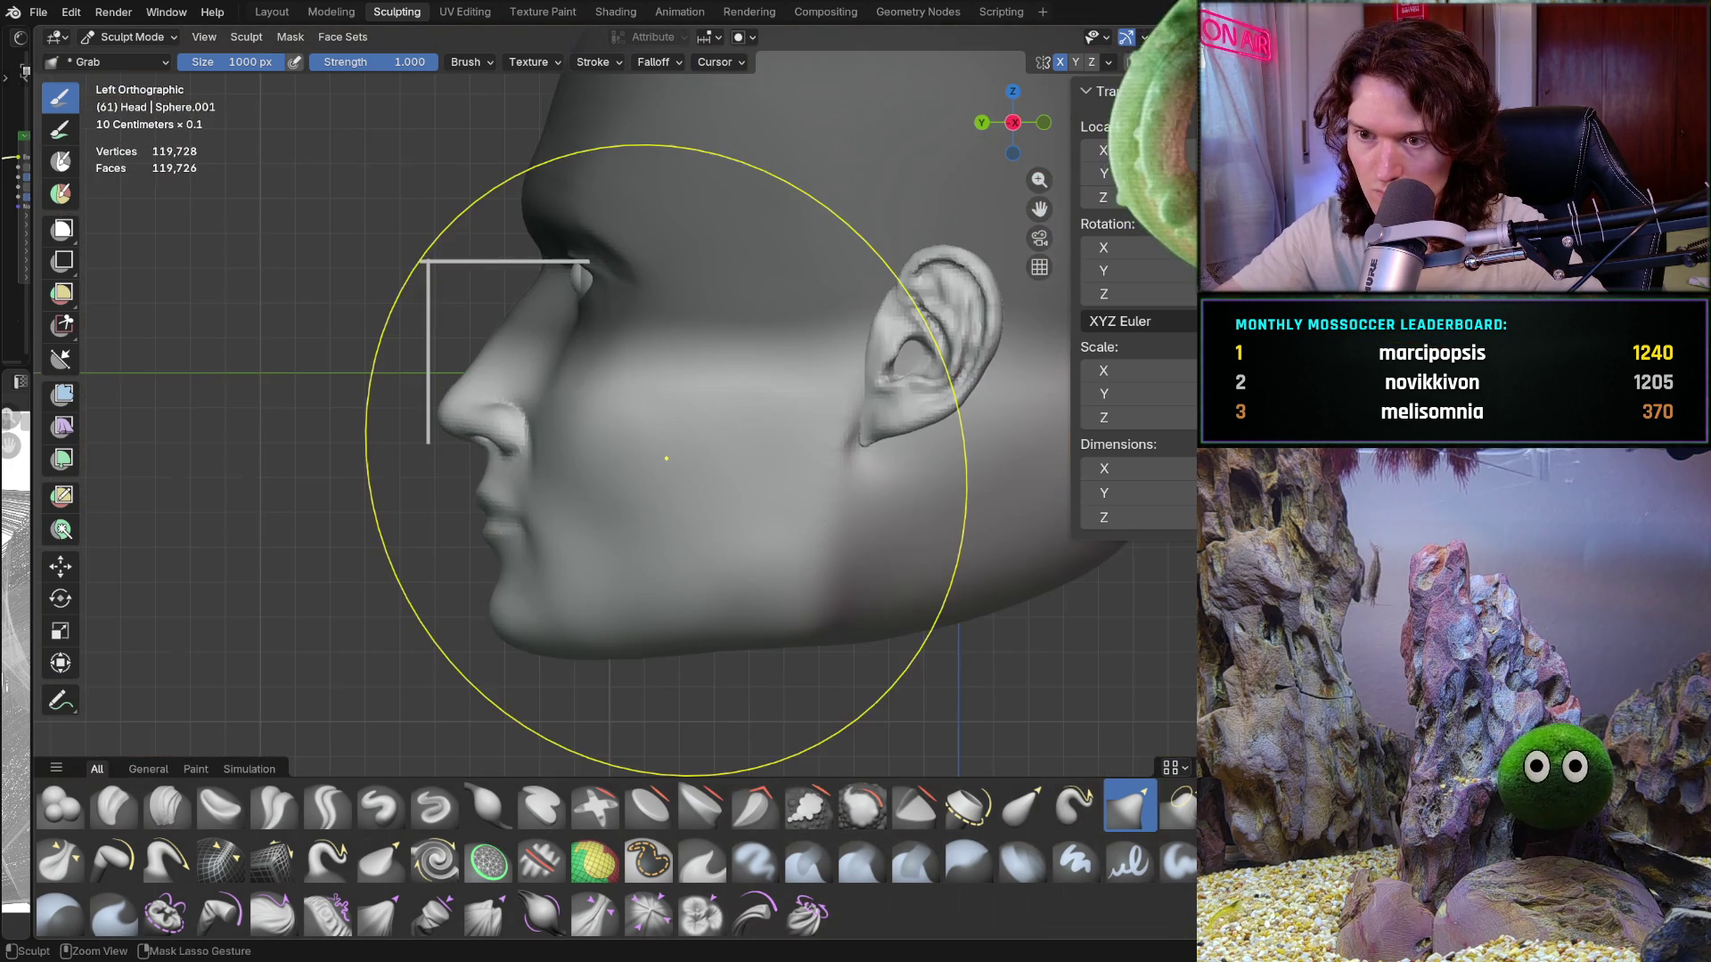
mouse_move(601, 427)
left_mouse_down()
mouse_move(739, 412)
mouse_move(753, 395)
left_mouse_up()
middle_click_drag(677, 481, 681, 523, "ctrl")
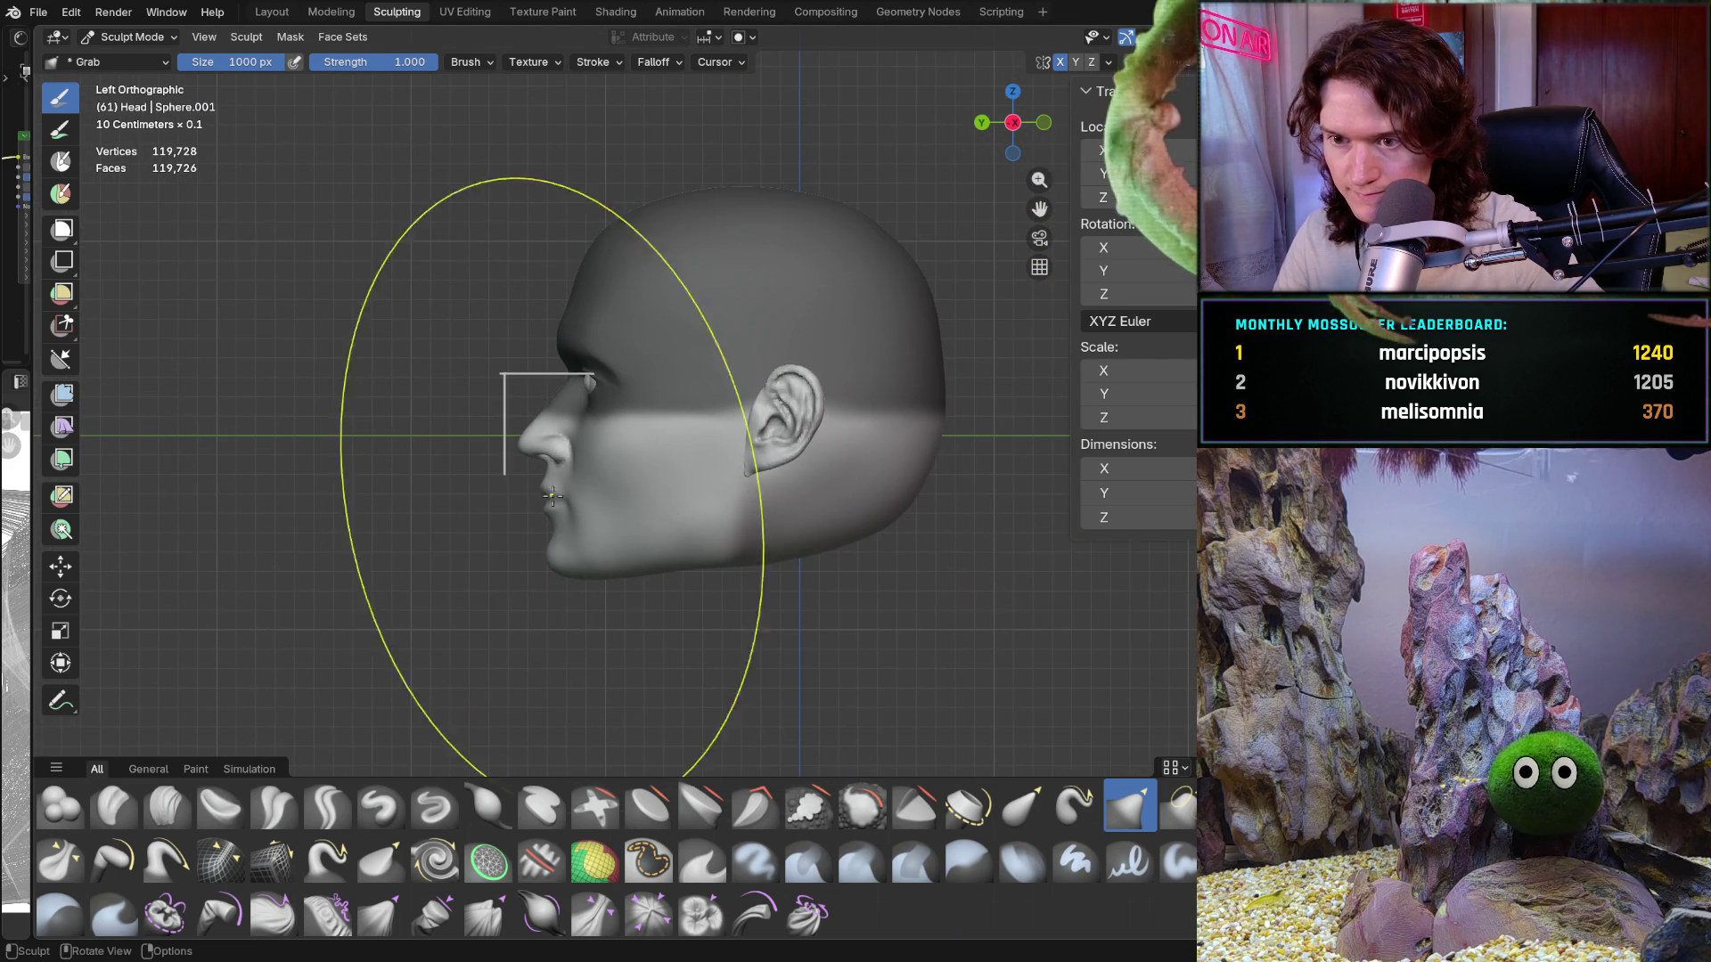
left_click(60, 567)
Step: Shift the ear region about 0.006 m with the Move gizmo, undoing the first jaw move
middle_click_drag(625, 417, 830, 360, "ctrl")
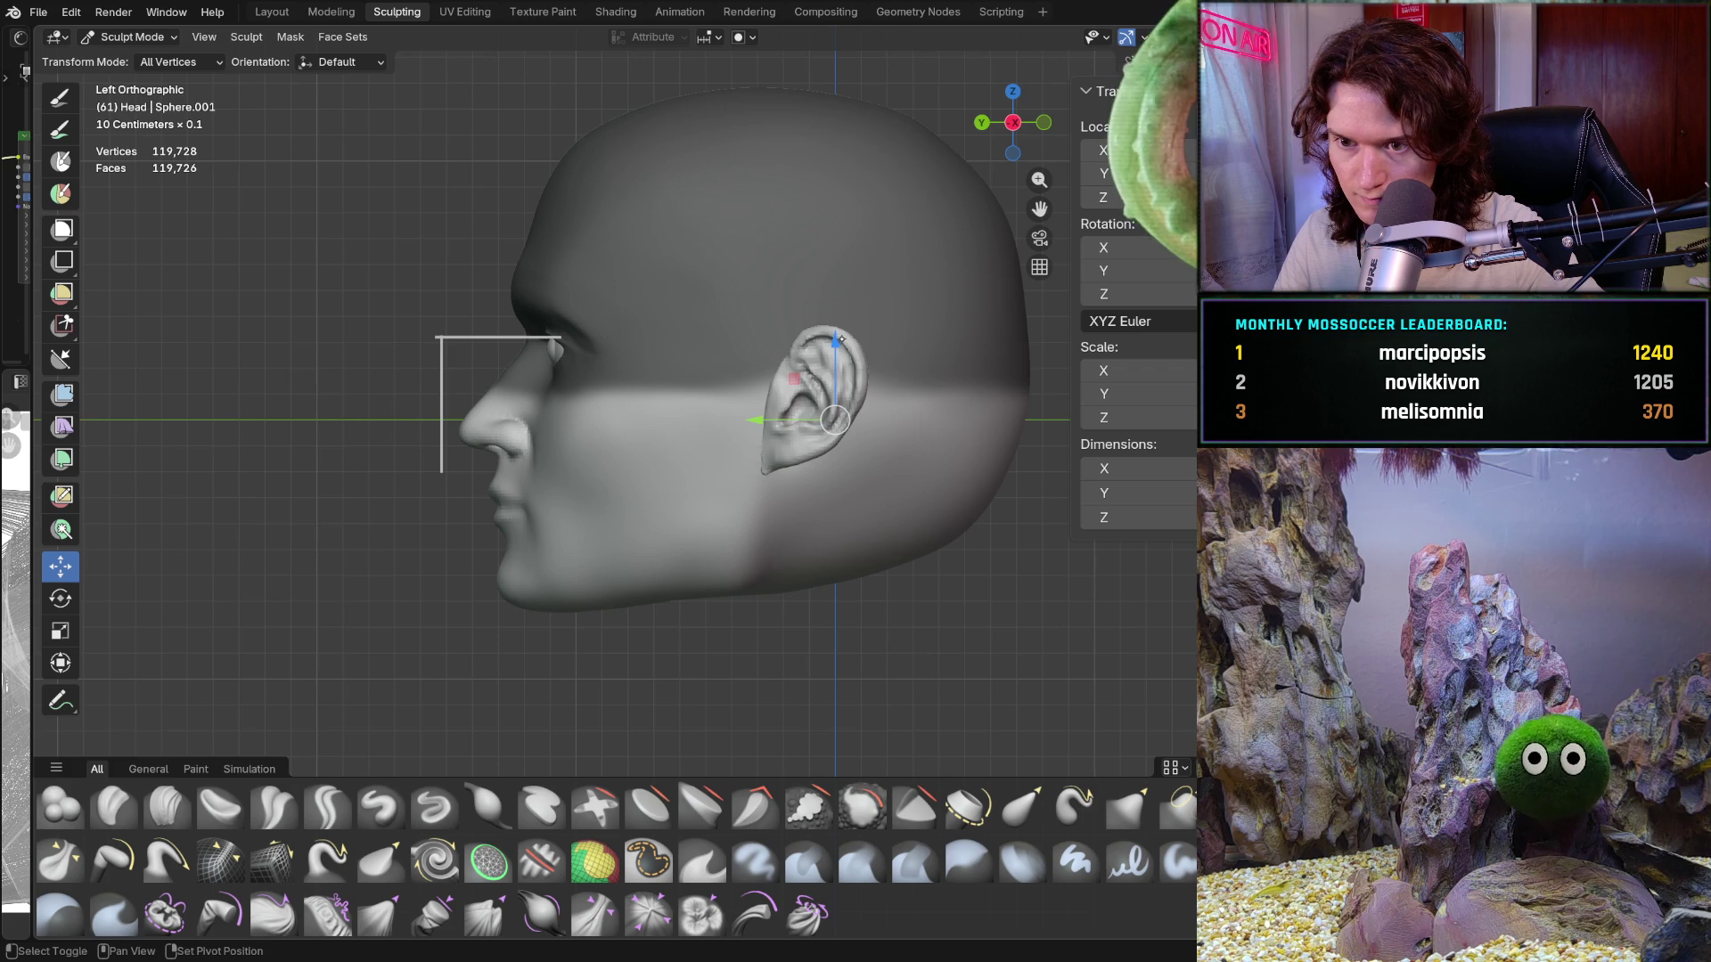
left_click_drag(841, 340, 784, 564)
key("ctrl+z")
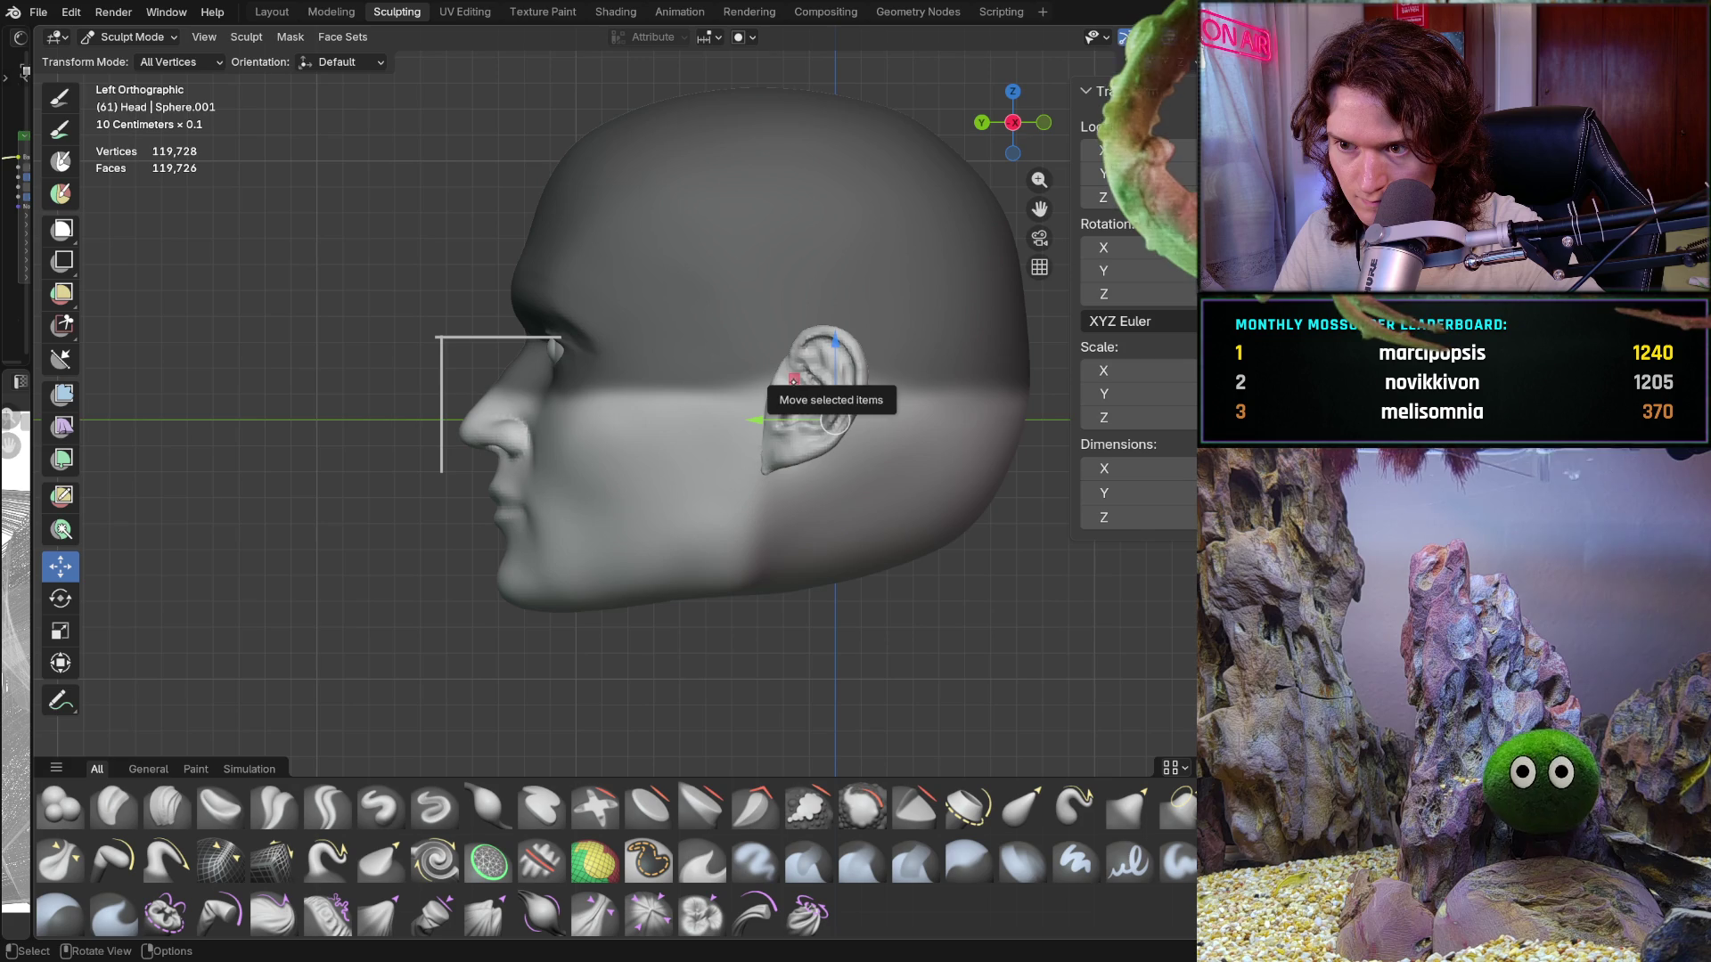
mouse_move(774, 399)
left_mouse_down()
mouse_move(783, 412)
mouse_move(692, 491)
mouse_move(679, 451)
mouse_move(726, 444)
mouse_move(699, 433)
left_mouse_up()
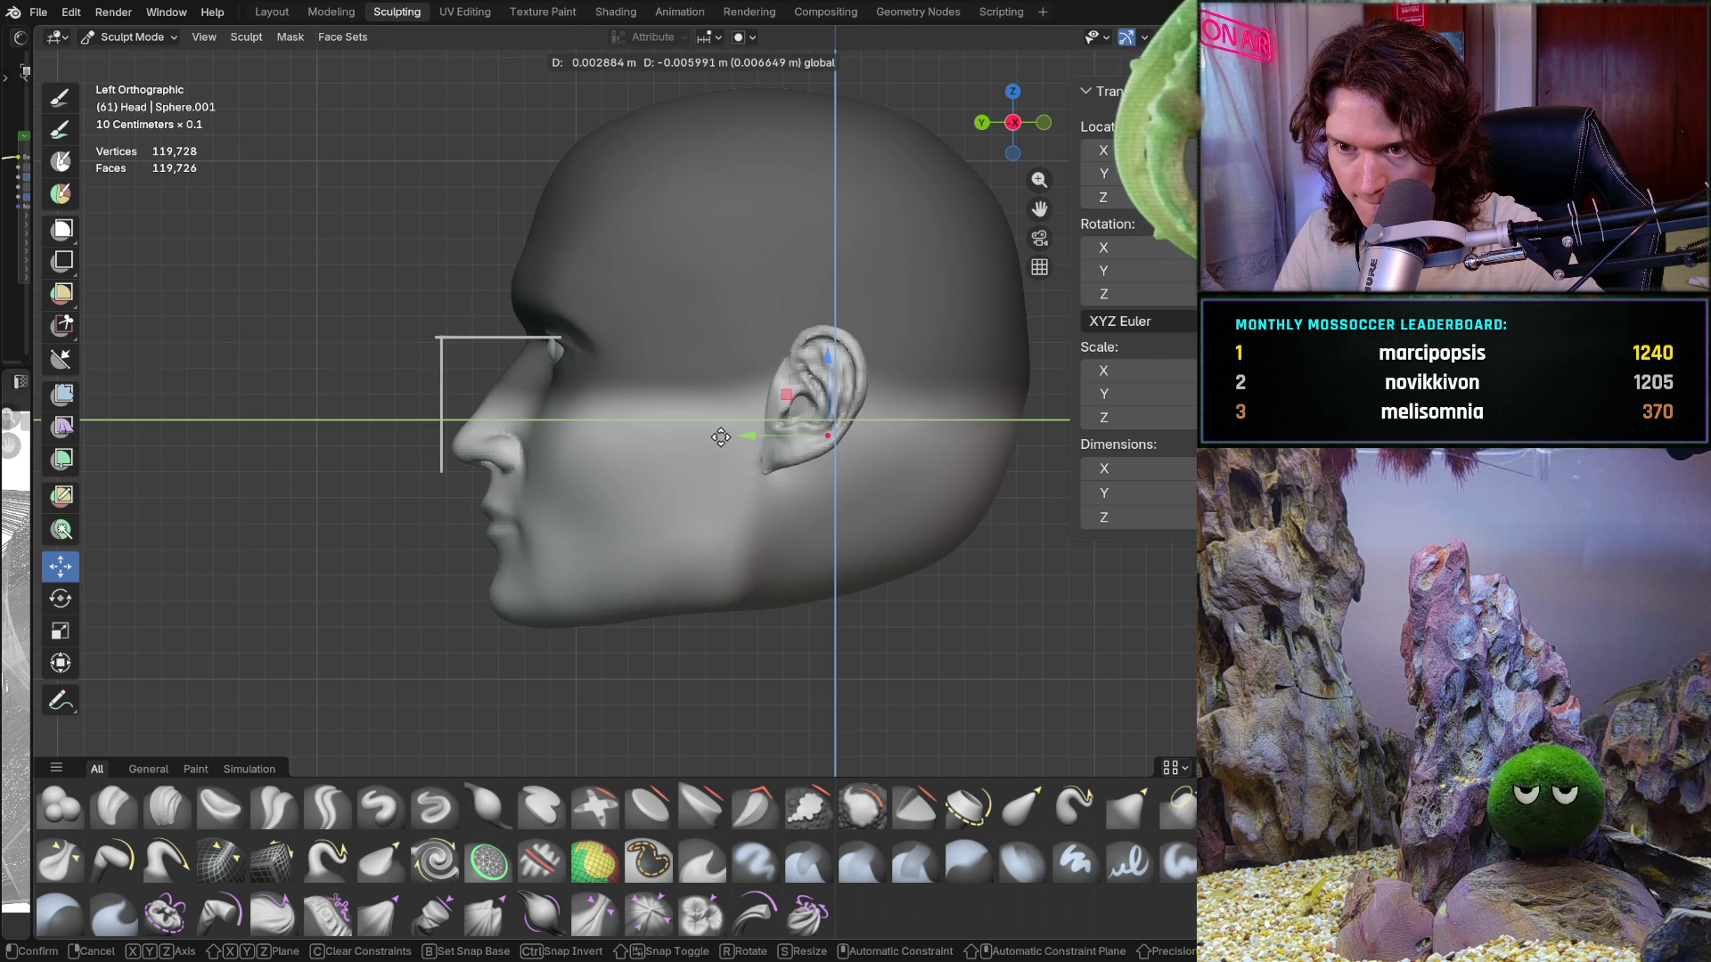
left_click_drag(720, 436, 692, 423)
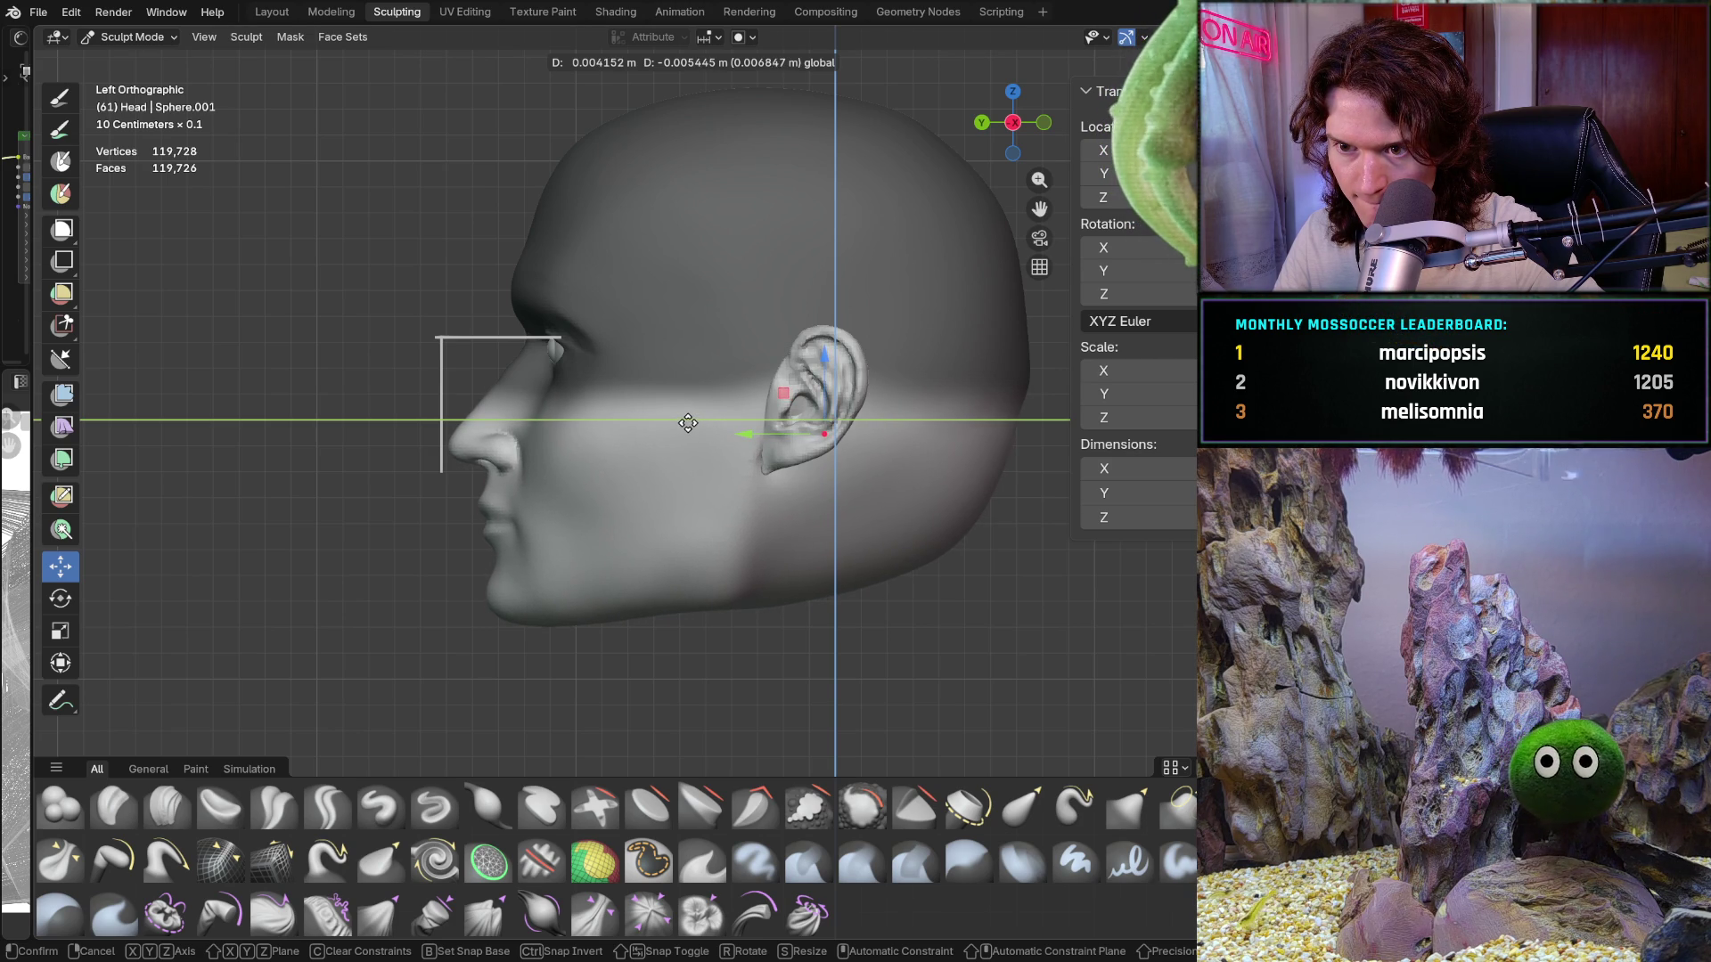
mouse_move(693, 418)
left_mouse_down()
mouse_move(664, 402)
mouse_move(718, 426)
left_mouse_up()
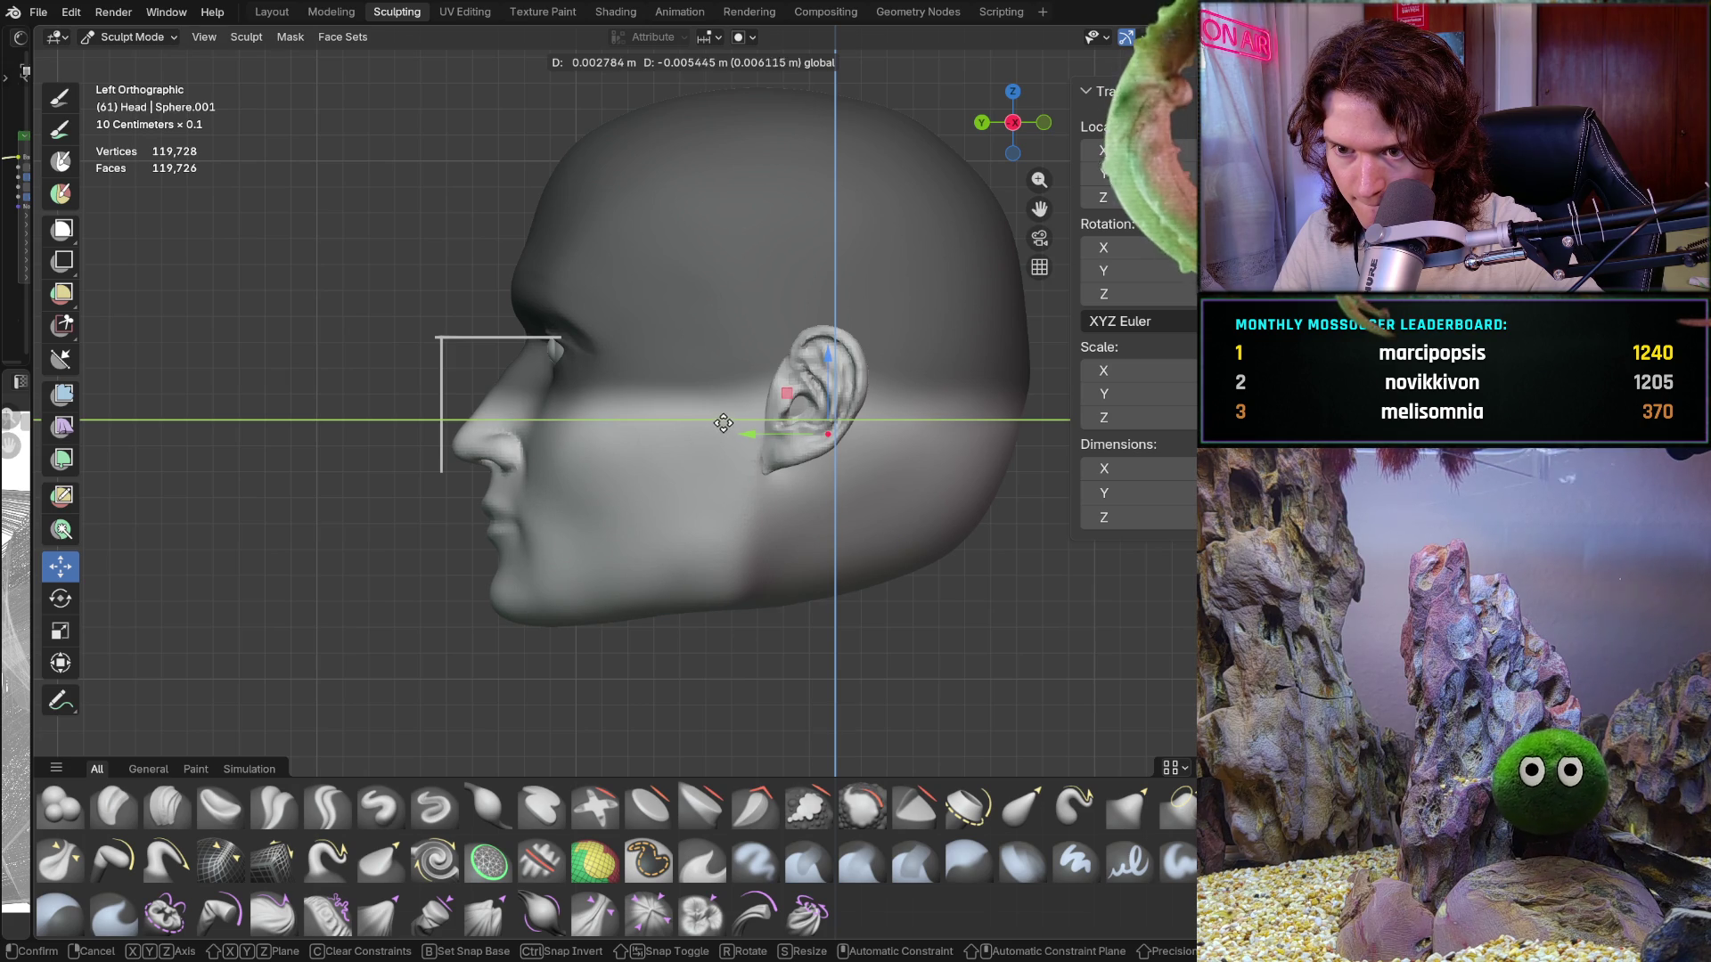
left_click_drag(722, 423, 722, 424)
key("ctrl+KP_1")
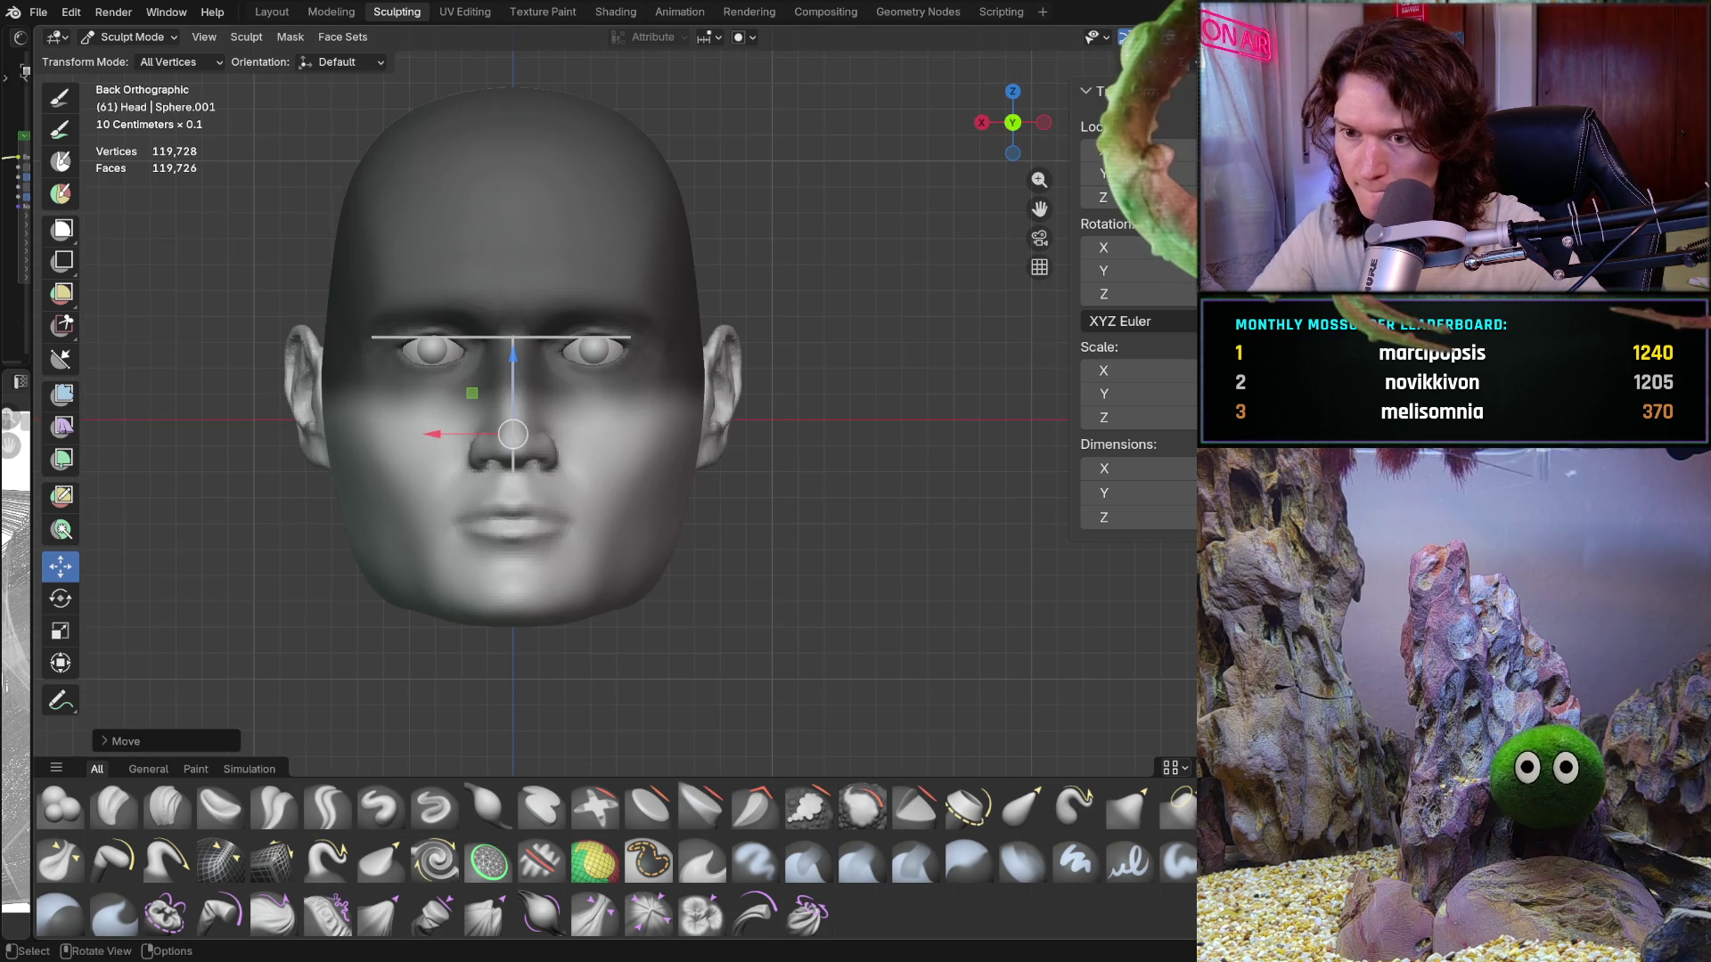
Step: In Left Orthographic view, slide the ear front-to-back along the Y axis
scroll(566, 452, "up", 4)
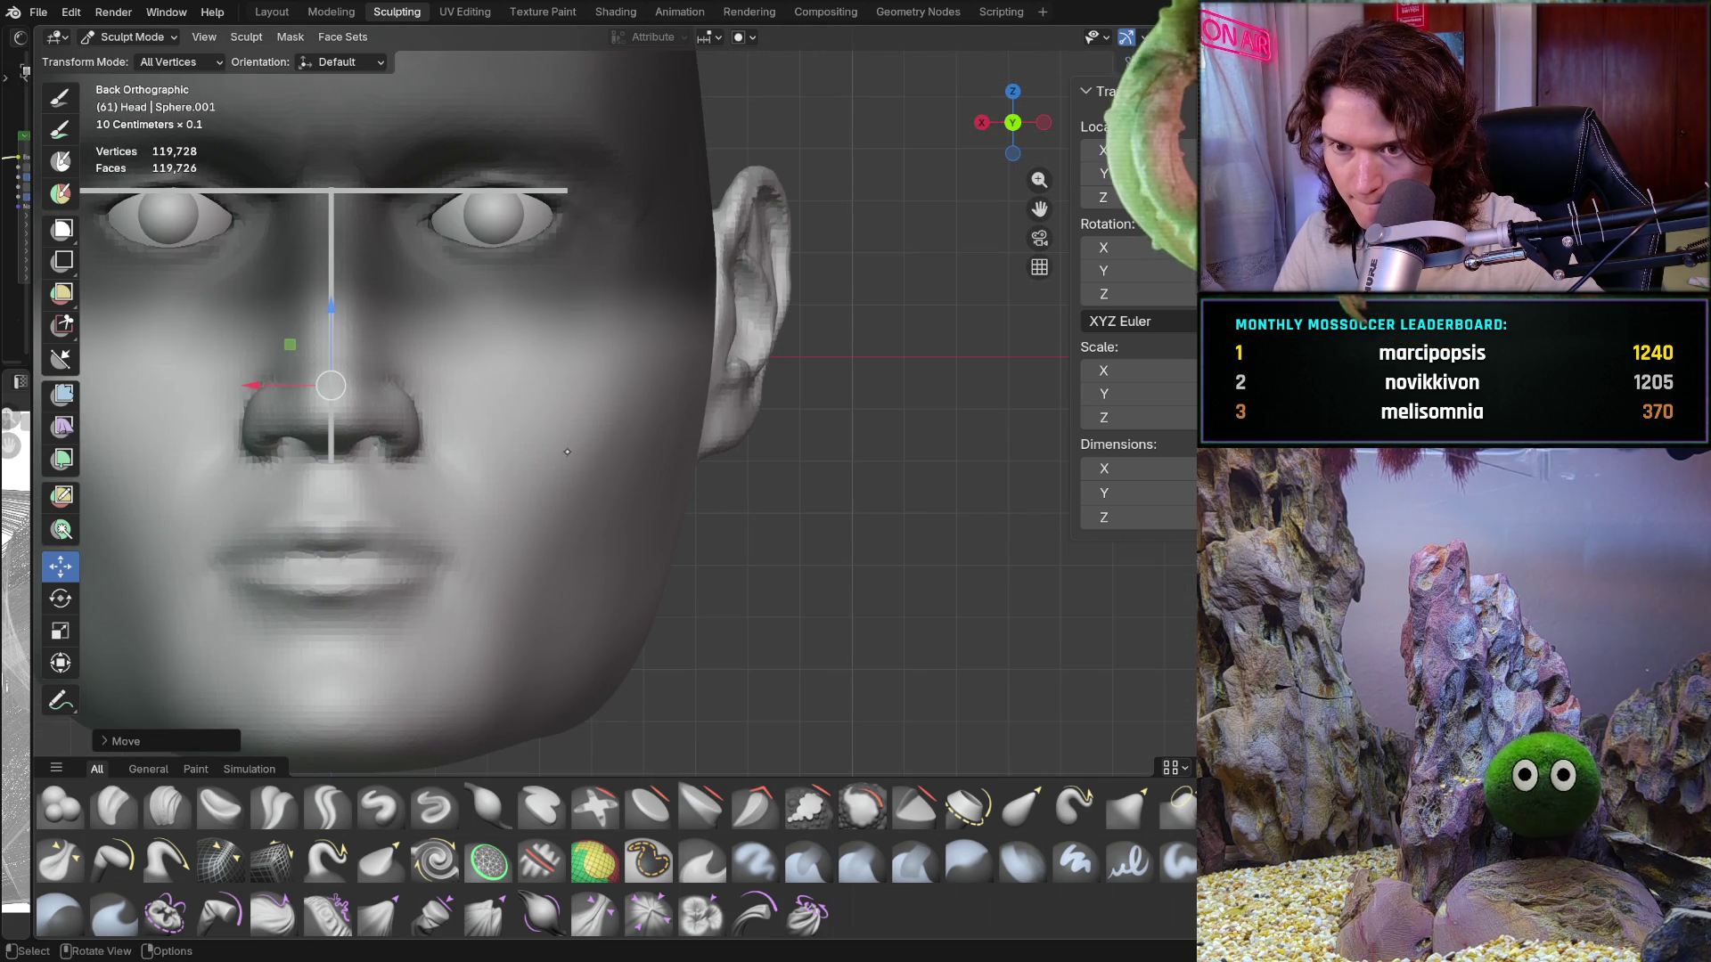
scroll(599, 436, "down", 3)
middle_click_drag(600, 435, 678, 410)
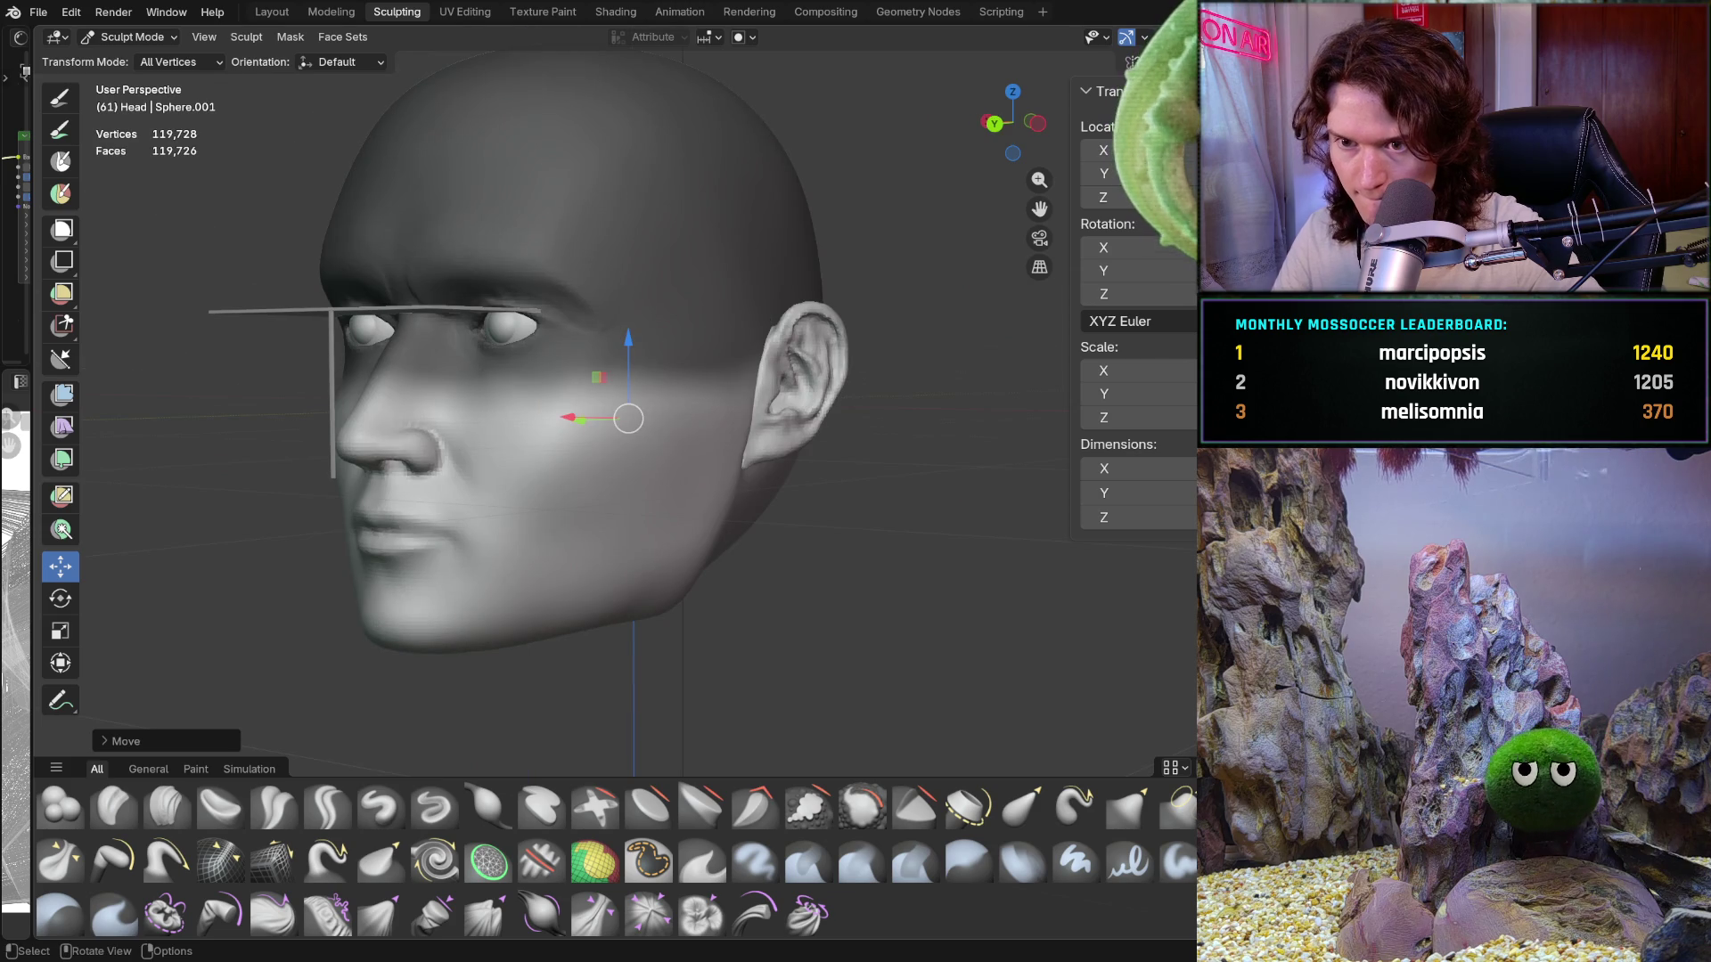
middle_click_drag(445, 472, 521, 472)
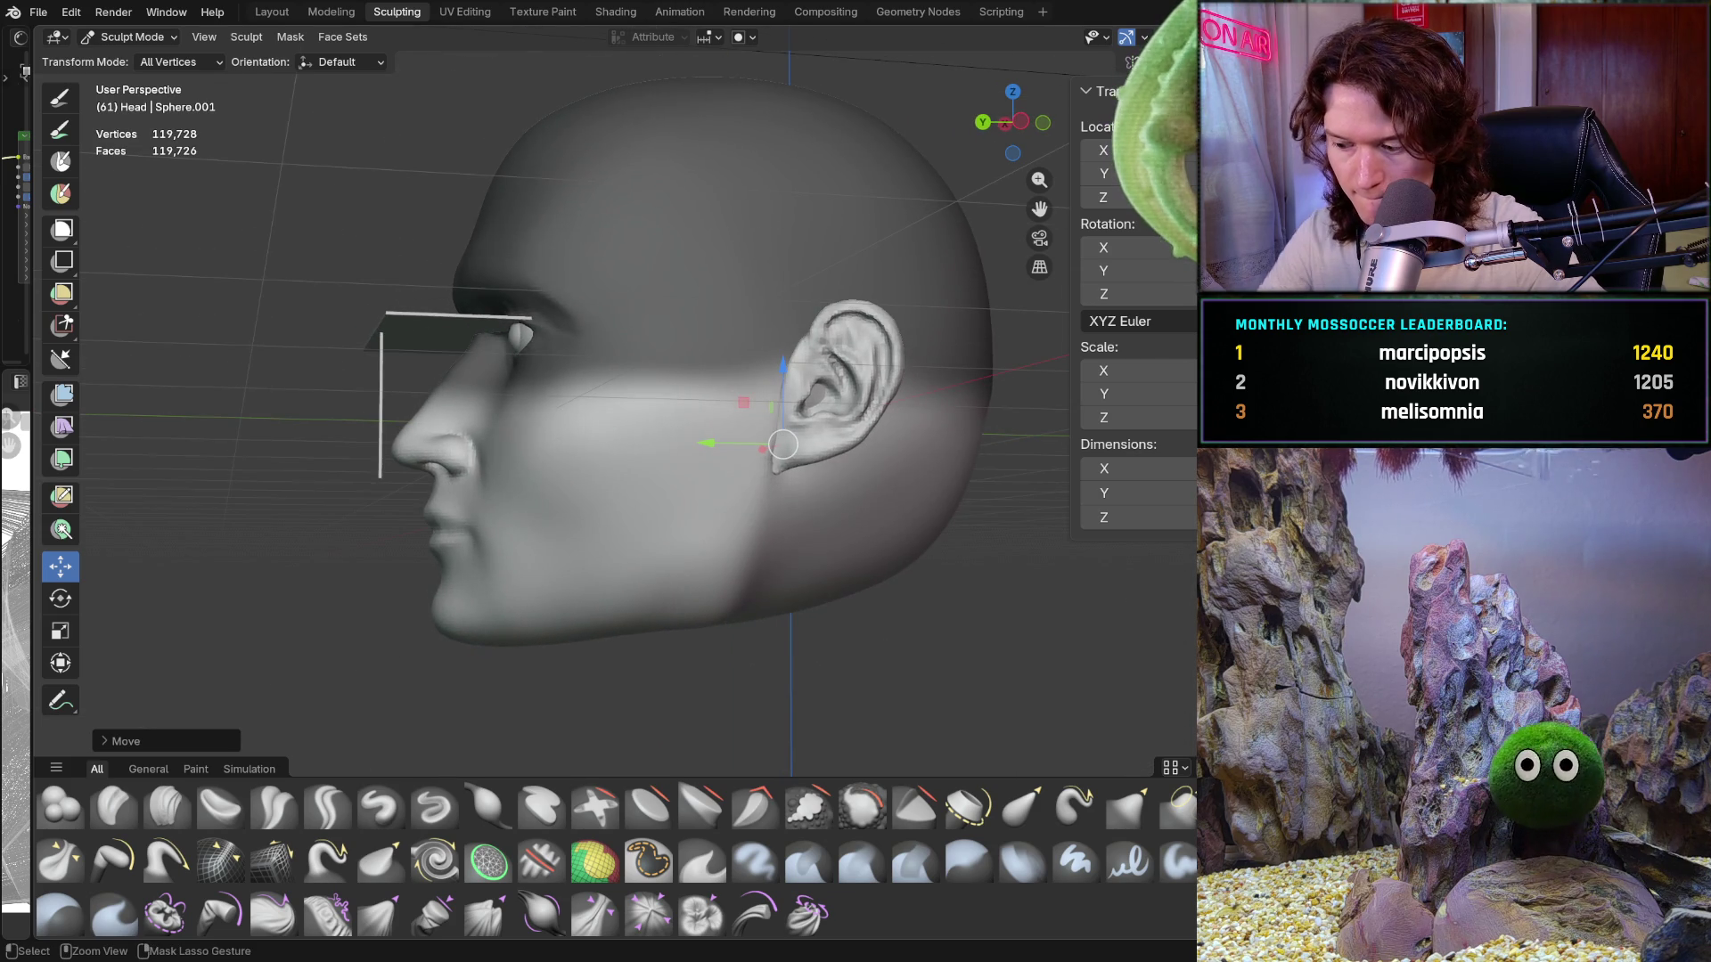
key("KP_1")
key("ctrl+KP_3")
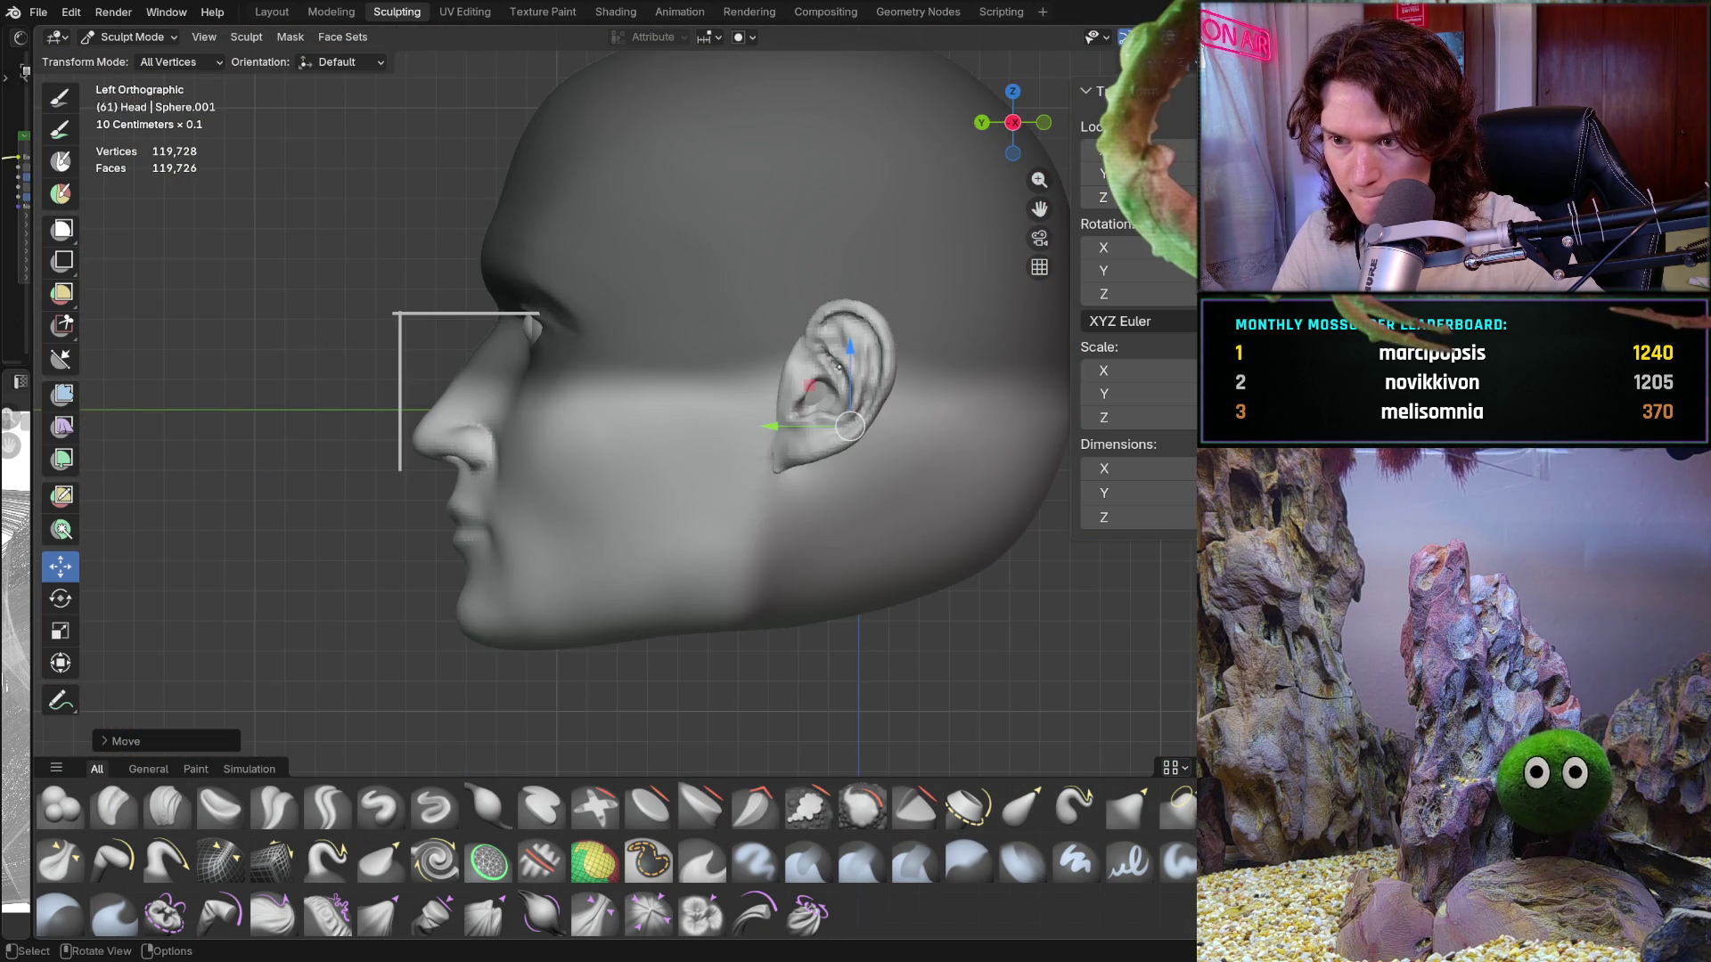
key("shift")
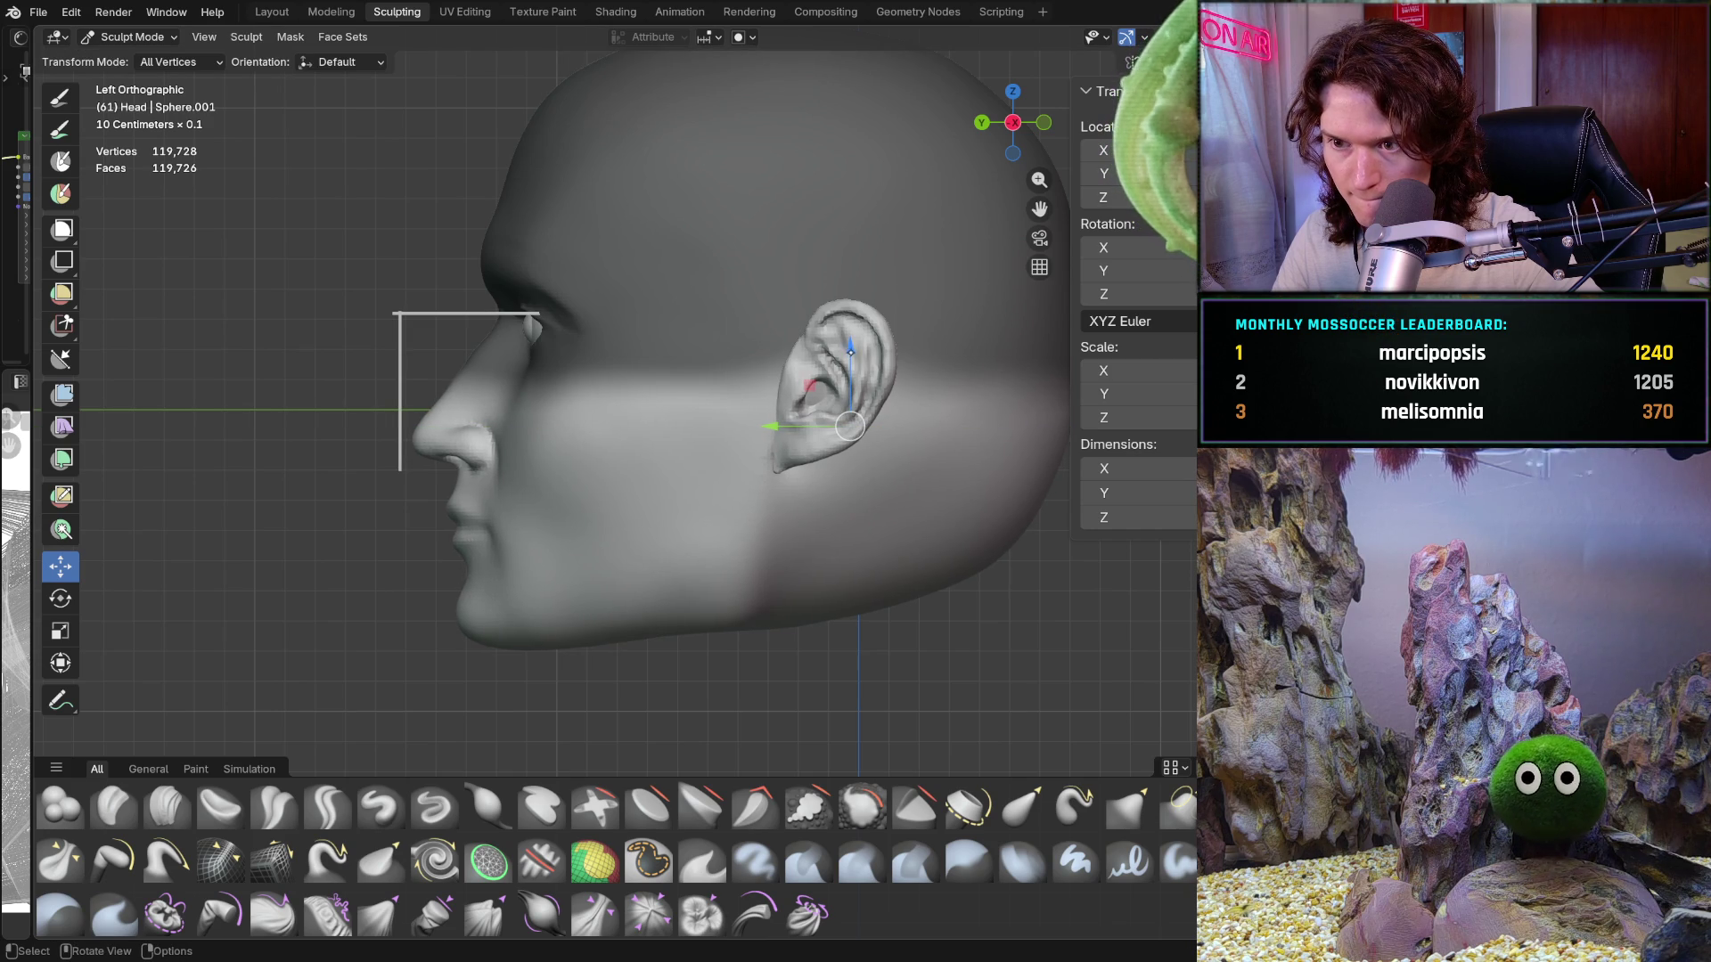
left_click_drag(851, 357, 852, 362)
mouse_move(771, 429)
left_mouse_down()
mouse_move(751, 425)
mouse_move(769, 428)
left_mouse_up()
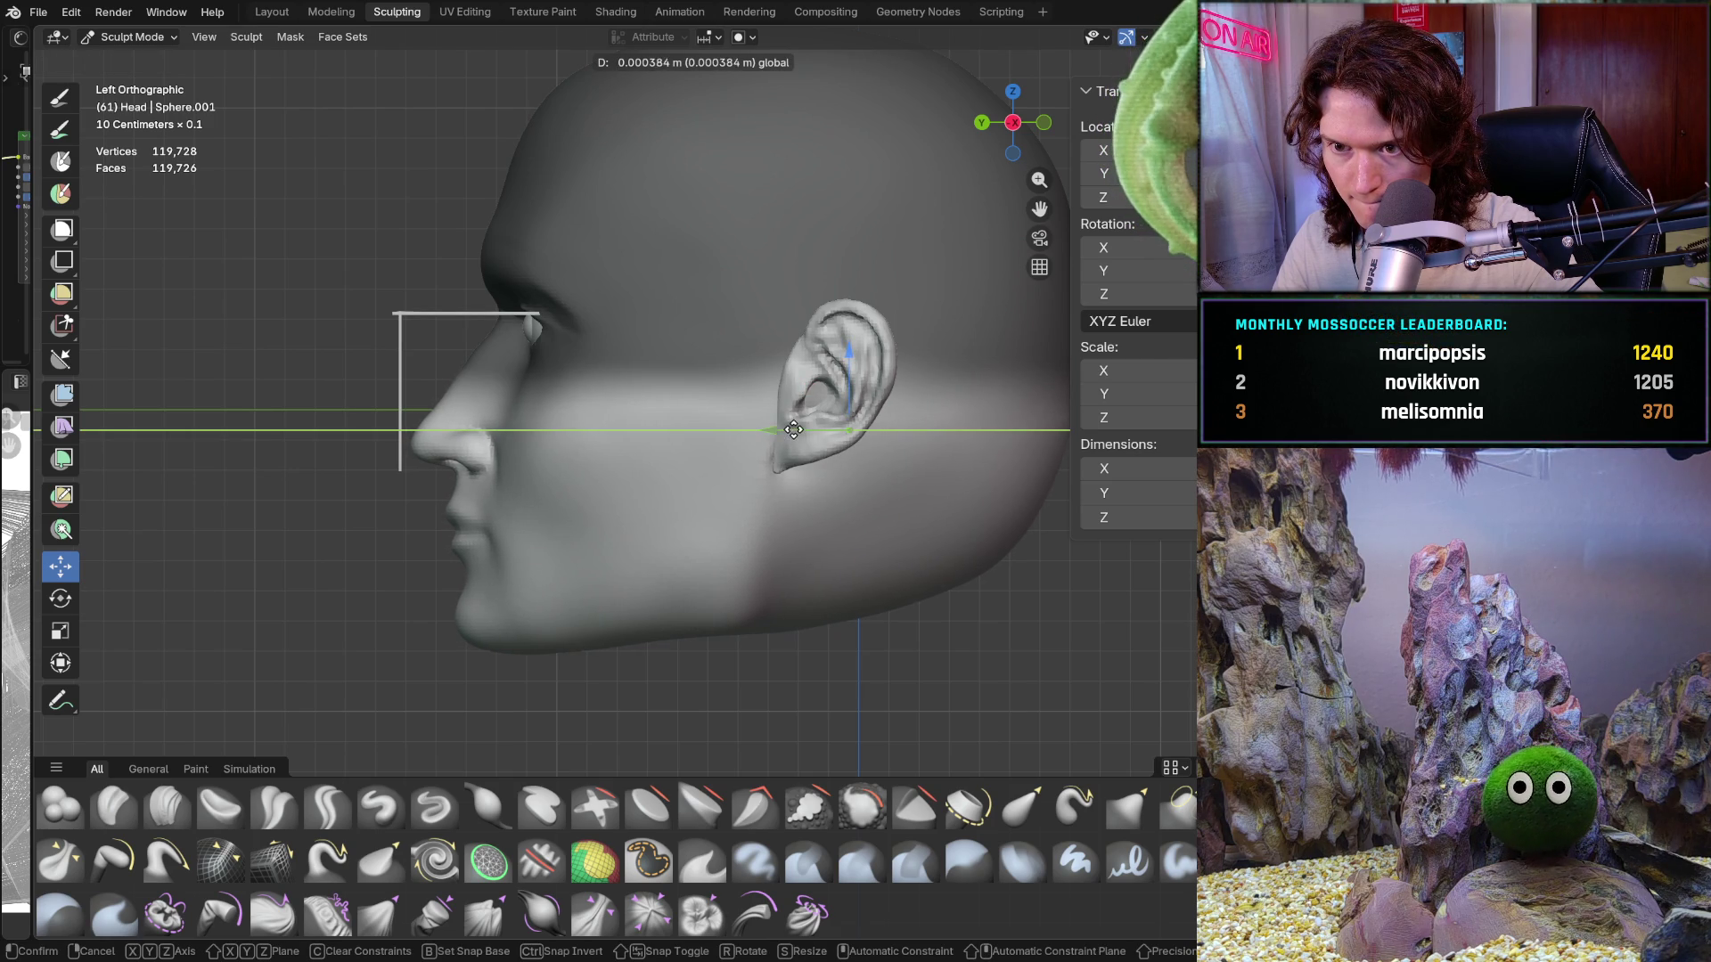
left_click_drag(772, 427, 769, 424)
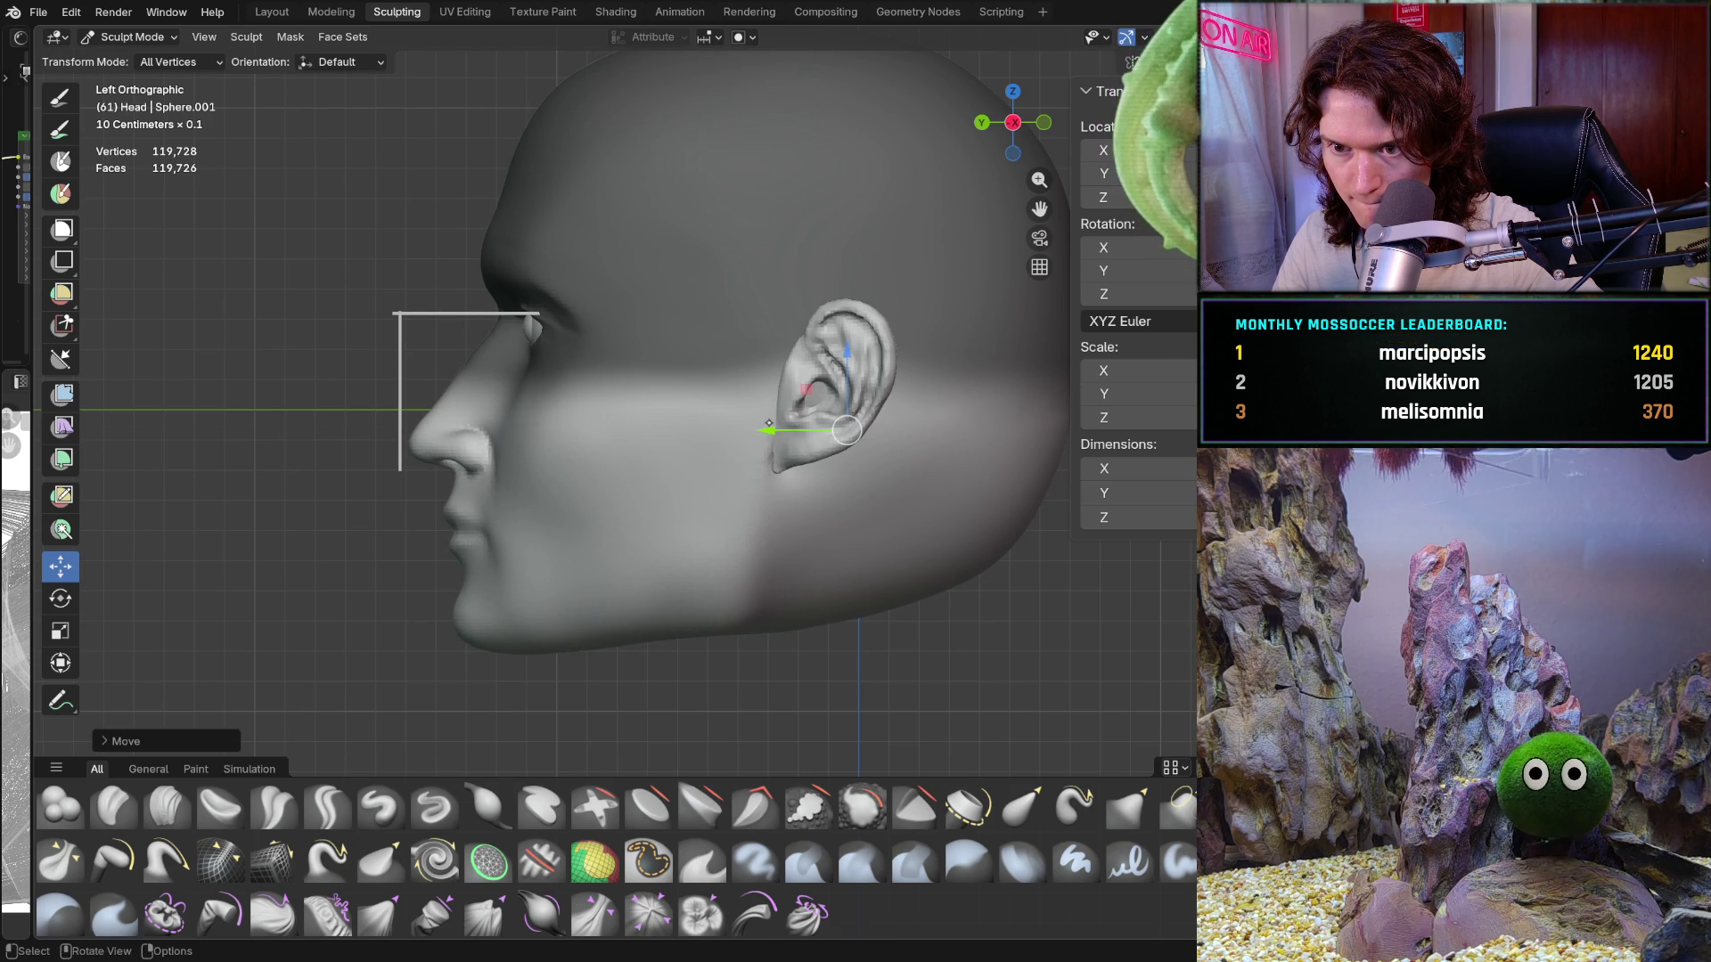
Step: Orbit around the head to compare the ear with the ear reference
key("ctrl+KP_1")
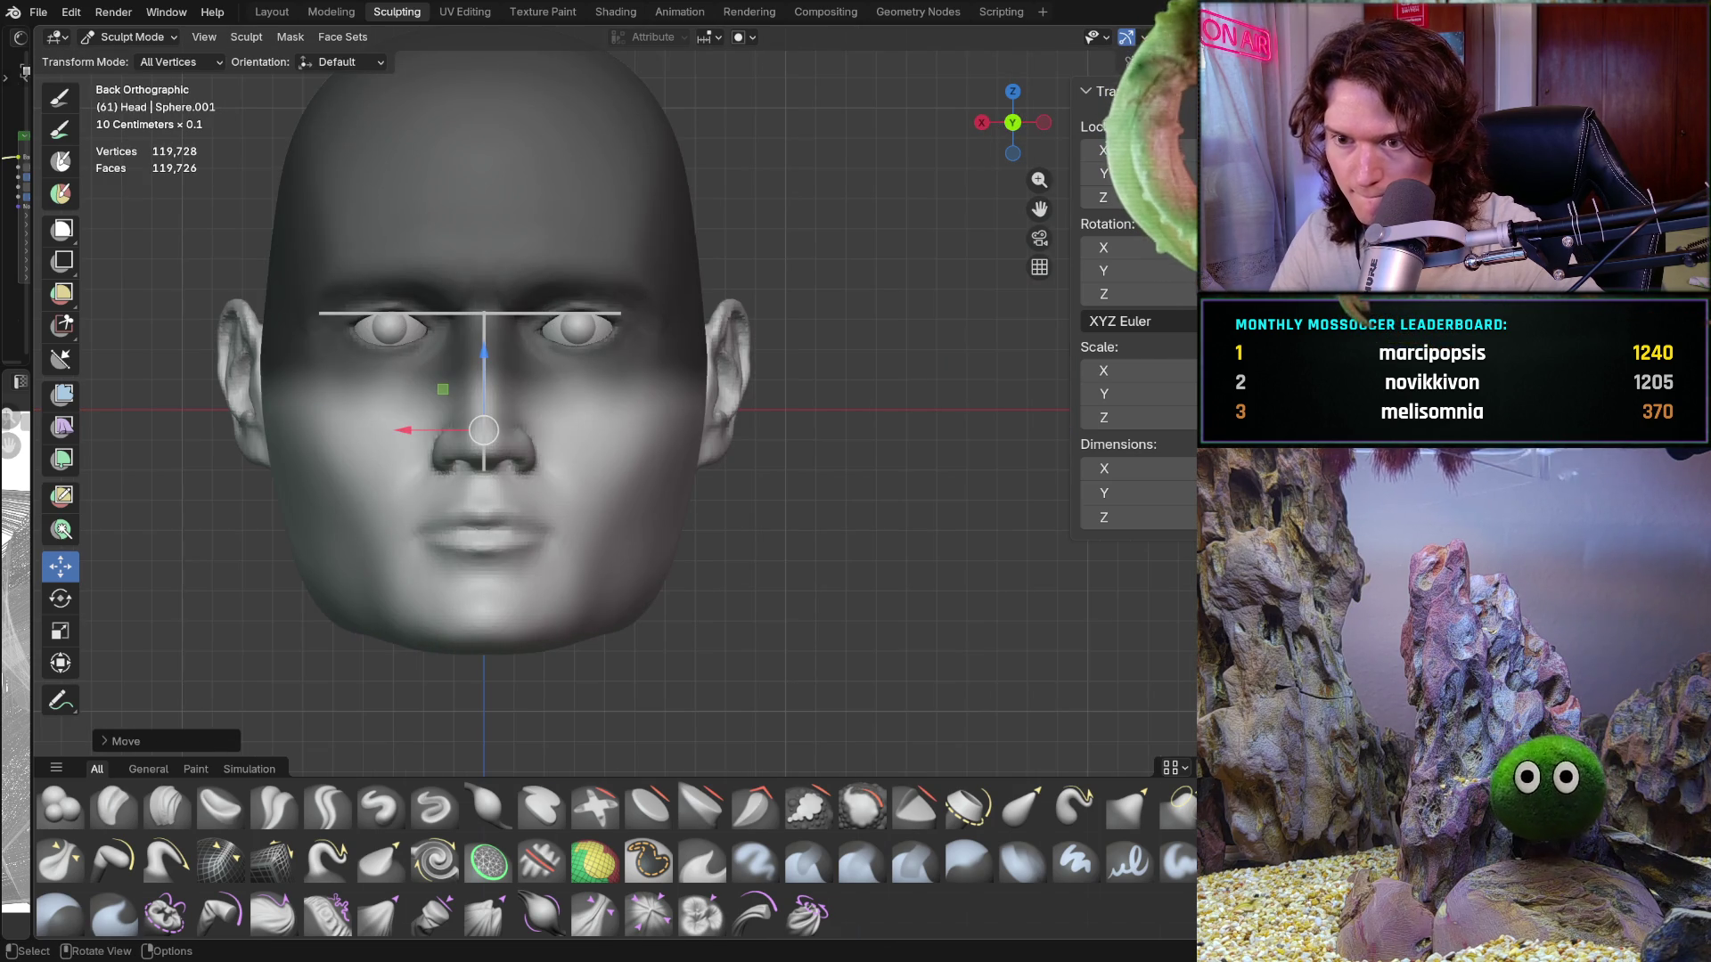
scroll(431, 491, "up", 3)
middle_click_drag(471, 421, 587, 427, "shift")
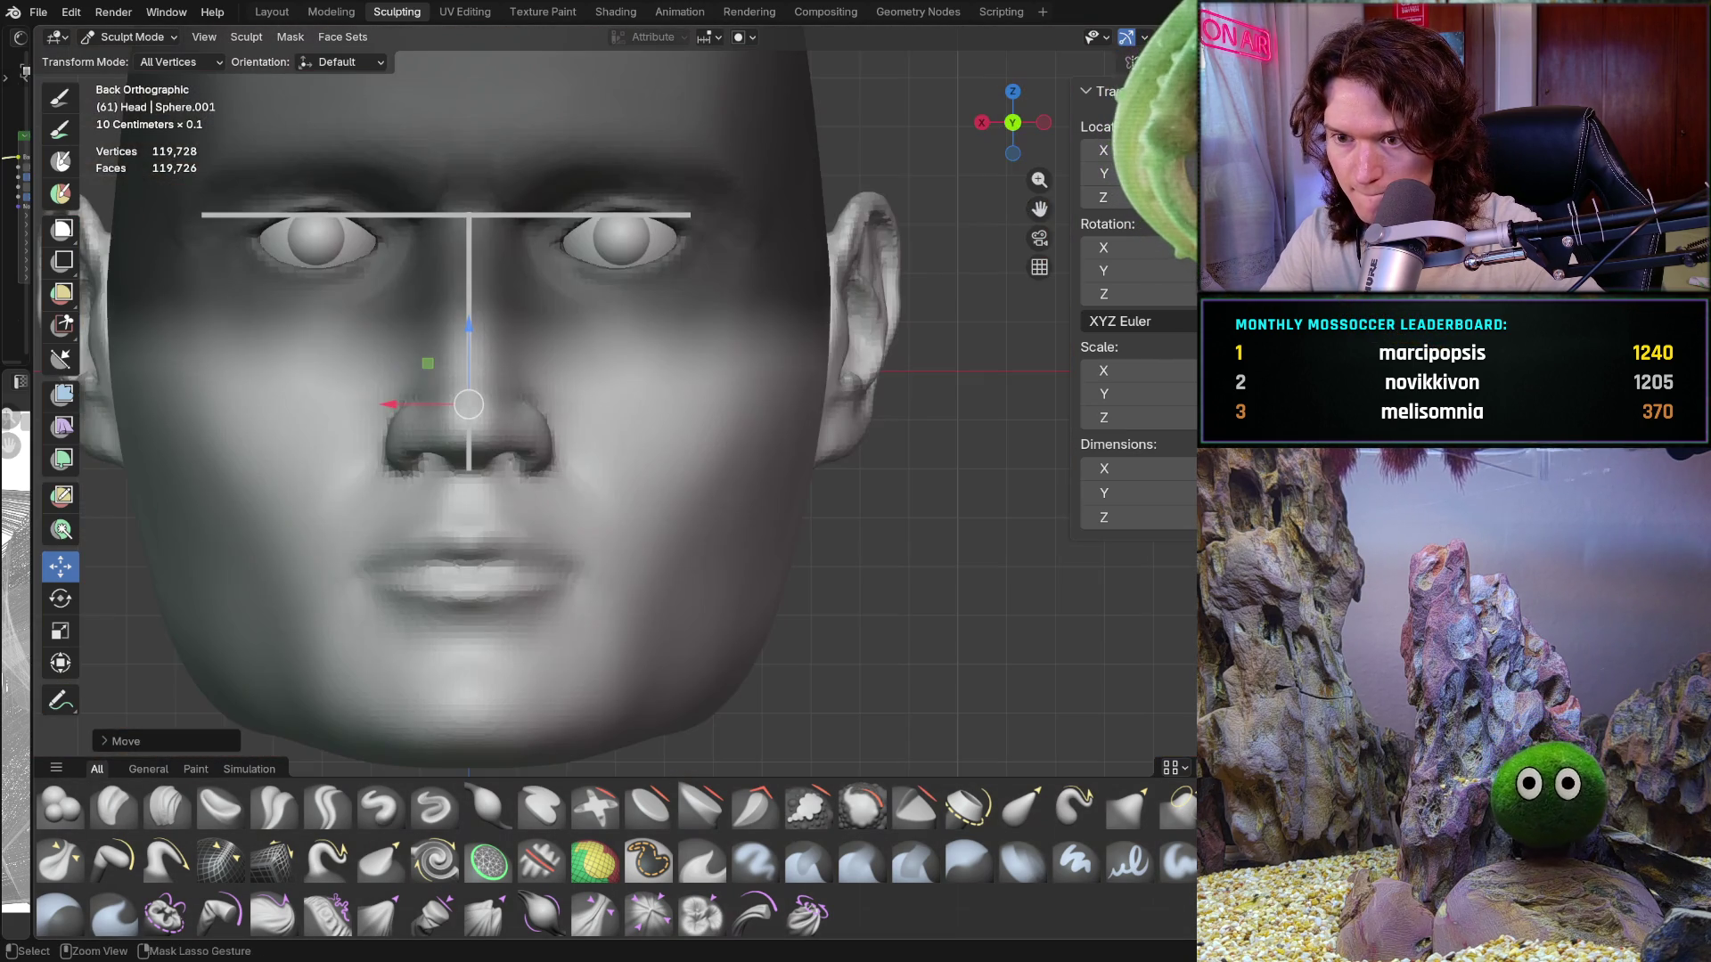
mouse_move(535, 419)
middle_mouse_down("alt")
mouse_move(552, 392)
mouse_move(584, 408)
middle_mouse_up("alt")
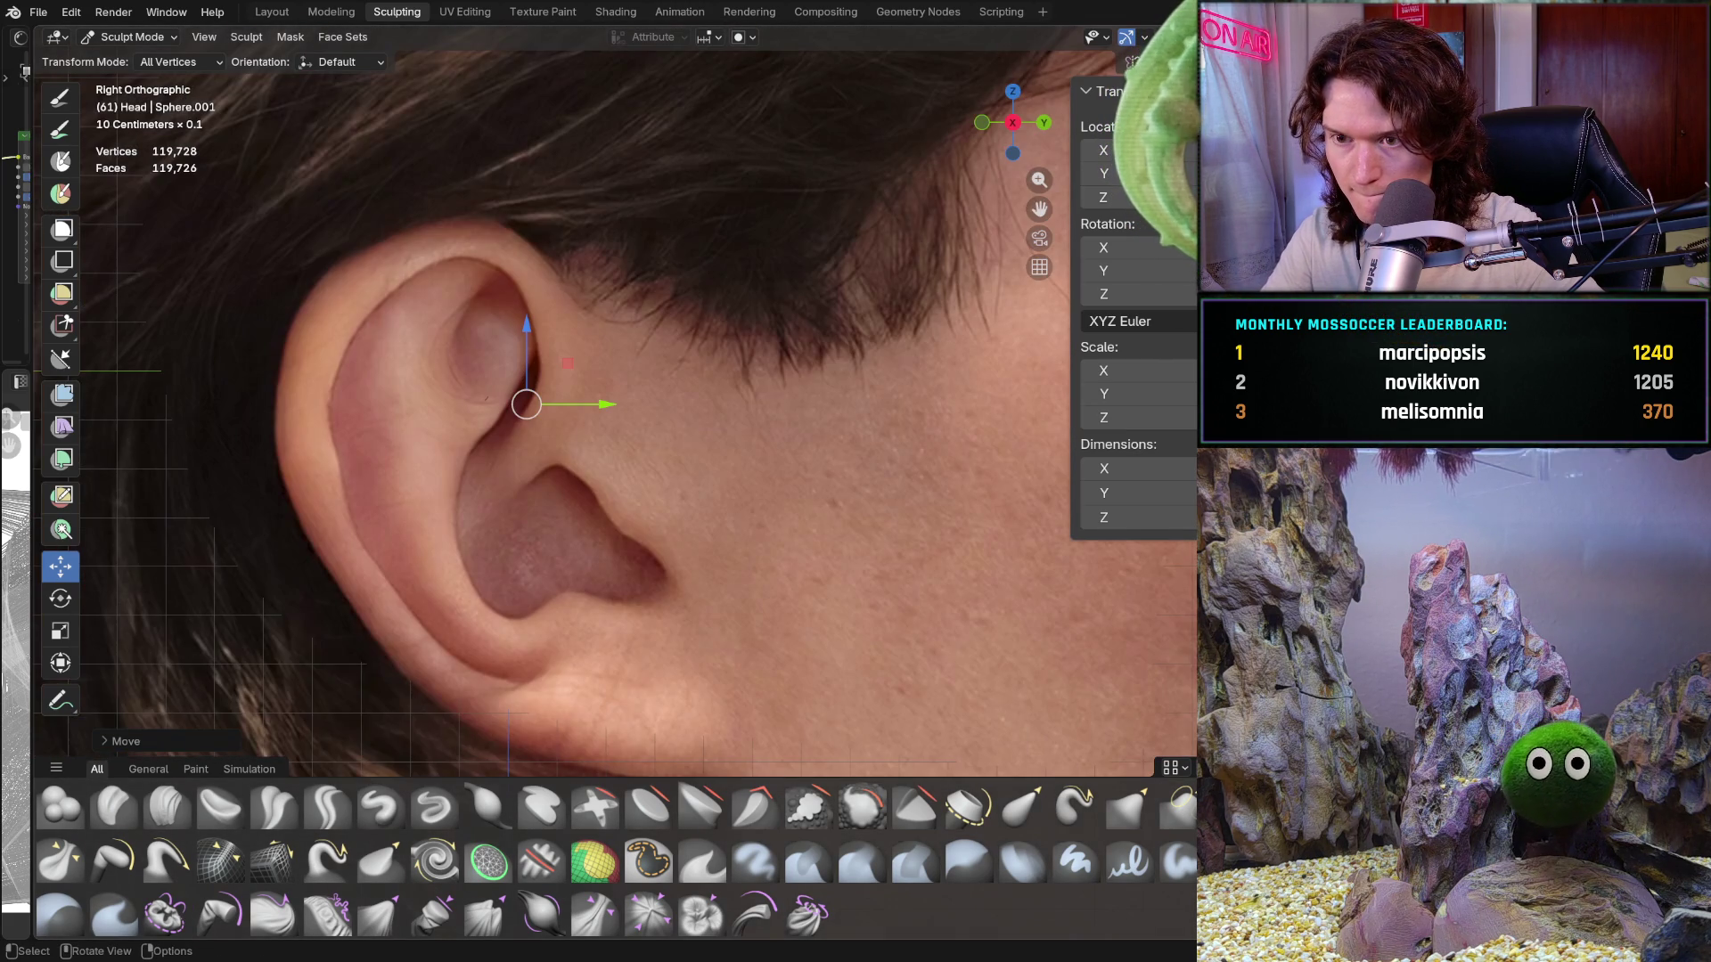
mouse_move(706, 376)
middle_mouse_down()
mouse_move(430, 518)
mouse_move(420, 500)
middle_mouse_up()
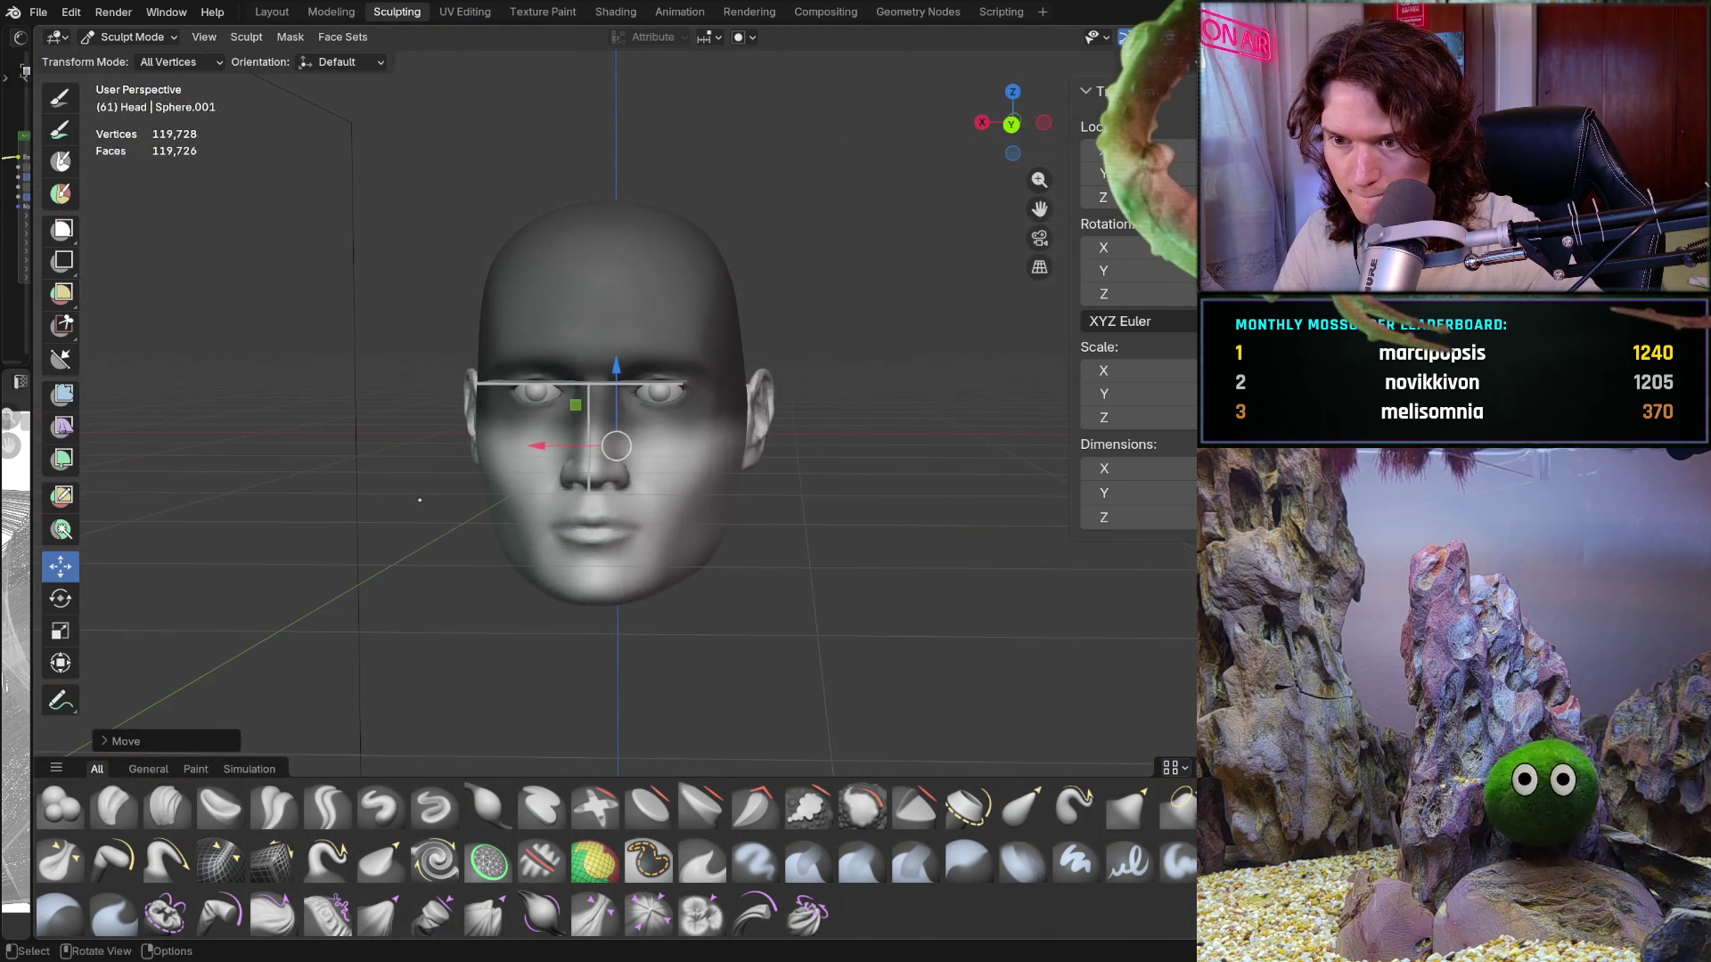
Step: Inspect the head shape with viewport overlays hidden, then restore them
key("shift+alt+z")
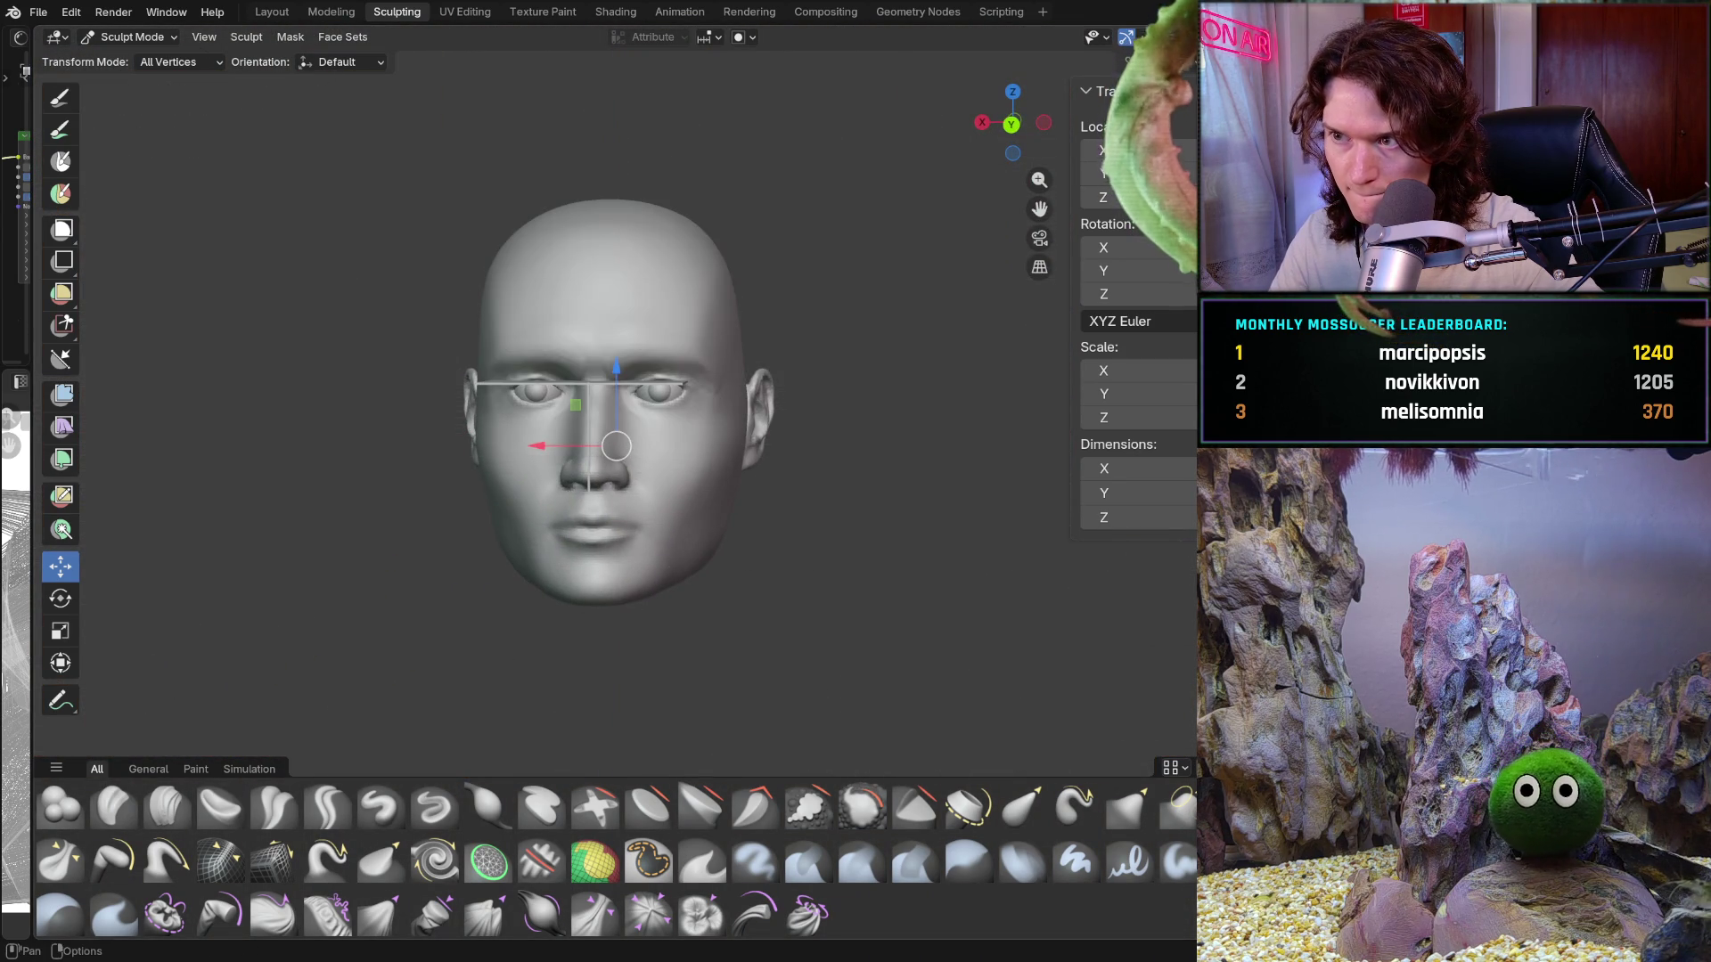
mouse_move(716, 361)
middle_mouse_down()
mouse_move(712, 325)
mouse_move(502, 365)
middle_mouse_up()
scroll(713, 324, "up", 3)
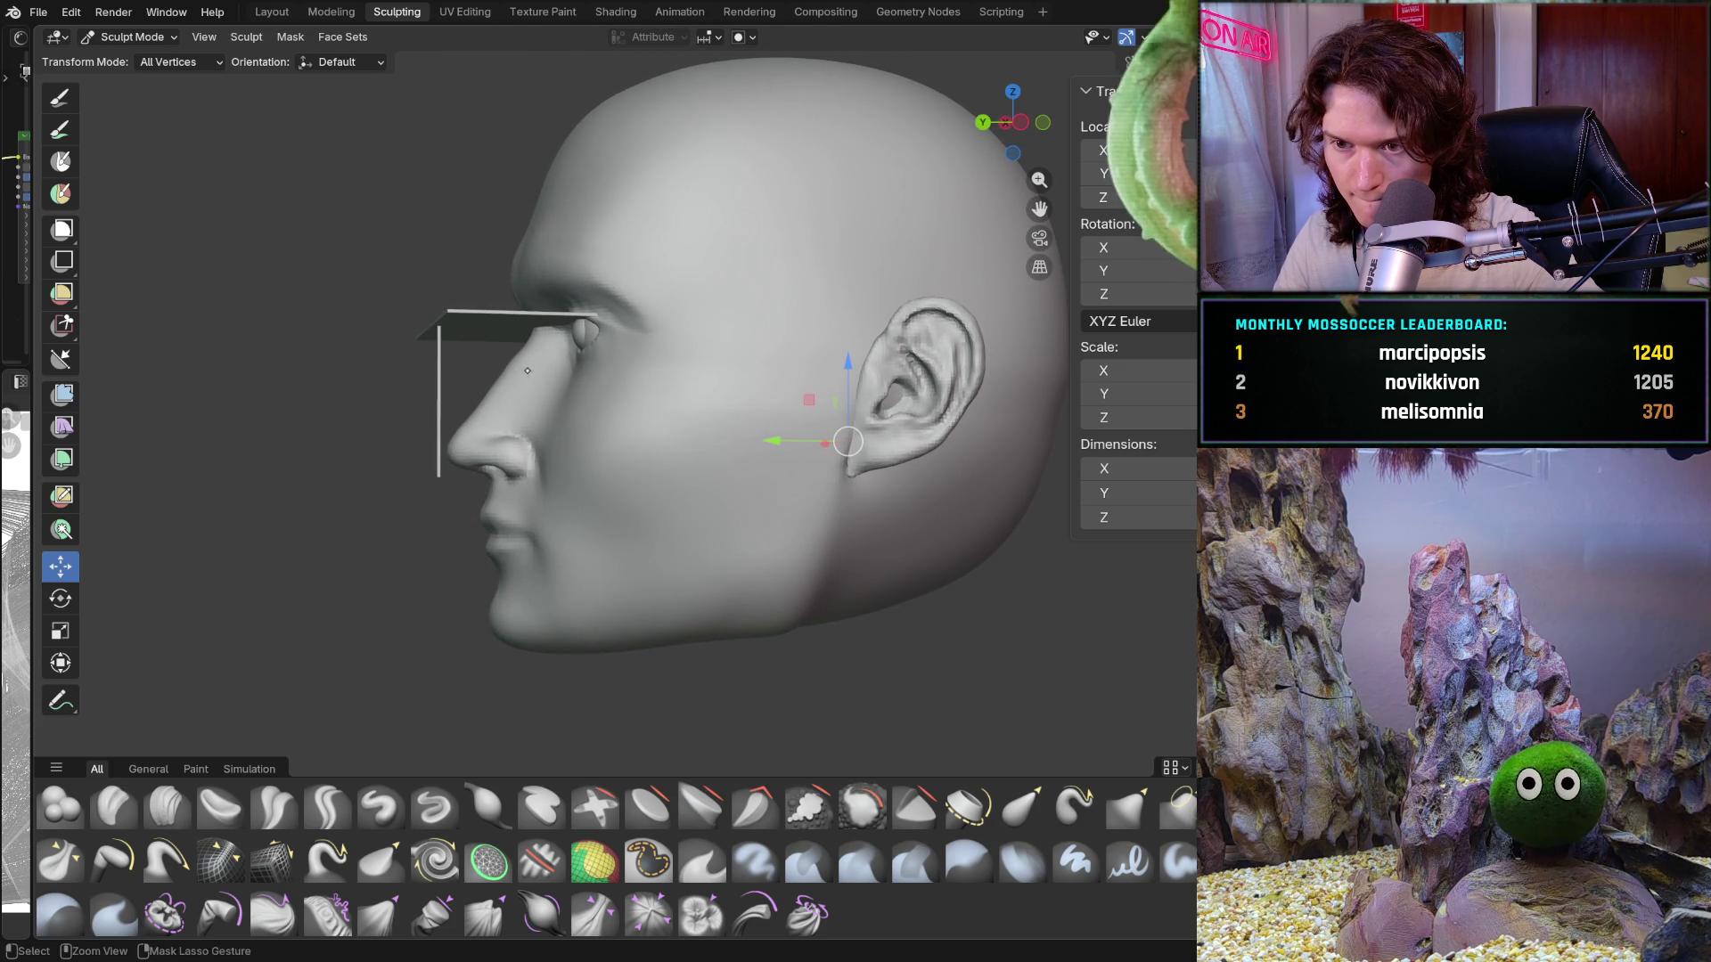
key("shift+alt+z")
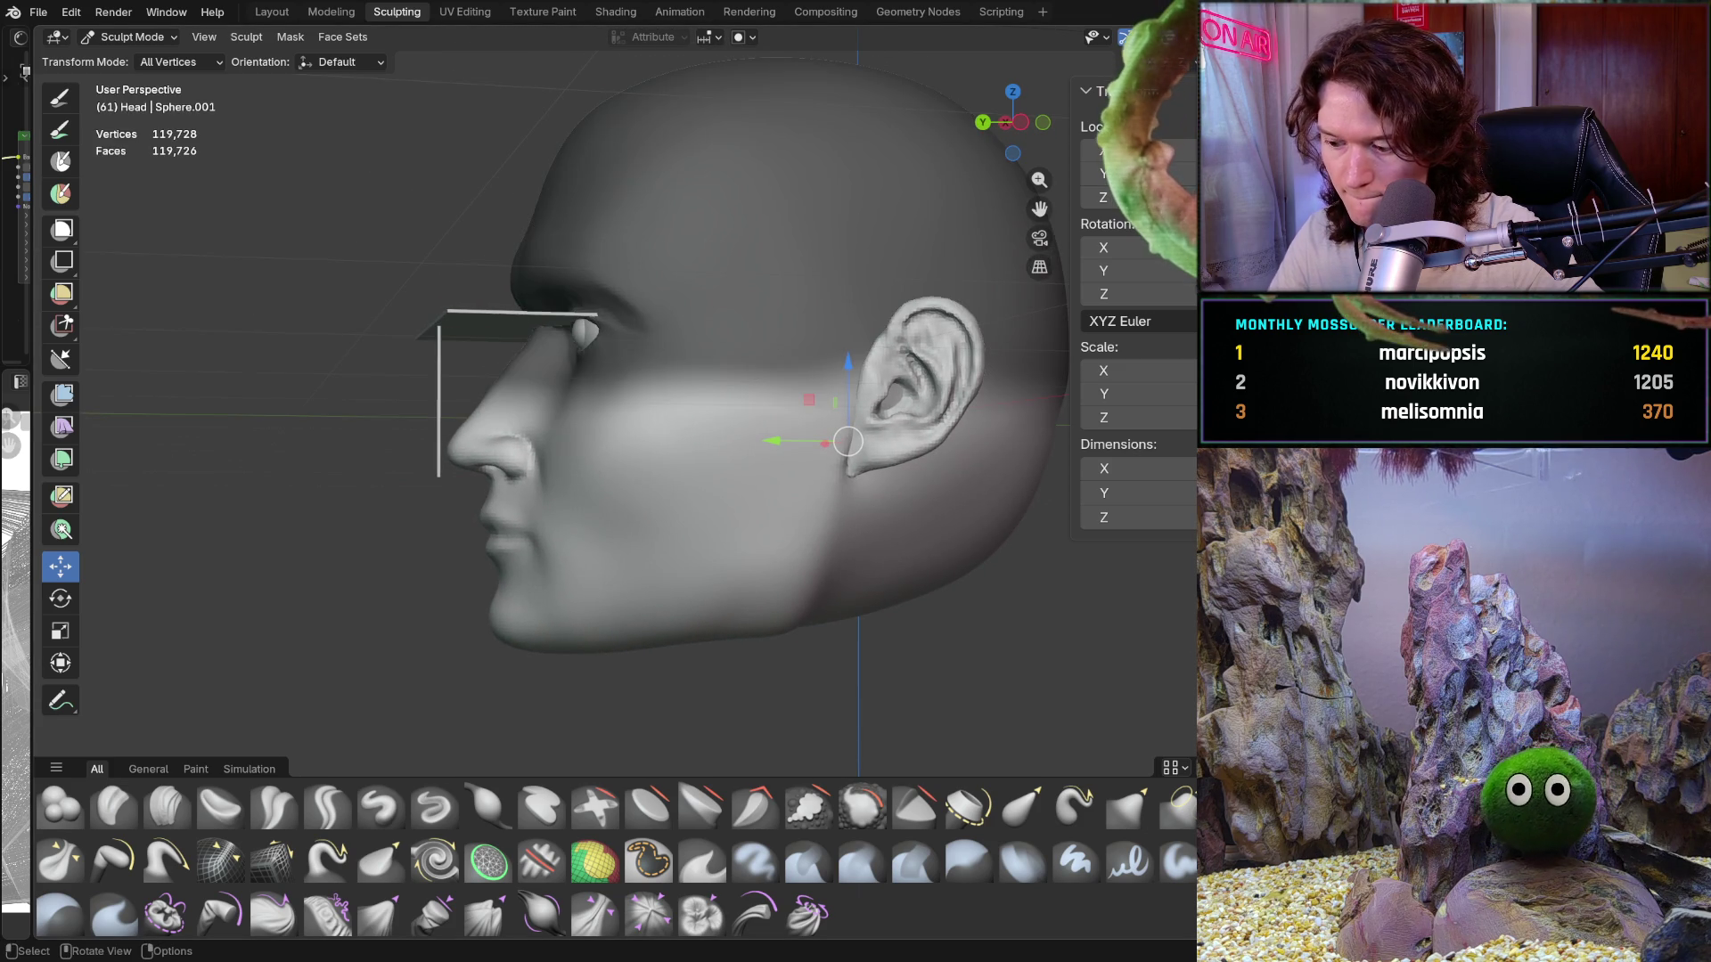
Step: Nudge the ear's position in Left Orthographic view and orbit back to the front
key("KP_1")
key("ctrl+KP_3")
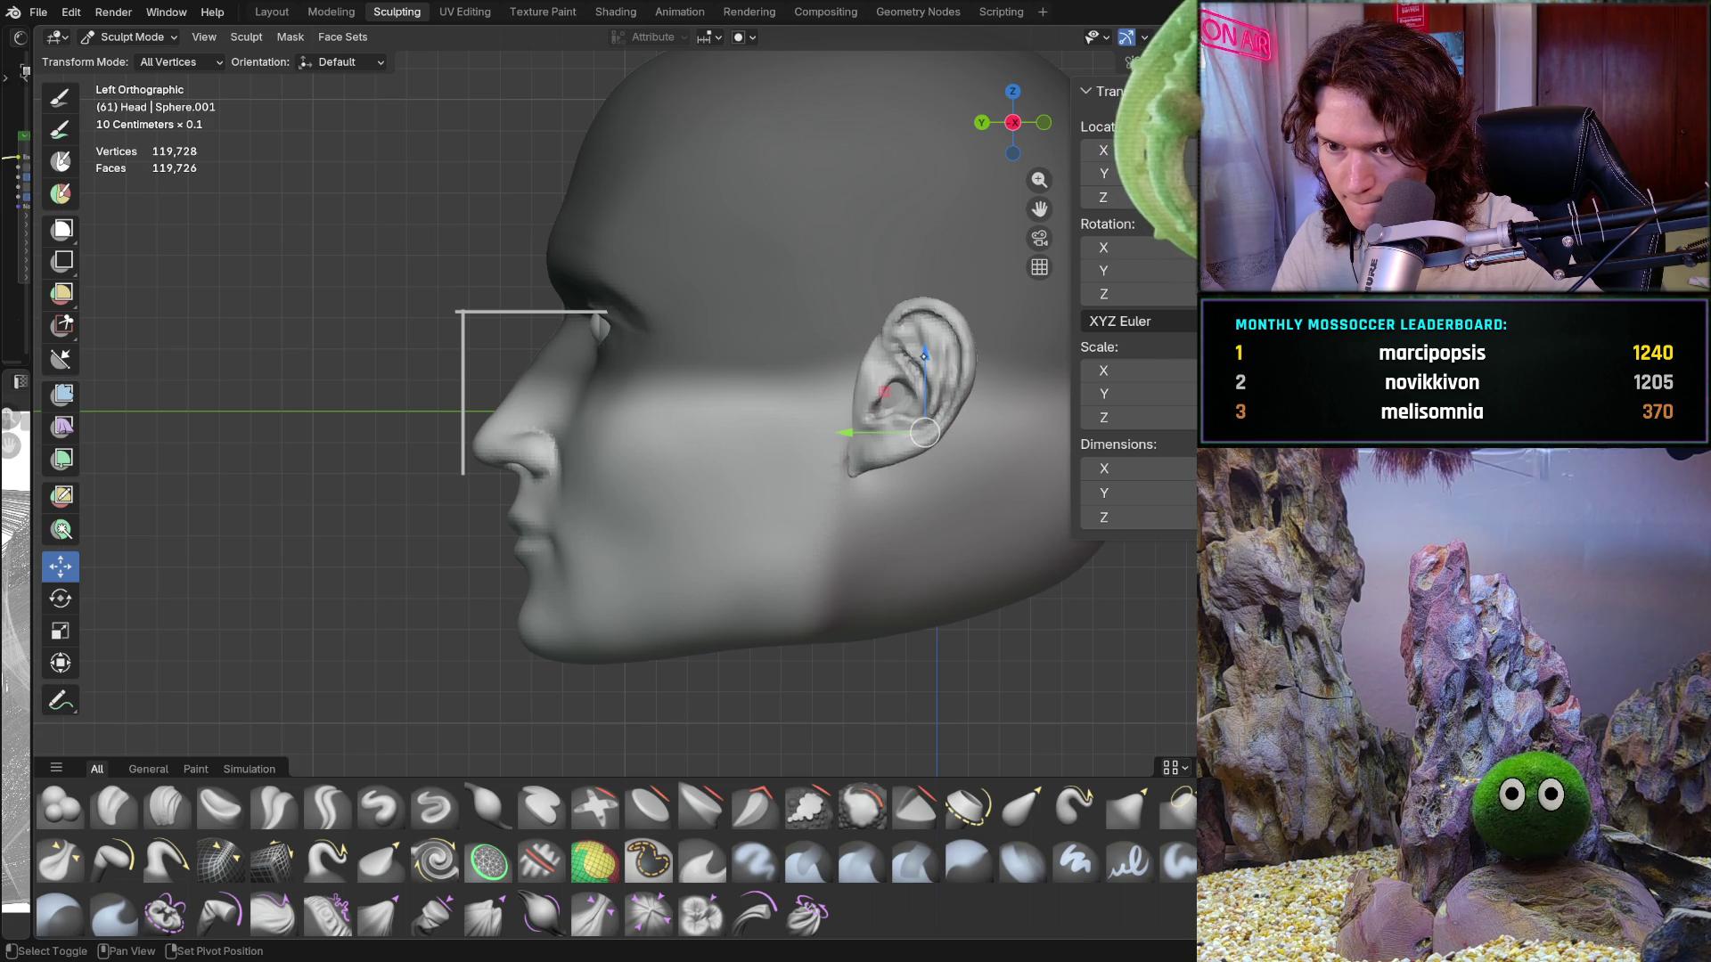
mouse_move(927, 353)
left_mouse_down()
mouse_move(939, 327)
mouse_move(937, 354)
left_mouse_up()
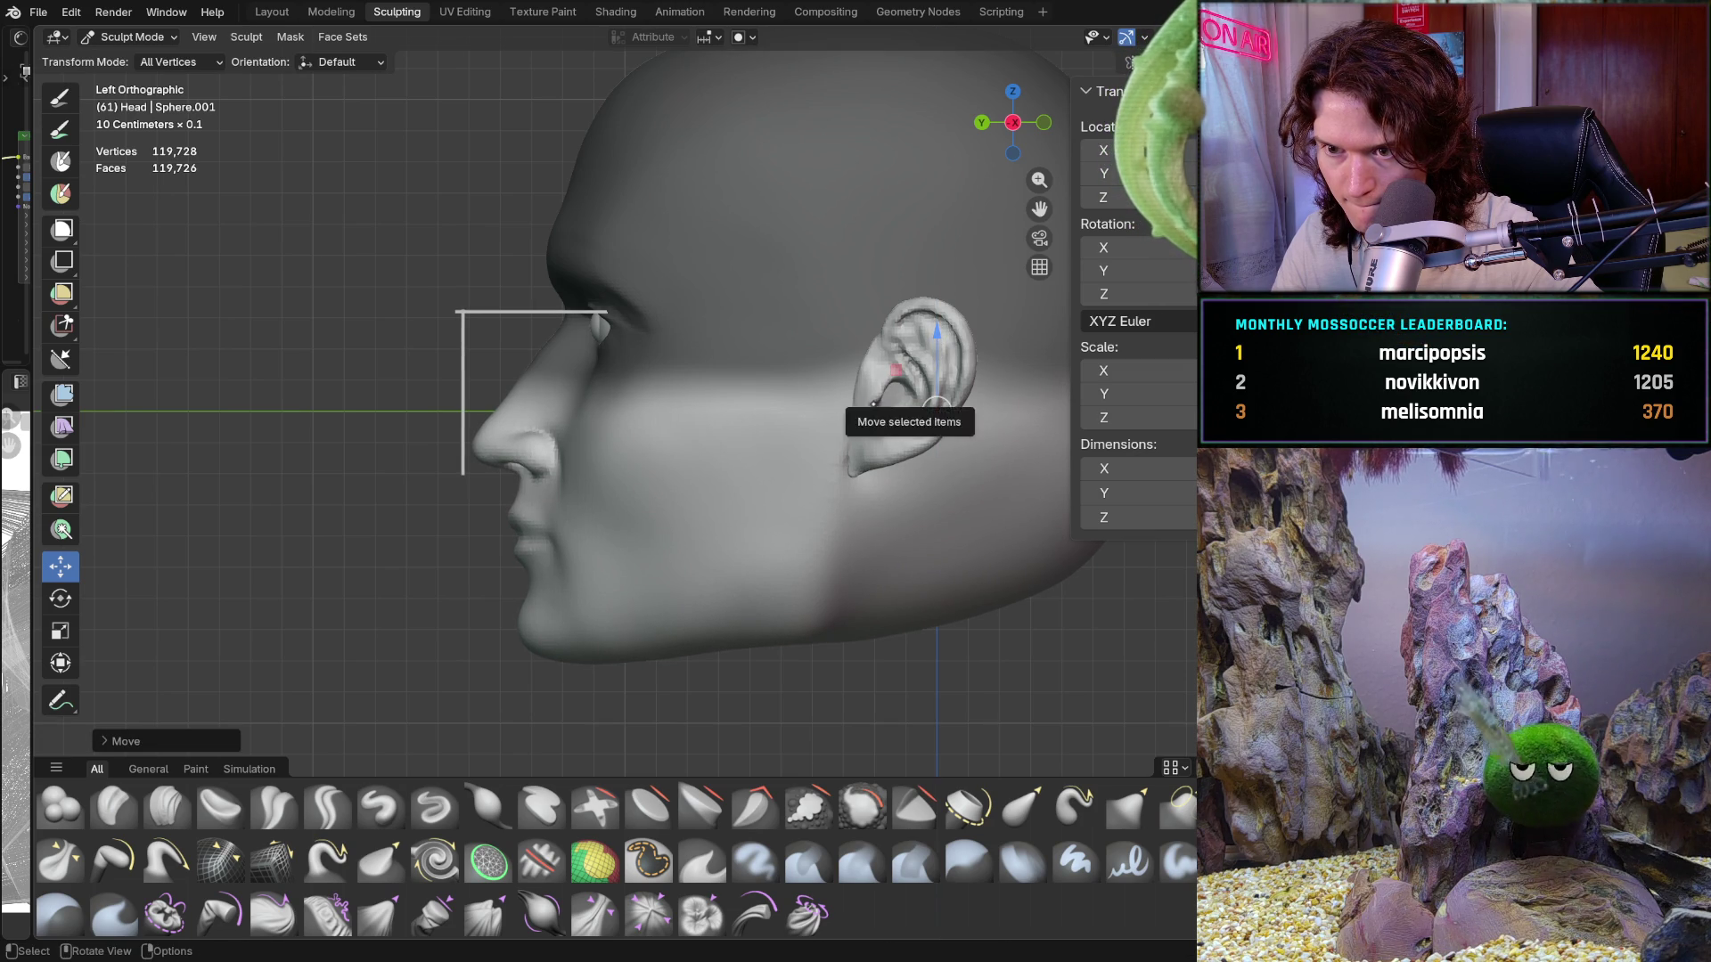
mouse_move(937, 401)
middle_mouse_down()
mouse_move(882, 445)
mouse_move(707, 518)
mouse_move(552, 525)
middle_mouse_up()
scroll(892, 438, "down", 3)
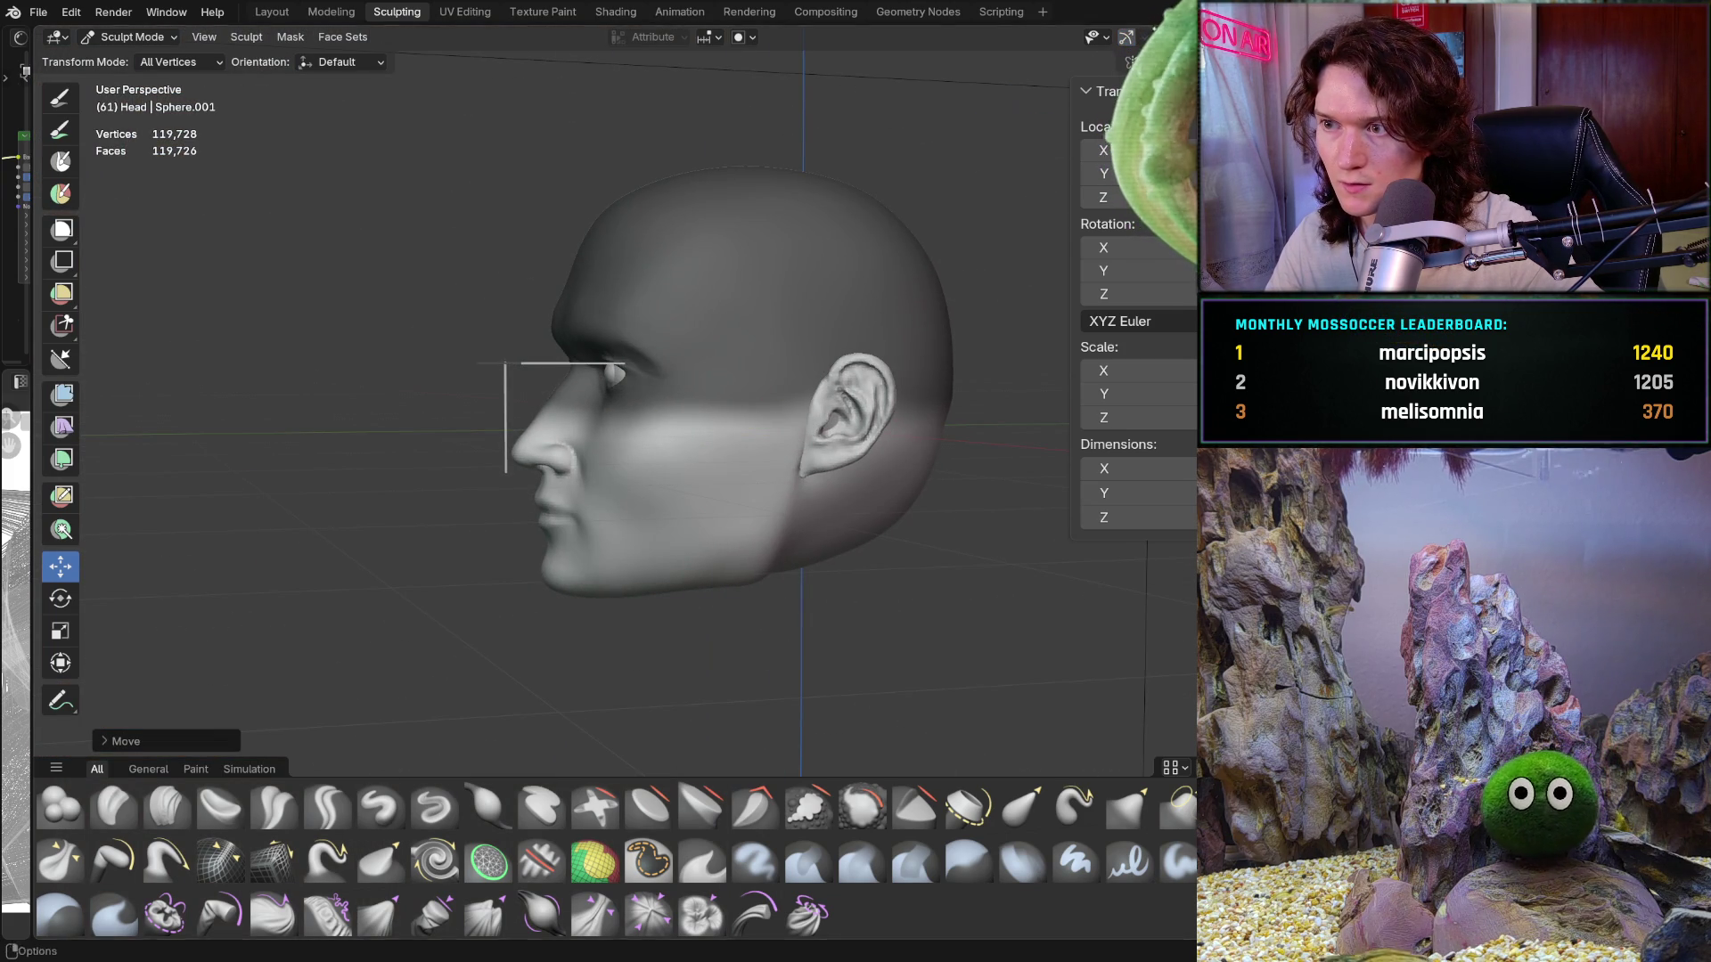
mouse_move(624, 356)
middle_mouse_down()
mouse_move(817, 326)
mouse_move(954, 331)
middle_mouse_up()
scroll(818, 326, "up", 3)
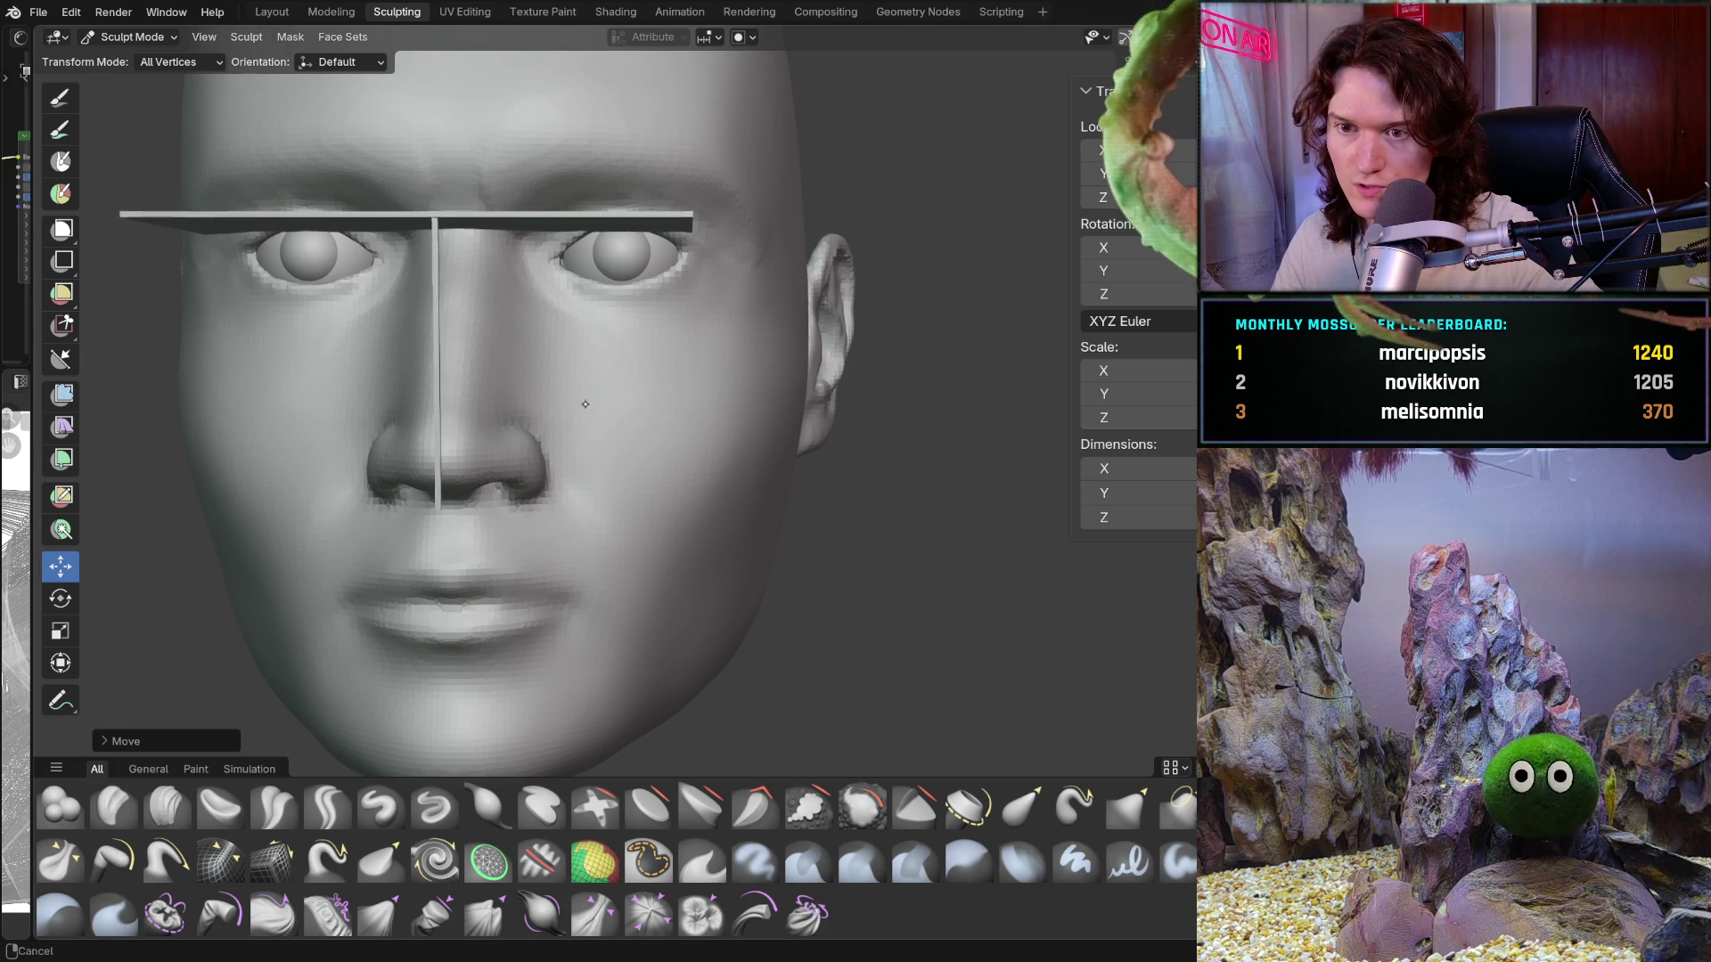
scroll(562, 393, "down", 5)
scroll(652, 489, "up", 2)
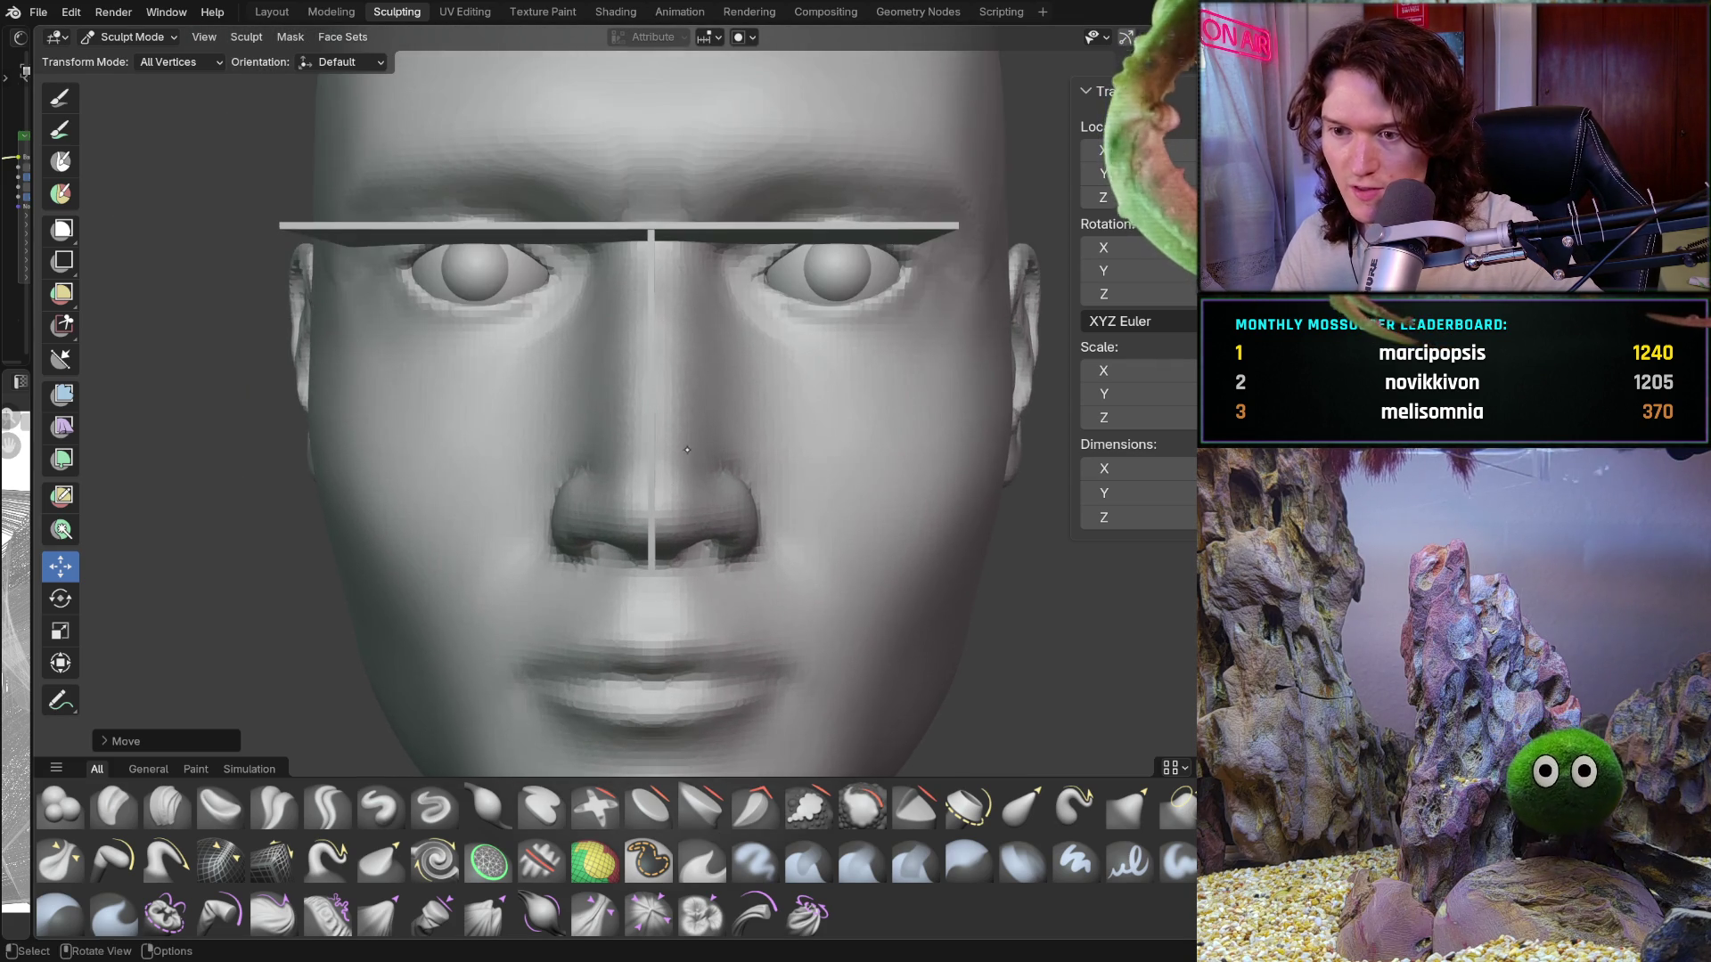
mouse_move(606, 512)
middle_mouse_down("ctrl")
mouse_move(561, 538)
mouse_move(642, 445)
middle_mouse_up("ctrl")
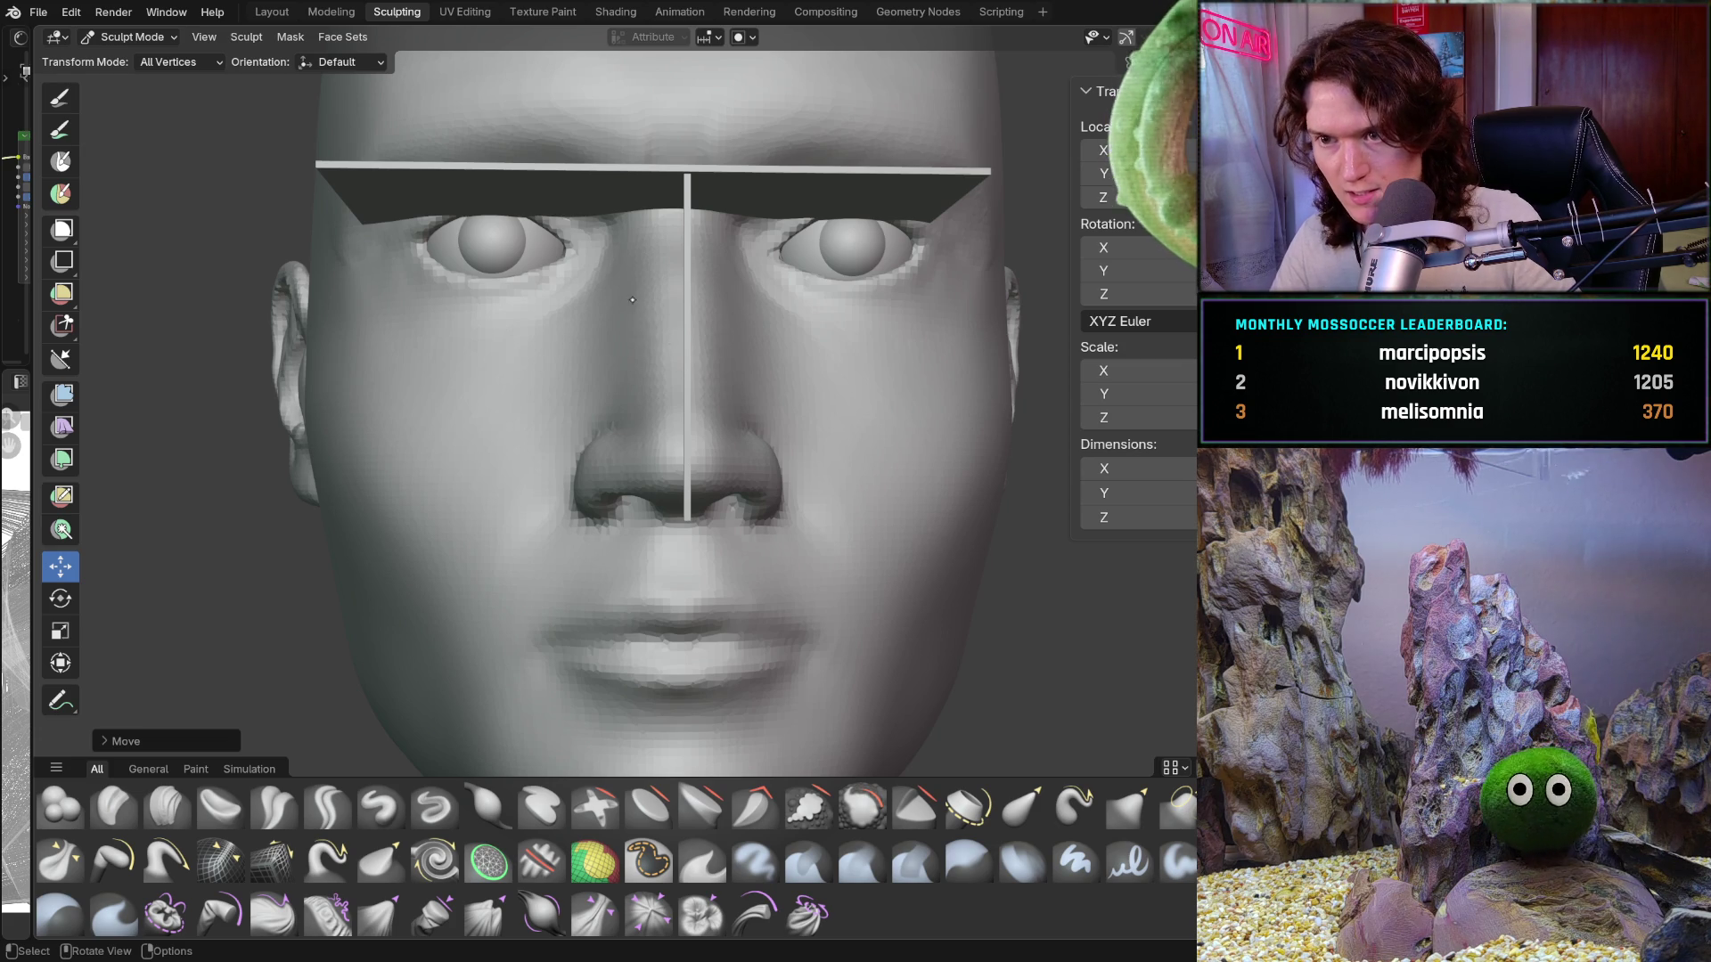
middle_click_drag(632, 300, 632, 485)
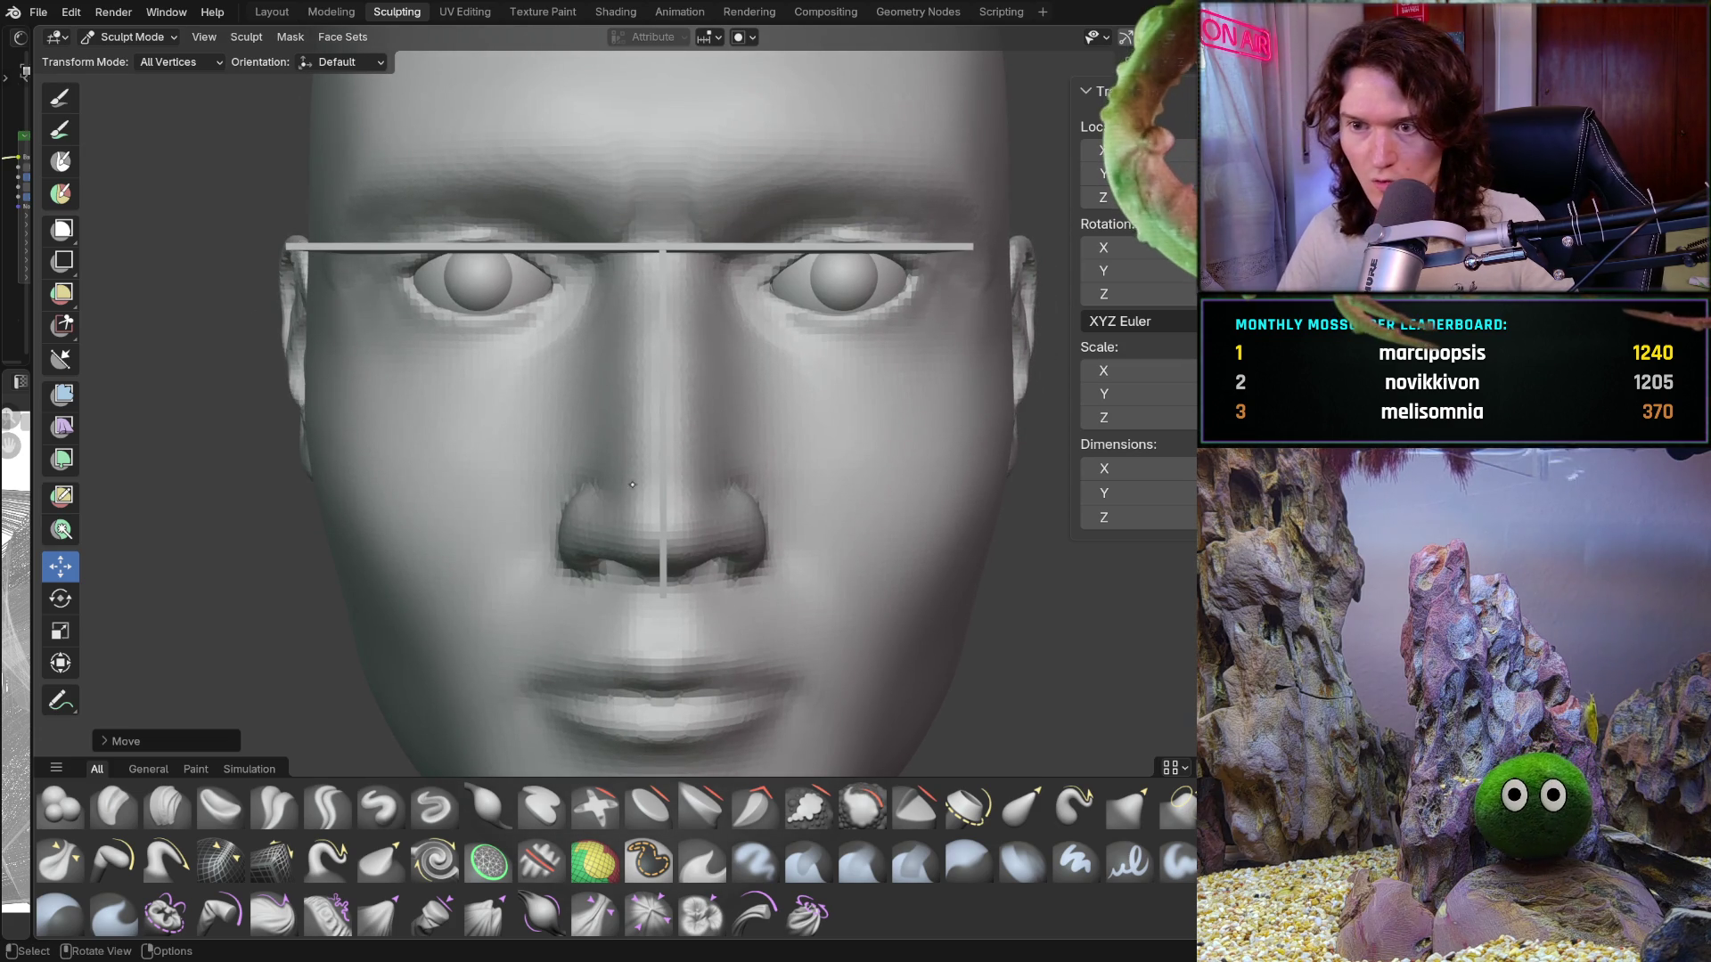
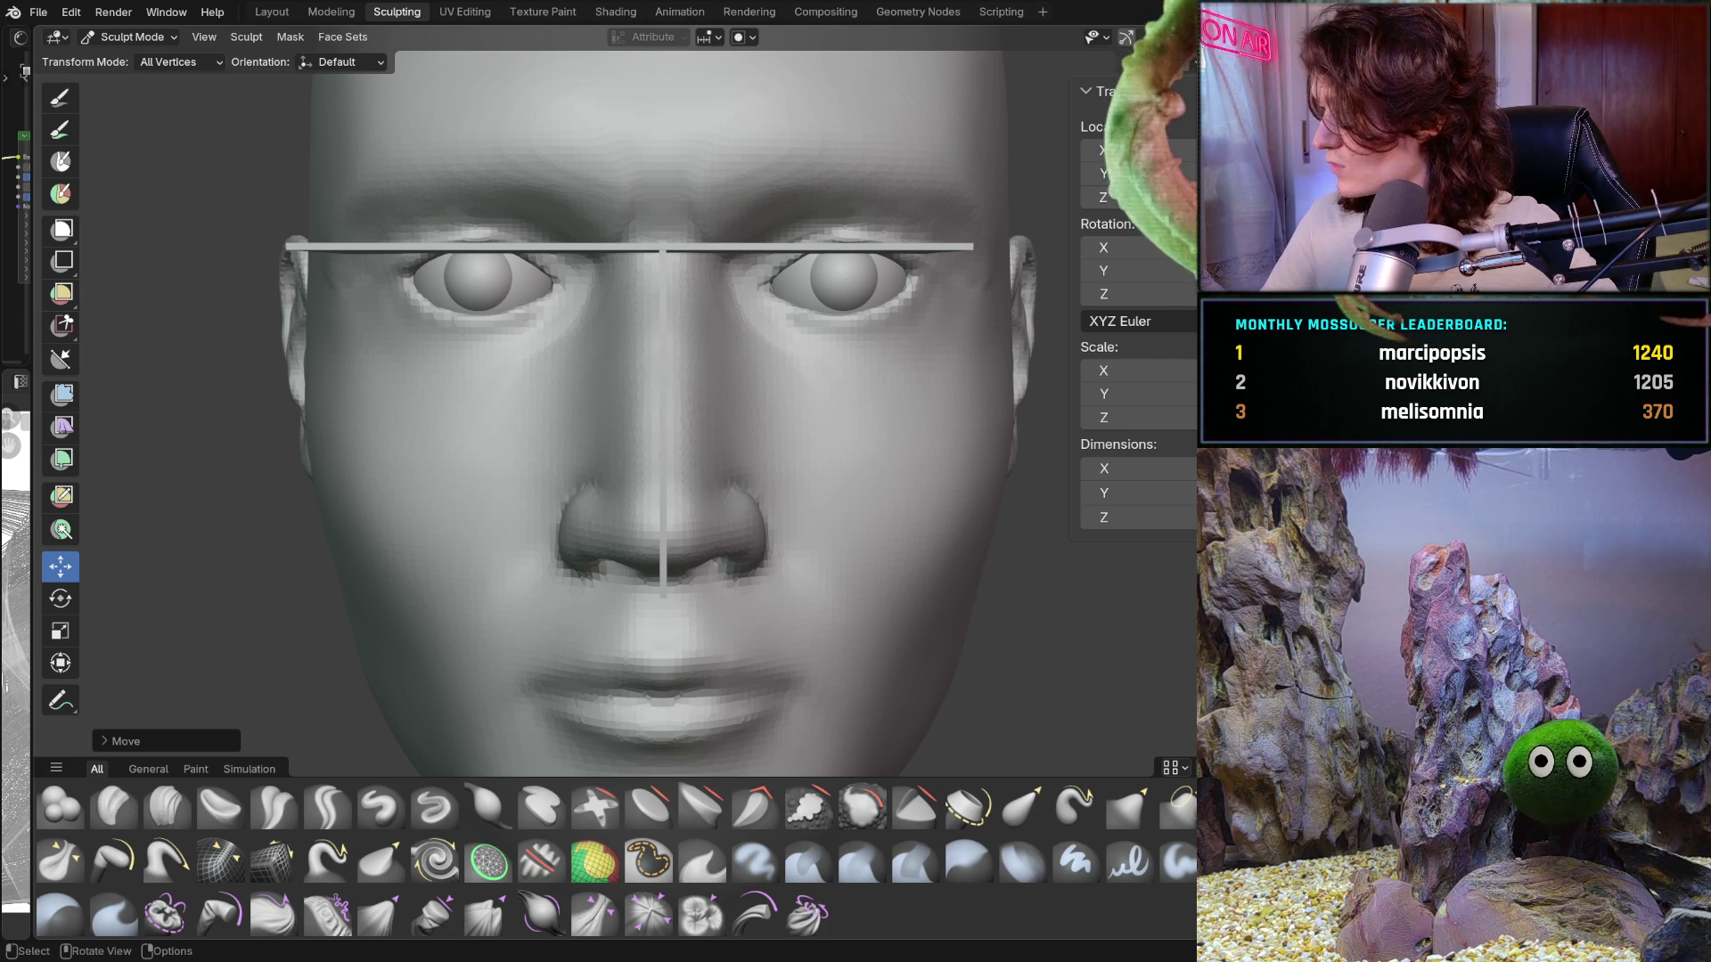
Step: Orbit and zoom around the sculpted head to inspect it from below and the sides
middle_click_drag(651, 431, 642, 438)
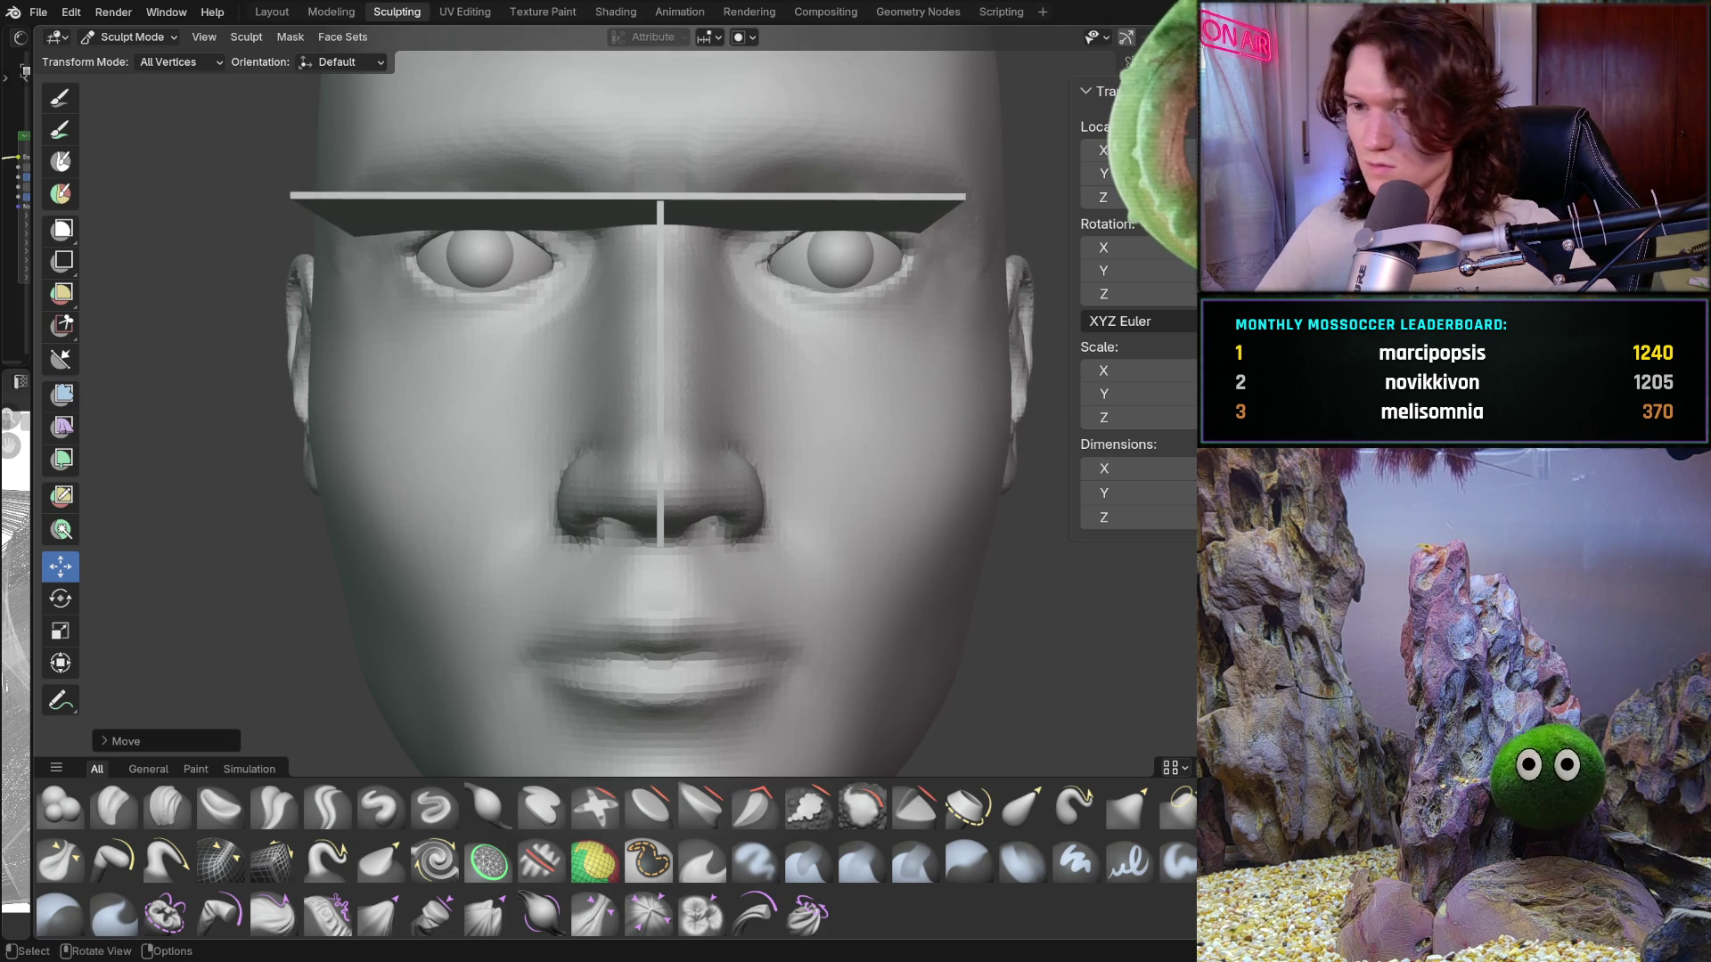
scroll(635, 472, "down", 3)
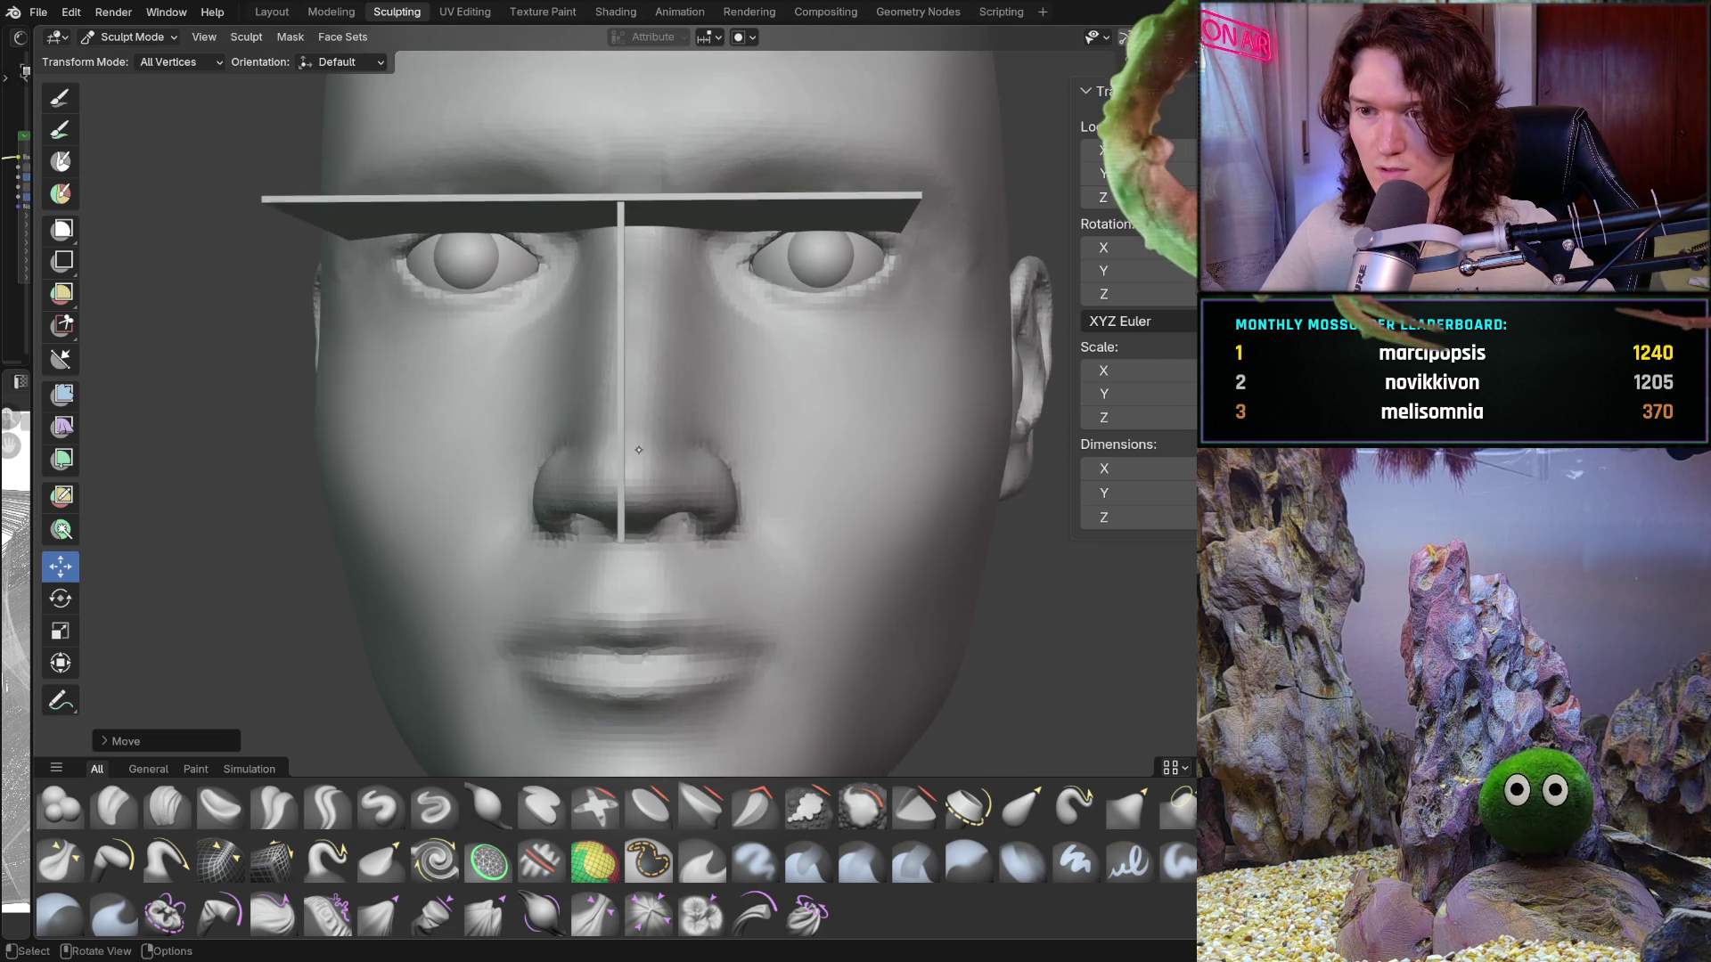
mouse_move(635, 472)
middle_mouse_down()
mouse_move(759, 385)
mouse_move(1087, 280)
middle_mouse_up()
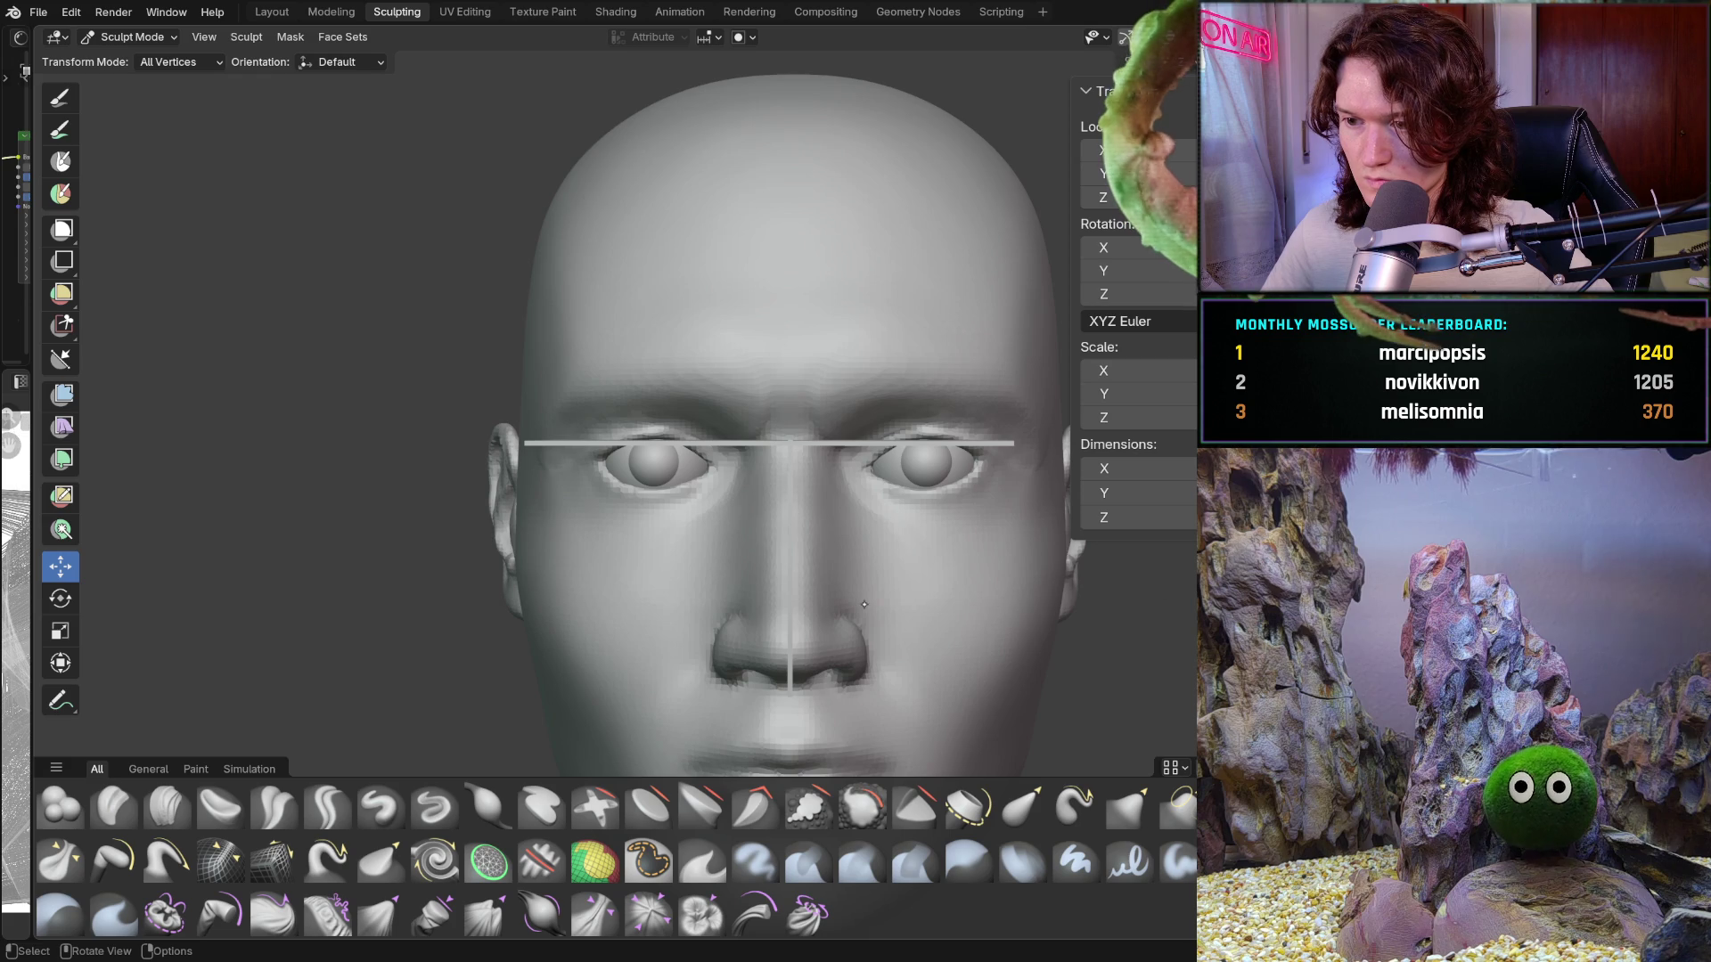
mouse_move(928, 562)
middle_mouse_down()
mouse_move(775, 506)
mouse_move(561, 619)
mouse_move(581, 567)
mouse_move(615, 603)
mouse_move(658, 603)
mouse_move(646, 590)
middle_mouse_up()
scroll(745, 516, "up", 3)
scroll(746, 517, "down", 5)
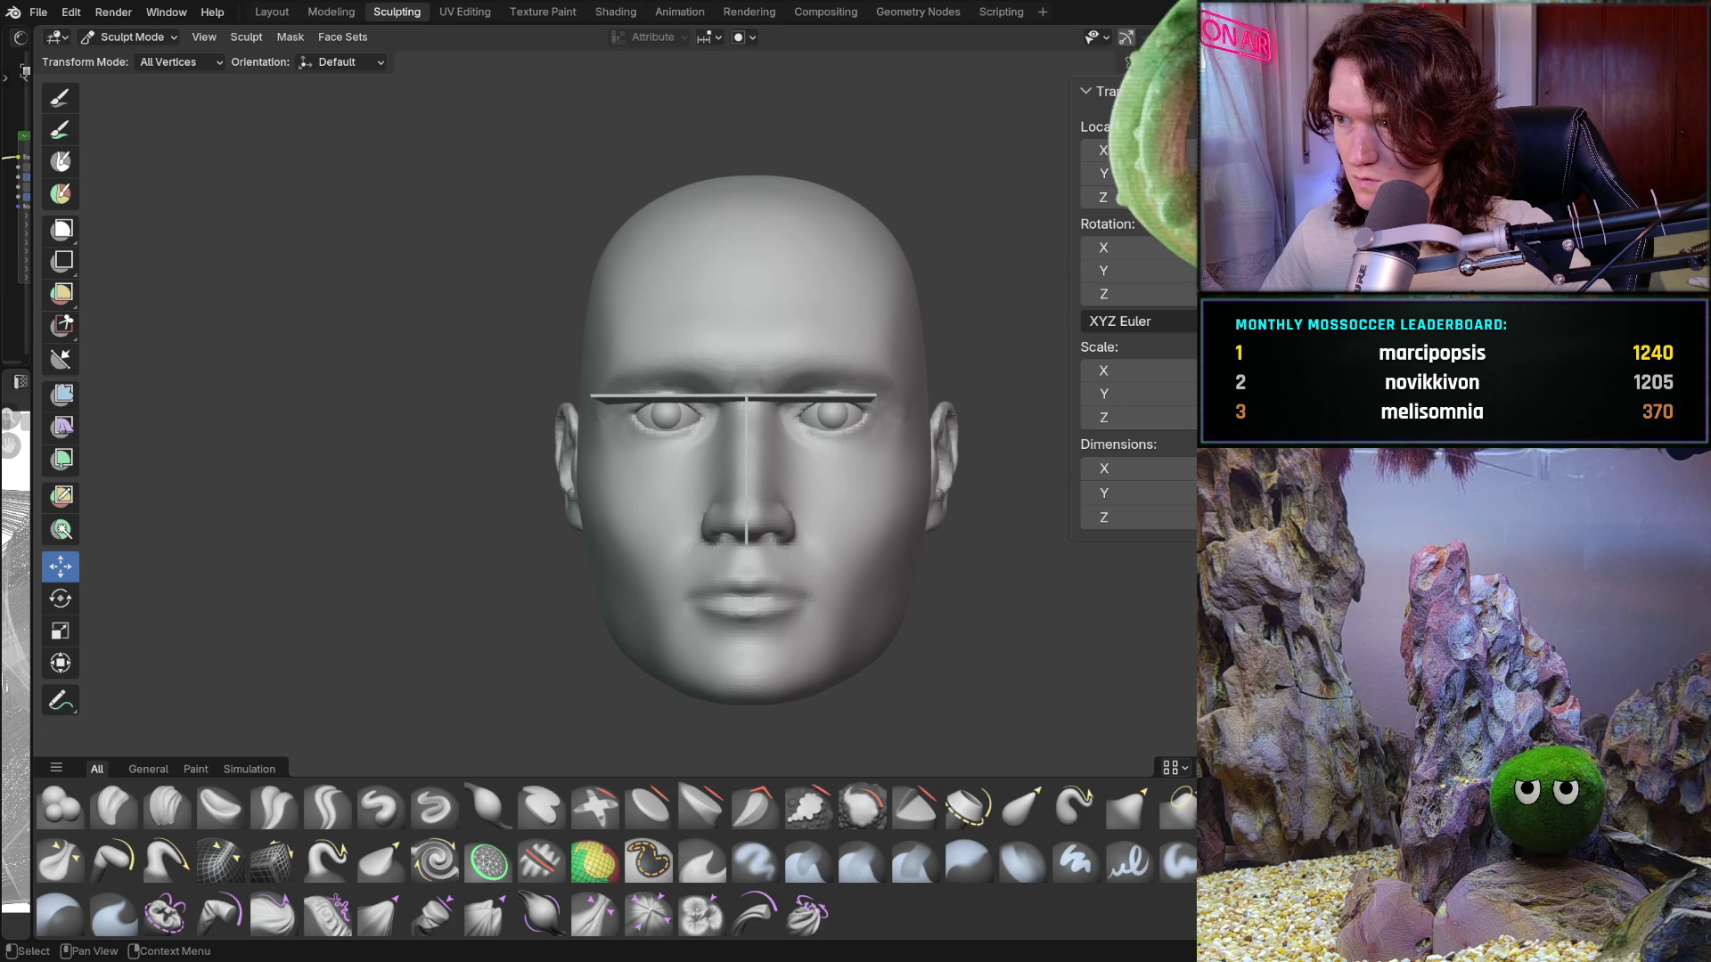
Step: Reveal the hair, check a three-quarter view, hide it again and snap to front view
key("alt+h")
mouse_move(1058, 405)
middle_mouse_down()
mouse_move(1035, 467)
mouse_move(1069, 423)
middle_mouse_up()
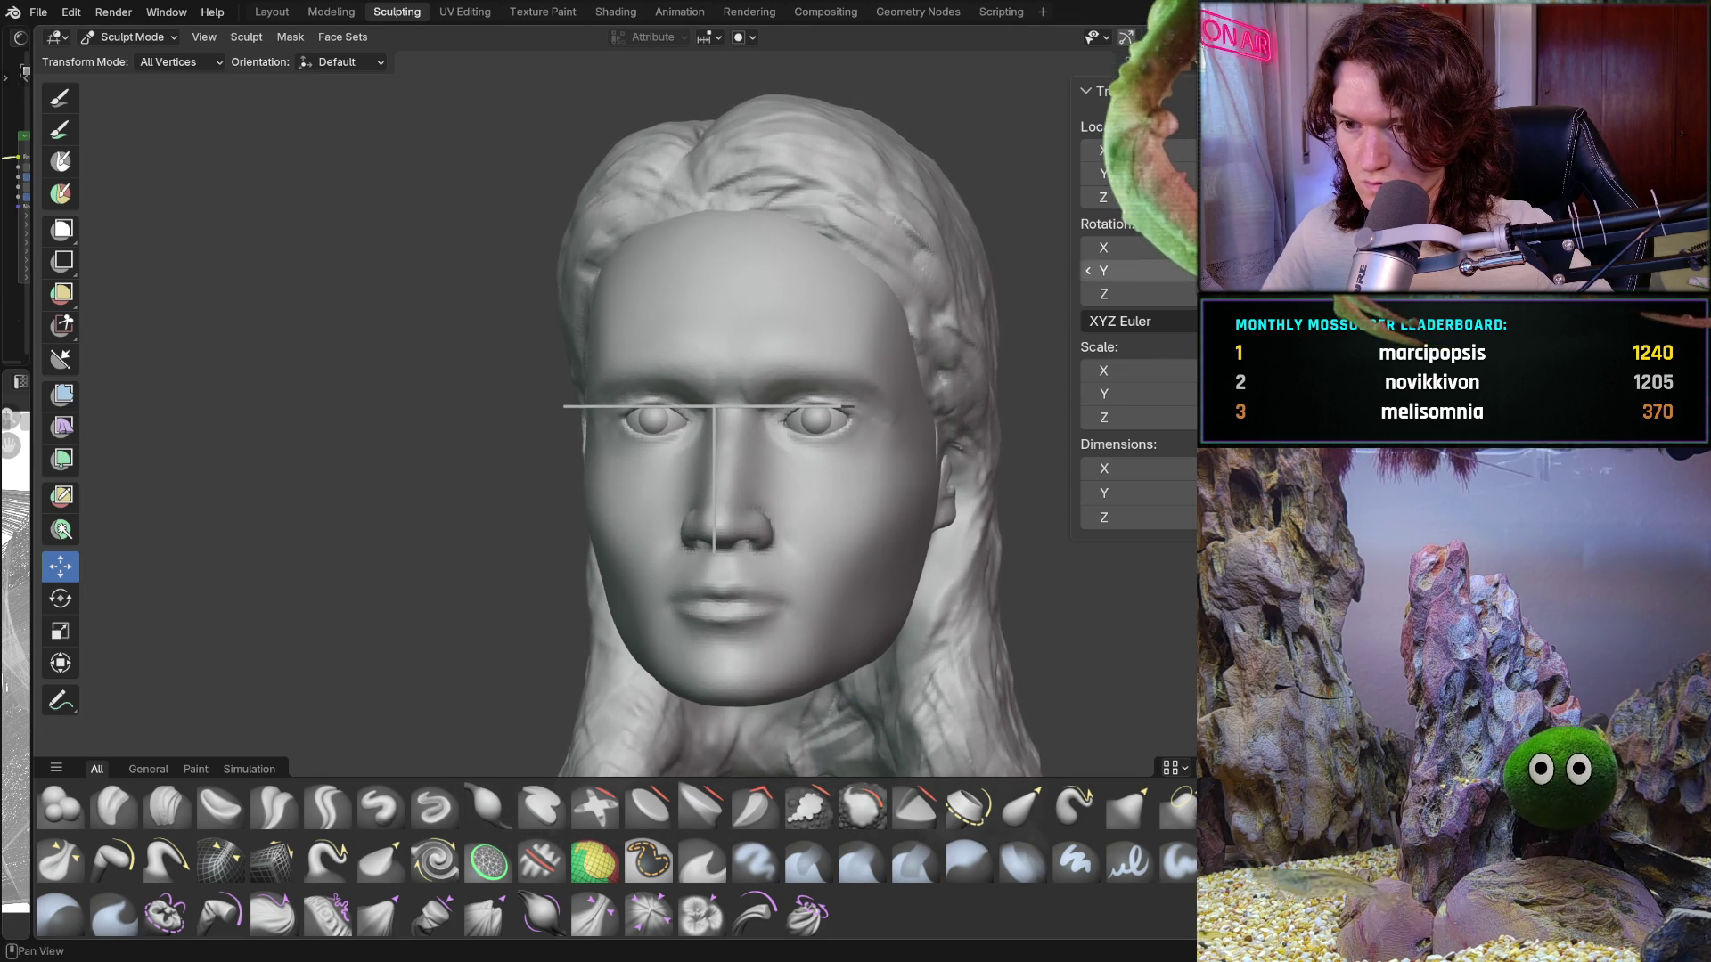
key("h")
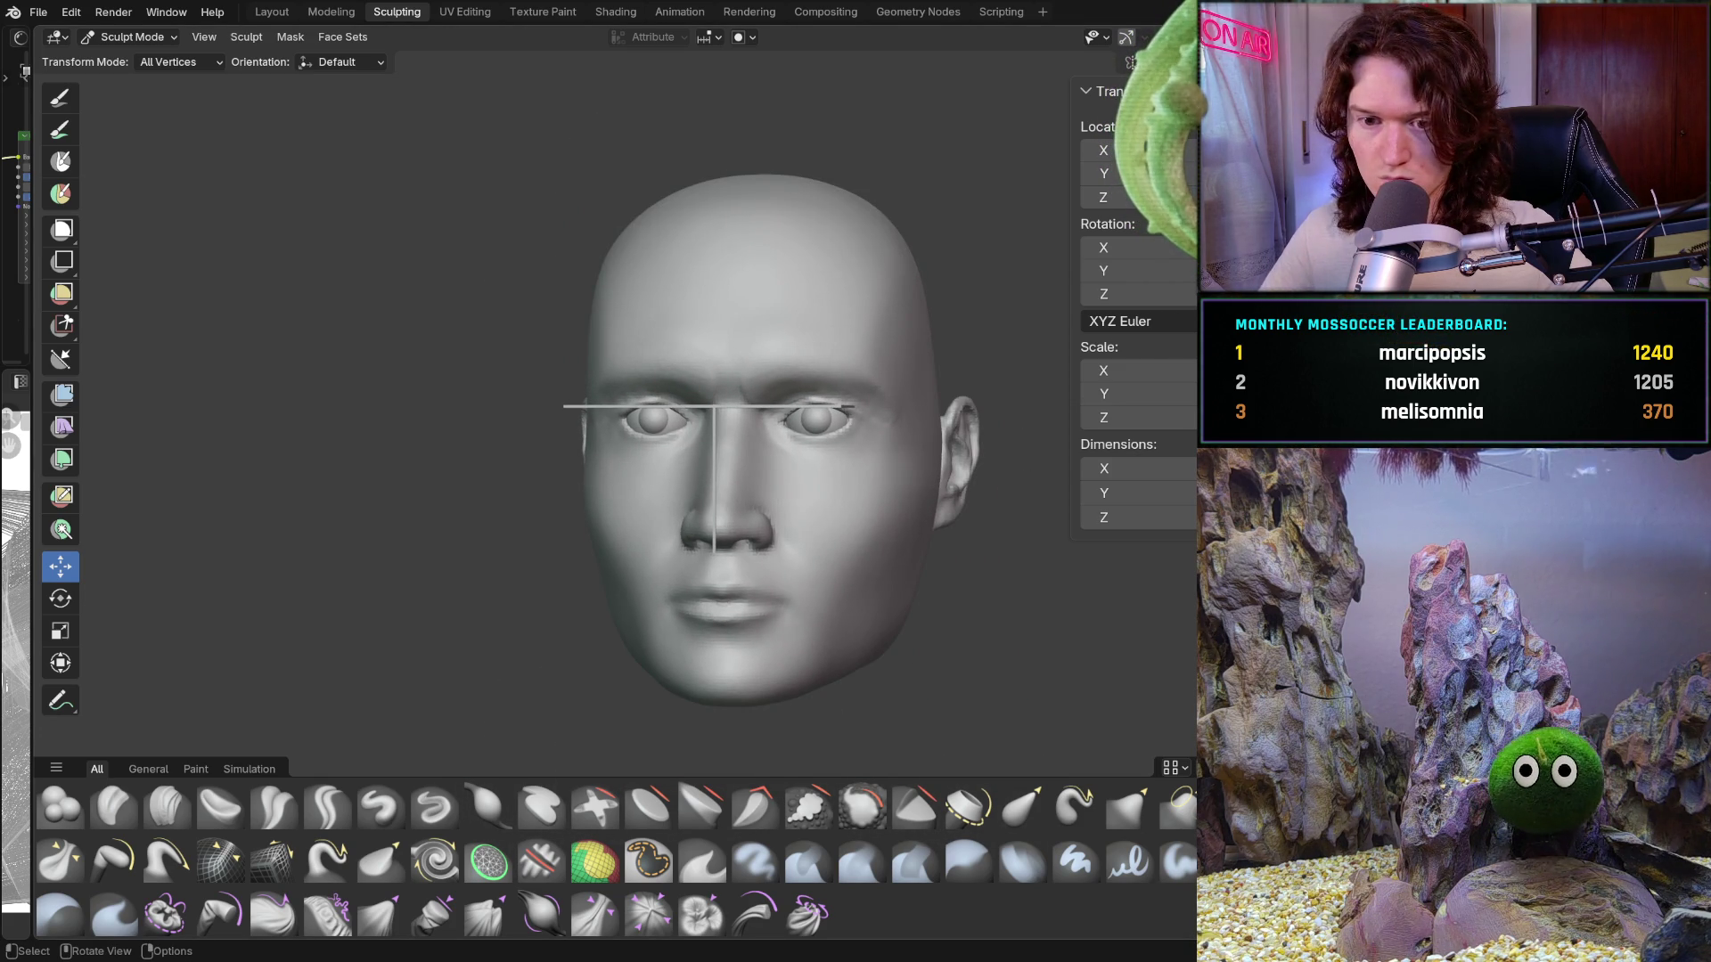
key("KP_1")
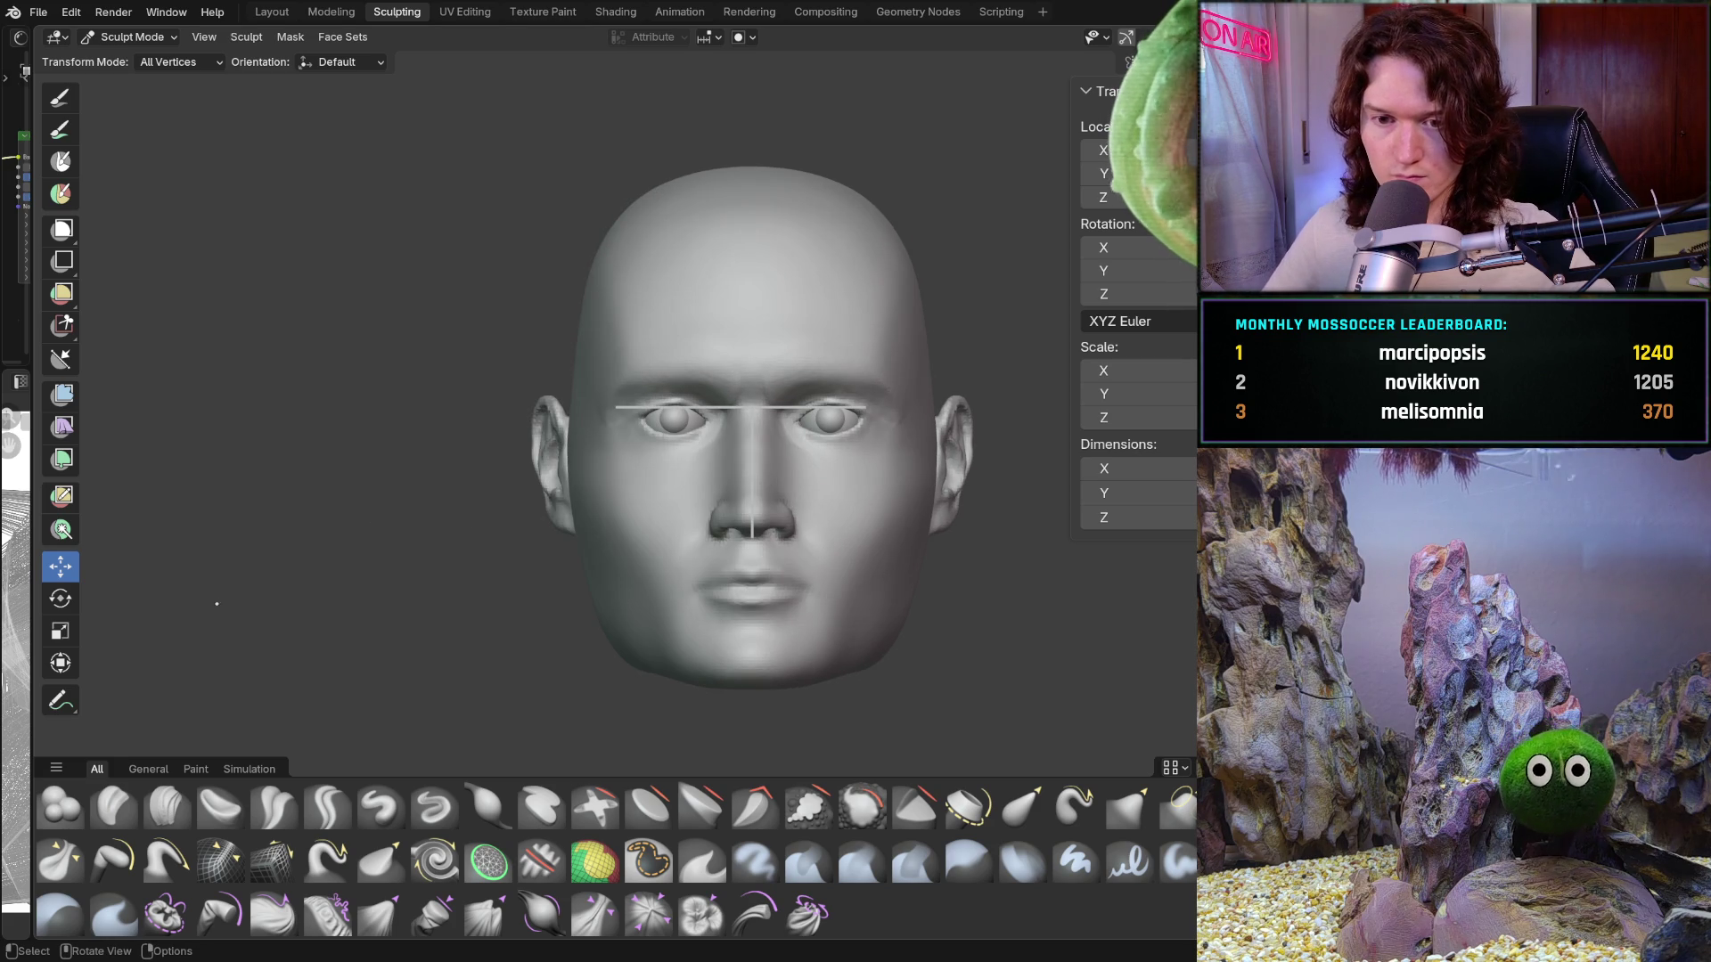
left_click(132, 36)
Step: Switch to Object Mode and drag out a new cube to the left of the head
left_click(120, 55)
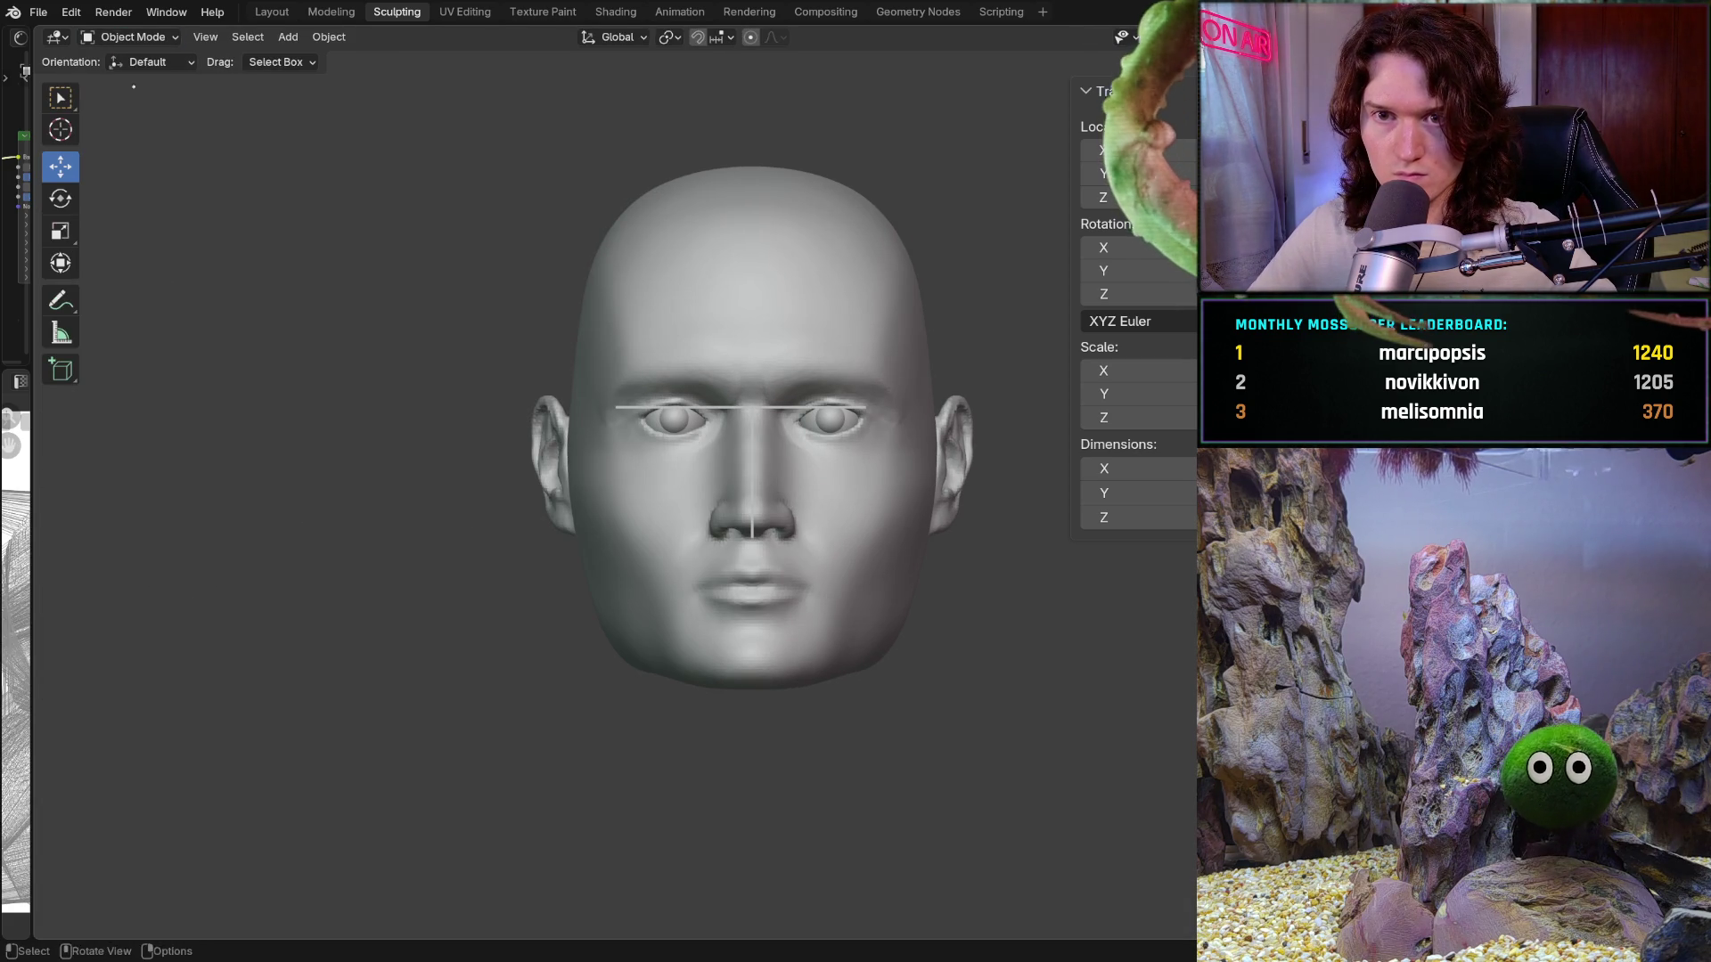
left_click(61, 369)
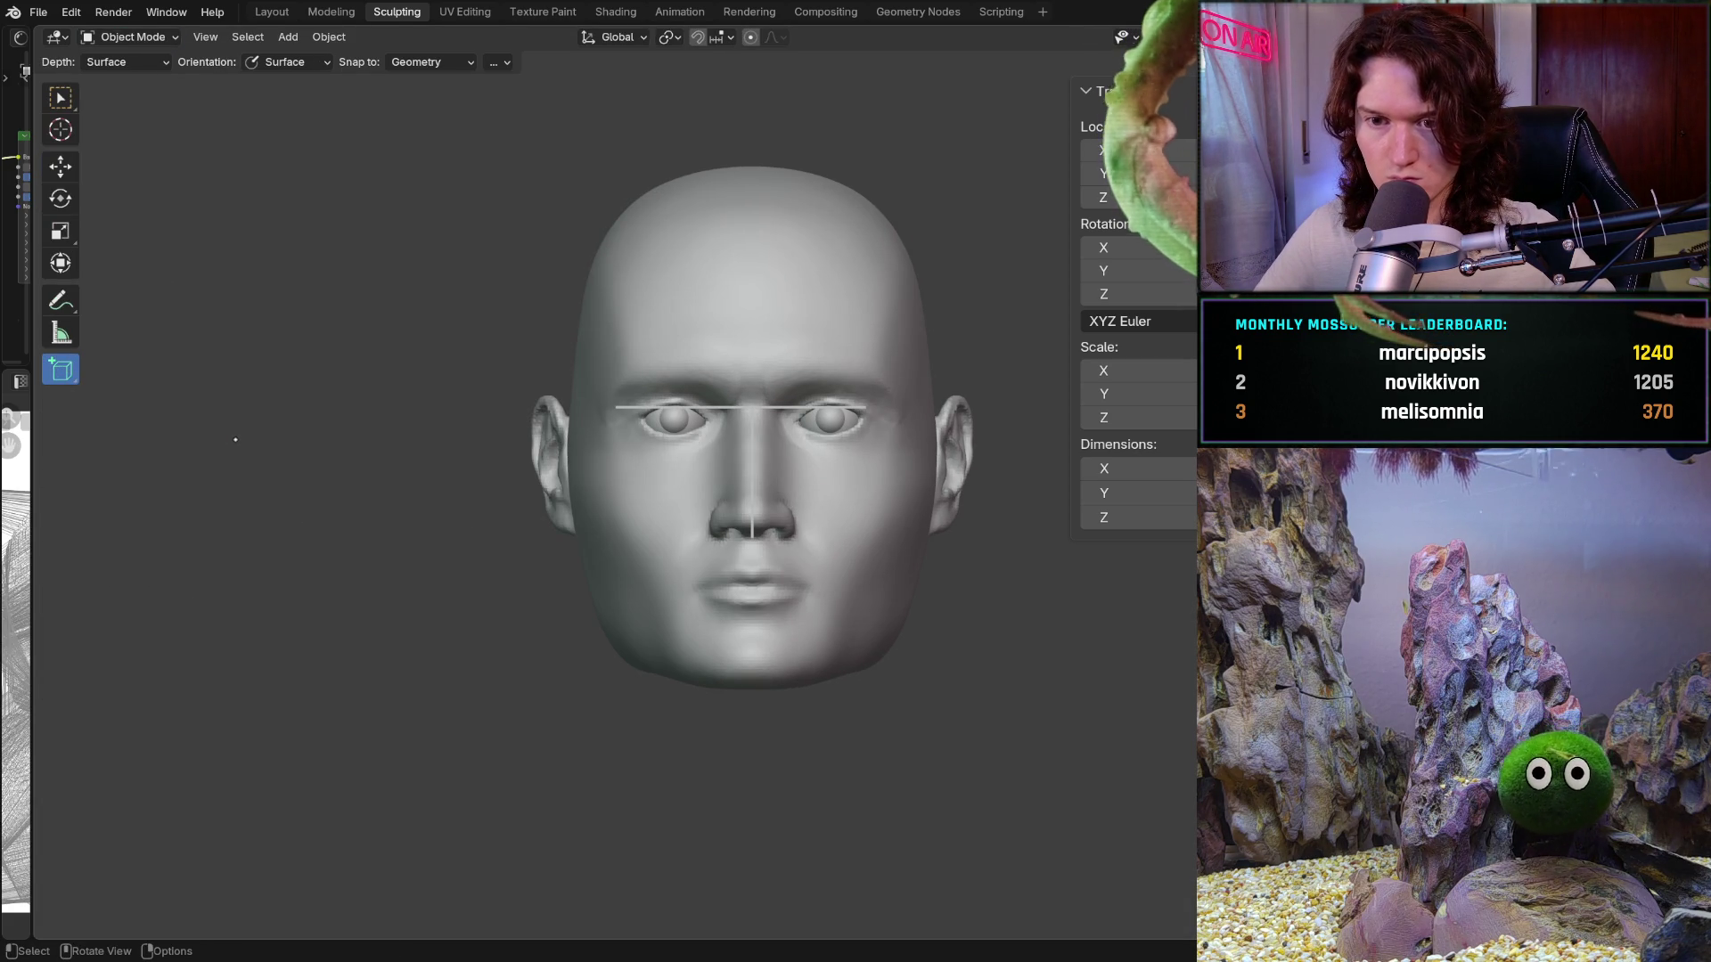
mouse_move(278, 452)
left_mouse_down()
mouse_move(401, 485)
mouse_move(404, 602)
left_mouse_up()
left_click(404, 603)
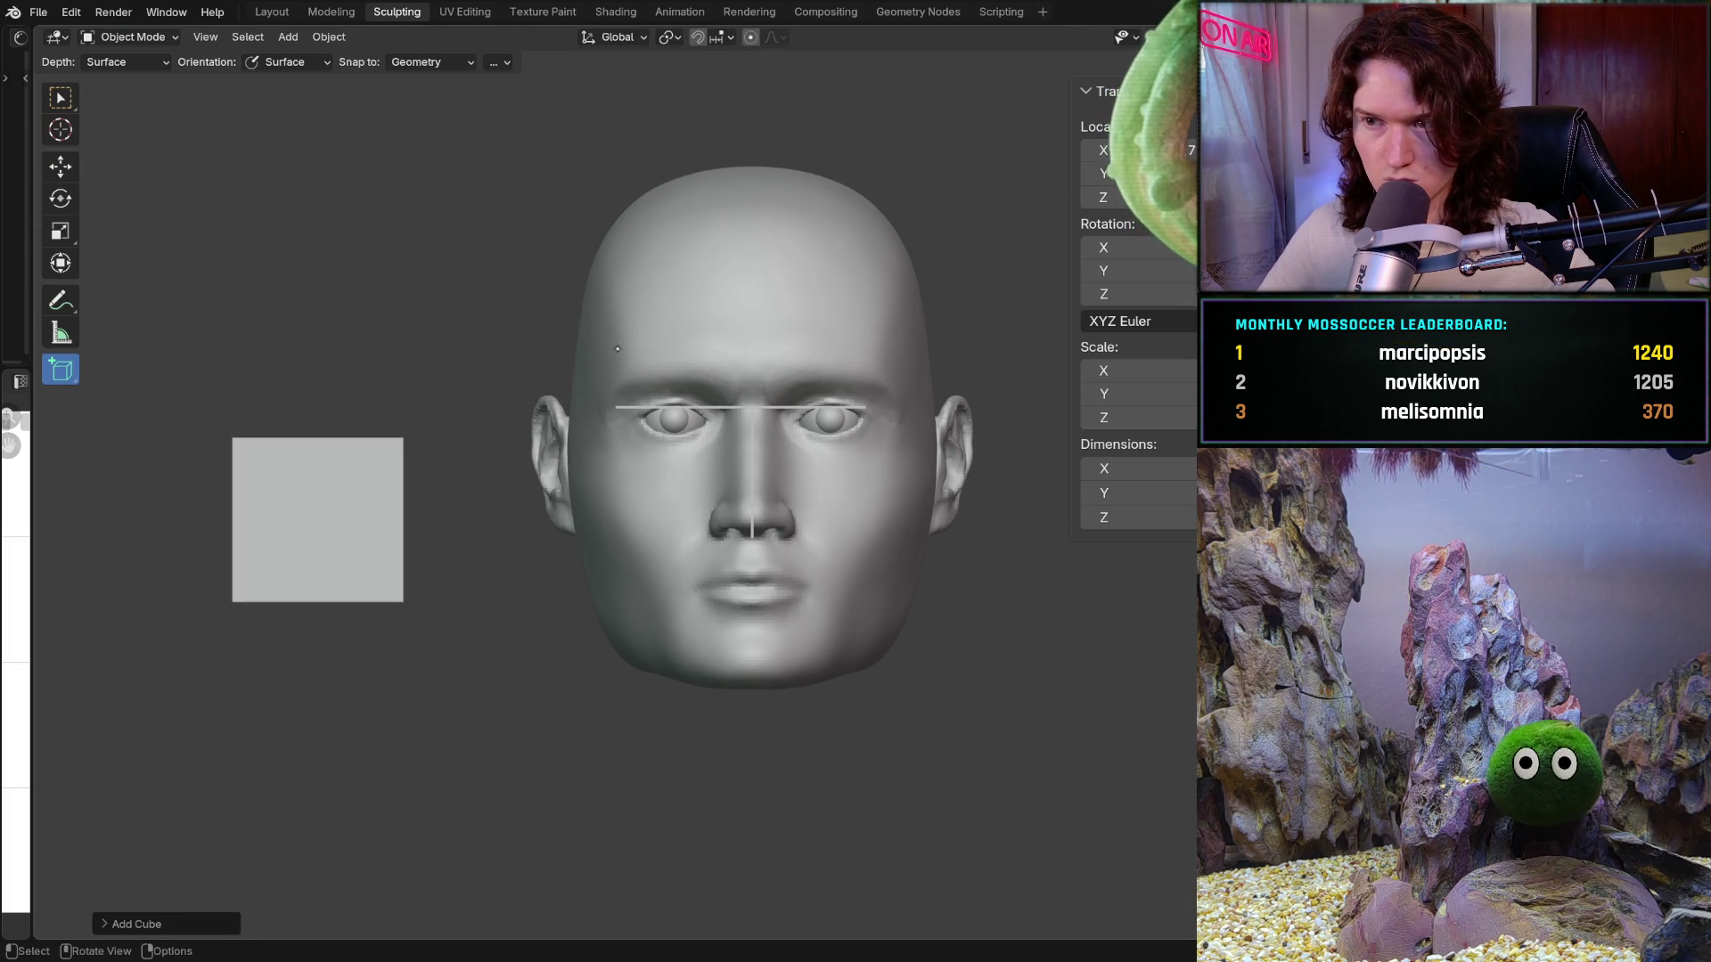
Step: Show the viewport gizmos, overlays and scene statistics, then pan the view right
left_click(1135, 36)
left_click(1153, 37)
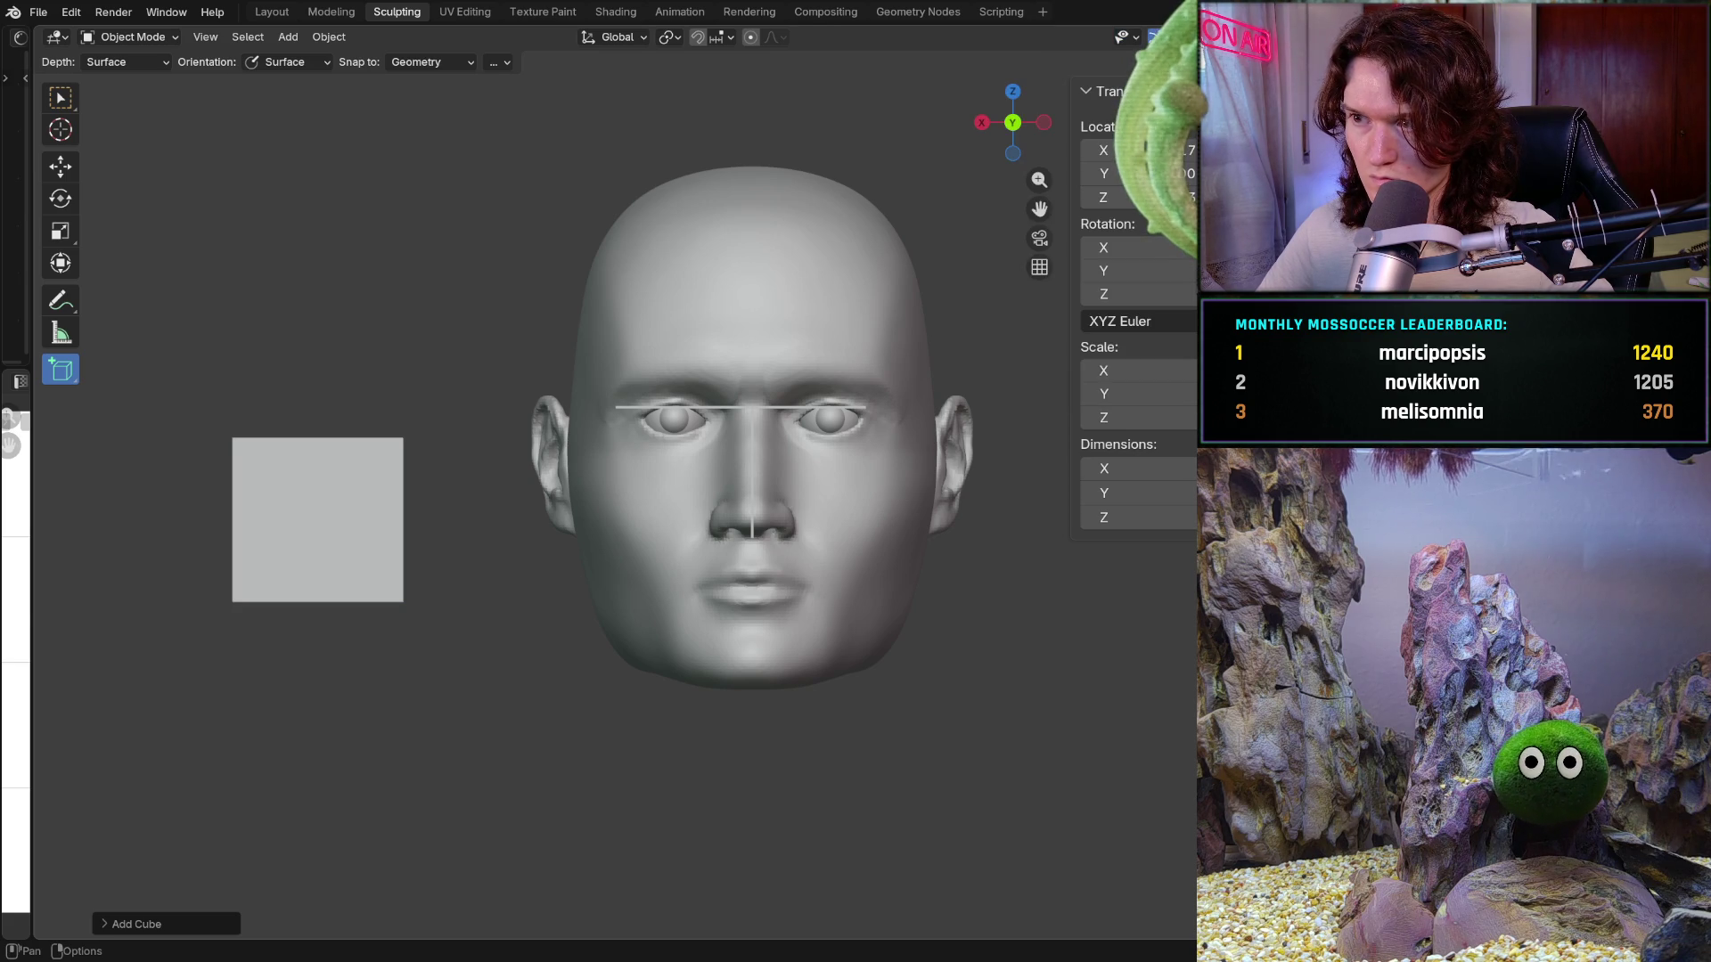
left_click(1185, 36)
middle_click_drag(383, 526, 525, 502, "shift")
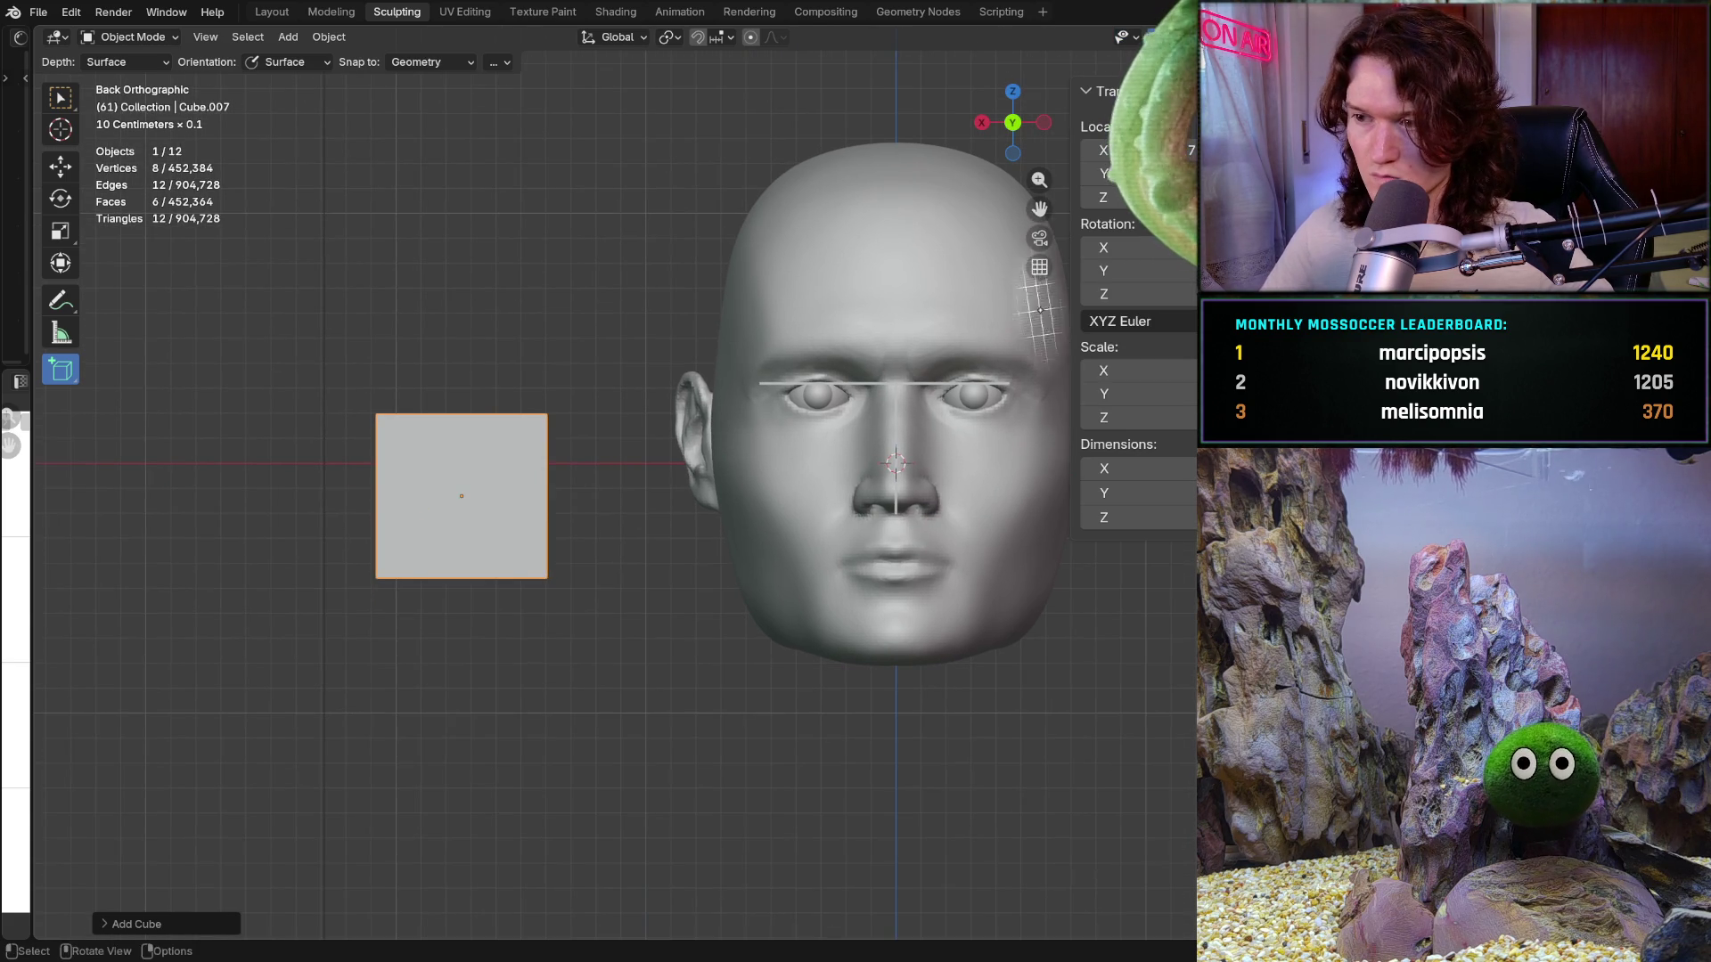
Step: Set the cube's scale to X 0.018, Y 0.001 and Z 0.001
left_click(1195, 377)
type("0.018")
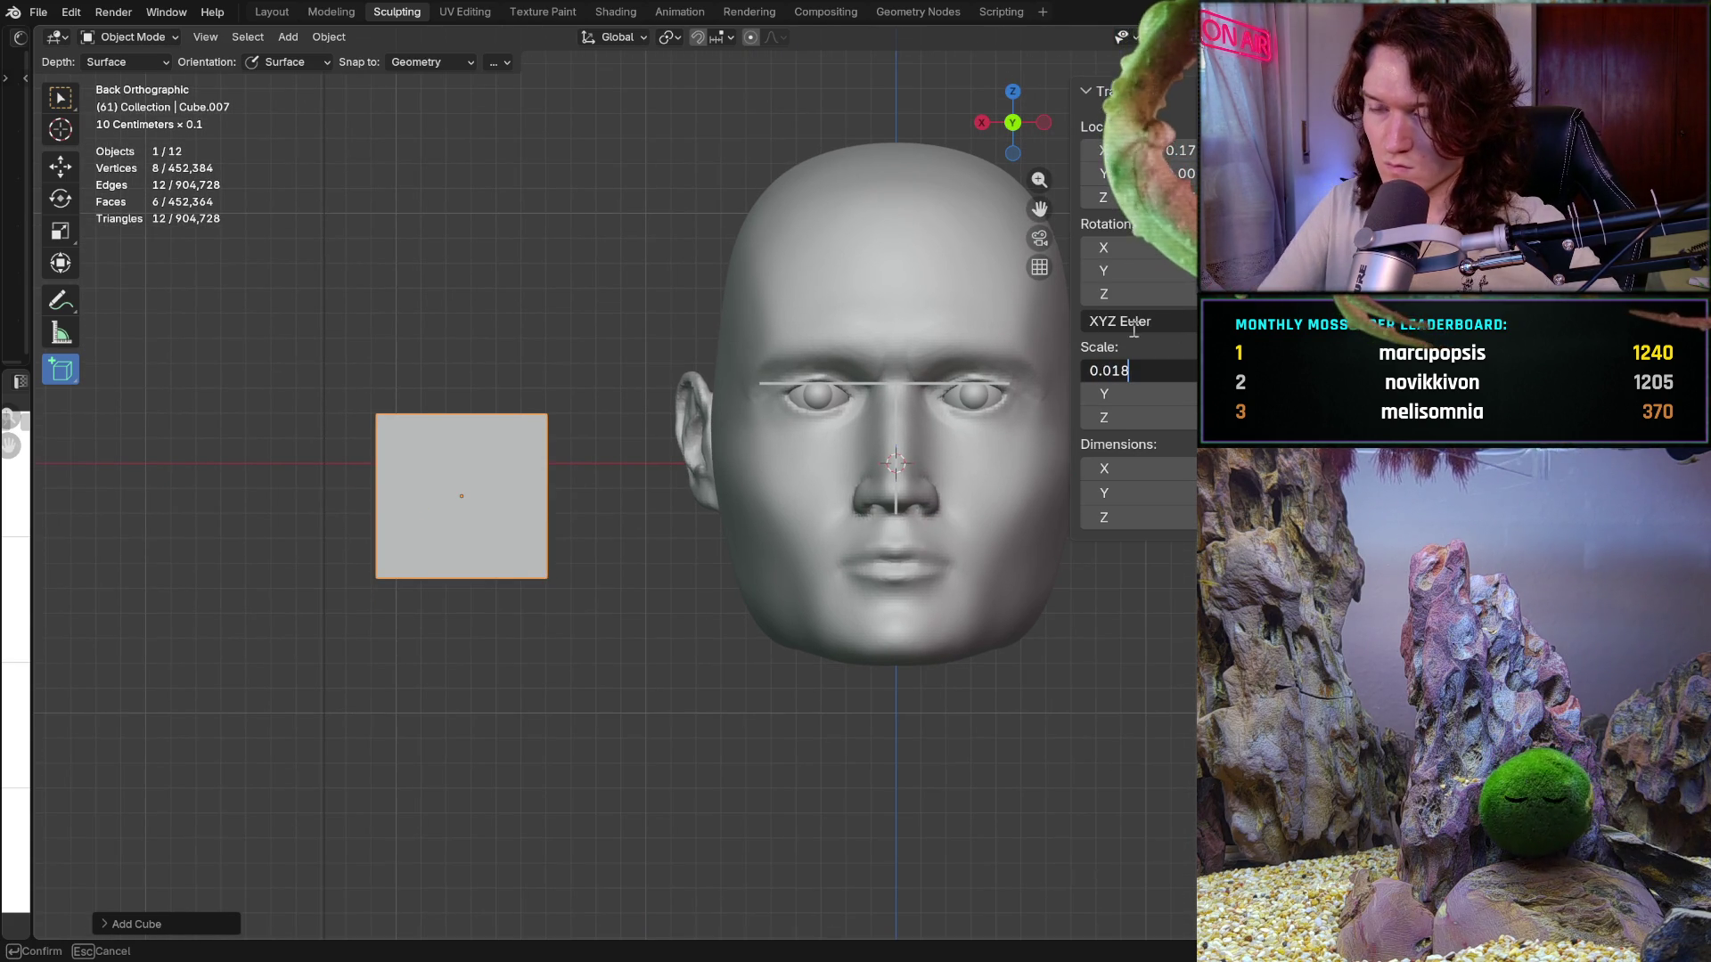
key("Return")
left_click(1195, 394)
type("0.001")
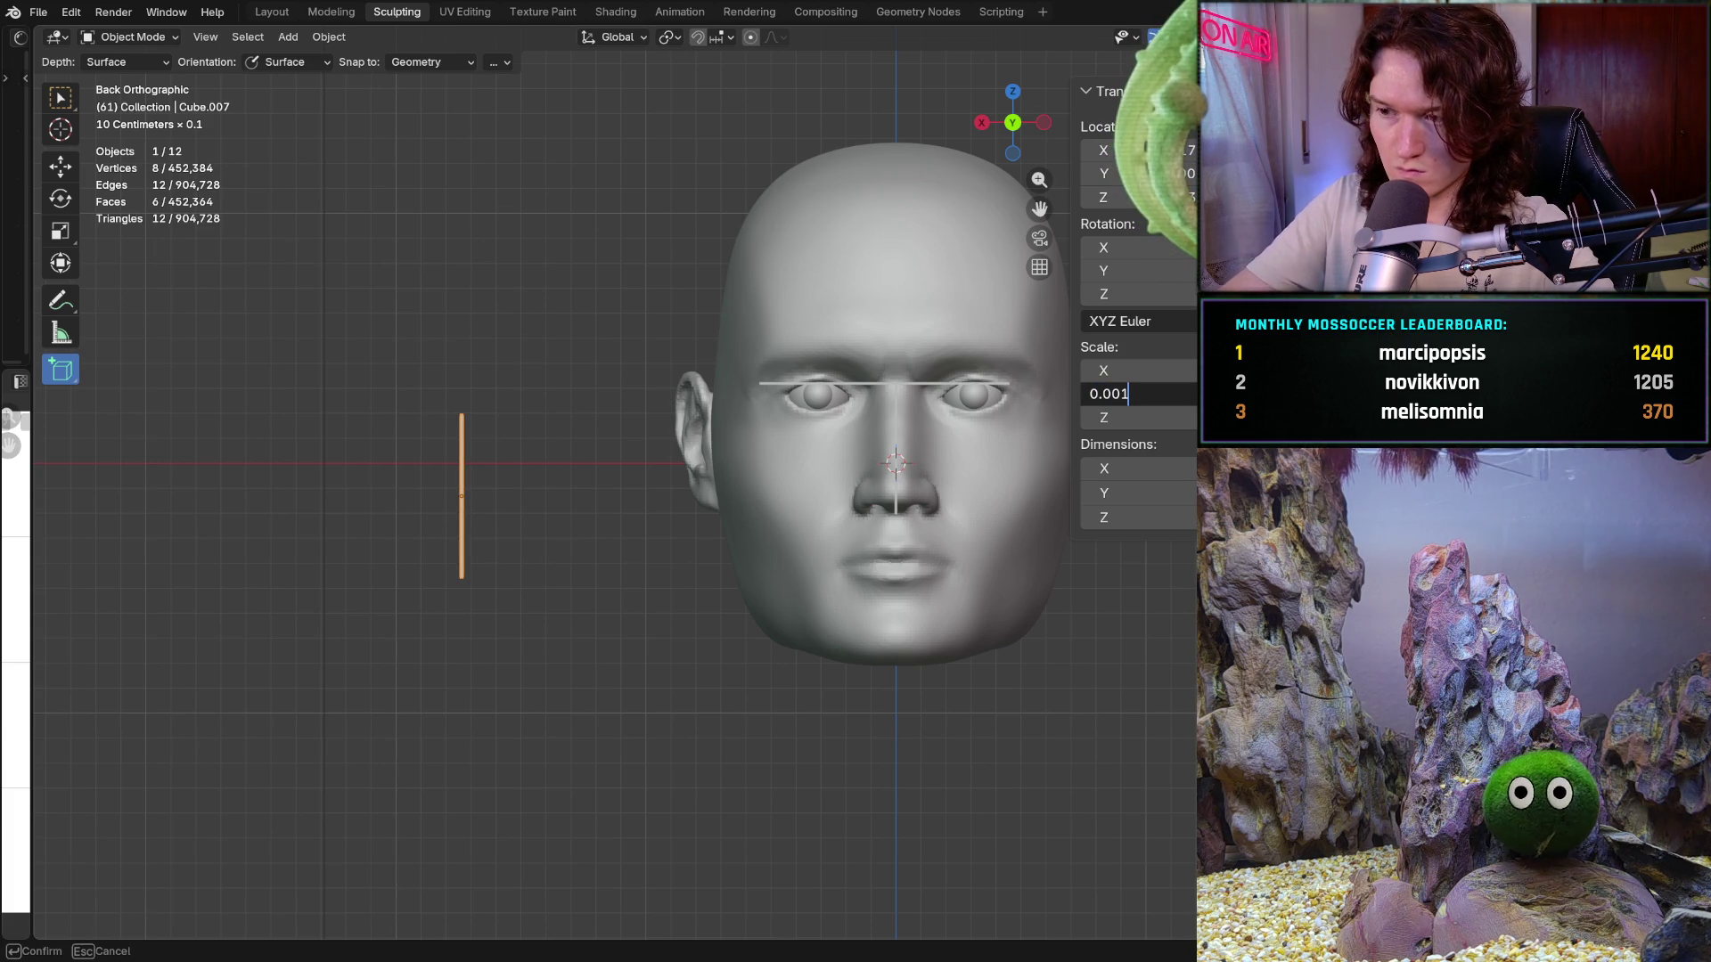
key("Return")
left_click(1194, 418)
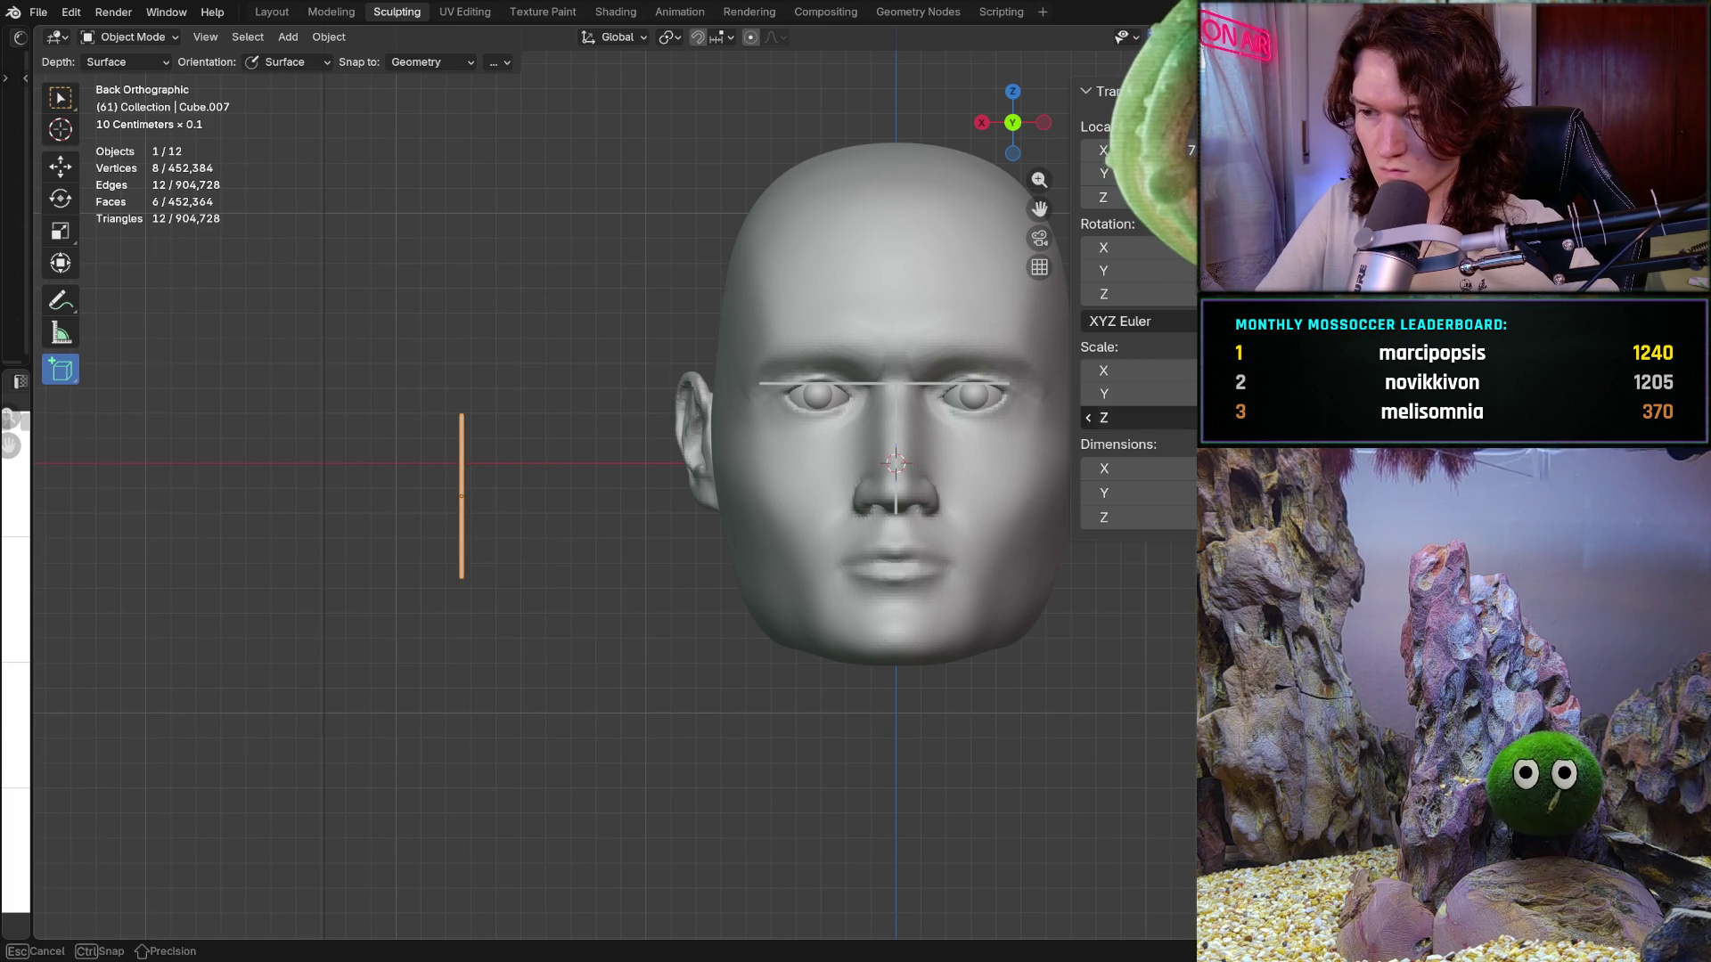
type("0.001")
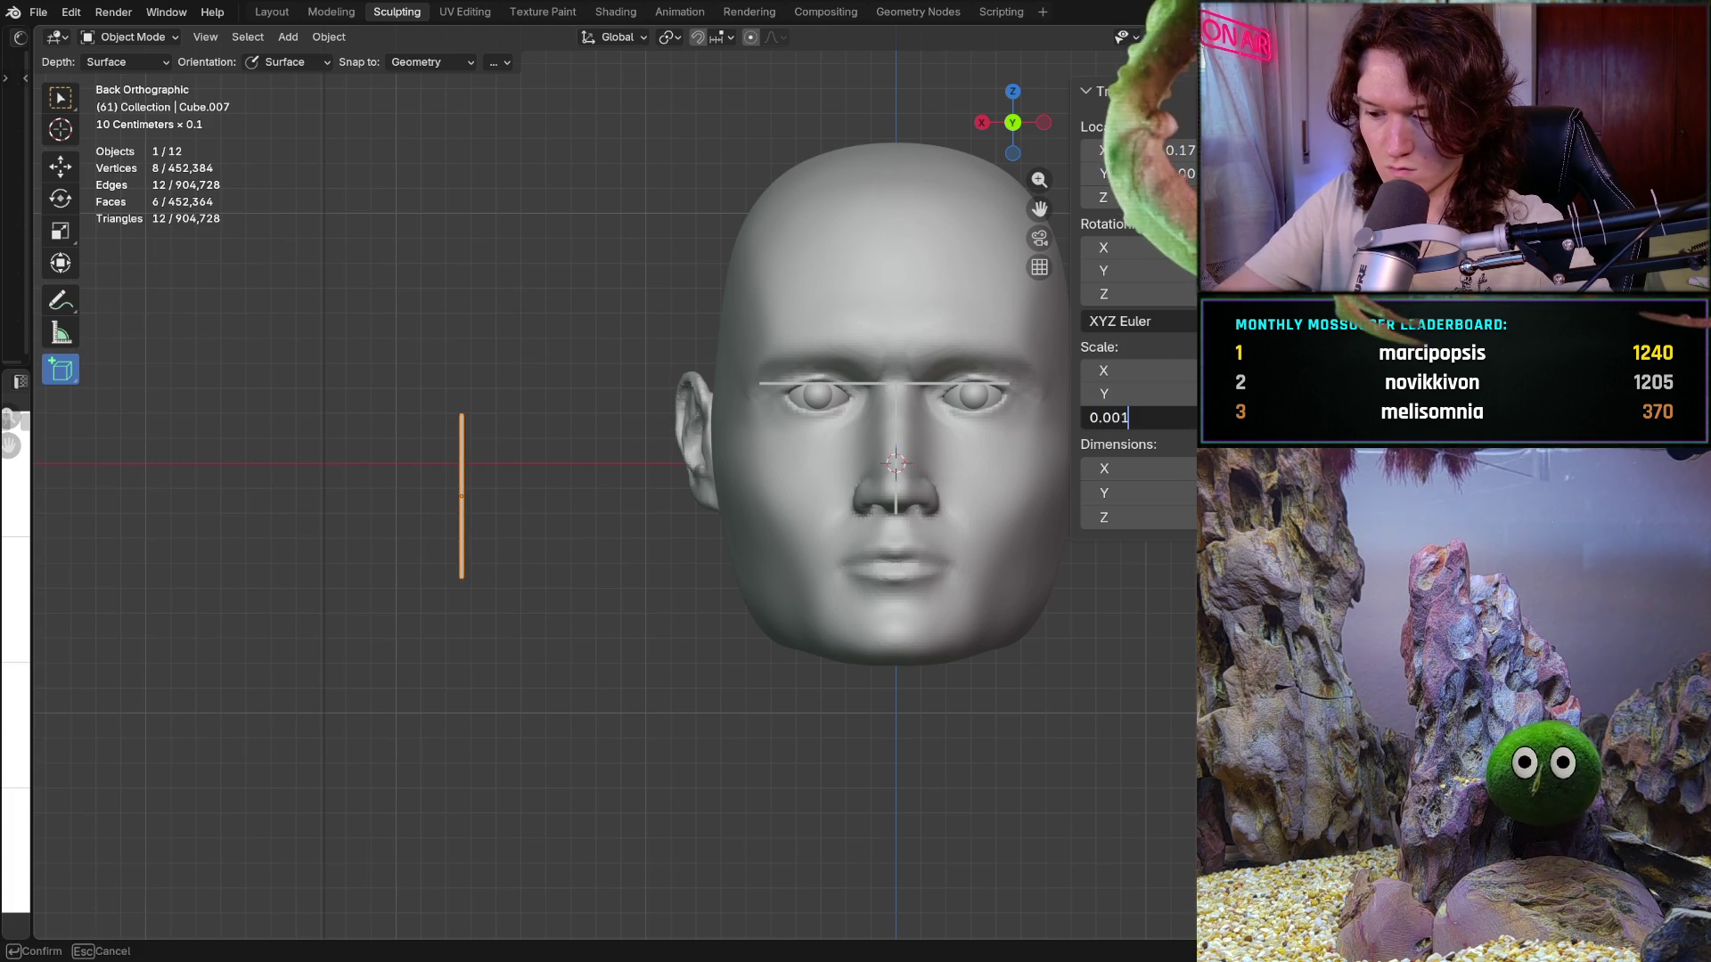
key("Return")
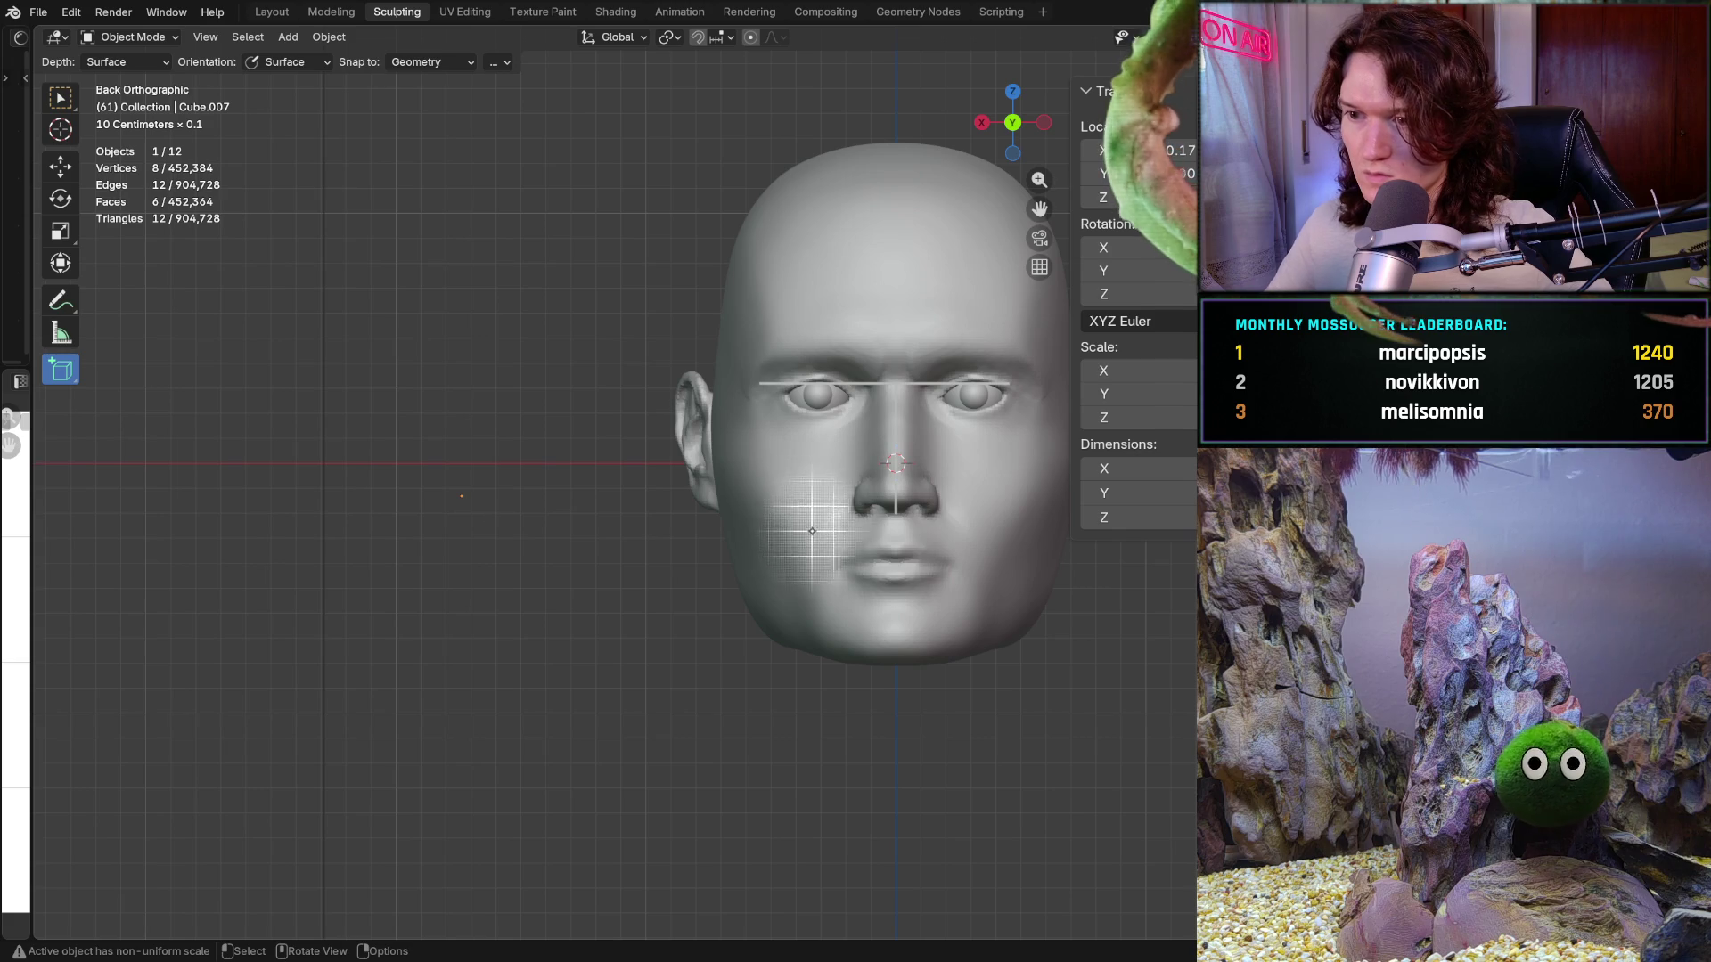
Step: Orbit into a perspective view and clear the cube's scale back to uniform
mouse_move(802, 517)
middle_mouse_down()
mouse_move(775, 557)
mouse_move(711, 589)
mouse_move(736, 586)
mouse_move(770, 500)
middle_mouse_up()
scroll(735, 579, "down", 4)
scroll(770, 500, "up", 3)
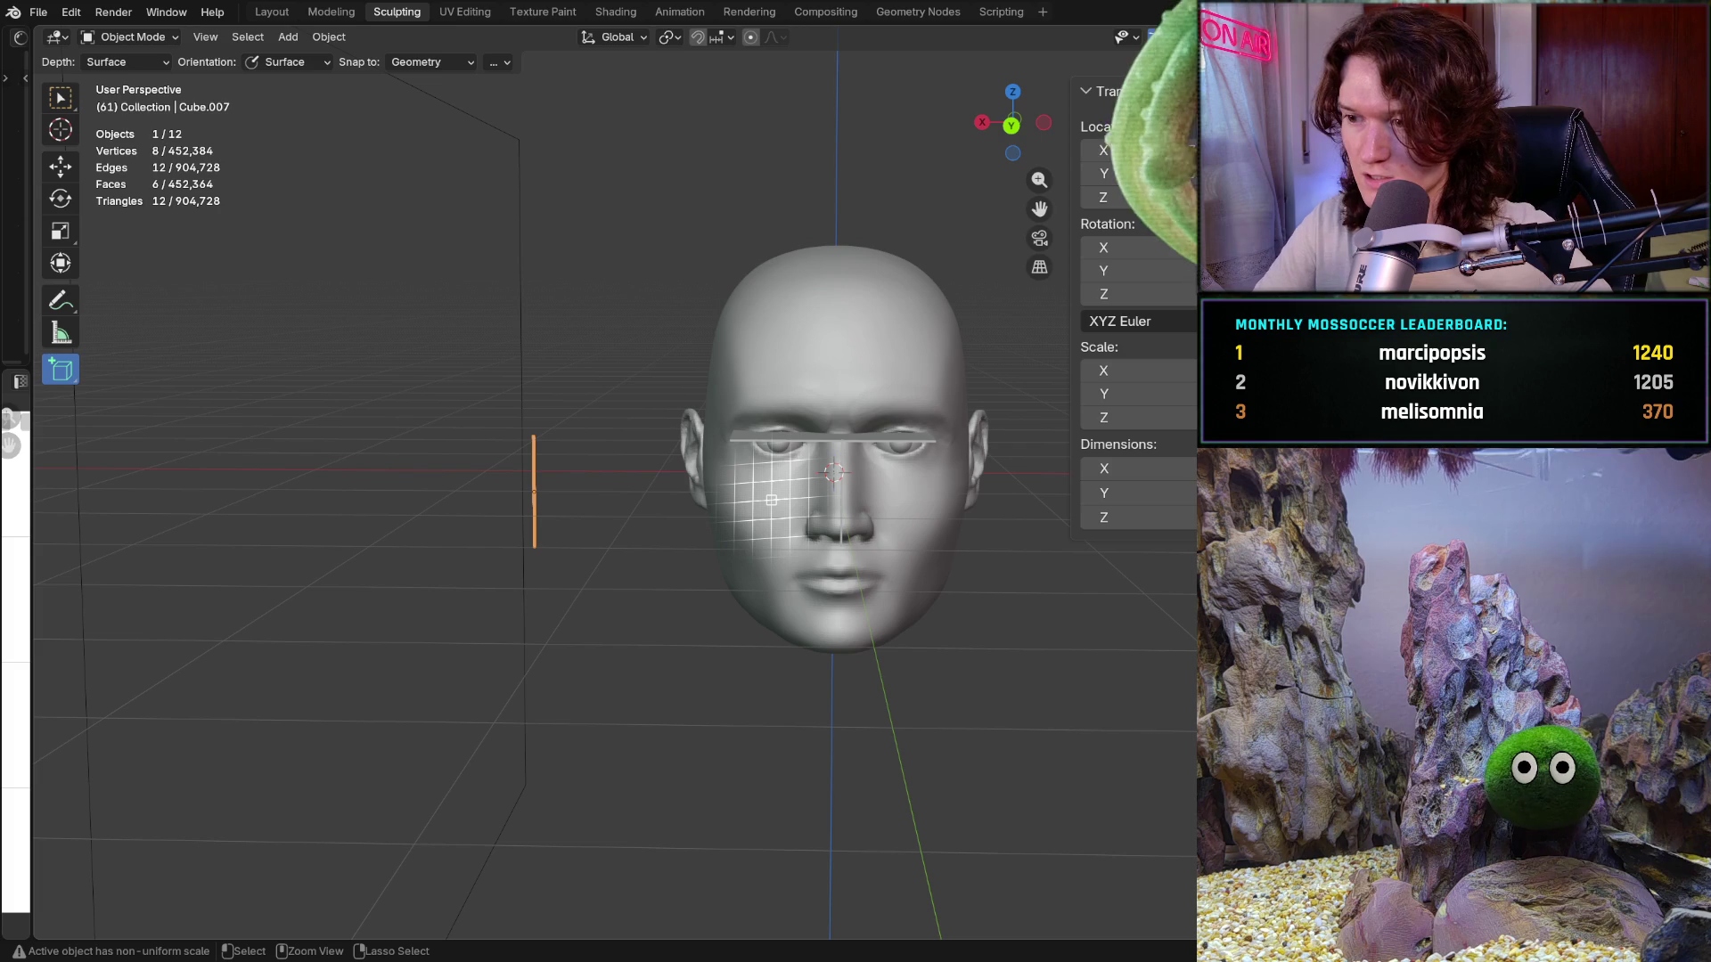
key("alt+s")
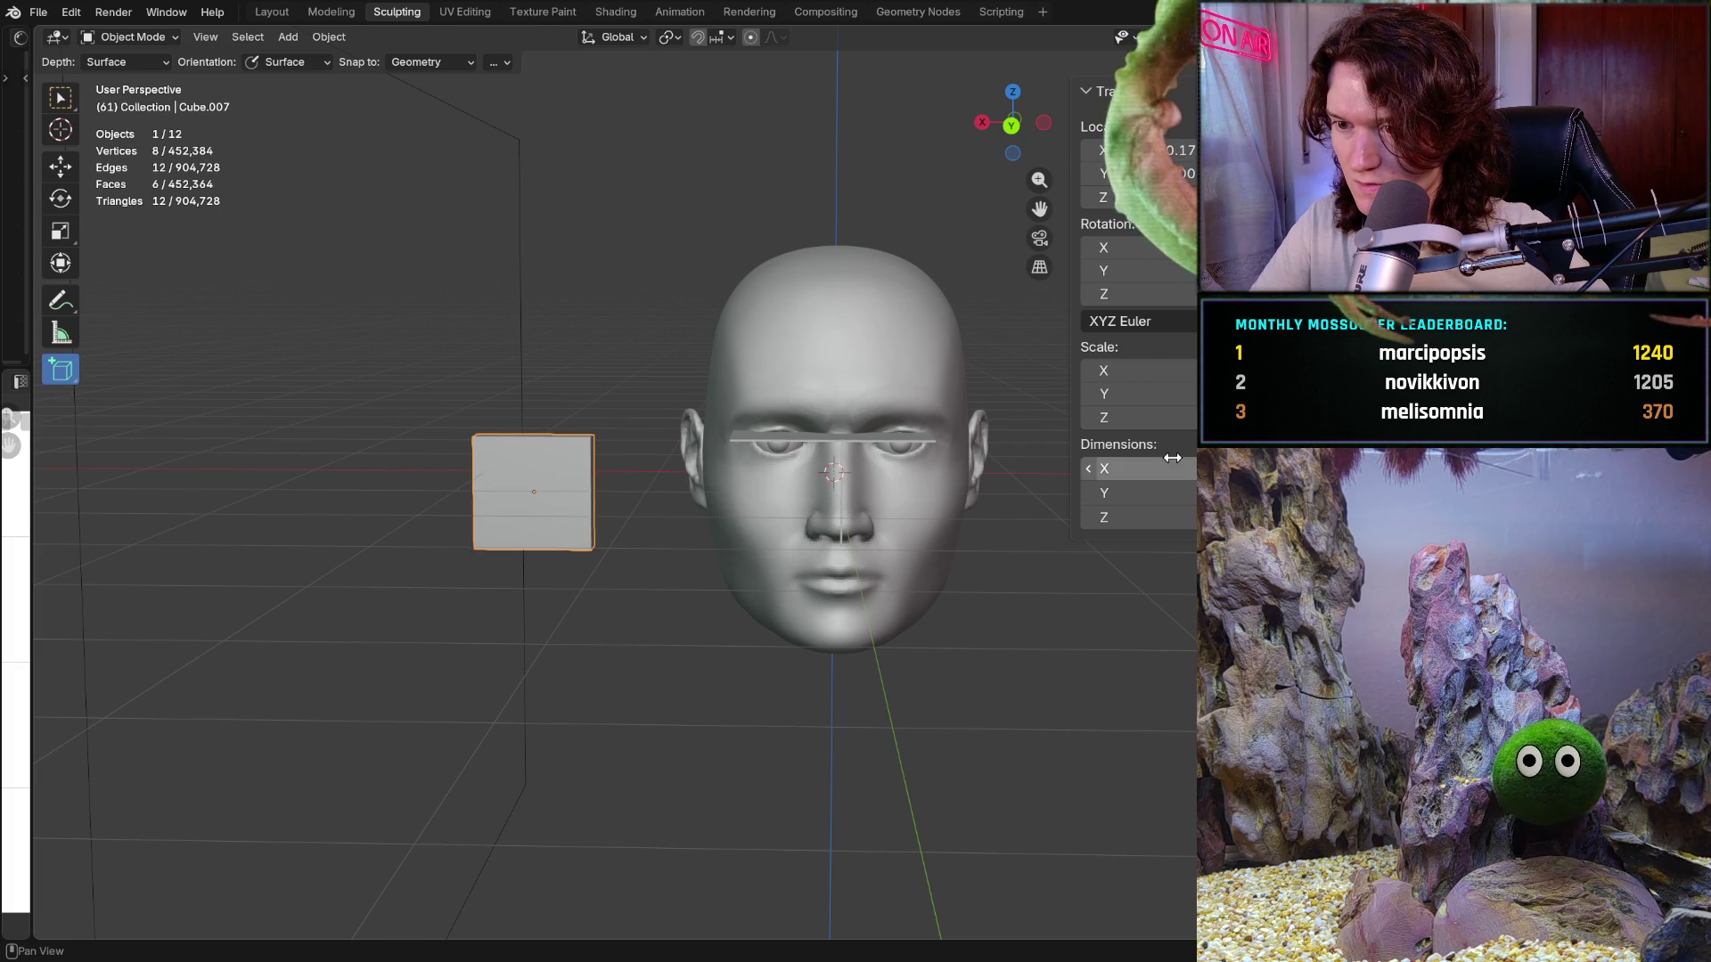
Step: Retype Cube.007's dimensions, X 0.018 m first, flattening it, then view from the back
left_click(1132, 468)
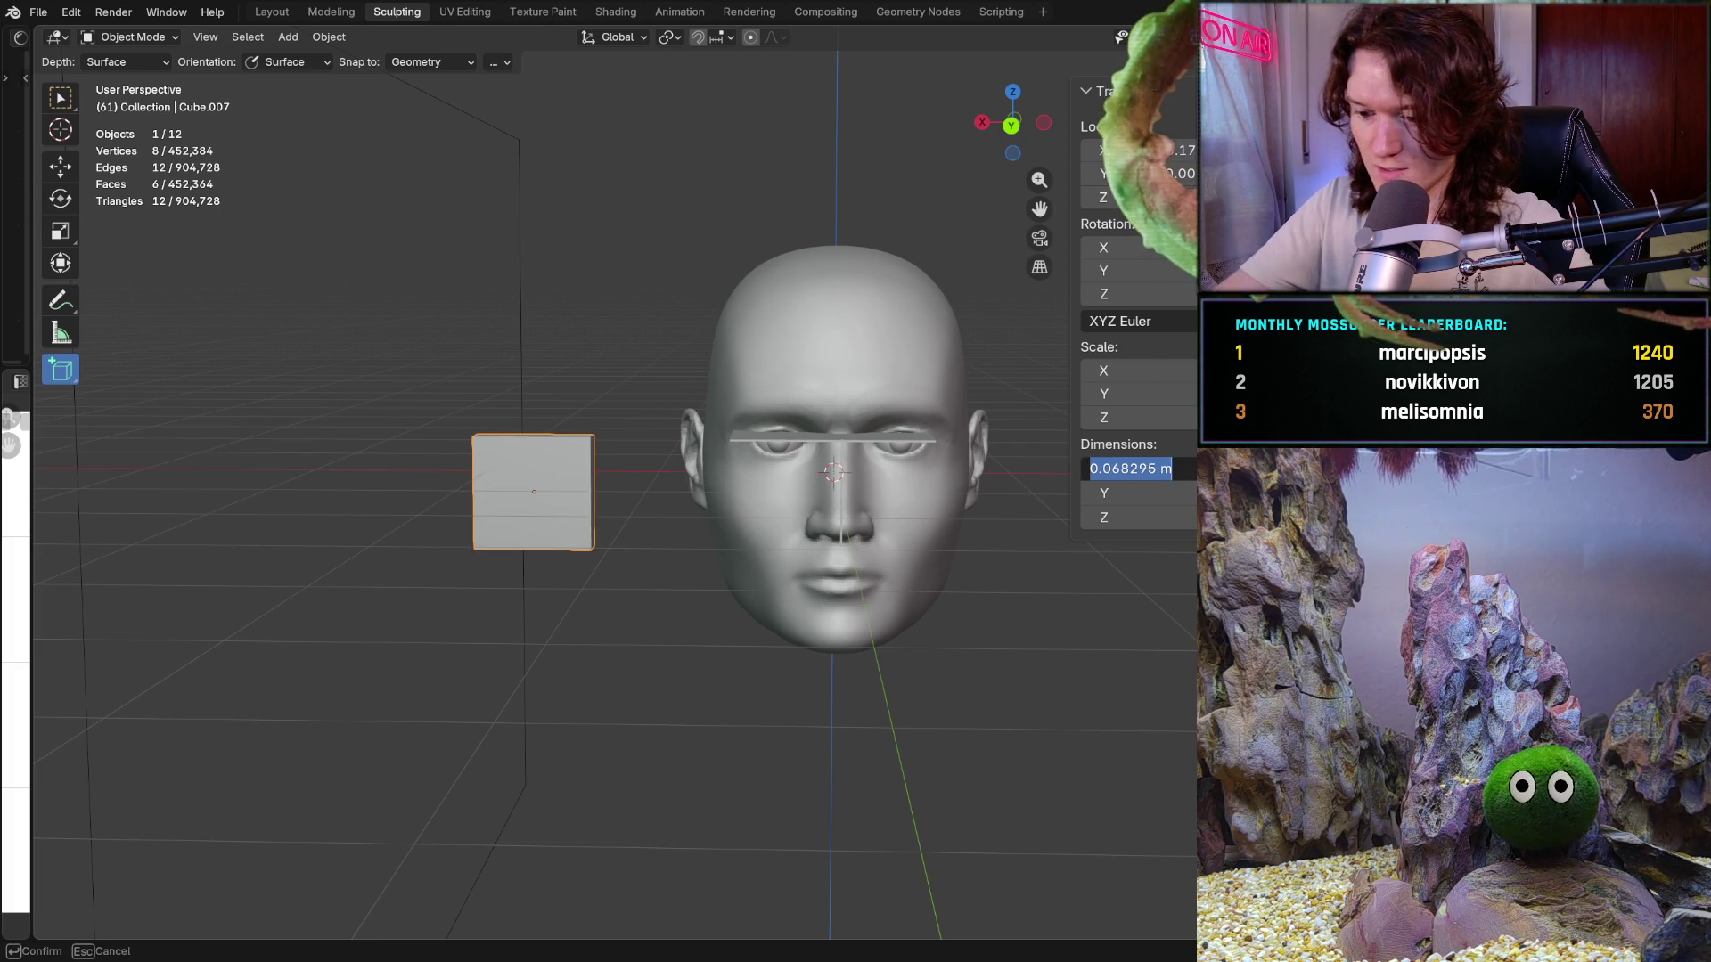
type("0.018")
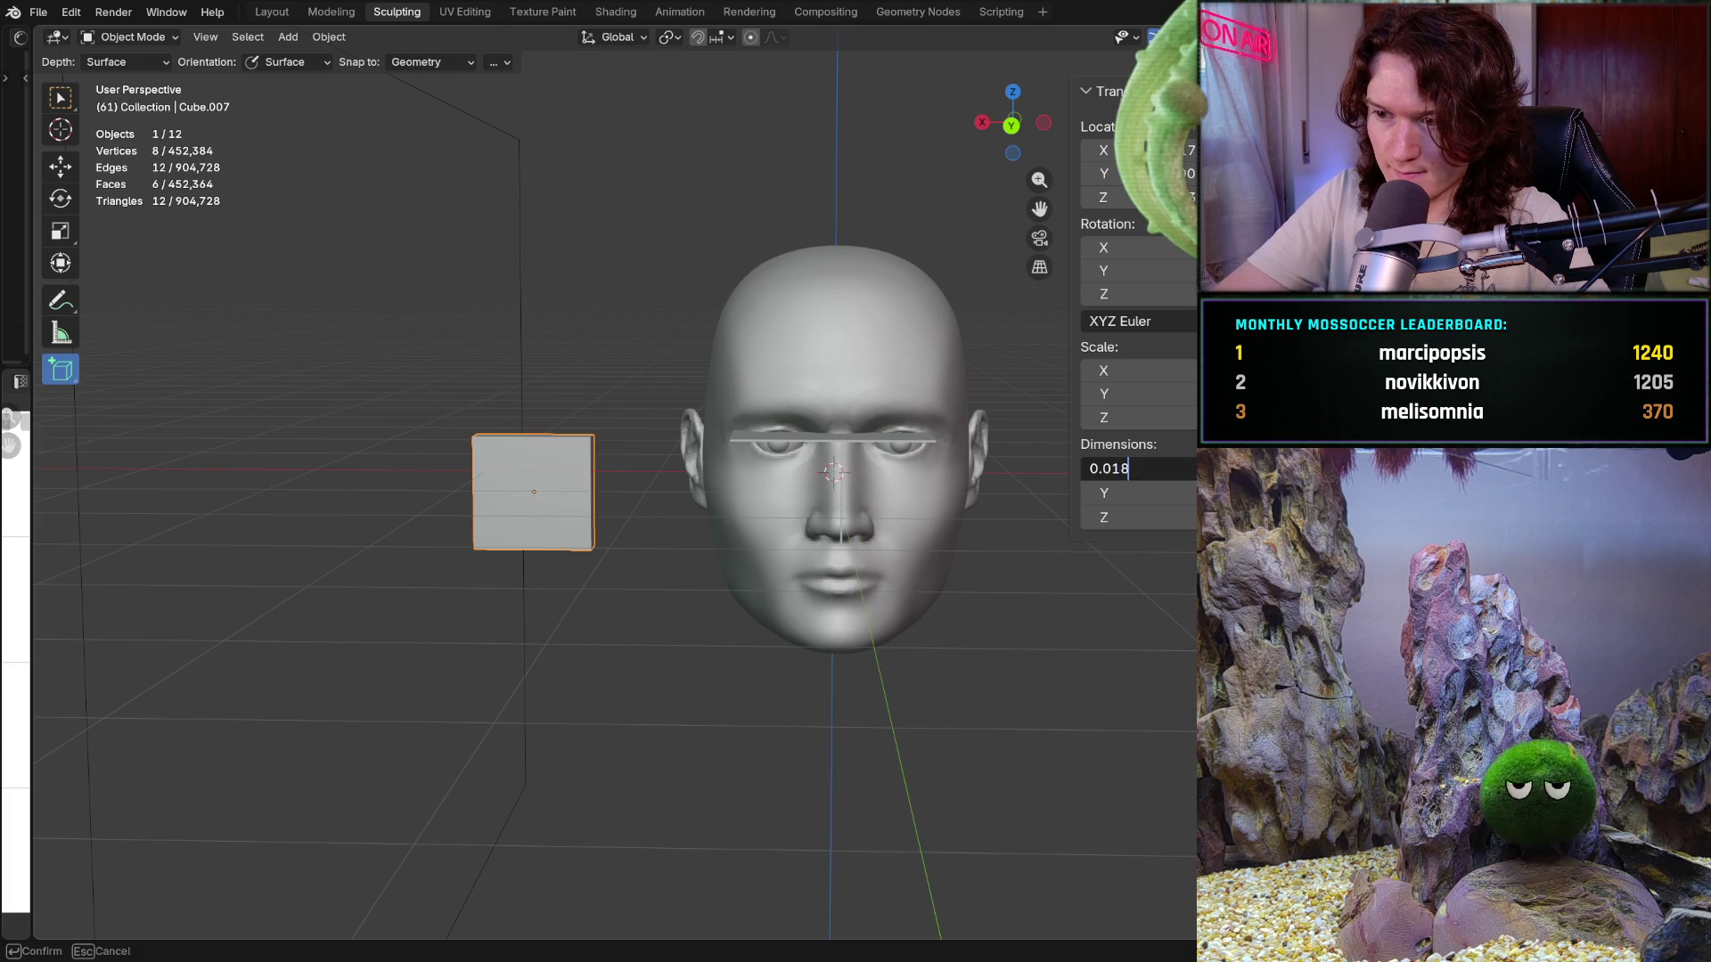
key("Return")
left_click(1131, 493)
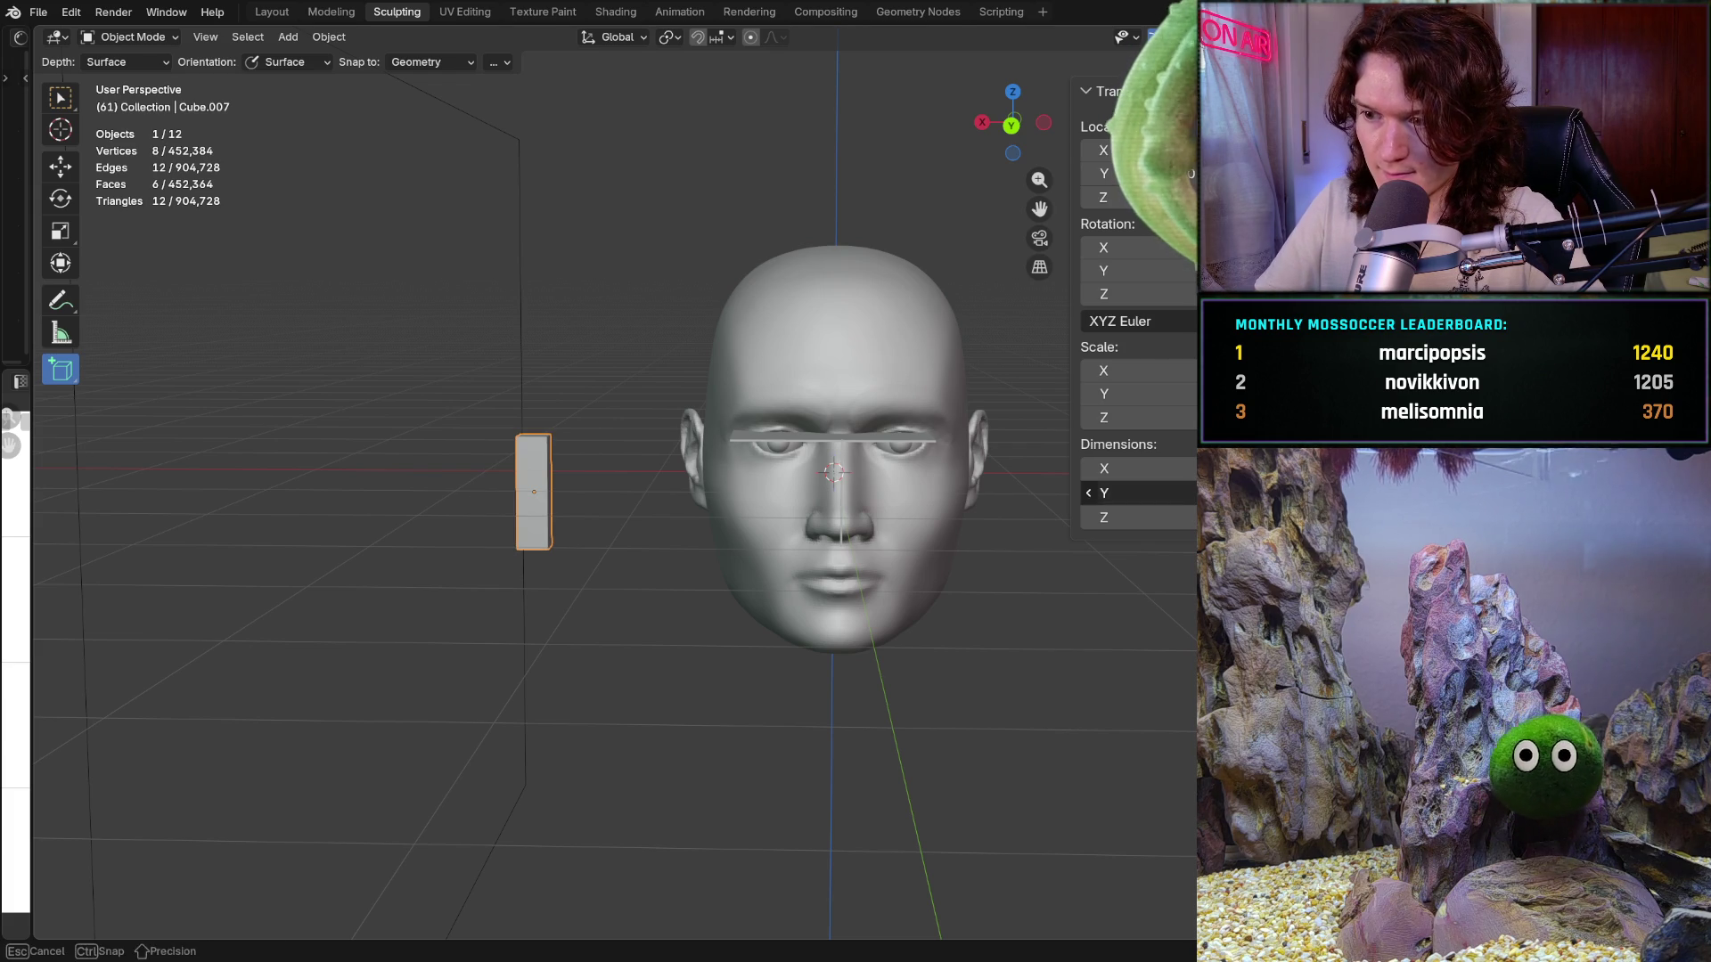
type("0.")
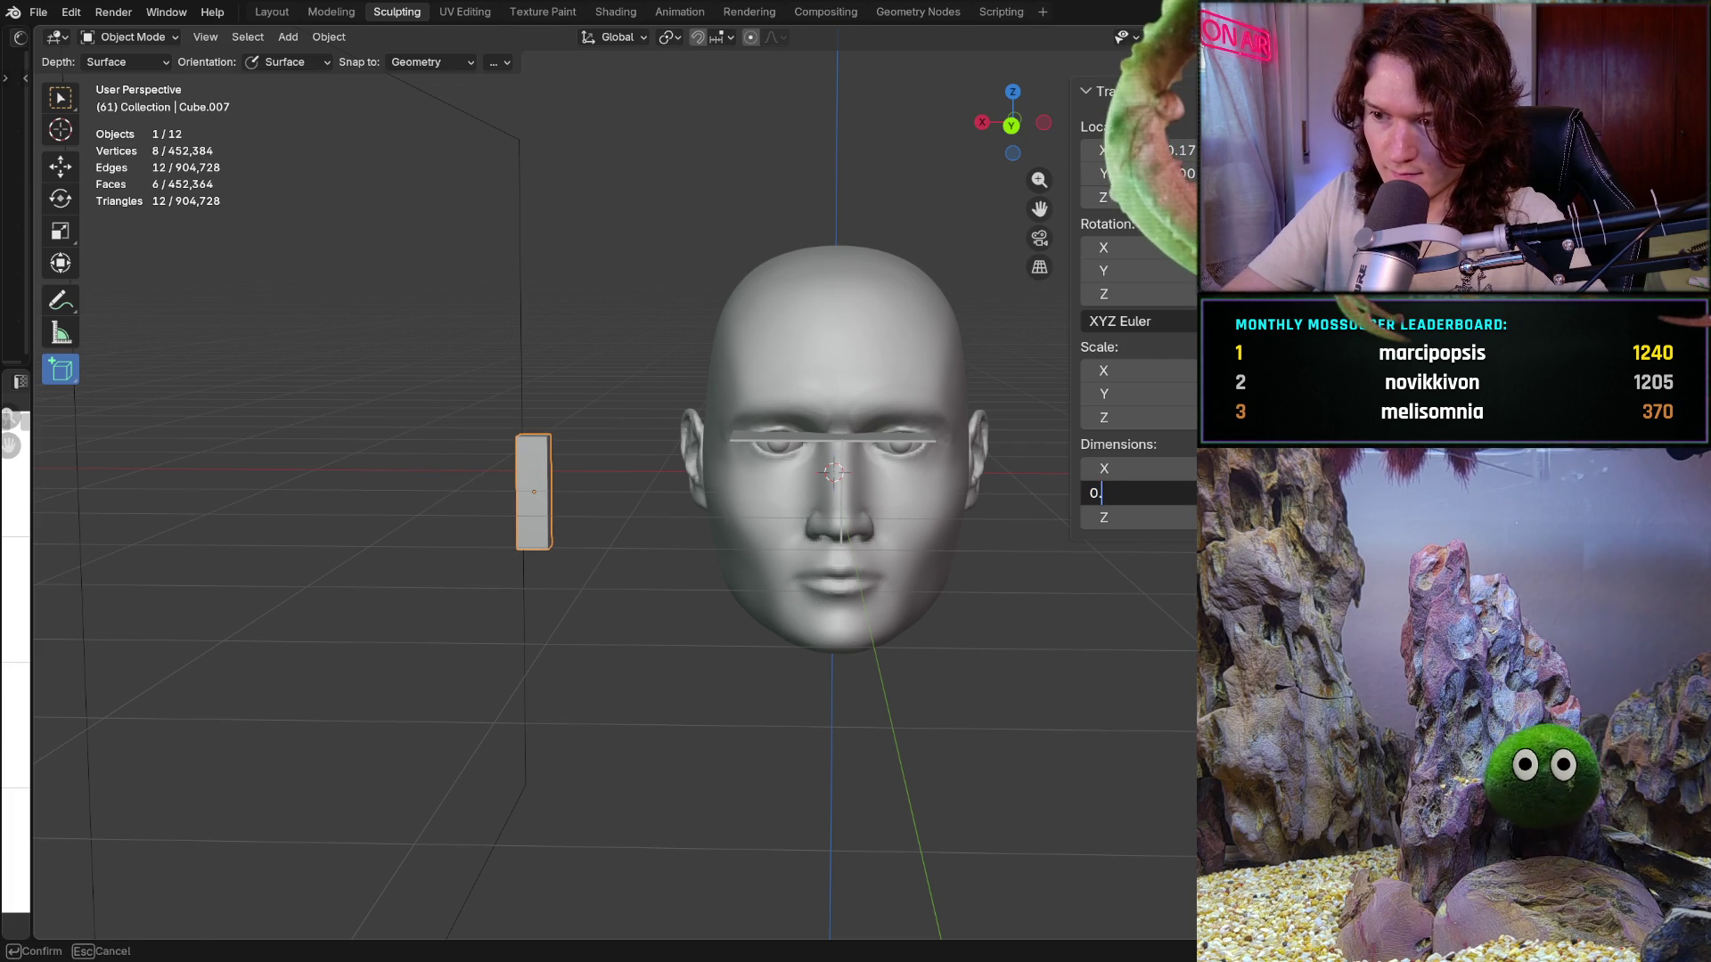
type("018")
key("Return")
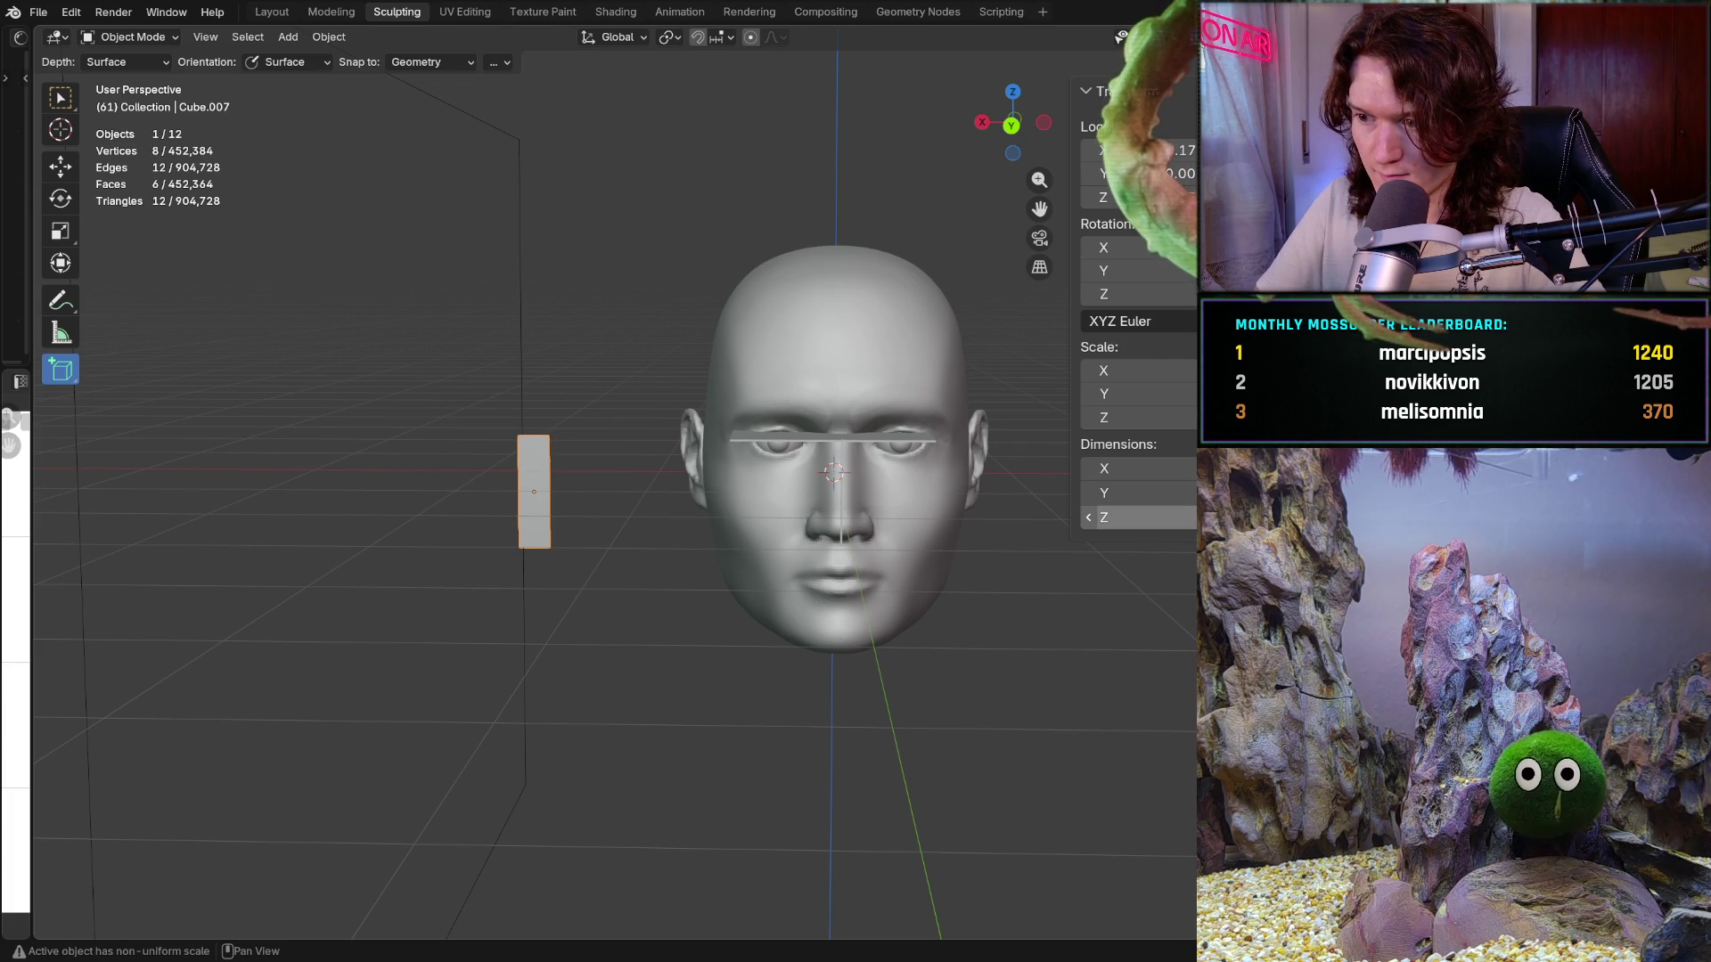
left_click(1140, 517)
type("0.018")
key("Return")
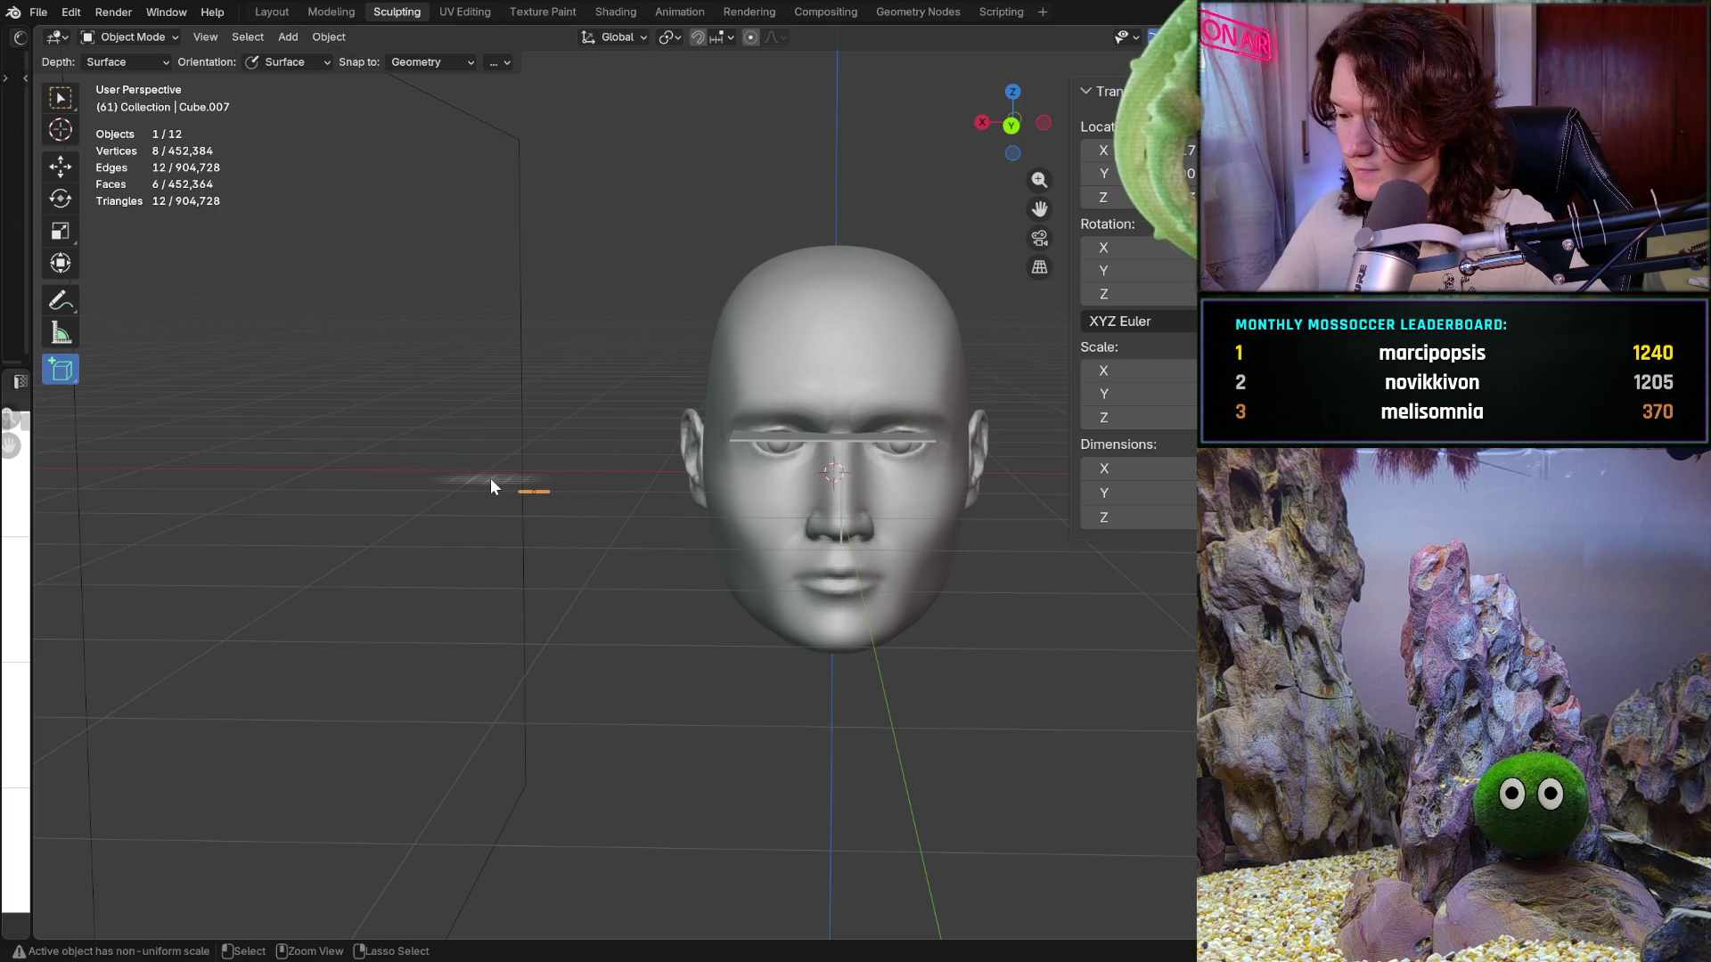
key("ctrl+KP_1")
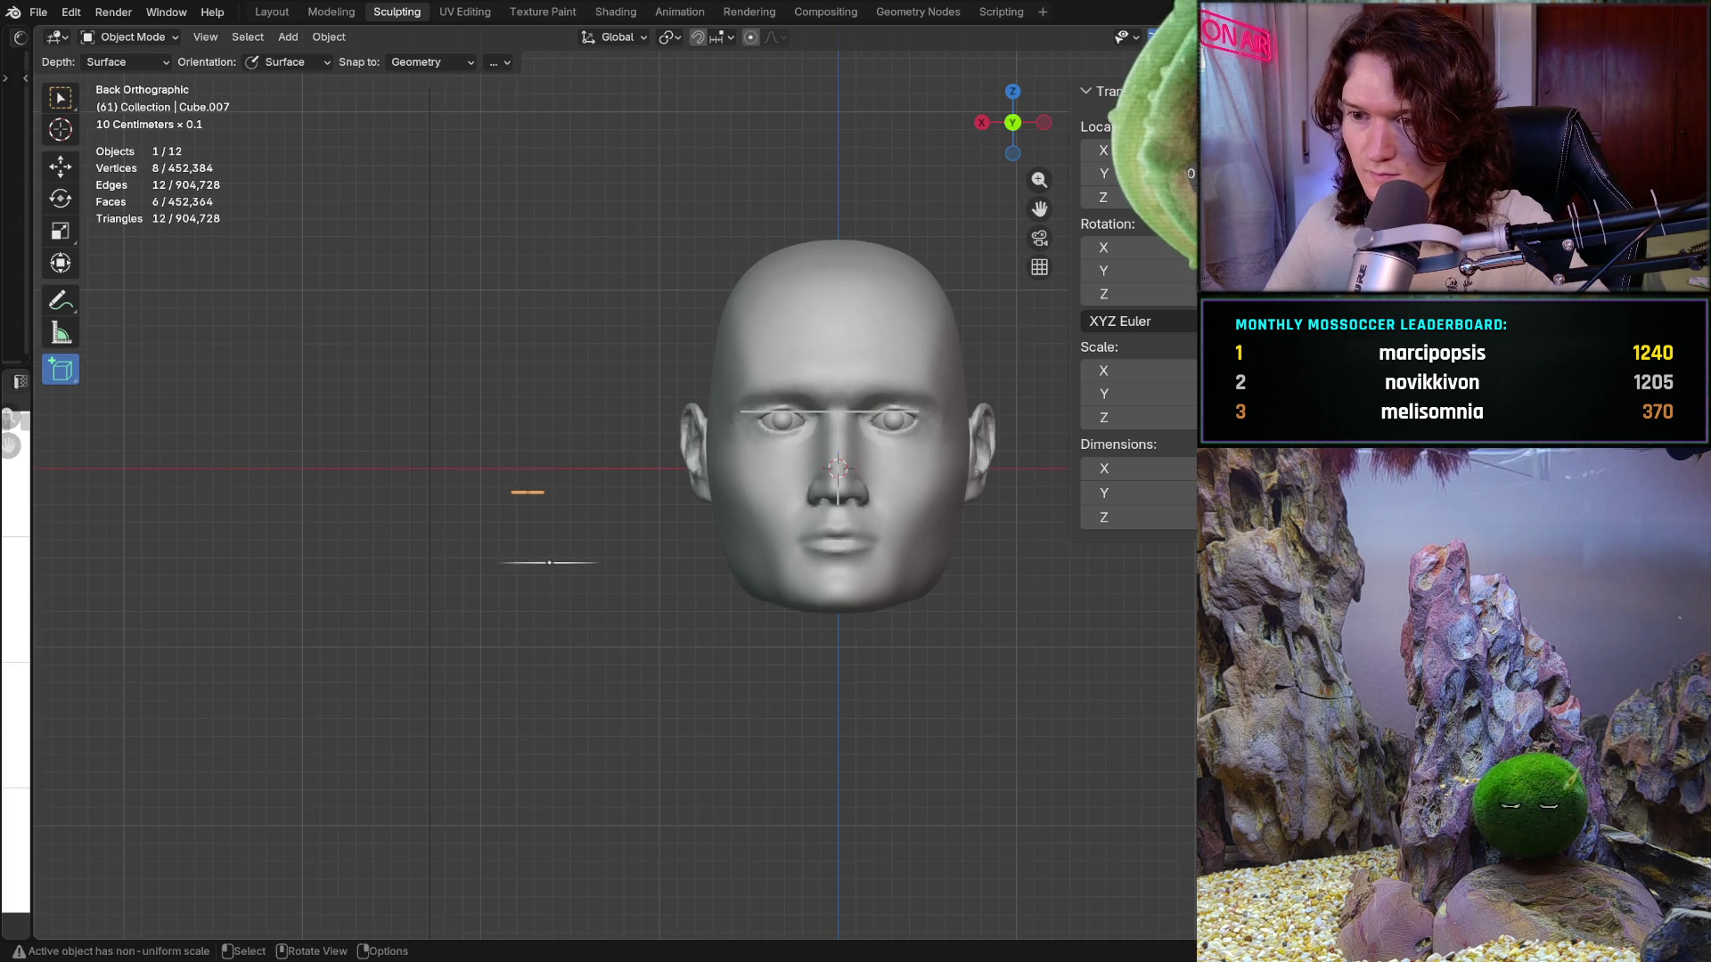
Step: Orbit around the scene and drag the thin sliver farther out to the left of the head
middle_click_drag(535, 580, 751, 579)
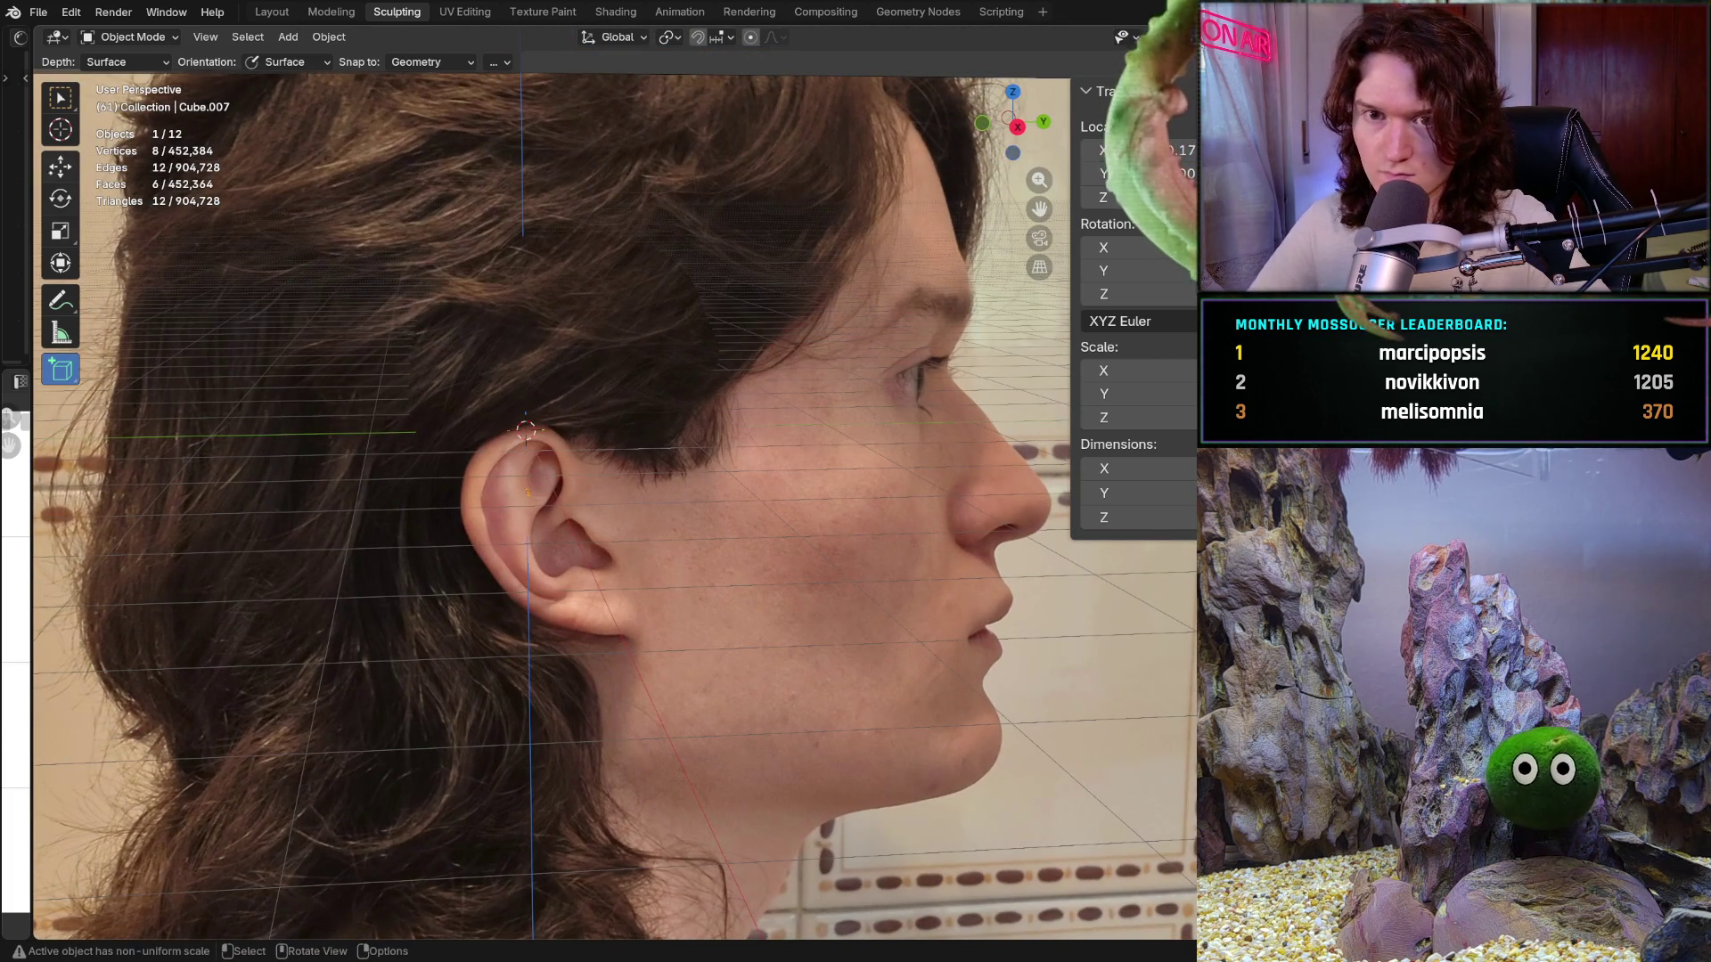
middle_click_drag(454, 499, 287, 36)
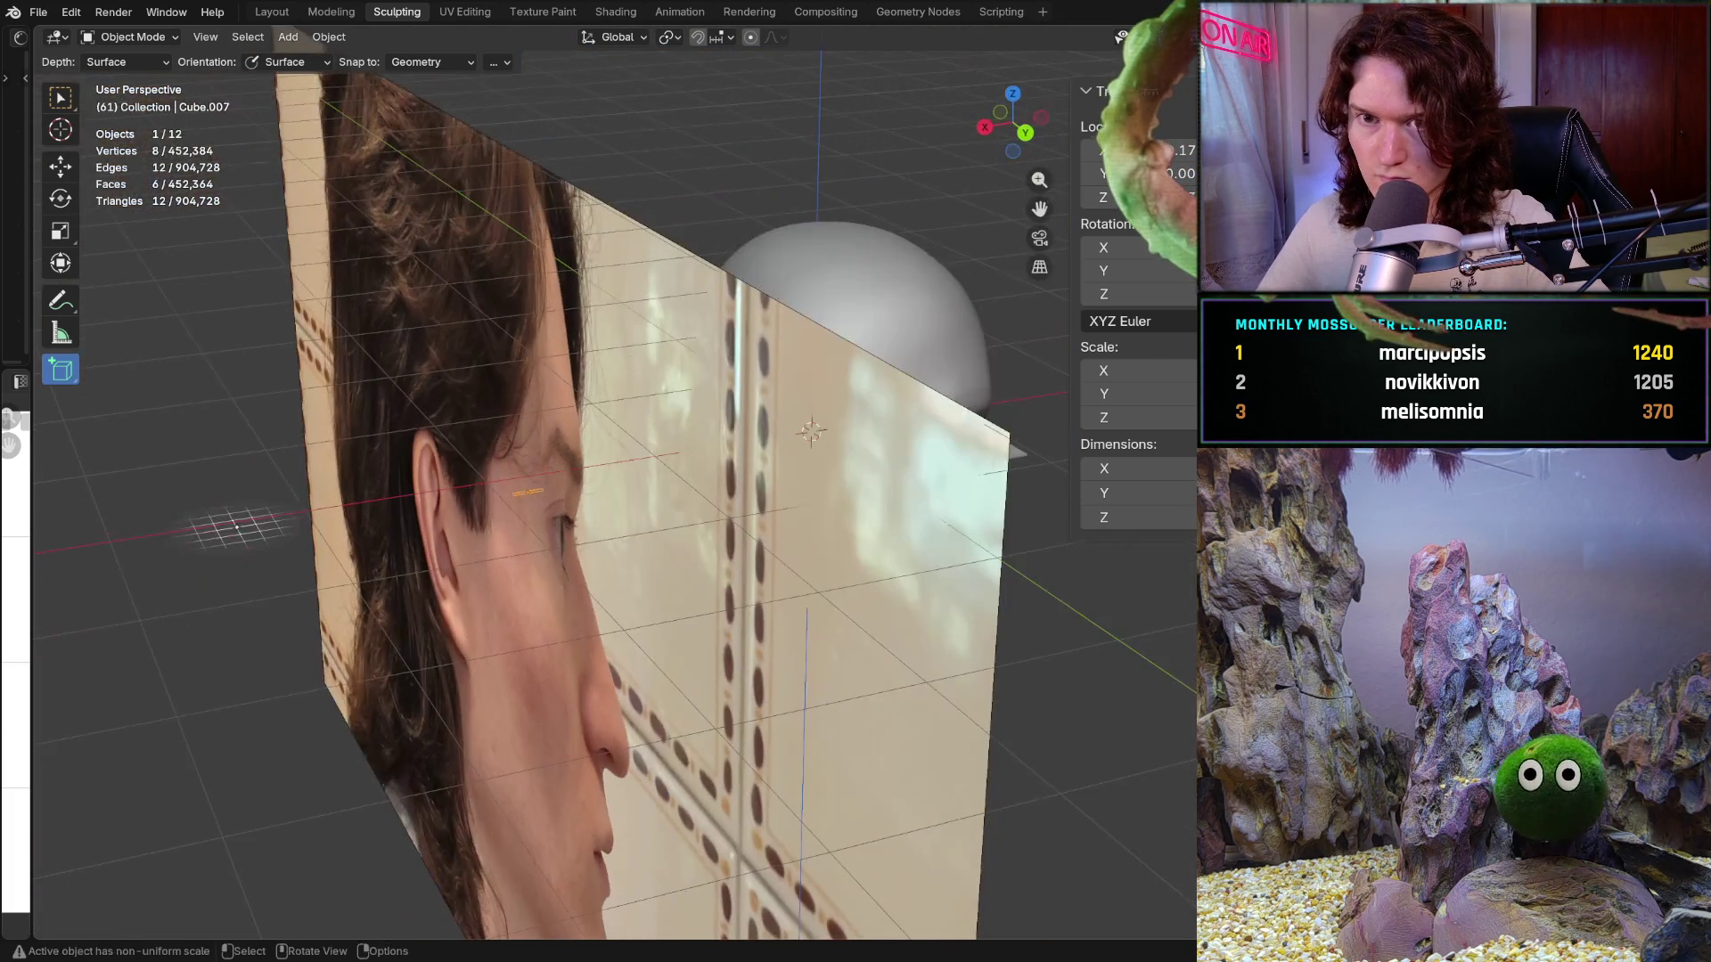
middle_click_drag(534, 499, 891, 508)
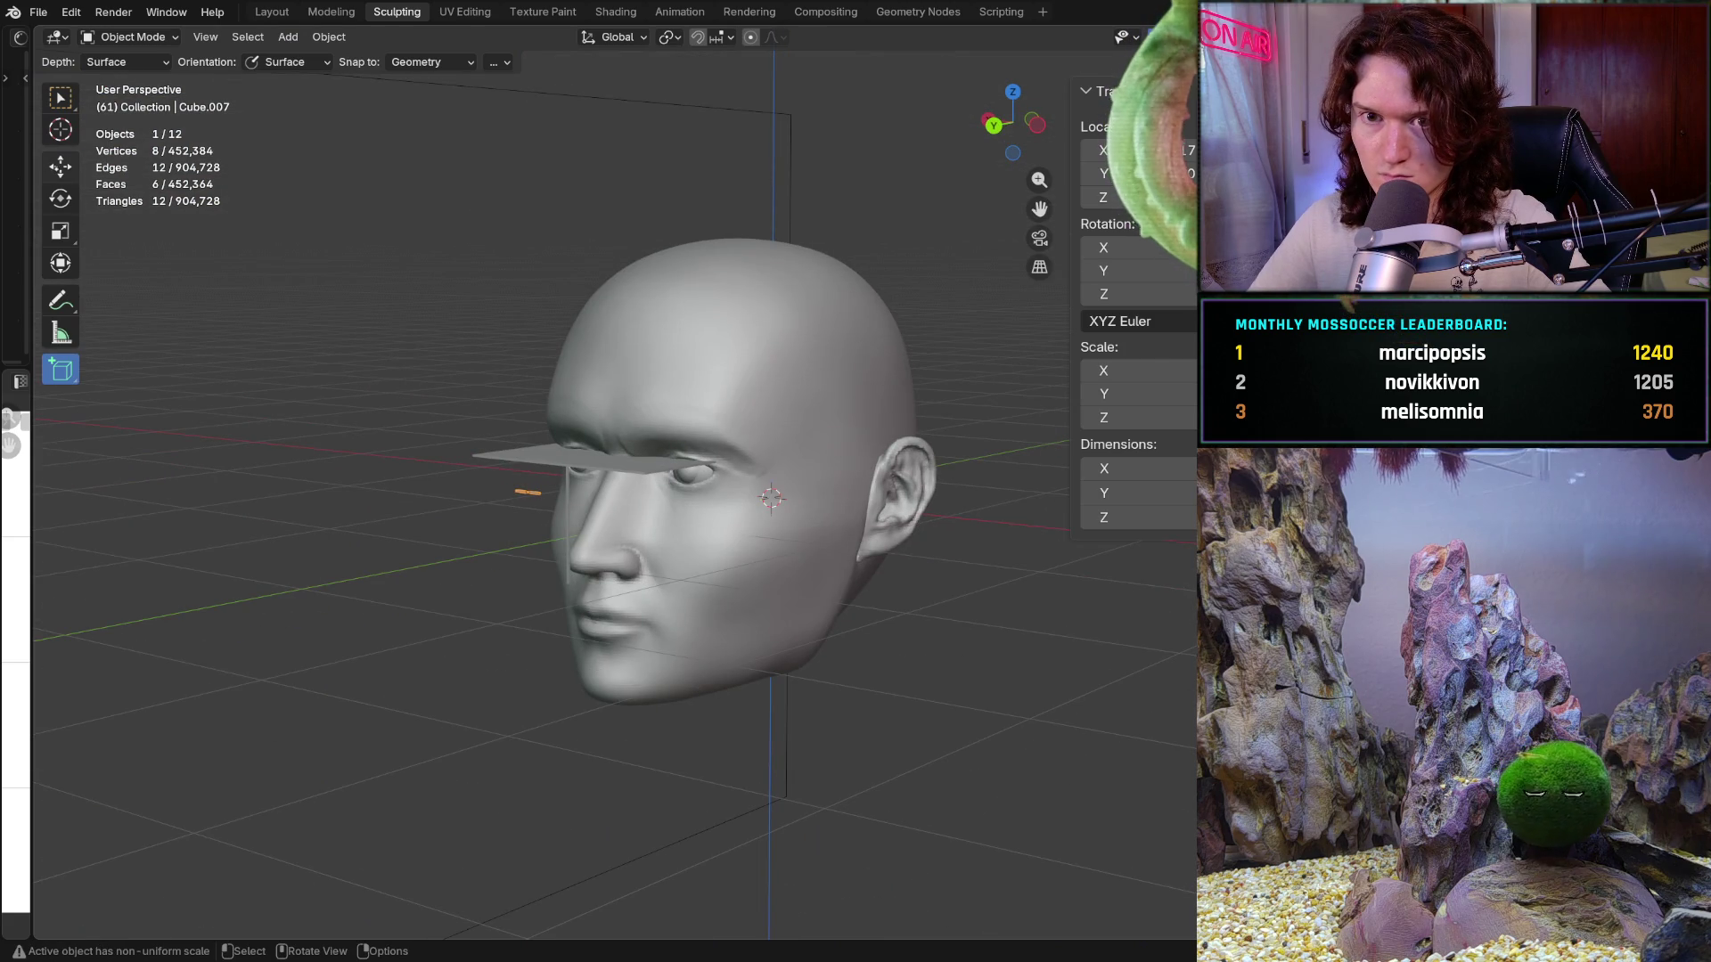
key("shift+space")
key("g")
left_click(443, 517)
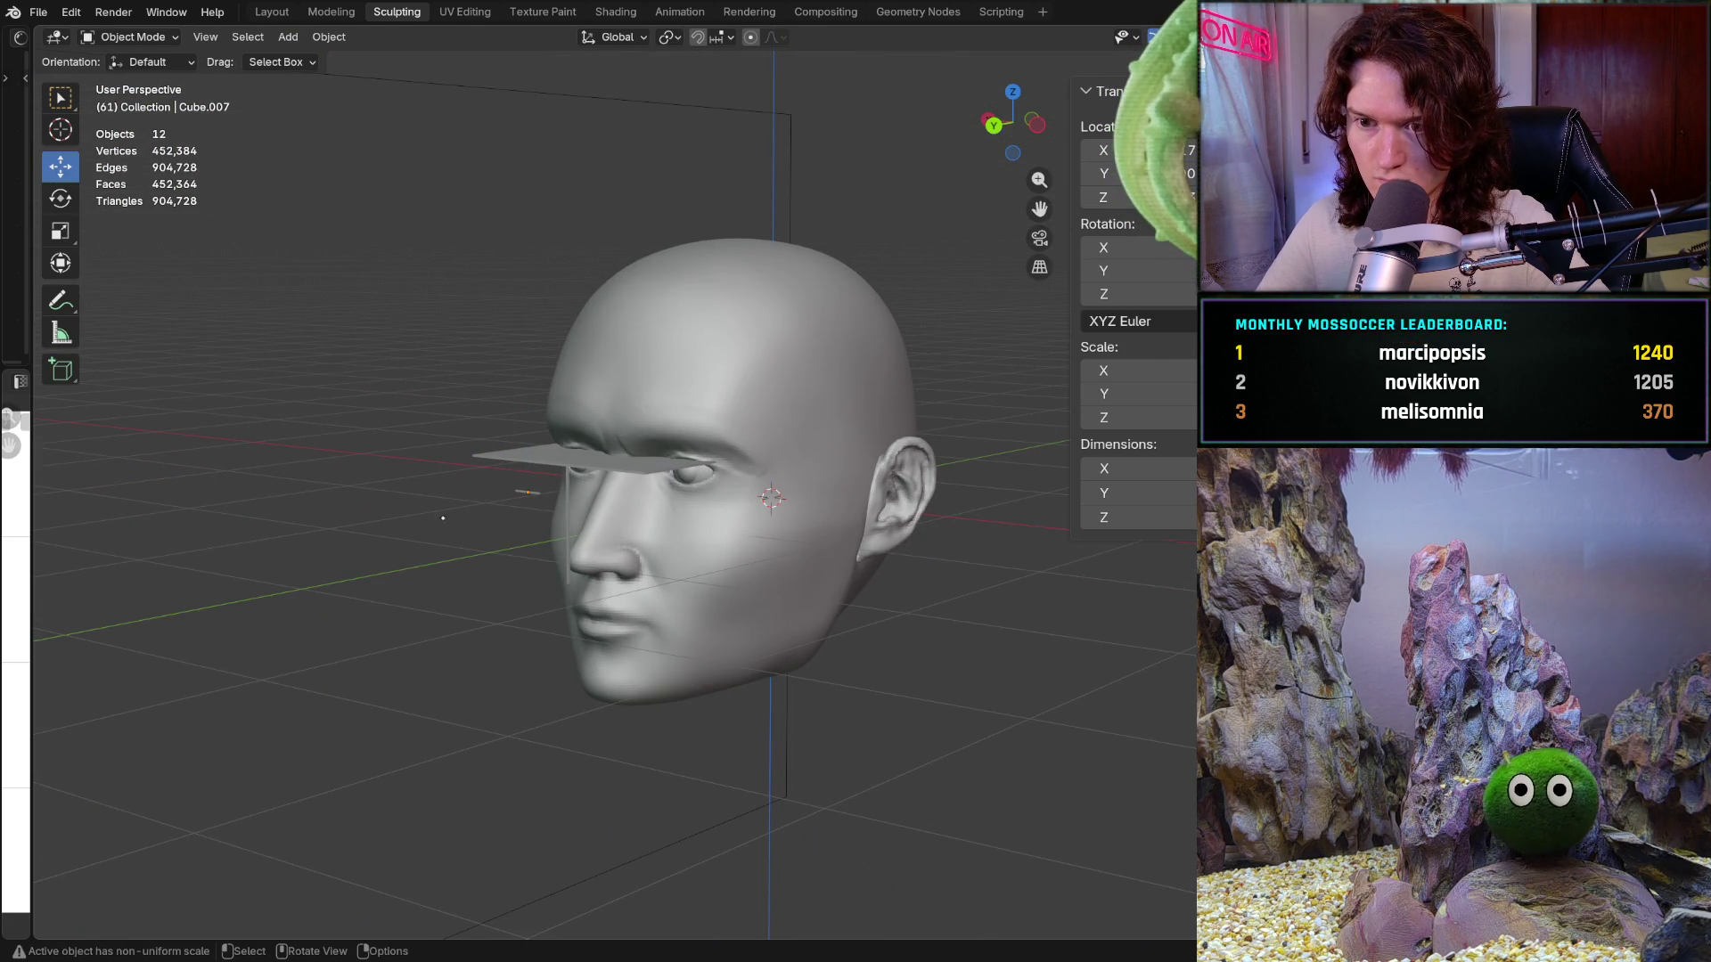
mouse_move(530, 492)
left_mouse_down()
mouse_move(445, 561)
mouse_move(255, 547)
left_mouse_up()
middle_click_drag(255, 547, 332, 510)
Step: Slide the bar onto the nose bridge and centre it at Location X 0
key("ctrl+KP_1")
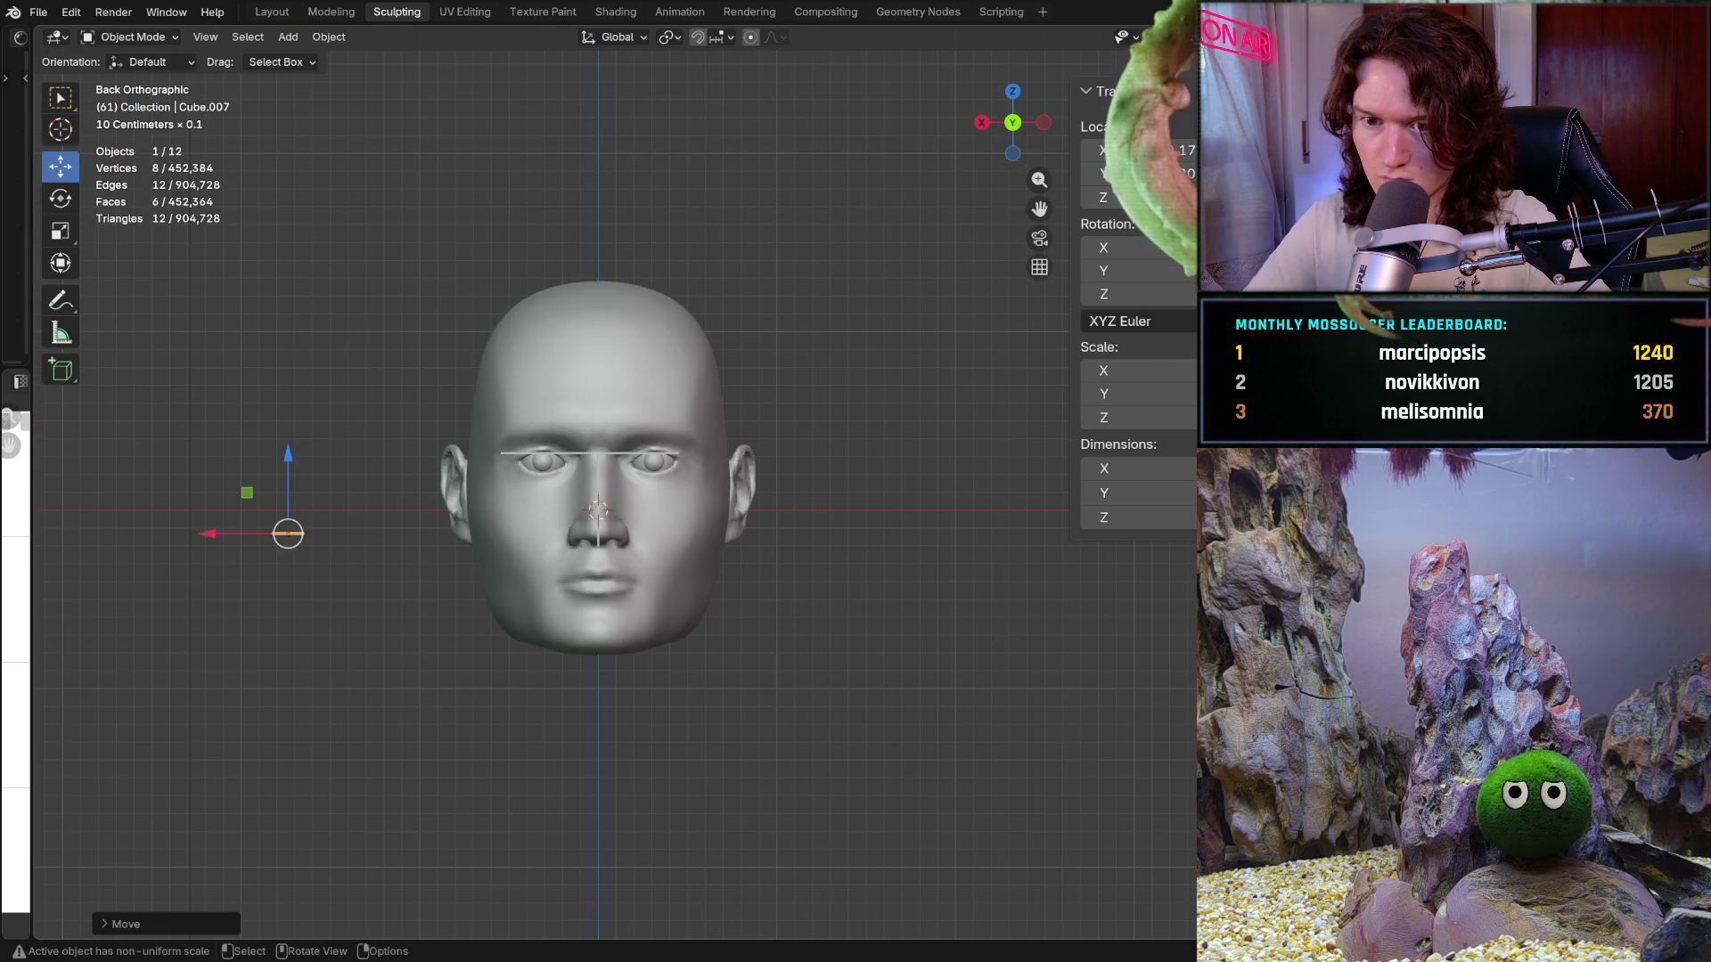
mouse_move(213, 543)
left_mouse_down()
mouse_move(538, 553)
mouse_move(542, 333)
left_mouse_up()
key("KP_Decimal")
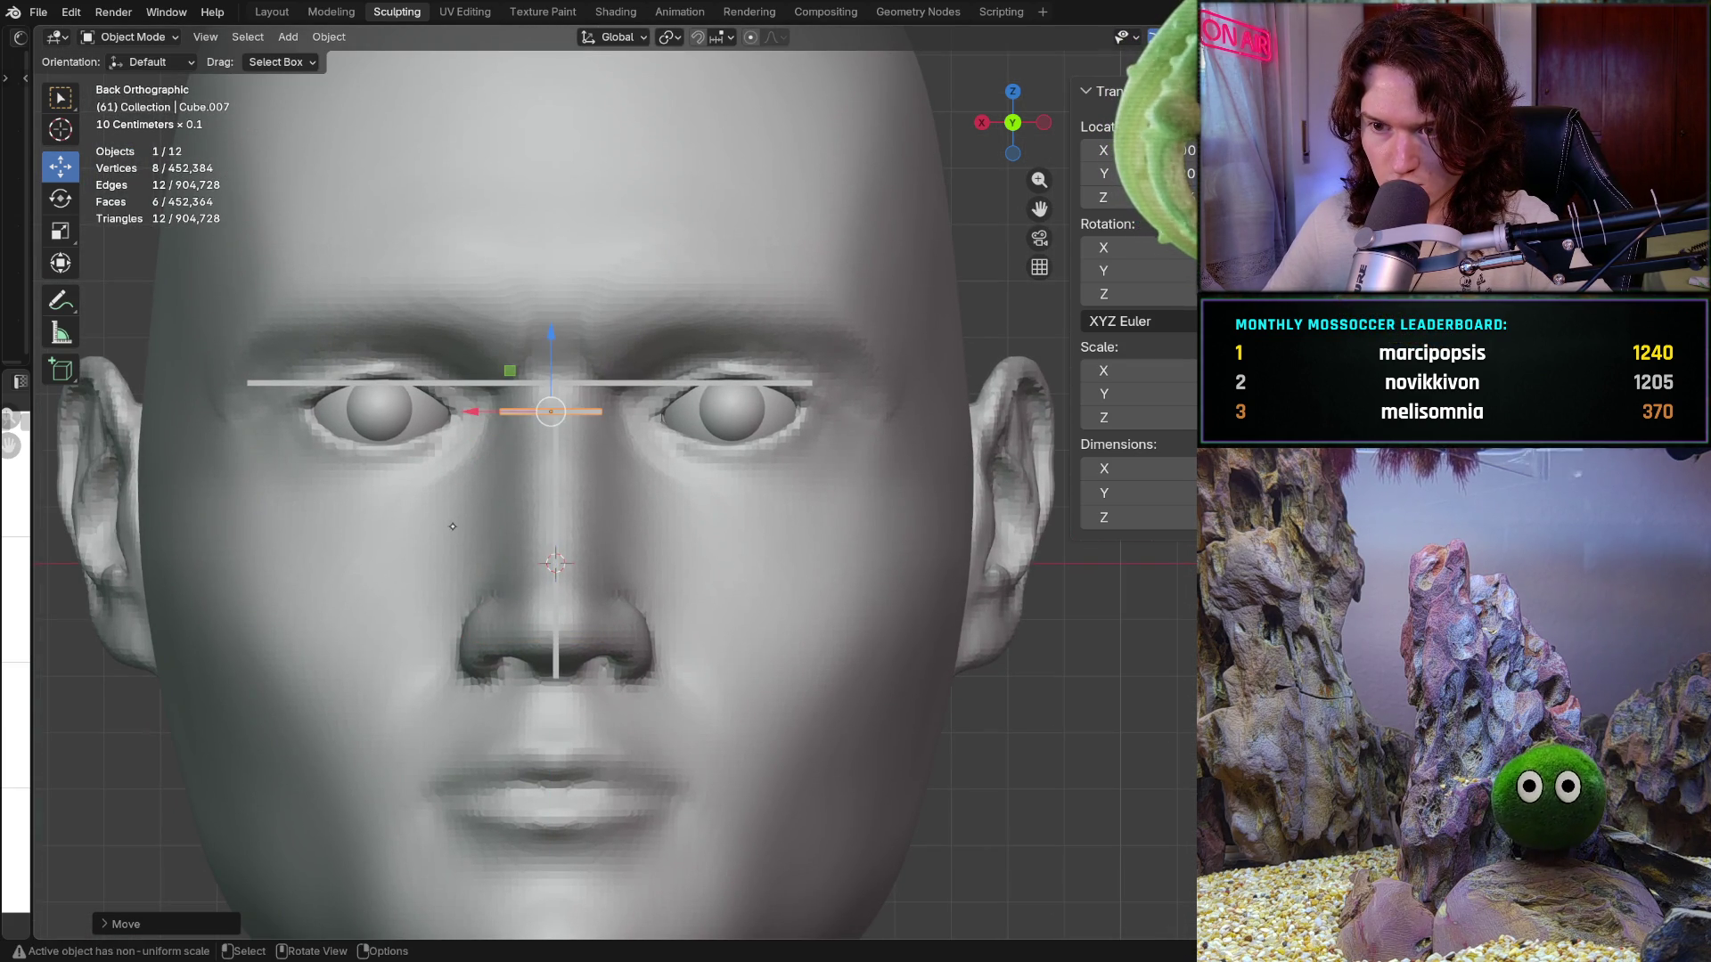
key("KP_Decimal")
left_click_drag(642, 399, 641, 383)
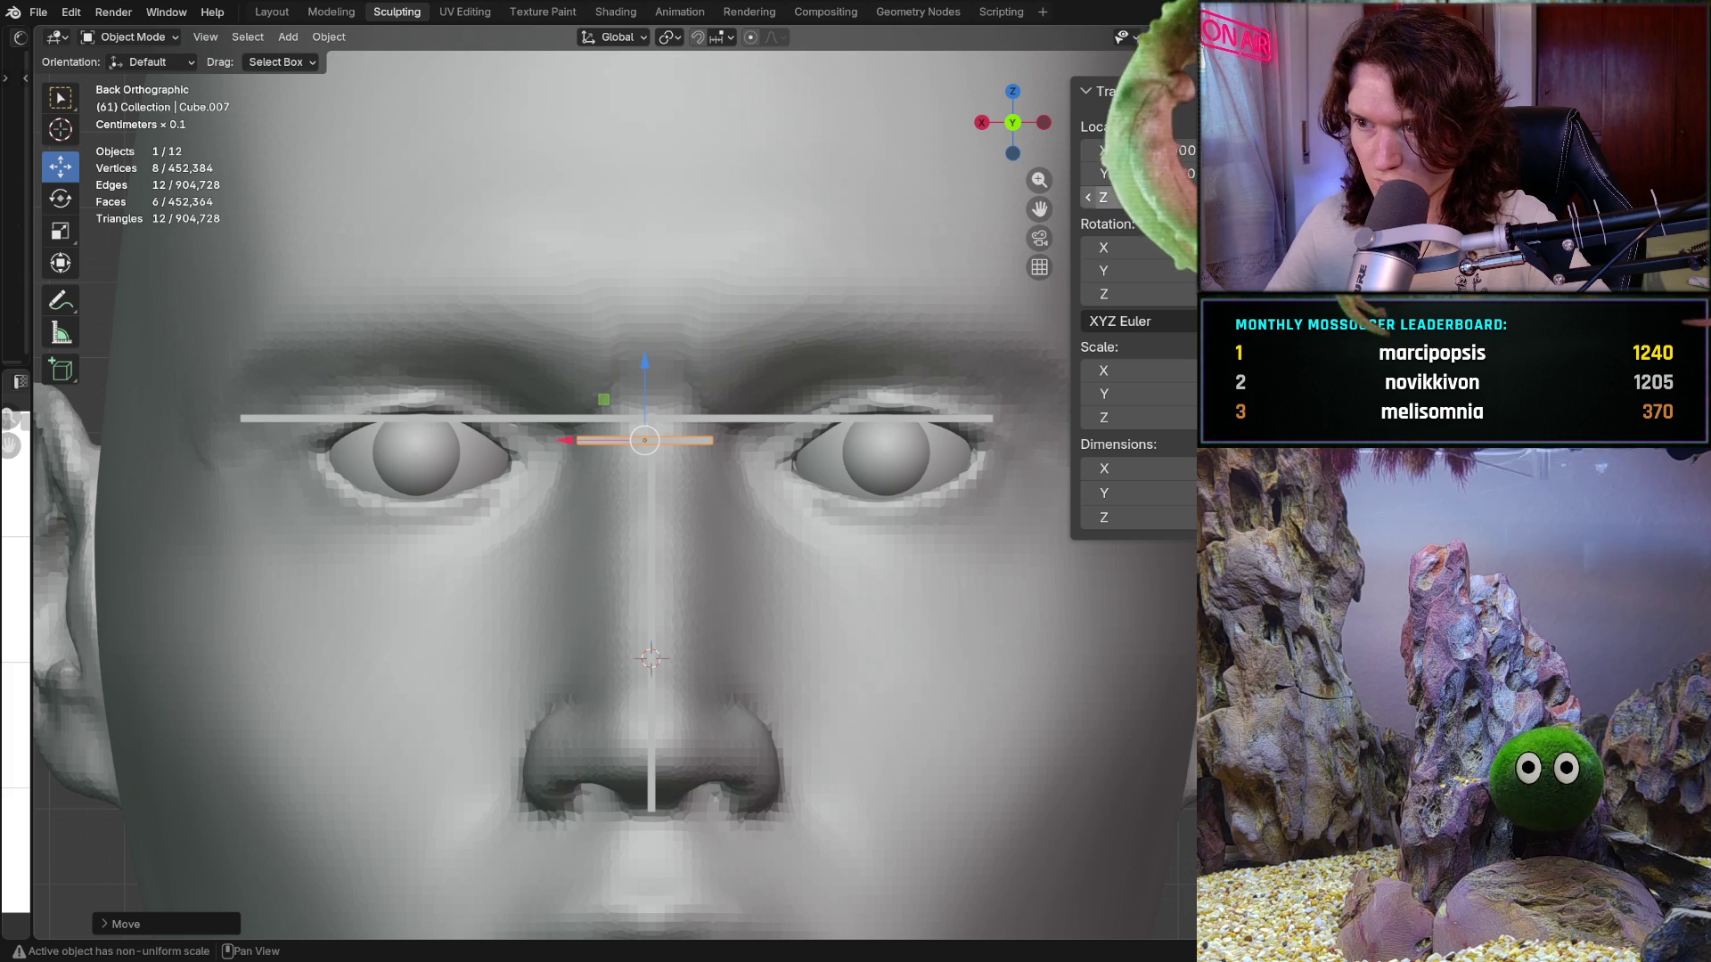
left_click(1185, 150)
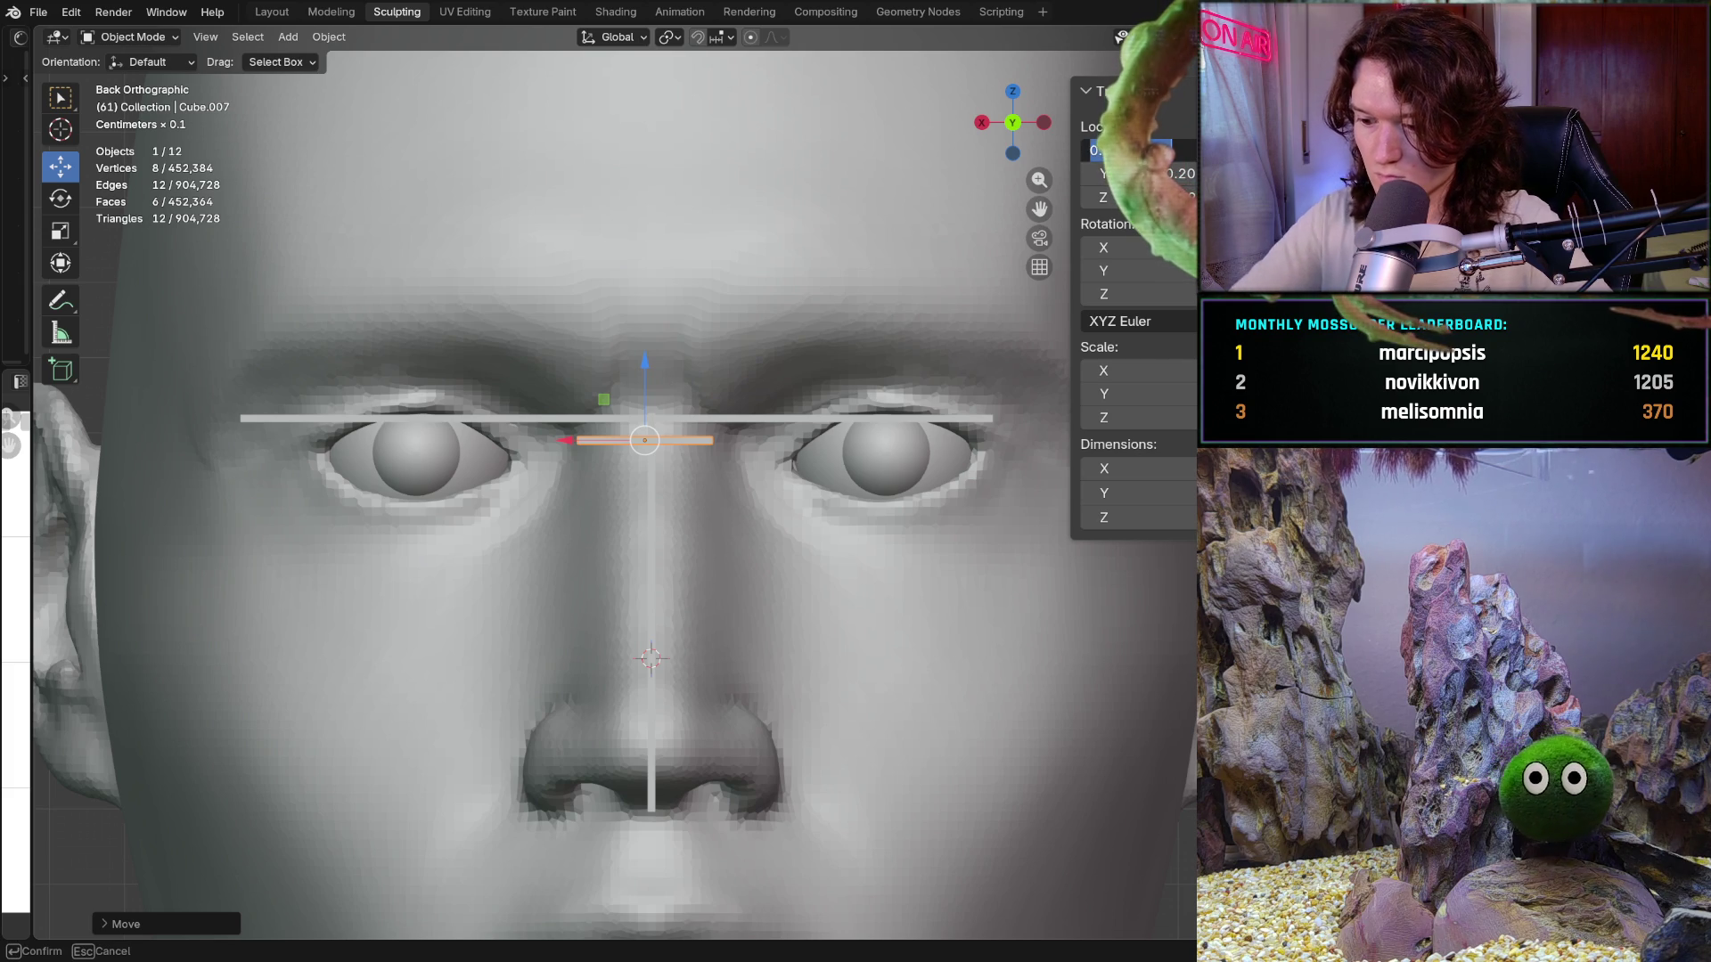
key("Return")
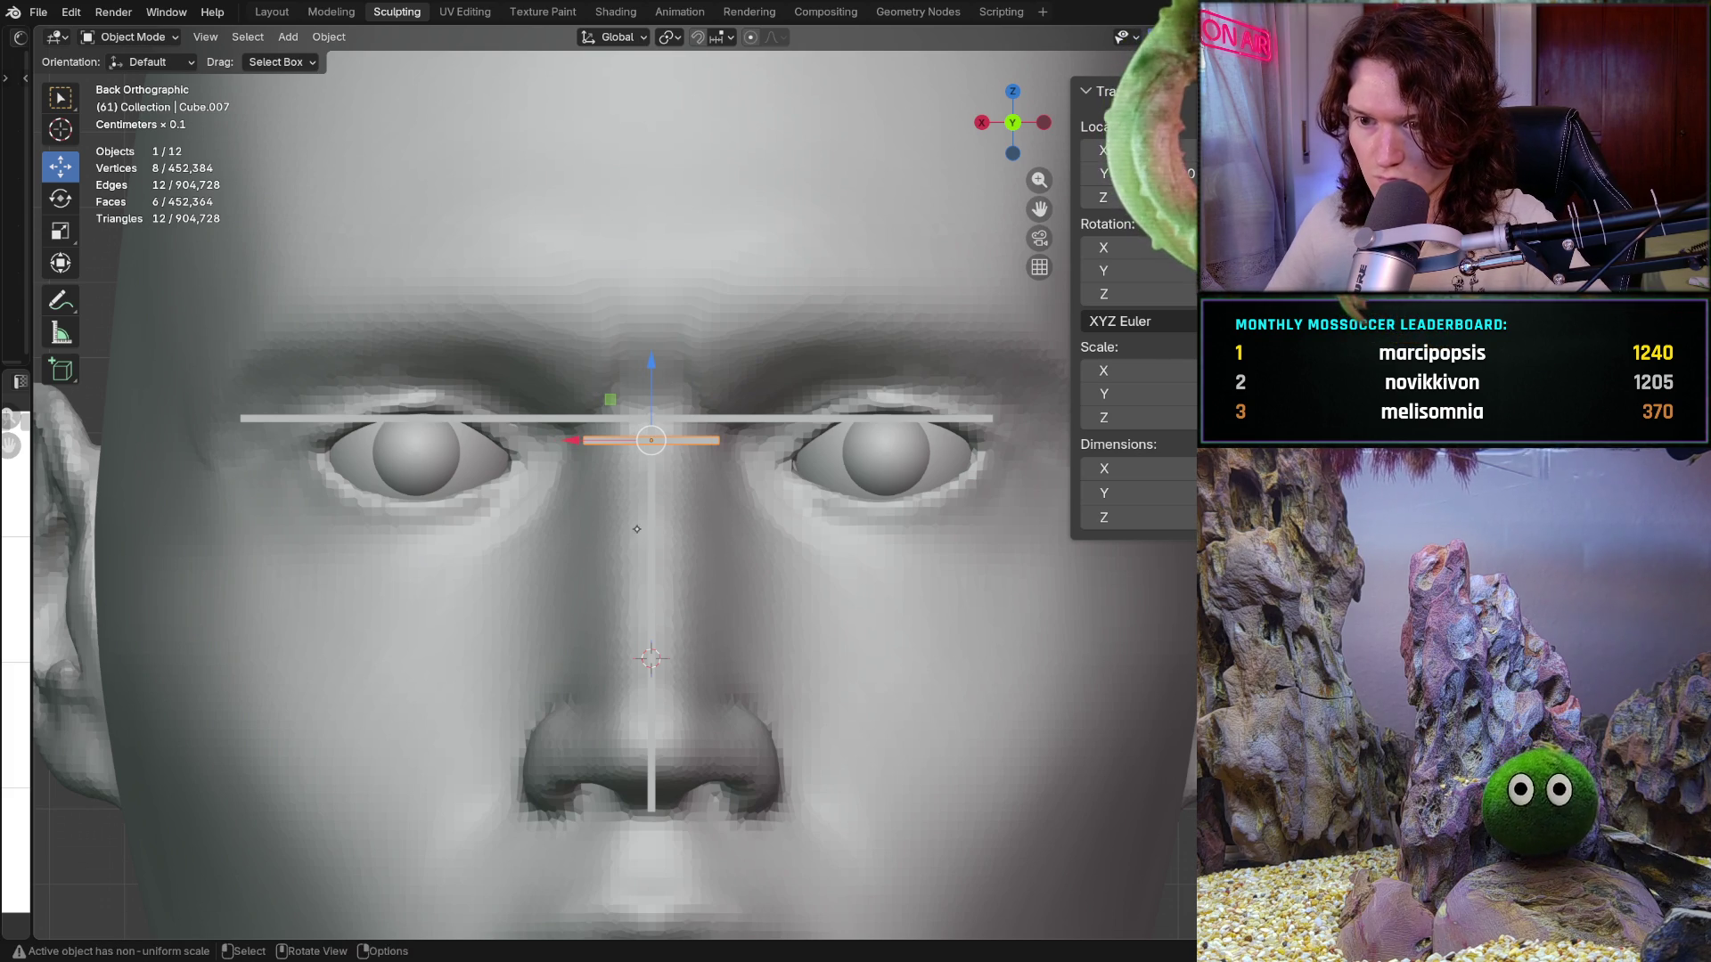
Step: Raise the bar slightly higher between the eyes, check it, and enter Sculpt Mode
left_click(619, 511)
left_click(677, 438)
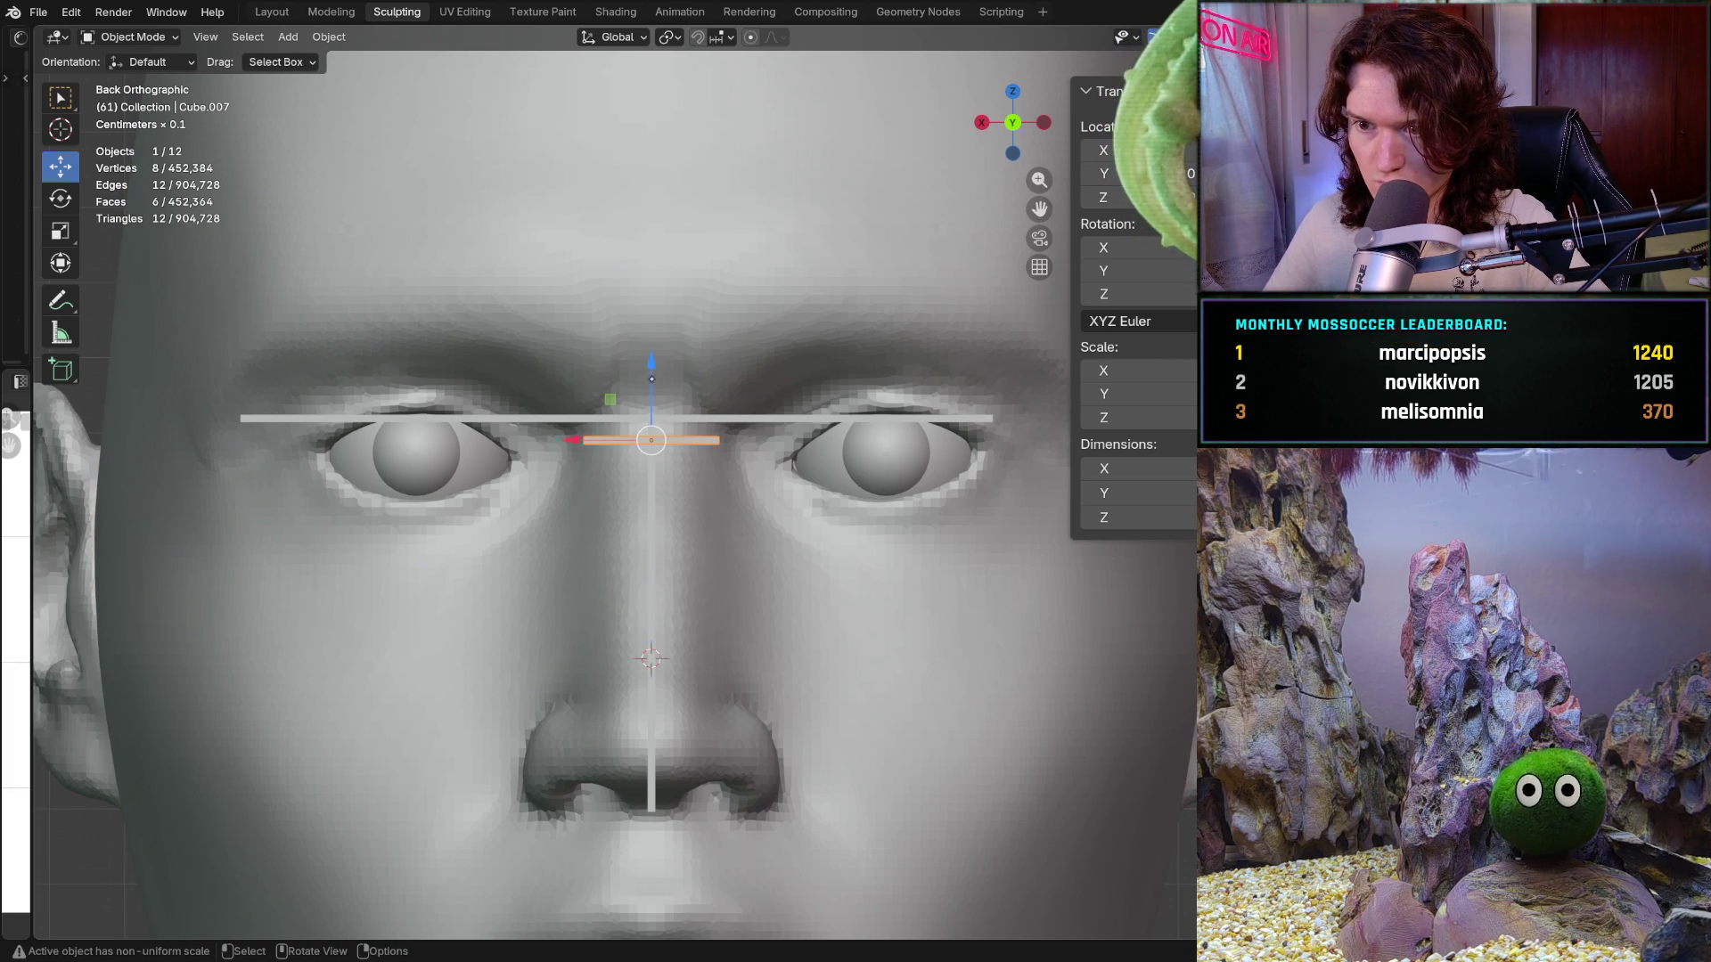
left_click_drag(652, 367, 660, 373)
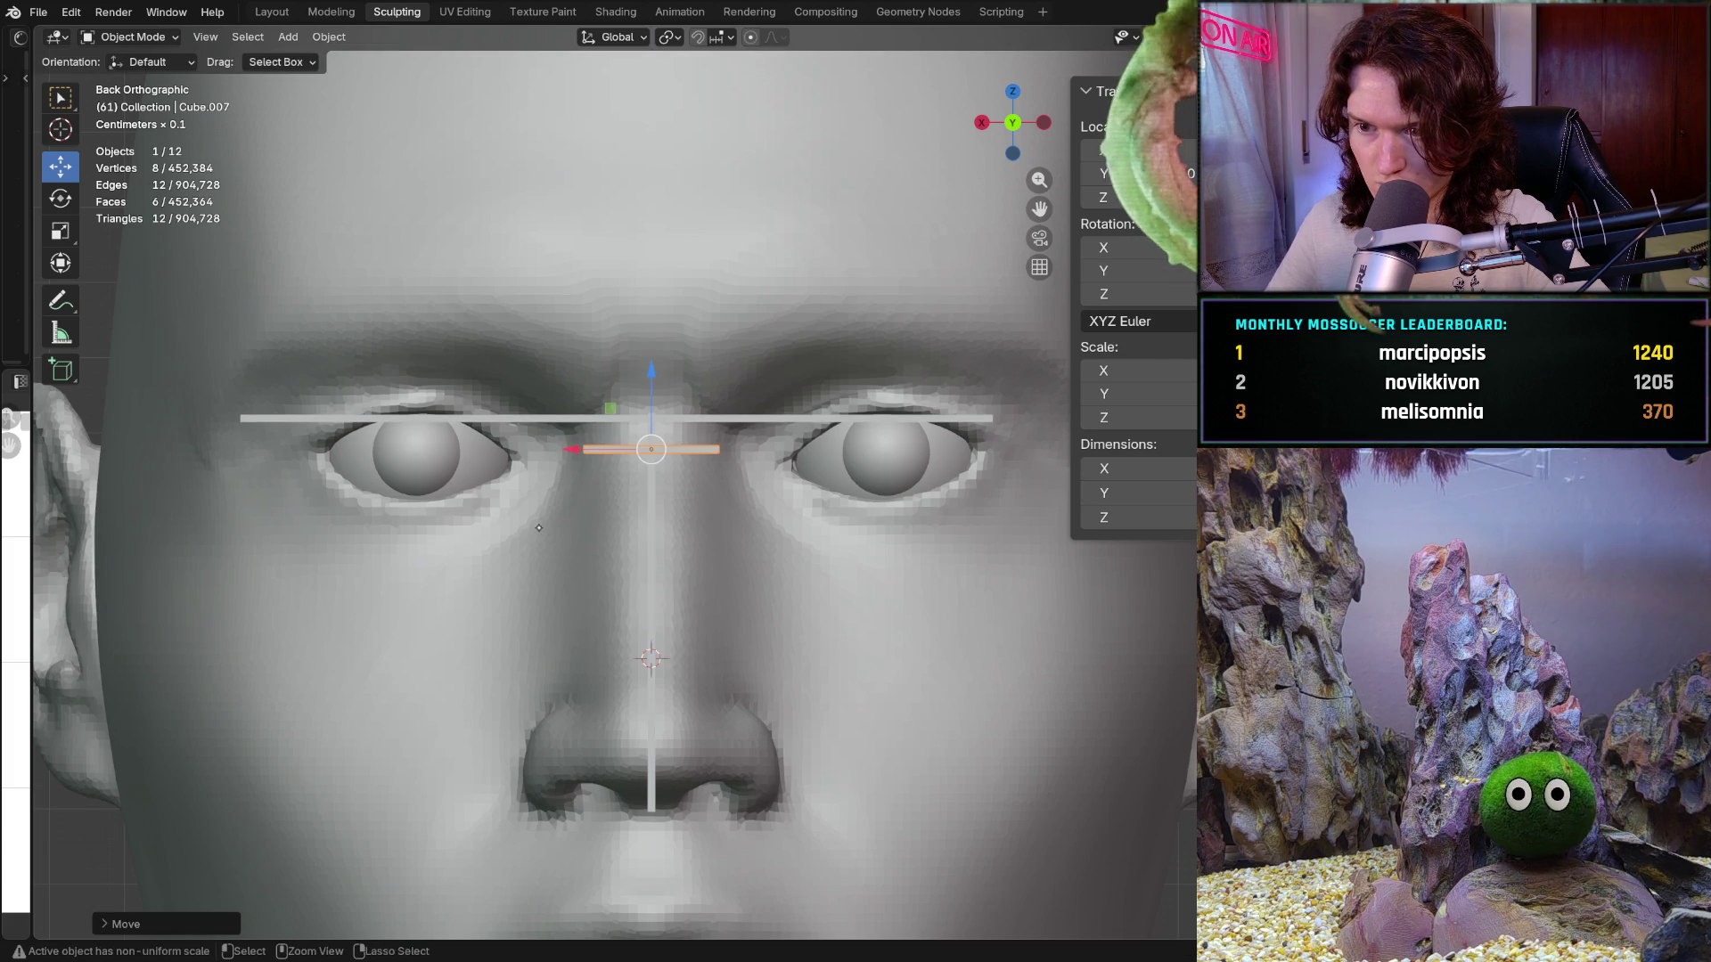
scroll(538, 528, "up", 2)
scroll(573, 488, "up", 2)
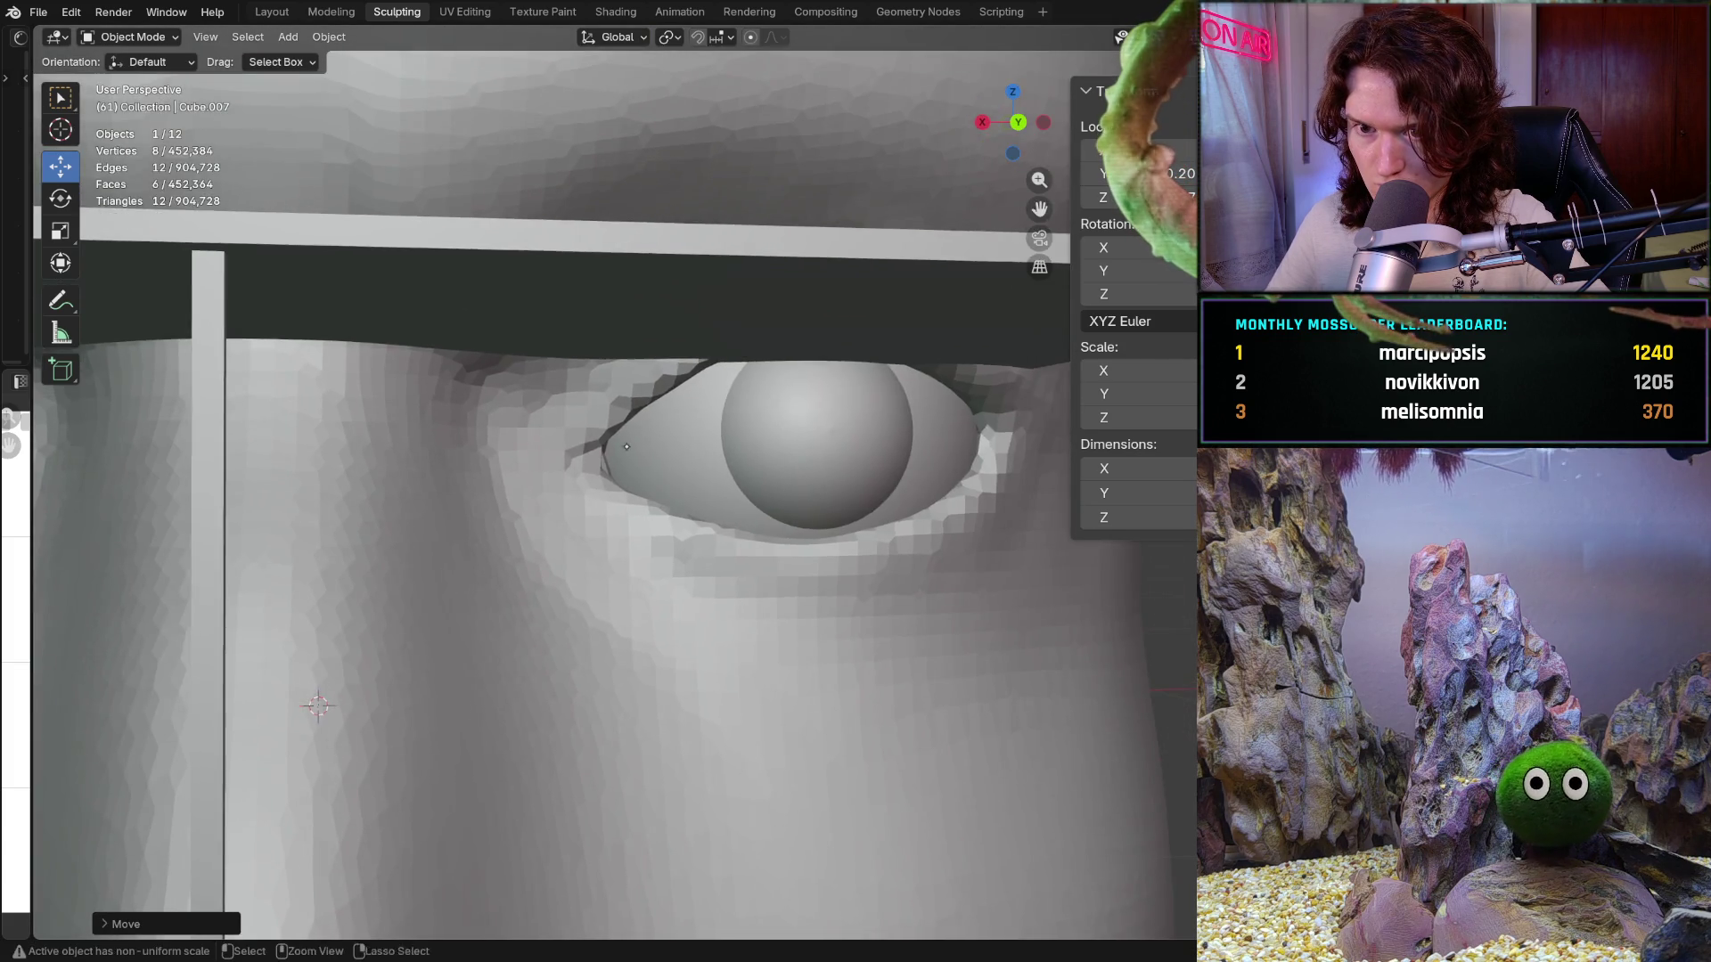
scroll(543, 570, "down", 5)
middle_click_drag(543, 588, 517, 624)
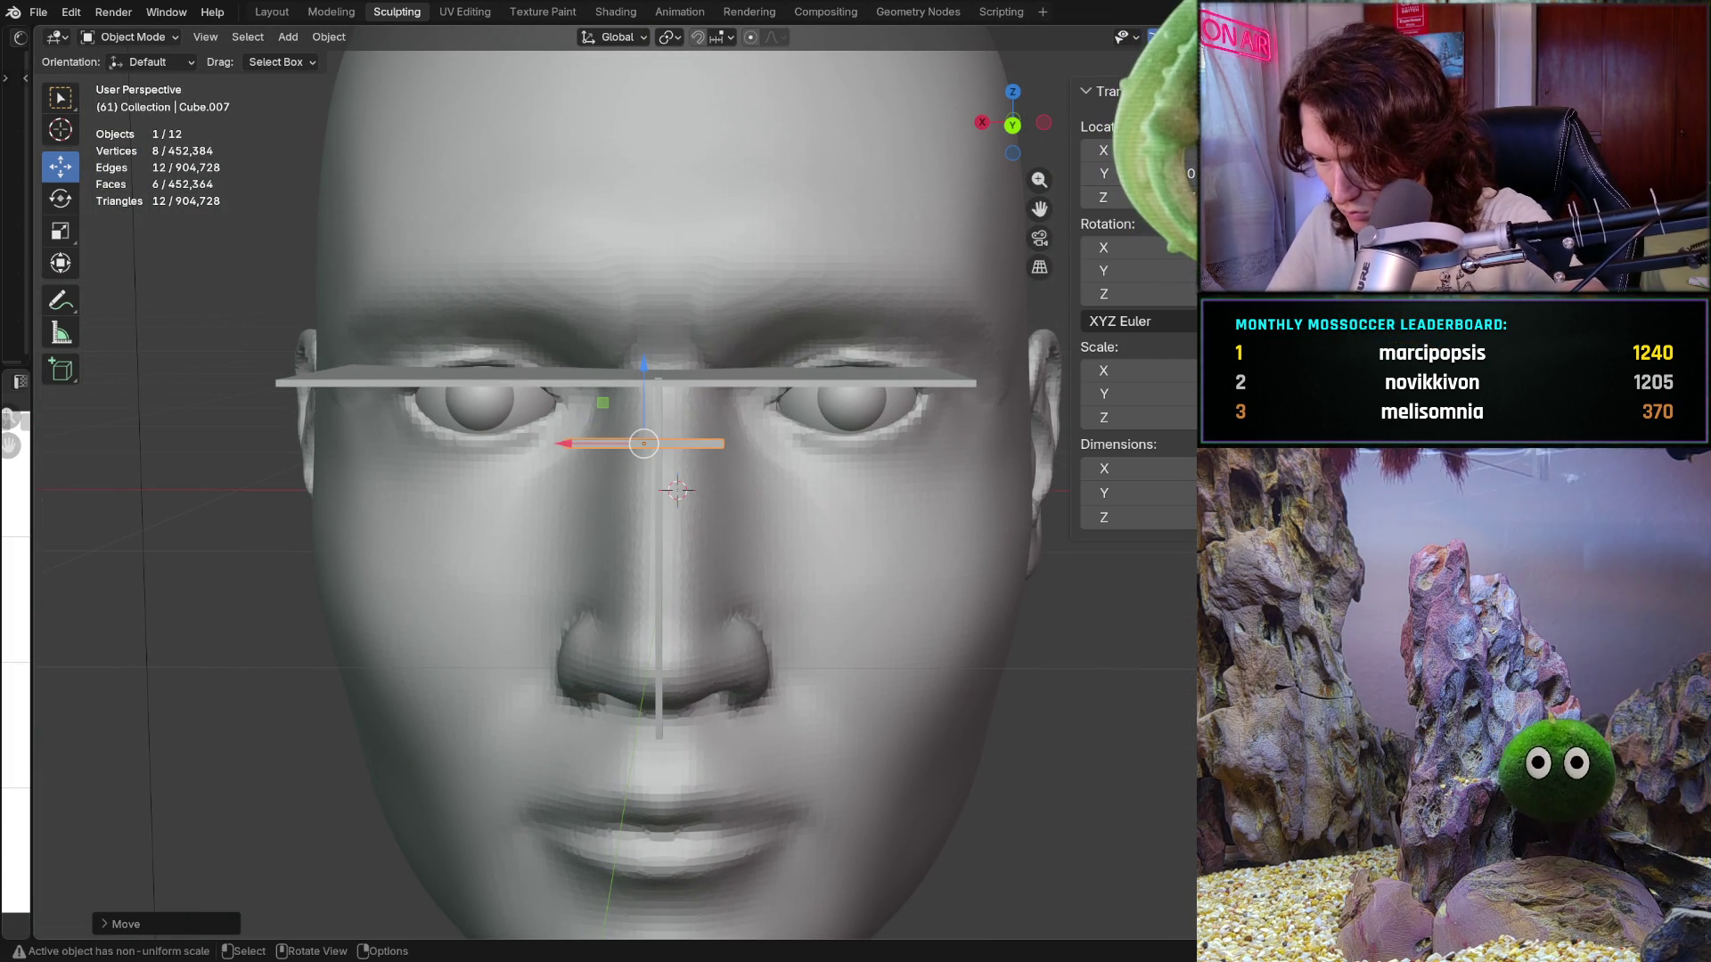
scroll(606, 445, "up", 4)
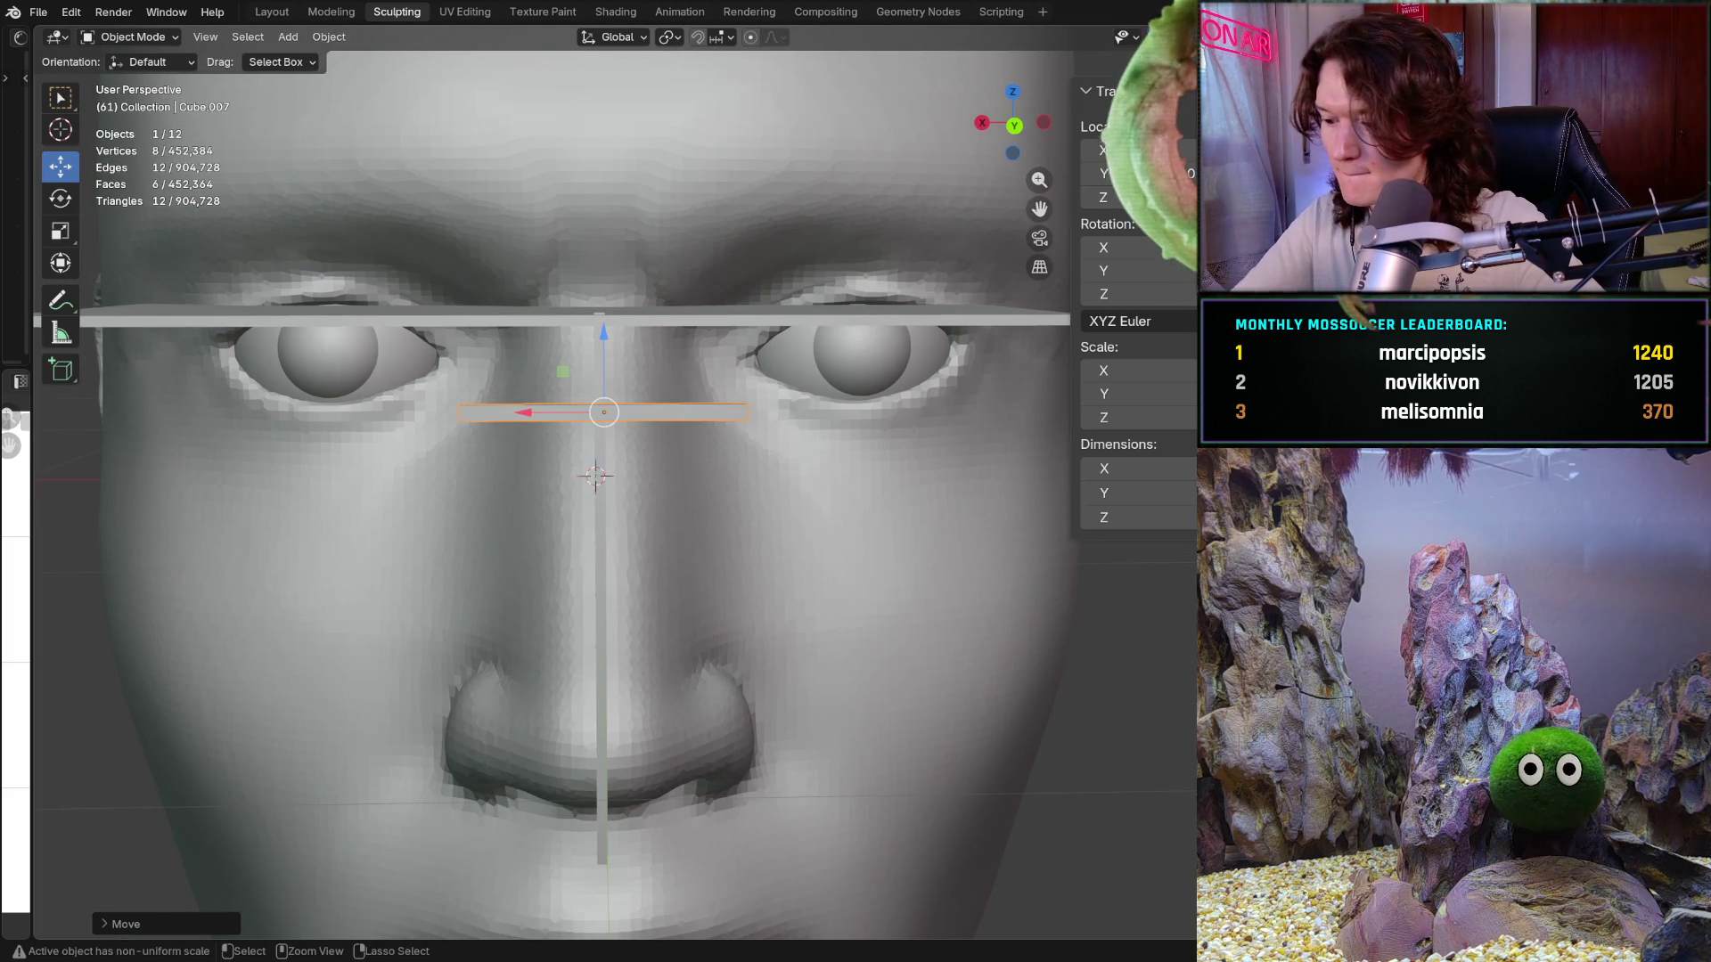
key("ctrl+KP_1")
scroll(495, 415, "up", 4)
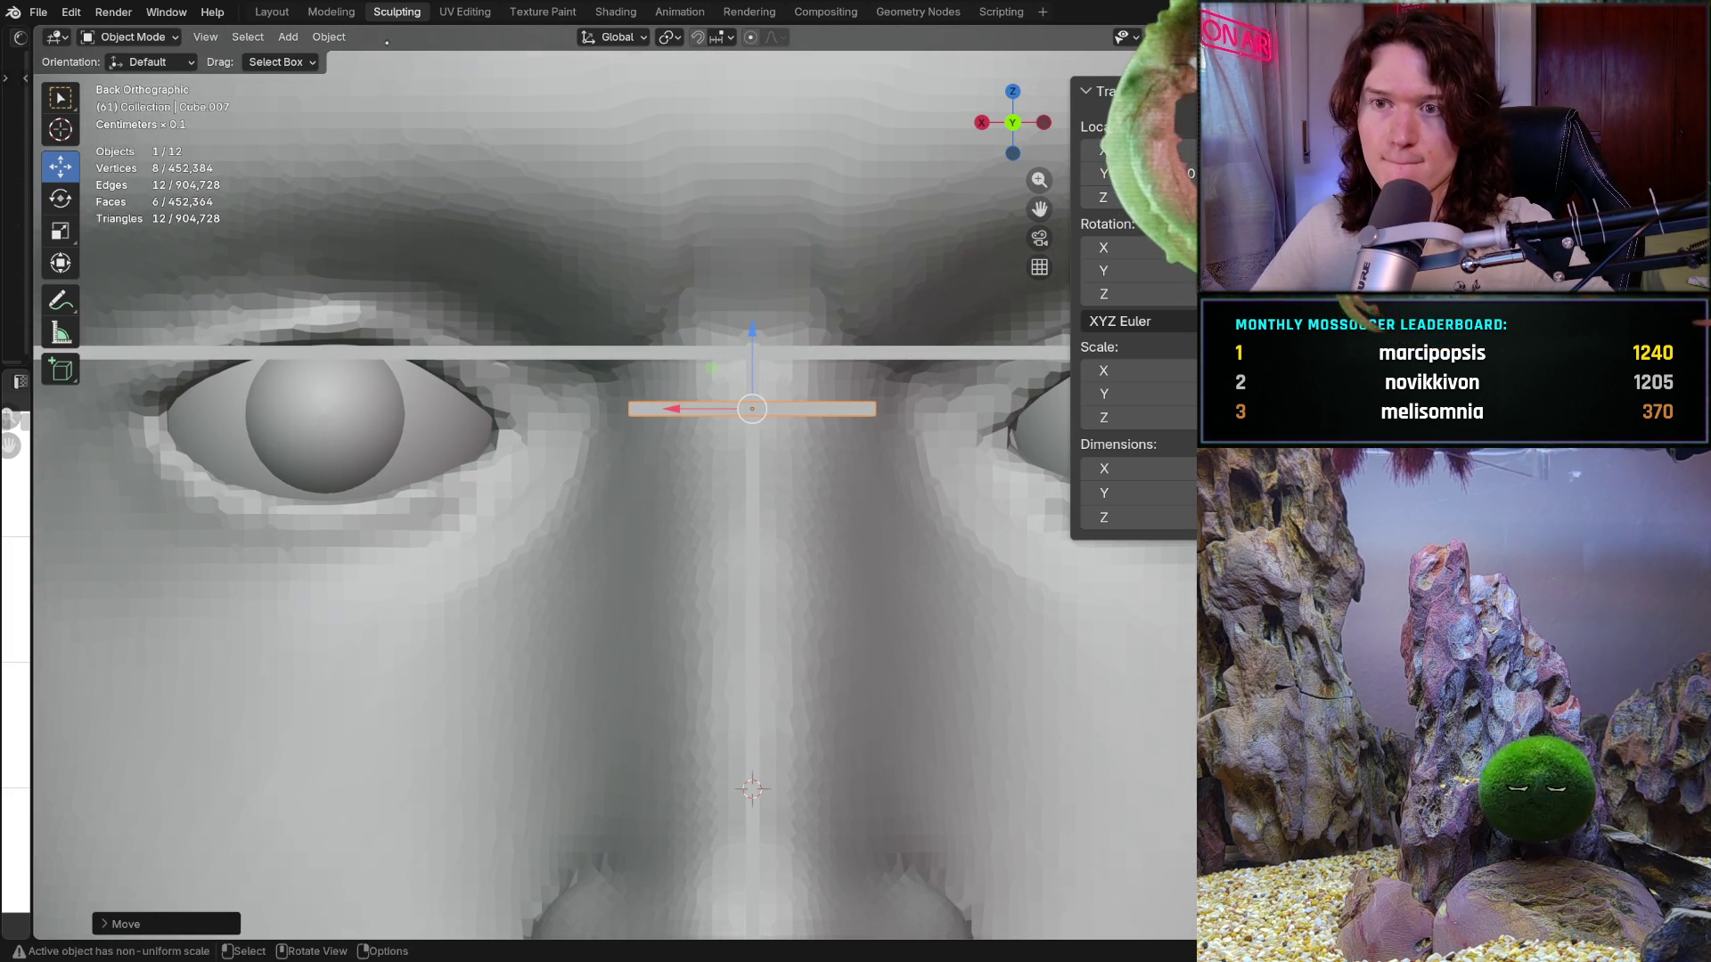
left_click(164, 35)
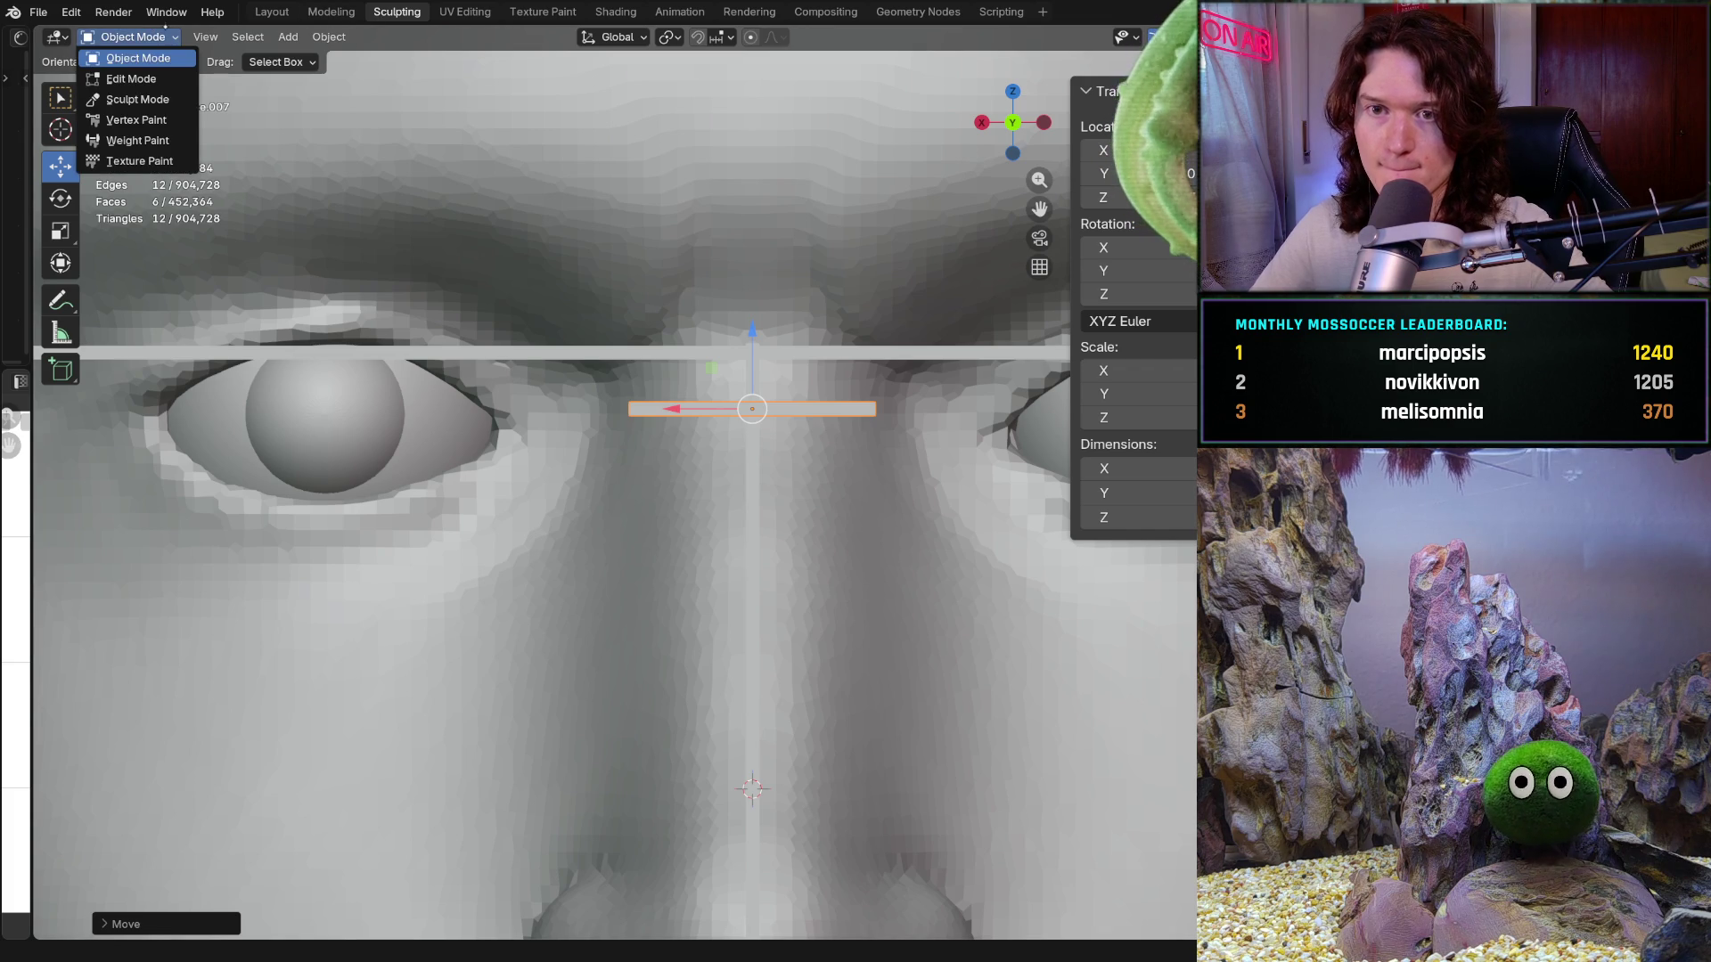
left_click(137, 98)
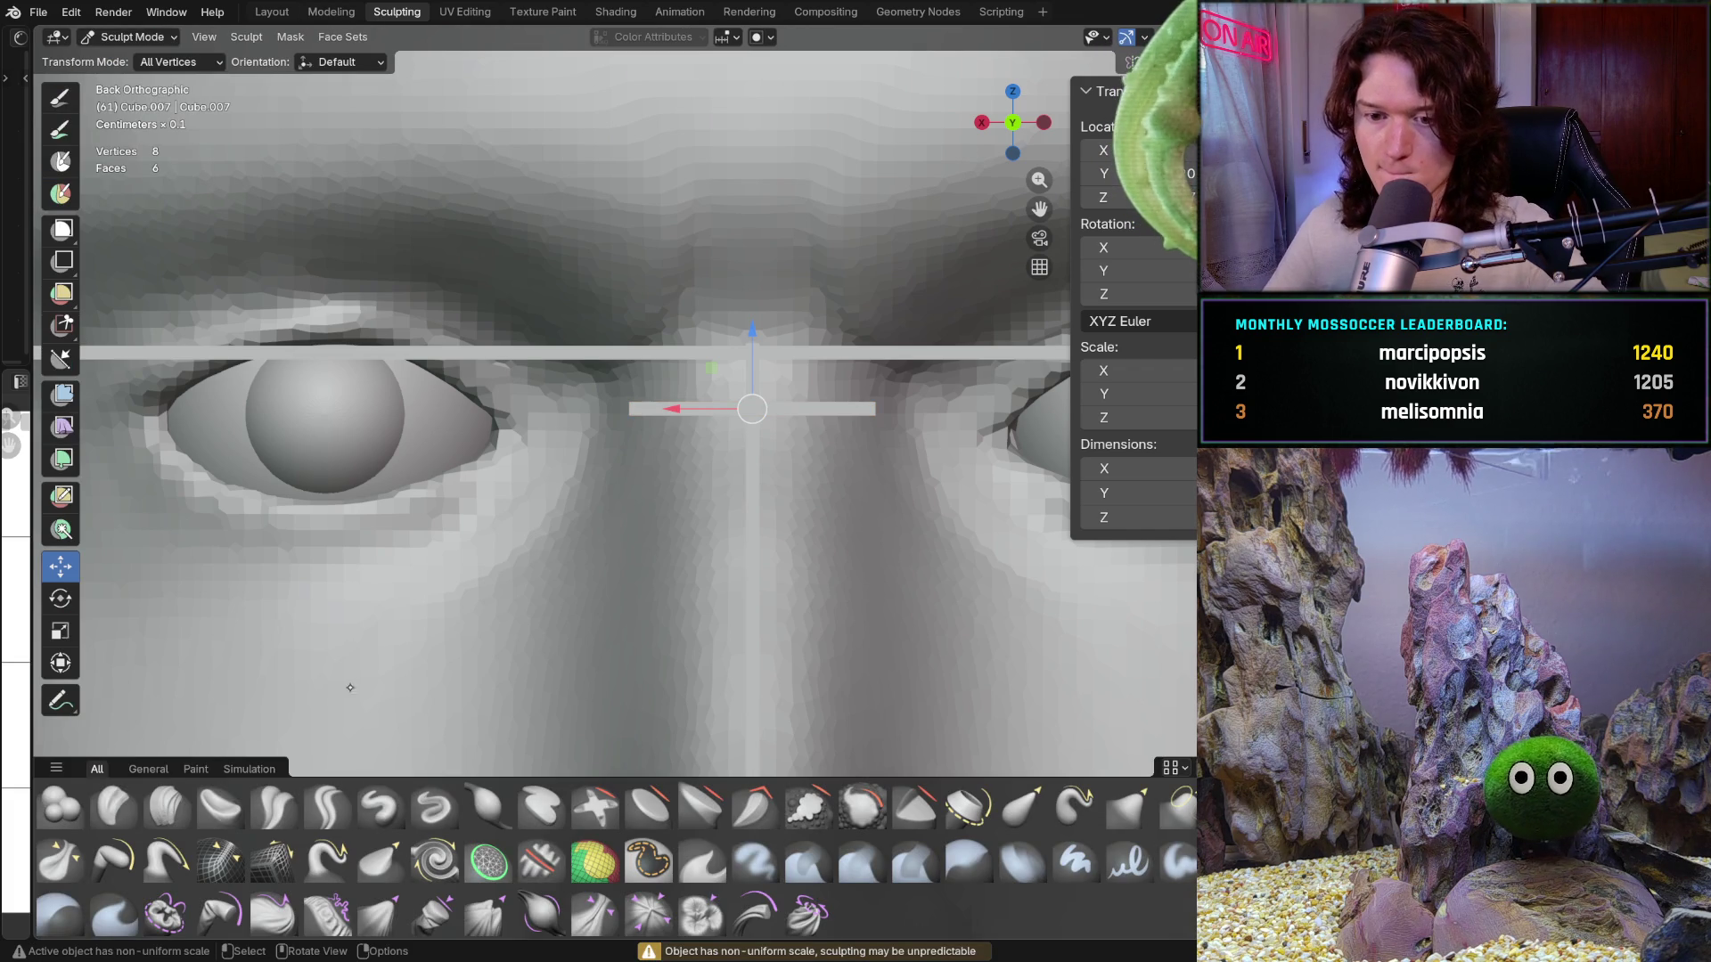
Step: Choose the Clay Strips brush at 244 px and zoom onto the eye and nose area
left_click(166, 804)
key("f")
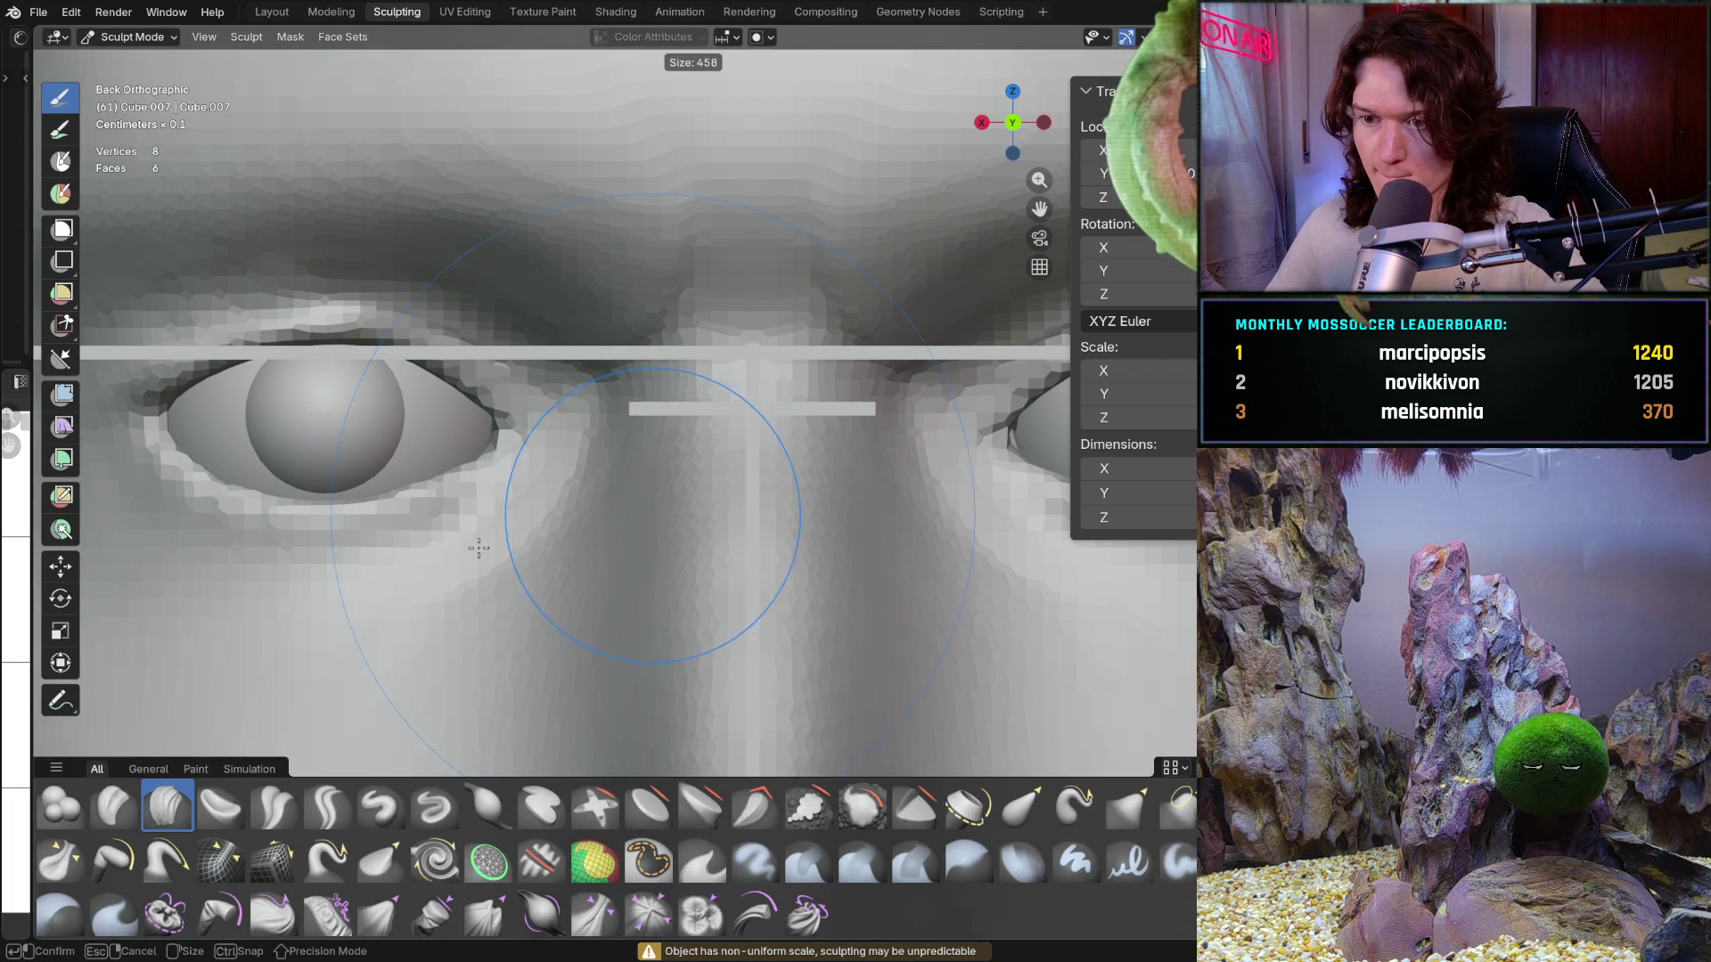
left_click(479, 547)
key("f")
left_click(622, 489)
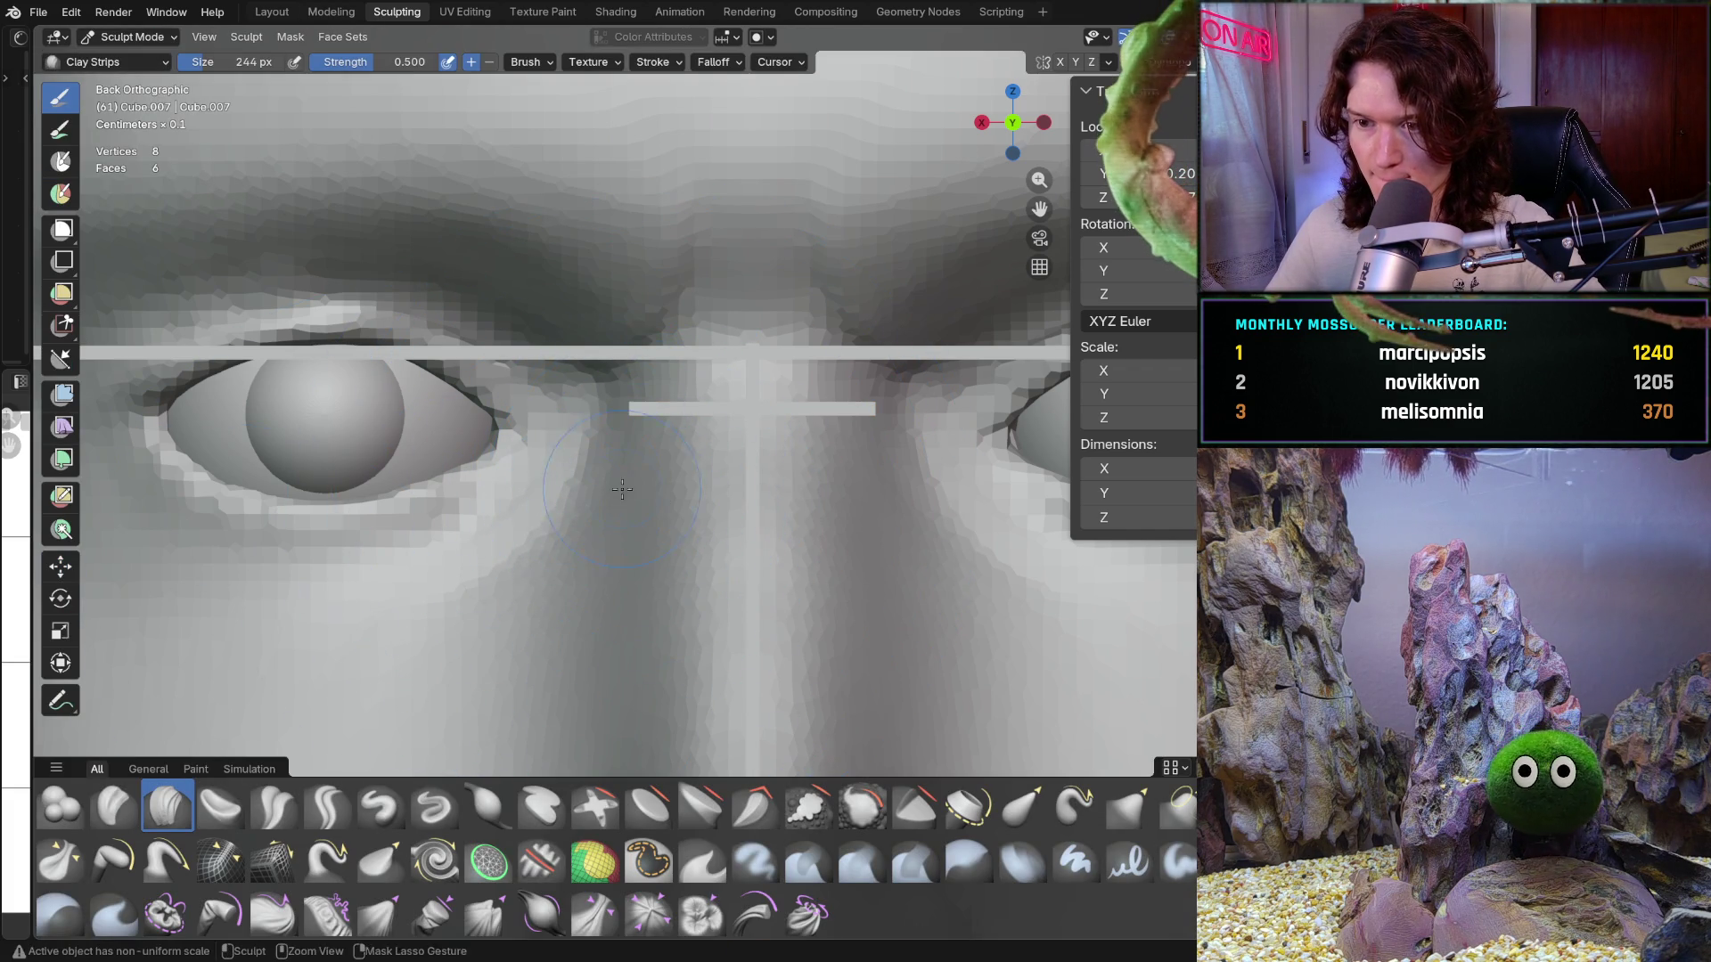
middle_click_drag(622, 488, 684, 286, "ctrl")
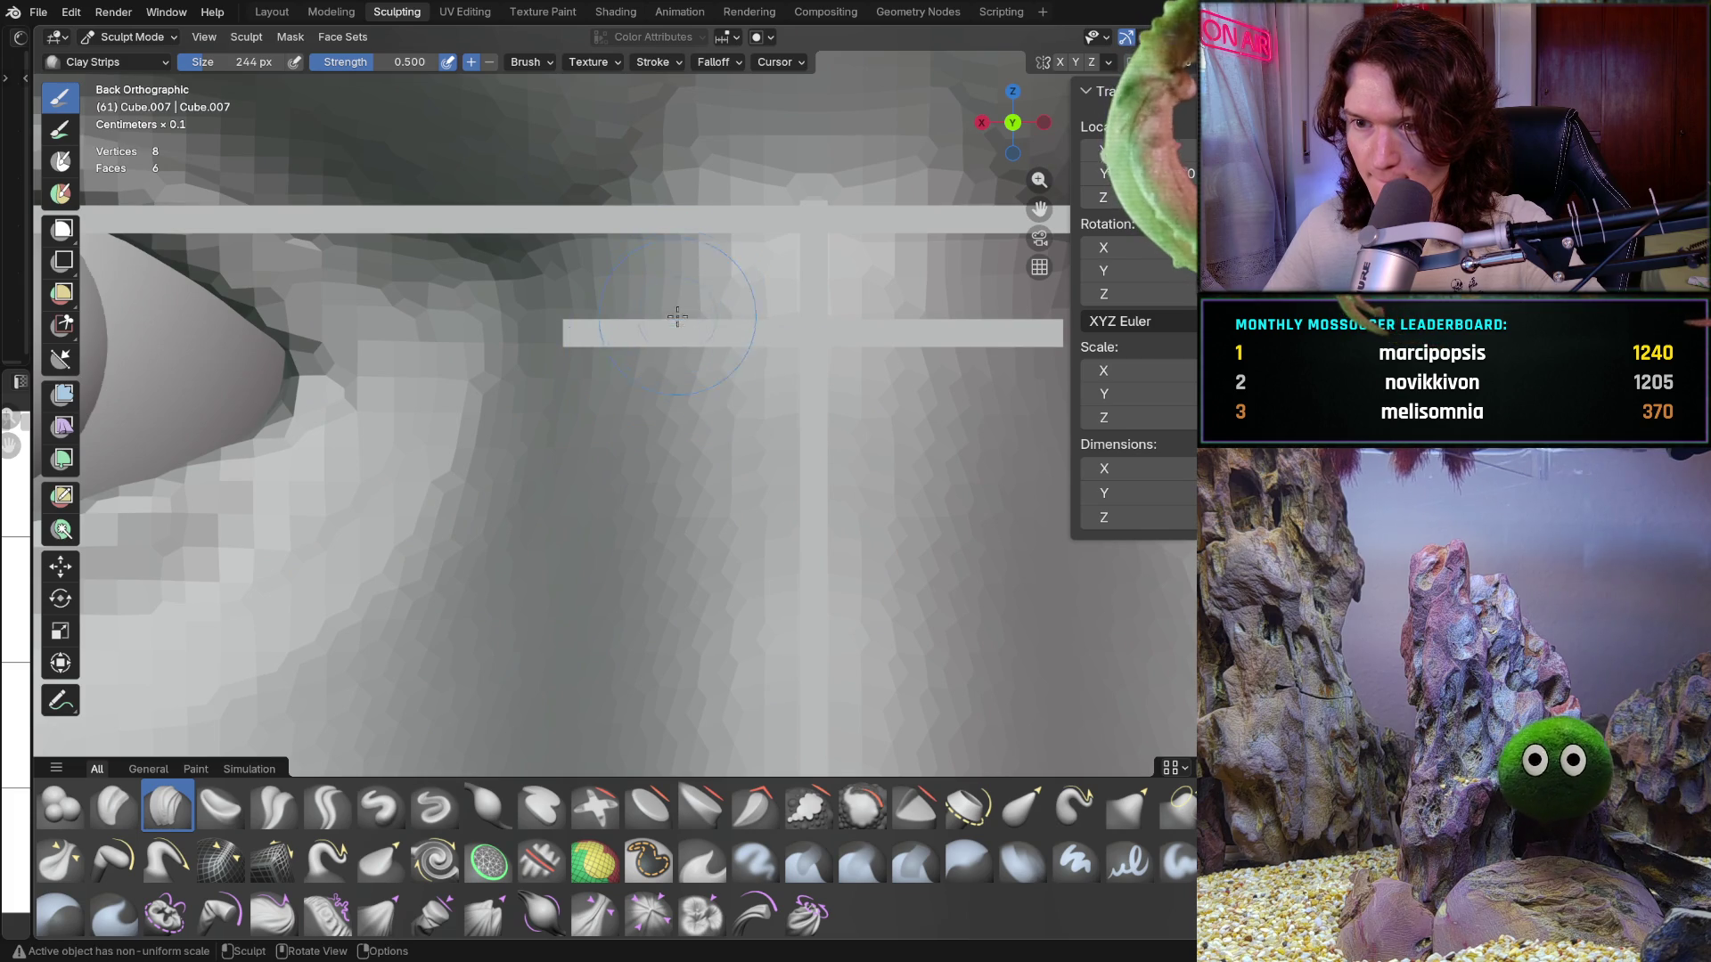
Step: Make the Head mesh the sculpt target and zoom in close on the nose bridge
key("alt+q")
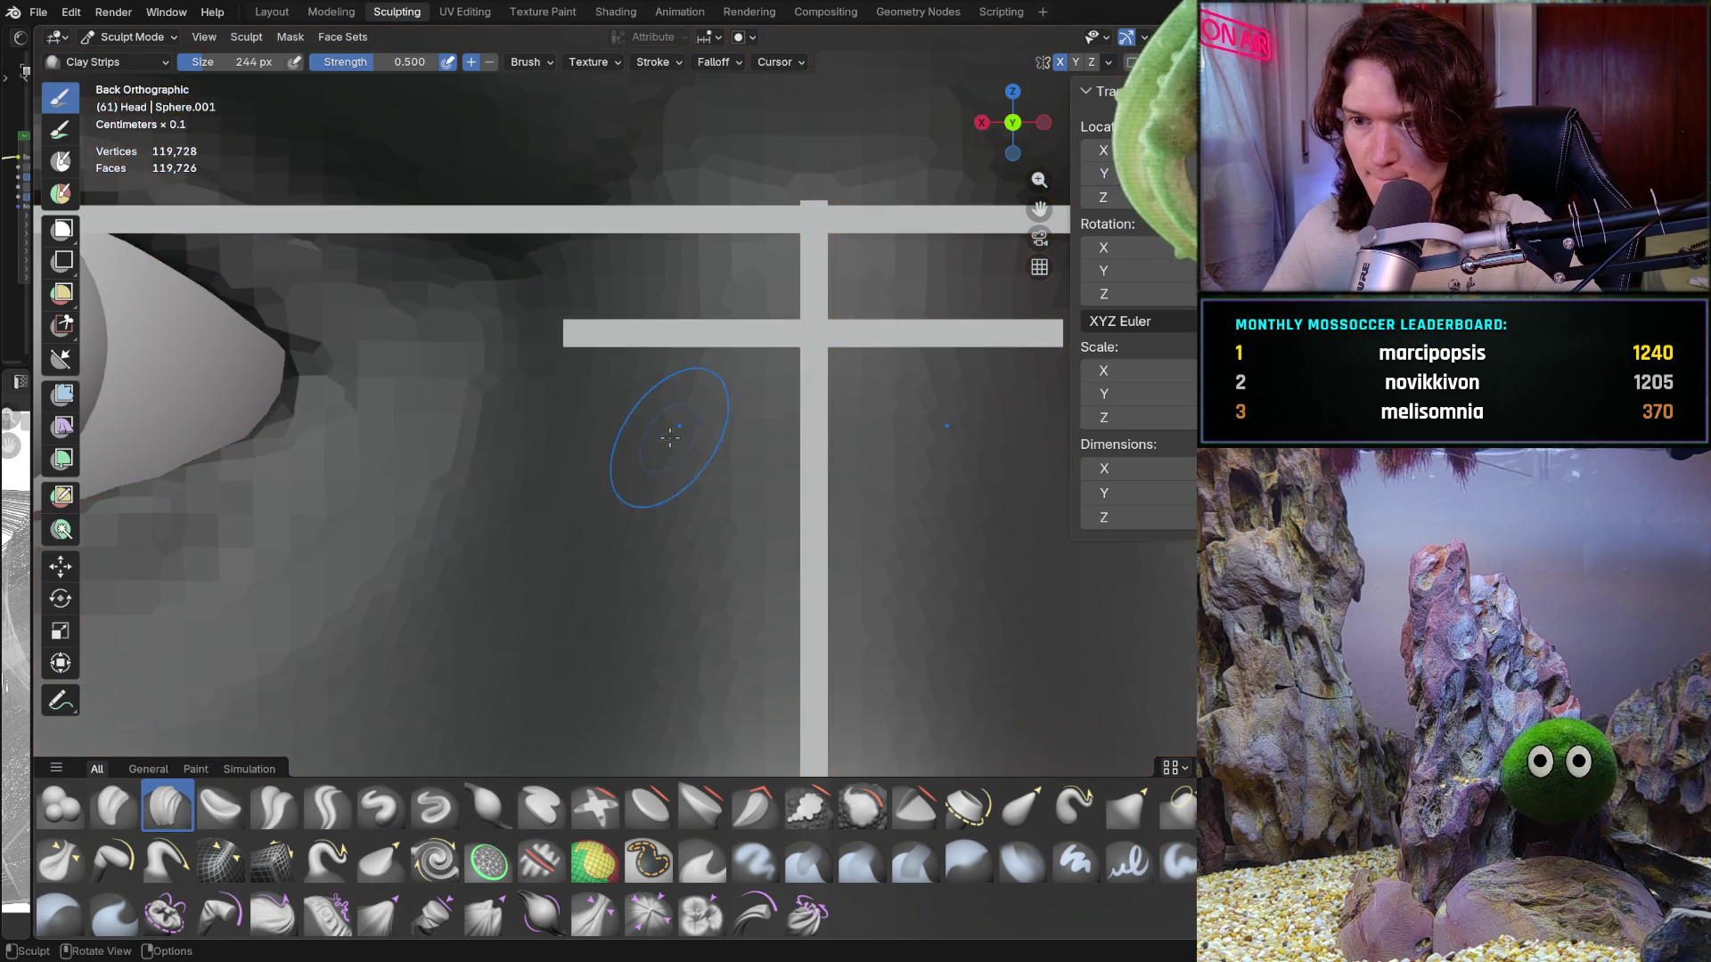
mouse_move(657, 445)
middle_mouse_down()
mouse_move(720, 346)
mouse_move(619, 563)
middle_mouse_up()
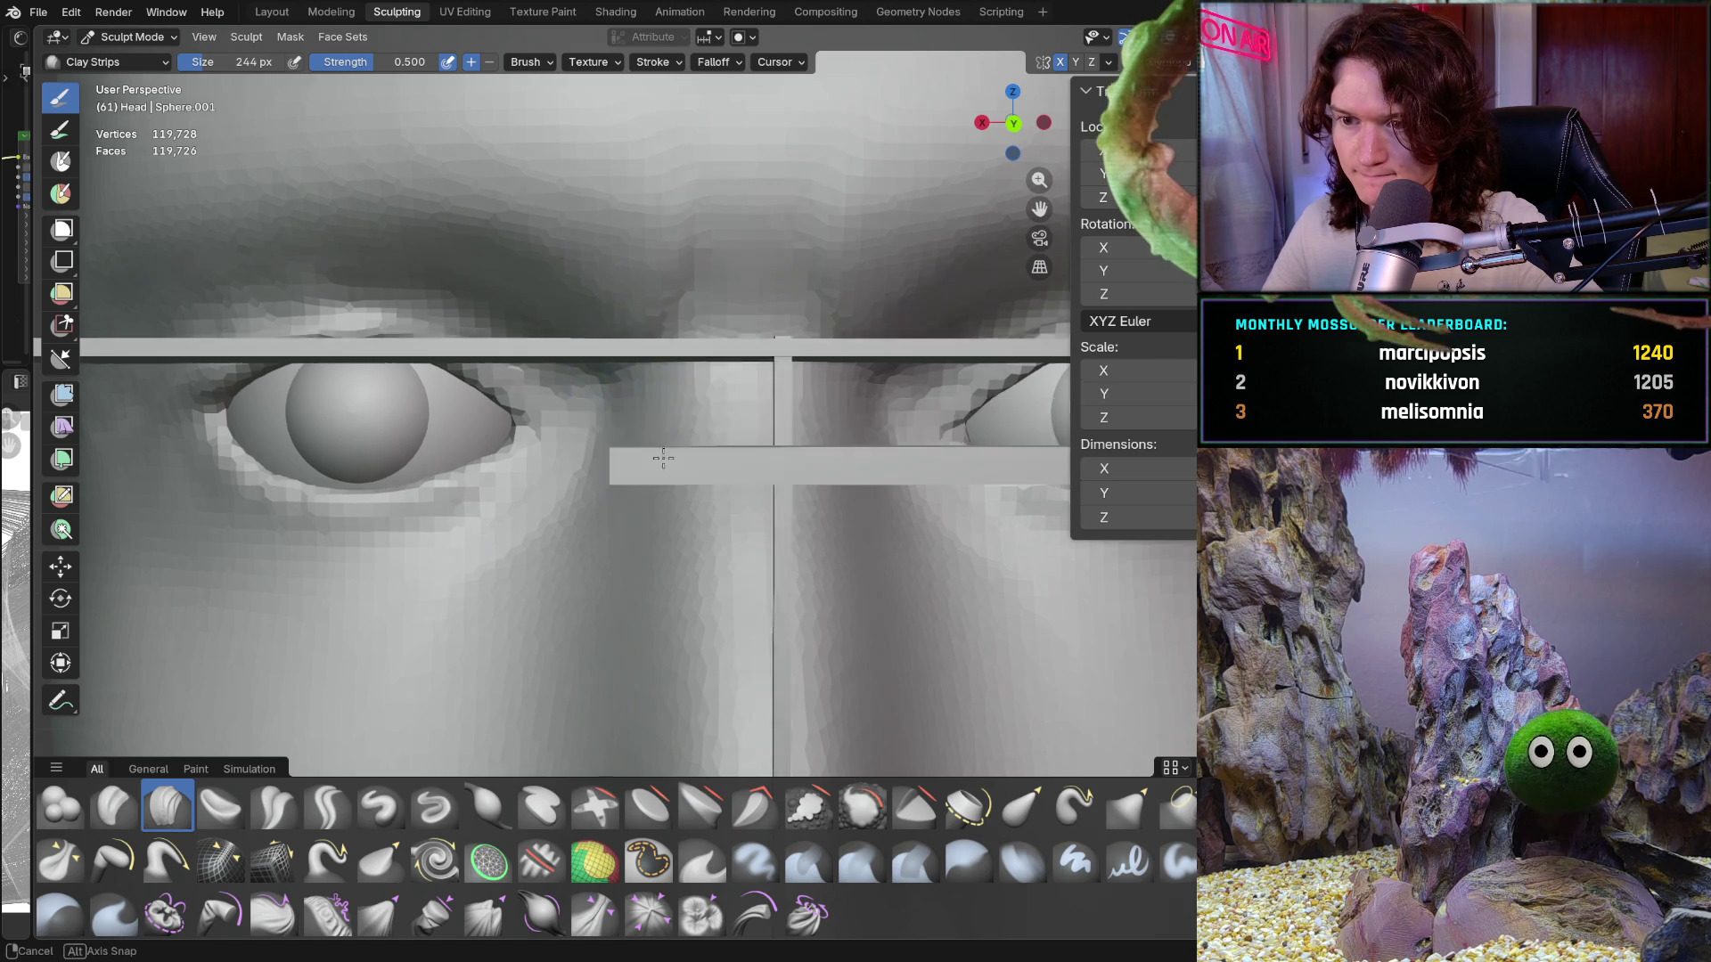
mouse_move(657, 449)
middle_mouse_down("ctrl")
mouse_move(722, 347)
mouse_move(677, 463)
mouse_move(611, 363)
middle_mouse_up("ctrl")
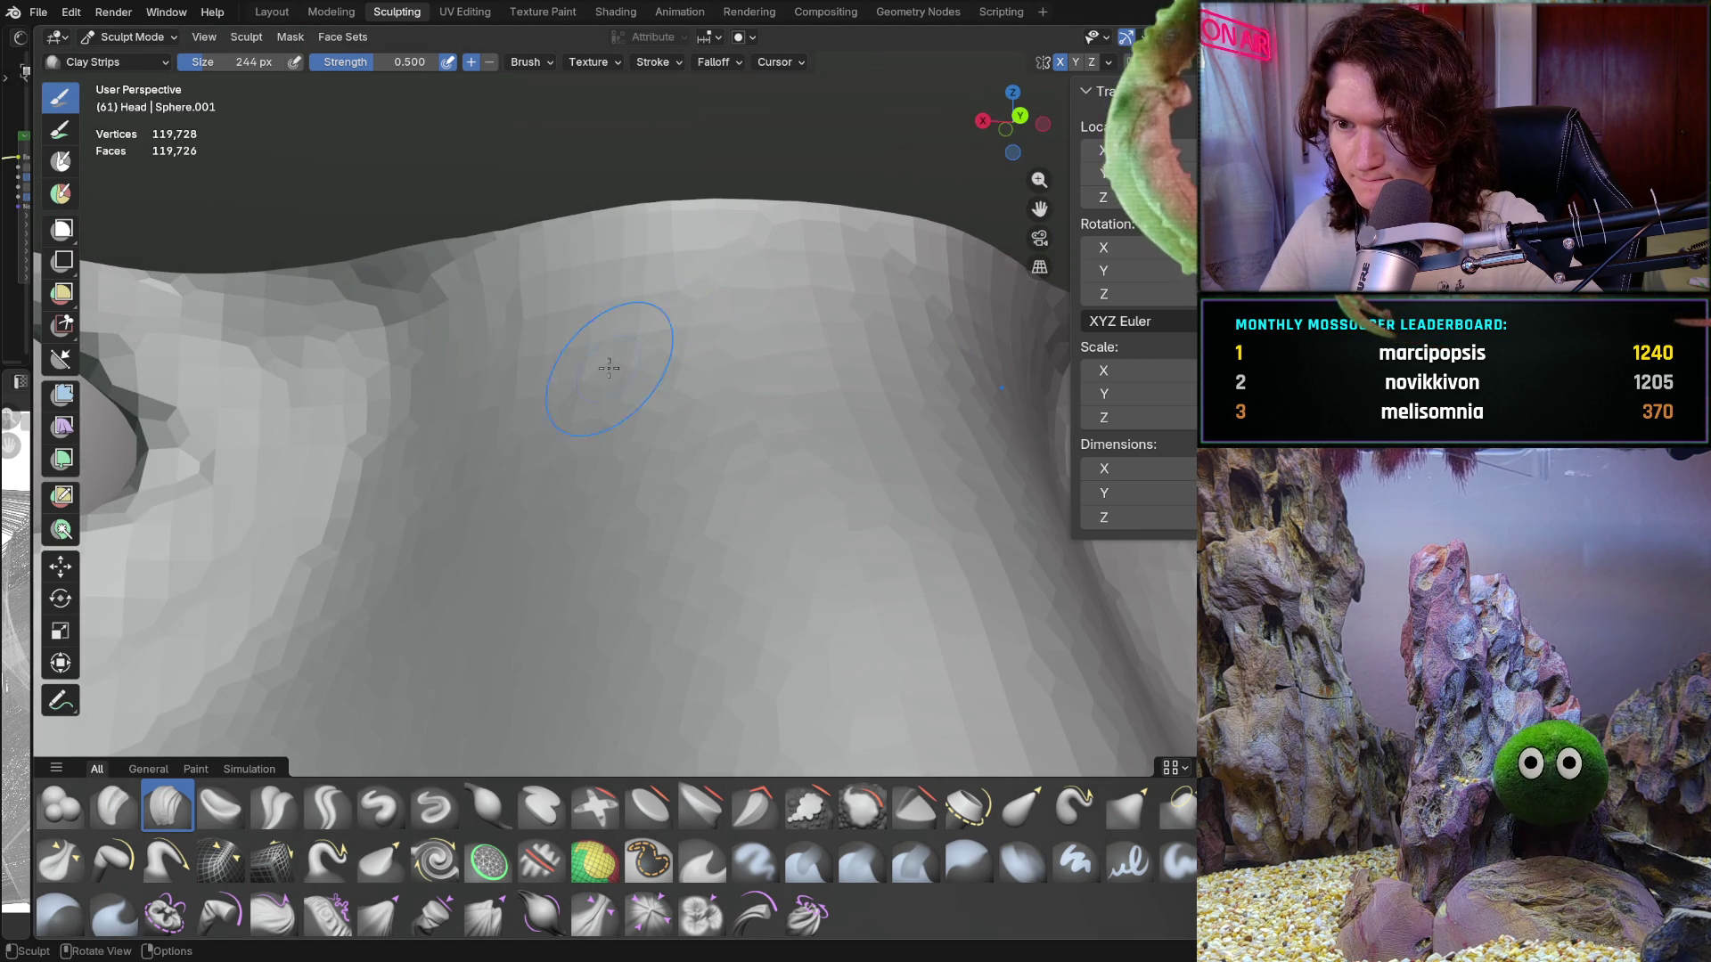
scroll(716, 302, "down", 5)
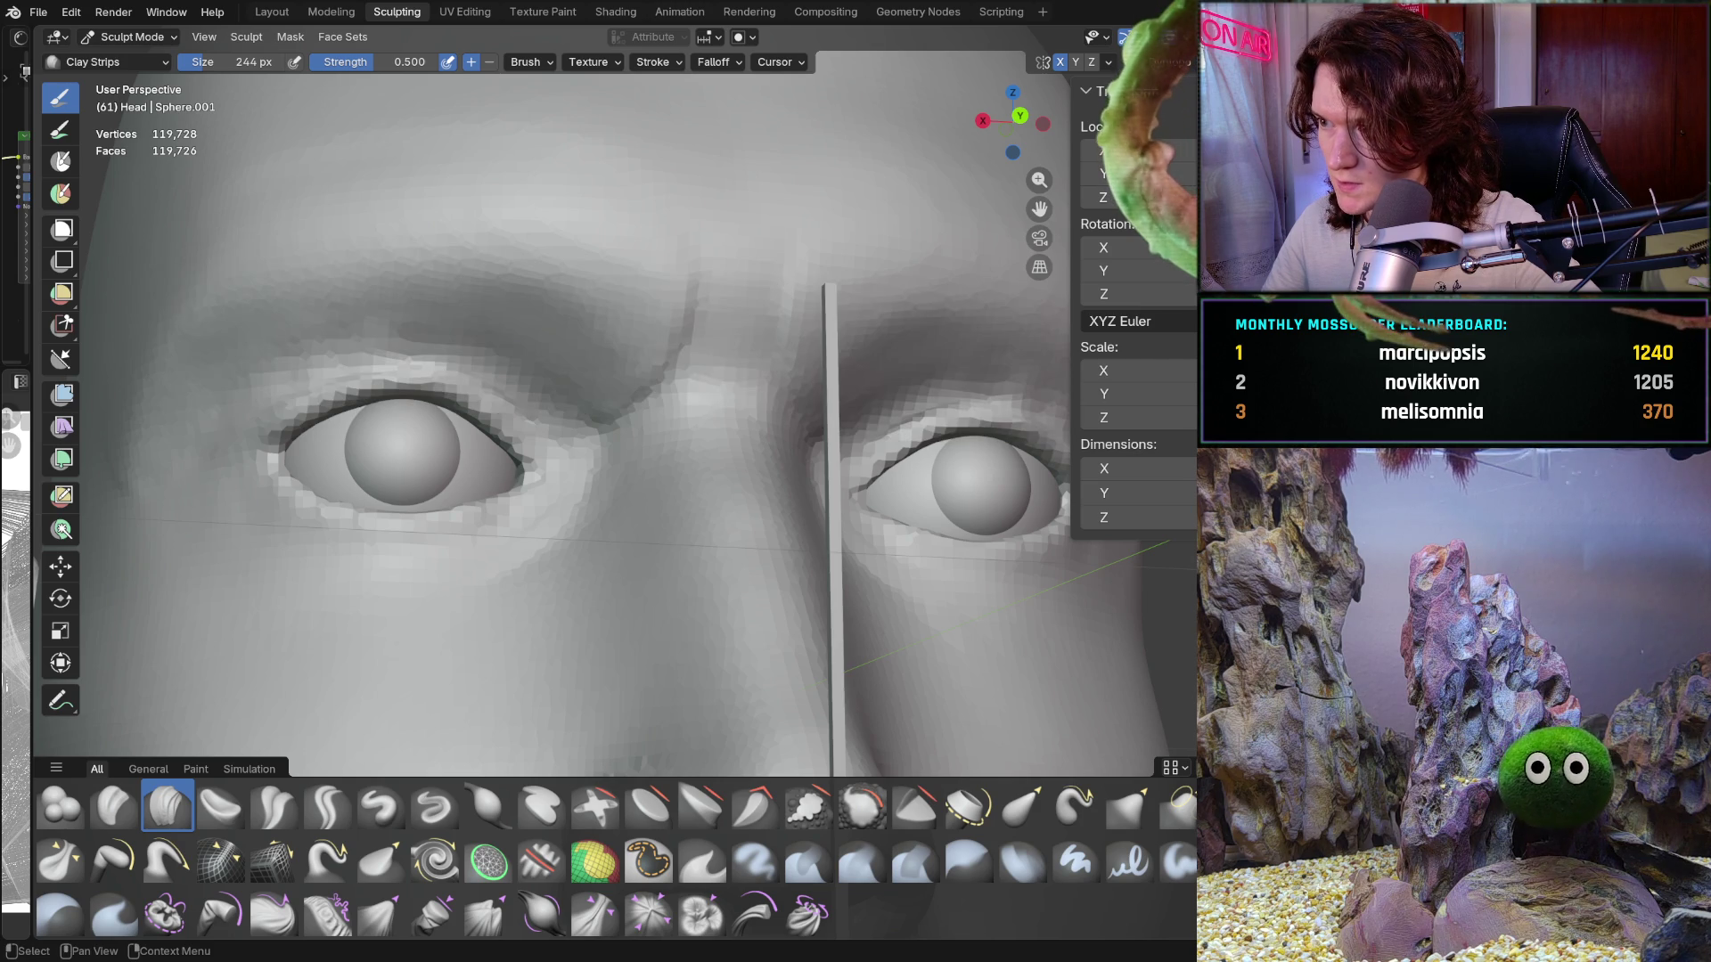
scroll(704, 459, "up", 5)
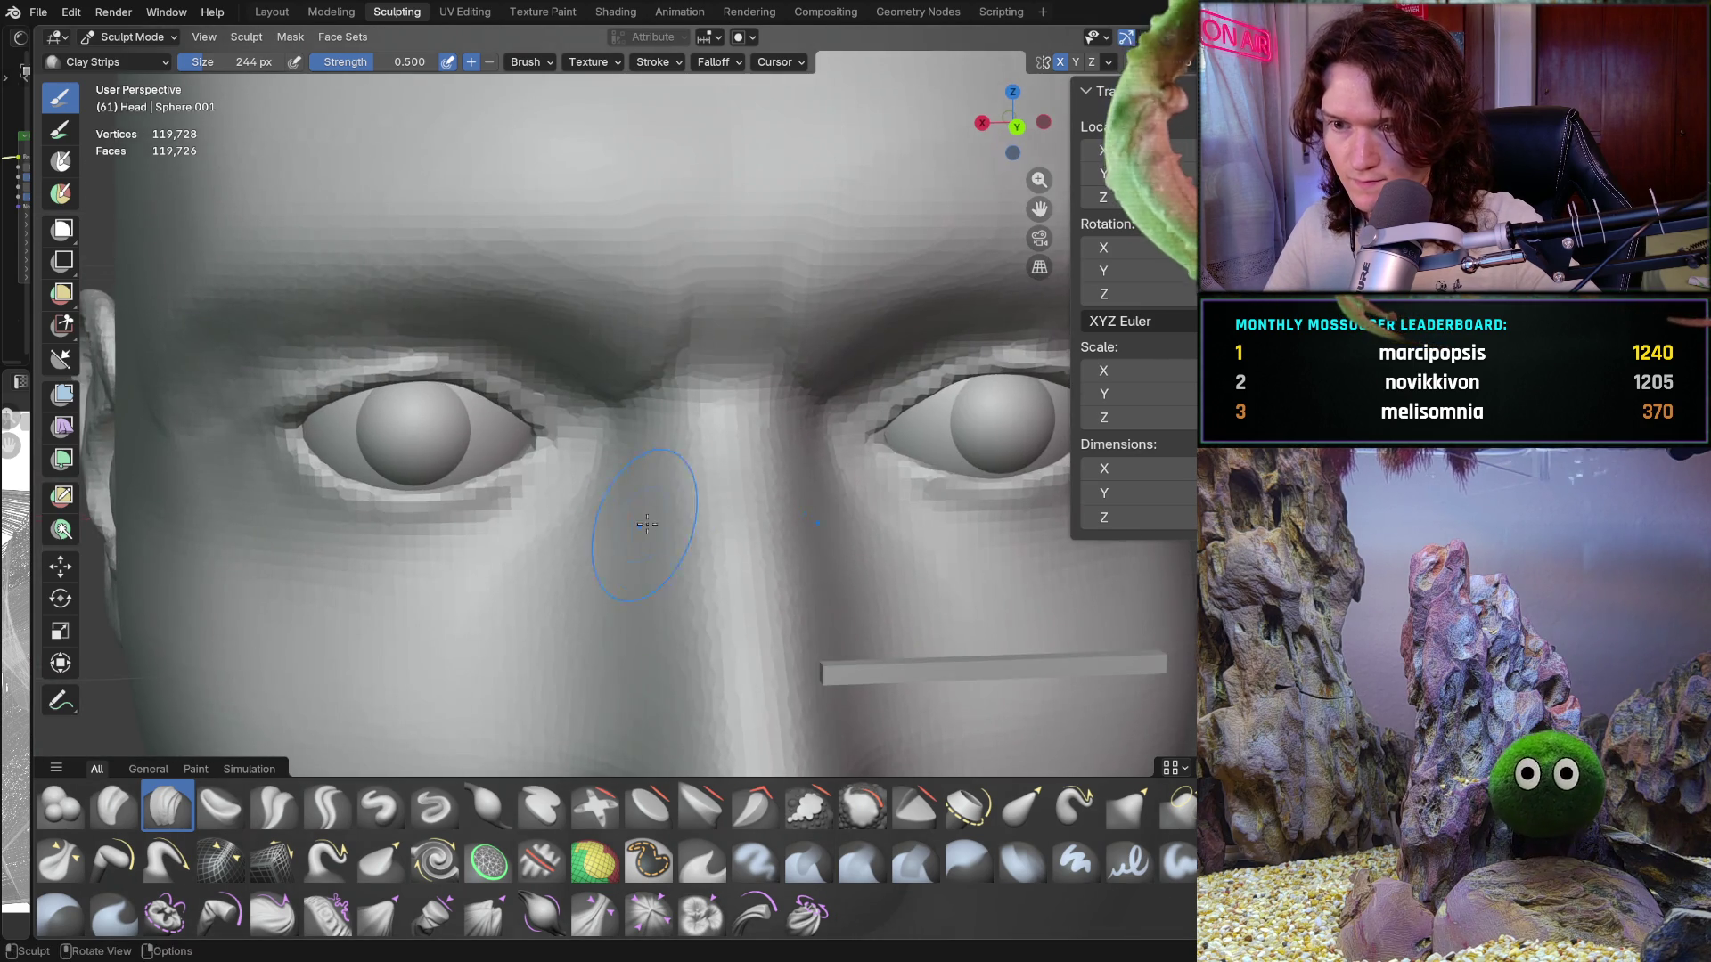
scroll(682, 469, "up", 2)
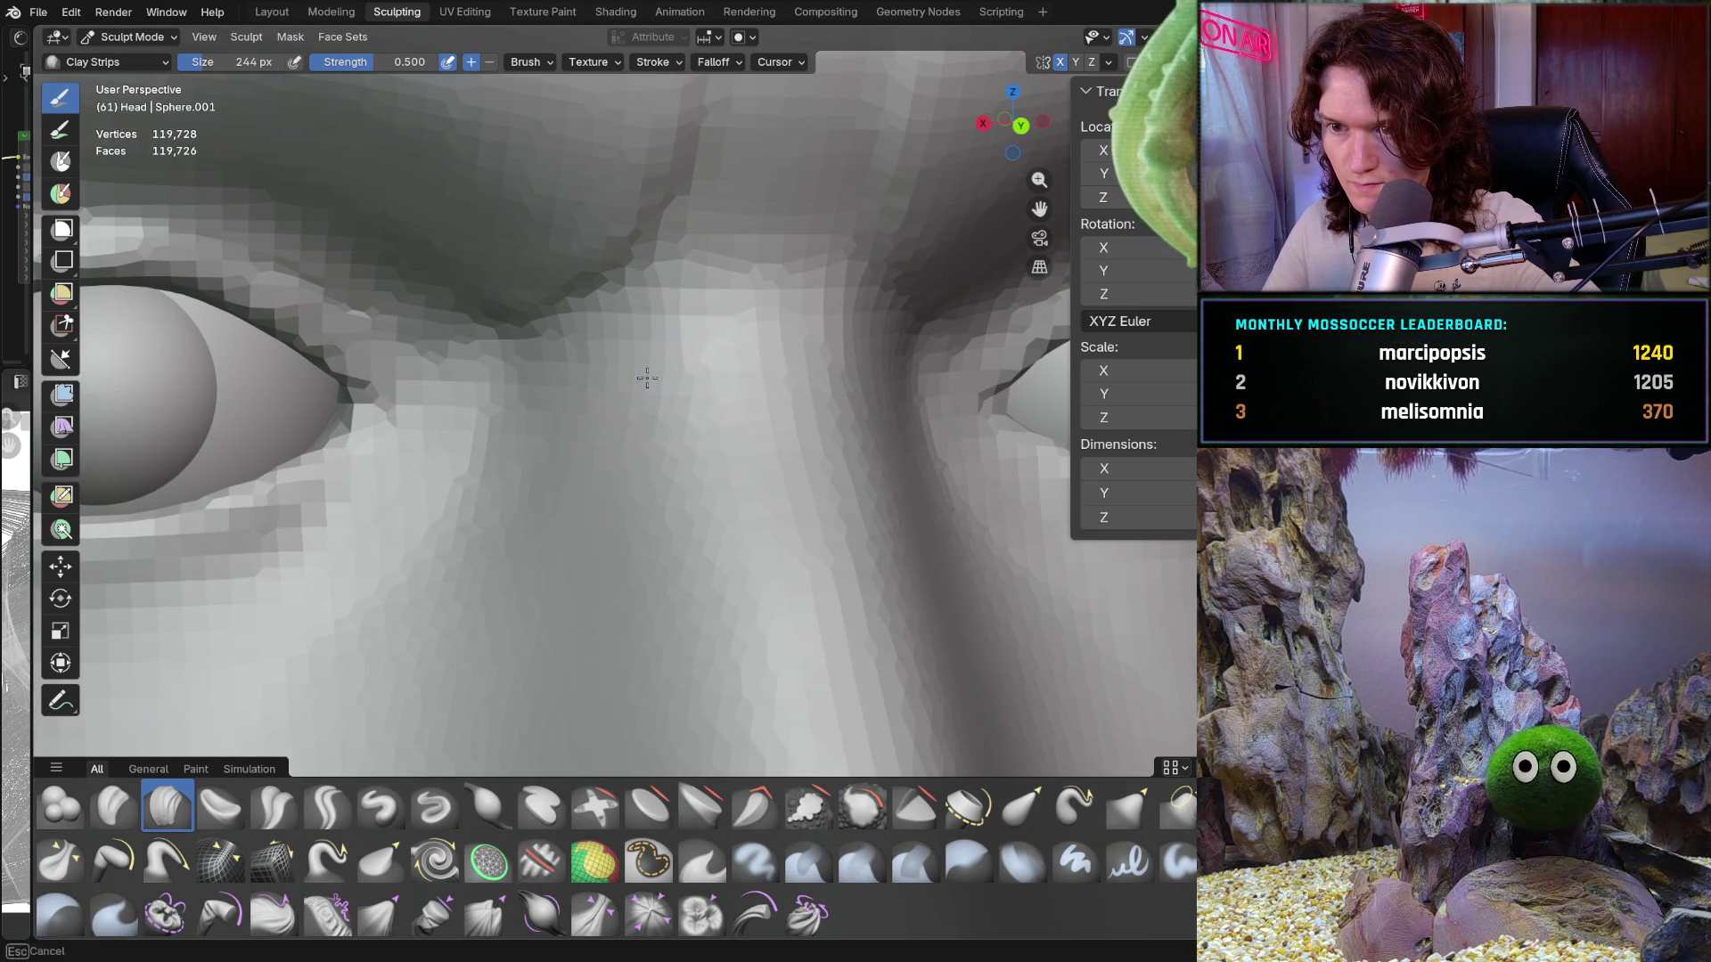
scroll(681, 356, "up", 2)
mouse_move(682, 351)
middle_mouse_down()
mouse_move(657, 363)
mouse_move(679, 420)
mouse_move(679, 351)
middle_mouse_up()
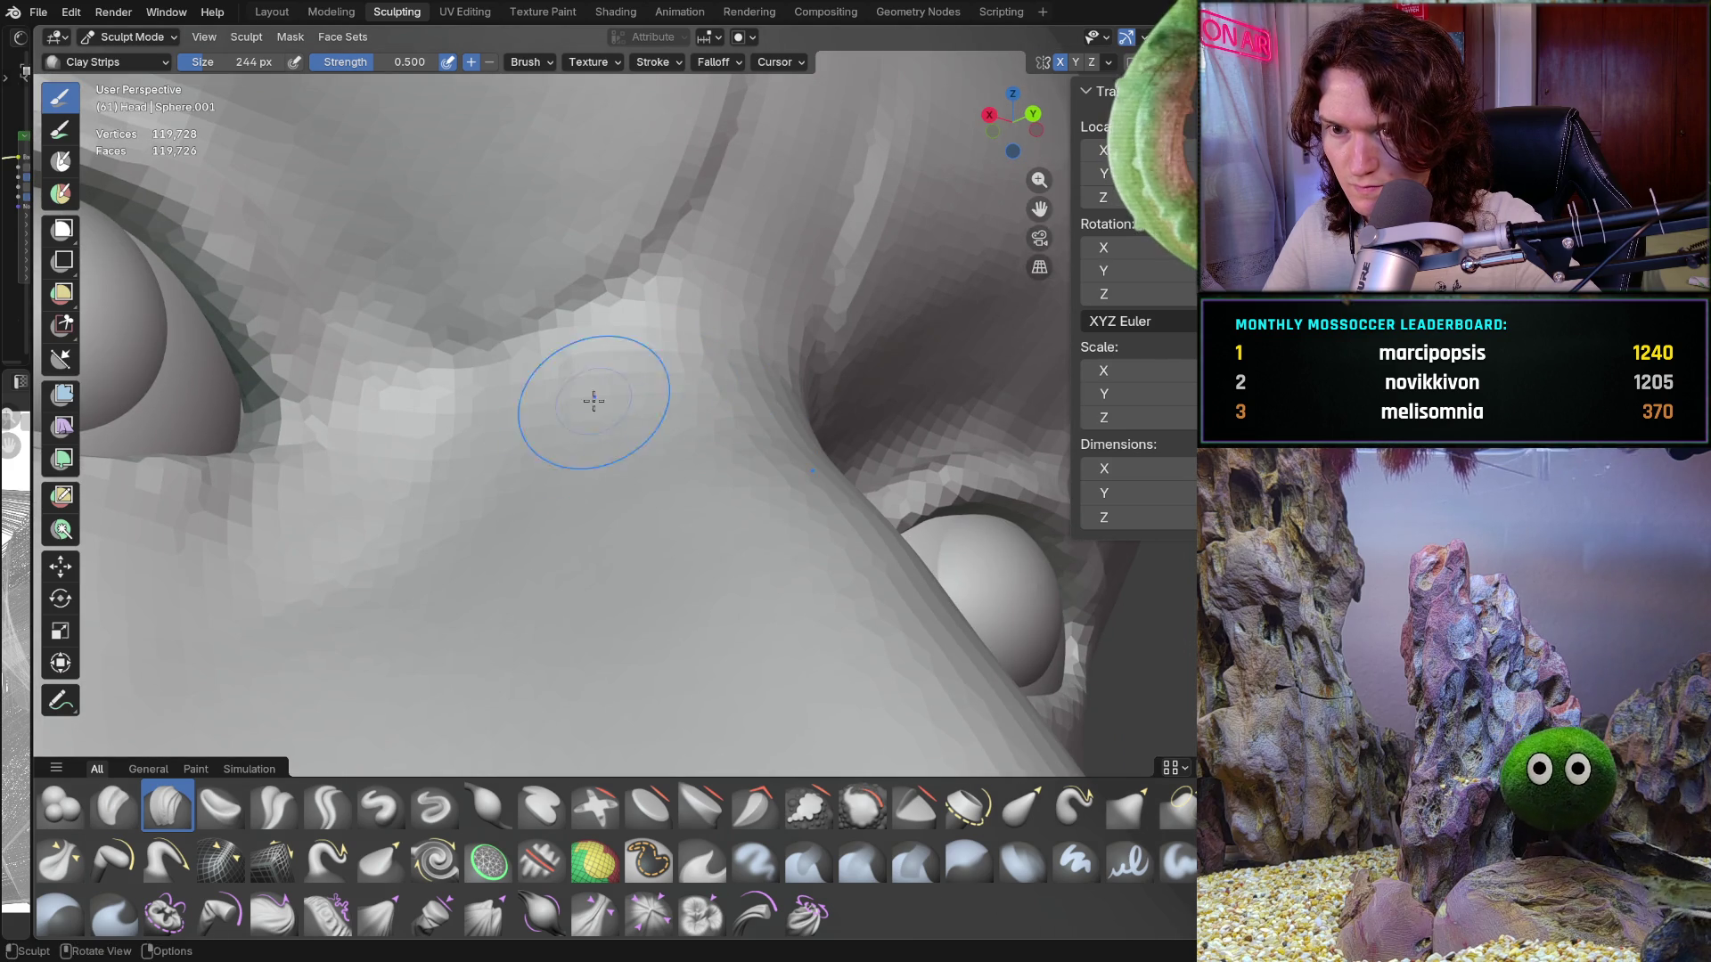
Step: Orbit around the nose bridge and brow to a straight-on view of the eyes
mouse_move(657, 439)
middle_mouse_down()
mouse_move(680, 393)
mouse_move(659, 388)
mouse_move(706, 362)
mouse_move(644, 400)
middle_mouse_up()
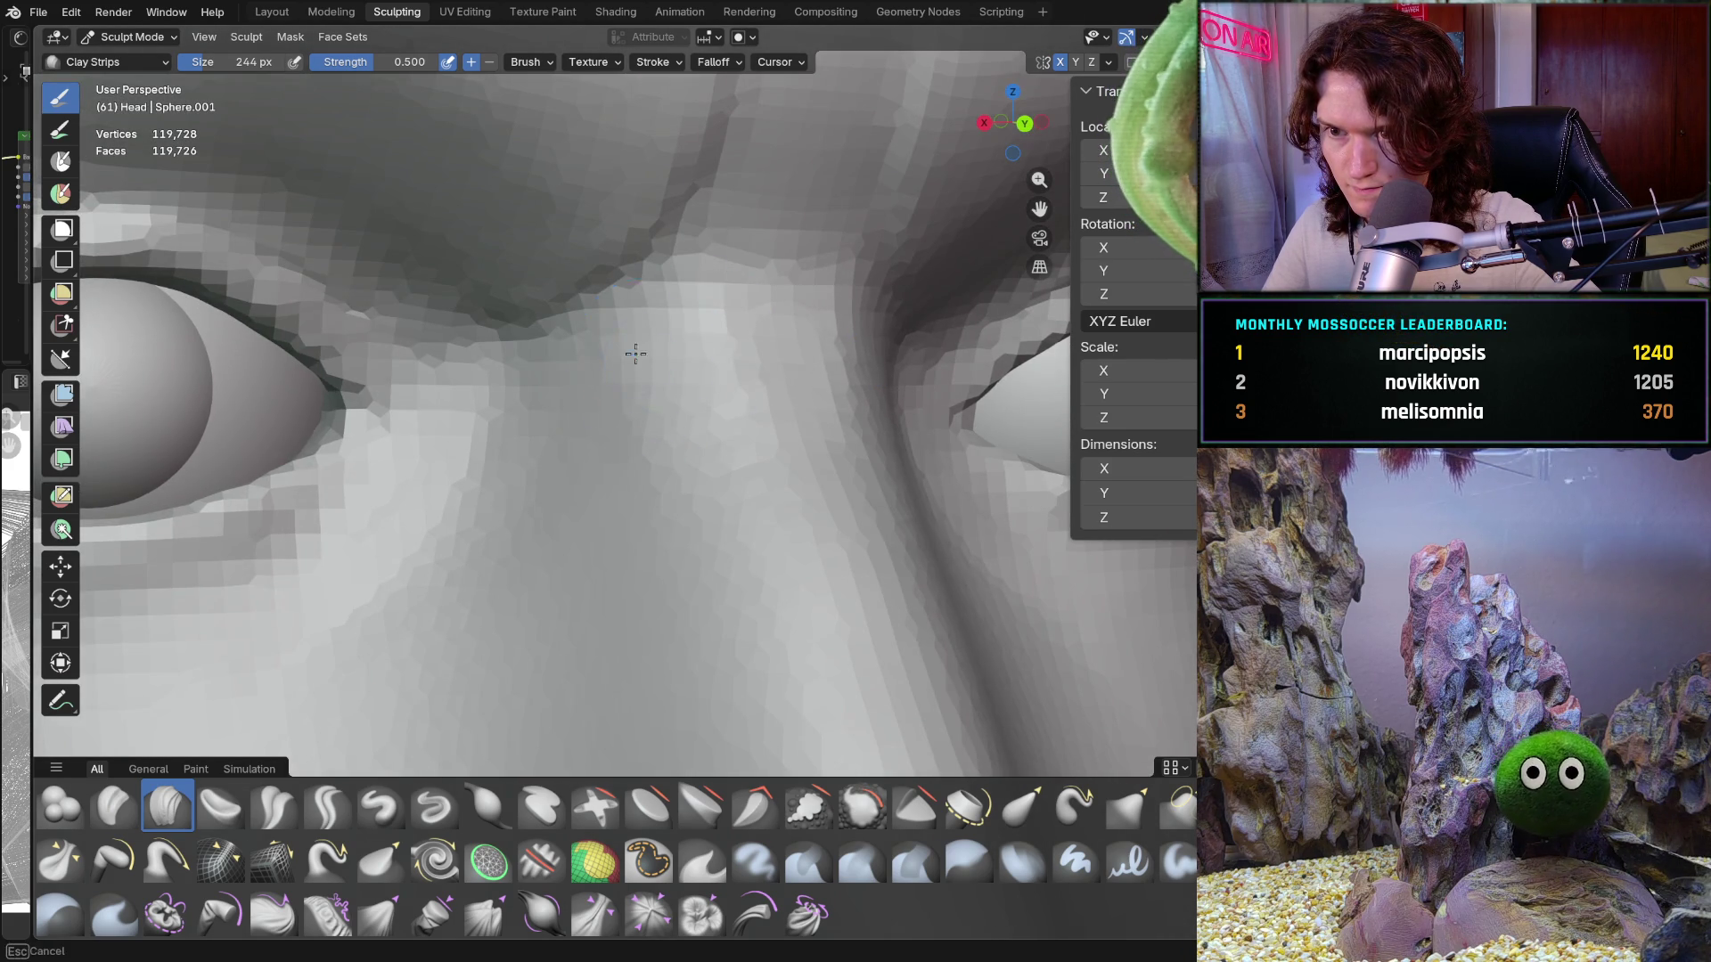
middle_click_drag(591, 451, 668, 369)
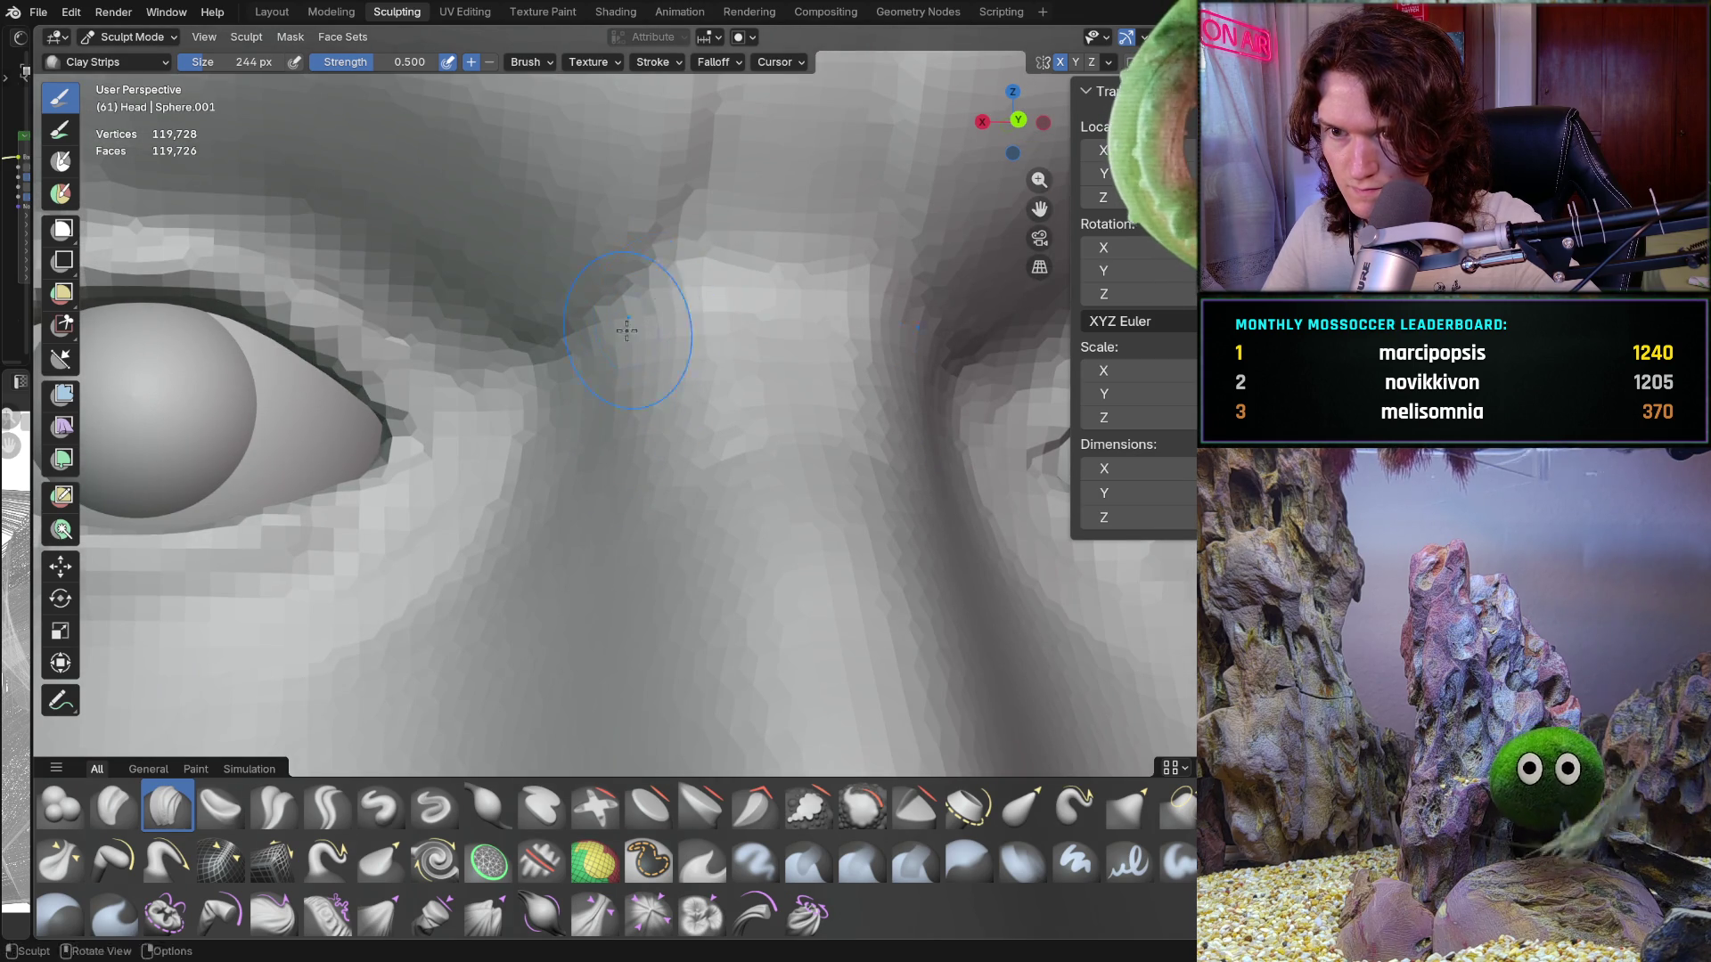
mouse_move(634, 437)
middle_mouse_down()
mouse_move(650, 496)
mouse_move(598, 498)
middle_mouse_up()
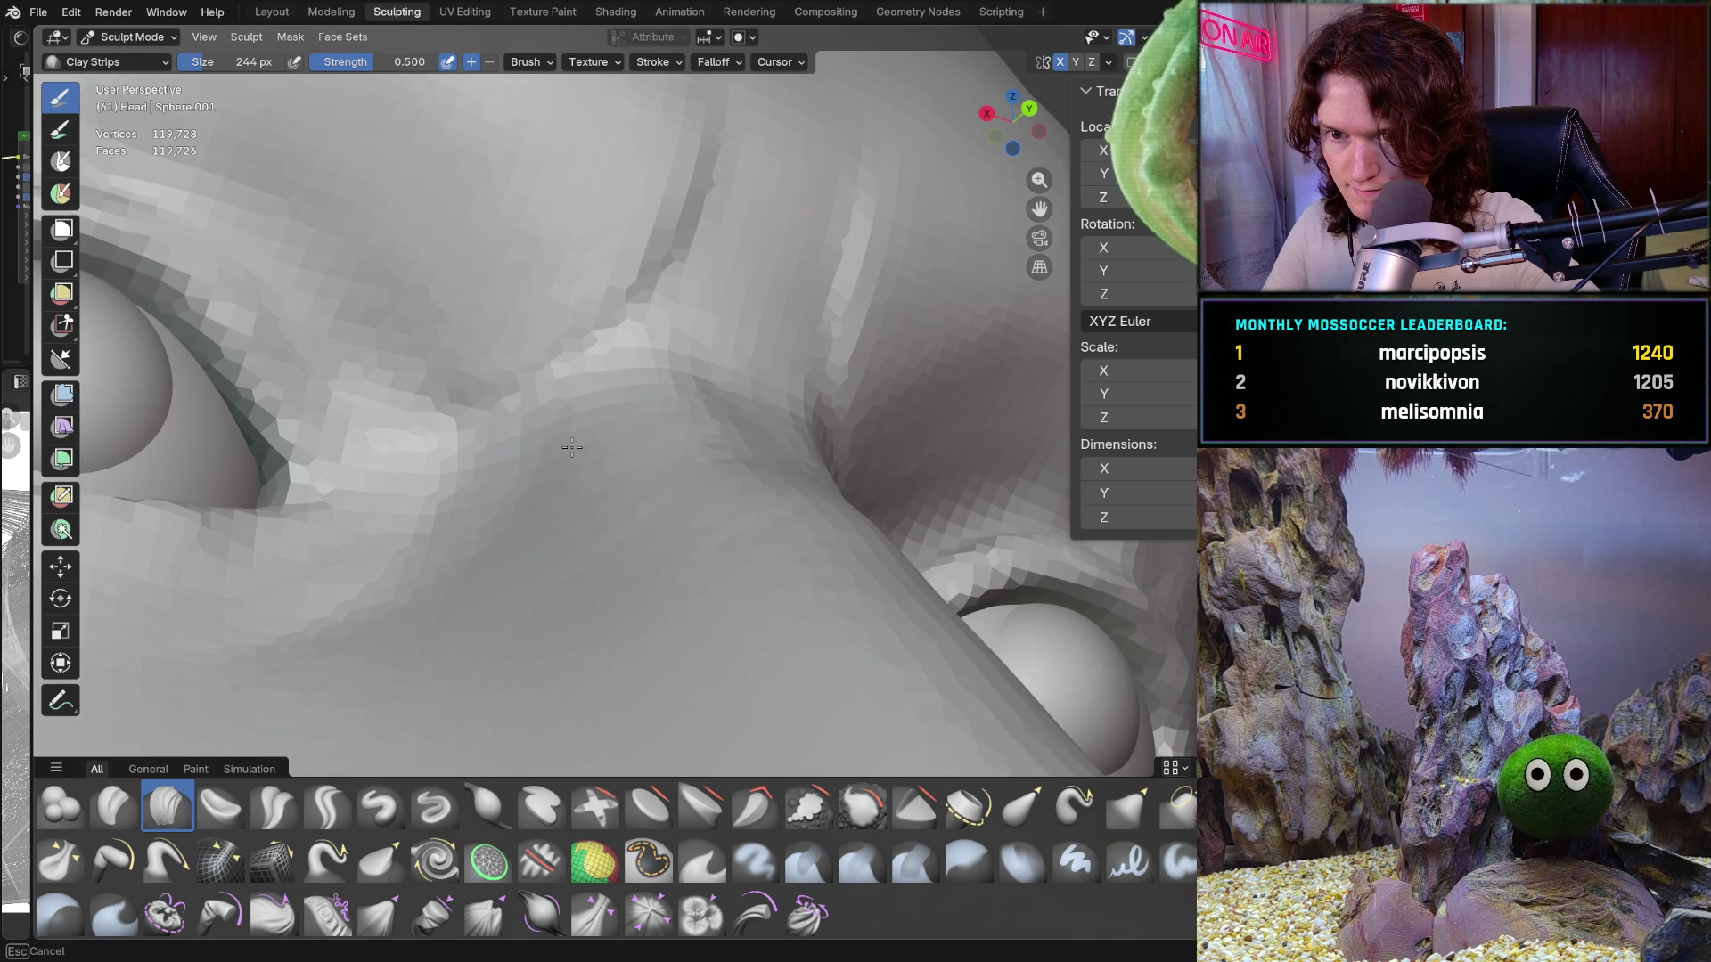
mouse_move(733, 386)
middle_mouse_down()
mouse_move(565, 630)
mouse_move(454, 526)
mouse_move(484, 508)
mouse_move(760, 499)
mouse_move(721, 443)
mouse_move(718, 312)
mouse_move(763, 308)
mouse_move(775, 254)
middle_mouse_up()
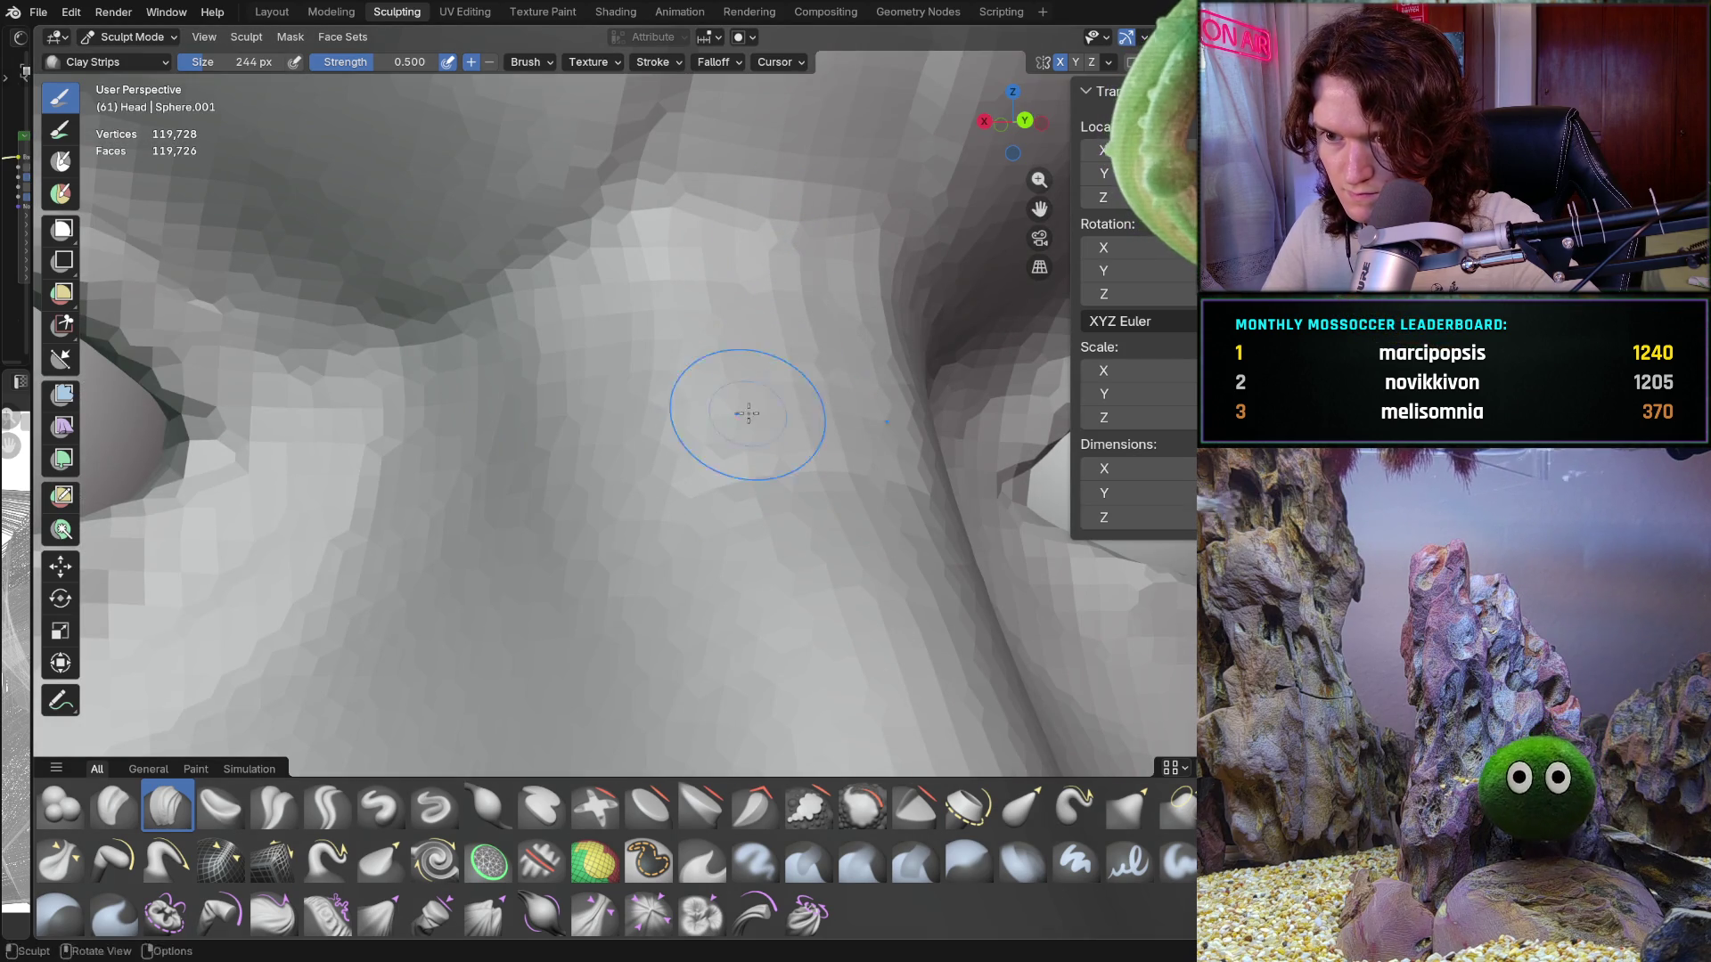
mouse_move(675, 487)
middle_mouse_down("ctrl")
mouse_move(603, 487)
mouse_move(565, 398)
middle_mouse_up("ctrl")
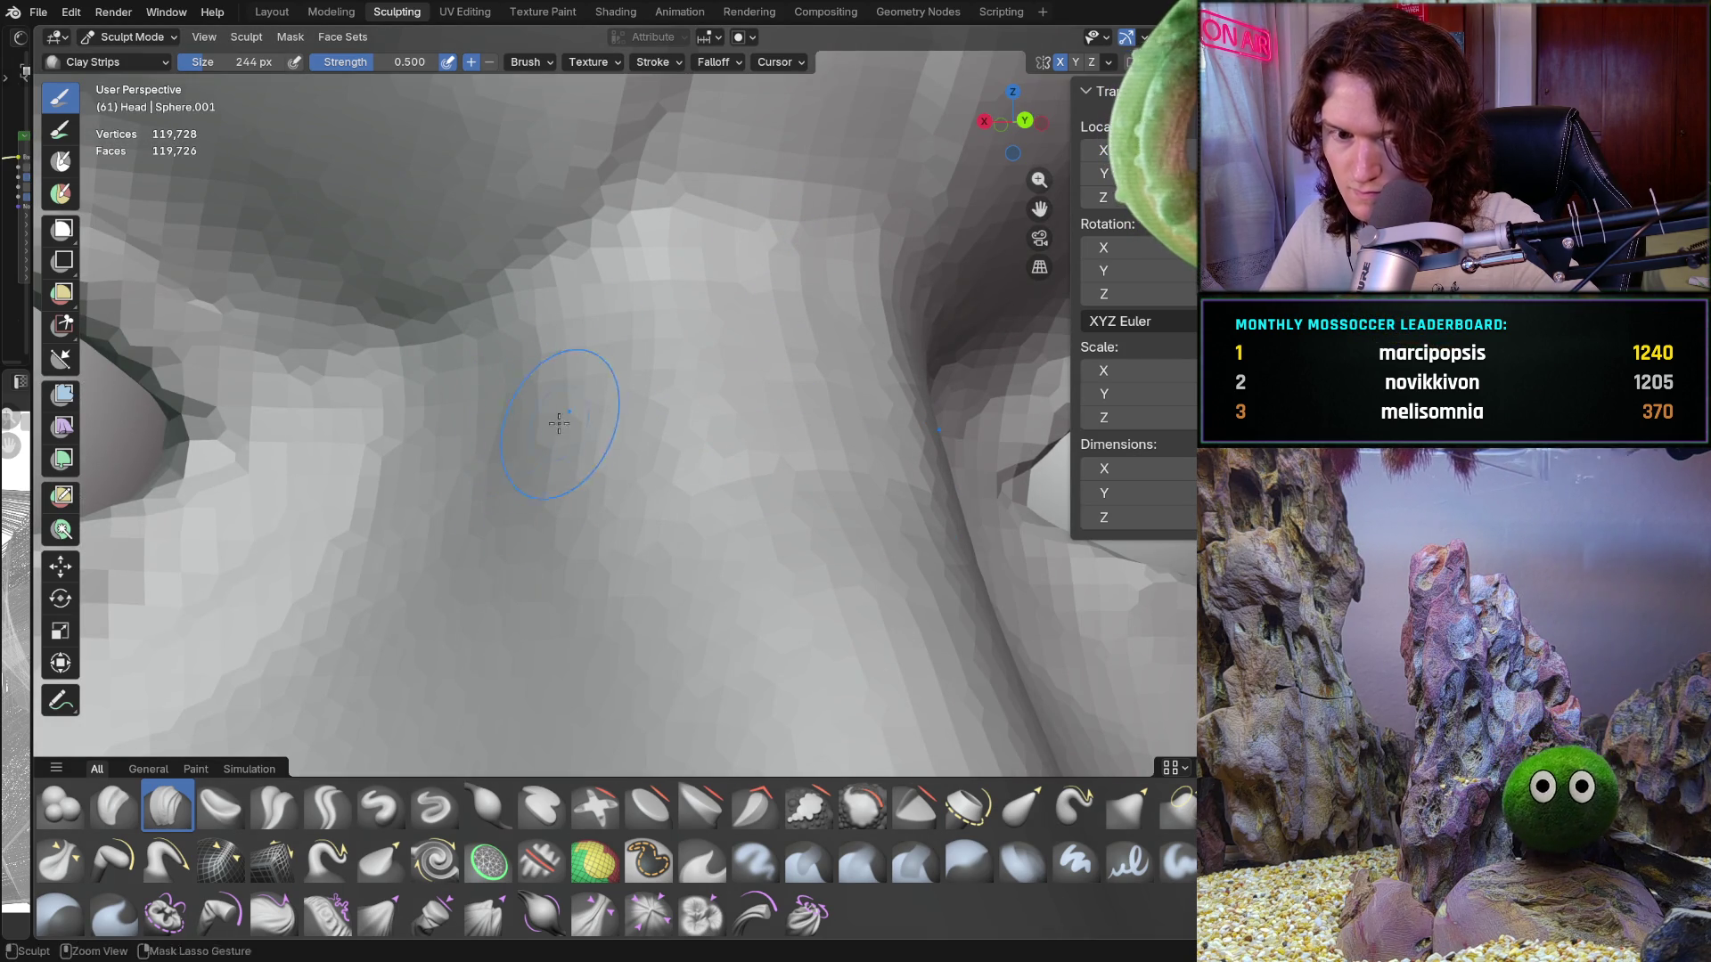
scroll(534, 445, "down", 4)
mouse_move(443, 535)
middle_mouse_down("alt")
mouse_move(426, 501)
mouse_move(680, 344)
middle_mouse_up("alt")
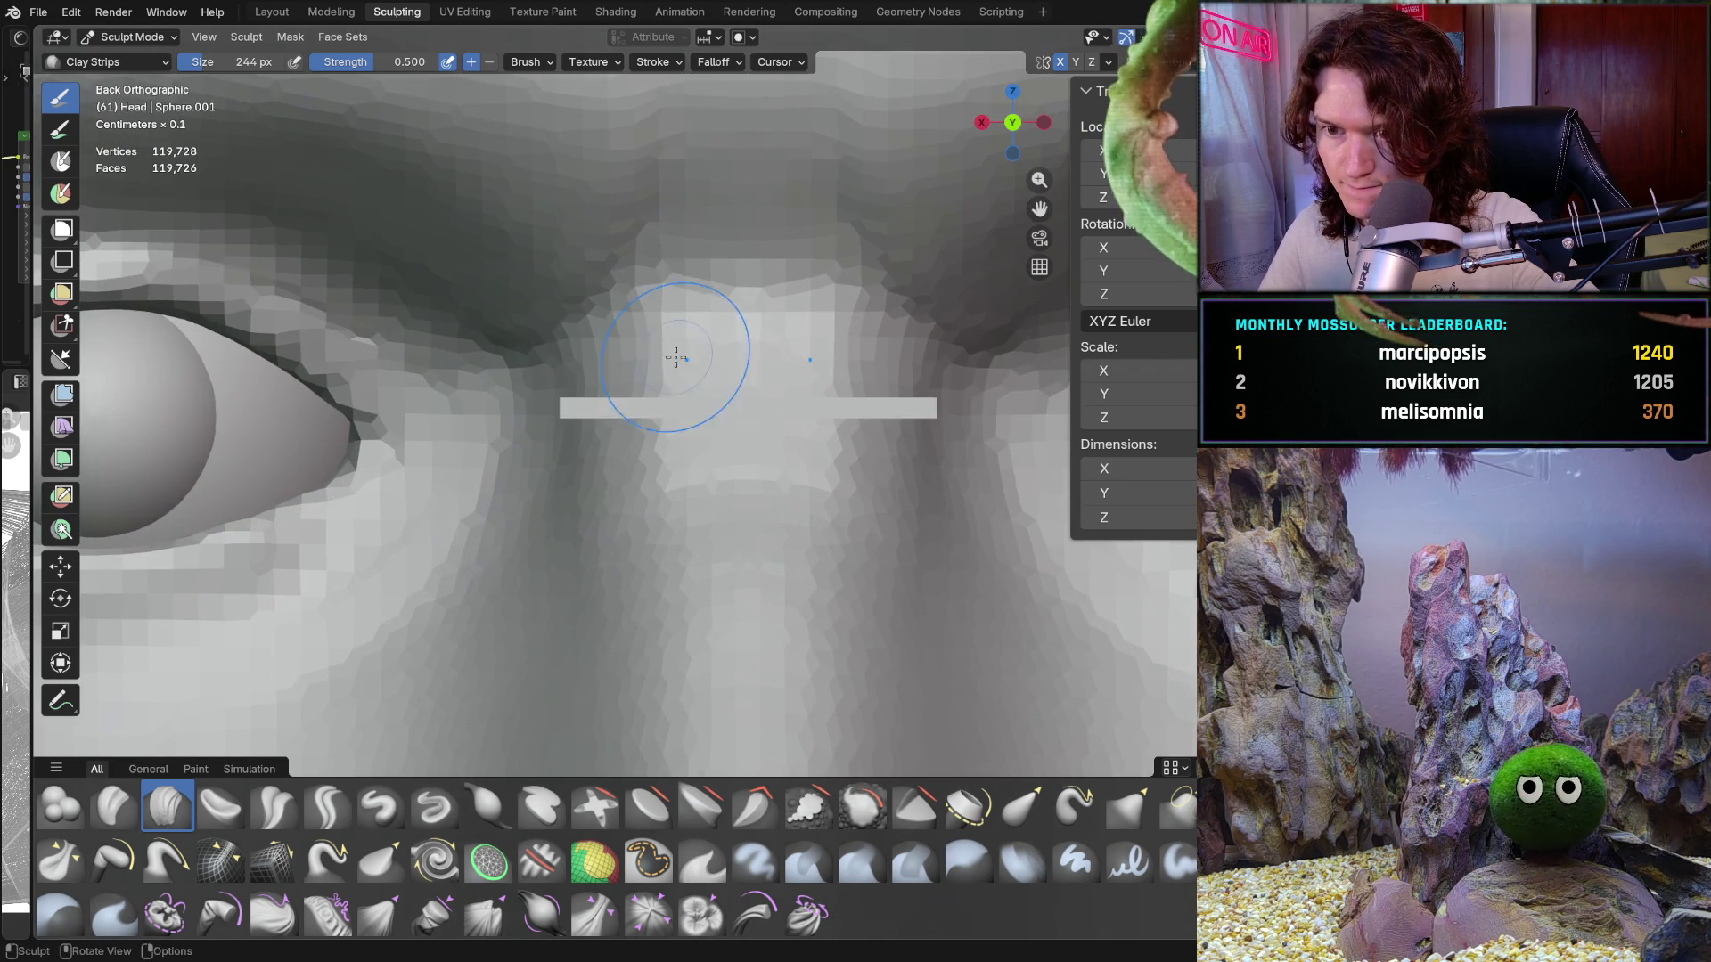
middle_click_drag(592, 394, 593, 395, "ctrl")
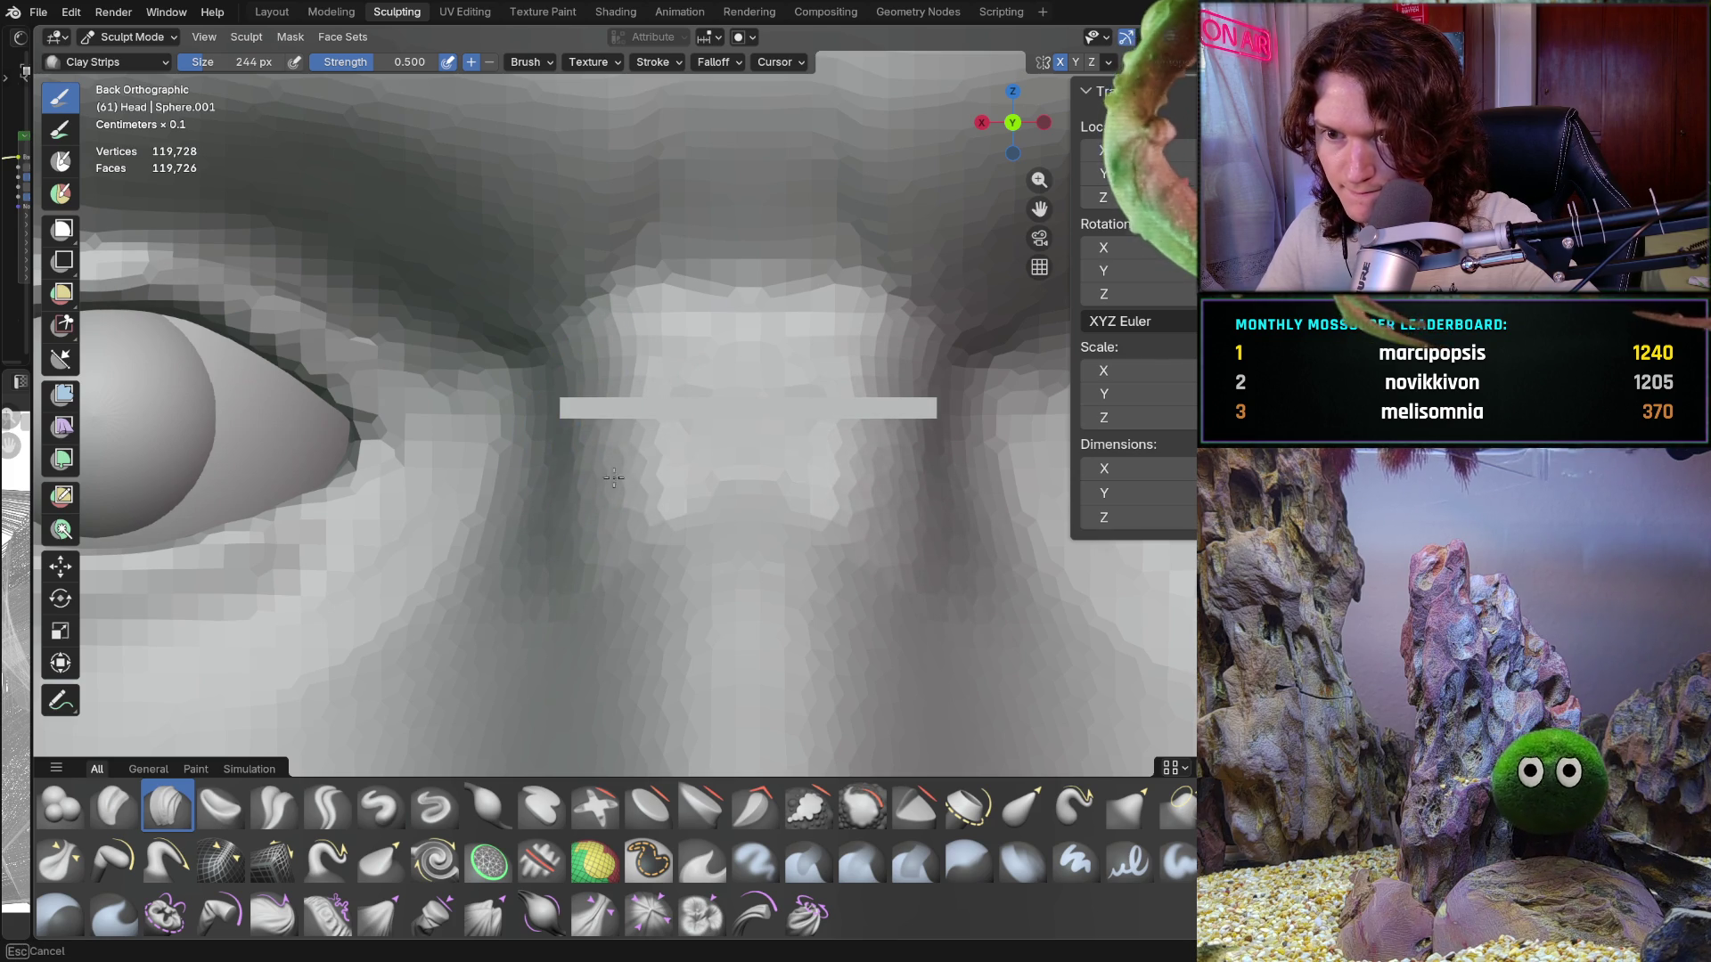
mouse_move(573, 411)
middle_mouse_down()
mouse_move(665, 378)
mouse_move(812, 376)
middle_mouse_up()
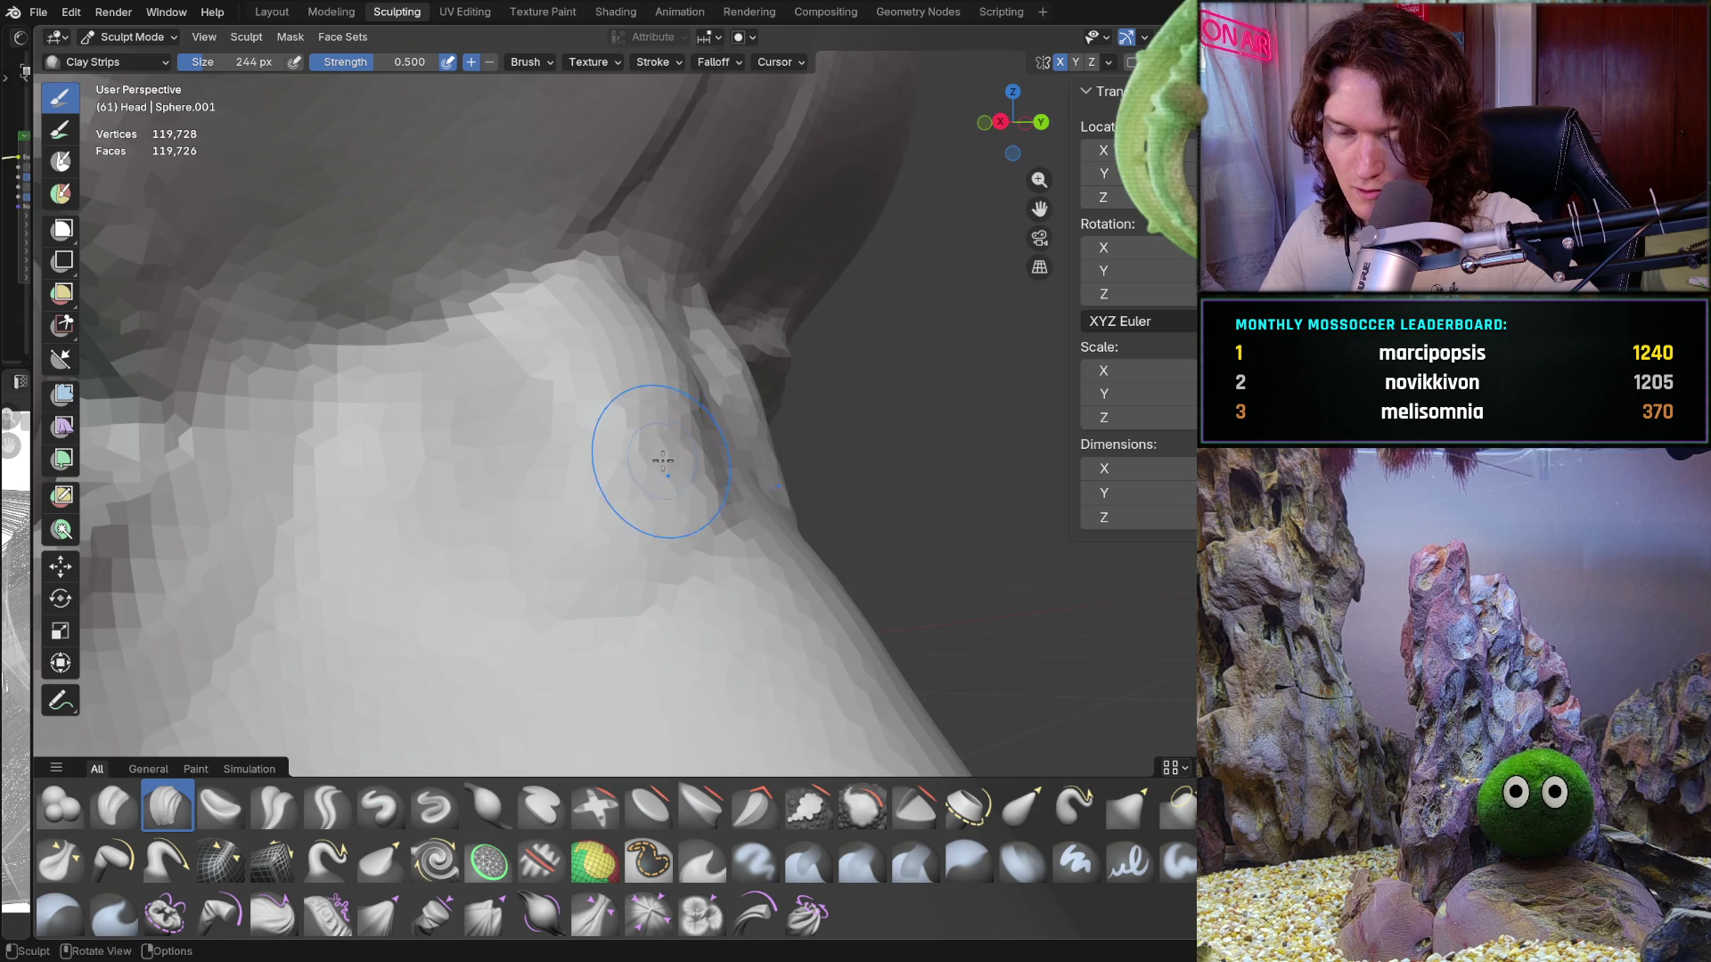
mouse_move(649, 458)
middle_mouse_down()
mouse_move(592, 439)
mouse_move(630, 466)
middle_mouse_up()
mouse_move(507, 451)
middle_mouse_down("ctrl")
mouse_move(462, 393)
mouse_move(475, 357)
middle_mouse_up("ctrl")
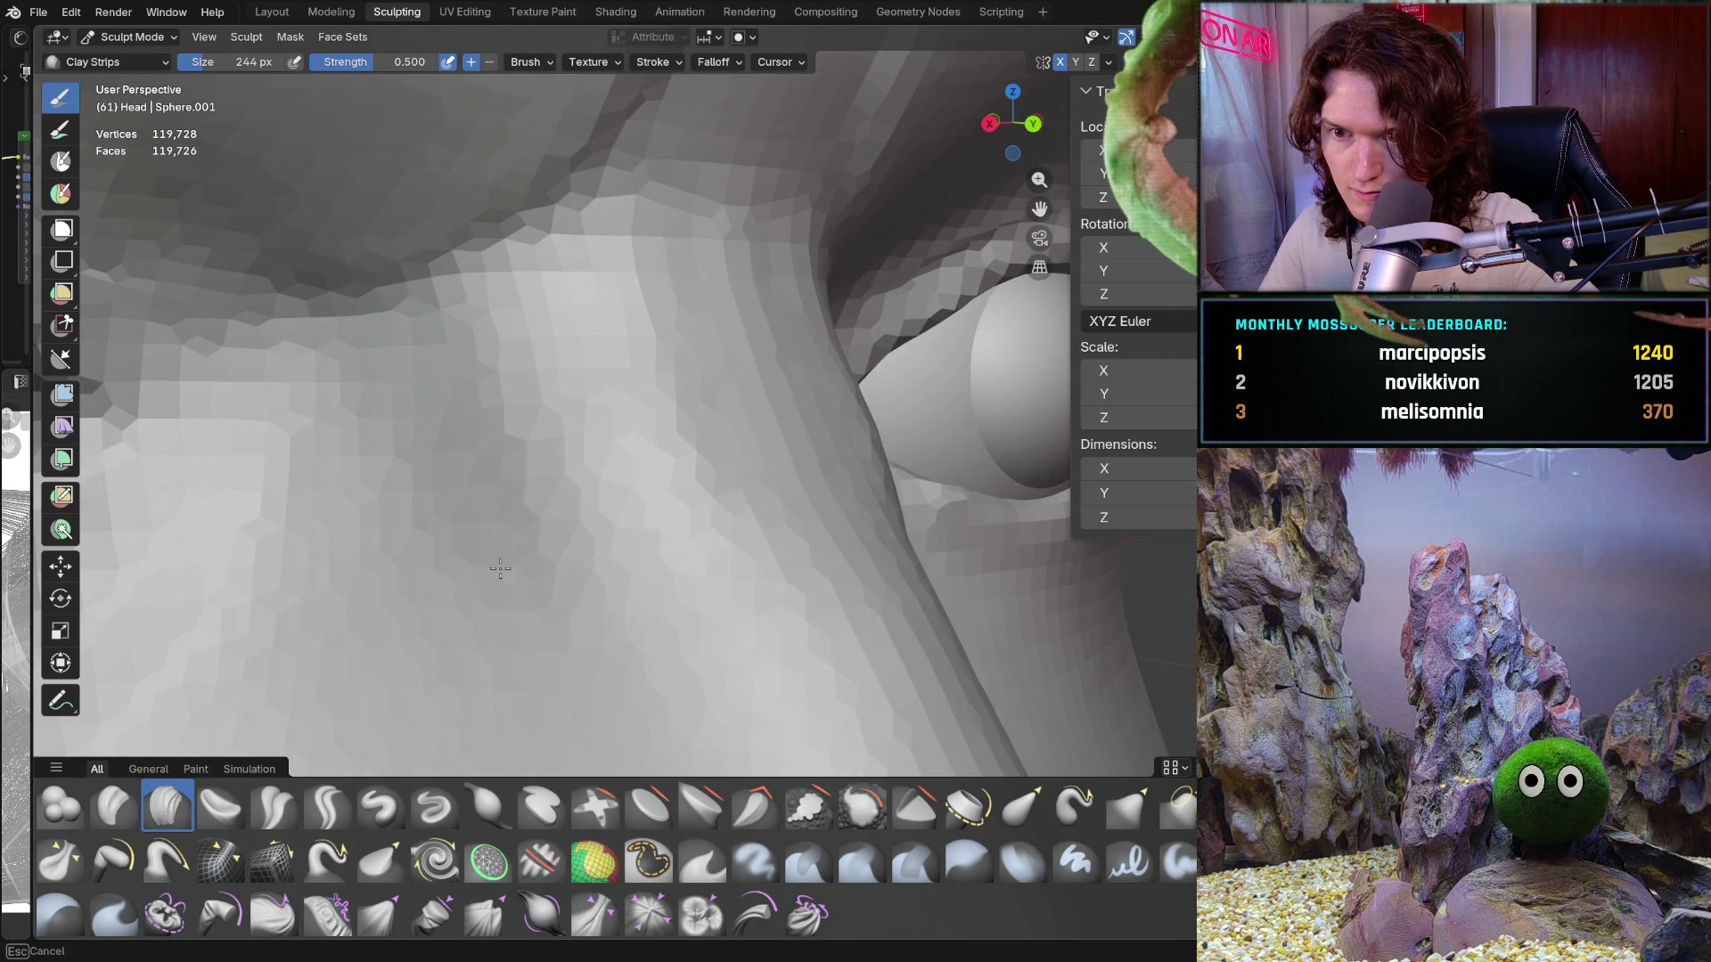
middle_click_drag(584, 370, 611, 375)
middle_click_drag(501, 369, 505, 363)
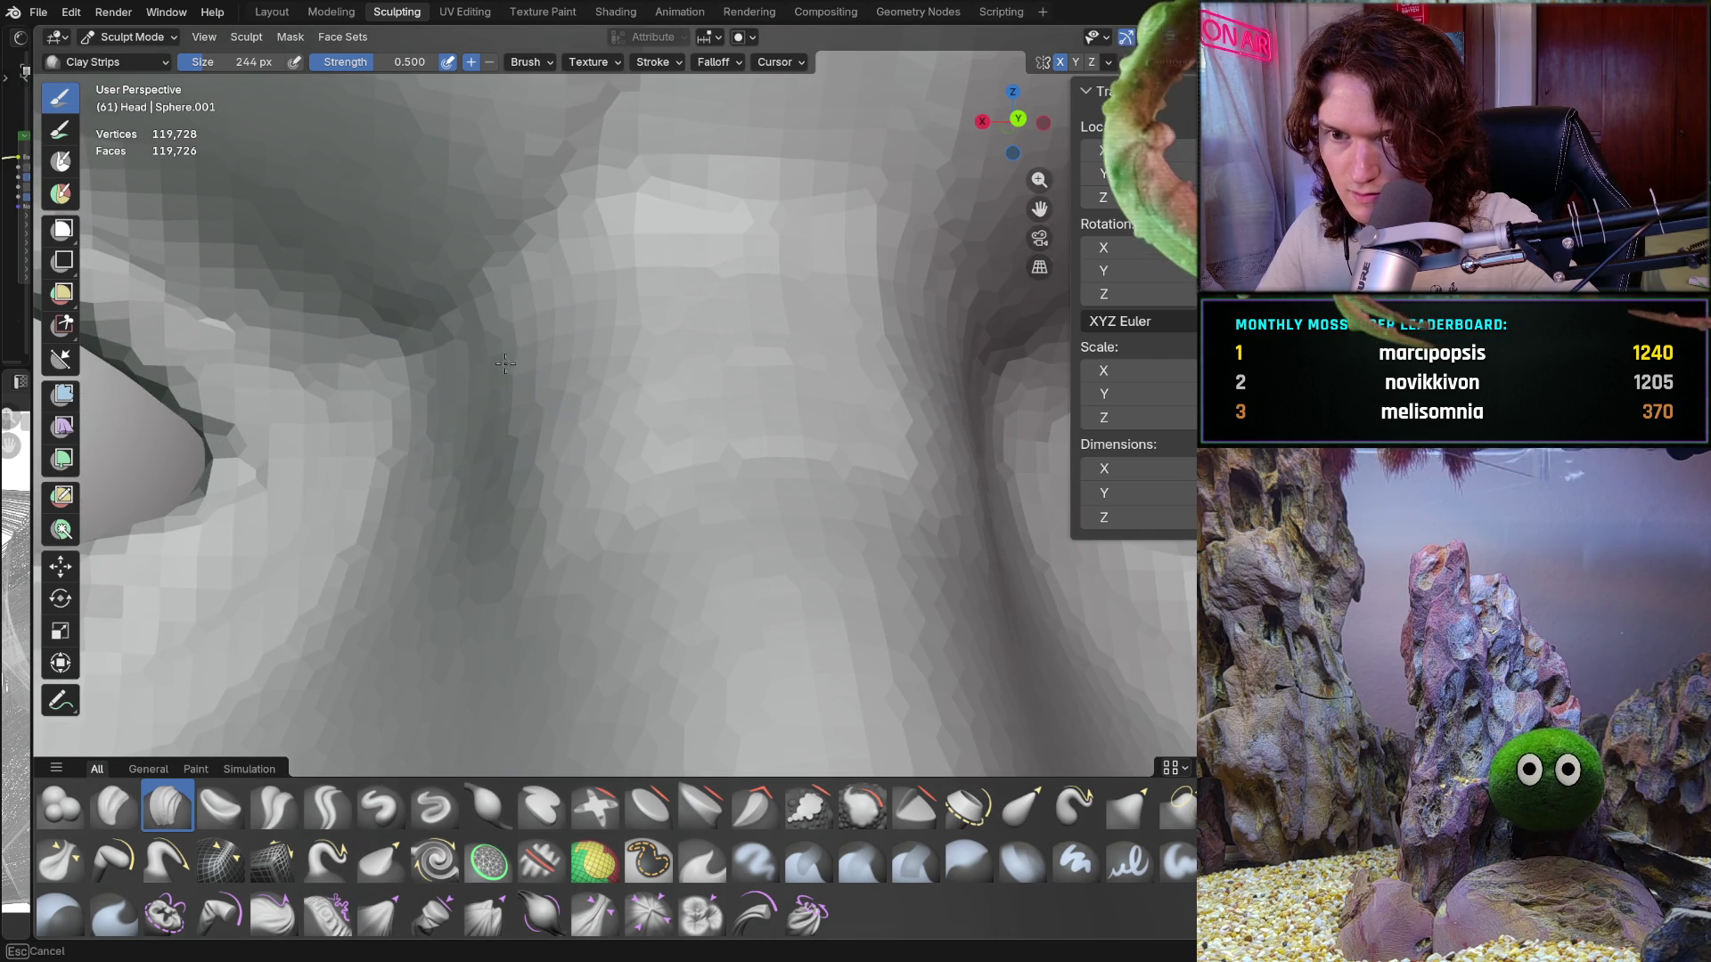
middle_click_drag(459, 550, 492, 364, "ctrl")
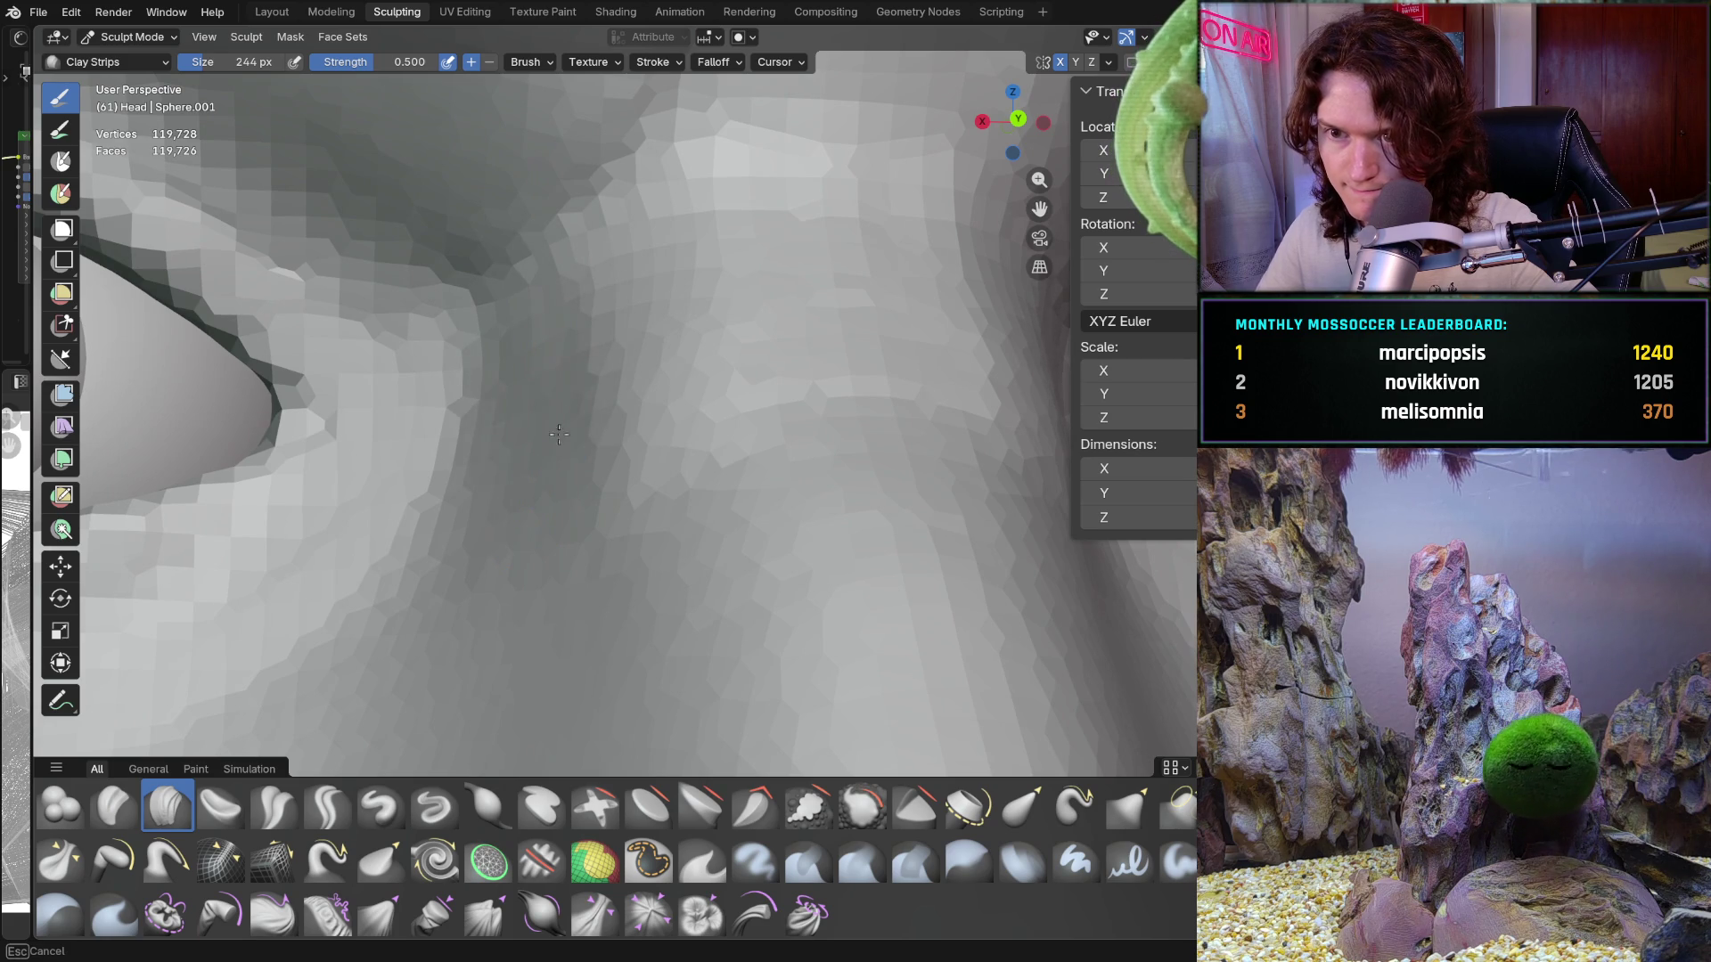
middle_click_drag(559, 434, 502, 452)
middle_click_drag(587, 359, 534, 356)
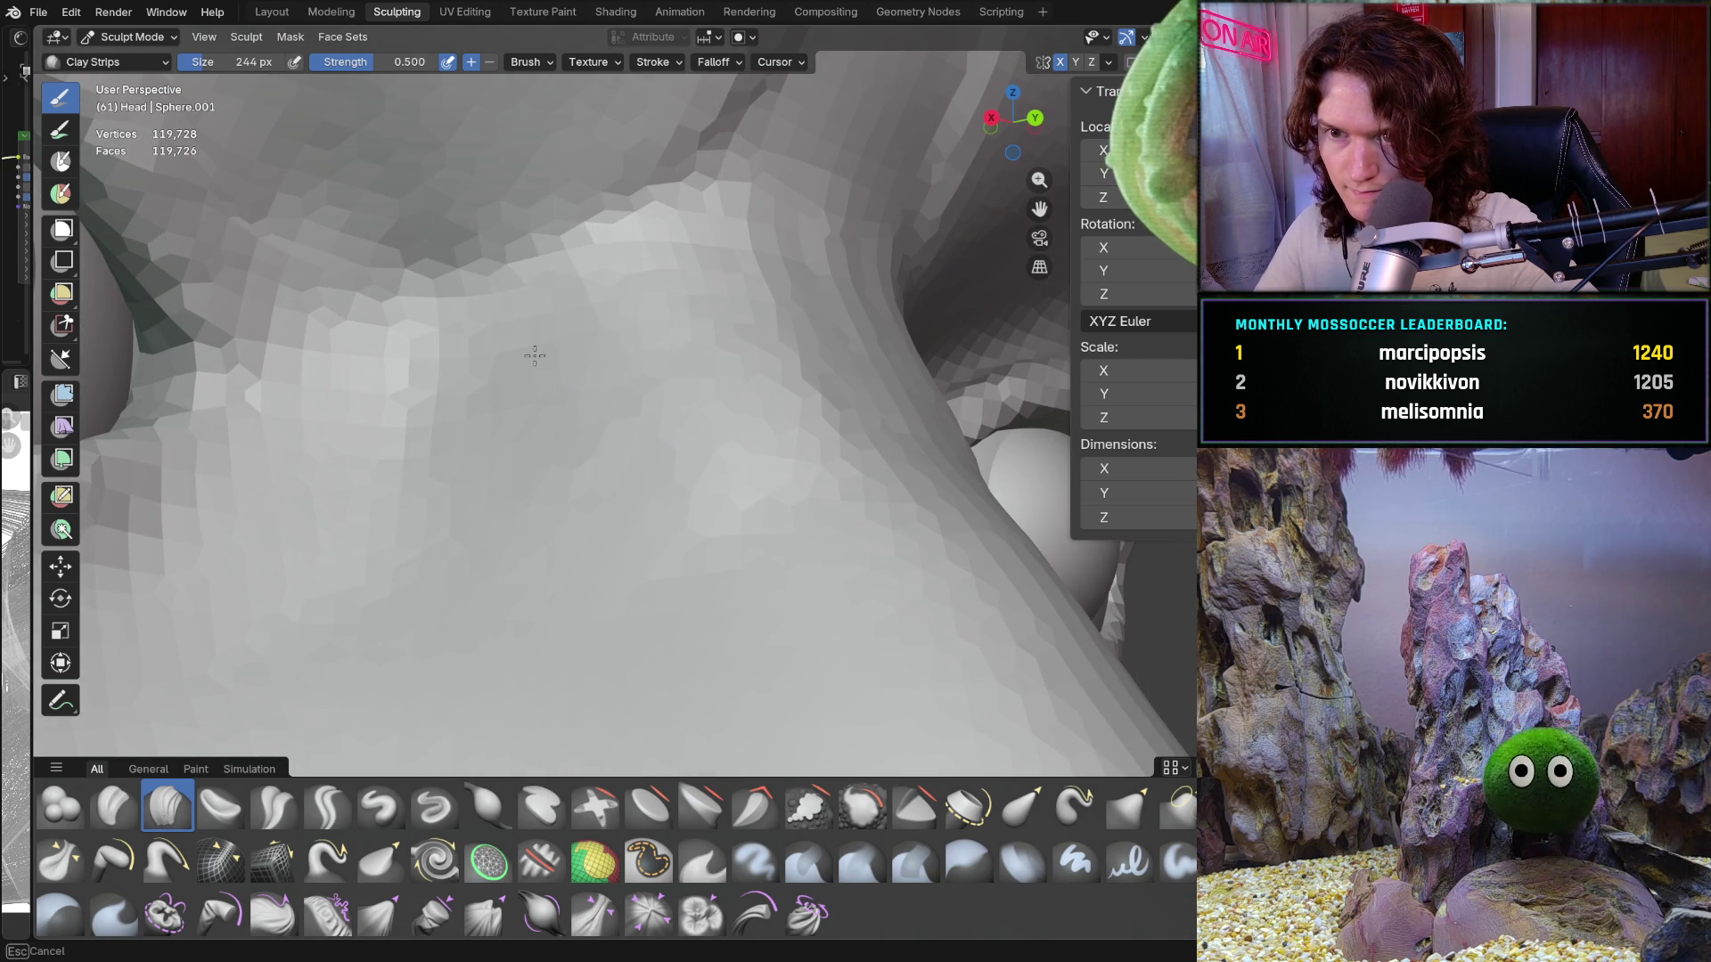
middle_click_drag(710, 431, 554, 553)
scroll(554, 553, "up", 3)
scroll(523, 344, "up", 3)
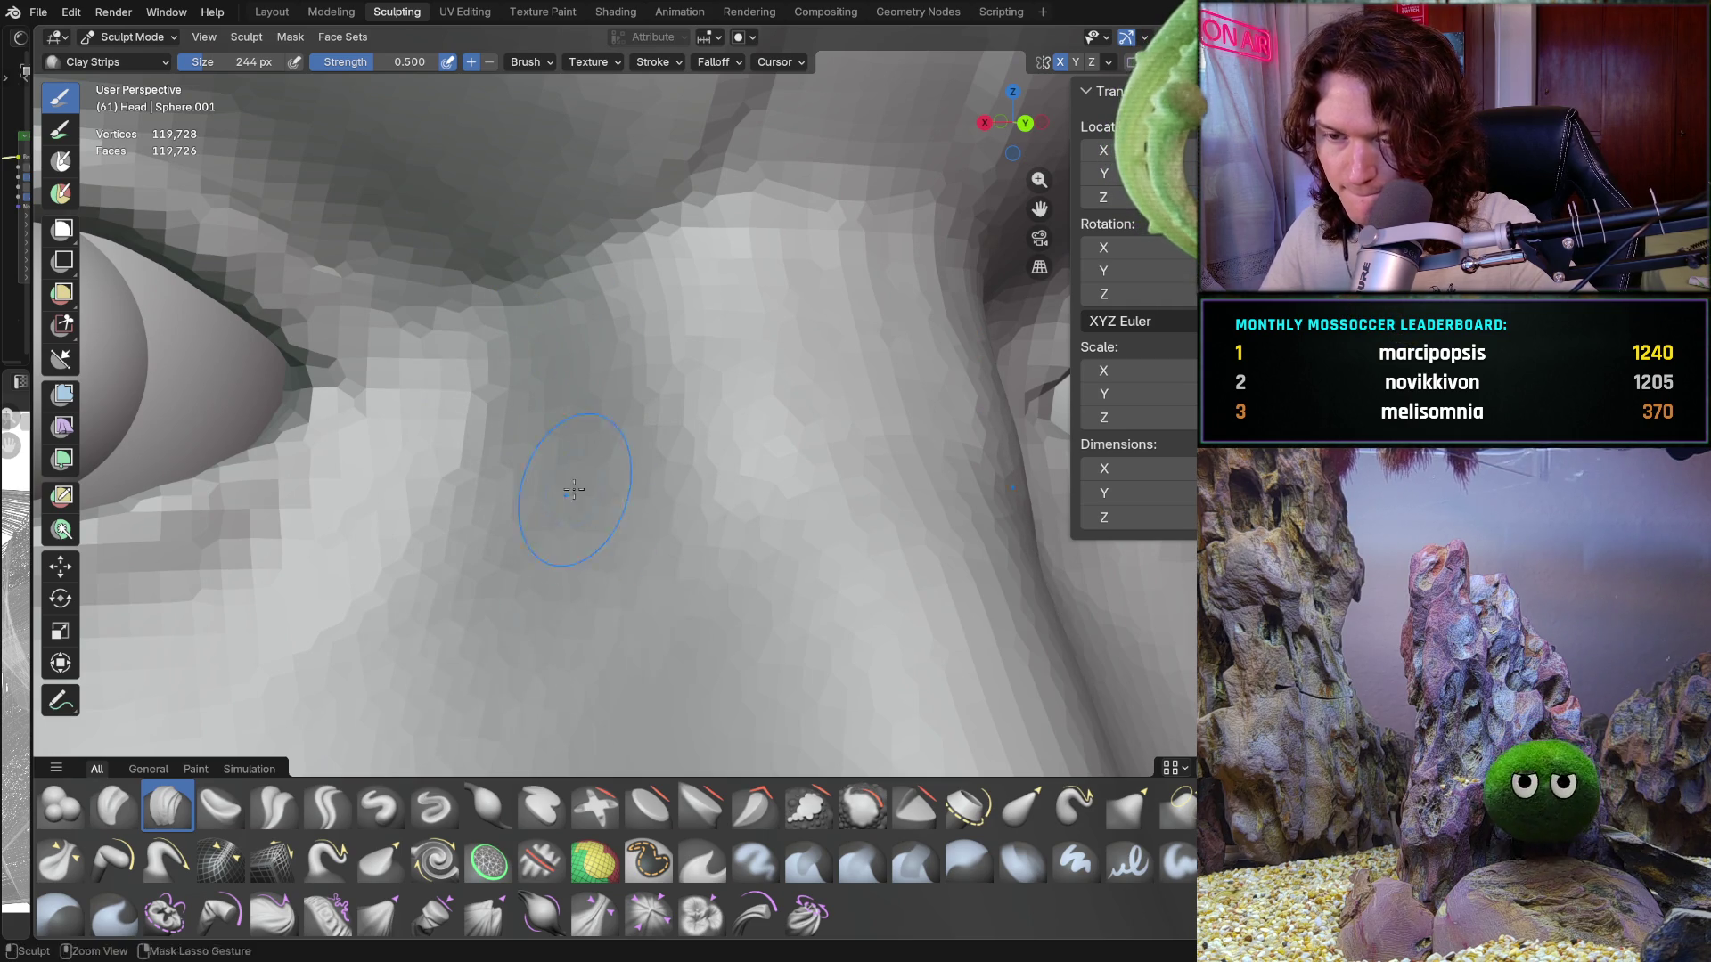
scroll(579, 535, "down", 5)
scroll(588, 547, "up", 2)
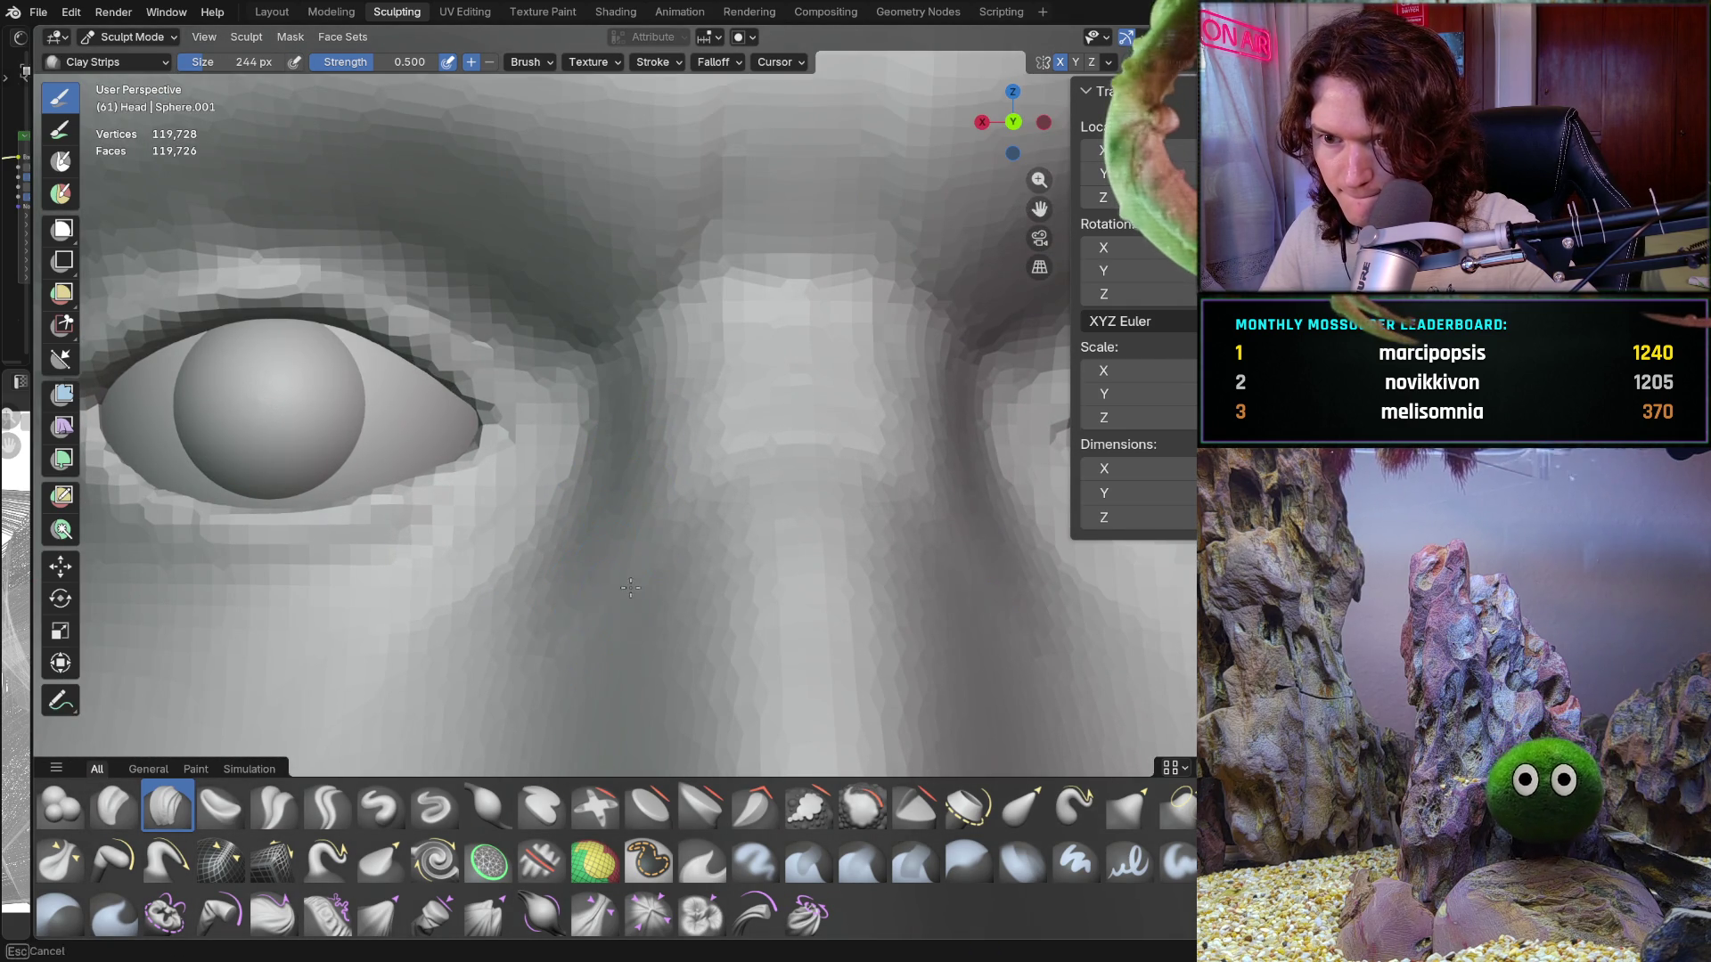
scroll(704, 494, "down", 3)
scroll(660, 438, "up", 3)
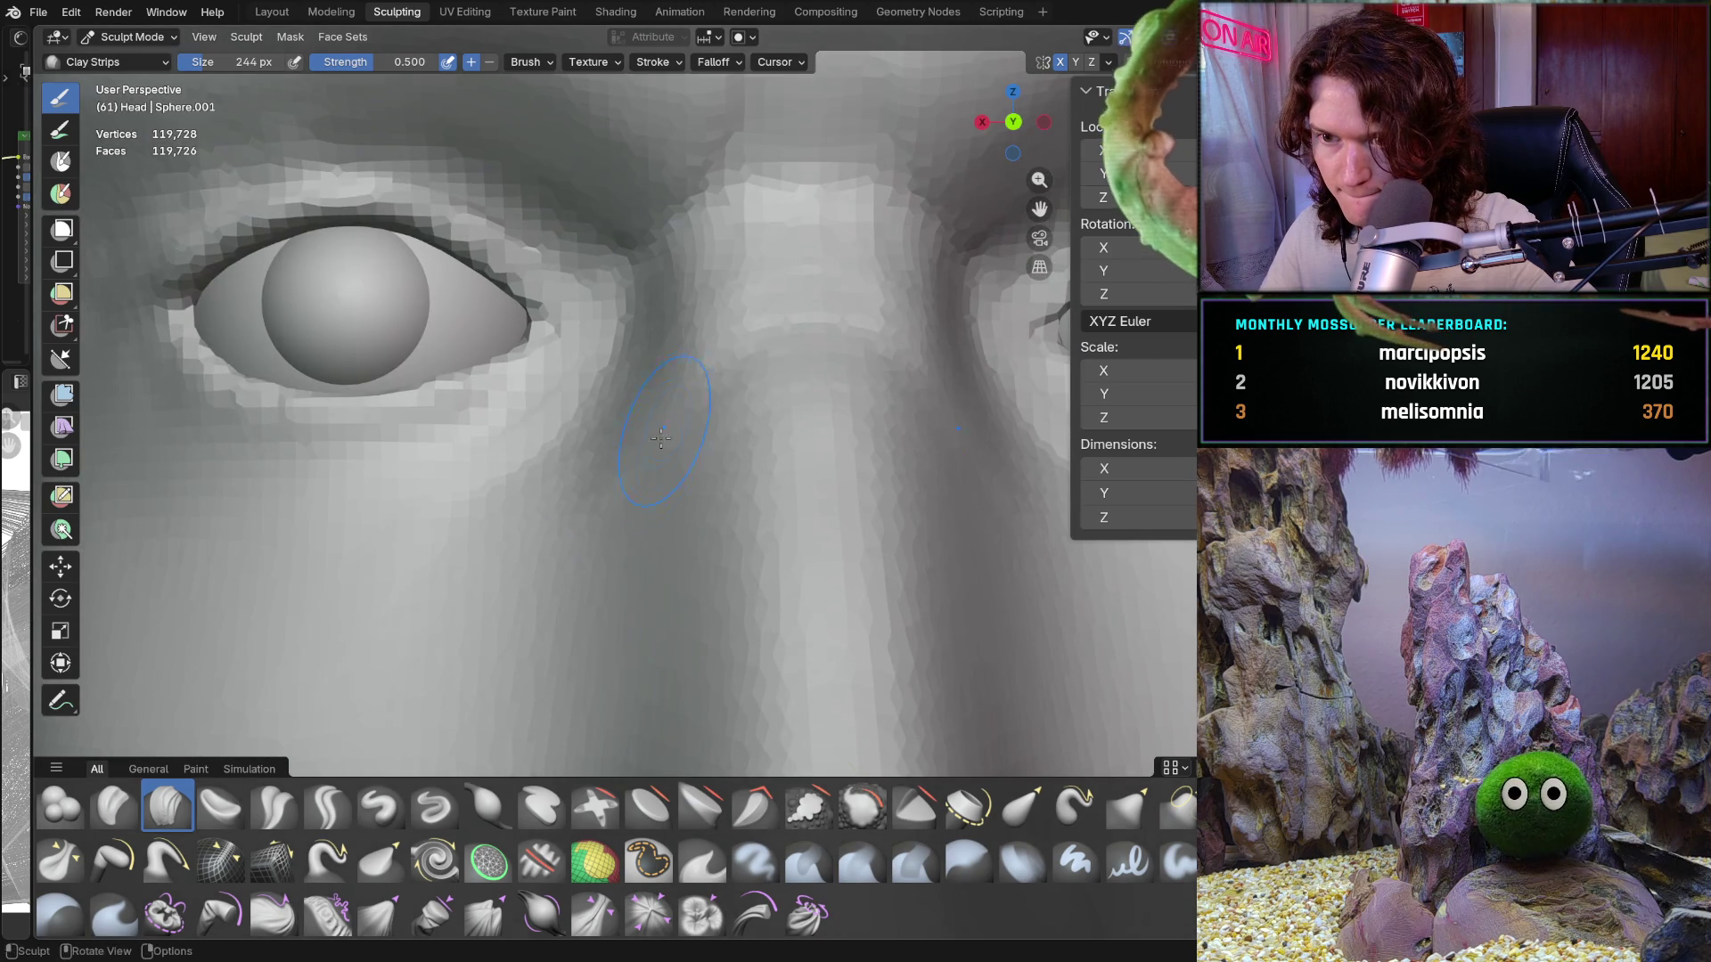
mouse_move(588, 409)
middle_mouse_down()
mouse_move(741, 355)
mouse_move(600, 327)
mouse_move(752, 317)
mouse_move(659, 397)
mouse_move(517, 440)
middle_mouse_up()
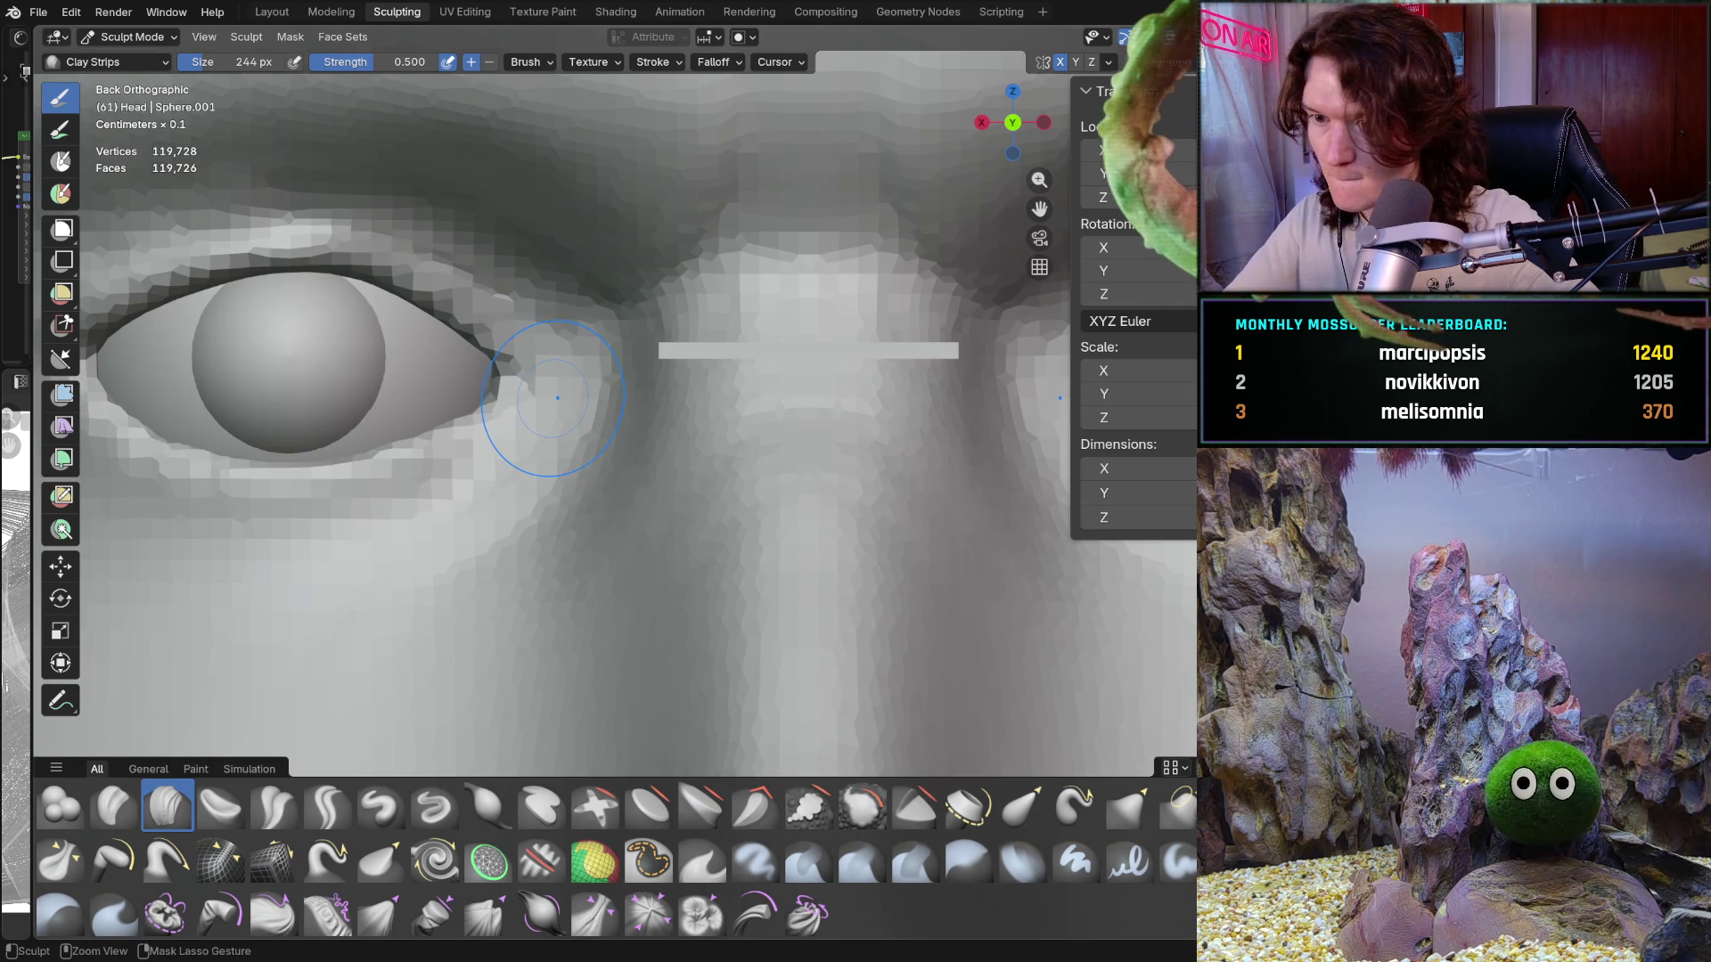
key("ctrl+KP_1")
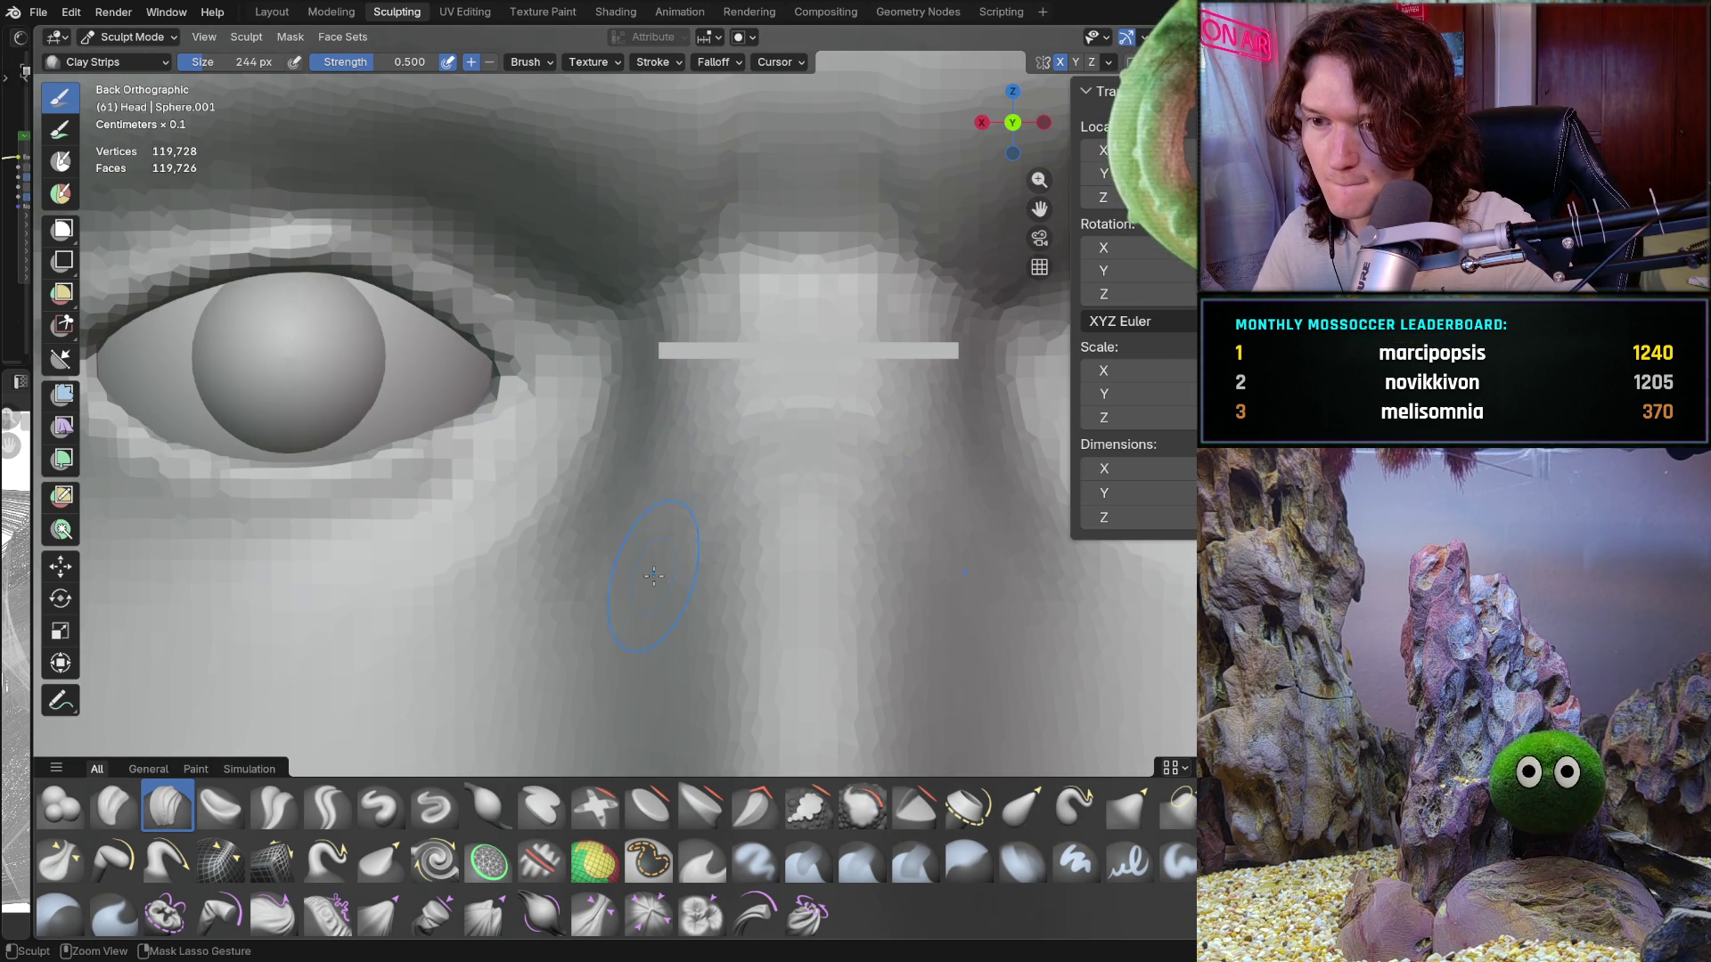
scroll(671, 477, "down", 5)
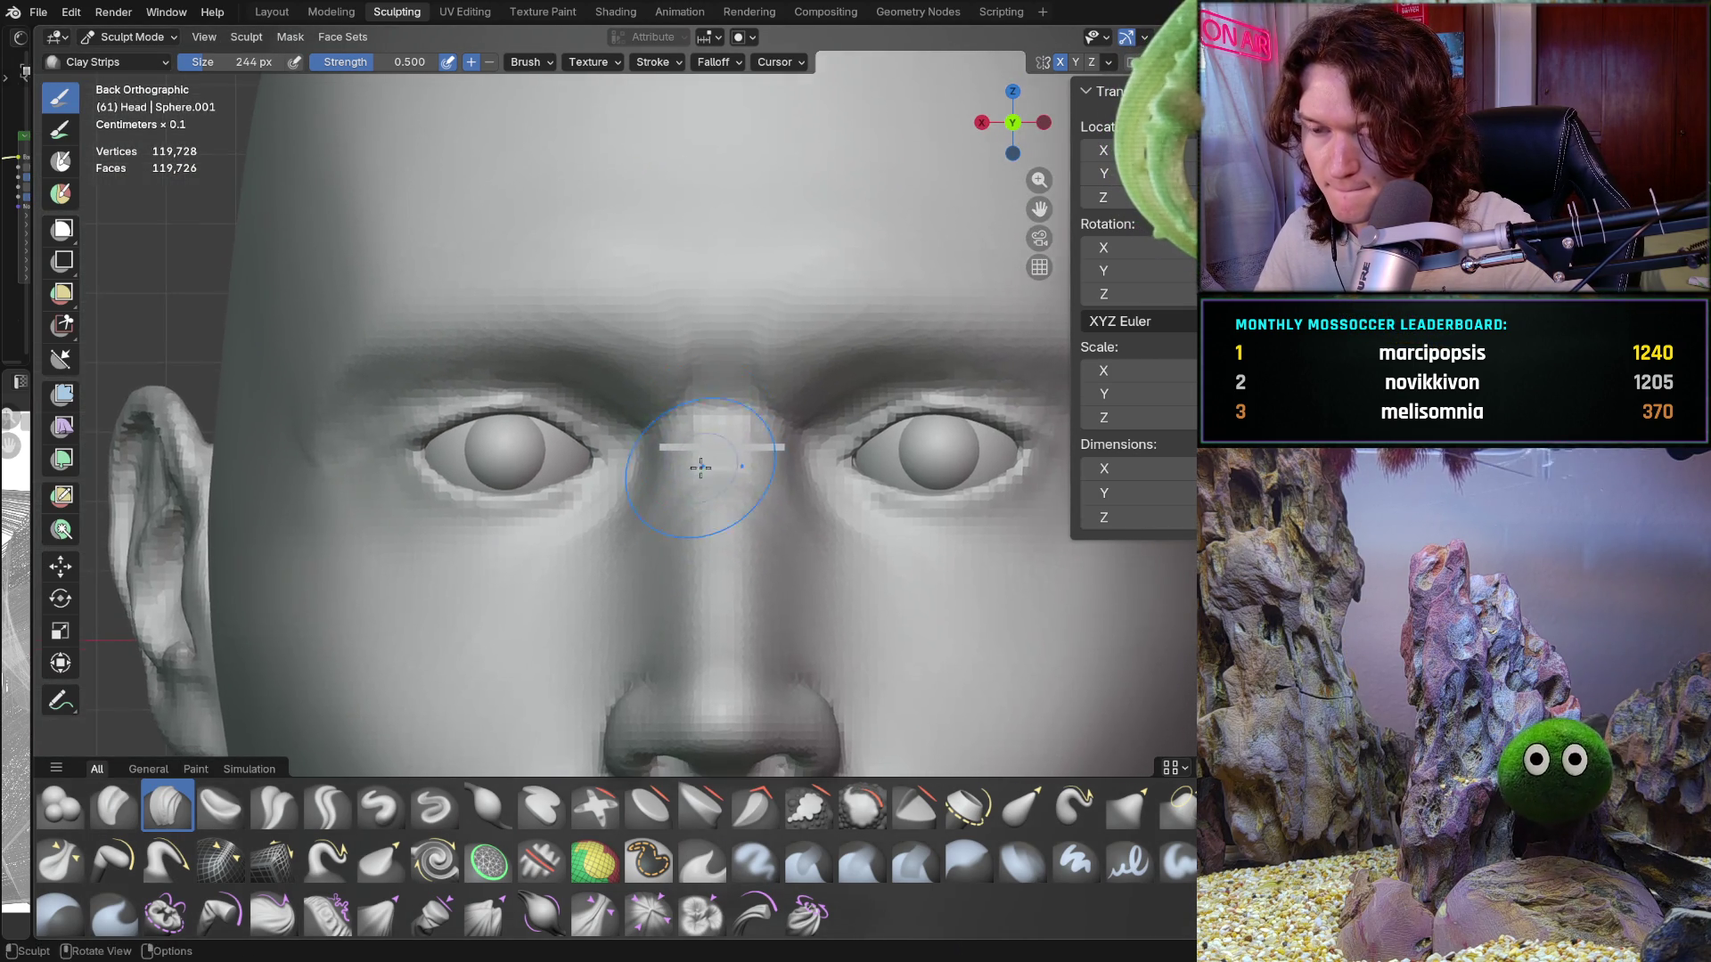
mouse_move(701, 468)
middle_mouse_down("ctrl")
mouse_move(647, 559)
mouse_move(699, 413)
mouse_move(718, 420)
mouse_move(622, 362)
mouse_move(667, 477)
mouse_move(639, 370)
mouse_move(585, 412)
middle_mouse_up("ctrl")
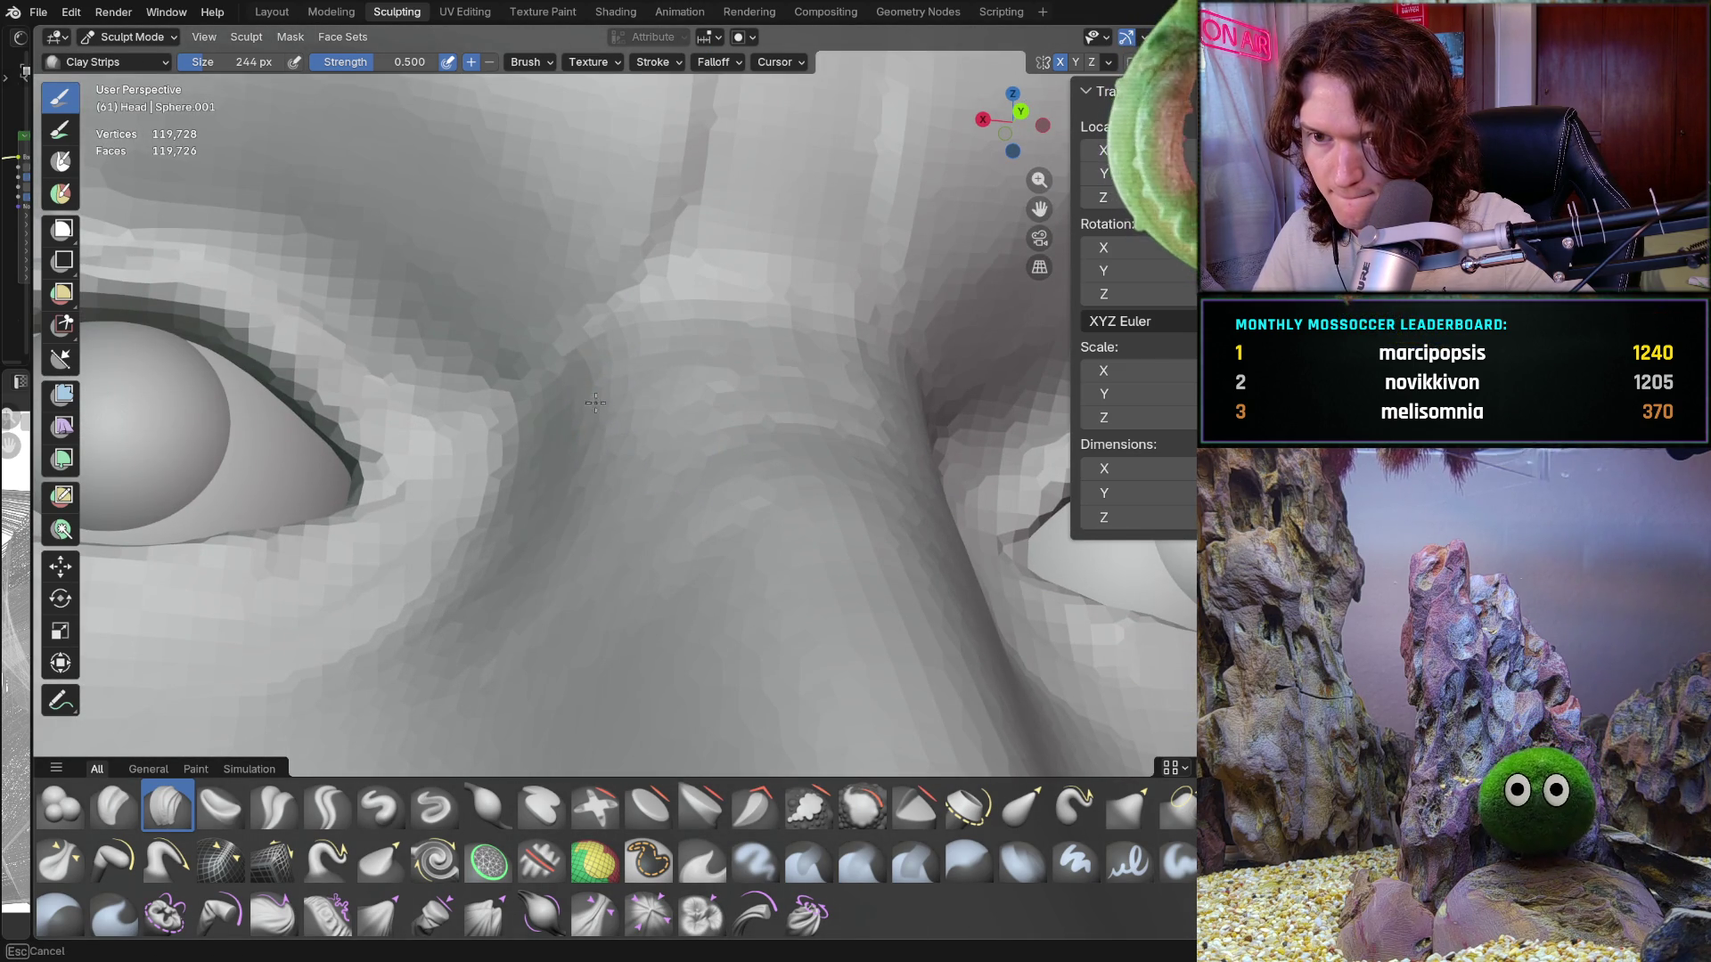
mouse_move(643, 514)
middle_mouse_down("ctrl")
mouse_move(623, 496)
mouse_move(677, 421)
mouse_move(764, 432)
mouse_move(743, 367)
middle_mouse_up("ctrl")
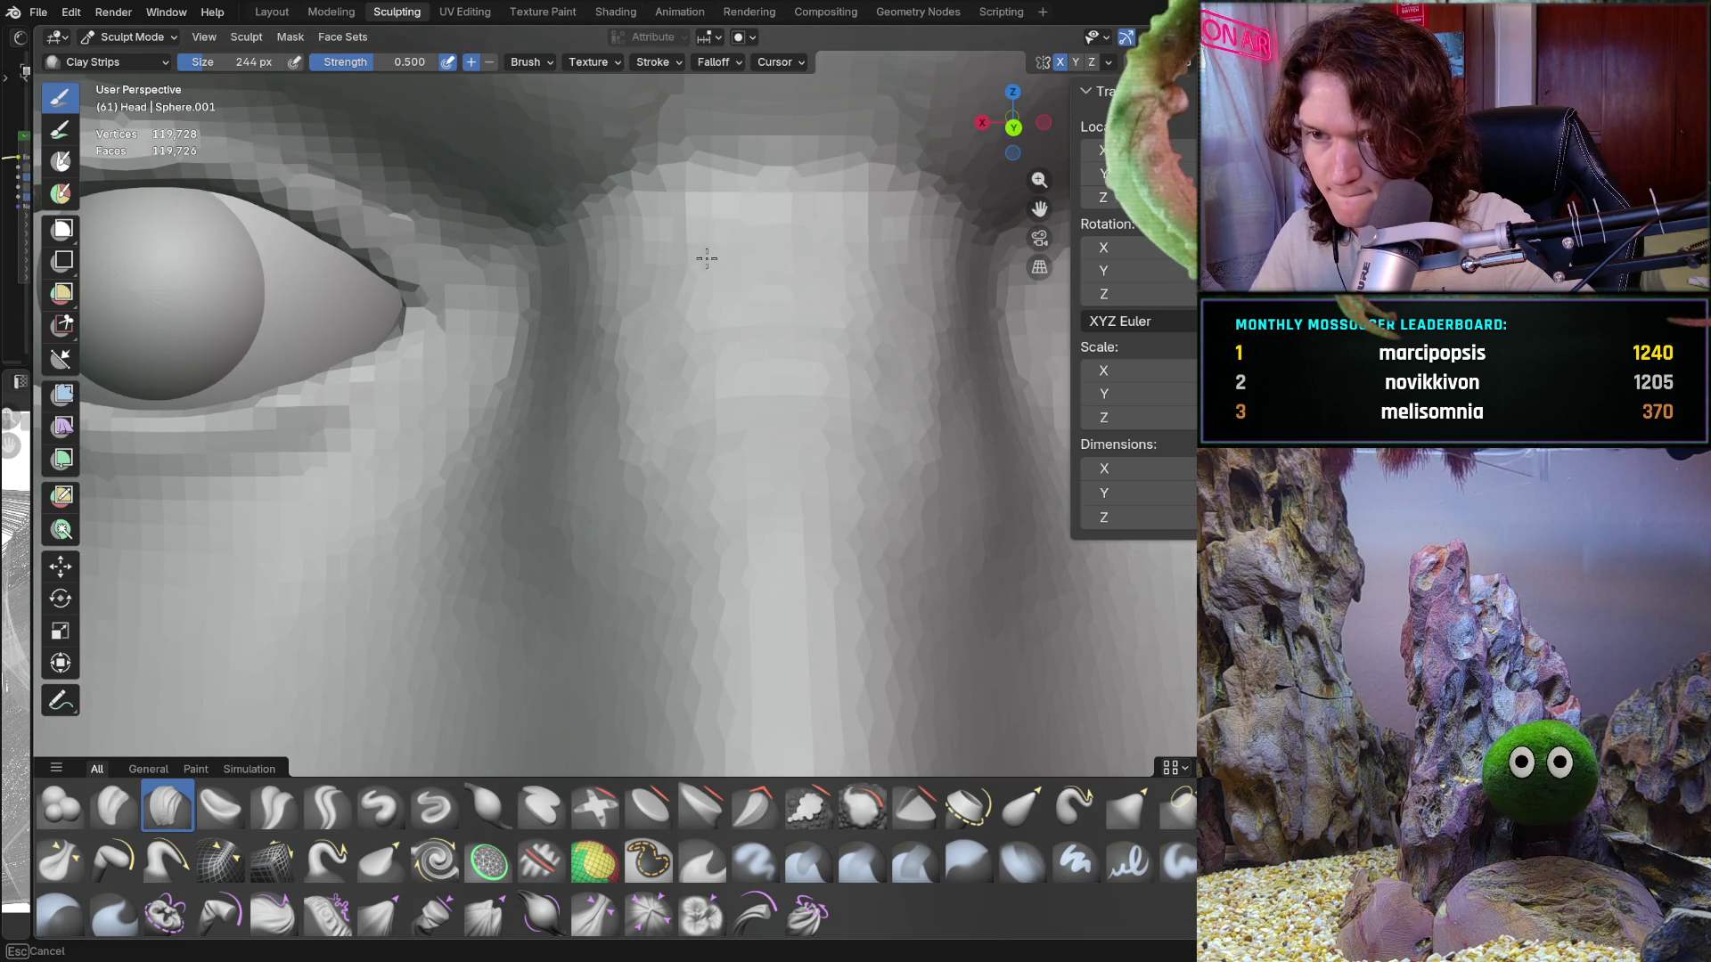
mouse_move(604, 282)
middle_mouse_down()
mouse_move(652, 389)
mouse_move(703, 370)
middle_mouse_up()
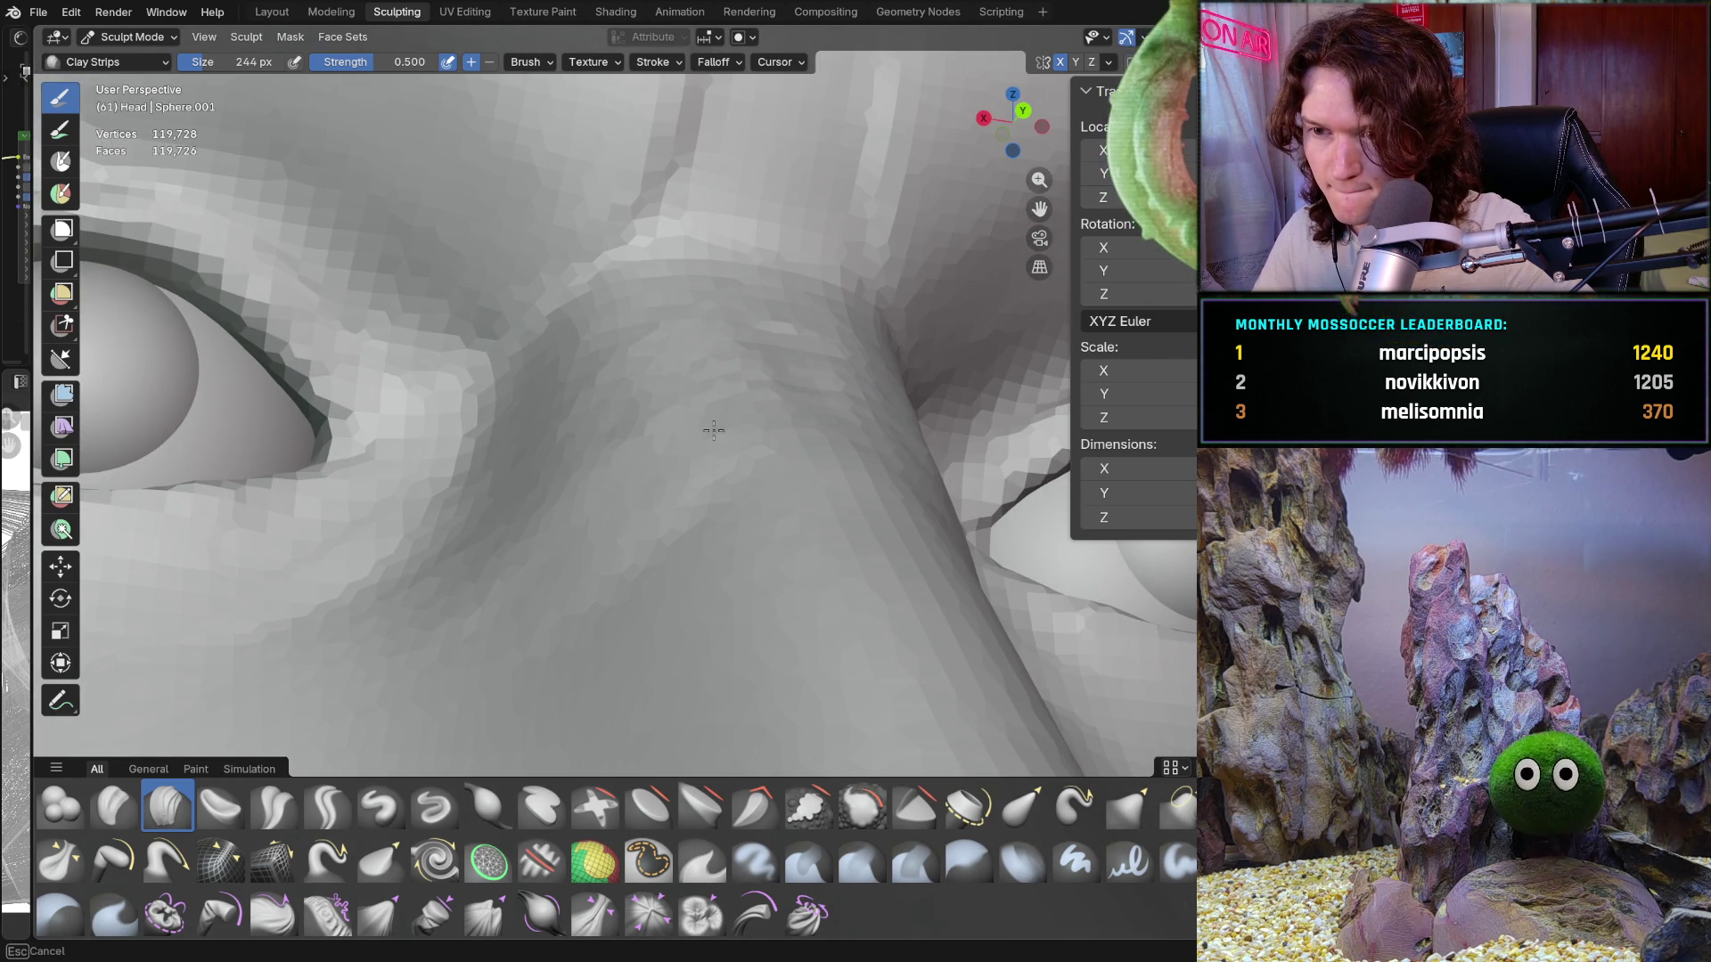
mouse_move(816, 378)
middle_mouse_down()
mouse_move(704, 366)
mouse_move(520, 445)
mouse_move(533, 466)
middle_mouse_up()
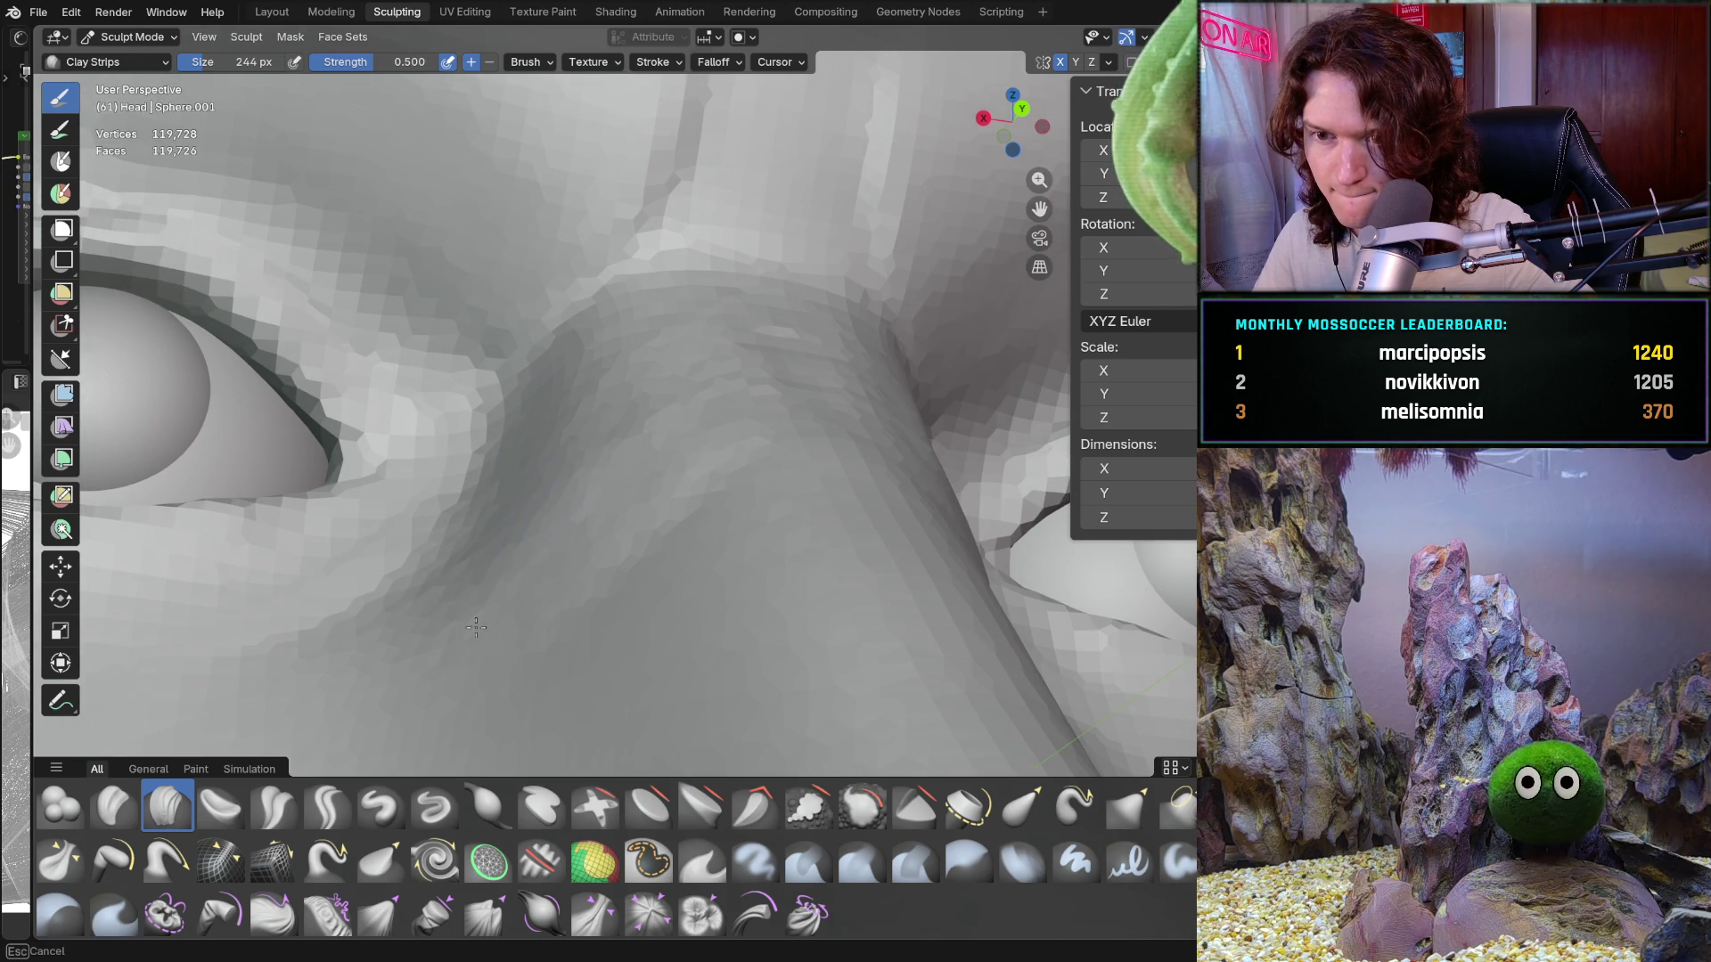
middle_click_drag(575, 552, 621, 400)
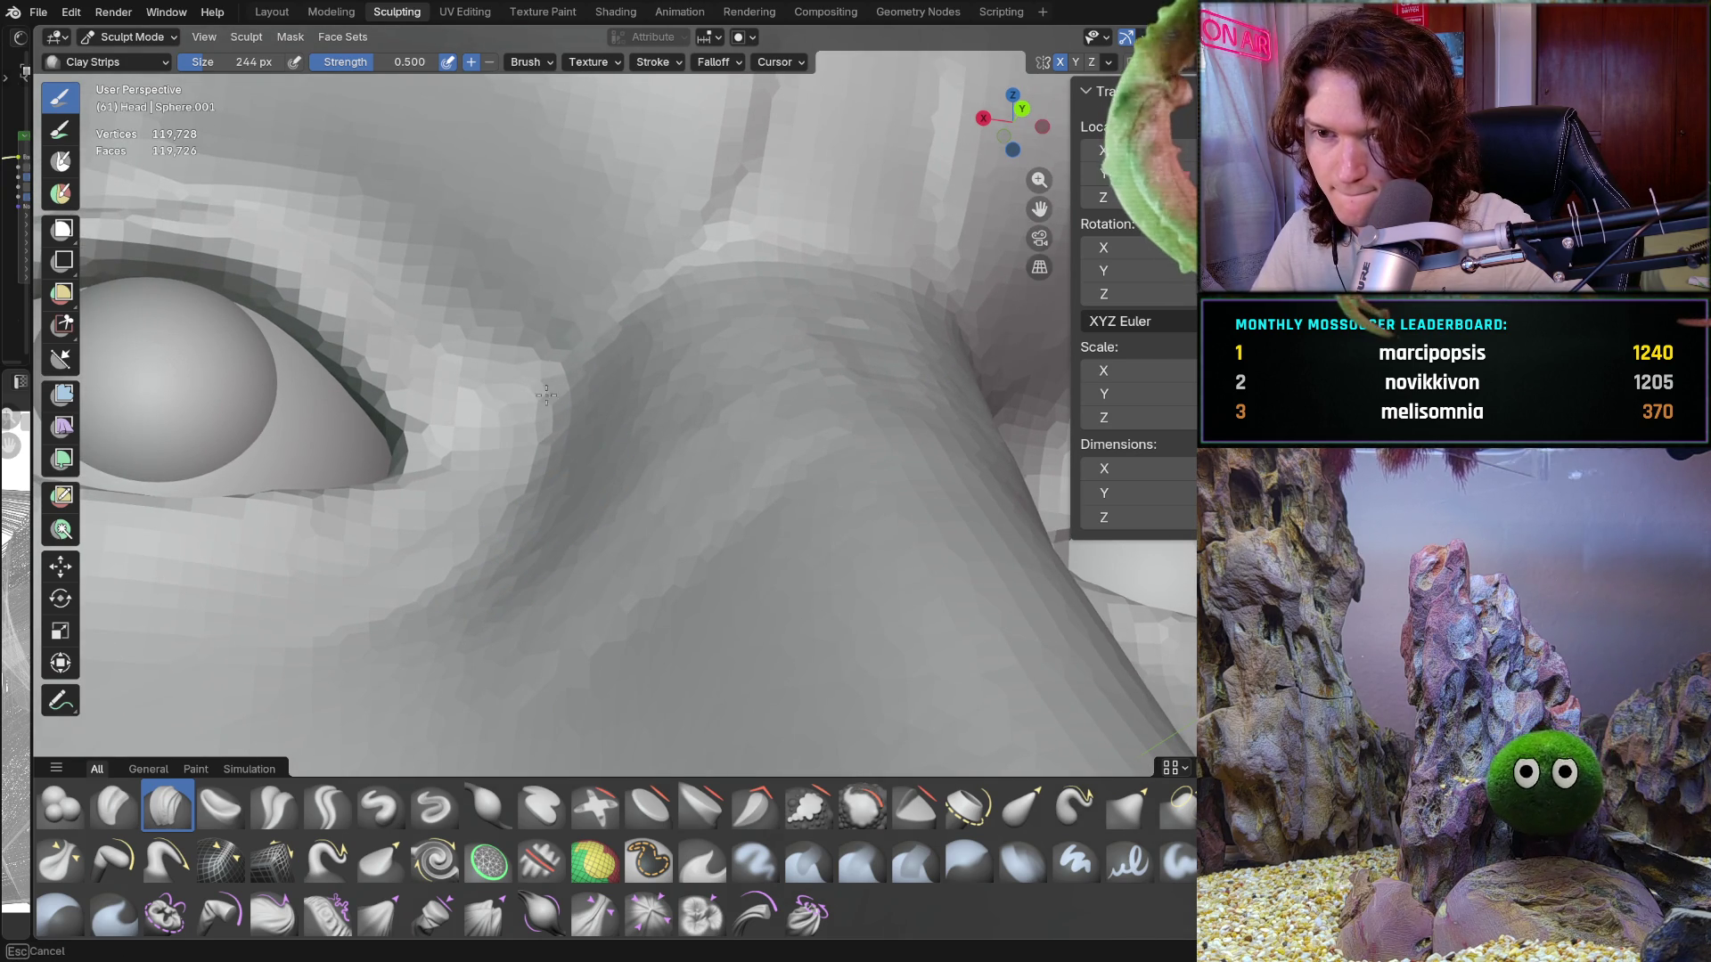
mouse_move(637, 486)
middle_mouse_down()
mouse_move(579, 443)
mouse_move(627, 391)
mouse_move(681, 372)
mouse_move(632, 364)
middle_mouse_up()
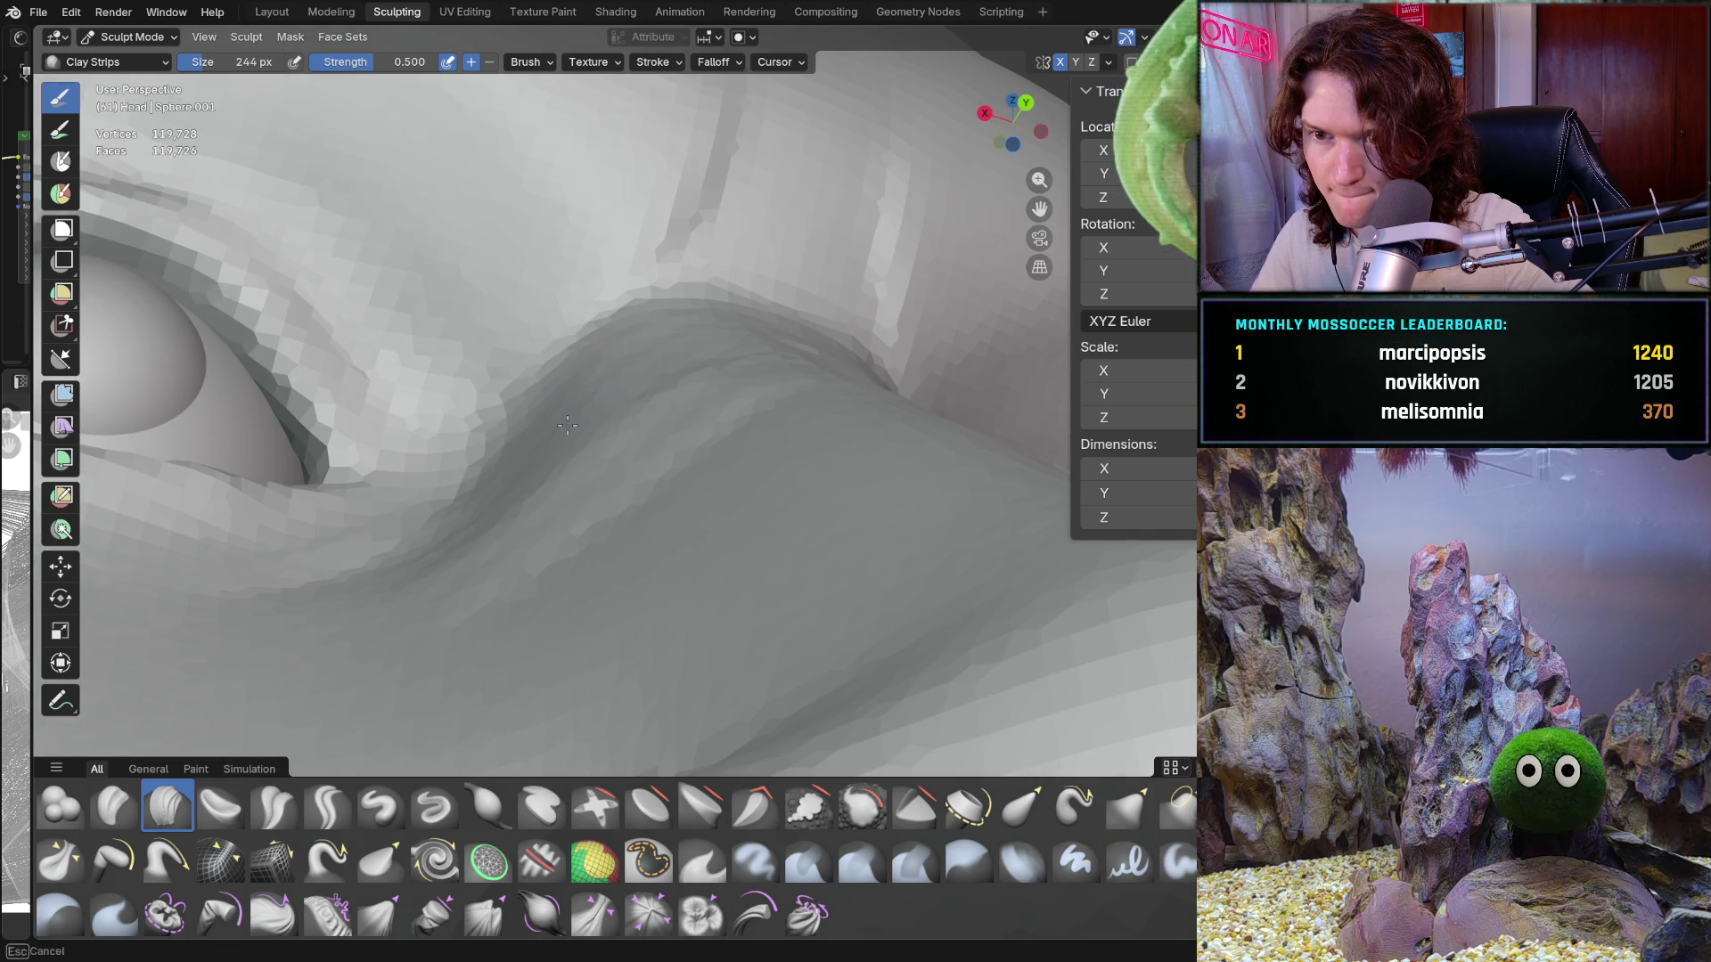
middle_click_drag(604, 435, 570, 483)
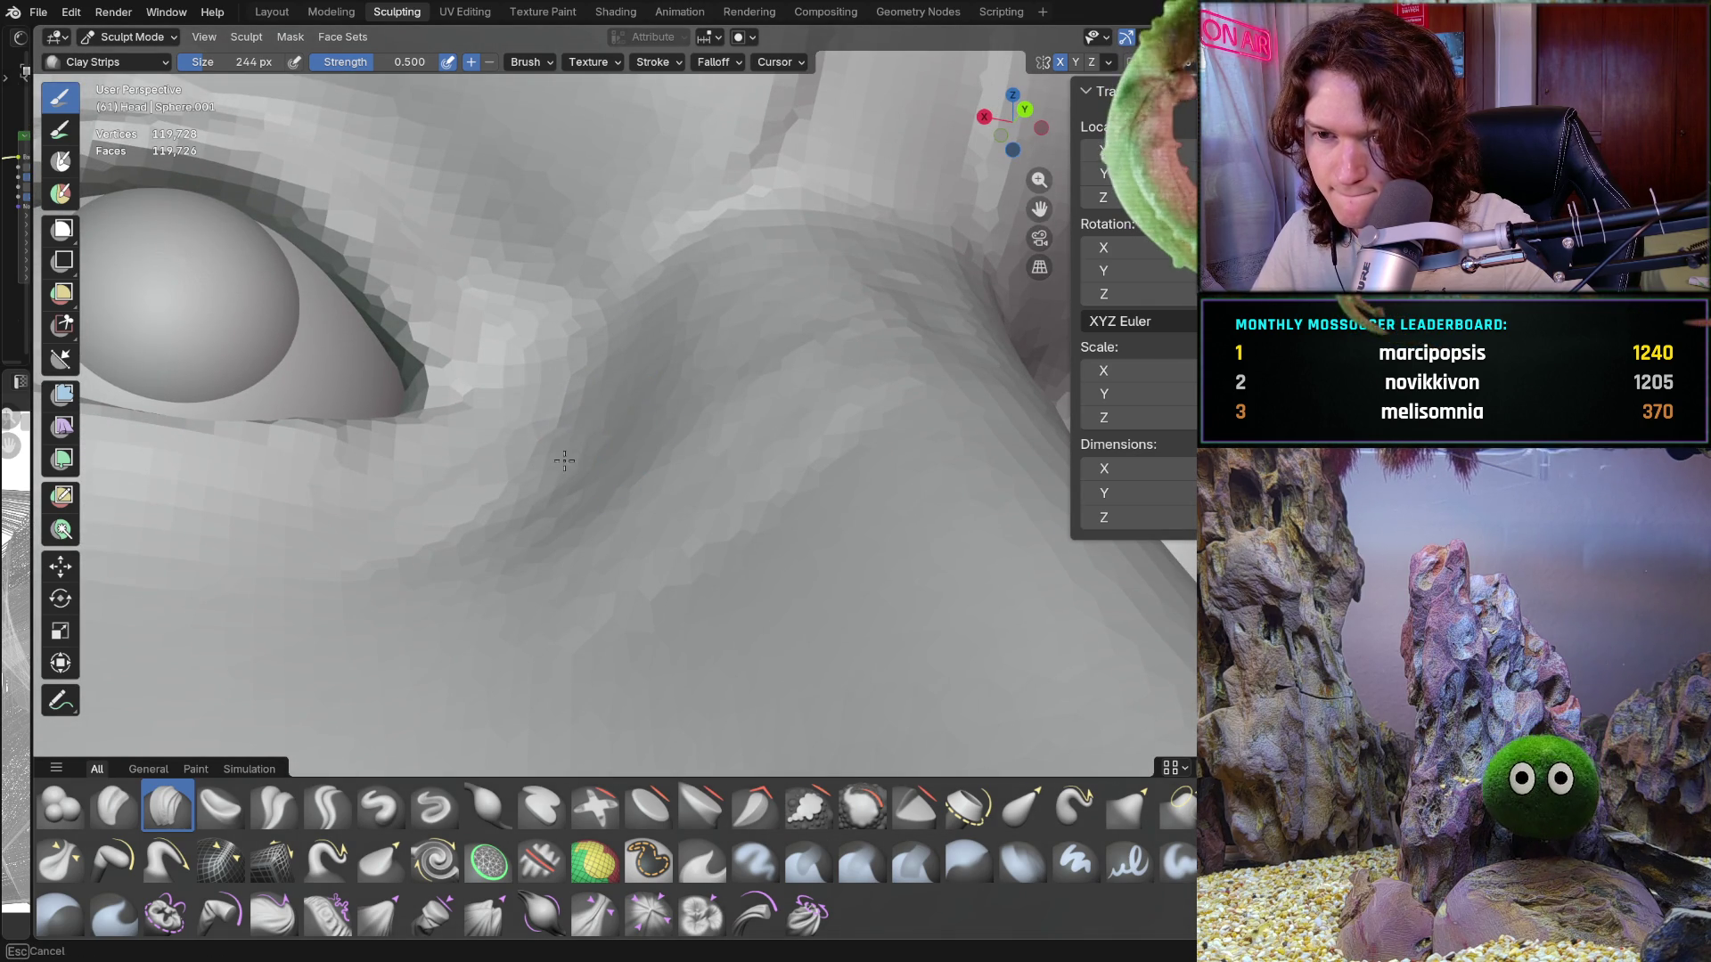
mouse_move(534, 459)
middle_mouse_down()
mouse_move(534, 530)
mouse_move(630, 347)
middle_mouse_up()
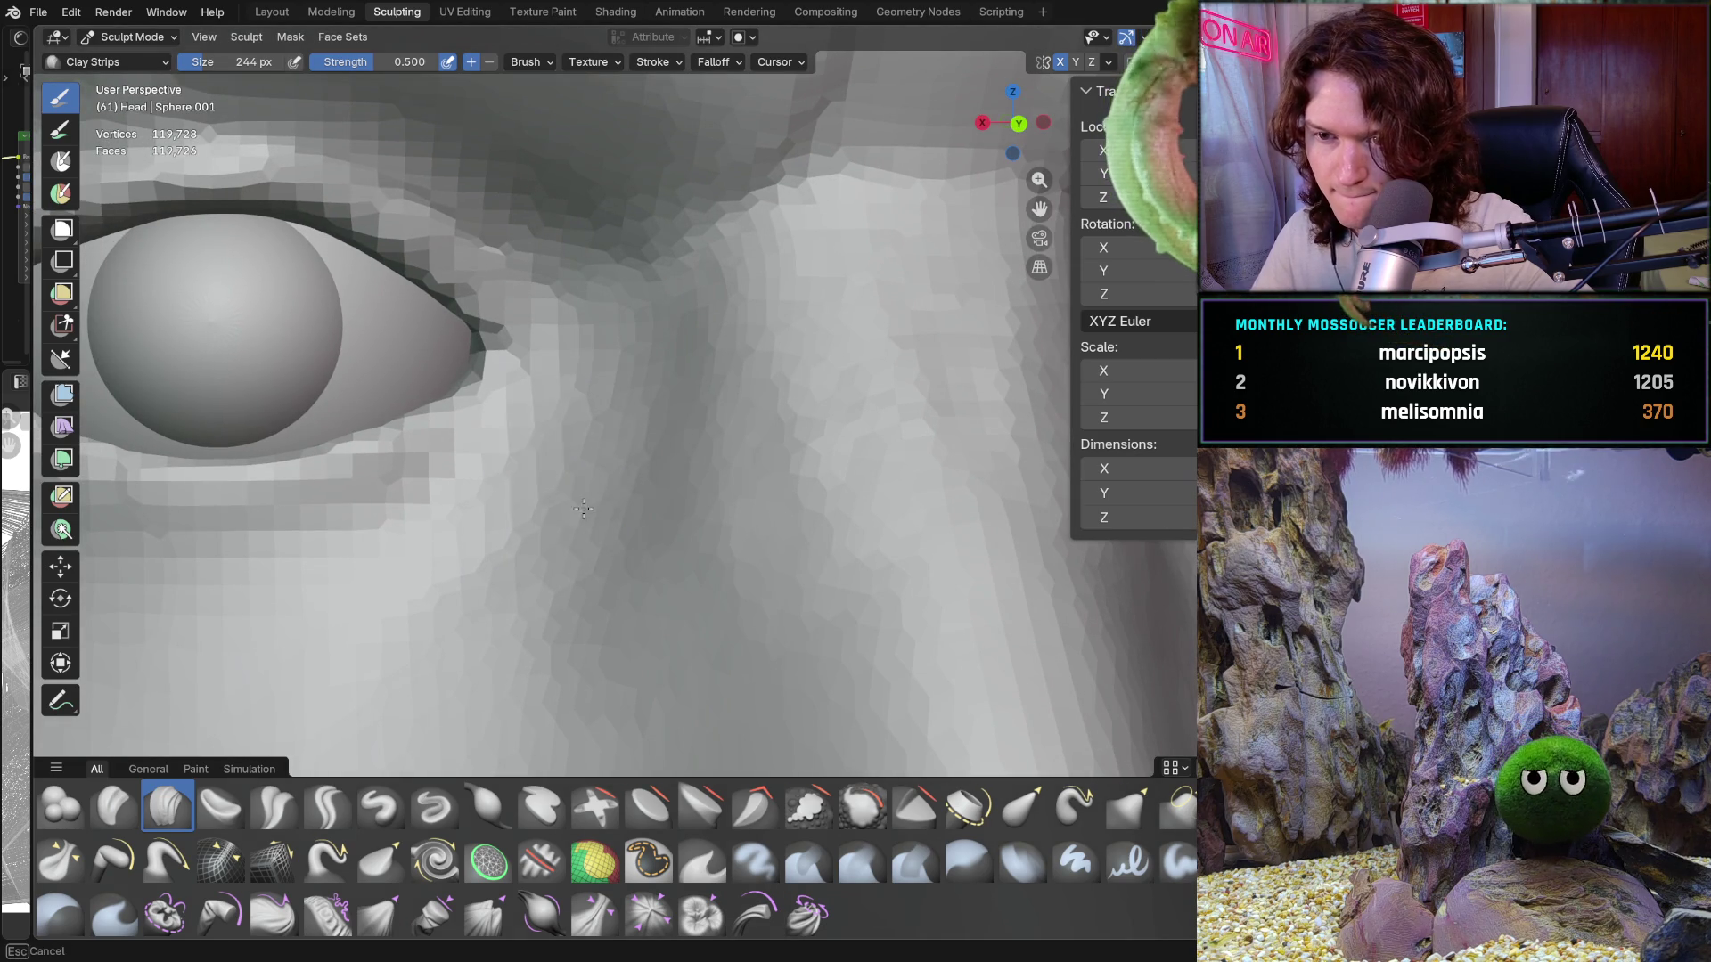
mouse_move(590, 558)
middle_mouse_down()
mouse_move(607, 403)
mouse_move(651, 464)
mouse_move(591, 573)
mouse_move(579, 521)
mouse_move(653, 374)
mouse_move(601, 315)
middle_mouse_up()
key("ctrl+KP_1")
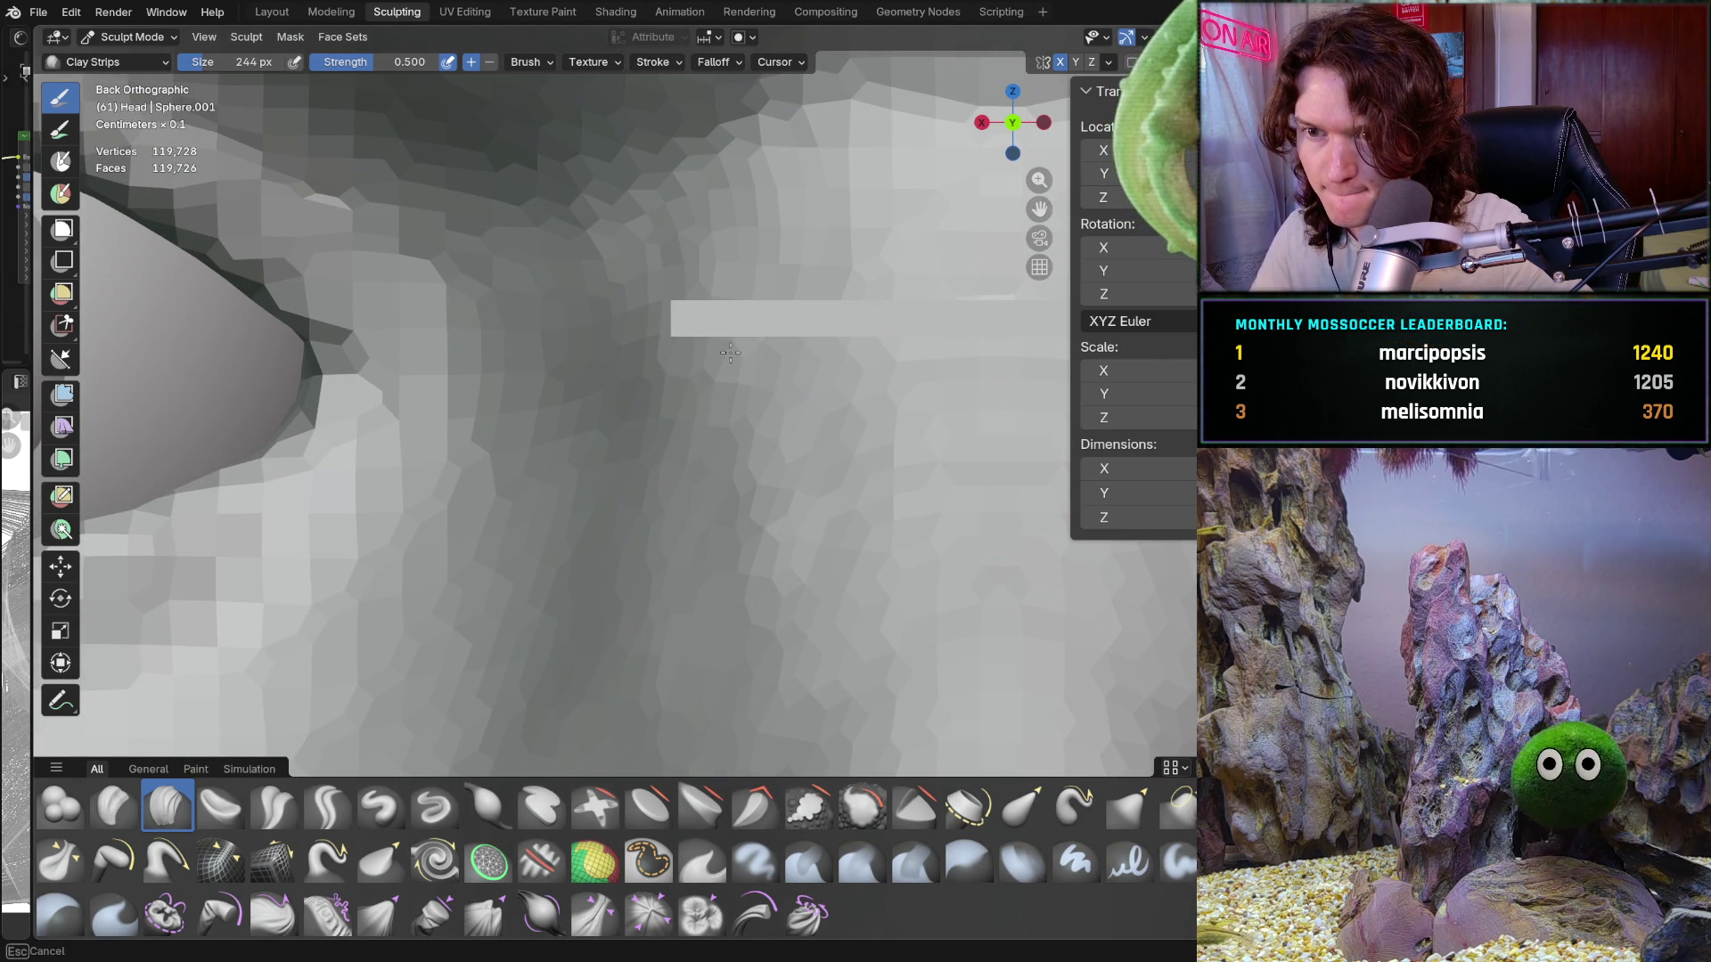
mouse_move(722, 410)
middle_mouse_down()
mouse_move(679, 463)
mouse_move(674, 370)
middle_mouse_up()
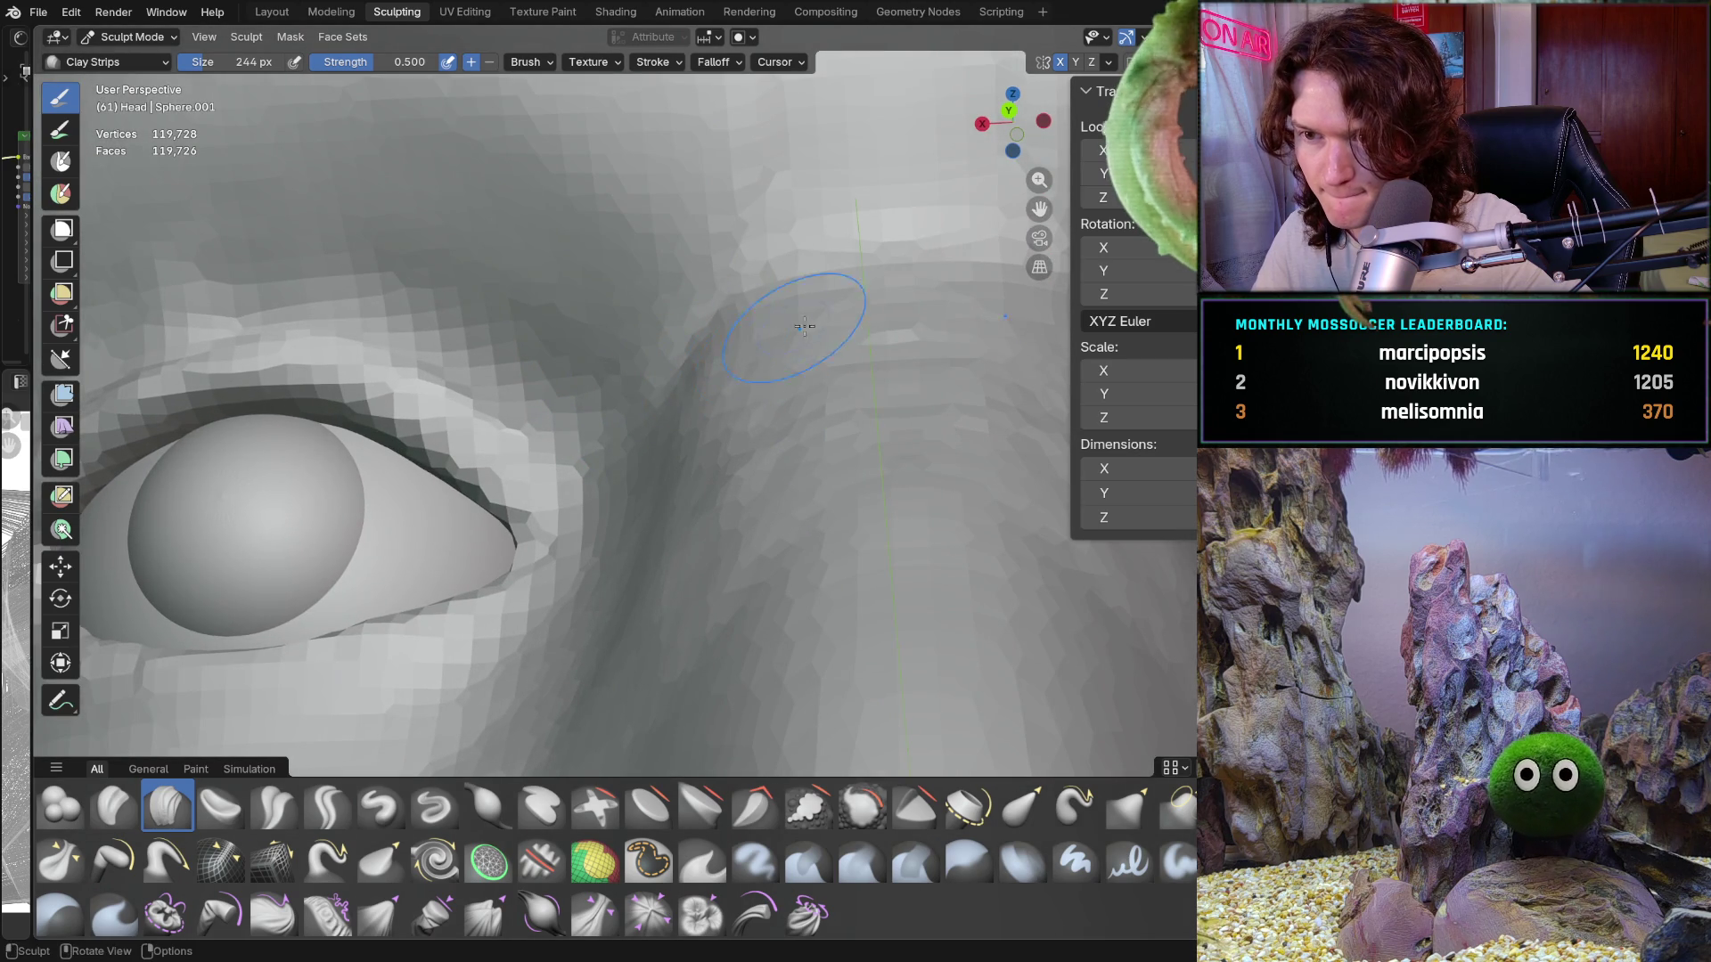
mouse_move(668, 294)
middle_mouse_down()
mouse_move(727, 312)
mouse_move(728, 360)
mouse_move(699, 336)
mouse_move(641, 352)
mouse_move(649, 402)
middle_mouse_up()
scroll(785, 239, "down", 5)
scroll(706, 336, "up", 6)
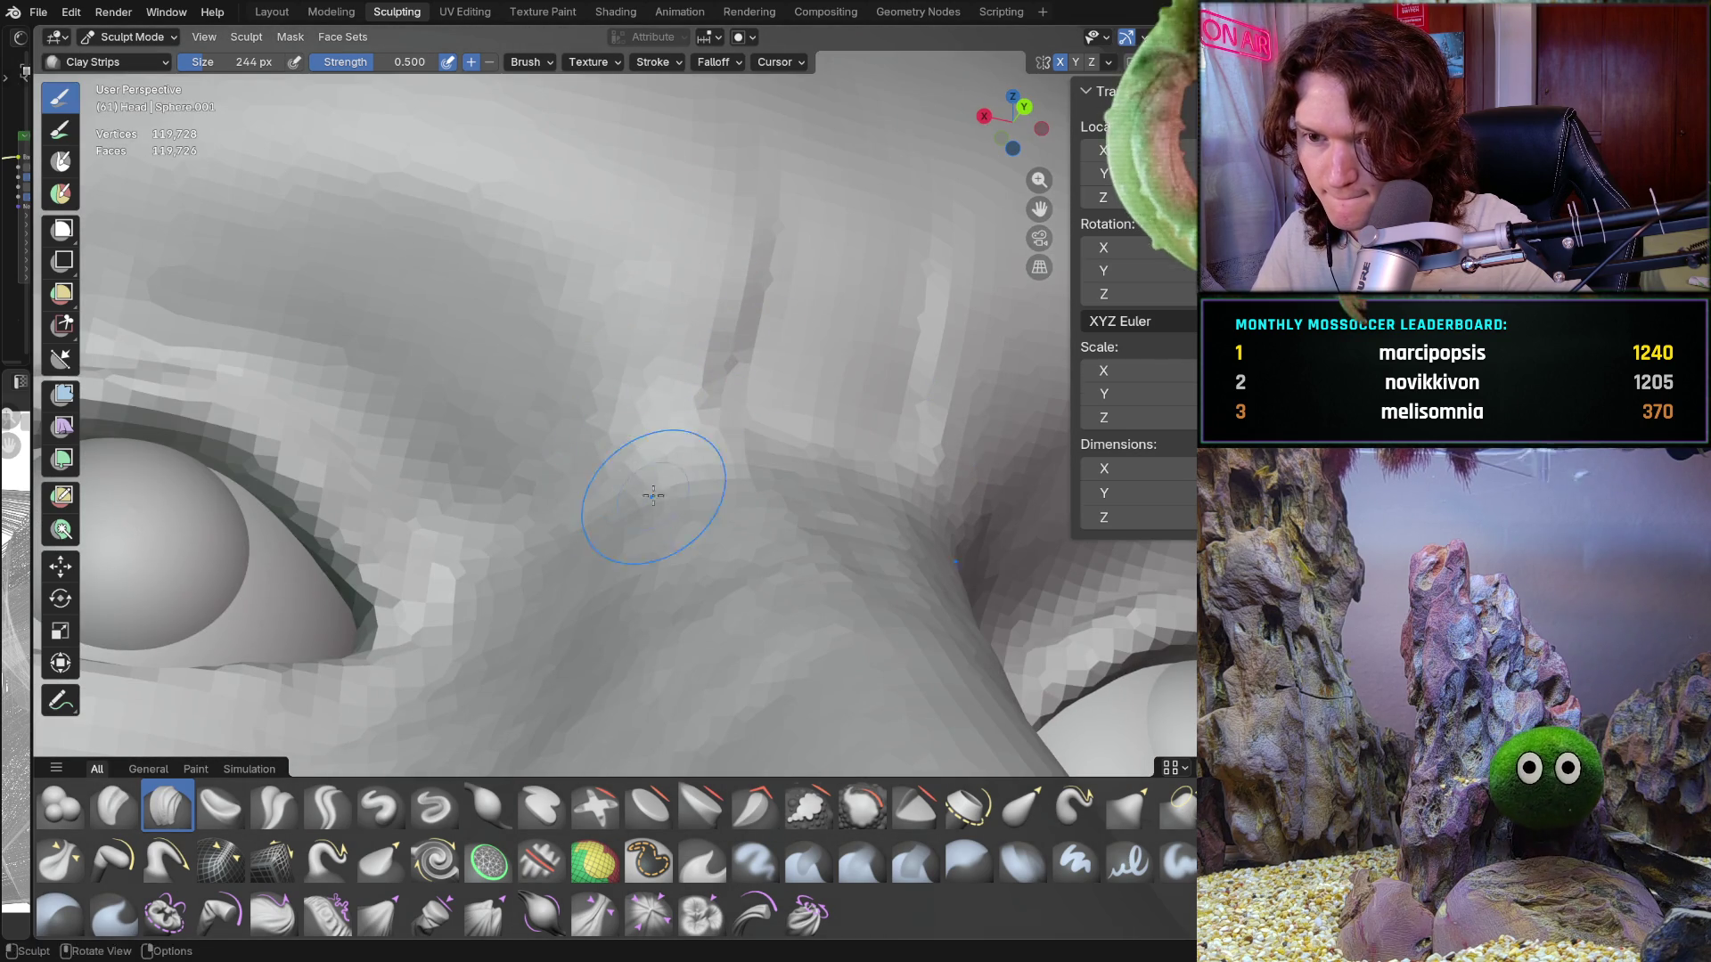
scroll(654, 497, "down", 10)
mouse_move(561, 531)
middle_mouse_down()
mouse_move(554, 559)
mouse_move(588, 571)
middle_mouse_up()
scroll(652, 479, "up", 4)
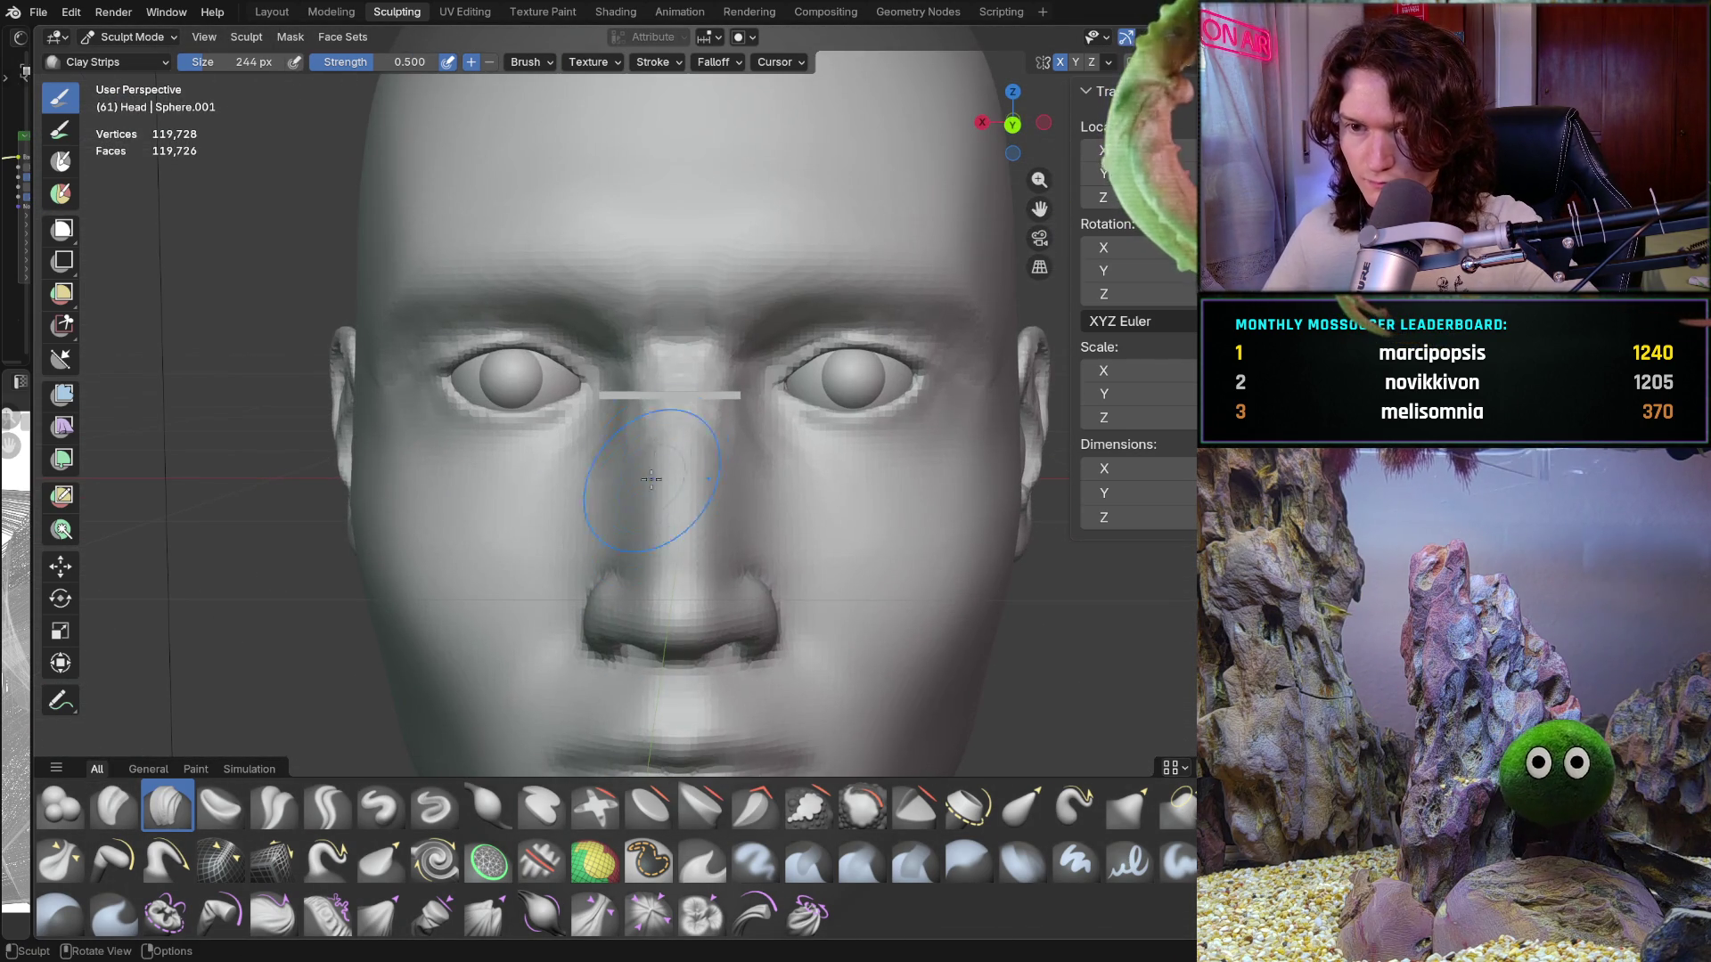
scroll(632, 520, "up", 4)
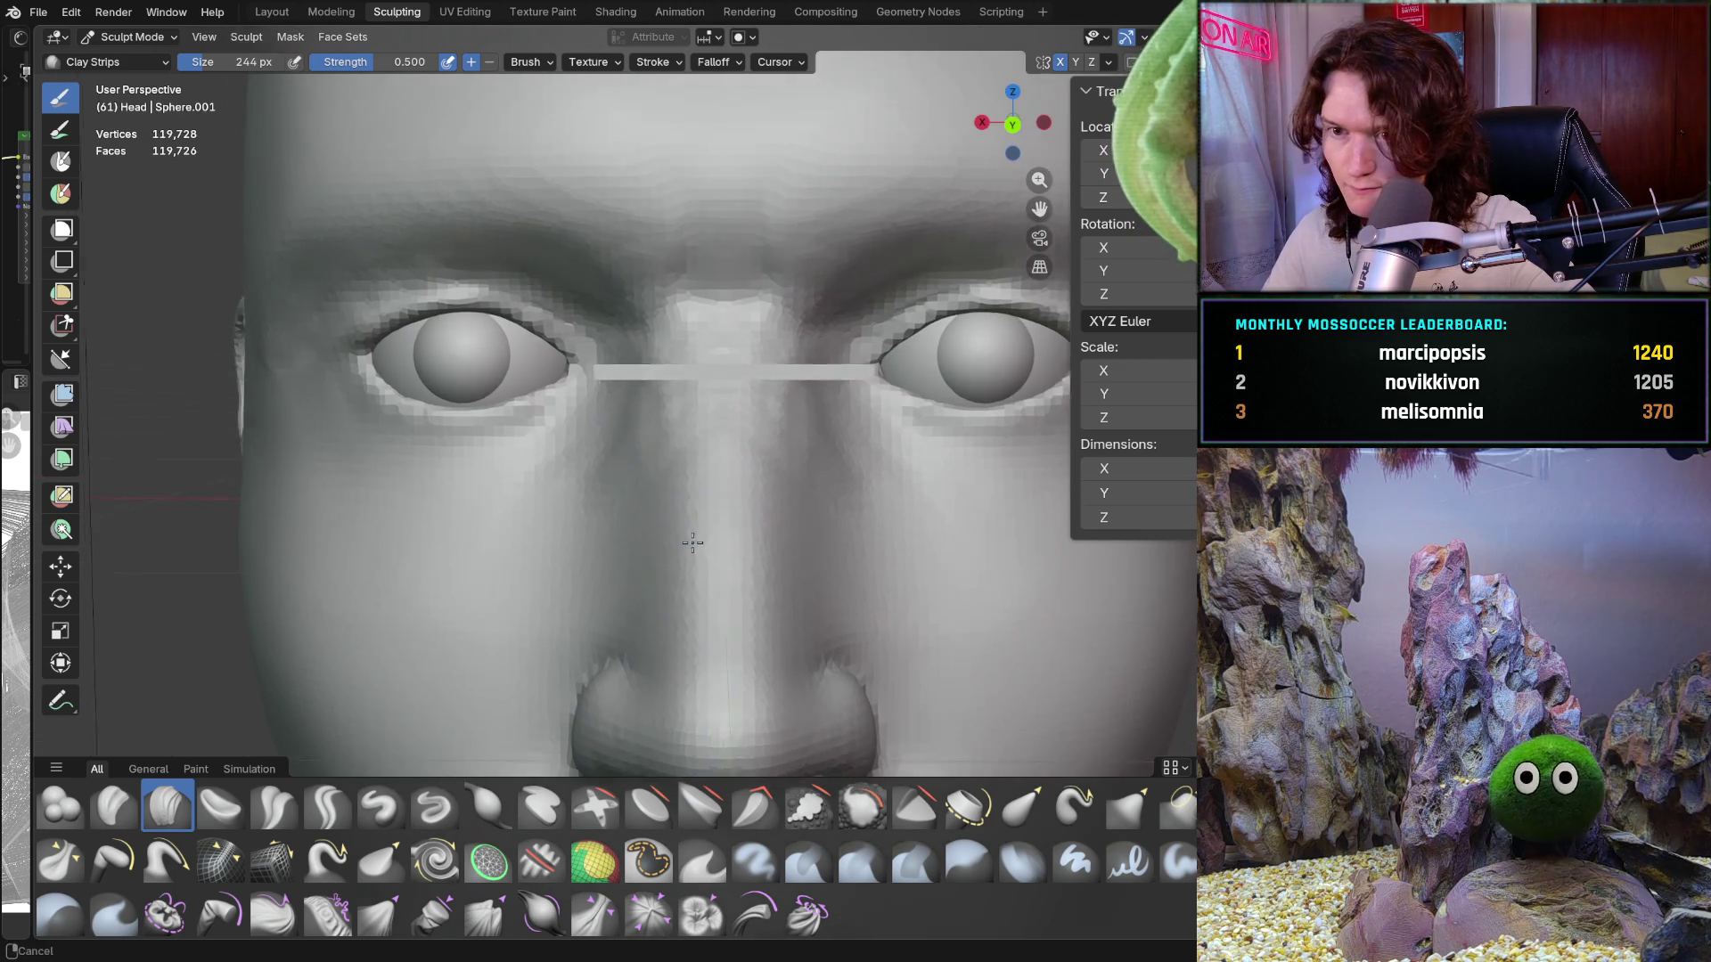
key("ctrl+KP_1")
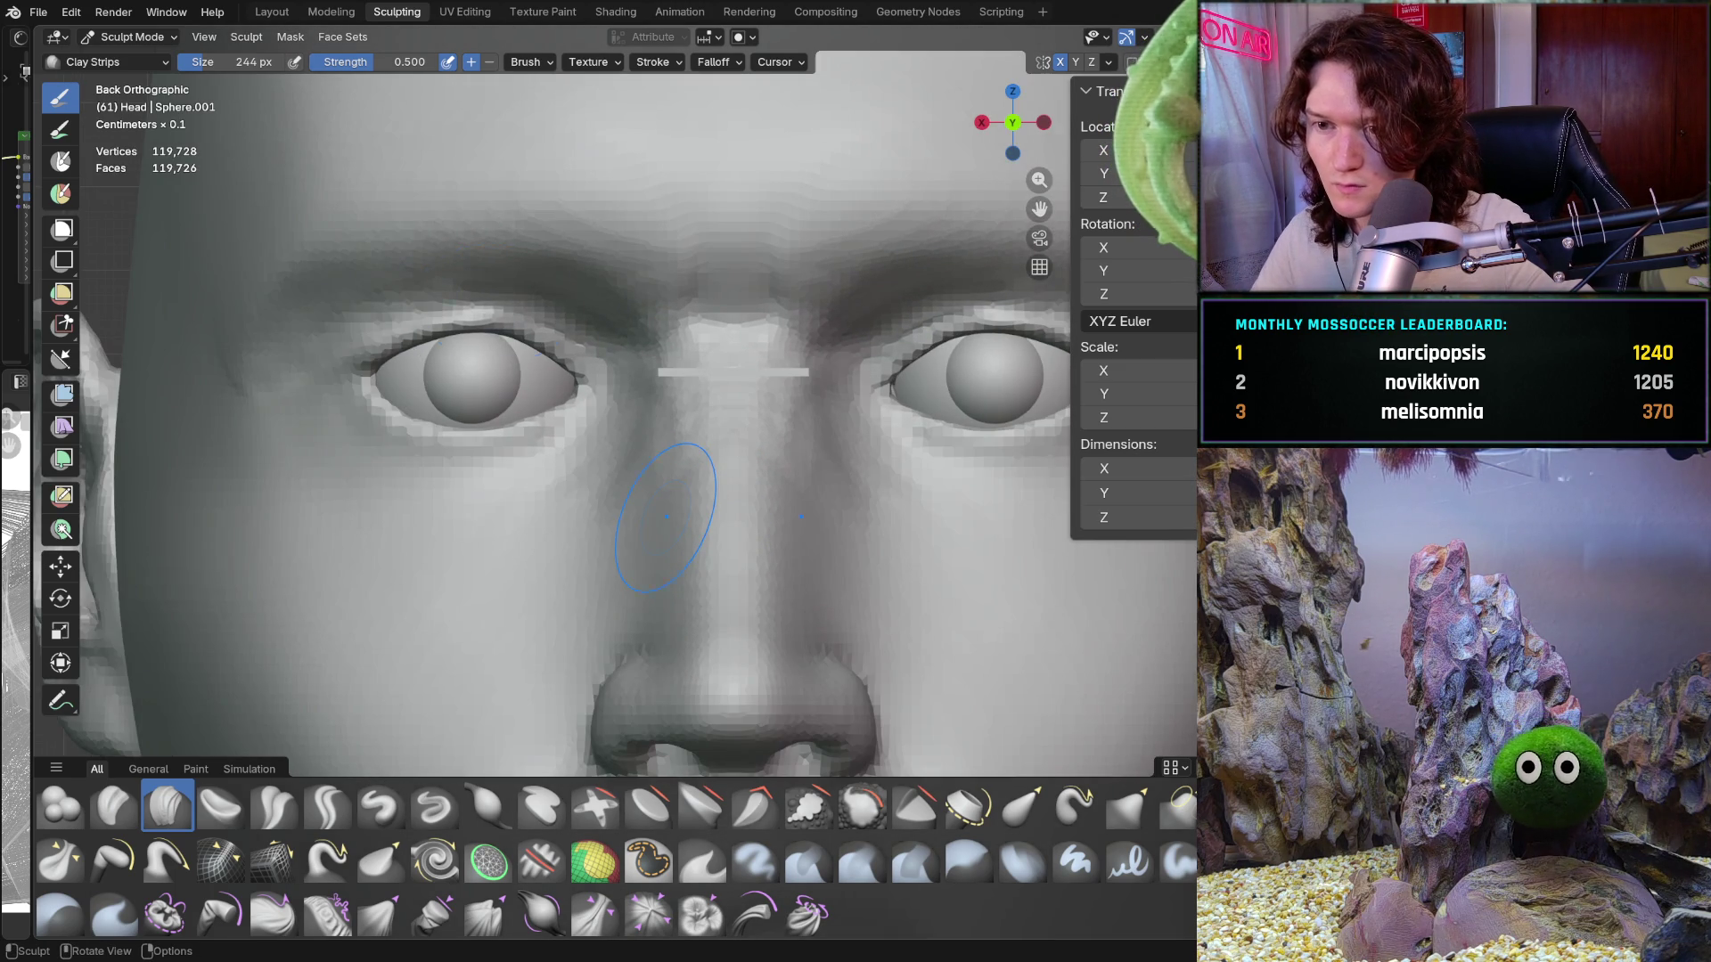
scroll(667, 517, "up", 5)
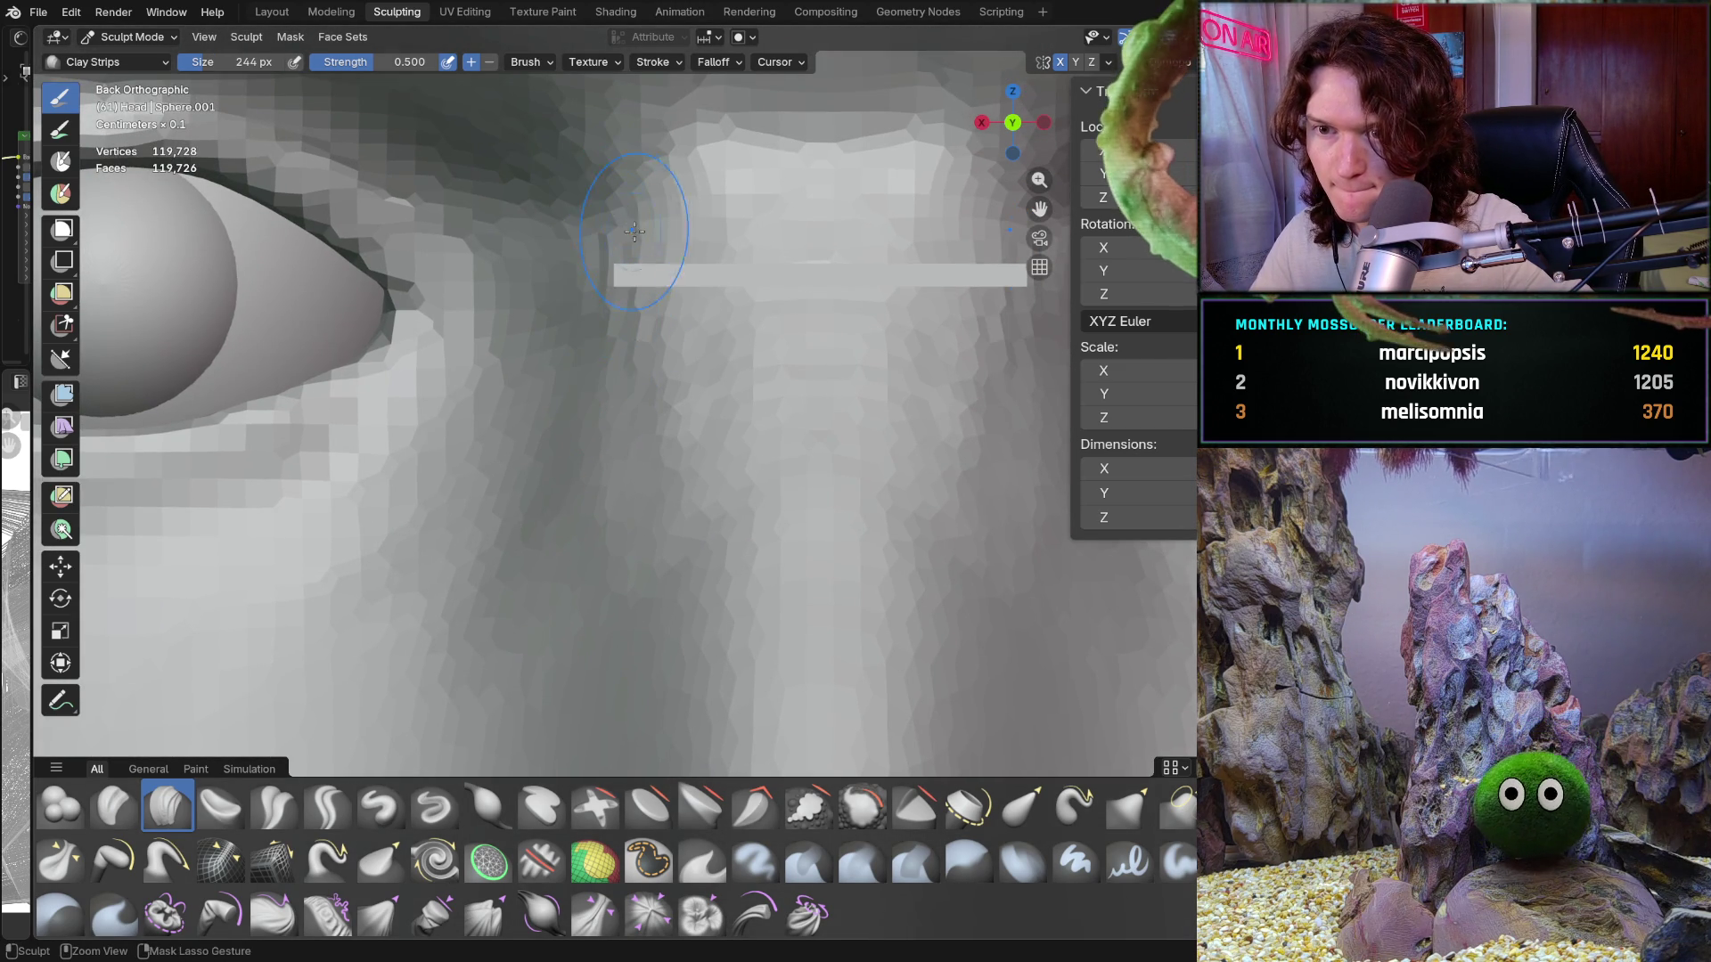
left_click(1109, 61)
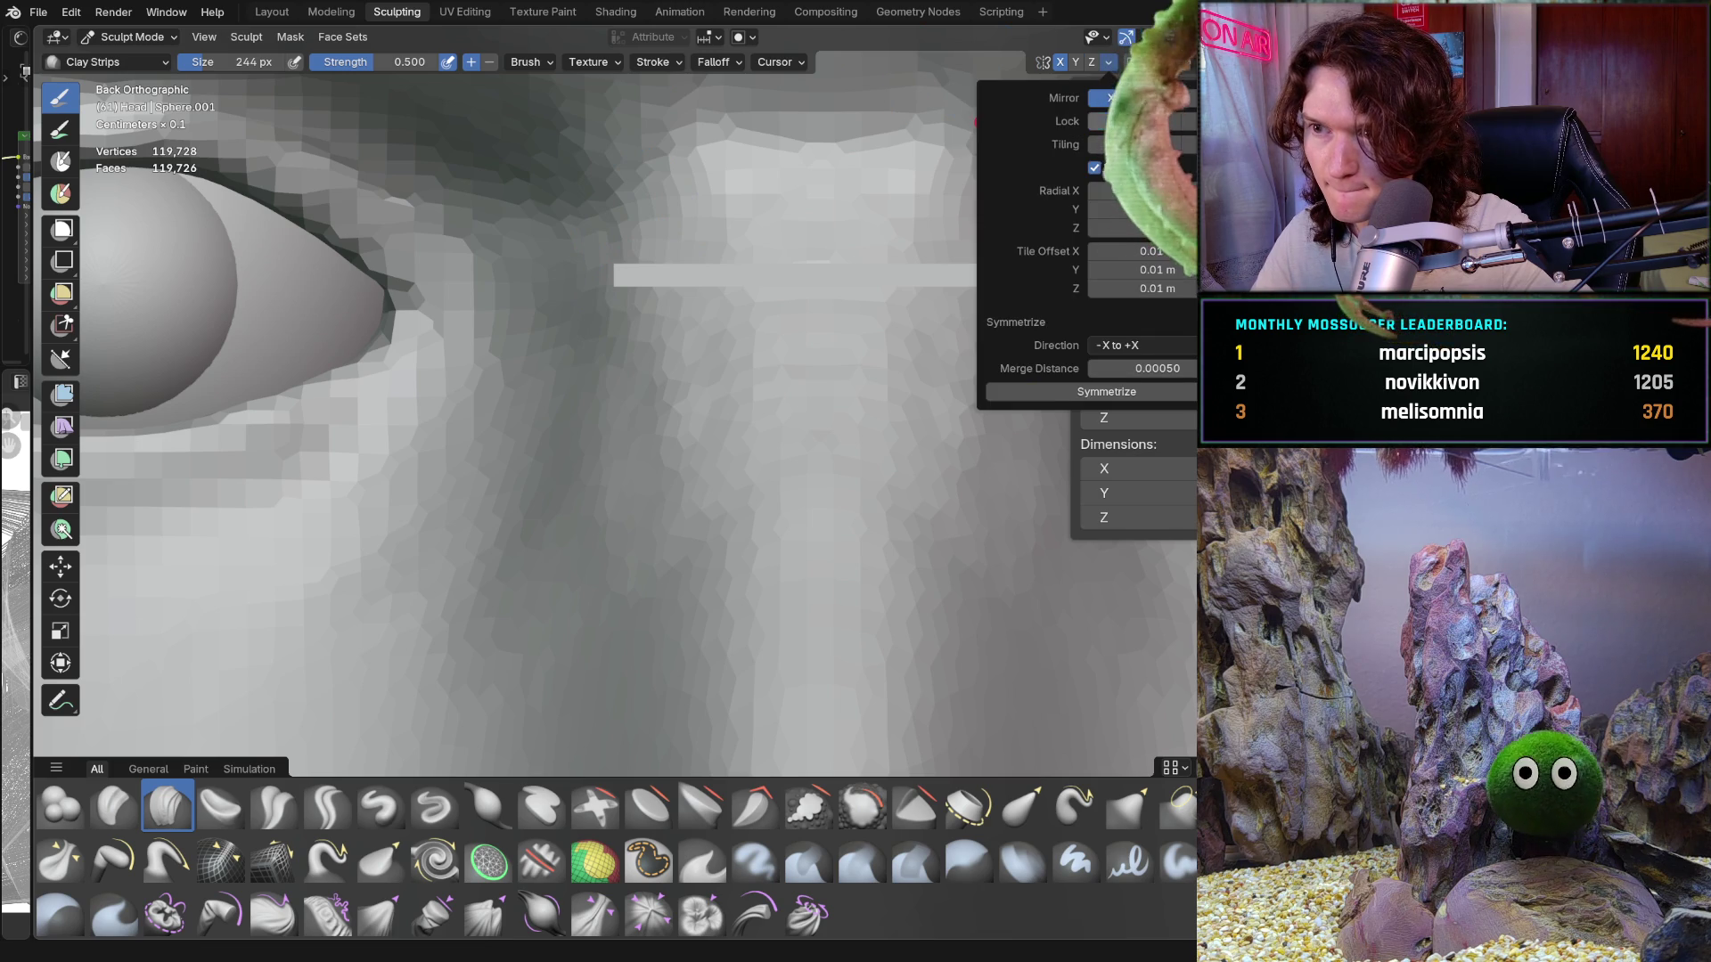
mouse_move(623, 267)
middle_mouse_down()
mouse_move(673, 227)
mouse_move(706, 336)
mouse_move(700, 304)
middle_mouse_up()
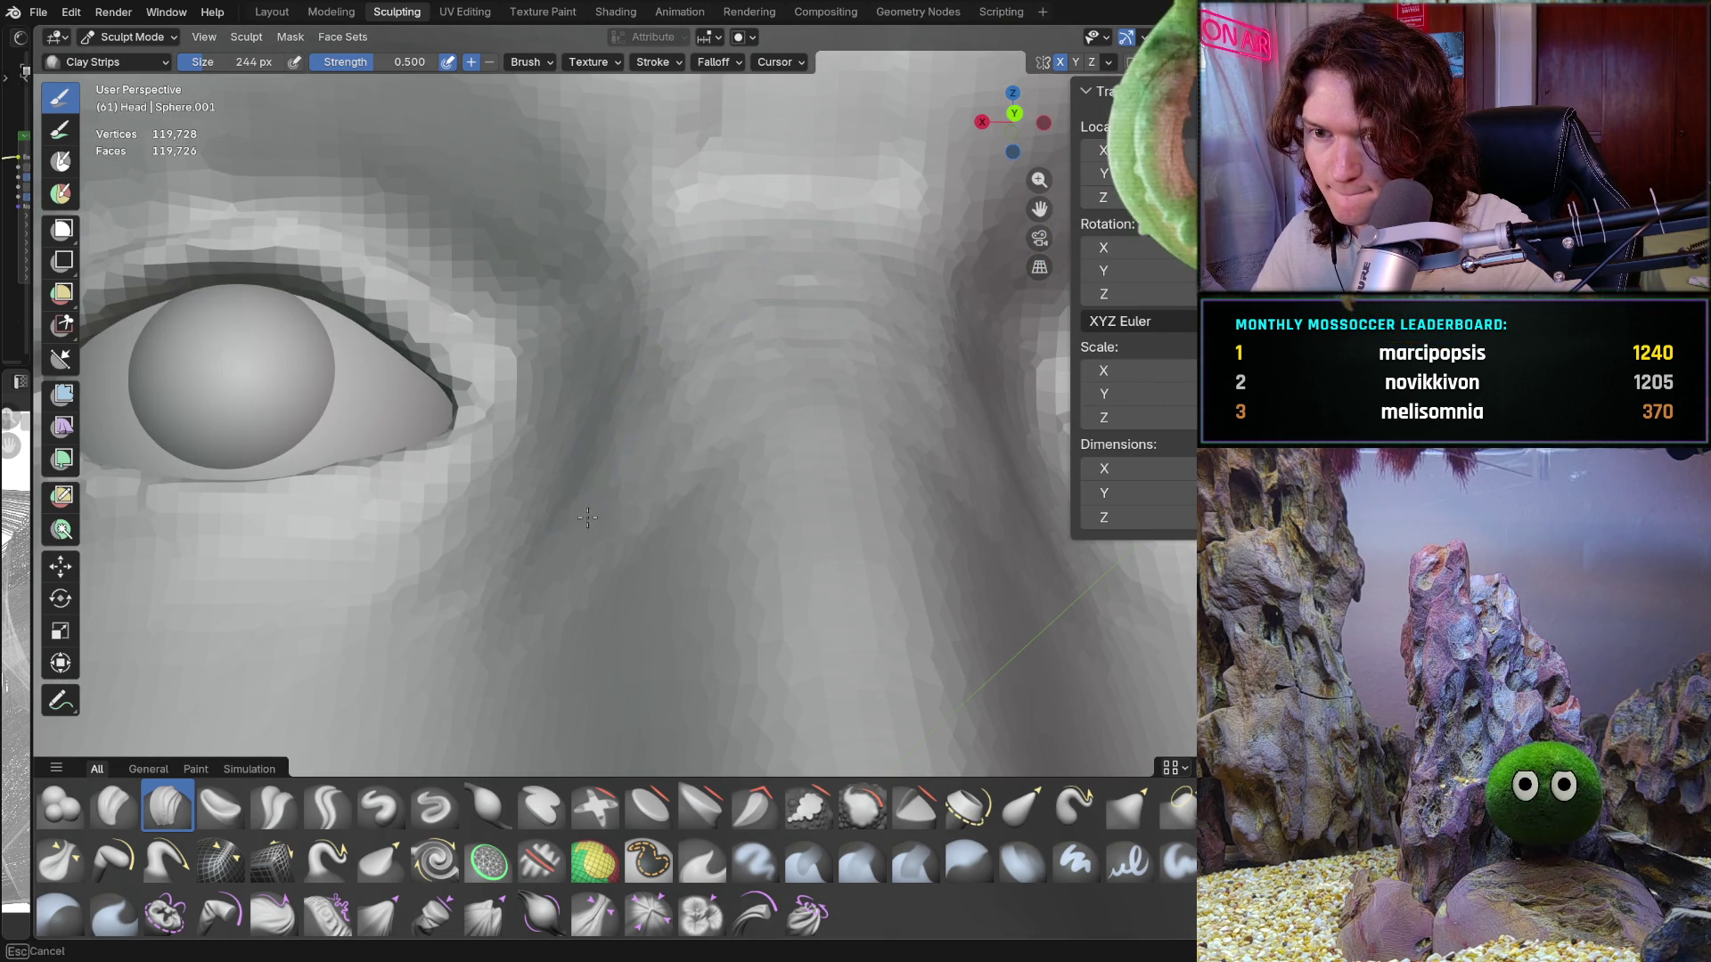
middle_click_drag(588, 518, 583, 329, "ctrl")
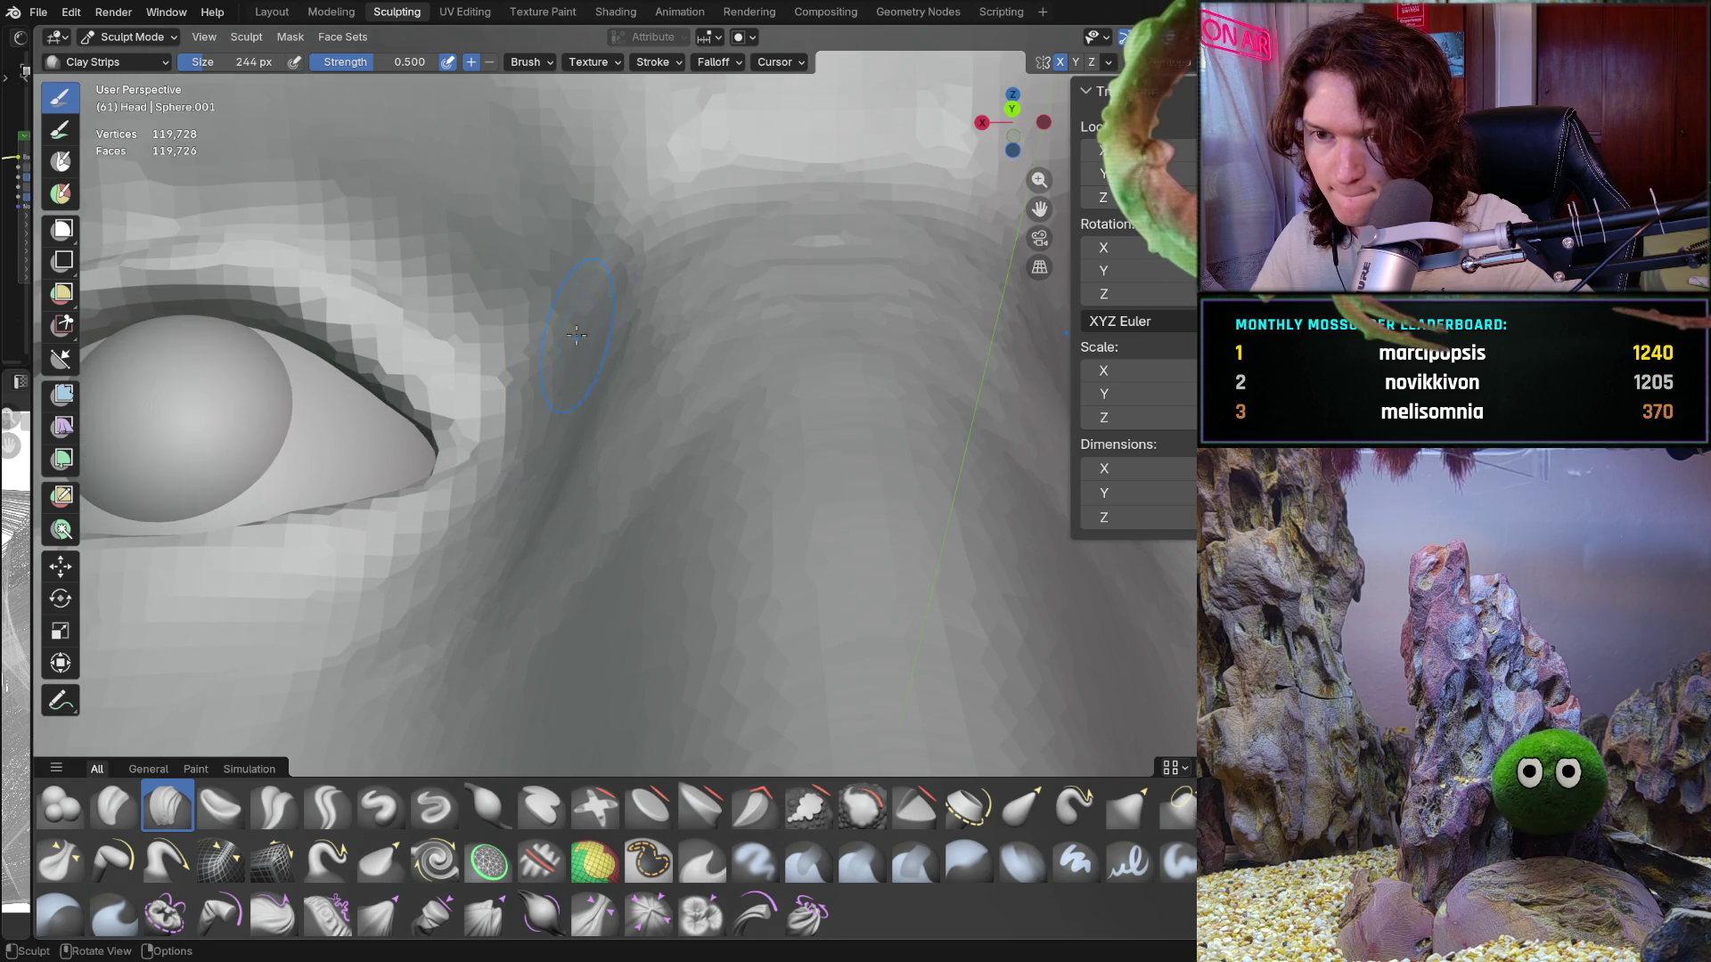
middle_click_drag(642, 205, 641, 207, "ctrl")
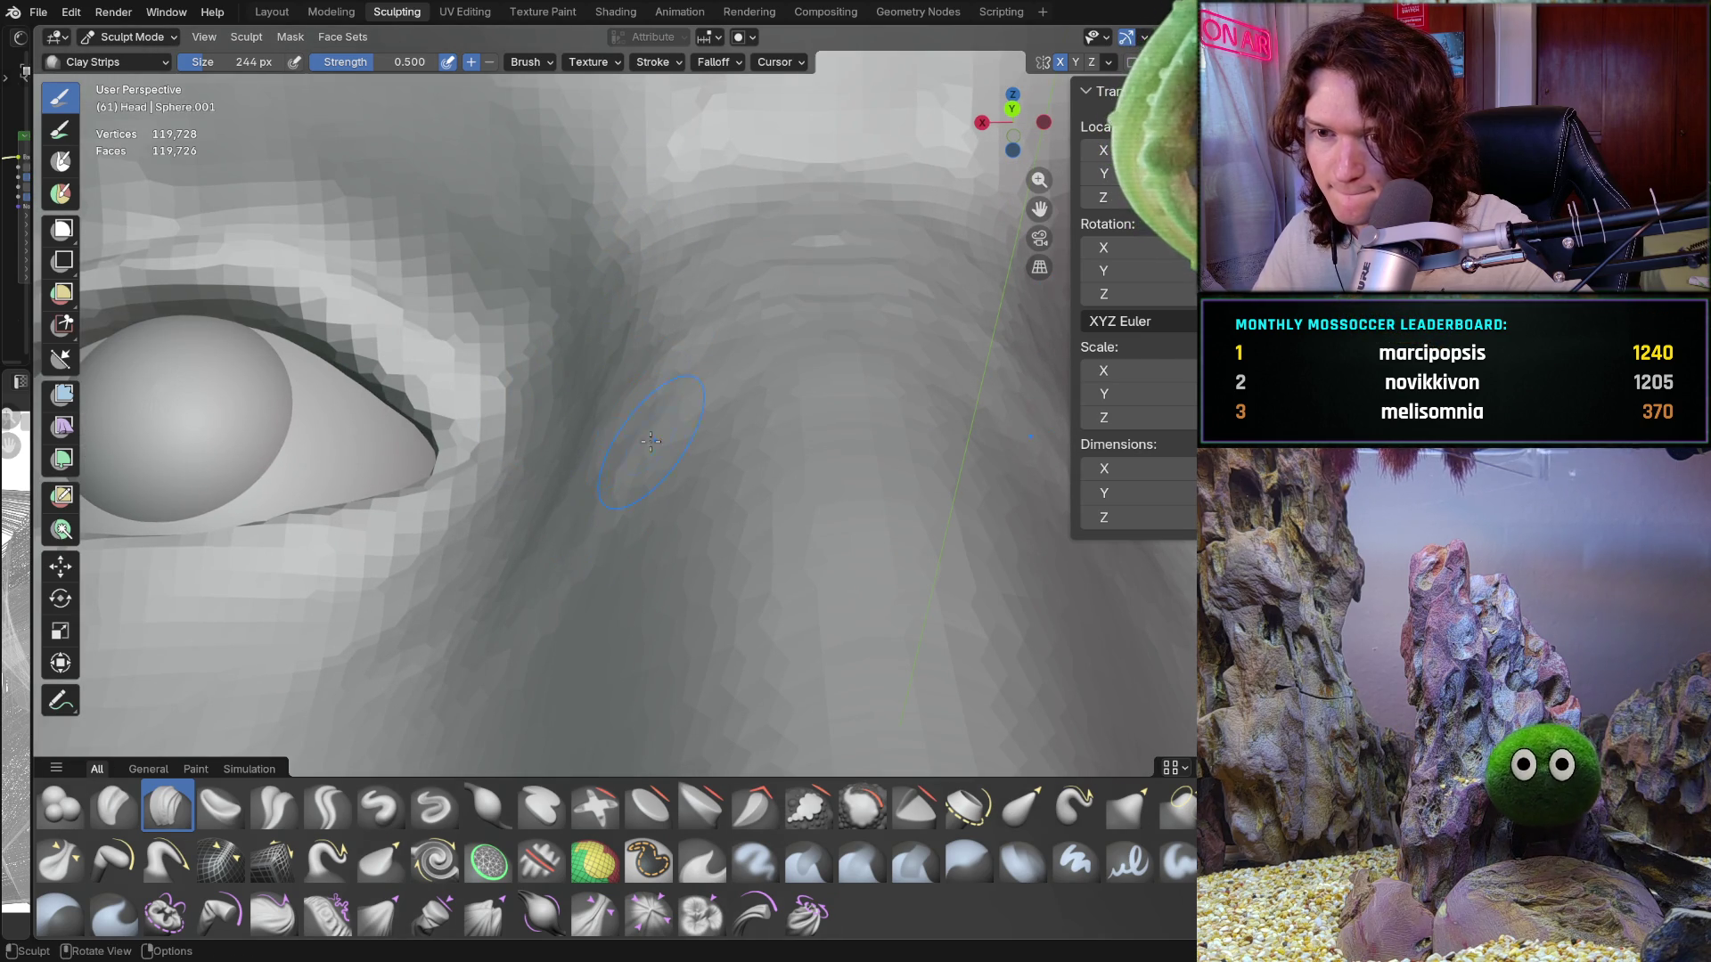
mouse_move(742, 470)
middle_mouse_down()
mouse_move(629, 485)
mouse_move(672, 505)
middle_mouse_up()
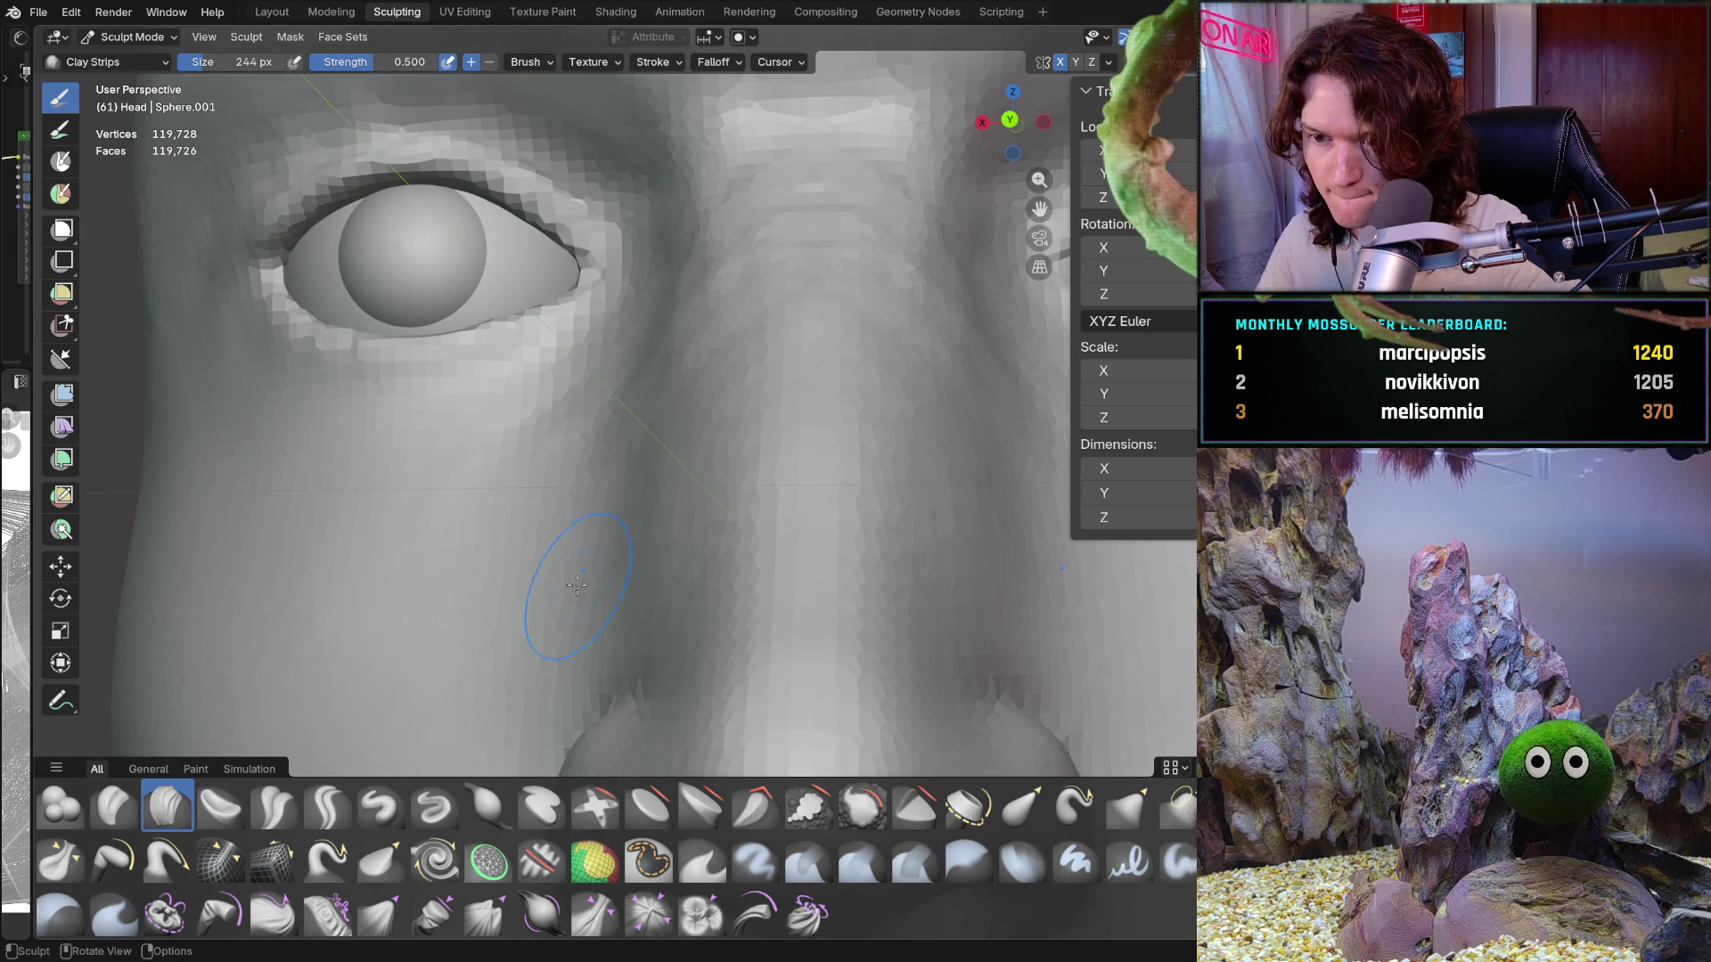
mouse_move(578, 585)
middle_mouse_down()
mouse_move(724, 462)
mouse_move(708, 417)
middle_mouse_up()
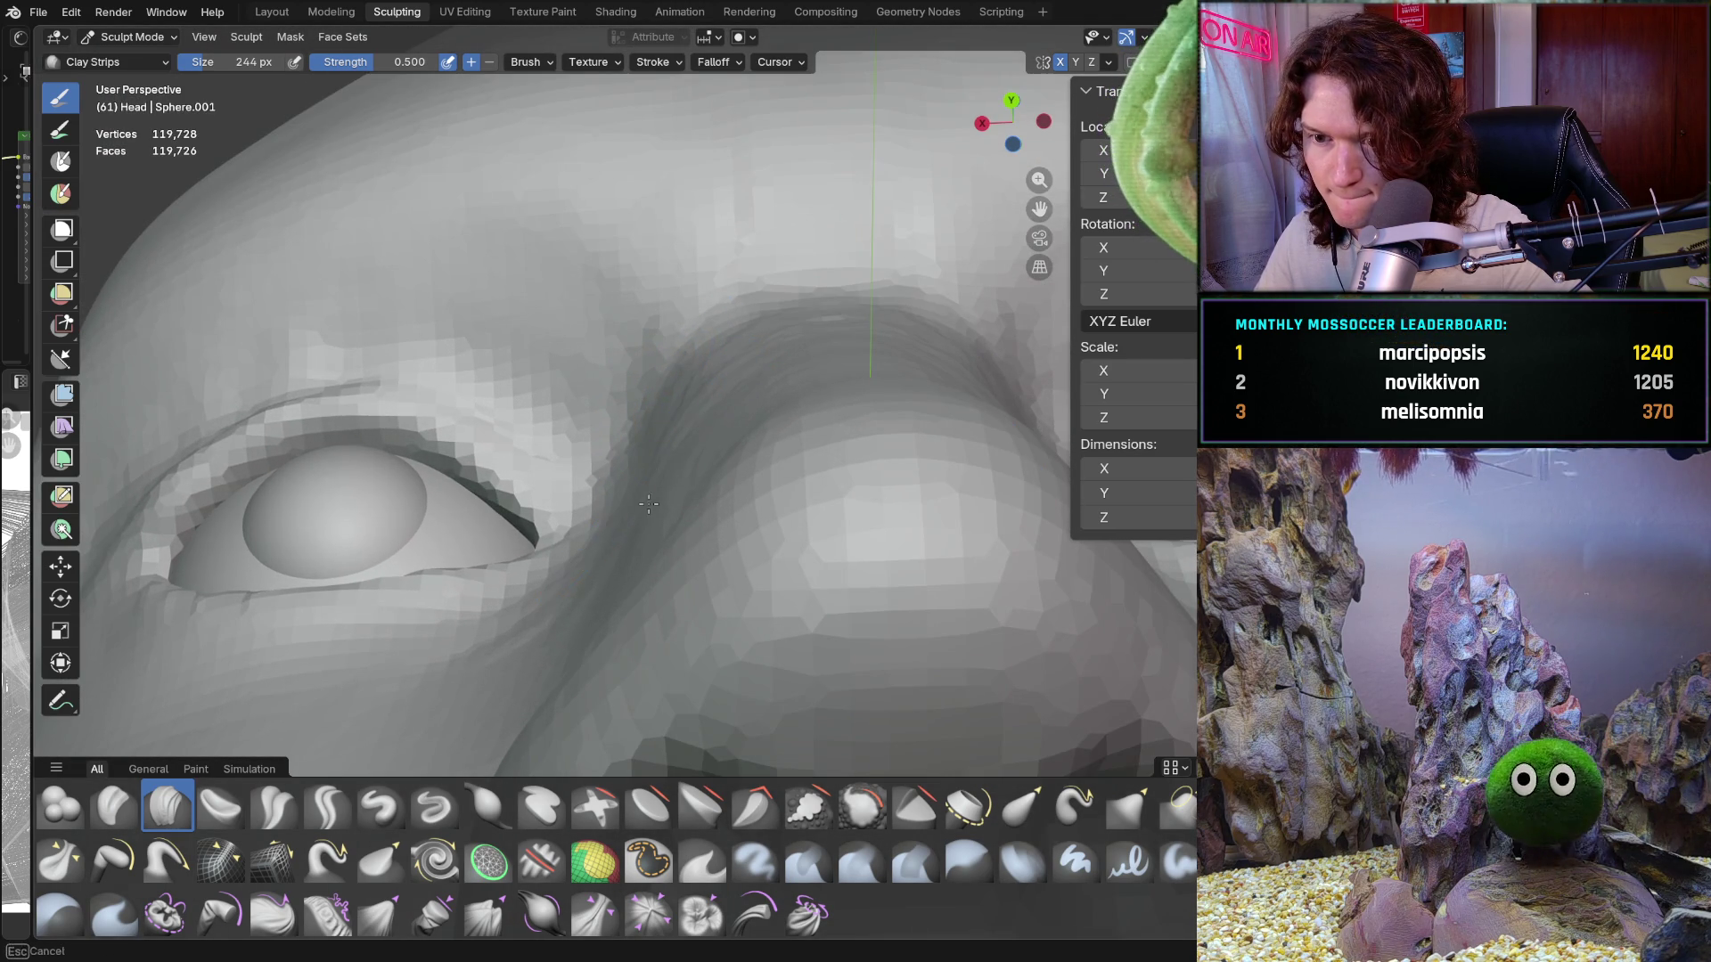
mouse_move(631, 514)
middle_mouse_down()
mouse_move(631, 568)
mouse_move(588, 615)
mouse_move(579, 677)
mouse_move(625, 613)
mouse_move(591, 741)
mouse_move(625, 479)
middle_mouse_up()
key("ctrl+KP_1")
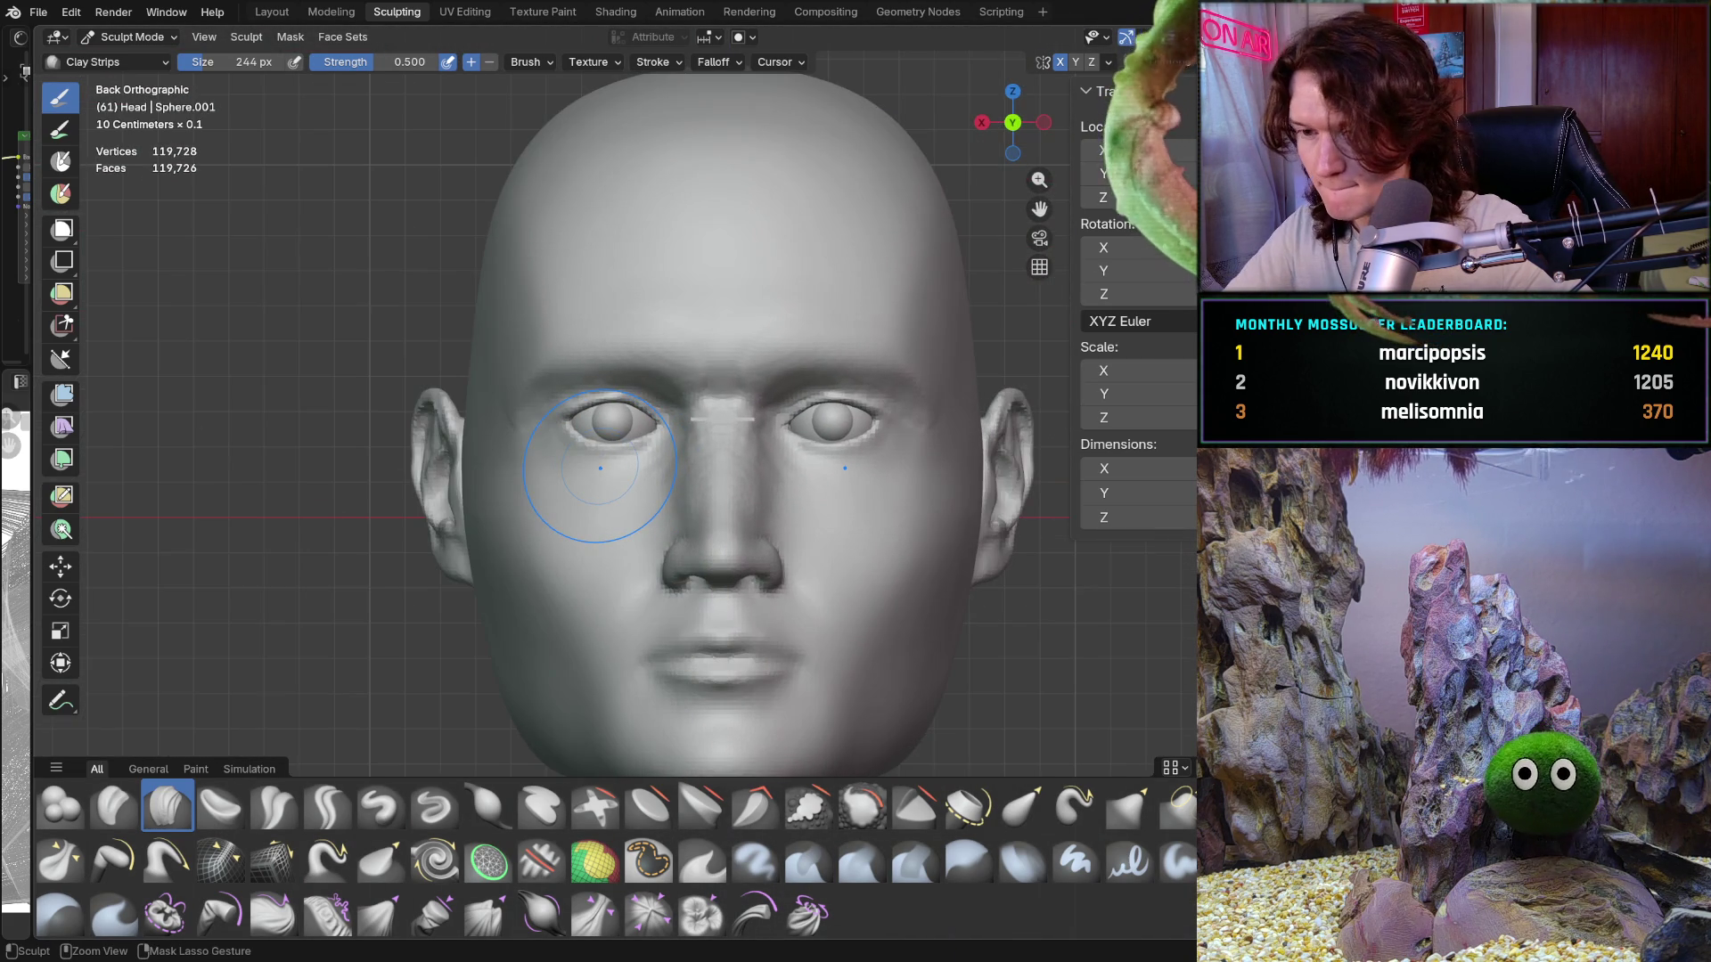
mouse_move(639, 528)
middle_mouse_down("ctrl")
mouse_move(725, 362)
mouse_move(684, 358)
middle_mouse_up("ctrl")
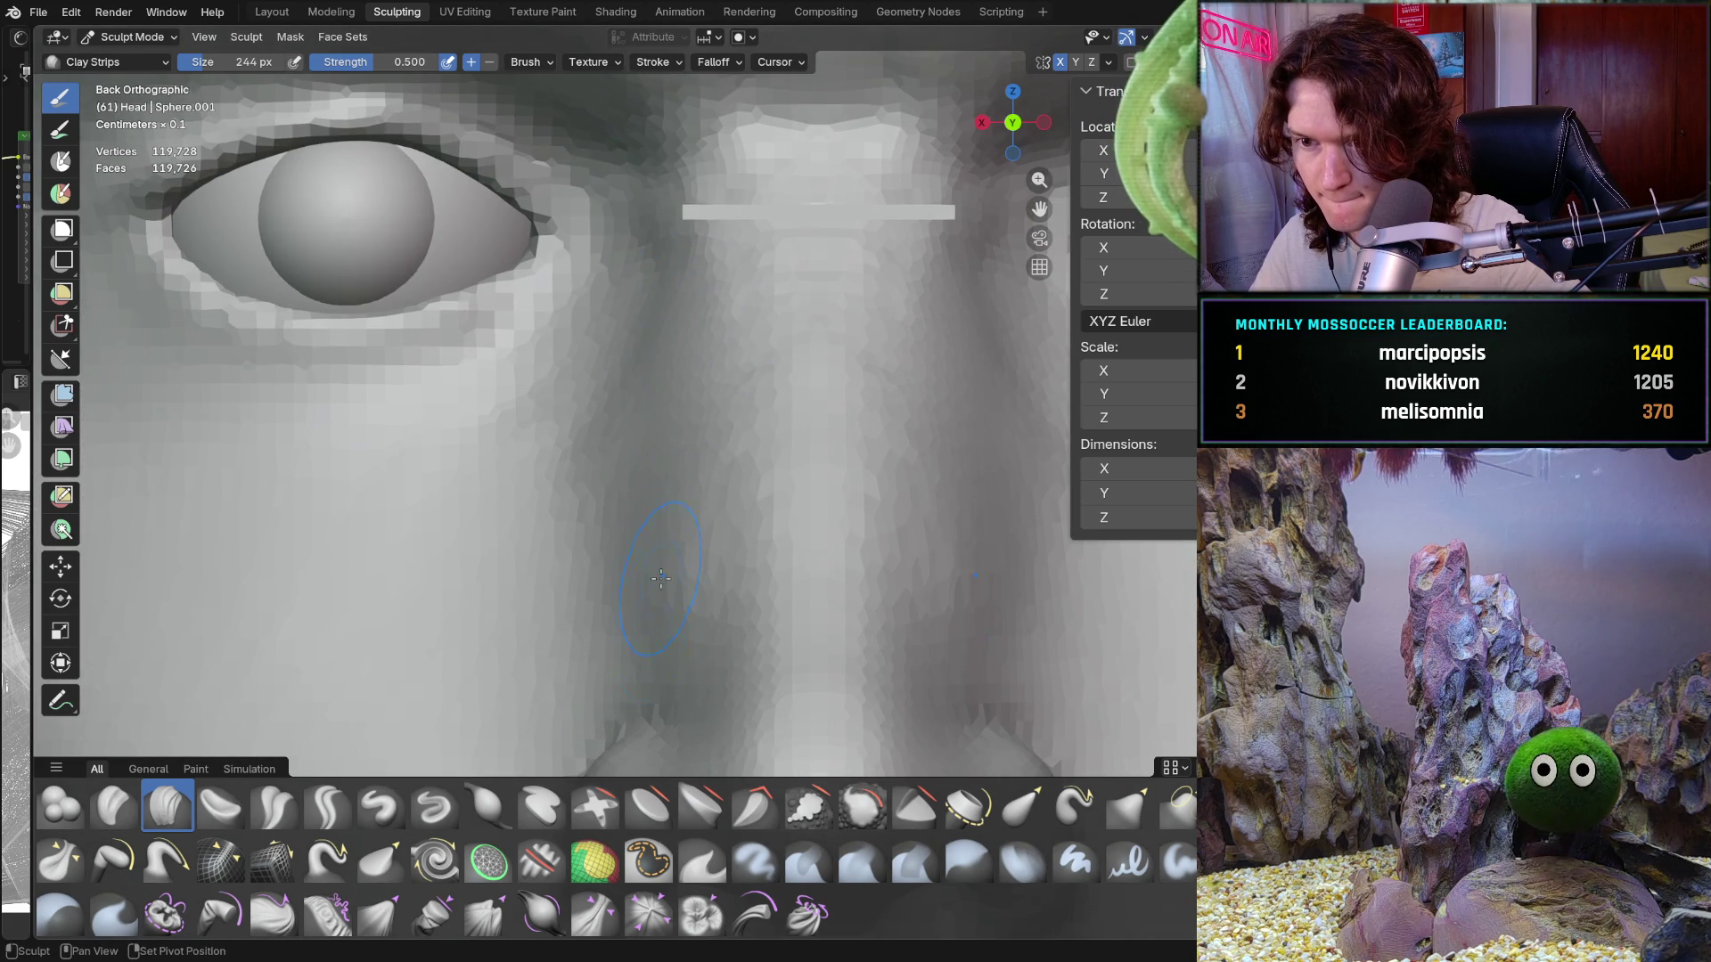
middle_click_drag(653, 361, 679, 394, "shift")
scroll(659, 552, "down", 5)
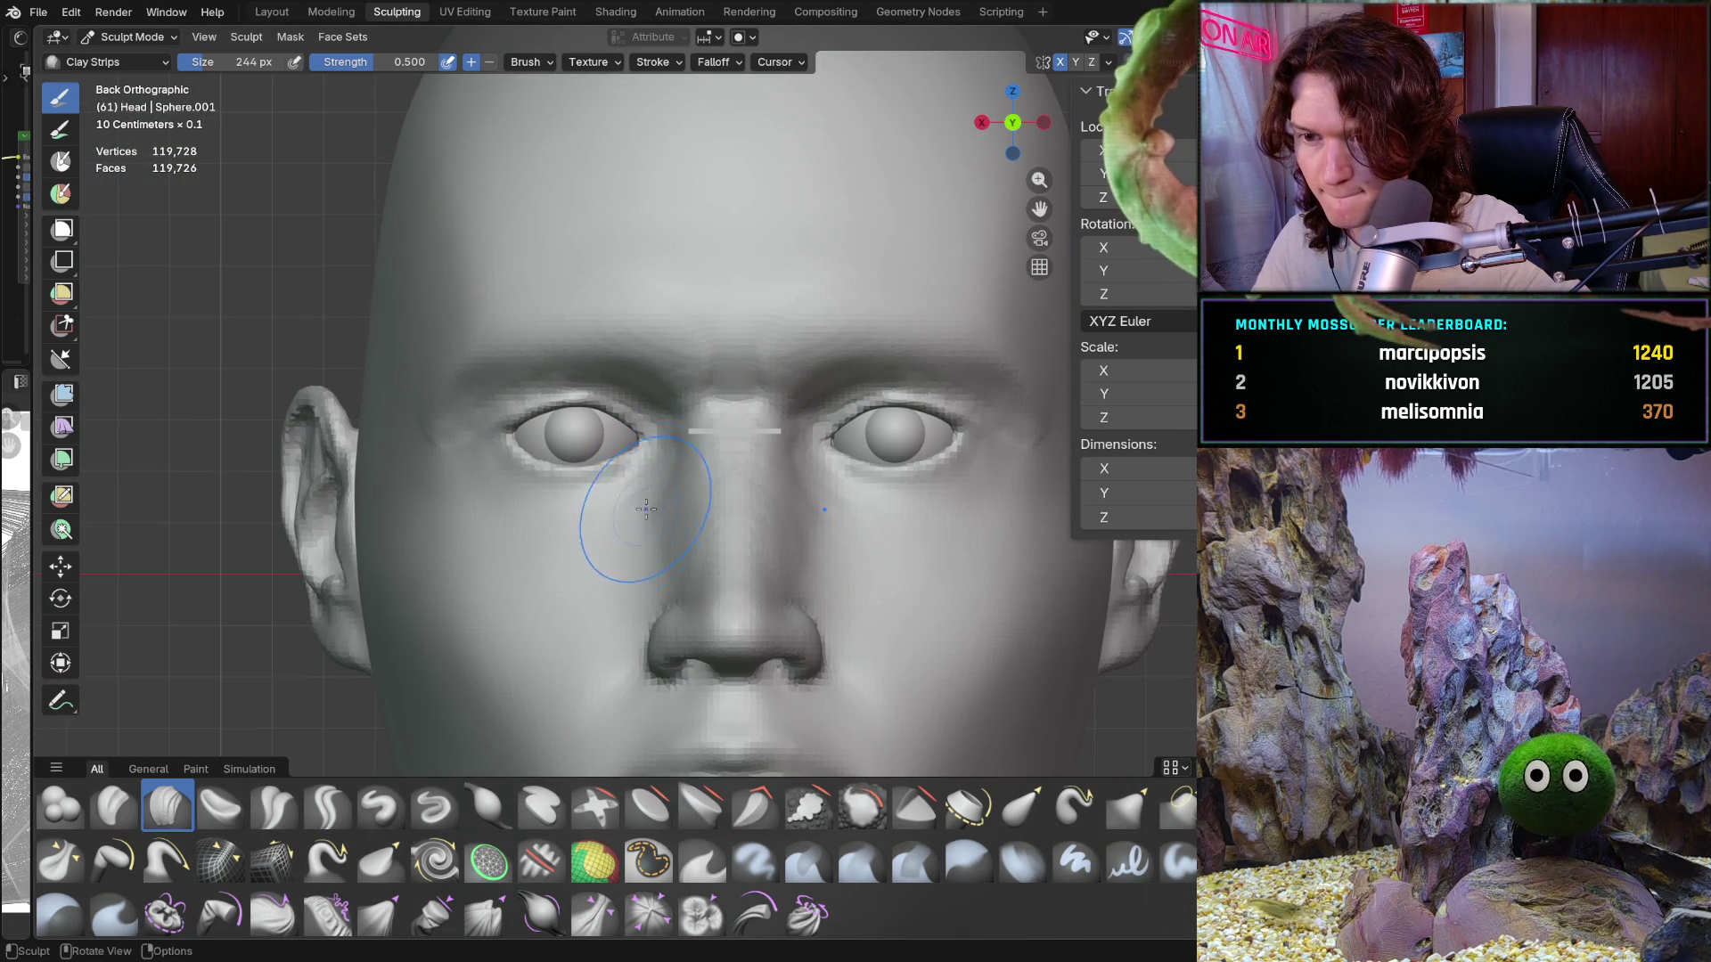
scroll(651, 499, "up", 5)
mouse_move(669, 445)
middle_mouse_down()
mouse_move(748, 481)
mouse_move(751, 282)
middle_mouse_up()
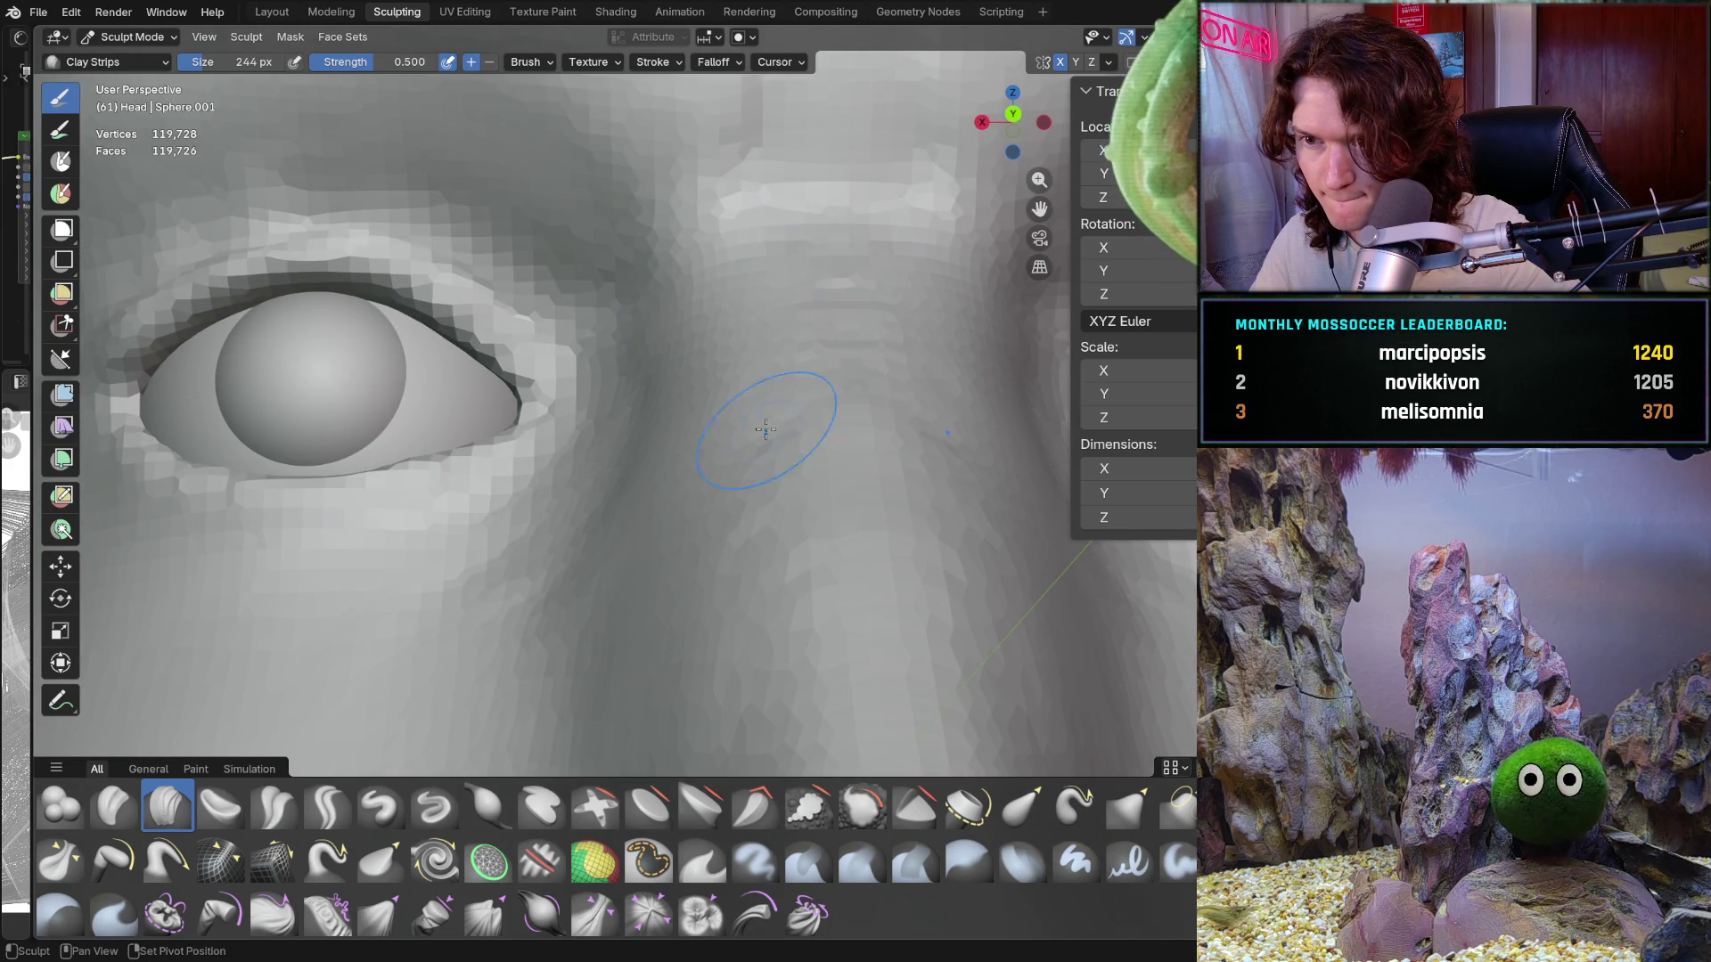
scroll(802, 525, "down", 5)
mouse_move(767, 499)
middle_mouse_down()
mouse_move(802, 525)
mouse_move(704, 543)
mouse_move(741, 407)
middle_mouse_up()
scroll(712, 517, "up", 5)
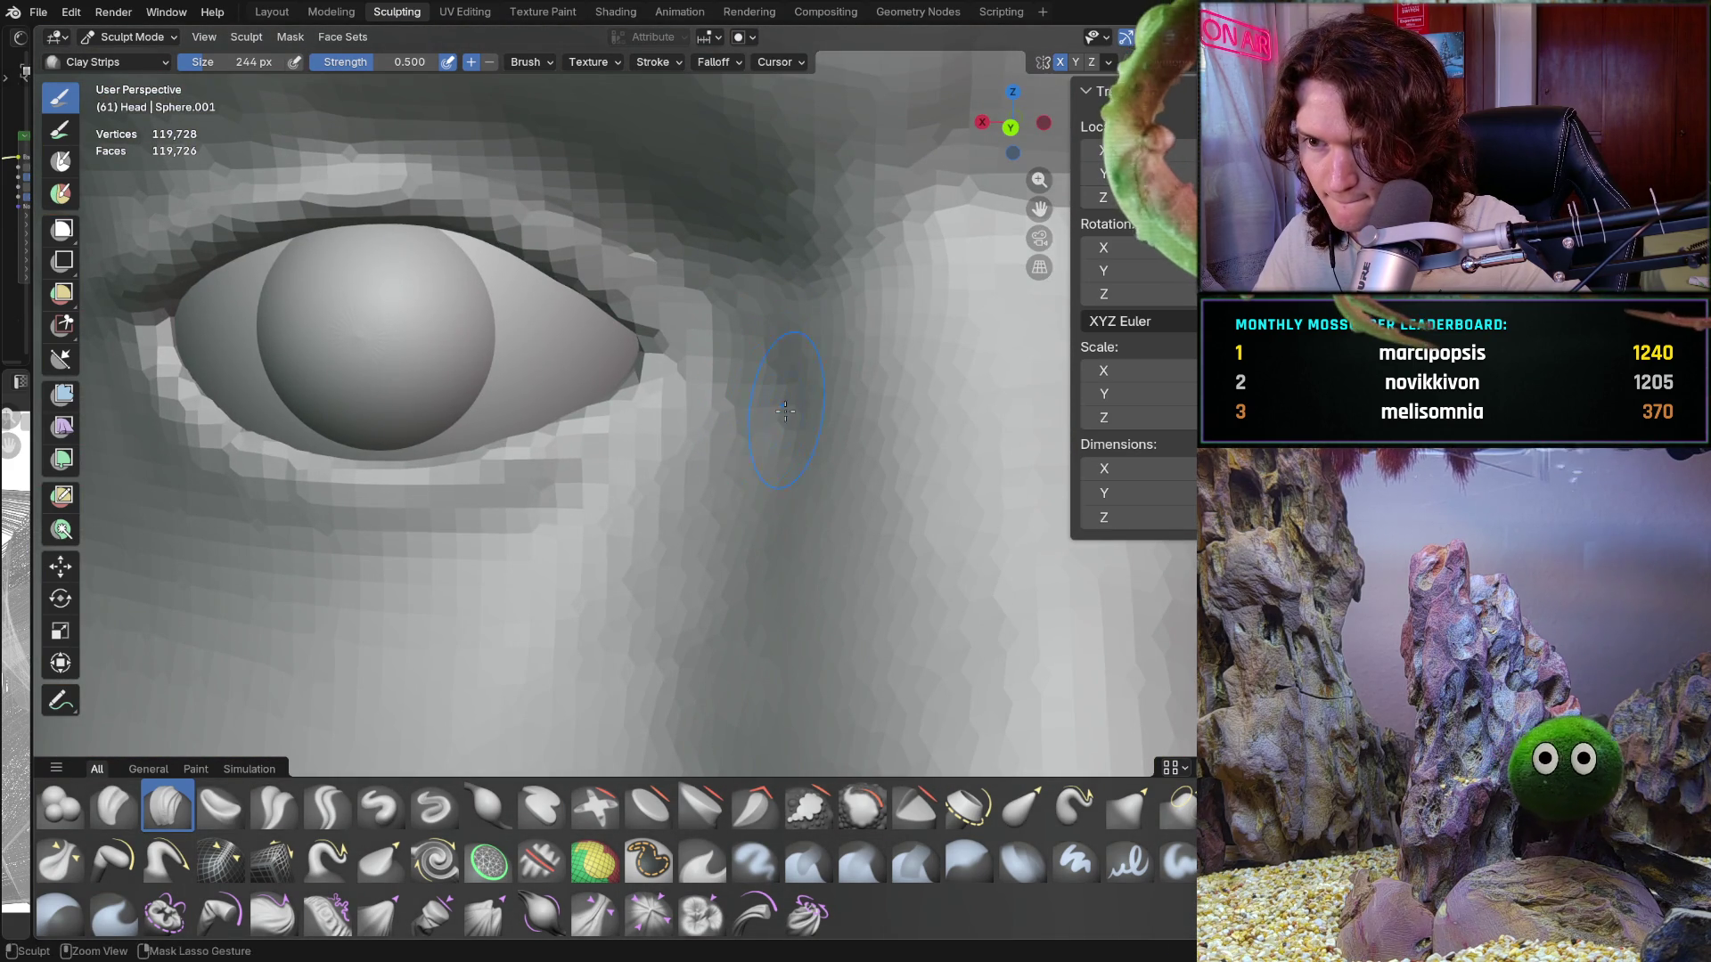
mouse_move(802, 548)
middle_mouse_down()
mouse_move(832, 469)
mouse_move(766, 450)
middle_mouse_up()
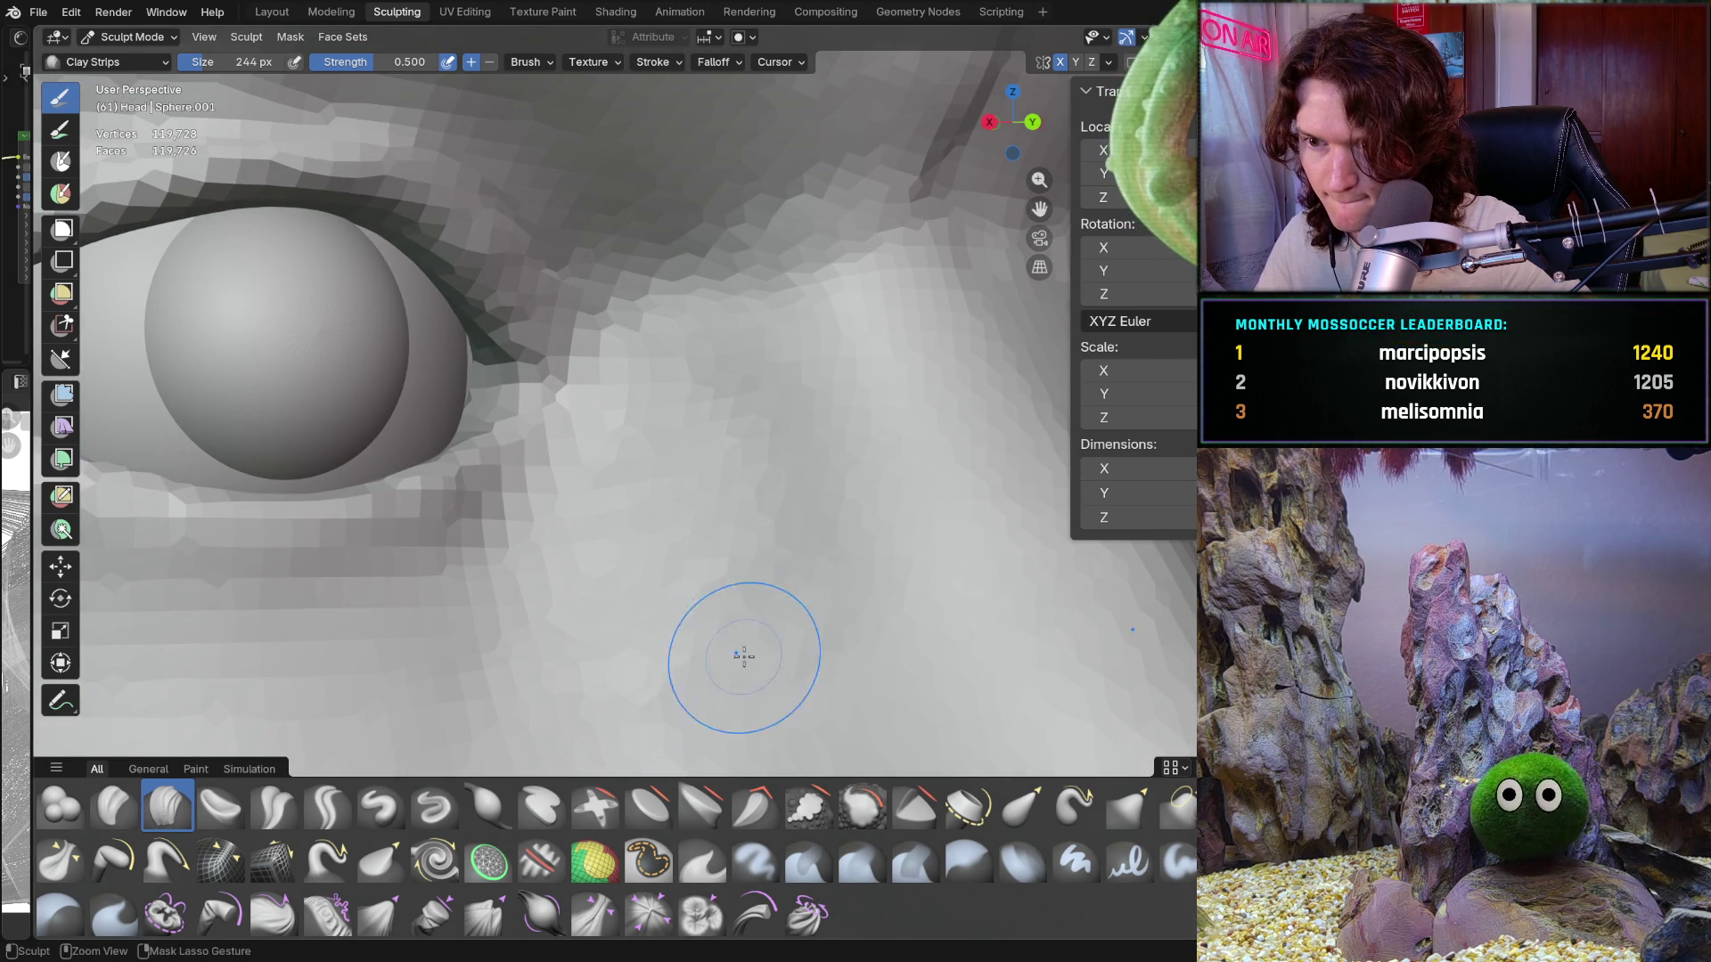
middle_click_drag(737, 650, 823, 538)
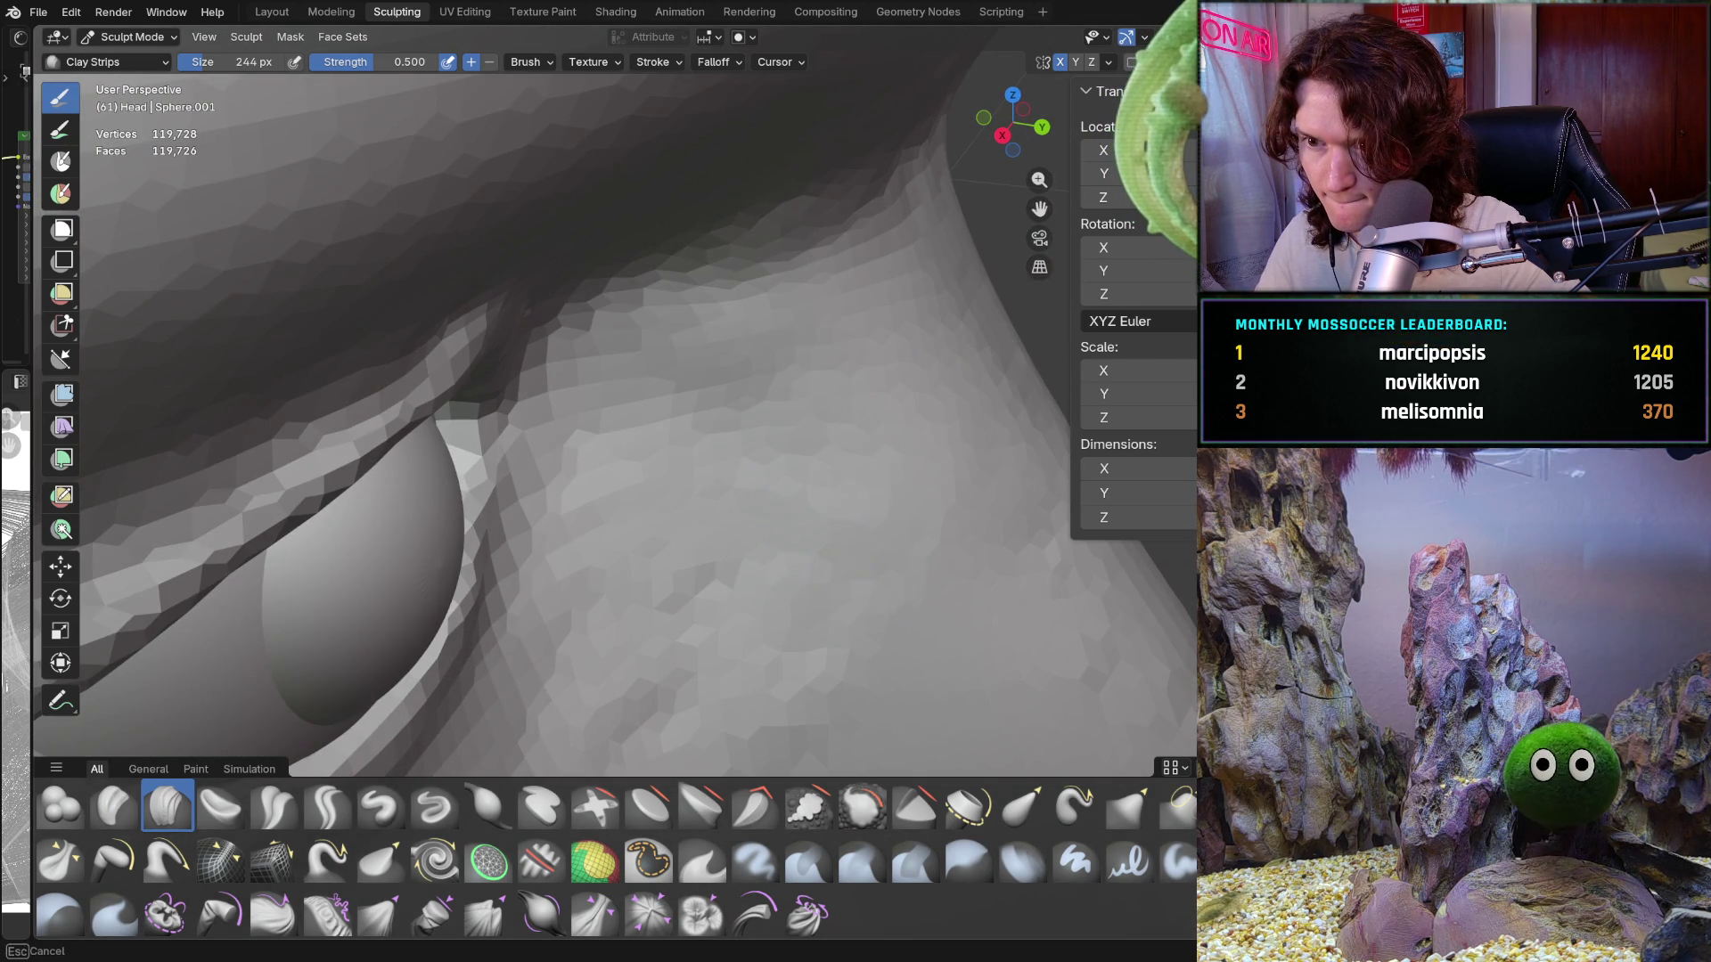
scroll(704, 554, "down", 4)
key("ctrl+KP_1")
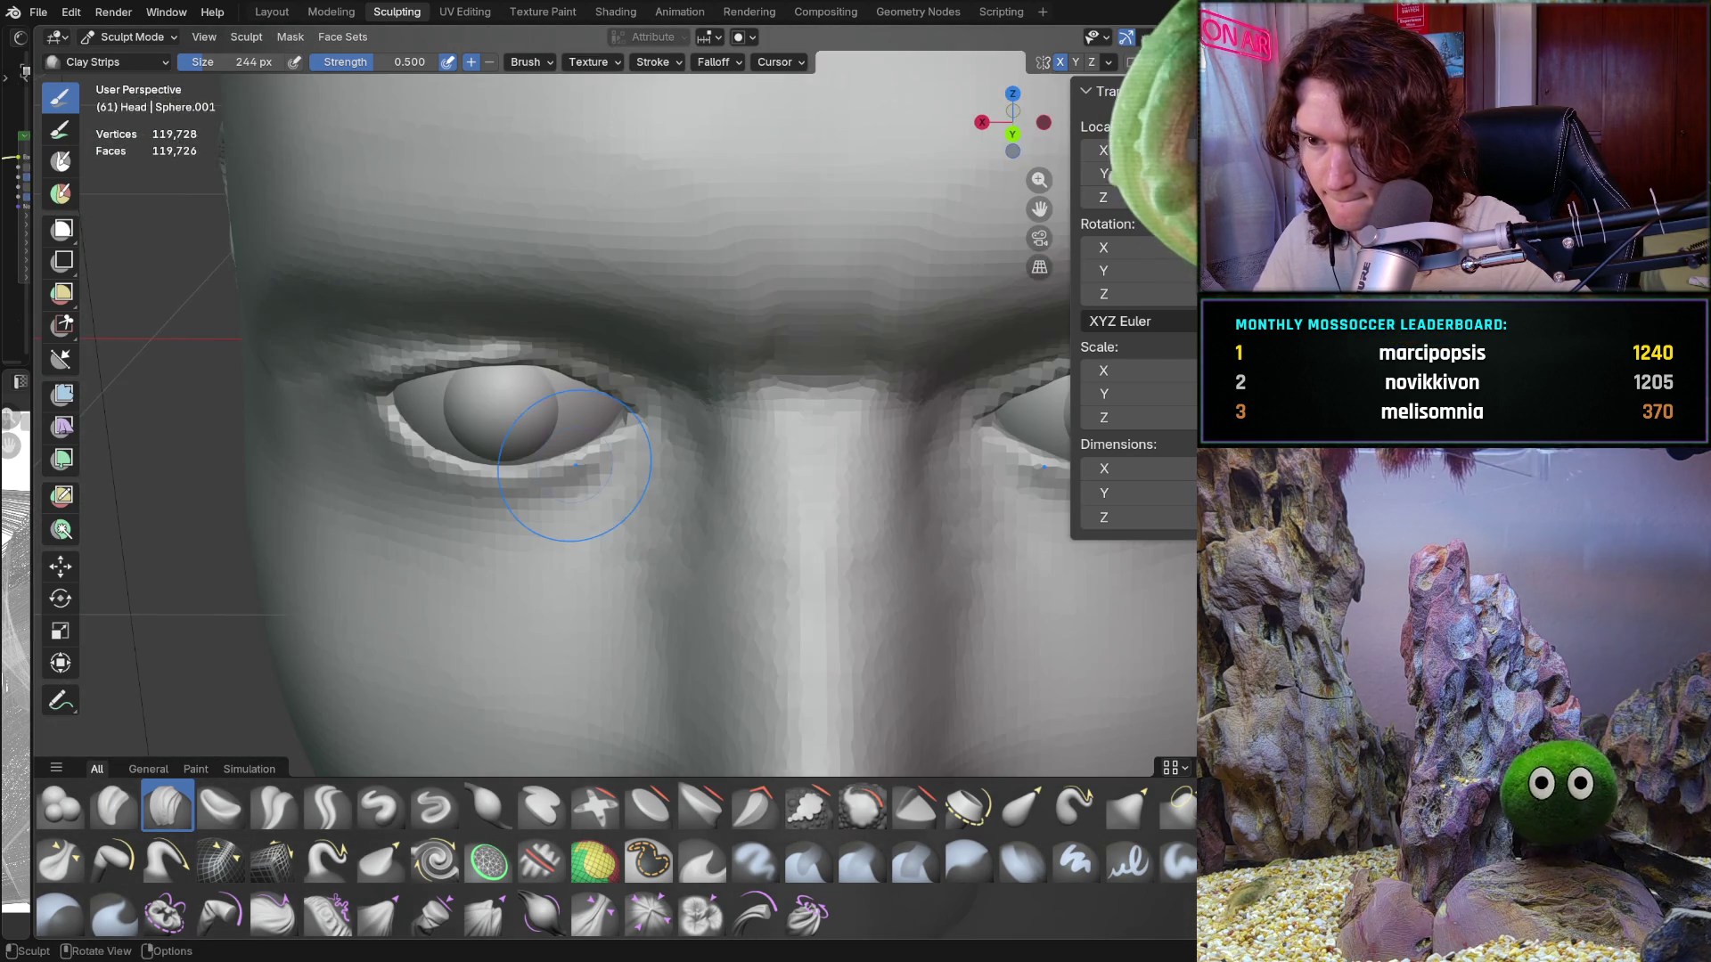
key("KP_5")
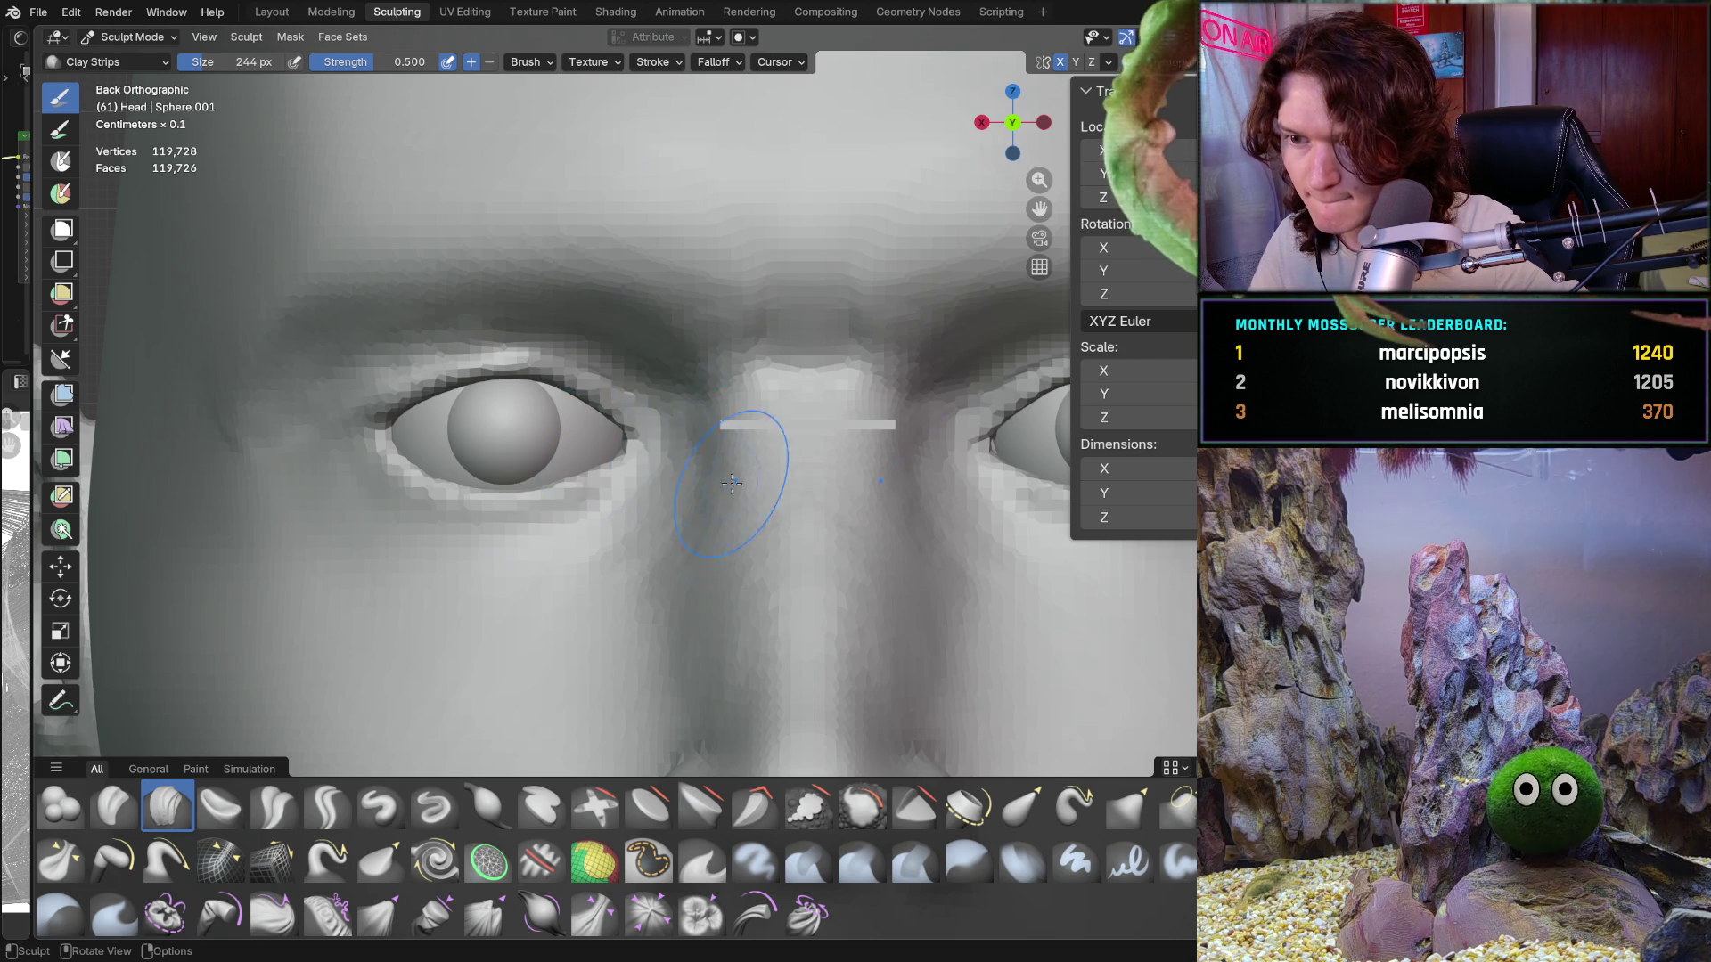
scroll(727, 439, "up", 4)
key("shift+b")
left_click_drag(719, 444, 710, 336)
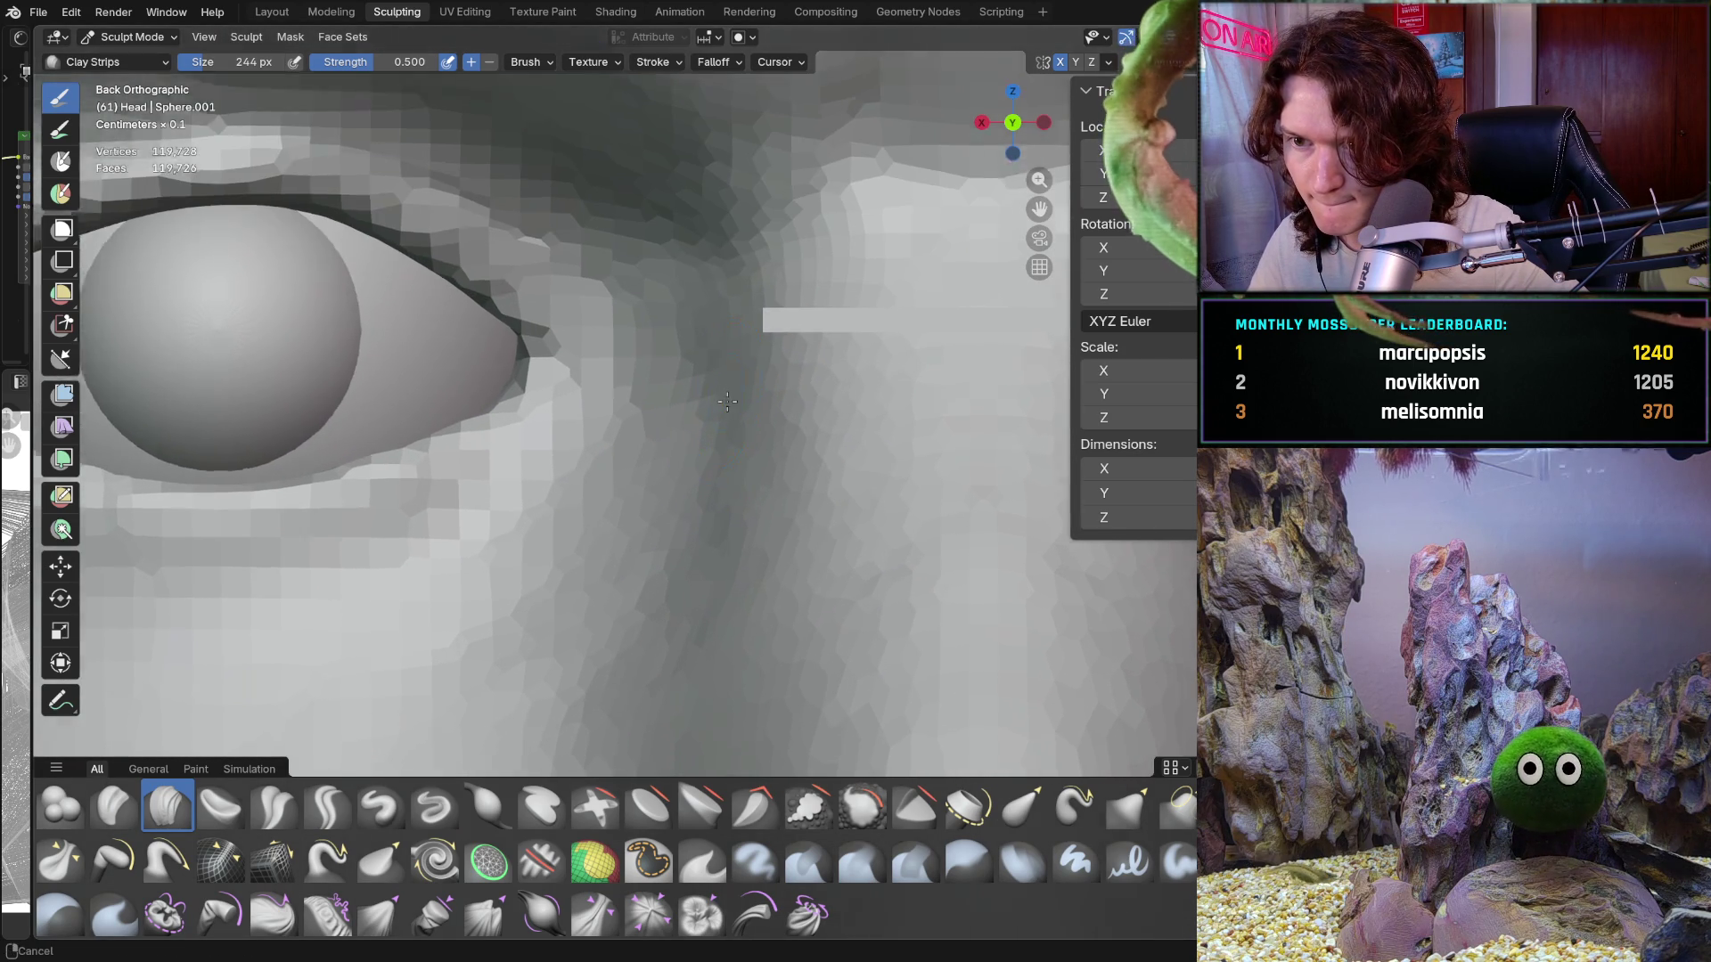
key("shift+b")
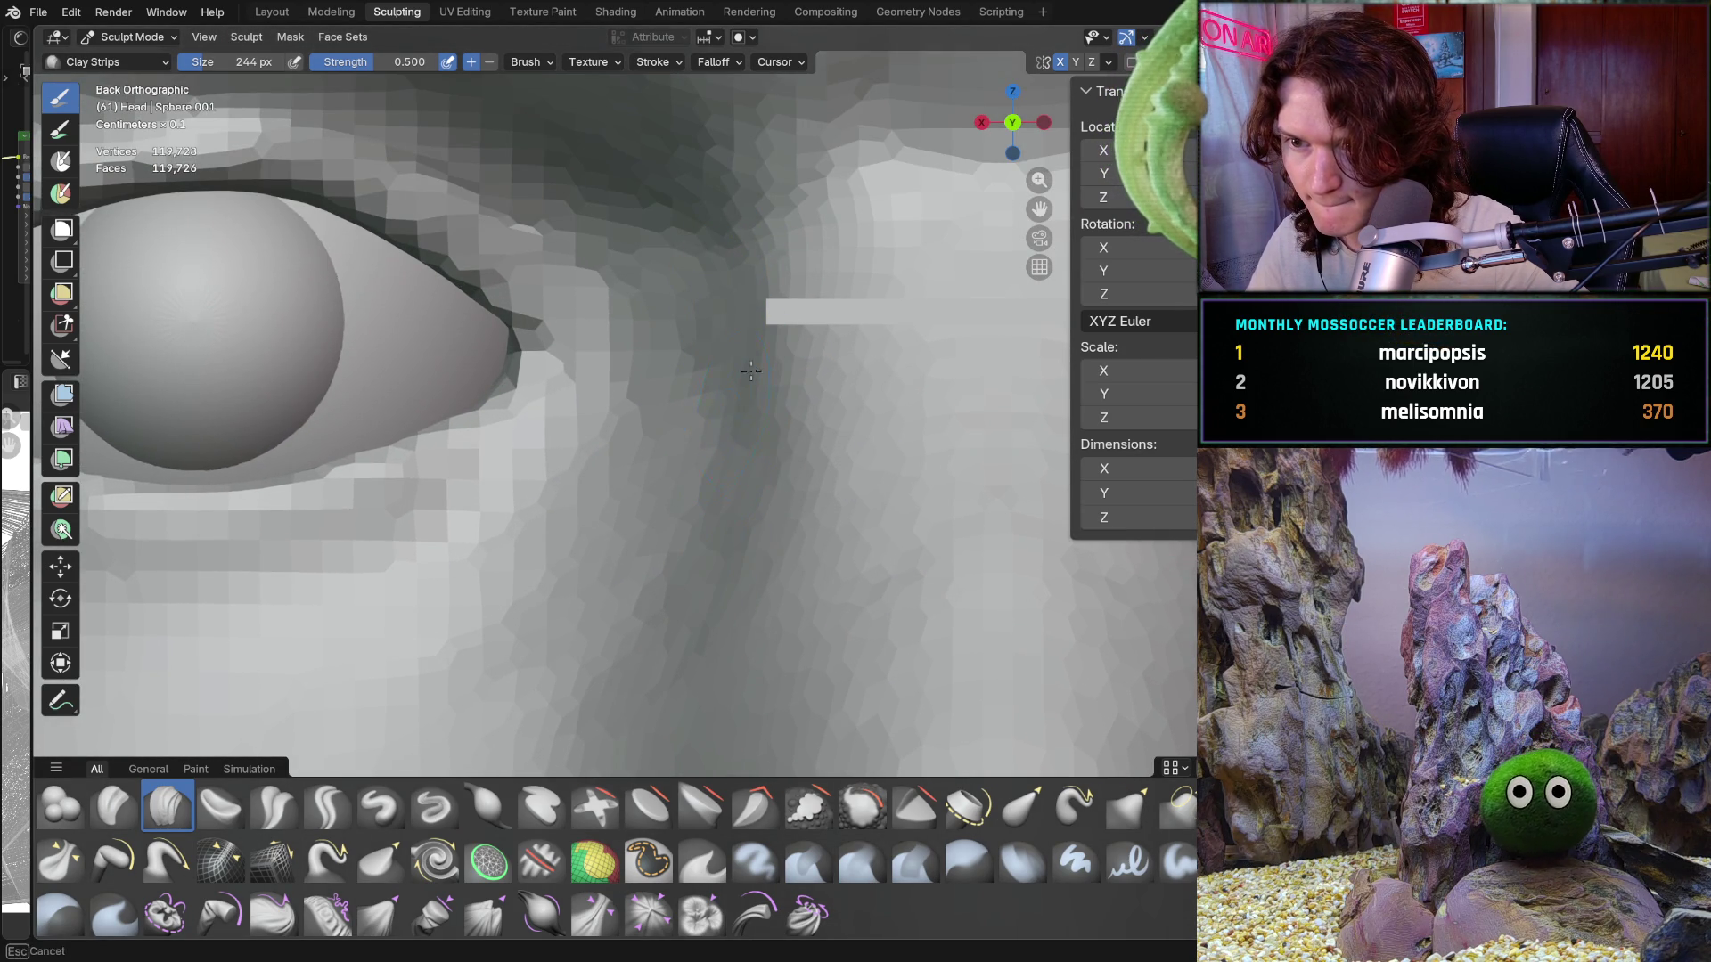
mouse_move(698, 634)
middle_mouse_down("shift")
mouse_move(694, 496)
mouse_move(736, 495)
mouse_move(720, 470)
middle_mouse_up("shift")
key("shift+b")
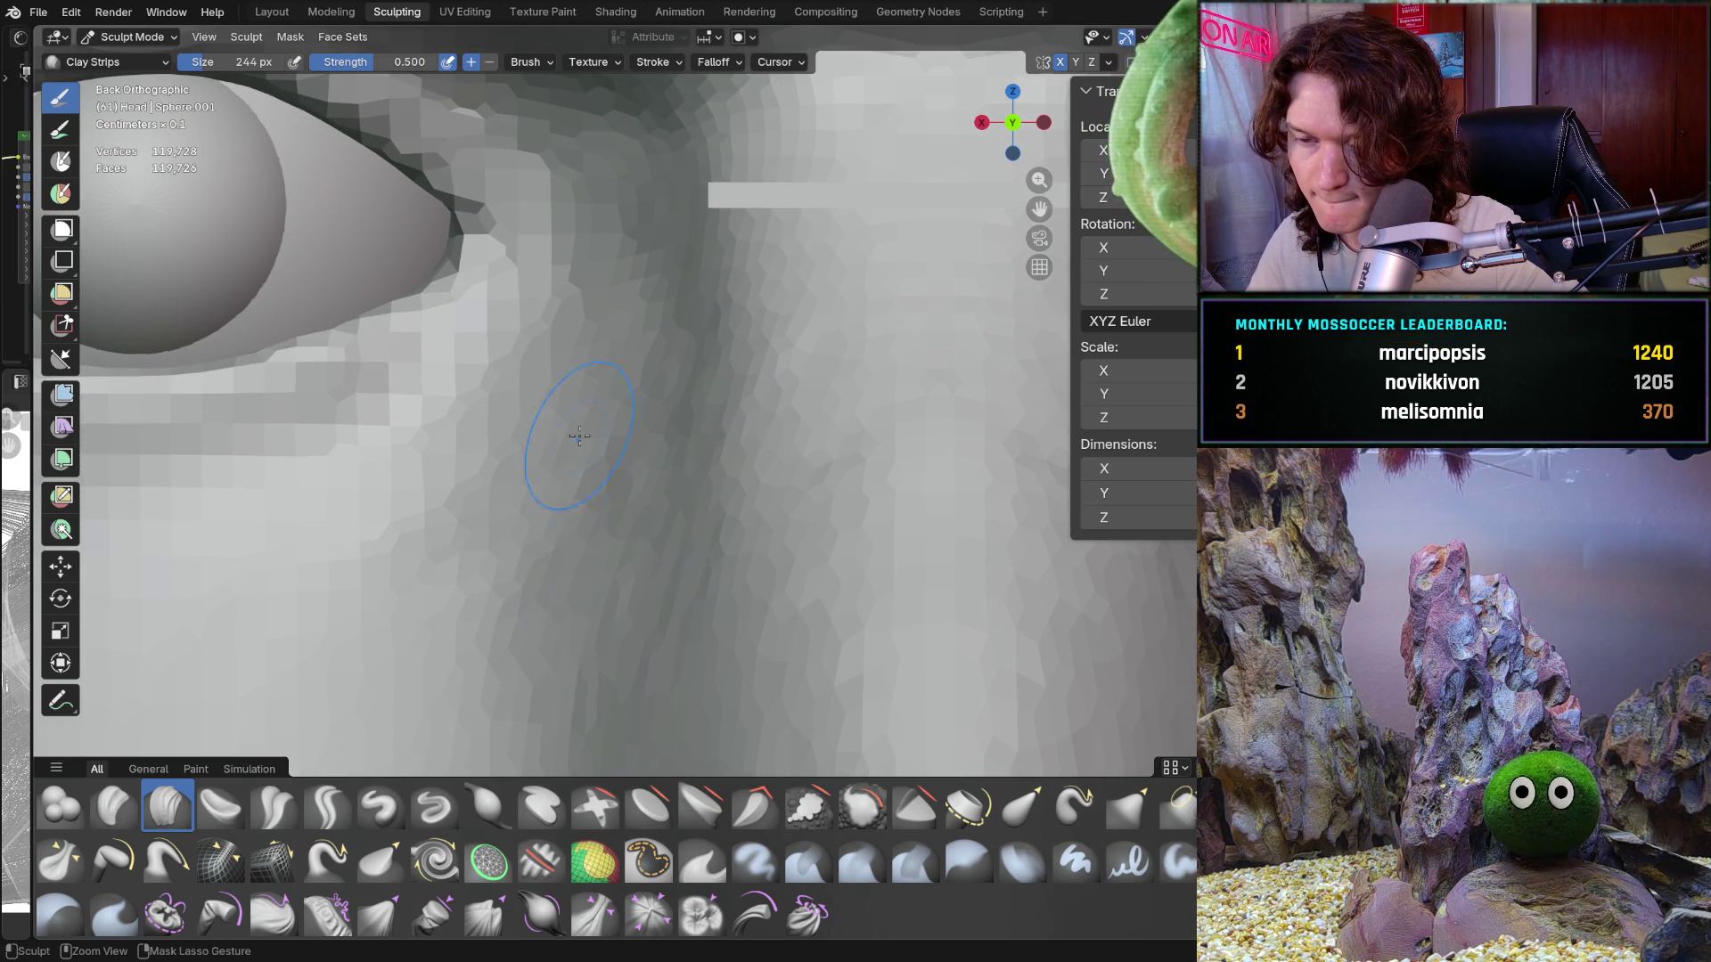
scroll(579, 435, "down", 5)
mouse_move(579, 435)
middle_mouse_down()
mouse_move(554, 440)
mouse_move(681, 440)
middle_mouse_up()
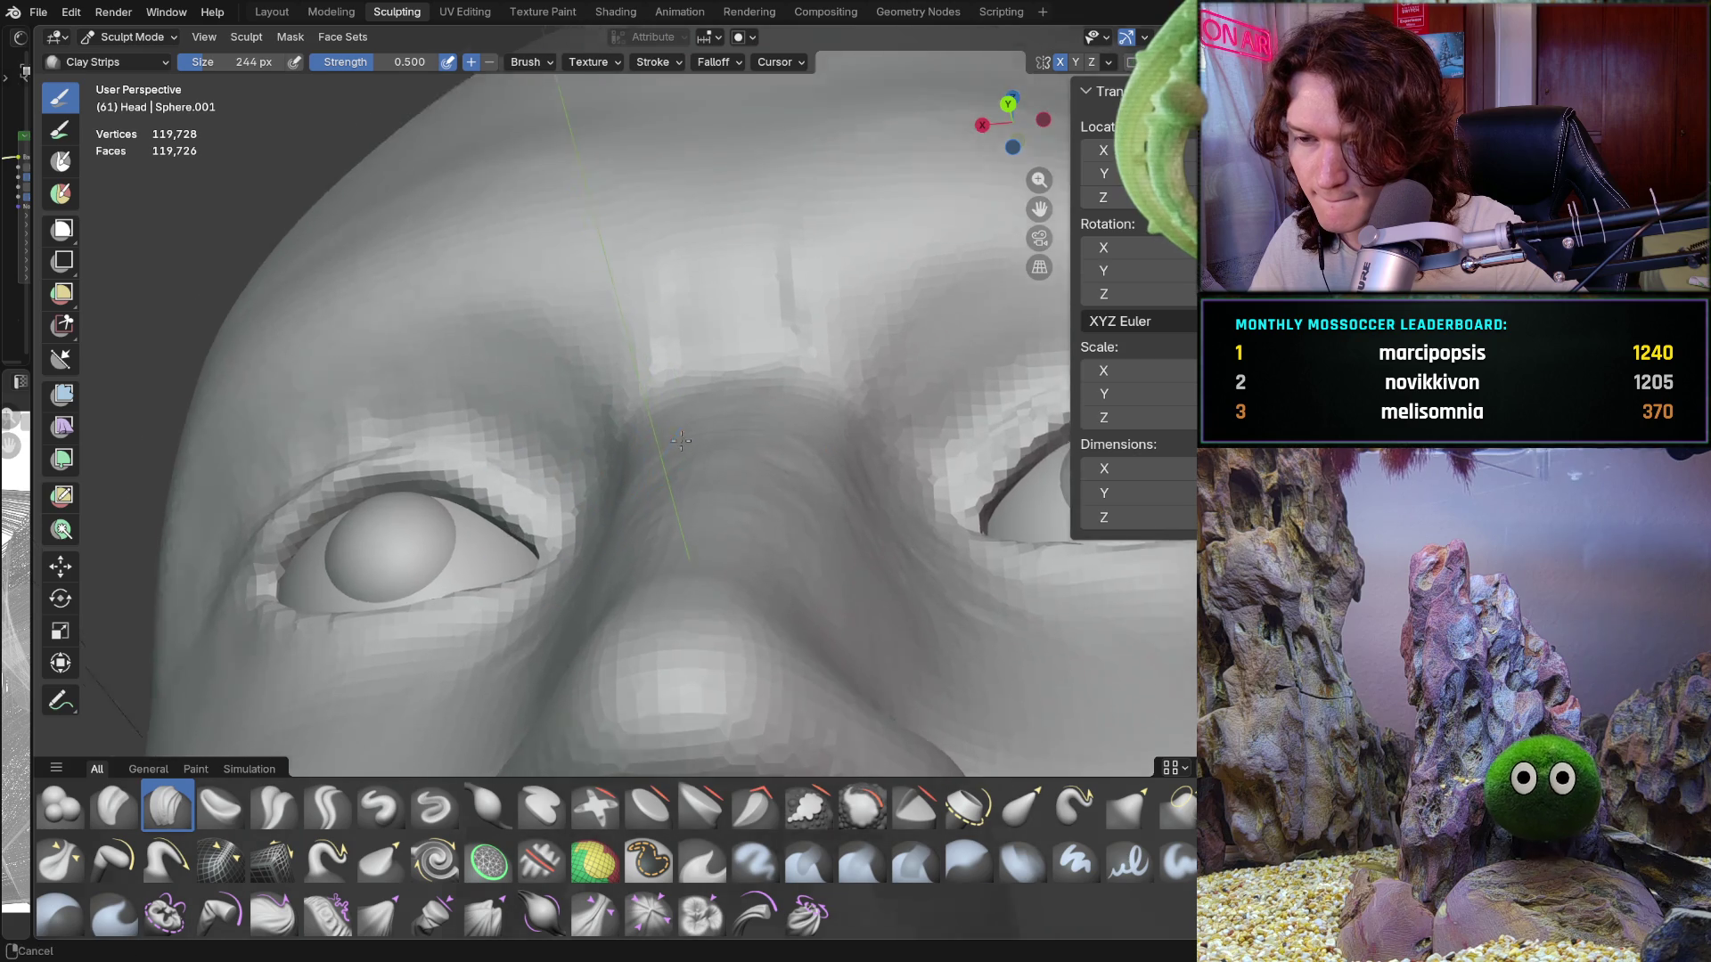
Step: Zoom in on the brow between the eyes and straighten the head upright
left_click(681, 440)
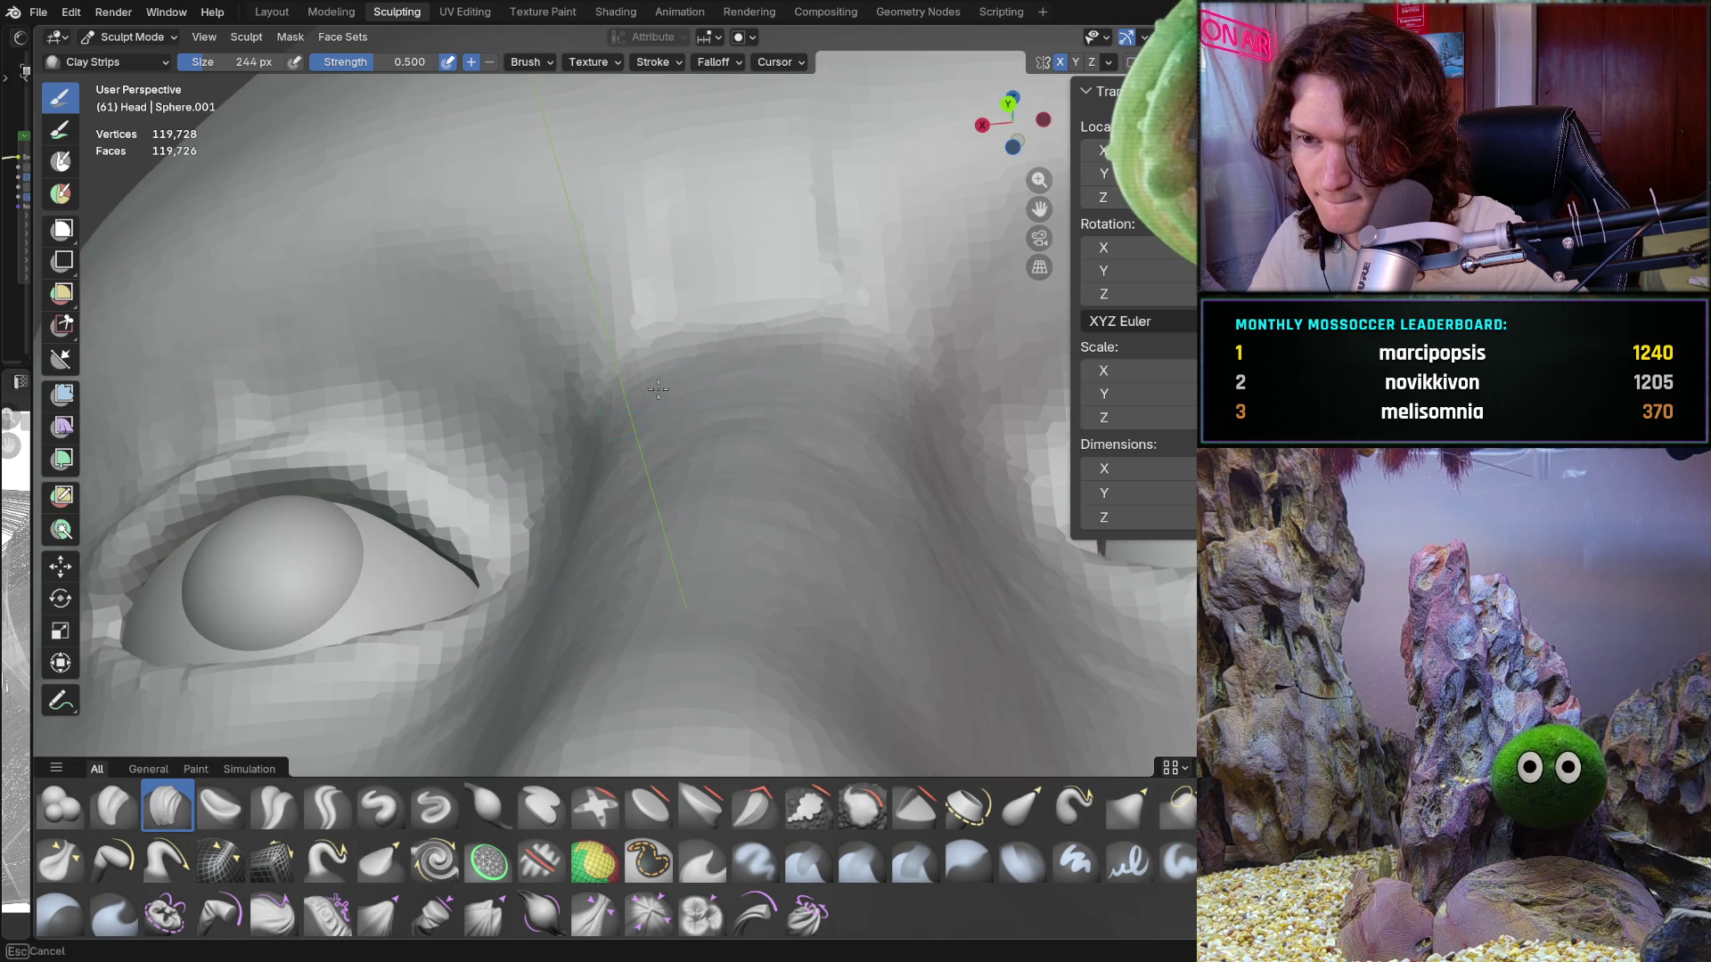
left_click(686, 407)
key("shift+b")
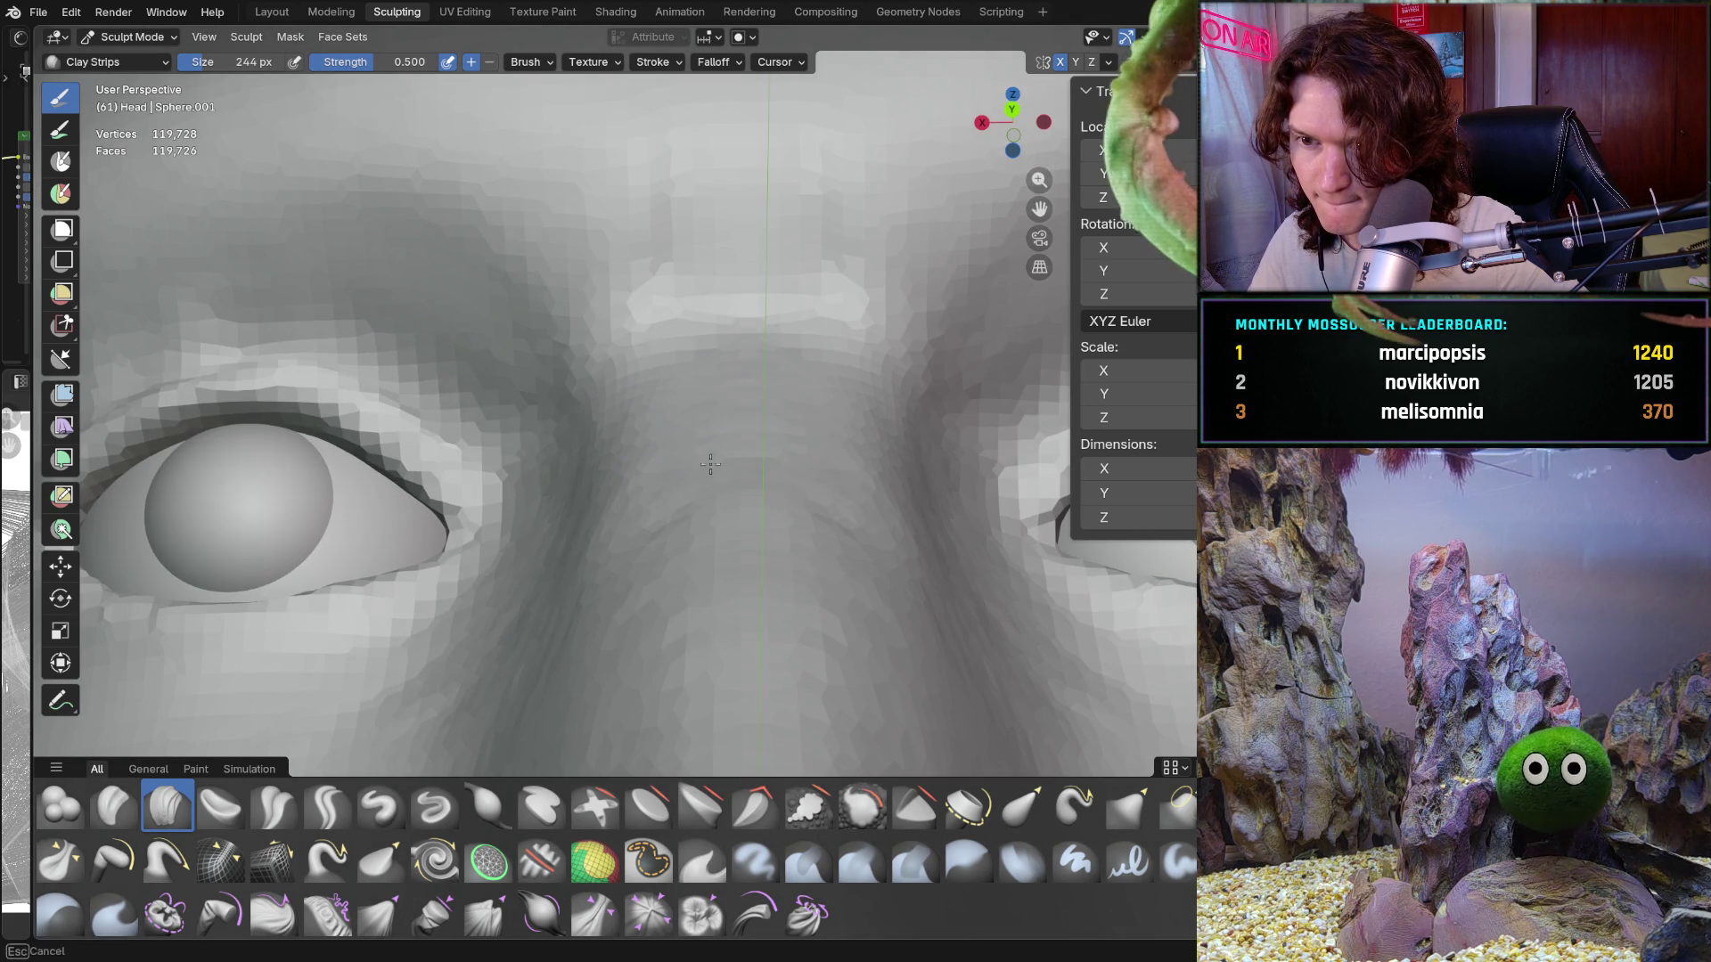
key("Escape")
scroll(672, 635, "down", 4)
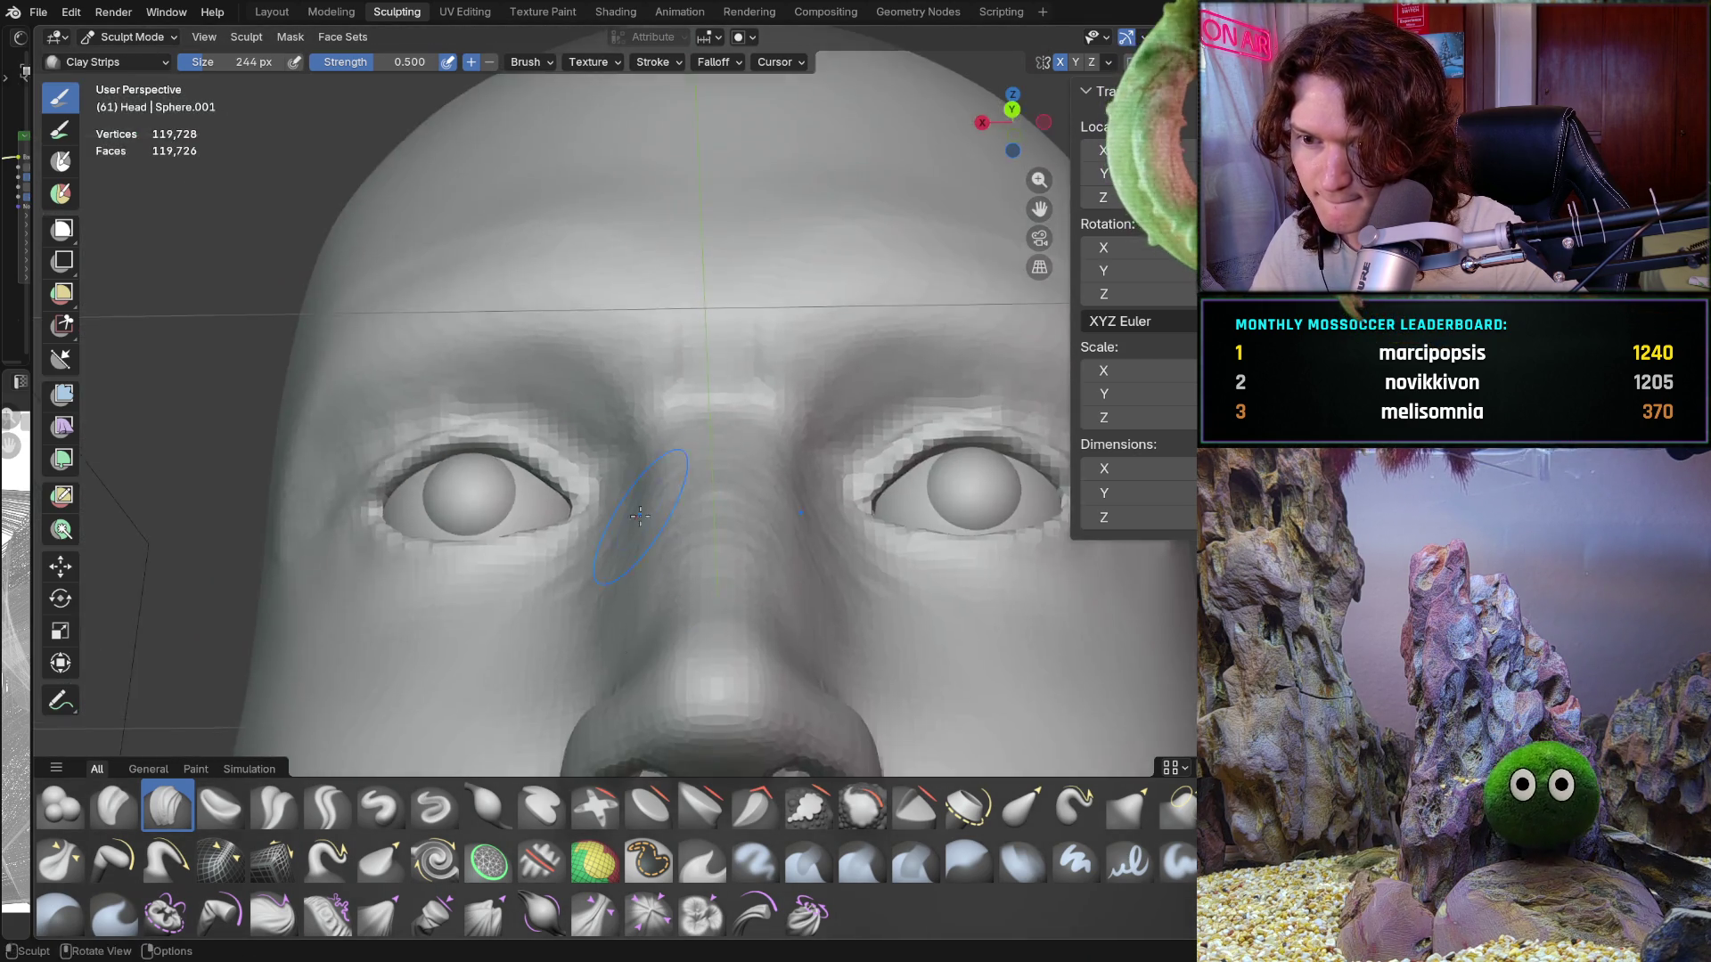
mouse_move(640, 515)
middle_mouse_down()
mouse_move(856, 519)
mouse_move(825, 588)
mouse_move(698, 523)
middle_mouse_up()
scroll(745, 359, "up", 3)
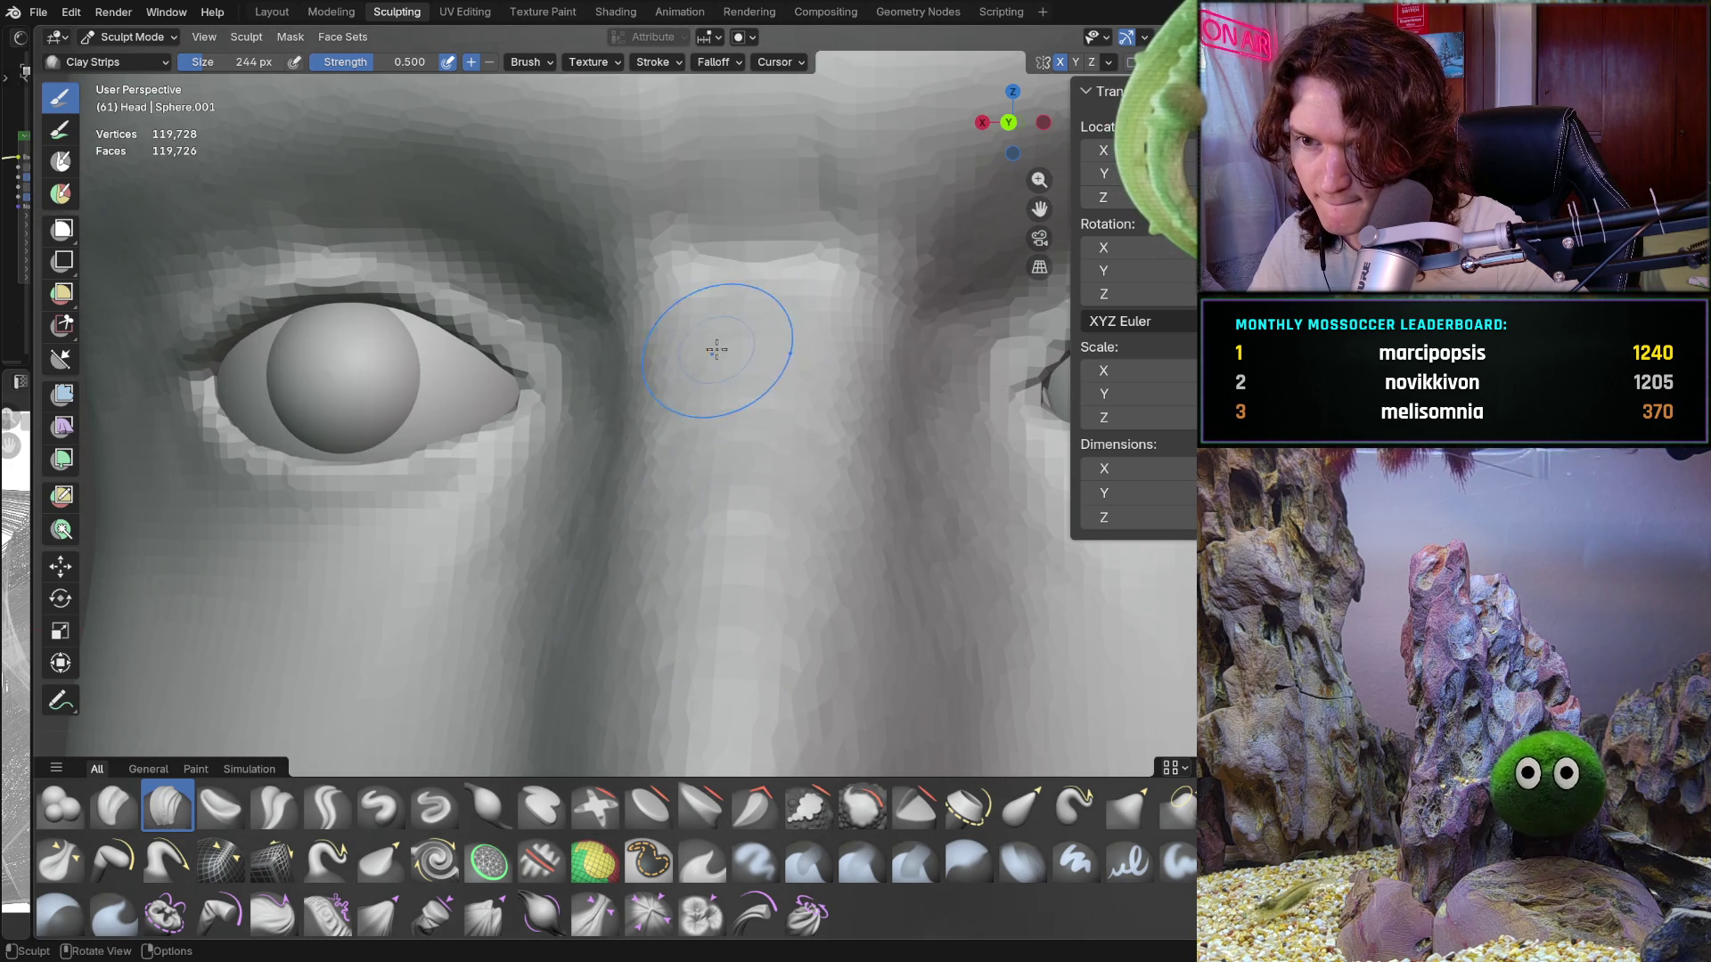
scroll(714, 347, "up", 2)
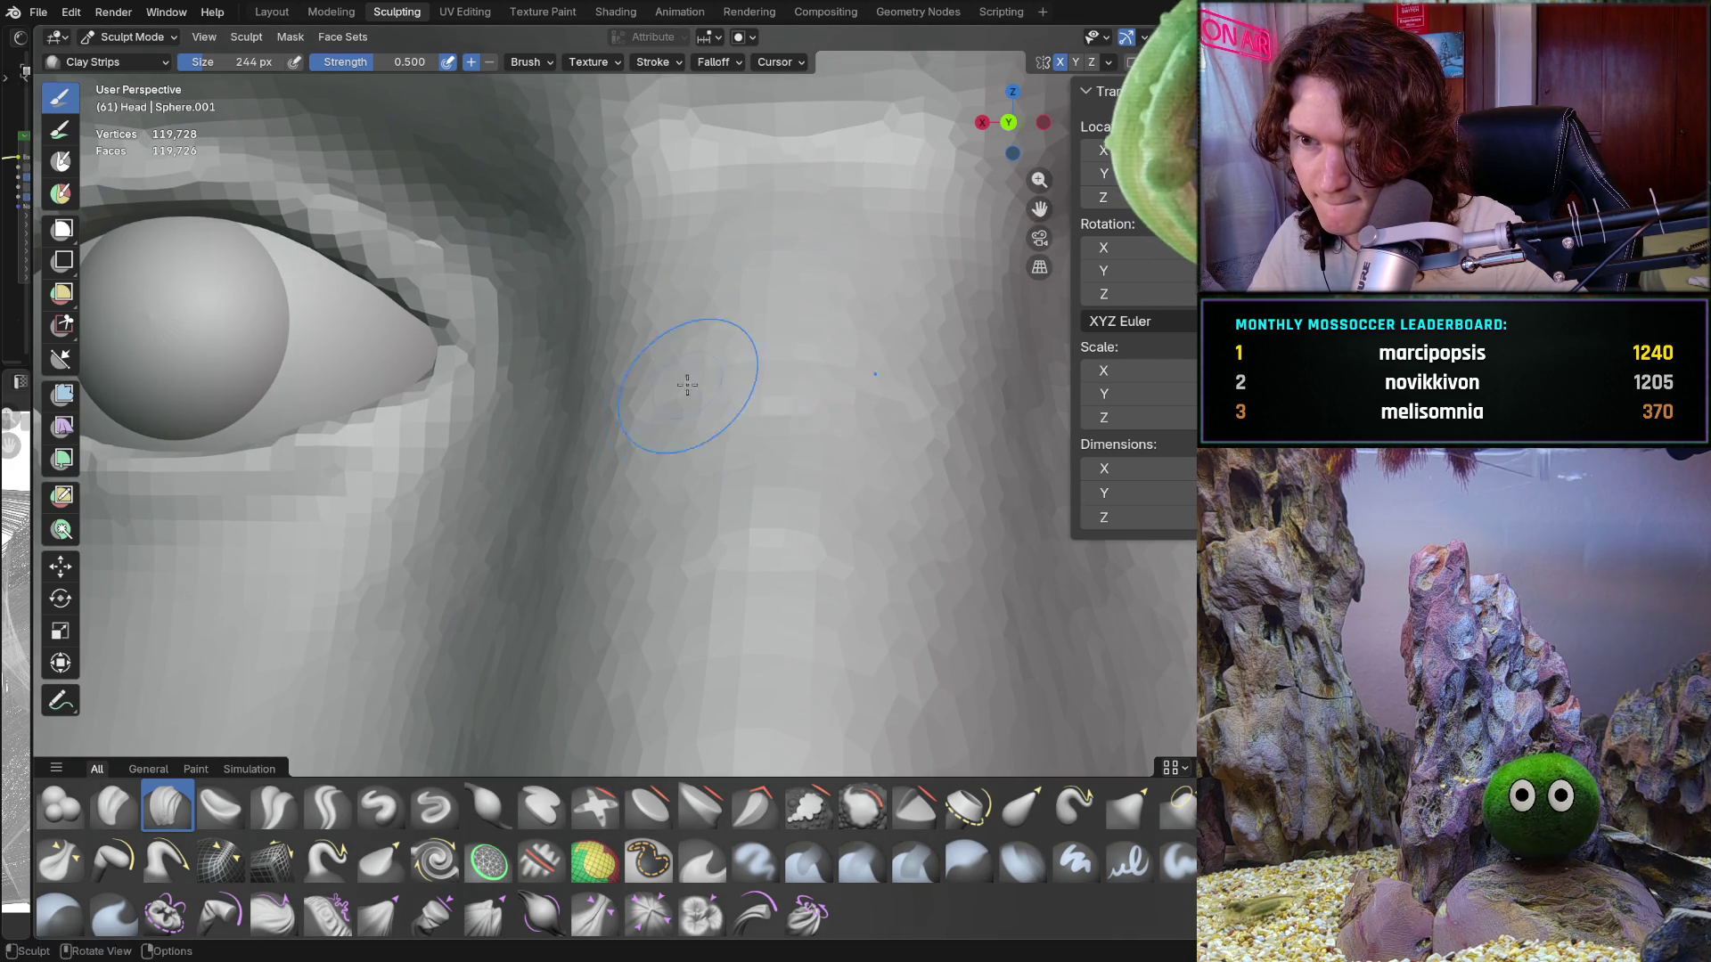
scroll(757, 644, "down", 5)
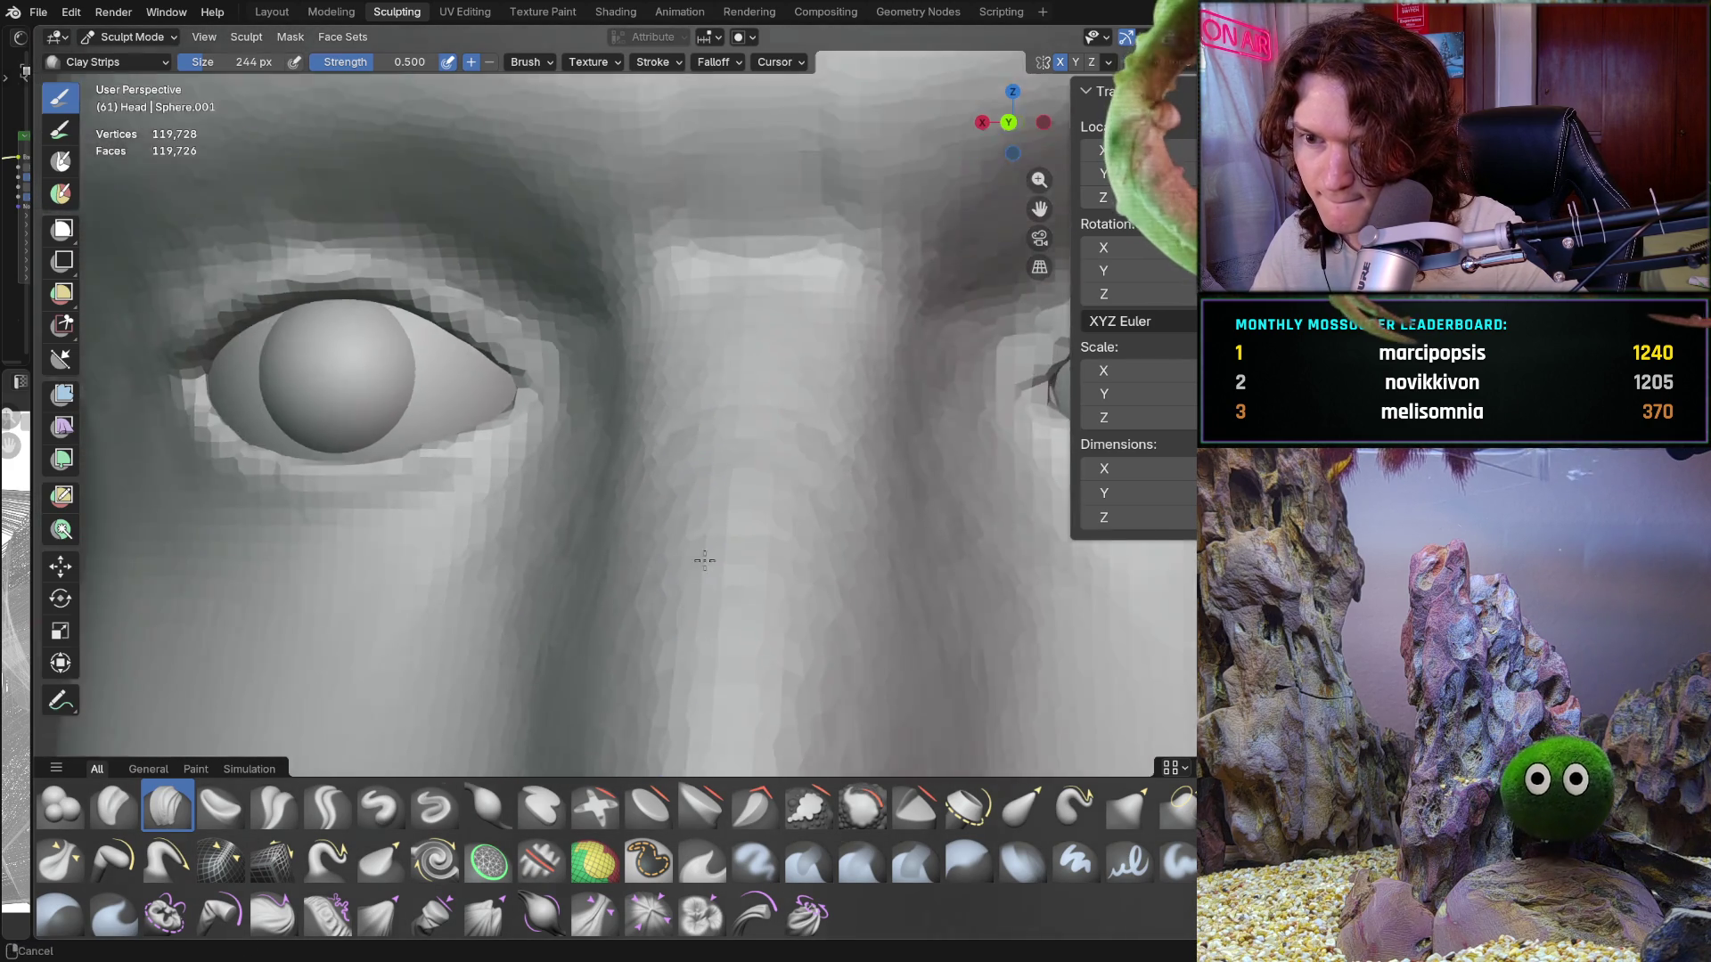
Step: Orbit to a low side view of the head, then look down at the forehead
mouse_move(725, 592)
middle_mouse_down()
mouse_move(621, 538)
mouse_move(504, 611)
mouse_move(600, 512)
mouse_move(599, 591)
mouse_move(784, 549)
mouse_move(758, 534)
mouse_move(784, 525)
mouse_move(687, 562)
mouse_move(707, 431)
mouse_move(767, 332)
middle_mouse_up()
middle_click_drag(768, 274, 768, 274, "ctrl")
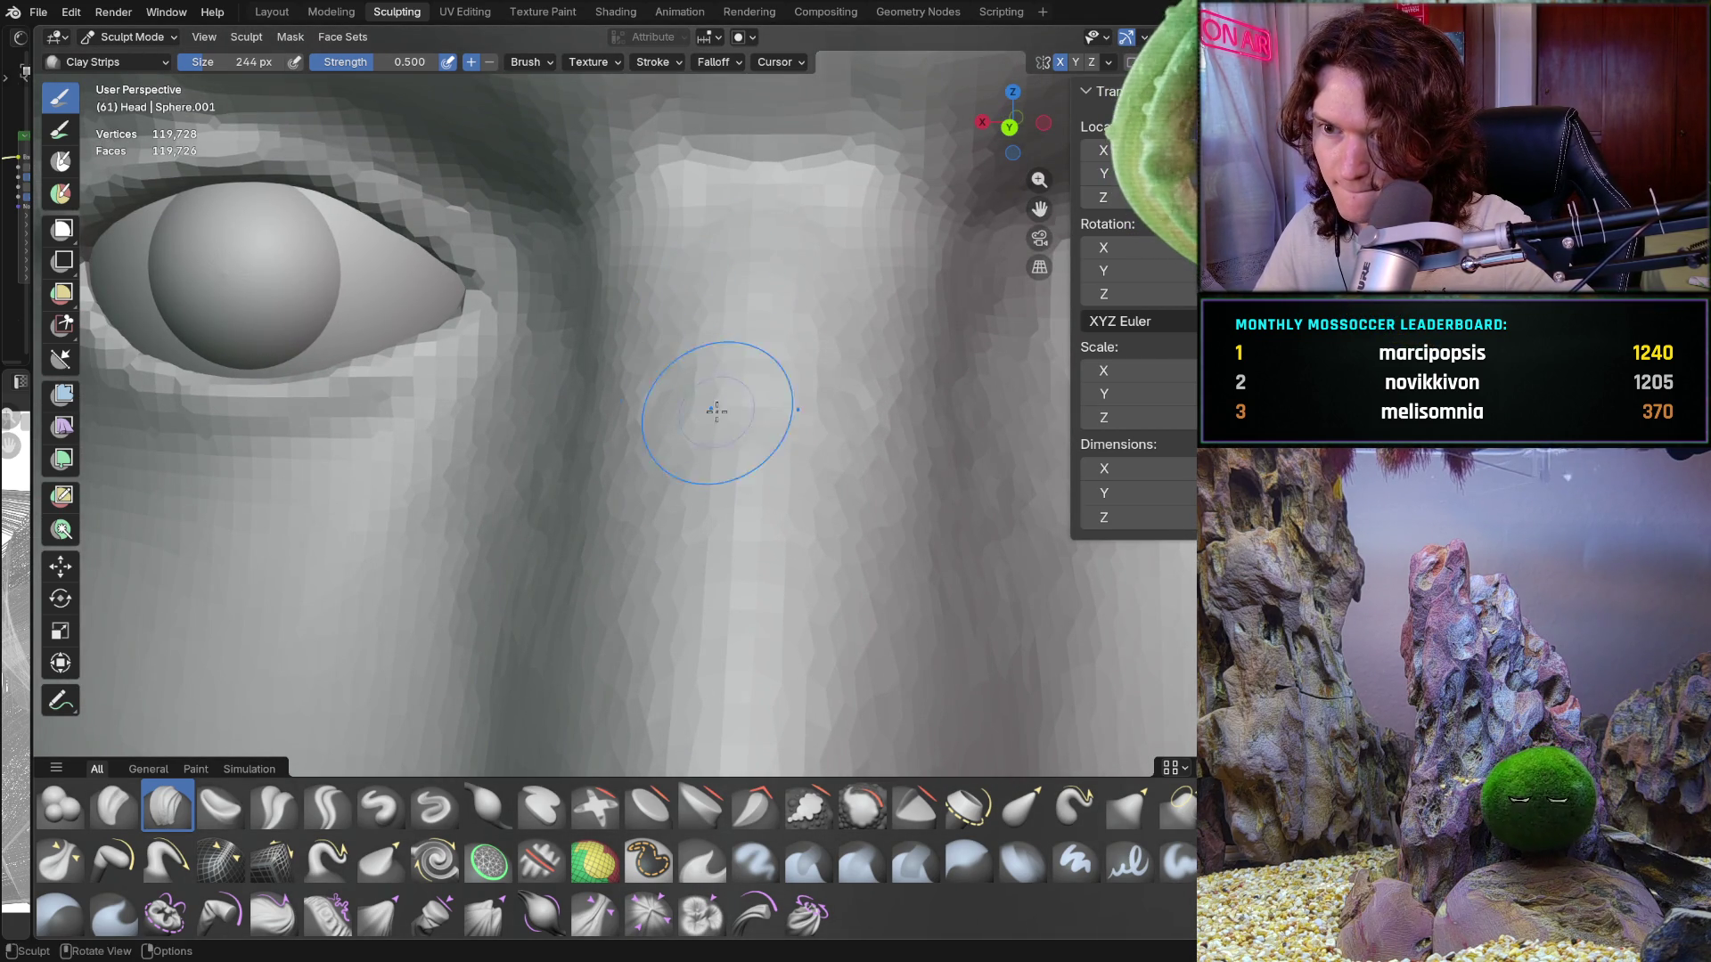
scroll(699, 499, "down", 3)
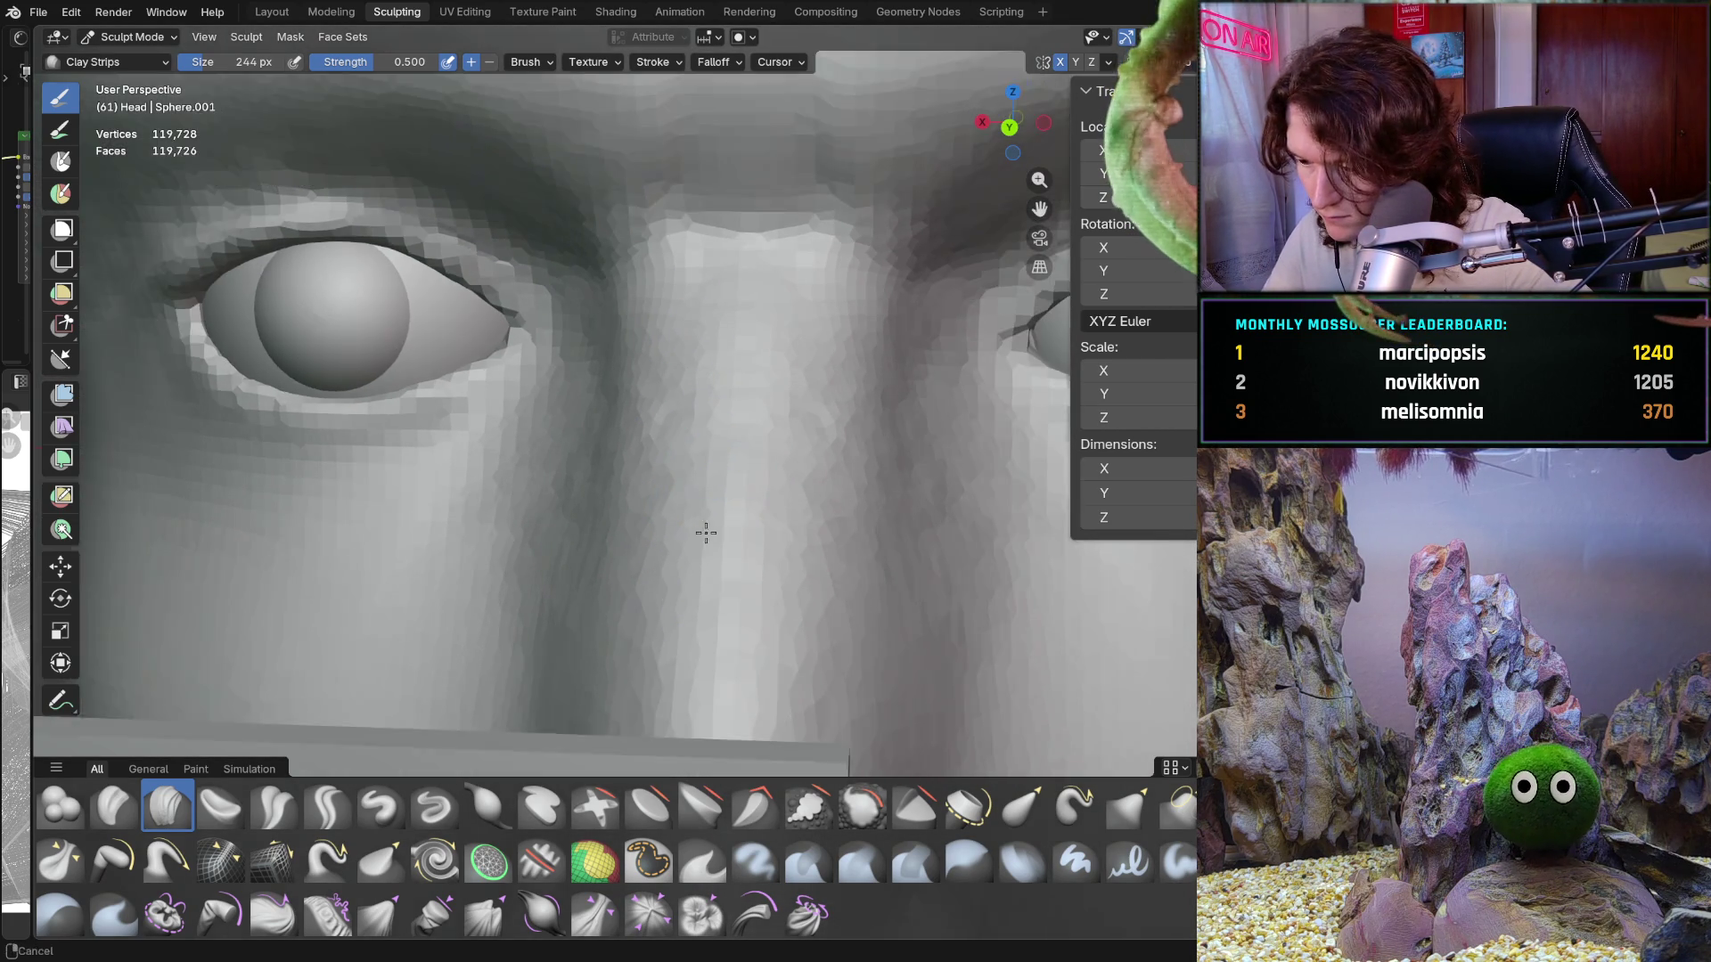
middle_click_drag(704, 526, 720, 366)
scroll(745, 344, "up", 5)
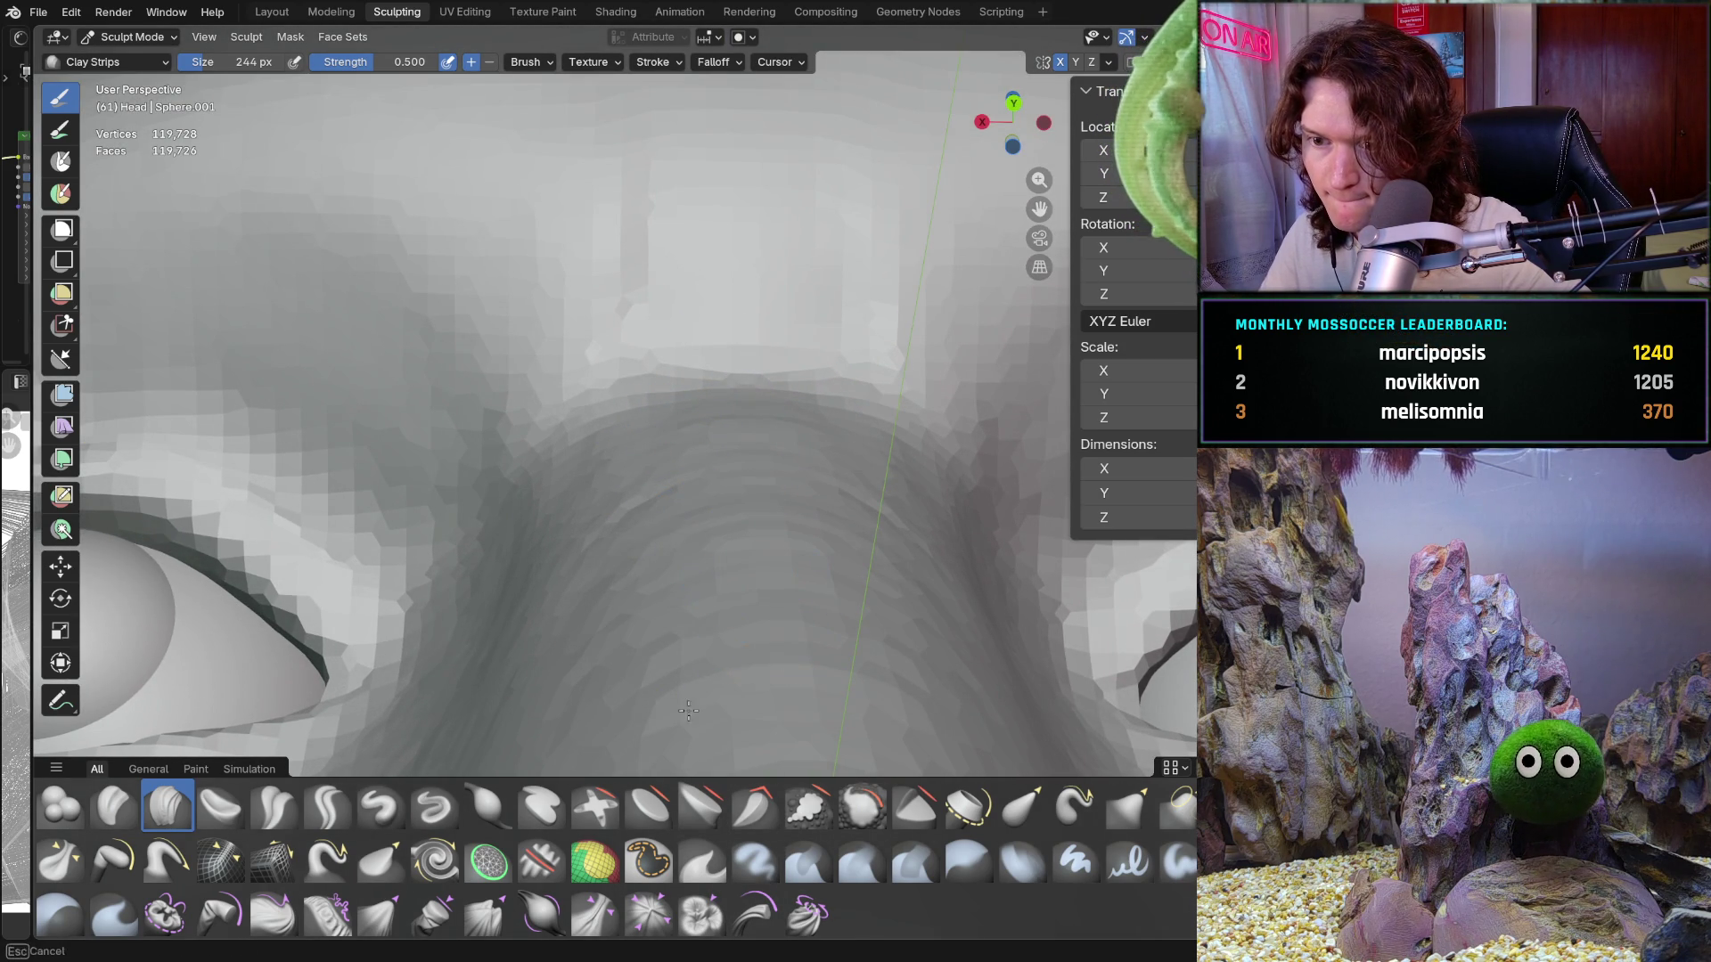
scroll(693, 722, "down", 3)
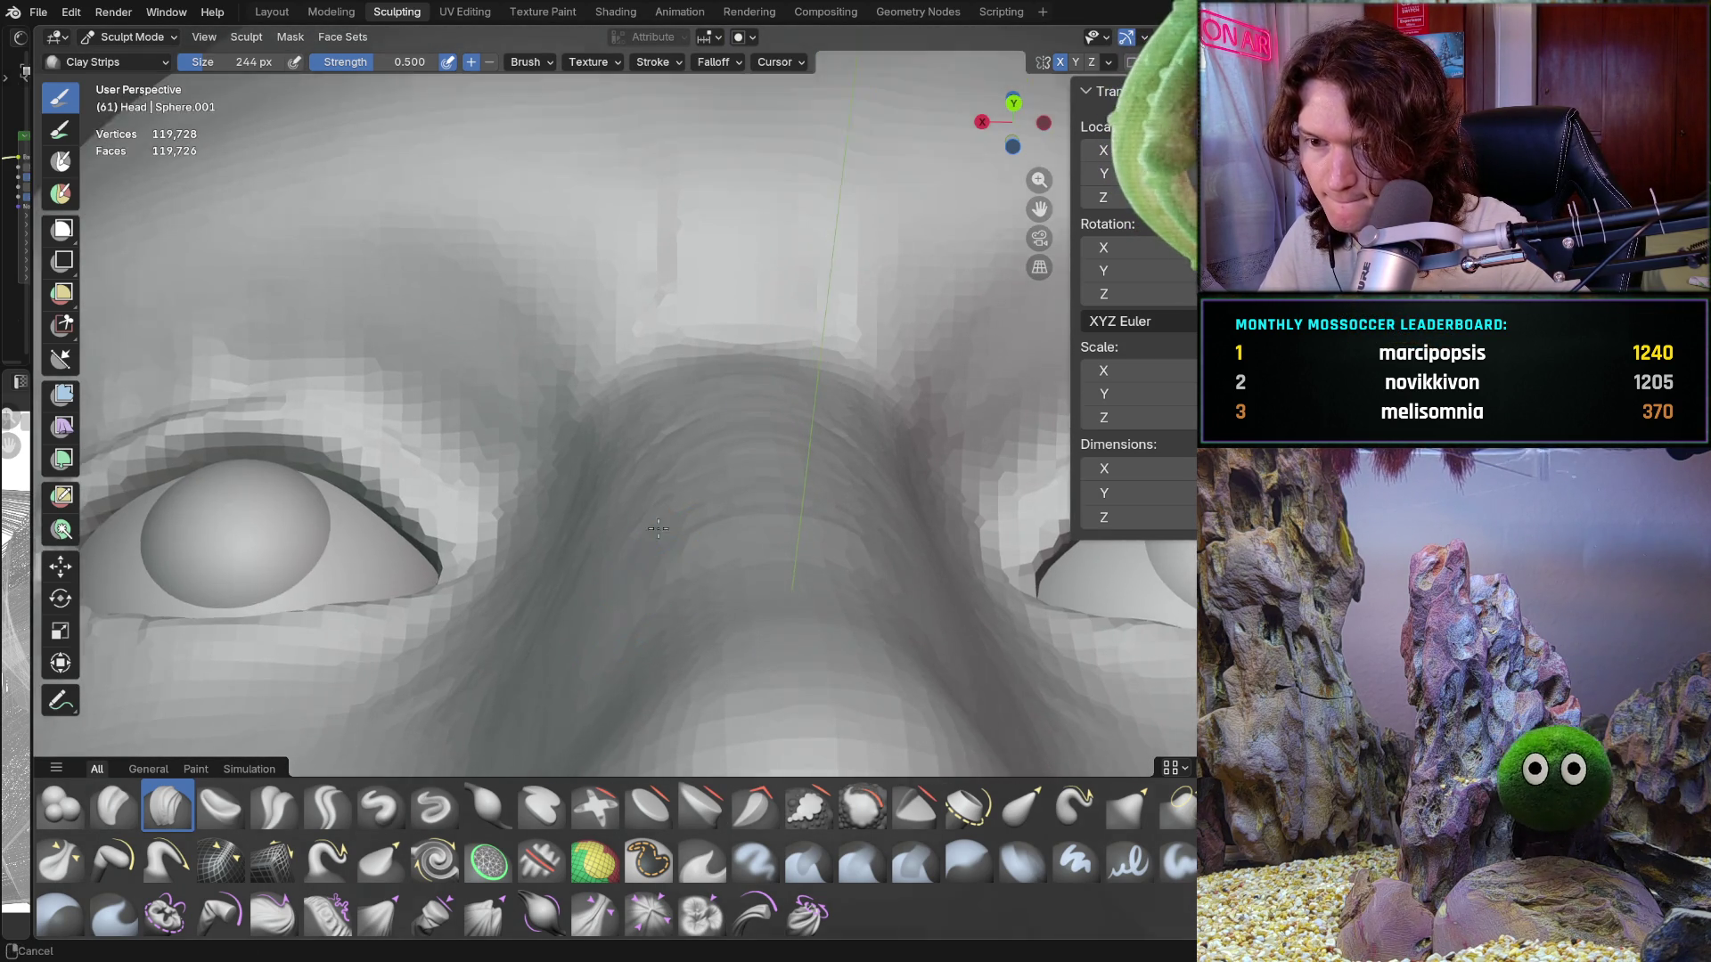
scroll(677, 541, "up", 2)
scroll(691, 438, "down", 3)
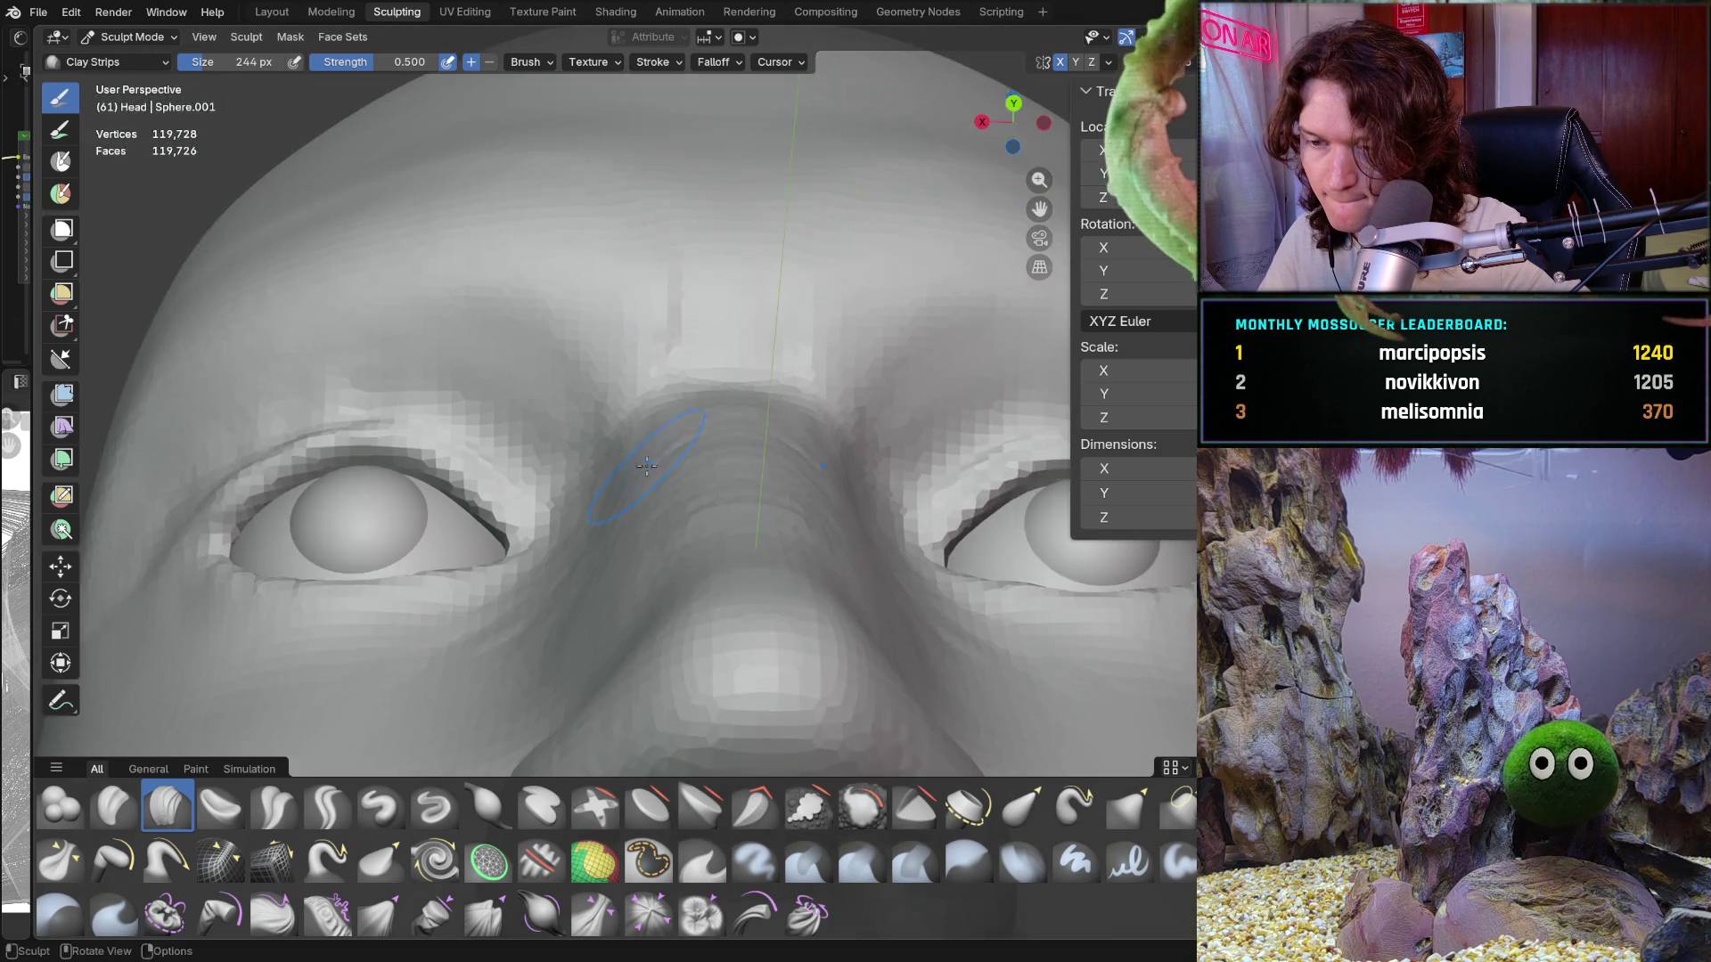
Step: Inspect the nose side and eye in profile, moving up along the nose
mouse_move(690, 439)
middle_mouse_down()
mouse_move(835, 580)
mouse_move(760, 485)
mouse_move(585, 490)
middle_mouse_up()
scroll(851, 580, "up", 2)
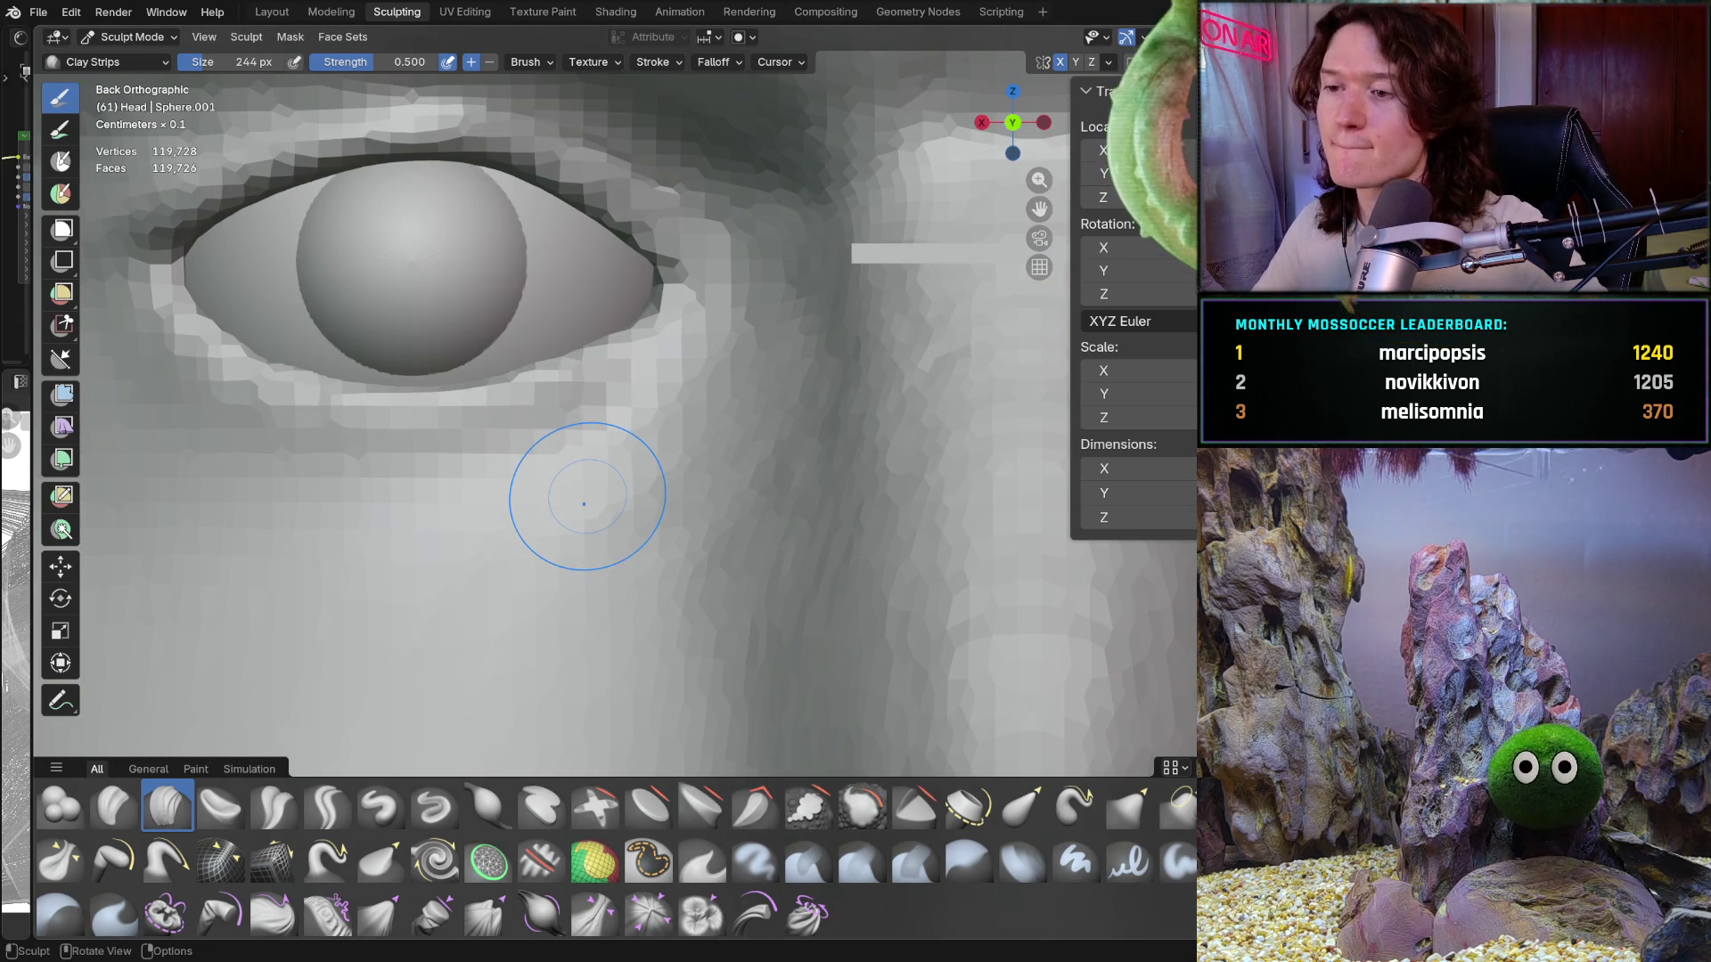
scroll(707, 382, "down", 1)
middle_click_drag(706, 383, 701, 389, "shift")
scroll(700, 388, "up", 2)
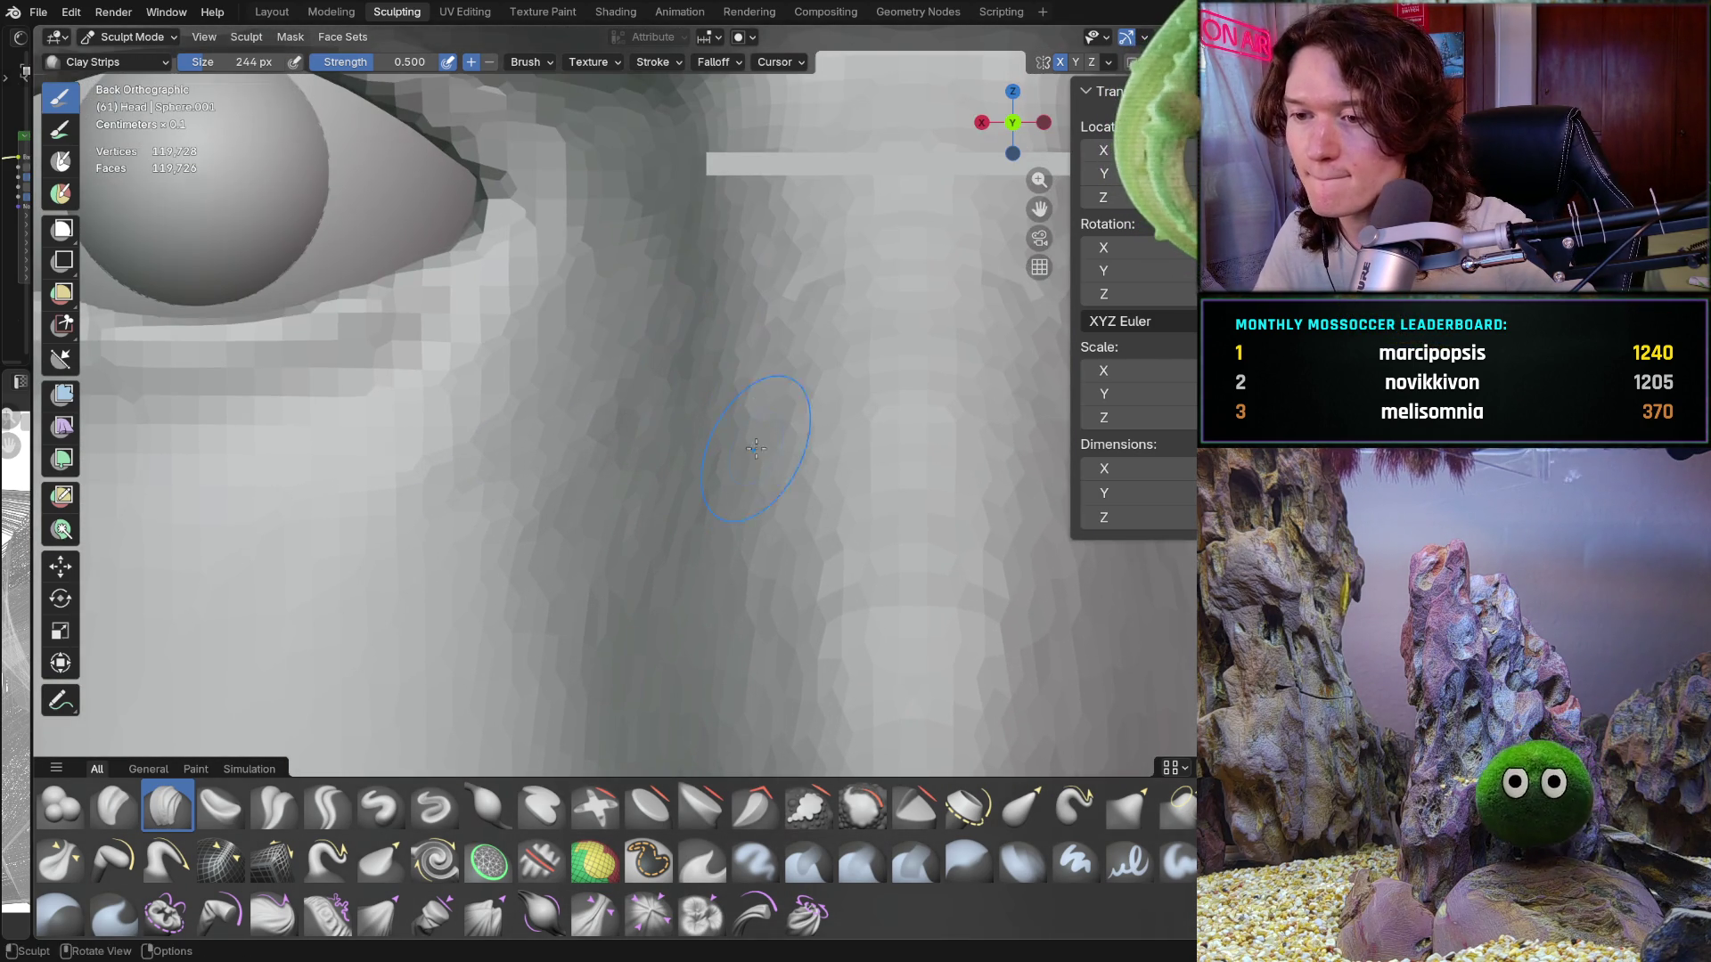
middle_click_drag(790, 579, 746, 541, "shift")
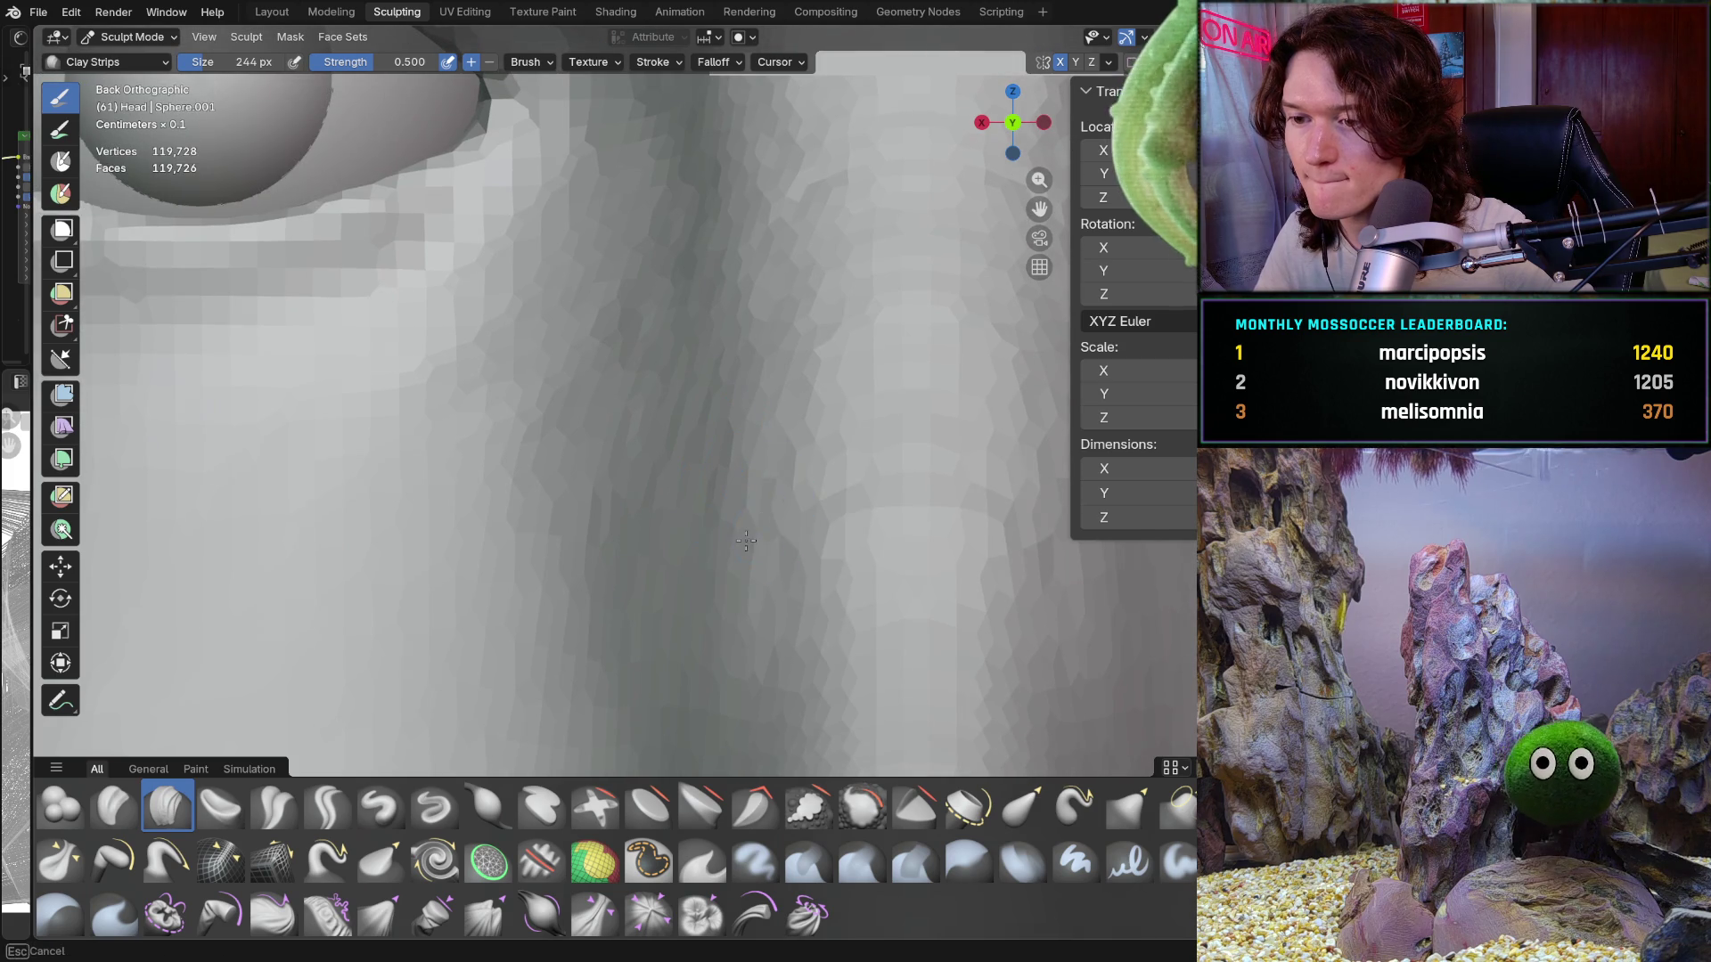
middle_click_drag(777, 626, 696, 532, "shift")
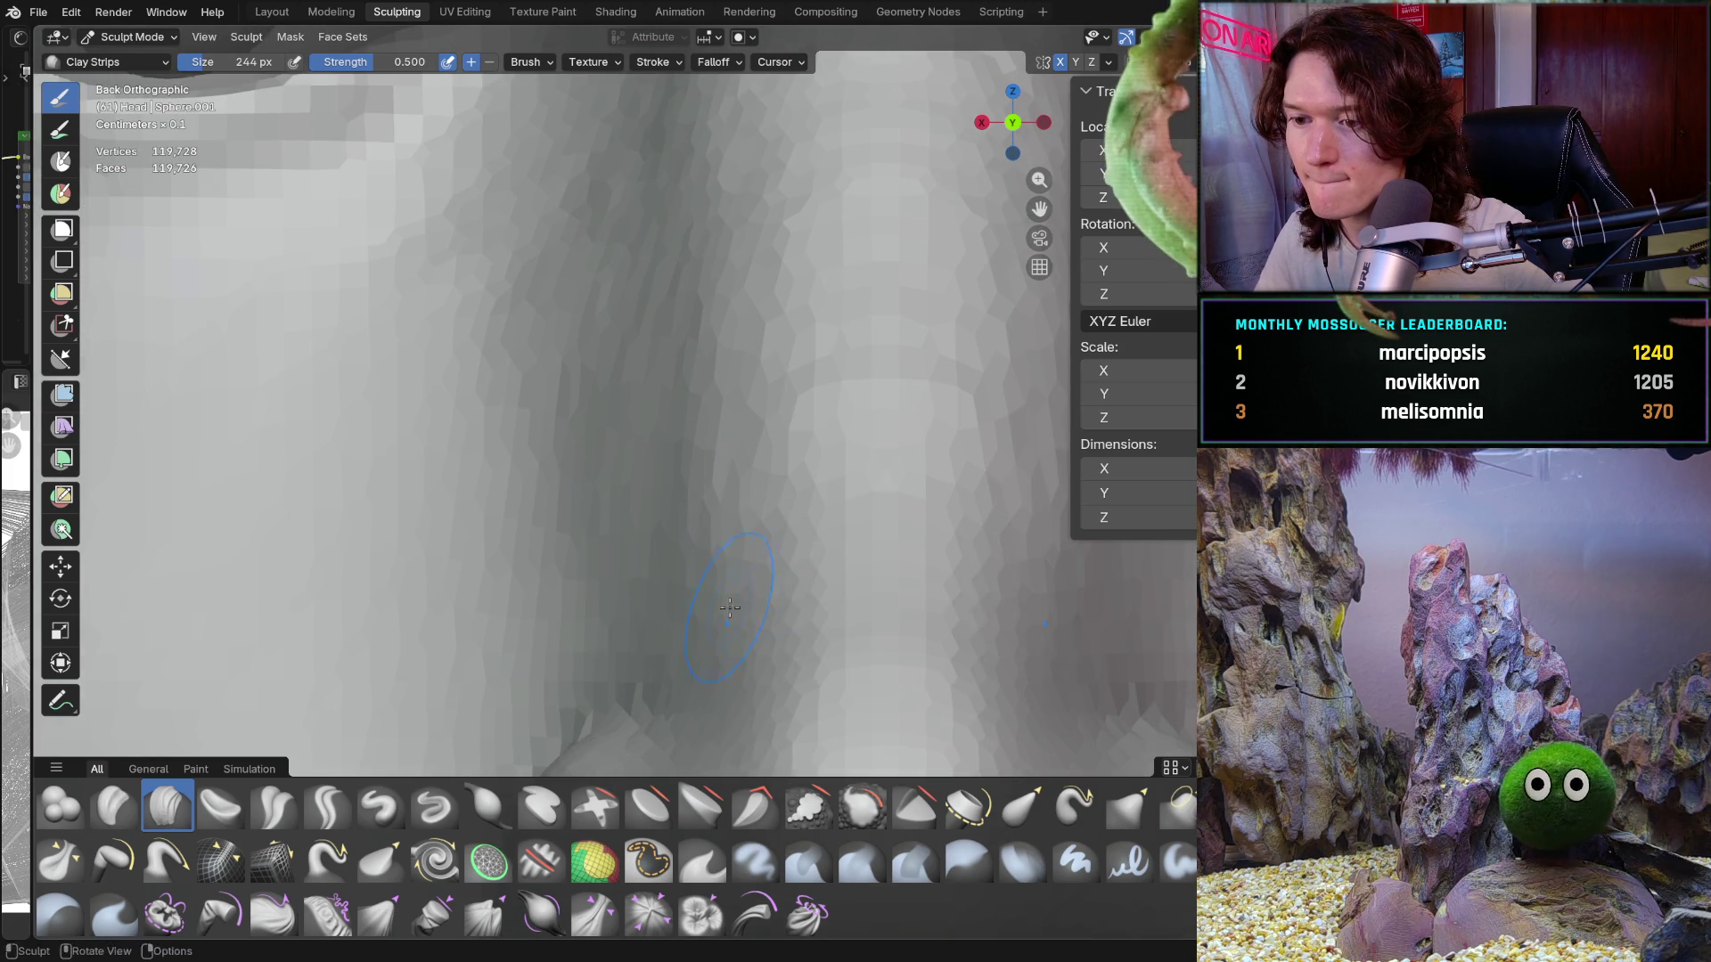
scroll(774, 640, "down", 1)
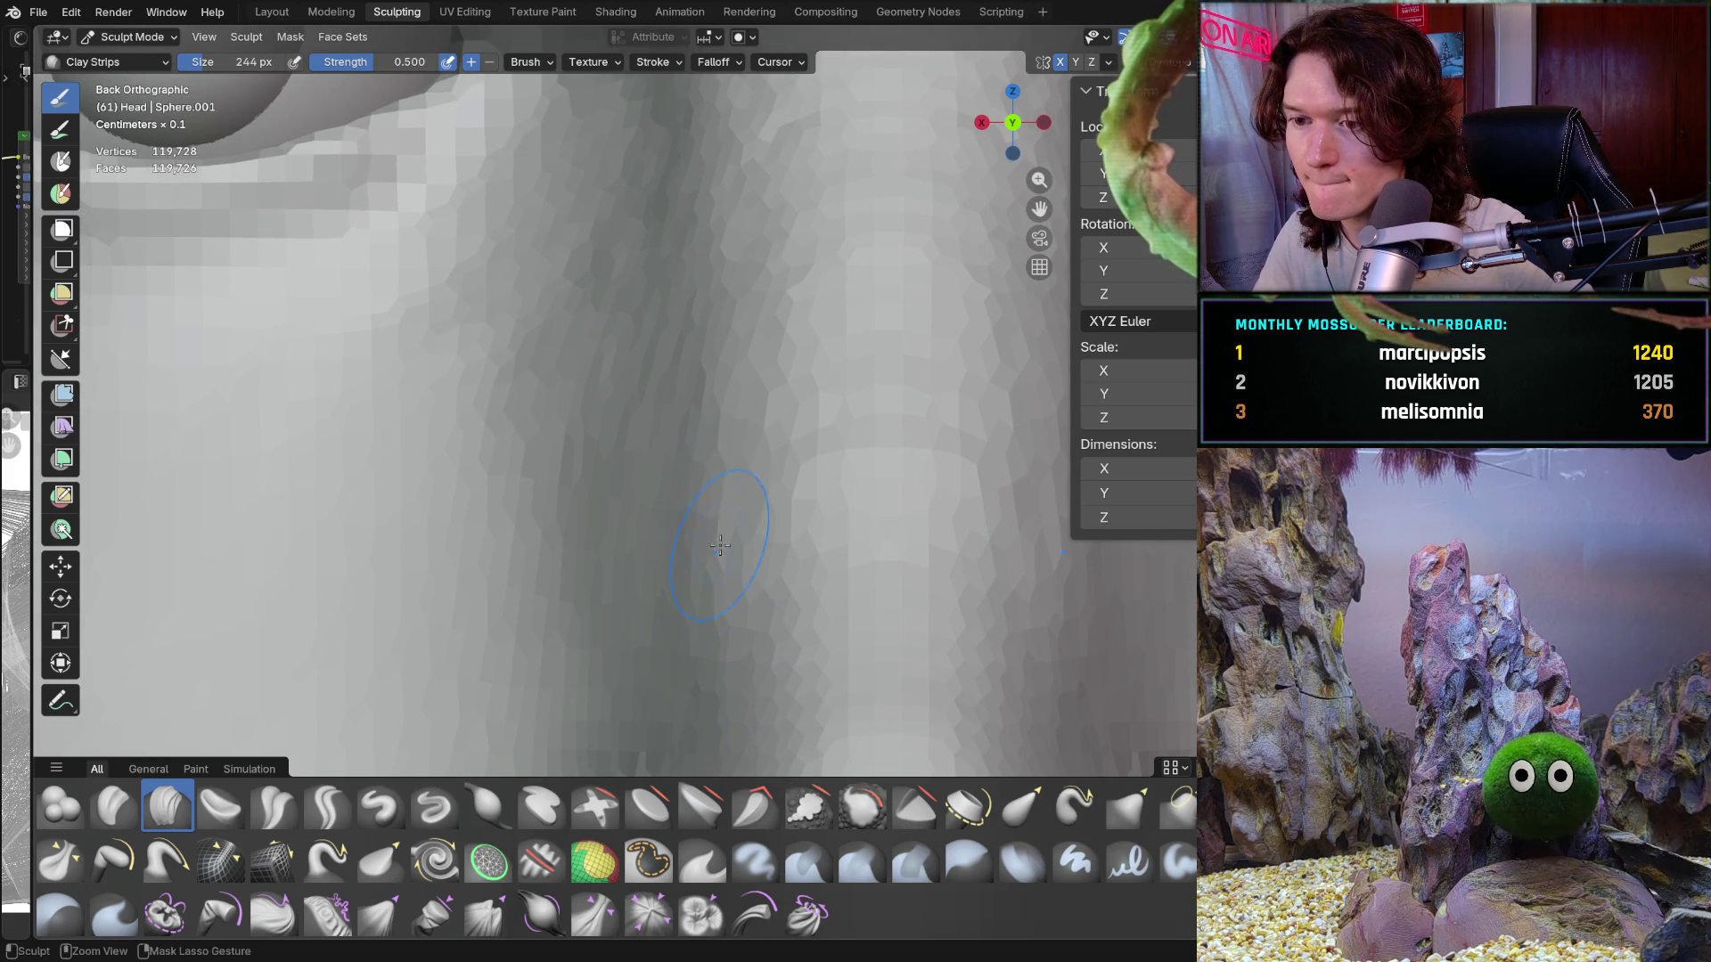
scroll(572, 535, "down", 5)
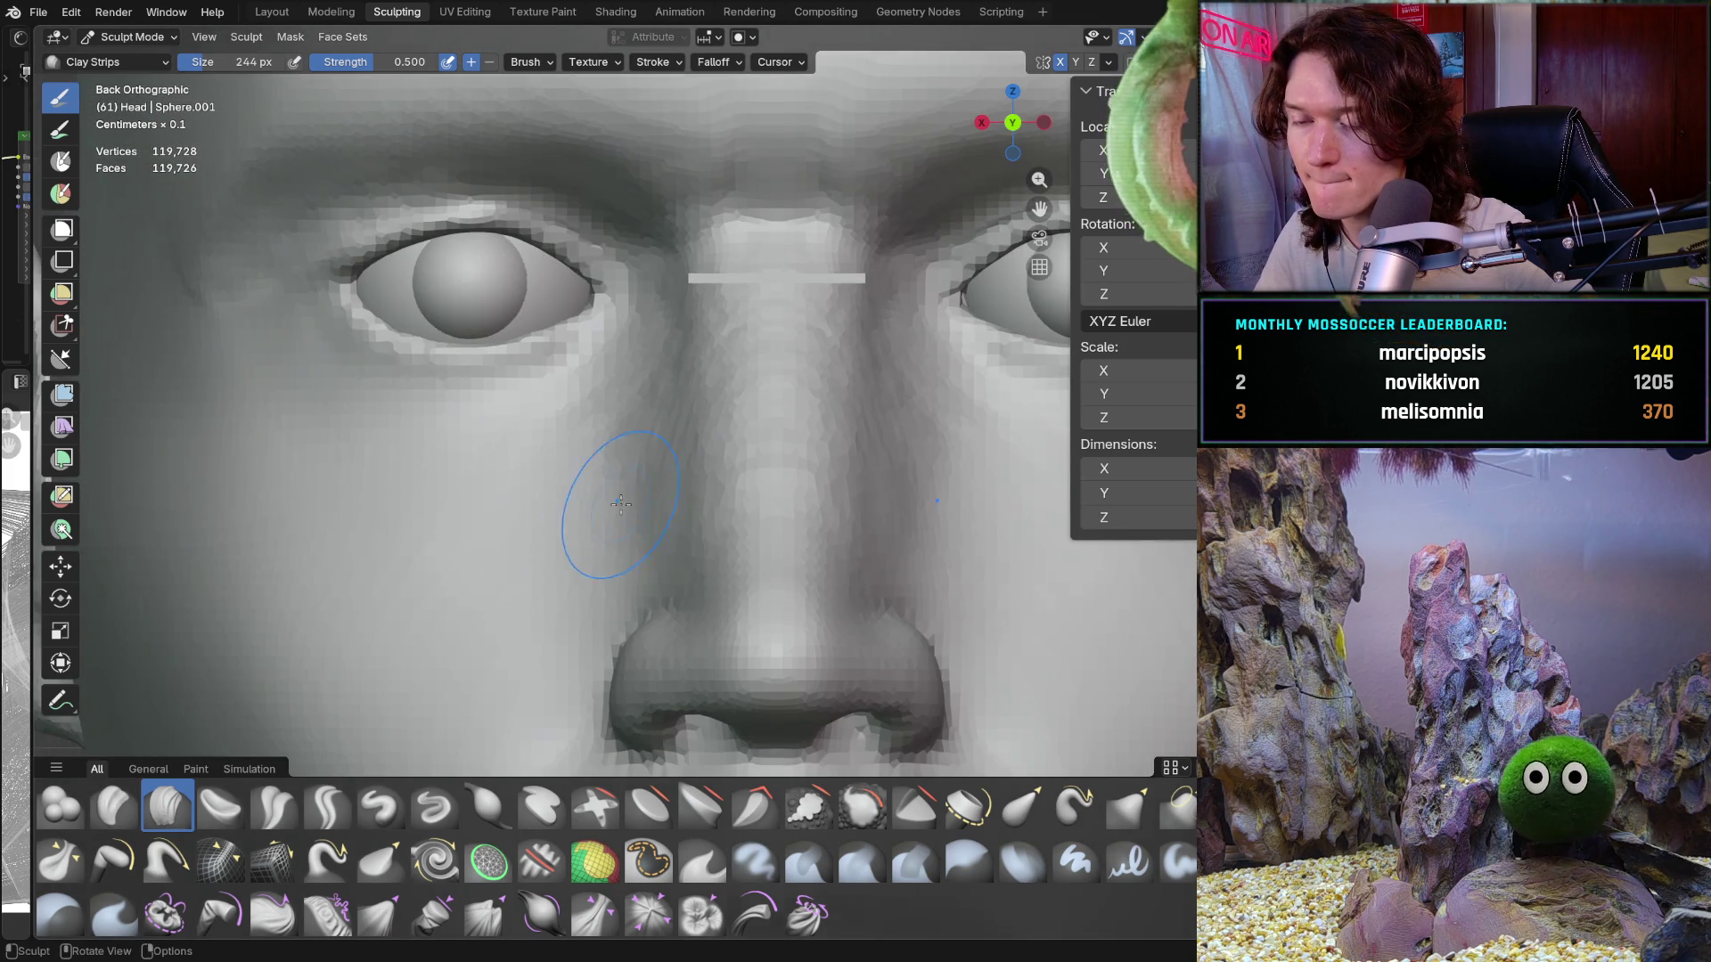
Step: View the brow and nose bridge at an angle, then the whole face, checking the nose profile
mouse_move(621, 504)
middle_mouse_down()
mouse_move(715, 533)
mouse_move(649, 402)
mouse_move(579, 441)
middle_mouse_up()
scroll(707, 383, "up", 6)
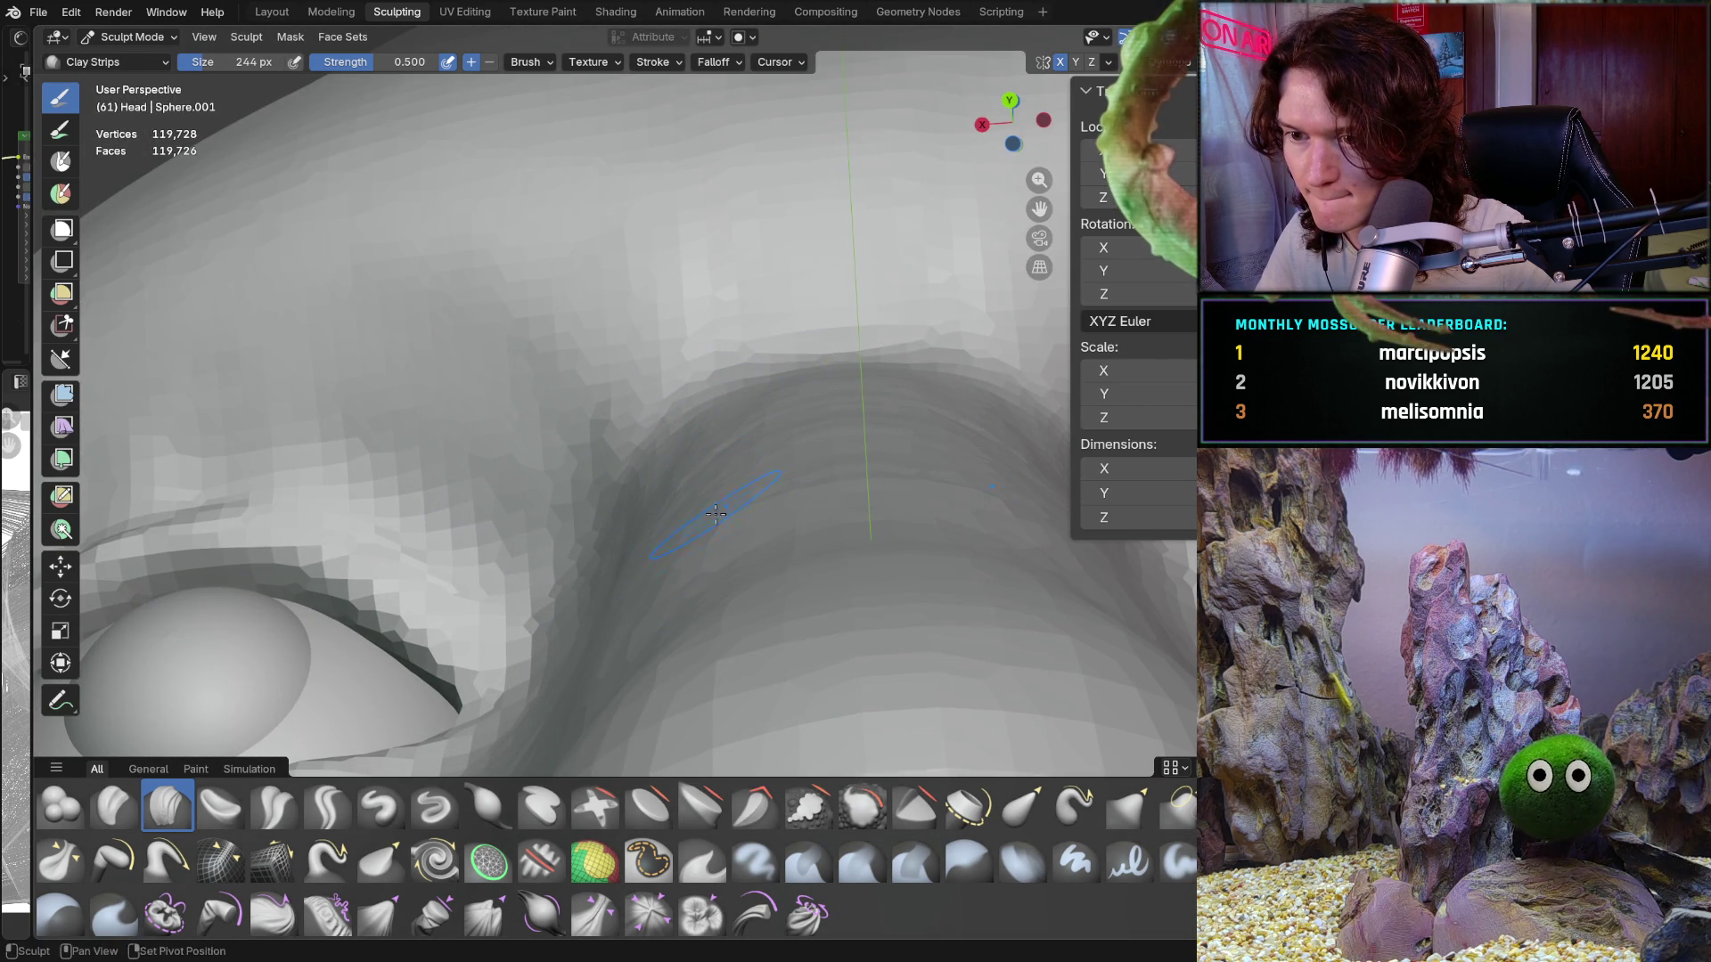
middle_click_drag(715, 515, 745, 492, "shift")
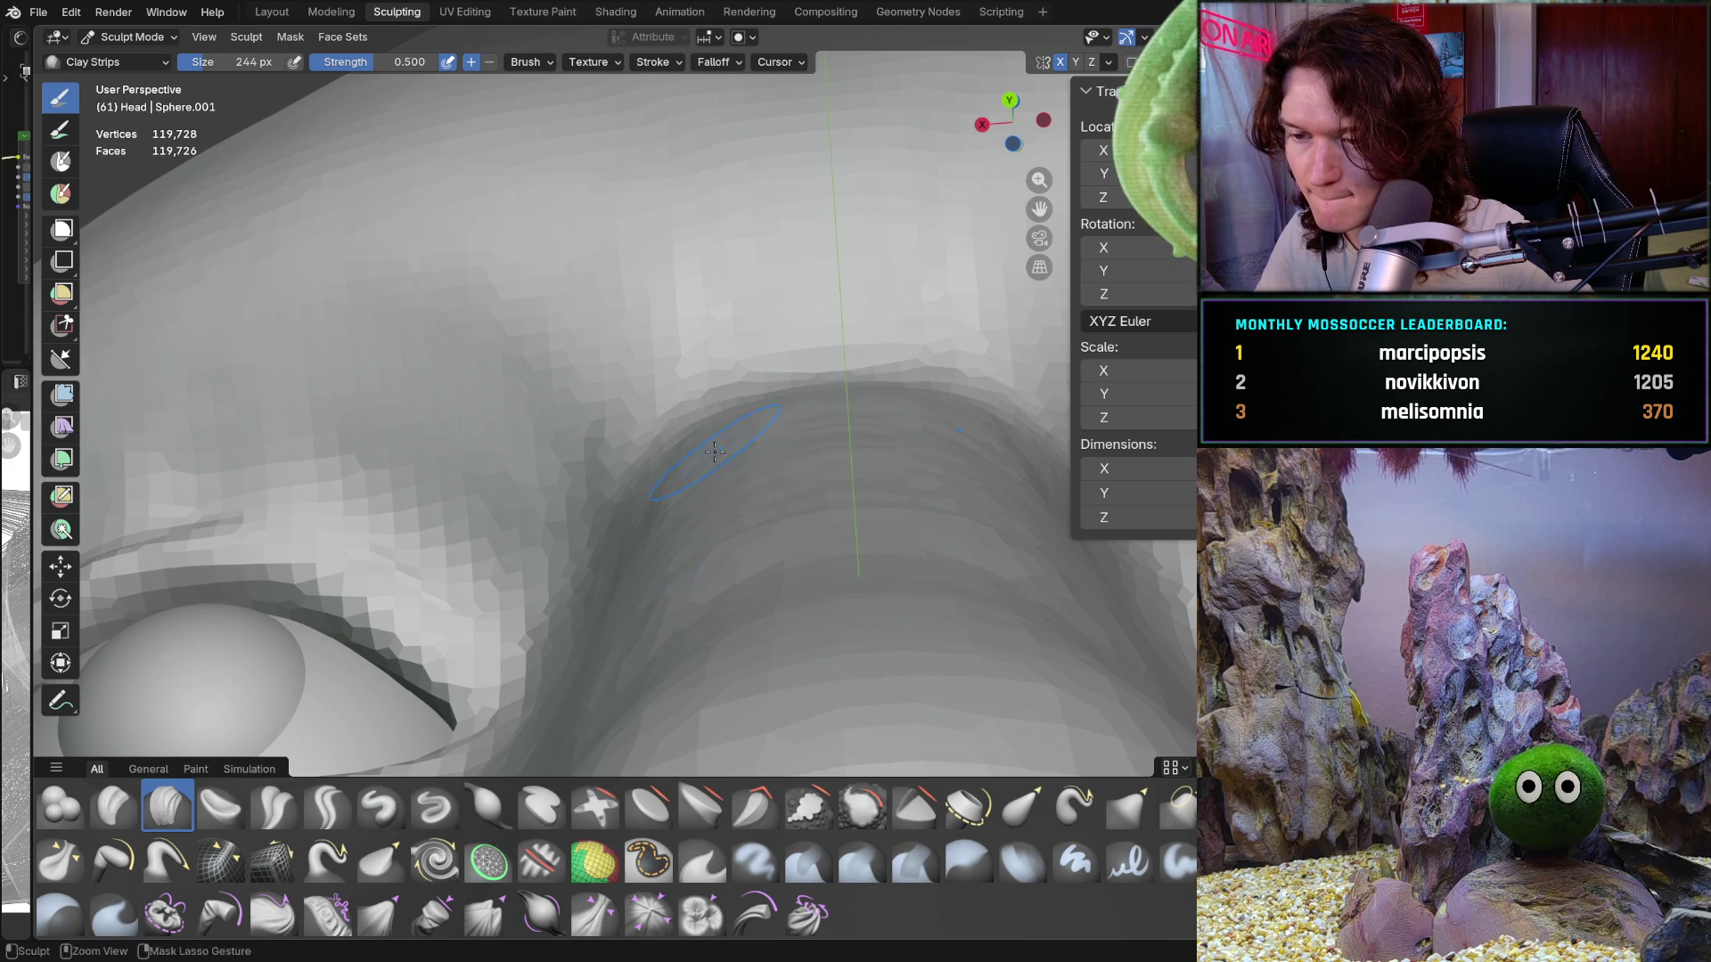
mouse_move(714, 452)
middle_mouse_down("ctrl")
mouse_move(695, 499)
mouse_move(612, 573)
mouse_move(563, 671)
mouse_move(389, 584)
mouse_move(409, 573)
middle_mouse_up("ctrl")
scroll(563, 671, "down", 2)
scroll(443, 558, "up", 4)
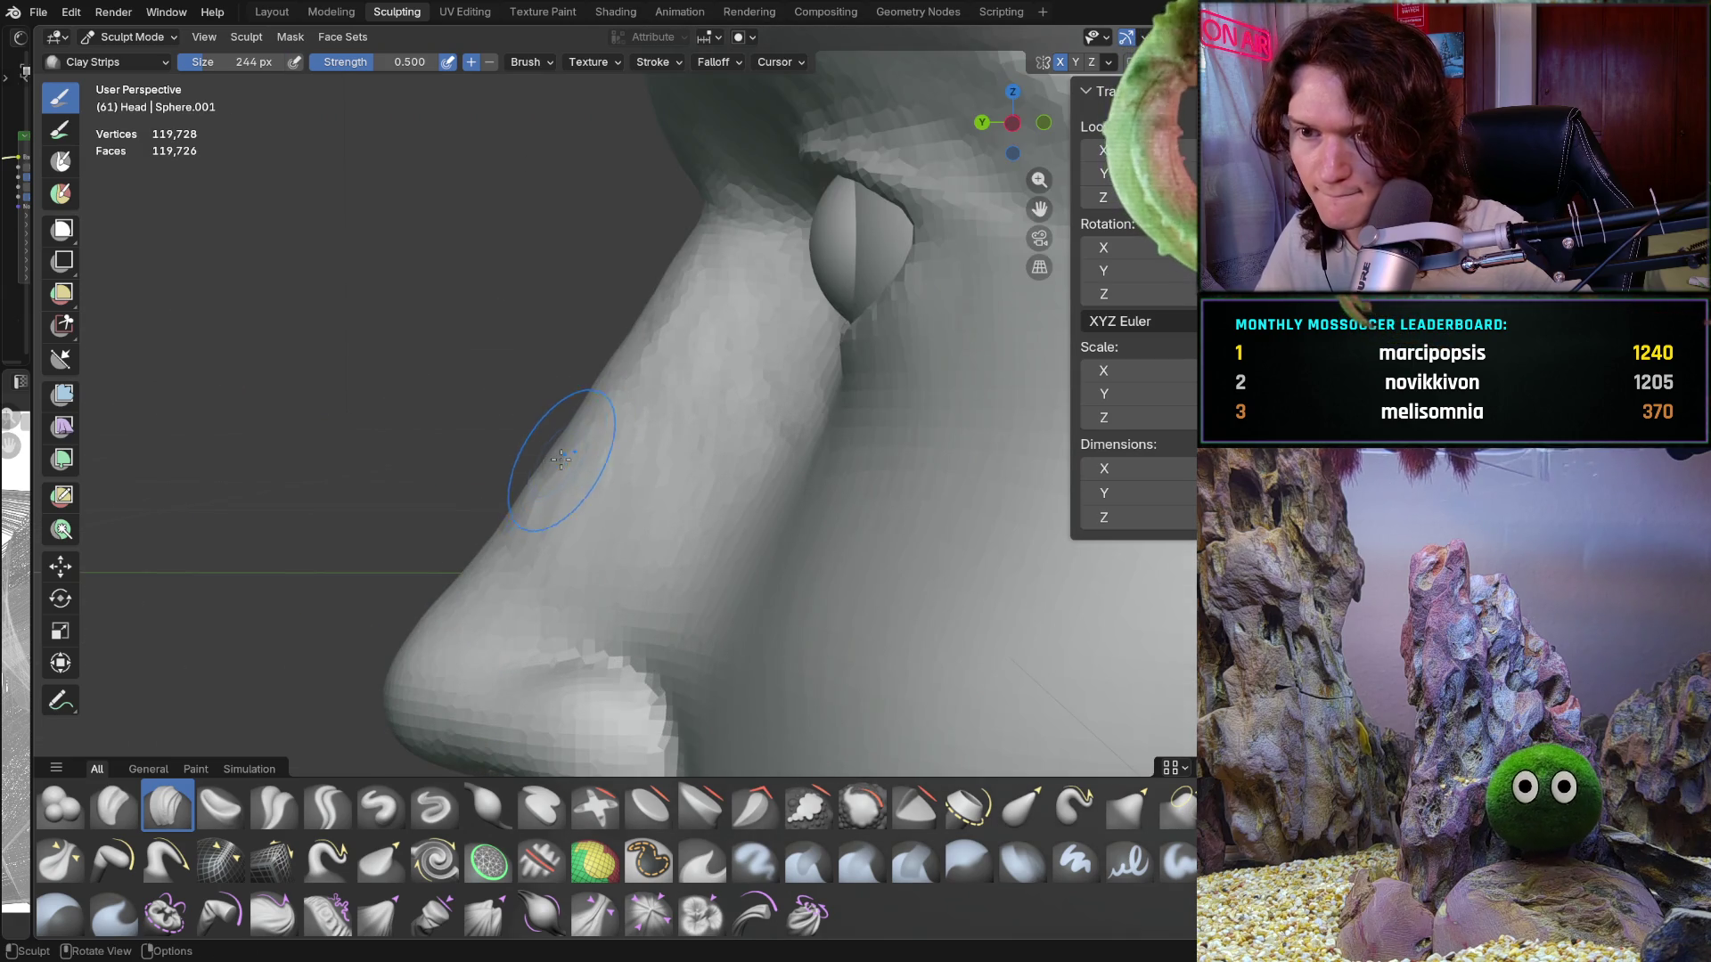
mouse_move(562, 459)
middle_mouse_down()
mouse_move(671, 470)
mouse_move(588, 460)
mouse_move(623, 462)
mouse_move(592, 508)
mouse_move(587, 486)
mouse_move(591, 561)
mouse_move(701, 451)
mouse_move(704, 419)
mouse_move(665, 544)
middle_mouse_up()
middle_click_drag(827, 547, 825, 500)
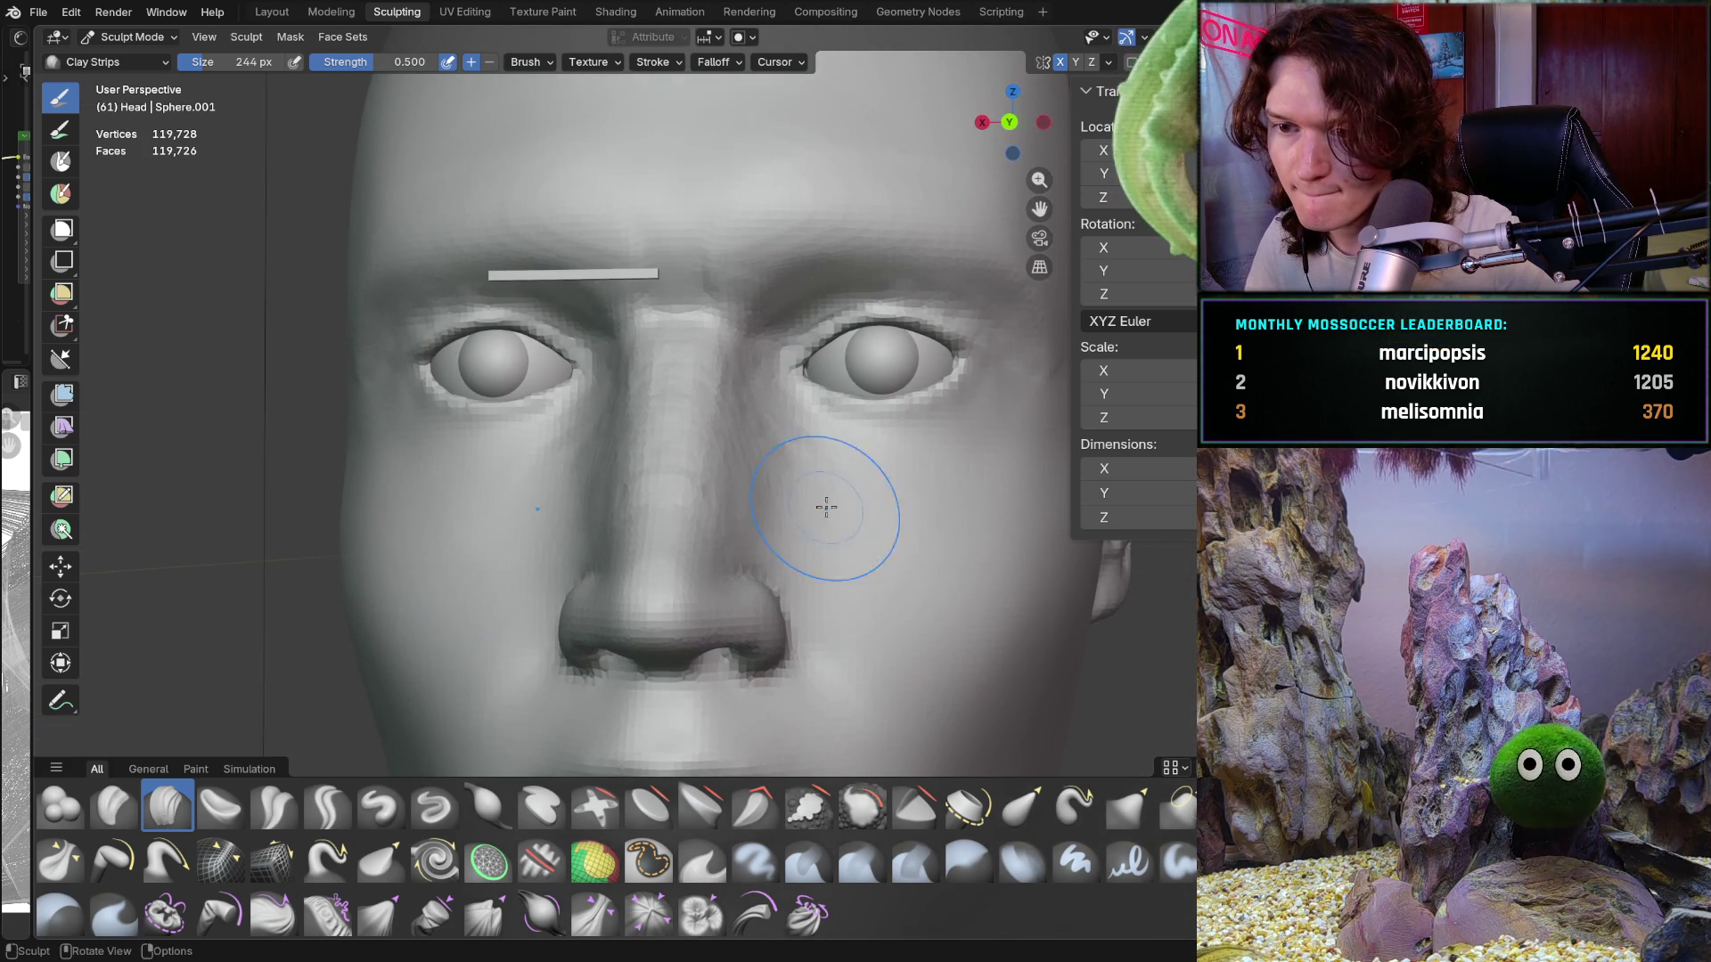
key("ctrl+KP_1")
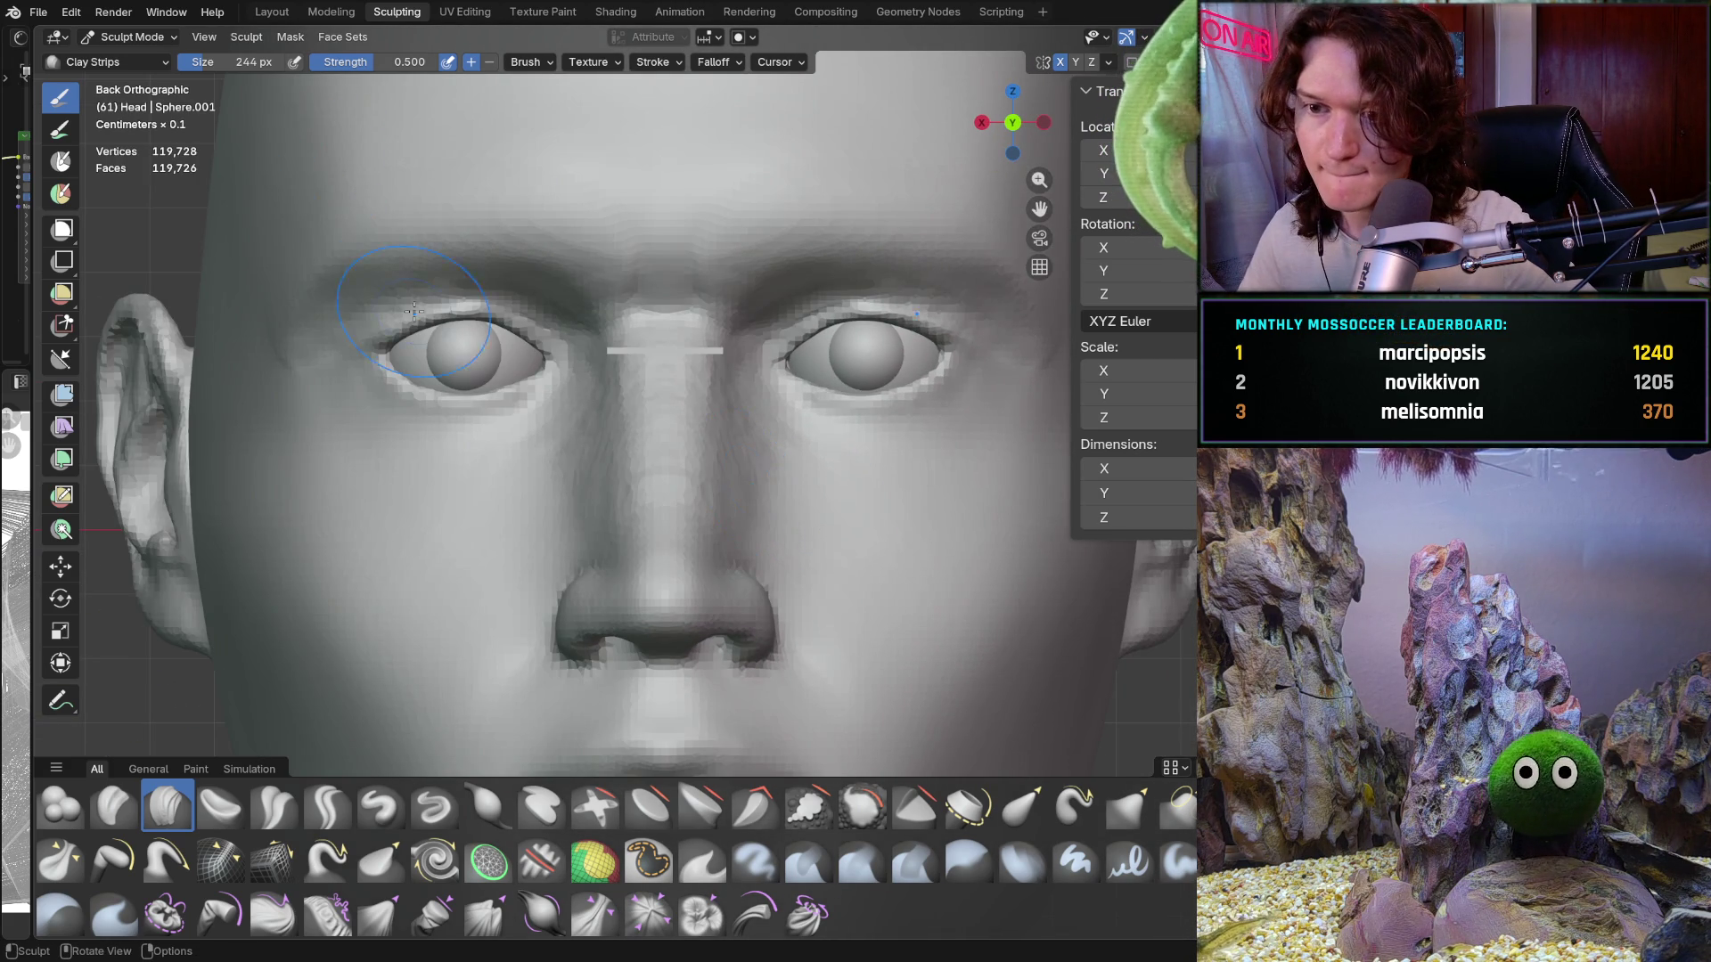
scroll(635, 430, "up", 6)
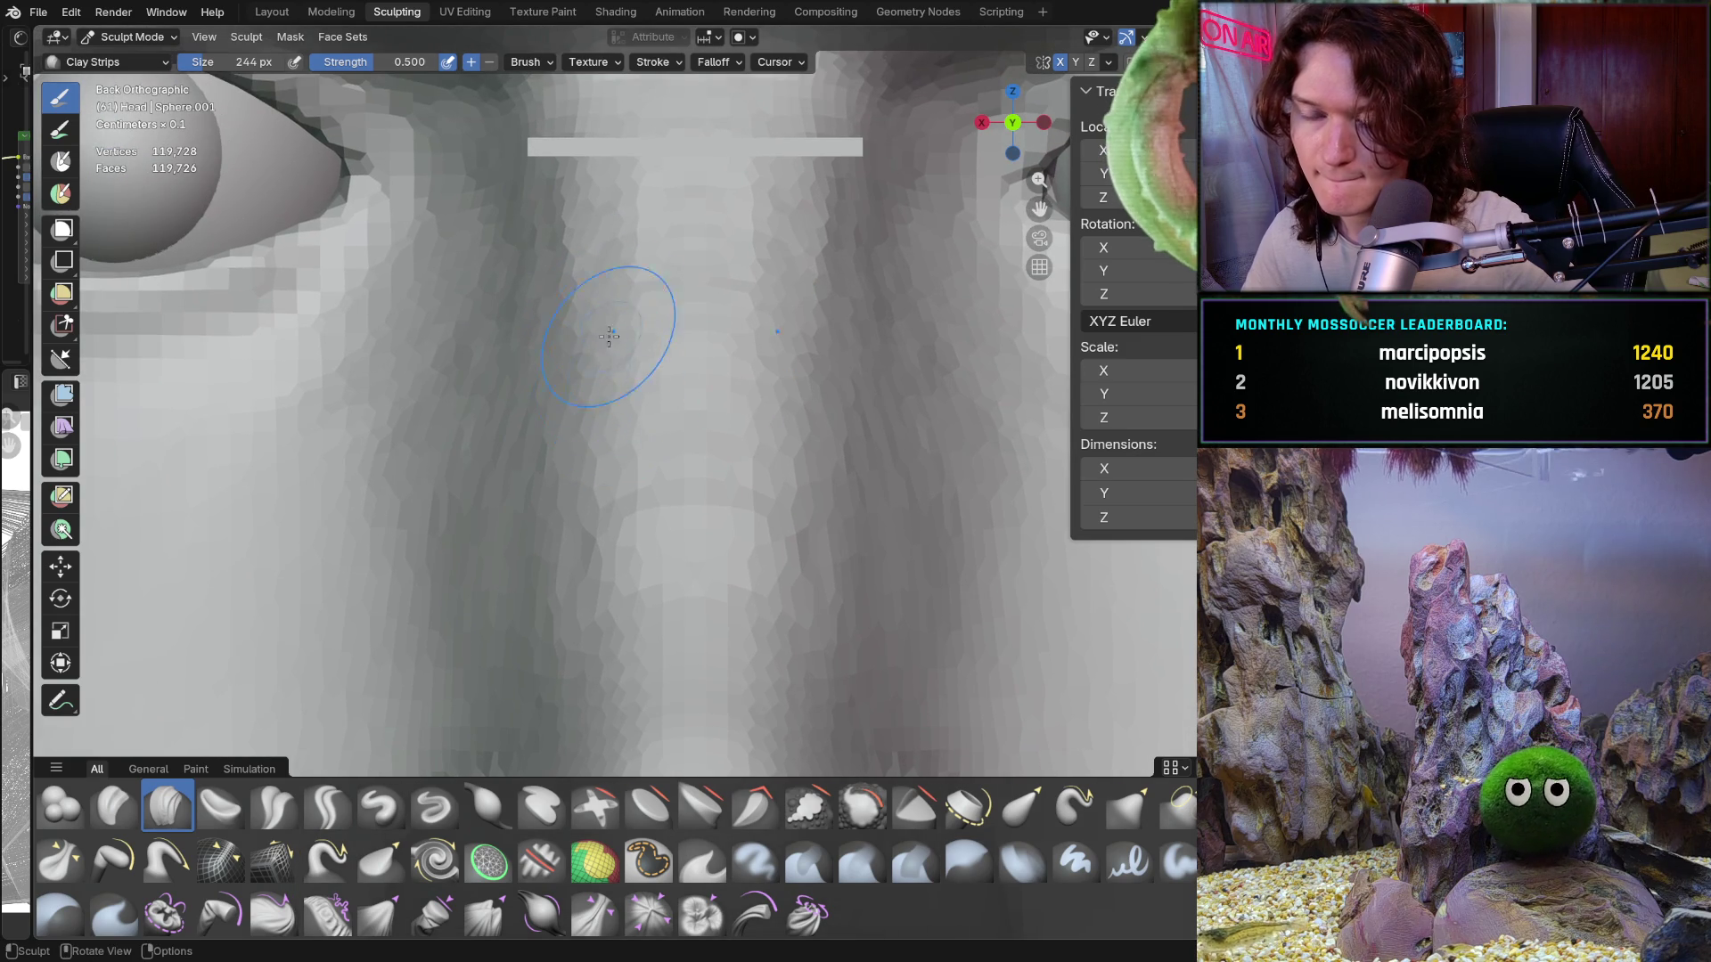
scroll(611, 339, "down", 5)
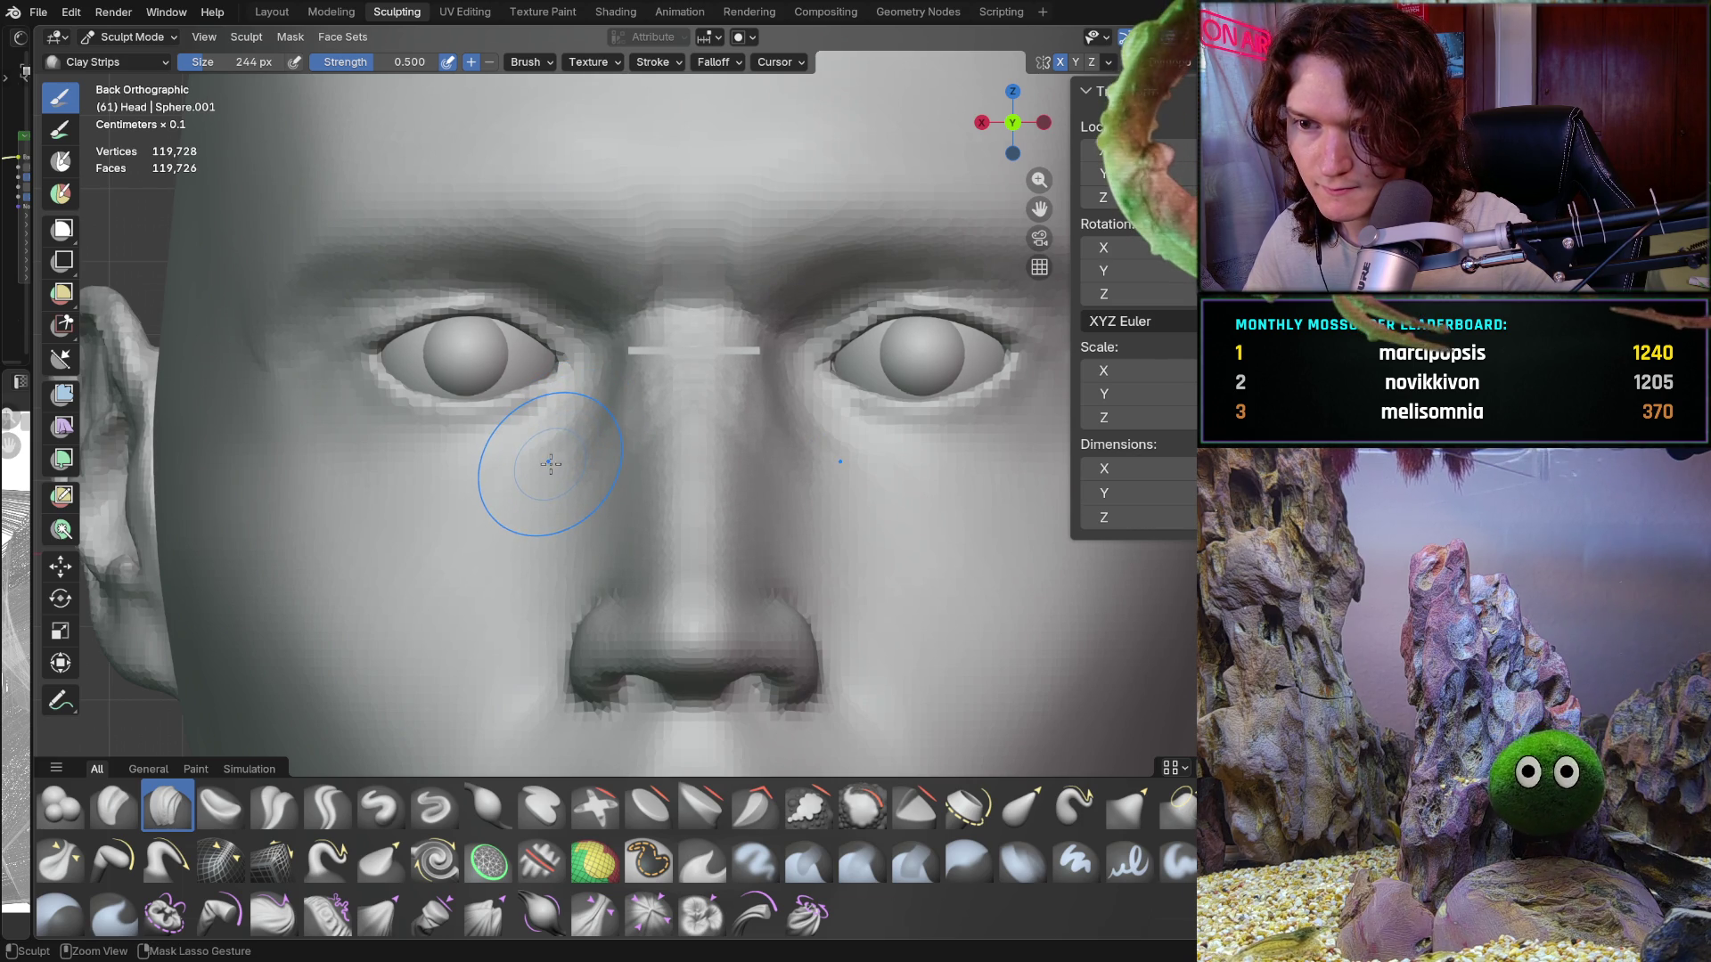
scroll(550, 464, "up", 3)
middle_click_drag(603, 336, 629, 482)
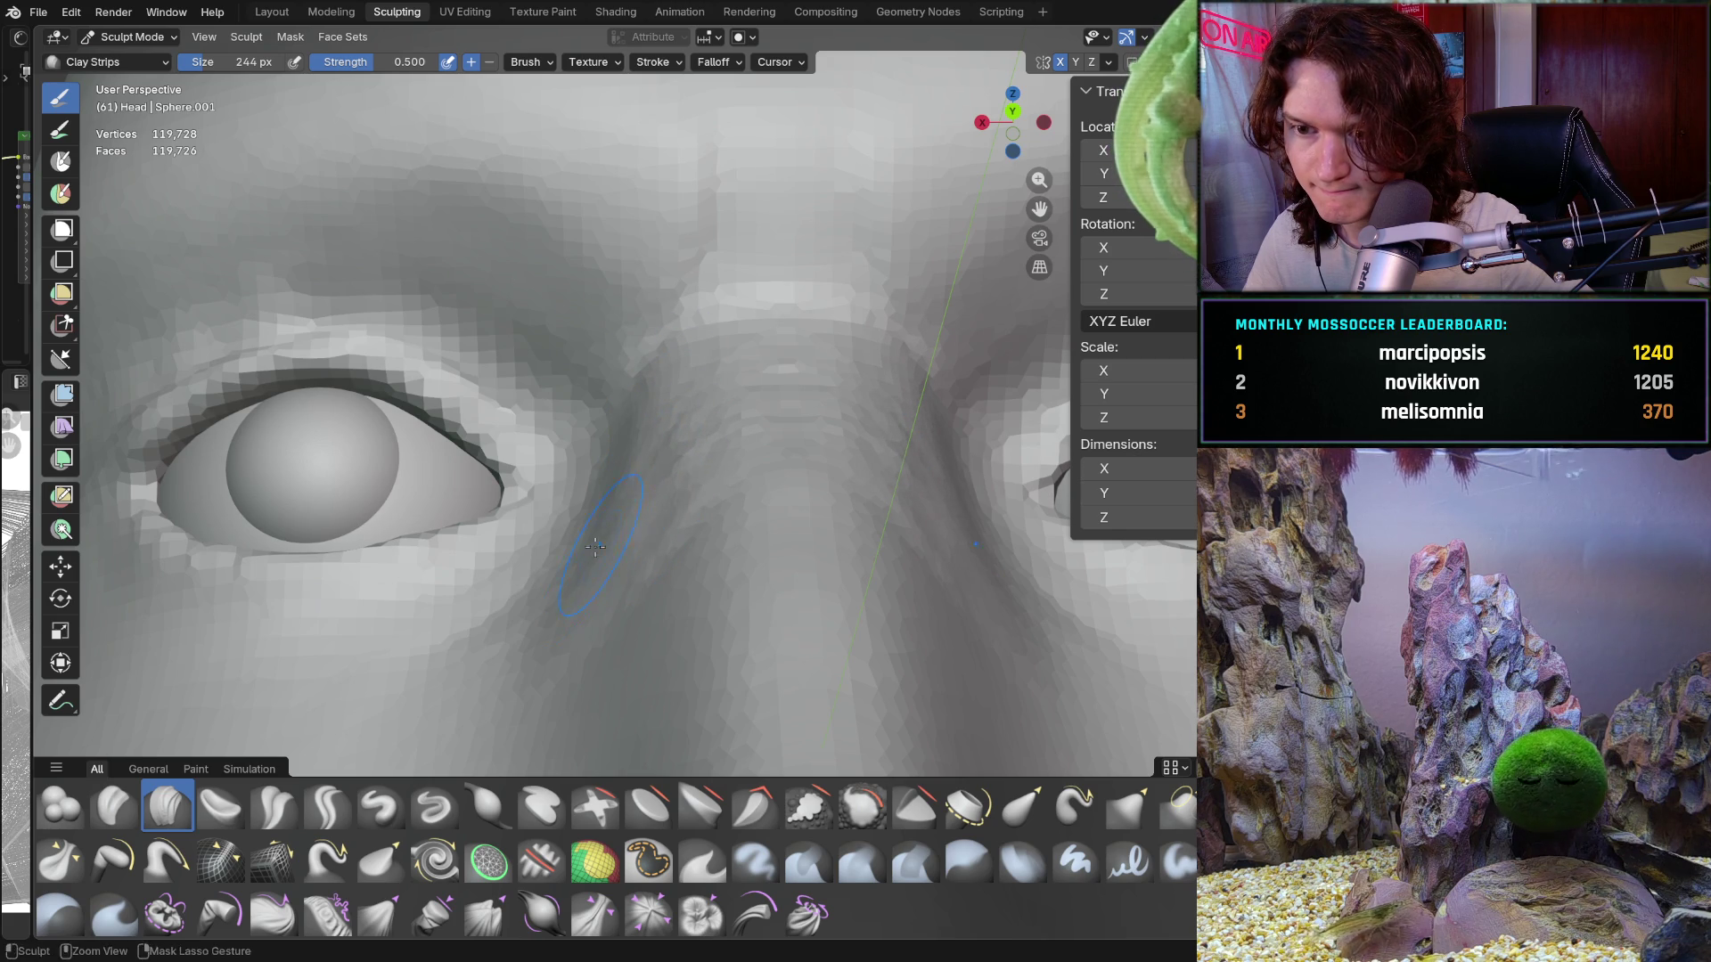
middle_click_drag(685, 500, 571, 507)
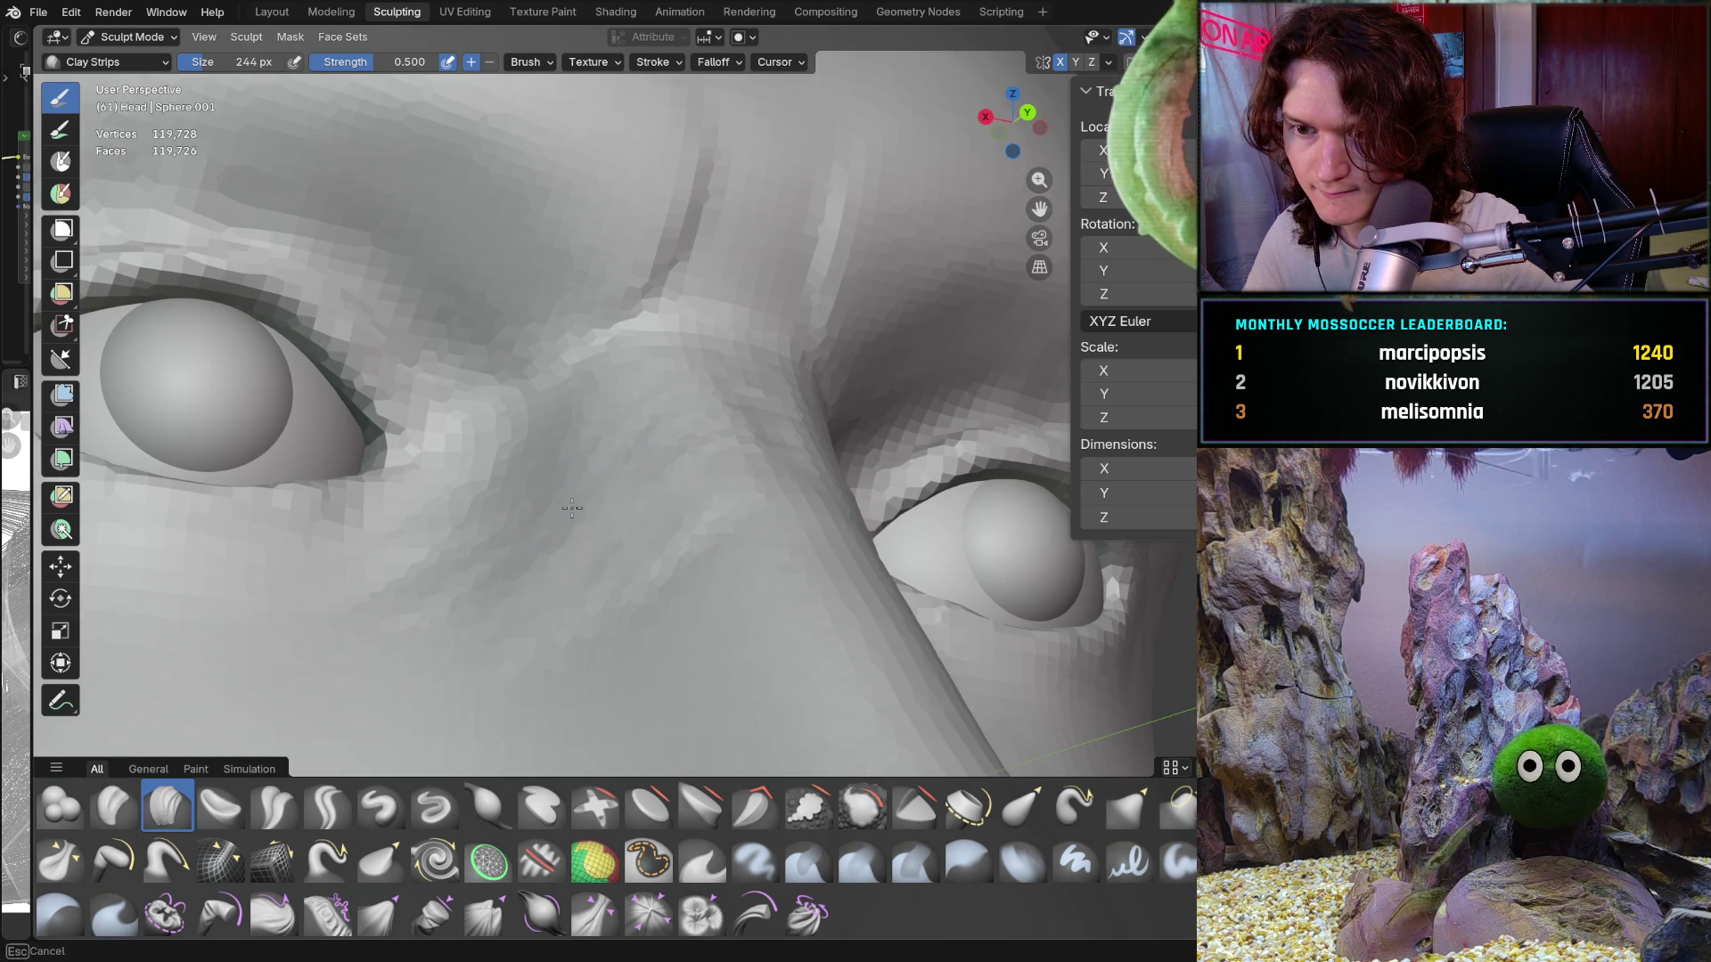
mouse_move(583, 440)
middle_mouse_down()
mouse_move(568, 547)
mouse_move(592, 591)
middle_mouse_up()
scroll(542, 446, "up", 5)
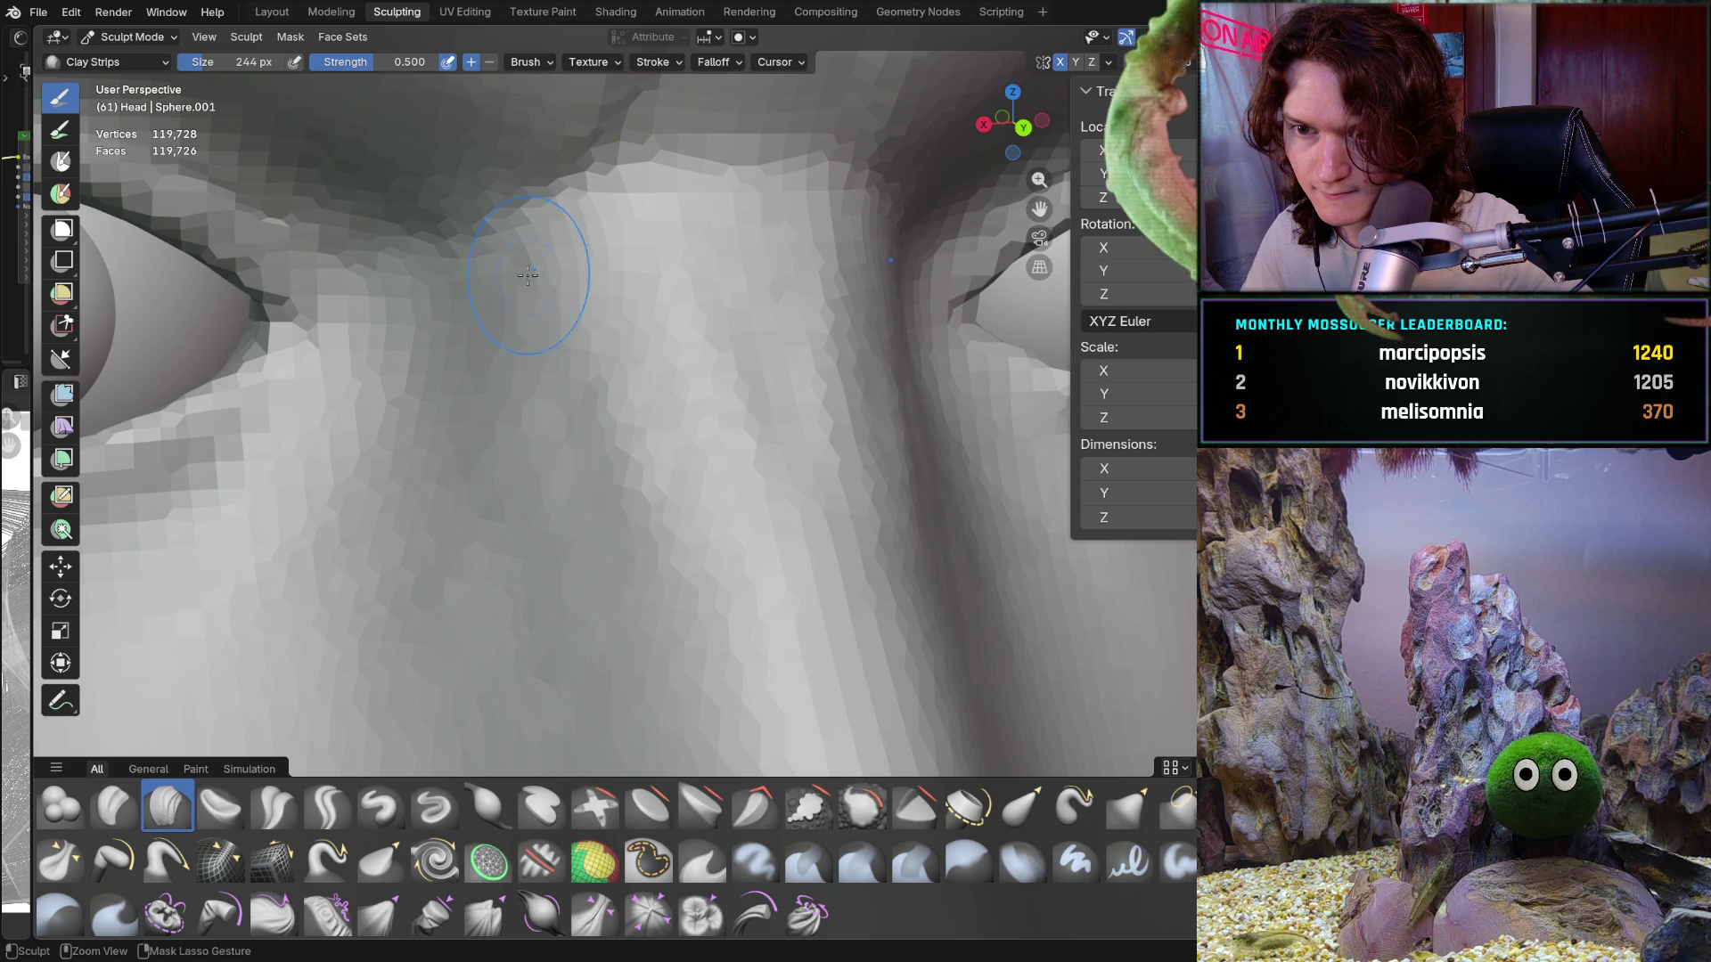
scroll(443, 358, "down", 5)
middle_click_drag(443, 358, 443, 358)
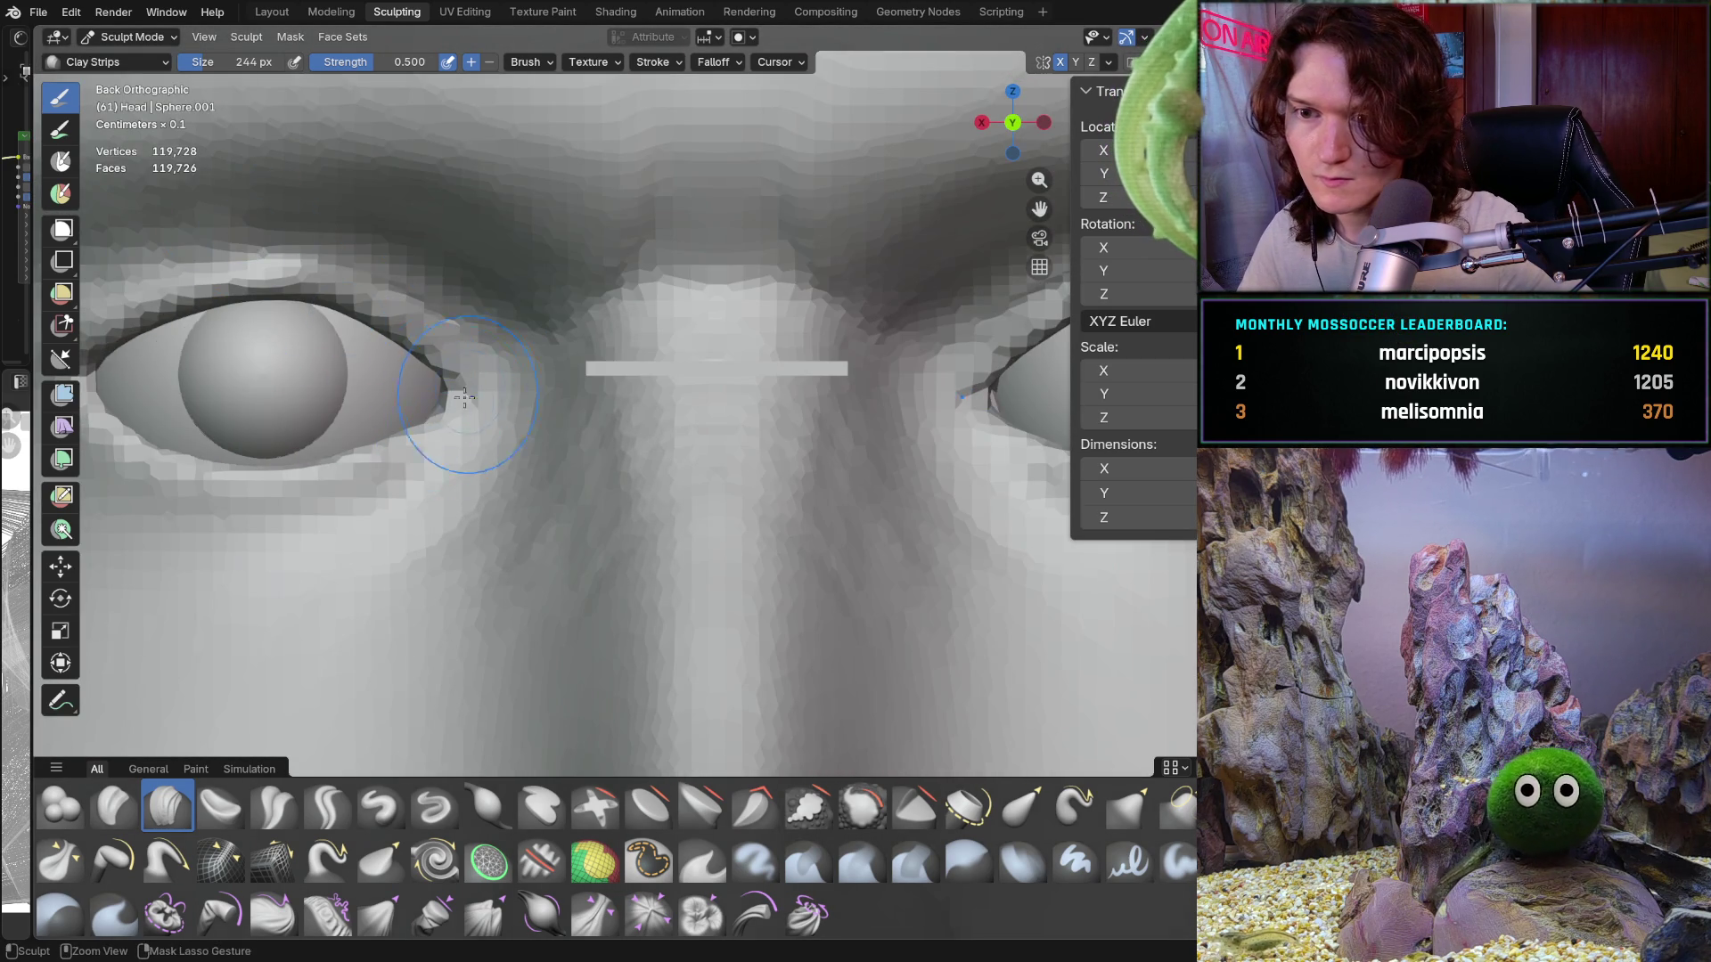
key("ctrl+KP_1")
mouse_move(480, 290)
middle_mouse_down("shift")
mouse_move(572, 332)
mouse_move(561, 348)
middle_mouse_up("shift")
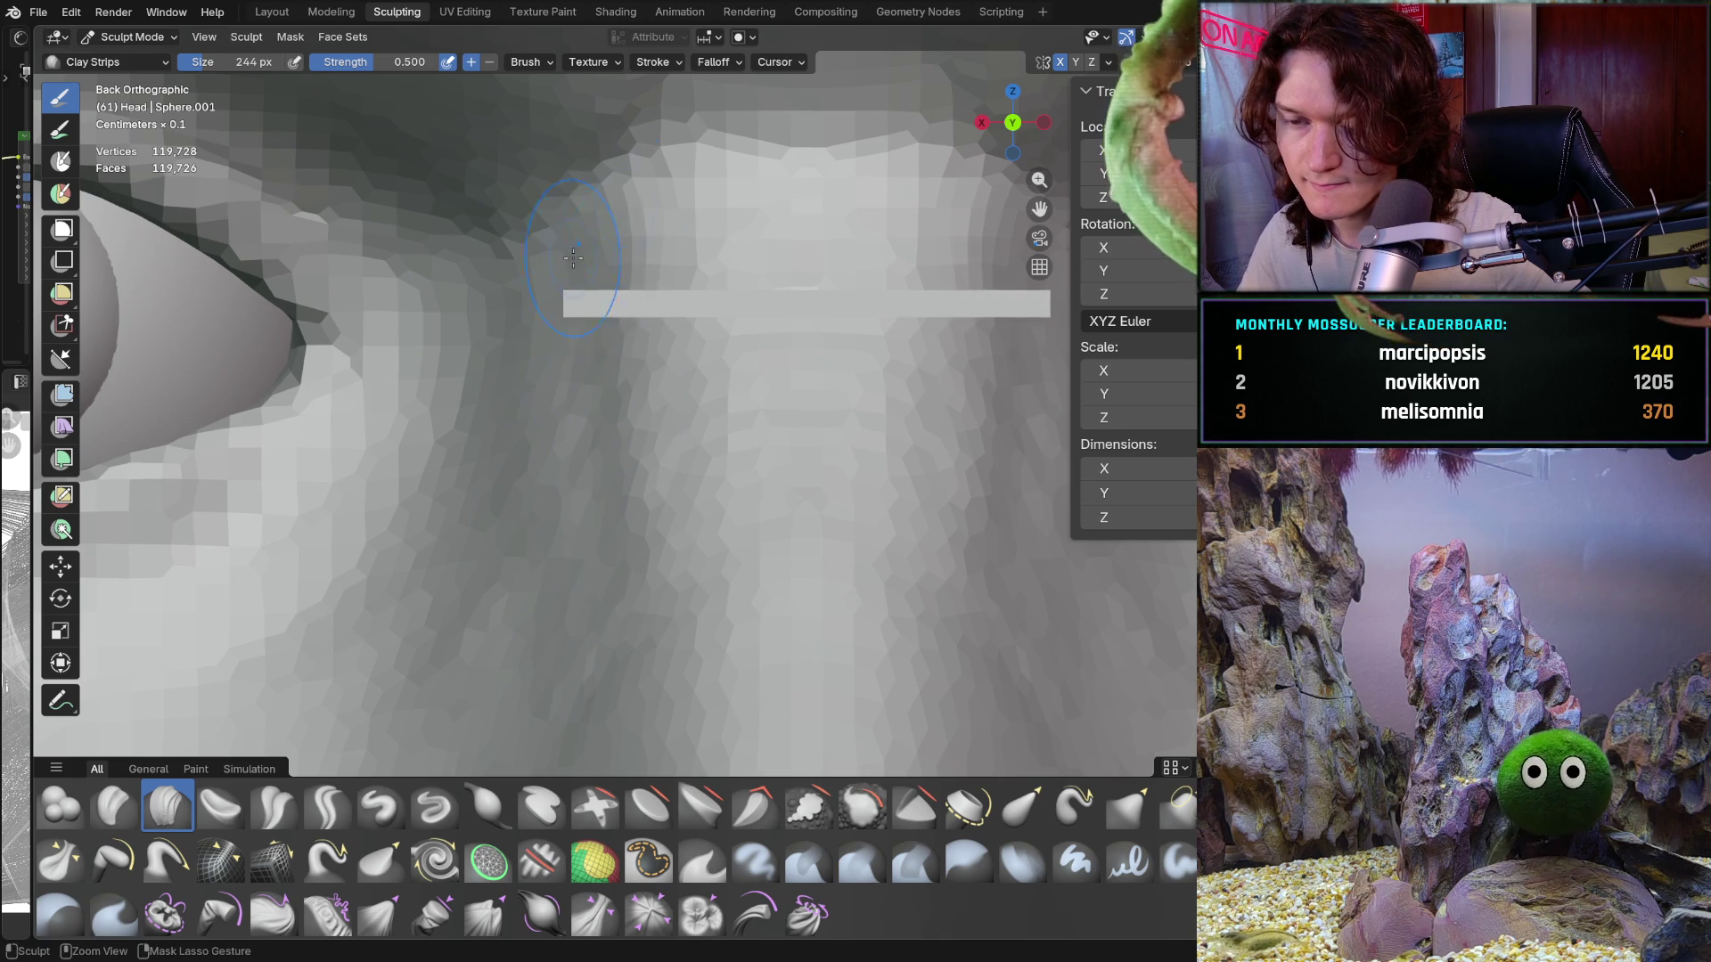
scroll(635, 315, "down", 4)
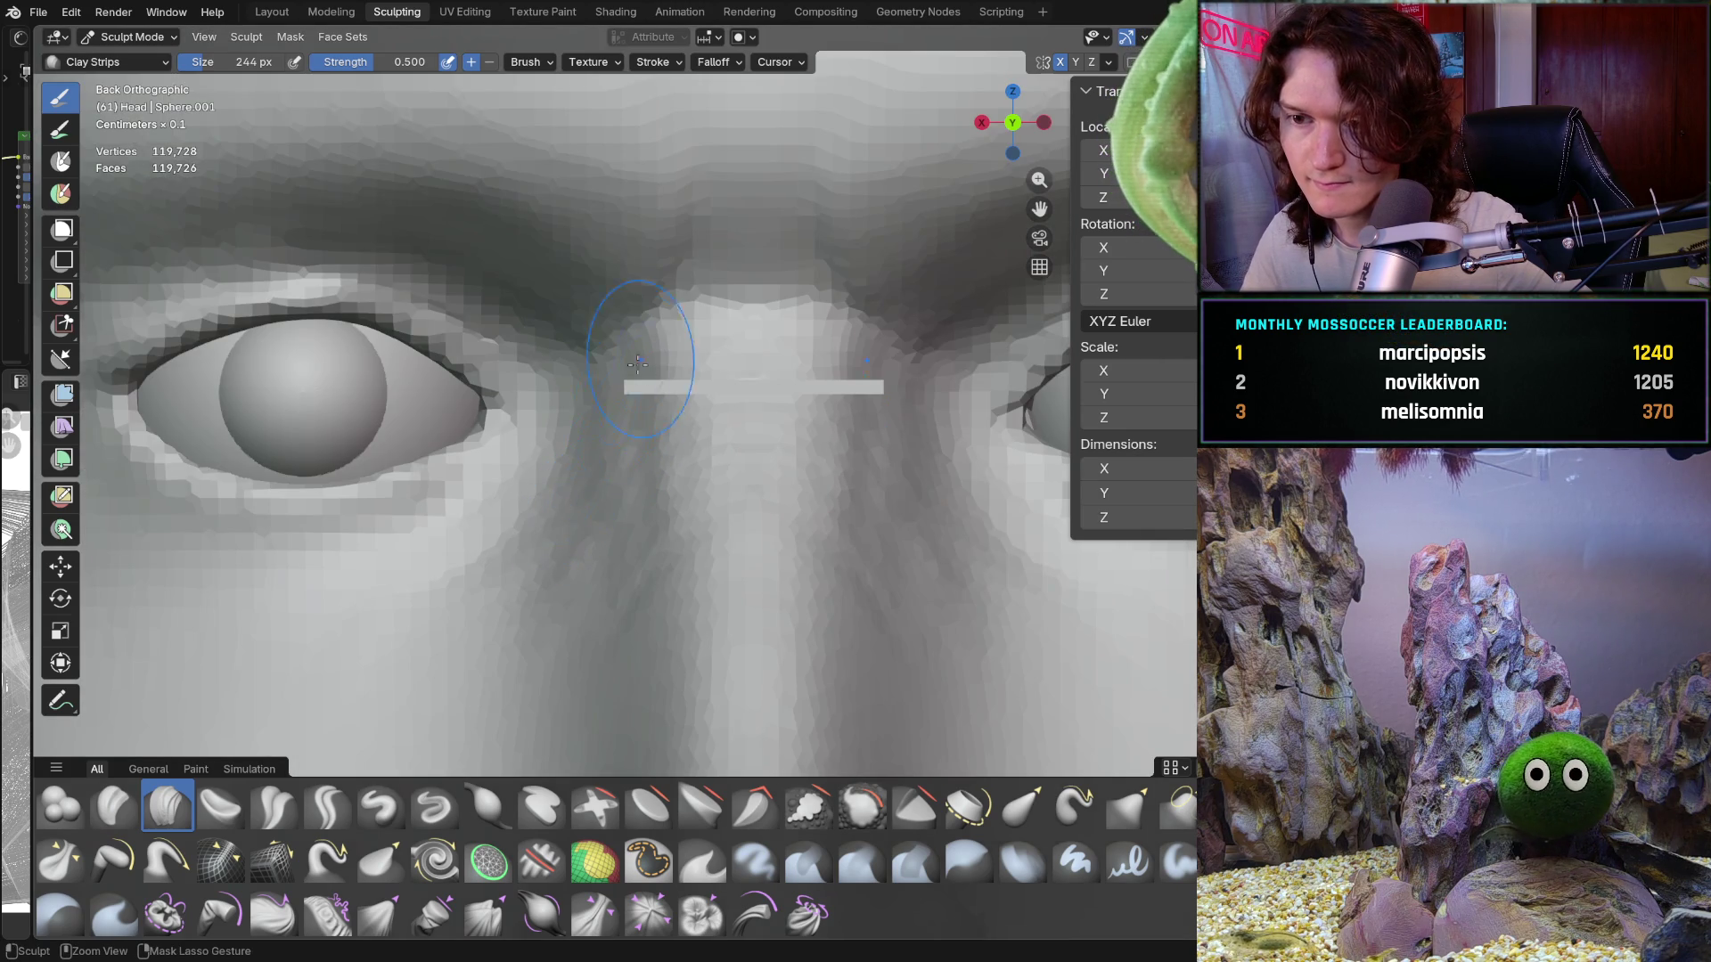
scroll(713, 346, "down", 4)
scroll(659, 427, "up", 8)
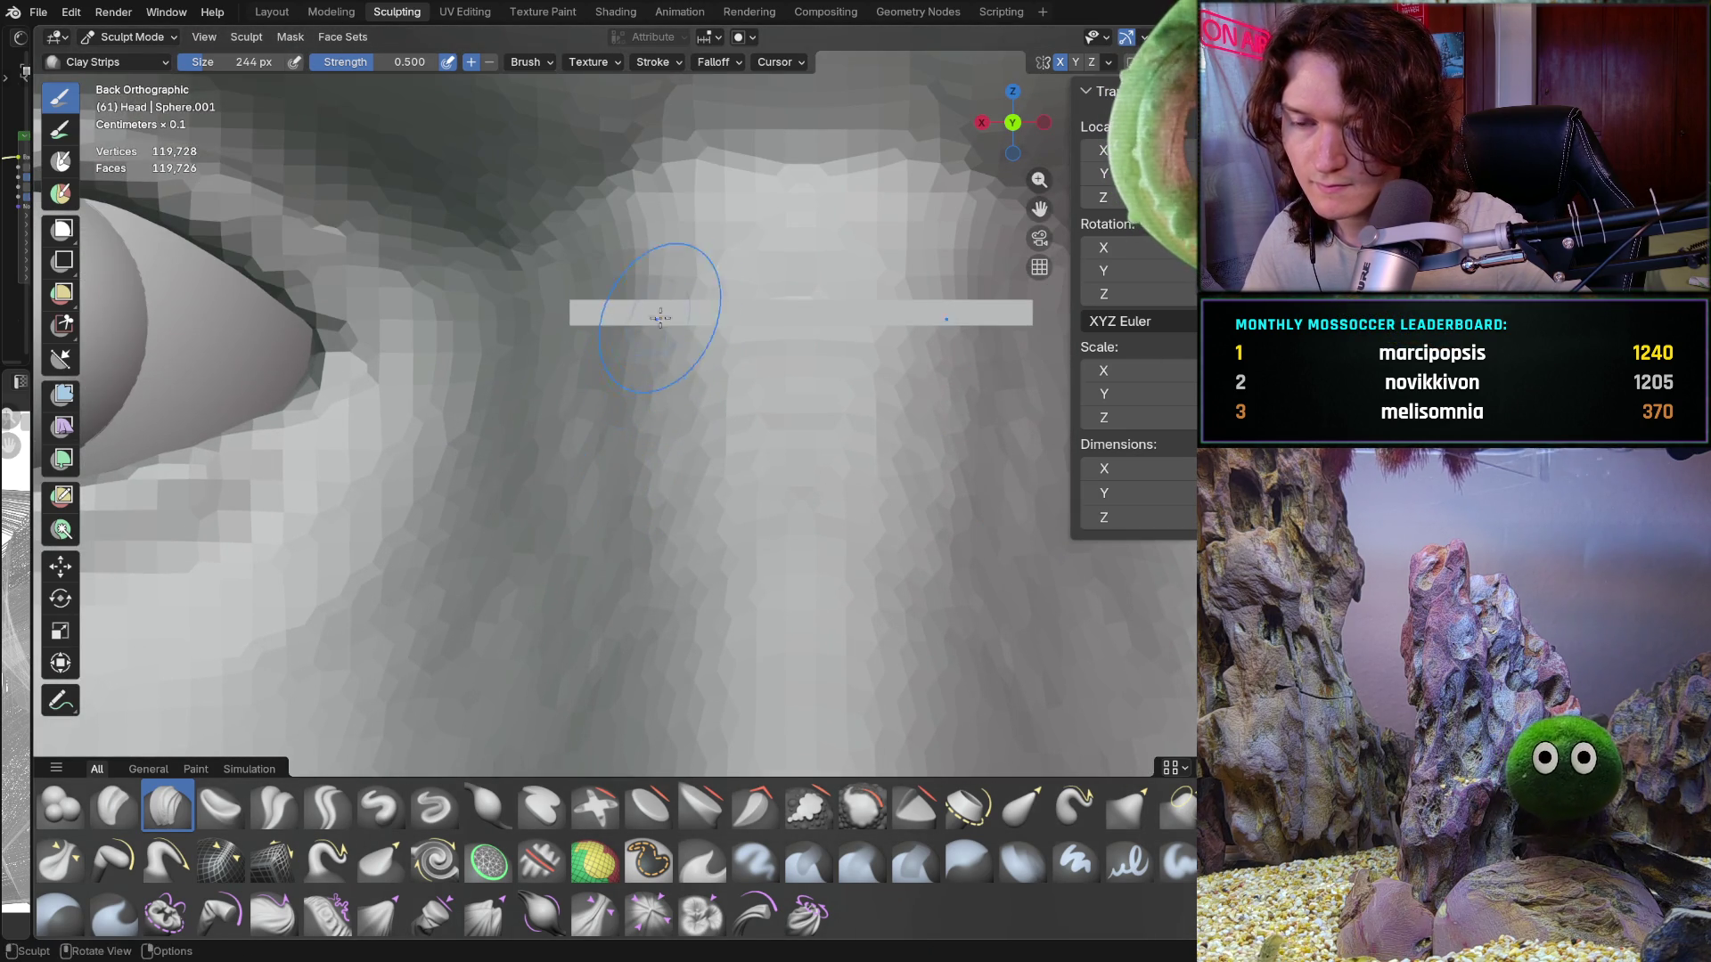
scroll(659, 298, "down", 6)
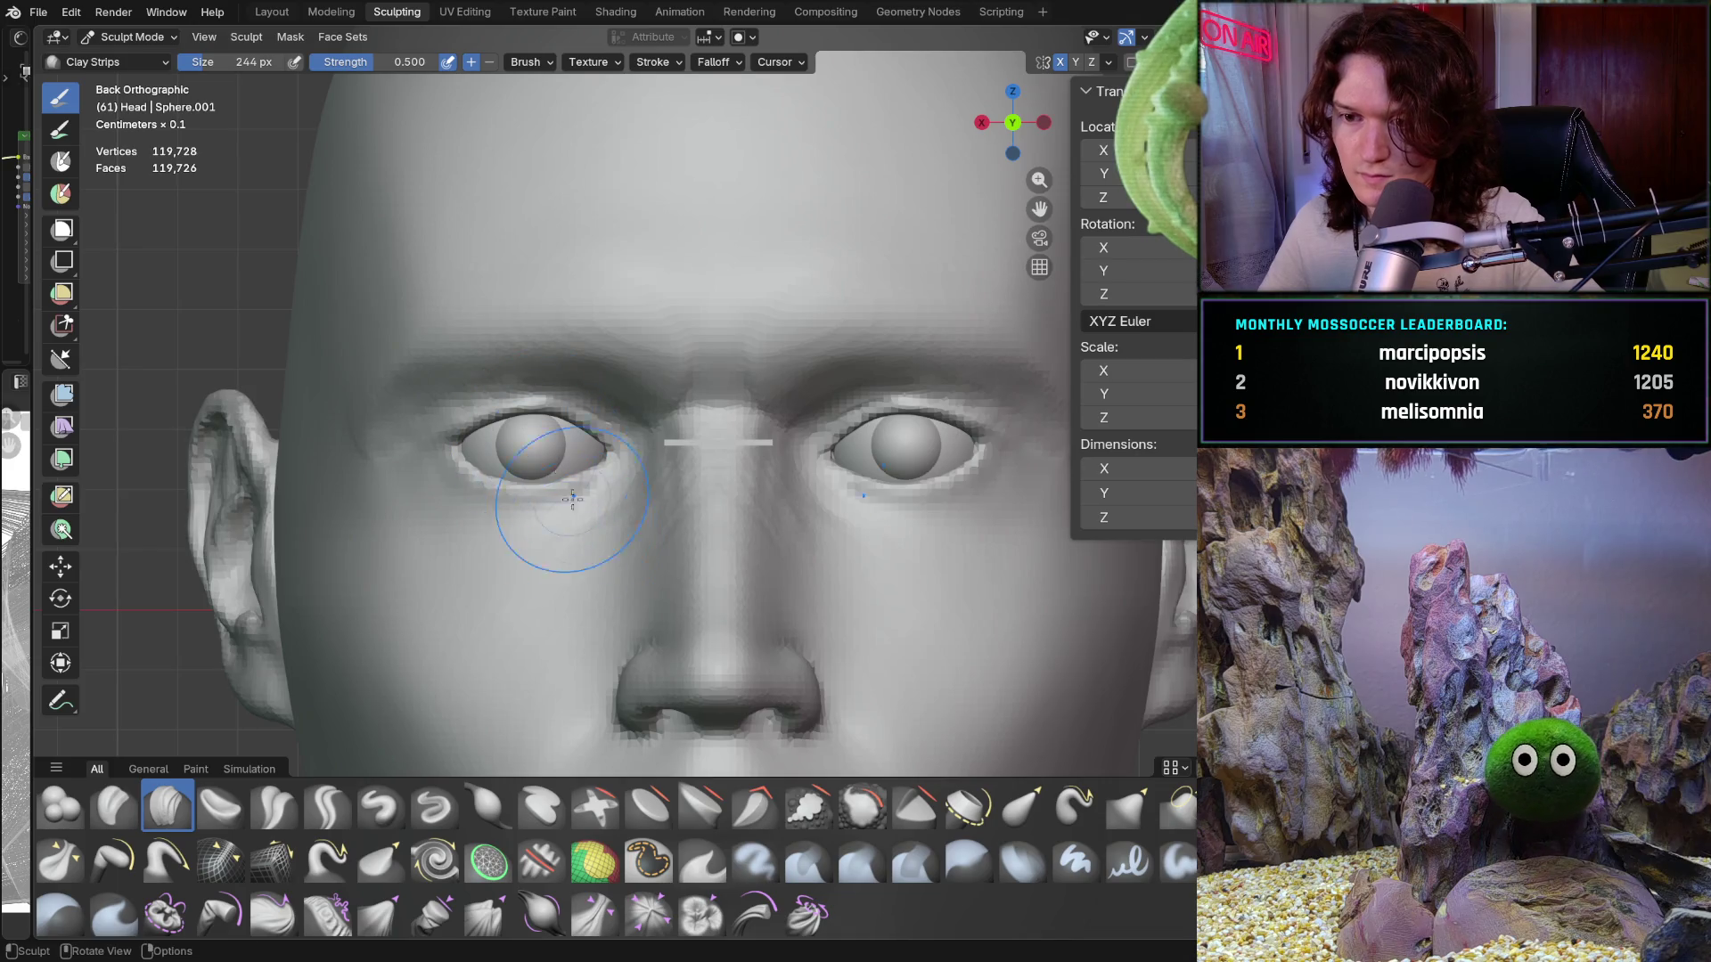
Step: Lay three short clay strips beside the nose bridge and down the nose side near the inner eye corner
mouse_move(624, 499)
middle_mouse_down("ctrl")
mouse_move(678, 412)
mouse_move(590, 336)
middle_mouse_up("ctrl")
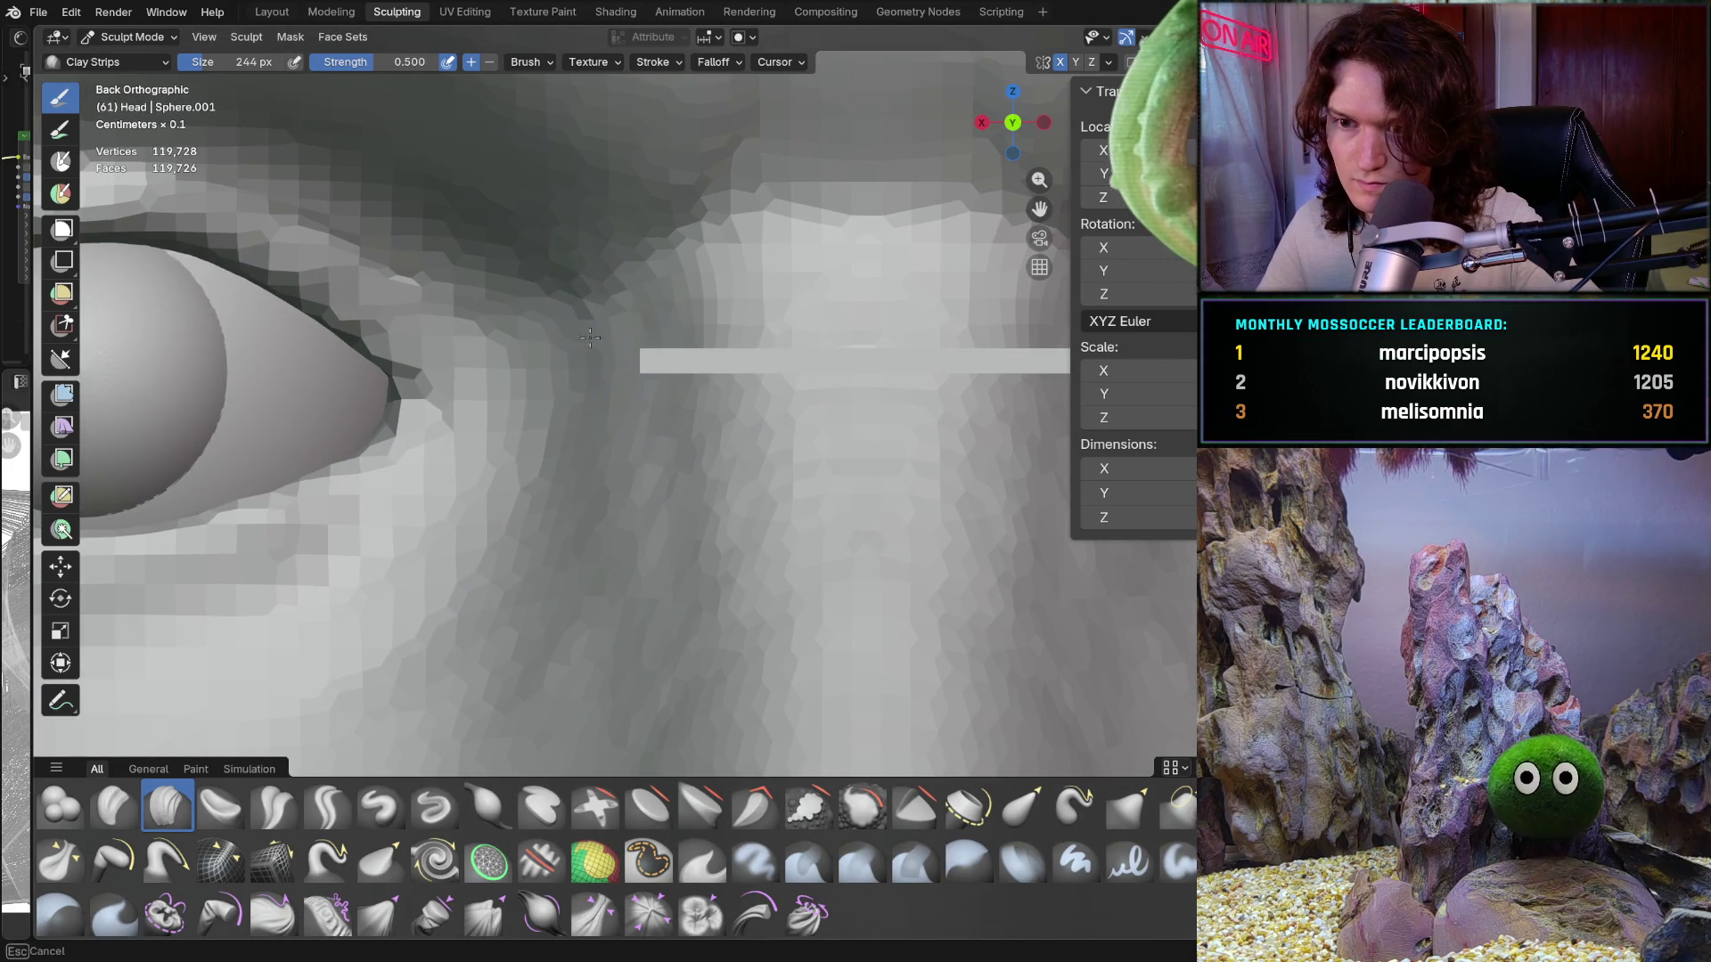
middle_click_drag(589, 436, 590, 437, "ctrl")
left_click_drag(1016, 125, 1044, 98)
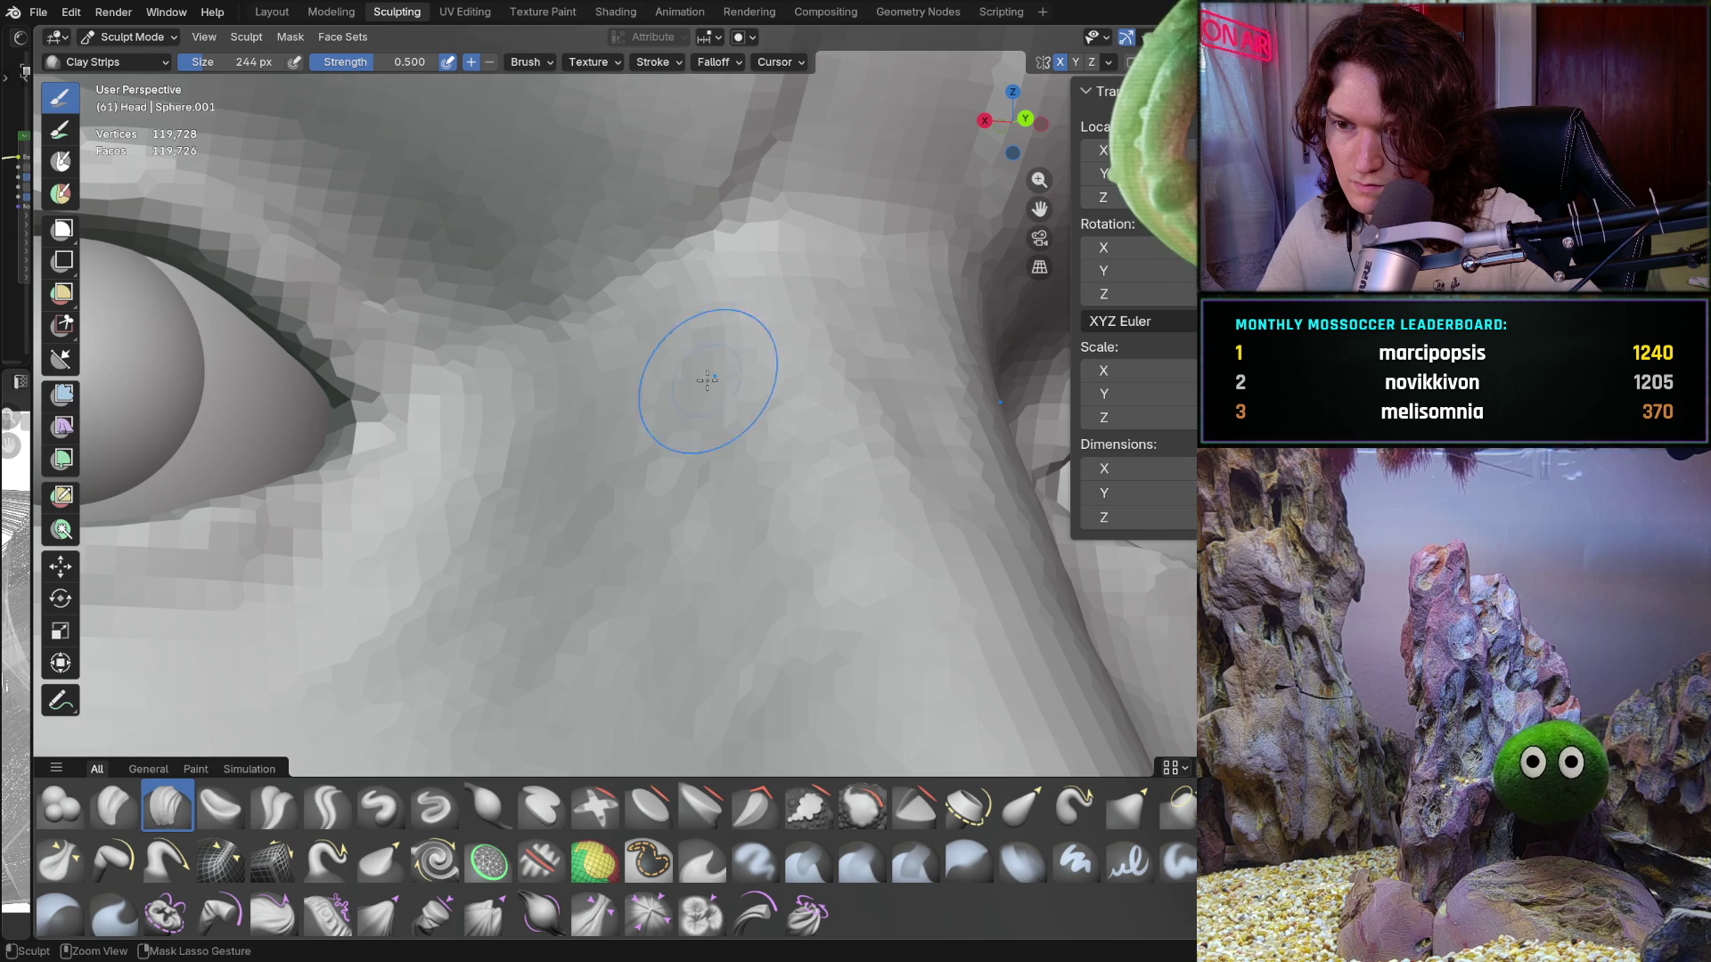
left_click_drag(706, 382, 632, 495)
middle_click_drag(763, 409, 764, 336, "ctrl")
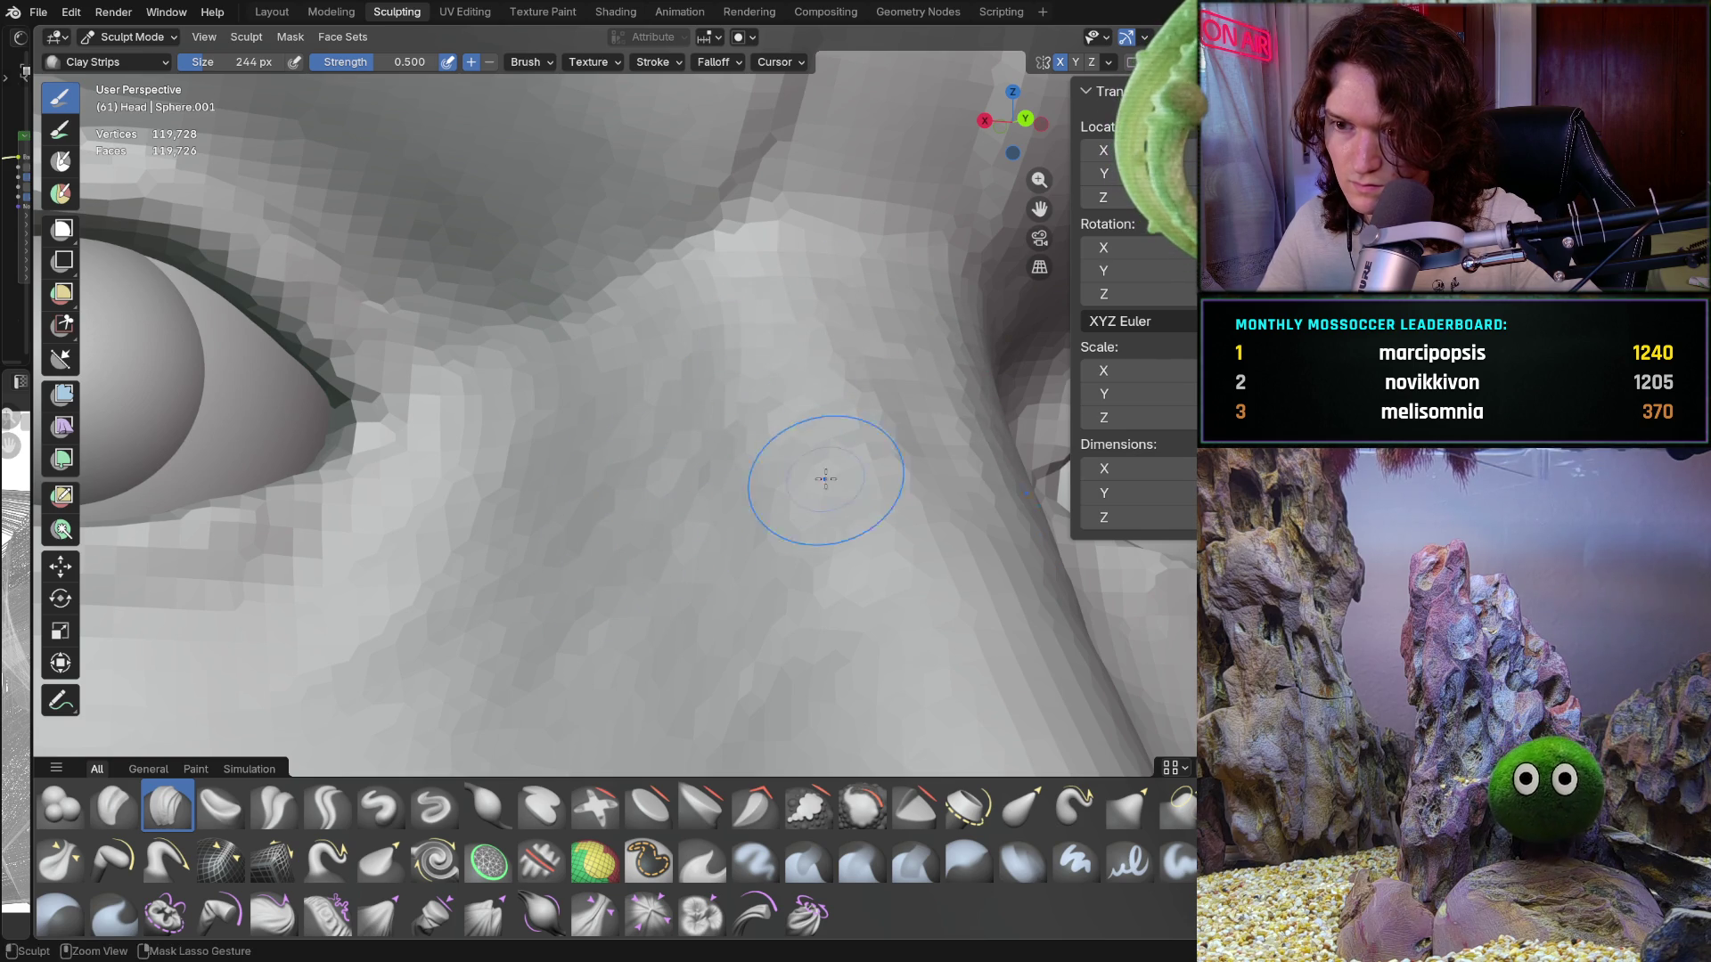
mouse_move(794, 489)
middle_mouse_down("ctrl")
mouse_move(692, 563)
mouse_move(757, 351)
mouse_move(884, 575)
middle_mouse_up("ctrl")
left_click_drag(864, 504, 807, 463)
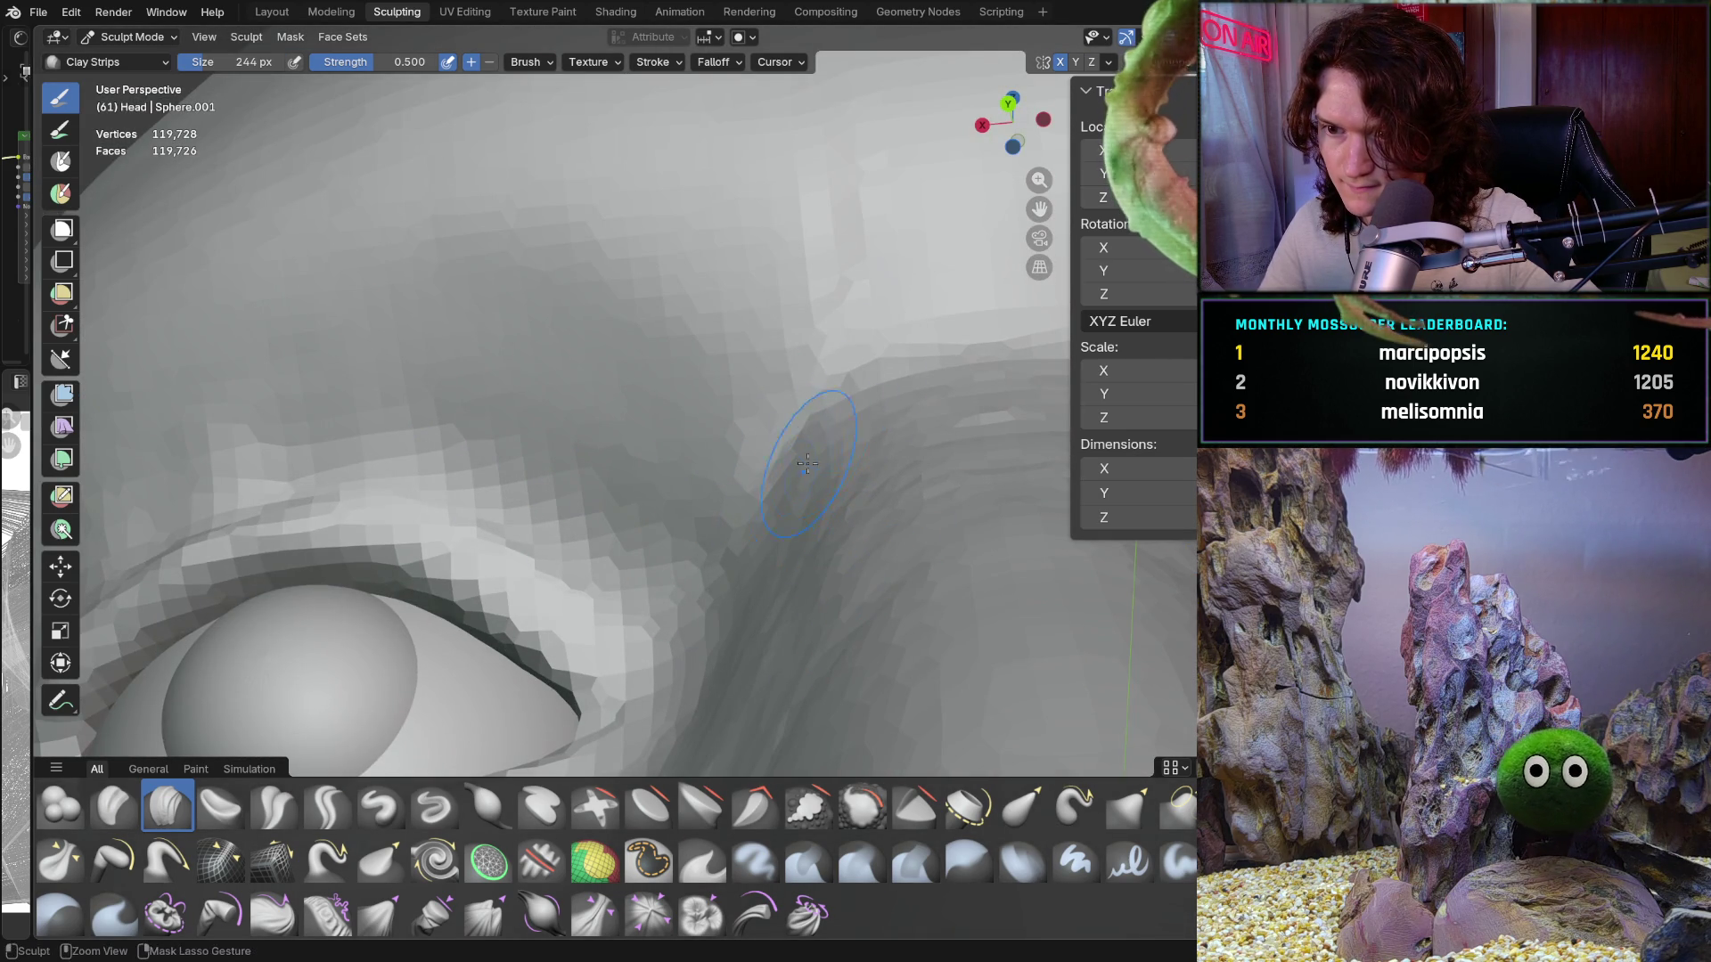
middle_click_drag(832, 520, 742, 441, "ctrl")
scroll(731, 481, "up", 5)
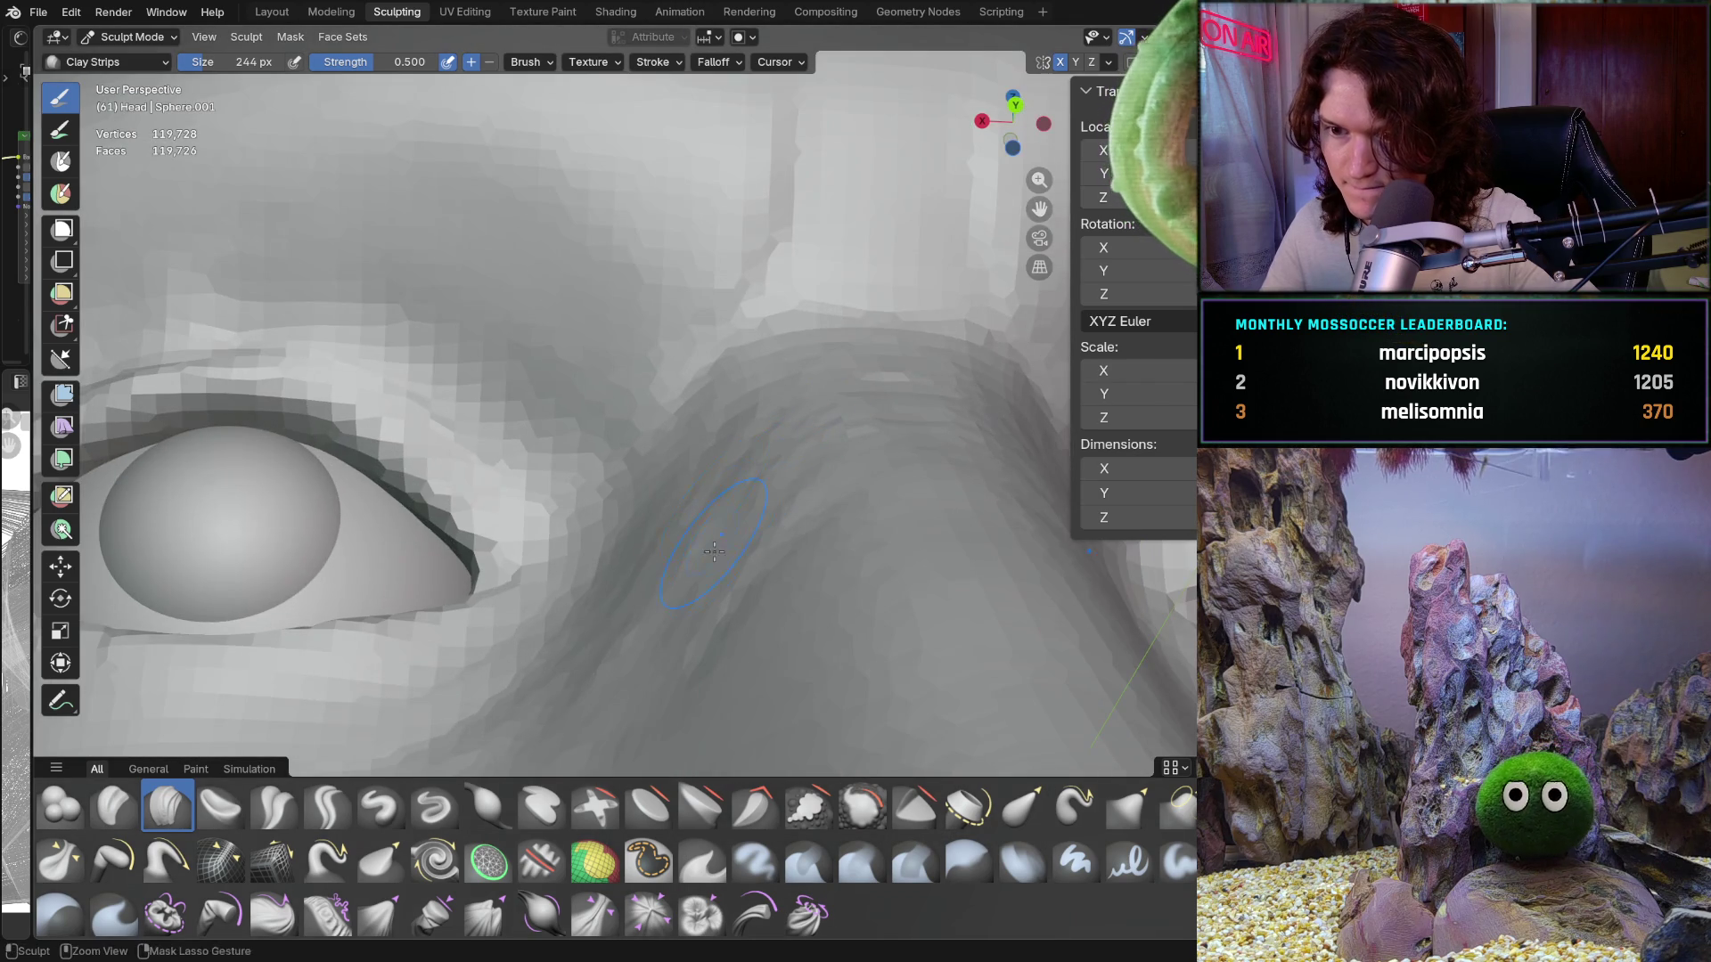
left_click_drag(621, 675, 568, 710)
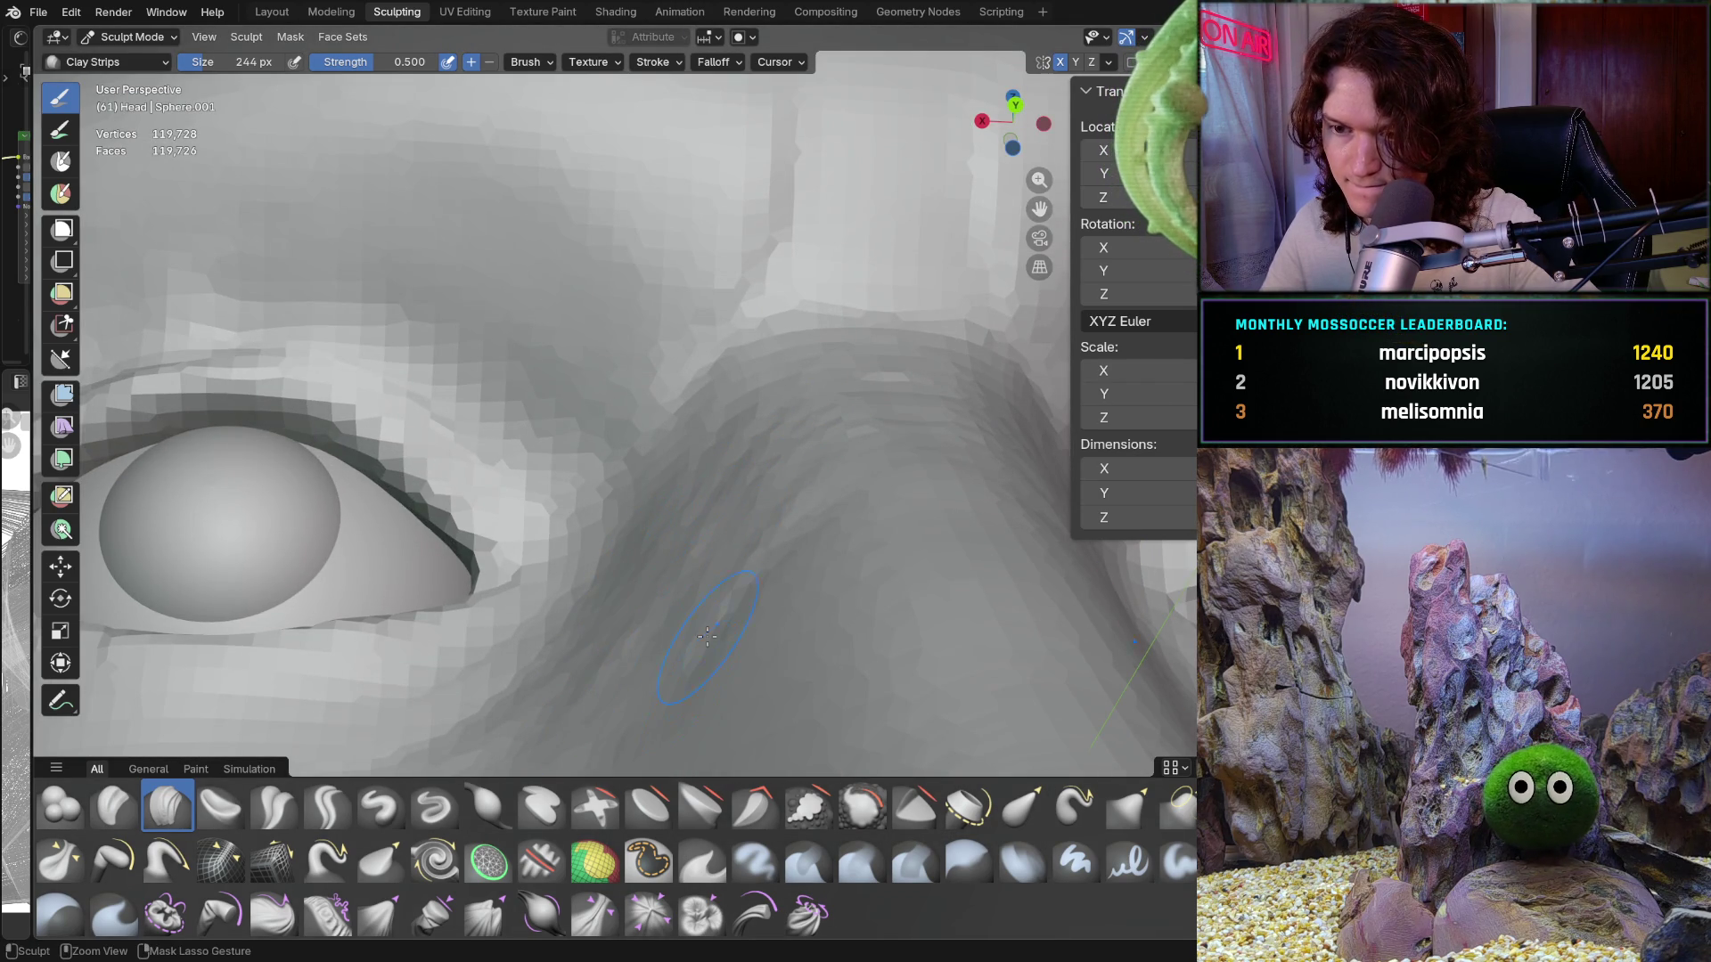
Step: Orbit around the eye and nose bridge to inspect the new strips from several angles
scroll(707, 637, "down", 5)
middle_click_drag(707, 636, 703, 596)
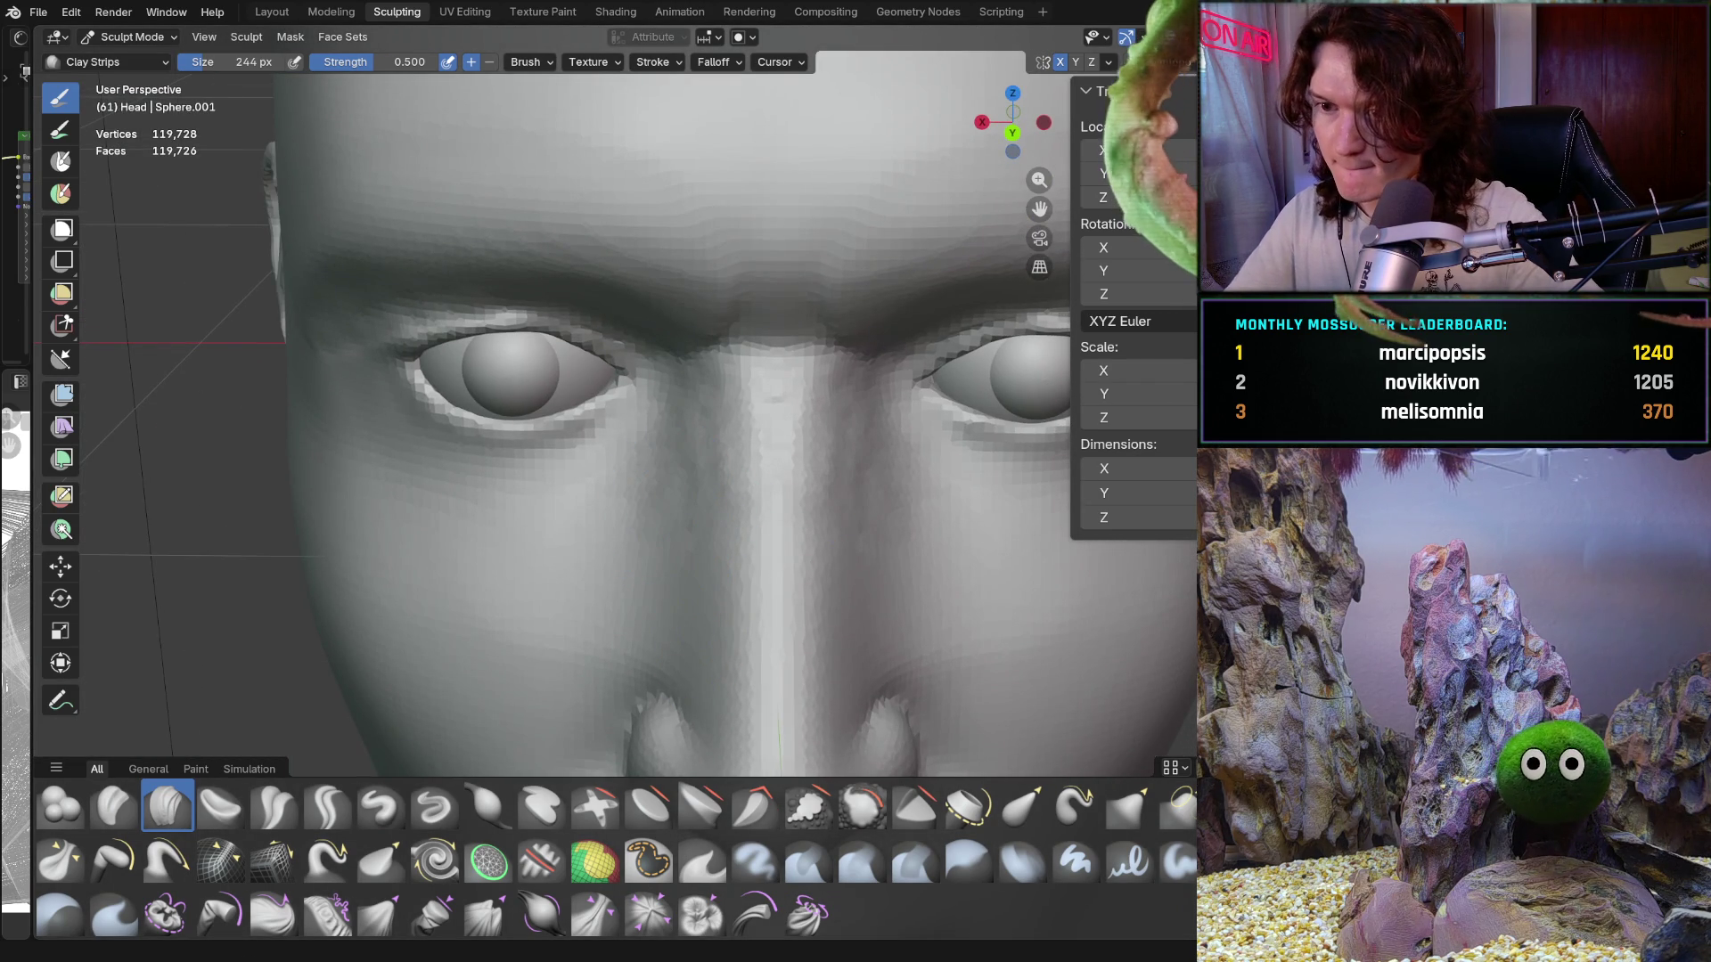
middle_click_drag(763, 534, 707, 517)
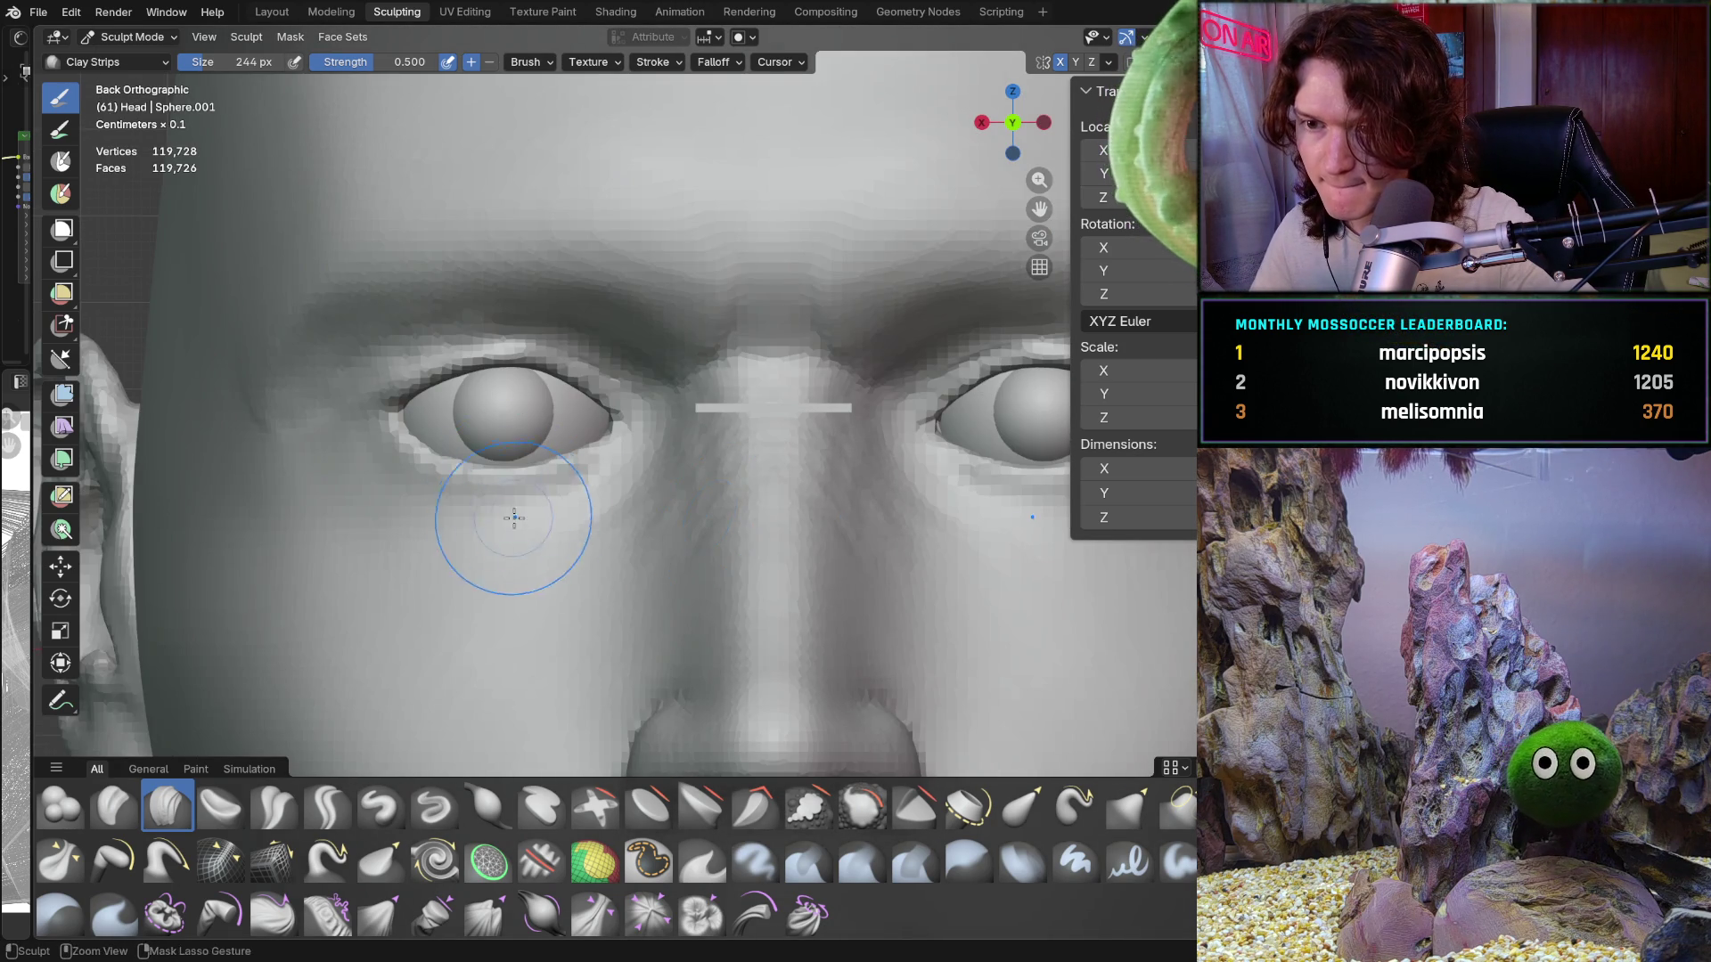
mouse_move(508, 508)
middle_mouse_down()
mouse_move(716, 353)
mouse_move(714, 321)
middle_mouse_up()
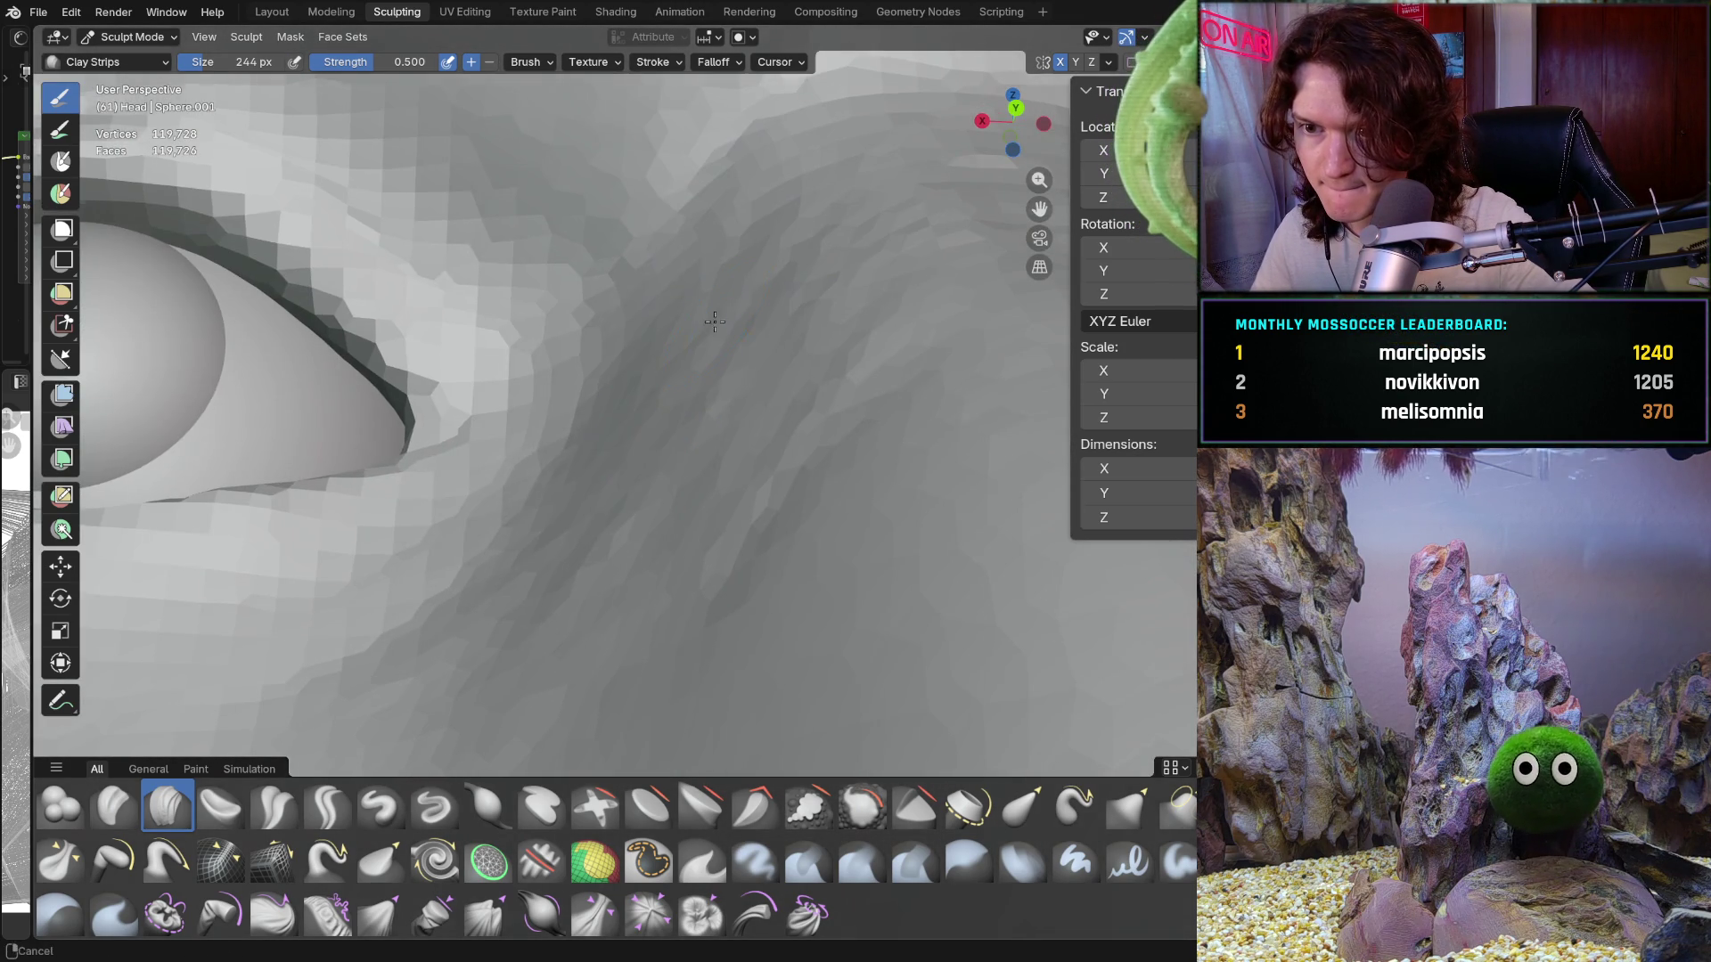
middle_click_drag(736, 250, 732, 298)
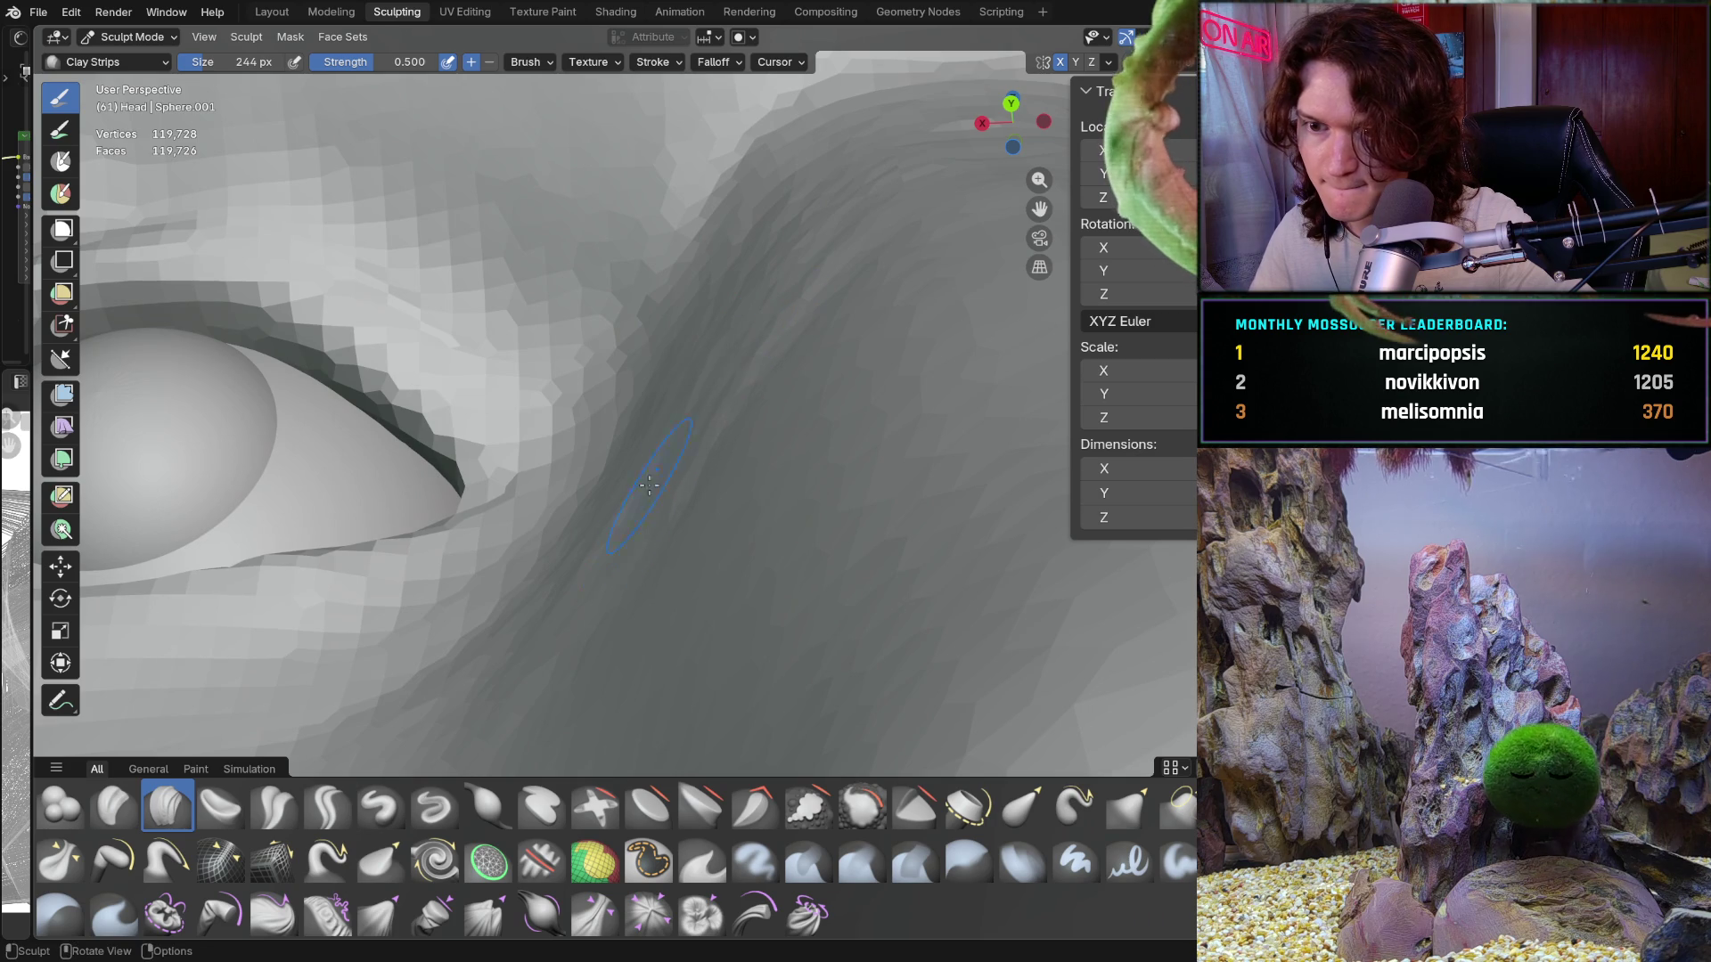
middle_click_drag(629, 529, 730, 421)
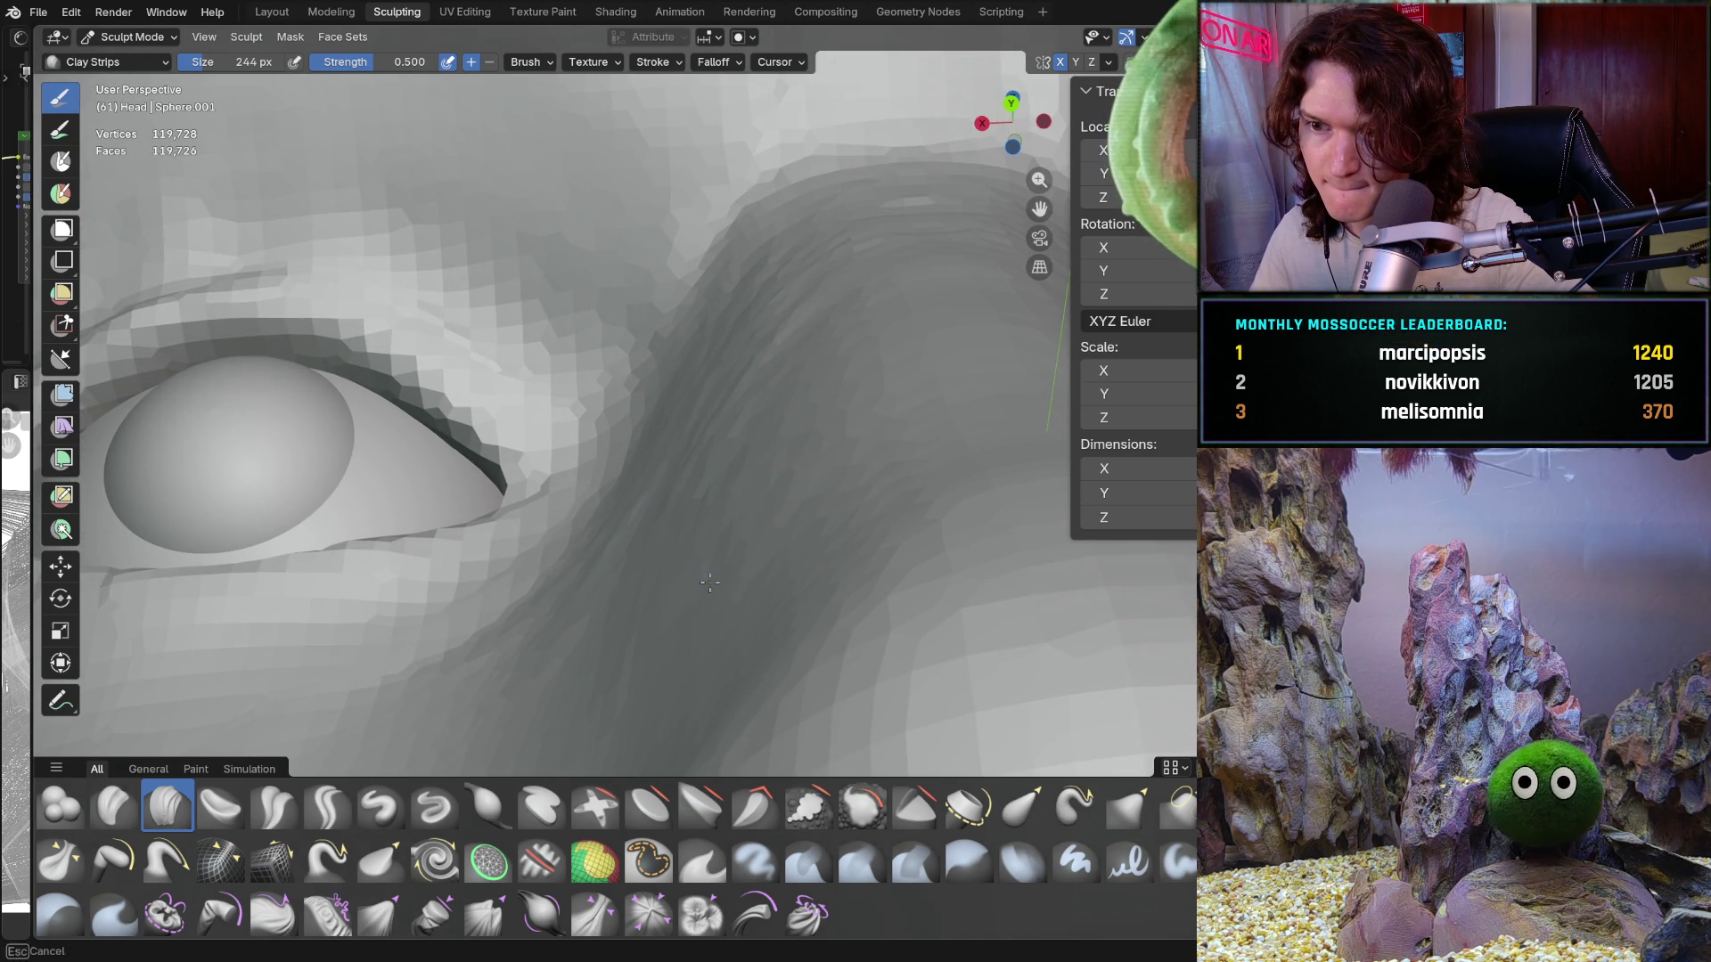
middle_click_drag(722, 481, 666, 358)
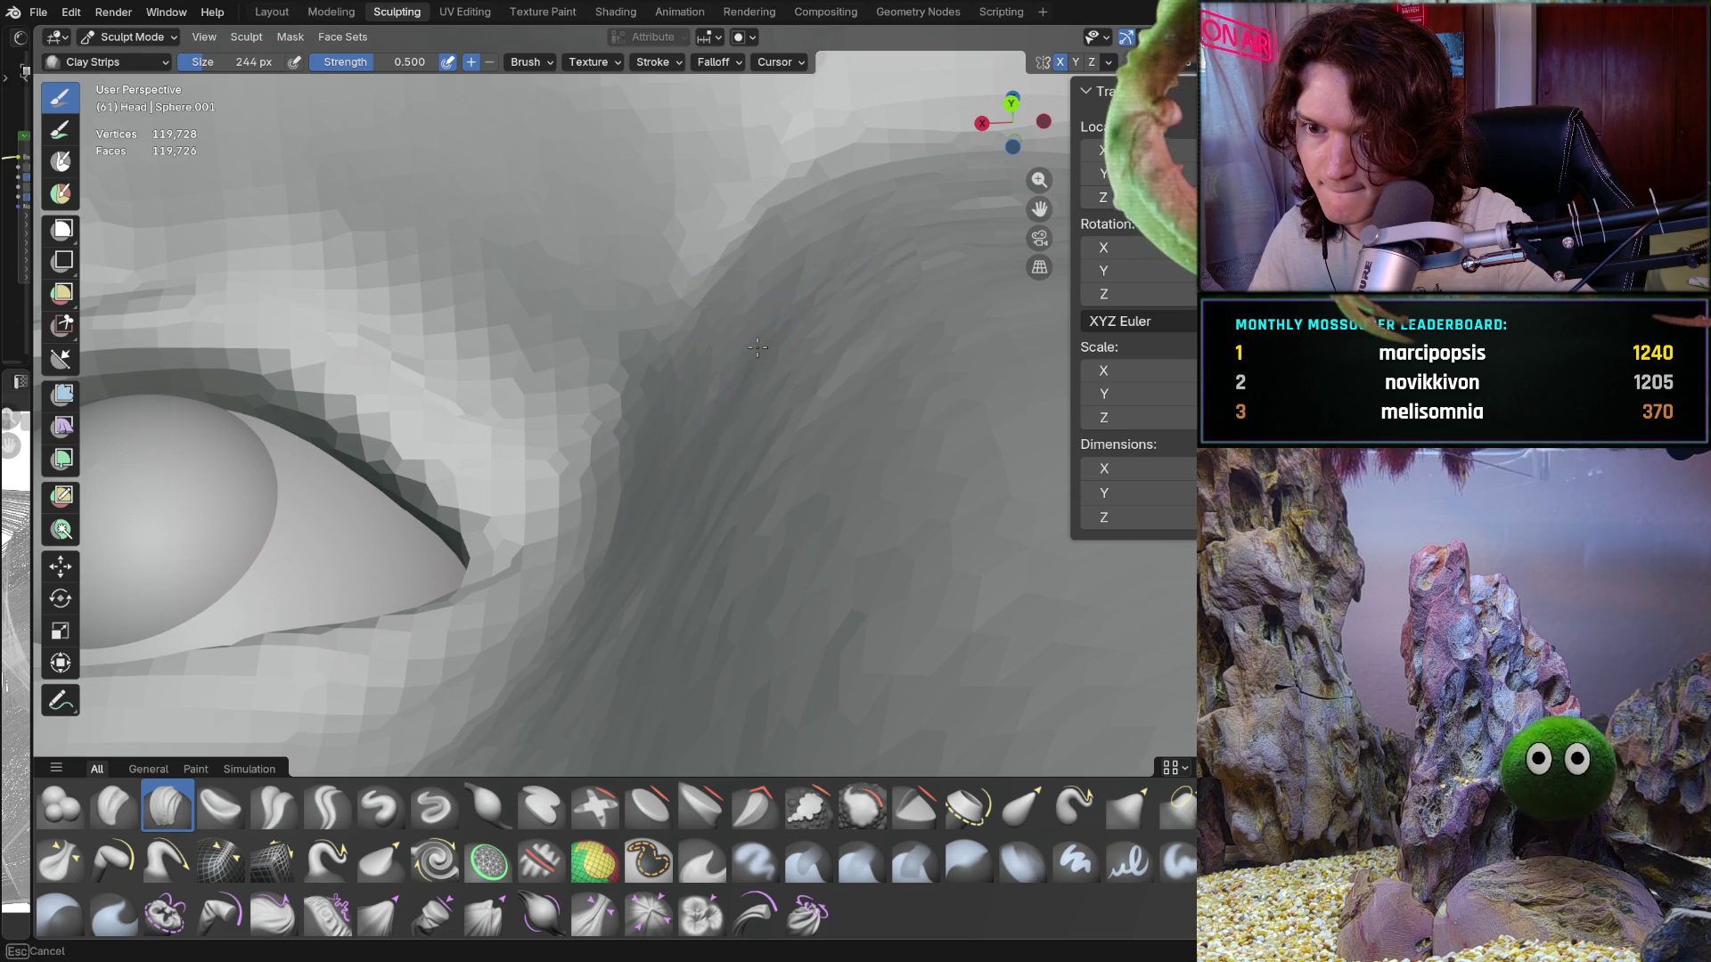
mouse_move(807, 249)
middle_mouse_down()
mouse_move(717, 614)
mouse_move(641, 494)
mouse_move(654, 529)
mouse_move(667, 486)
middle_mouse_up()
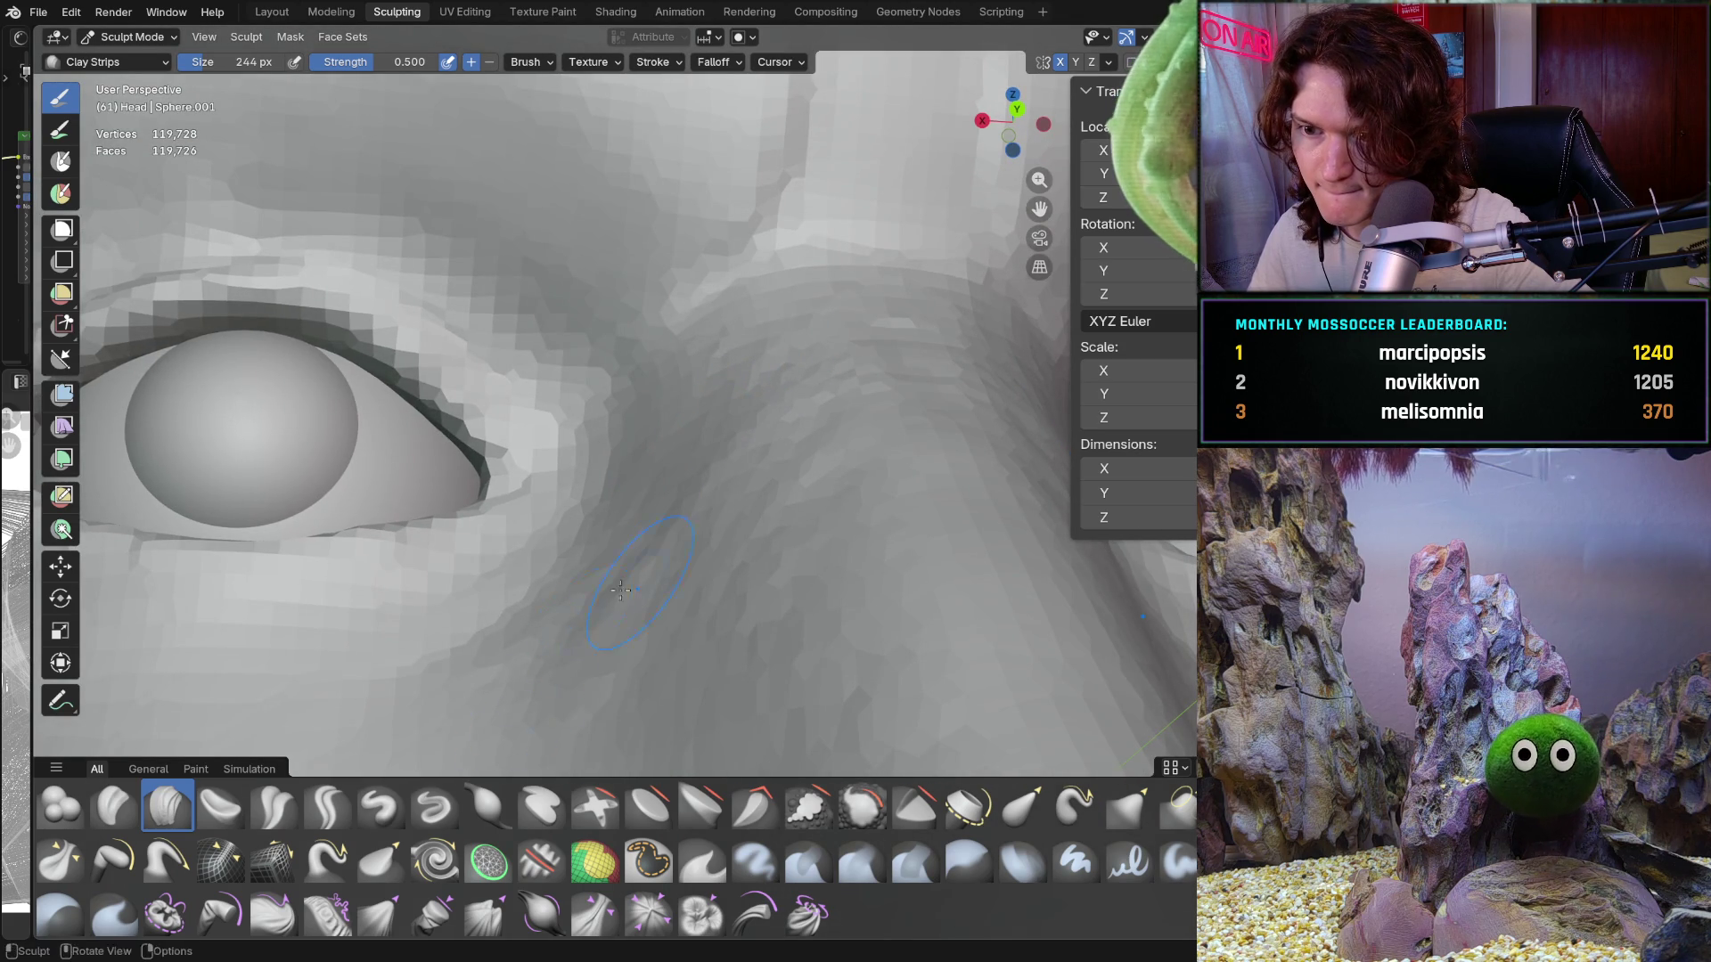
mouse_move(621, 589)
middle_mouse_down()
mouse_move(715, 387)
mouse_move(711, 350)
middle_mouse_up()
middle_click_drag(670, 434, 736, 422)
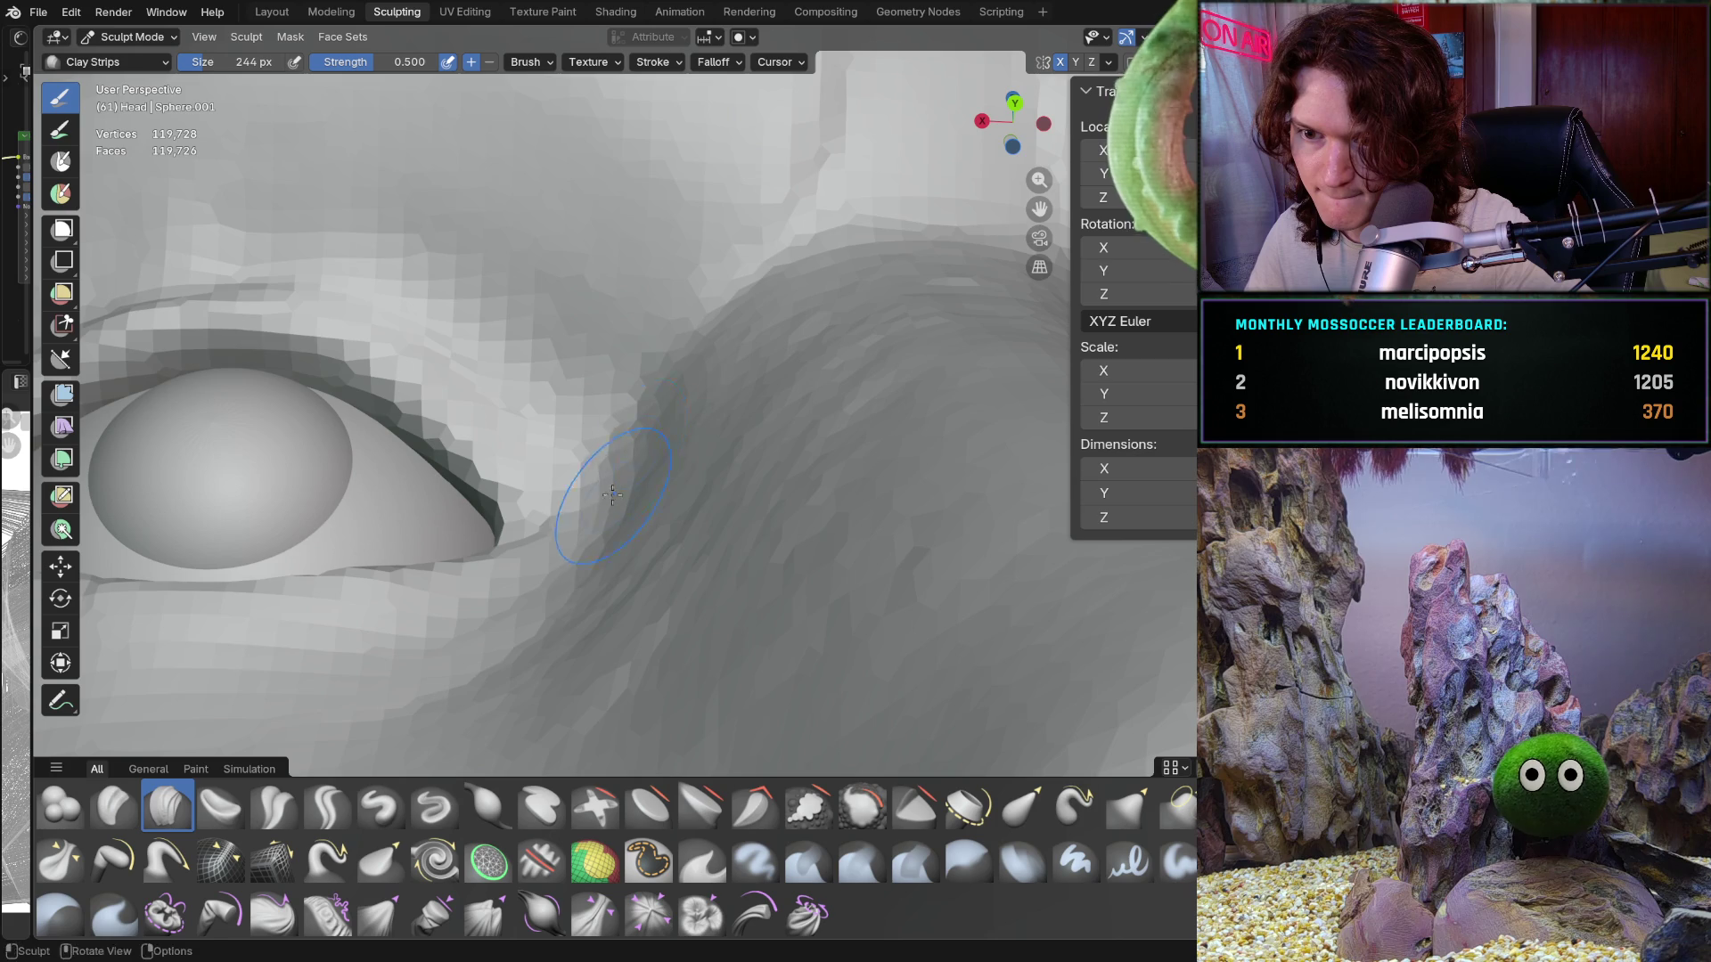
mouse_move(565, 635)
middle_mouse_down()
mouse_move(670, 495)
mouse_move(624, 481)
mouse_move(356, 508)
mouse_move(572, 452)
middle_mouse_up()
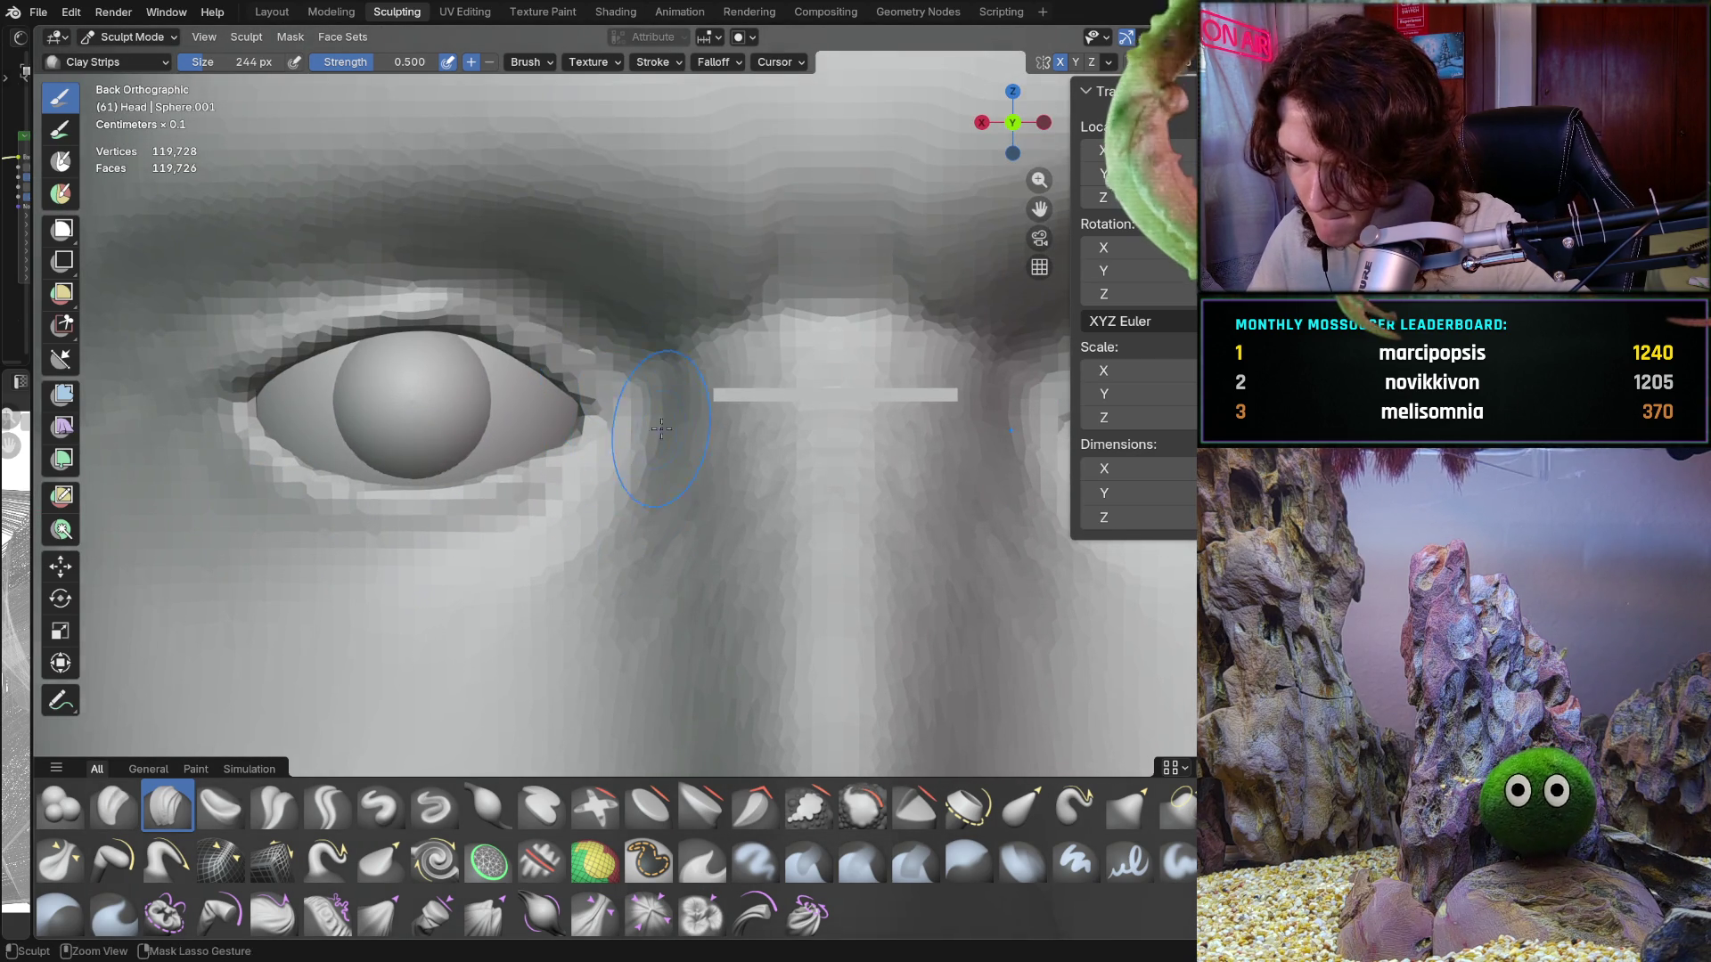
Step: Work clay along the nose bridge beside the inner eye corner, checking it in Ctrl+Numpad 1 orthographic view
scroll(713, 325, "up", 5)
middle_click_drag(714, 326, 658, 335)
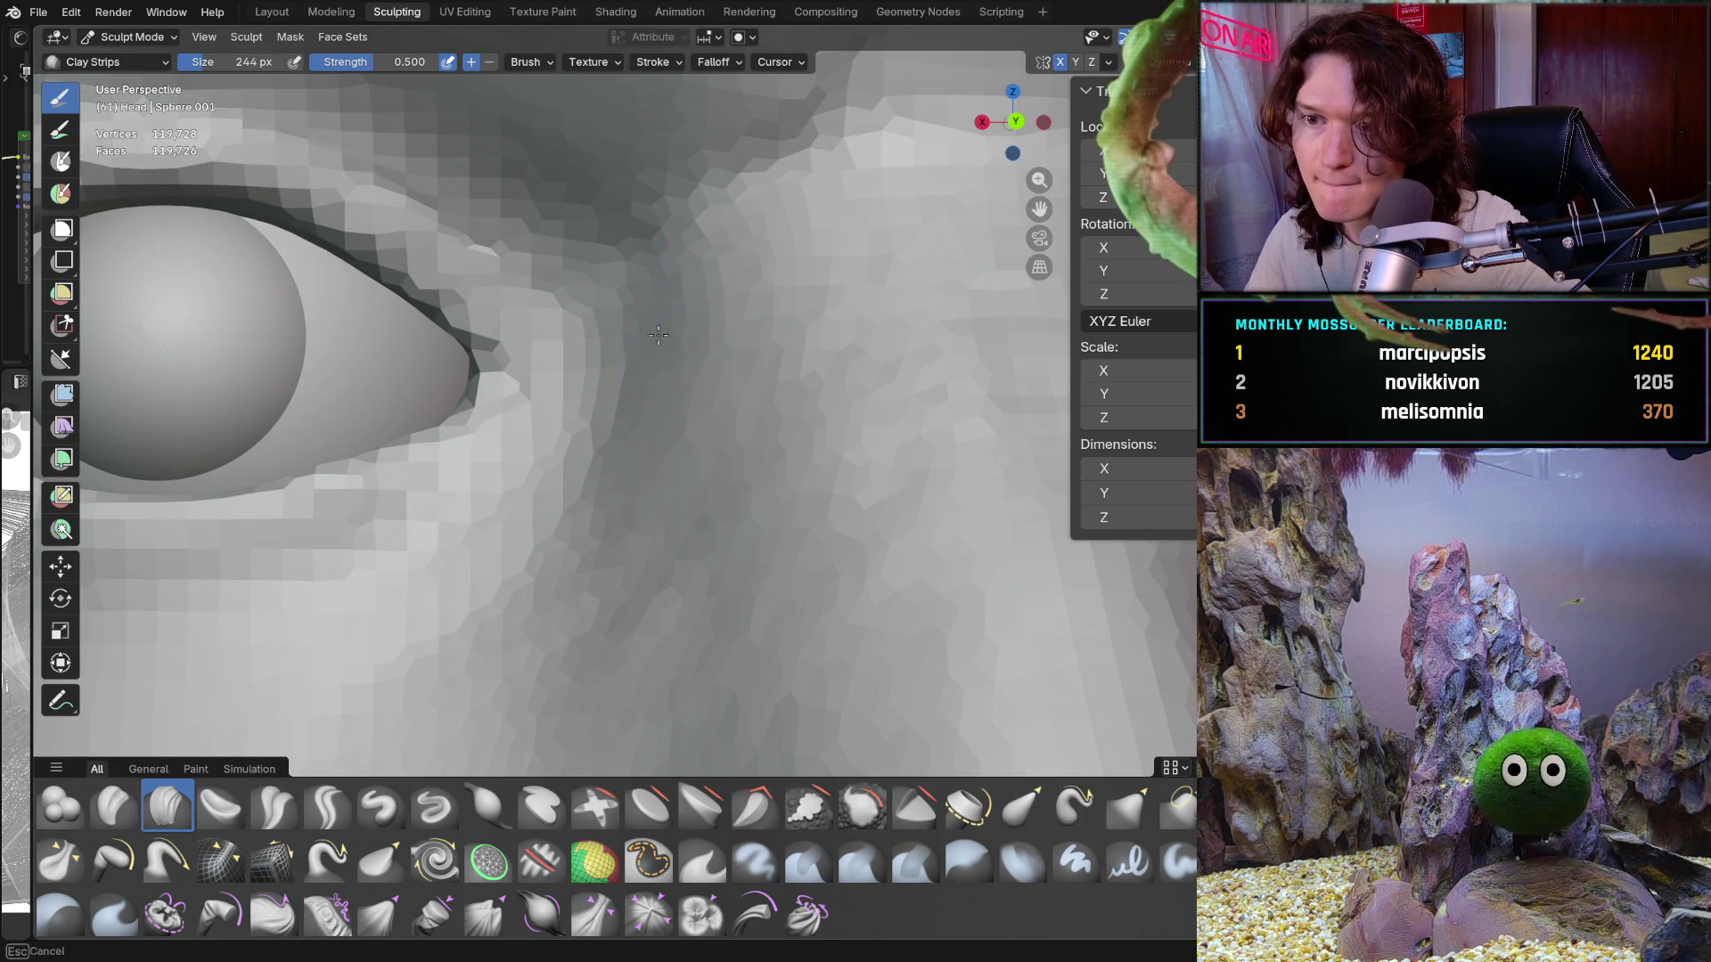
middle_click_drag(652, 419, 652, 420)
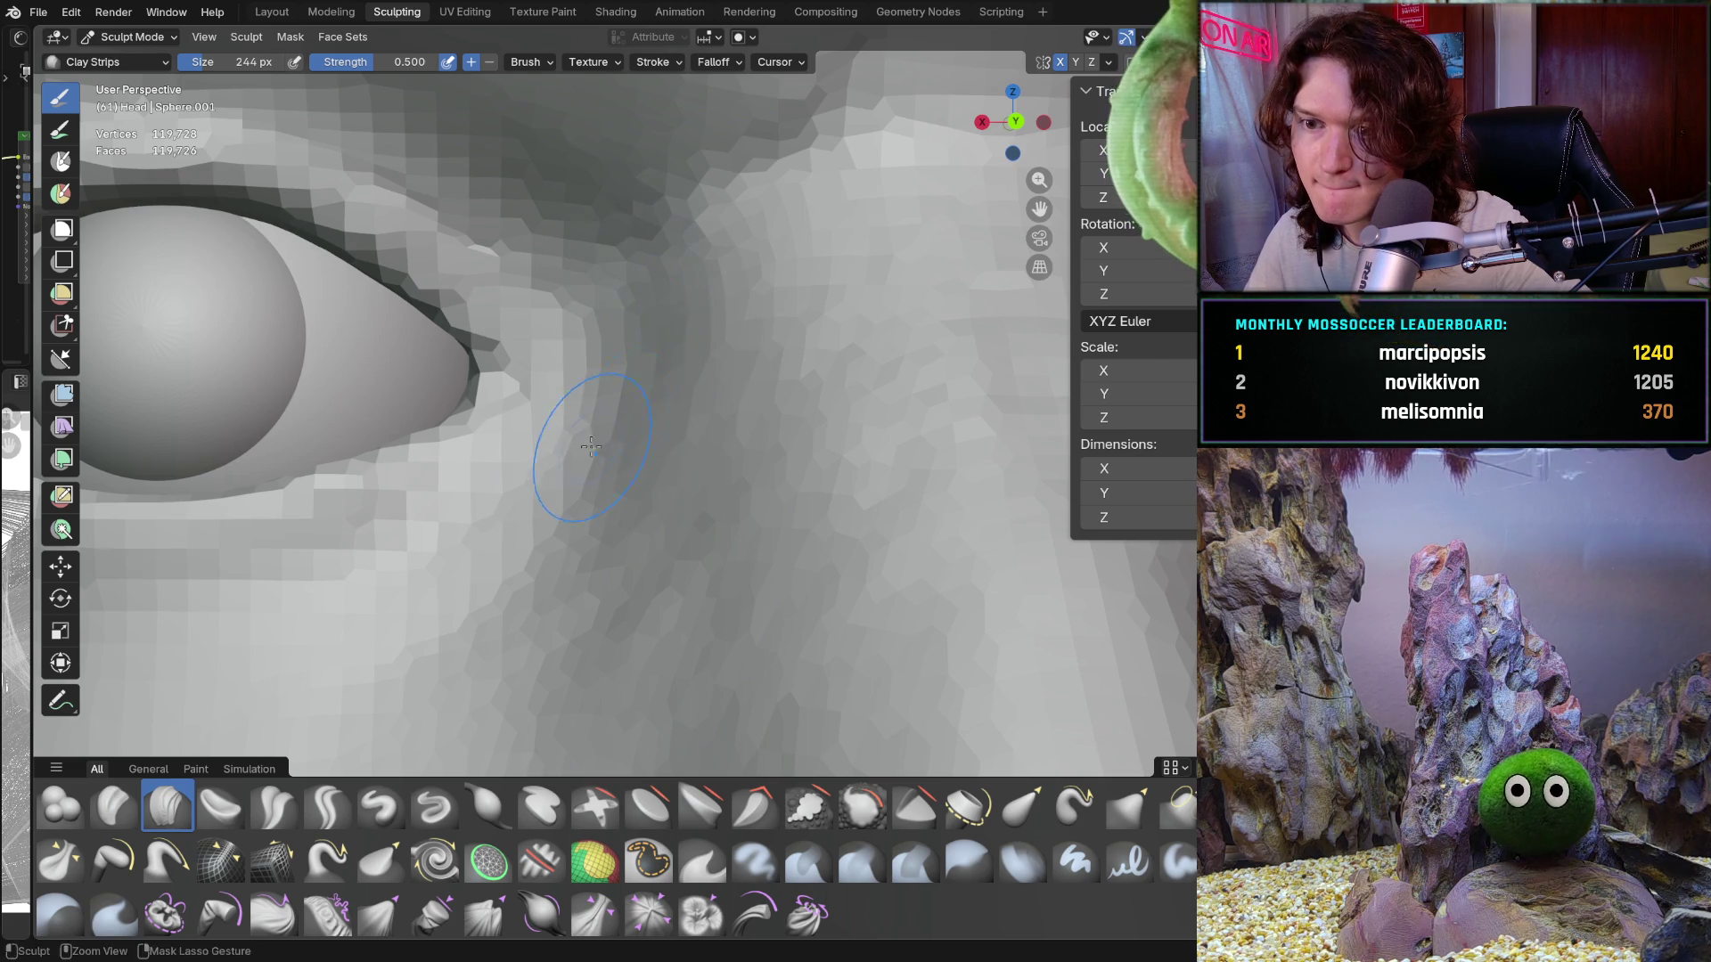
scroll(649, 408, "down", 3)
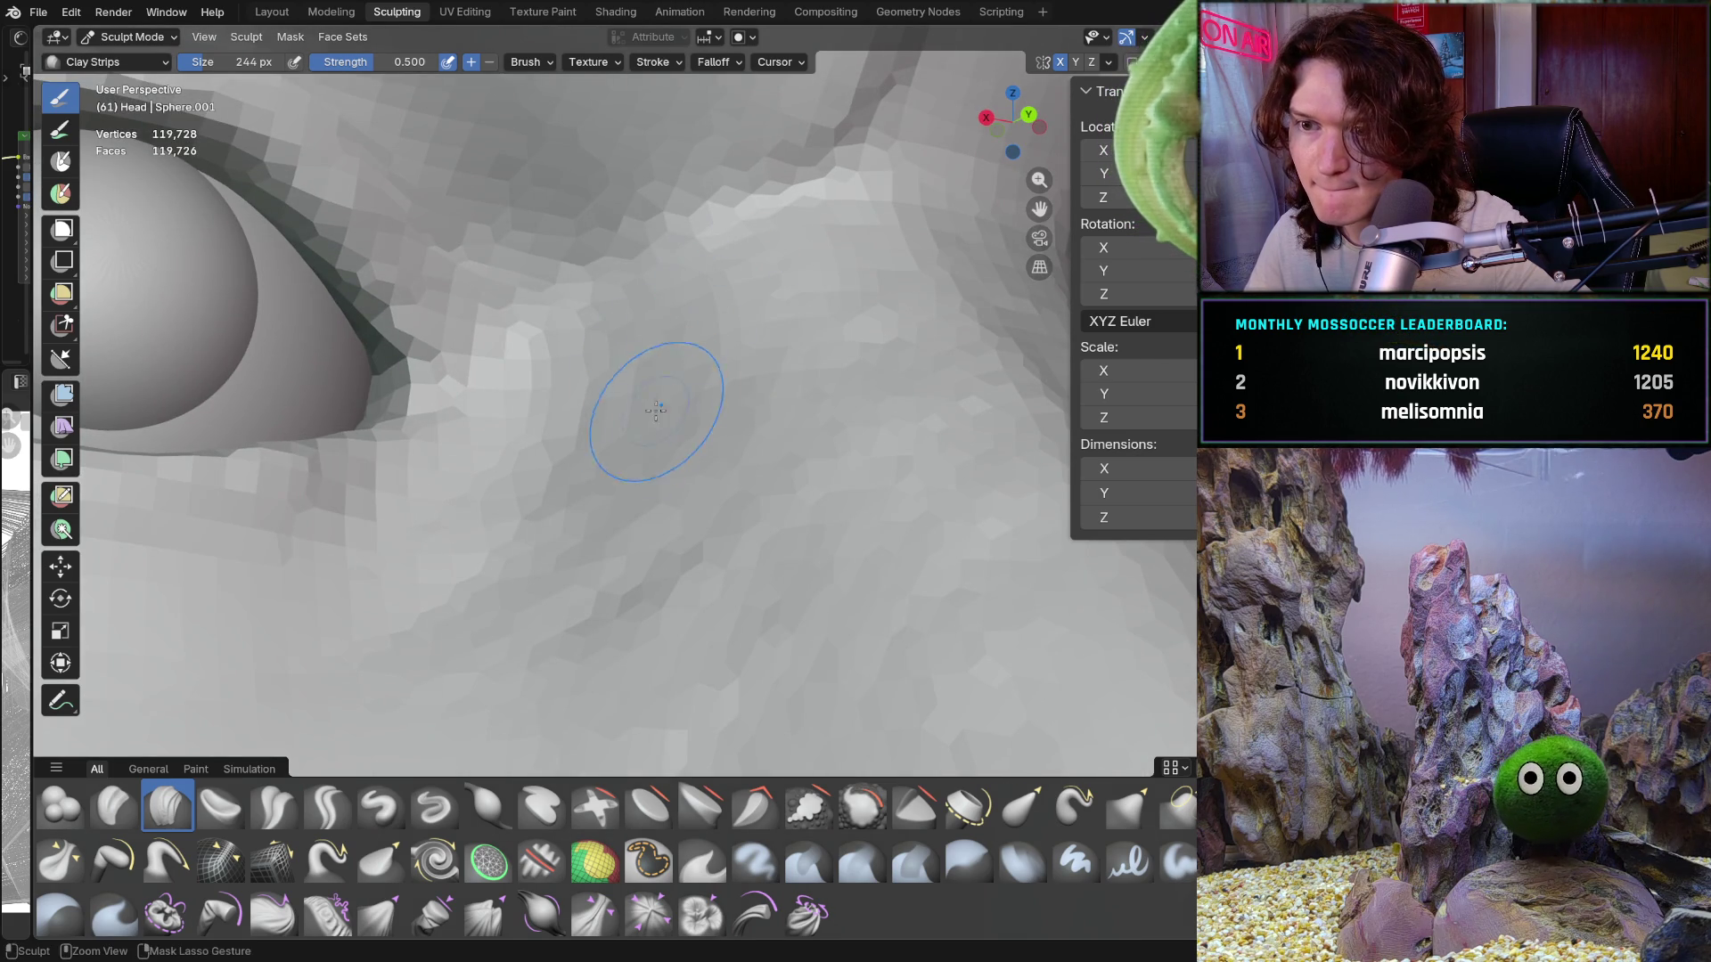
mouse_move(623, 508)
middle_mouse_down()
mouse_move(614, 485)
mouse_move(698, 516)
mouse_move(553, 516)
middle_mouse_up()
key("ctrl+KP_1")
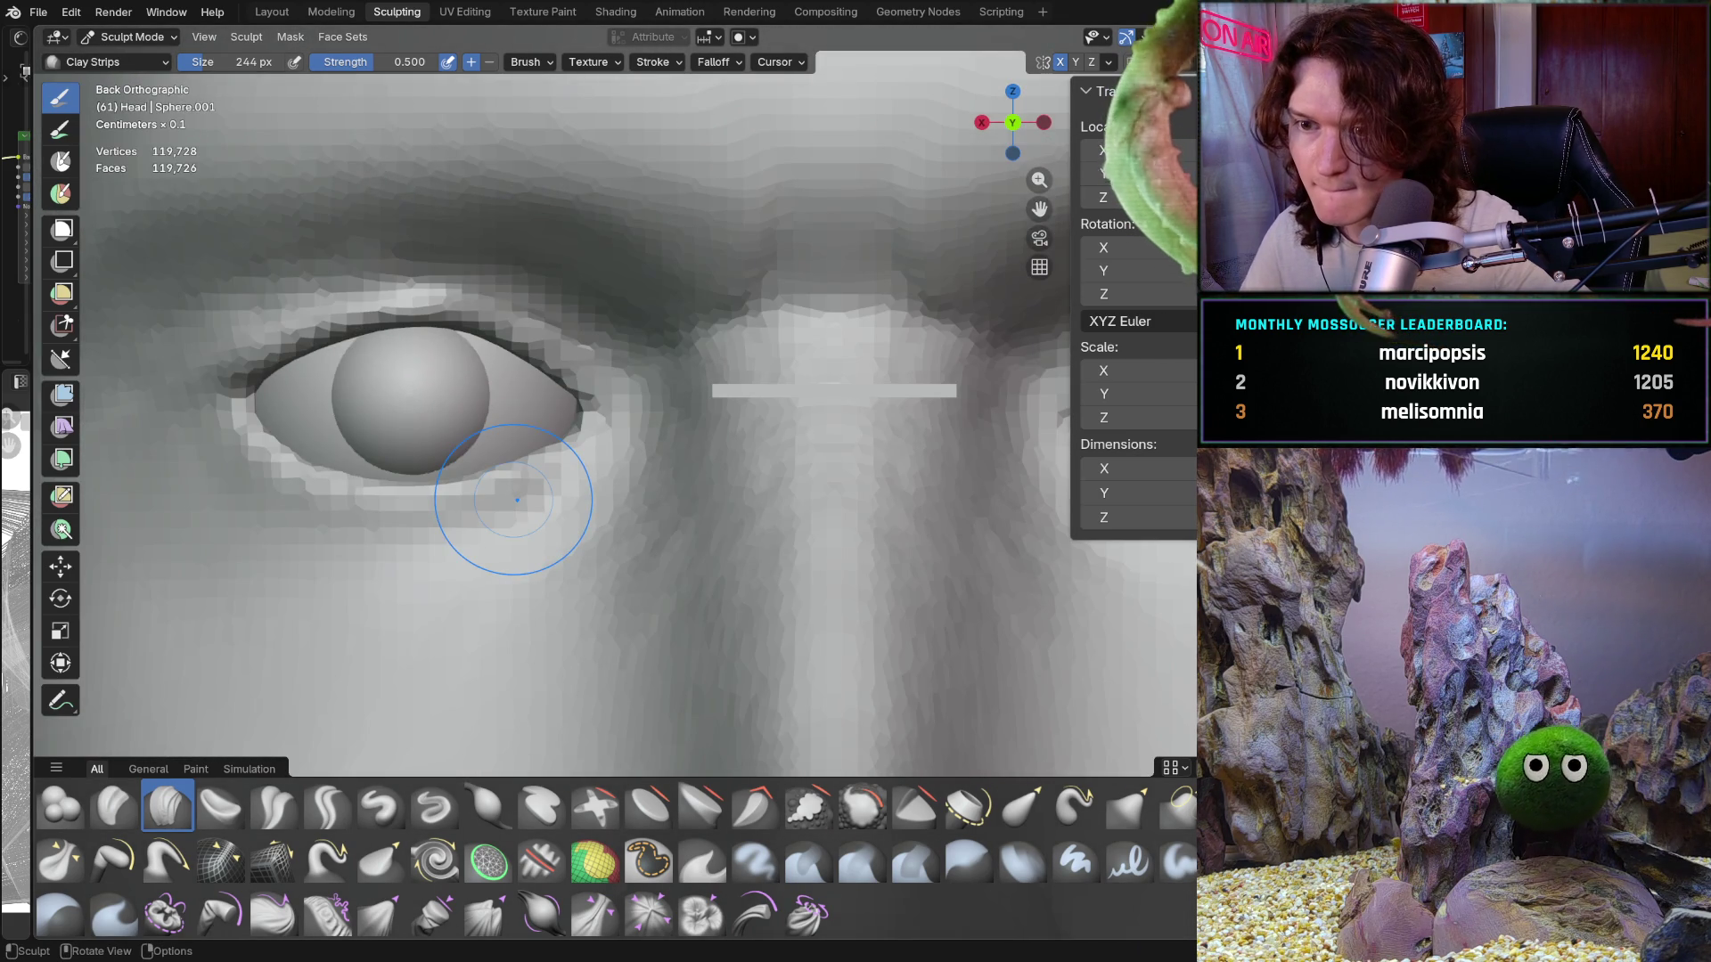
mouse_move(622, 474)
middle_mouse_down("ctrl")
mouse_move(678, 306)
mouse_move(651, 291)
middle_mouse_up("ctrl")
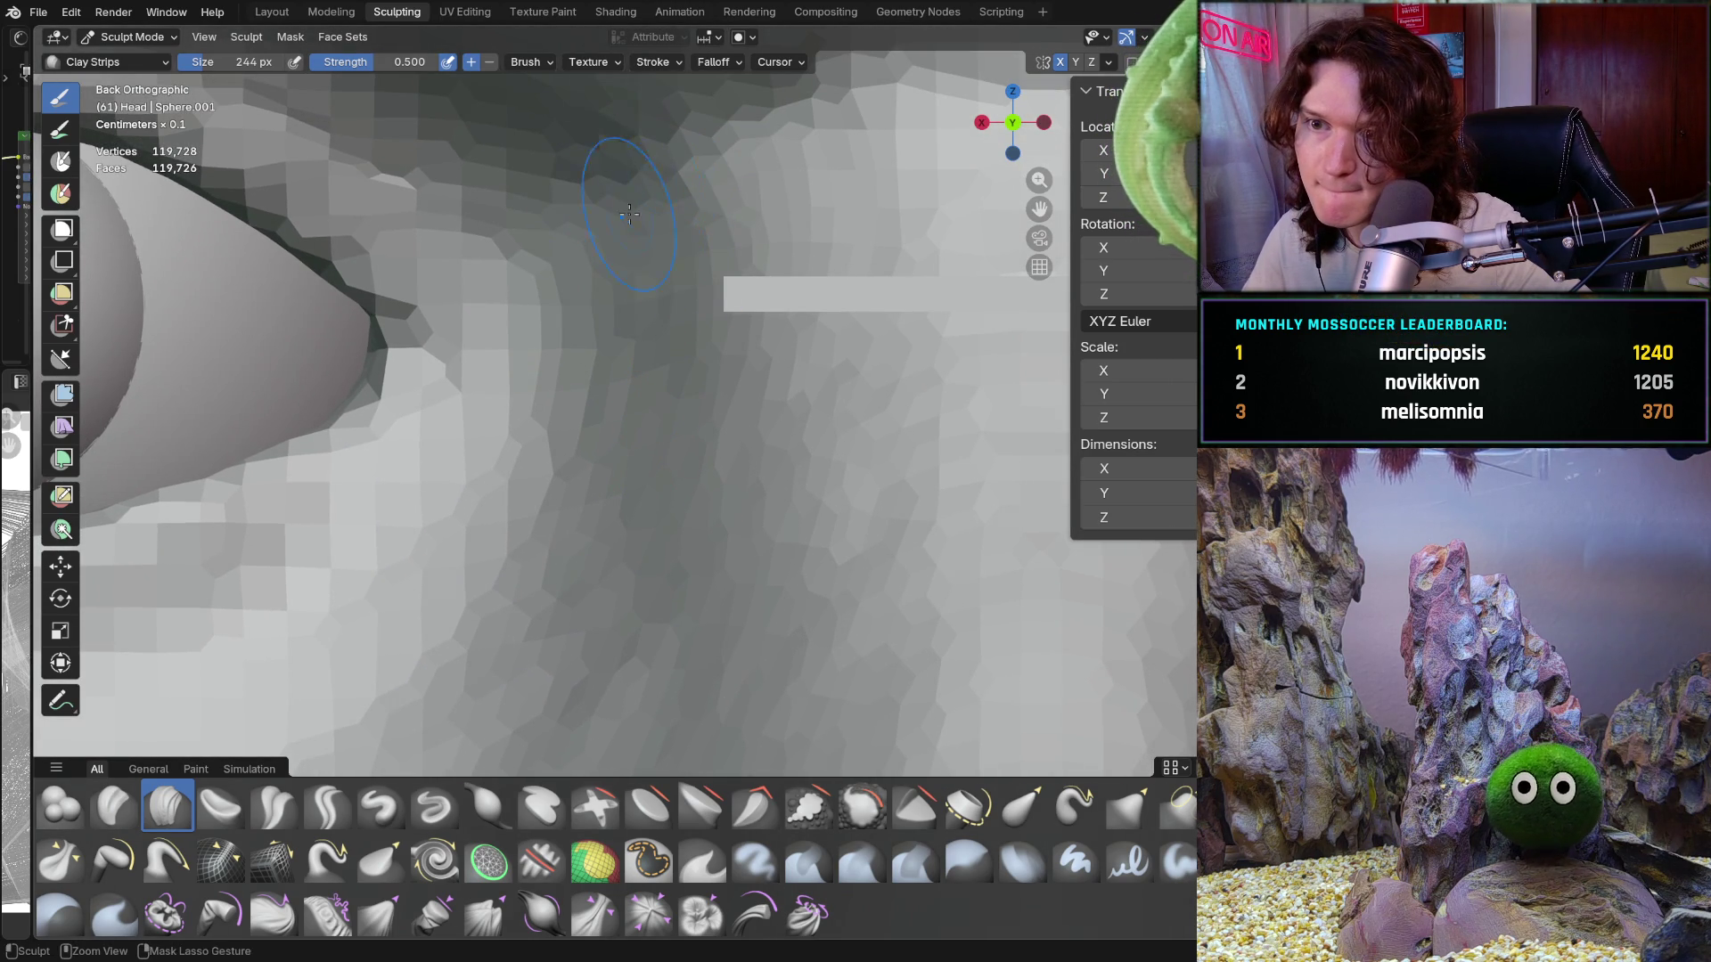
mouse_move(635, 429)
middle_mouse_down("ctrl")
mouse_move(612, 508)
mouse_move(649, 535)
mouse_move(612, 460)
mouse_move(627, 452)
middle_mouse_up("ctrl")
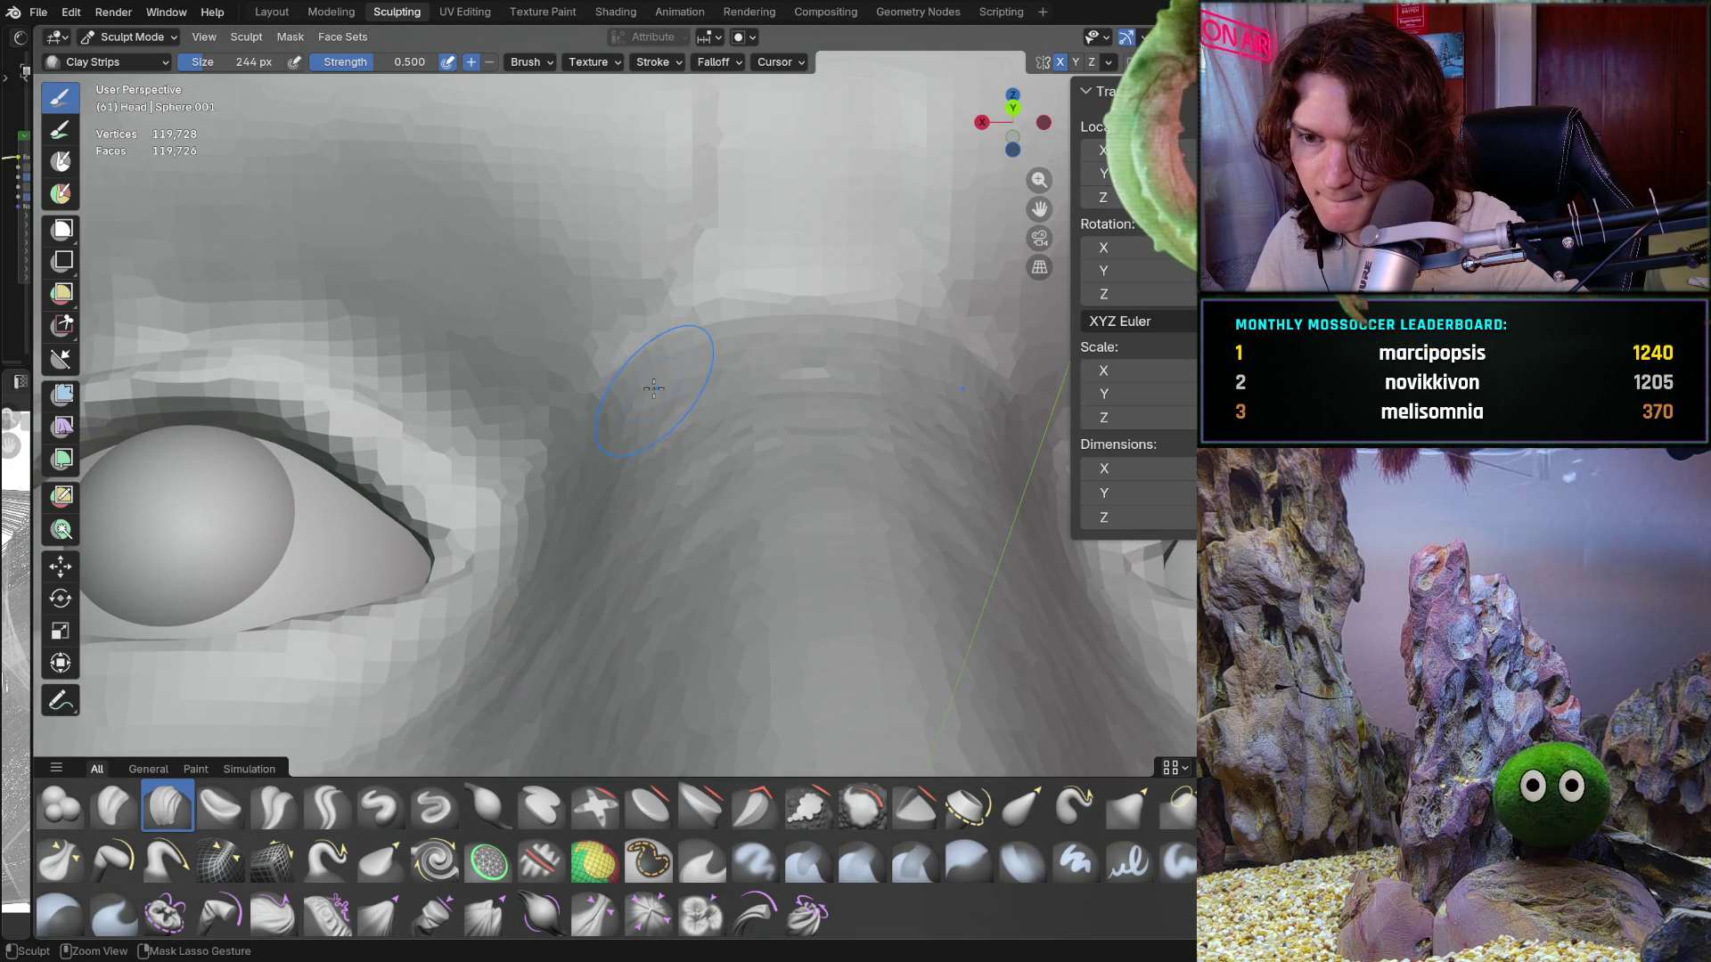
mouse_move(646, 392)
middle_mouse_down()
mouse_move(618, 464)
mouse_move(581, 432)
middle_mouse_up()
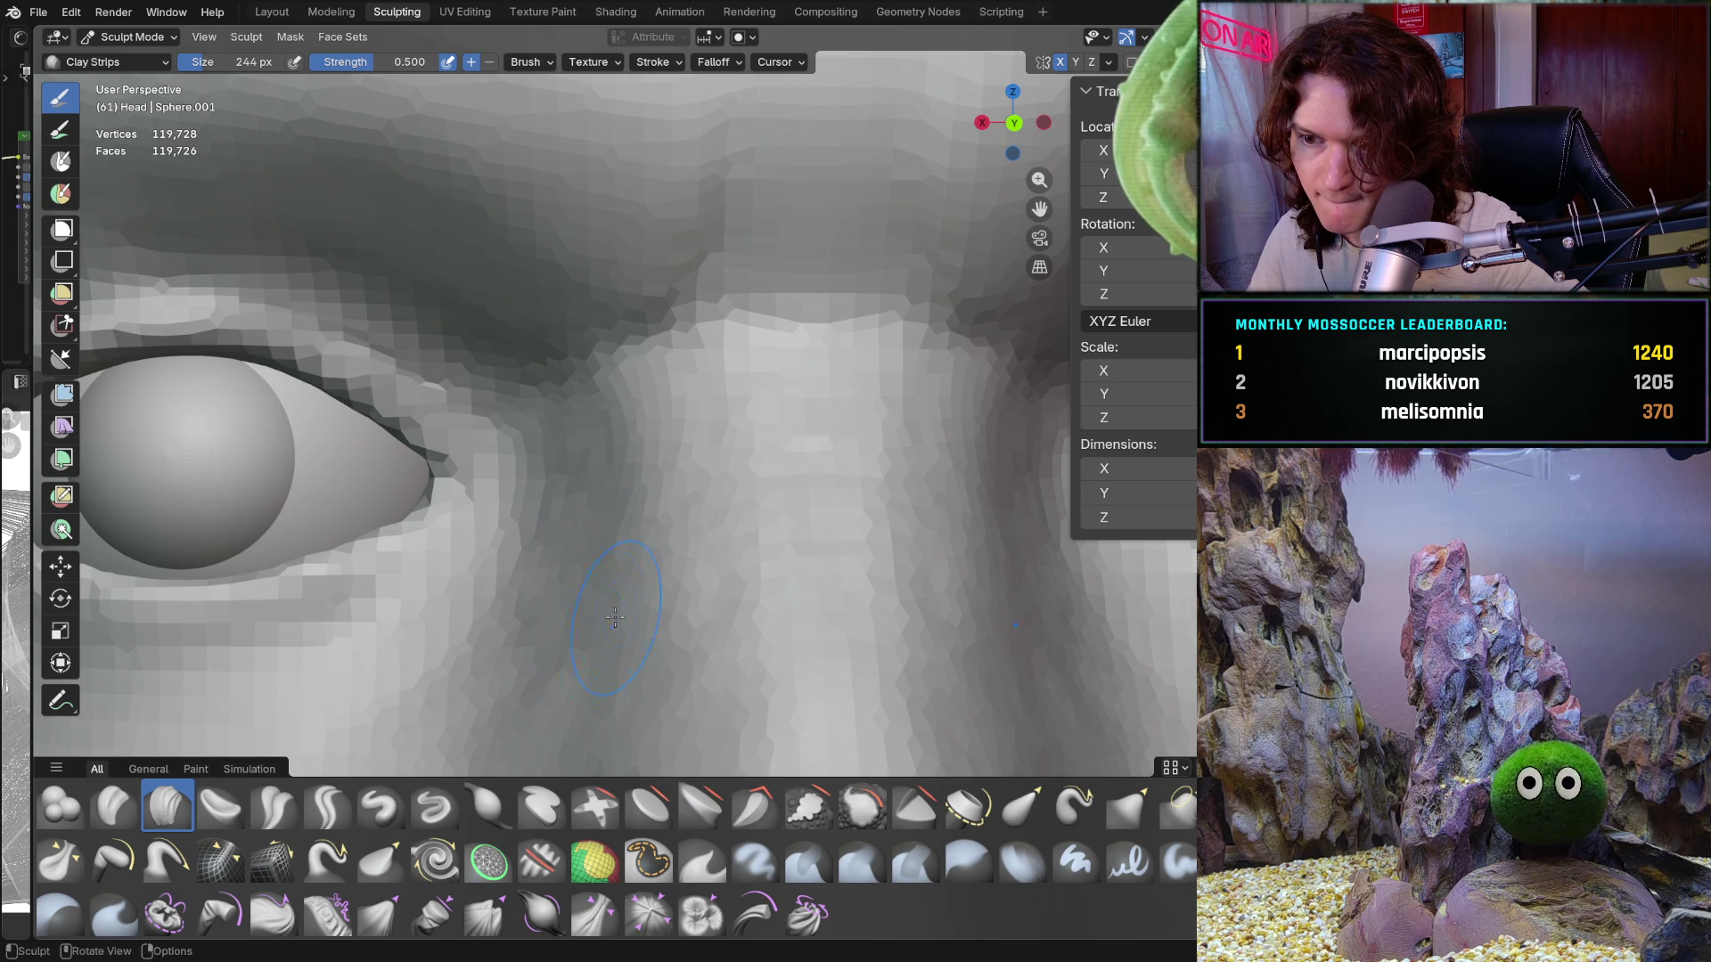
mouse_move(633, 485)
middle_mouse_down("ctrl")
mouse_move(539, 527)
mouse_move(503, 659)
mouse_move(552, 584)
mouse_move(439, 572)
mouse_move(635, 485)
mouse_move(712, 272)
mouse_move(532, 441)
middle_mouse_up("ctrl")
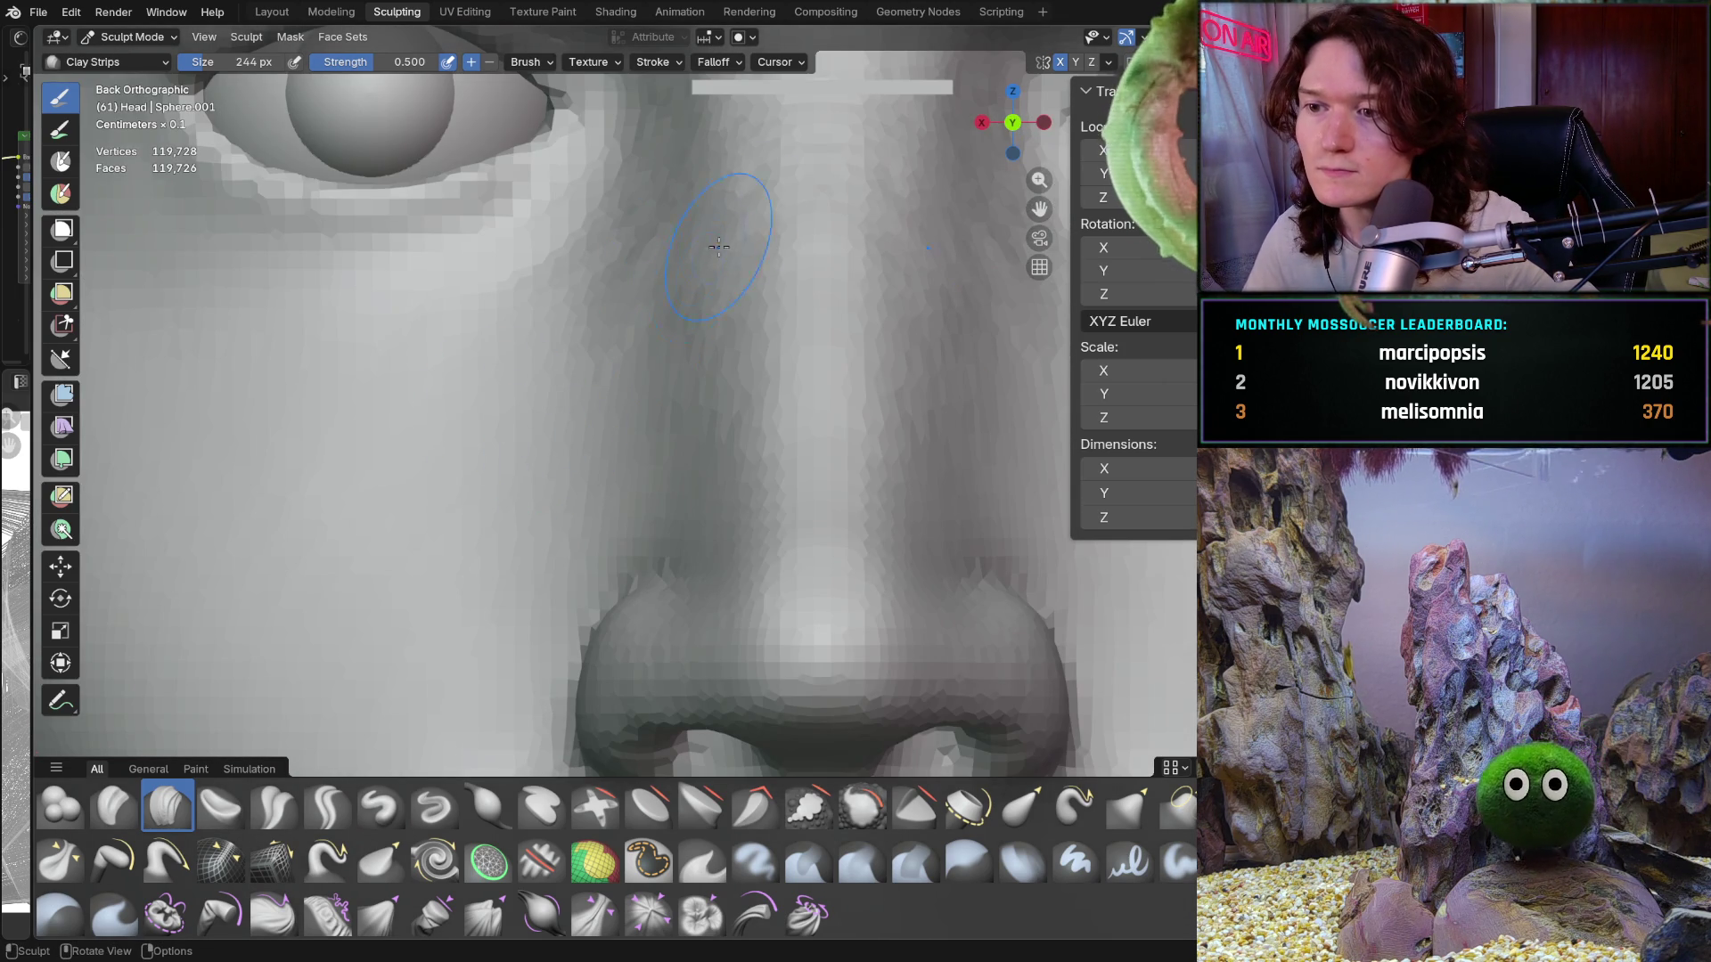
Step: Inspect the nose from below and up close while shaping its sides toward the nostrils
scroll(669, 356, "up", 2)
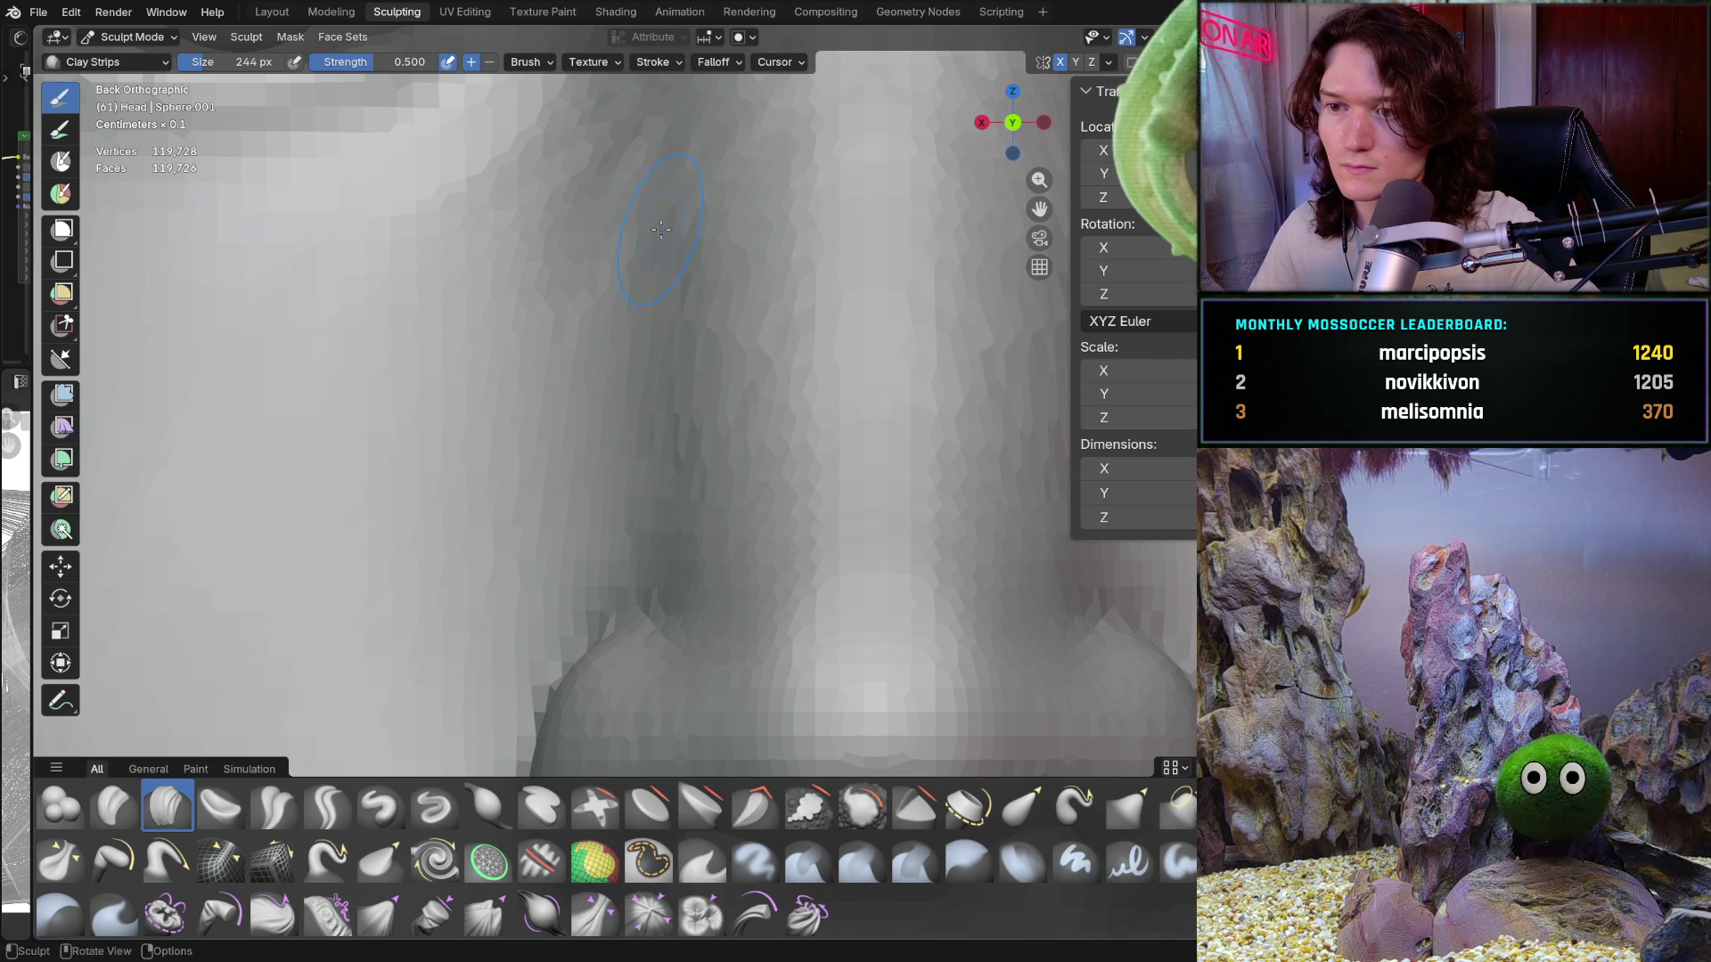
middle_click_drag(660, 230, 664, 265, "shift")
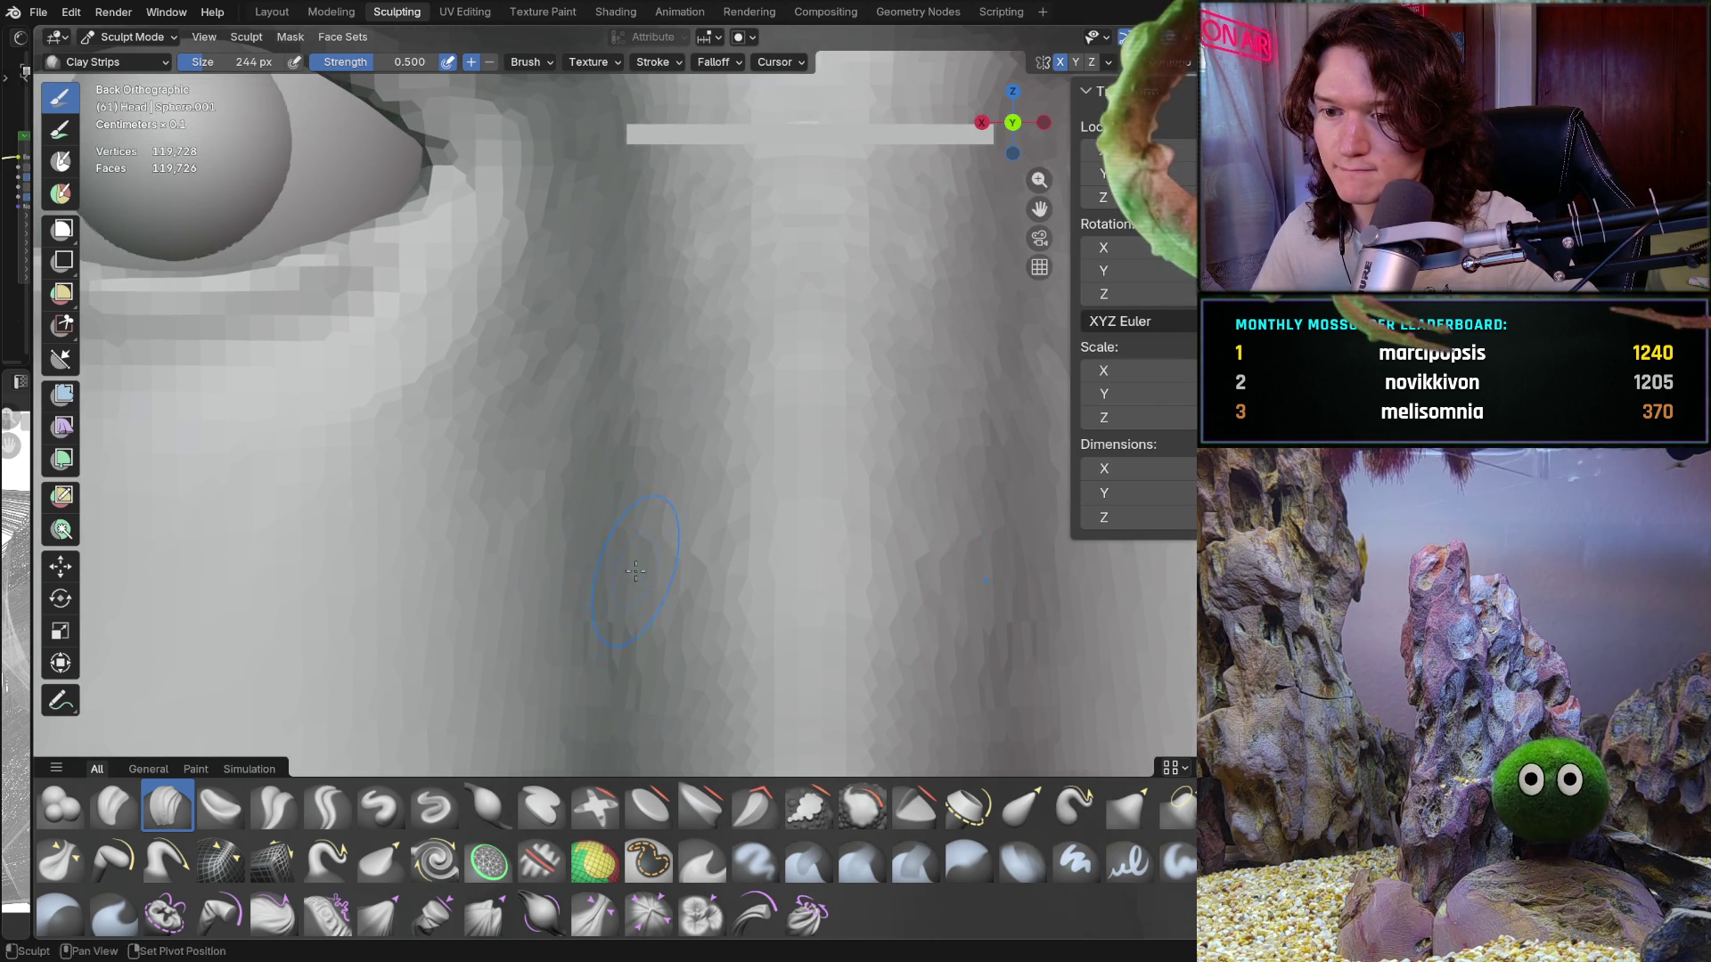
scroll(718, 463, "up", 2)
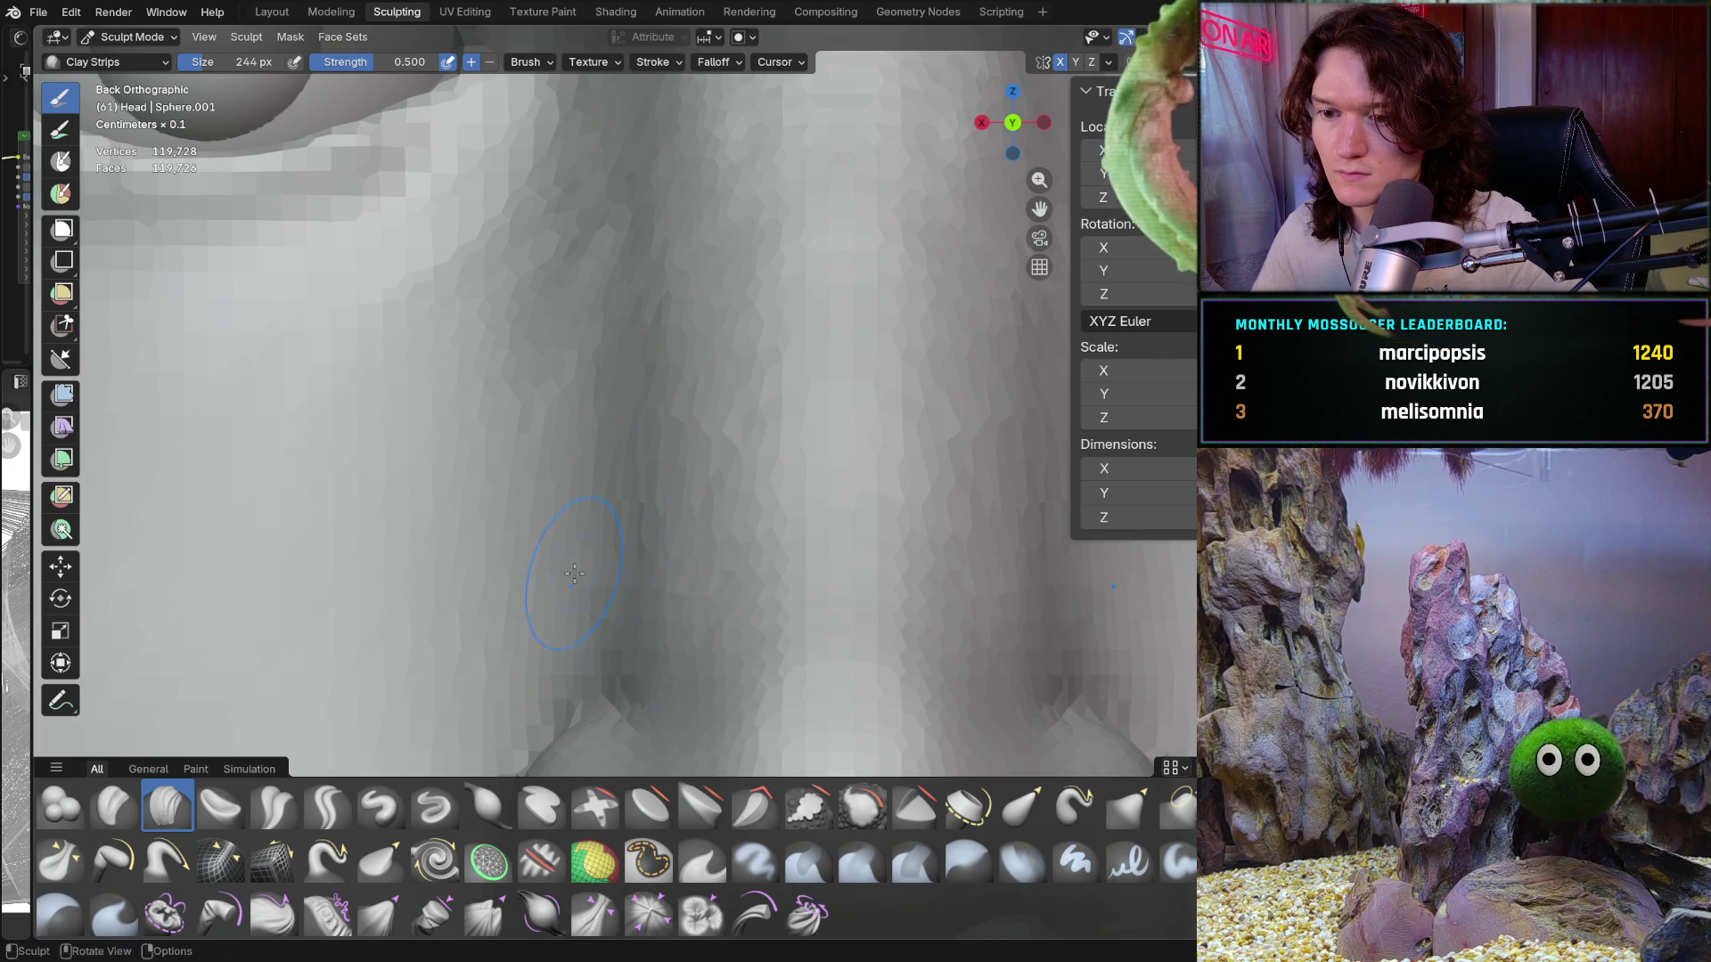
mouse_move(579, 233)
middle_mouse_down()
mouse_move(596, 581)
mouse_move(666, 318)
mouse_move(682, 478)
middle_mouse_up()
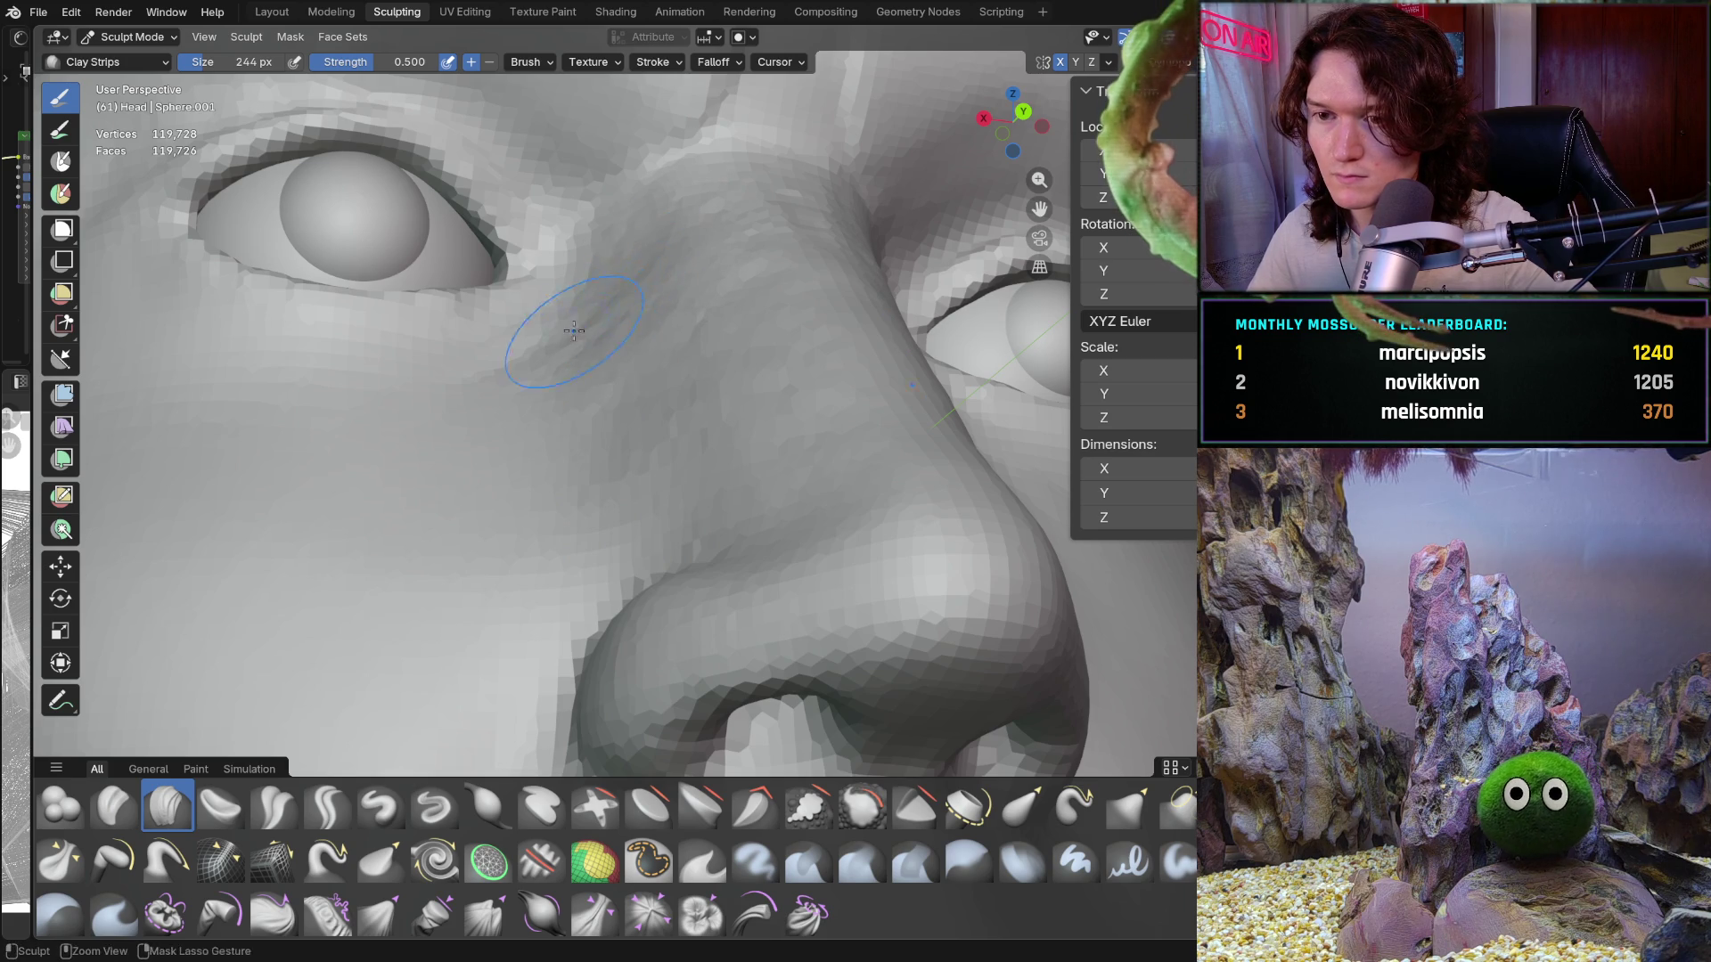
middle_click_drag(604, 438, 540, 383)
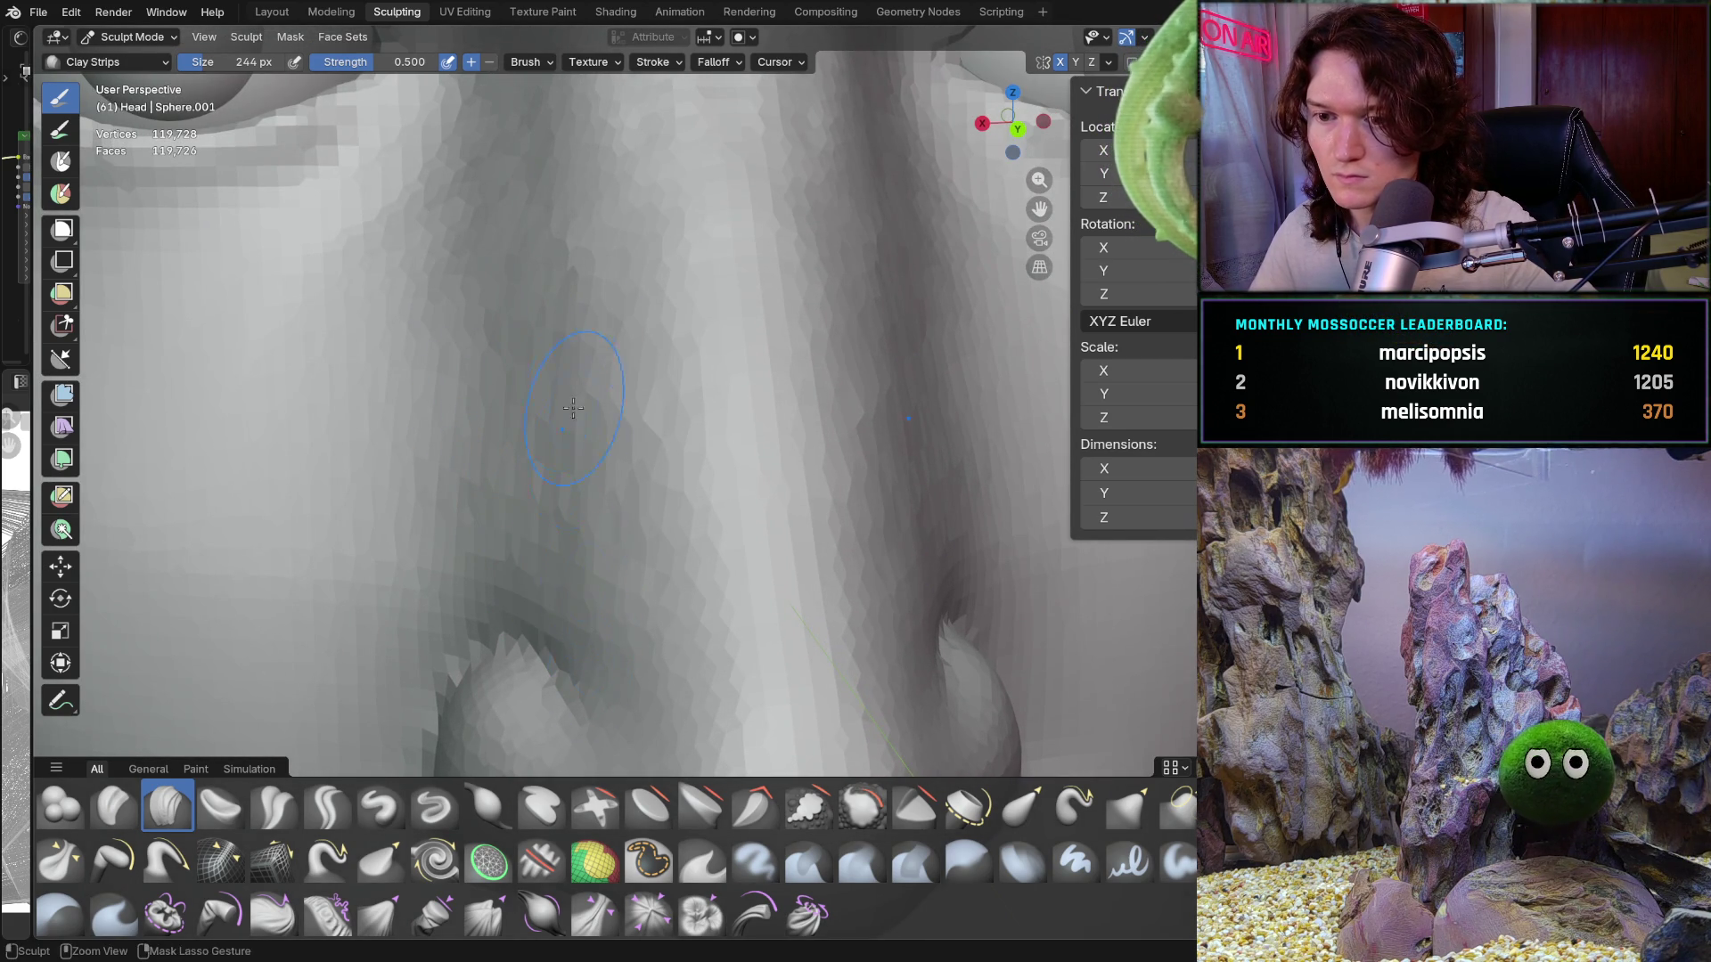
mouse_move(573, 408)
middle_mouse_down("ctrl")
mouse_move(553, 497)
mouse_move(616, 438)
middle_mouse_up("ctrl")
mouse_move(452, 453)
middle_mouse_down()
mouse_move(623, 450)
mouse_move(561, 502)
middle_mouse_up()
scroll(630, 451, "up", 5)
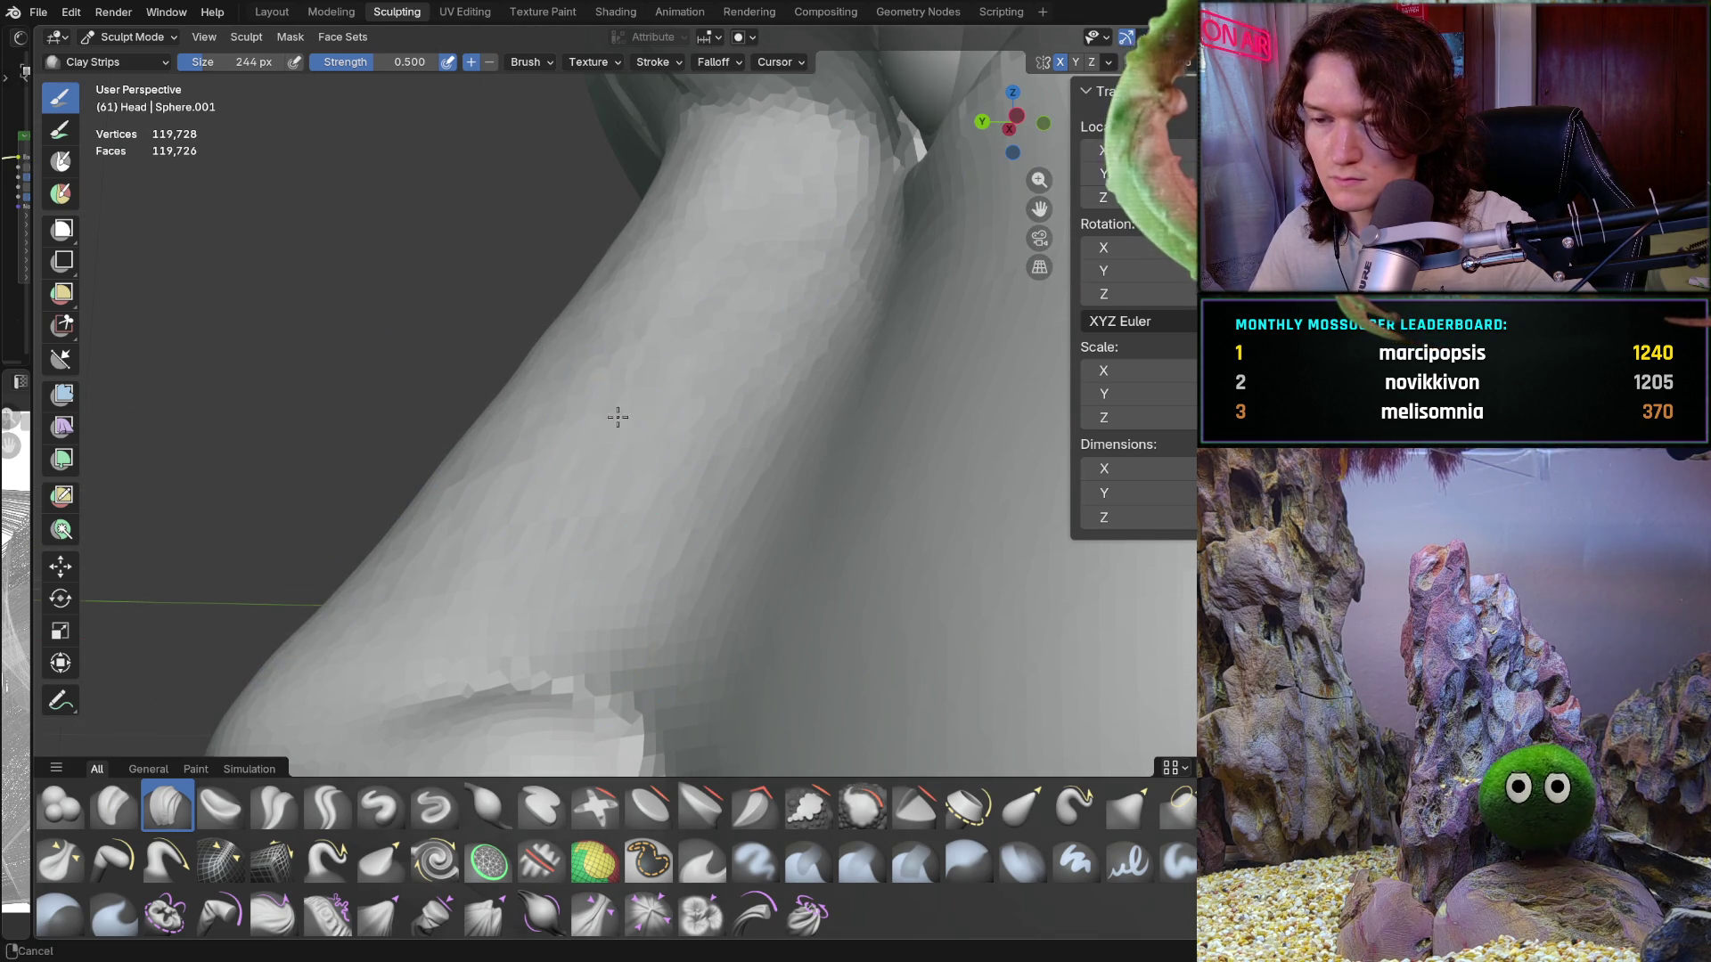
middle_click_drag(617, 417, 809, 451)
Step: In straight-on orthographic view, refine the side of the nose down to its underside
key("ctrl+KP_1")
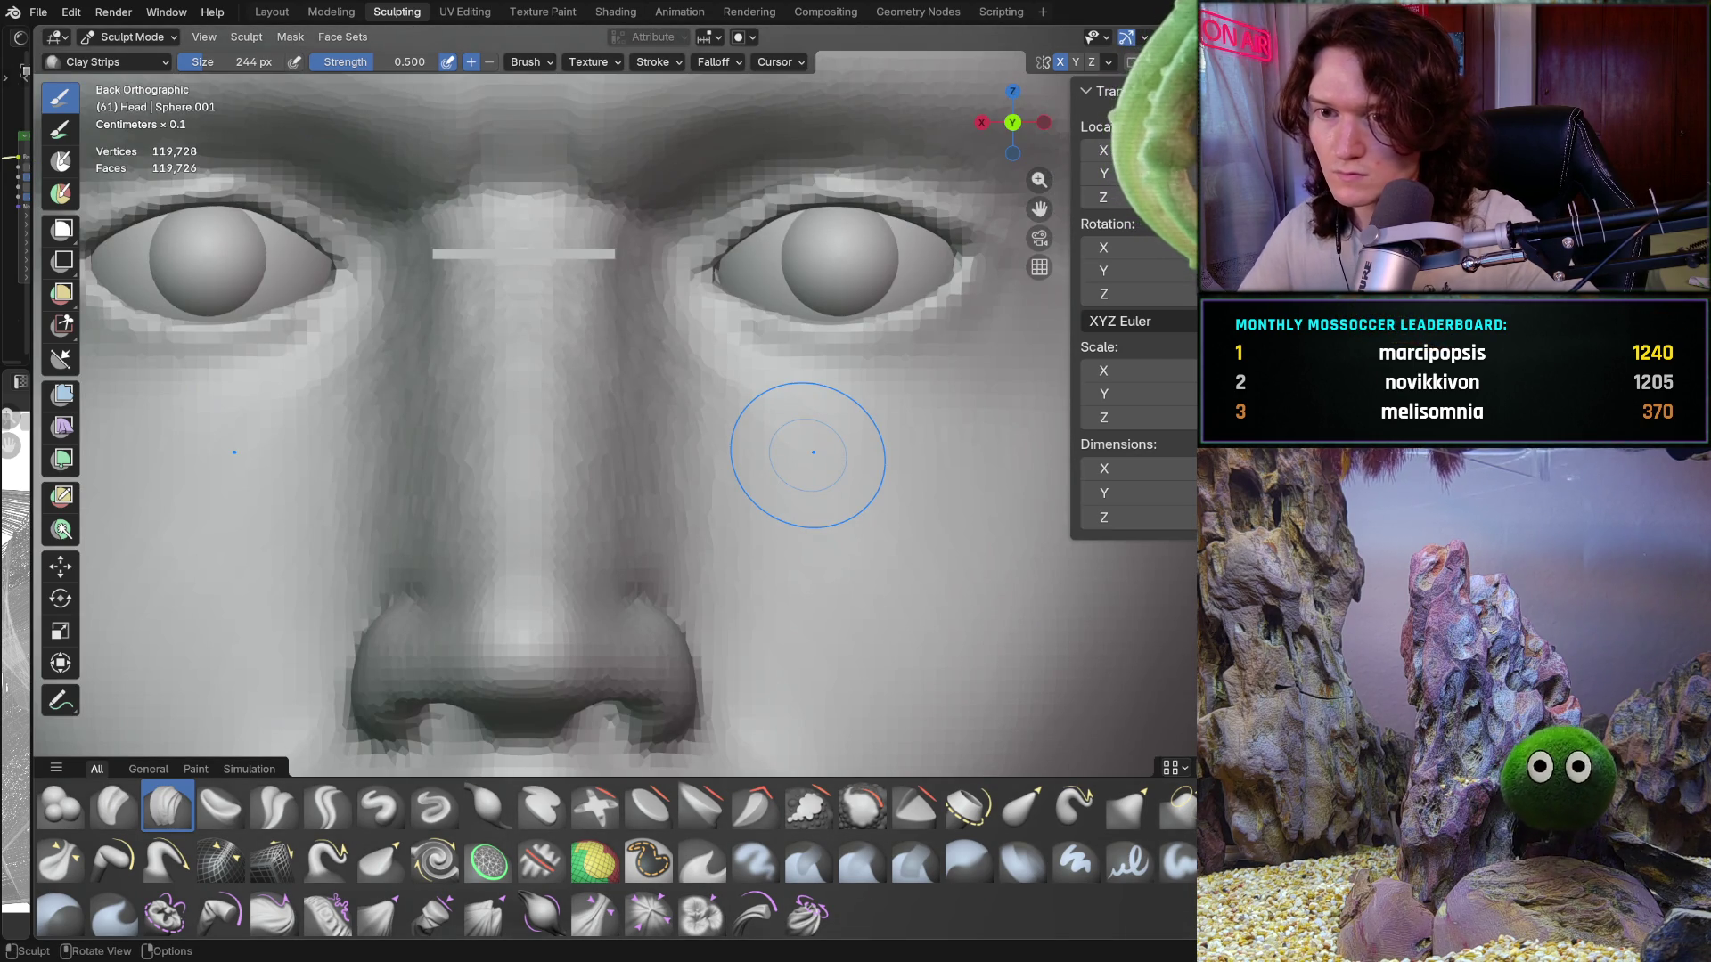
scroll(767, 437, "up", 4)
mouse_move(624, 410)
middle_mouse_down("shift")
mouse_move(547, 374)
mouse_move(611, 468)
middle_mouse_up("shift")
mouse_move(565, 366)
middle_mouse_down("shift")
mouse_move(577, 477)
mouse_move(518, 306)
middle_mouse_up("shift")
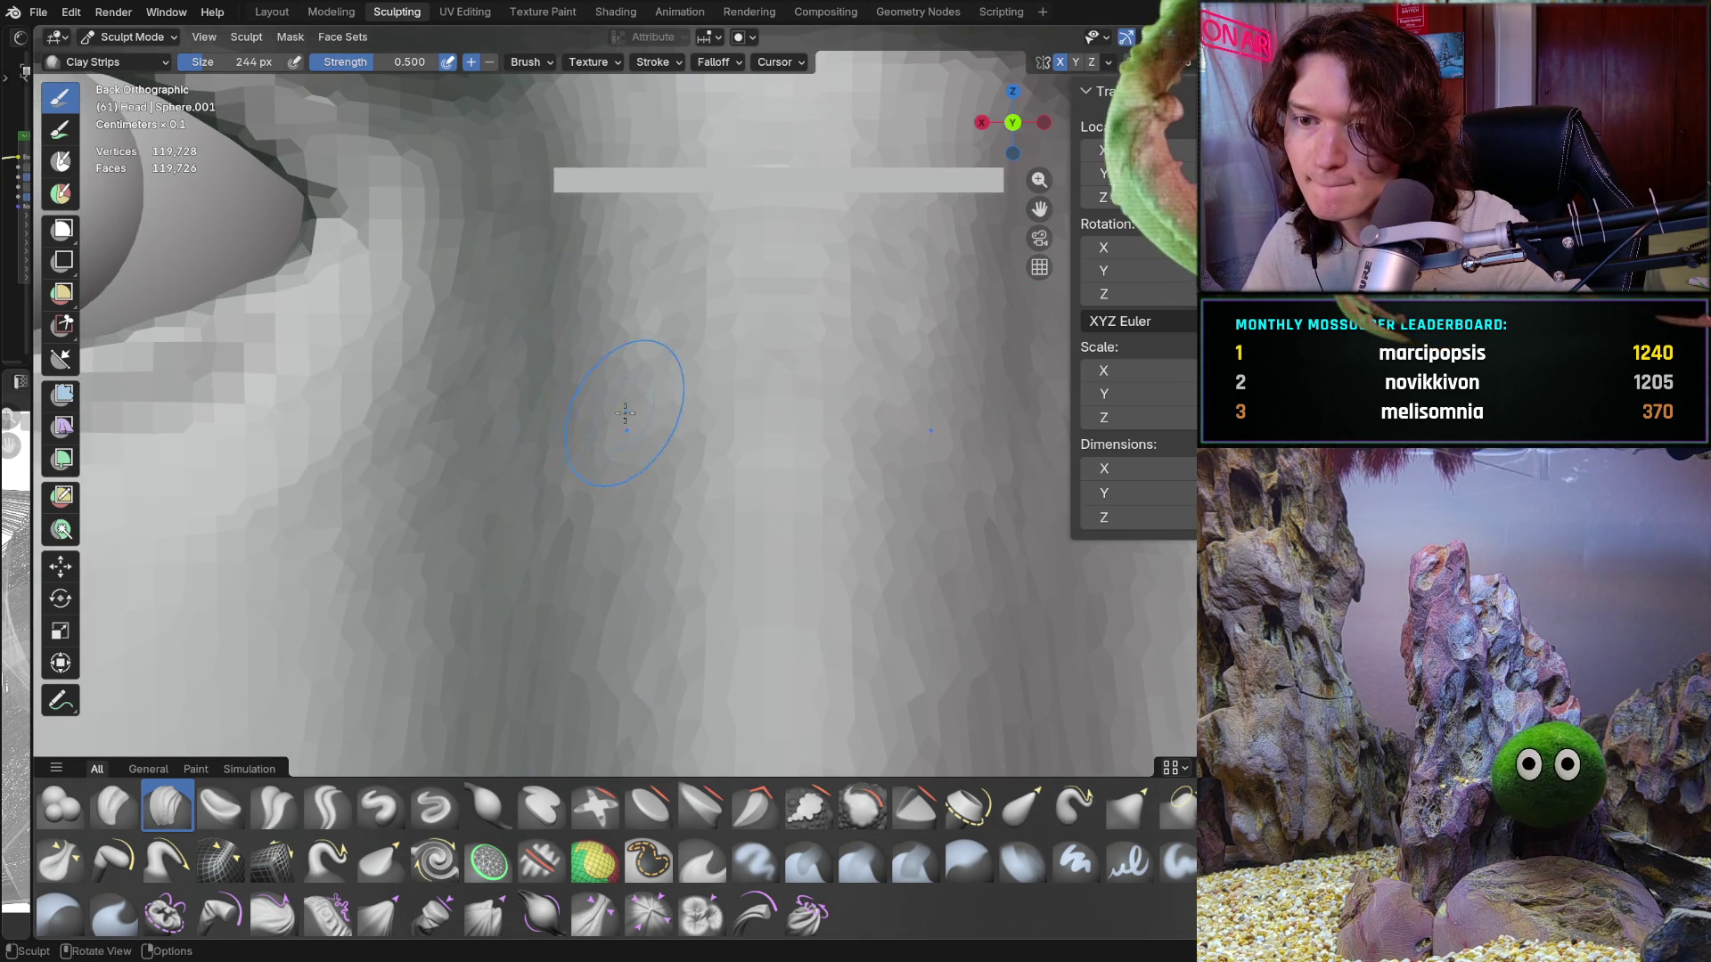
middle_click_drag(646, 506, 624, 552, "ctrl")
scroll(626, 525, "up", 2)
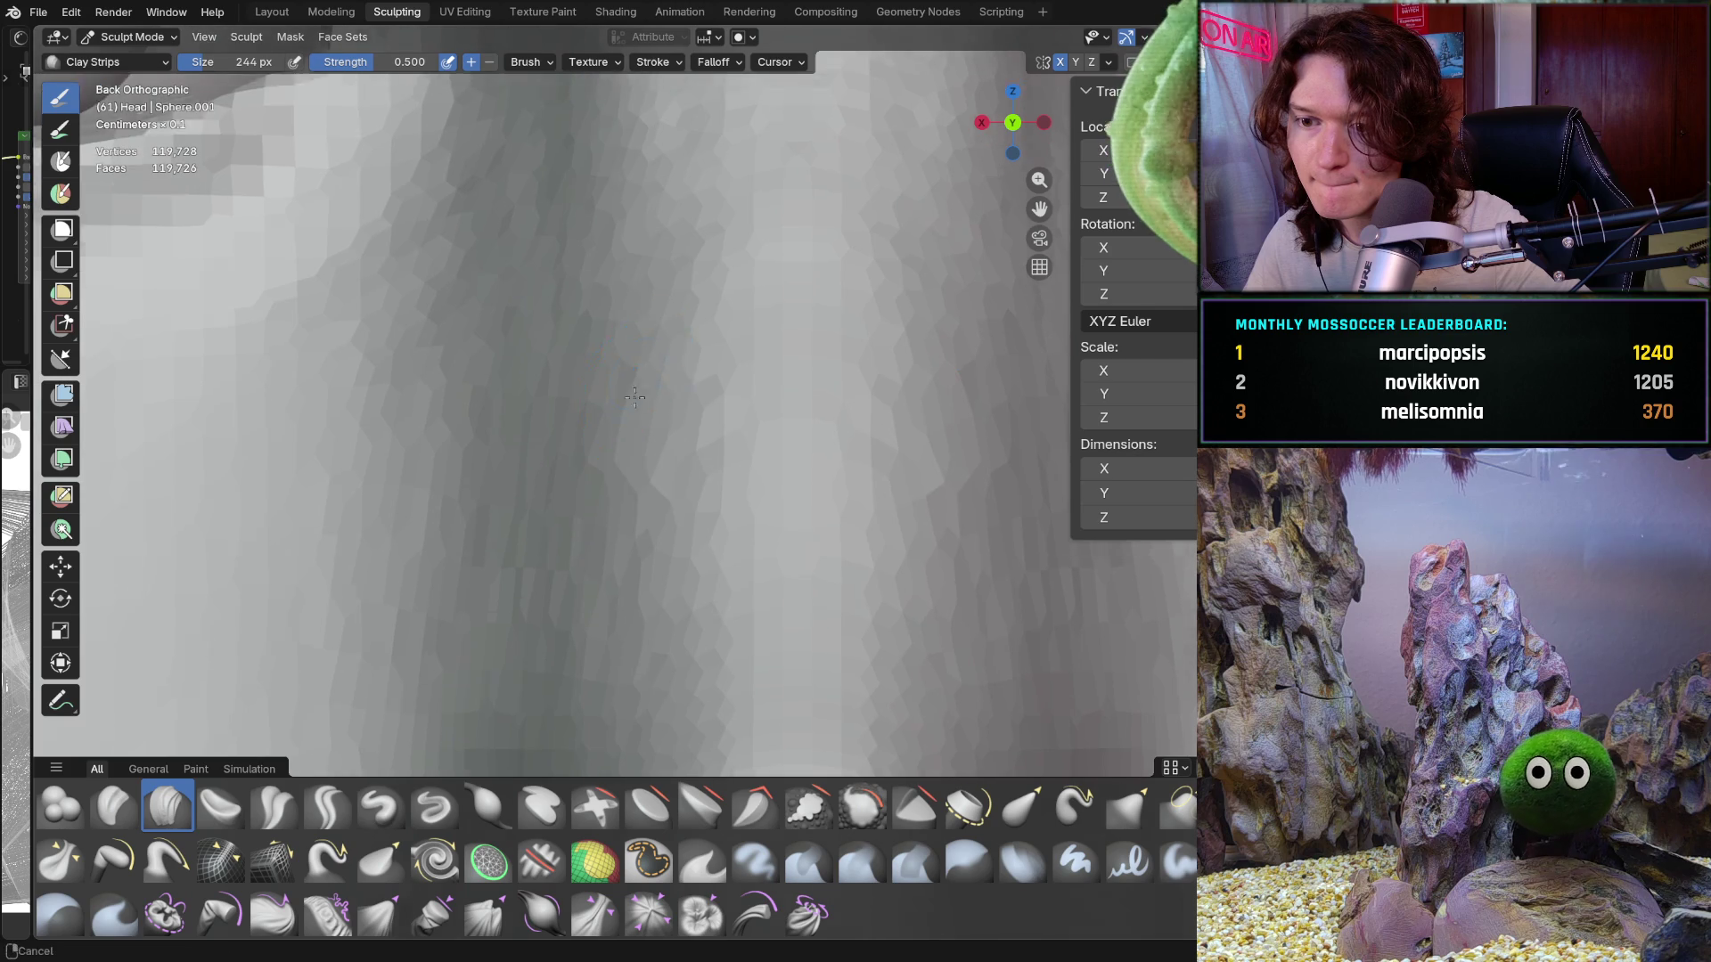
scroll(620, 581, "down", 3)
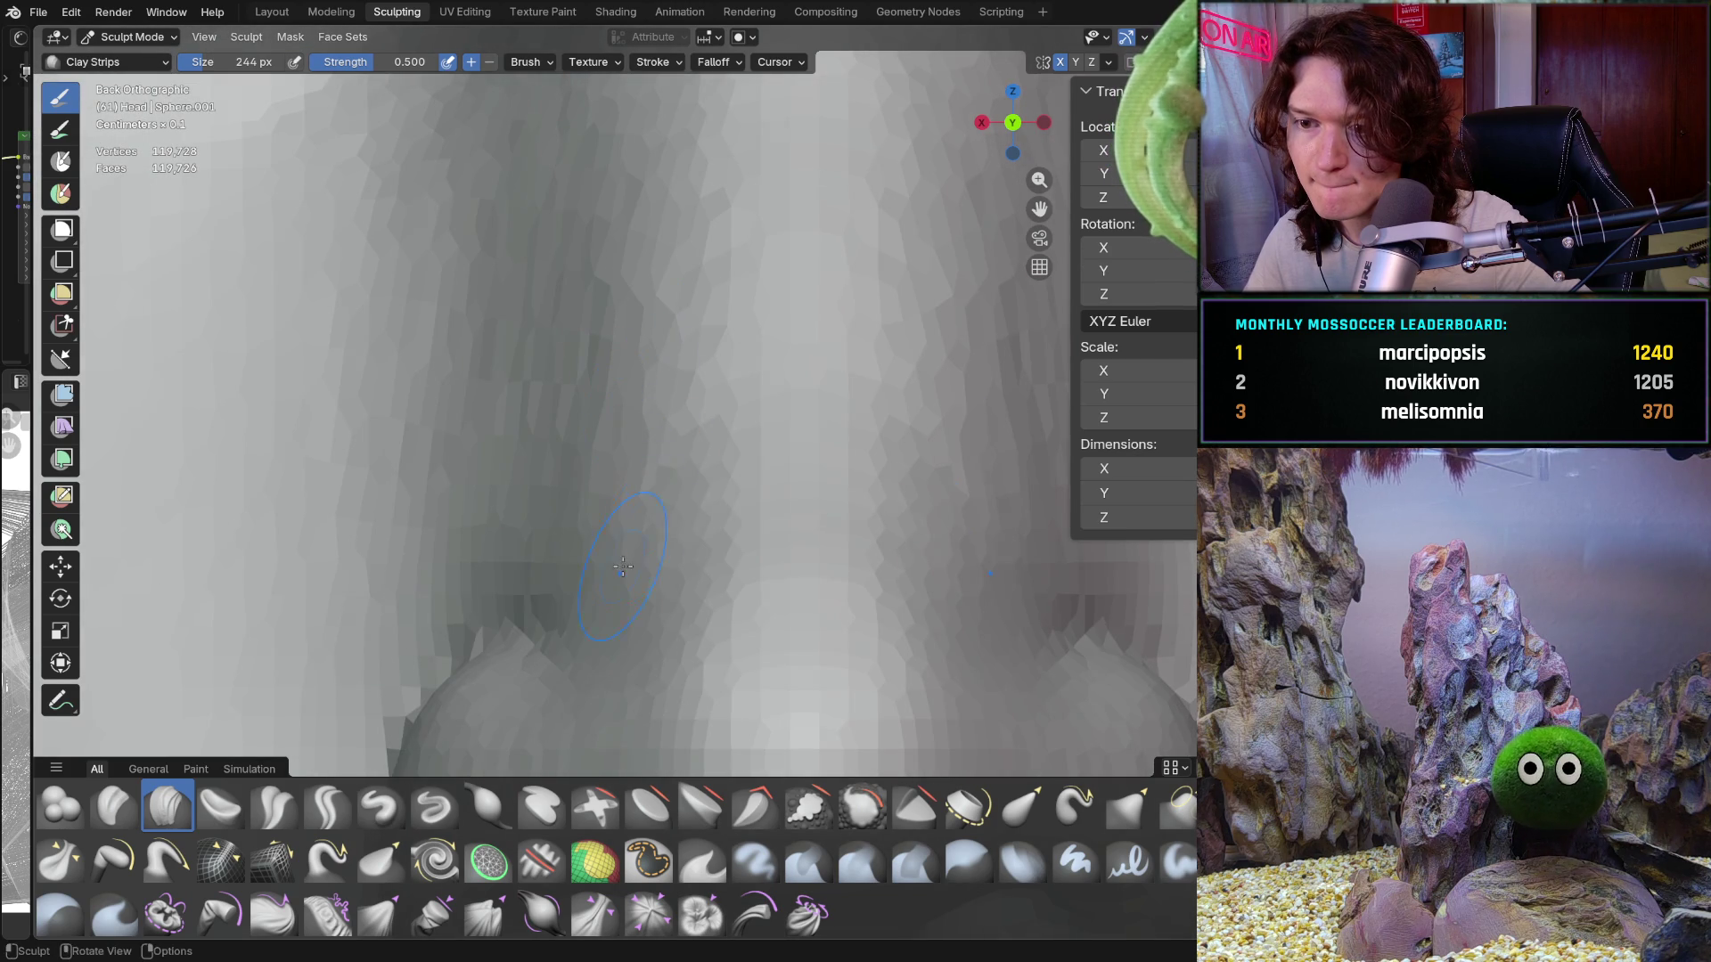
middle_click_drag(639, 599, 697, 541, "shift")
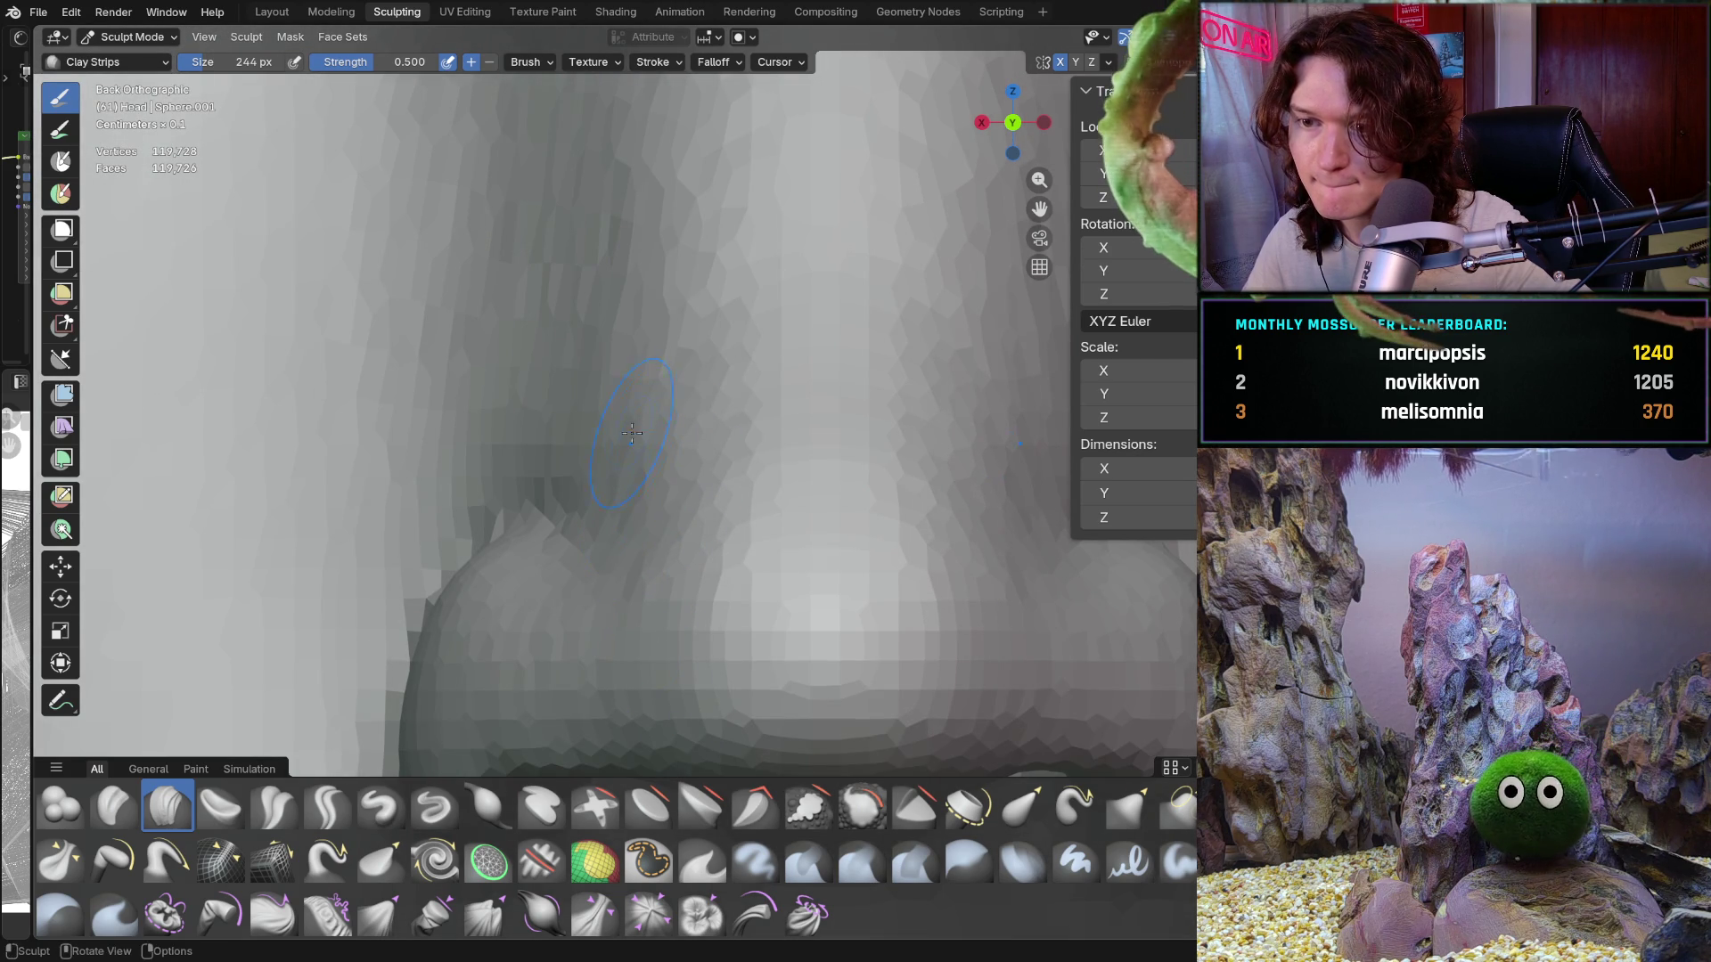
scroll(661, 376, "down", 8)
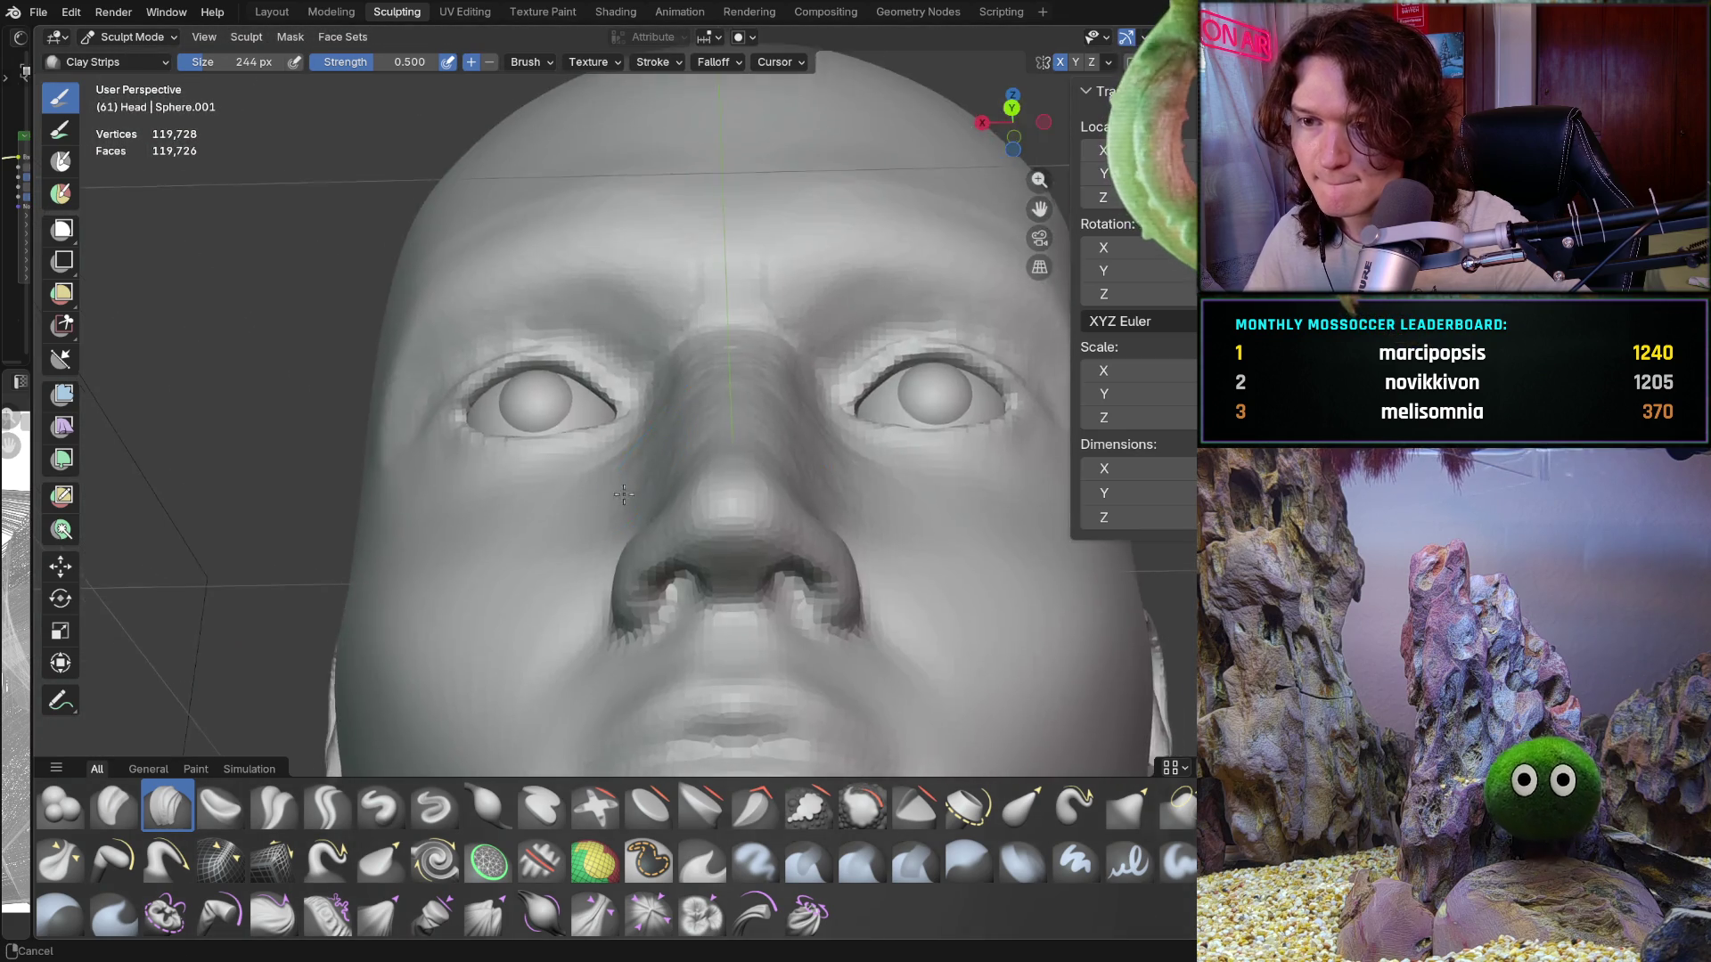
mouse_move(624, 428)
middle_mouse_down()
mouse_move(540, 527)
mouse_move(553, 497)
mouse_move(482, 420)
mouse_move(535, 573)
mouse_move(686, 518)
mouse_move(706, 401)
mouse_move(687, 363)
mouse_move(684, 474)
middle_mouse_up()
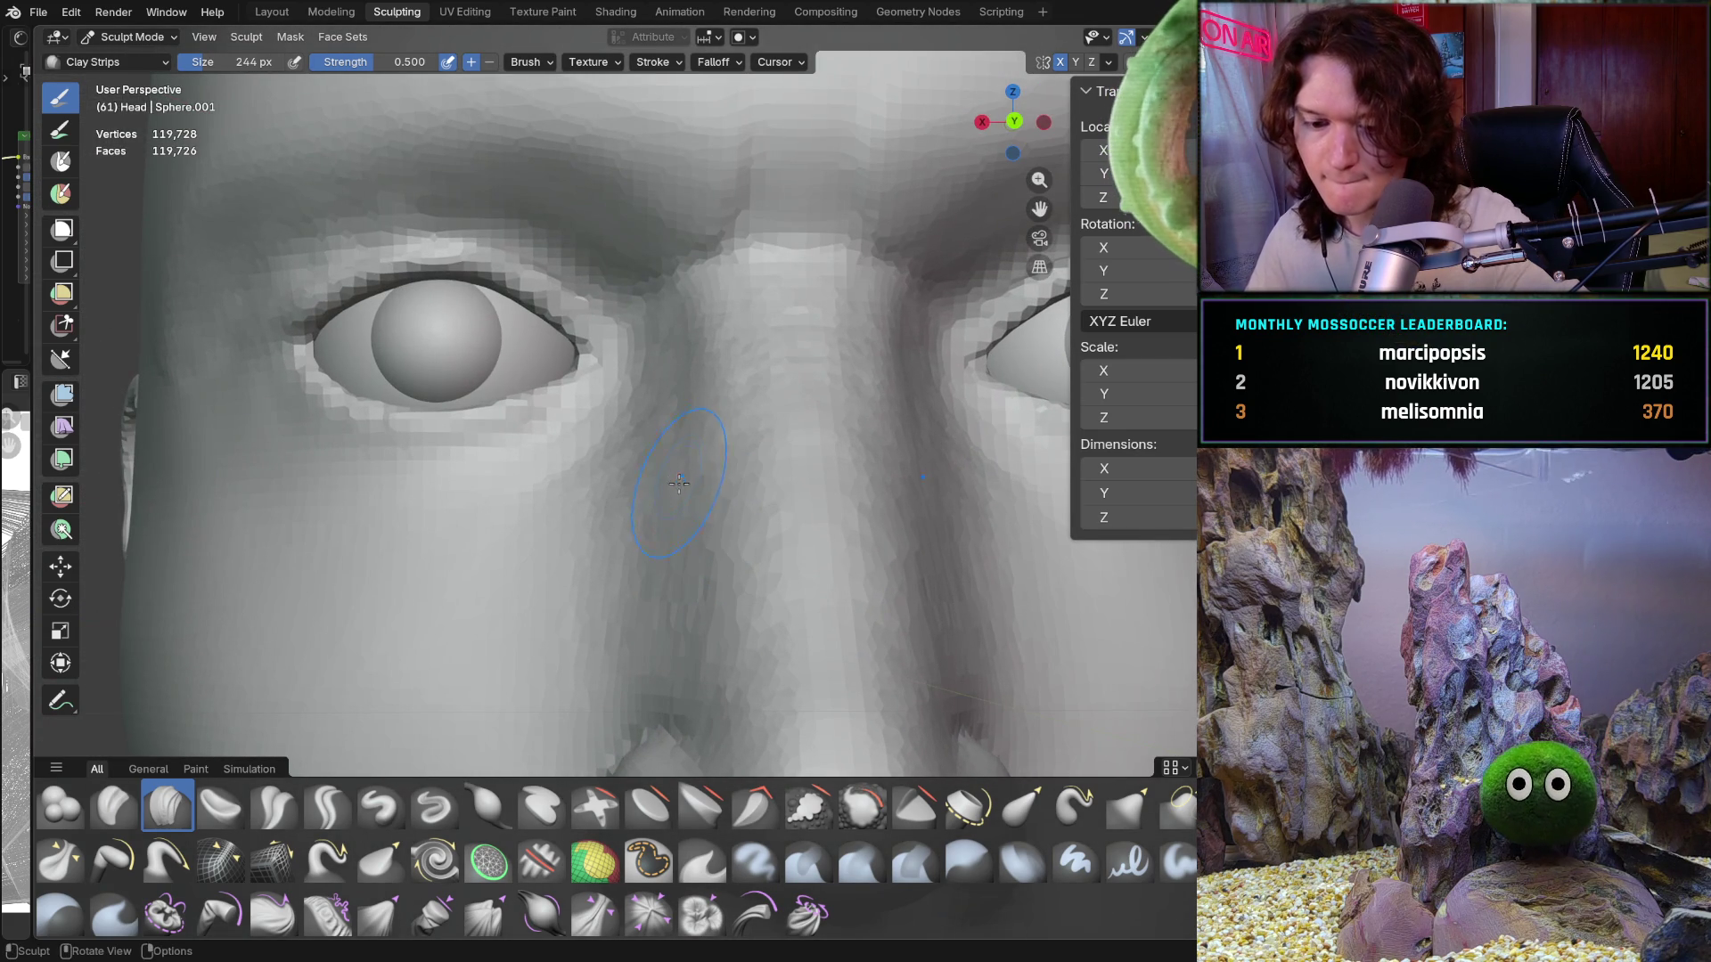
Step: Switch to the Smooth brush with strength 0.410
key("shift+s")
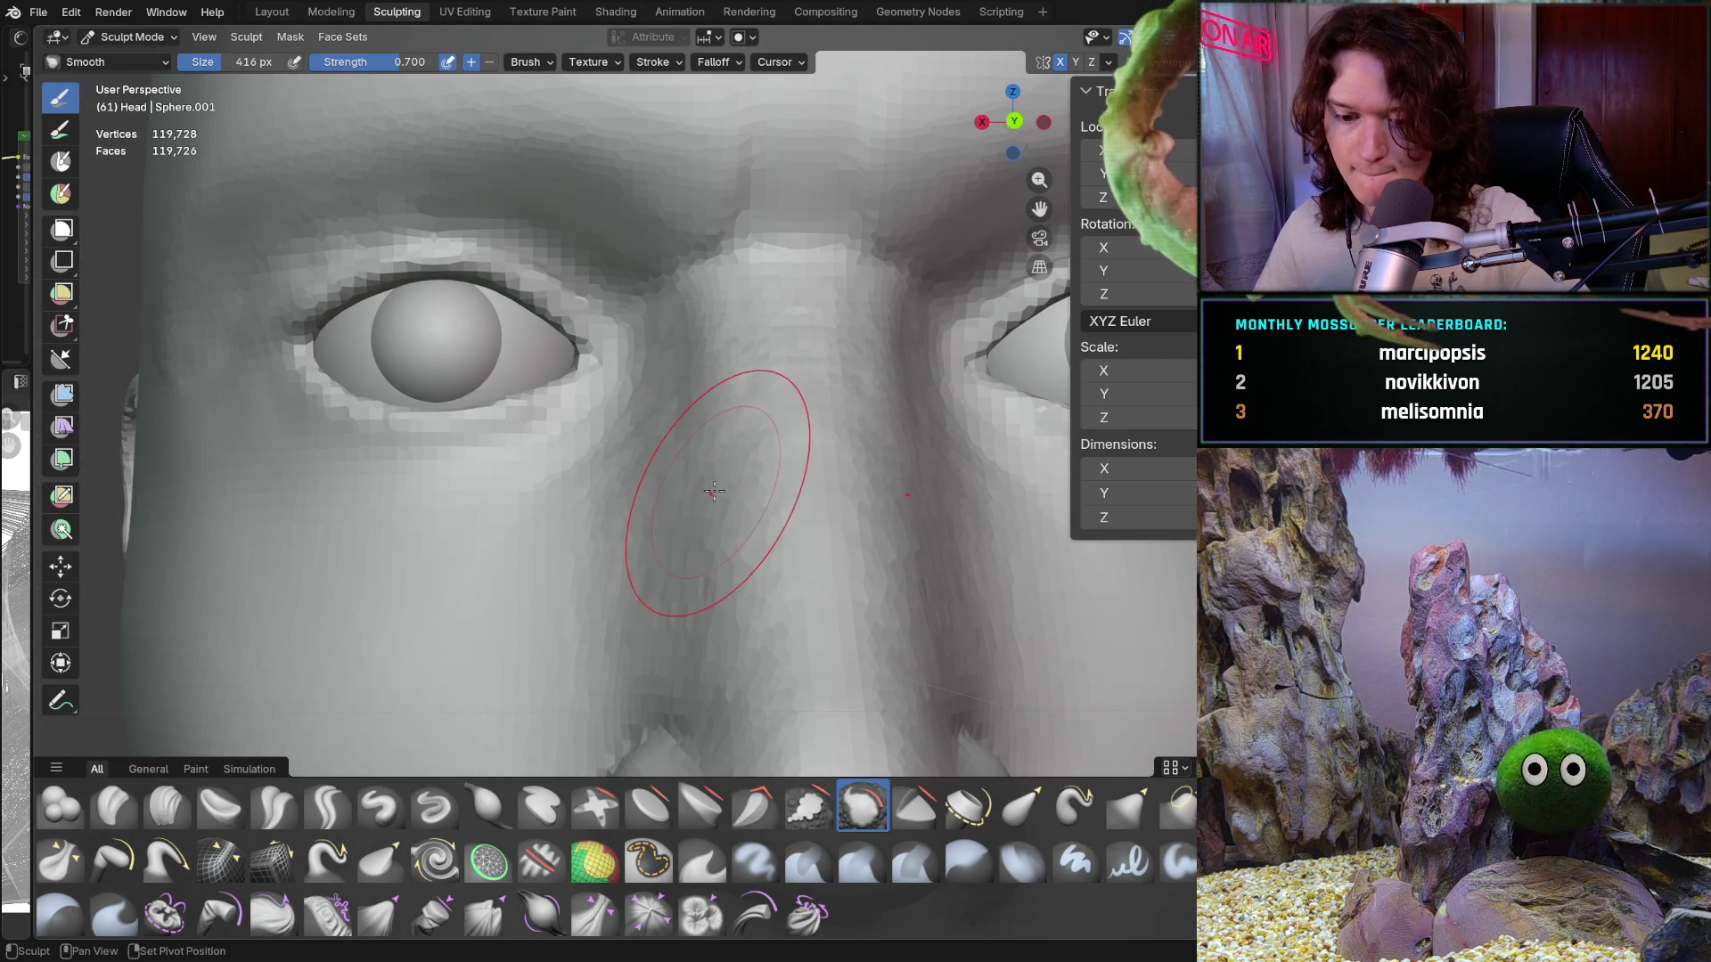
key("shift+f")
left_click(673, 476)
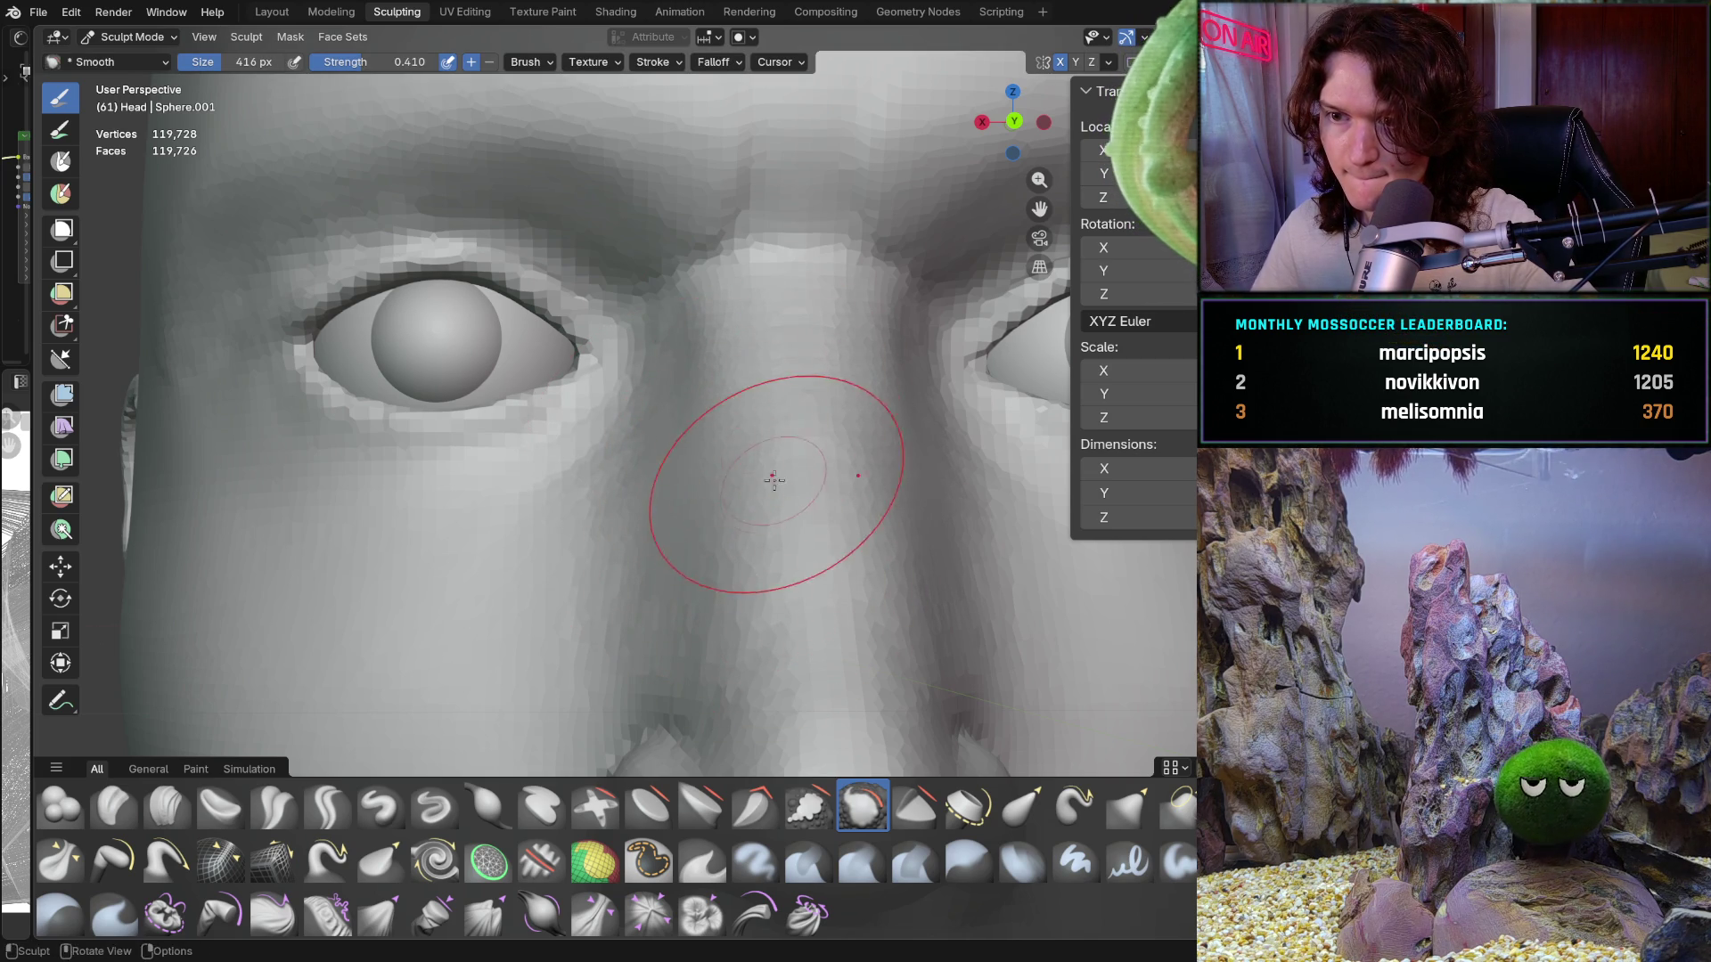
mouse_move(765, 451)
middle_mouse_down()
mouse_move(745, 524)
mouse_move(732, 388)
mouse_move(763, 439)
middle_mouse_up()
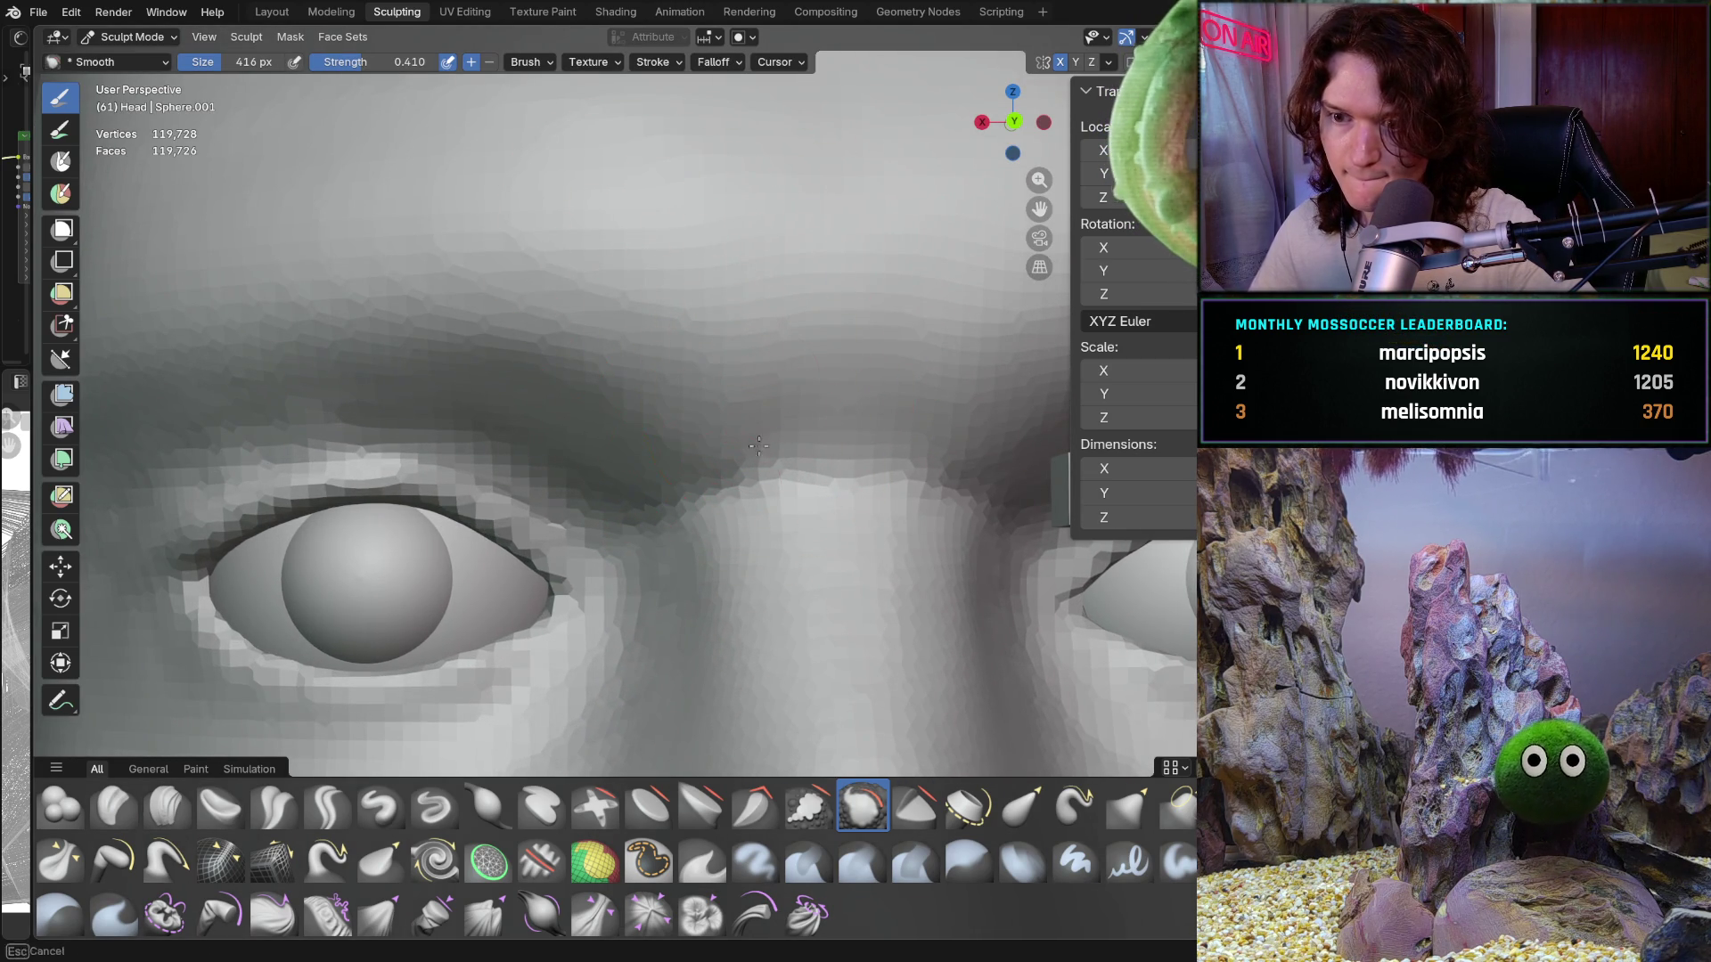
mouse_move(669, 491)
middle_mouse_down("ctrl")
mouse_move(654, 419)
mouse_move(698, 711)
middle_mouse_up("ctrl")
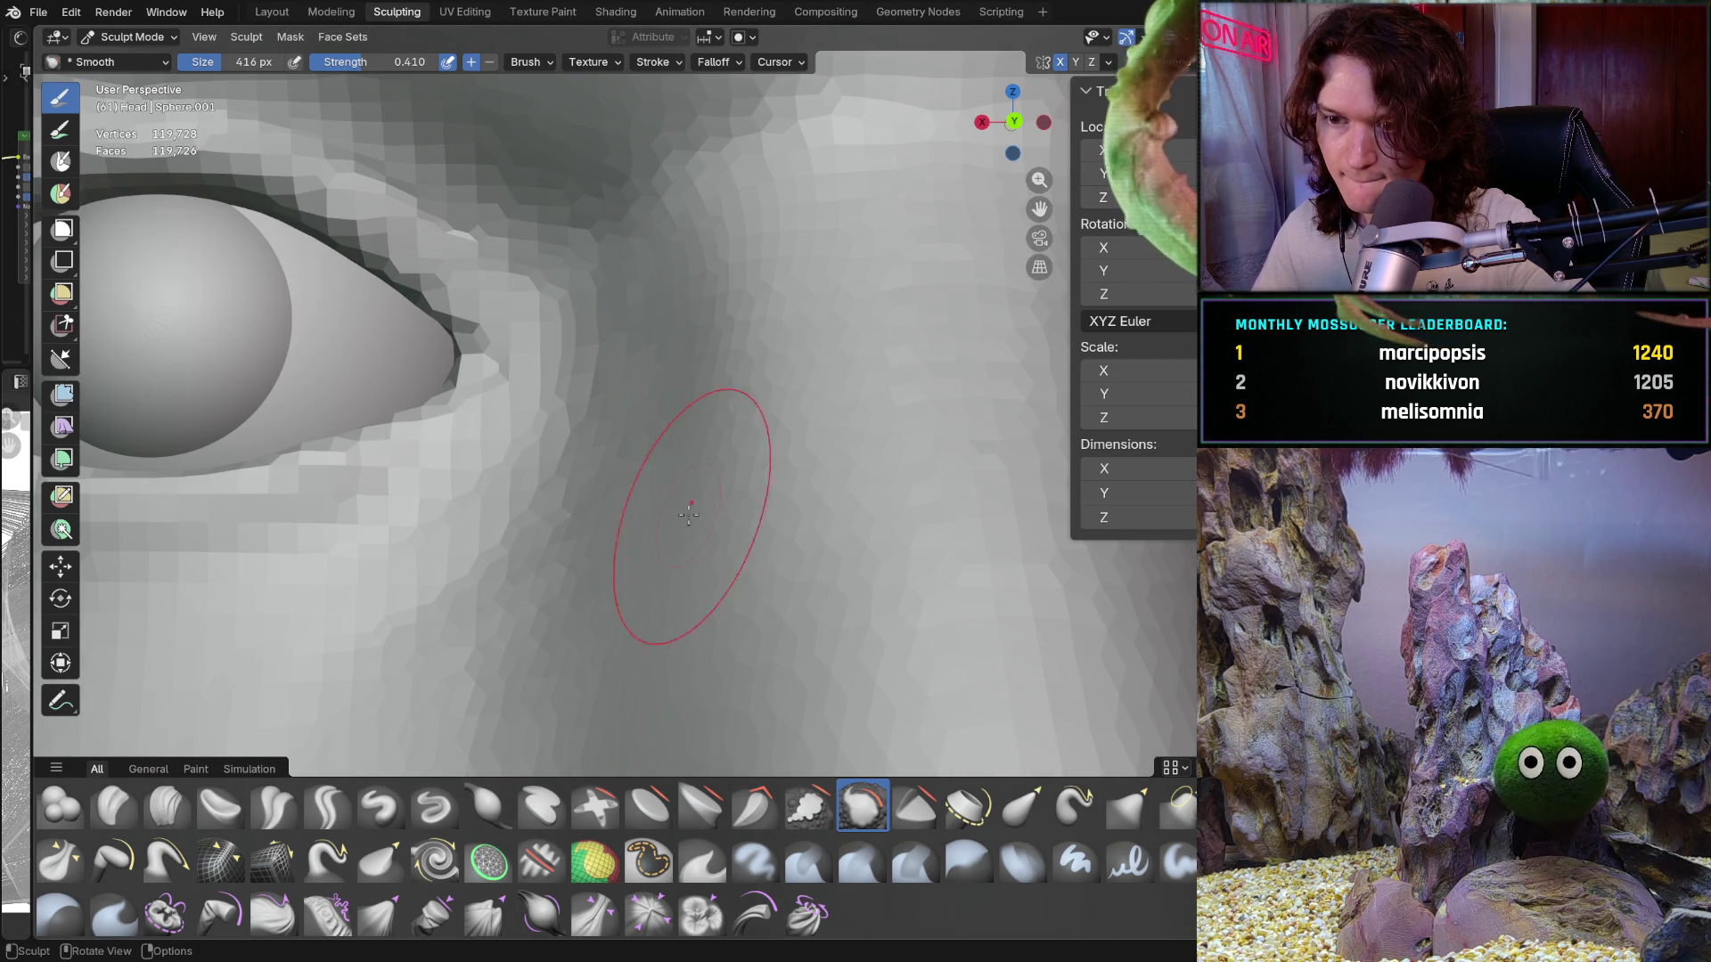
Step: Smooth the nose sides and brow area in straight-on orthographic view
key("ctrl+KP_1")
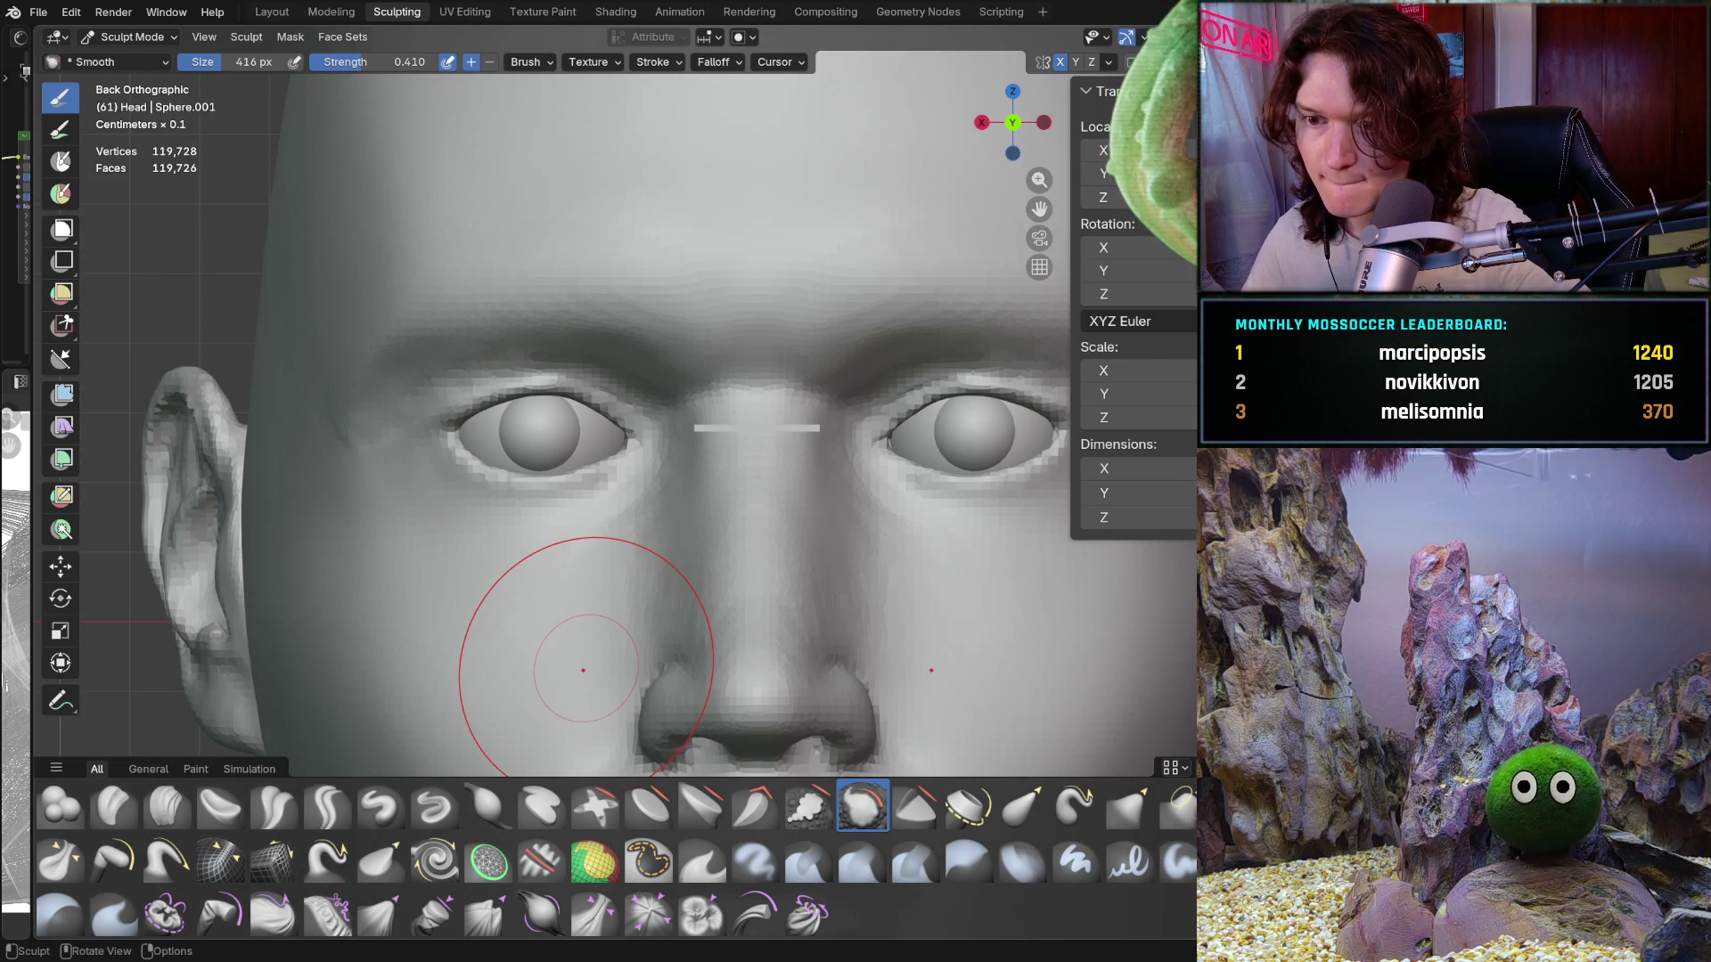
mouse_move(582, 670)
middle_mouse_down("ctrl")
mouse_move(558, 580)
mouse_move(592, 496)
mouse_move(623, 497)
mouse_move(651, 551)
middle_mouse_up("ctrl")
mouse_move(601, 466)
middle_mouse_down("ctrl")
mouse_move(592, 401)
mouse_move(686, 378)
mouse_move(672, 452)
middle_mouse_up("ctrl")
scroll(659, 517, "down", 4)
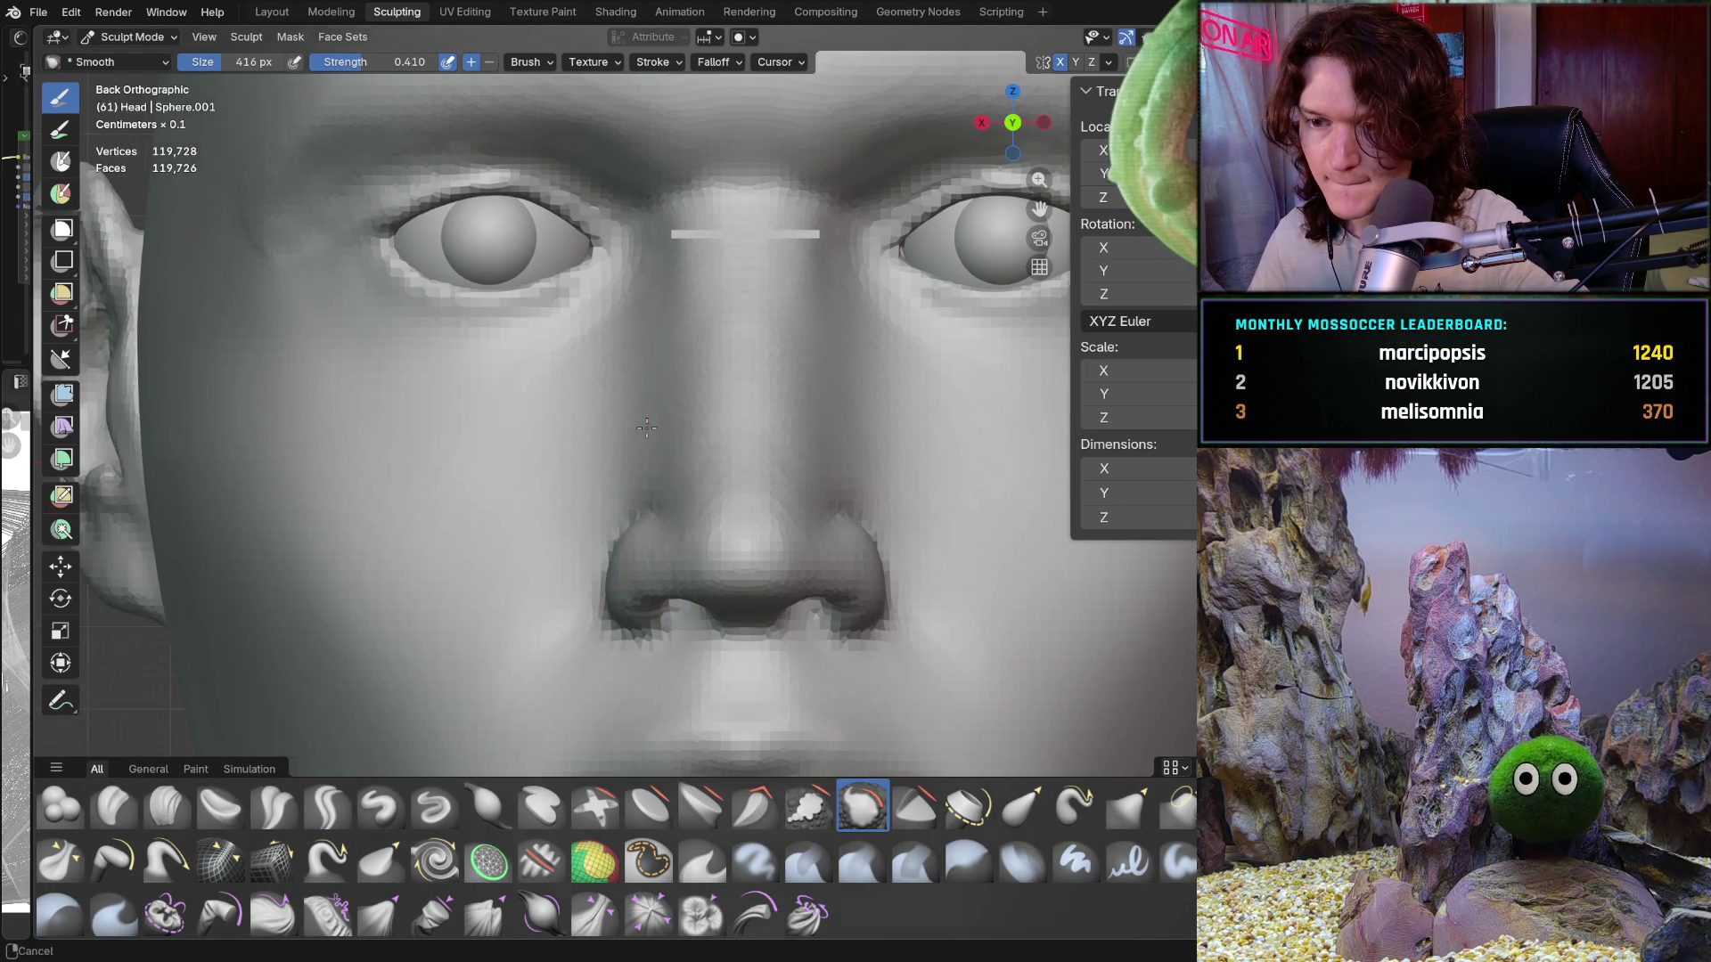
scroll(647, 427, "down", 5)
mouse_move(647, 428)
middle_mouse_down()
mouse_move(409, 592)
mouse_move(378, 638)
mouse_move(570, 635)
mouse_move(709, 584)
mouse_move(793, 613)
mouse_move(802, 427)
mouse_move(713, 458)
mouse_move(734, 626)
mouse_move(726, 612)
middle_mouse_up()
scroll(606, 624, "up", 4)
scroll(732, 627, "down", 2)
scroll(713, 458, "up", 3)
scroll(721, 554, "up", 2)
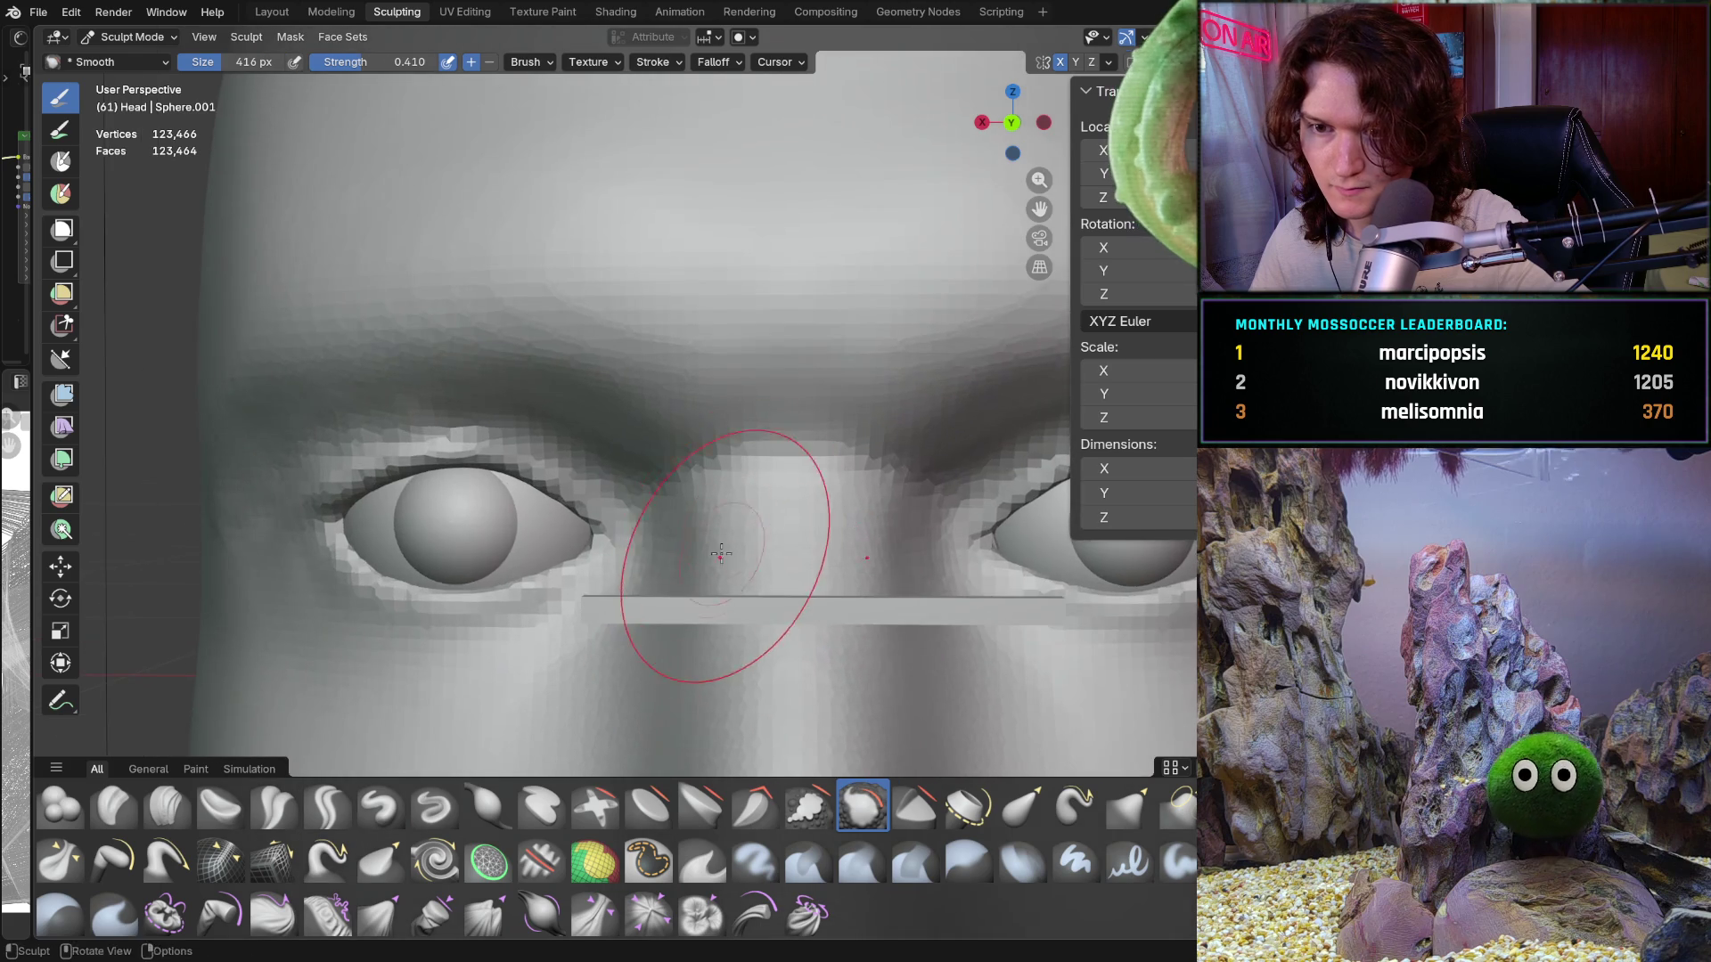
scroll(721, 554, "up", 2)
middle_click_drag(706, 458, 709, 445)
scroll(709, 446, "up", 1)
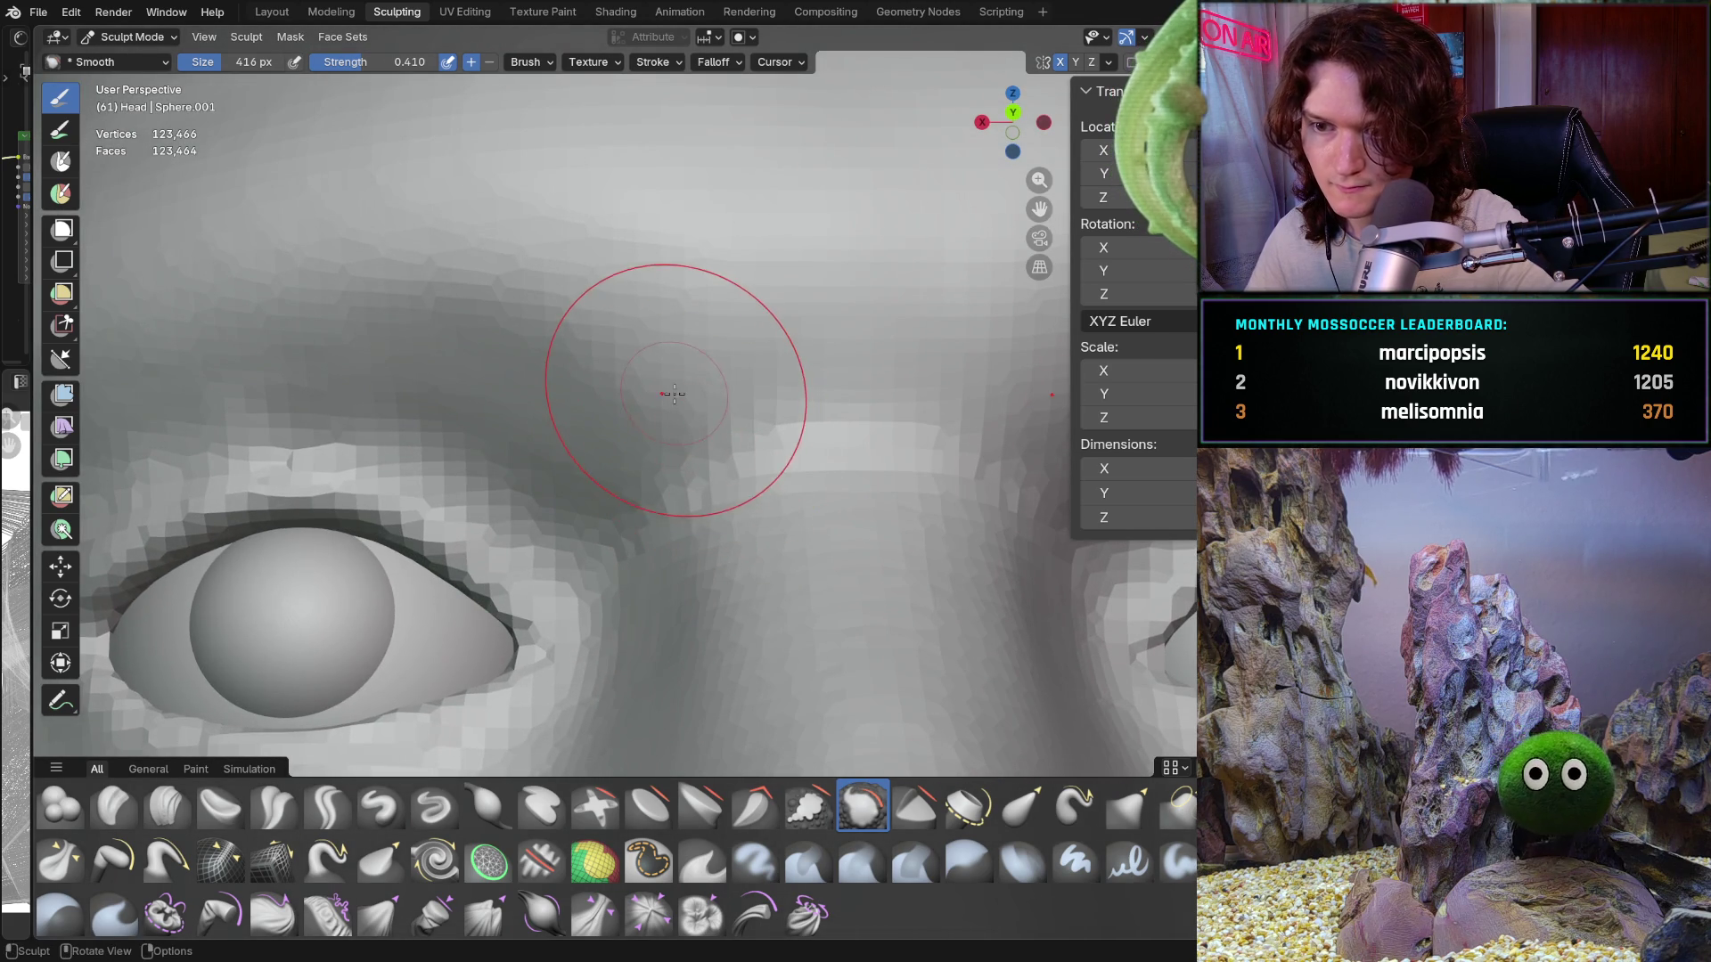
scroll(756, 414, "down", 2)
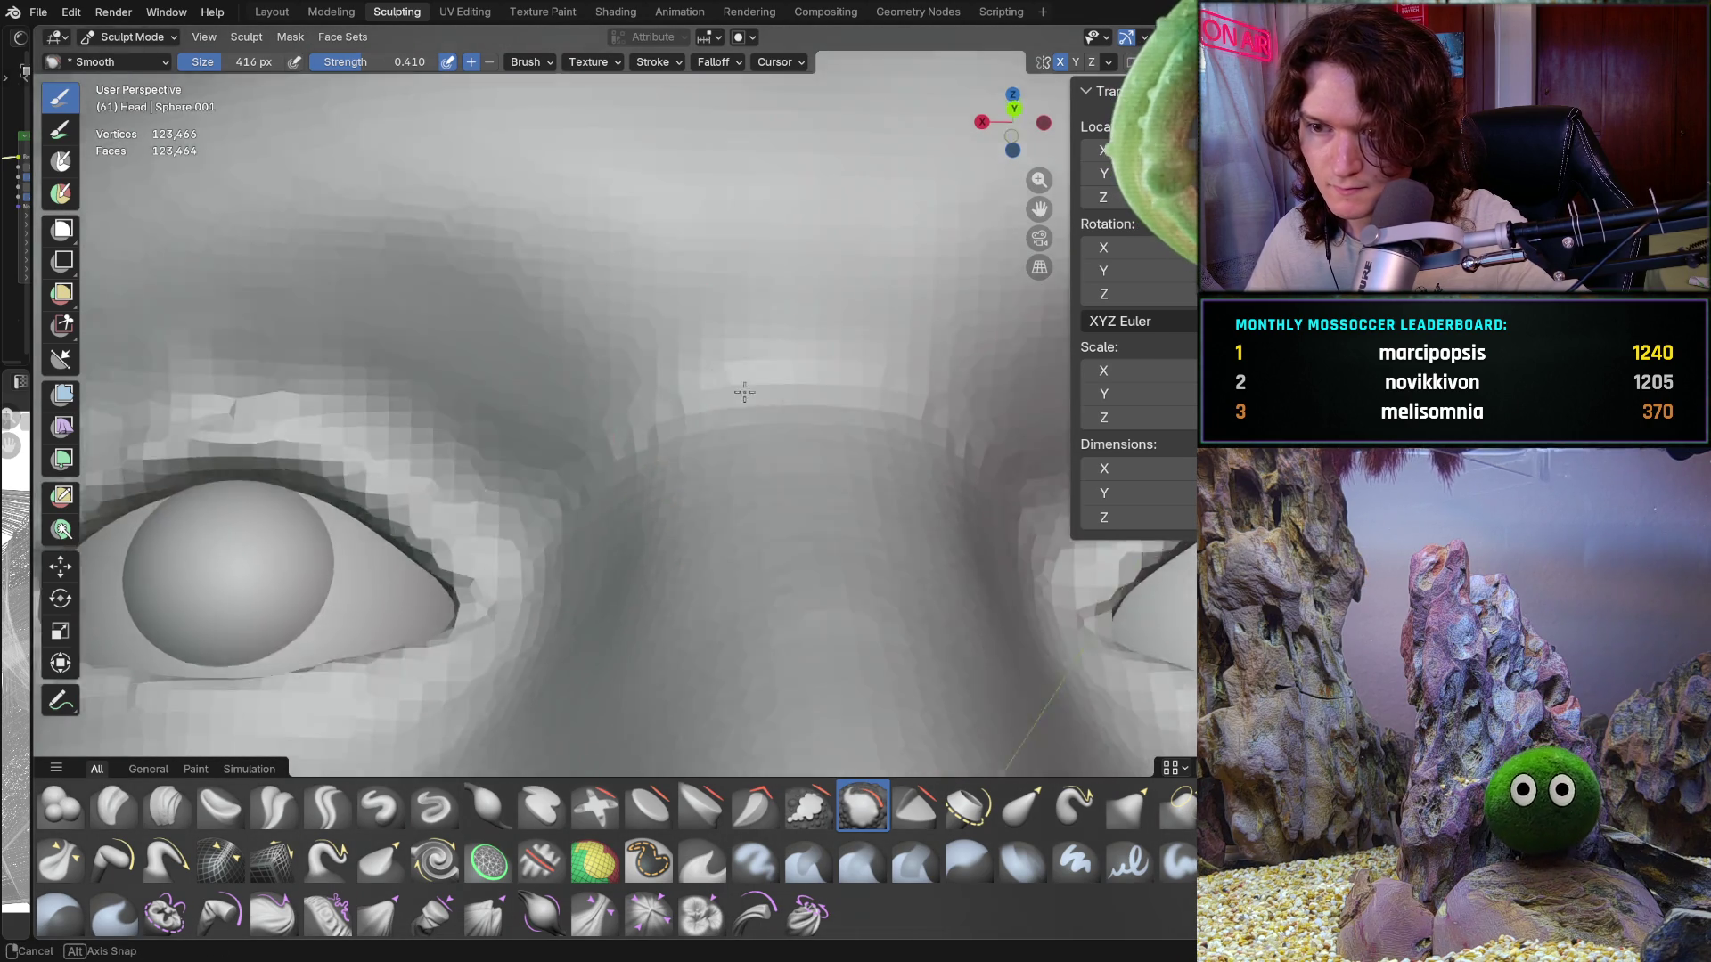
Step: Orbit around the brow profile, then return to Back Orthographic with Ctrl+Numpad 1
mouse_move(756, 413)
middle_mouse_down()
mouse_move(741, 413)
mouse_move(726, 504)
mouse_move(836, 527)
mouse_move(630, 509)
mouse_move(222, 600)
mouse_move(592, 443)
middle_mouse_up()
scroll(741, 412, "down", 2)
scroll(737, 371, "up", 1)
scroll(748, 510, "down", 3)
scroll(671, 352, "up", 3)
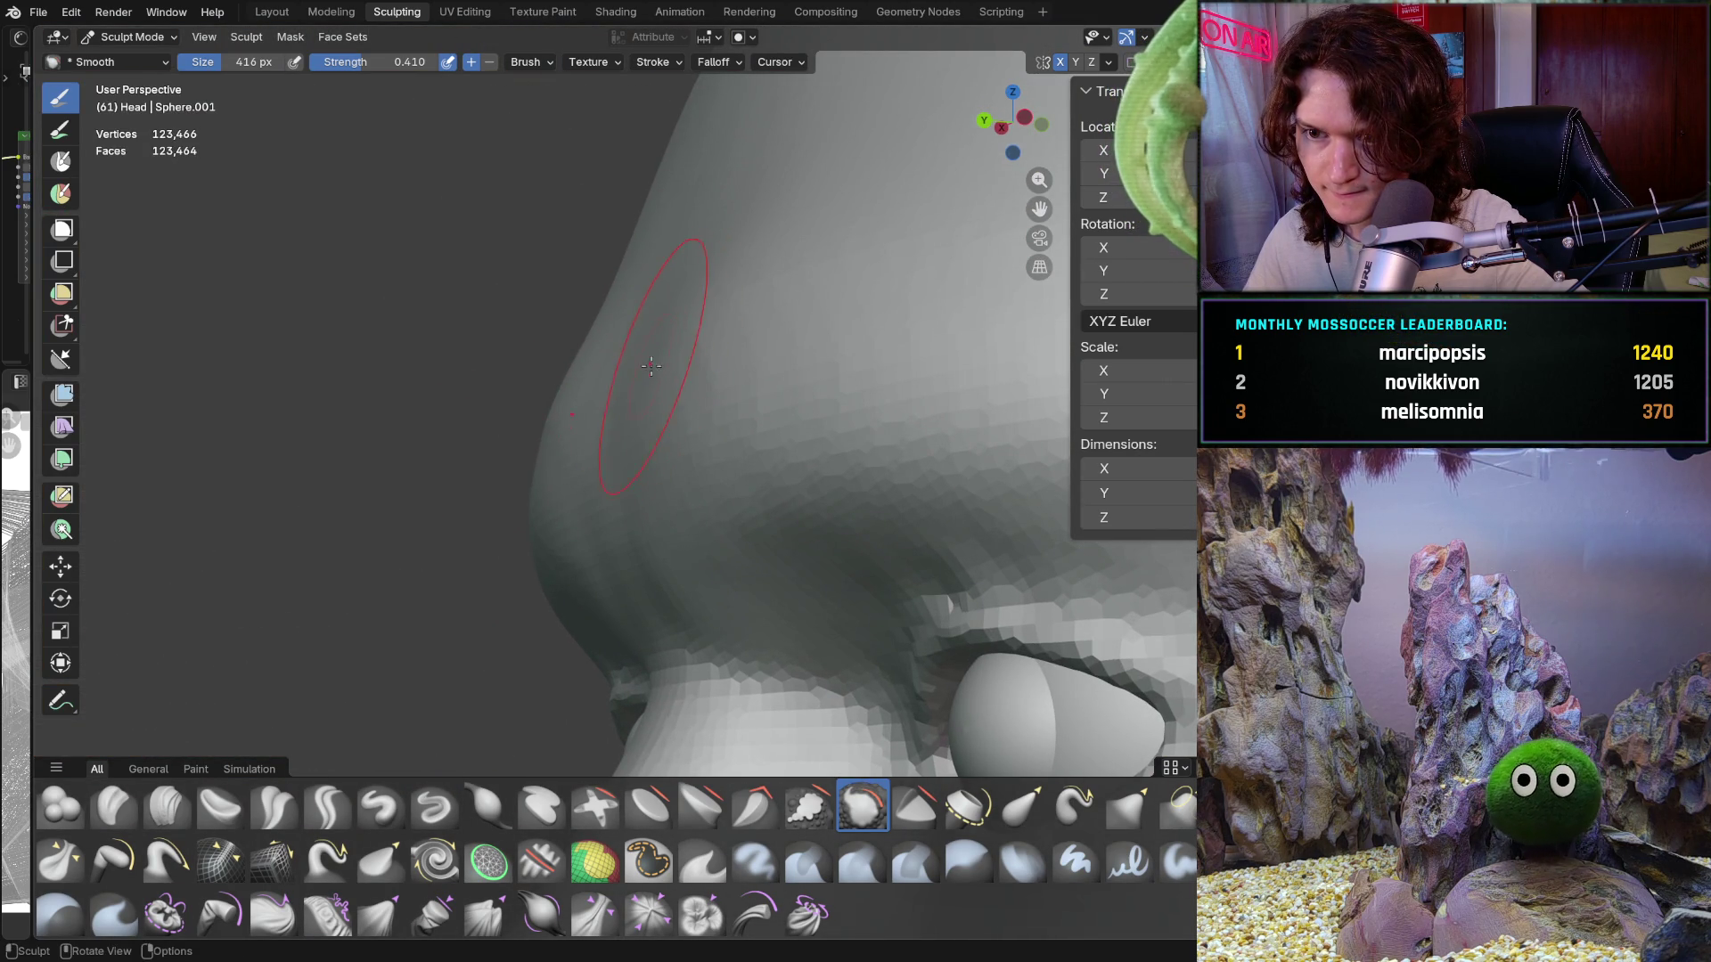
mouse_move(709, 302)
middle_mouse_down()
mouse_move(616, 345)
mouse_move(526, 343)
middle_mouse_up()
scroll(632, 557, "down", 8)
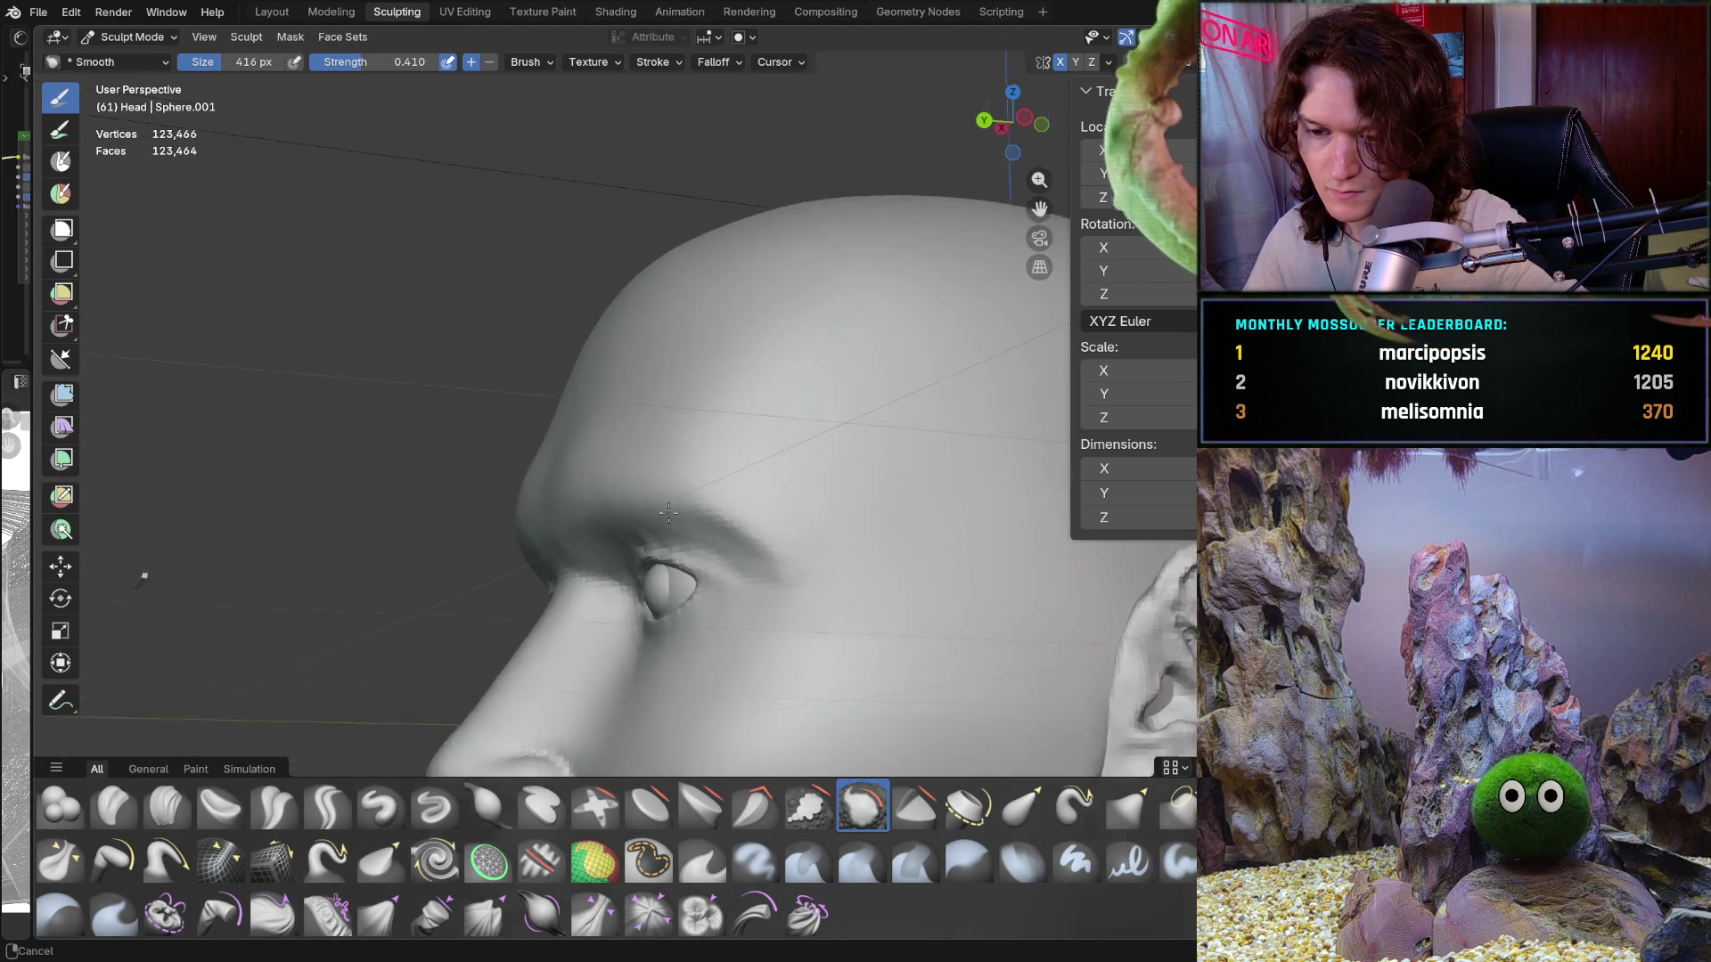
mouse_move(632, 557)
middle_mouse_down()
mouse_move(875, 441)
mouse_move(767, 438)
middle_mouse_up()
scroll(875, 441, "up", 5)
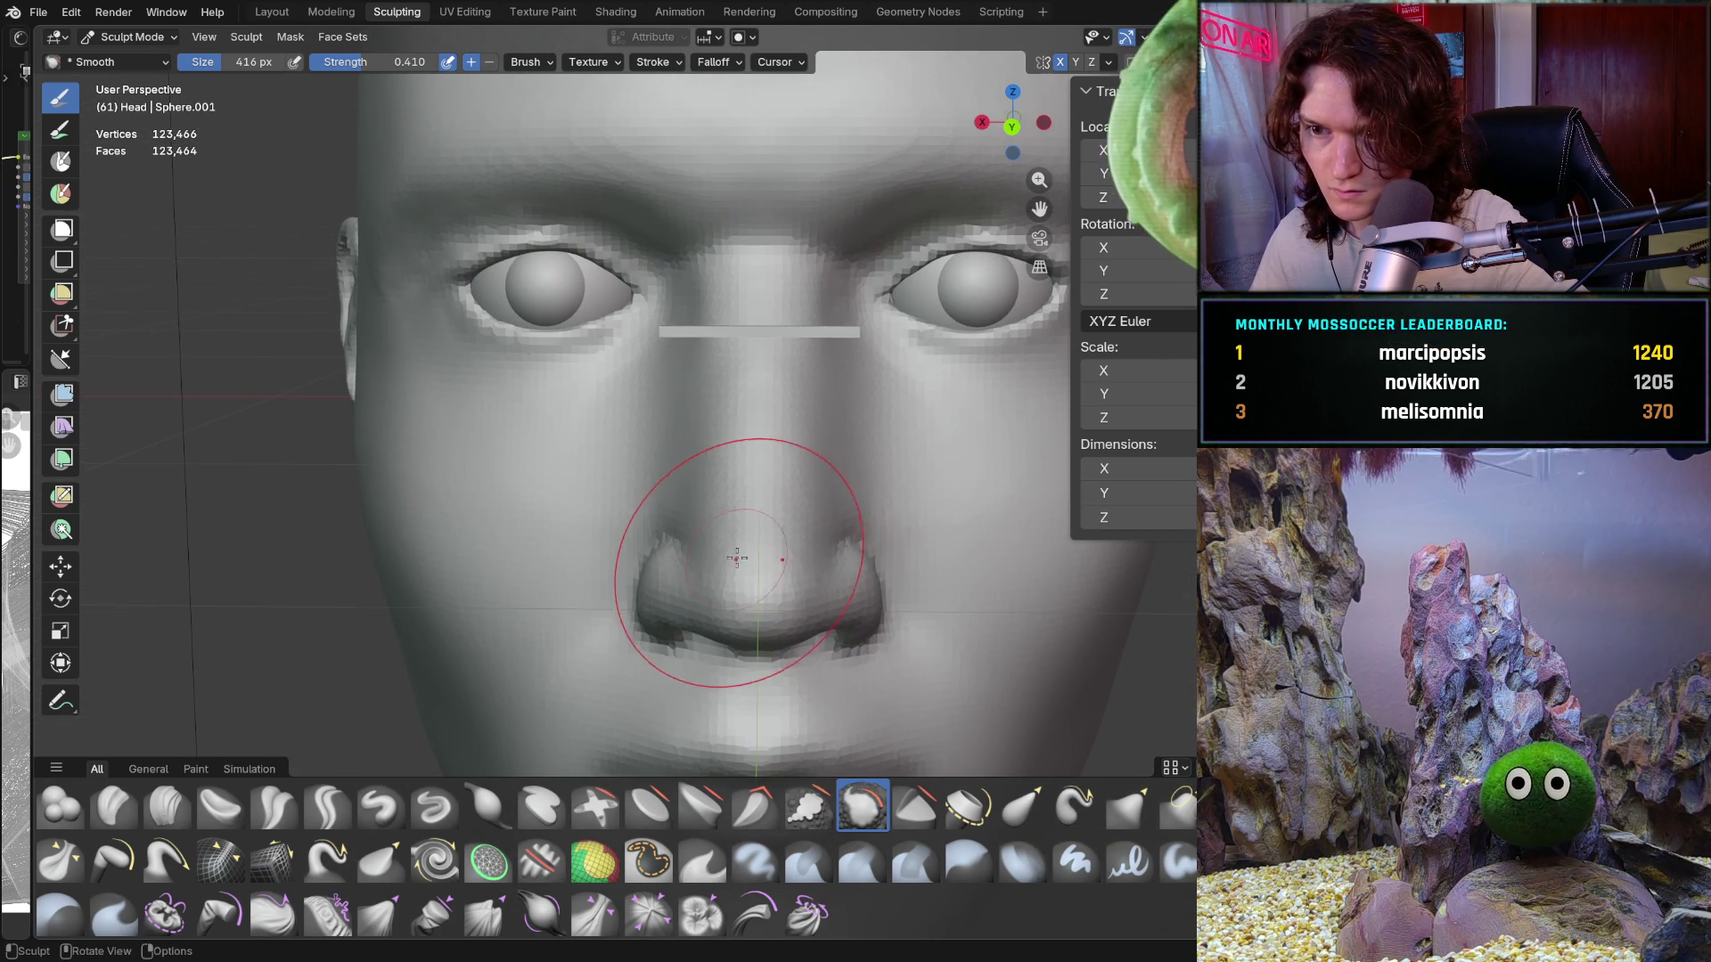
key("ctrl+KP_1")
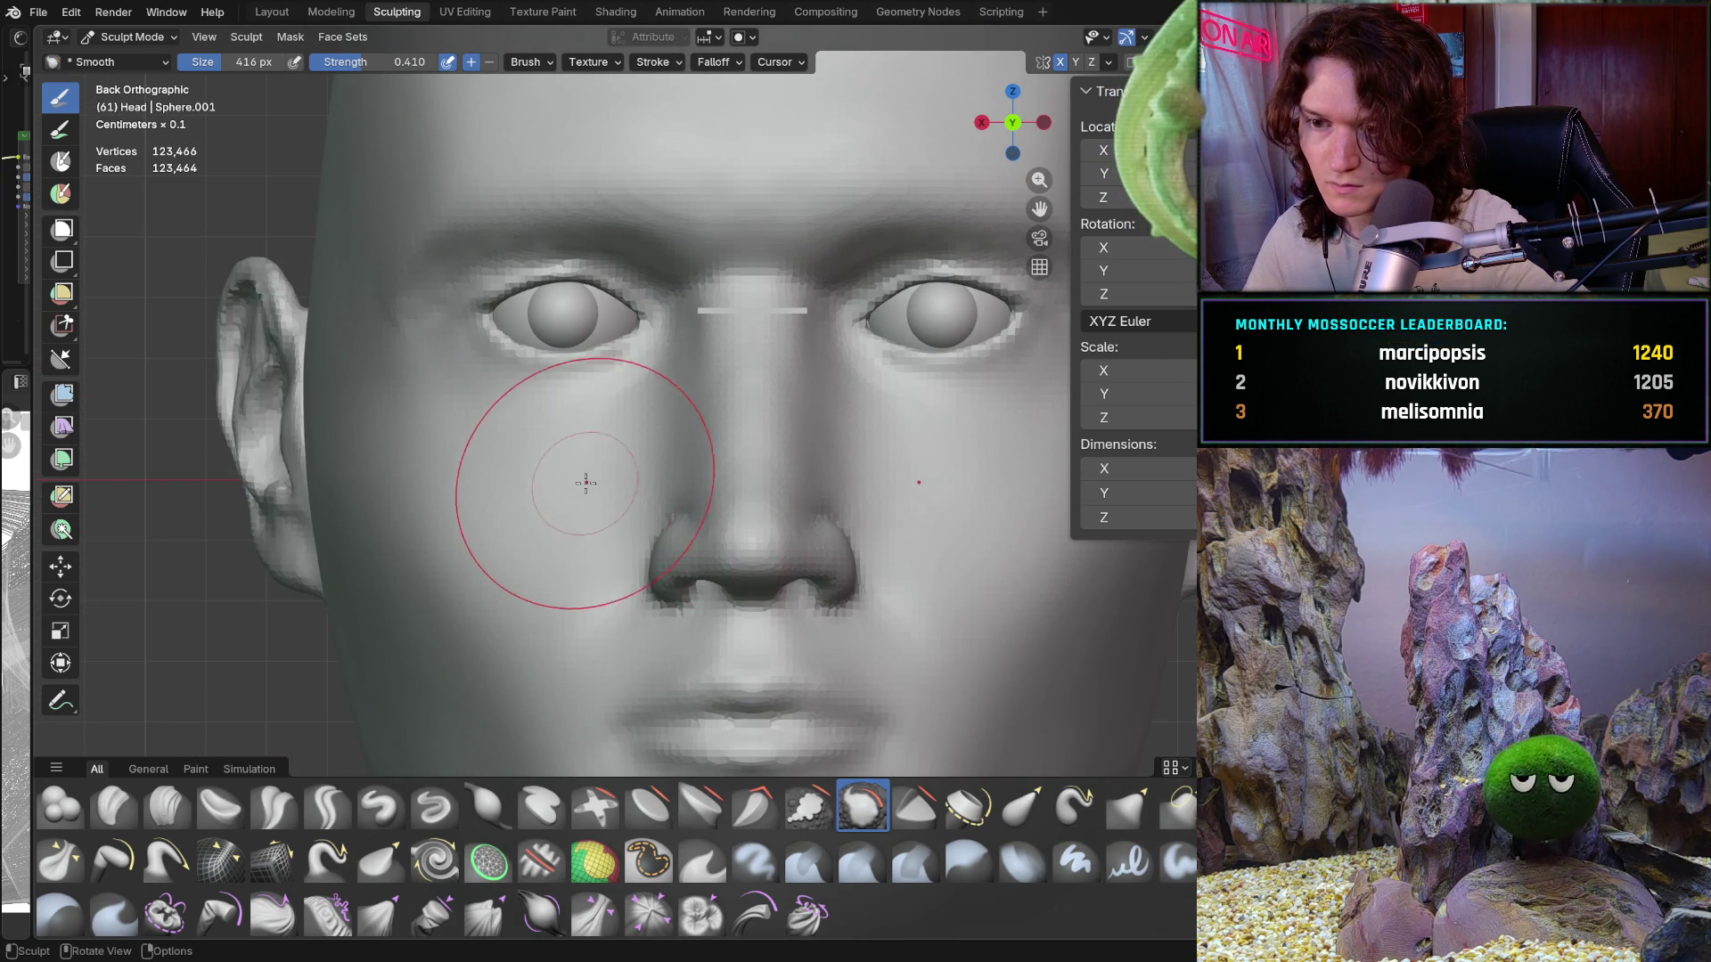
scroll(606, 455, "up", 3)
Step: Add Clay Strips strokes along one side of the nose bridge below the eye
middle_click_drag(362, 706, 356, 712, "shift")
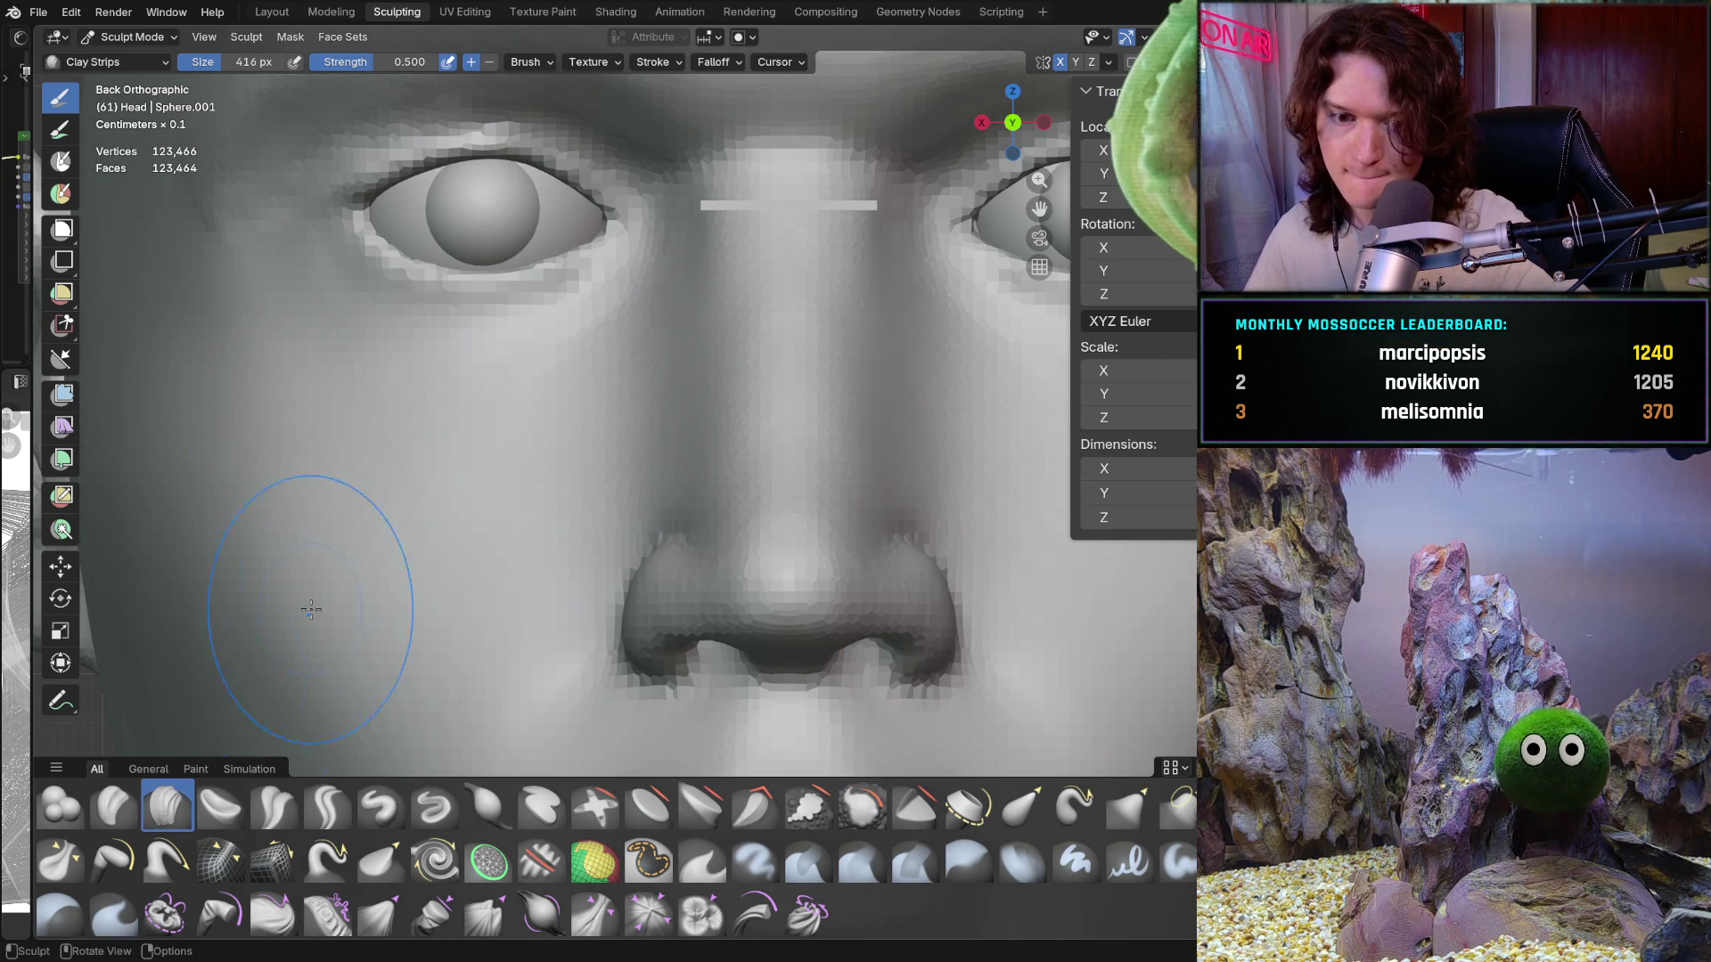
middle_click_drag(673, 419, 655, 500, "shift")
scroll(655, 500, "up", 3)
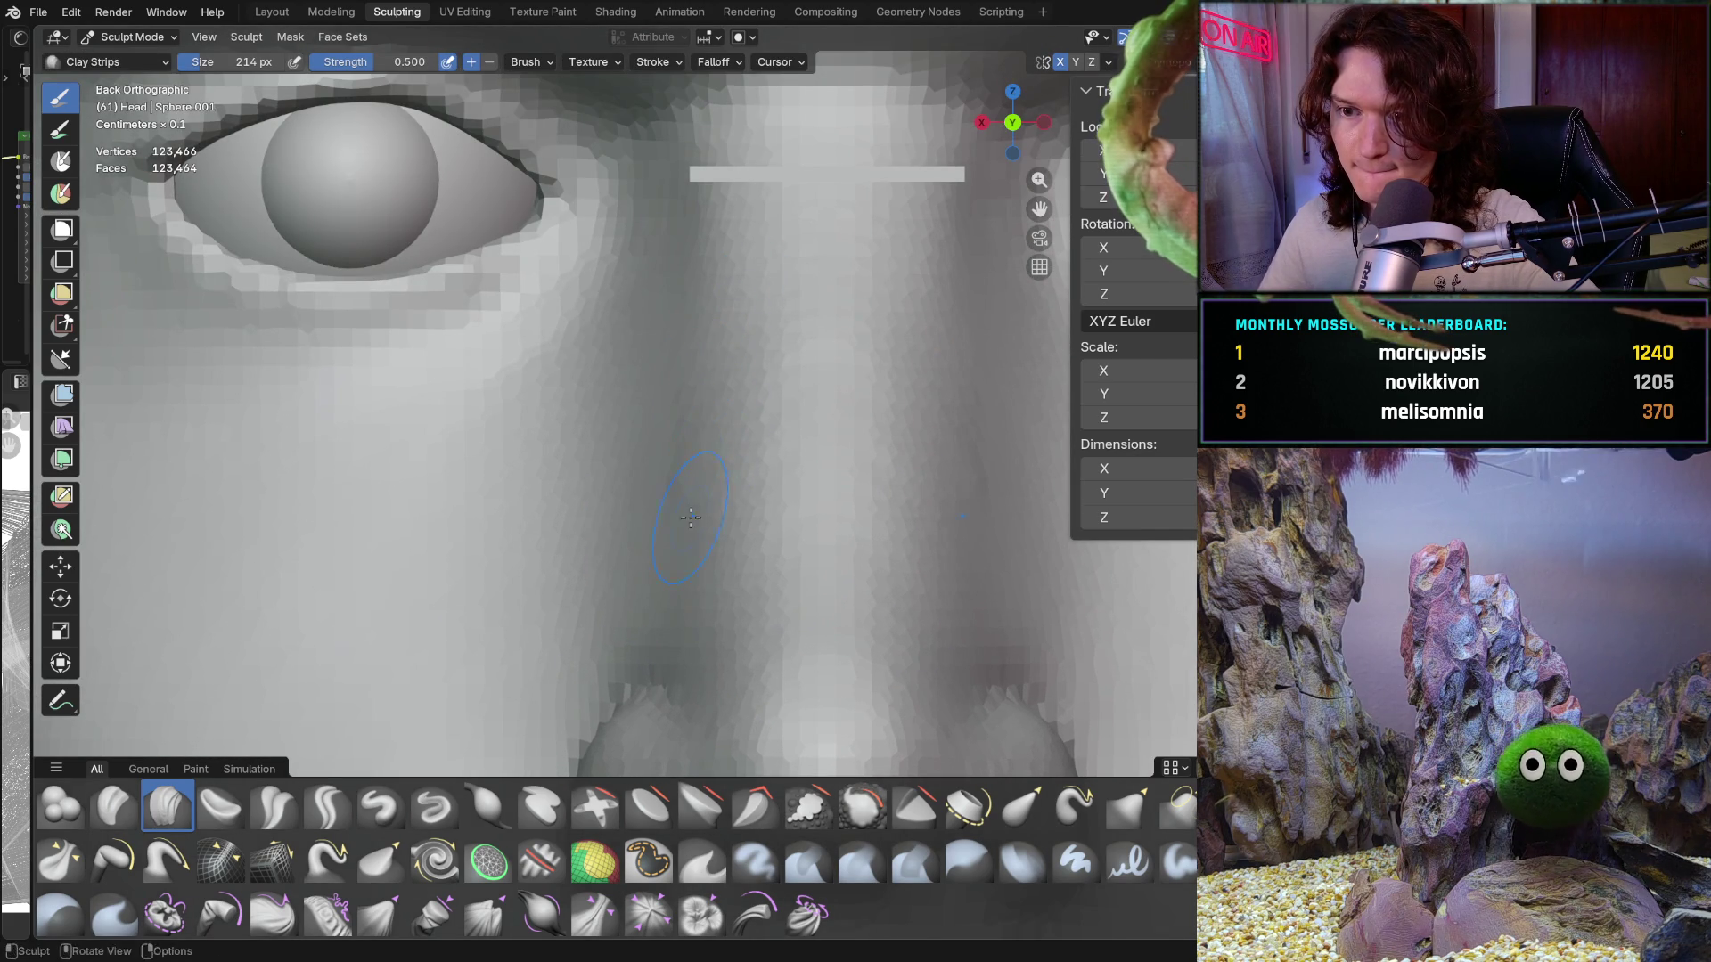
middle_click_drag(688, 557, 707, 482, "shift")
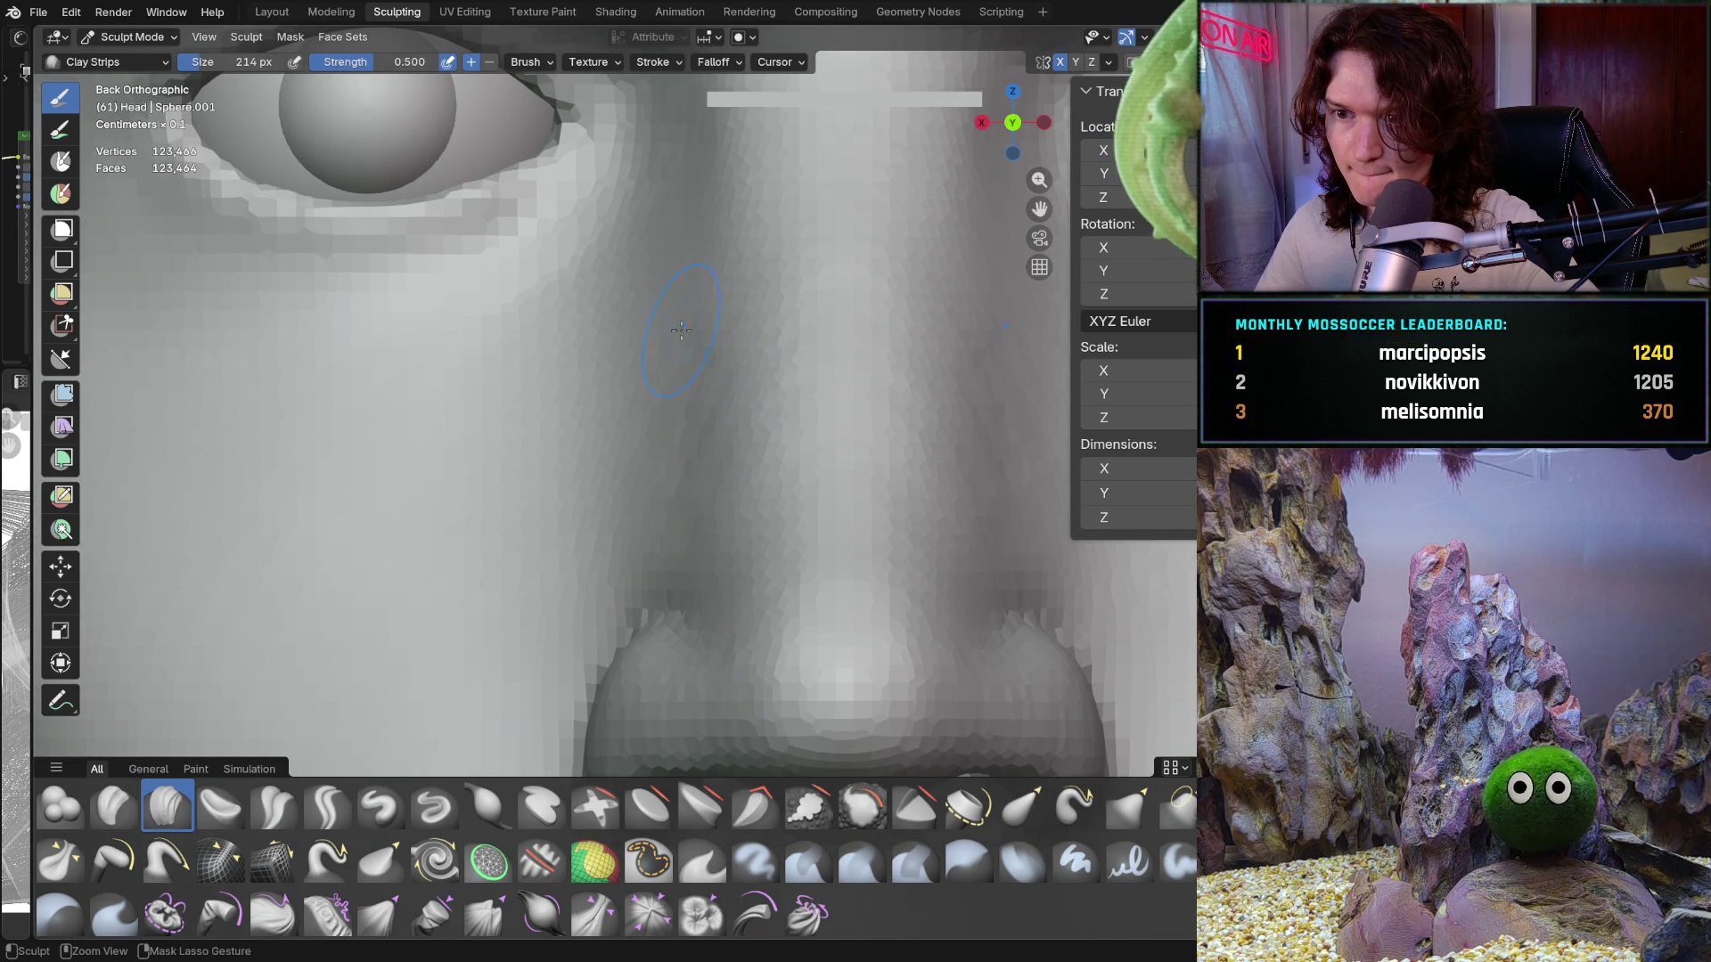
middle_click_drag(777, 317, 756, 328, "ctrl")
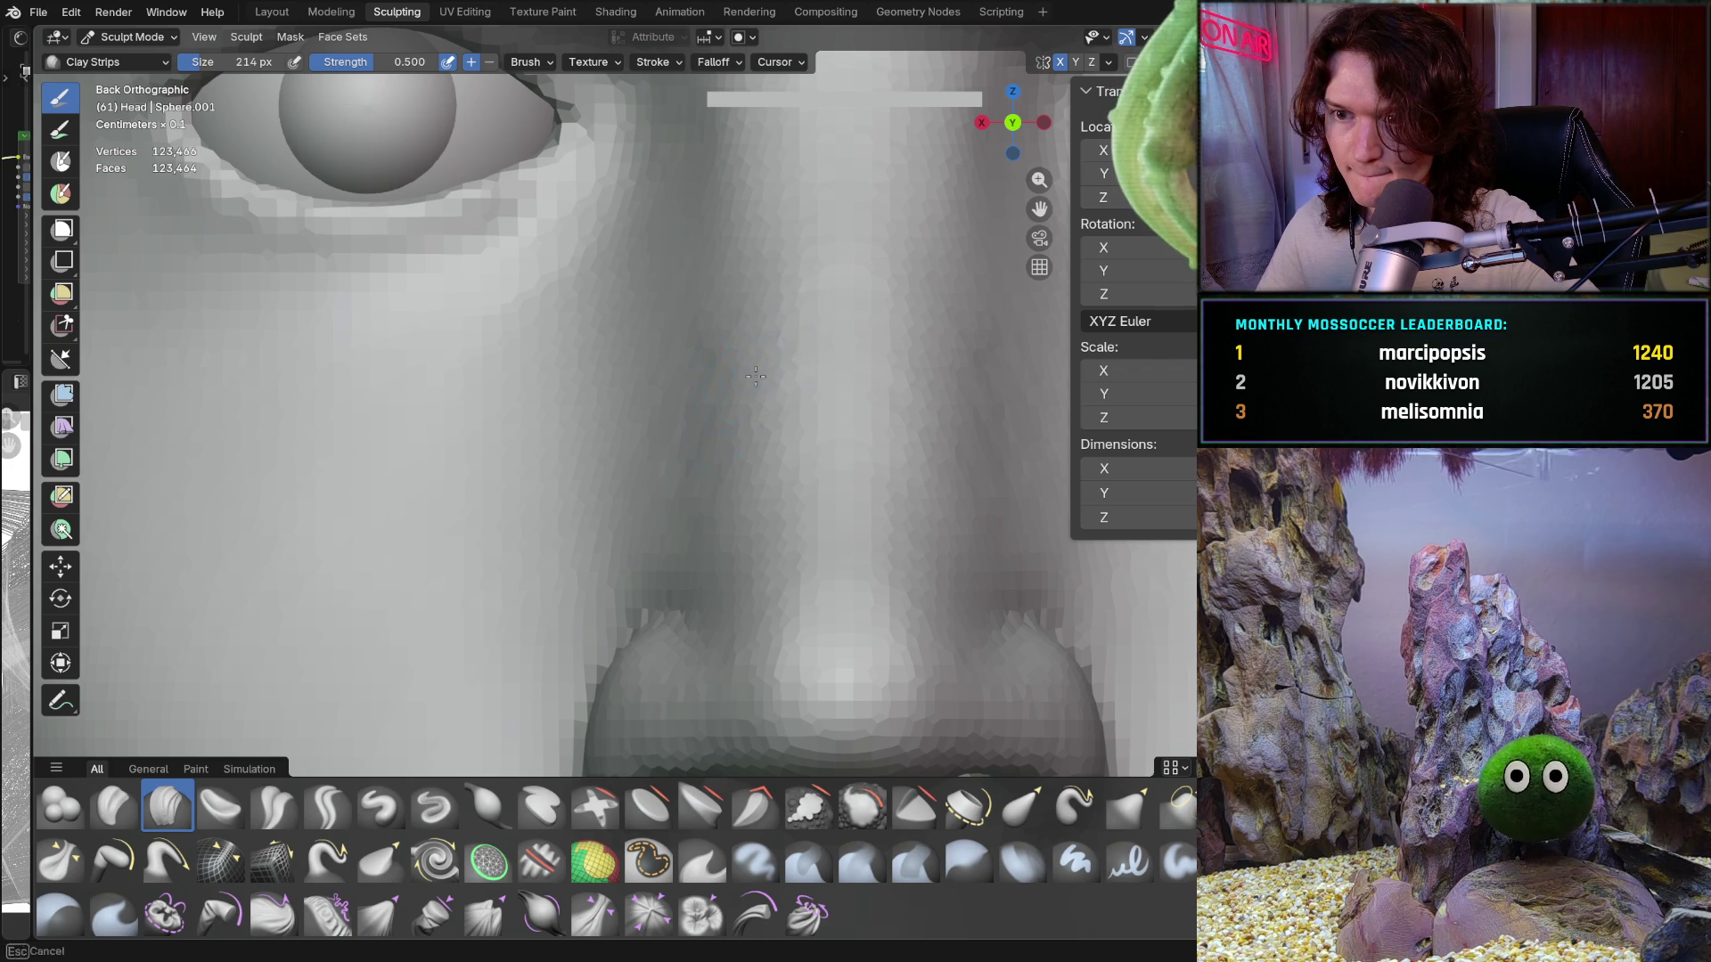
mouse_move(731, 482)
middle_mouse_down("ctrl")
mouse_move(757, 493)
mouse_move(753, 535)
middle_mouse_up("ctrl")
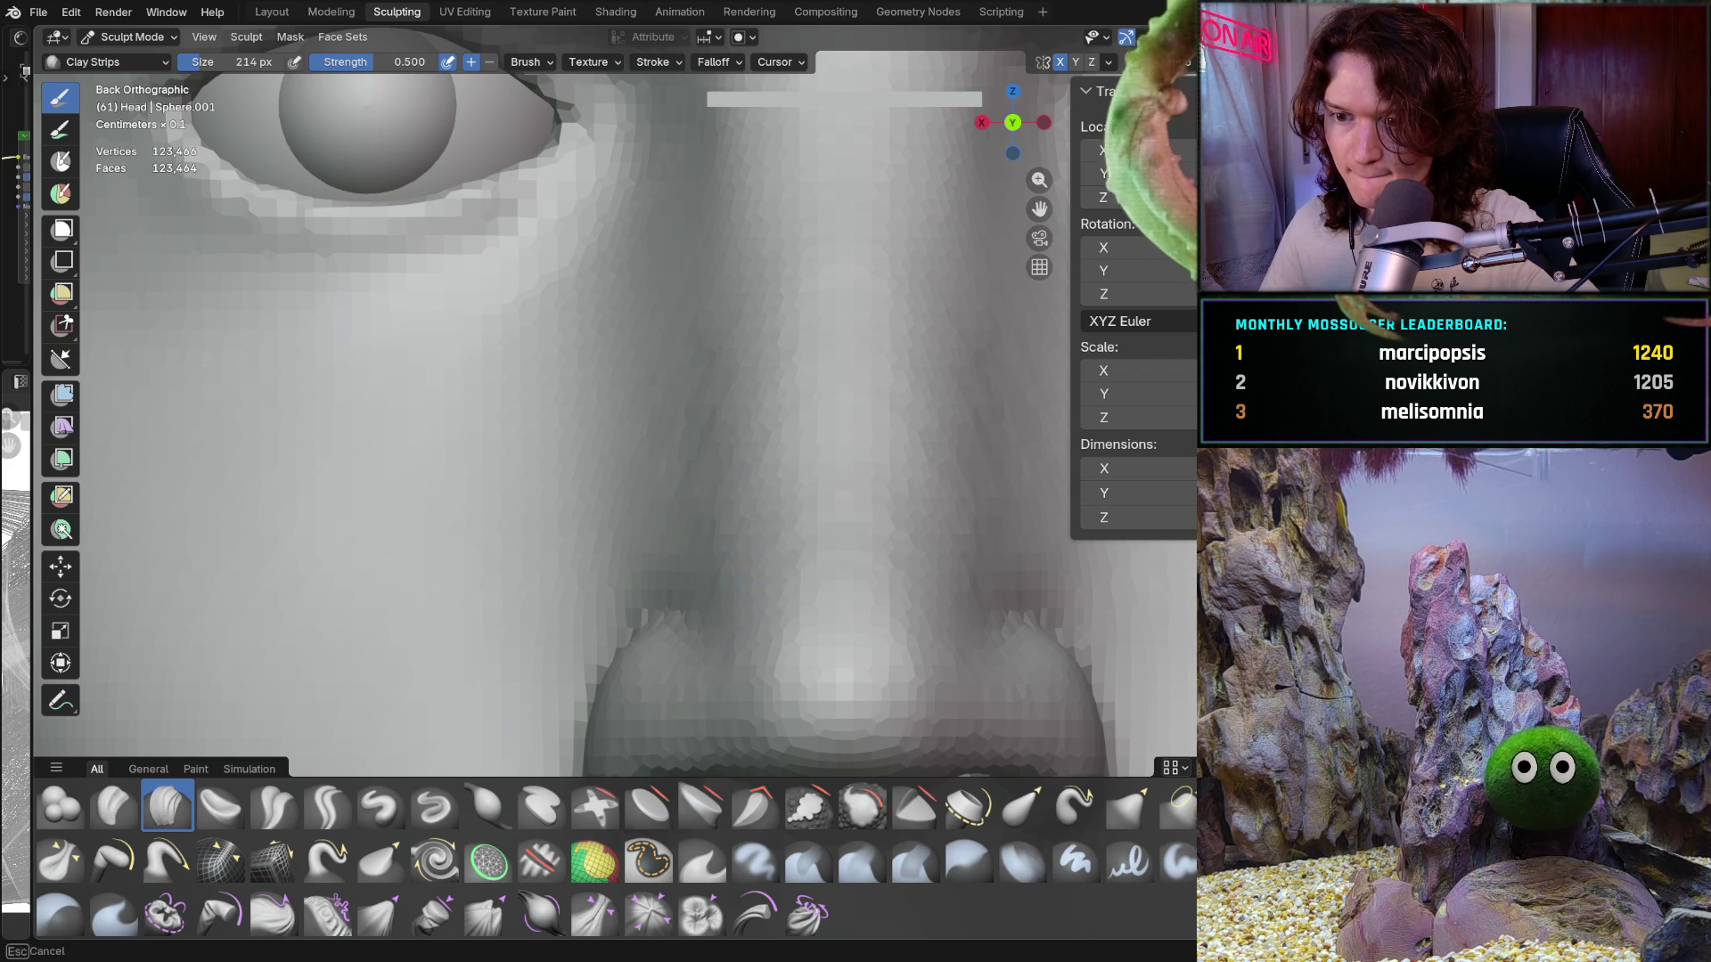
middle_click_drag(768, 658, 756, 685, "ctrl")
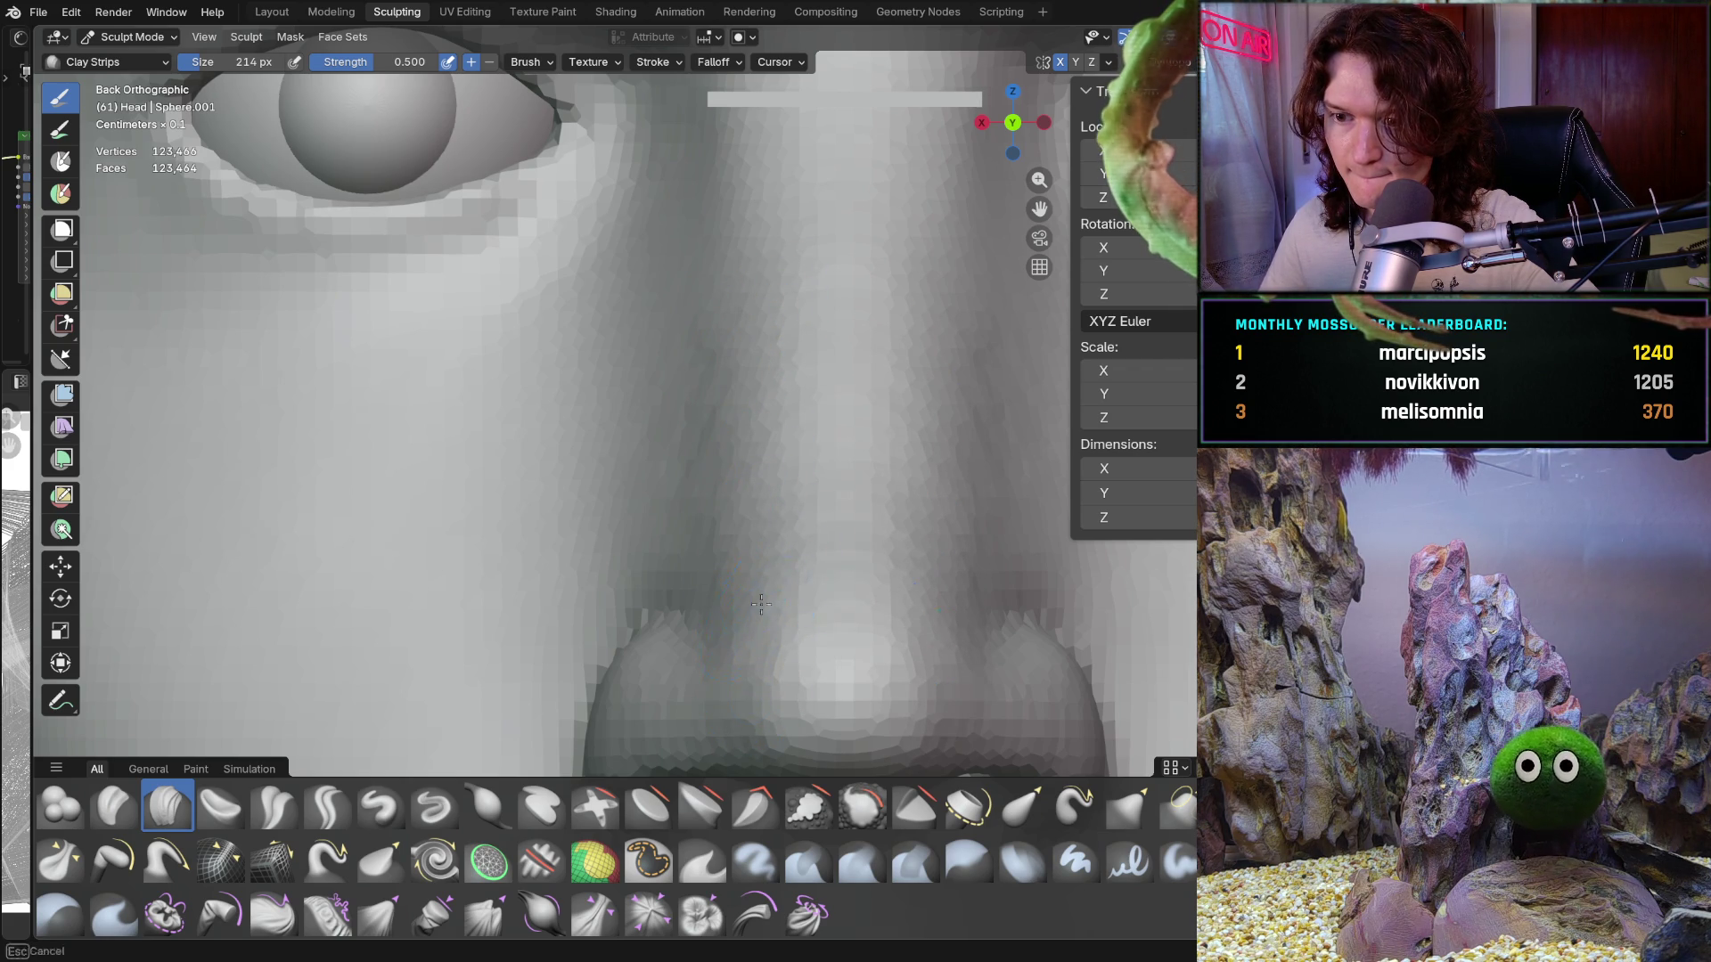
middle_click_drag(745, 602, 723, 561, "ctrl")
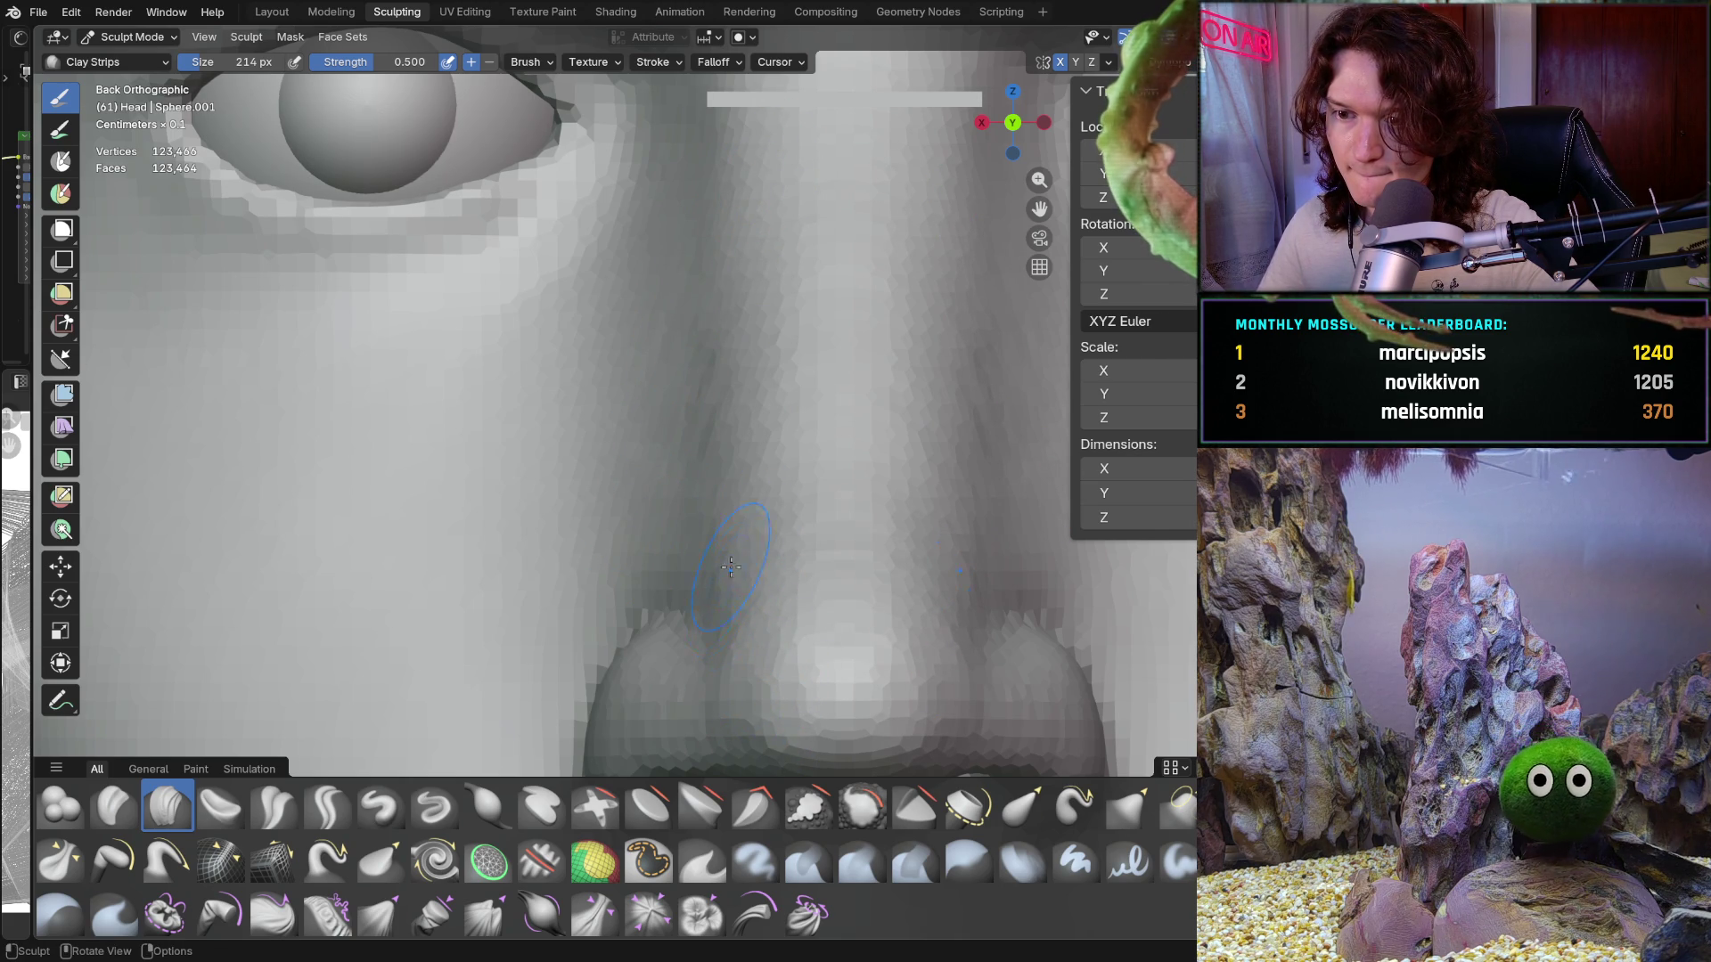
key("b")
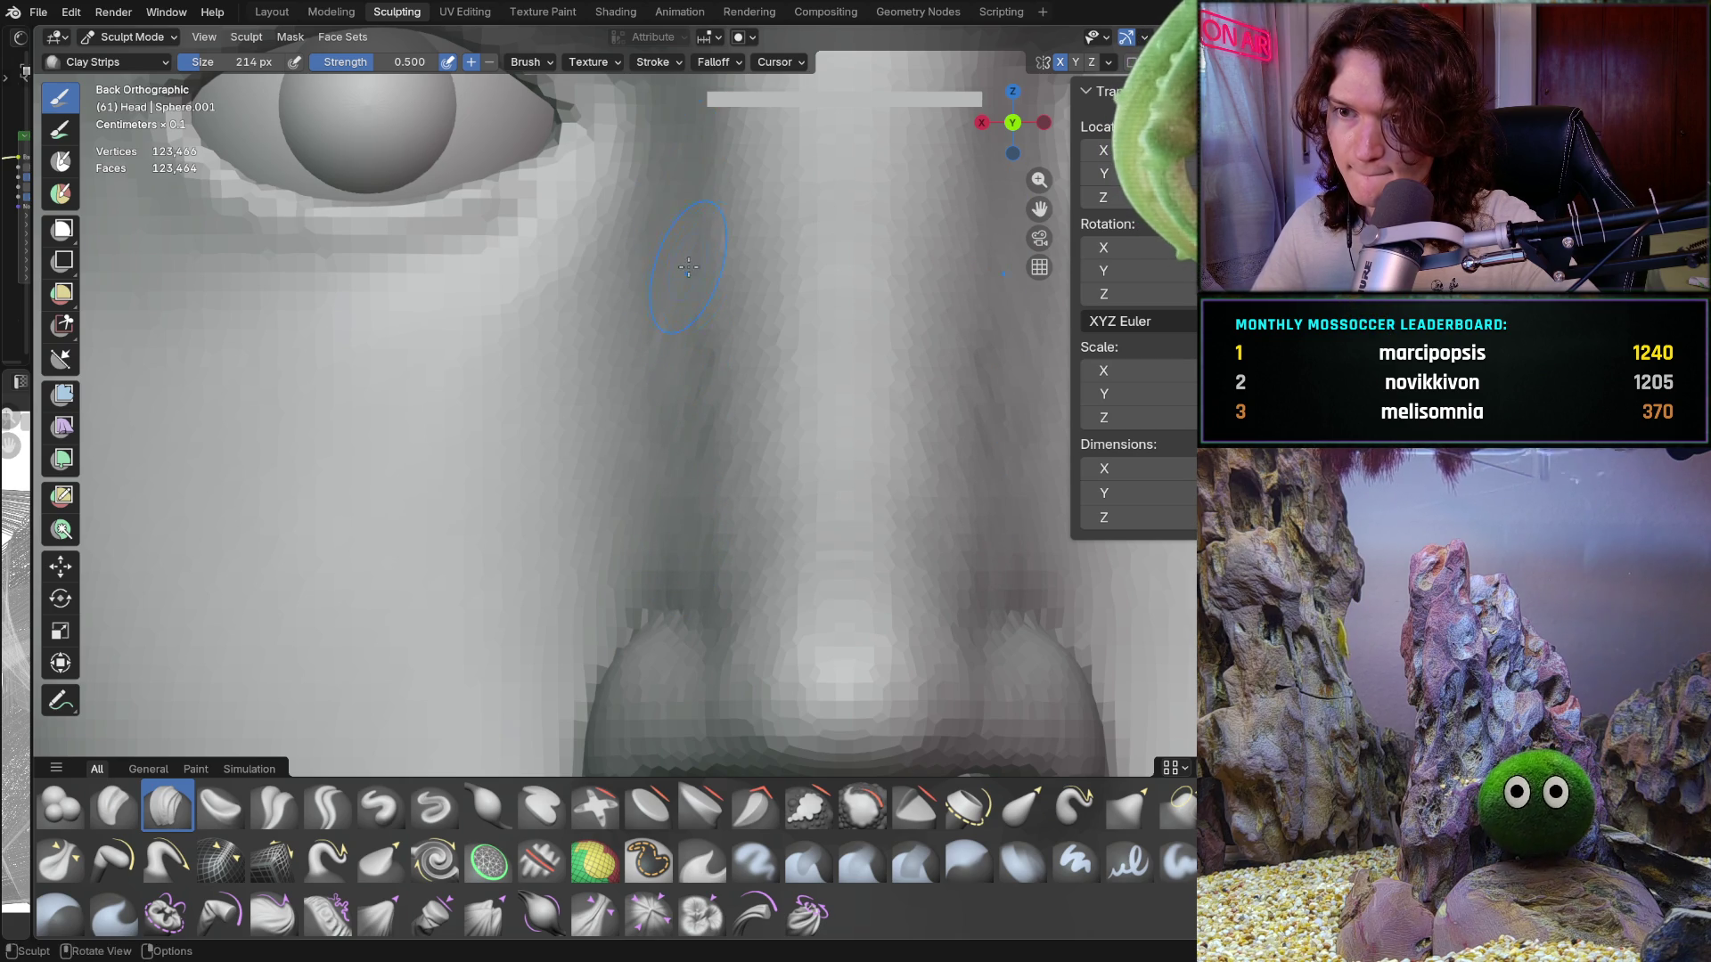
mouse_move(688, 266)
middle_mouse_down()
mouse_move(677, 463)
mouse_move(628, 529)
mouse_move(696, 491)
mouse_move(834, 258)
middle_mouse_up()
scroll(700, 365, "down", 5)
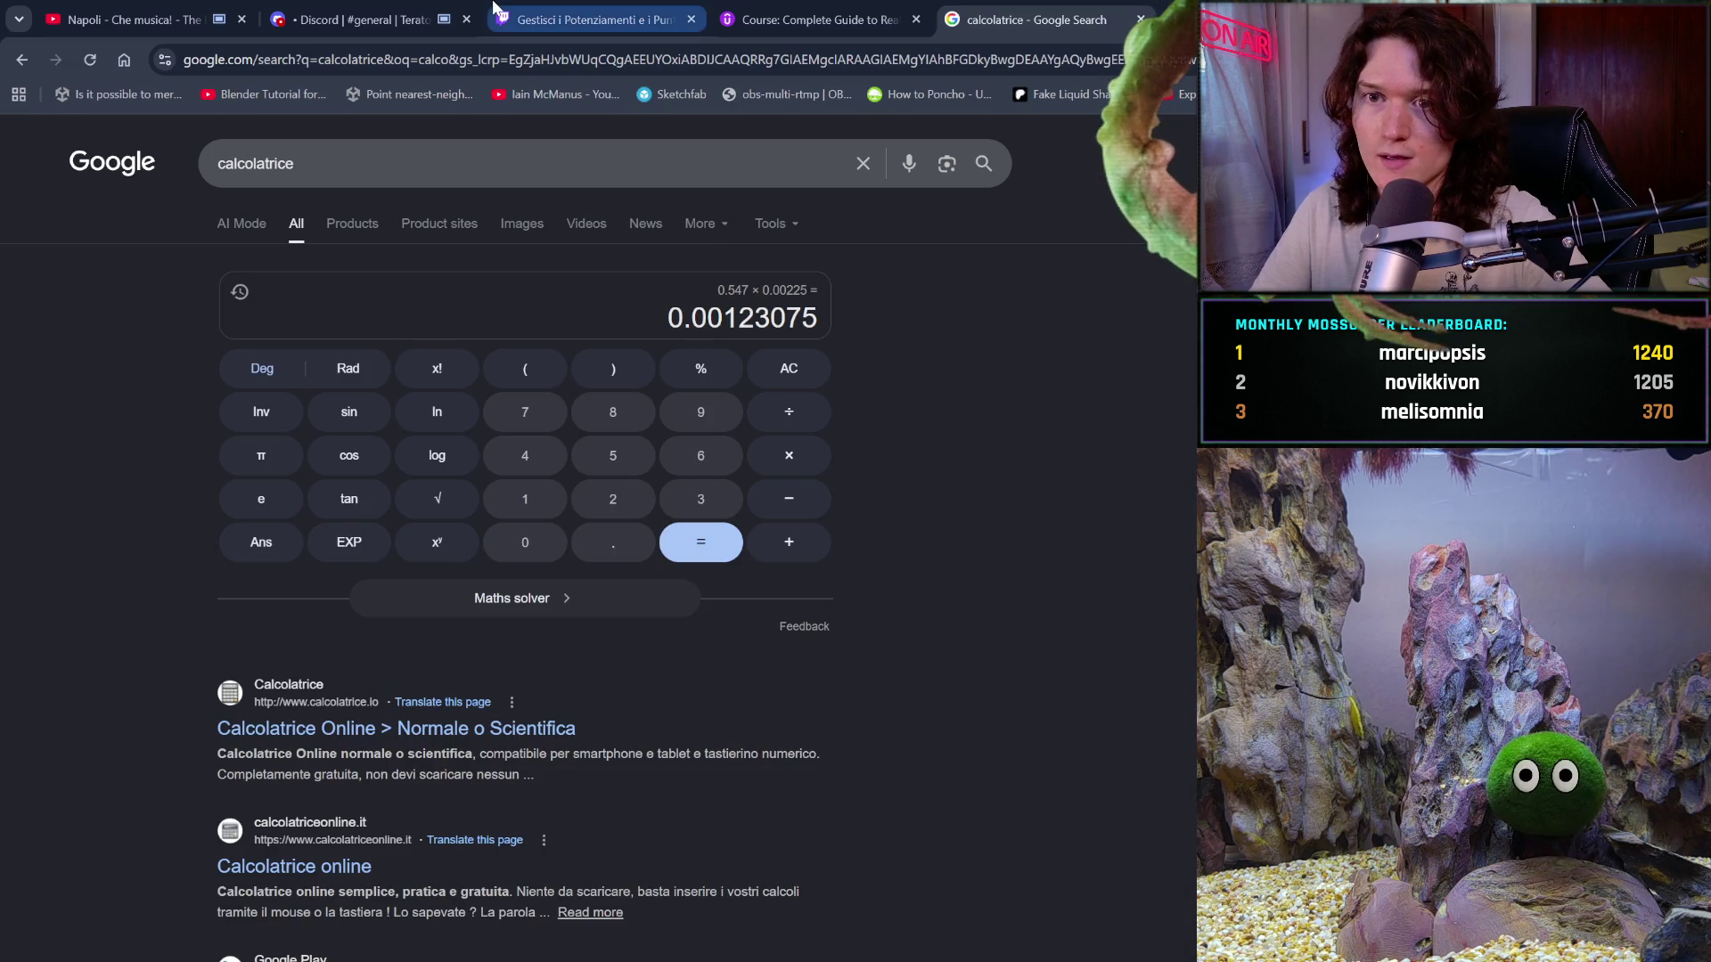
Step: Check the For Coding Out Loud #games-general channel in Discord, then return to Teratoma Project #general
left_click(361, 19)
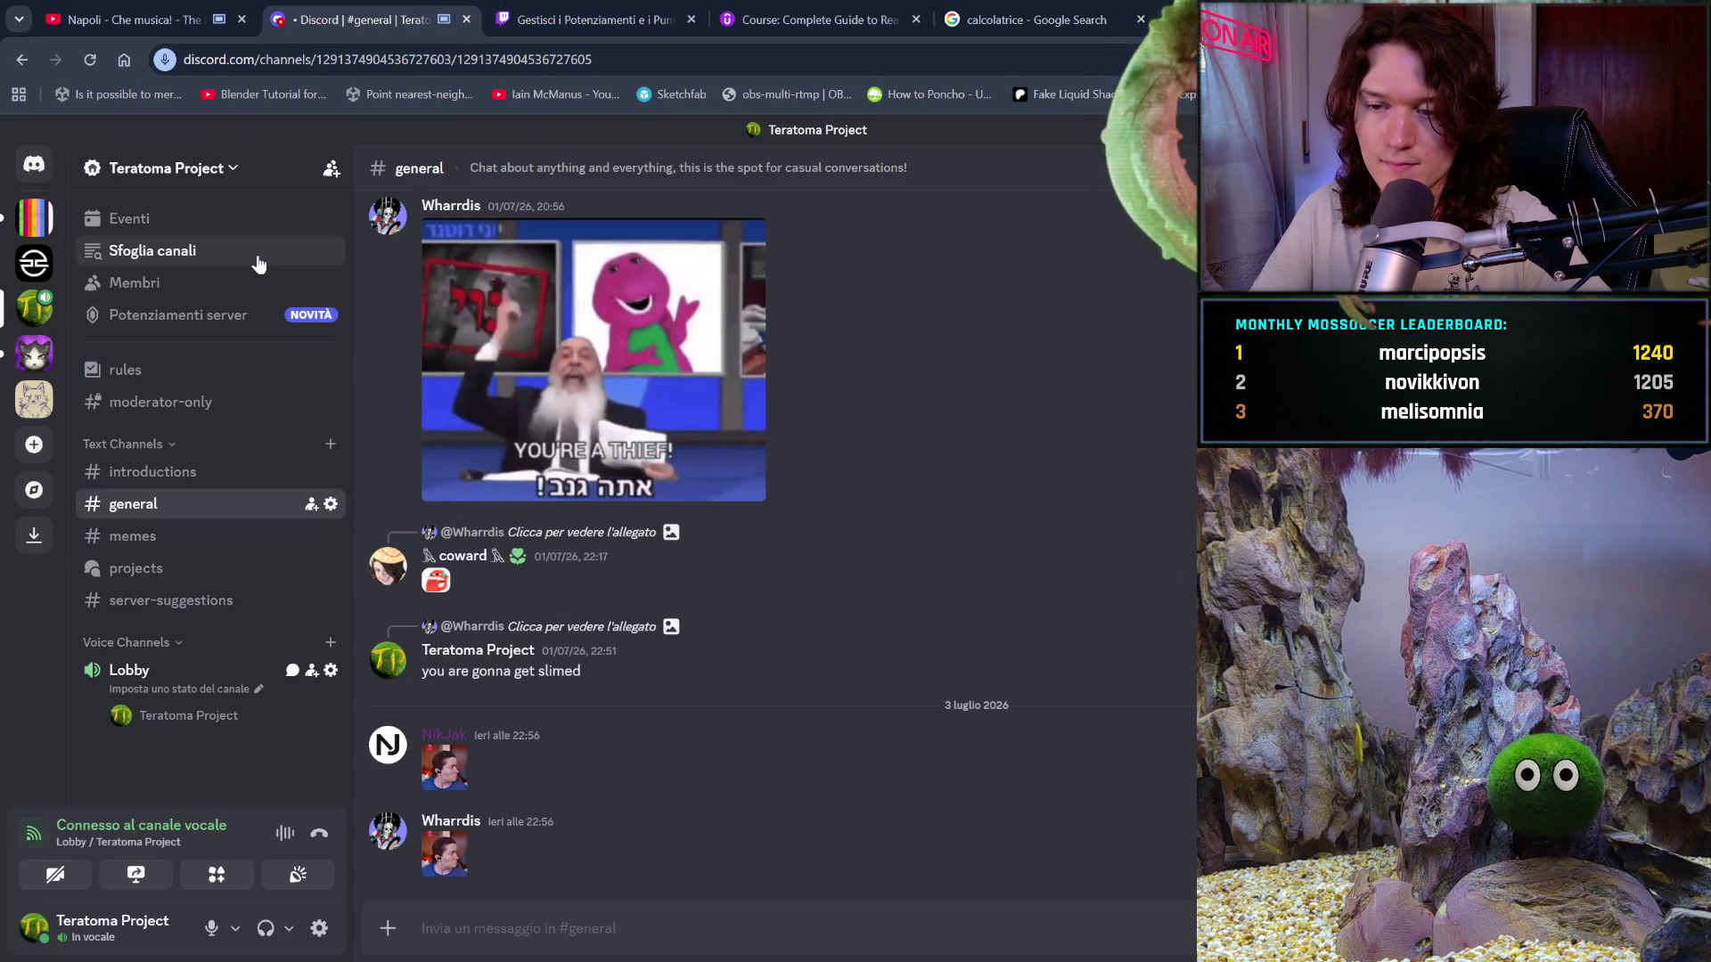
left_click(34, 217)
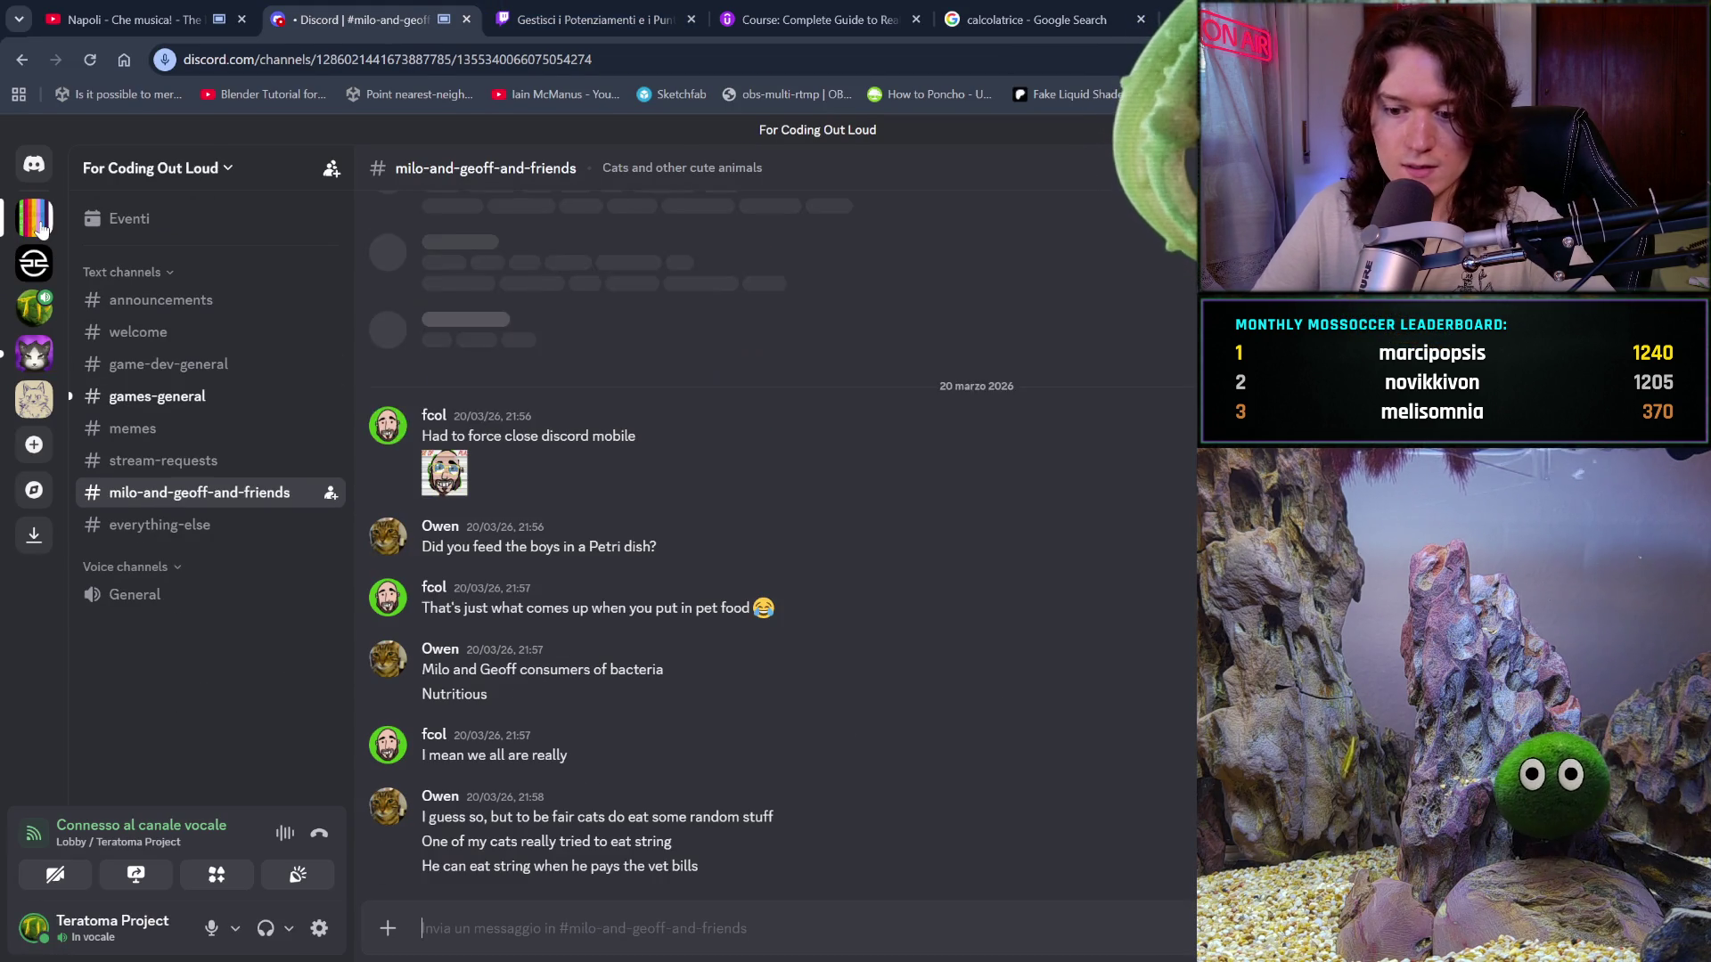
left_click(190, 396)
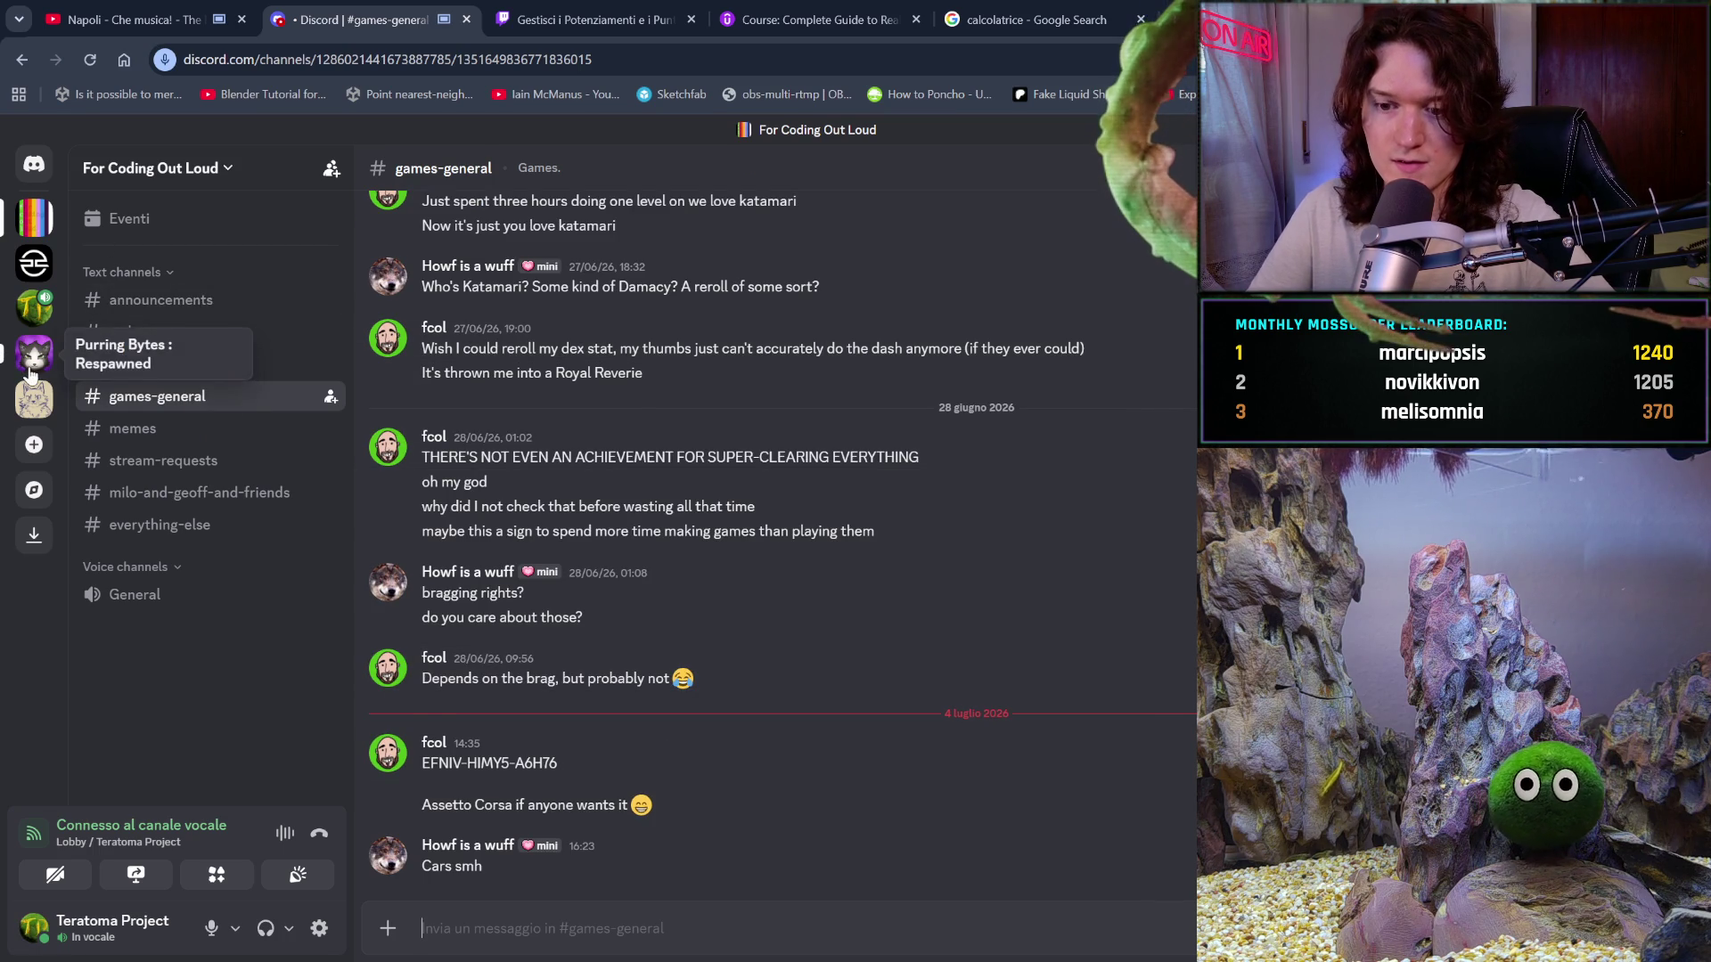
left_click(34, 306)
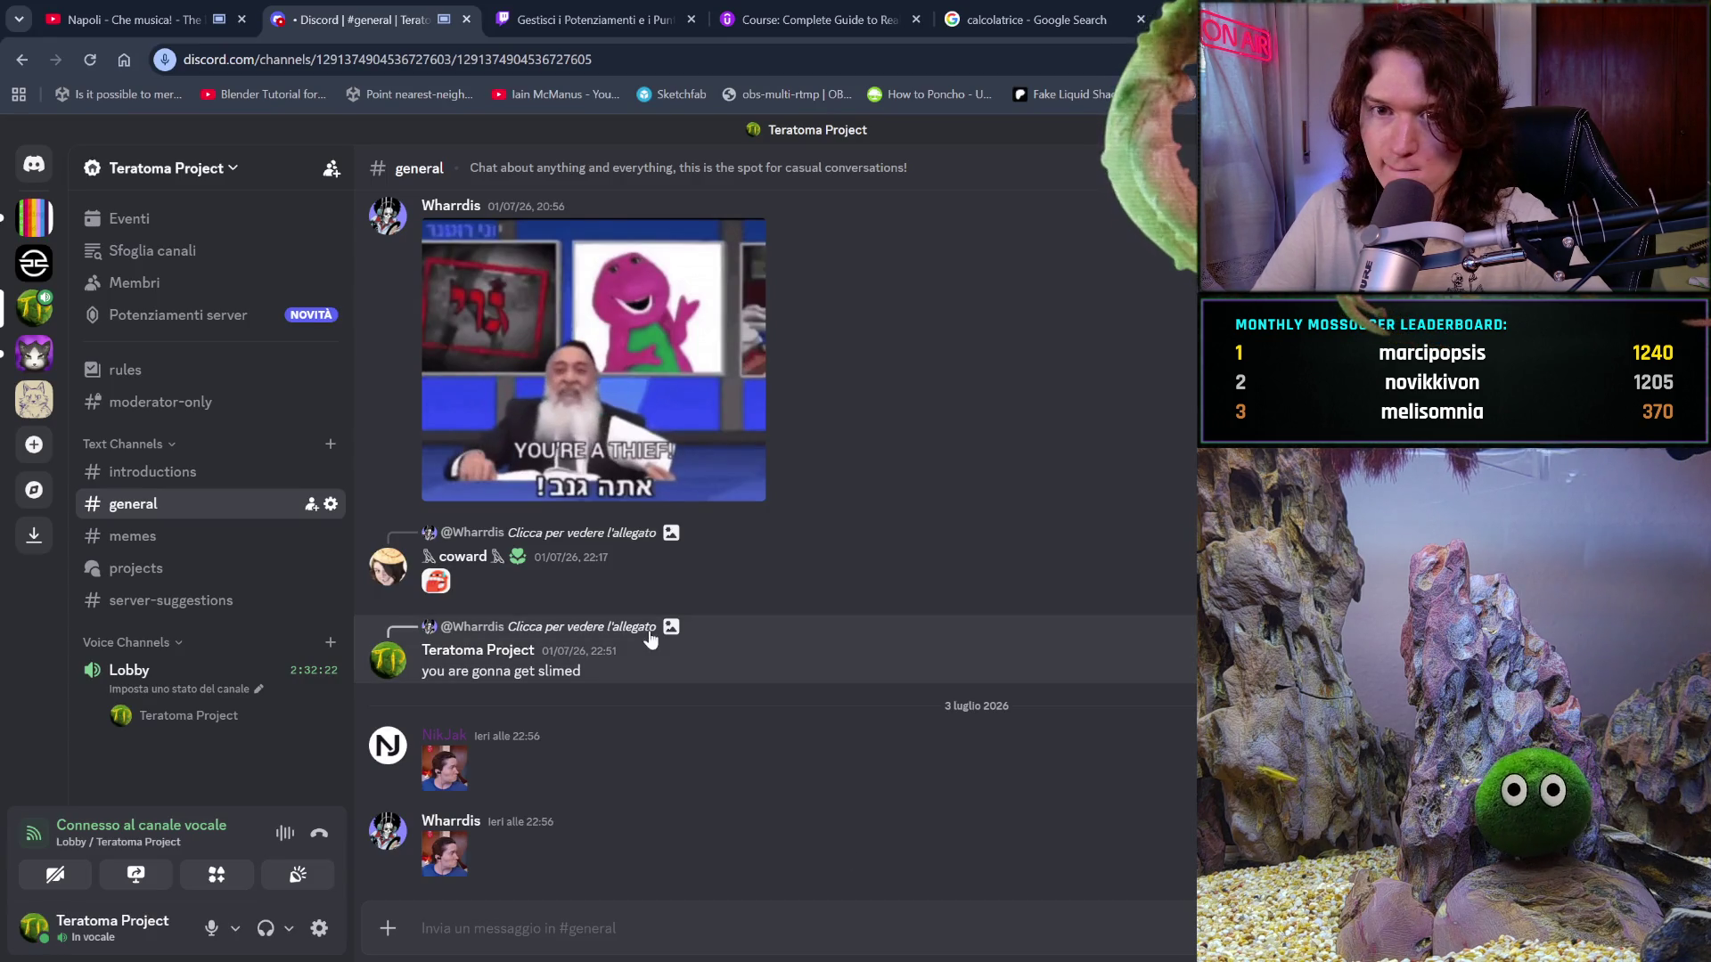
left_click(36, 223)
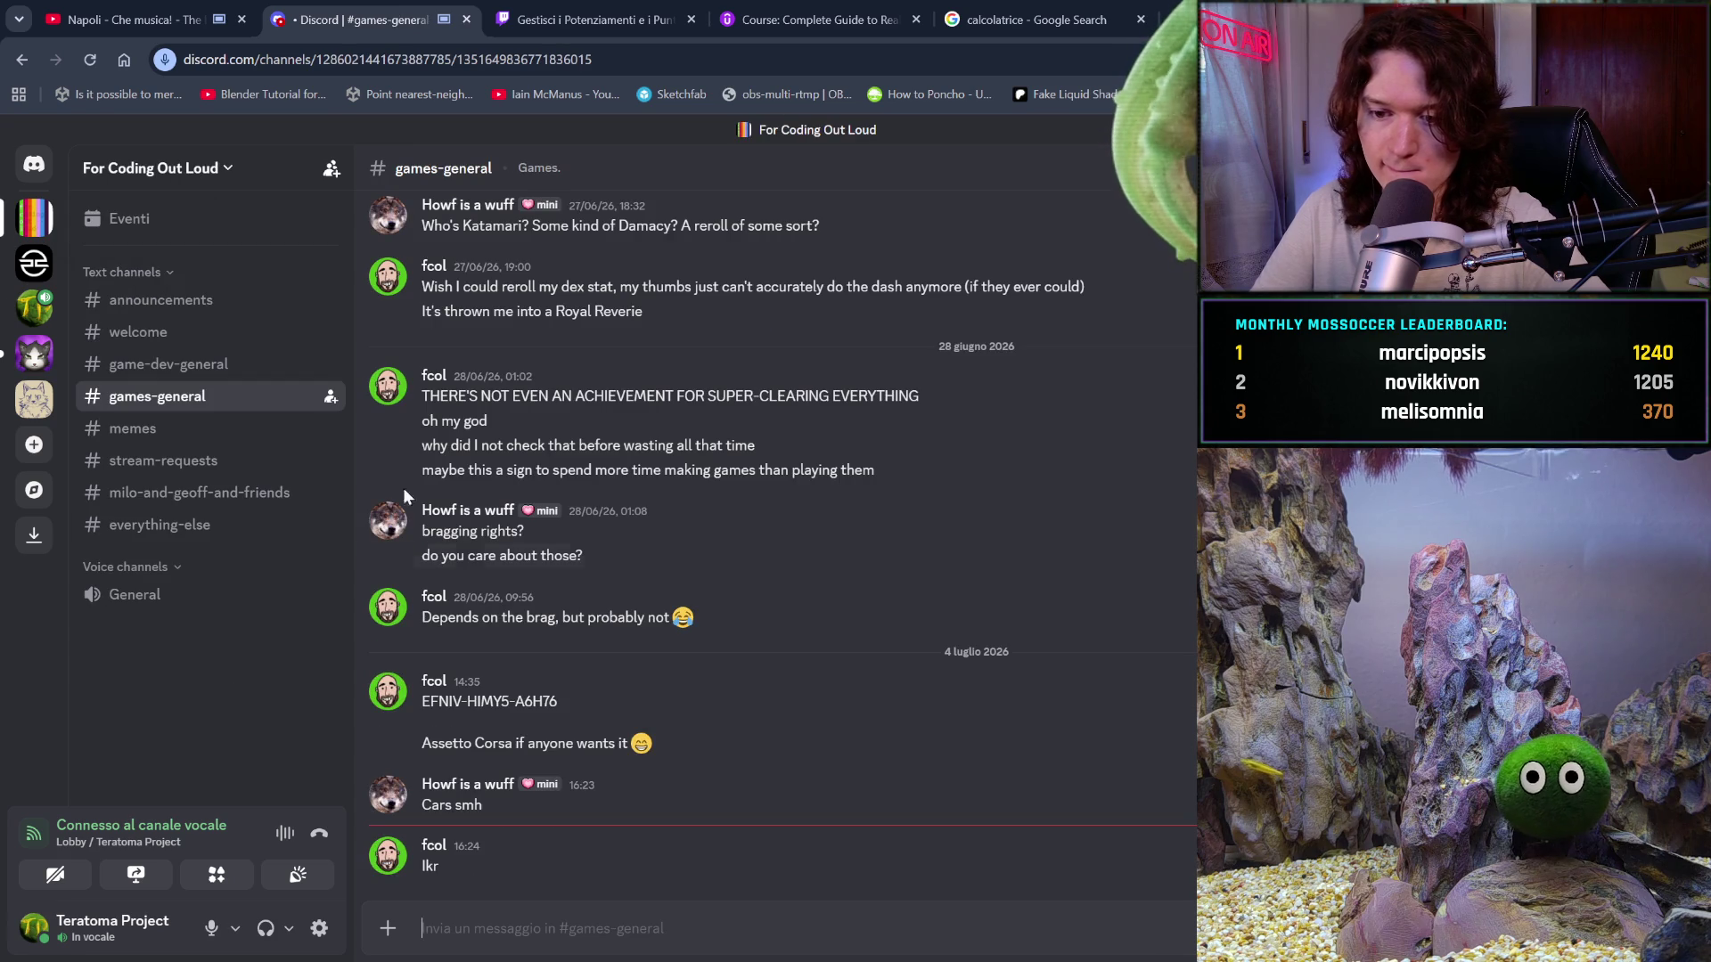
left_click(37, 307)
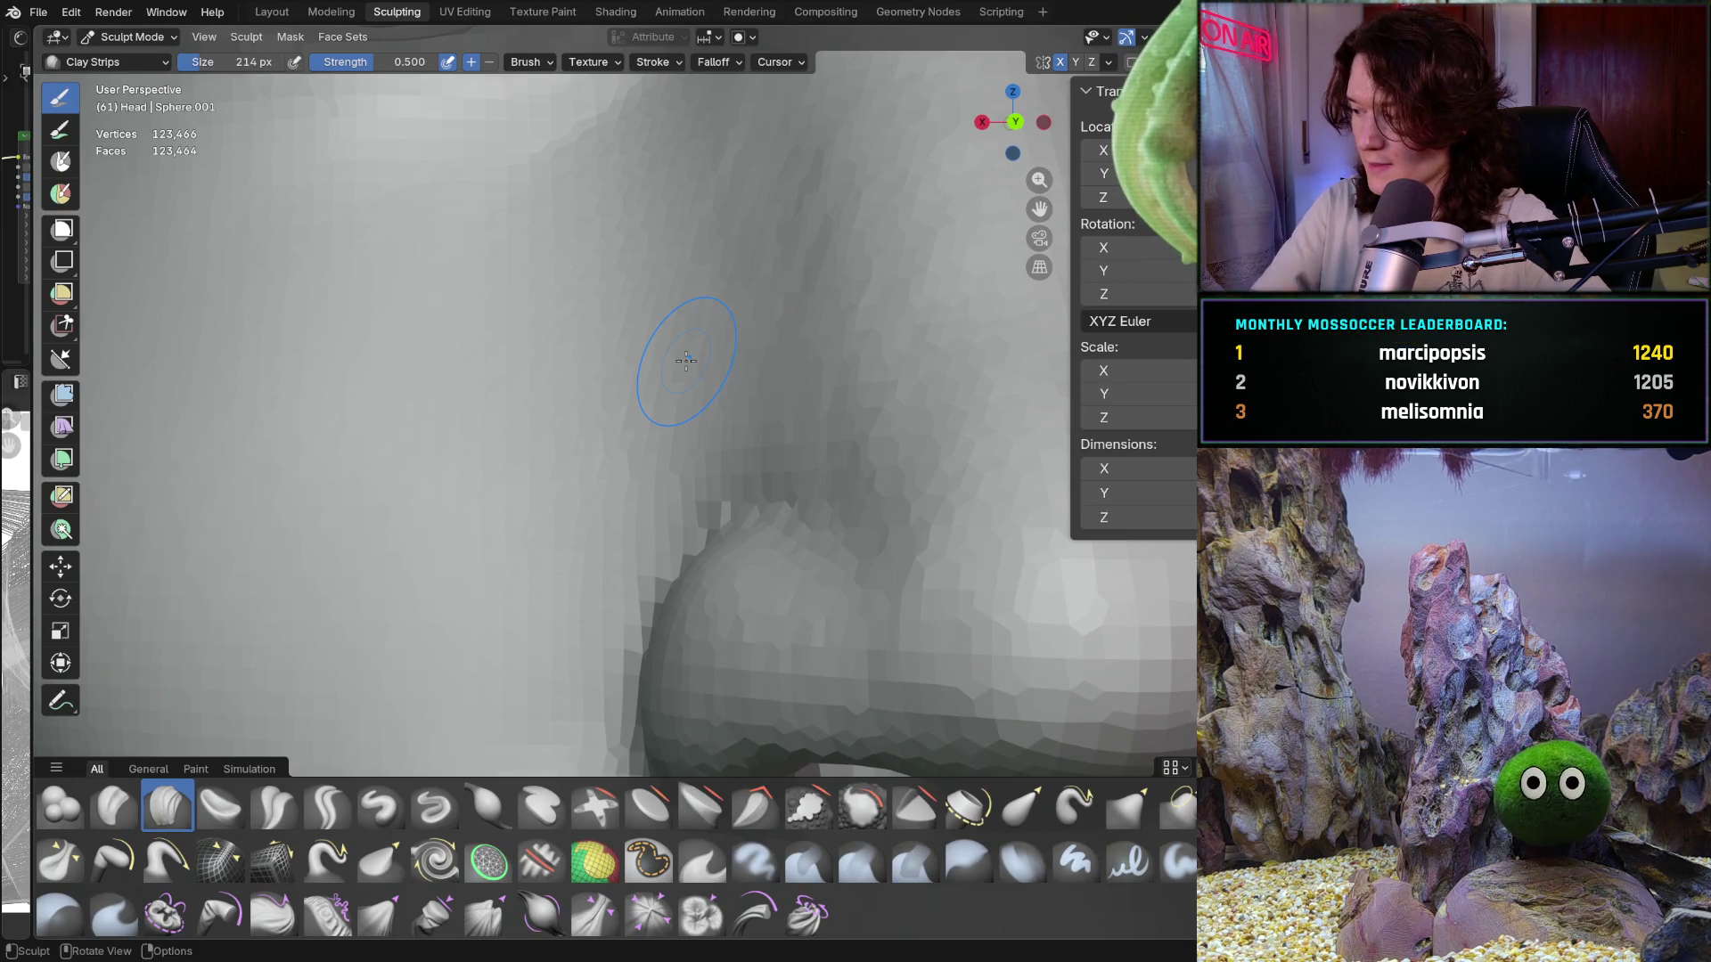
Step: Add clay along the nose bridge side in straight-on orthographic view
scroll(910, 430, "down", 10)
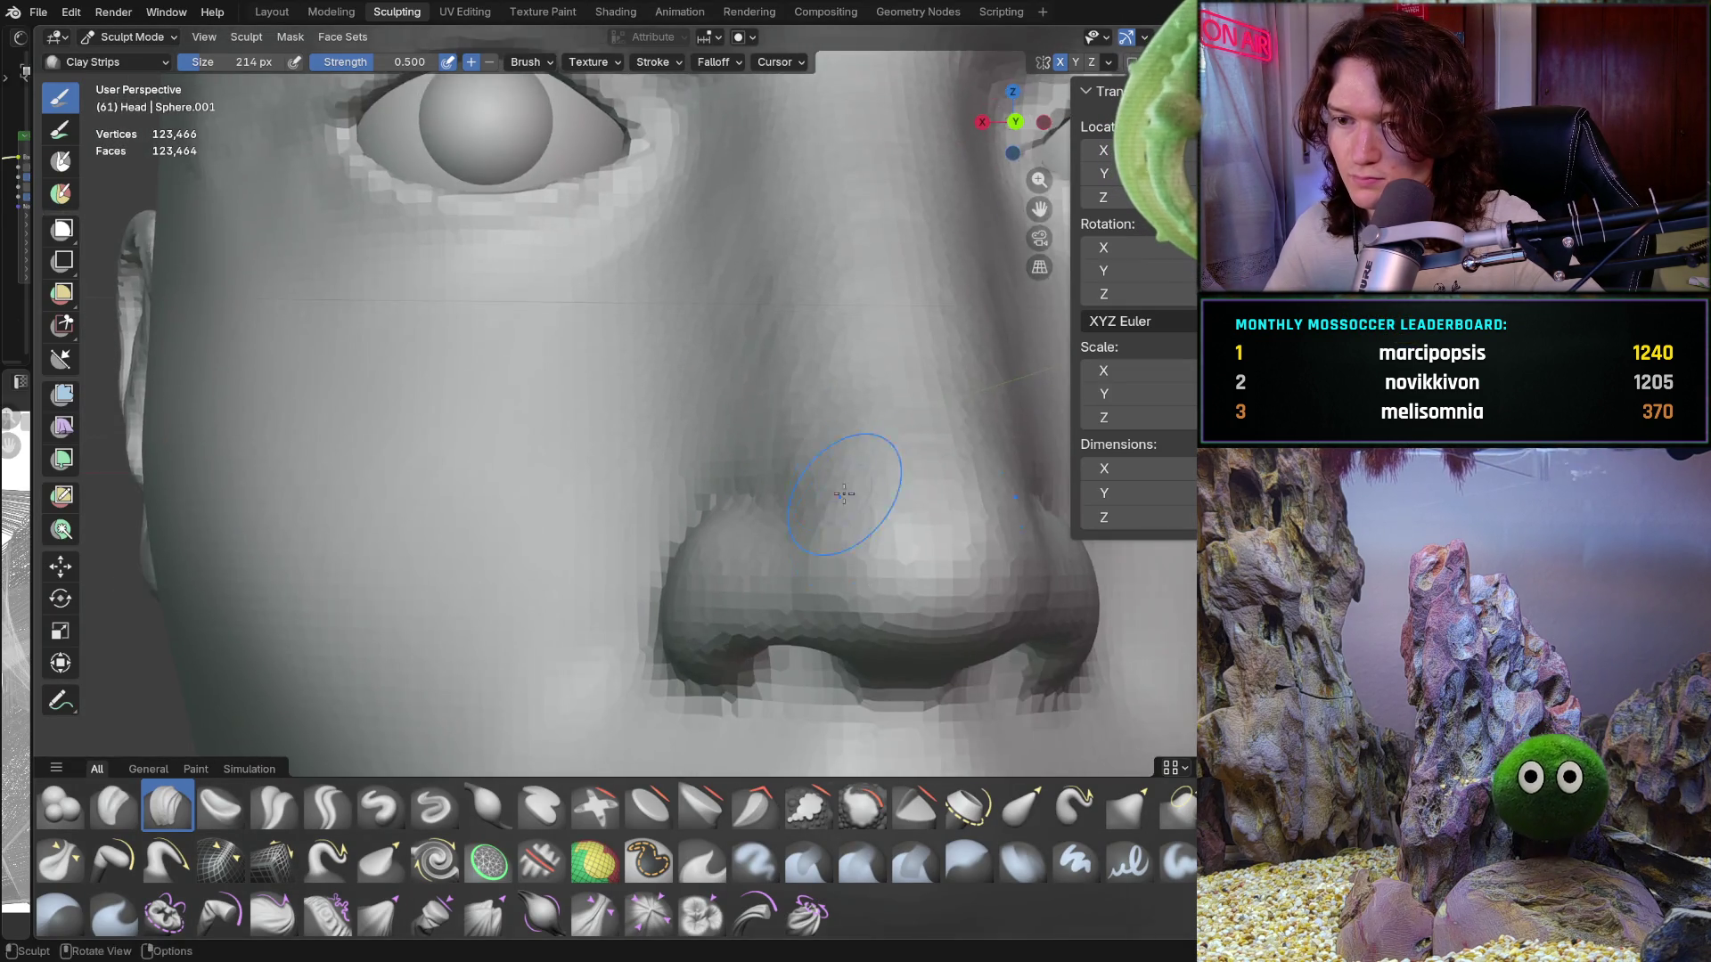
middle_click_drag(776, 547, 784, 417, "ctrl")
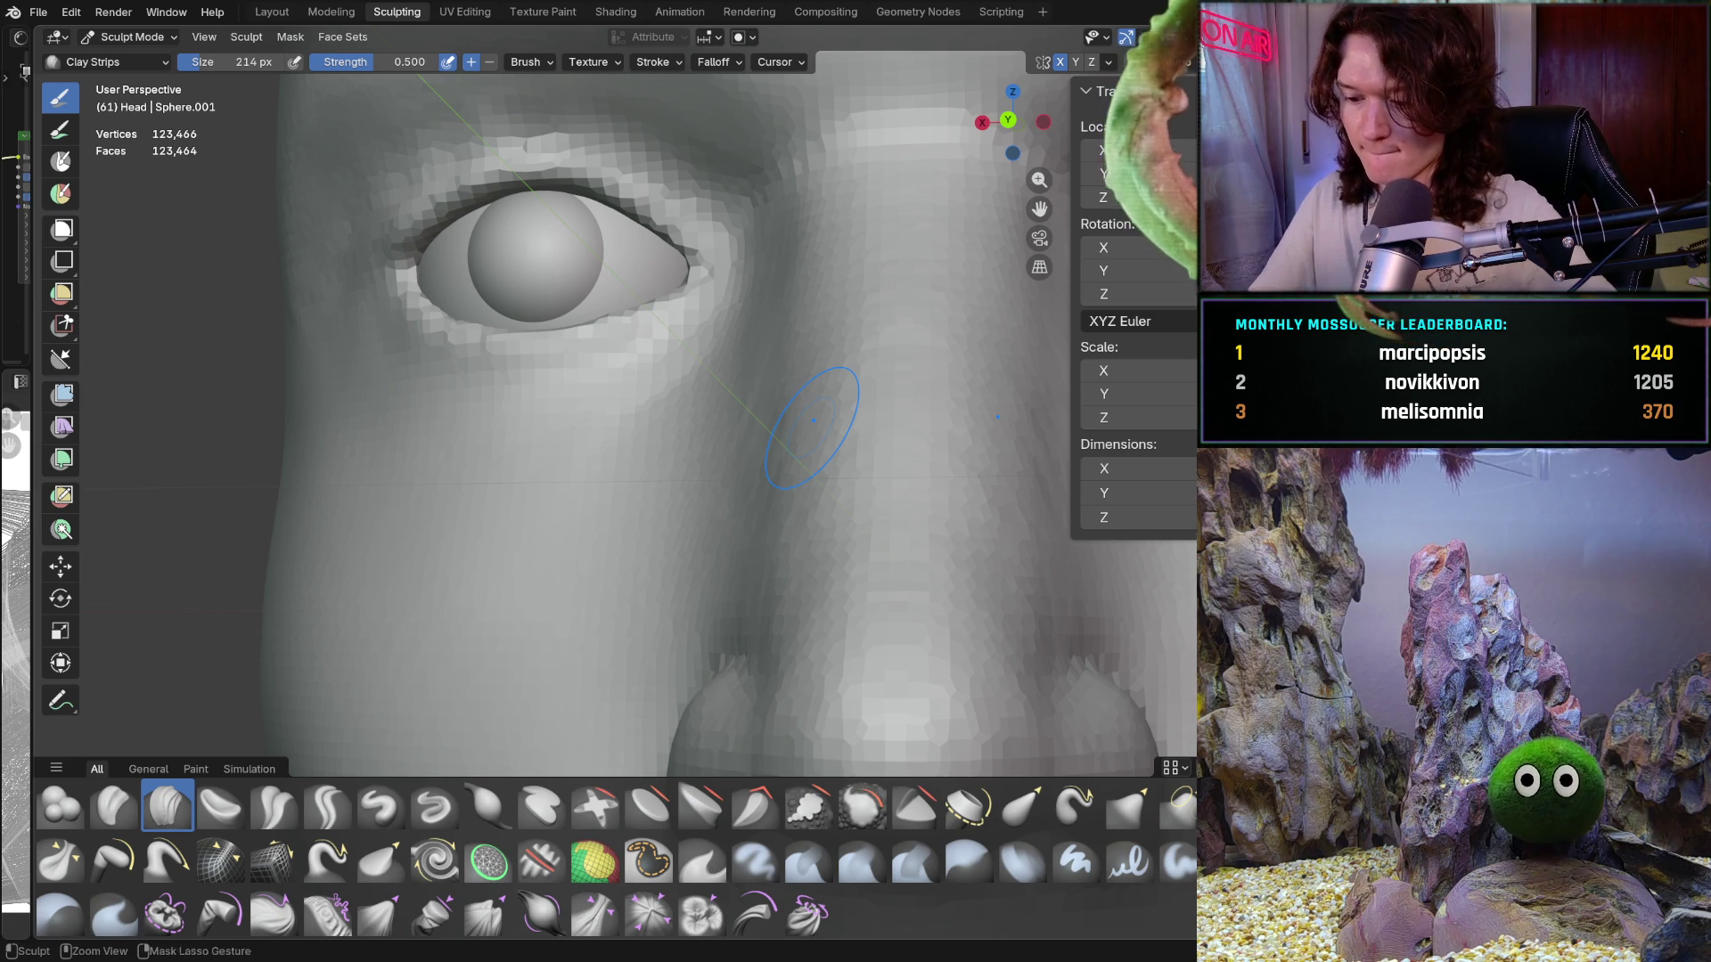
key("ctrl+KP_1")
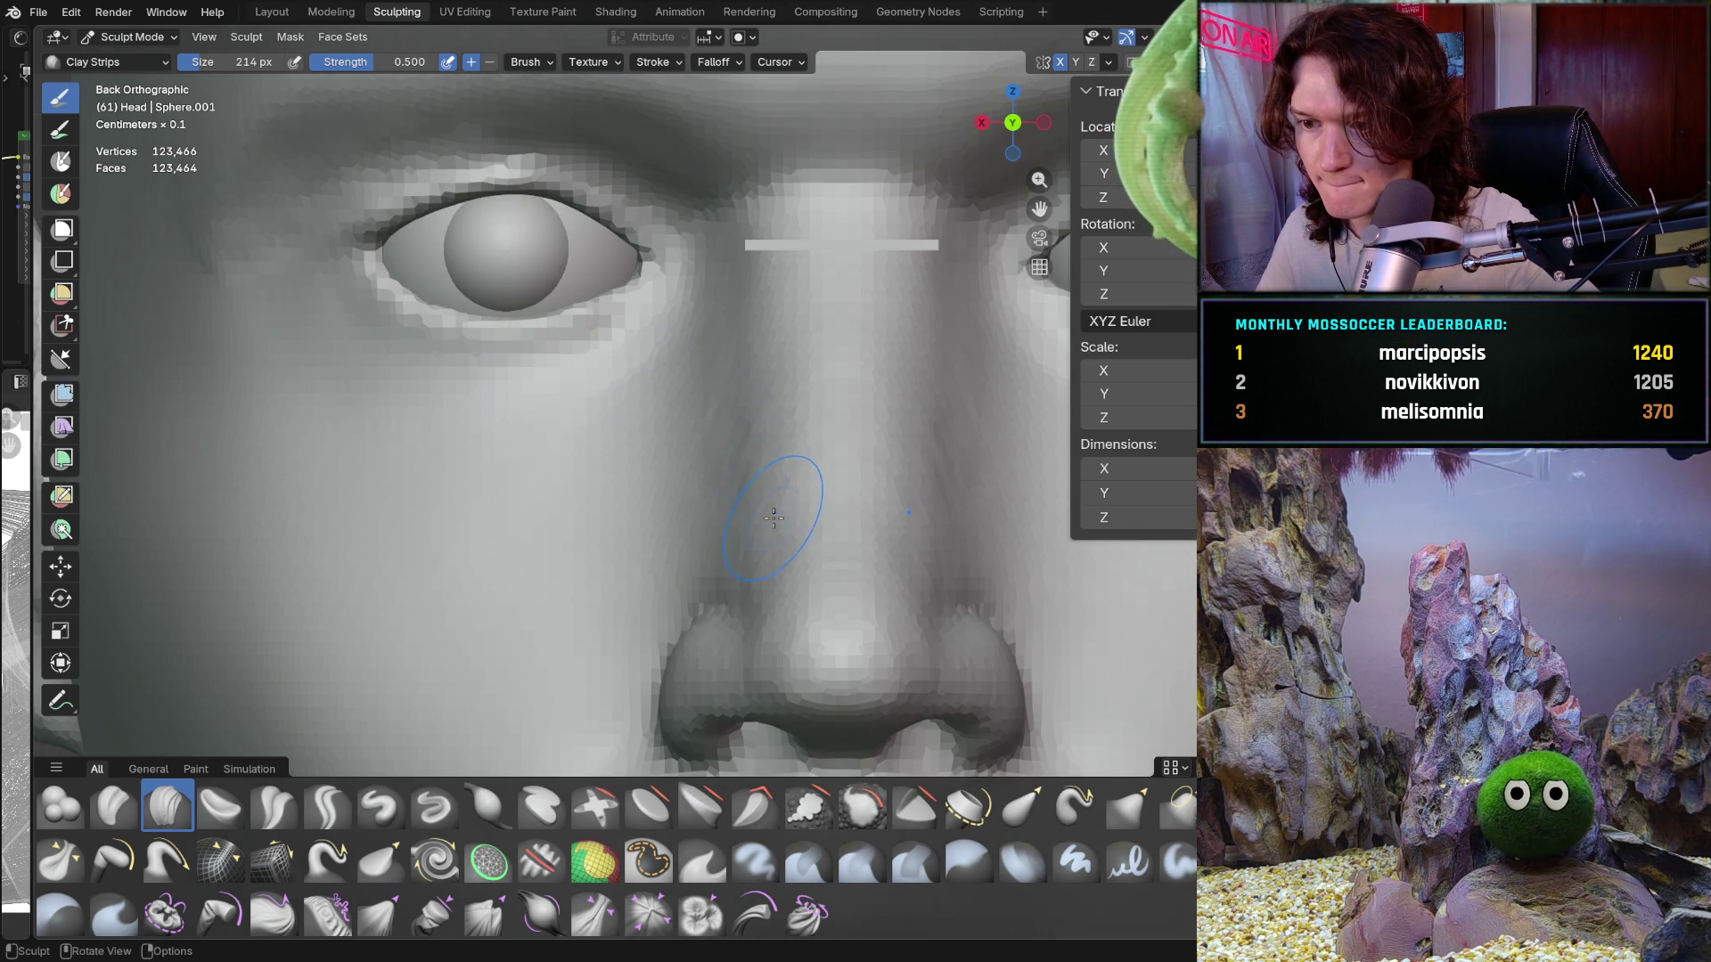
scroll(773, 517, "up", 8)
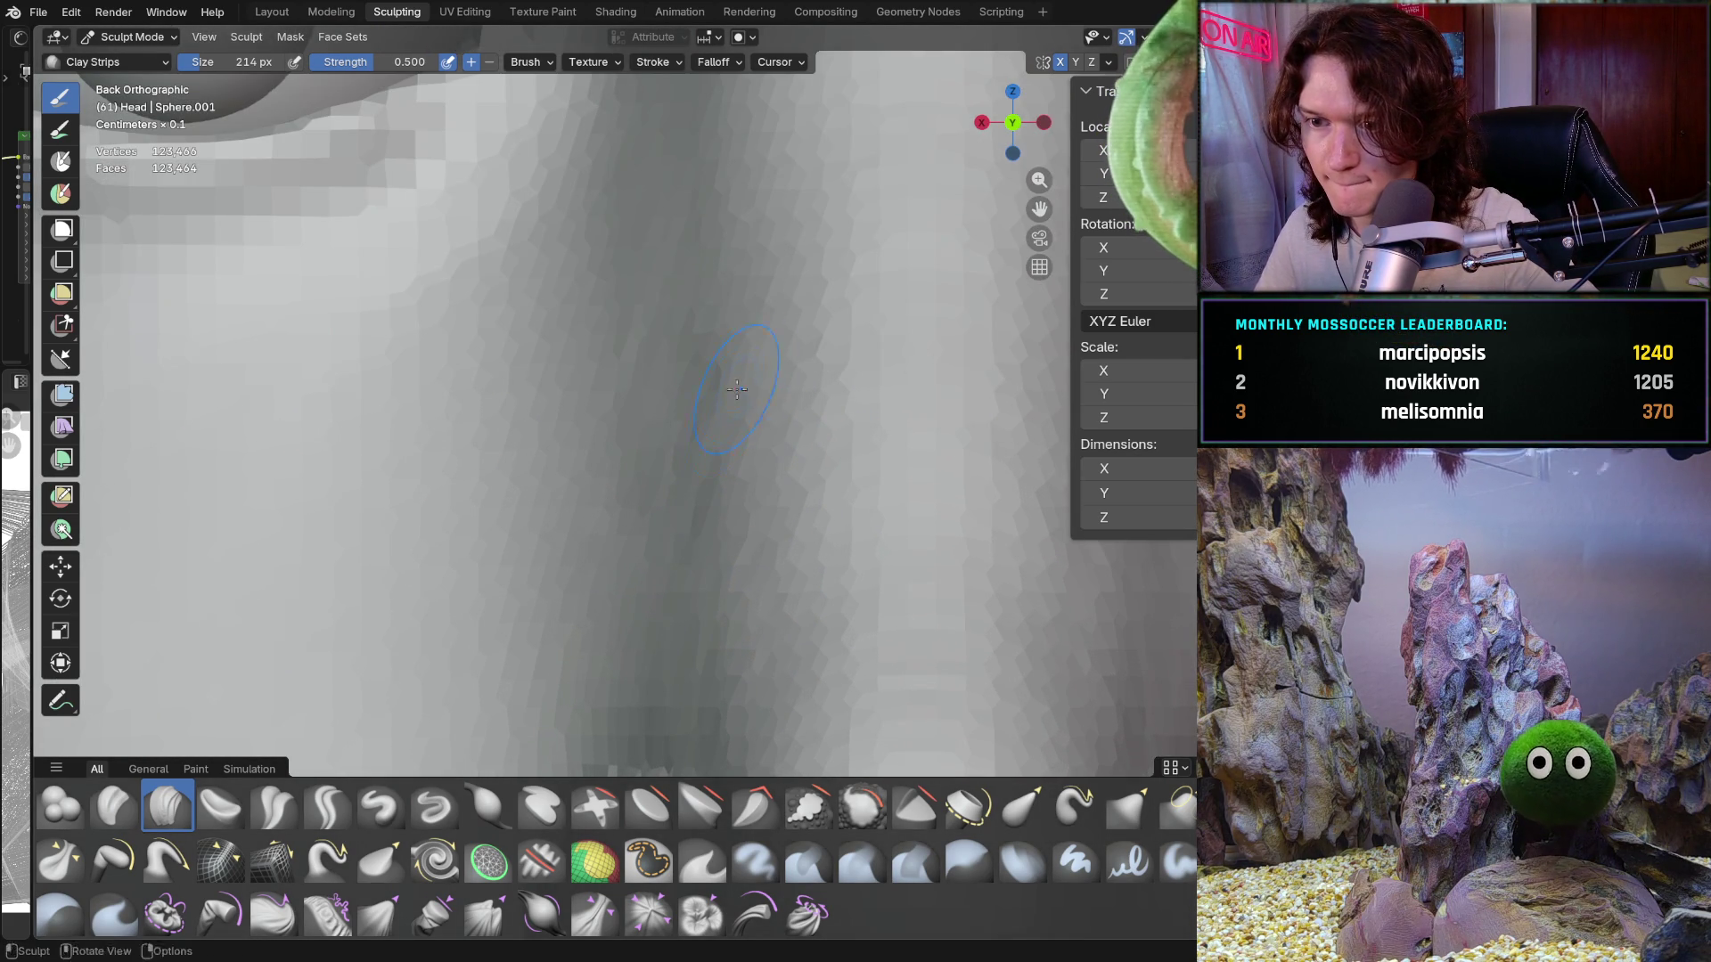
middle_click_drag(752, 458, 749, 376, "shift")
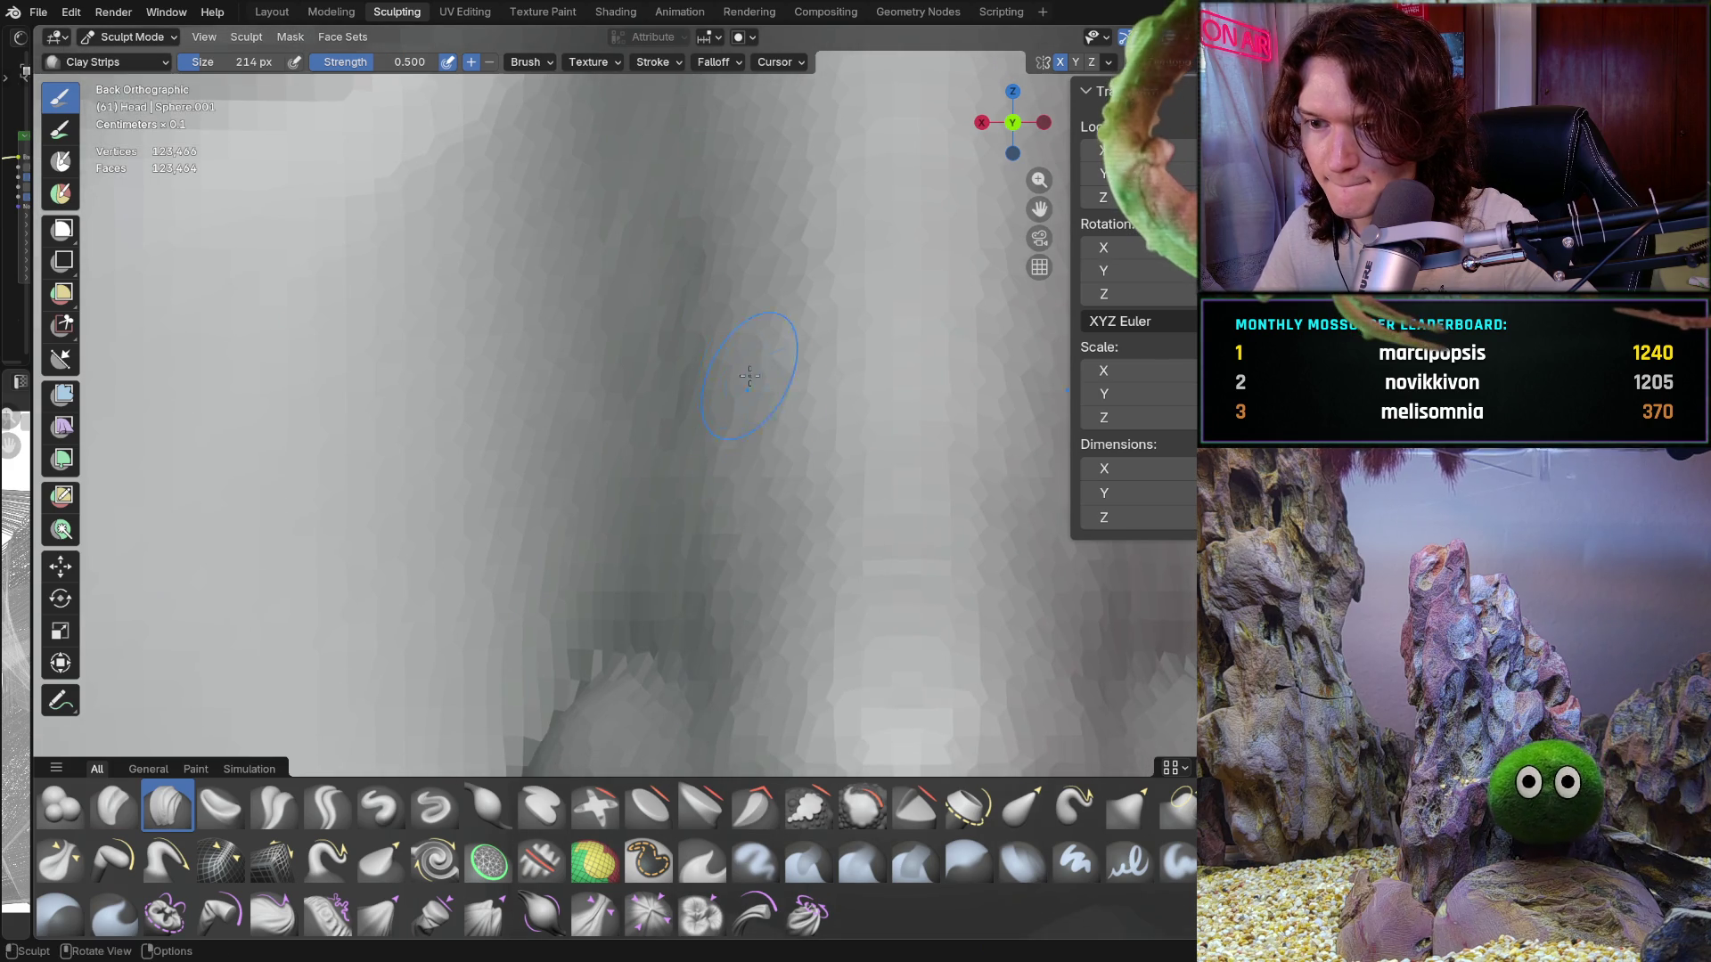
middle_click_drag(714, 564, 735, 502, "shift")
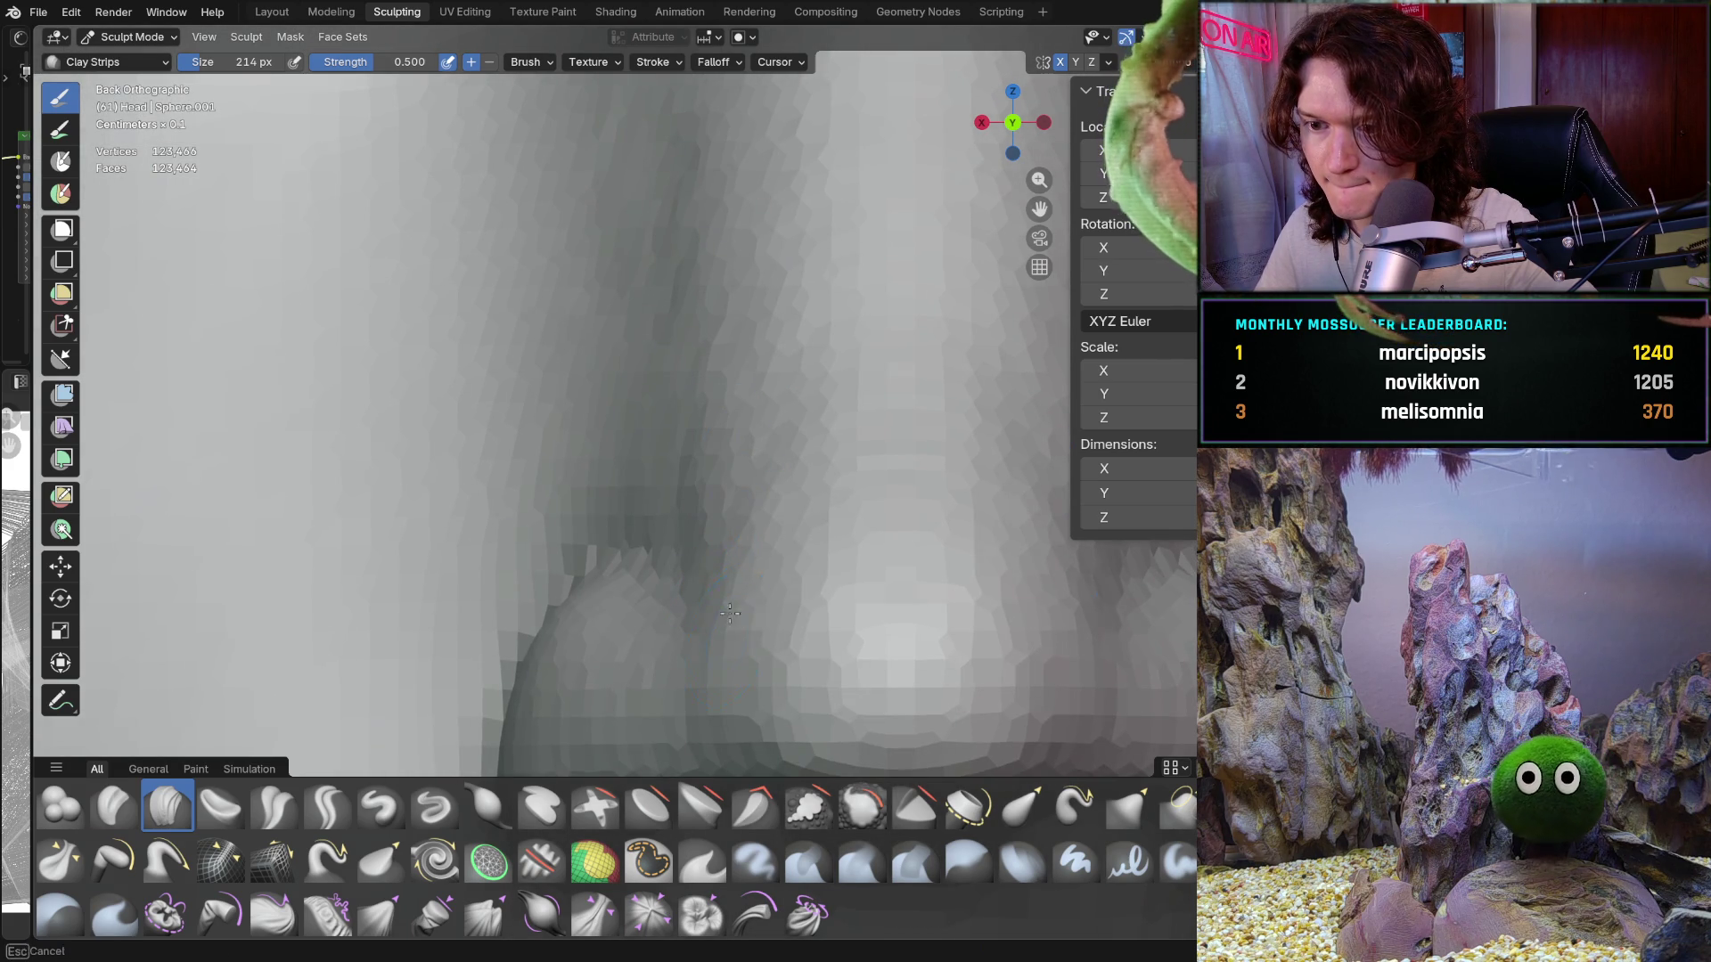
middle_click_drag(729, 613, 688, 547, "shift")
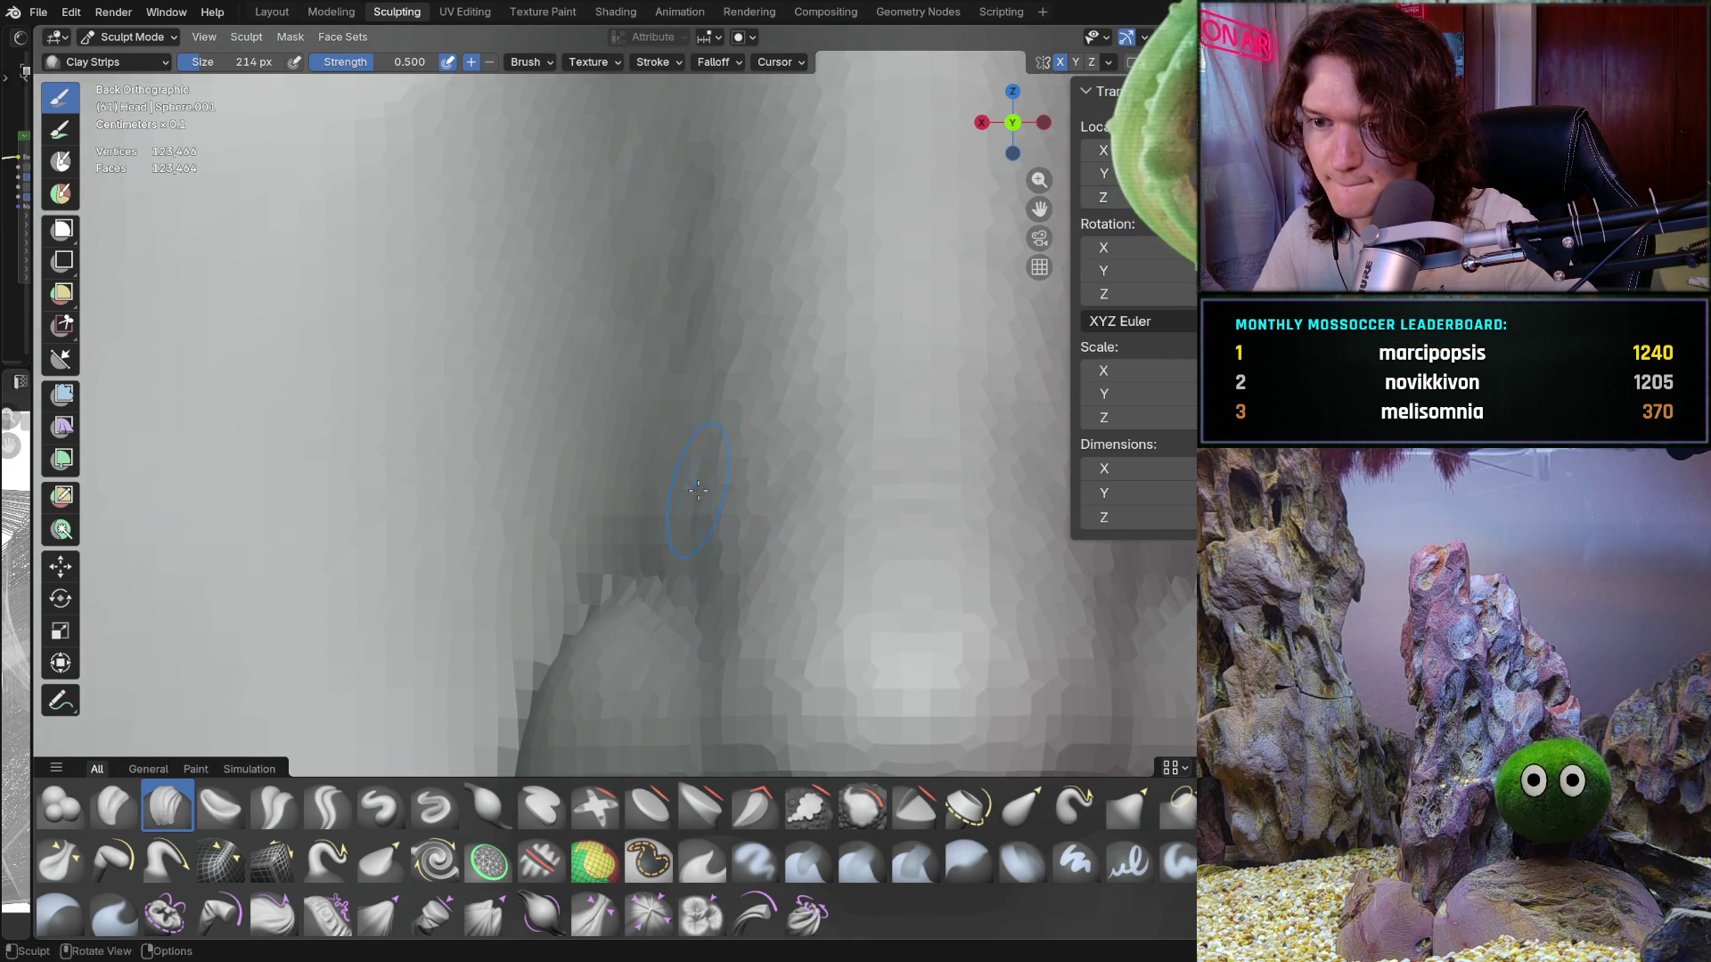
middle_click_drag(690, 368, 701, 431, "shift")
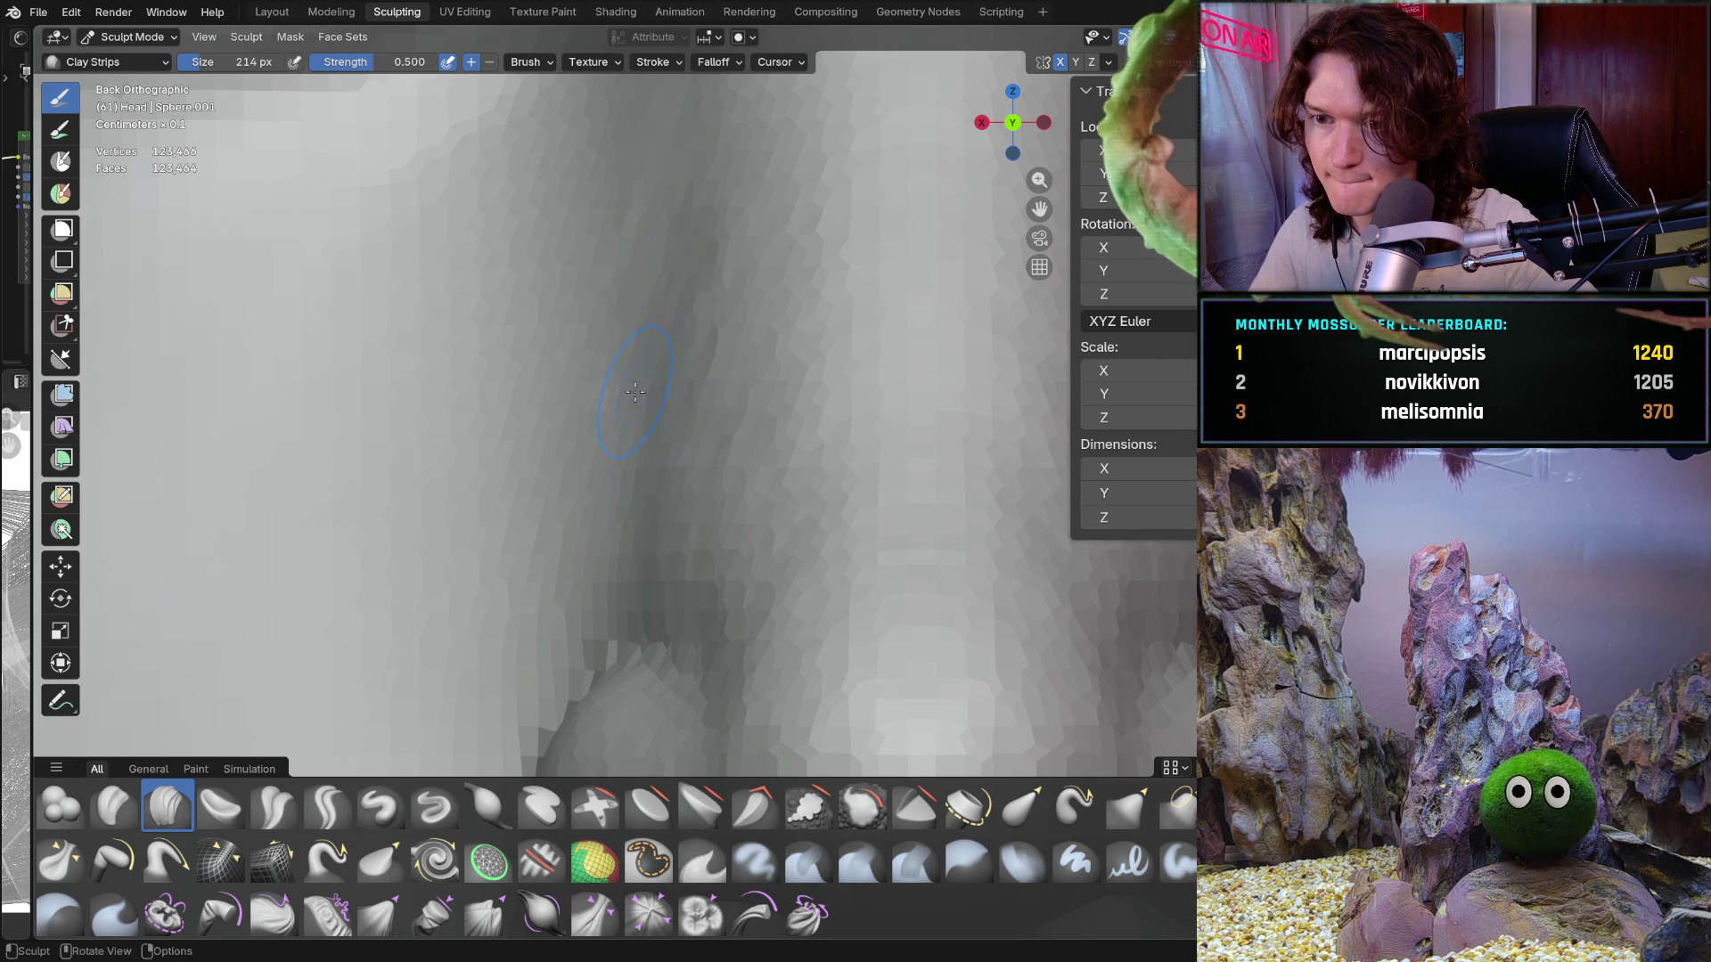
Step: Zoom out and orbit around to view the nose in side profile
scroll(695, 197, "down", 1)
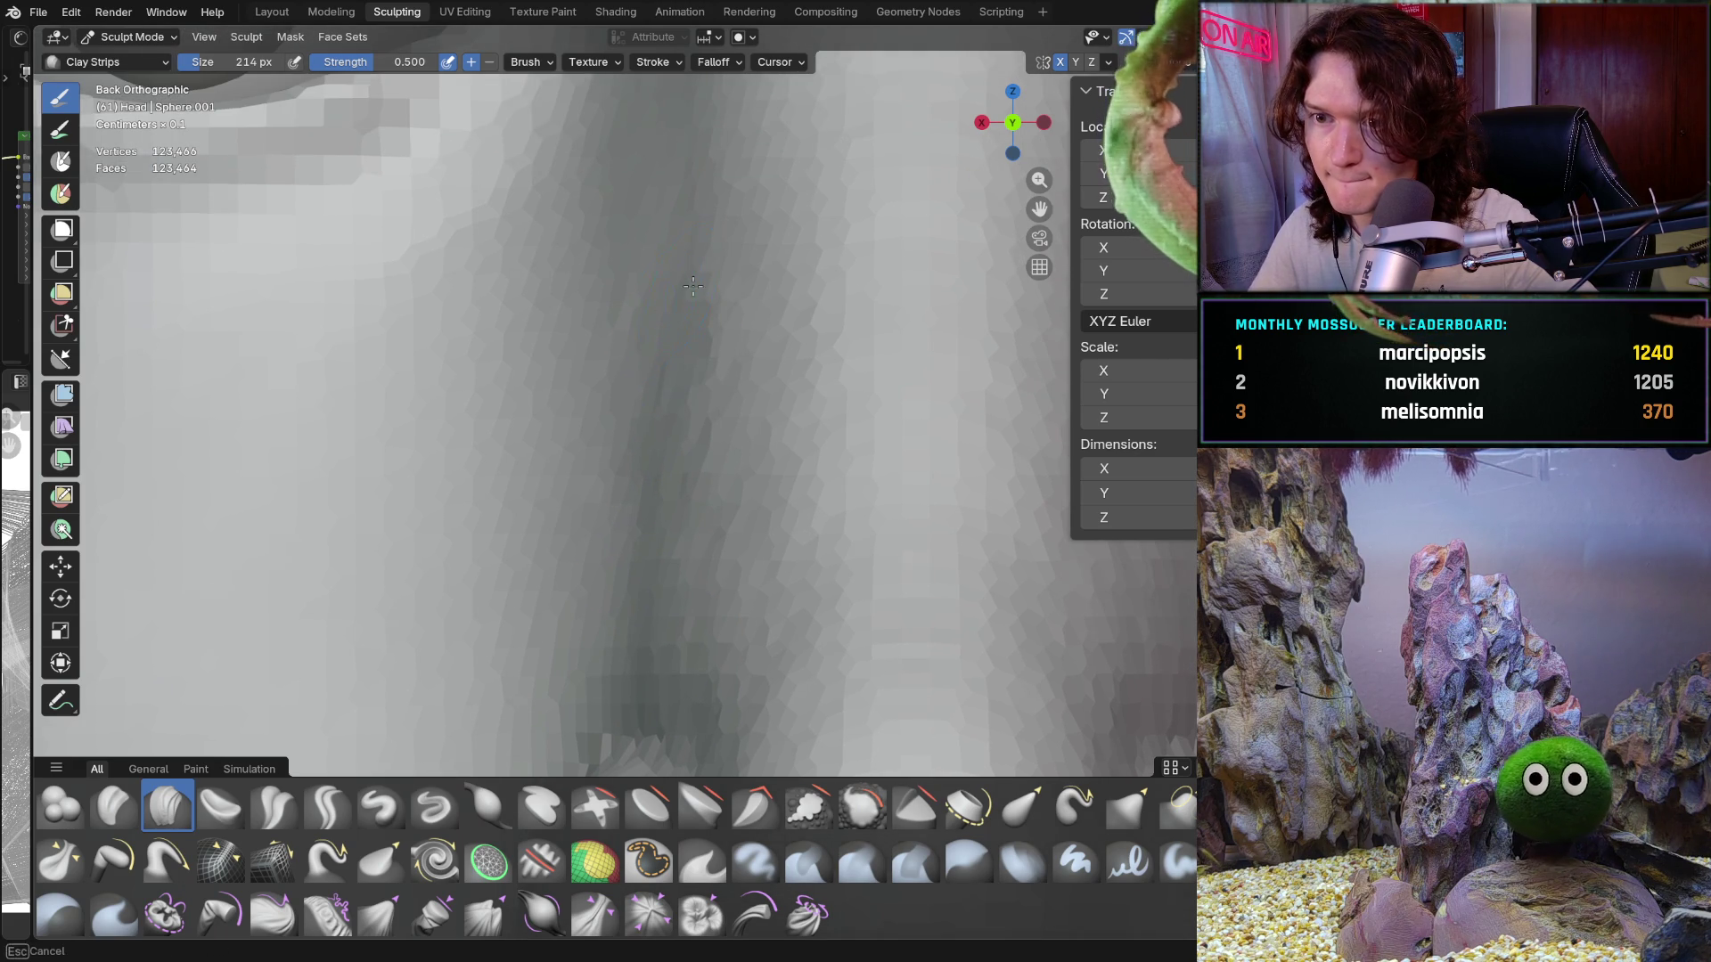
scroll(693, 313, "down", 5)
scroll(693, 195, "up", 4)
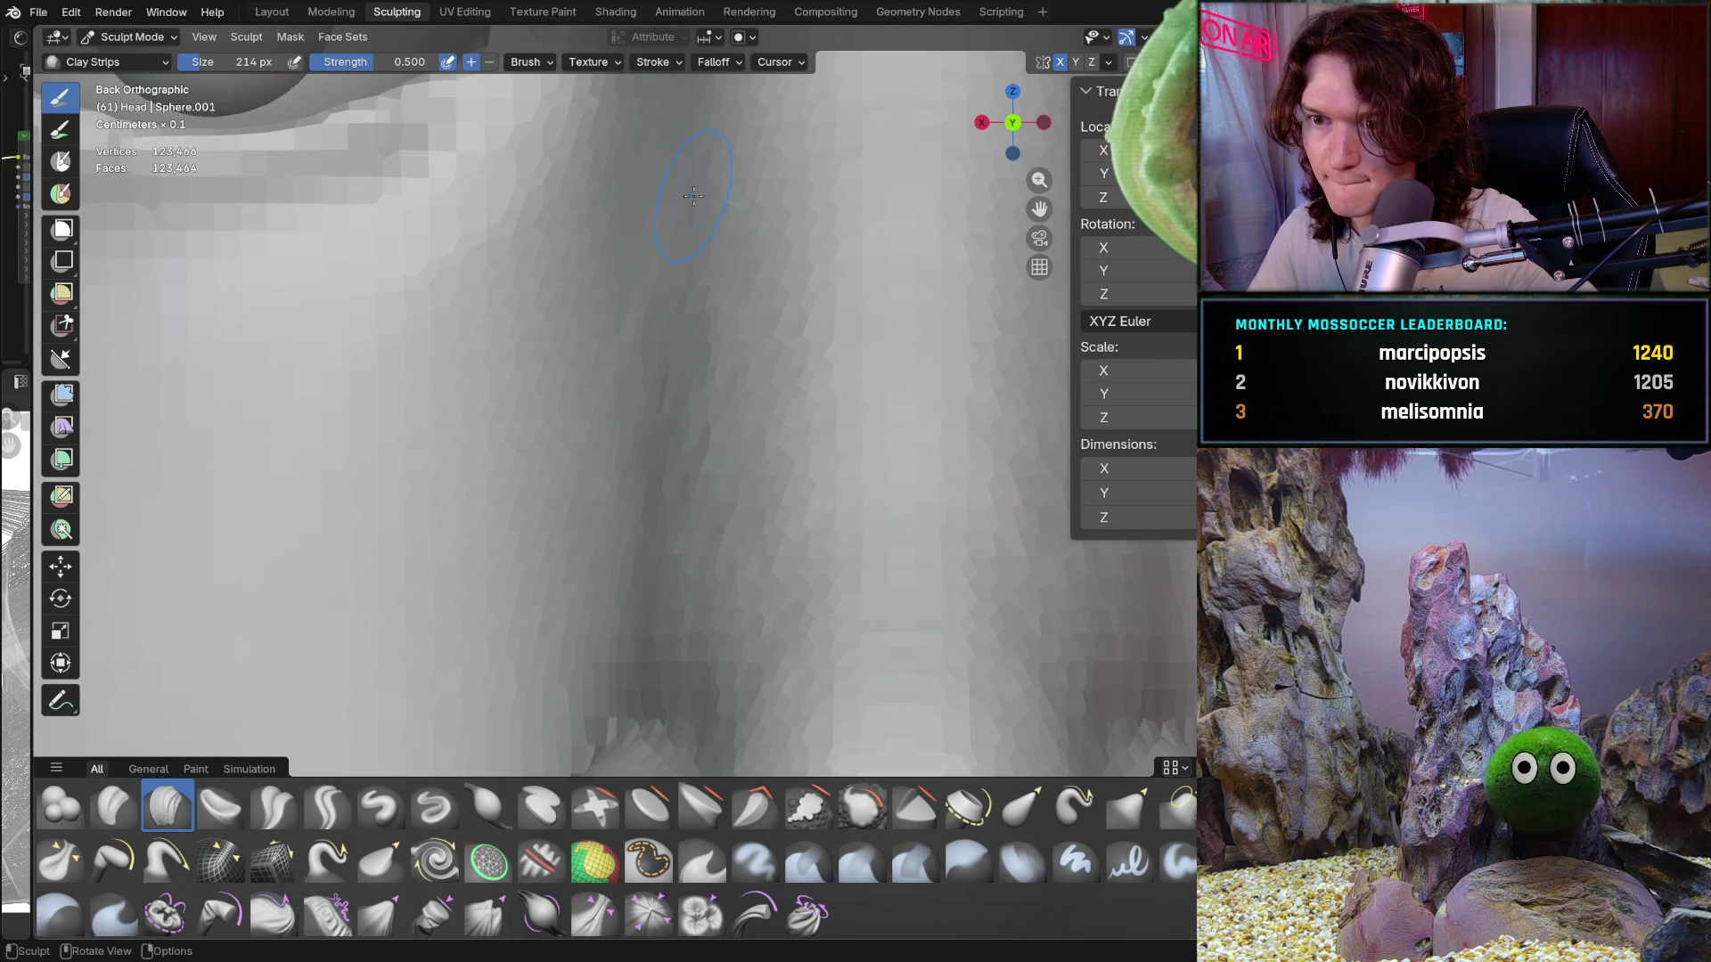
scroll(709, 426, "down", 6)
middle_click_drag(904, 437, 198, 355)
scroll(746, 371, "up", 3)
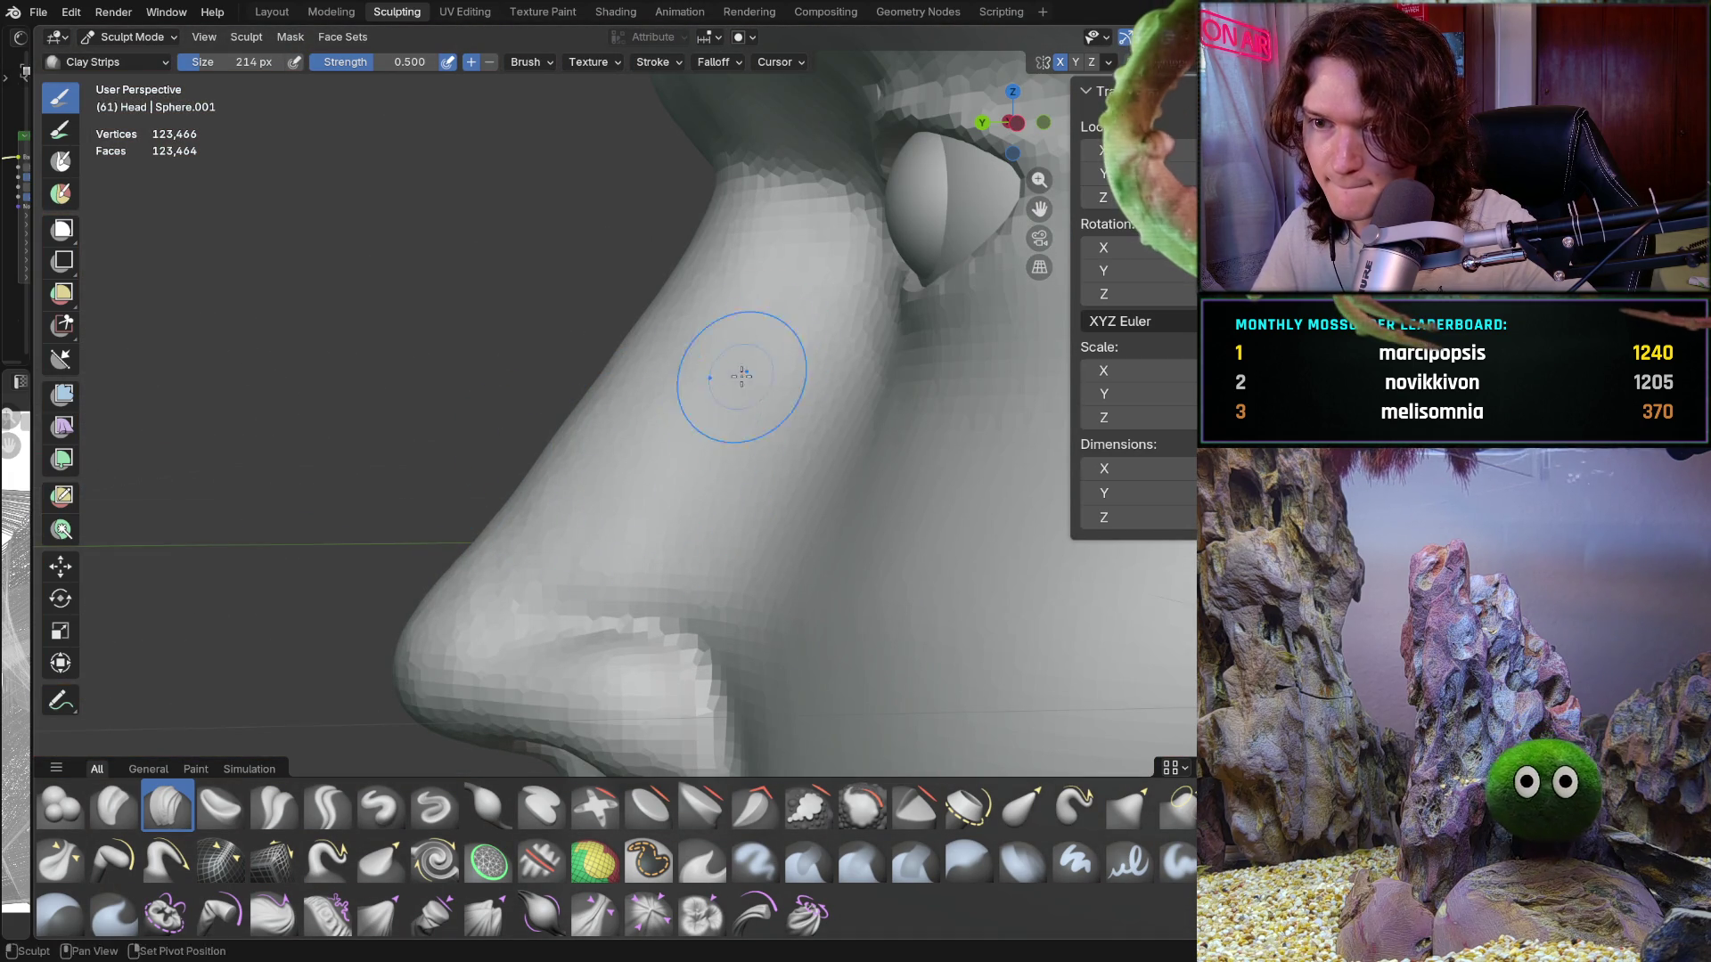
Step: Orbit back to the front, snap to Back Orthographic (Numpad 1, Ctrl+Numpad 1), and zoom into the nose bridge
middle_click_drag(721, 450, 720, 451, "shift")
mouse_move(496, 565)
middle_mouse_down()
mouse_move(718, 462)
mouse_move(660, 499)
middle_mouse_up()
scroll(660, 499, "up", 2)
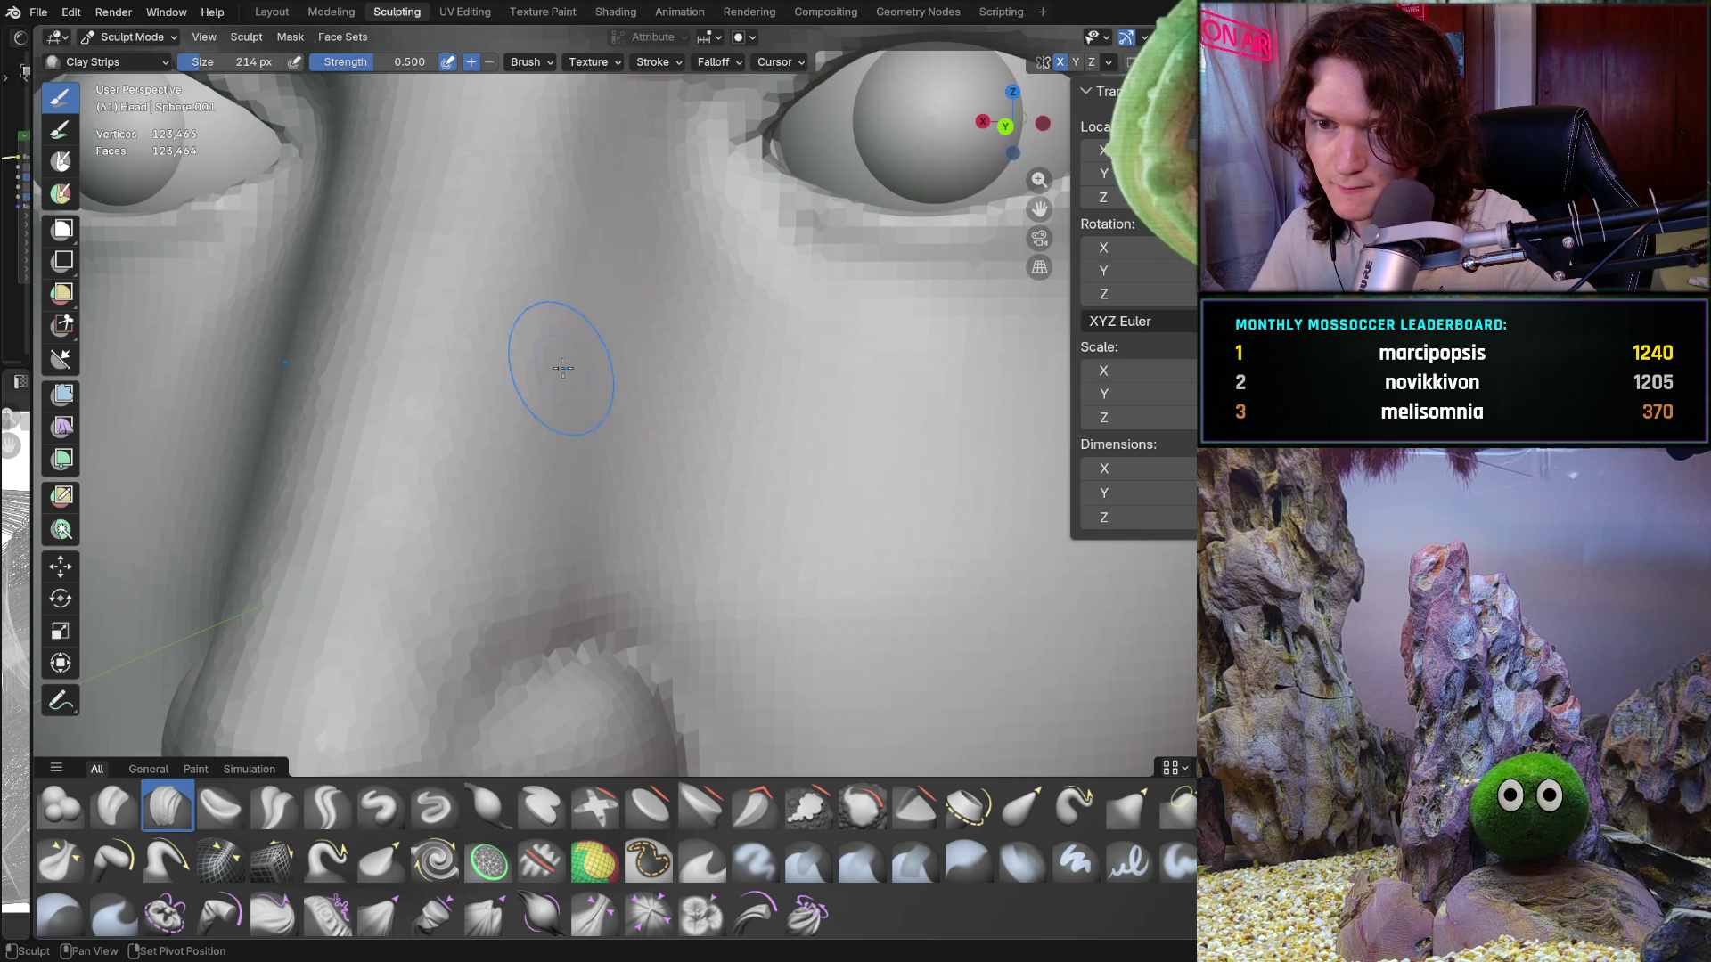
key("KP_1")
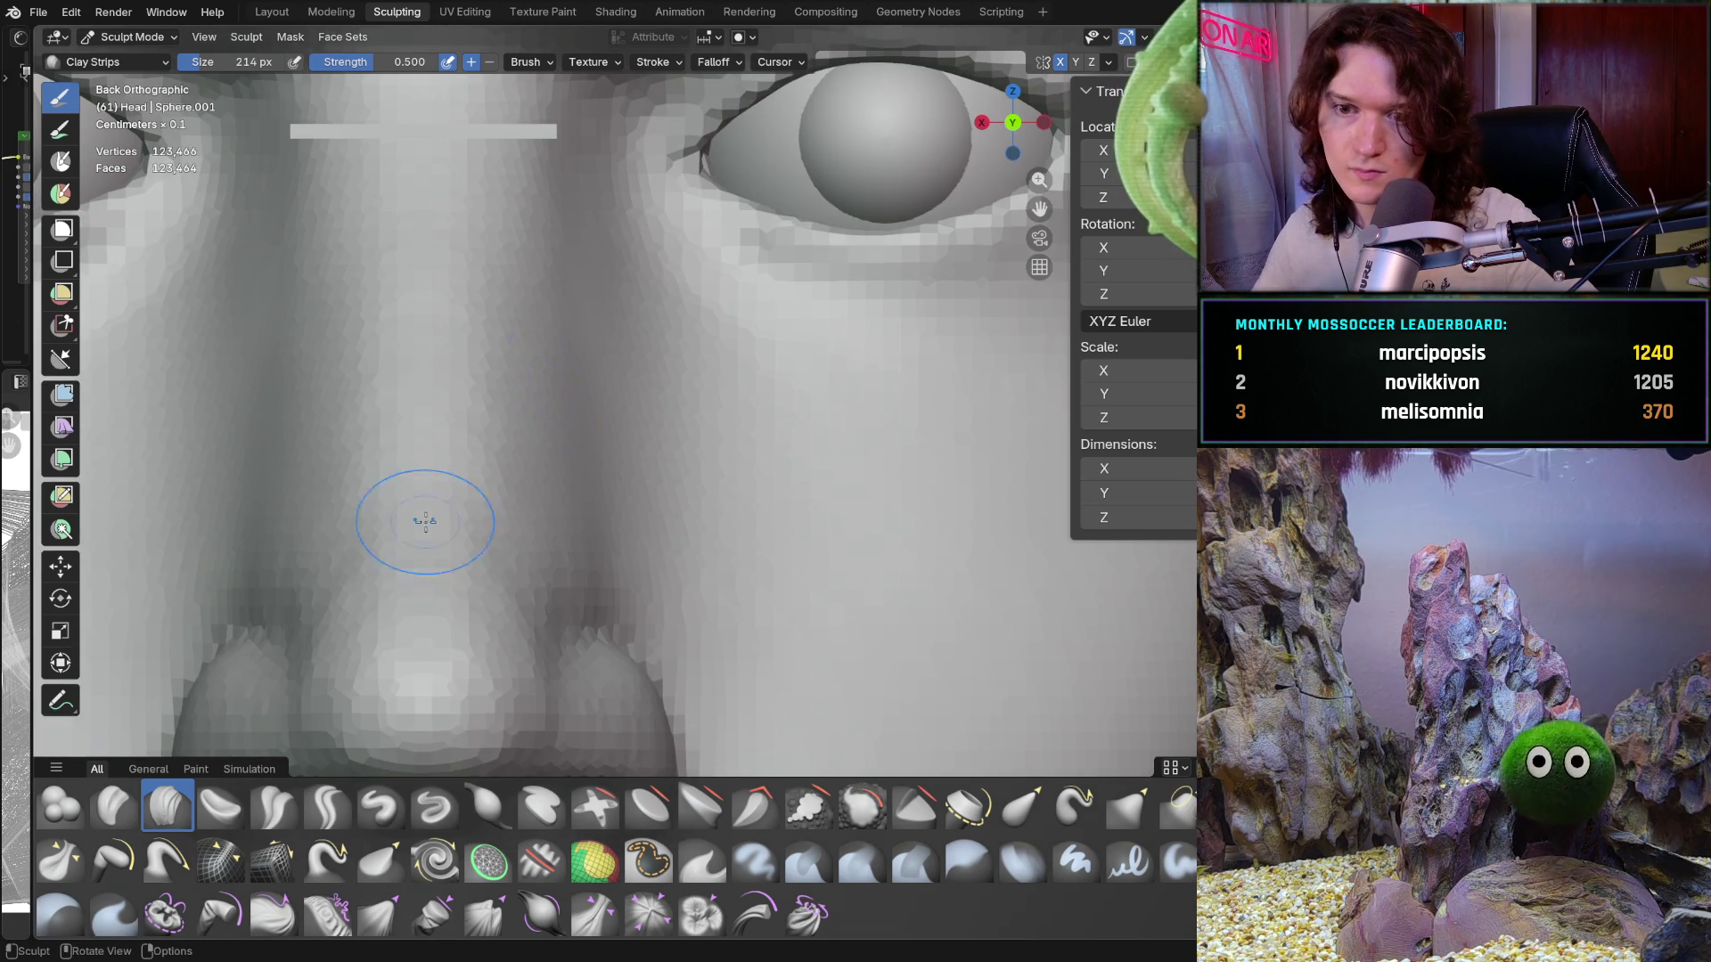
key("ctrl+KP_1")
mouse_move(833, 680)
middle_mouse_down("ctrl")
mouse_move(534, 336)
mouse_move(574, 346)
mouse_move(614, 406)
middle_mouse_up("ctrl")
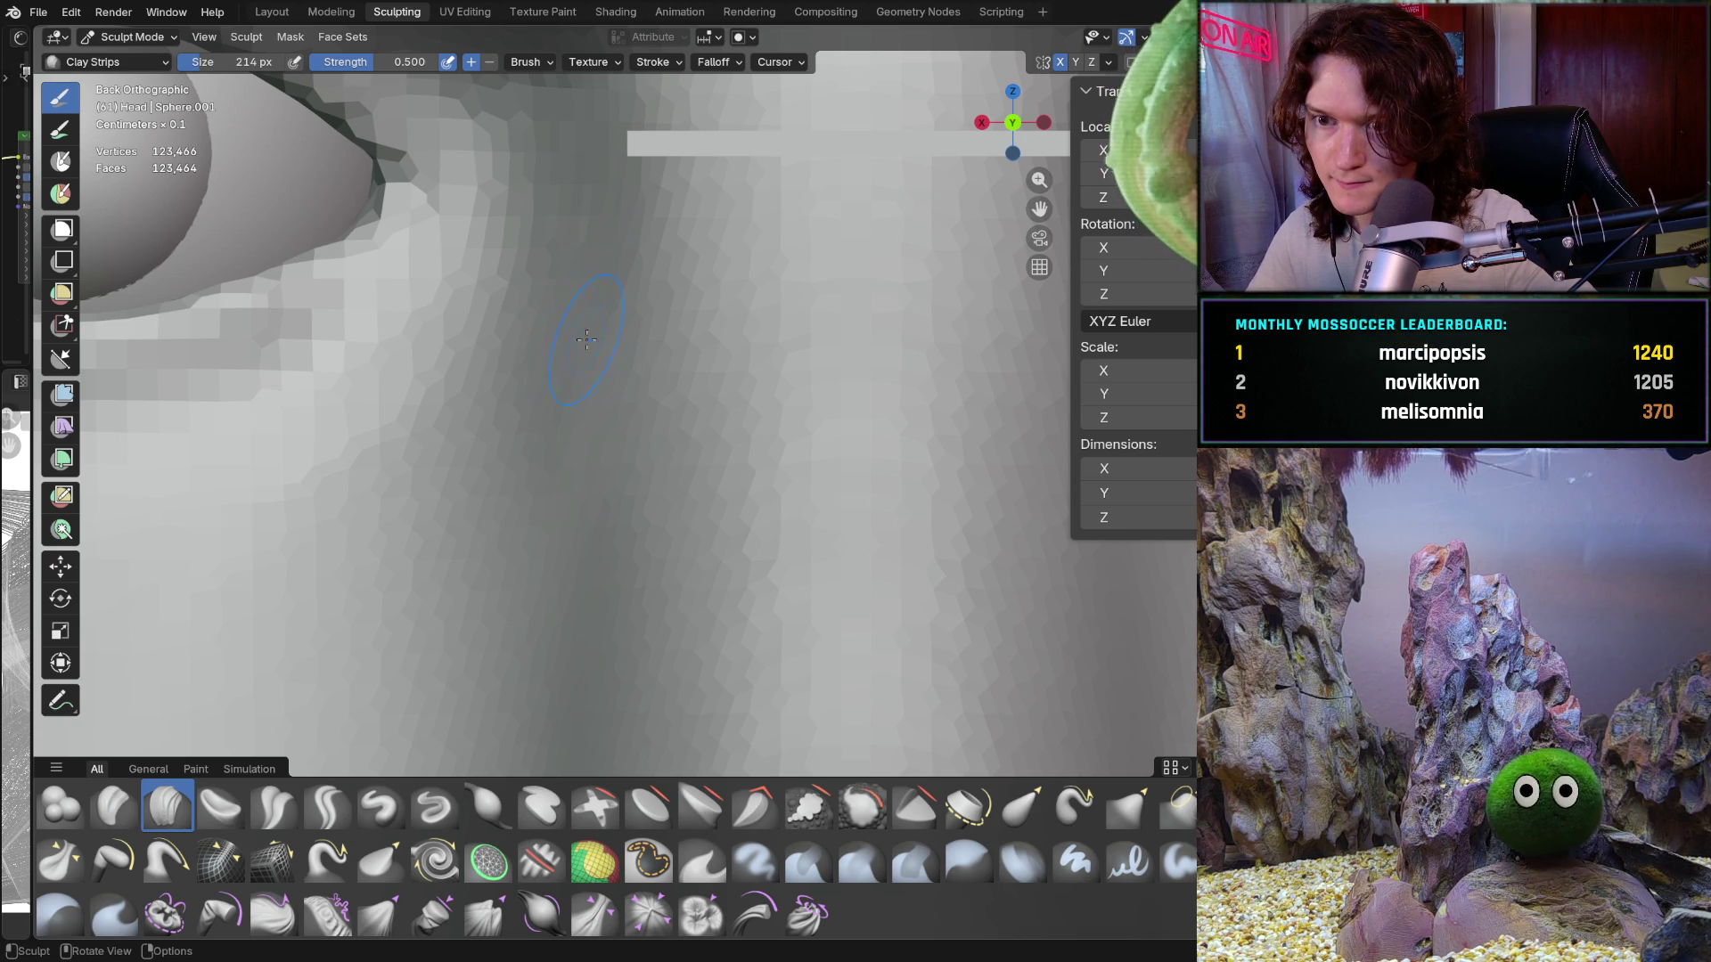
Step: Lay several clay strokes along the nose side in Back Orthographic, checking the eye and nose in perspective
middle_click_drag(586, 339, 549, 352, "ctrl")
middle_click_drag(561, 446, 604, 315, "ctrl")
middle_click_drag(572, 415, 588, 383, "ctrl")
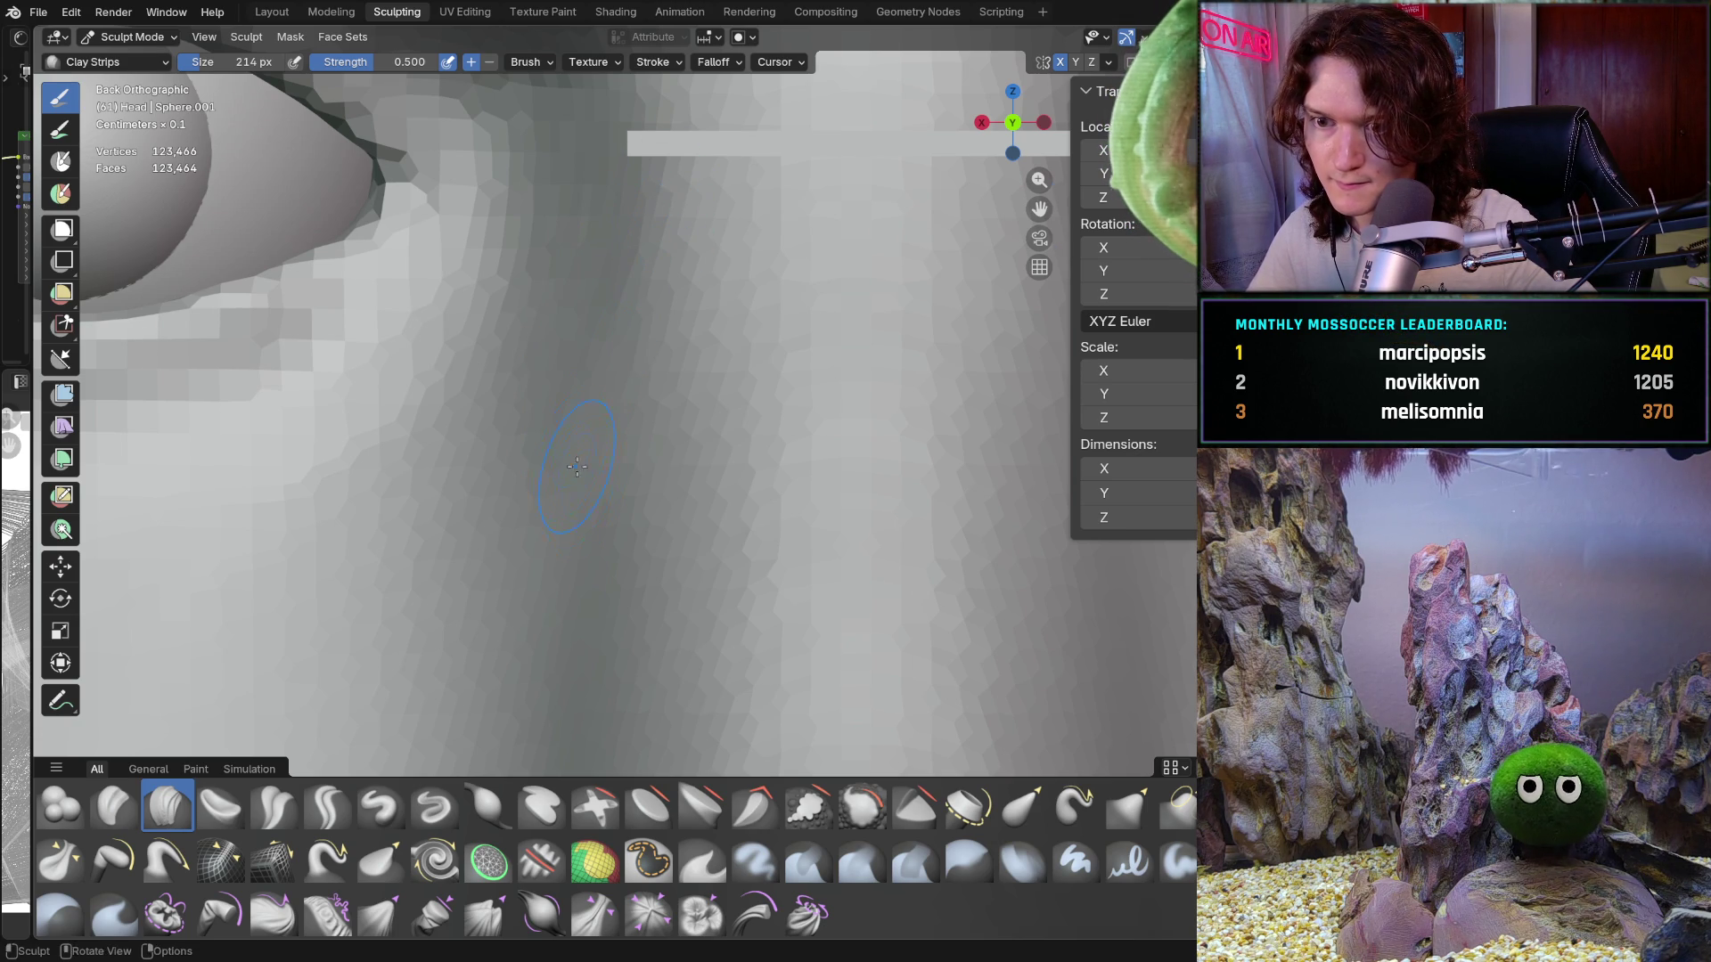
scroll(611, 555, "up", 2)
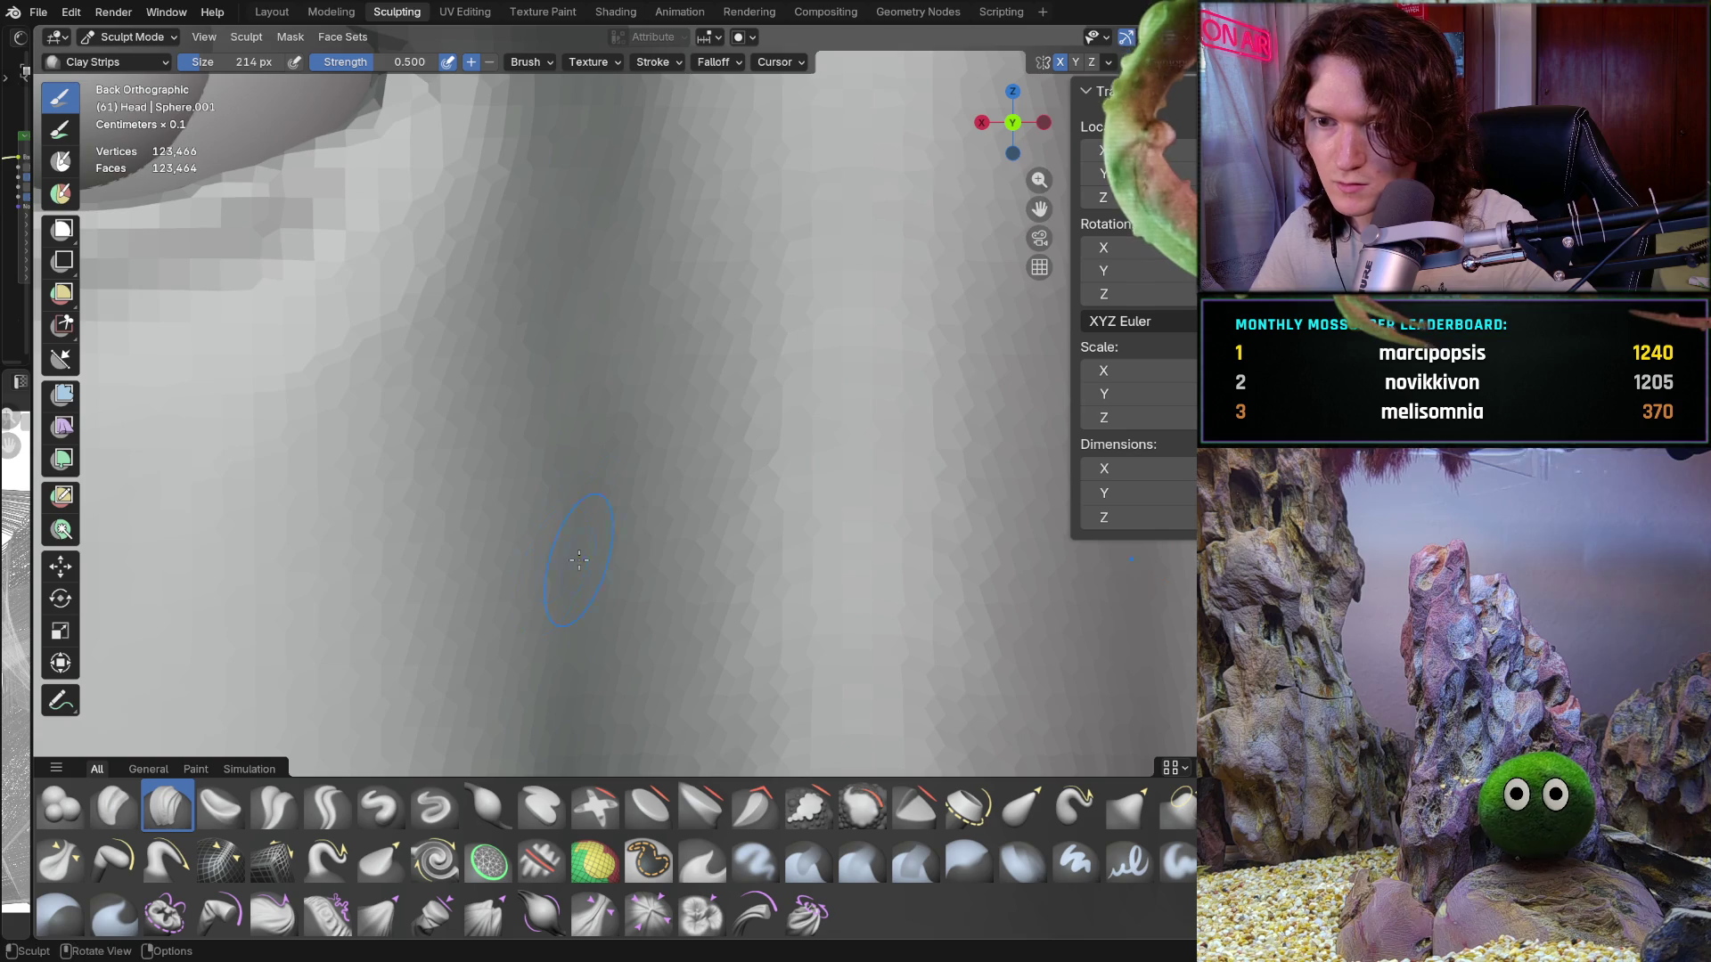
scroll(580, 534, "up", 1)
mouse_move(606, 499)
middle_mouse_down("ctrl")
mouse_move(592, 579)
mouse_move(625, 612)
mouse_move(690, 569)
middle_mouse_up("ctrl")
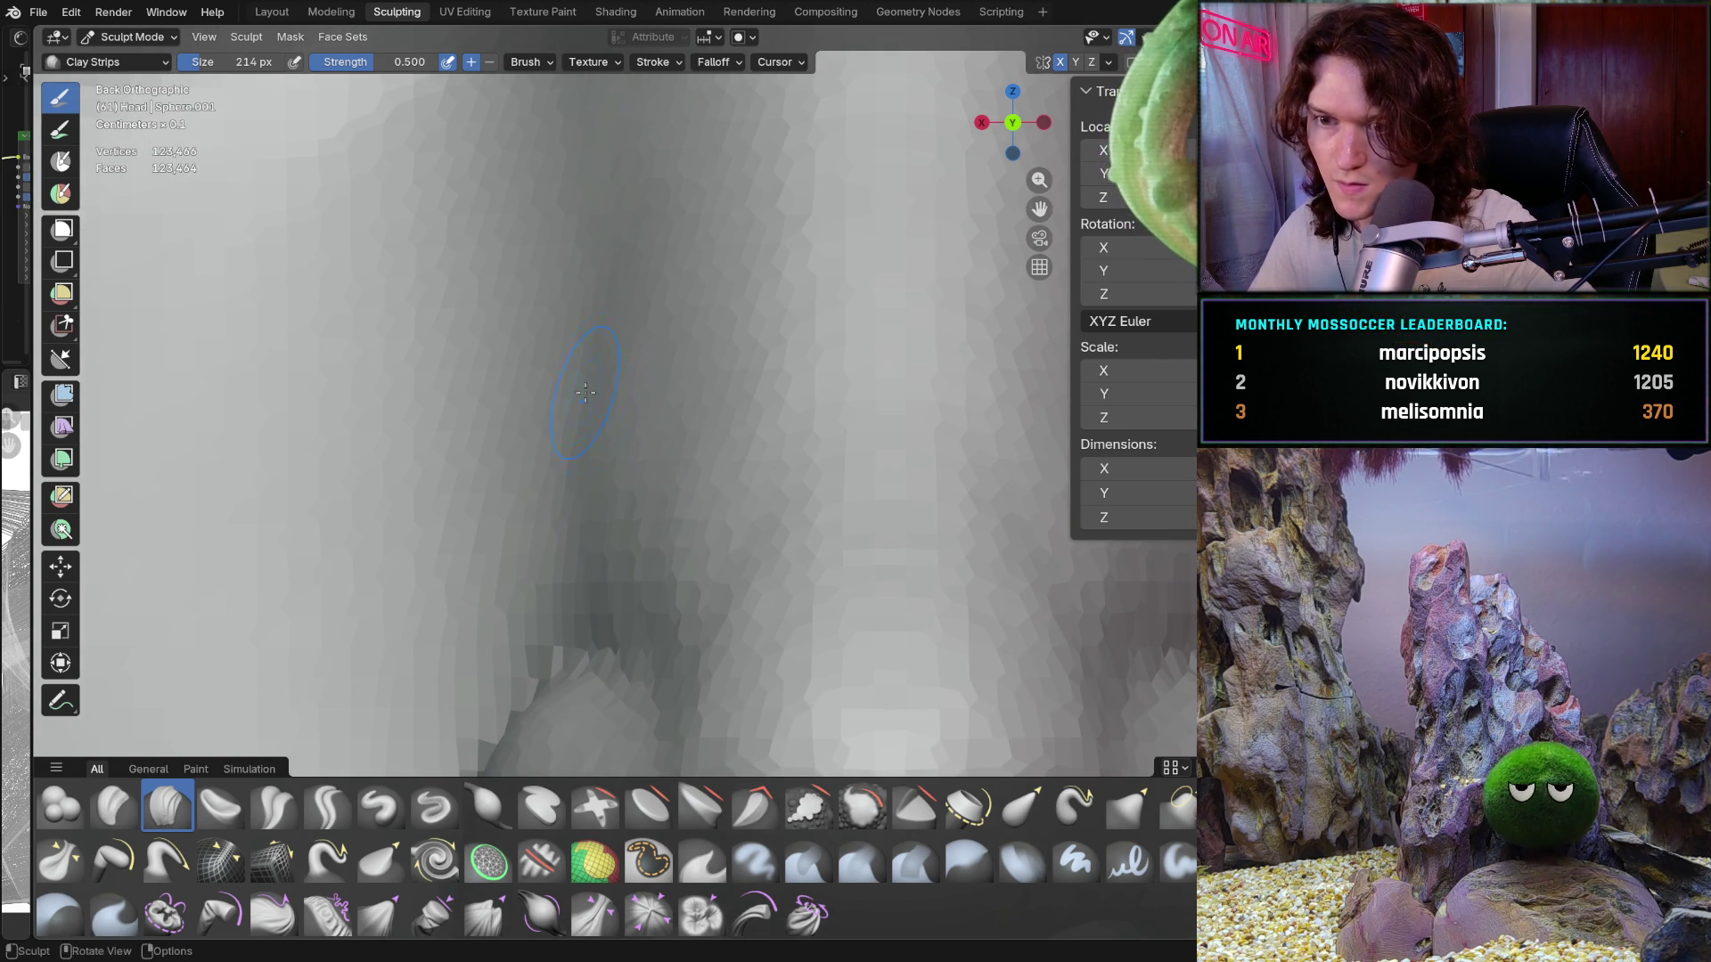
middle_click_drag(600, 228, 599, 227, "ctrl")
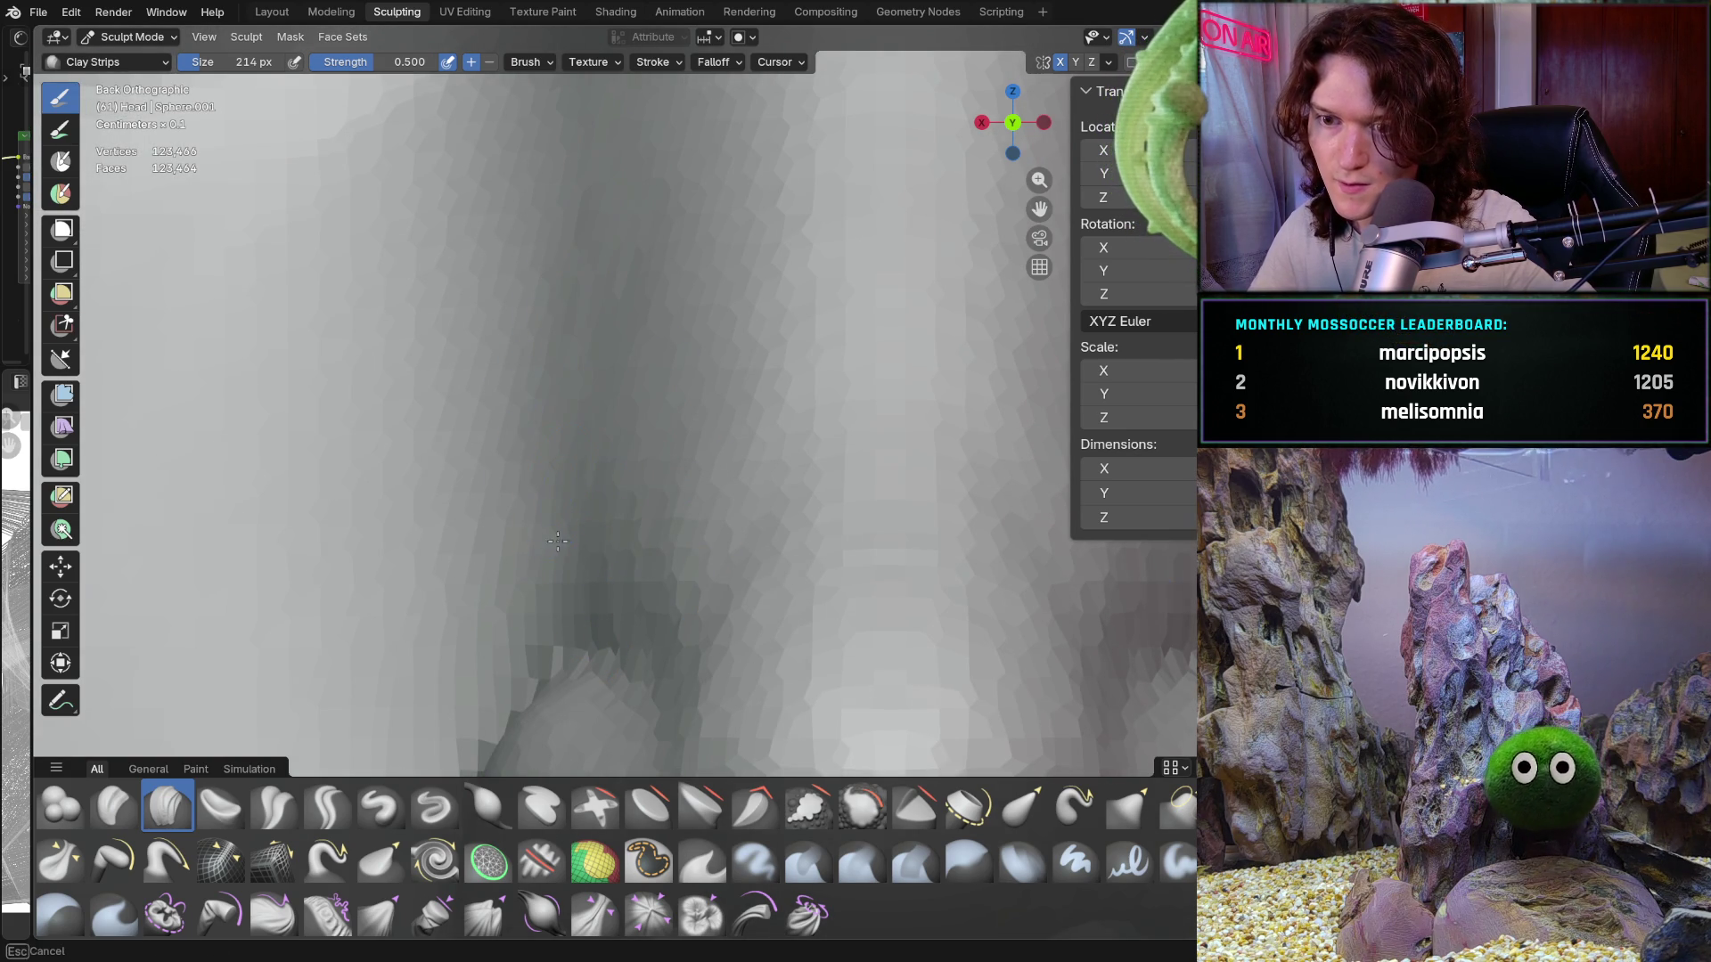
middle_click_drag(558, 541, 558, 540, "ctrl")
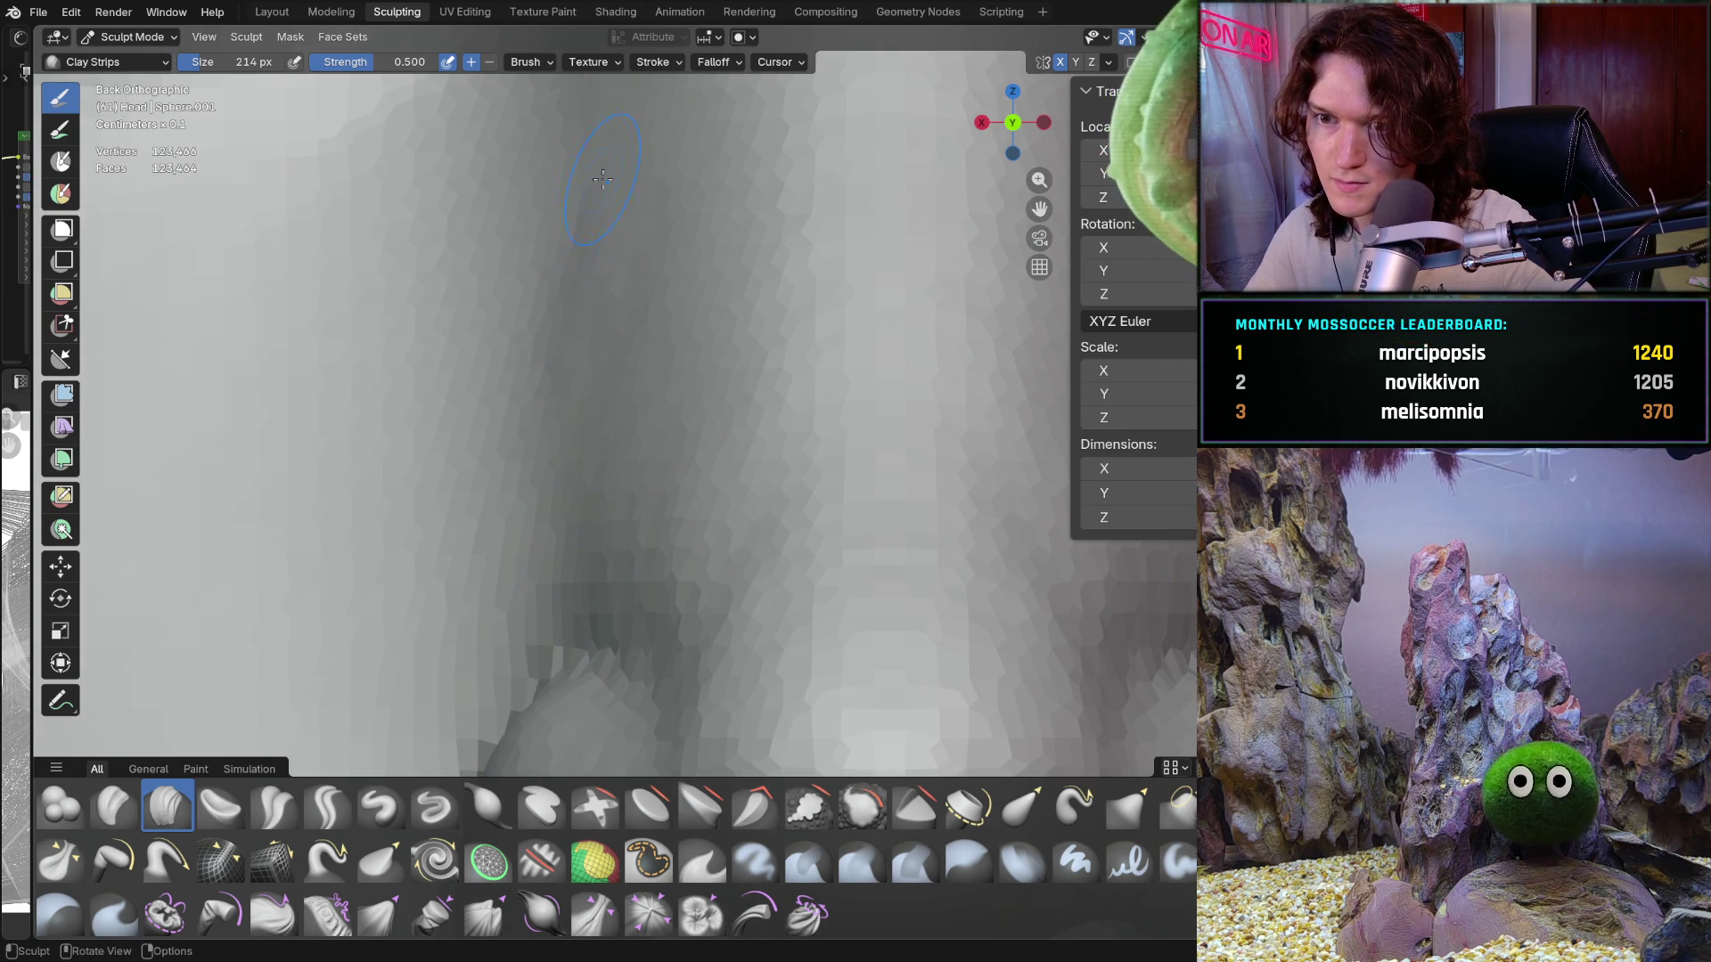
middle_click_drag(603, 179, 605, 232, "ctrl")
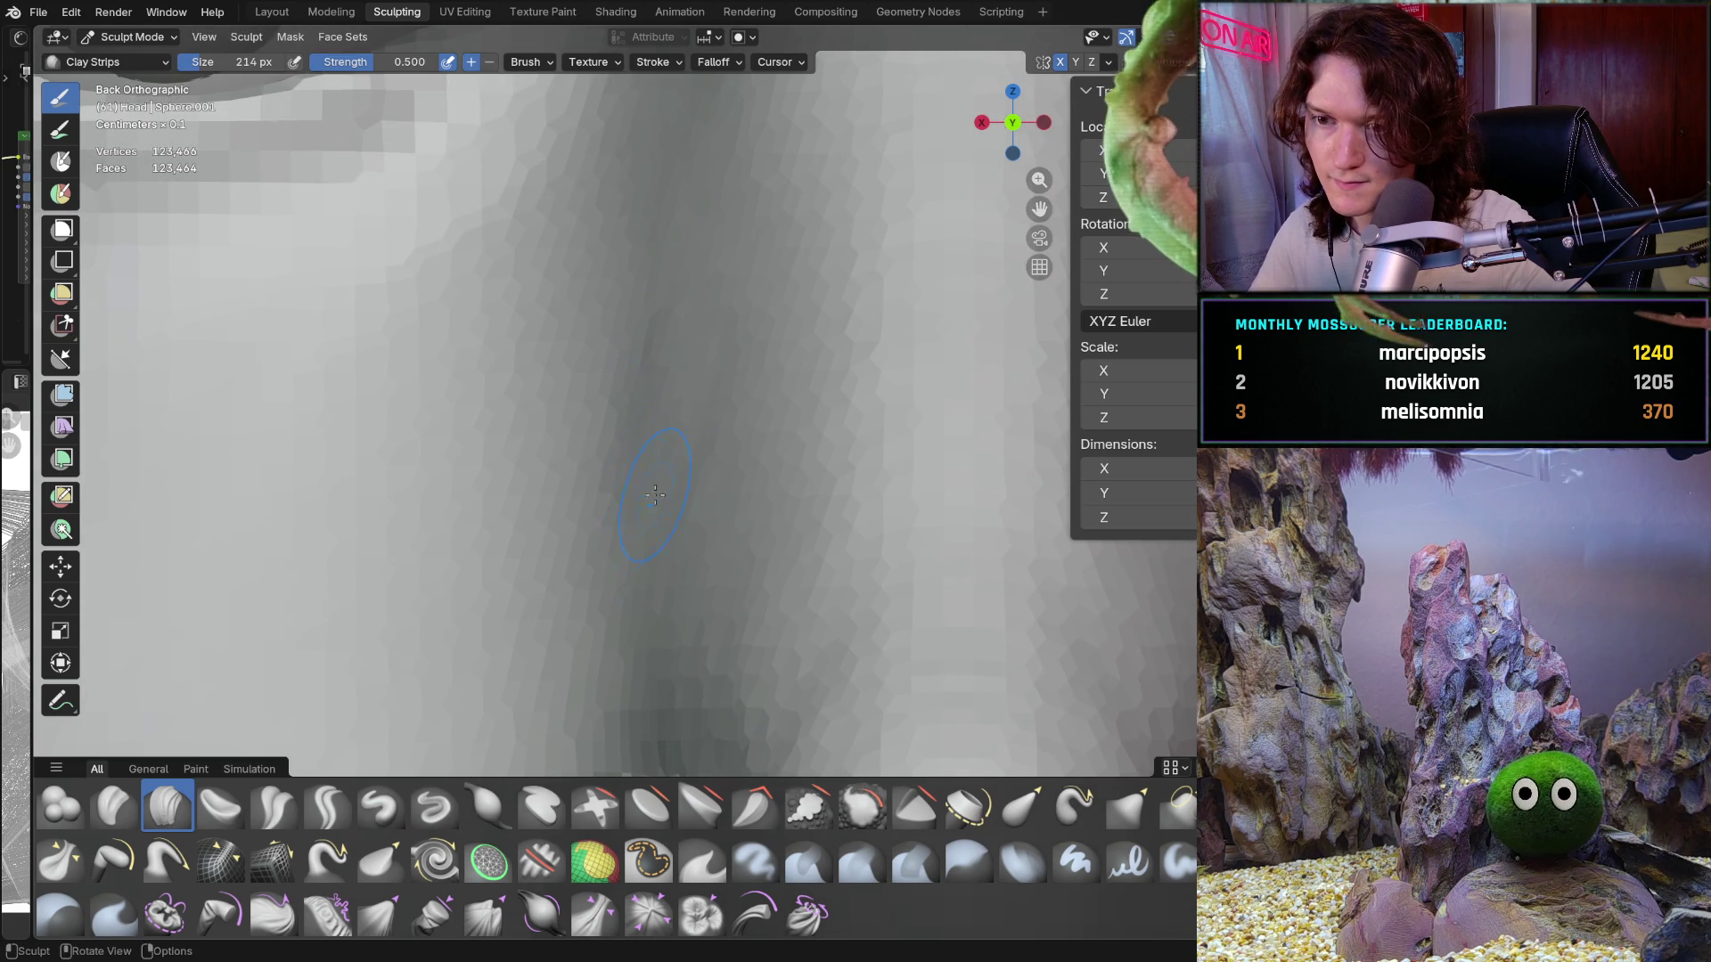
mouse_move(655, 494)
middle_mouse_down()
mouse_move(677, 521)
mouse_move(701, 444)
middle_mouse_up()
middle_click_drag(623, 221, 628, 281)
Step: Add another clay stroke beside the nose, then pan along the nose and eye and zoom out
middle_click_drag(628, 282, 629, 282)
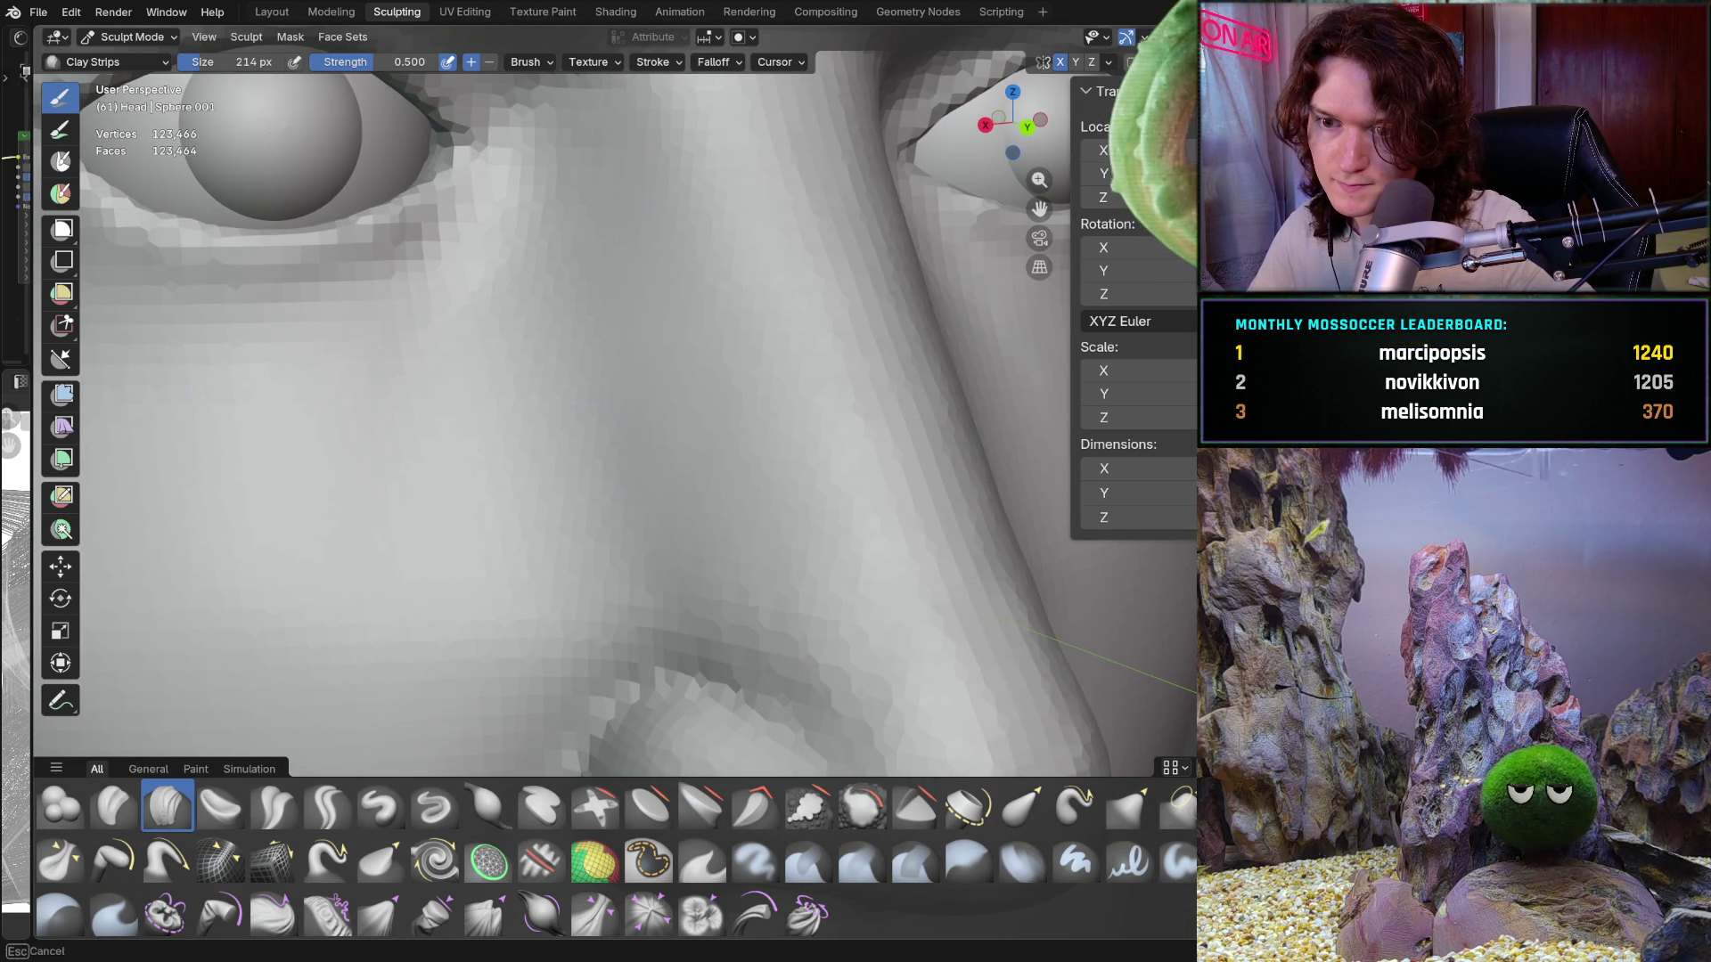
middle_click_drag(546, 573, 454, 535, "alt")
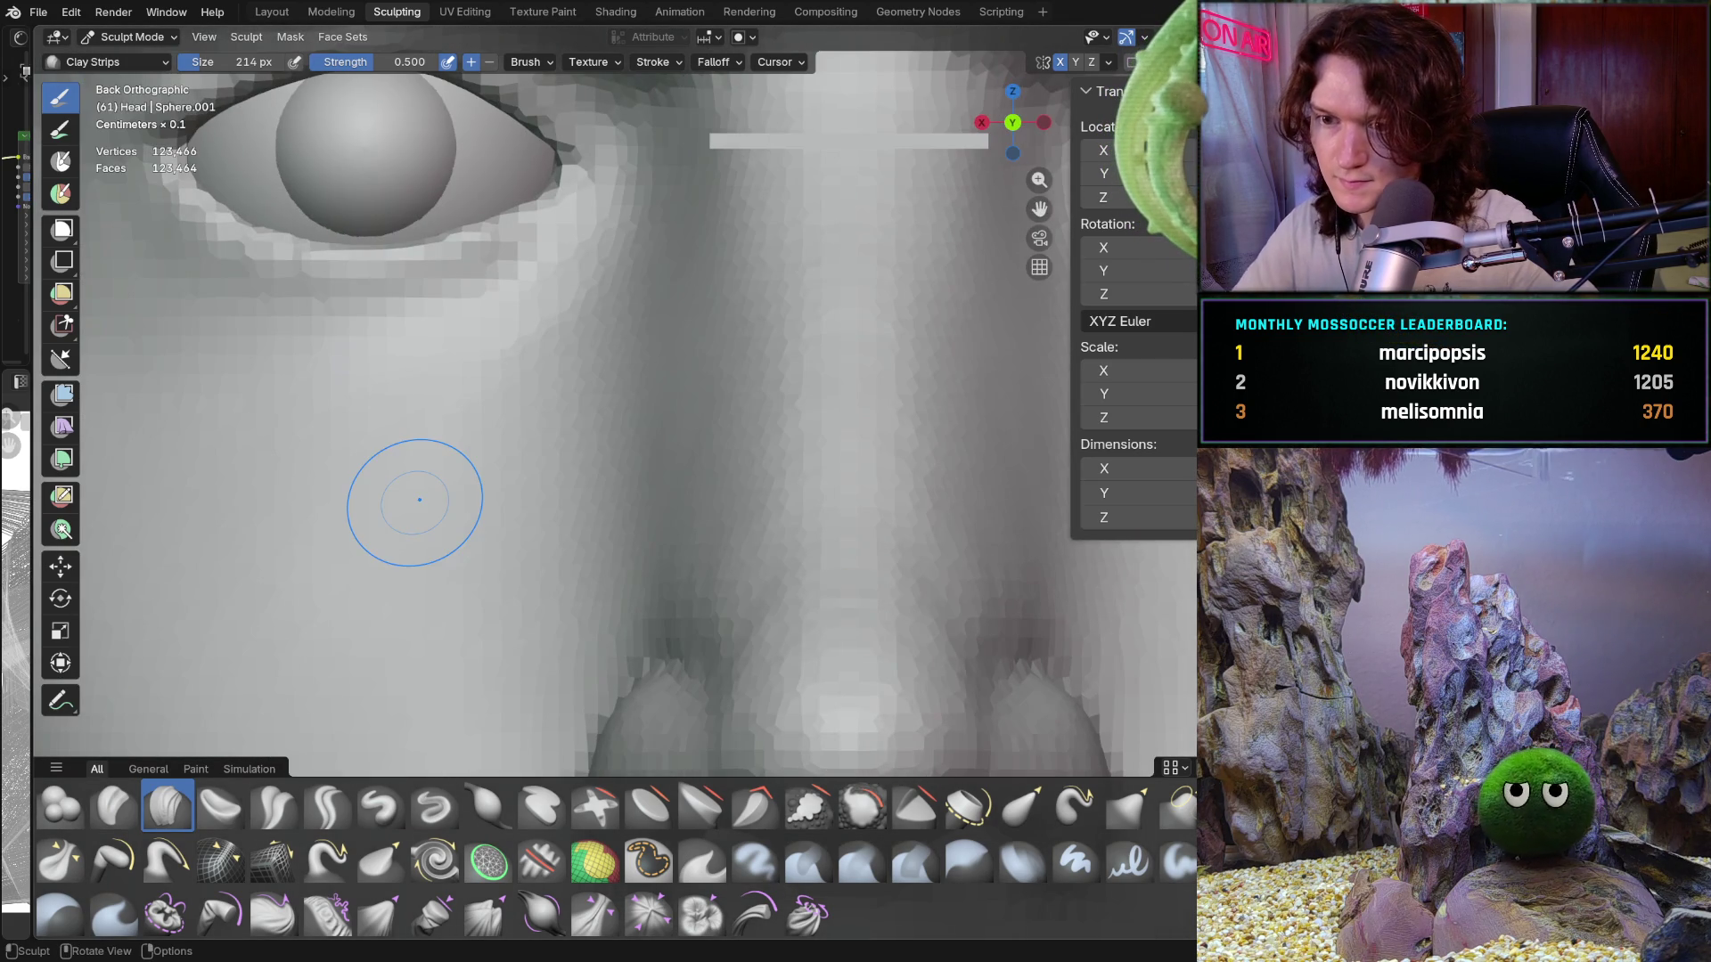
middle_click_drag(534, 382, 713, 442, "ctrl")
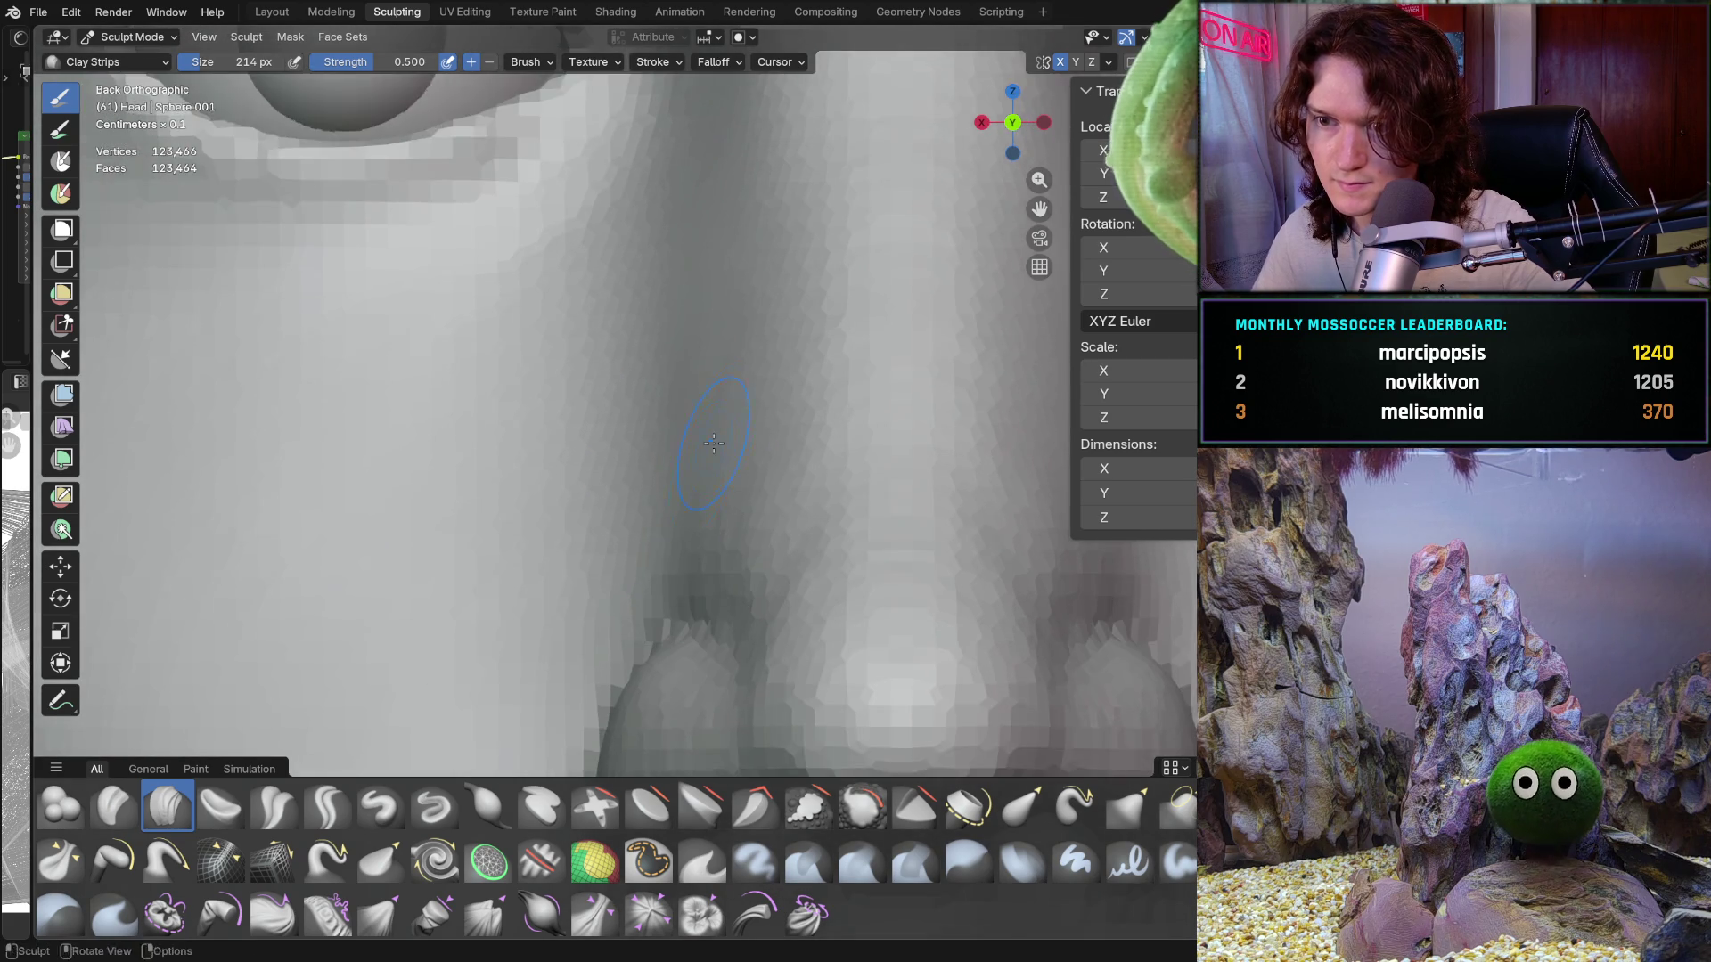
scroll(713, 443, "up", 3)
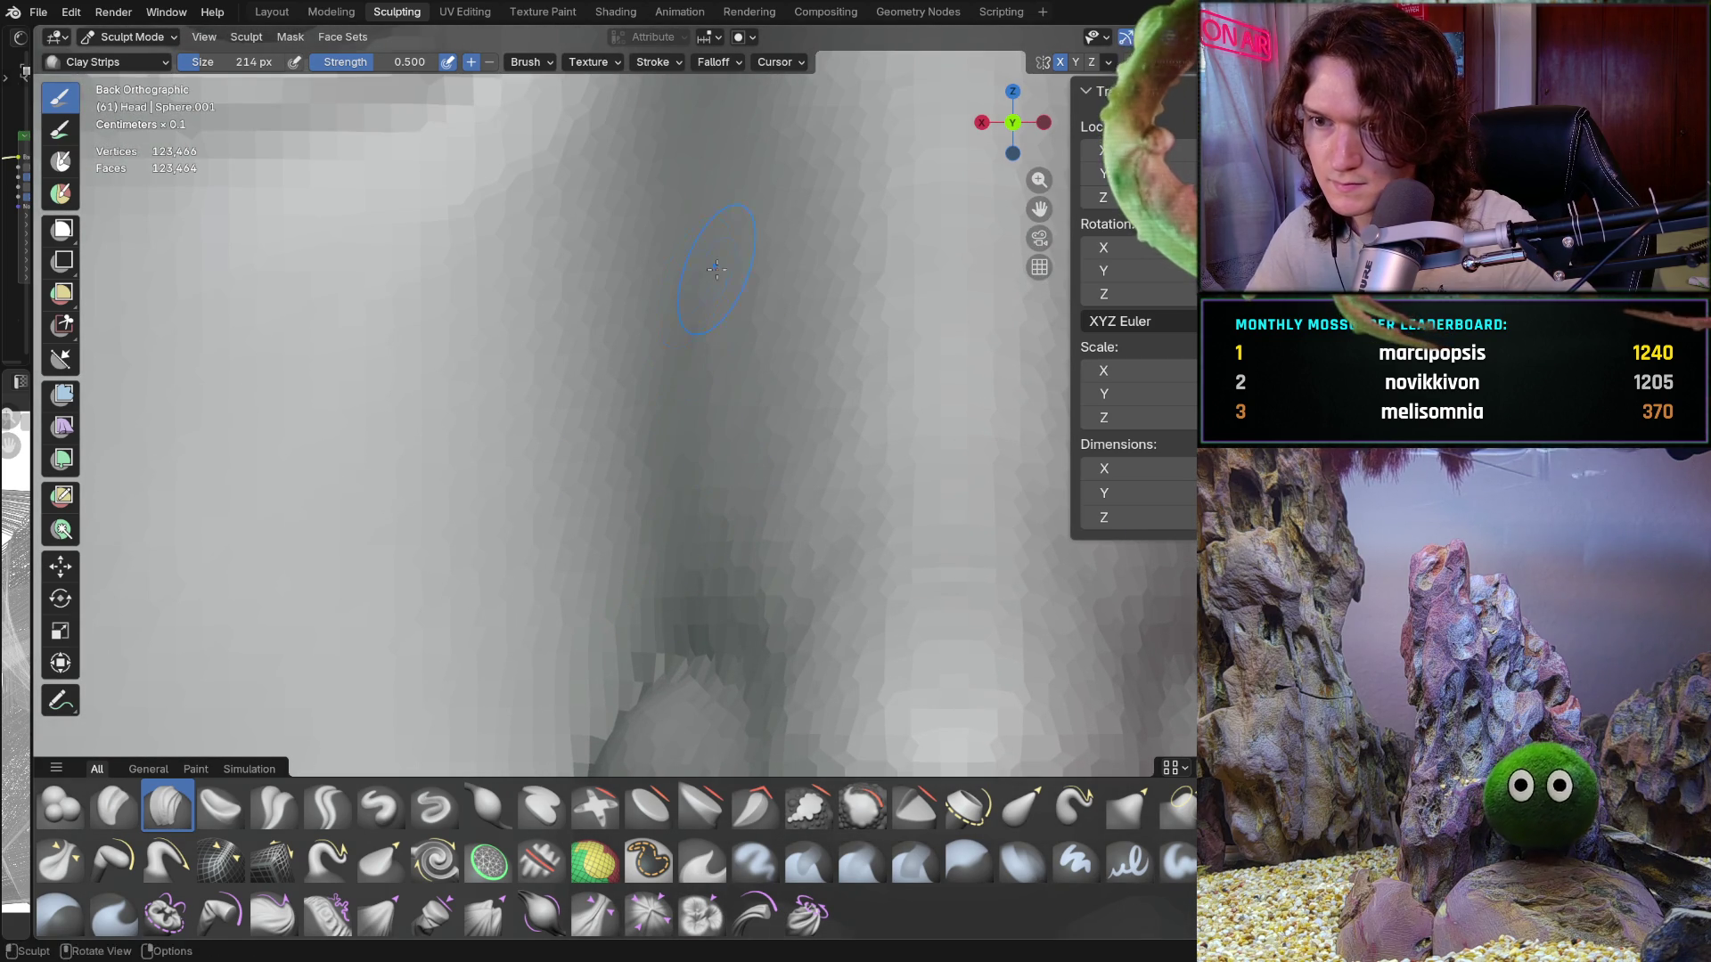
middle_click_drag(716, 268, 731, 477, "shift")
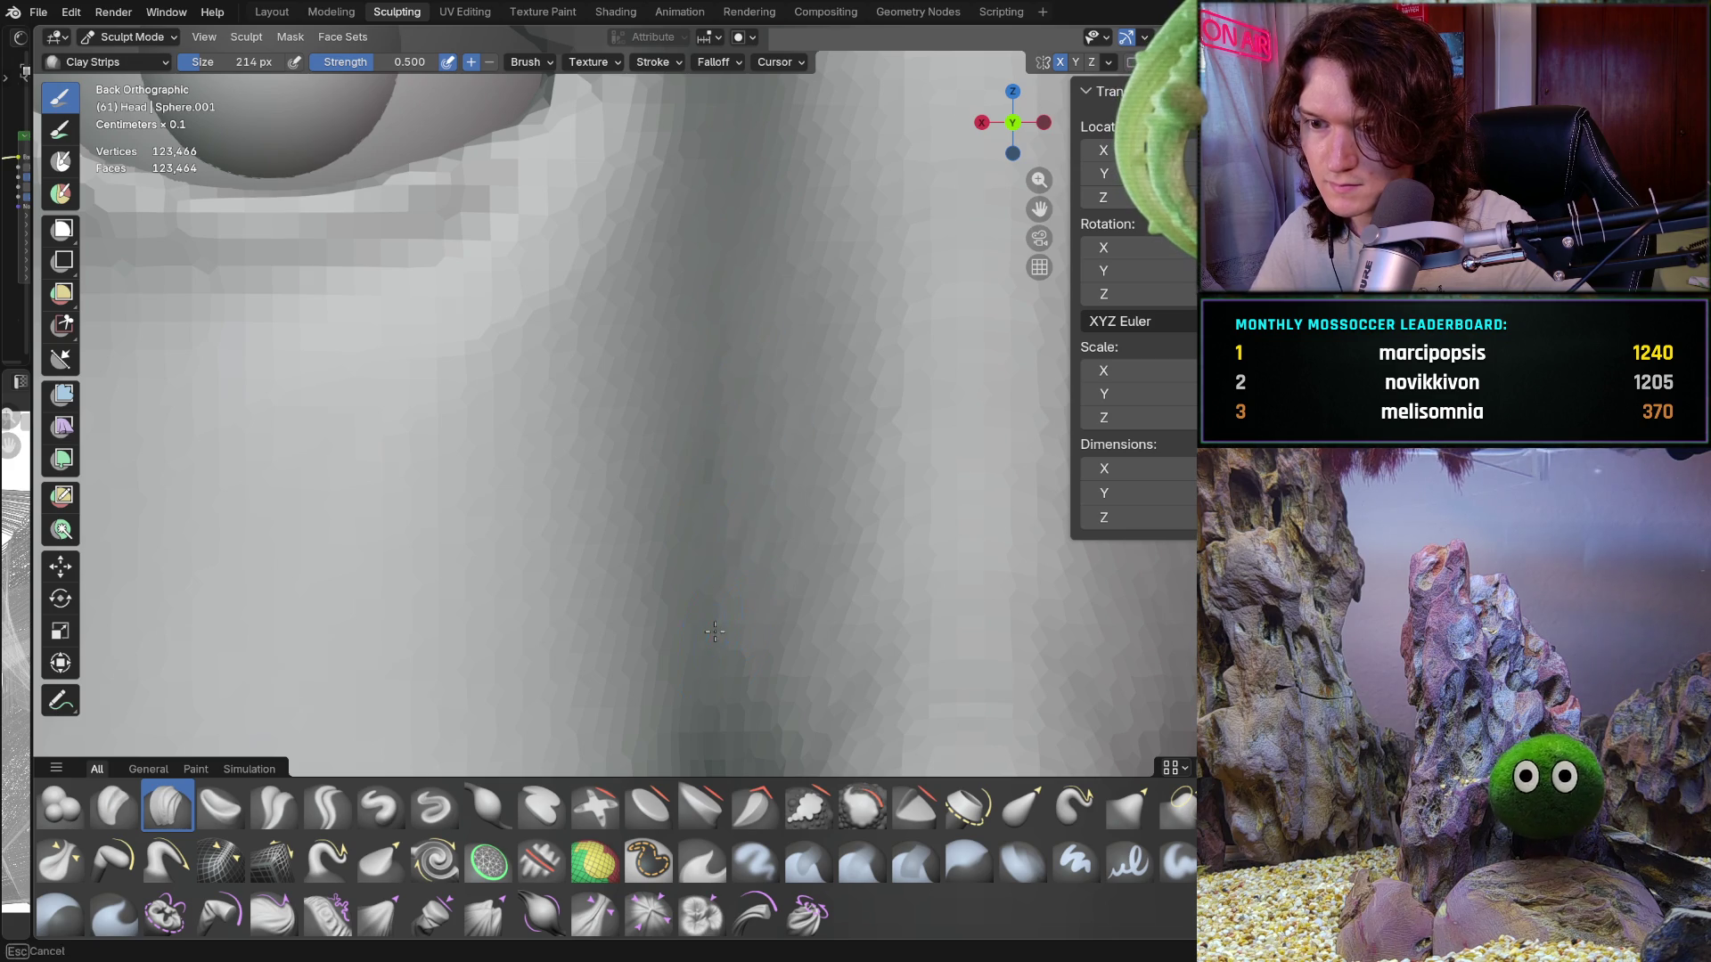
middle_click_drag(715, 632, 727, 499, "shift")
middle_click_drag(702, 190, 702, 350, "shift")
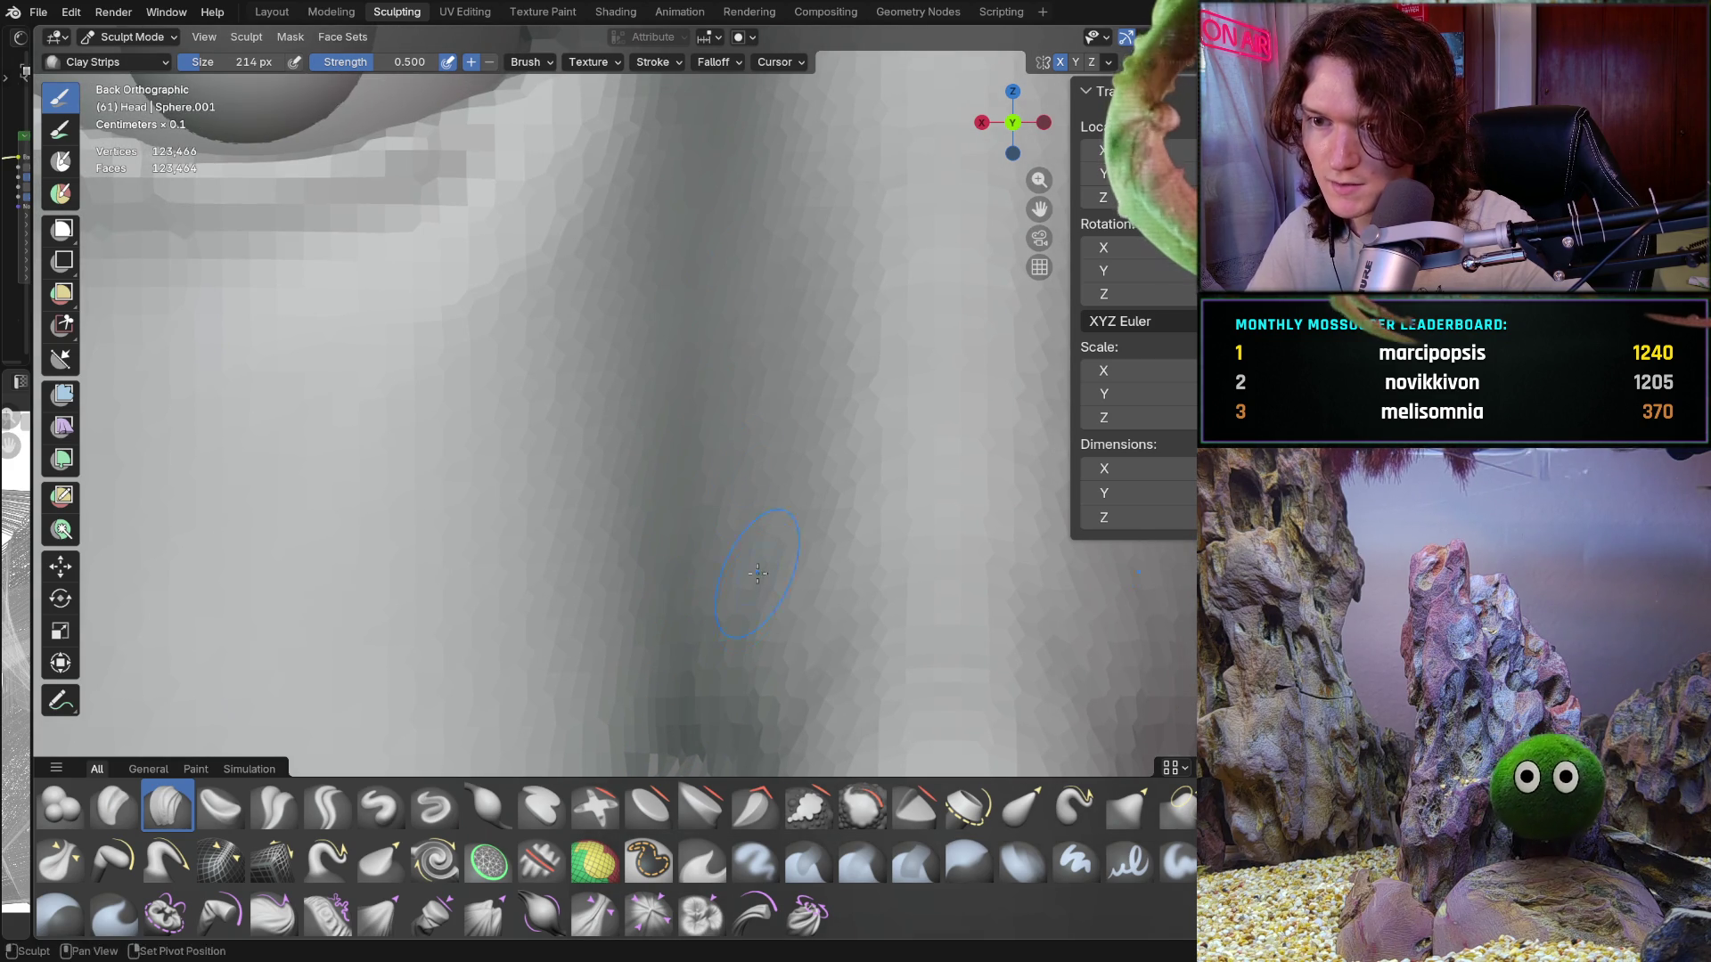
scroll(695, 513, "down", 6)
Step: Add a Clay Strips stroke beside the nose bridge near the eye
scroll(720, 515, "down", 5)
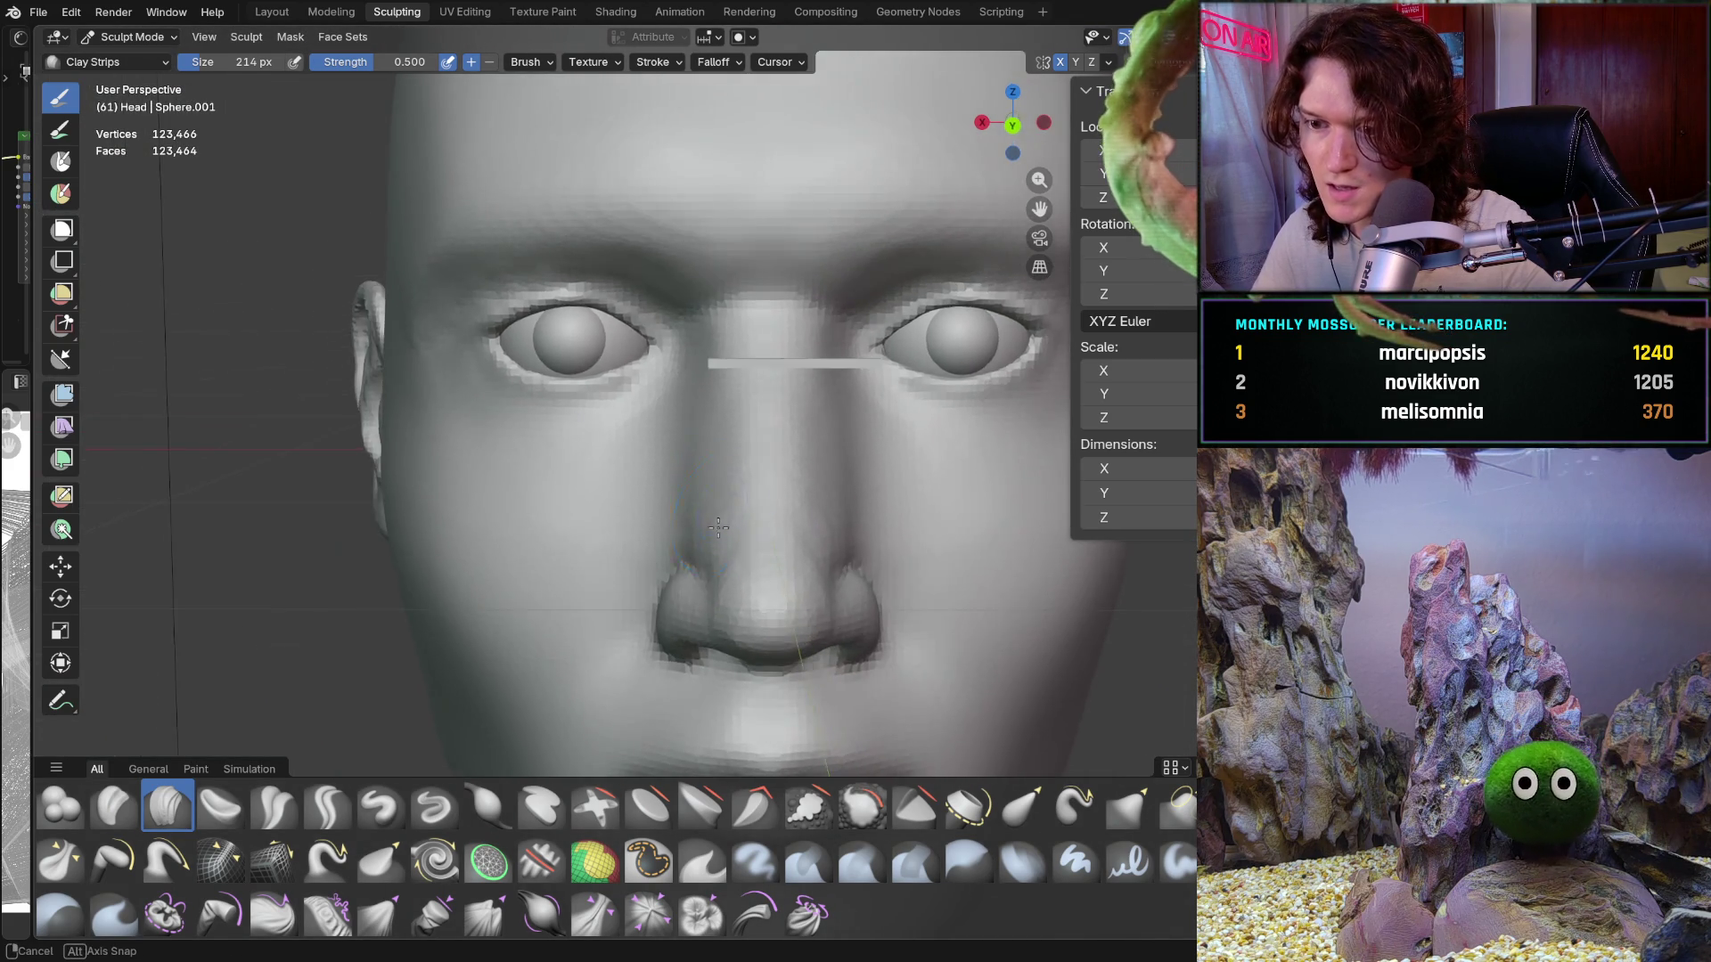
mouse_move(713, 522)
middle_mouse_down()
mouse_move(491, 539)
mouse_move(745, 563)
mouse_move(686, 605)
middle_mouse_up()
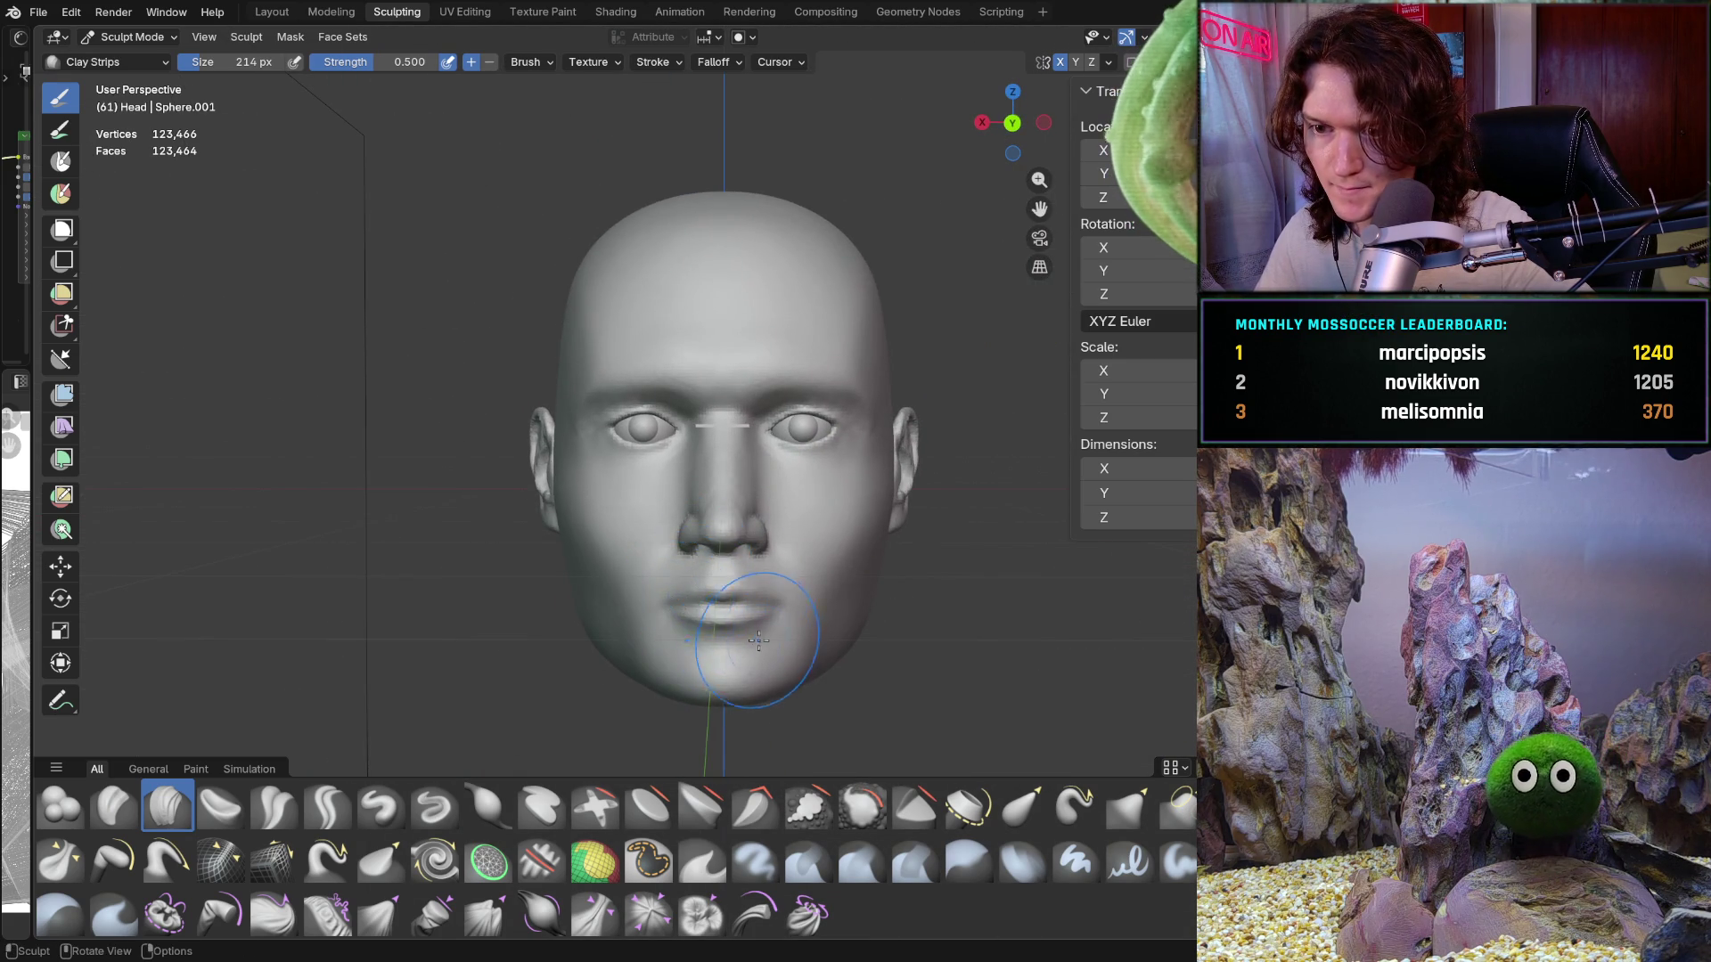
scroll(709, 393, "up", 8)
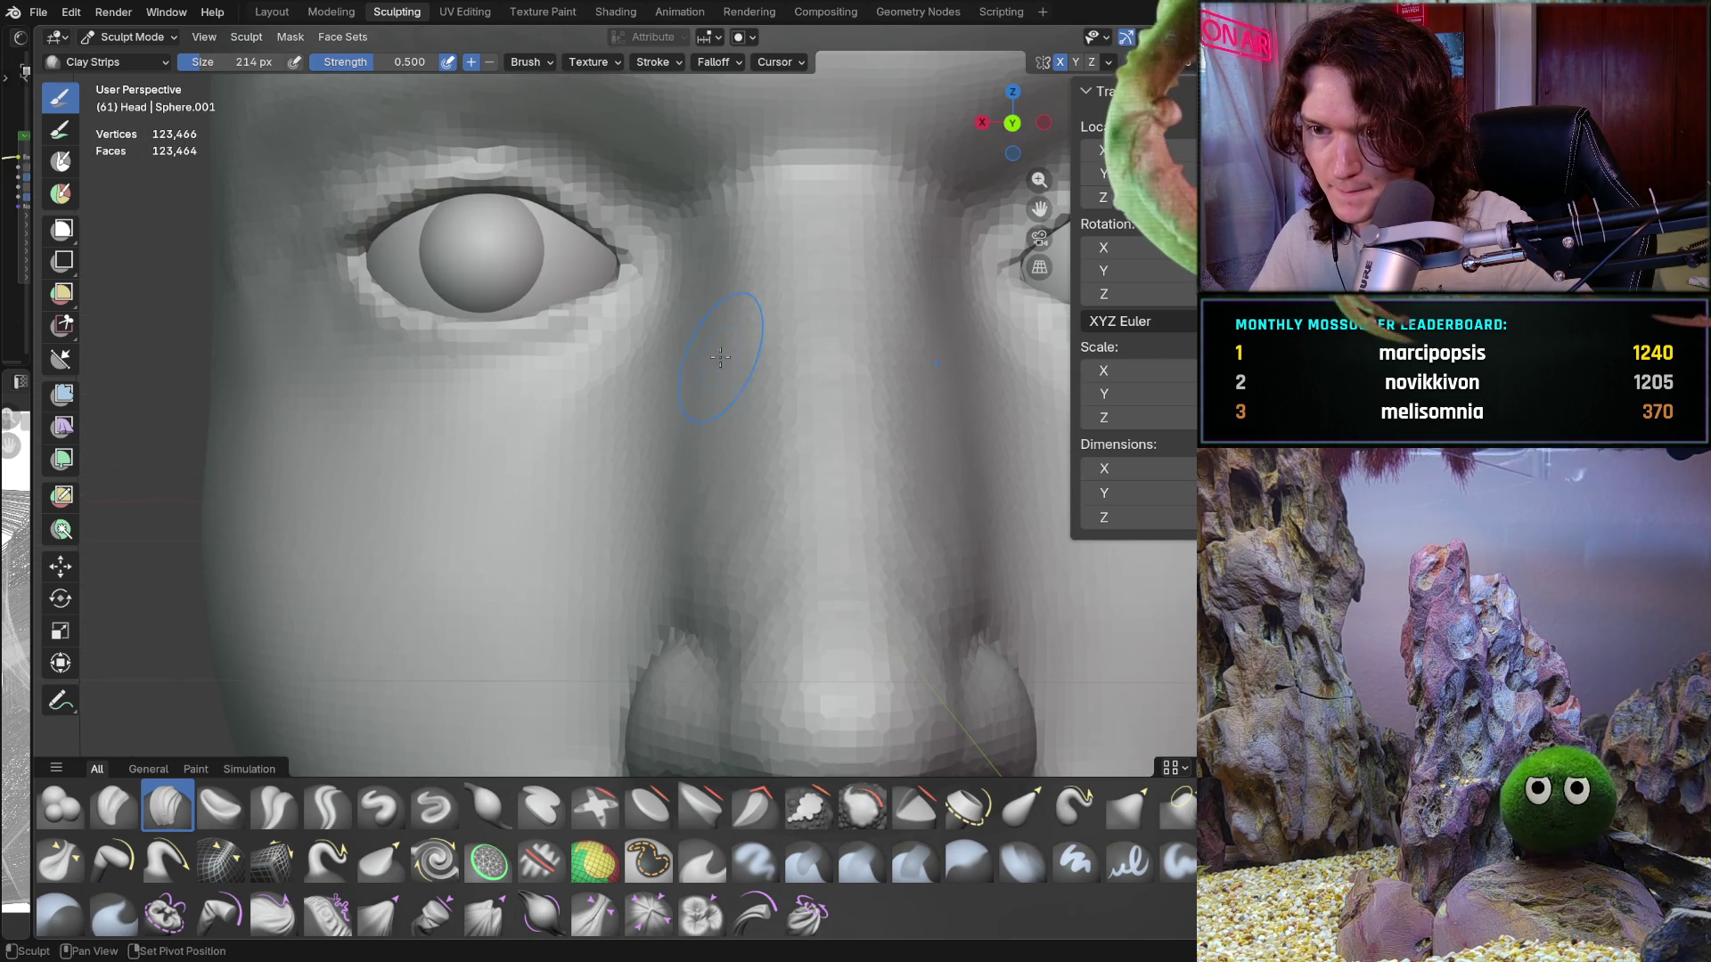
left_click_drag(695, 472, 691, 490)
Step: Check the eyes and nose from an angle, then snap to Back Orthographic facing the face
mouse_move(742, 521)
middle_mouse_down()
mouse_move(779, 466)
mouse_move(813, 535)
mouse_move(748, 599)
middle_mouse_up()
mouse_move(621, 521)
middle_mouse_down()
mouse_move(565, 484)
mouse_move(643, 460)
mouse_move(628, 292)
mouse_move(649, 458)
middle_mouse_up()
scroll(625, 321, "down", 5)
middle_click_drag(764, 599, 592, 451, "alt")
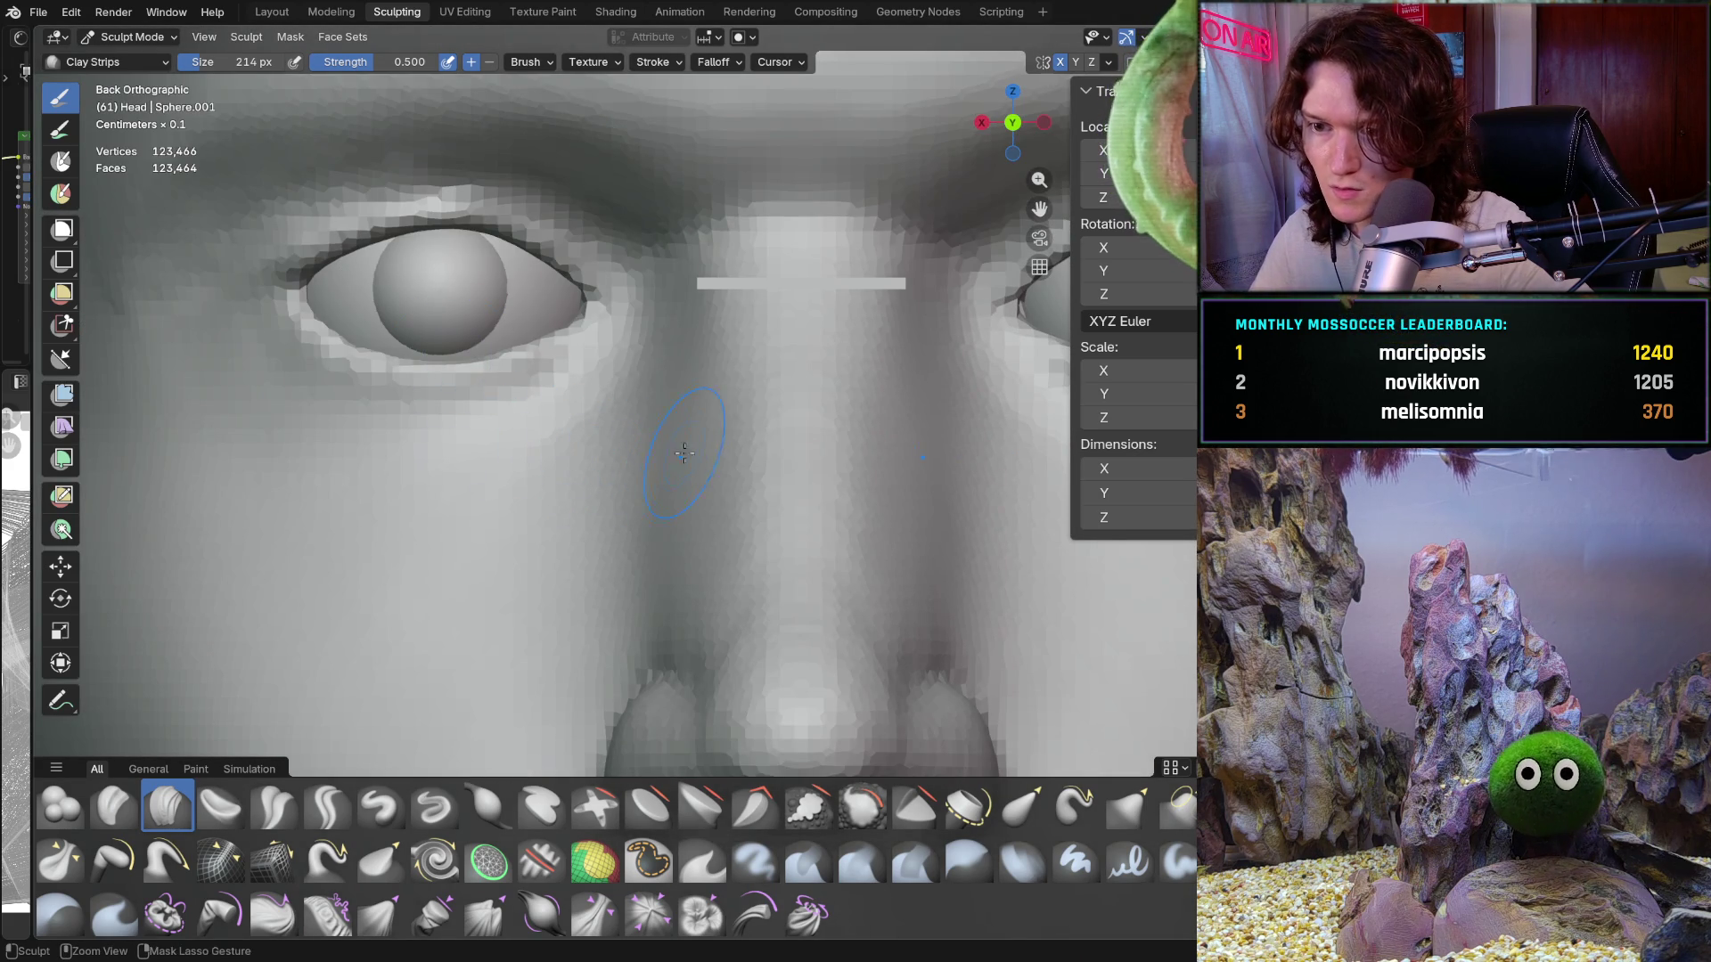
Step: Pan and zoom the Back Orthographic view along the nose to frame the lower nose and nostrils
scroll(724, 475, "up", 3)
mouse_move(724, 475)
middle_mouse_down("shift")
mouse_move(729, 569)
mouse_move(713, 517)
middle_mouse_up("shift")
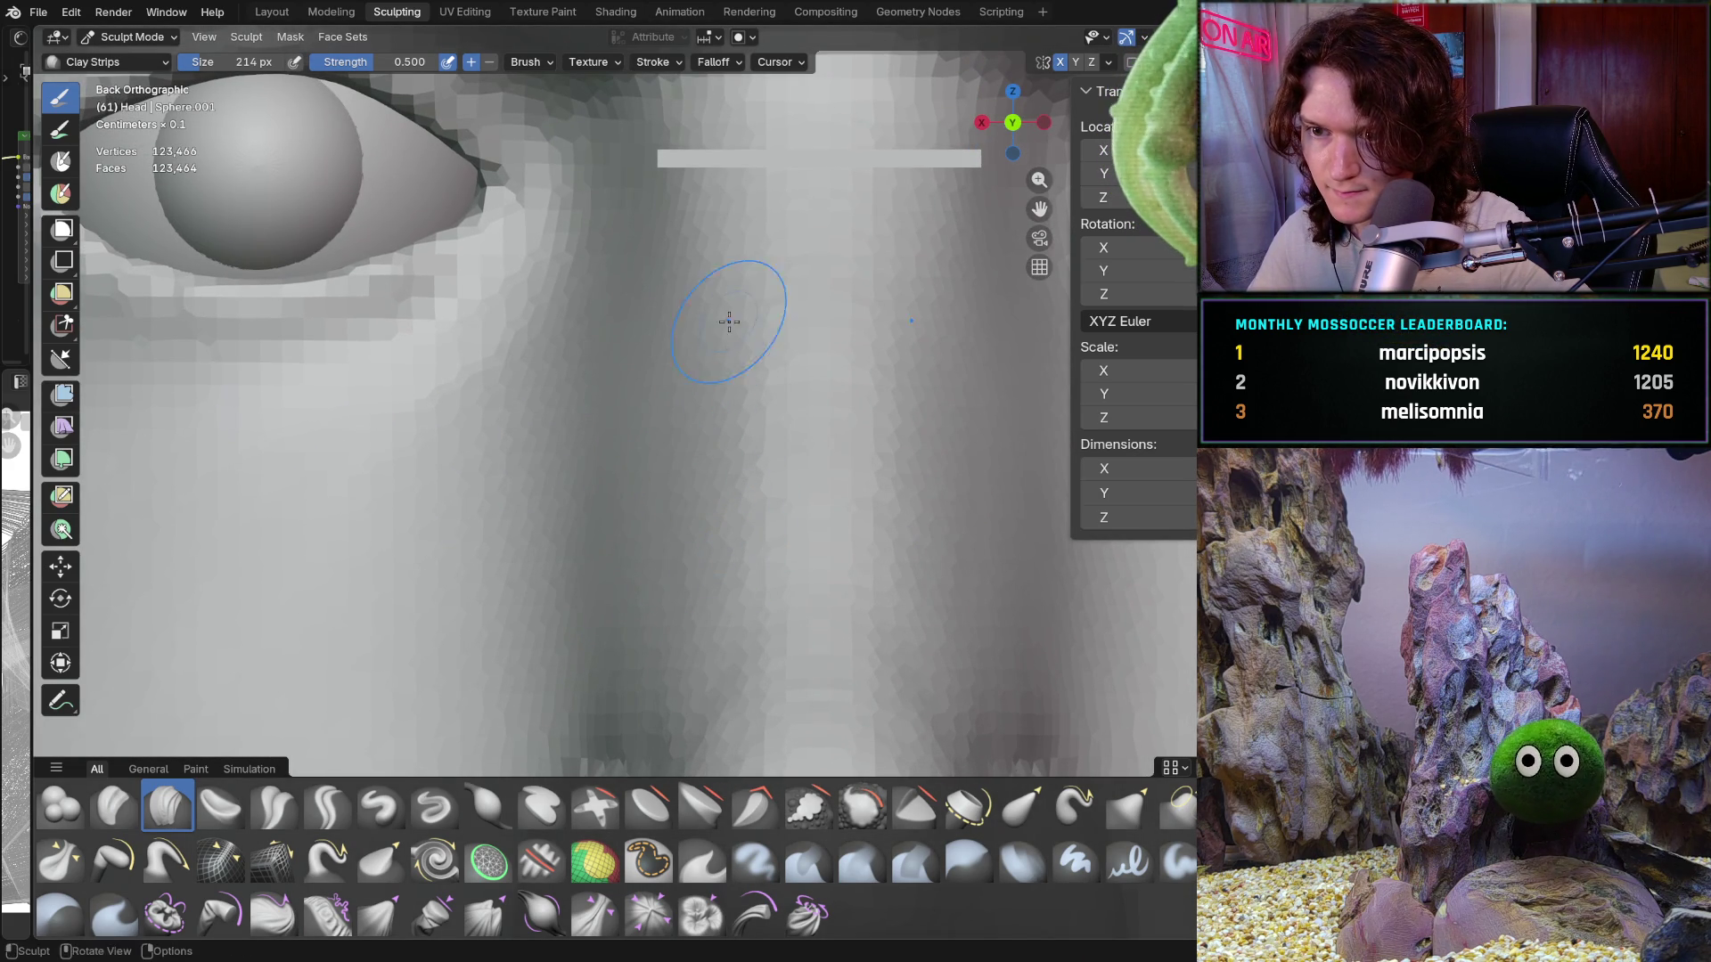
middle_click_drag(726, 317, 710, 270, "shift")
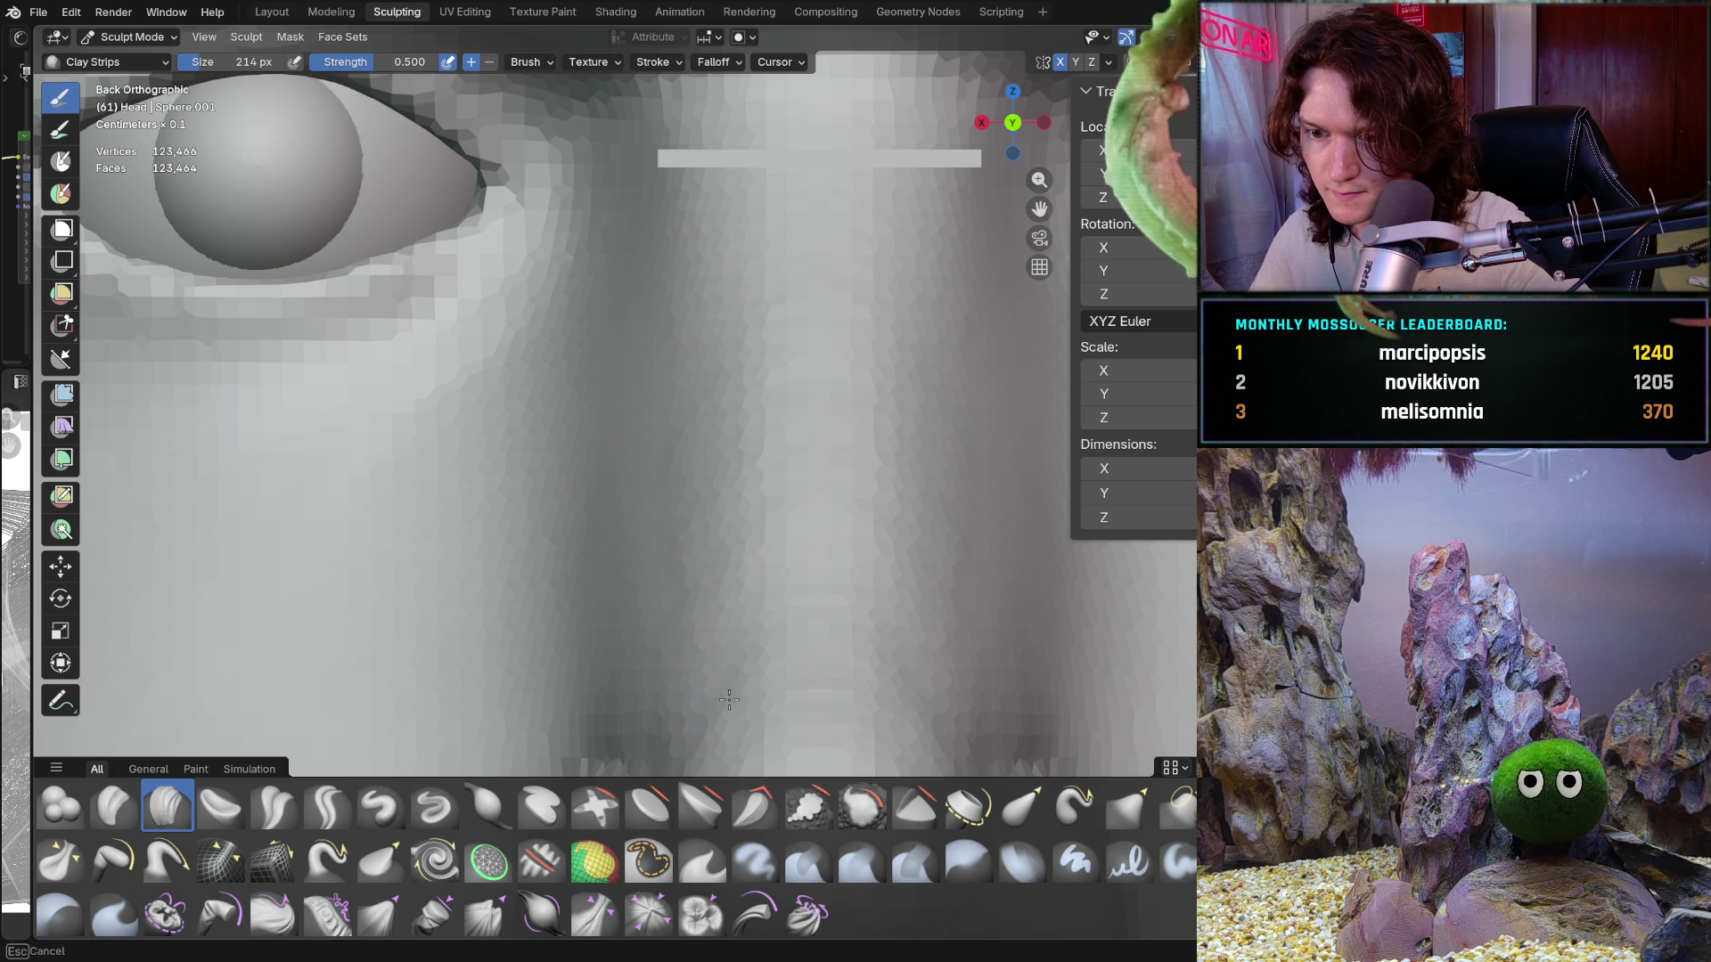
mouse_move(729, 699)
middle_mouse_down("shift")
mouse_move(713, 704)
mouse_move(733, 603)
mouse_move(704, 587)
middle_mouse_up("shift")
scroll(706, 586, "up", 4, "shift")
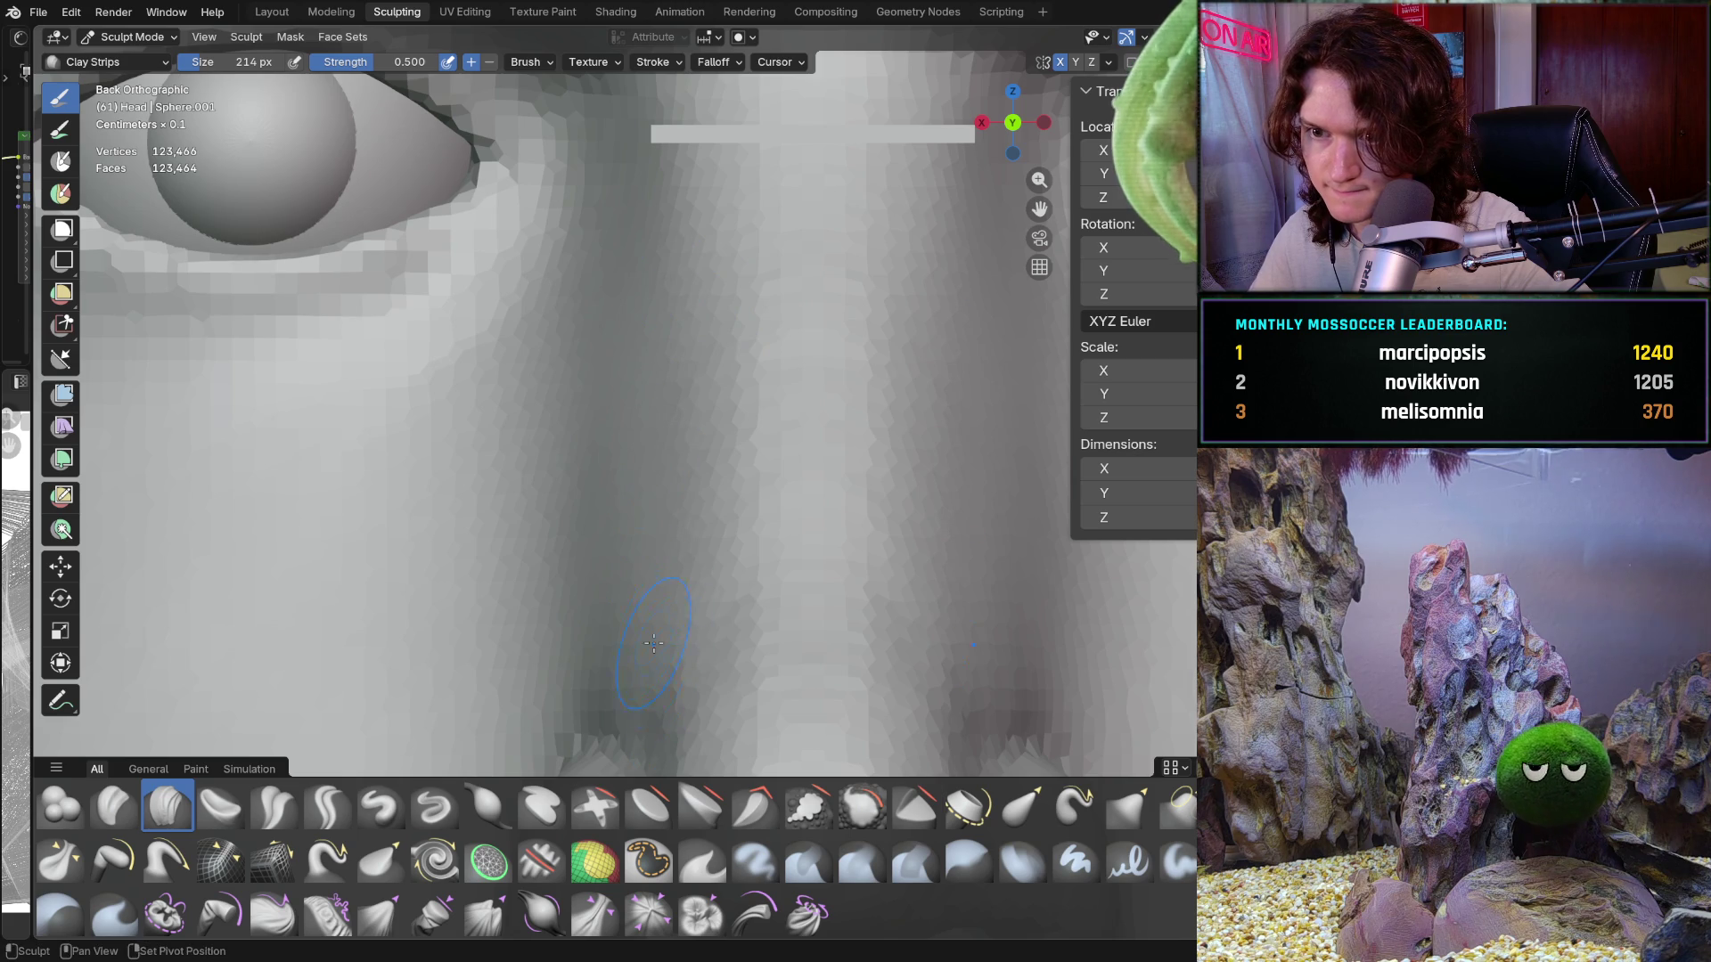
middle_click_drag(653, 643, 653, 470, "shift")
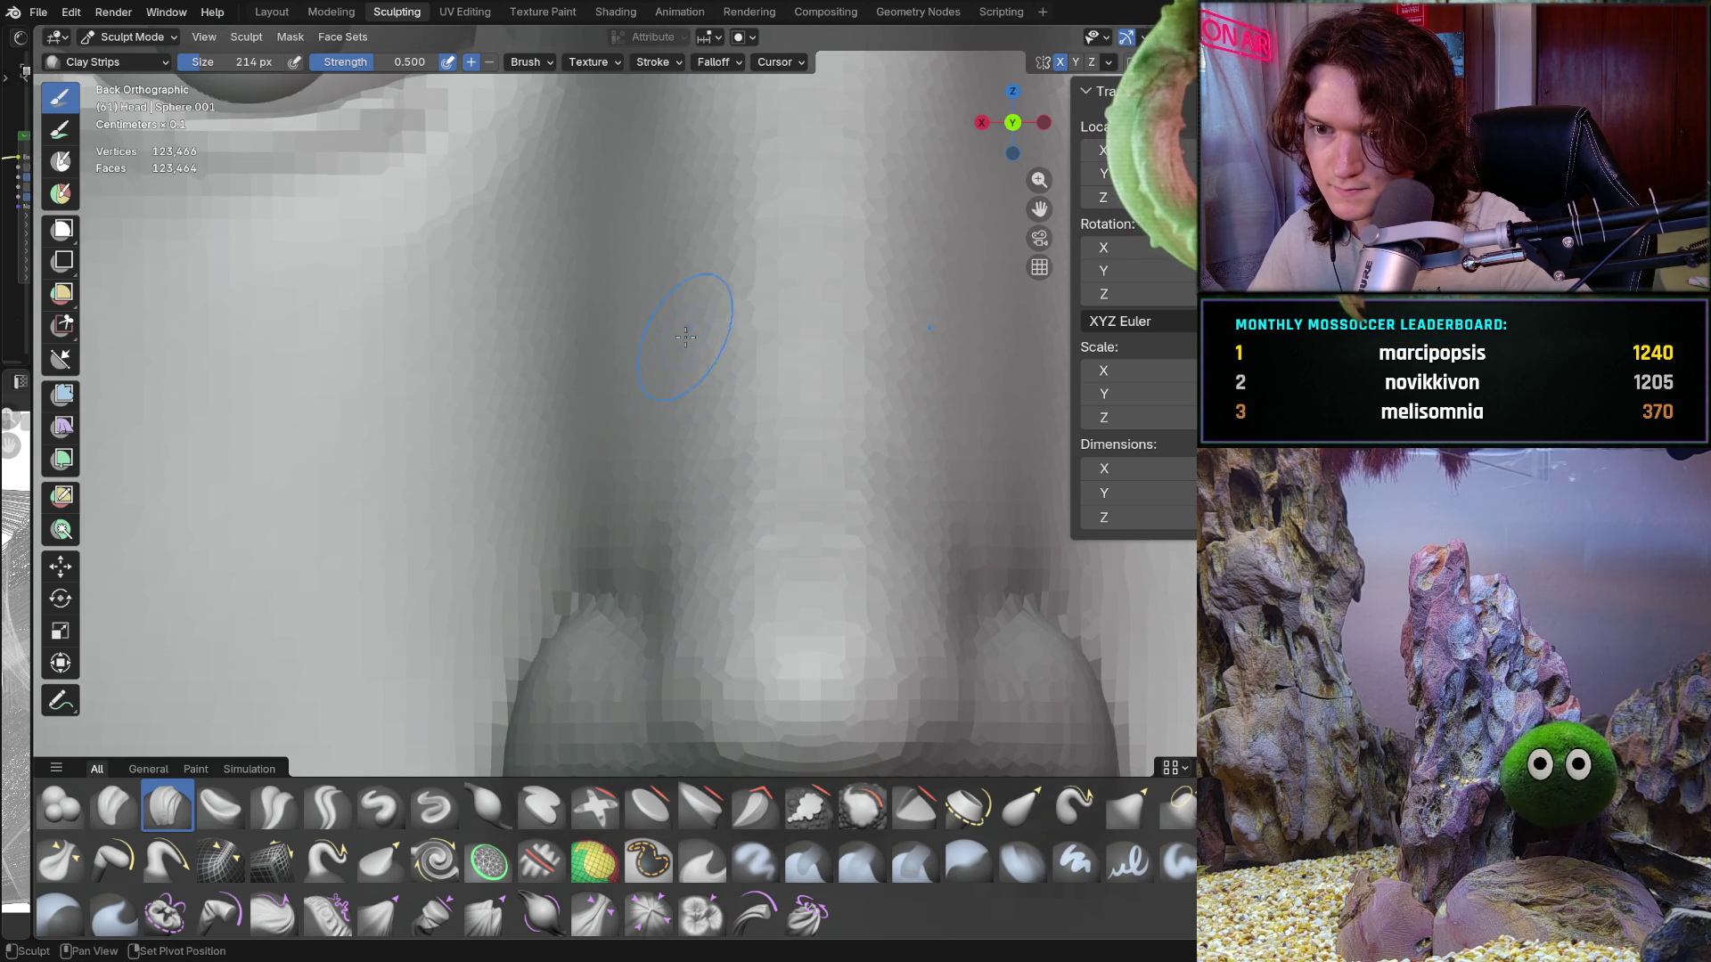
scroll(667, 496, "down", 10)
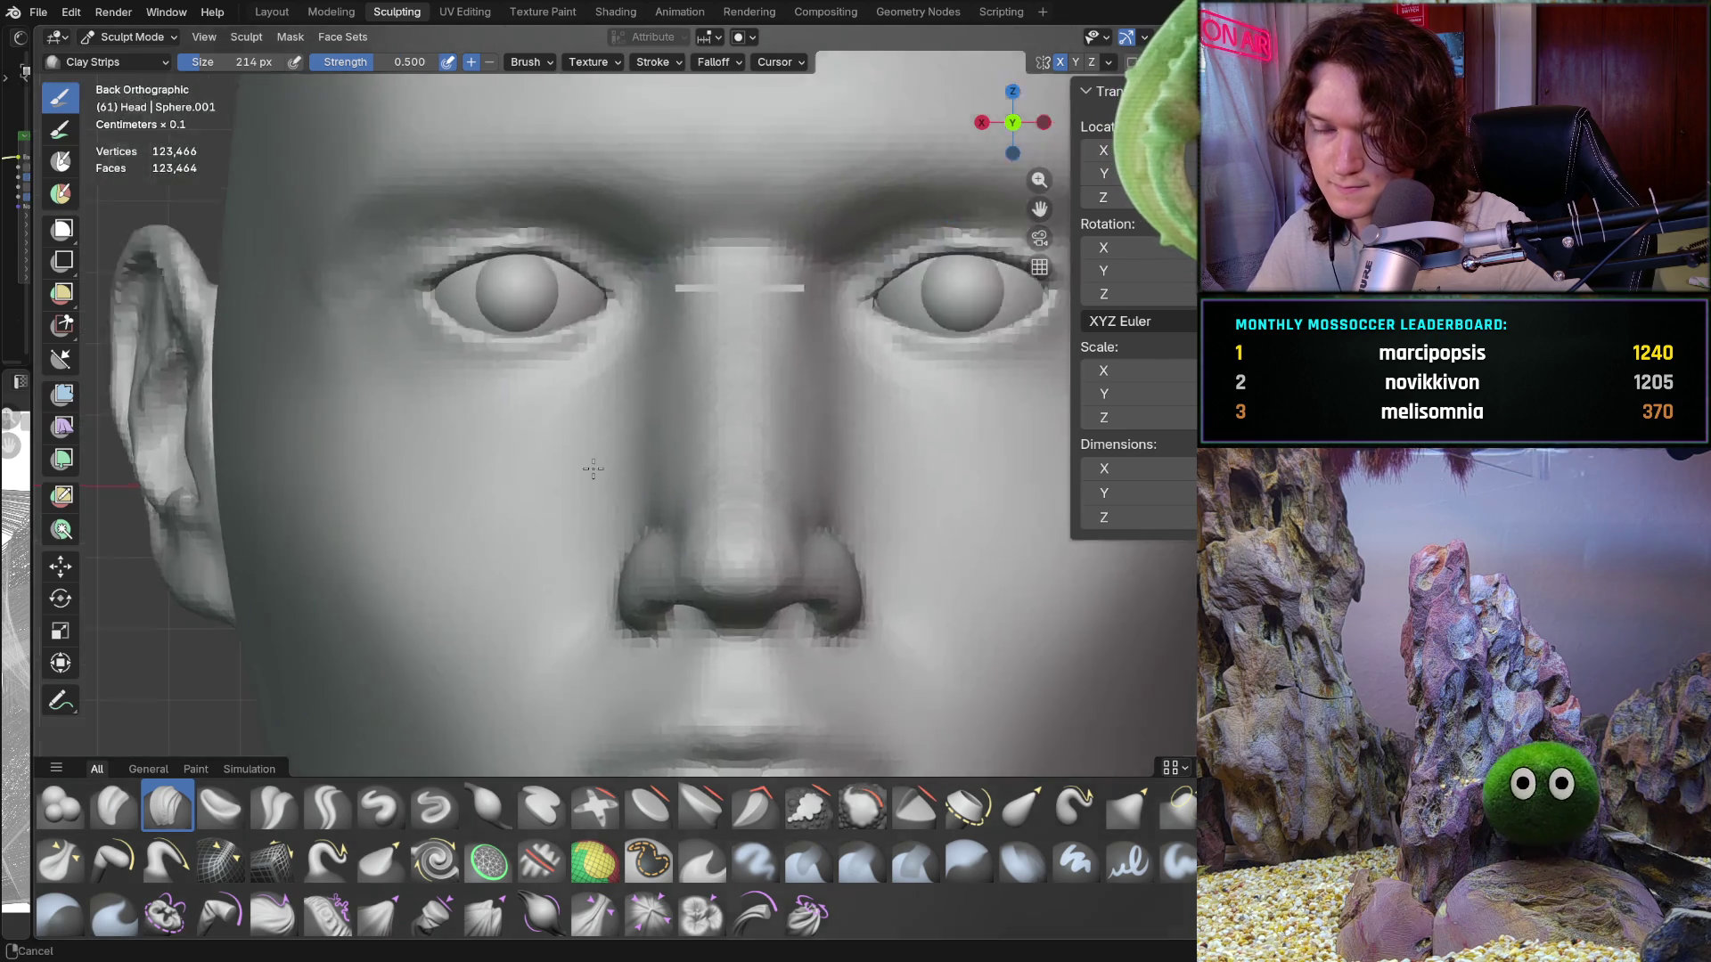
middle_click_drag(666, 497, 707, 478)
scroll(627, 279, "up", 5)
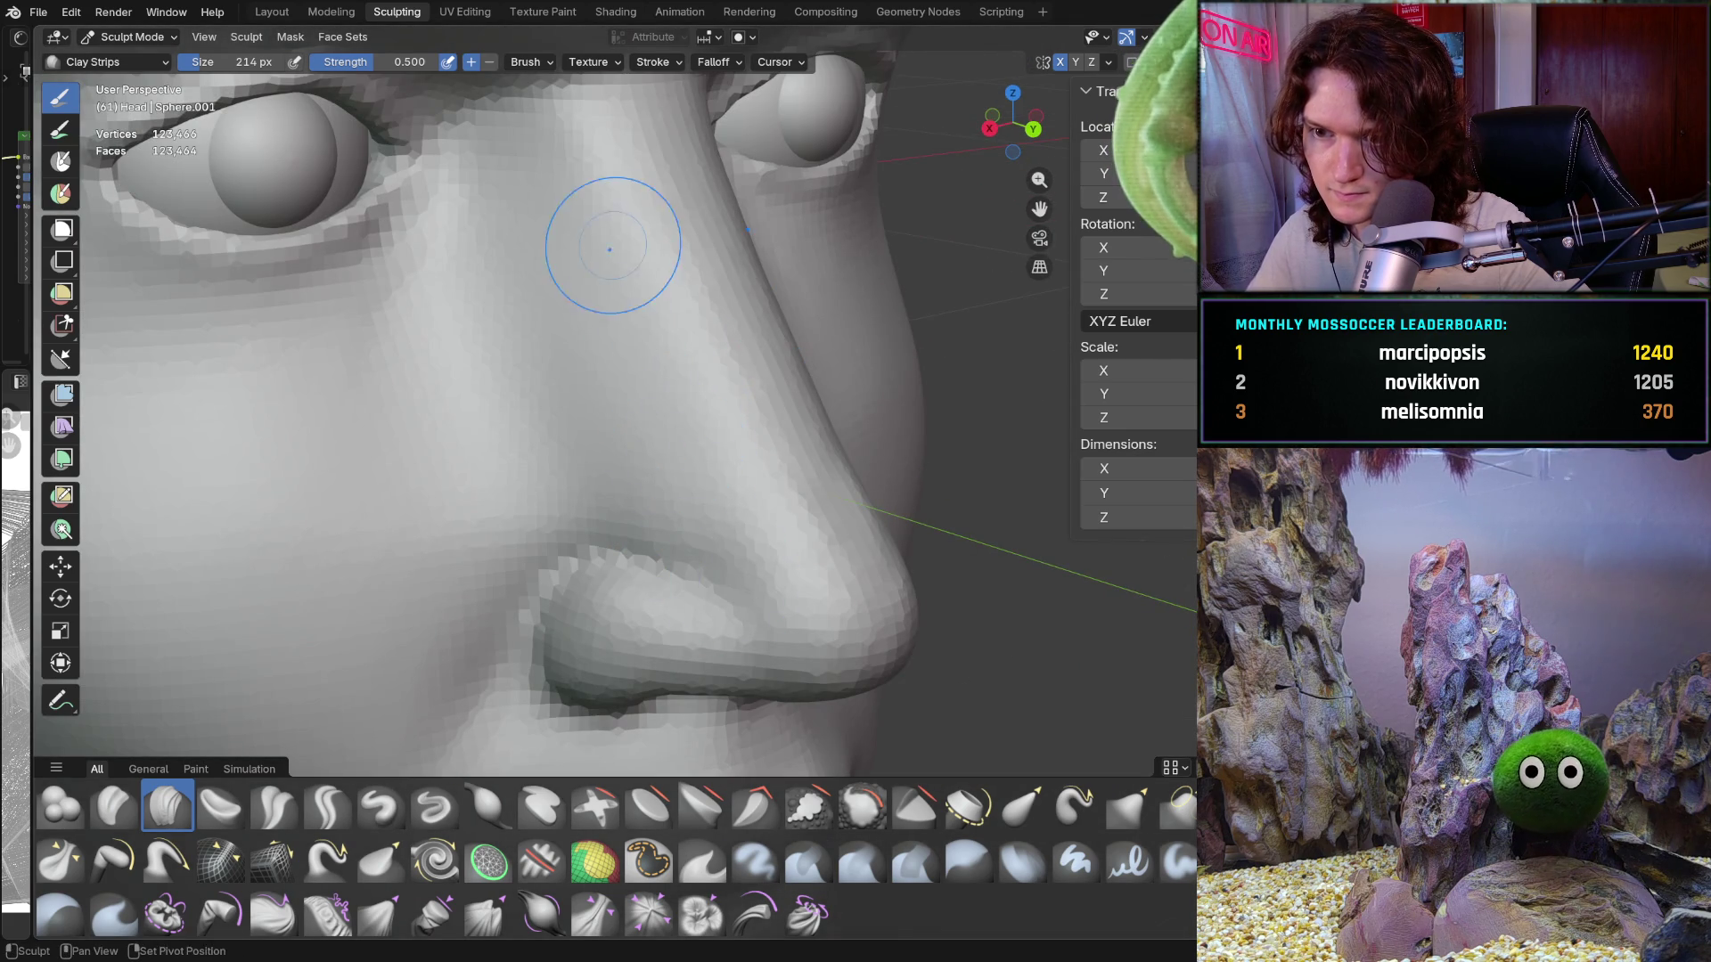
mouse_move(611, 237)
middle_mouse_down()
mouse_move(545, 515)
mouse_move(650, 413)
middle_mouse_up()
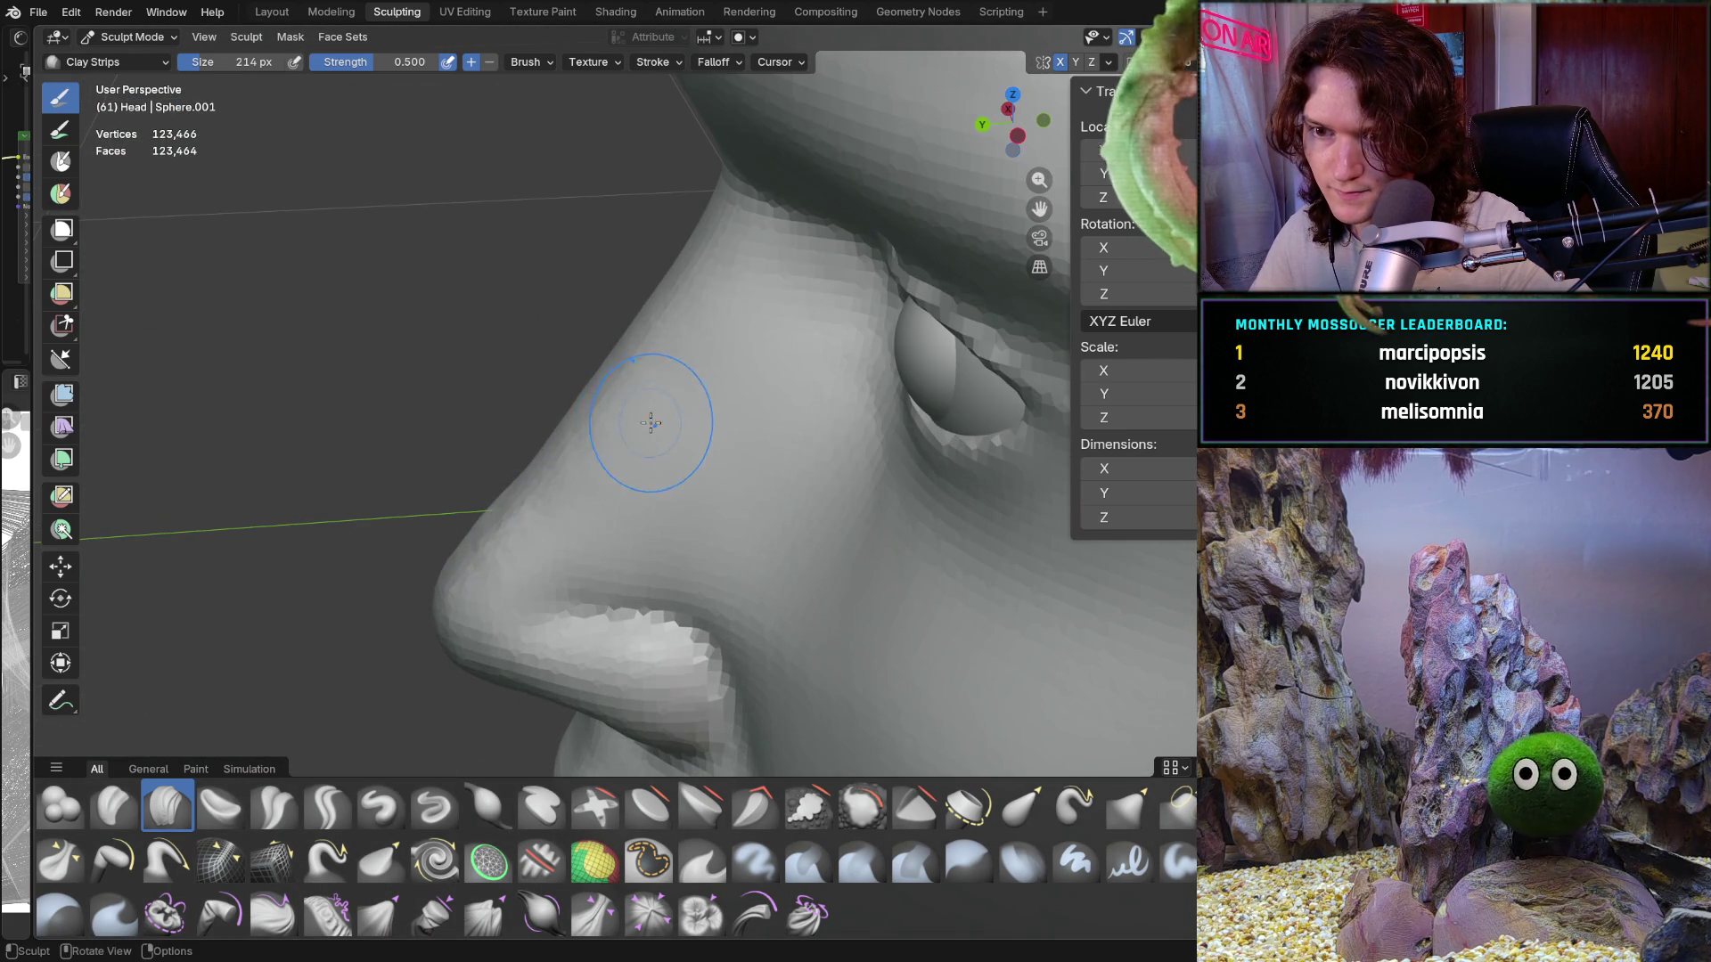
scroll(794, 298, "down", 3)
mouse_move(794, 298)
middle_mouse_down()
mouse_move(721, 466)
mouse_move(855, 363)
middle_mouse_up()
scroll(855, 364, "down", 5)
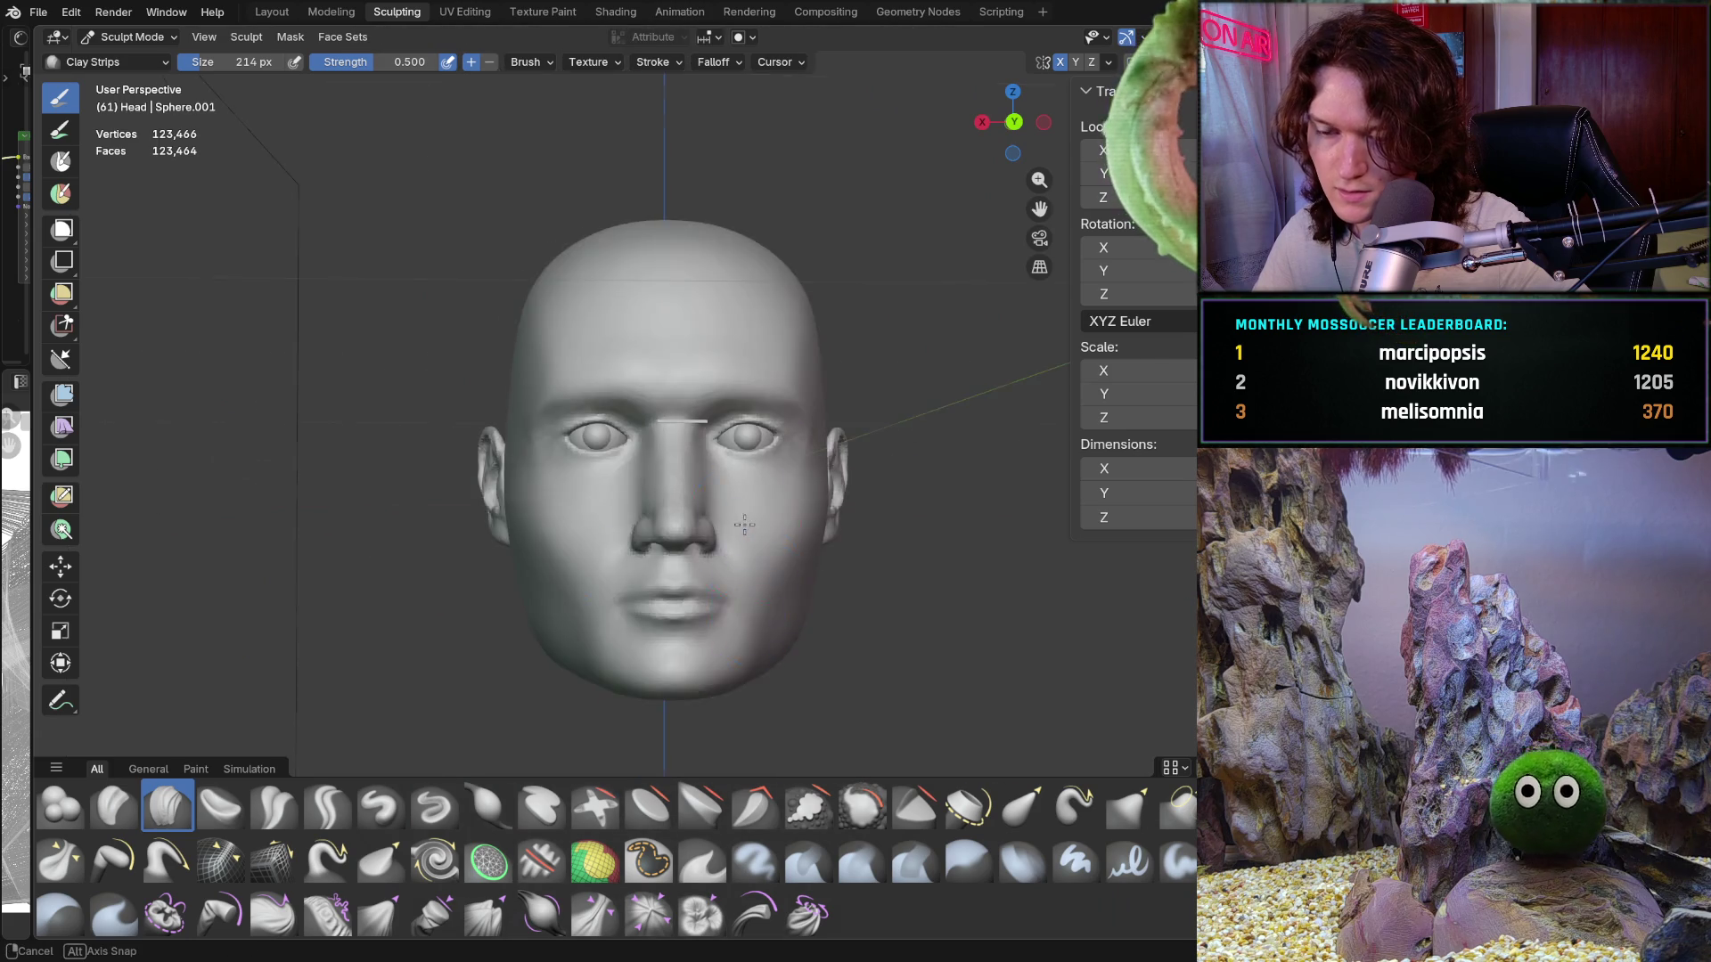
key("KP_5")
key("ctrl+KP_1")
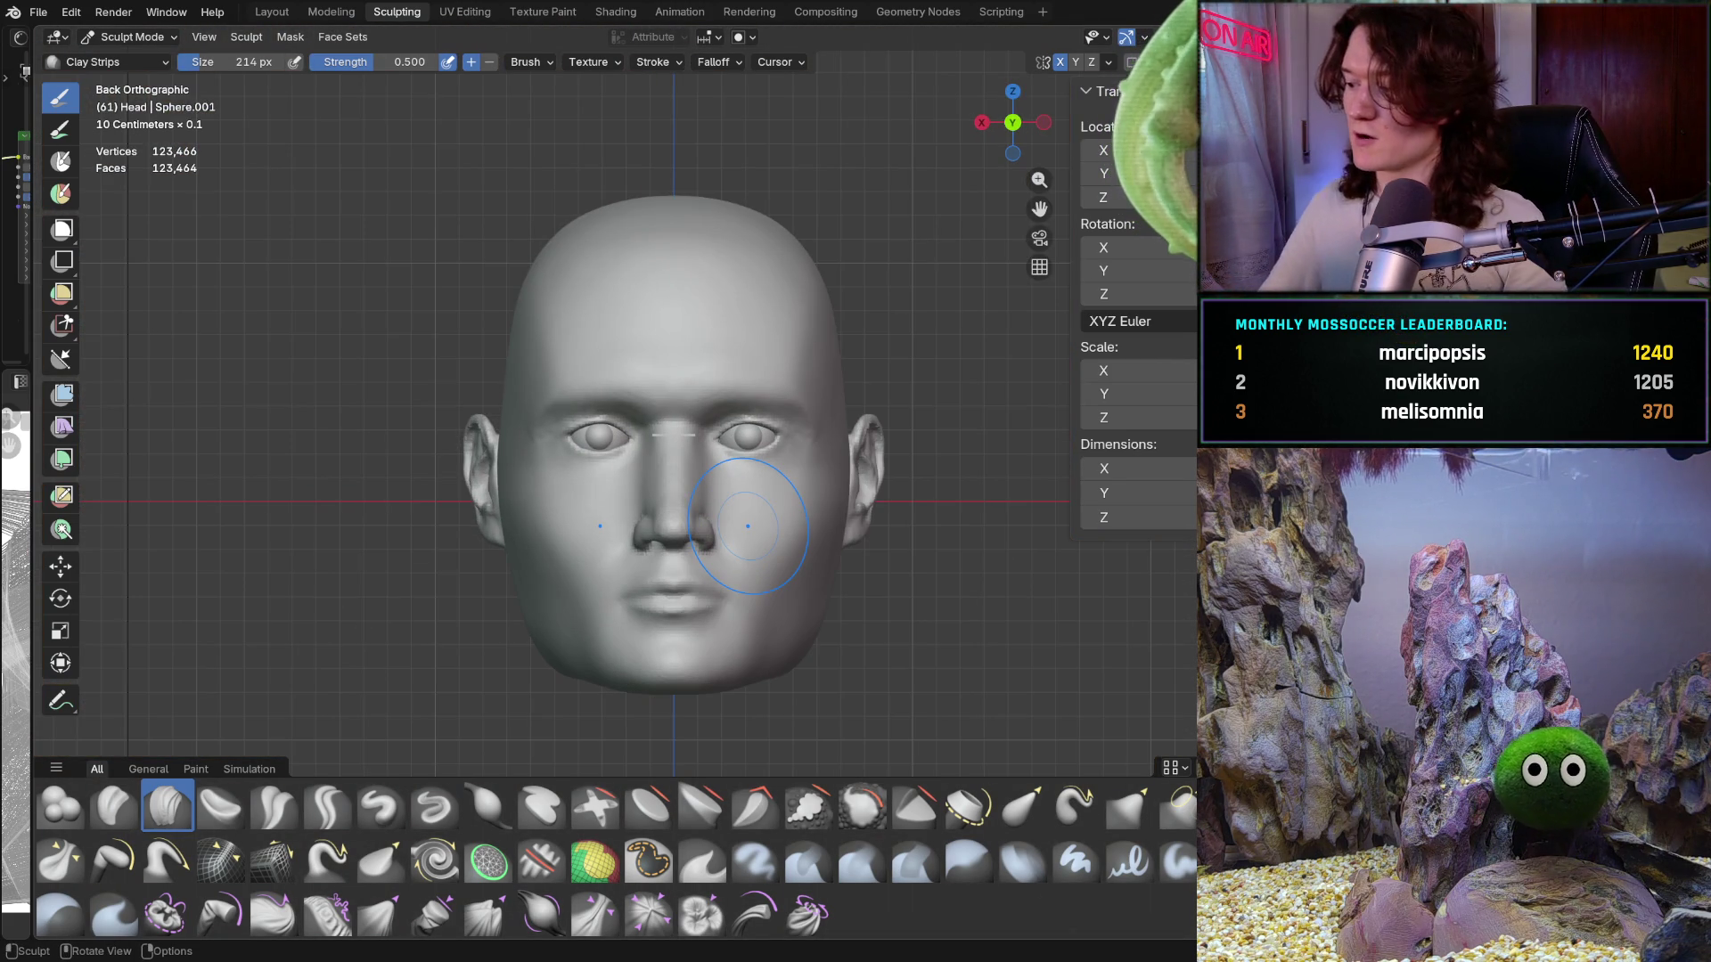
mouse_move(750, 508)
middle_mouse_down("ctrl")
mouse_move(750, 436)
mouse_move(748, 473)
mouse_move(801, 499)
mouse_move(739, 562)
middle_mouse_up("ctrl")
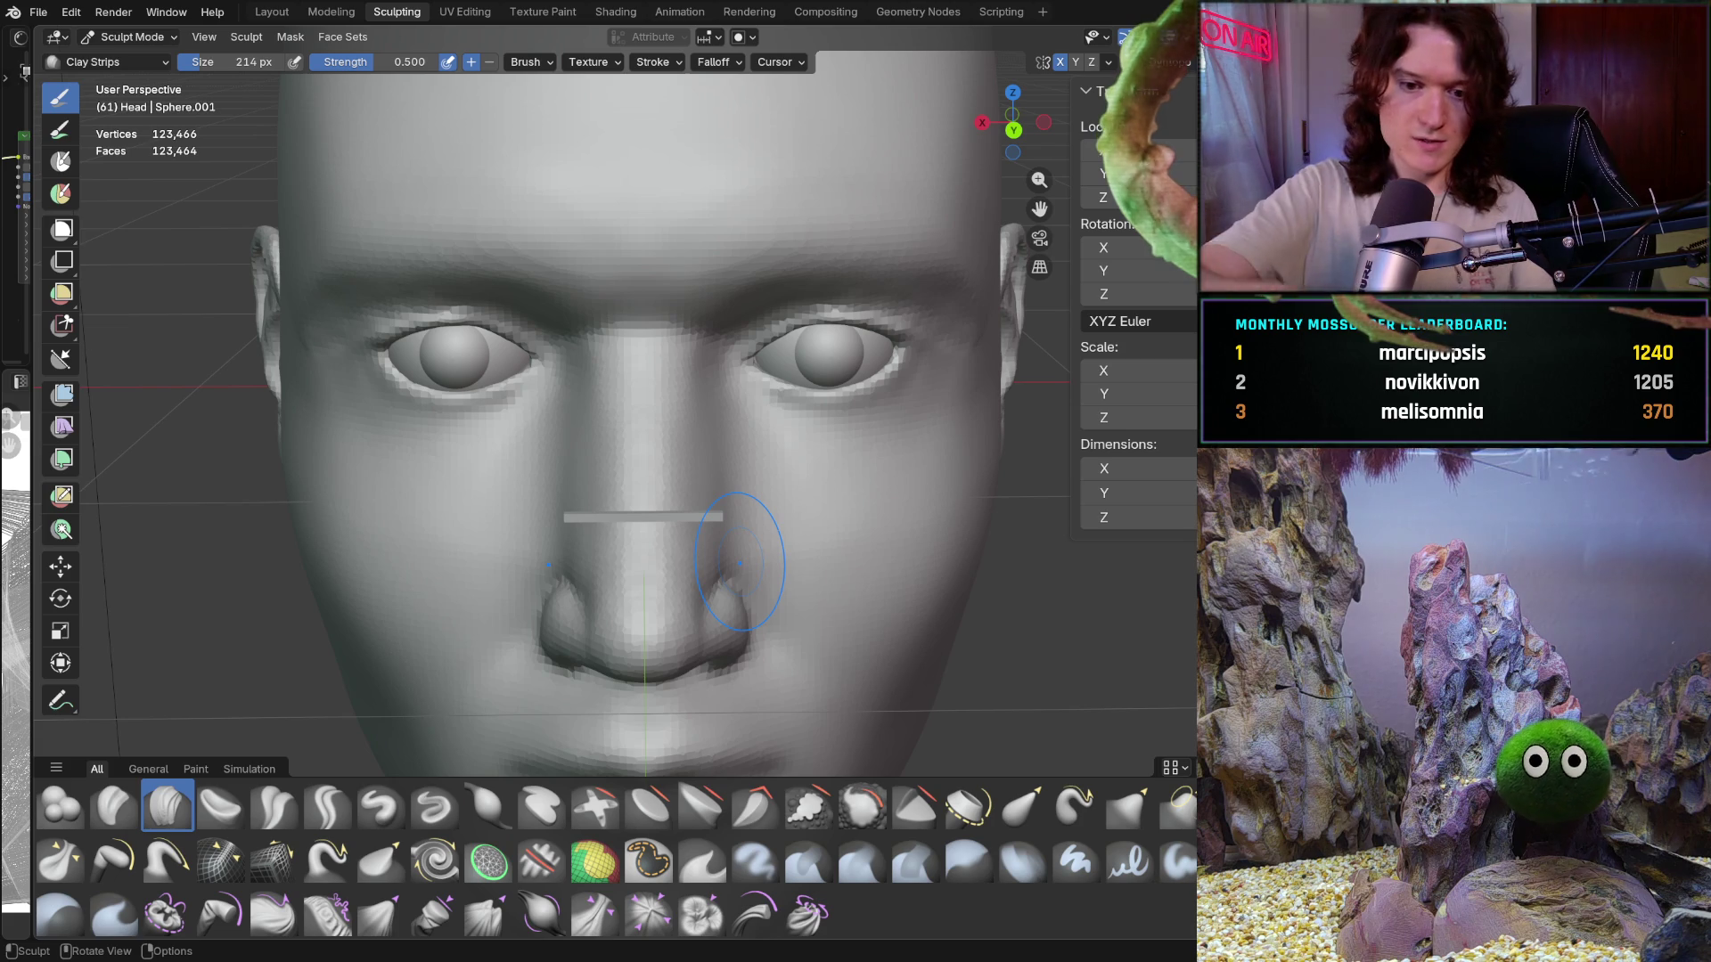
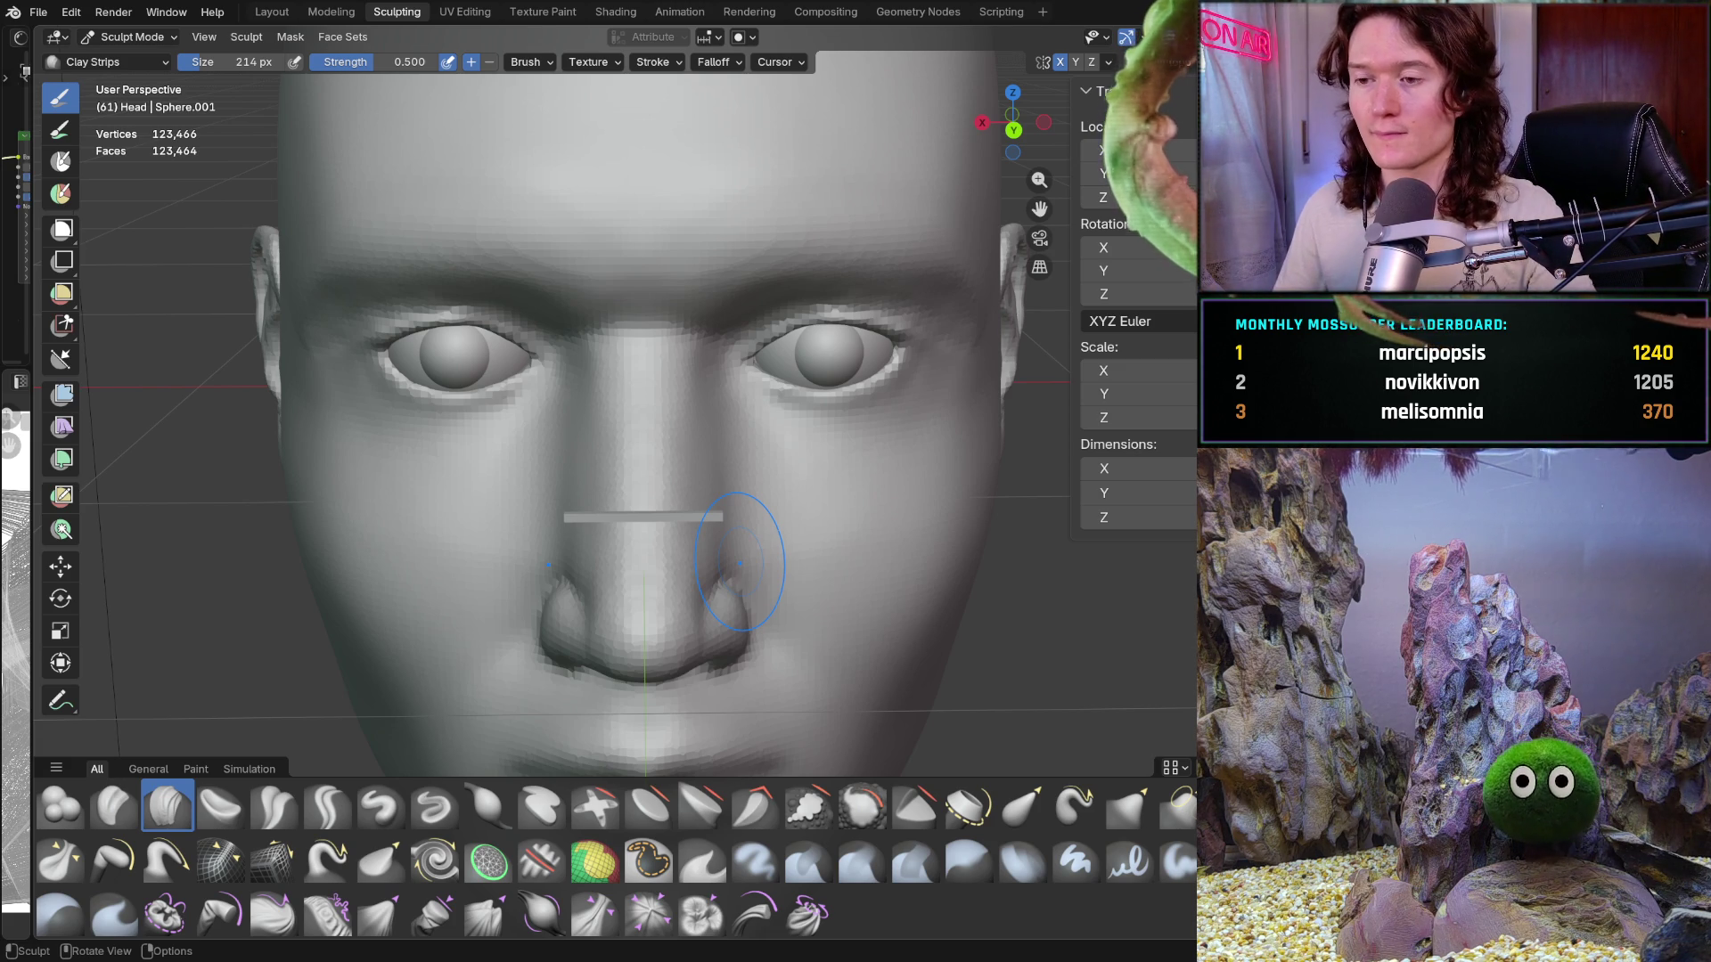
Step: Orbit to face the head, snap to front orthographic view, and zoom out to the whole face
mouse_move(588, 510)
middle_mouse_down()
mouse_move(611, 477)
mouse_move(570, 385)
mouse_move(674, 453)
middle_mouse_up()
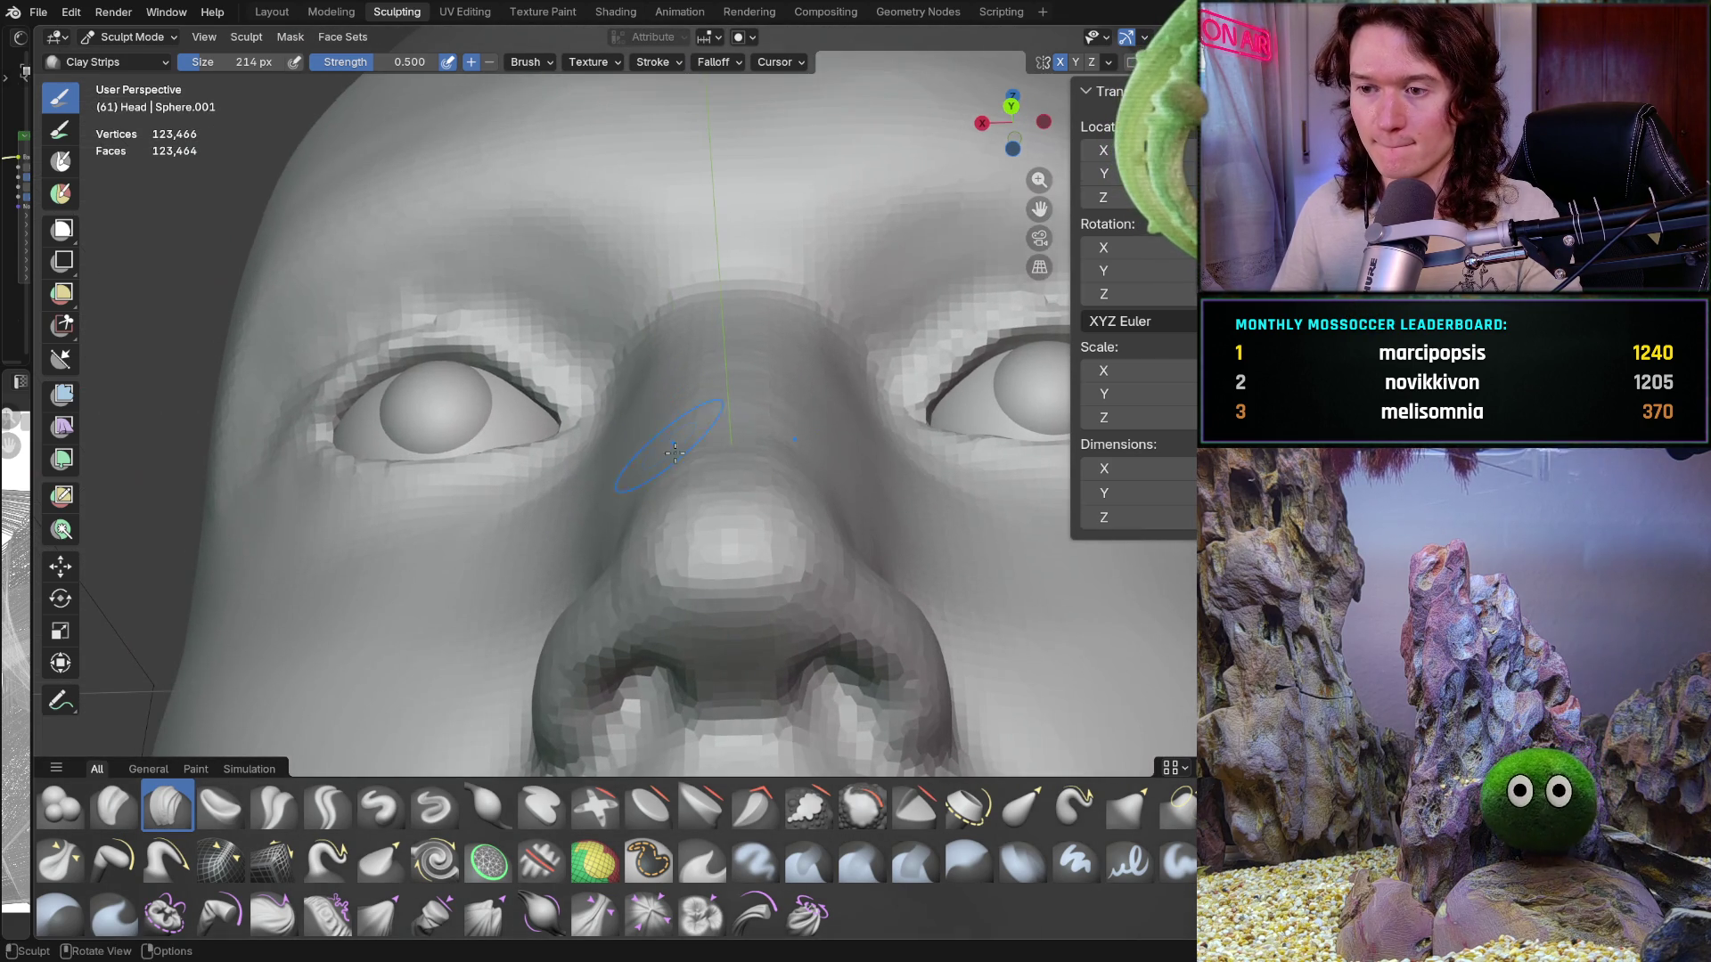
middle_click_drag(651, 362, 636, 442)
key("ctrl+KP_1")
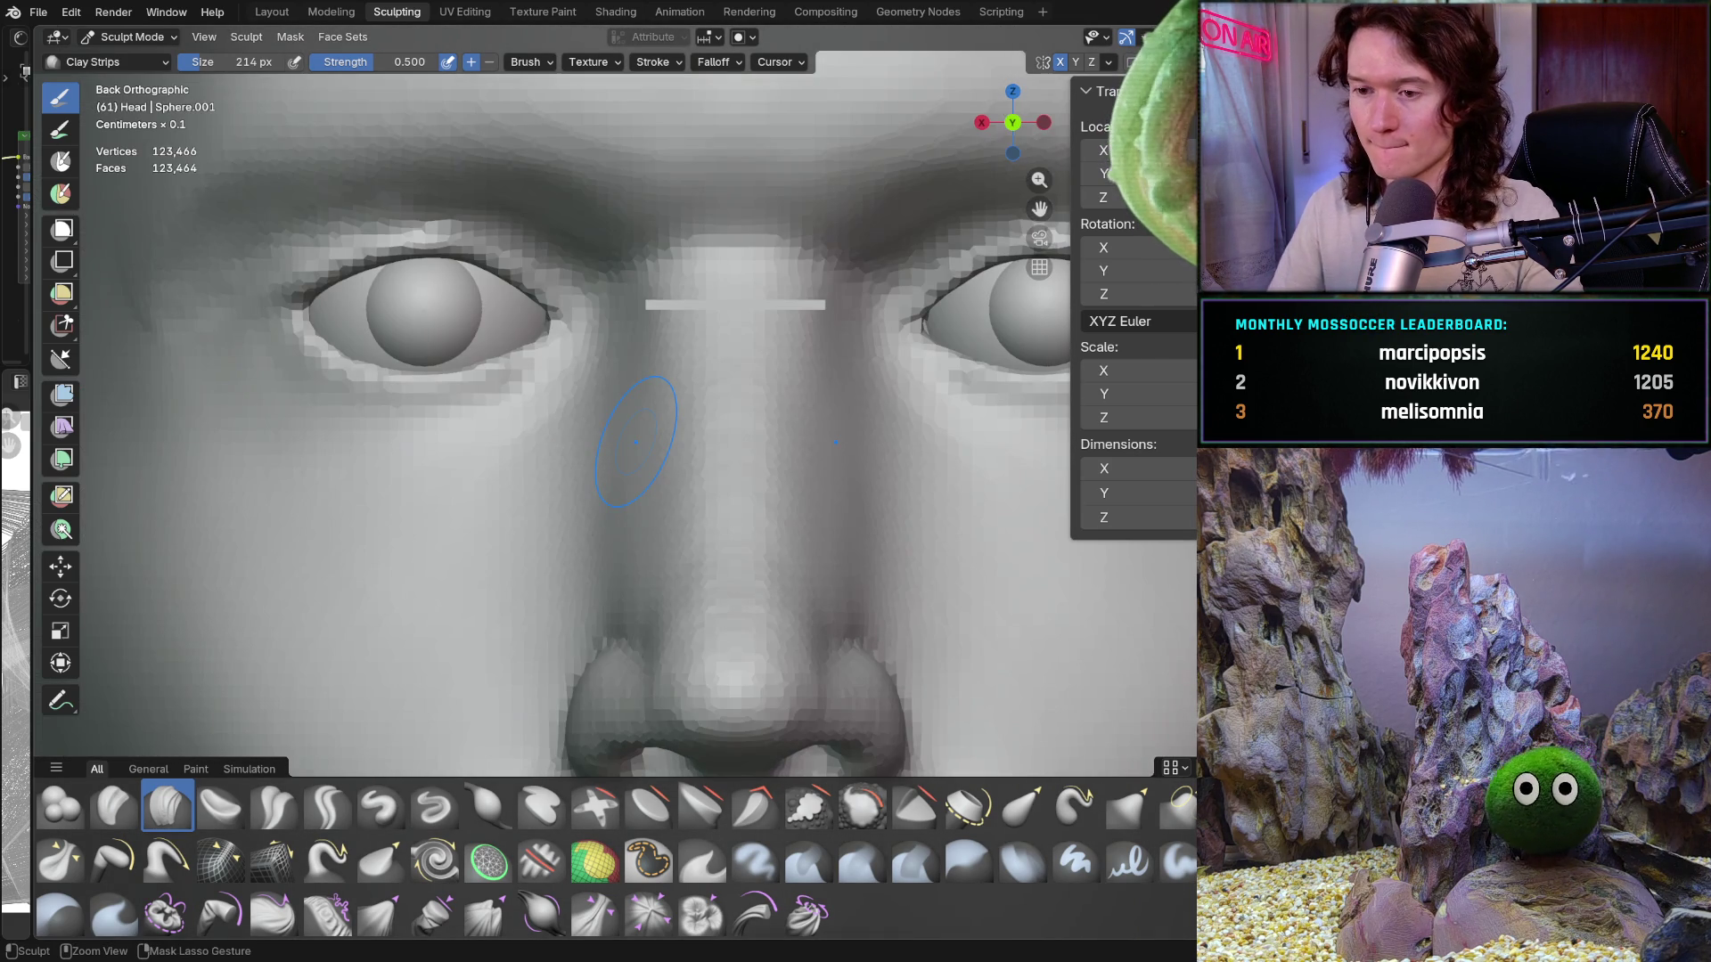
scroll(267, 615, "down", 1)
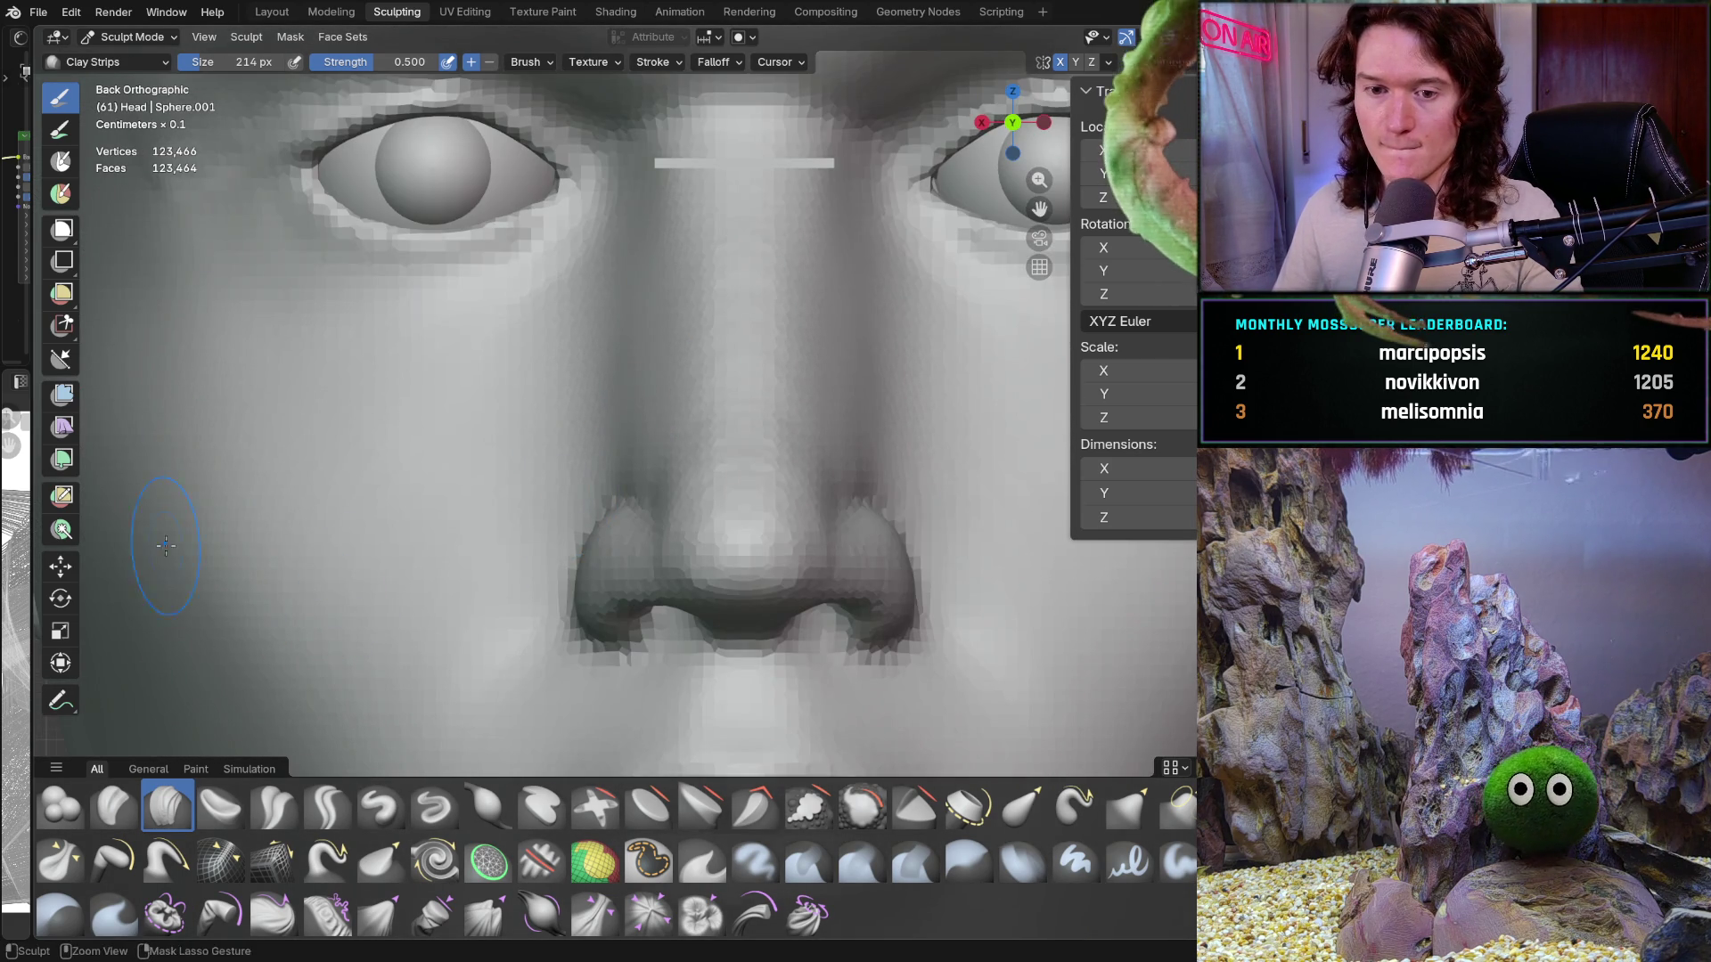
scroll(109, 686, "down", 3)
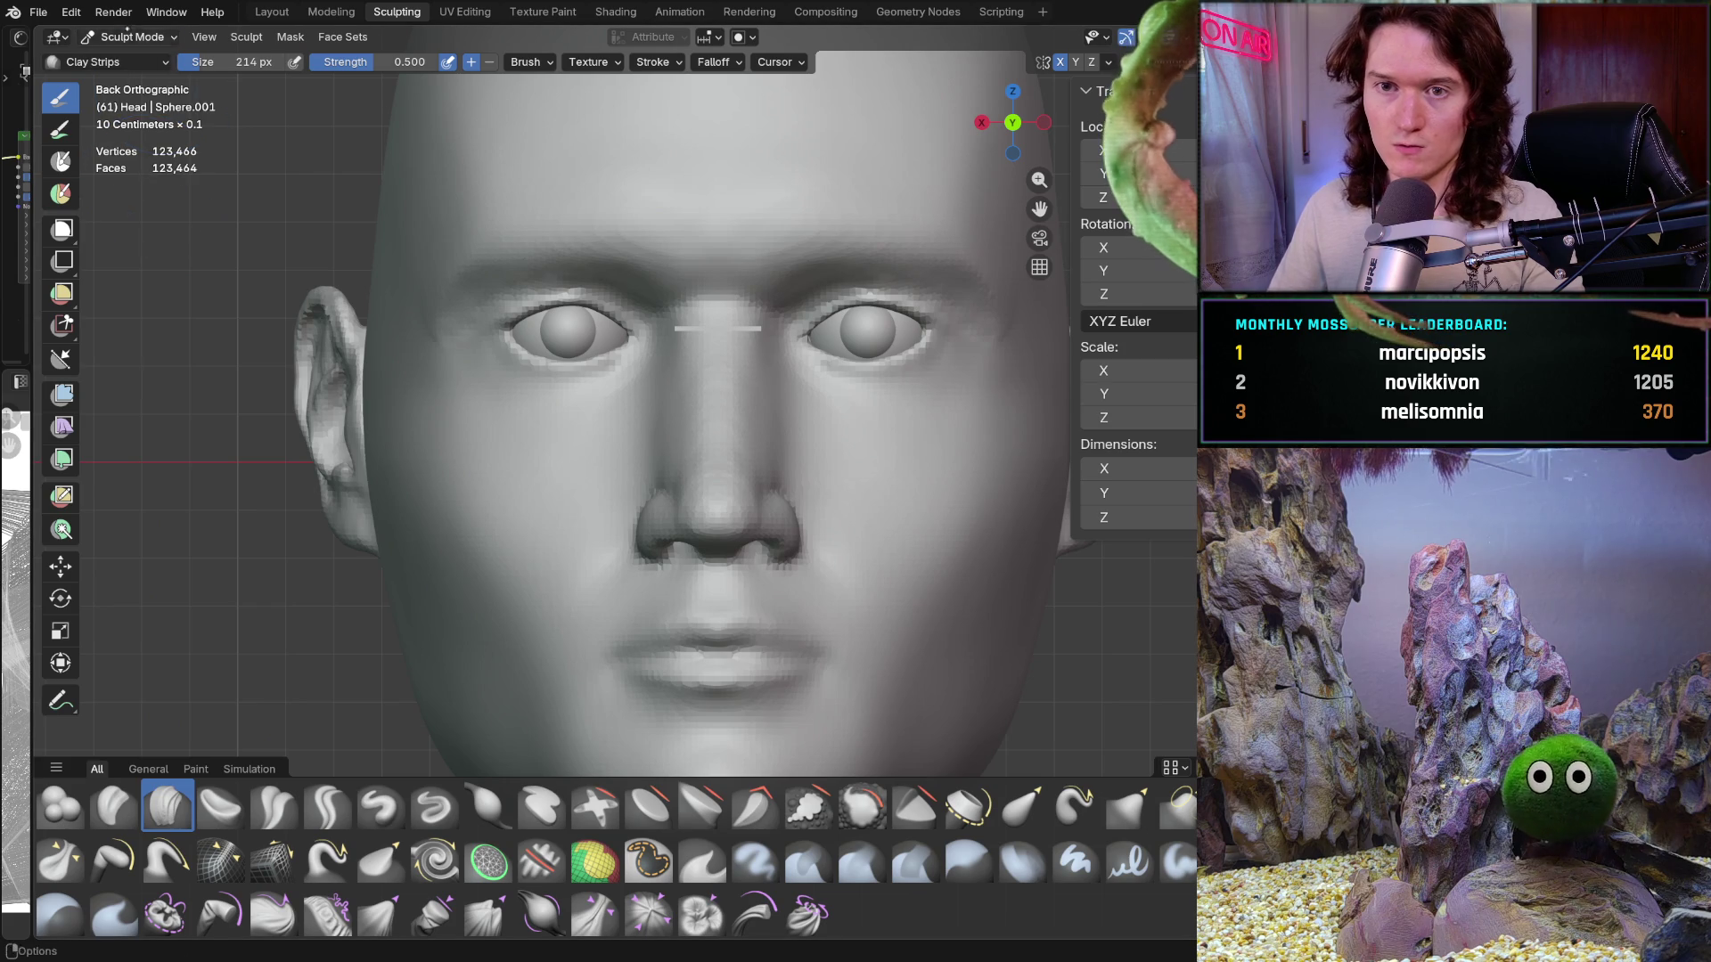
left_click(132, 36)
Step: Switch to Object Mode and draw a new box to the left of the head
left_click(141, 58)
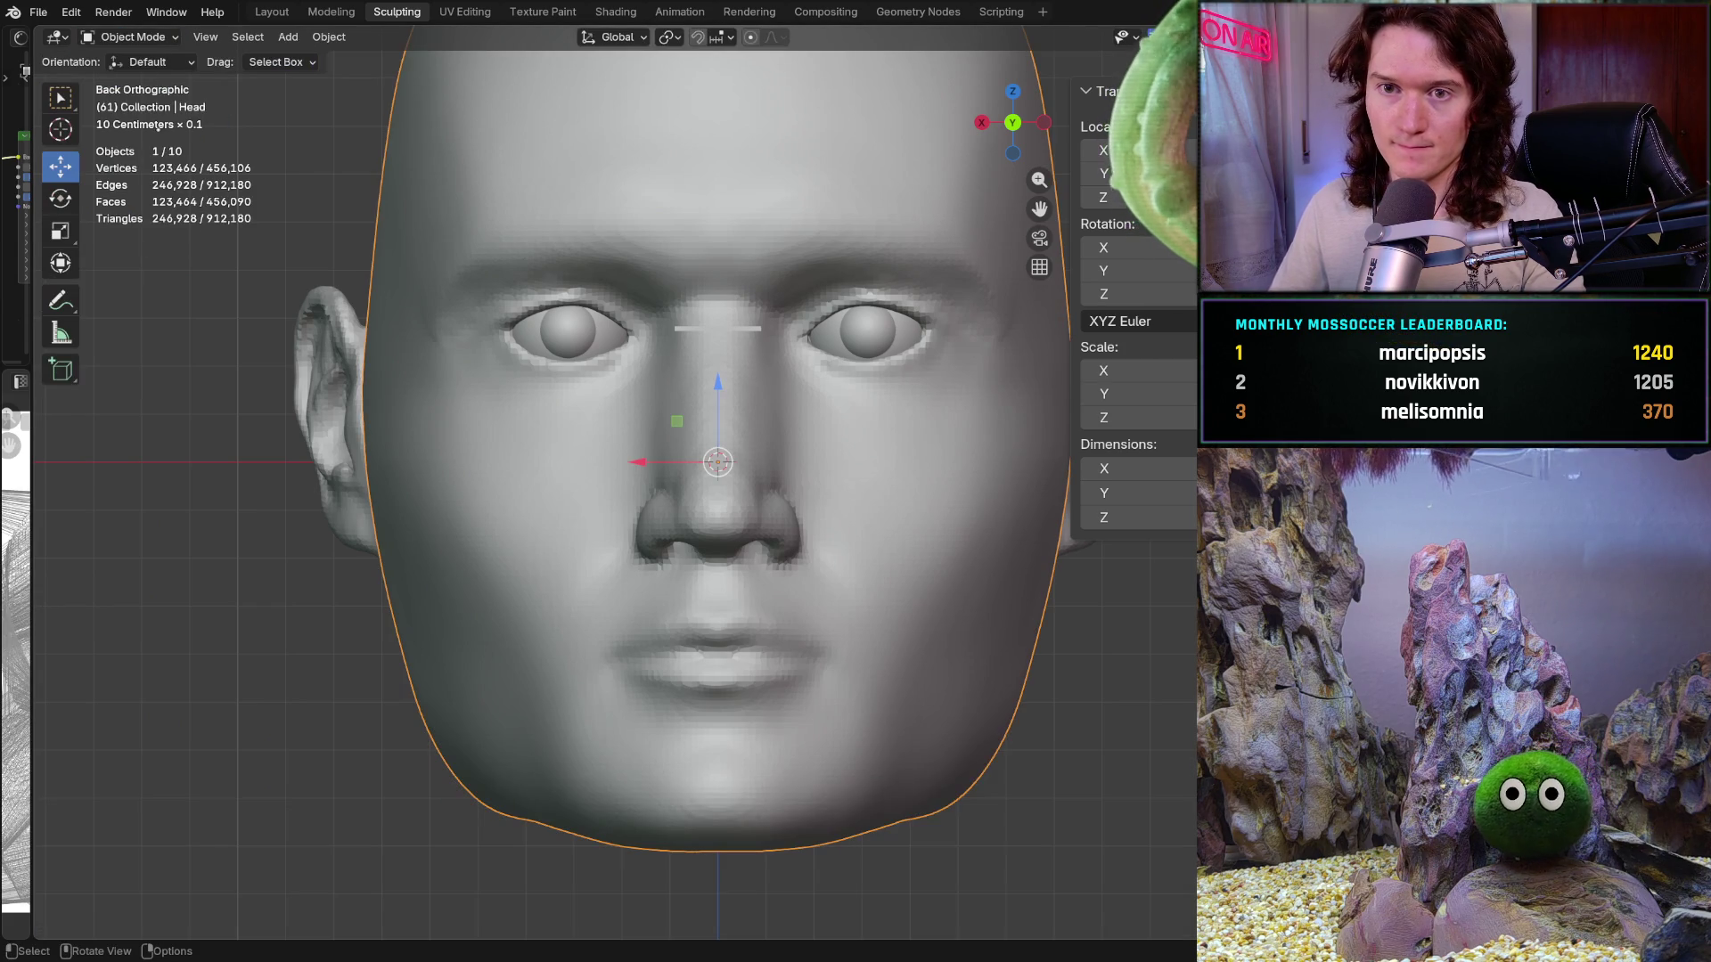
left_click(60, 369)
left_click_drag(166, 559, 401, 691)
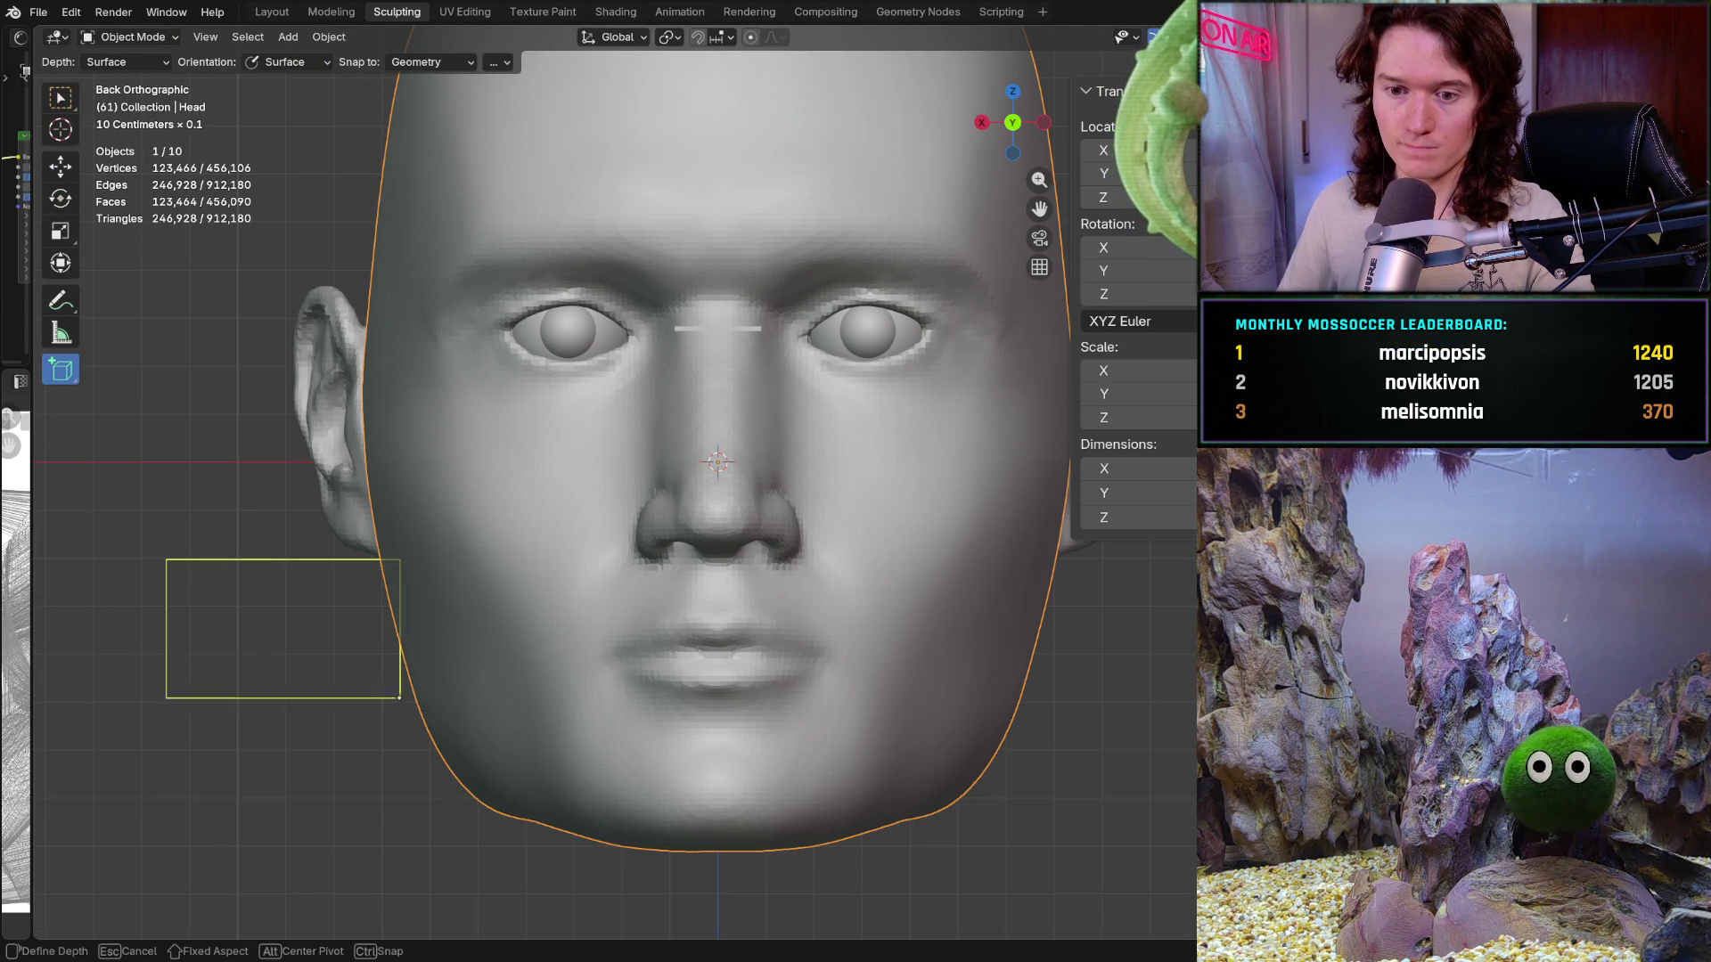
left_click(401, 690)
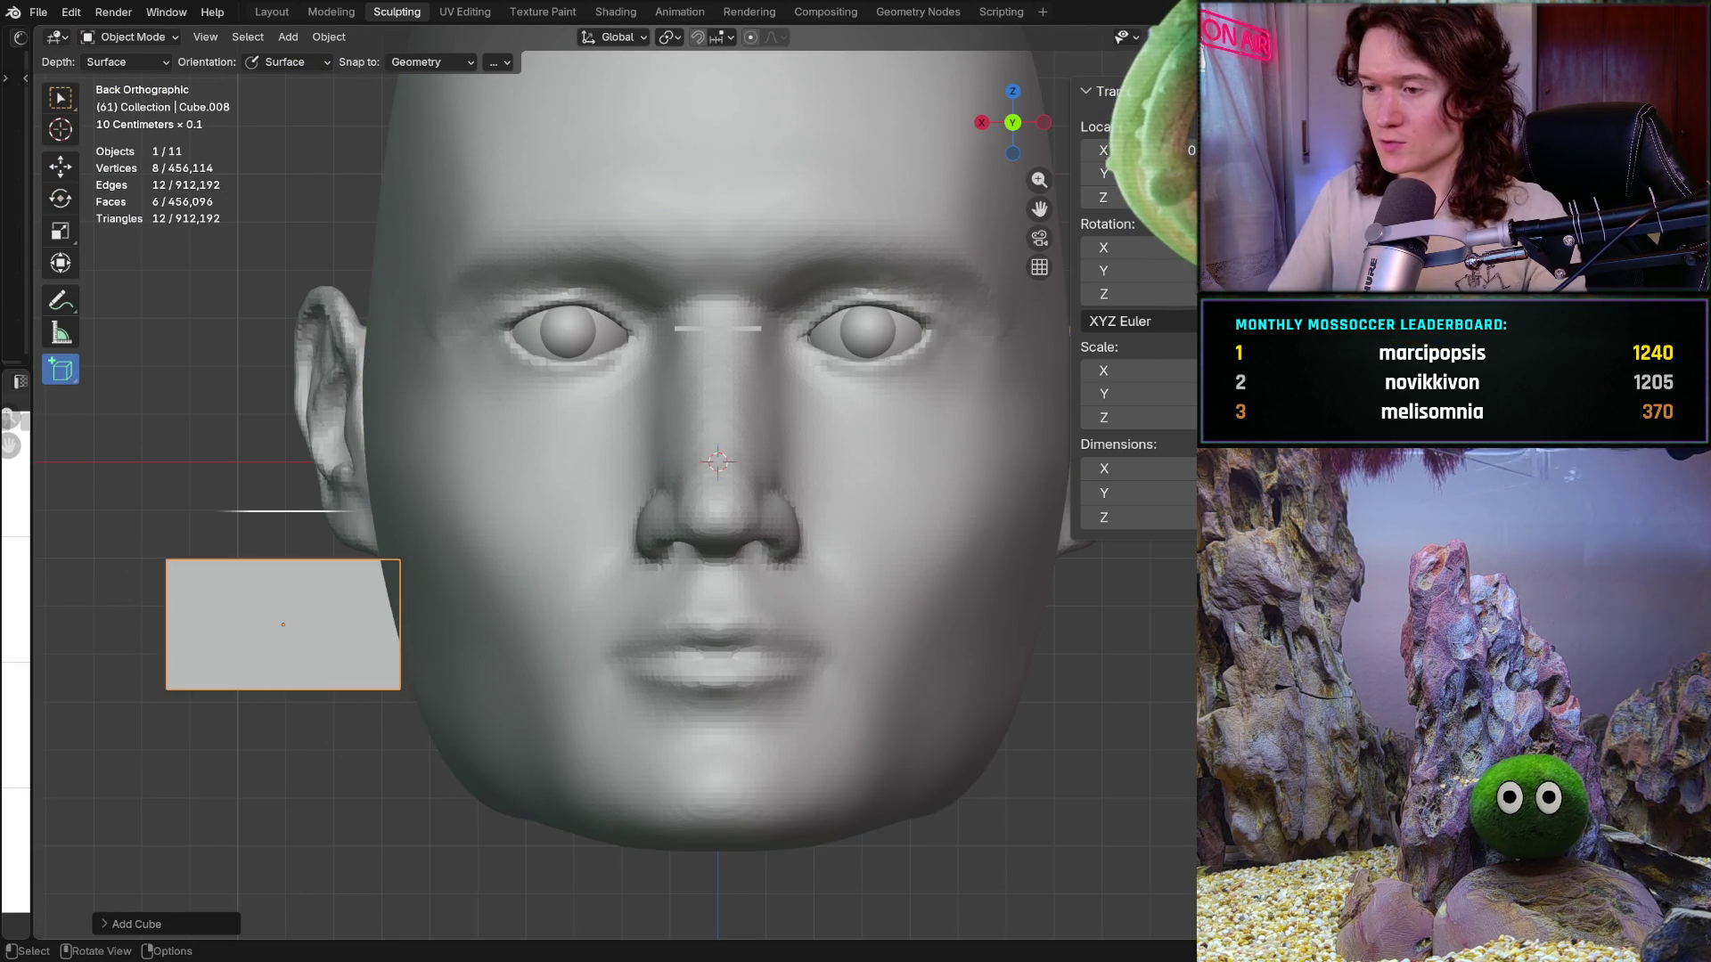
Step: Enter the box's X and Y dimensions (0, 0.03) and flatten Z to 0.001
left_click(1131, 467)
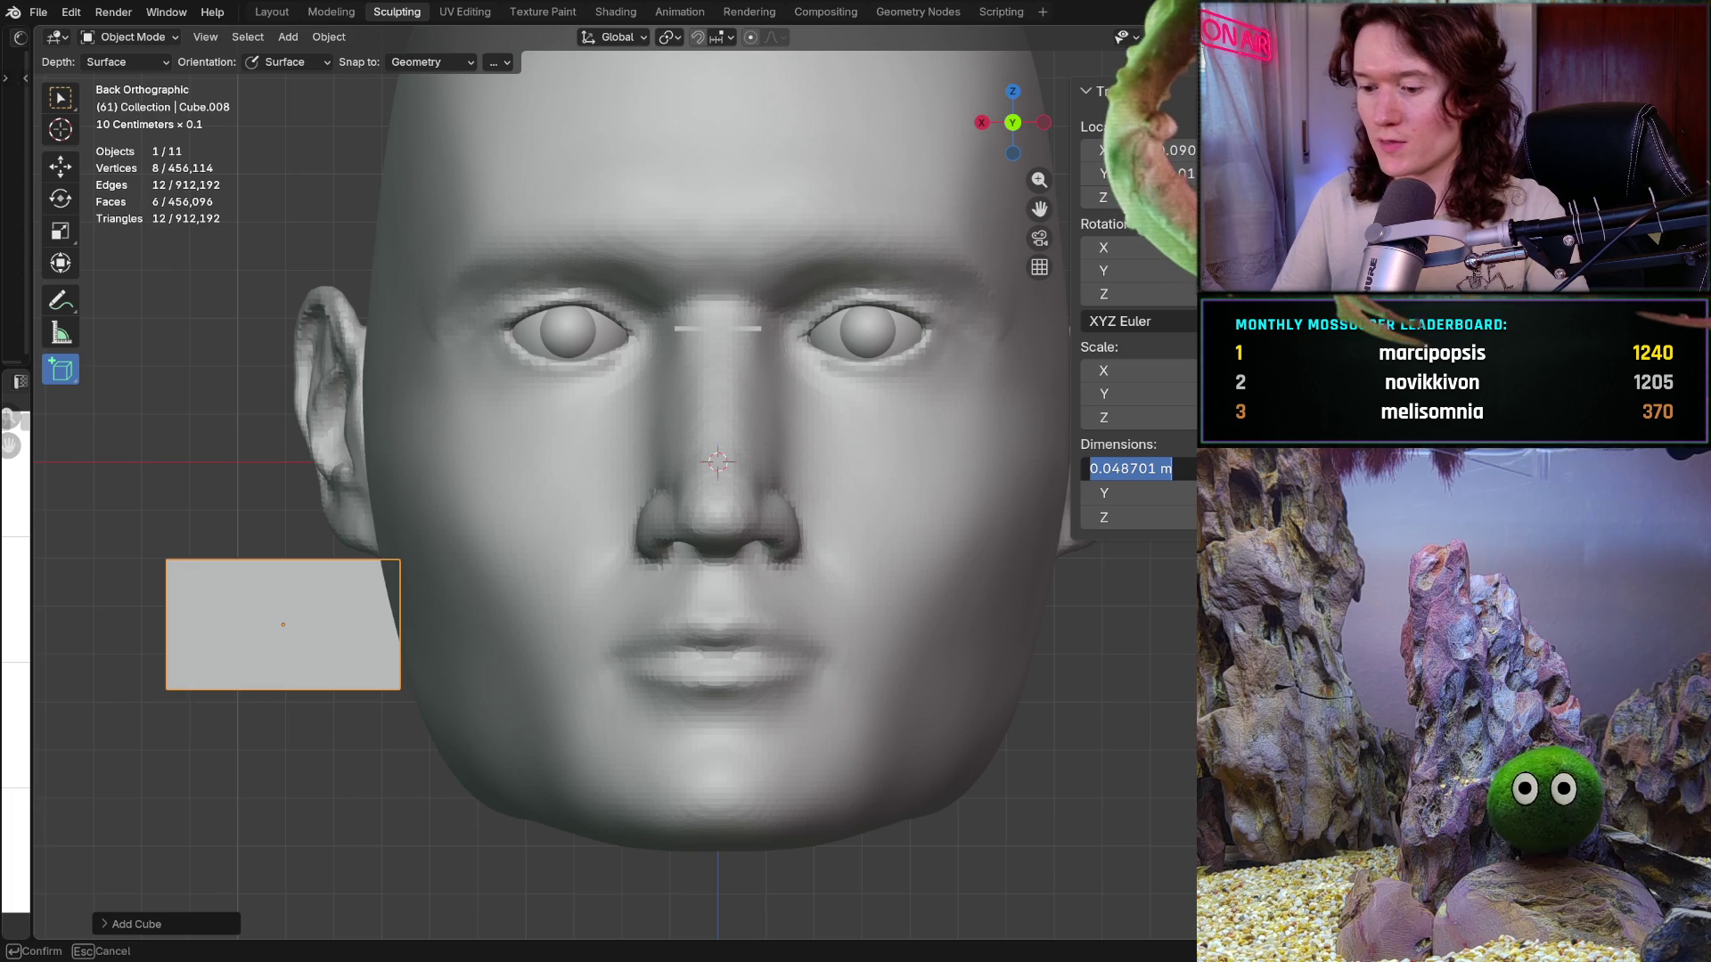
type("0.033")
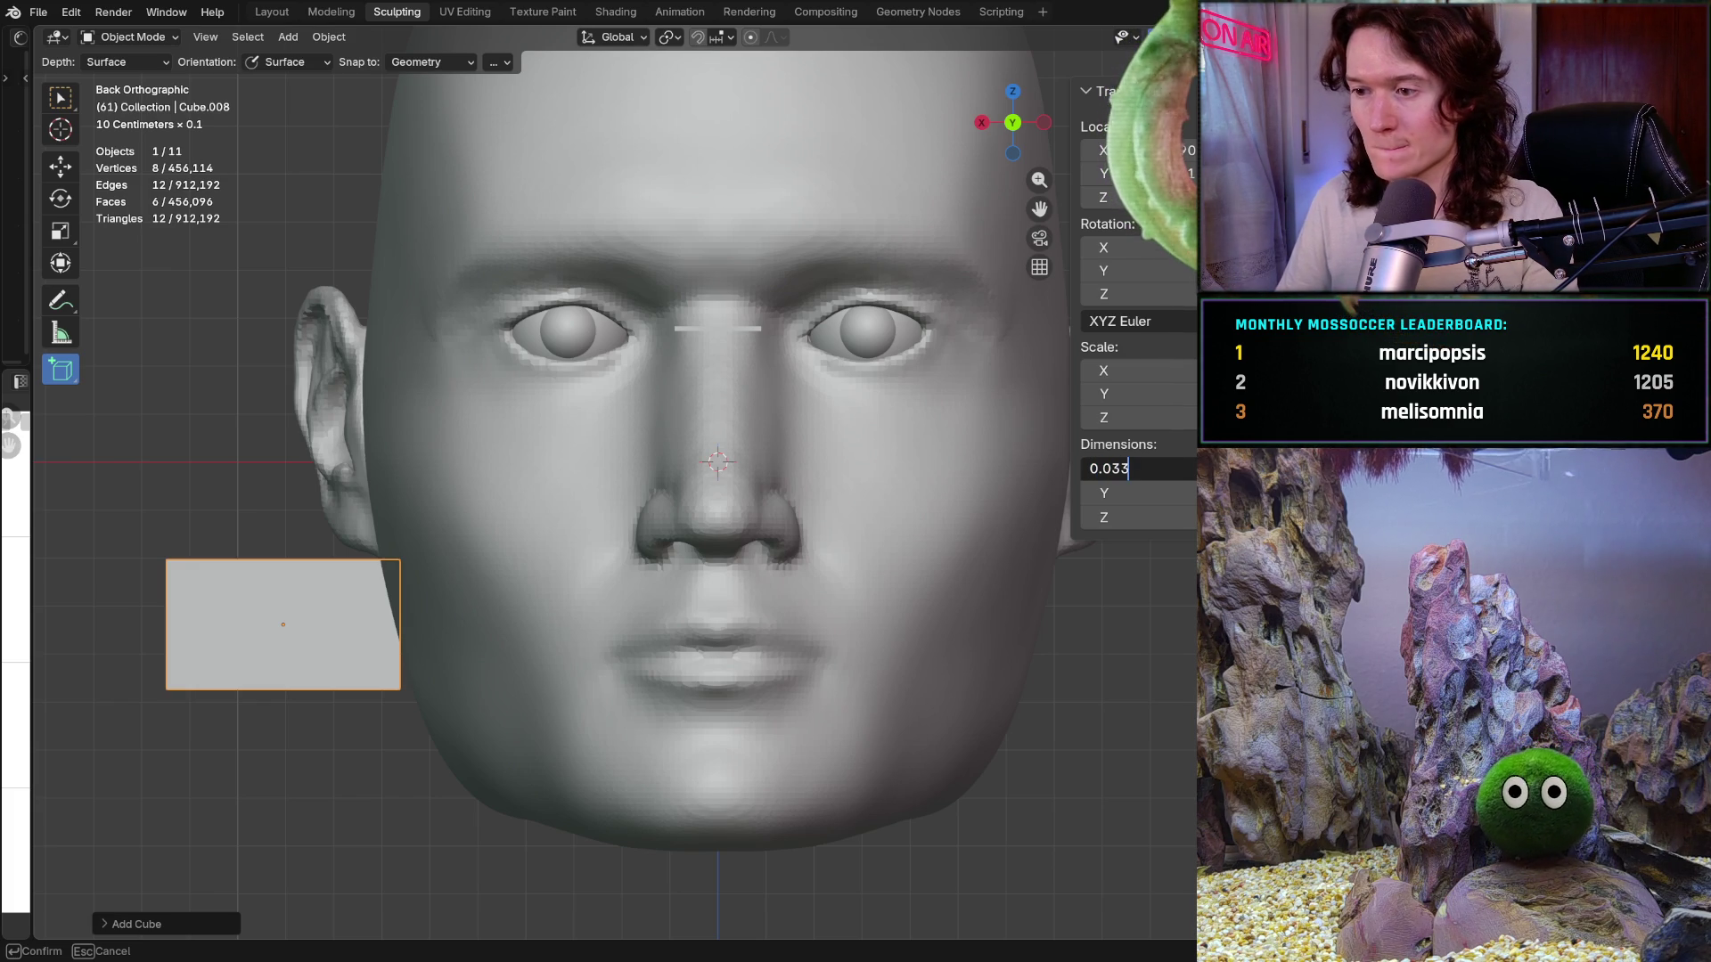
key("Tab")
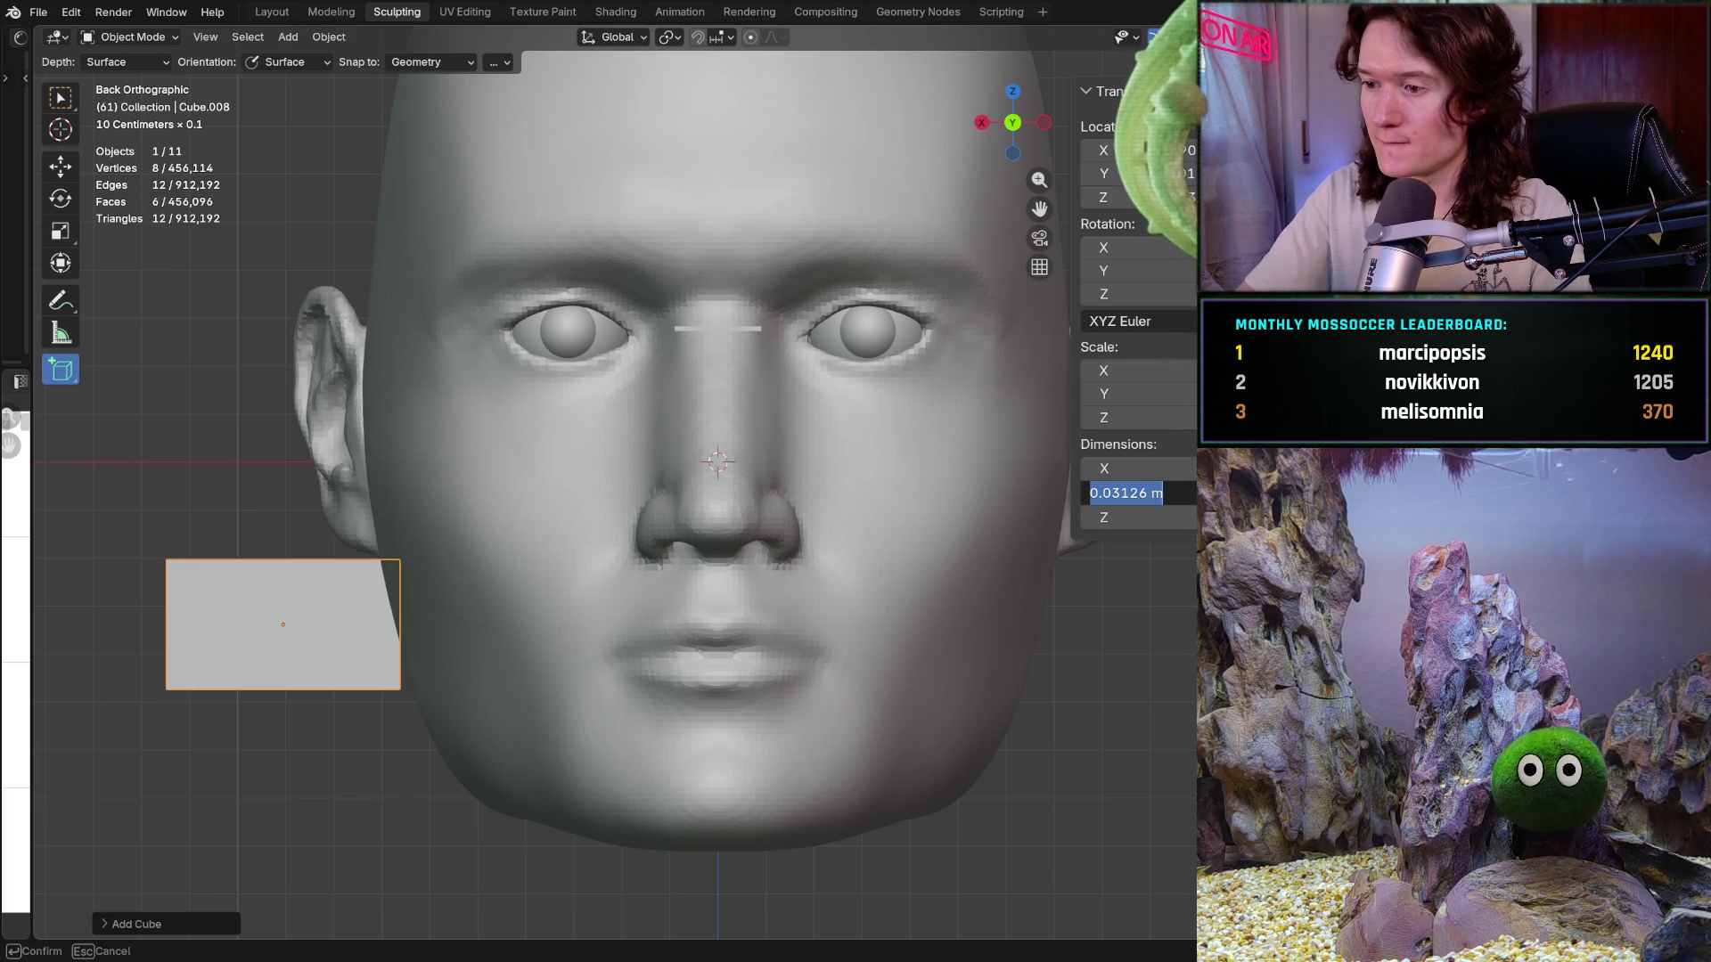
type("0.")
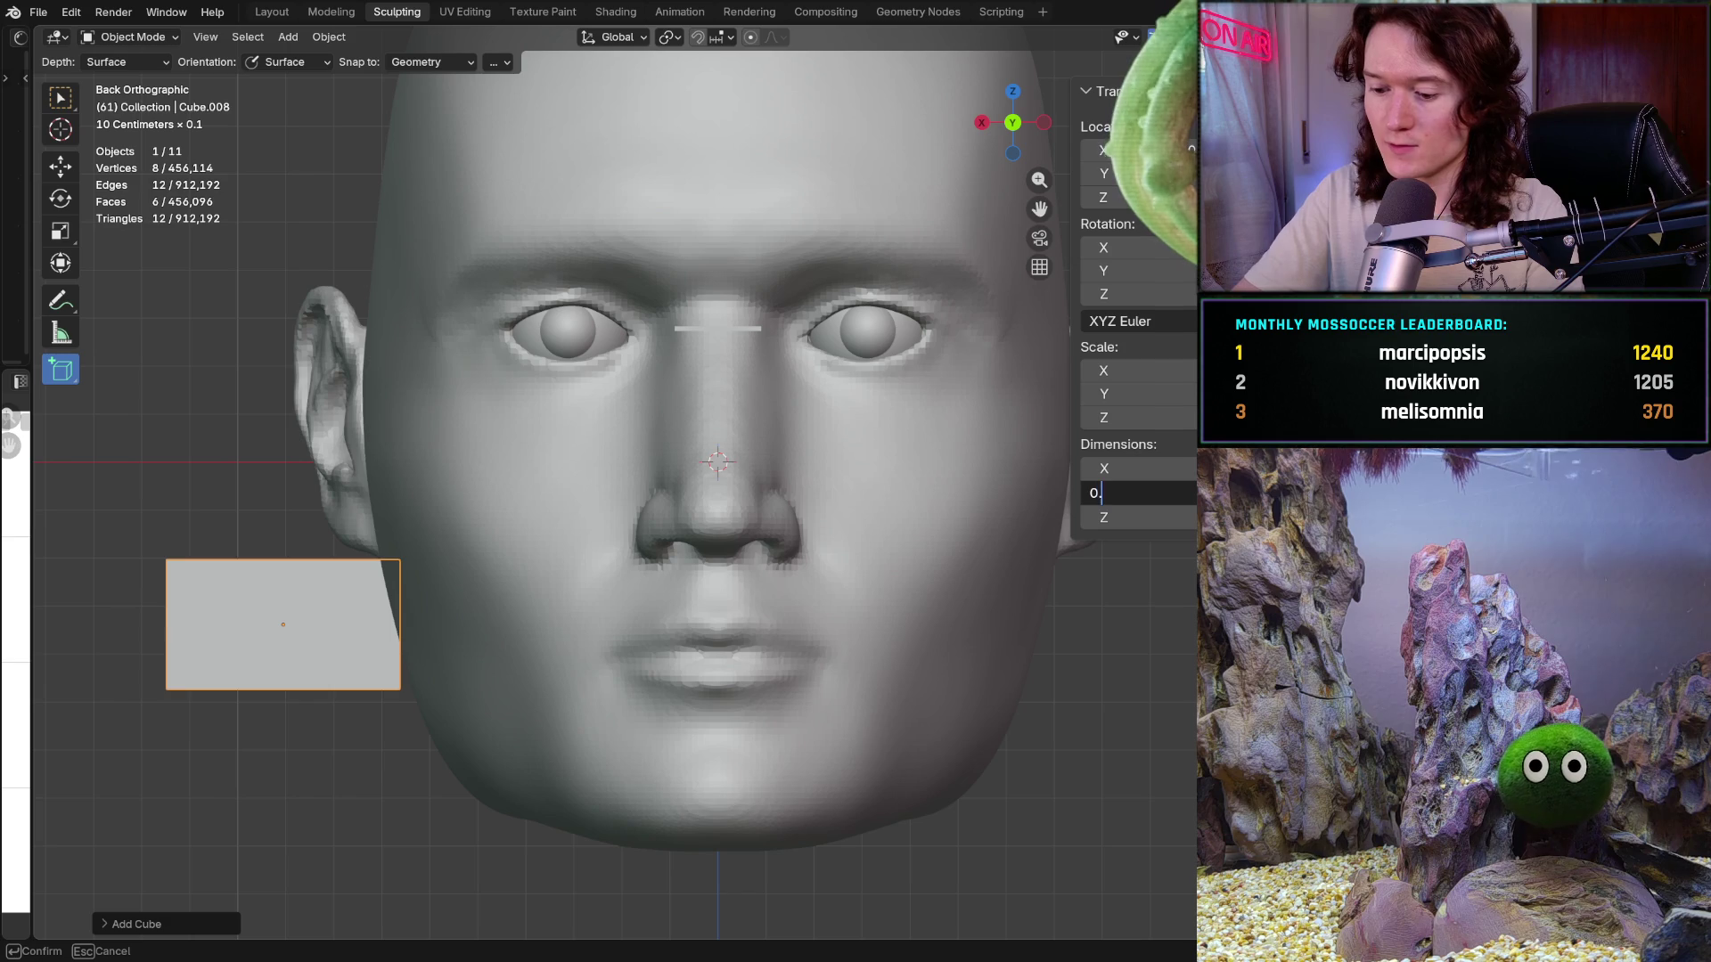
type("0.03")
key("Return")
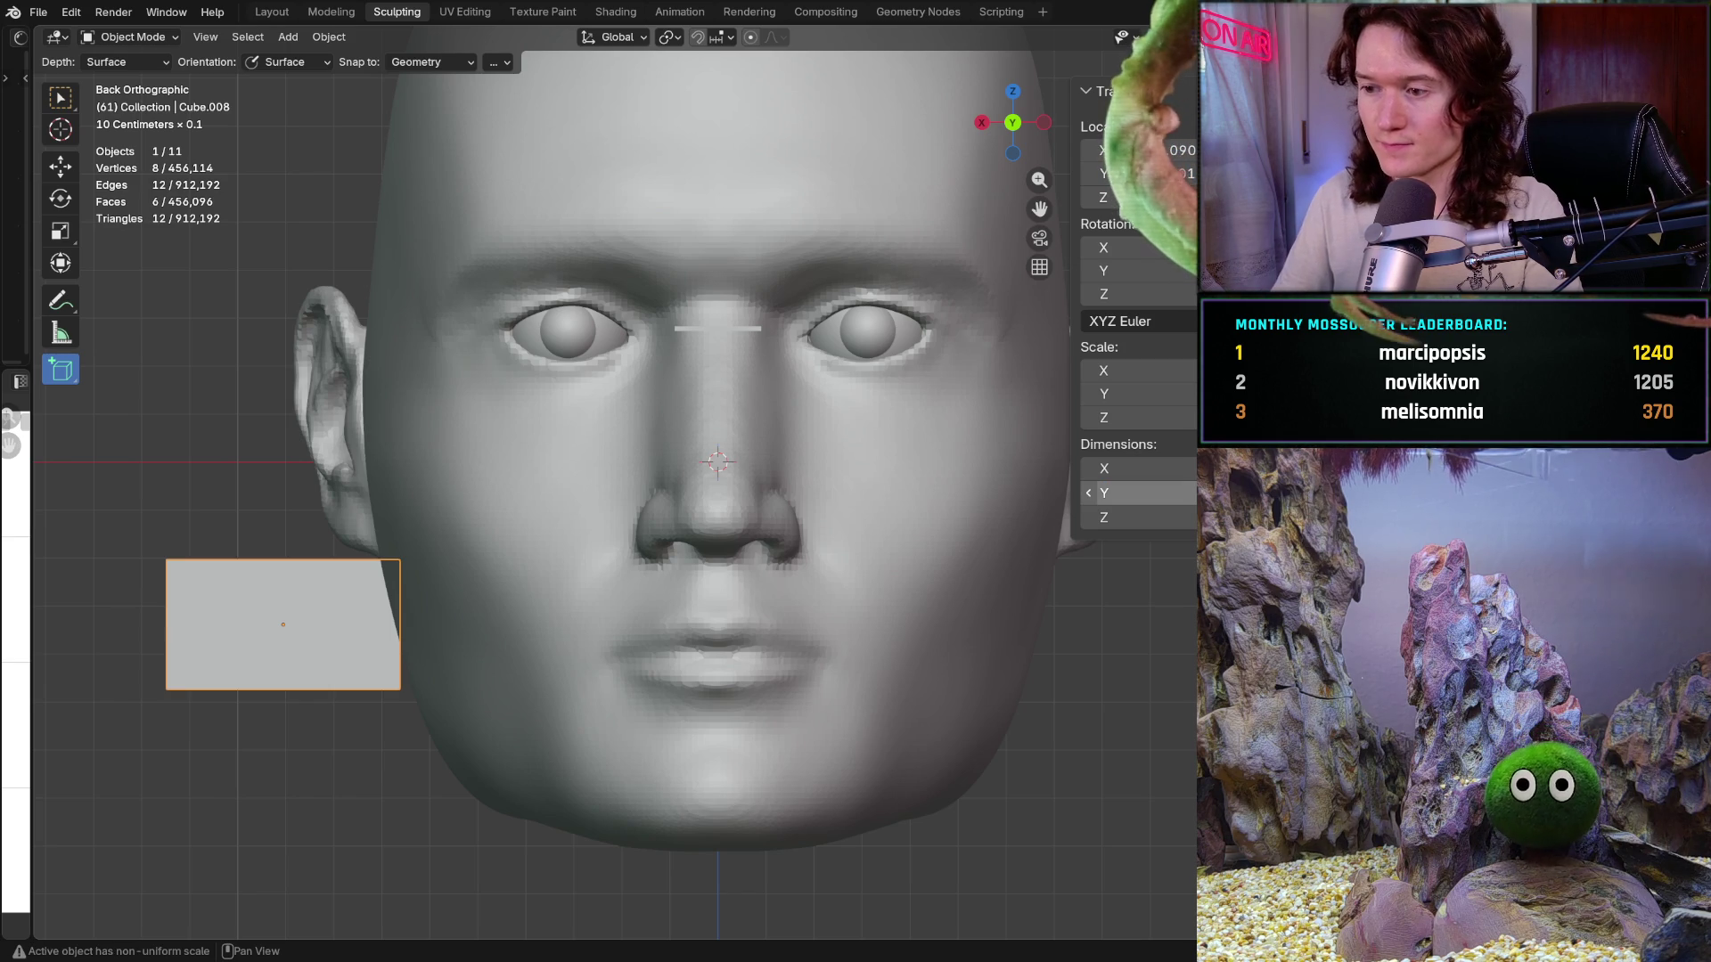
left_click(1132, 517)
type("0.001")
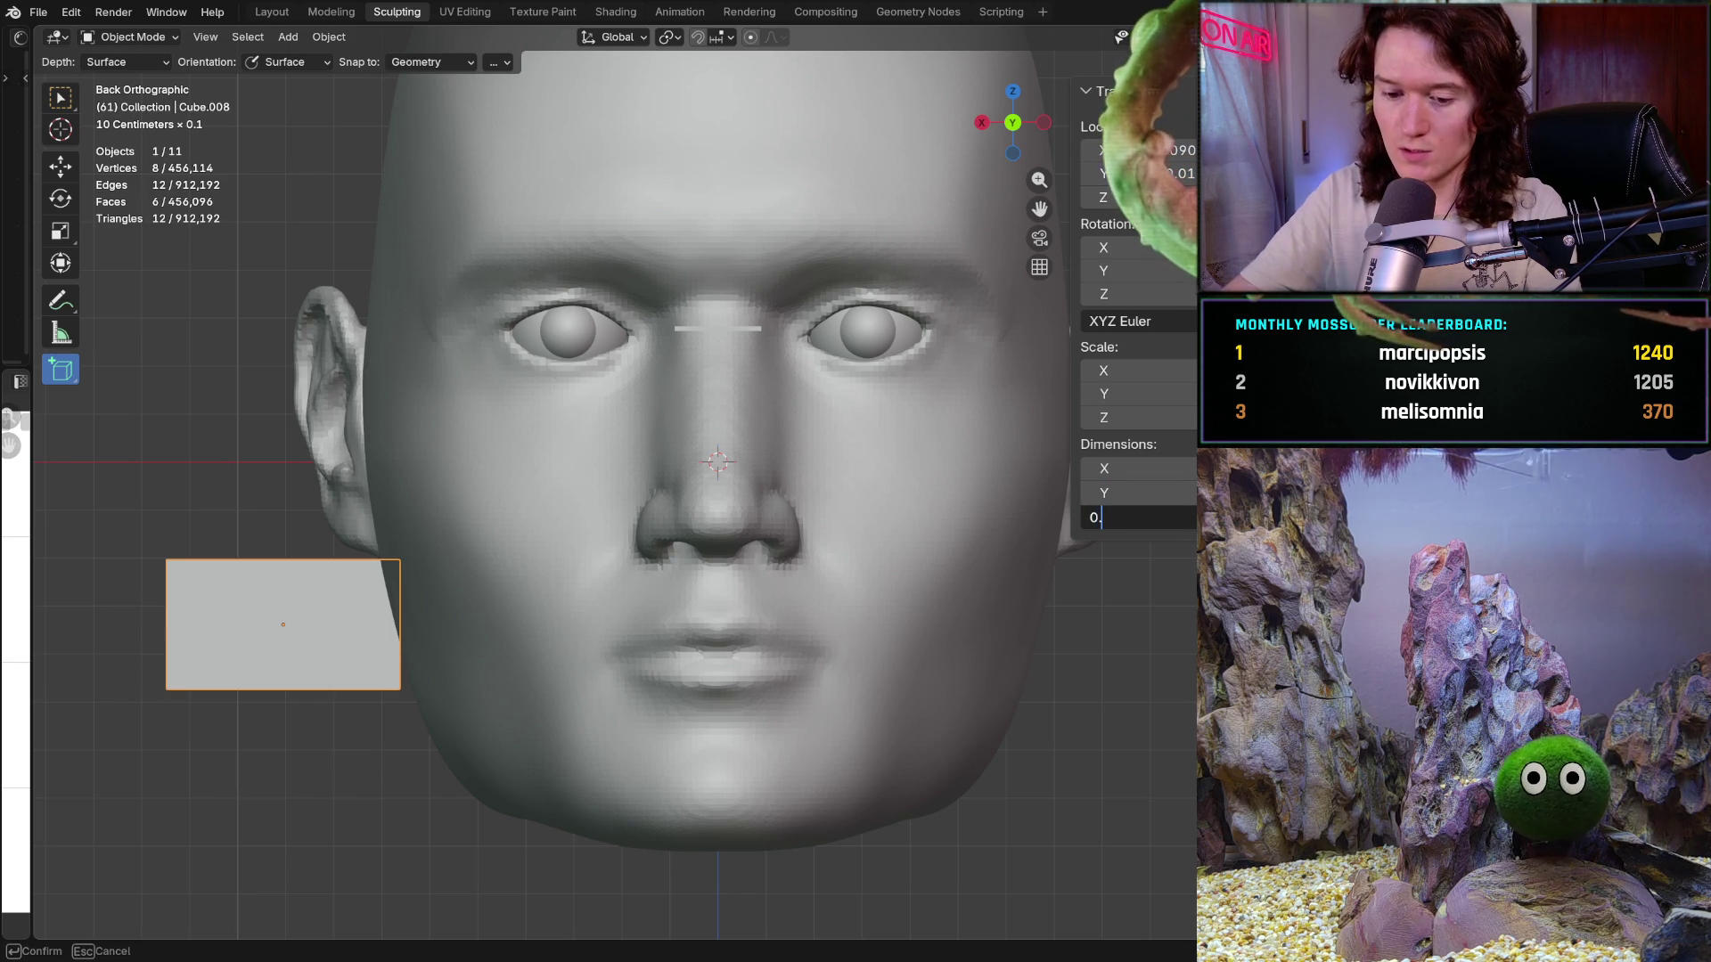
key("Return")
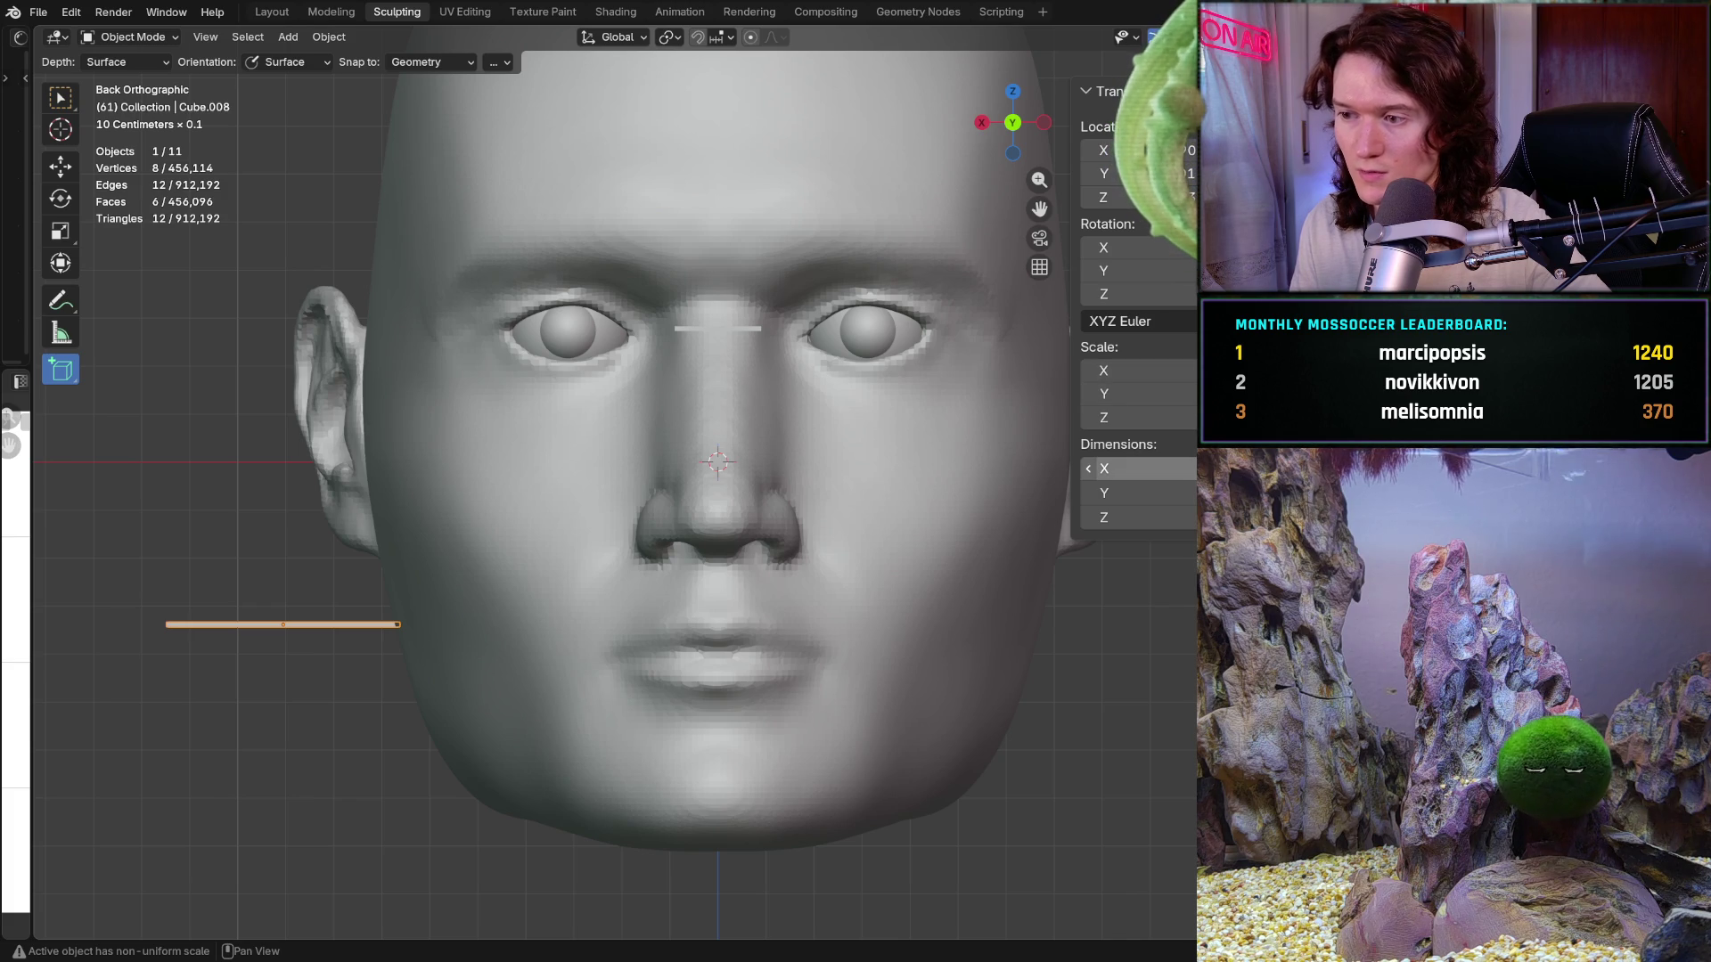
Step: Shrink the bar's X dimension to 0.004
left_click_drag(1093, 469, 1092, 468)
type("0.00")
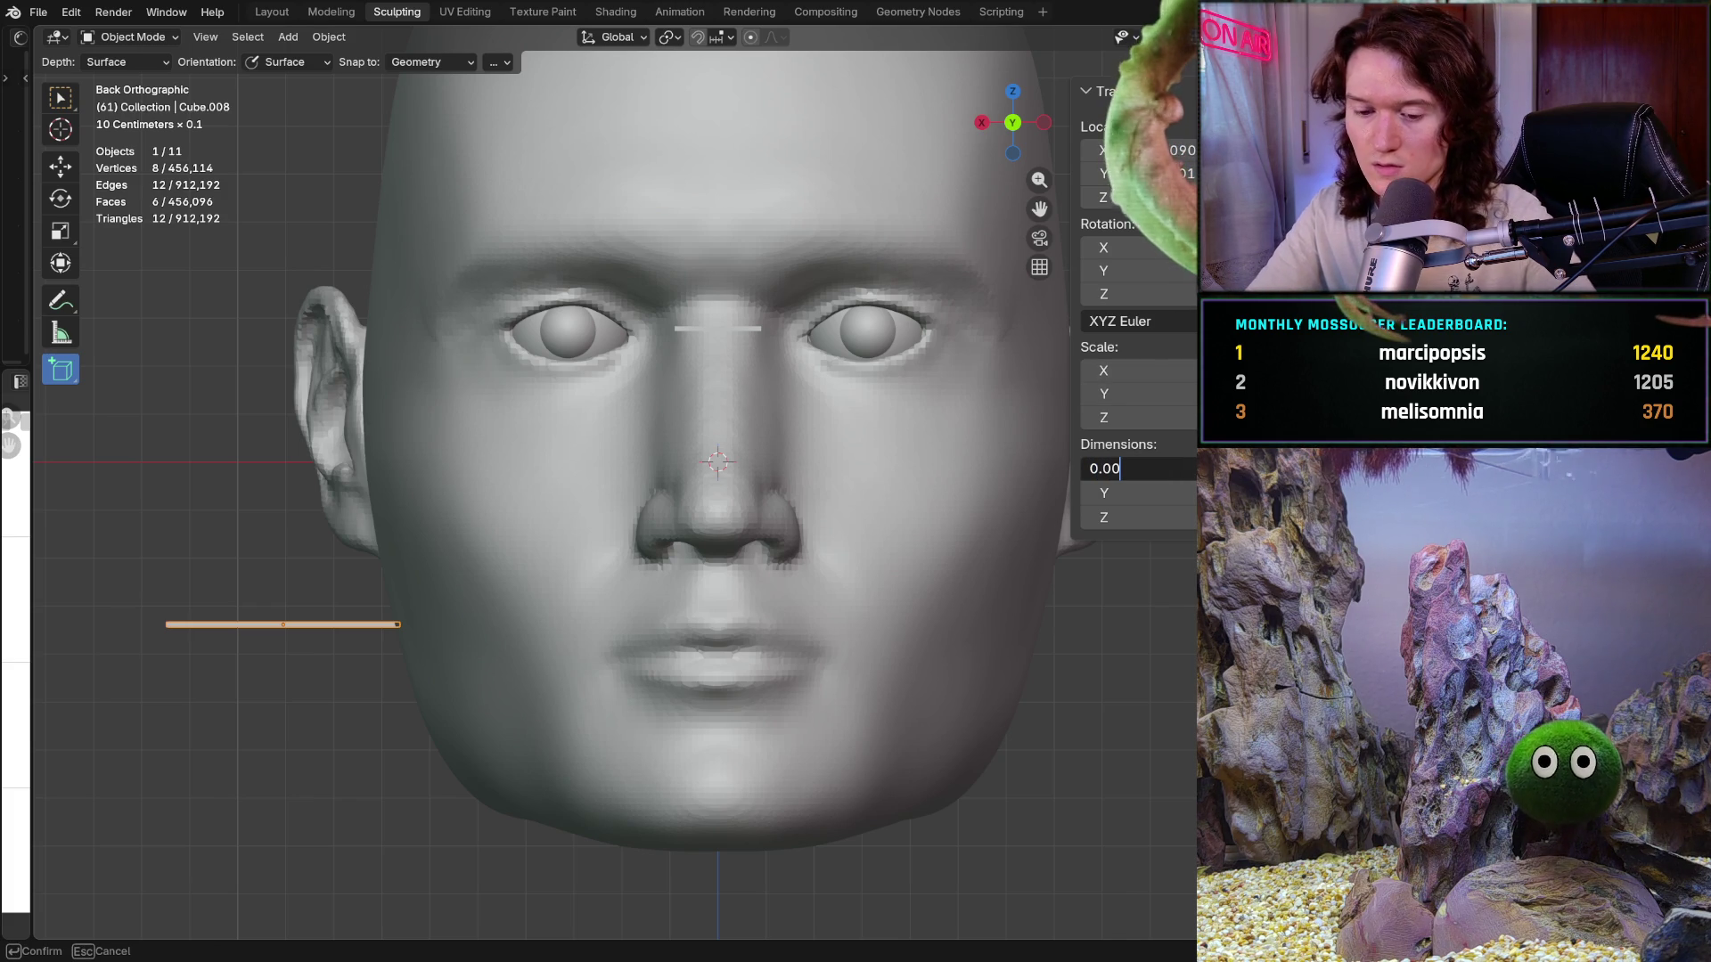
type("4")
key("Return")
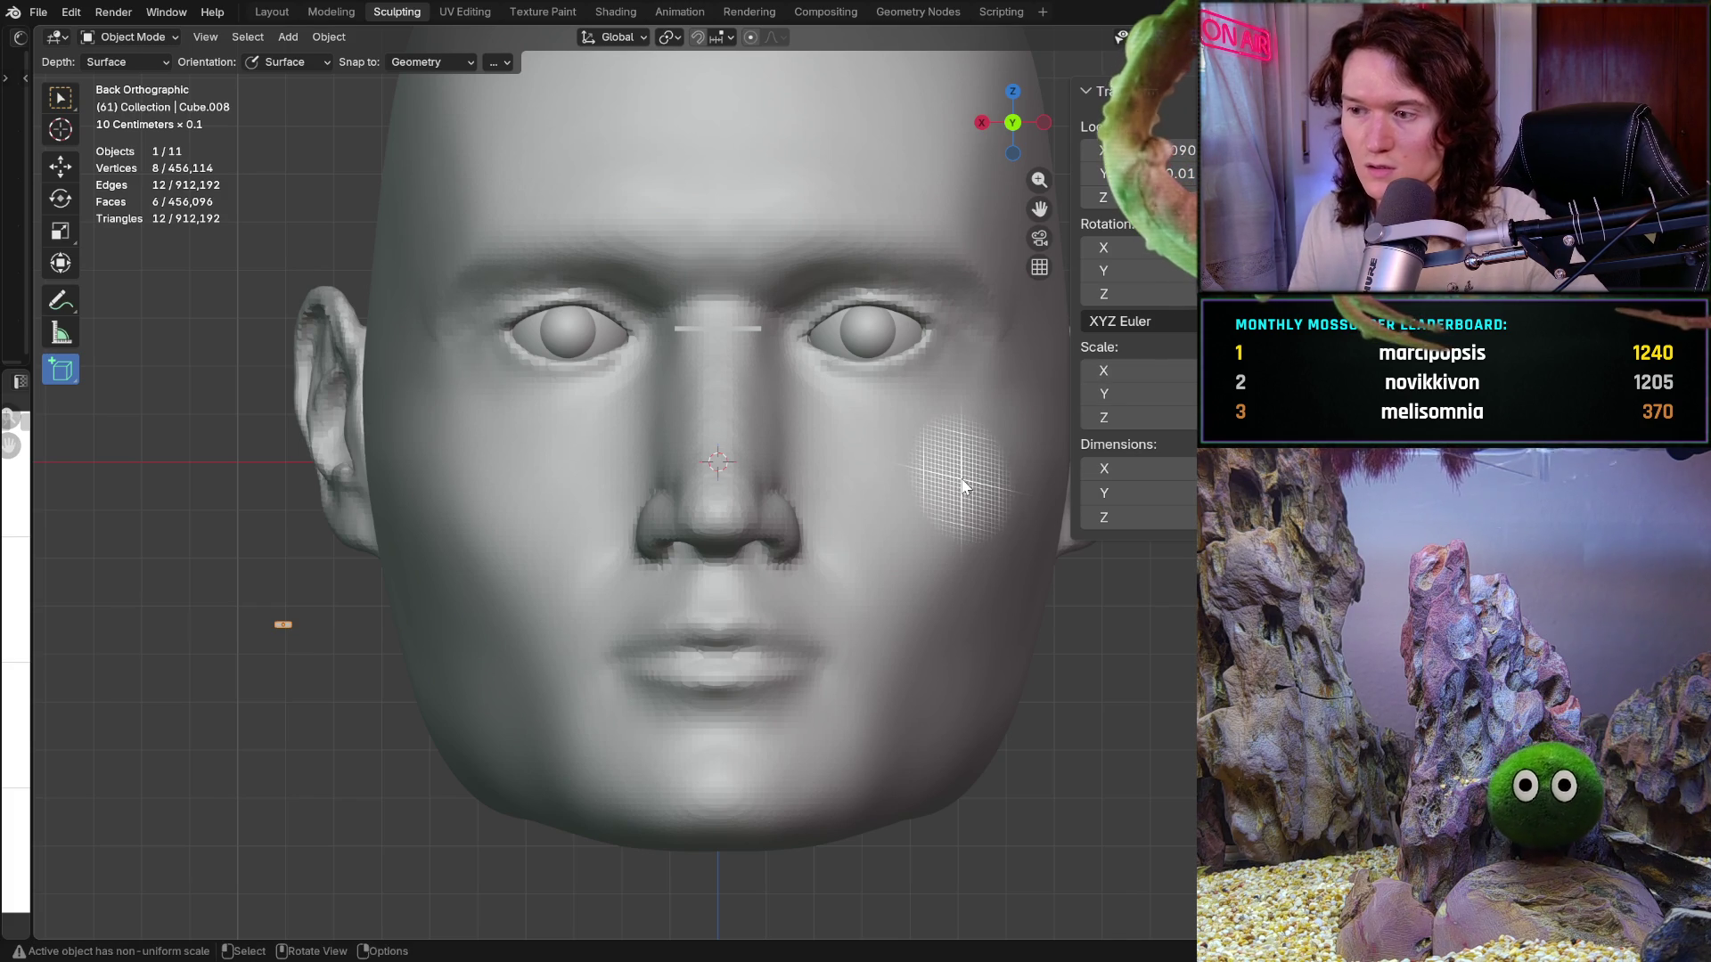
Step: Undo back to the larger rectangle, stretch the bar across both eyes, and select the side rectangle
left_click_drag(1093, 370, 1093, 370)
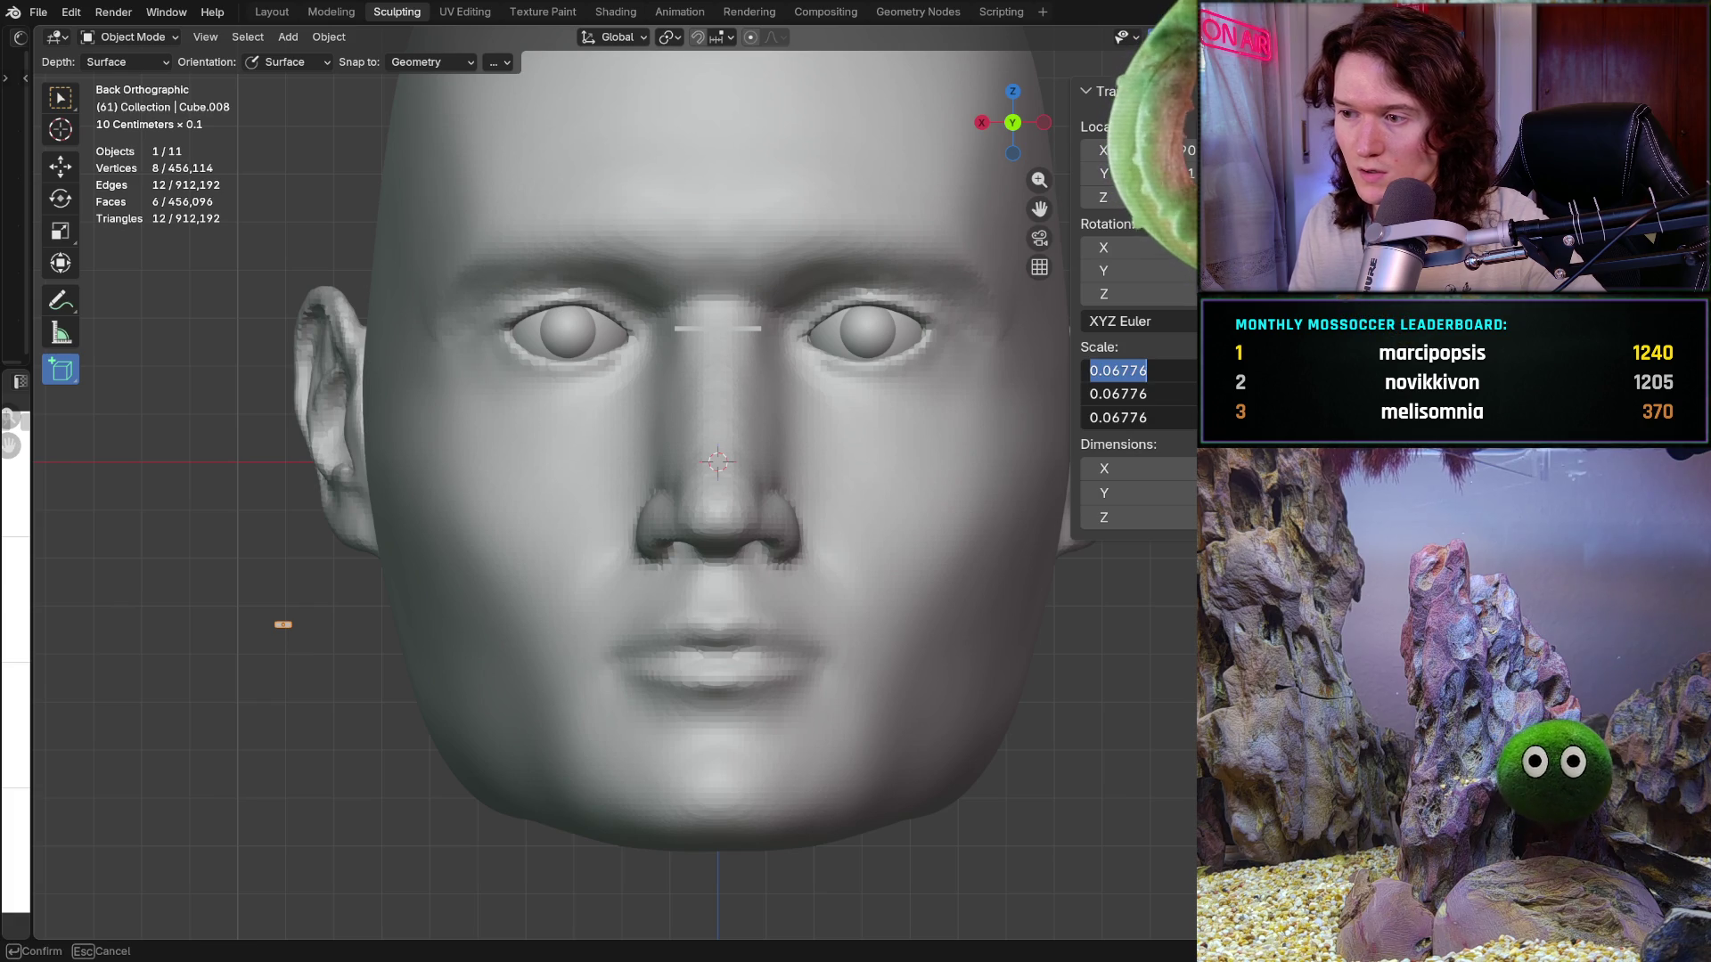
key("ctrl+z")
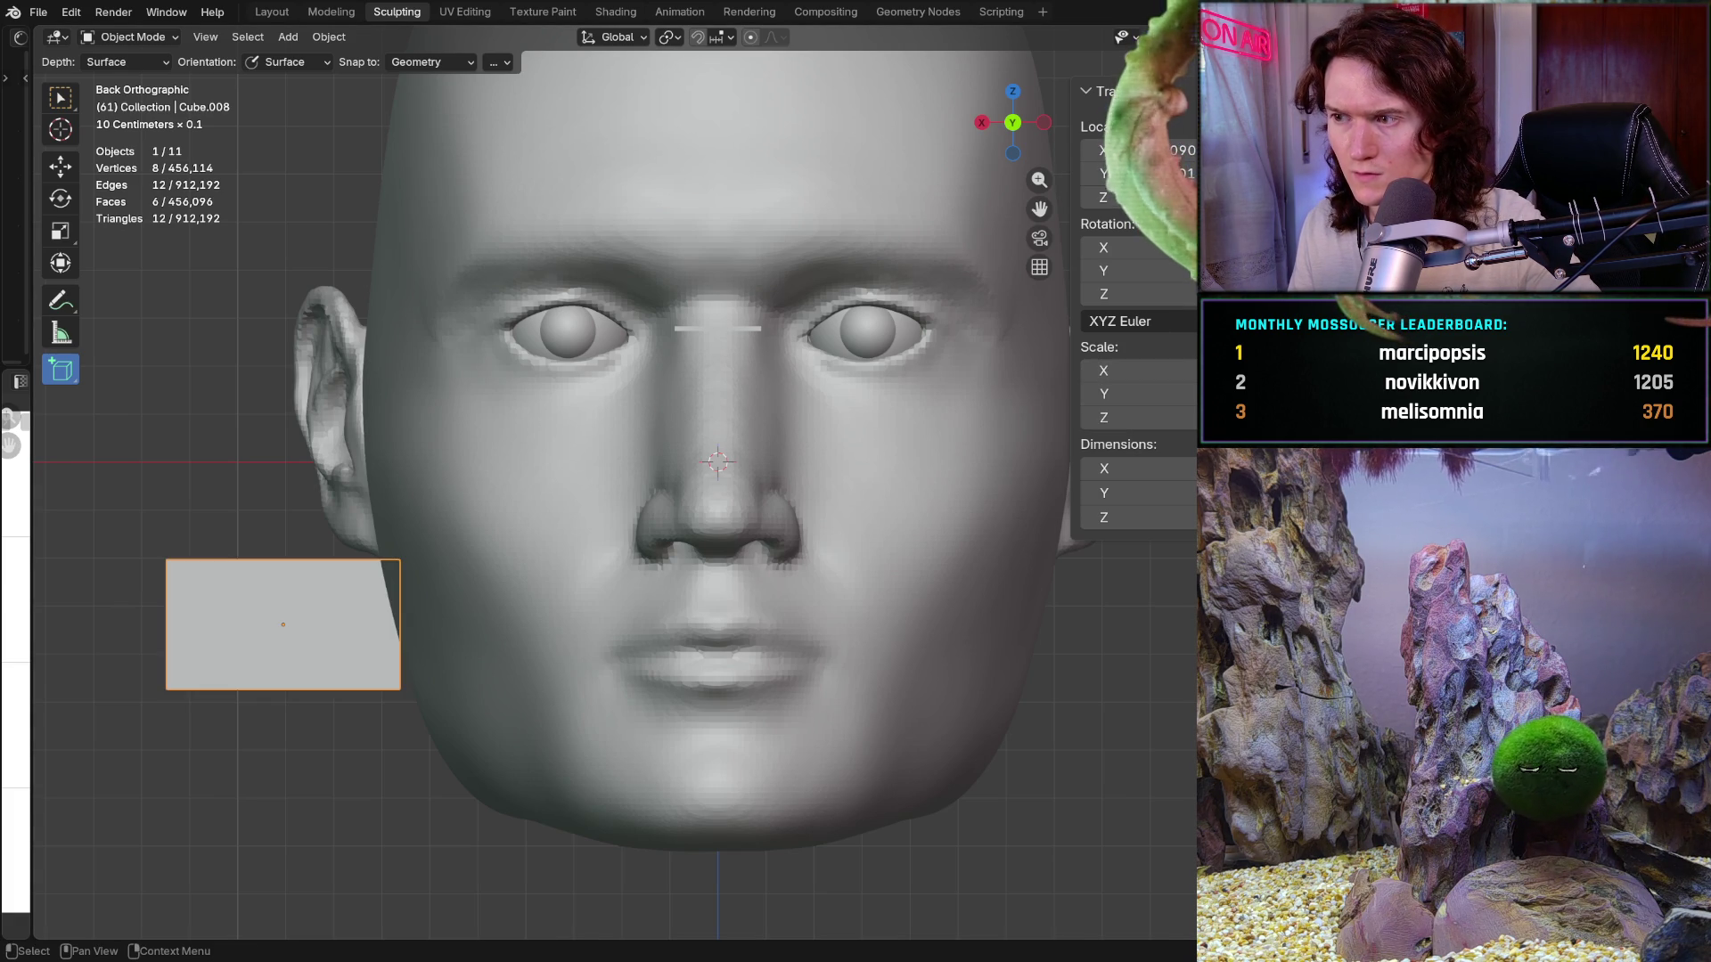
key("ctrl+z")
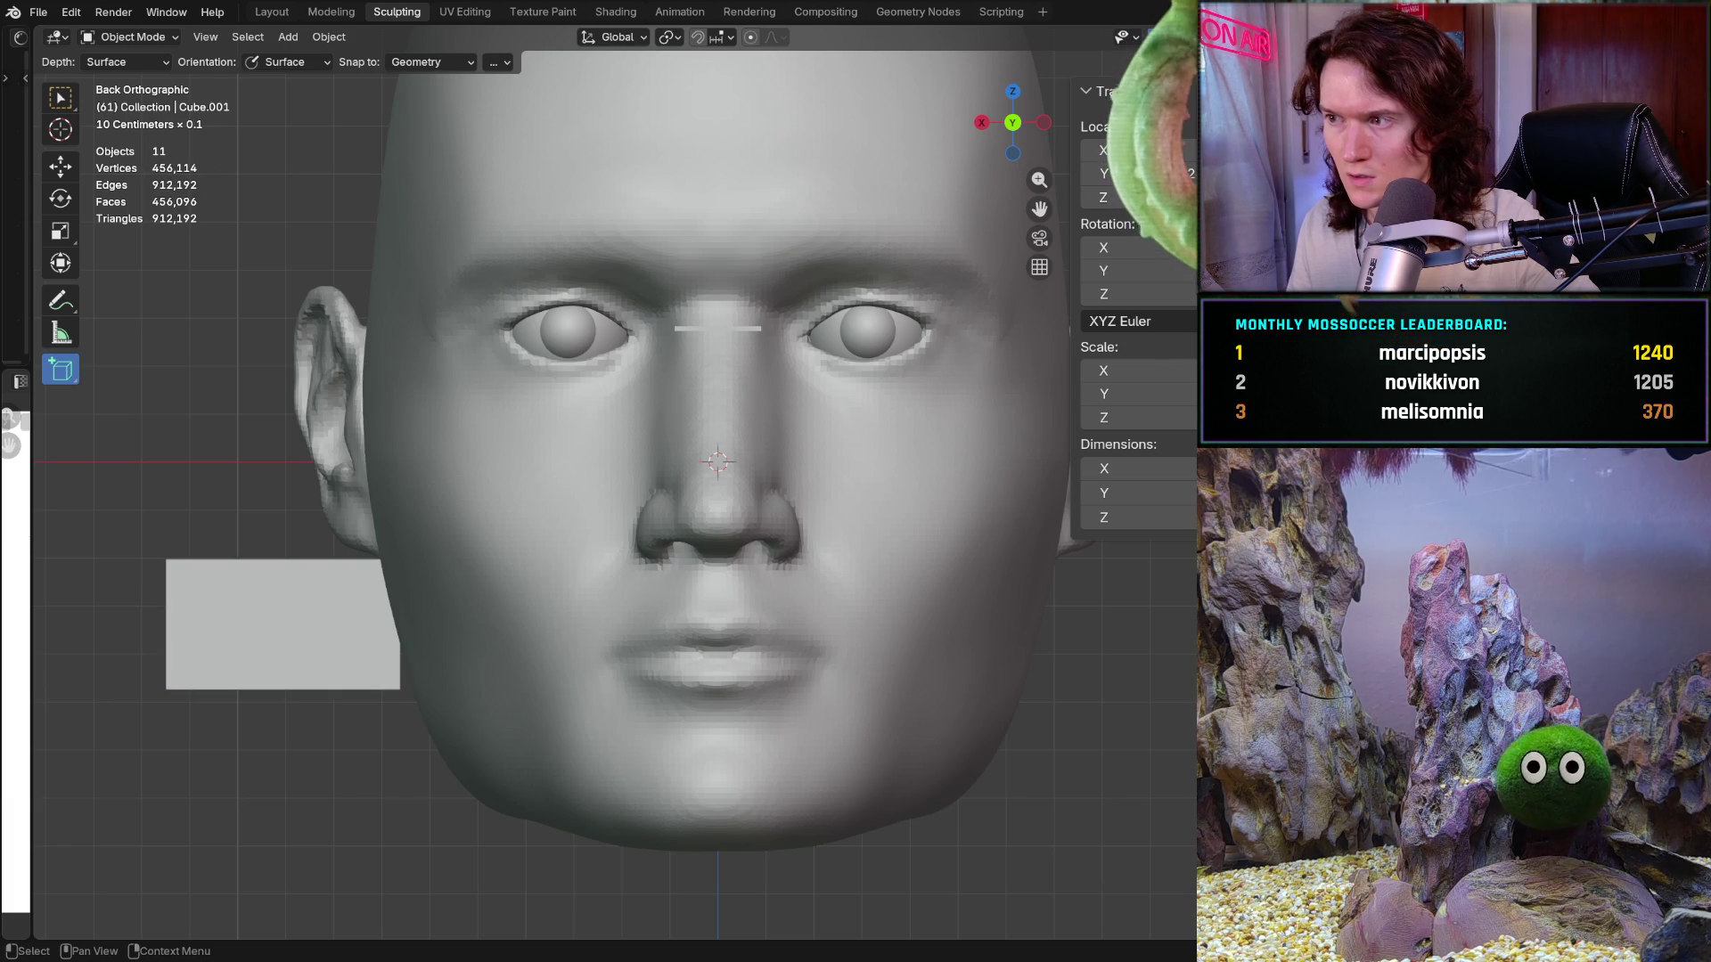
left_click_drag(761, 329, 933, 329)
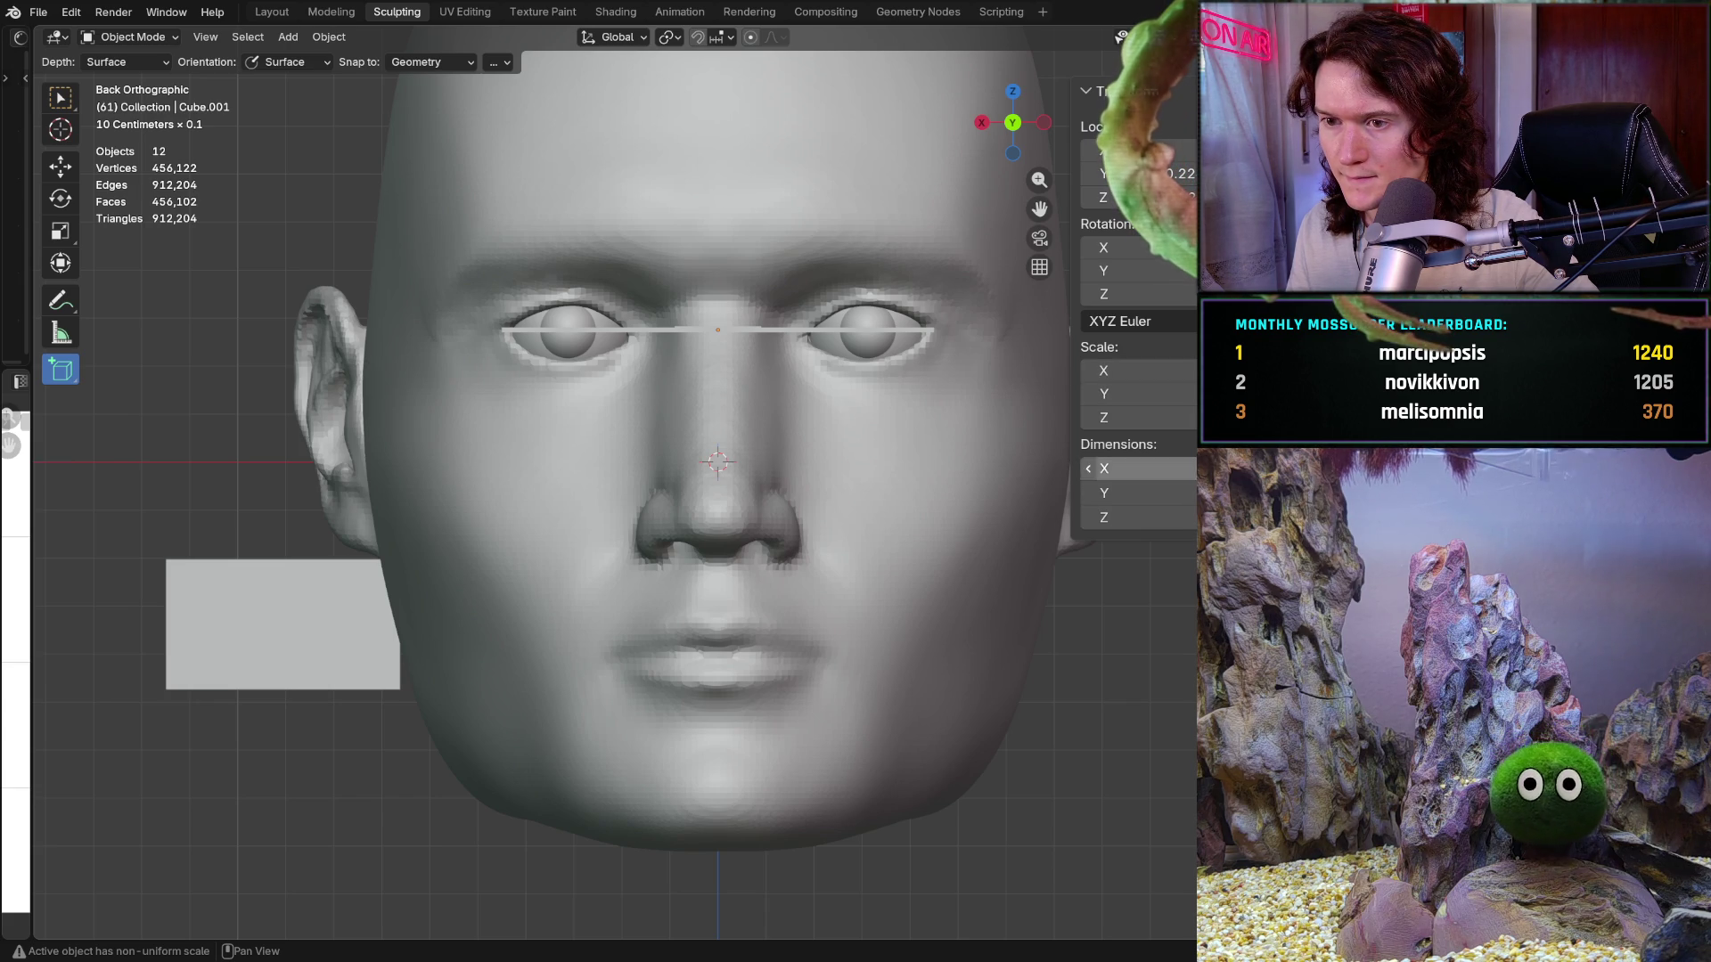
left_click(283, 624)
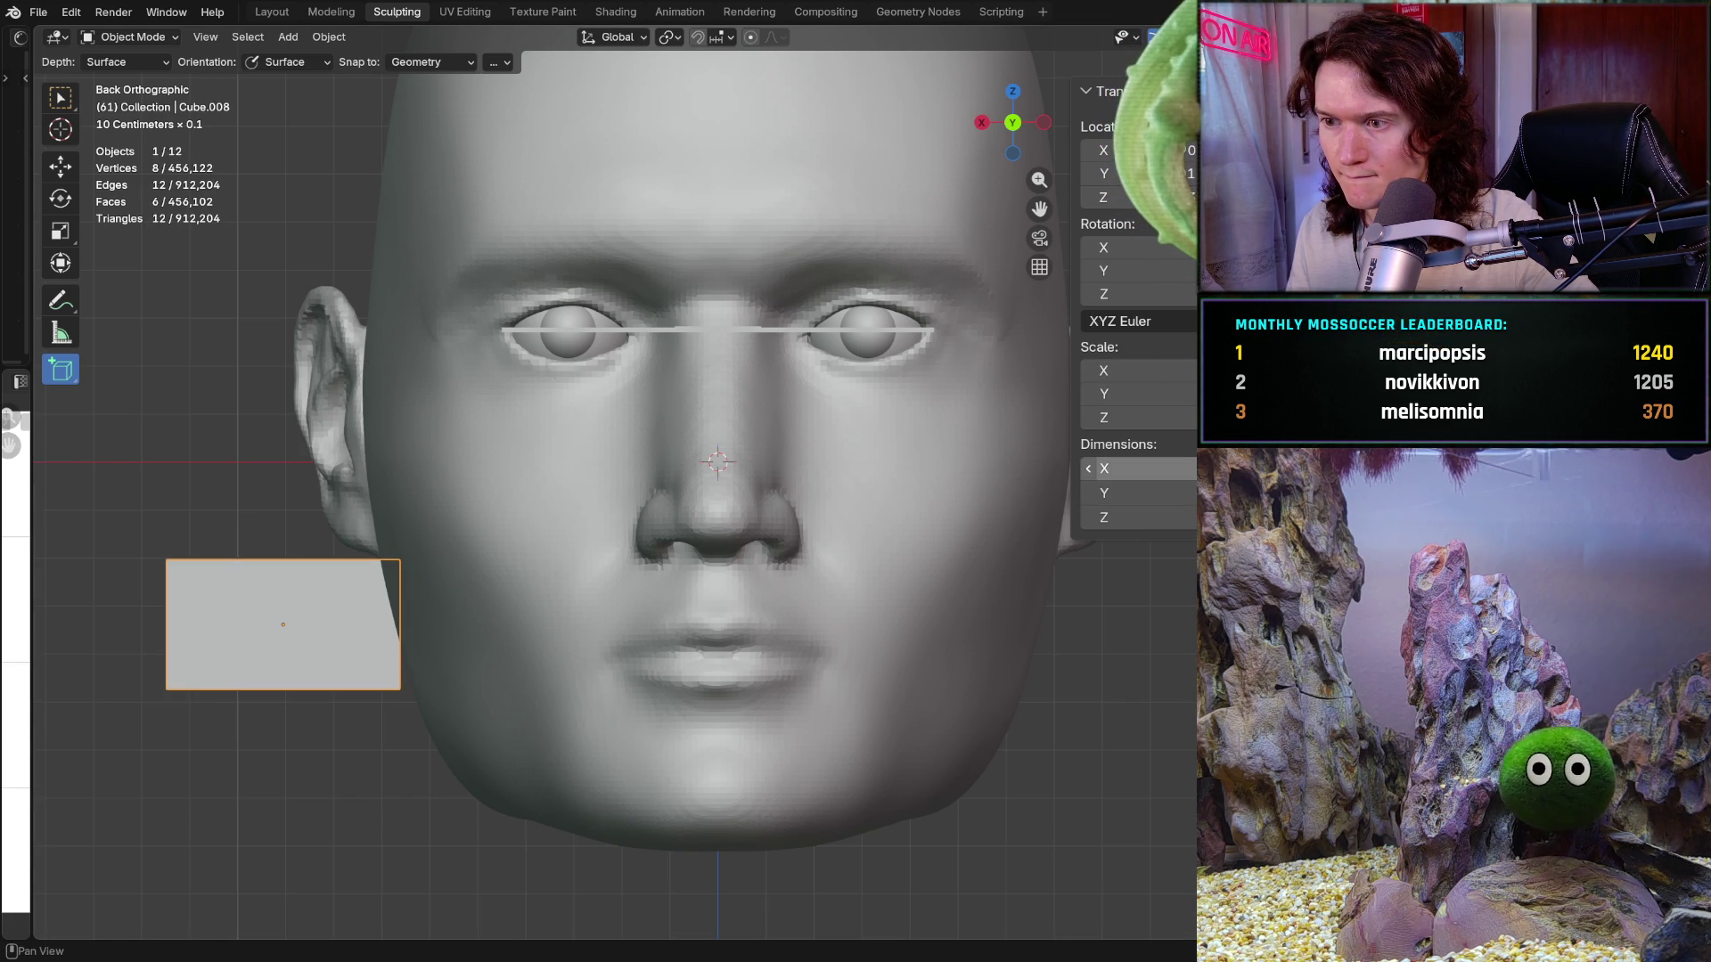
Step: Size the side box to a 0.033 square, adjust its Y, and flatten Z to 0.001
left_click_drag(1132, 469, 1131, 518)
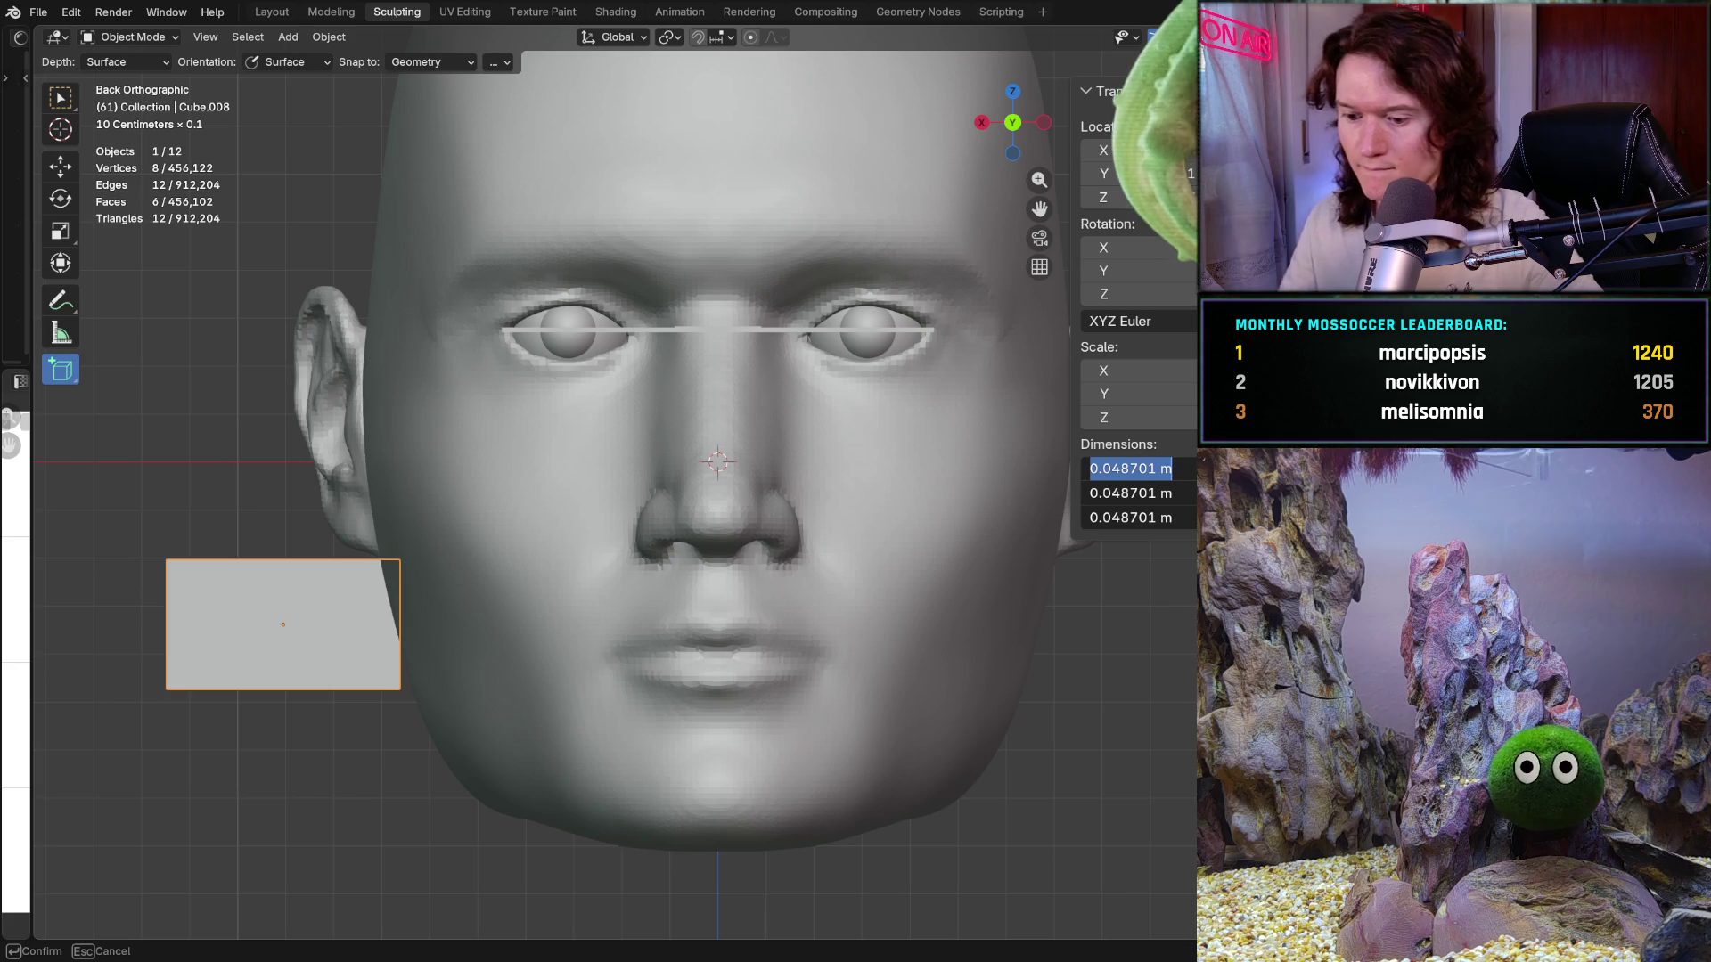
type("0")
type(".333")
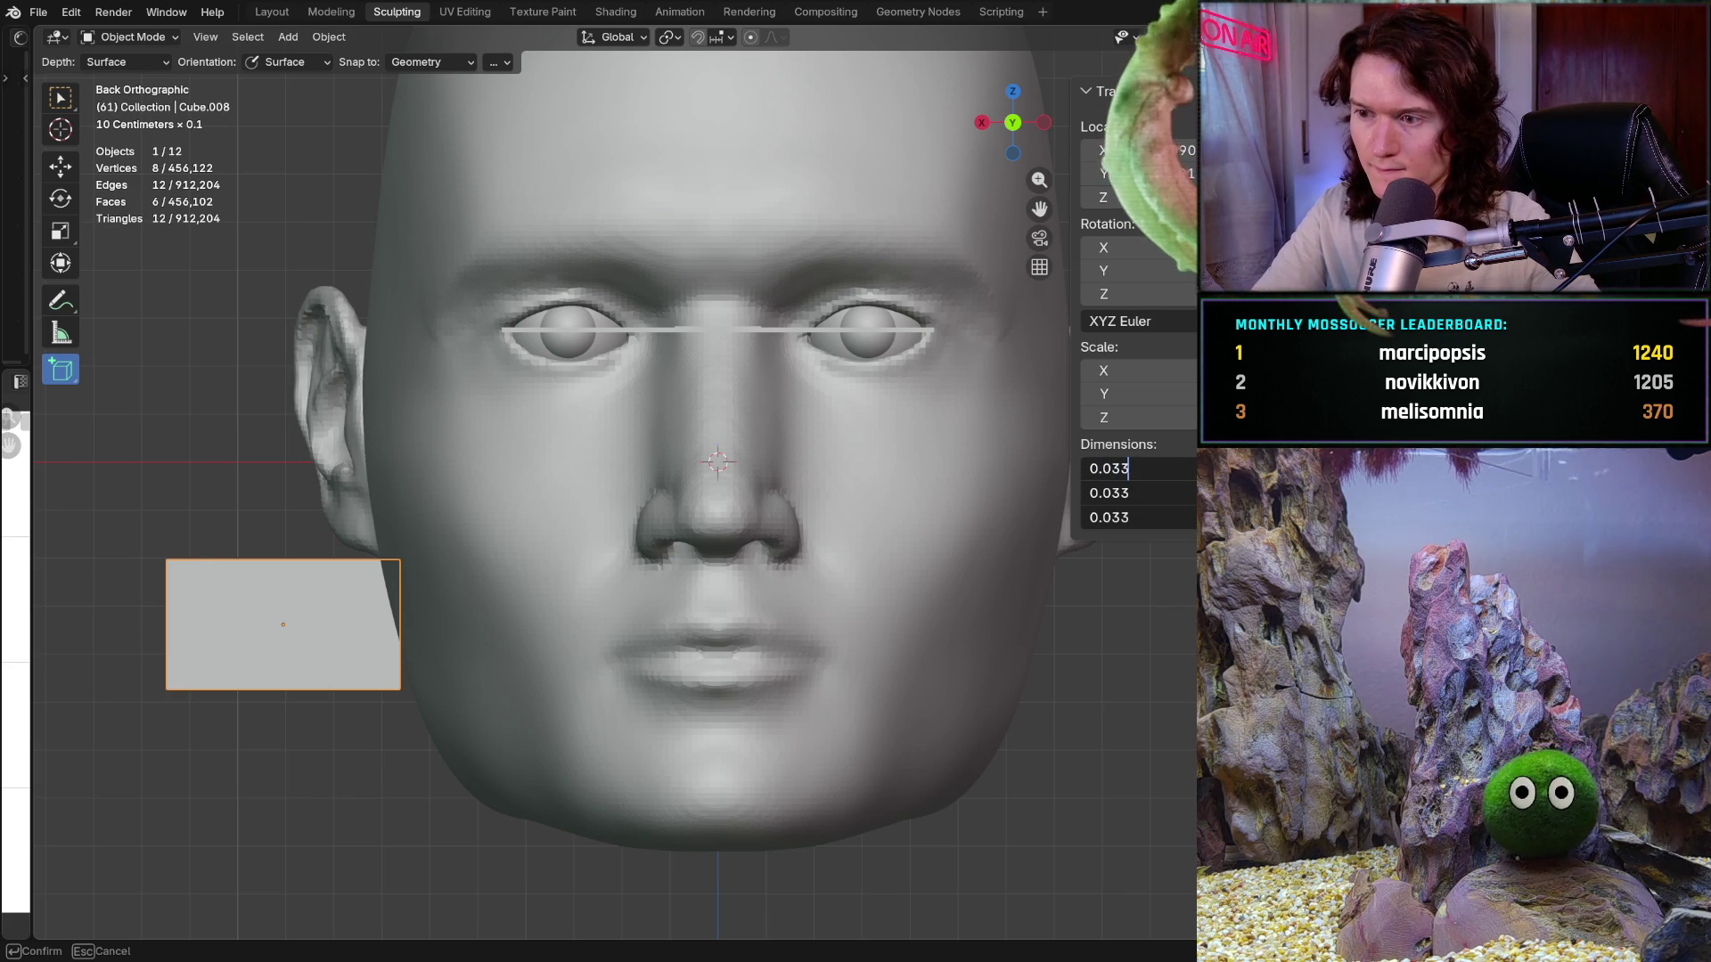
key("Return")
left_click(1123, 492)
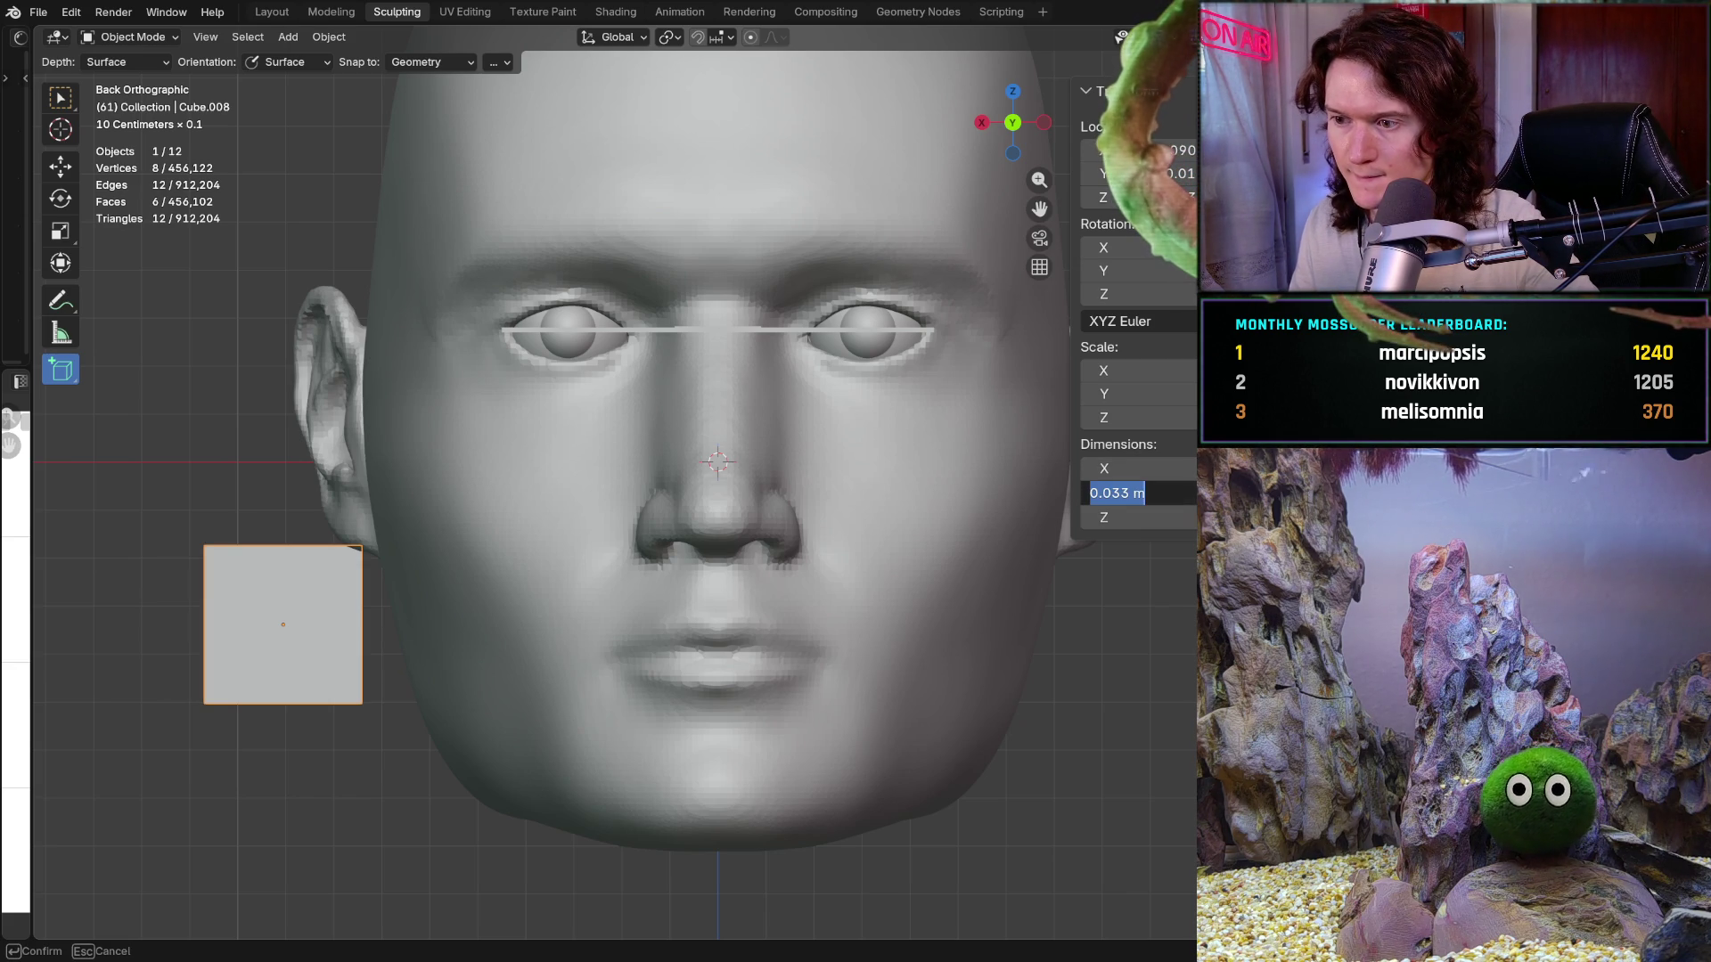
type("0")
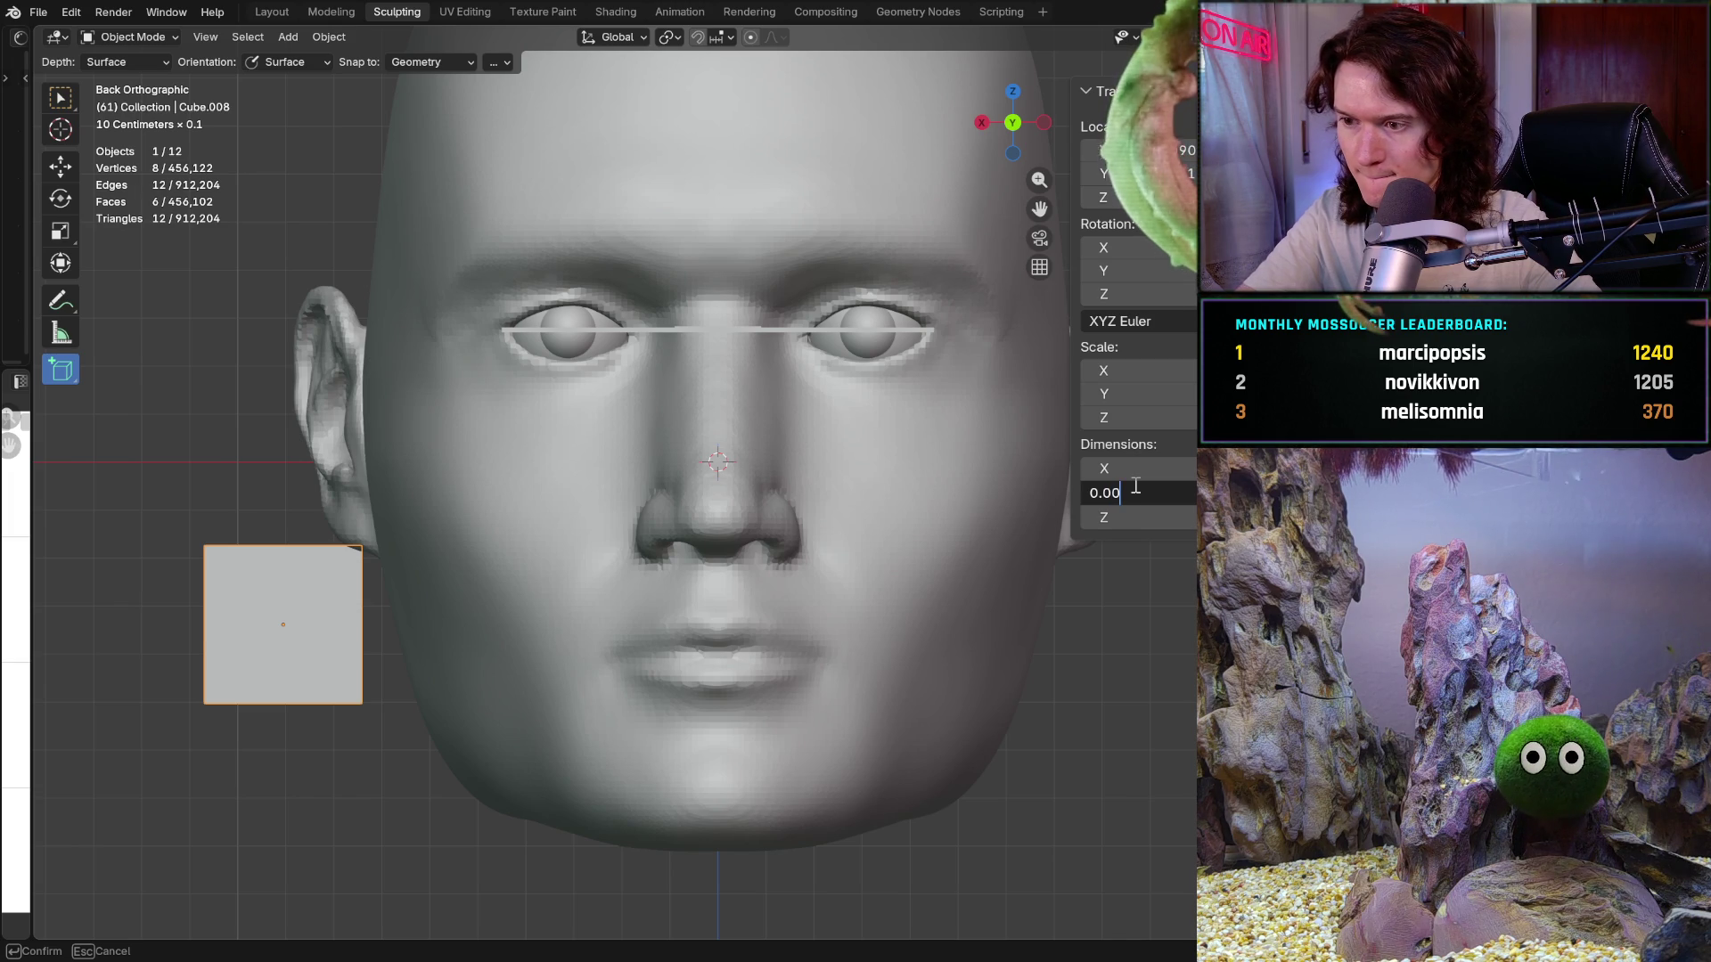
key("Return")
left_click(1136, 516)
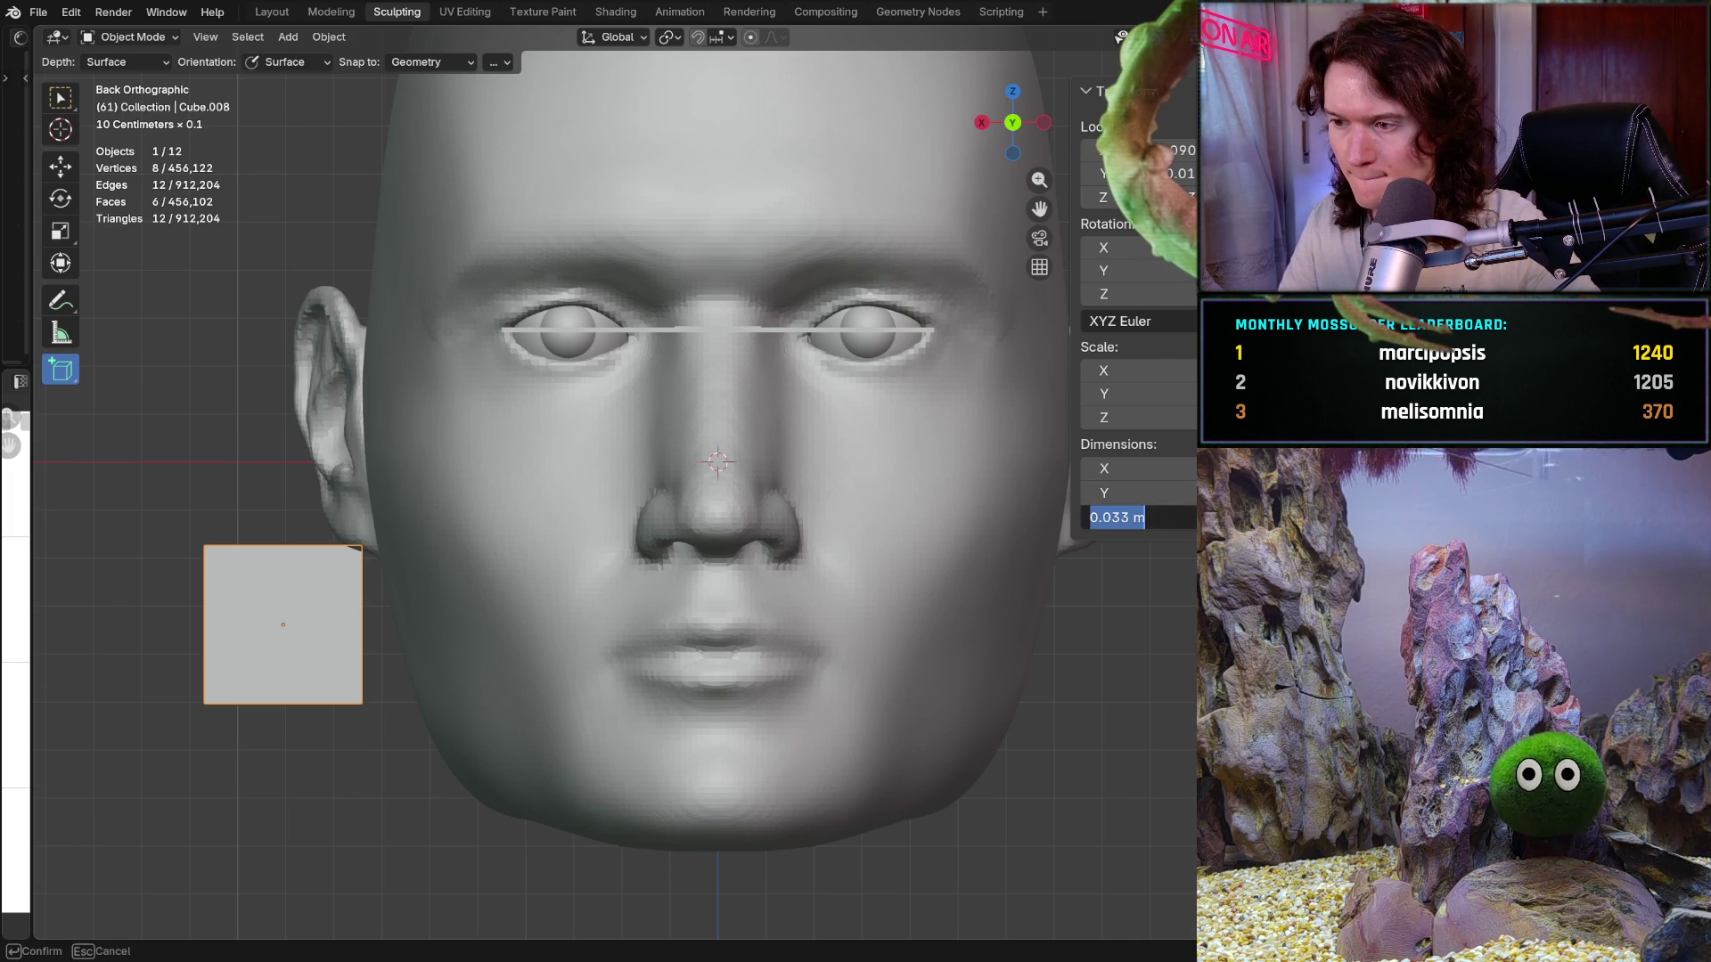
type("0.001")
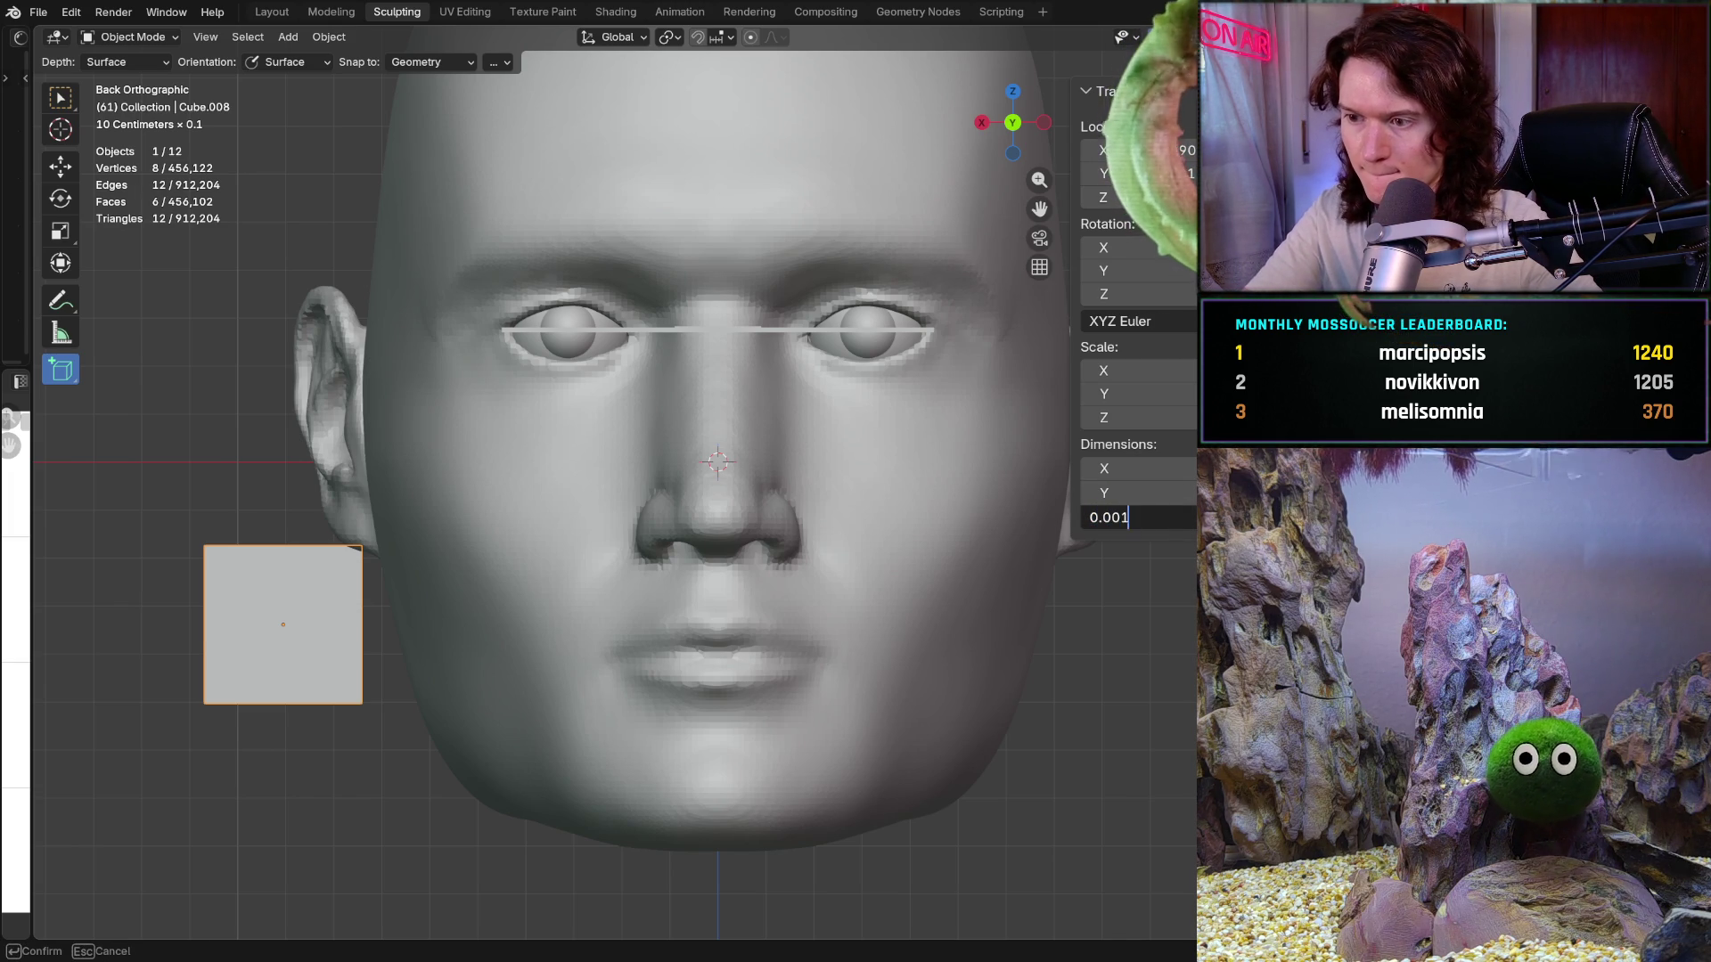
key("Return")
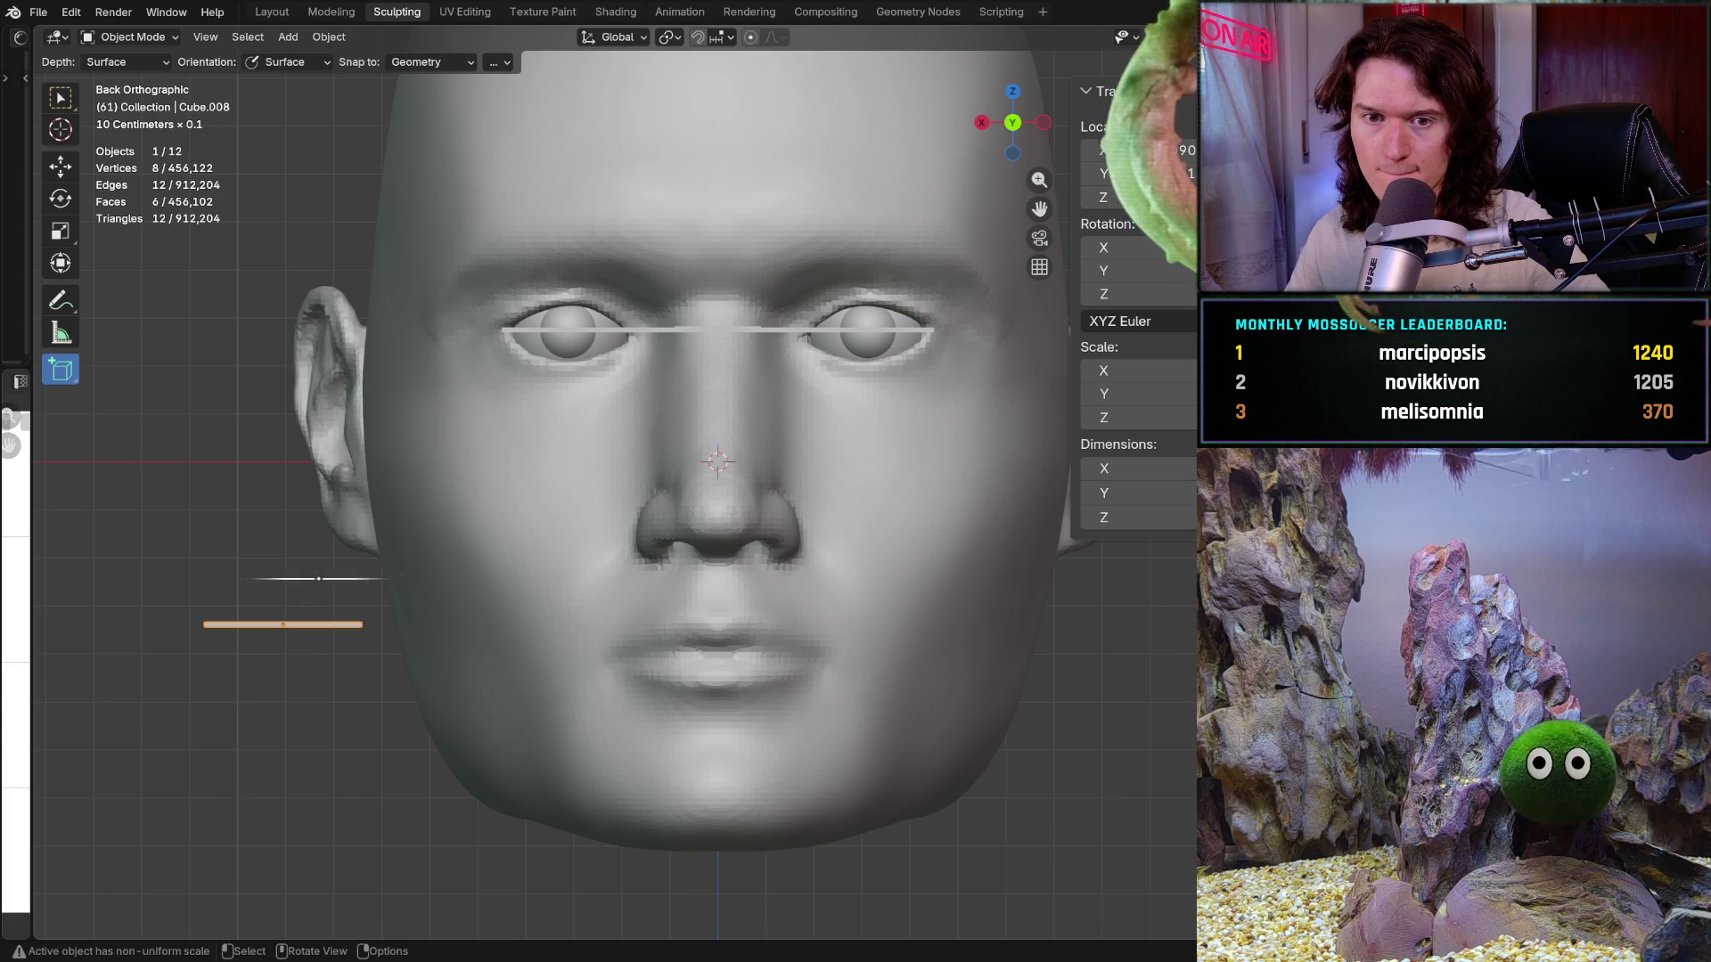
Step: Move the bar onto the face, raise it to the nose, and centre its X location
key("shift+space")
key("g")
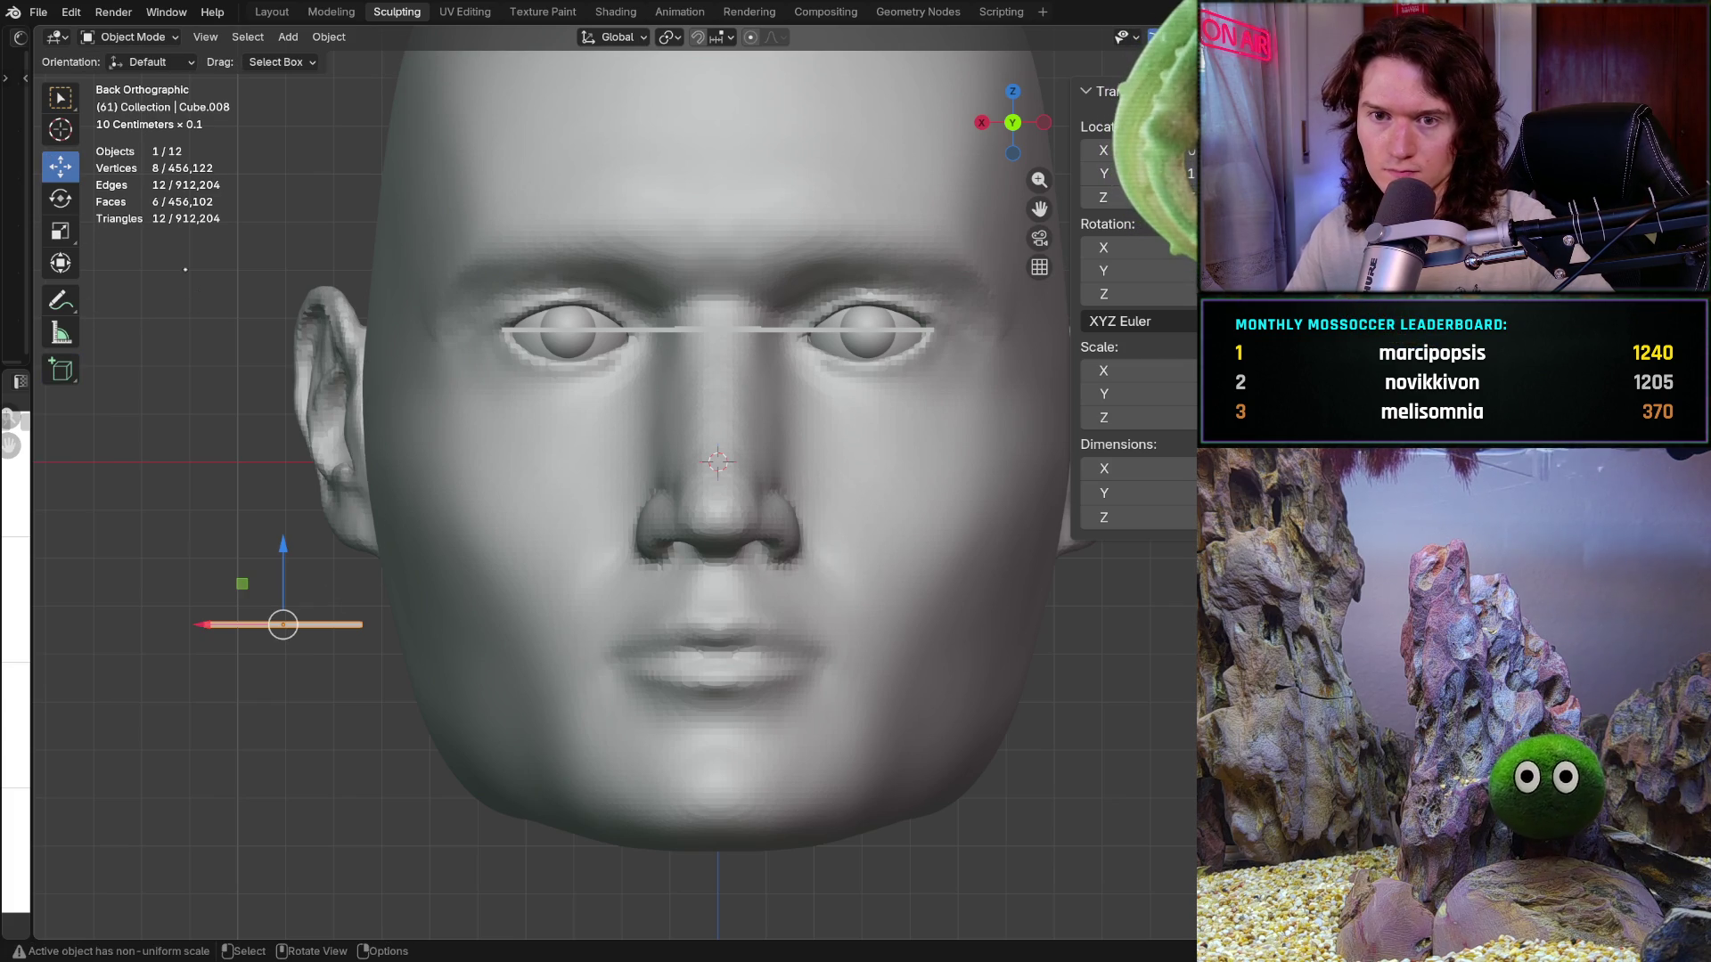
left_click_drag(258, 624, 686, 624)
left_click_drag(707, 532, 708, 429)
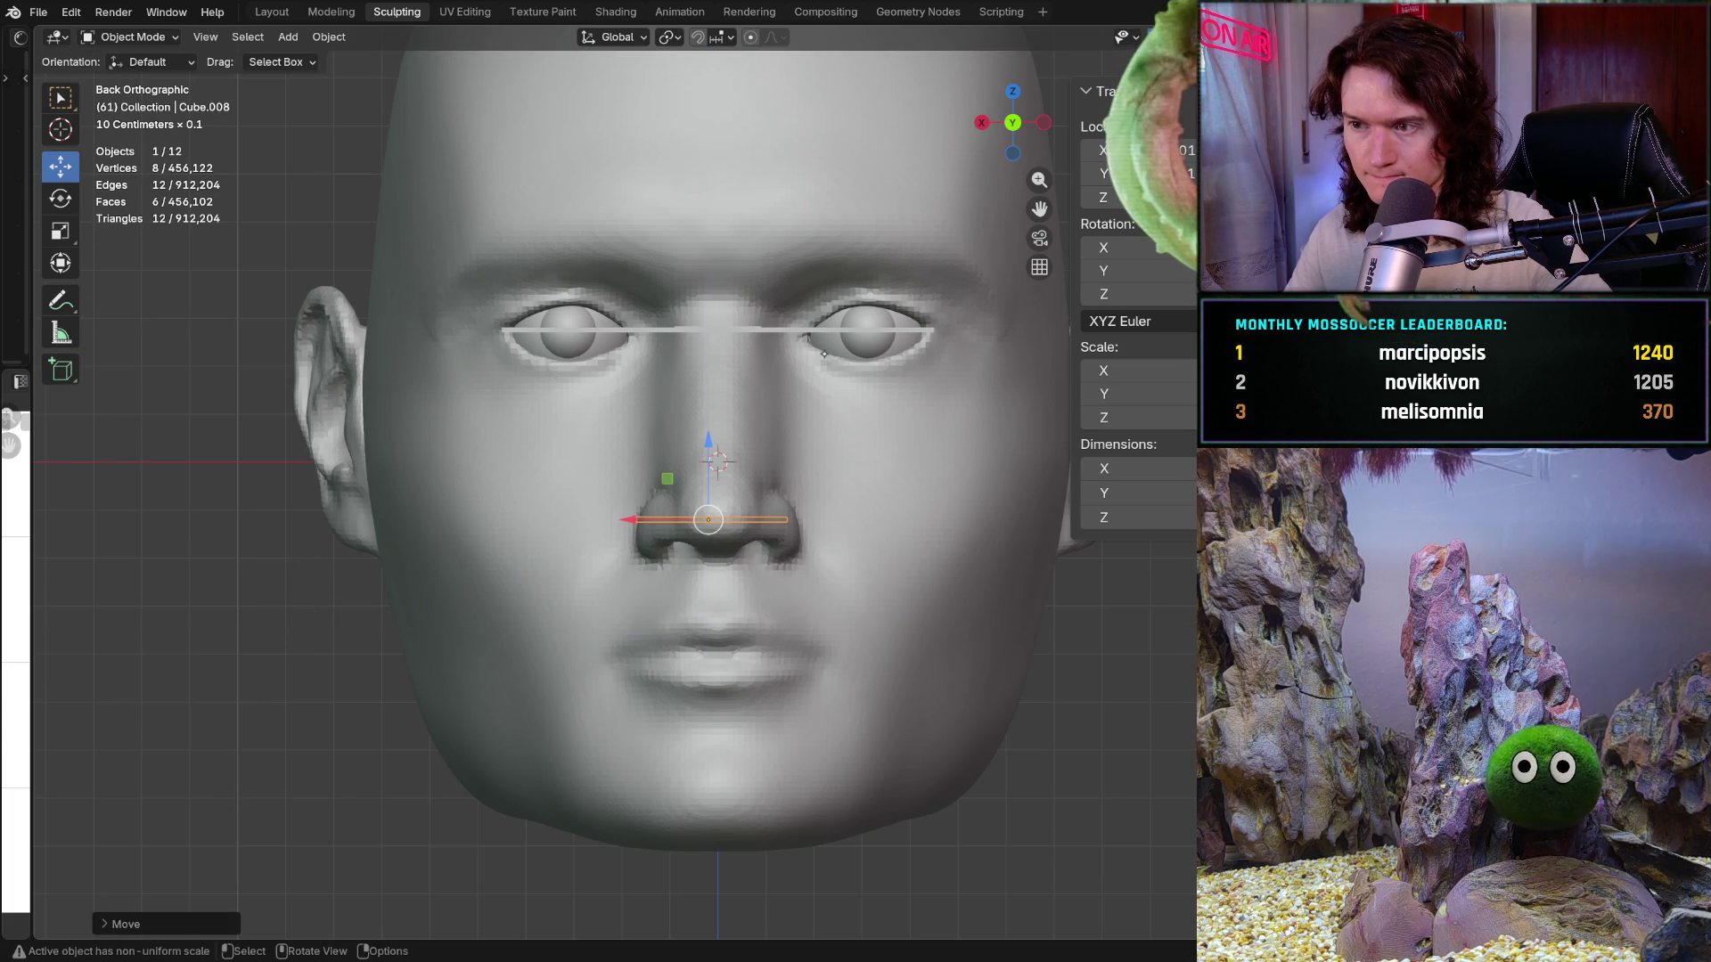
left_click(1125, 150)
type("0")
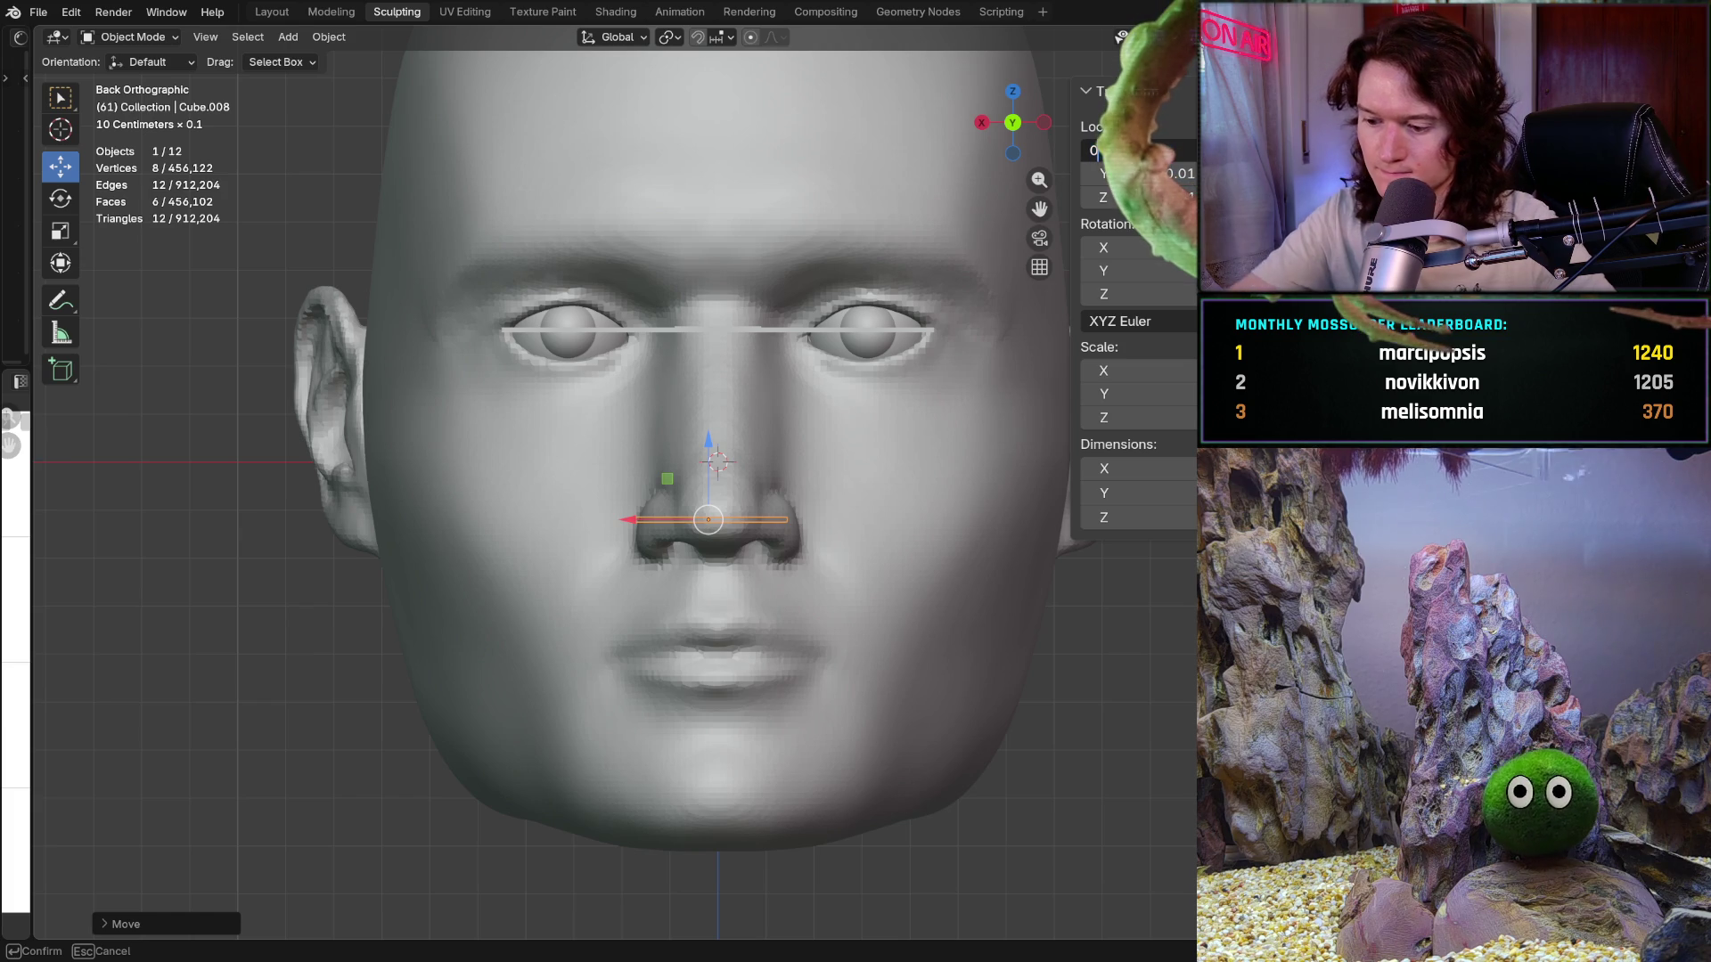
key("Return")
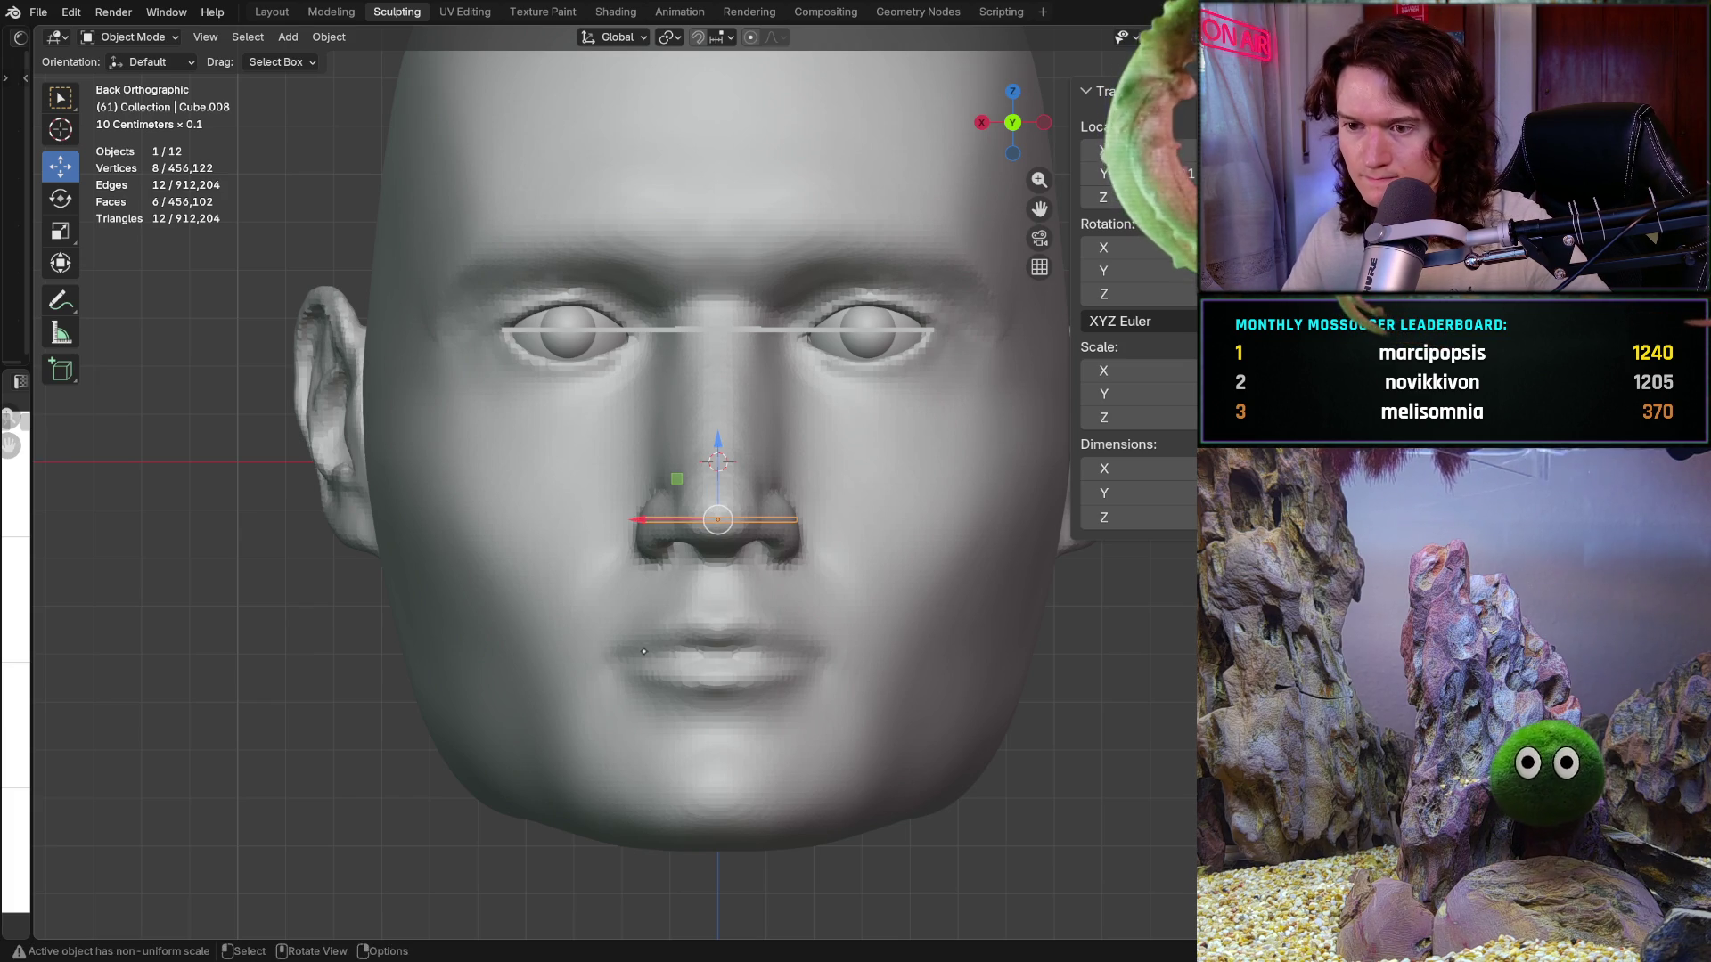
Step: Reselect the bar and shift it along the Y axis
left_click(657, 552)
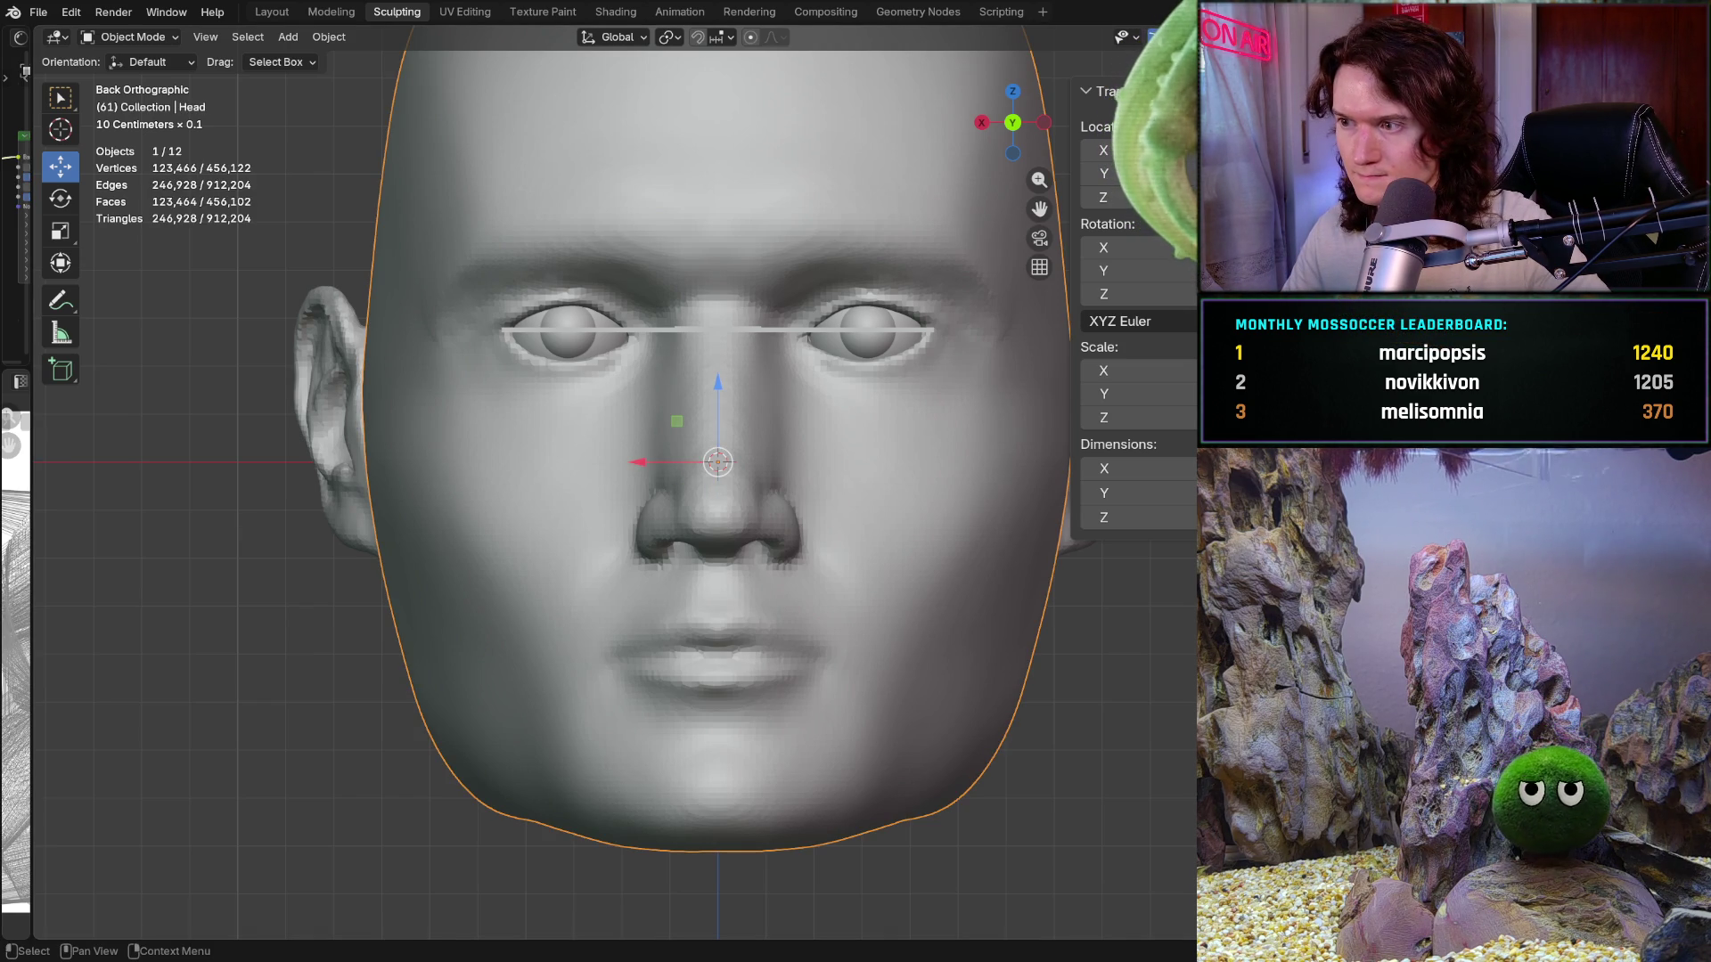
left_click(757, 520)
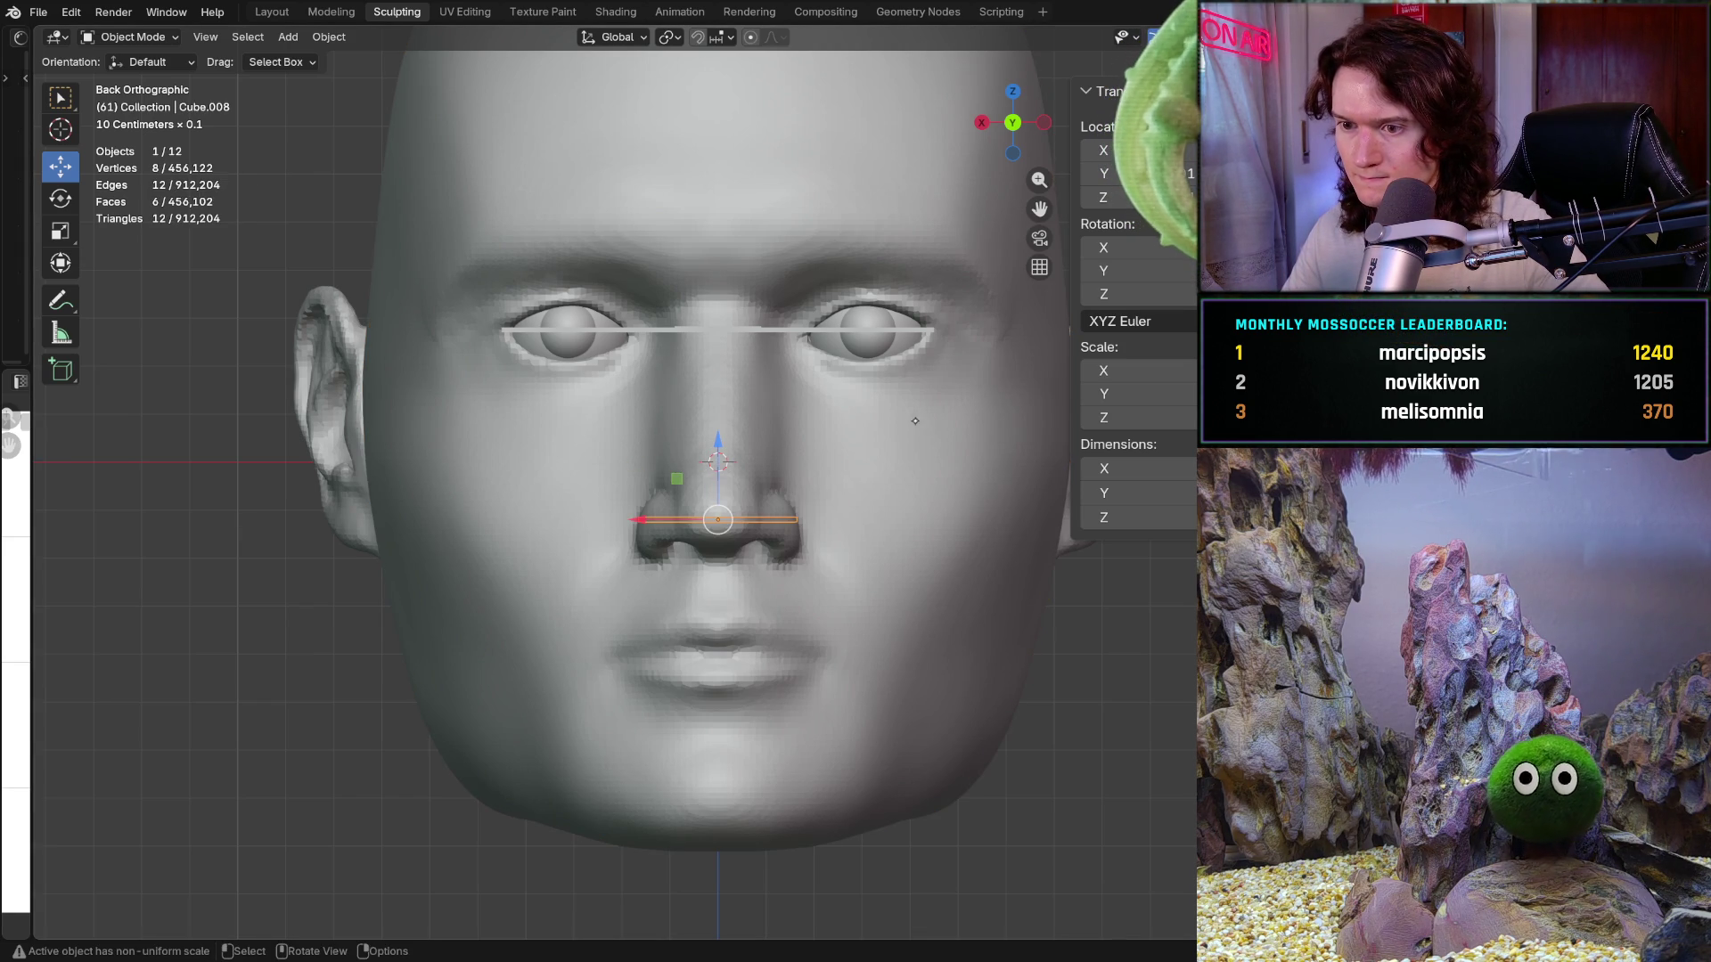
middle_click_drag(804, 432, 980, 419)
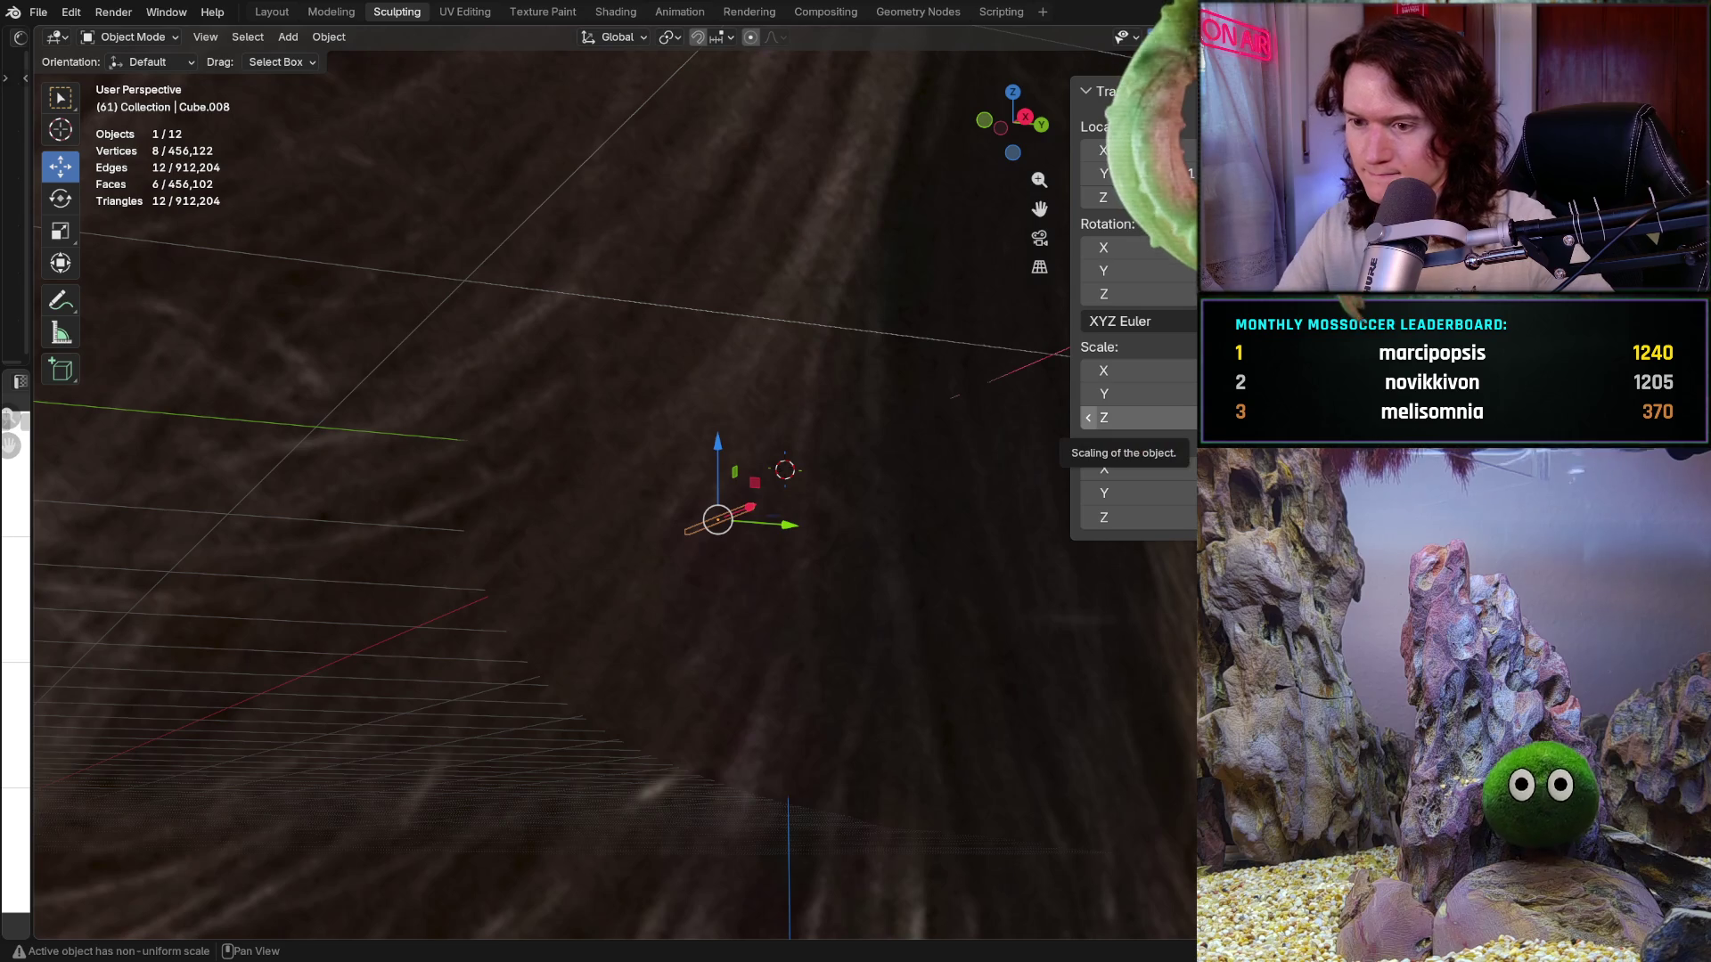
key("g")
key("y")
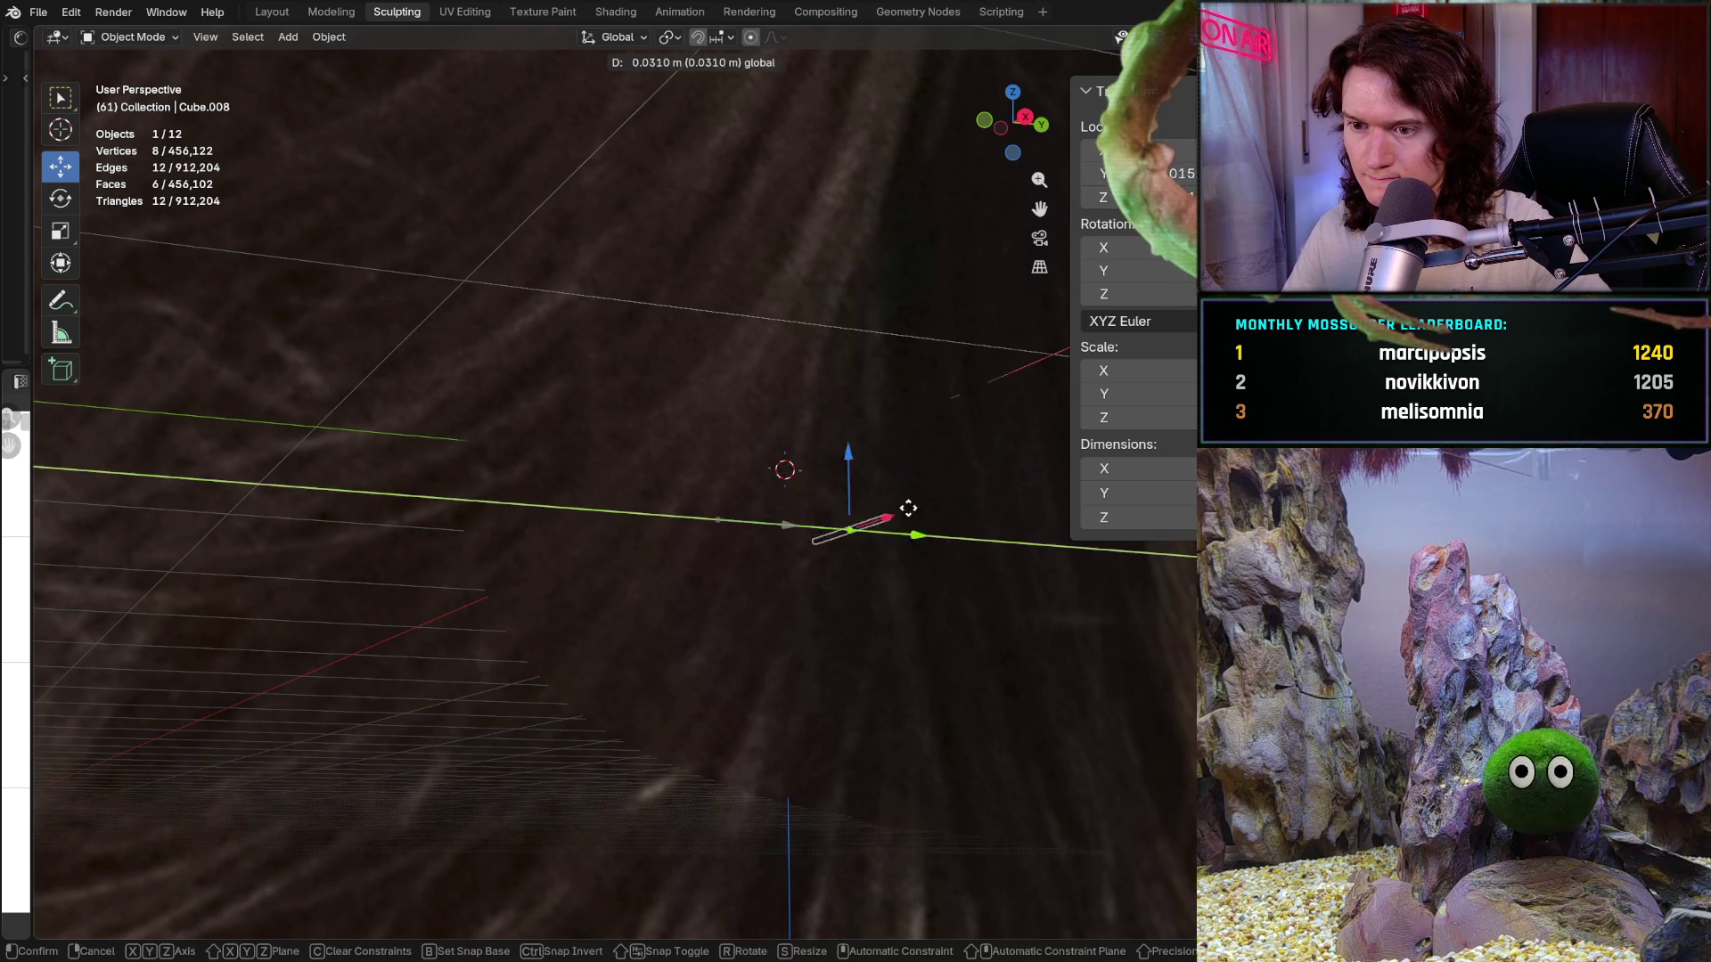
key("Return")
Step: In front view, nudge the bar just below the nose, check it, then enter Sculpt Mode
key("KP_1")
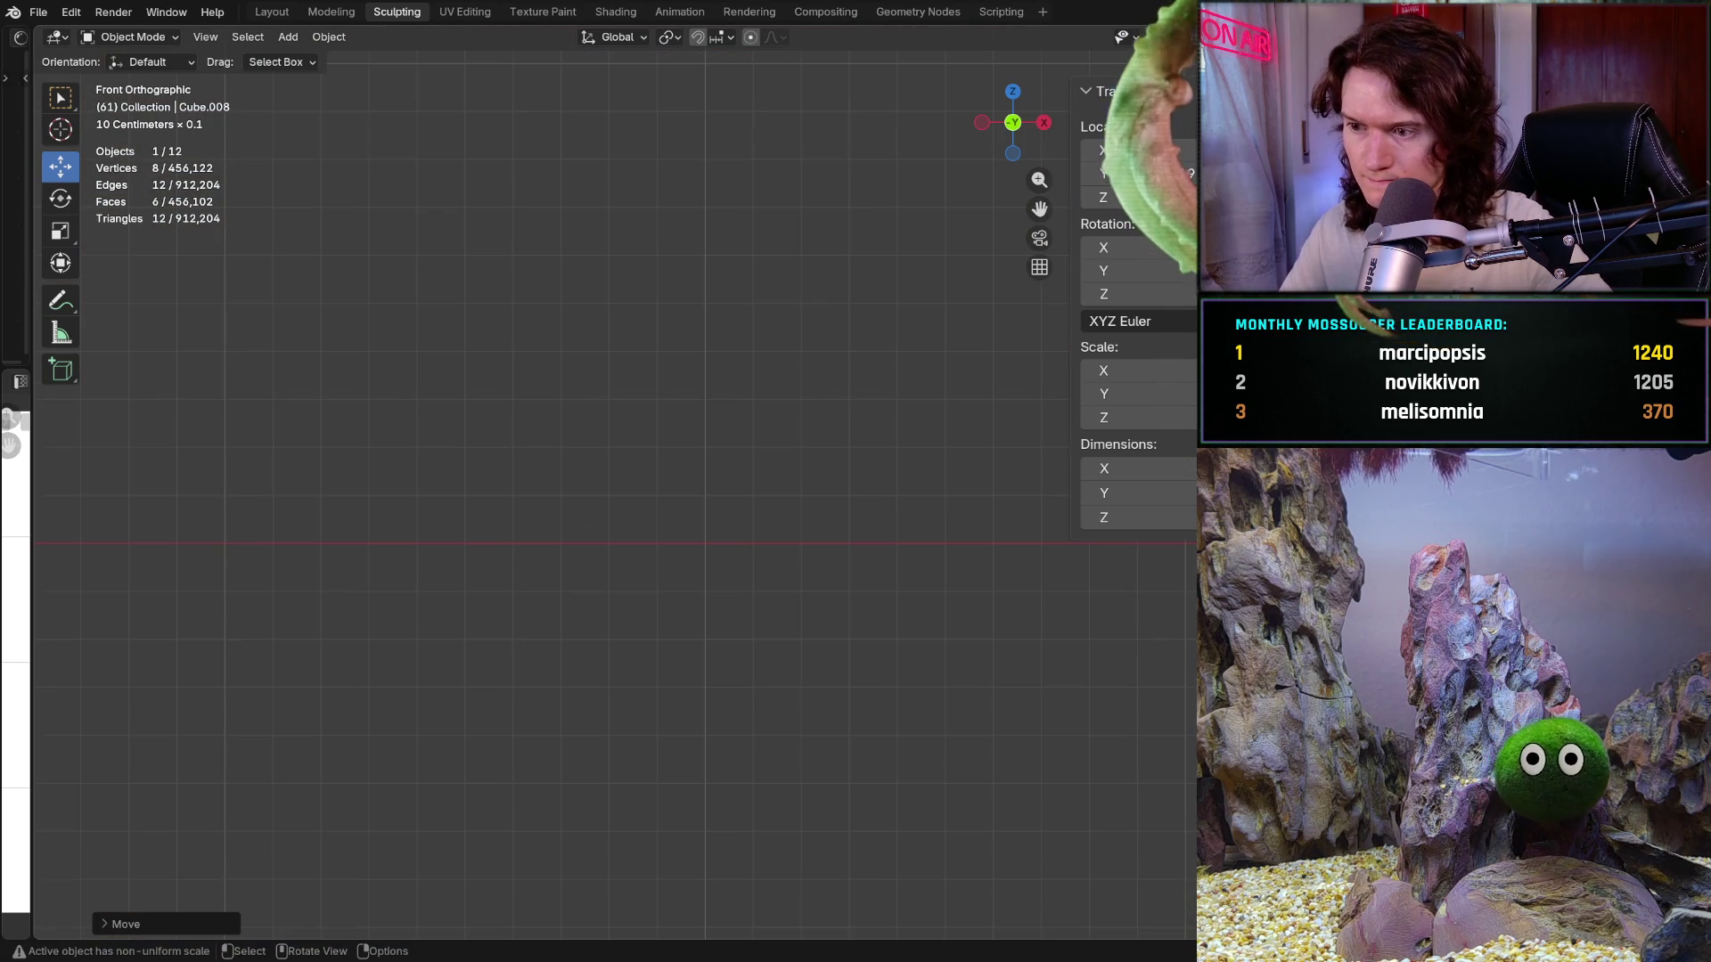
middle_click_drag(745, 512, 298, 541, "shift")
key("ctrl+KP_1")
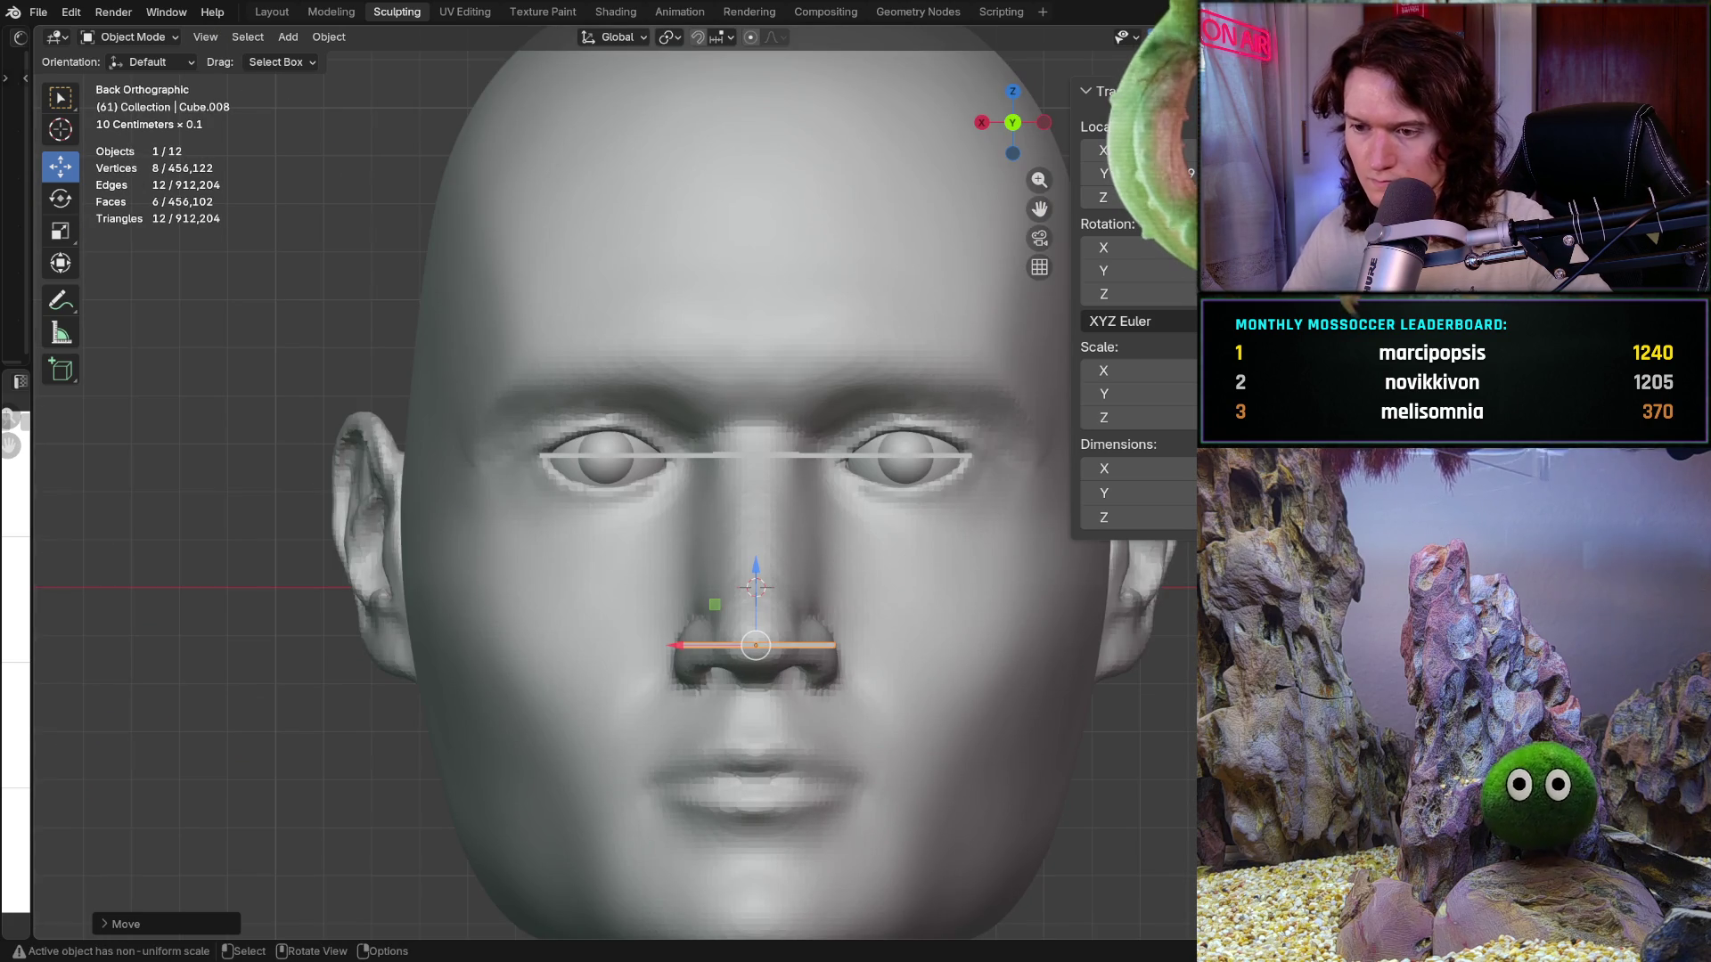
scroll(704, 579, "up", 2)
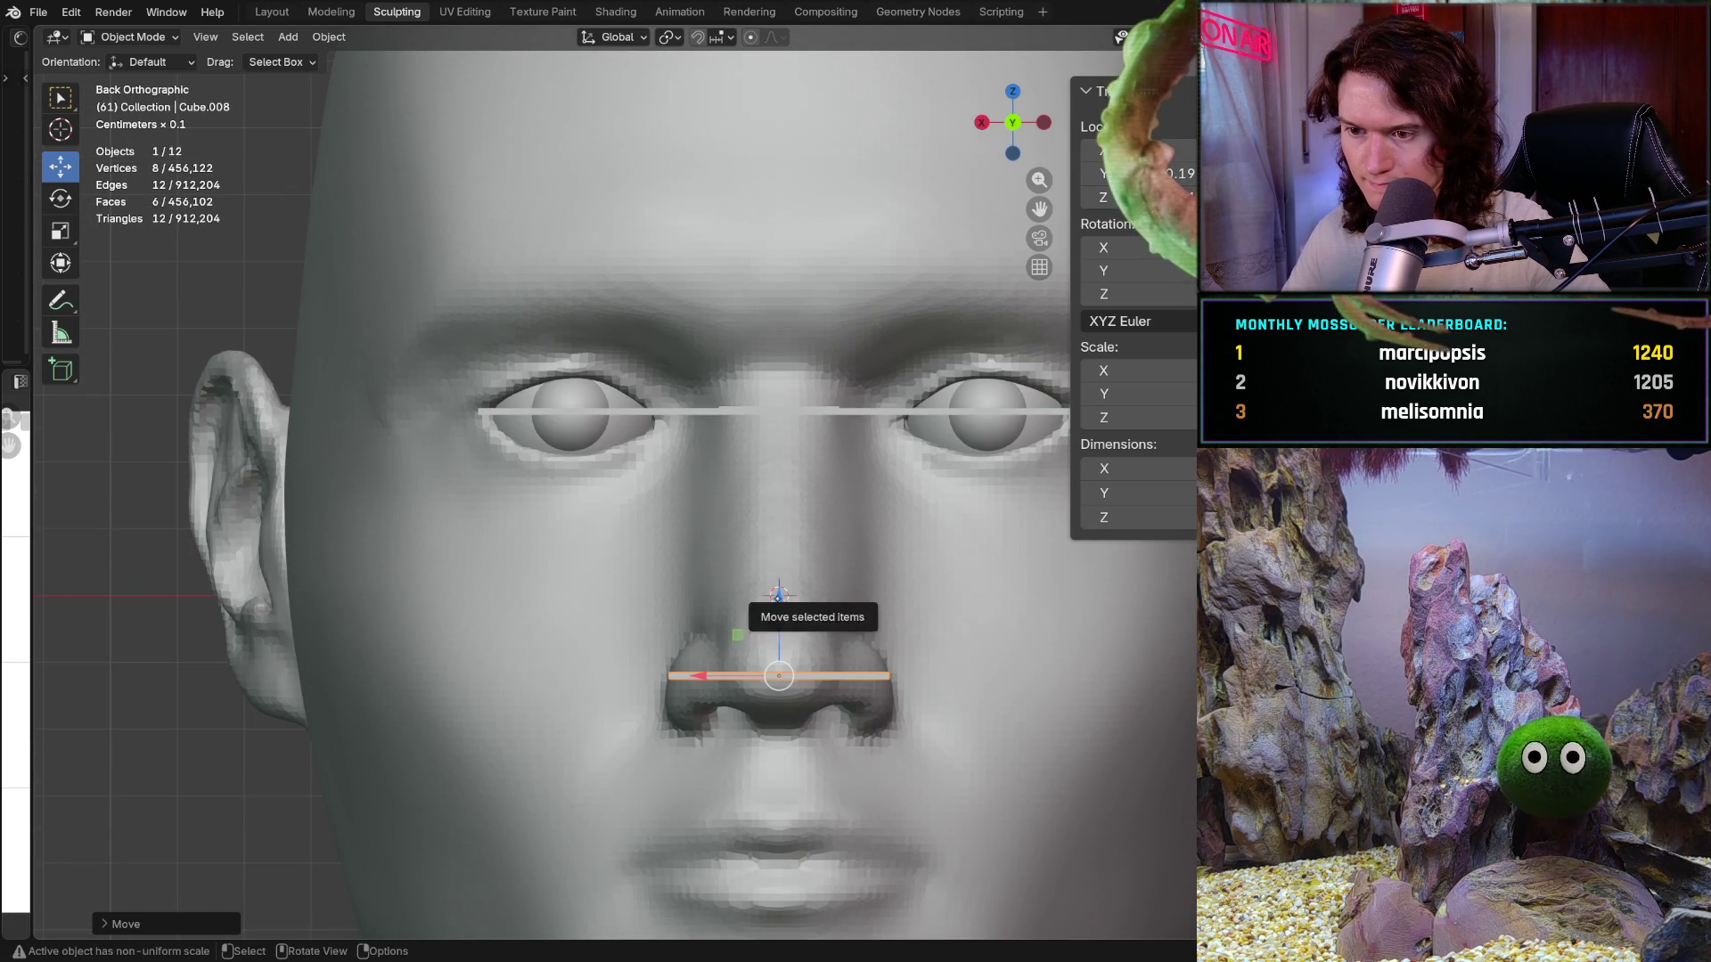
left_click_drag(778, 595, 775, 603)
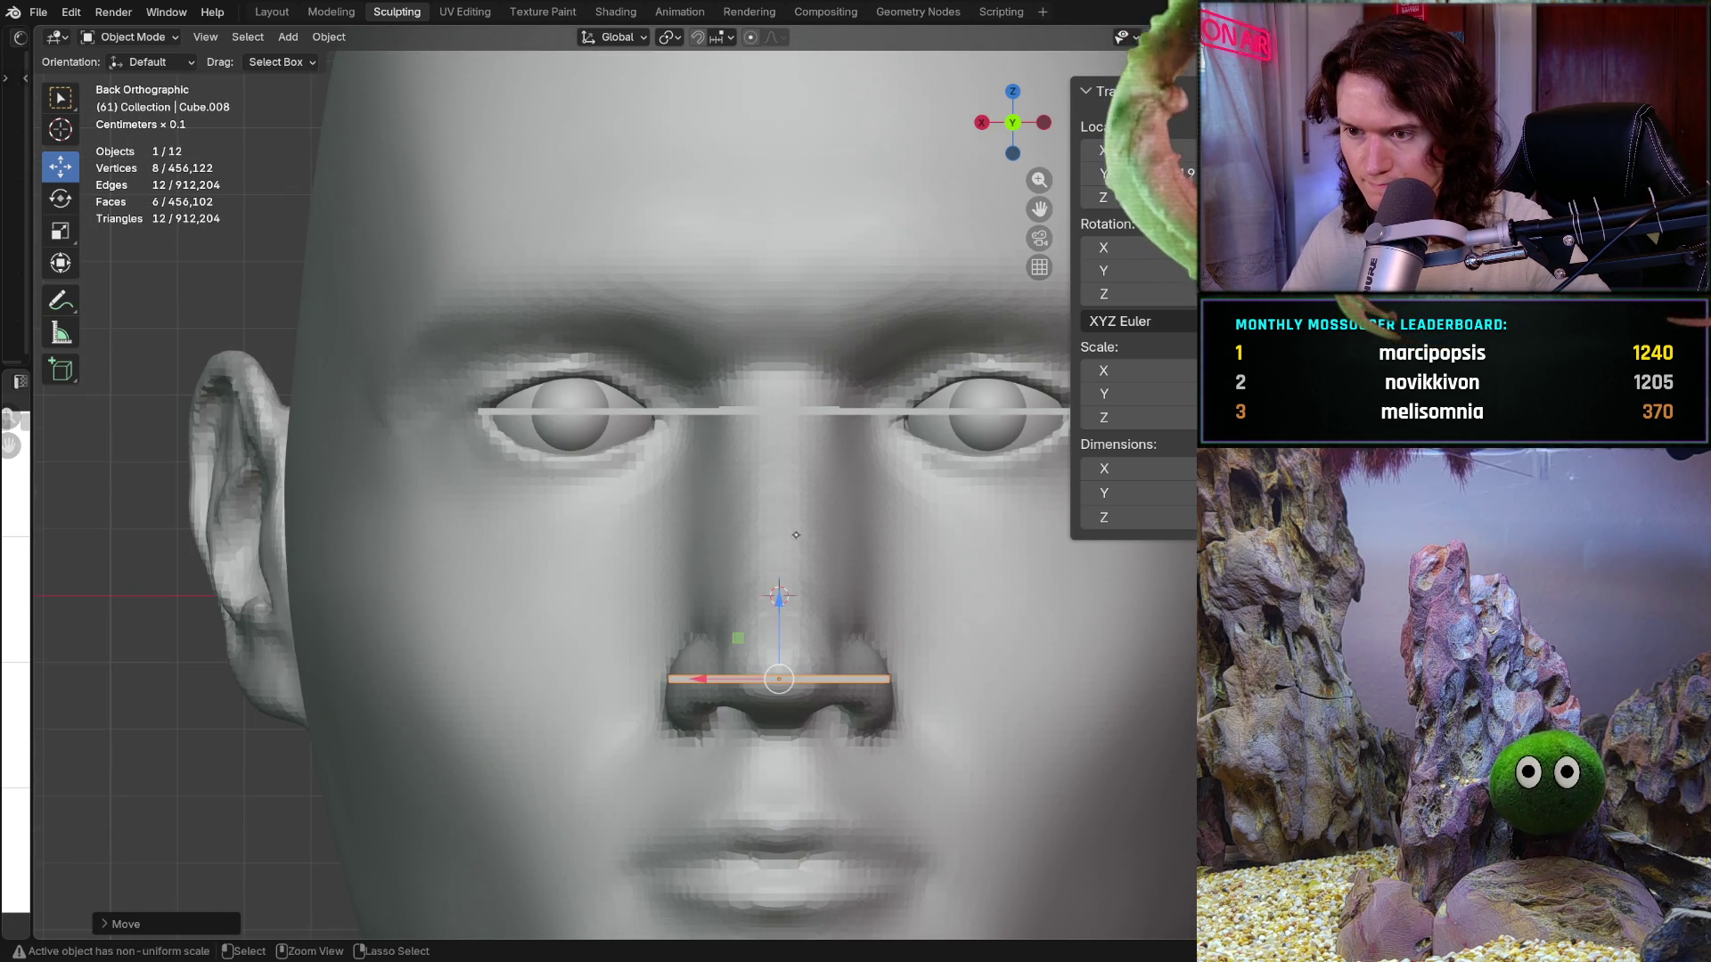
mouse_move(795, 534)
middle_mouse_down()
mouse_move(781, 480)
mouse_move(780, 512)
mouse_move(731, 553)
mouse_move(762, 614)
middle_mouse_up()
scroll(762, 614, "up", 2)
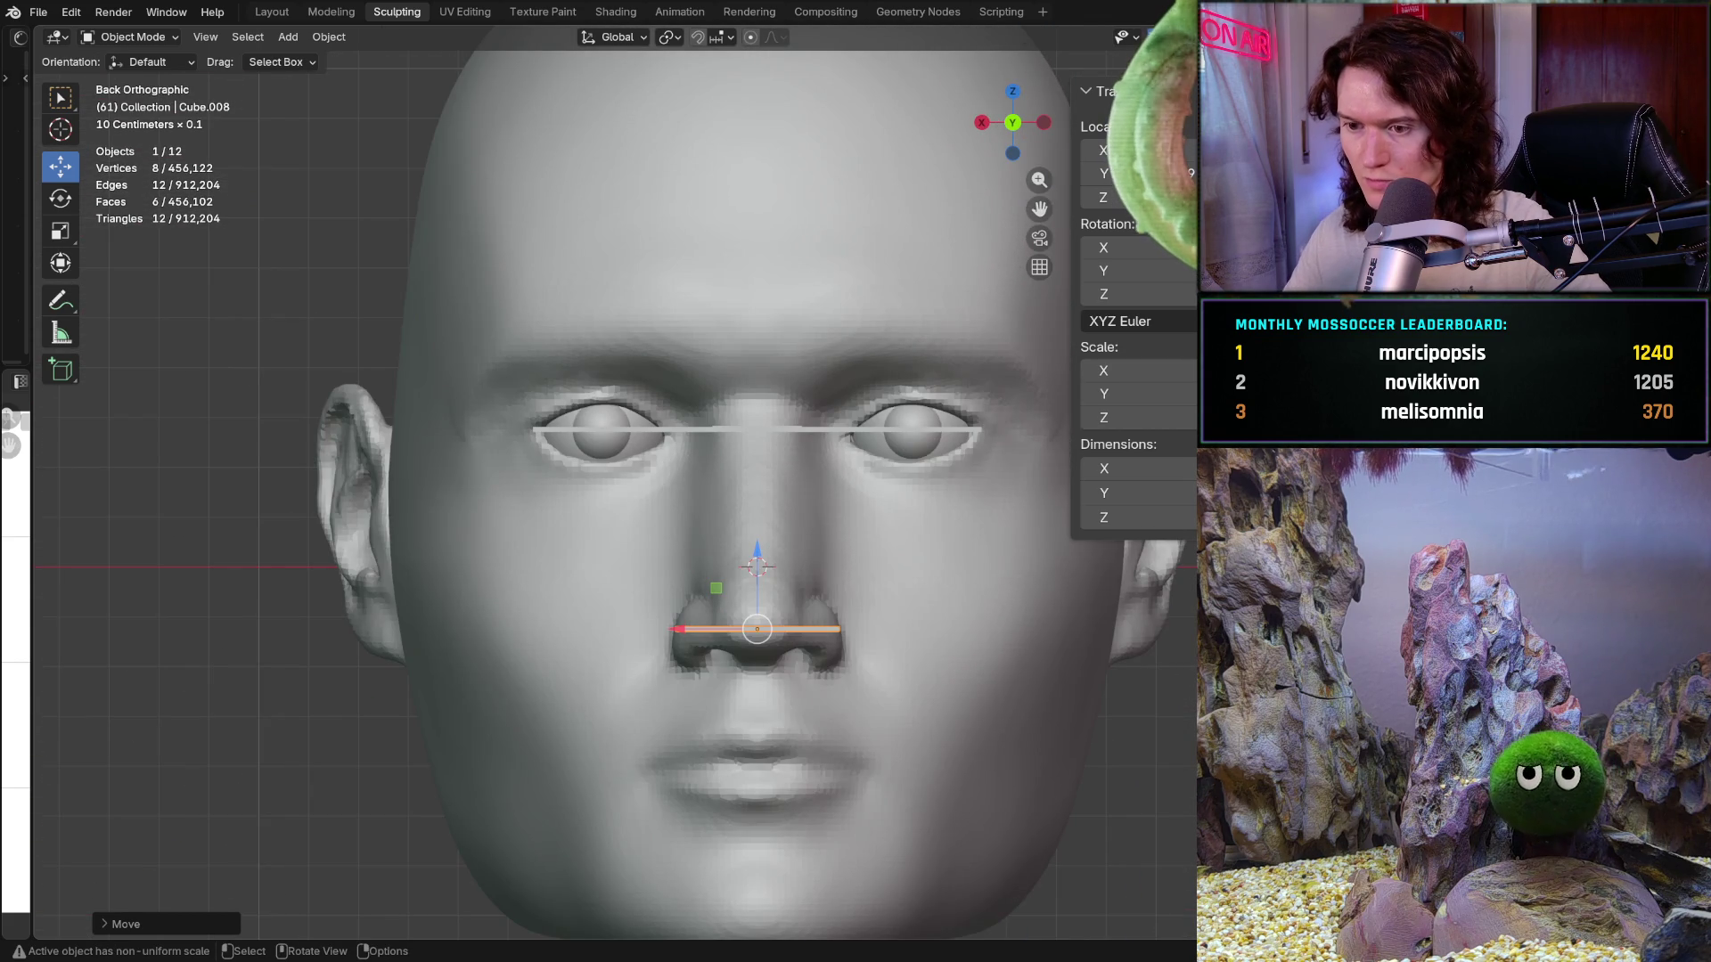
middle_click_drag(763, 614, 736, 535)
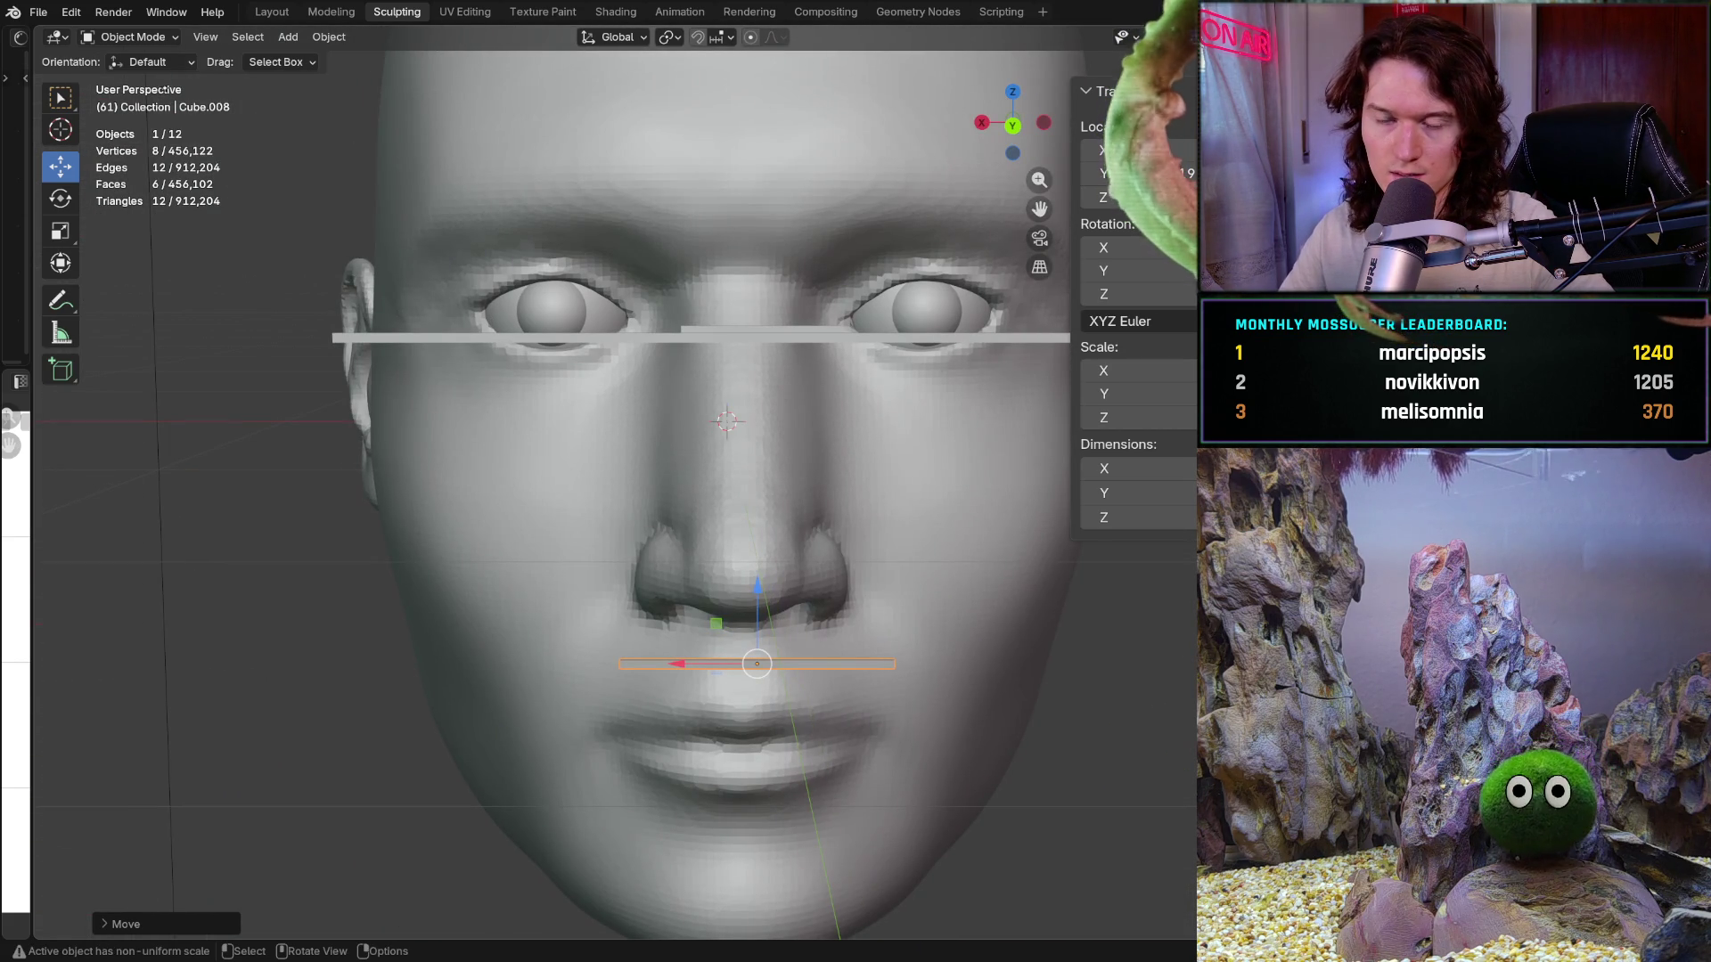
left_click(124, 37)
left_click(143, 99)
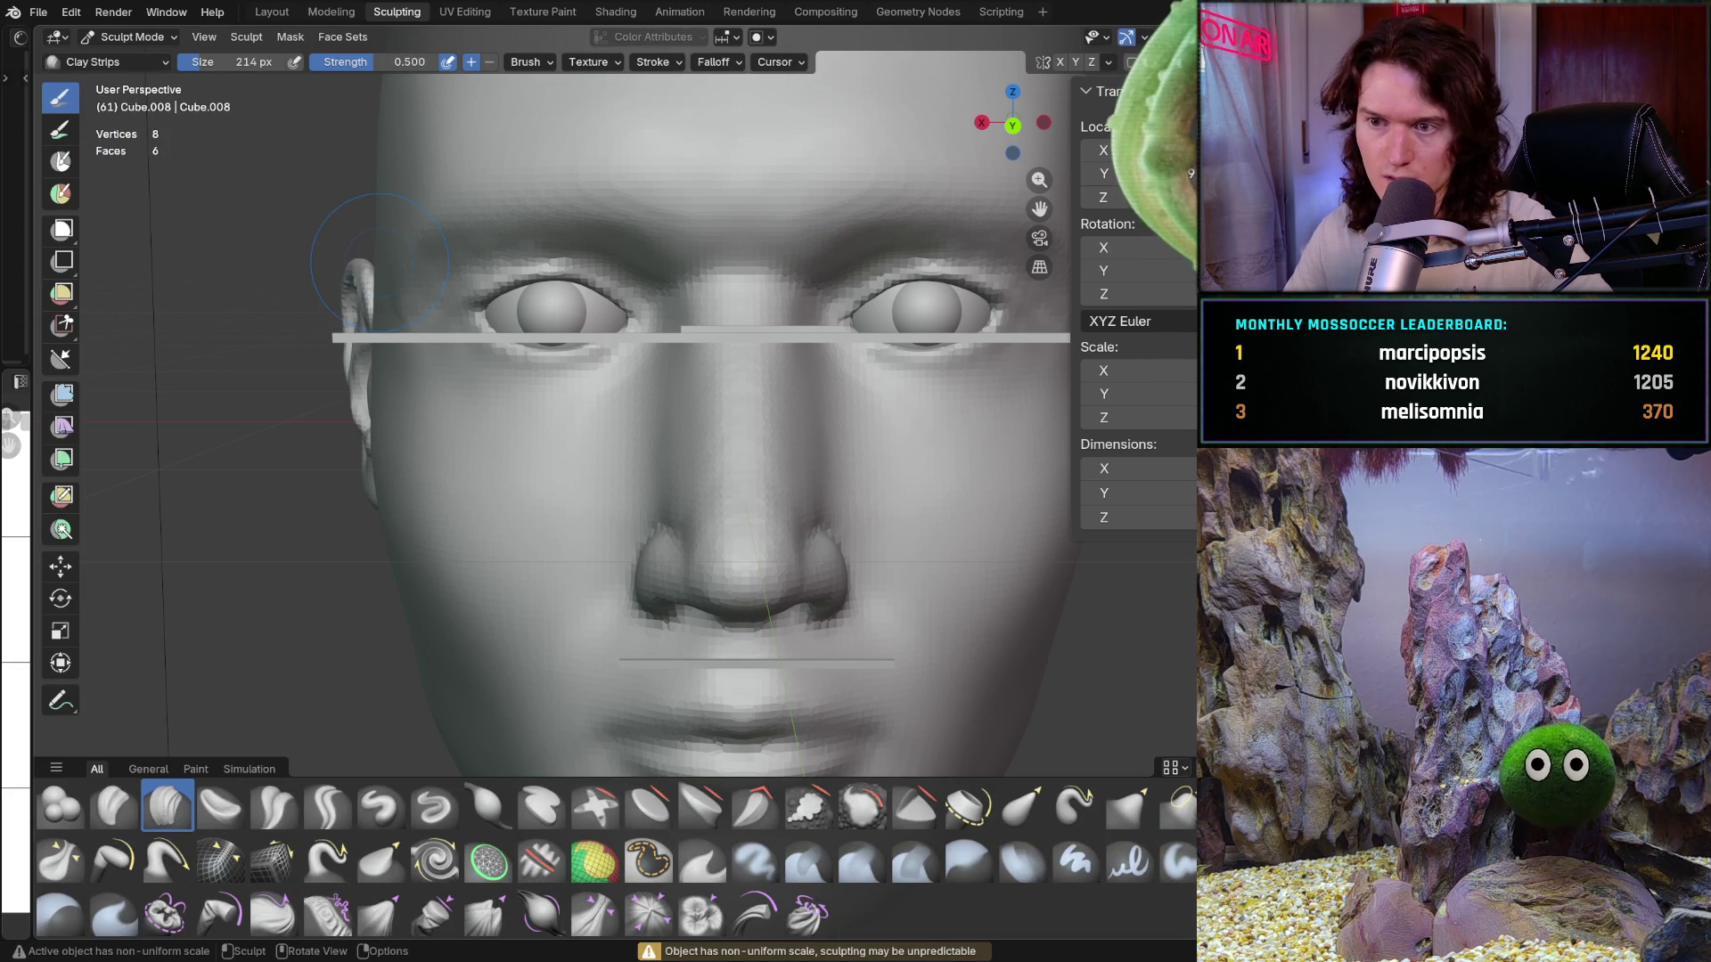
Step: Zoom toward the nose and resize the brush to 170 px
middle_click_drag(830, 526, 614, 531, "ctrl")
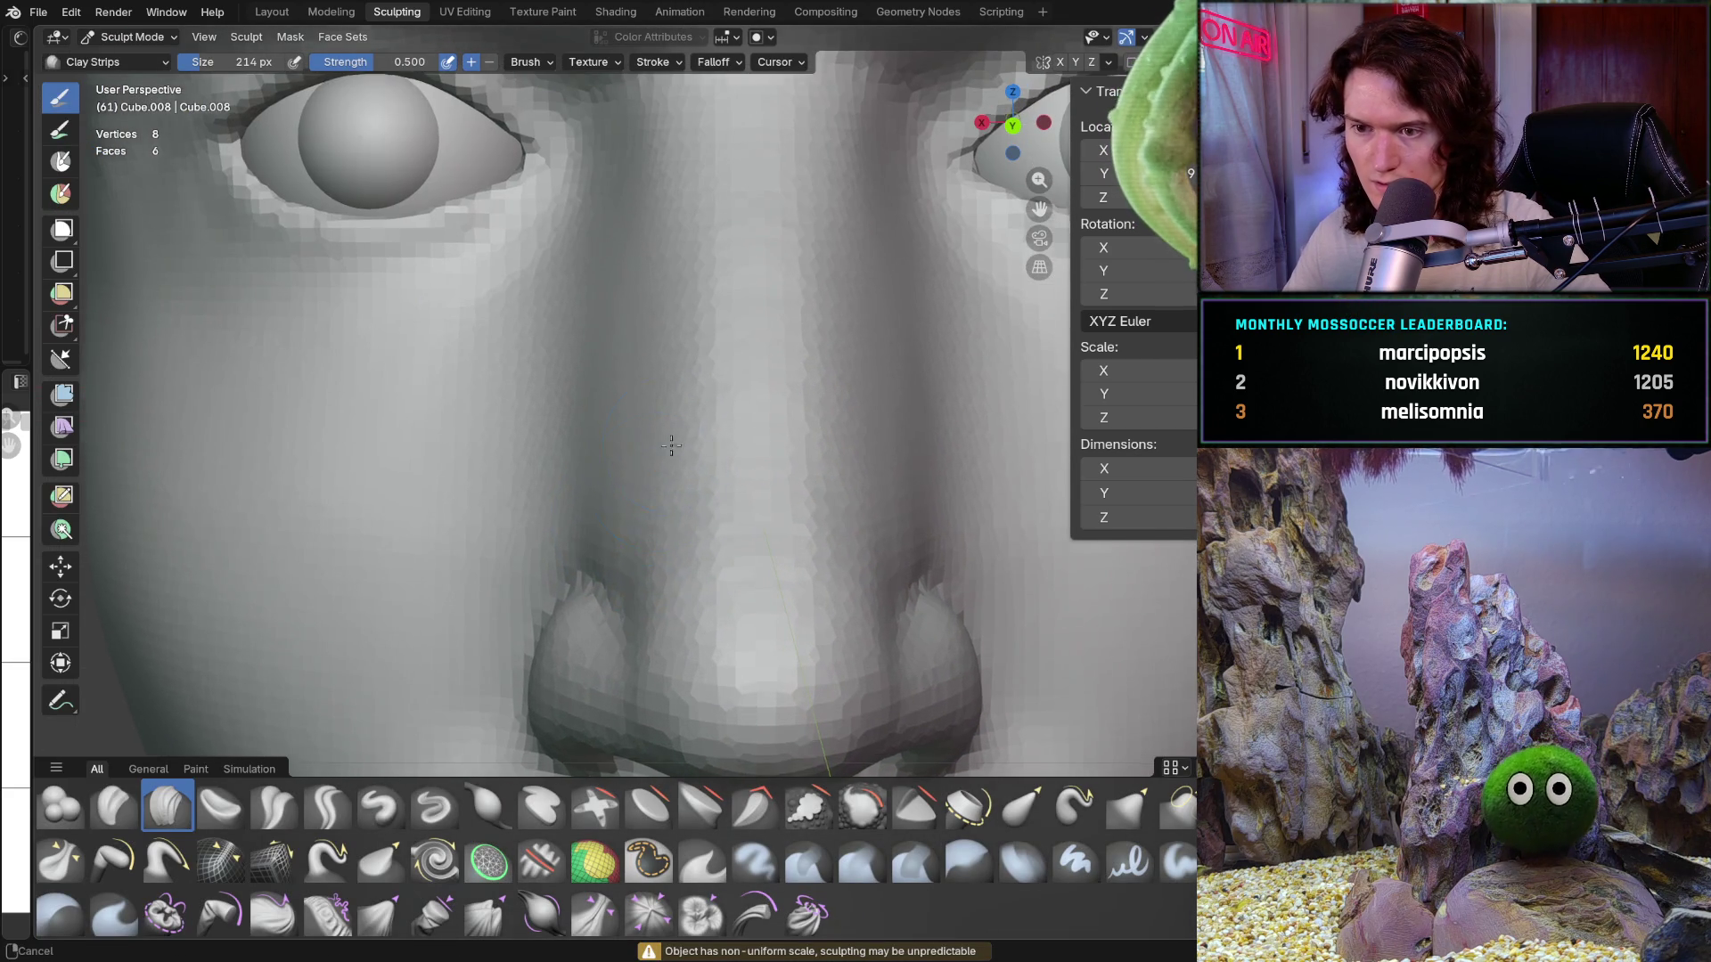
key("f")
left_click(609, 535)
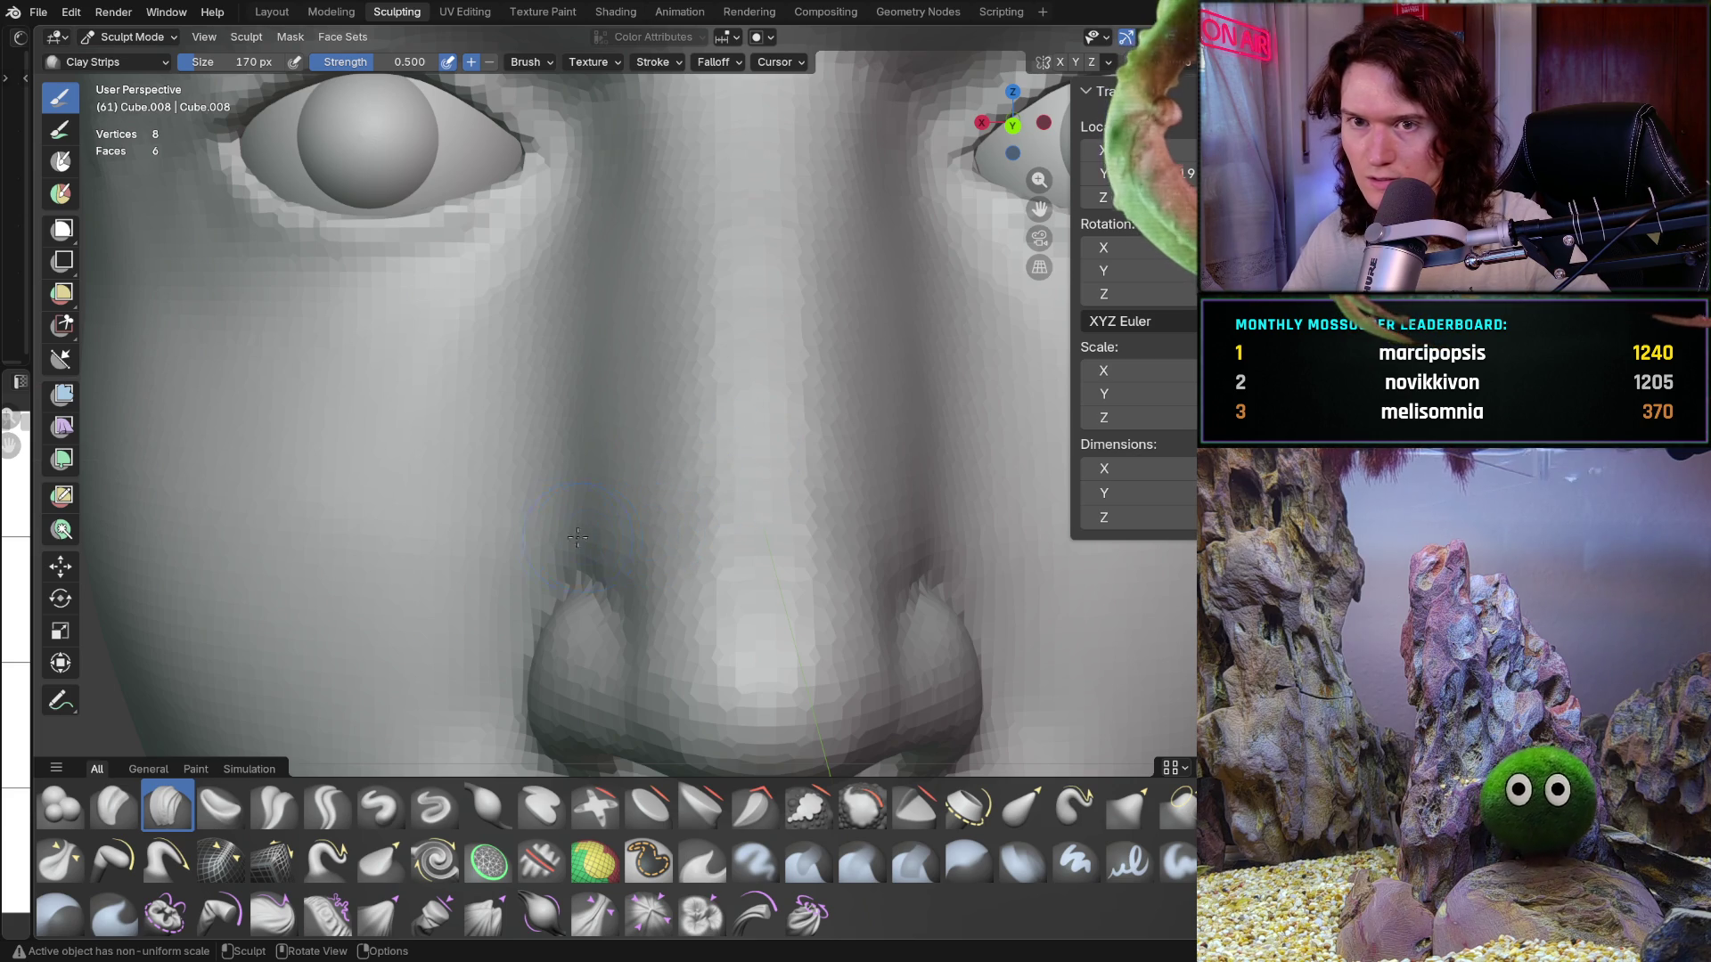
Step: Transfer sculpting to the Head mesh with Alt+Q and zoom in on the eye and nose
key("alt+q")
mouse_move(570, 530)
middle_mouse_down("ctrl")
mouse_move(651, 571)
mouse_move(617, 595)
middle_mouse_up("ctrl")
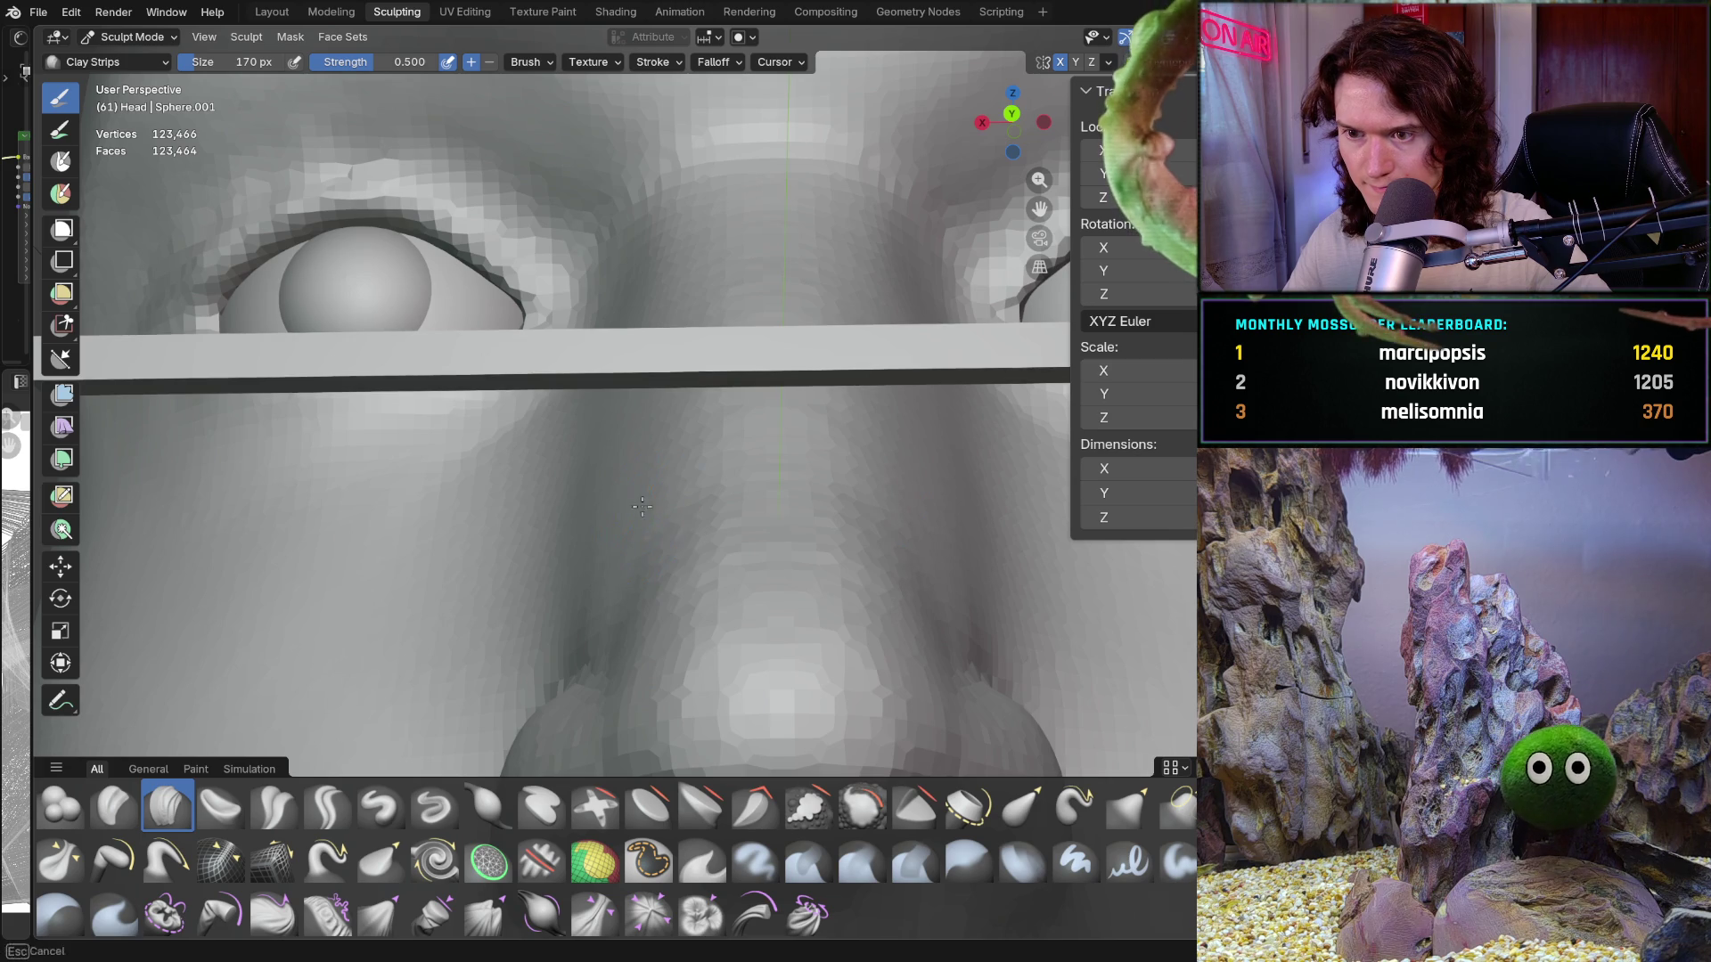
middle_click_drag(596, 618, 654, 559, "ctrl")
mouse_move(654, 457)
middle_mouse_down()
mouse_move(617, 429)
mouse_move(658, 461)
middle_mouse_up()
key("f")
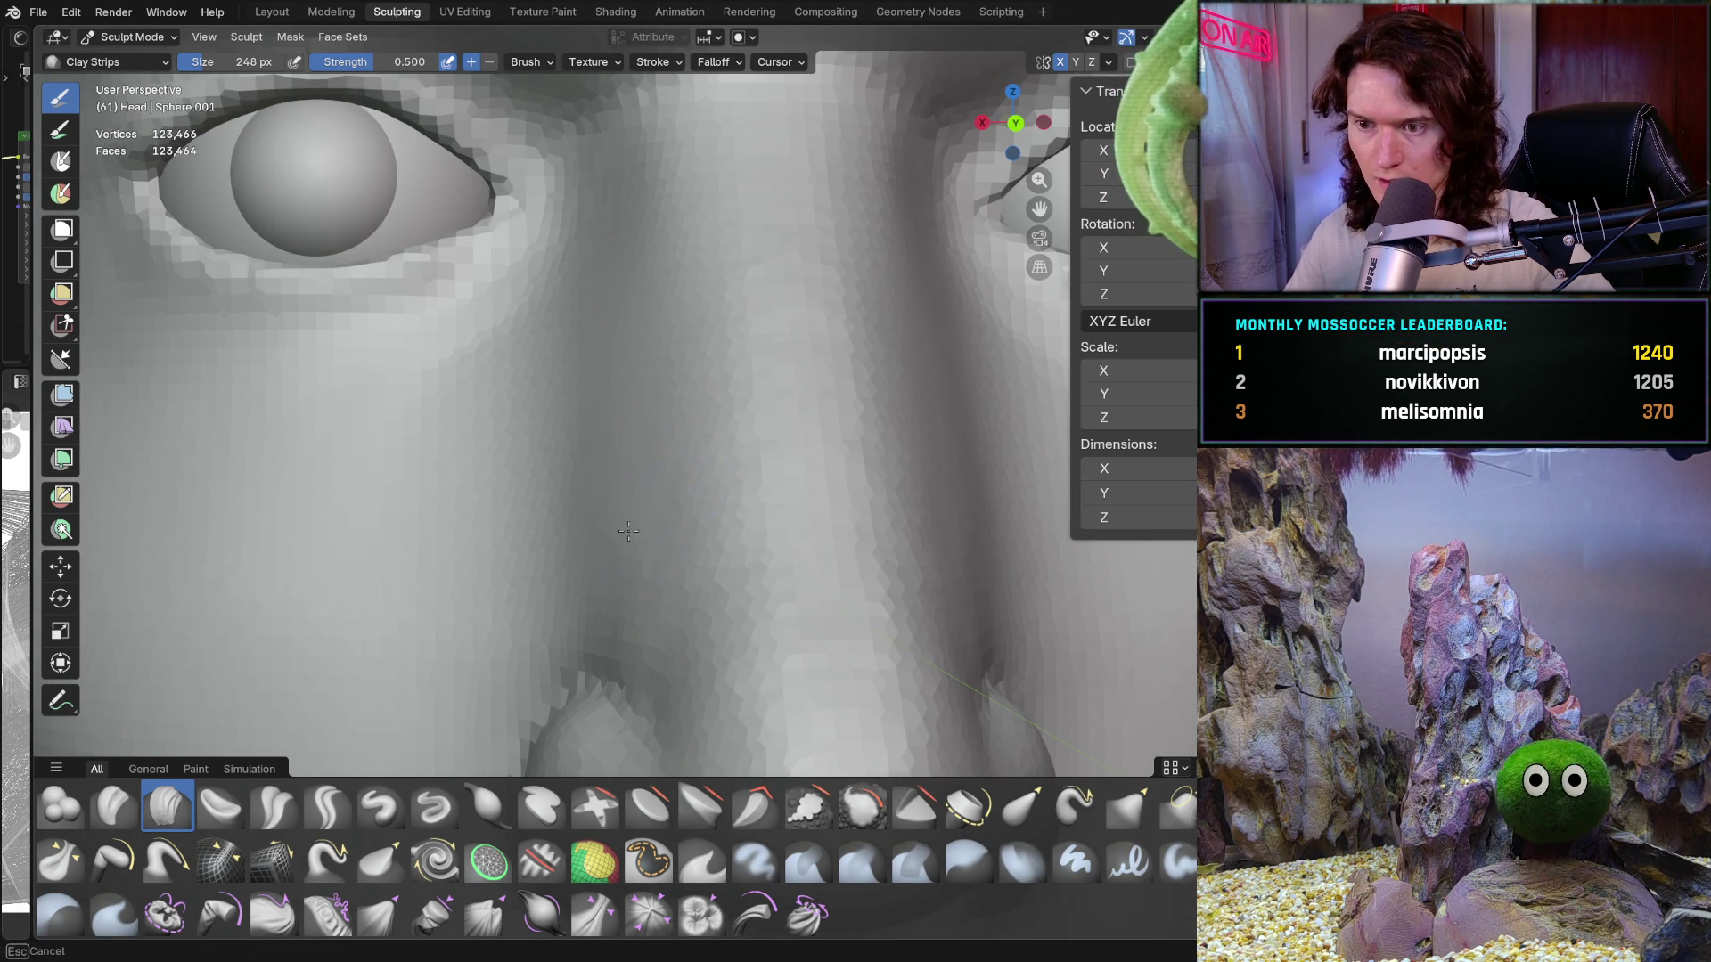
left_click(607, 489)
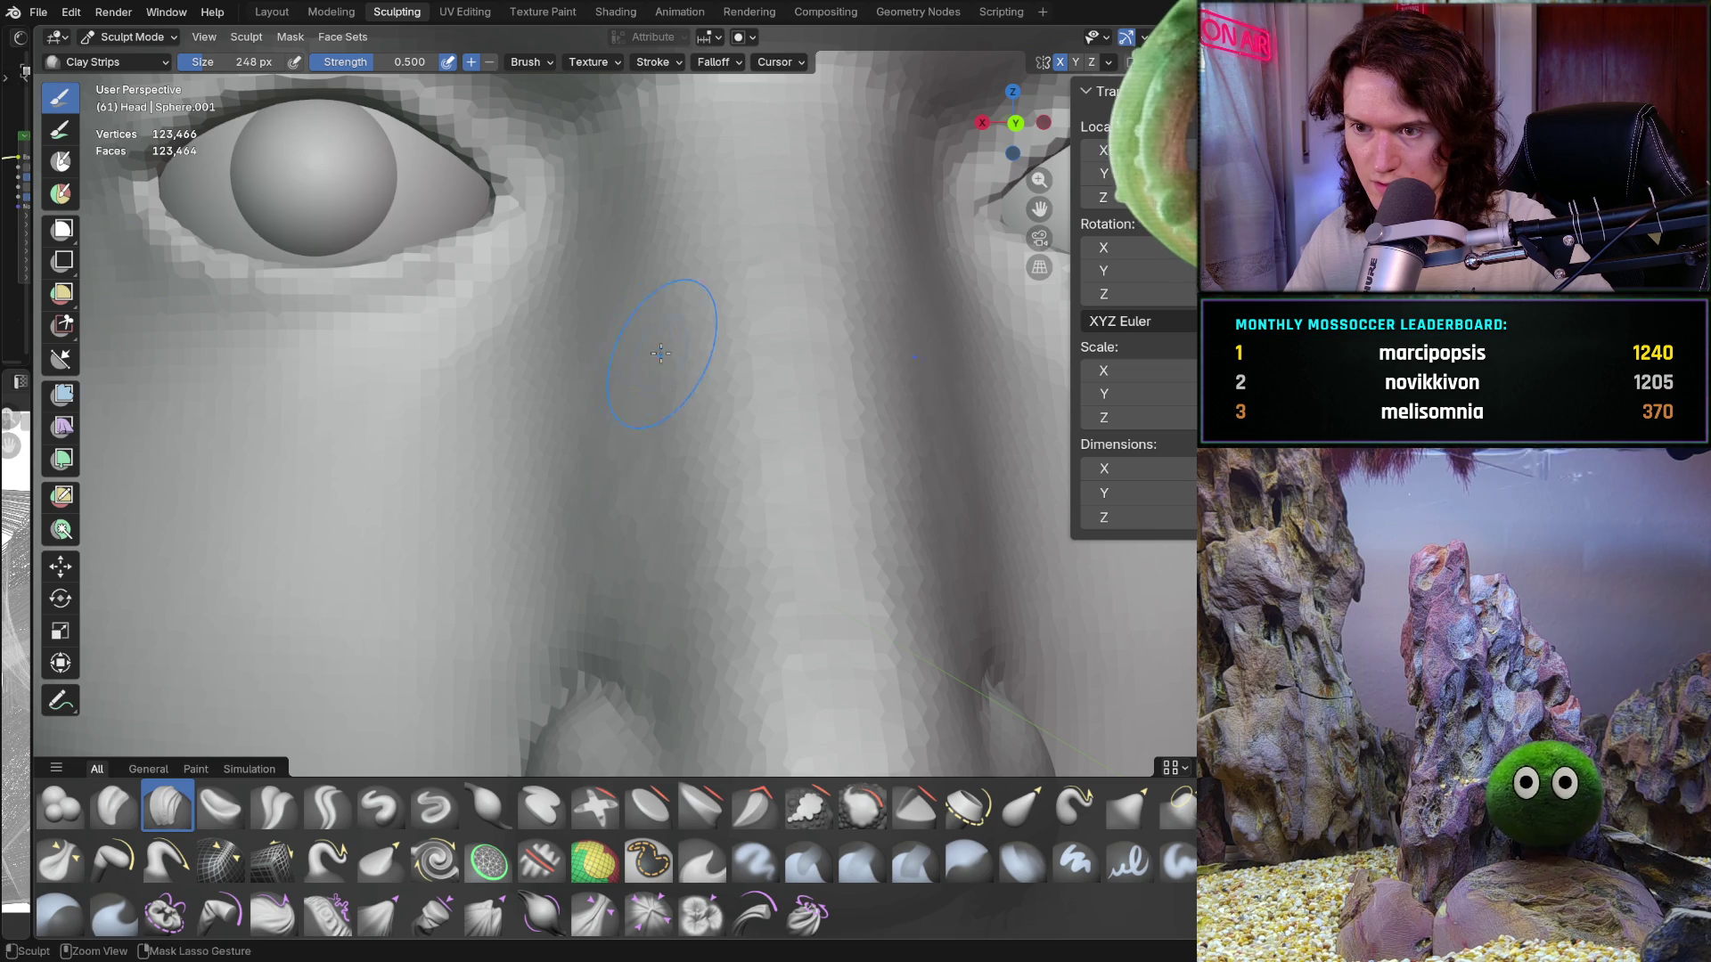
mouse_move(707, 600)
middle_mouse_down()
mouse_move(611, 500)
mouse_move(725, 596)
middle_mouse_up()
left_click_drag(691, 605, 717, 548)
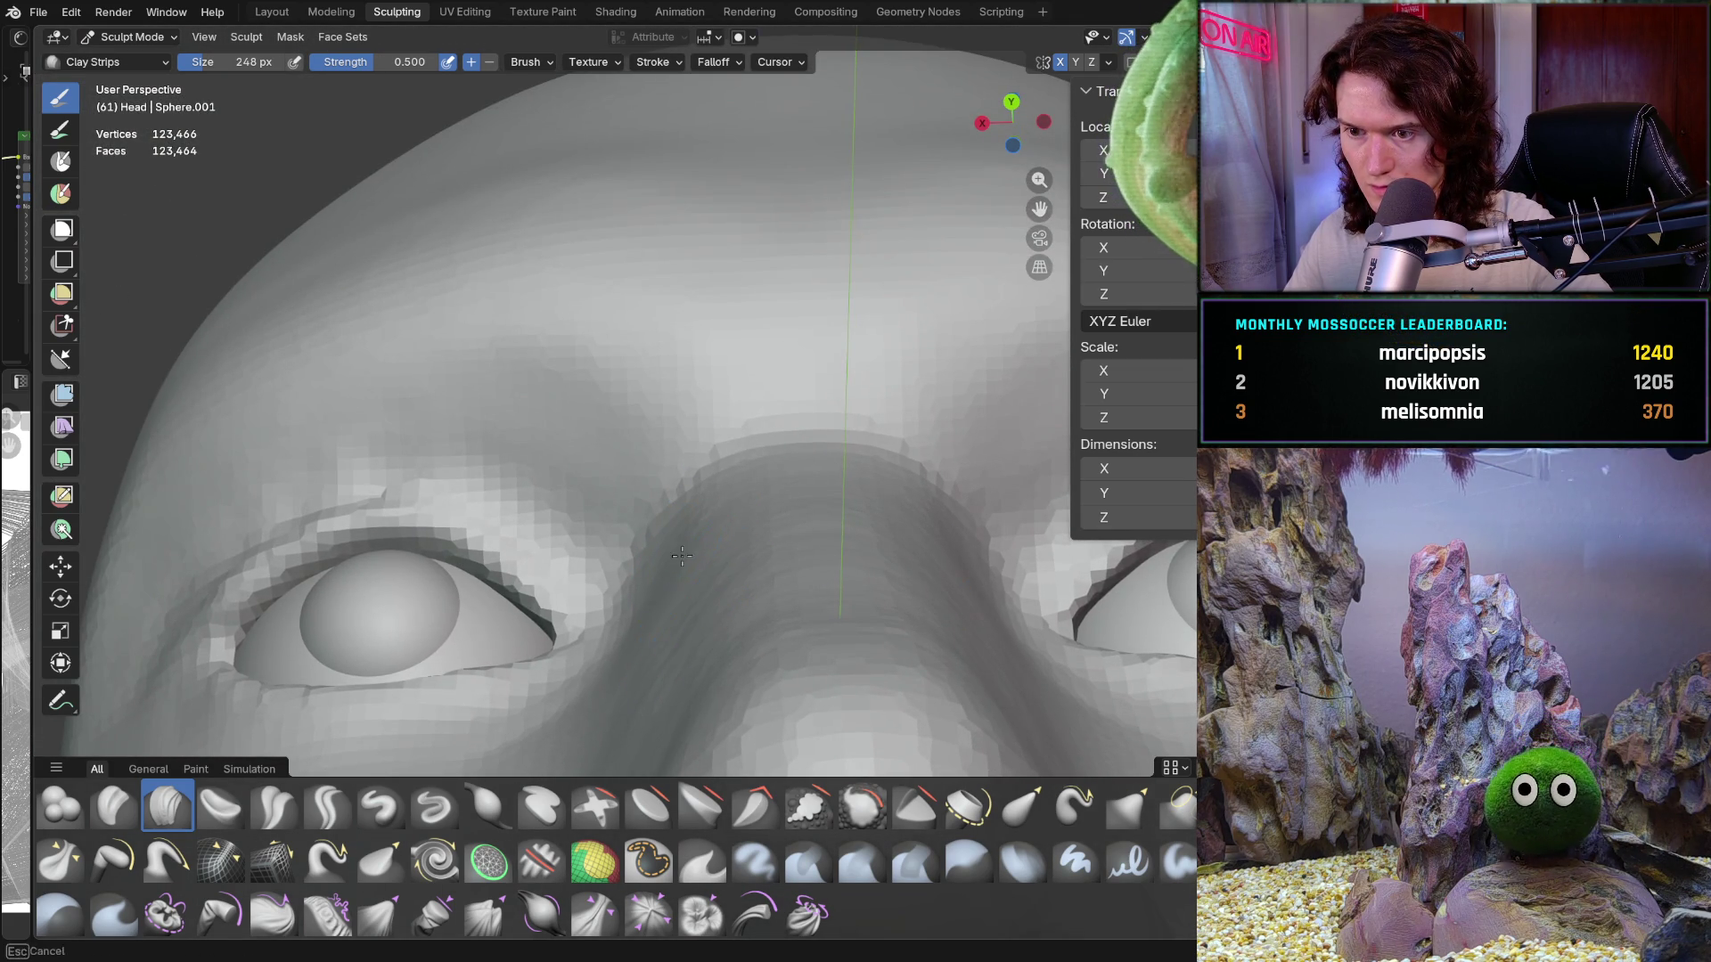
middle_click_drag(680, 561, 701, 474)
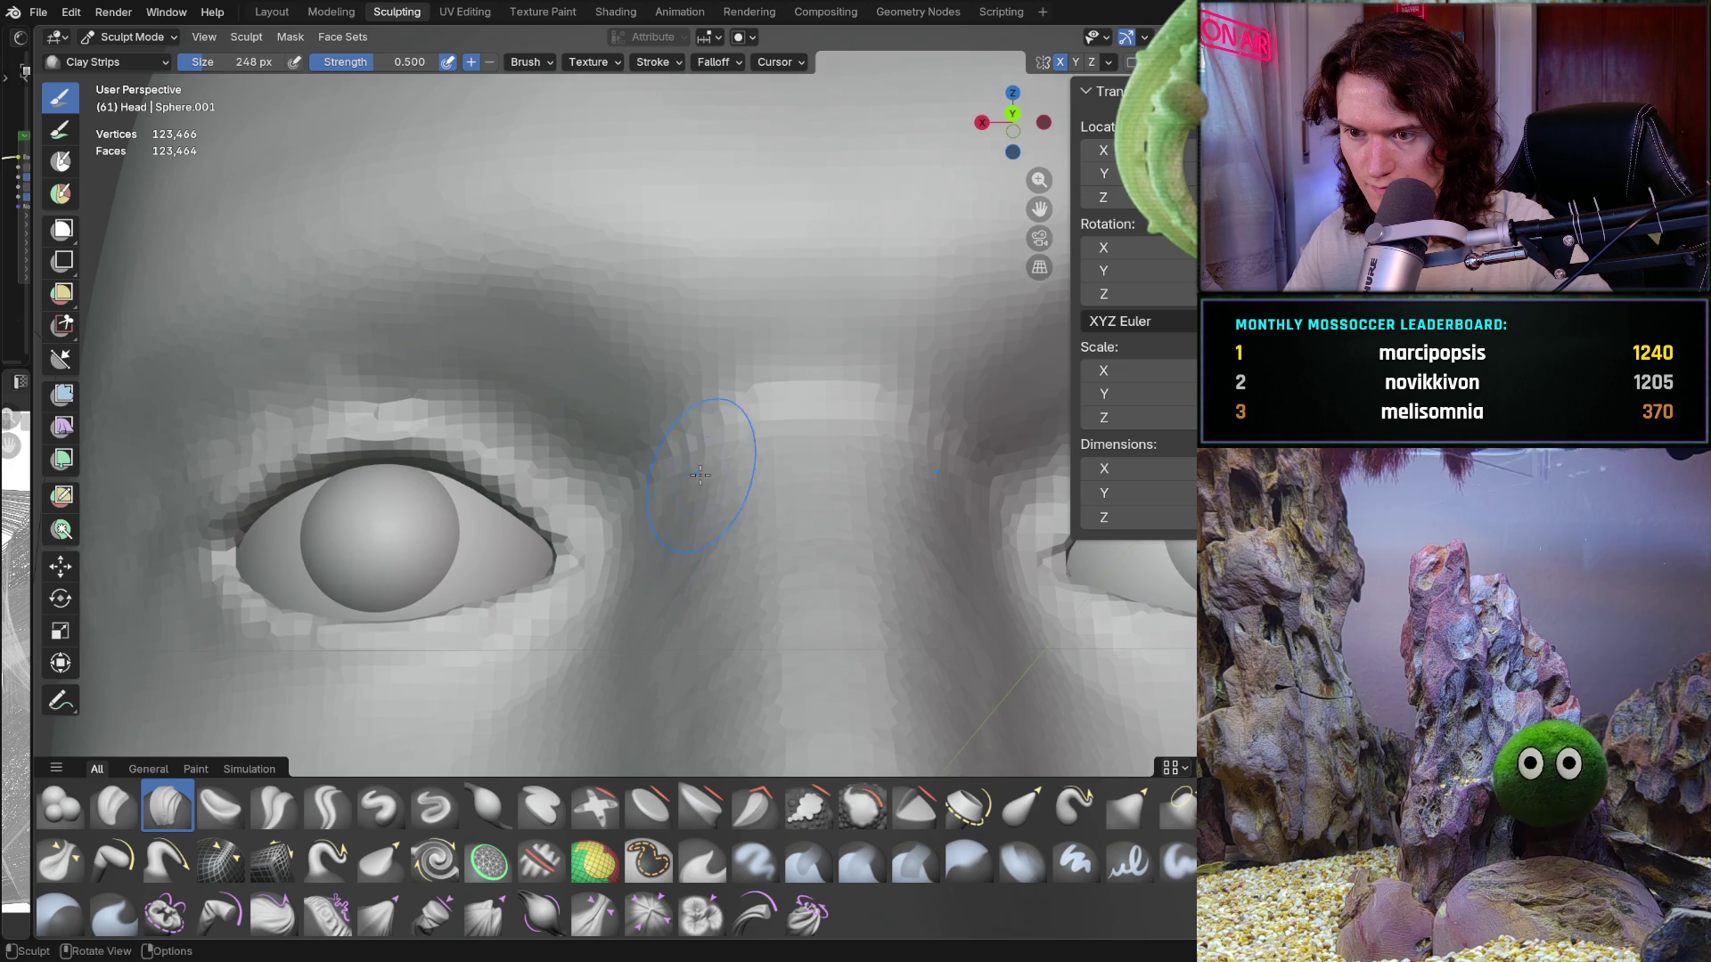
middle_click_drag(695, 576, 693, 508)
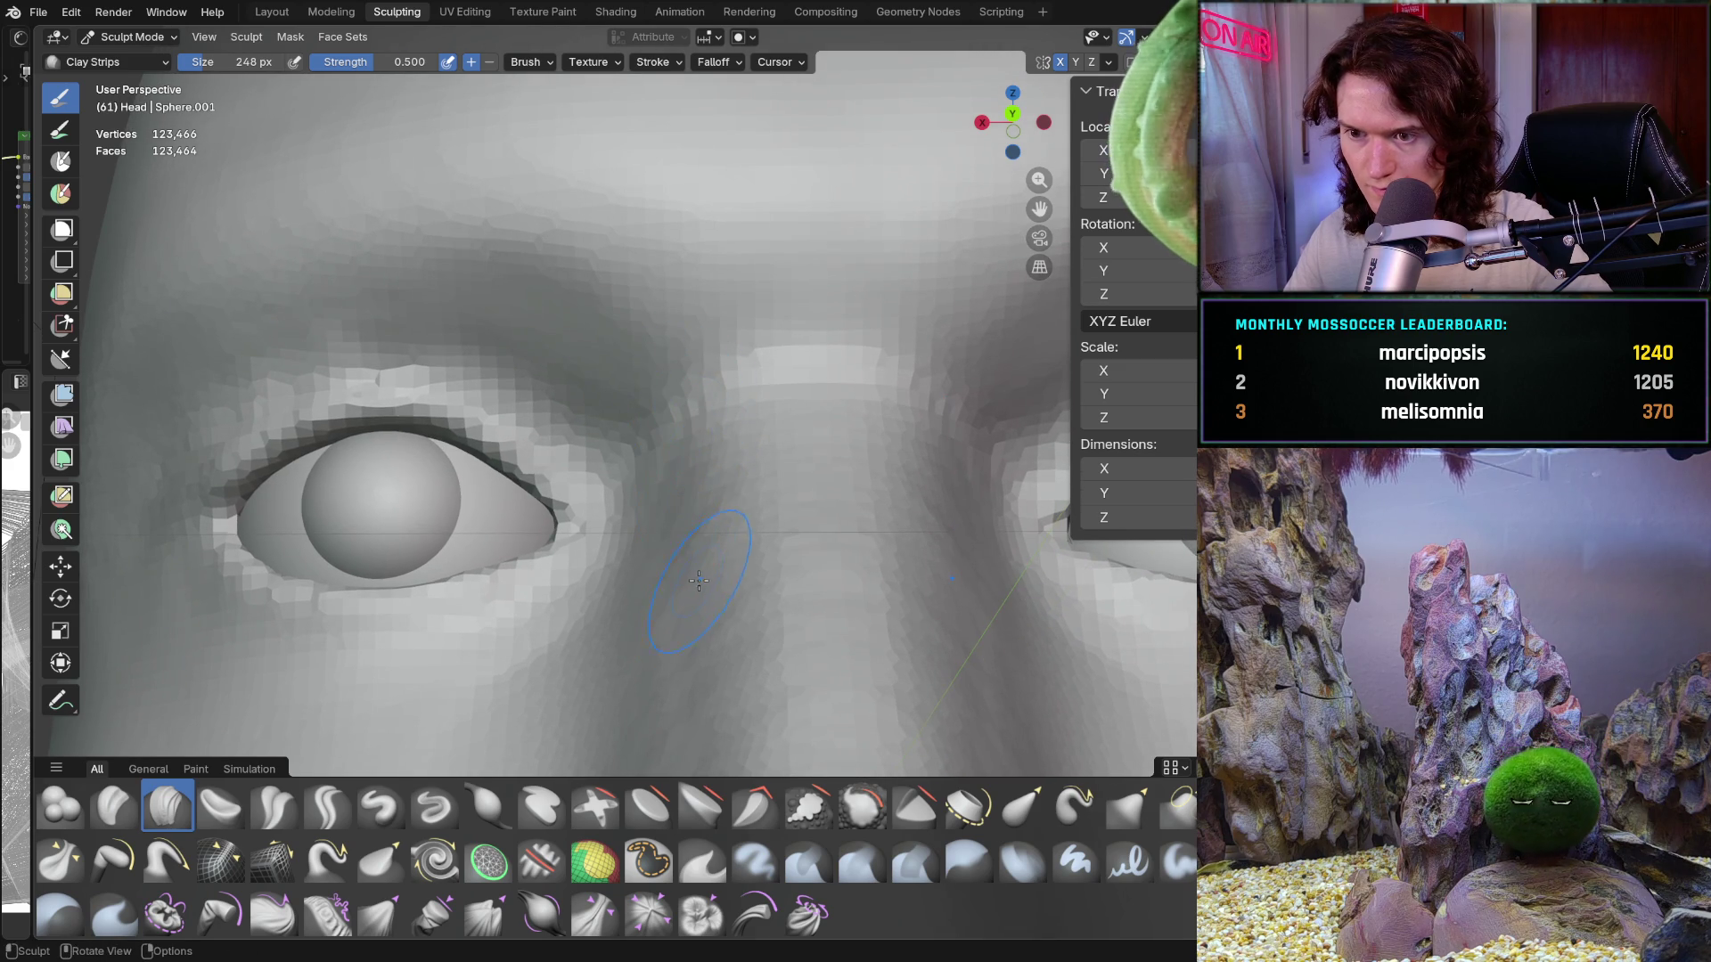
middle_click_drag(699, 581, 705, 445)
scroll(709, 389, "up", 5)
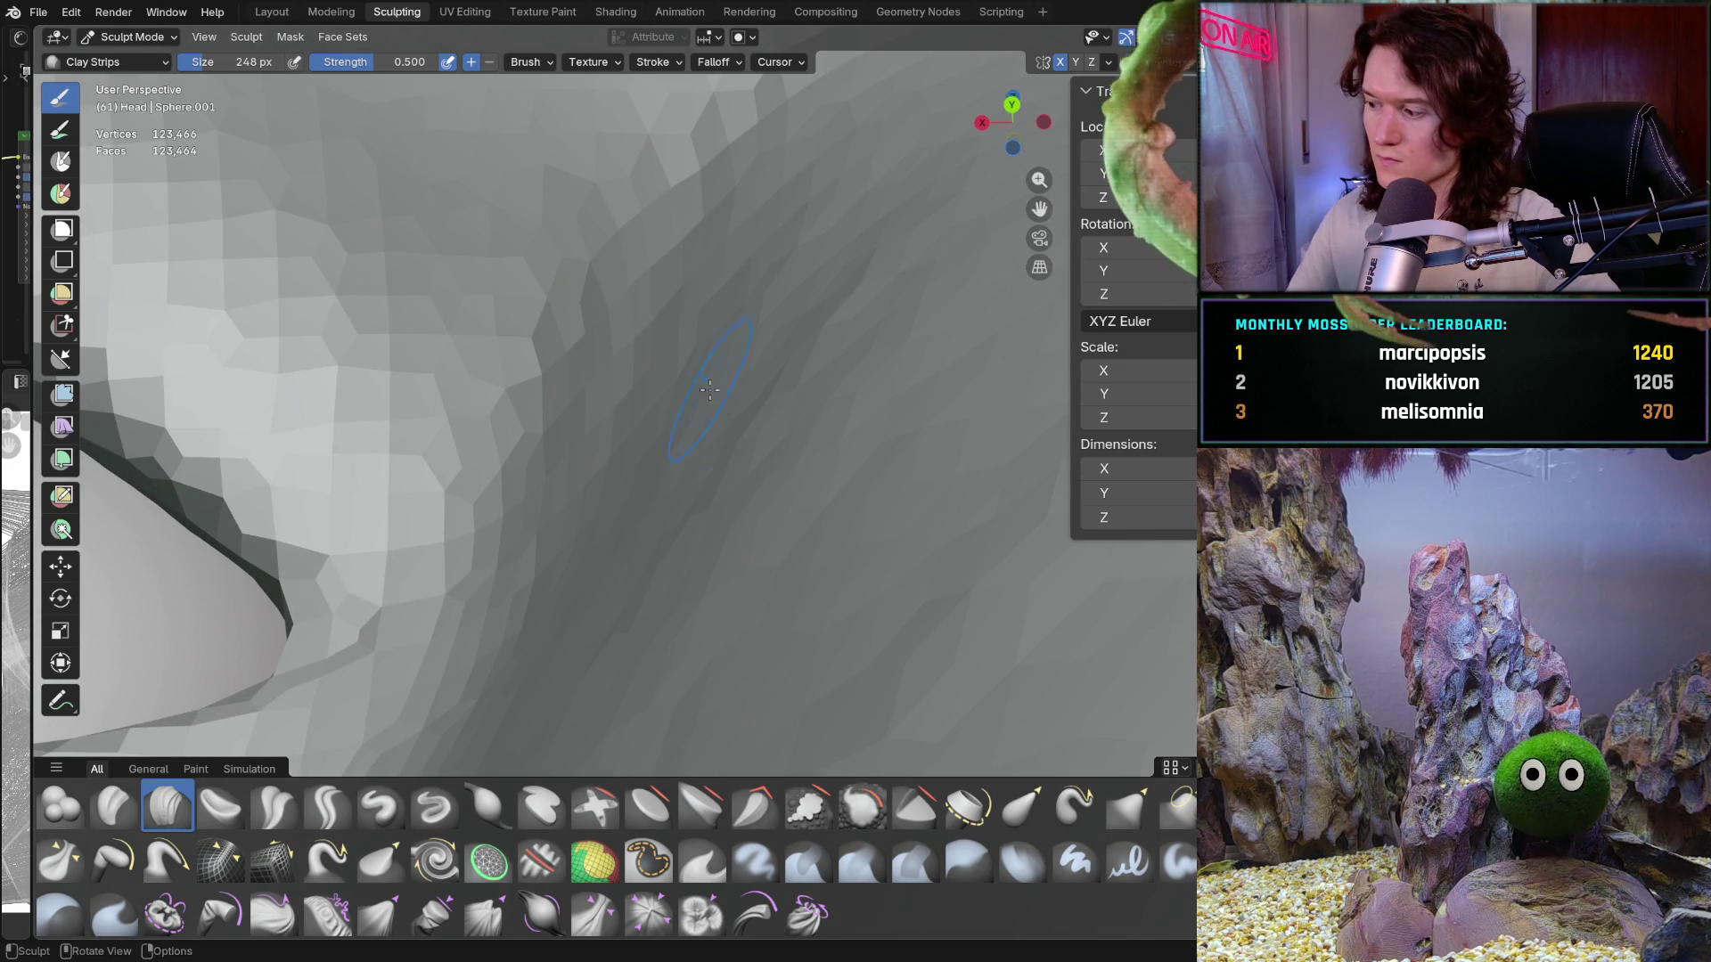
scroll(699, 618, "down", 5)
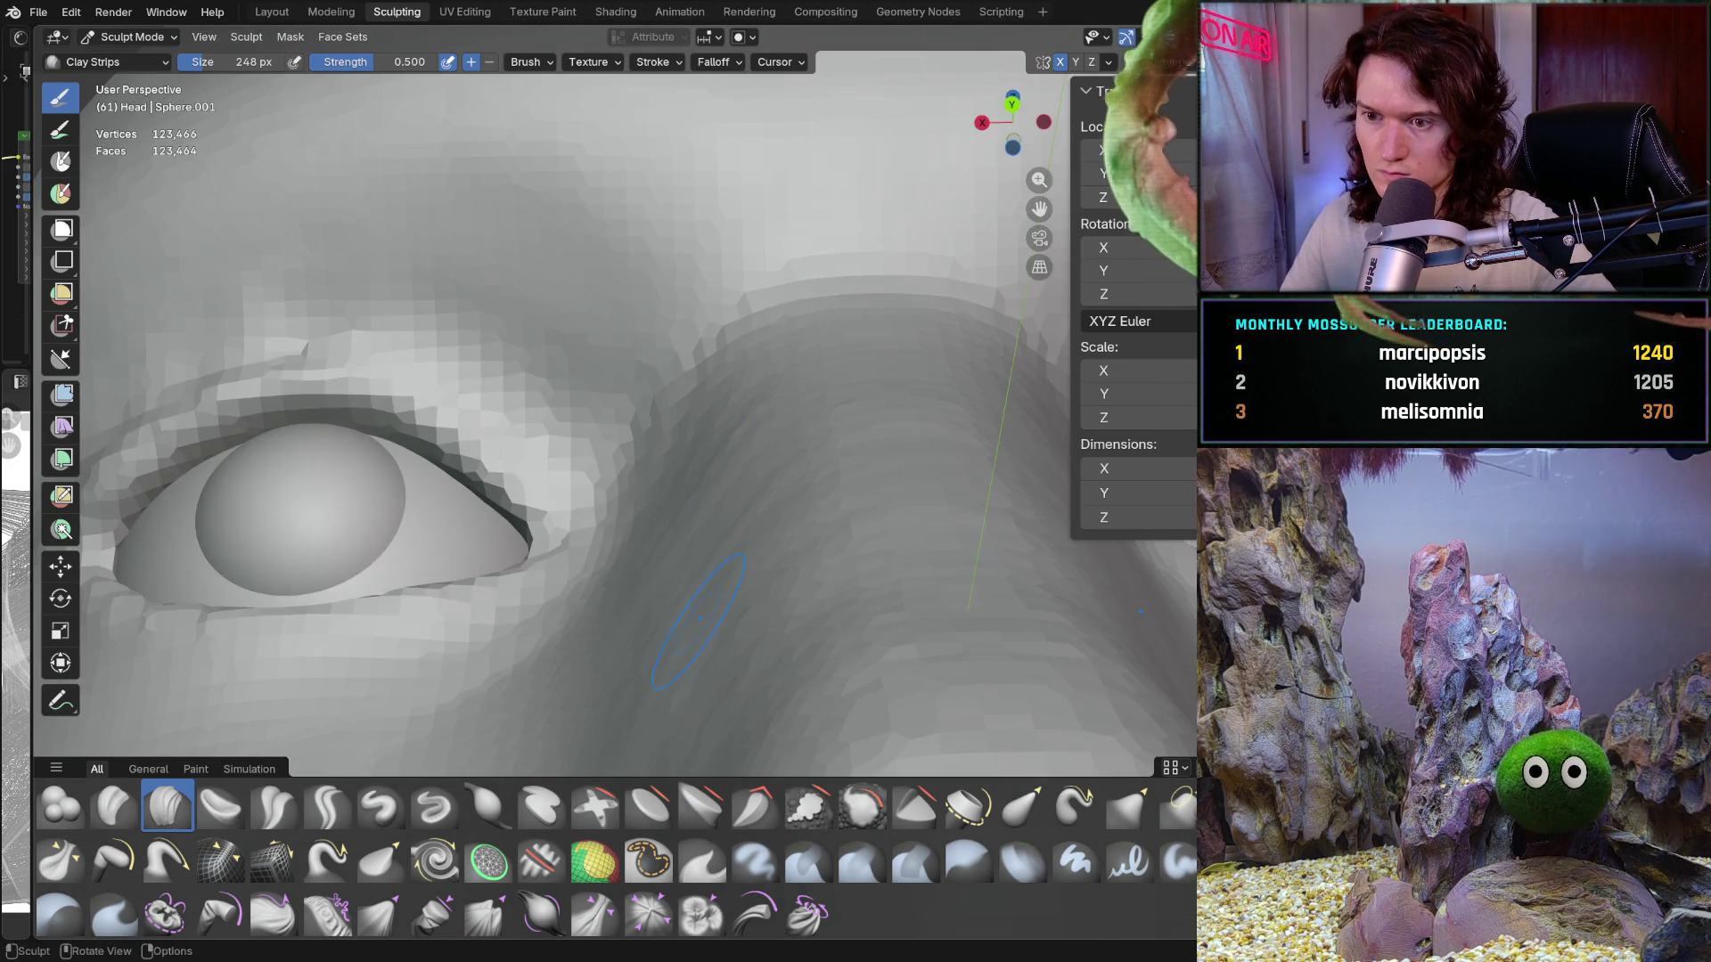
scroll(700, 617, "down", 5)
middle_click_drag(699, 618, 718, 549)
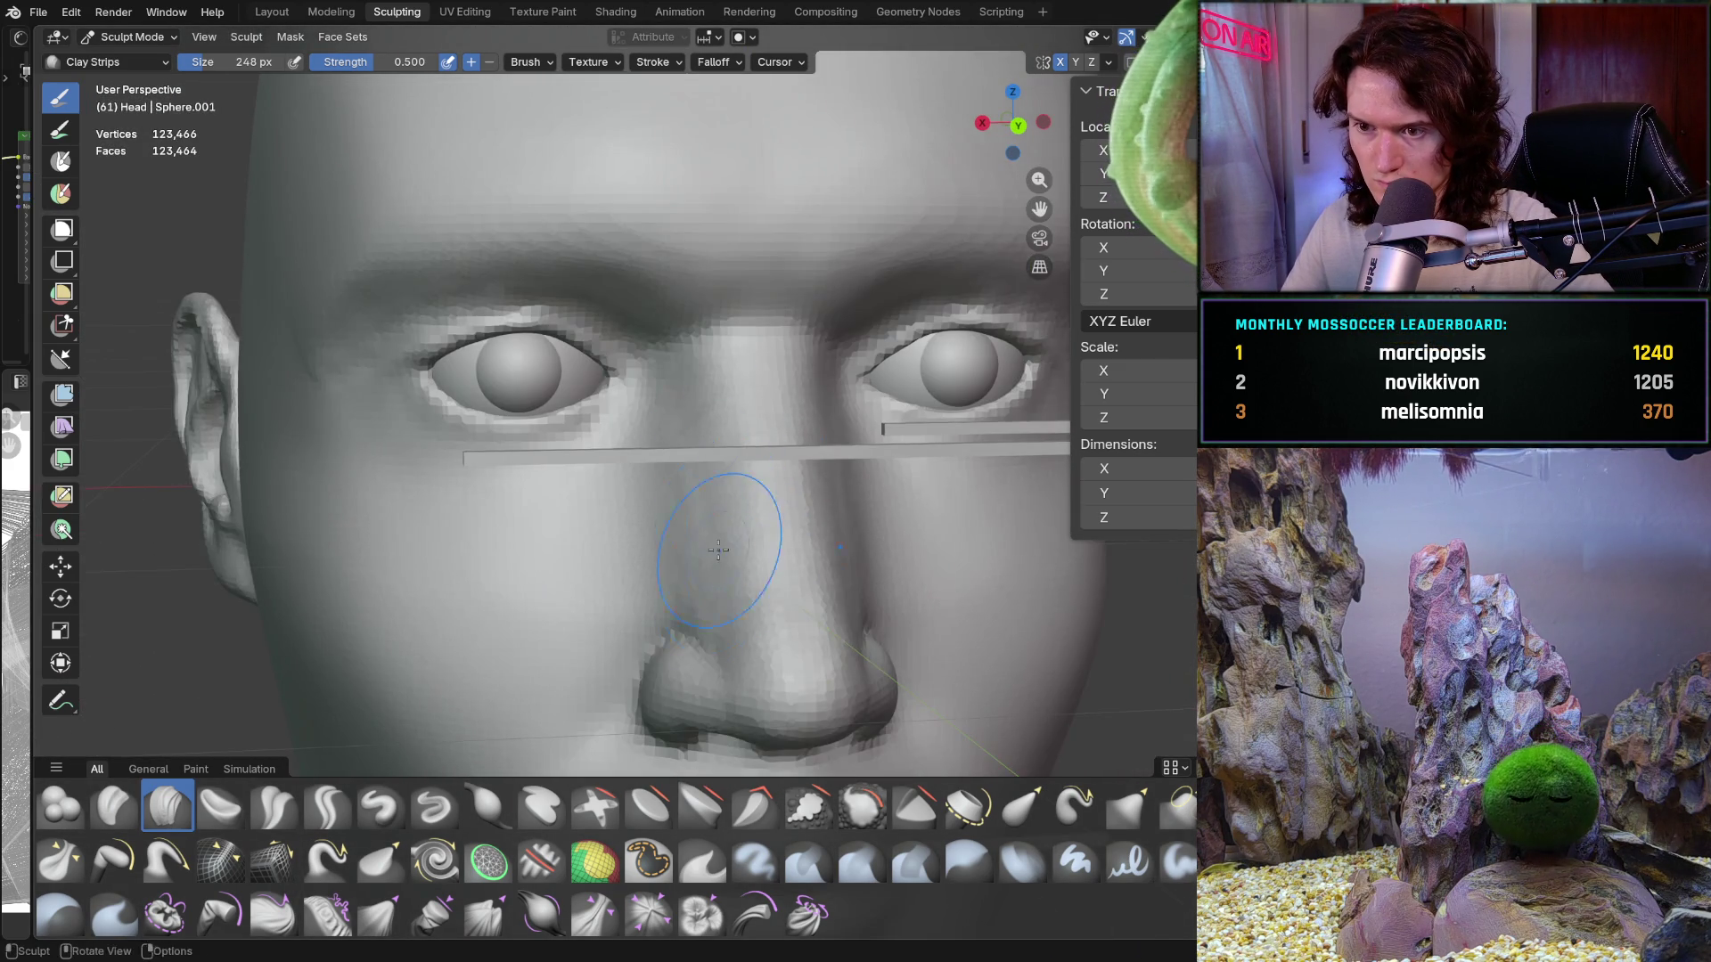
scroll(718, 550, "up", 5)
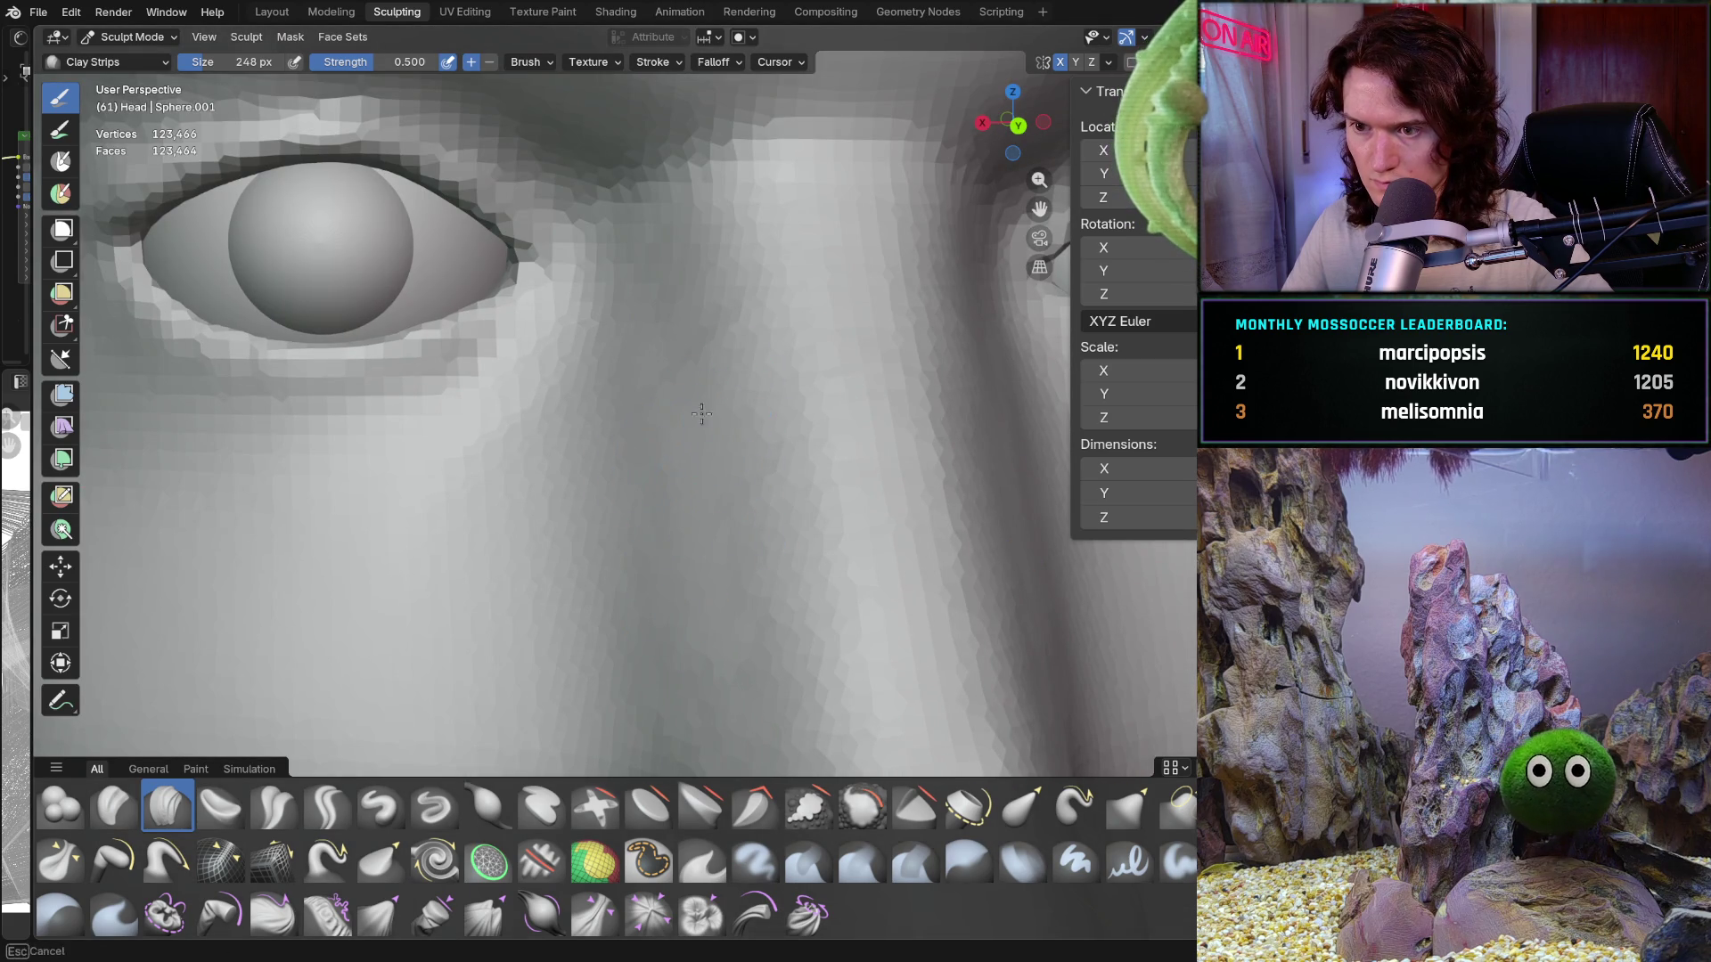
middle_click_drag(701, 449, 716, 426)
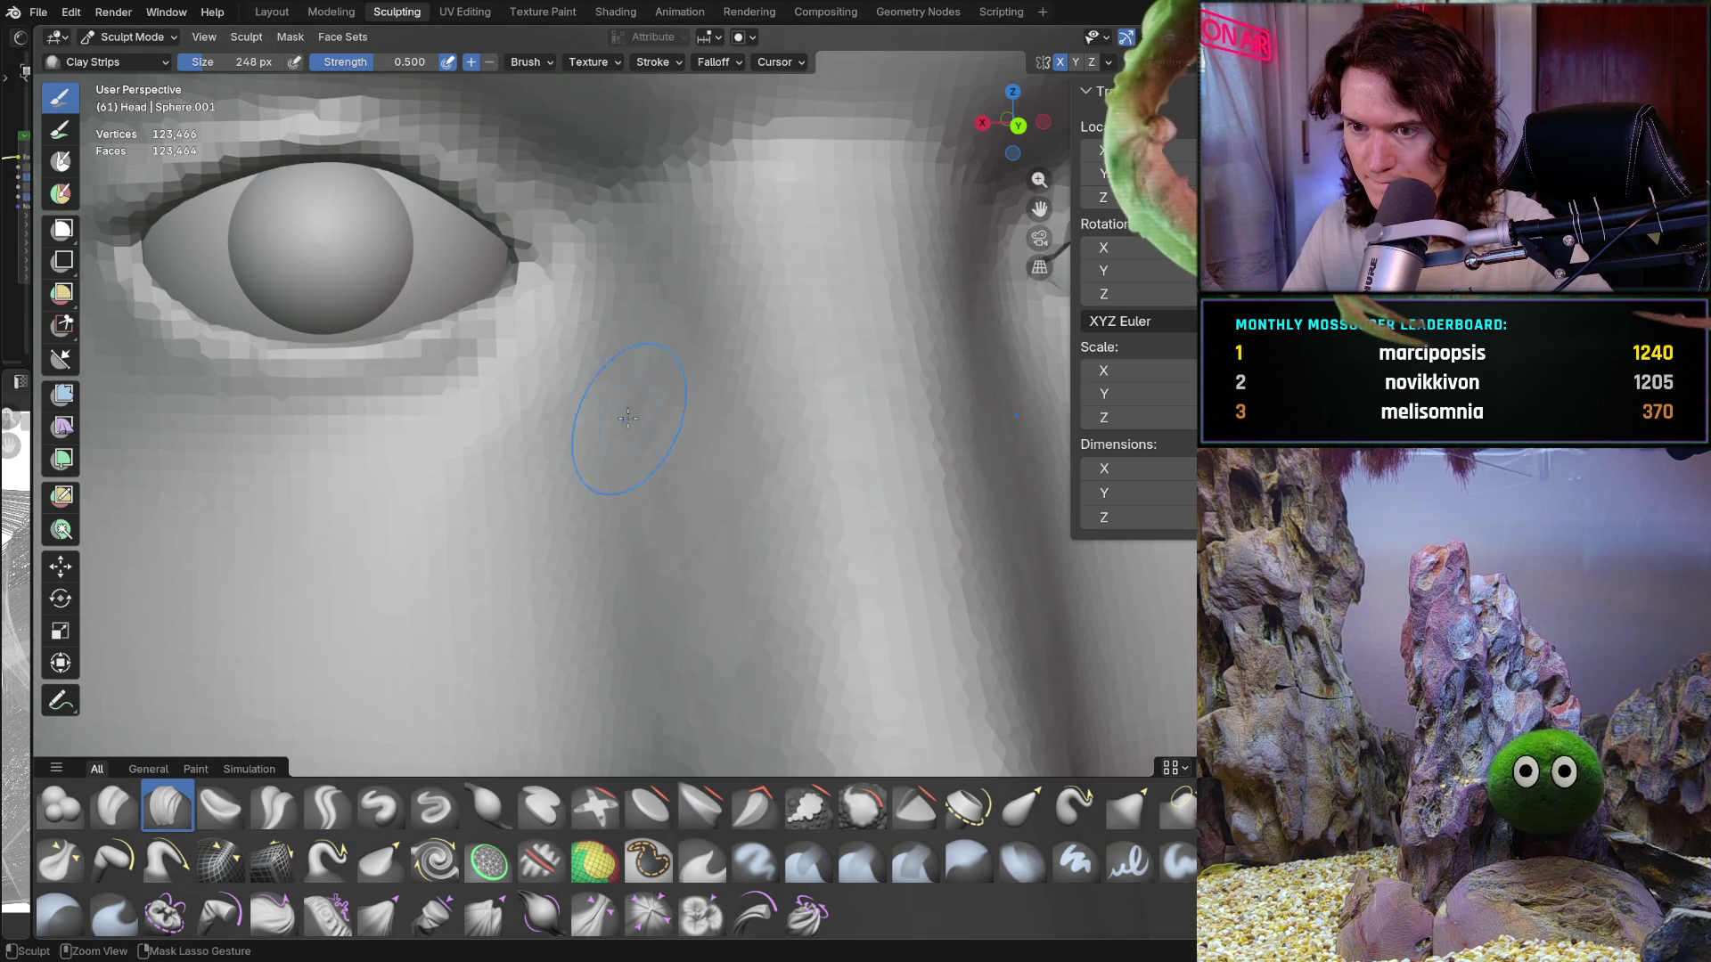
middle_click_drag(675, 667, 640, 613)
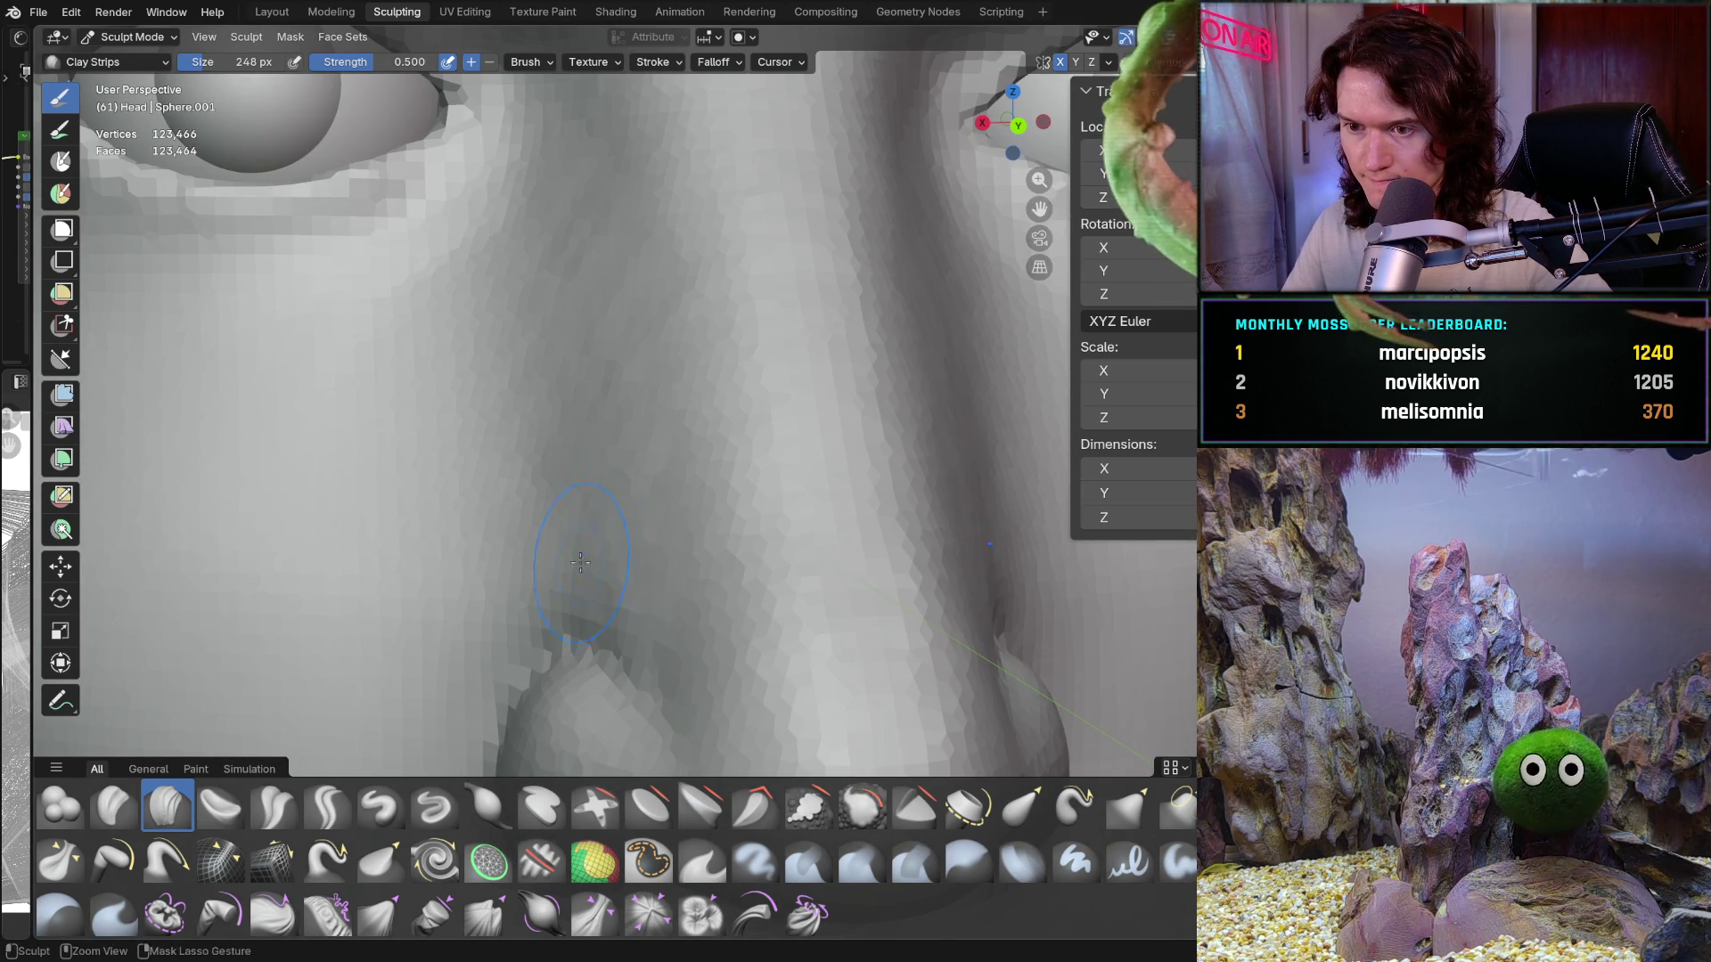
scroll(647, 470, "down", 6)
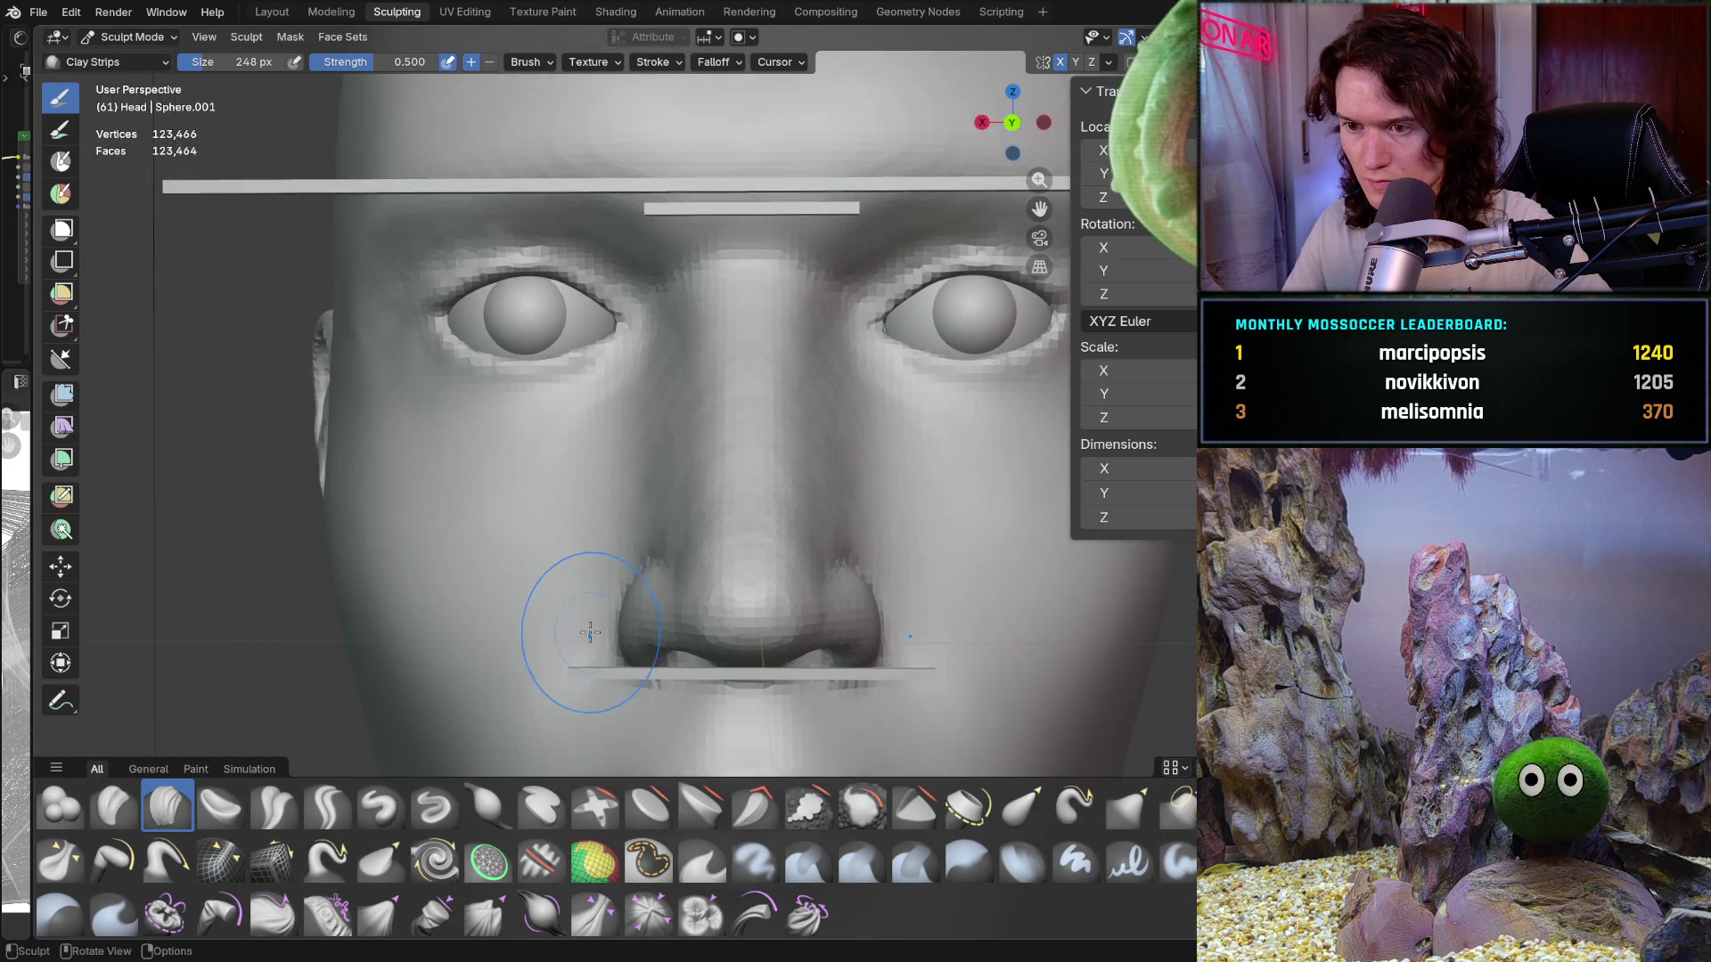
scroll(624, 624, "up", 6)
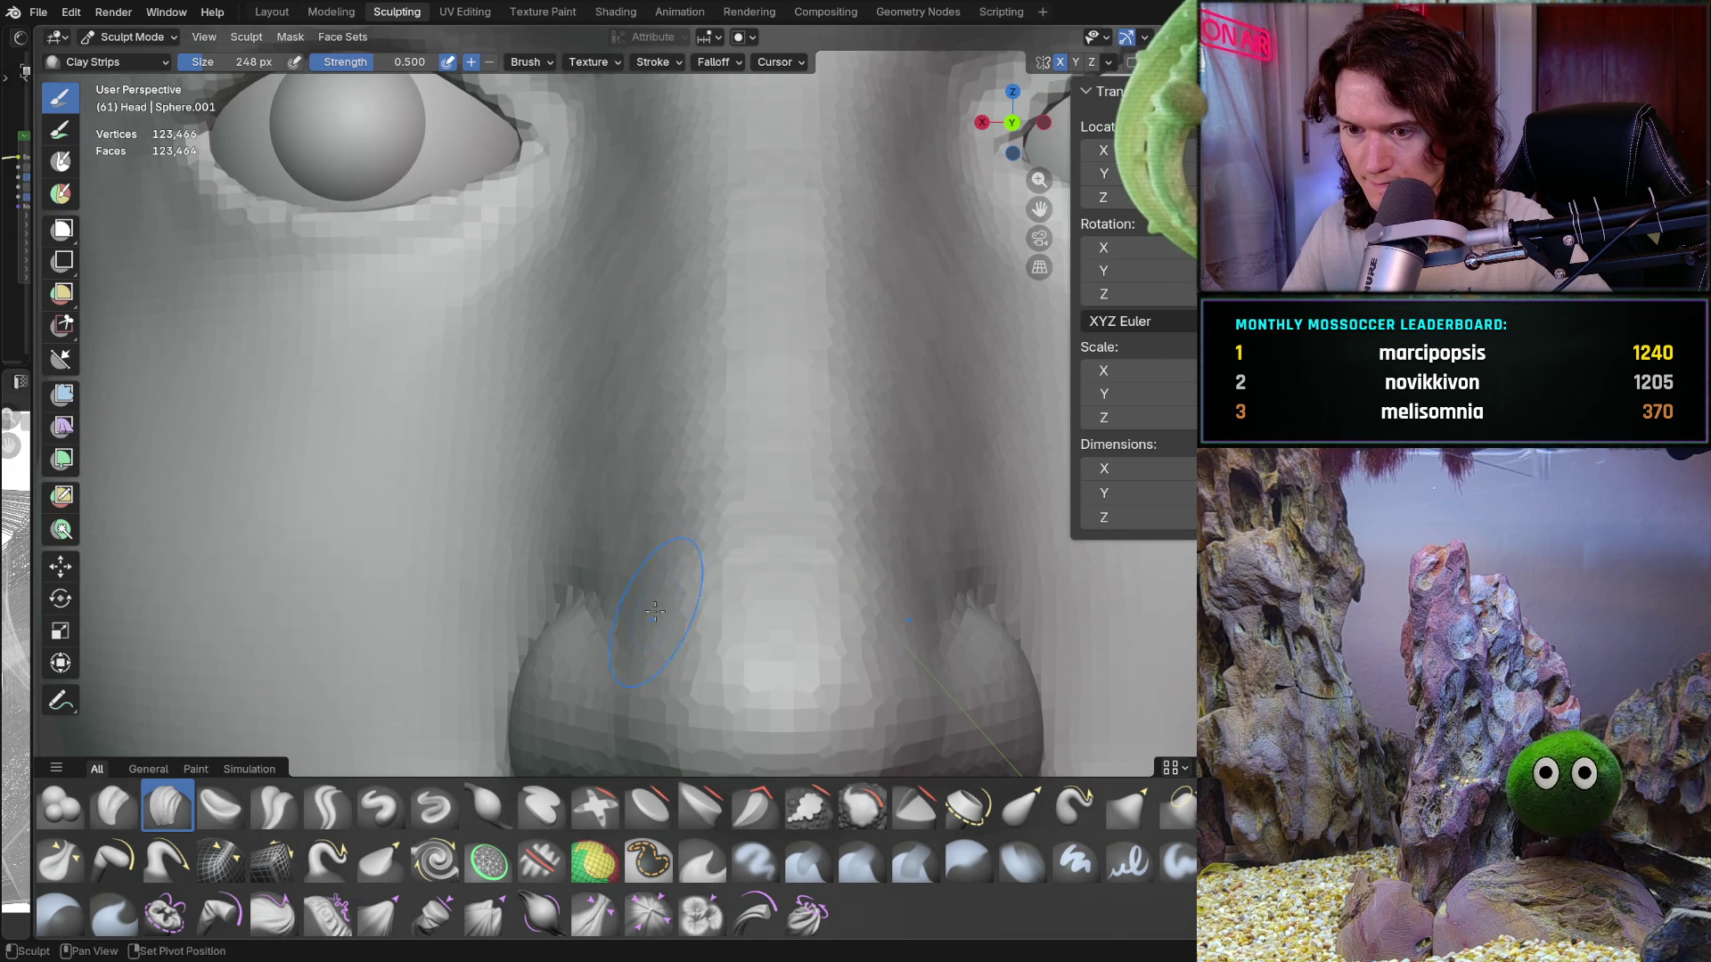
middle_click_drag(655, 611, 609, 547, "shift")
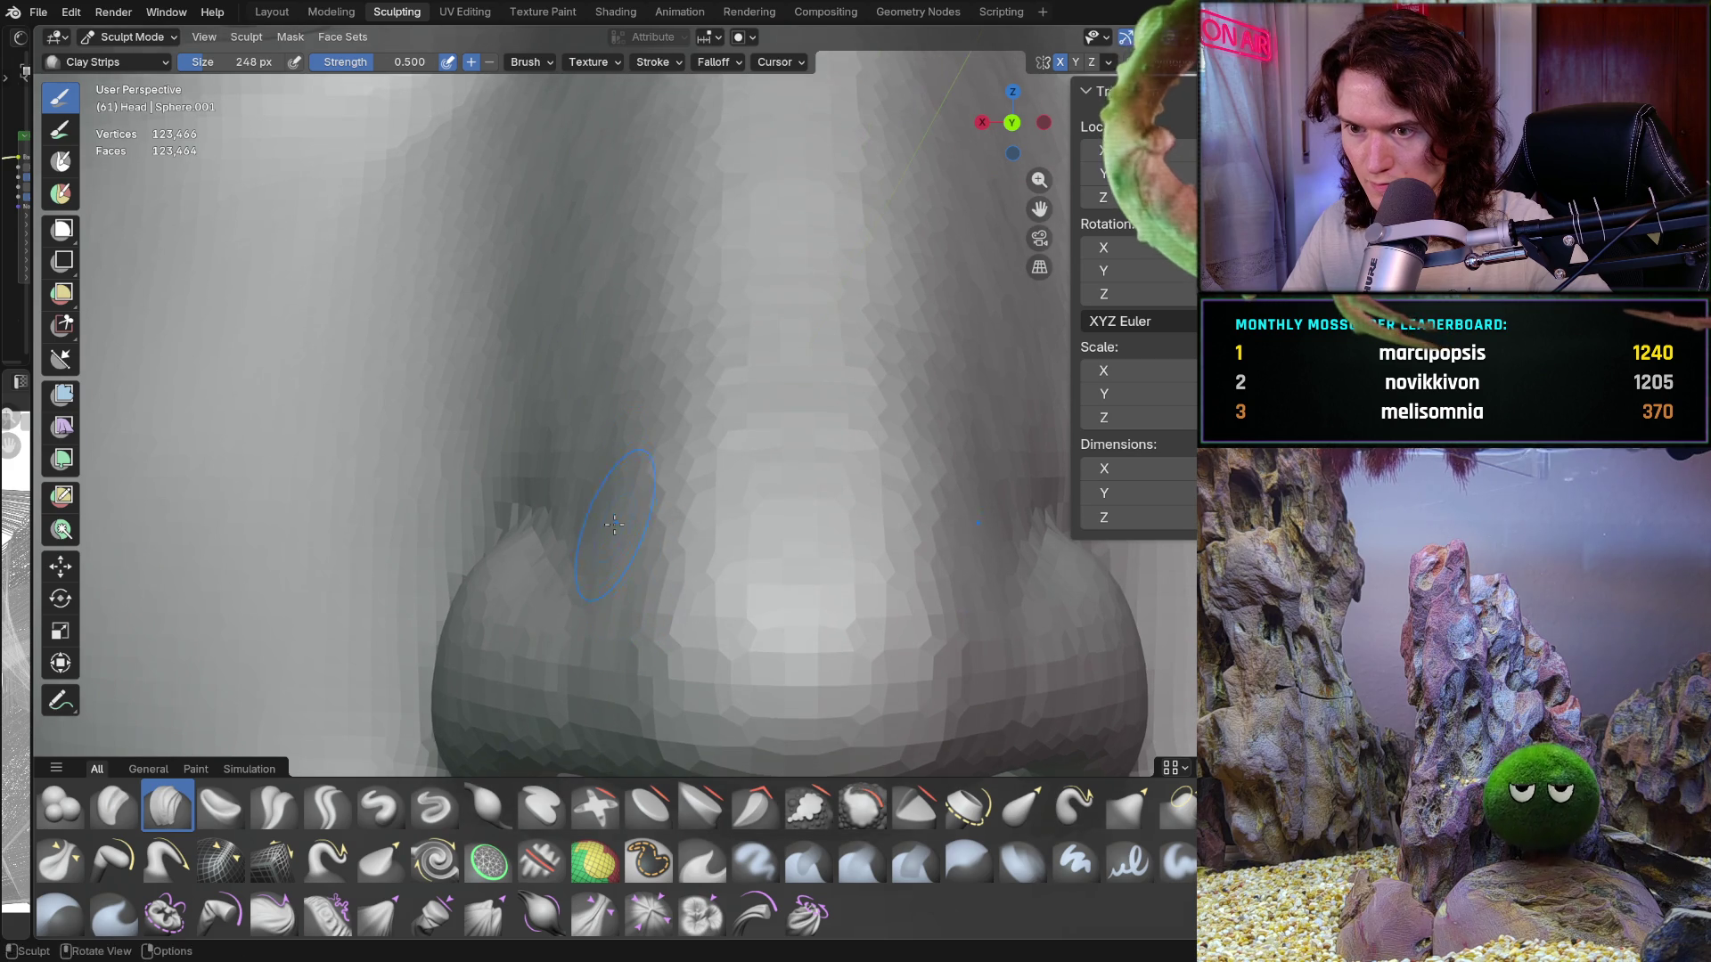
scroll(620, 500, "down", 3)
scroll(620, 500, "down", 3)
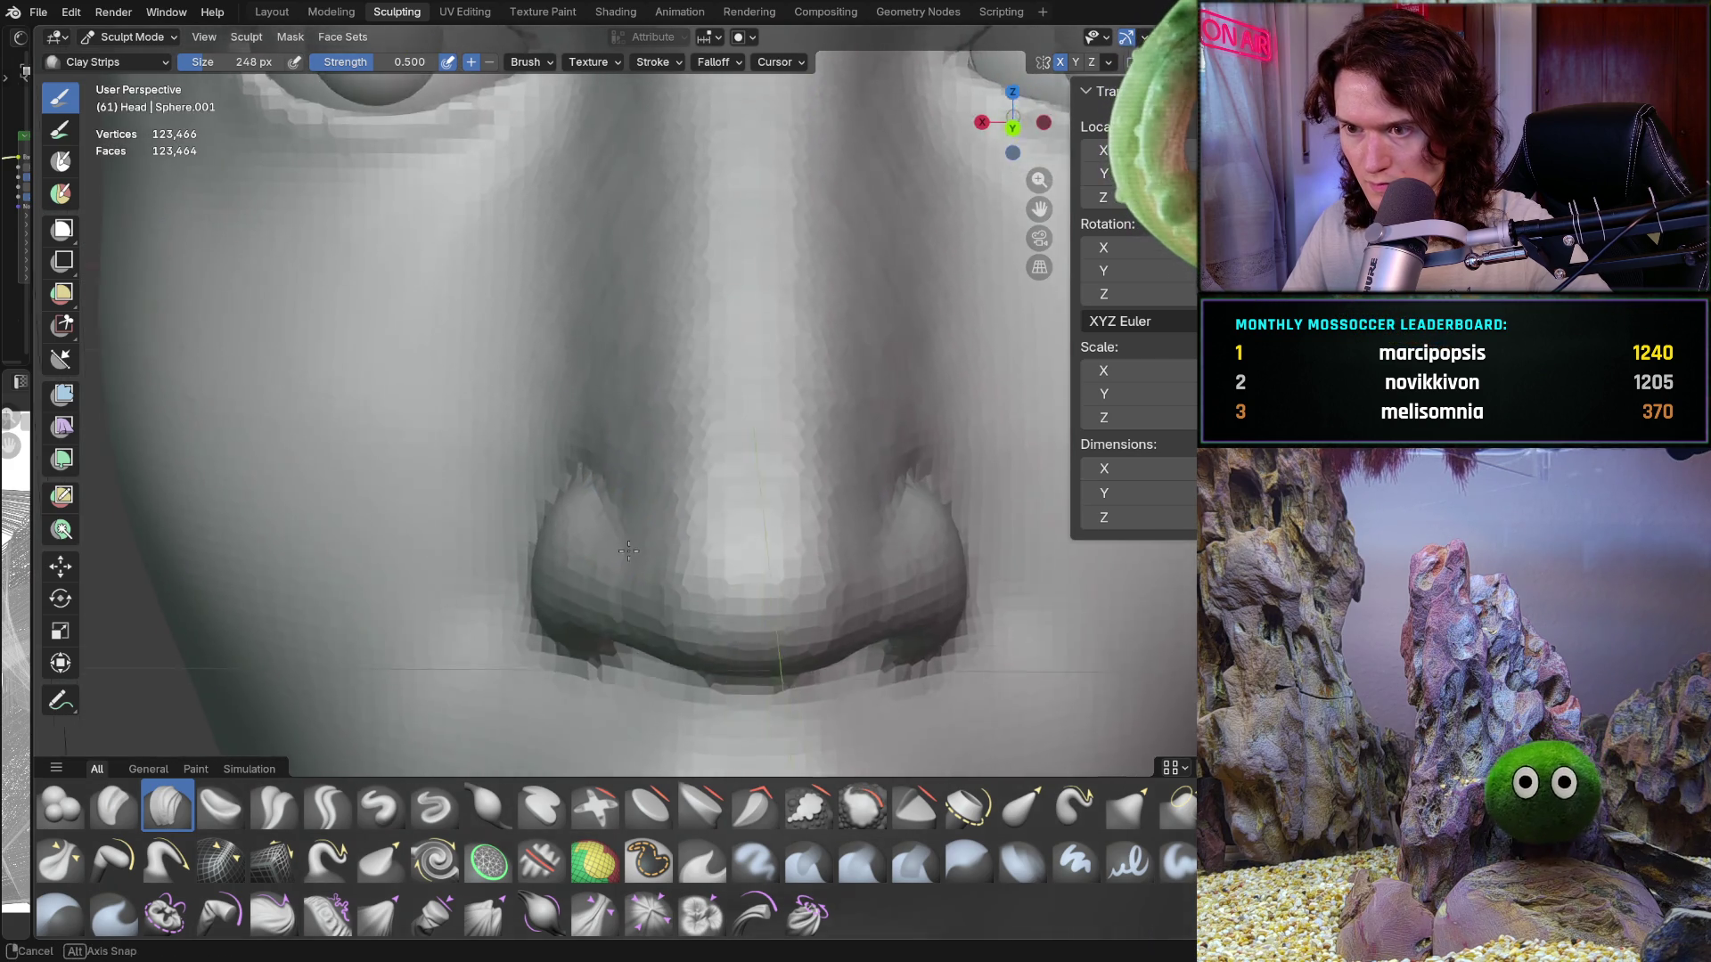
scroll(600, 571, "up", 5)
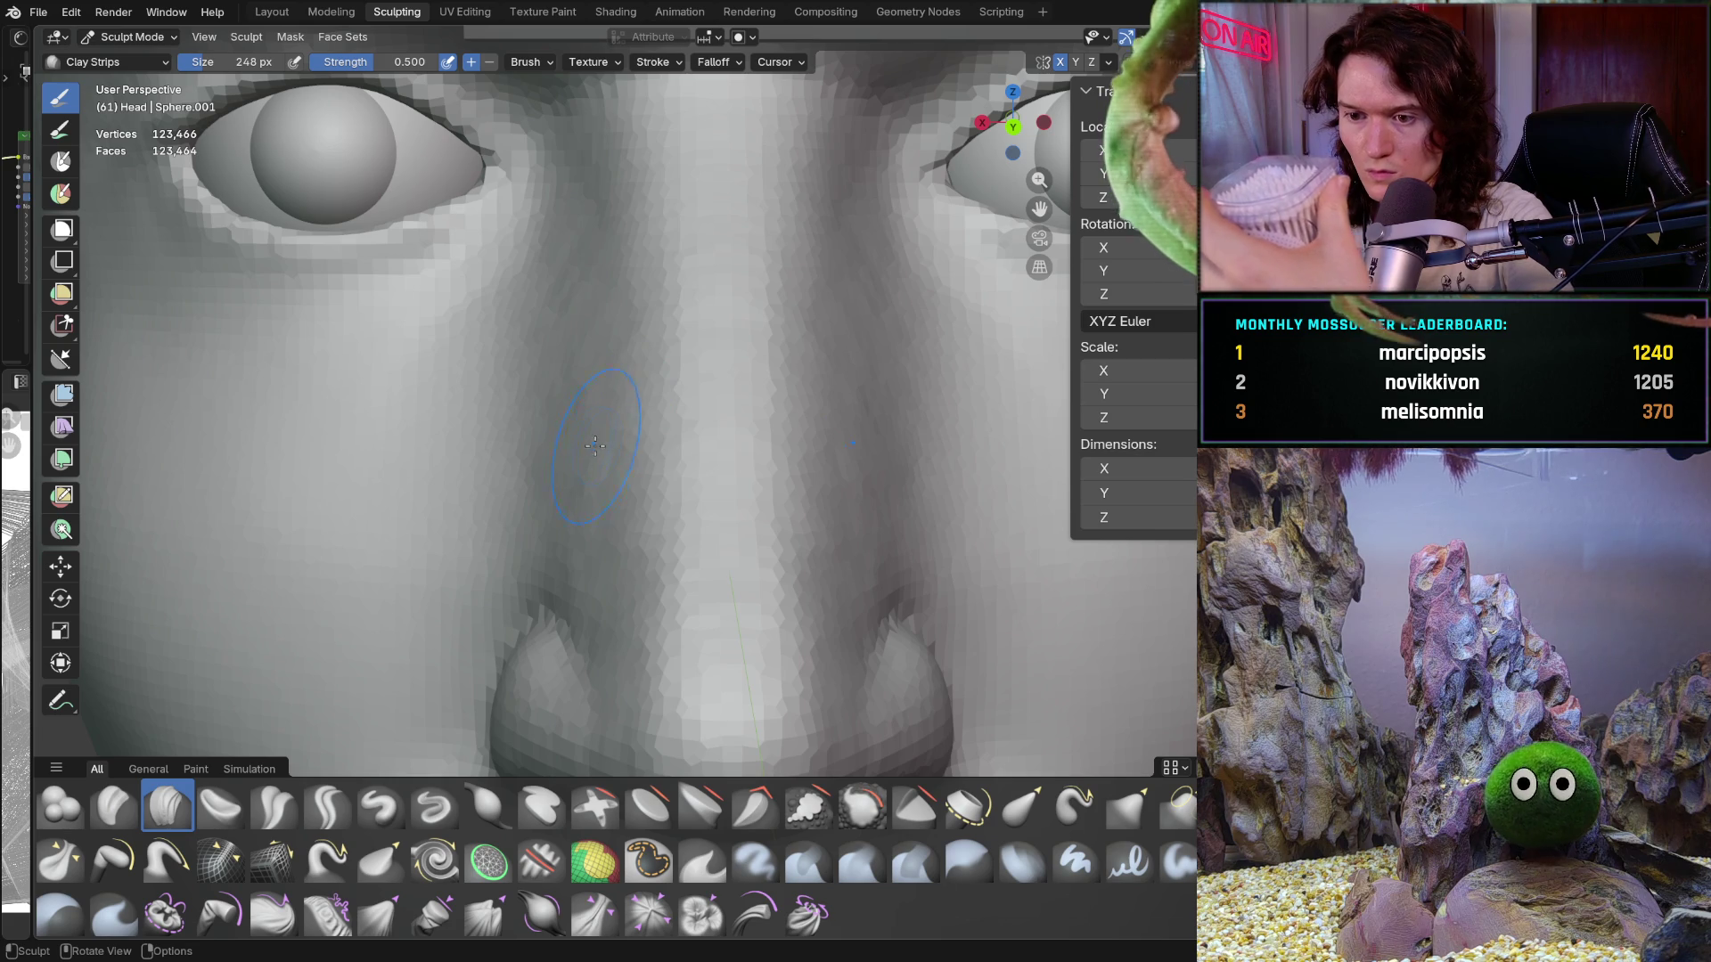
scroll(749, 363, "down", 5)
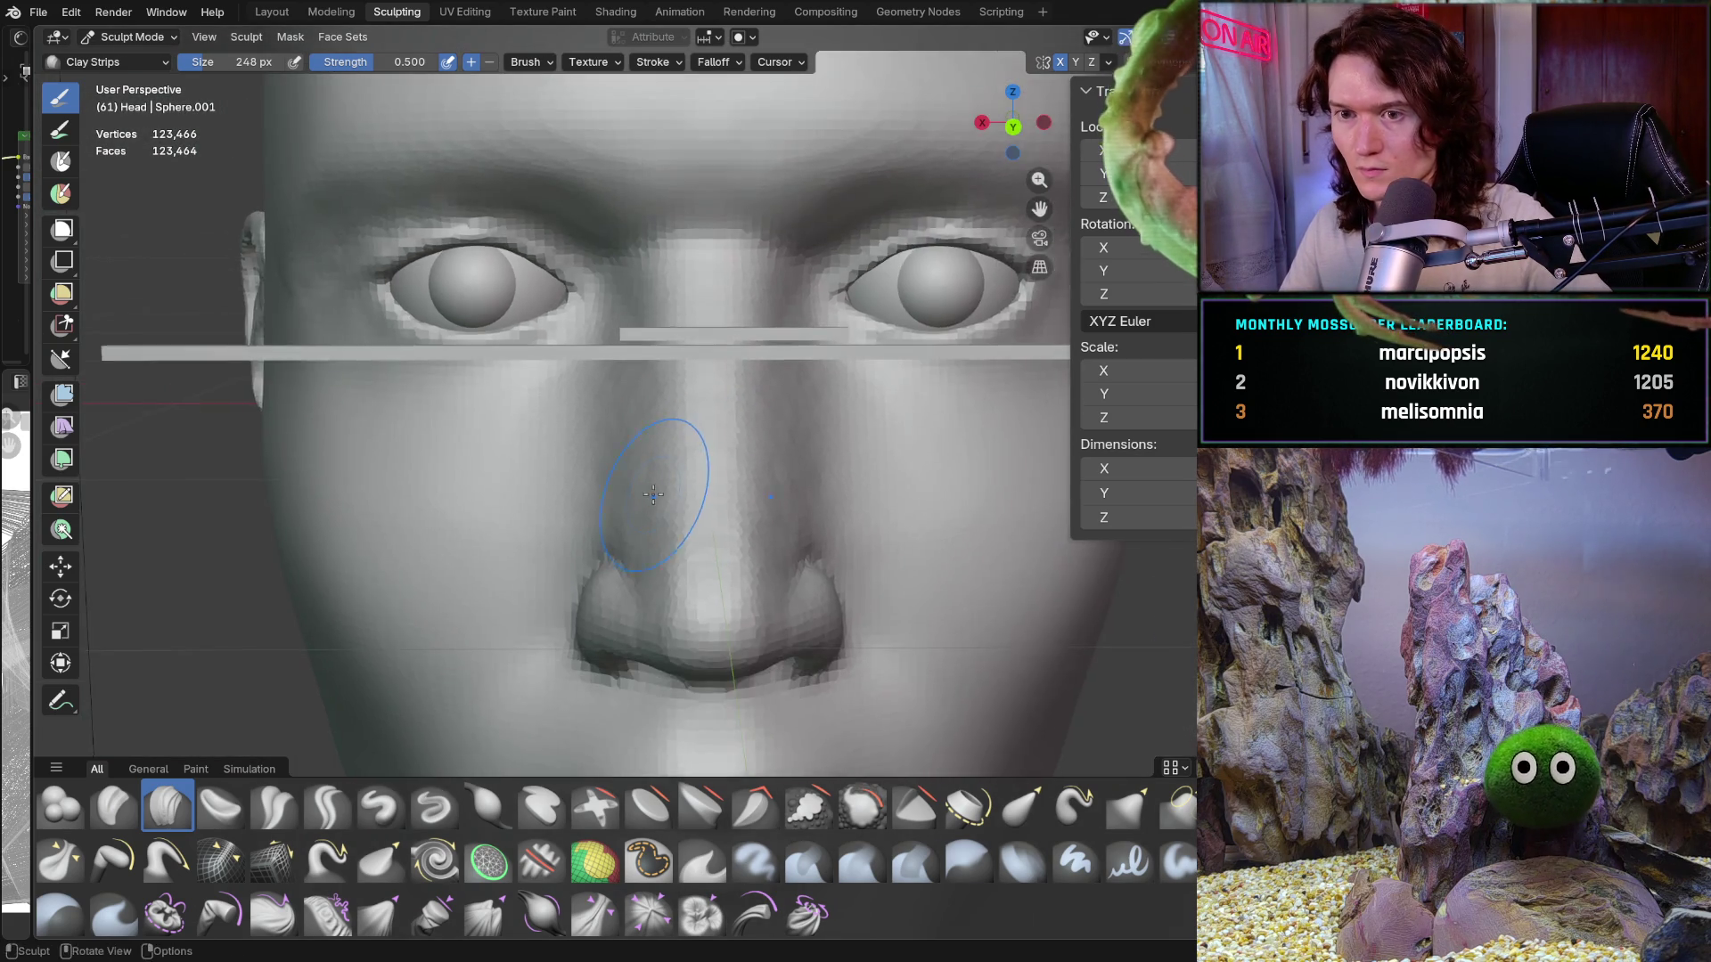
mouse_move(672, 466)
middle_mouse_down()
mouse_move(654, 473)
mouse_move(654, 396)
mouse_move(602, 371)
middle_mouse_up()
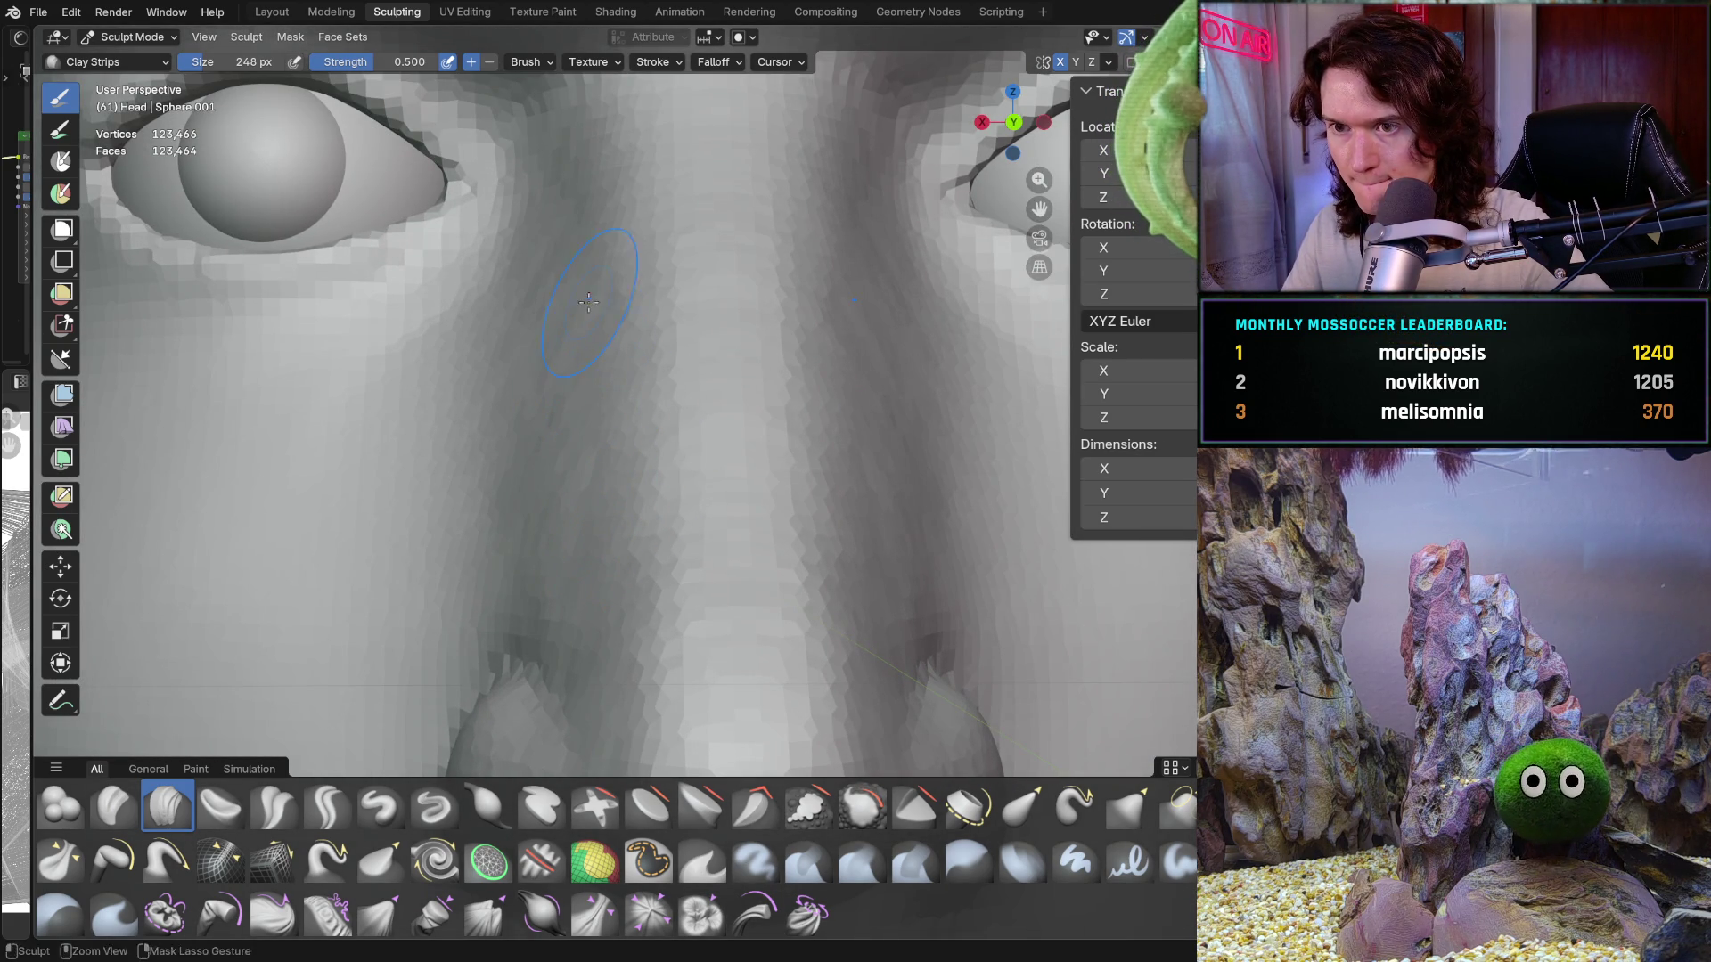
middle_click_drag(596, 233, 570, 192, "ctrl")
middle_click_drag(570, 192, 553, 166, "ctrl")
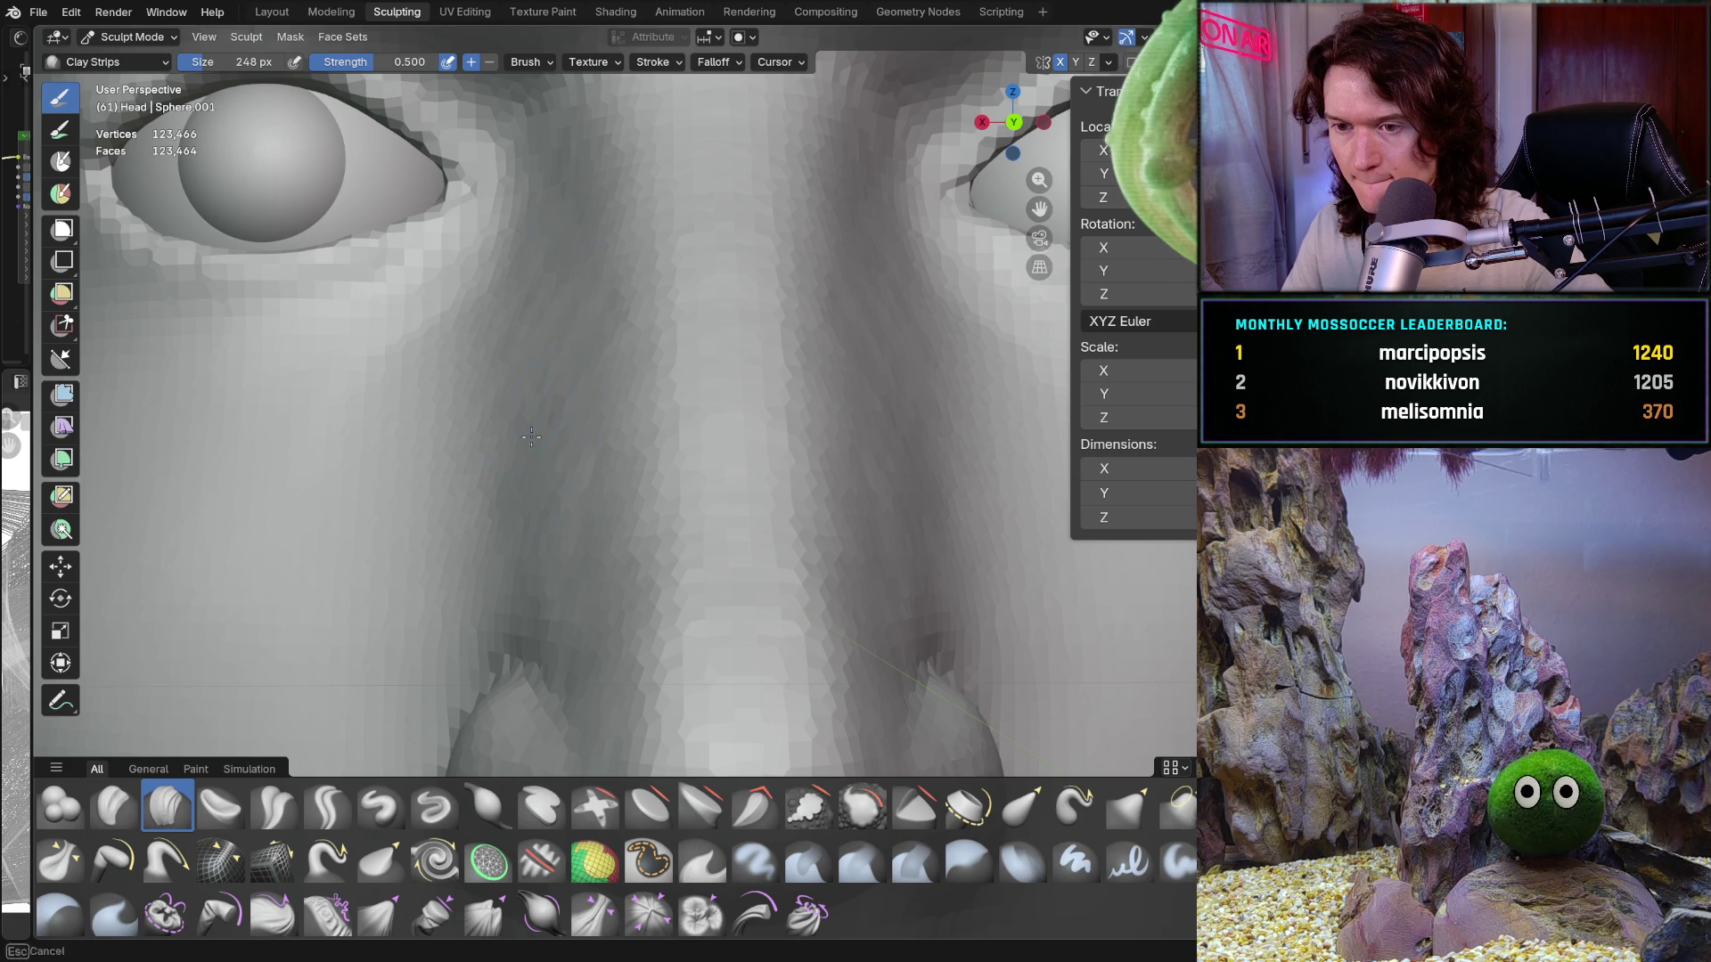
key("ctrl+KP_1")
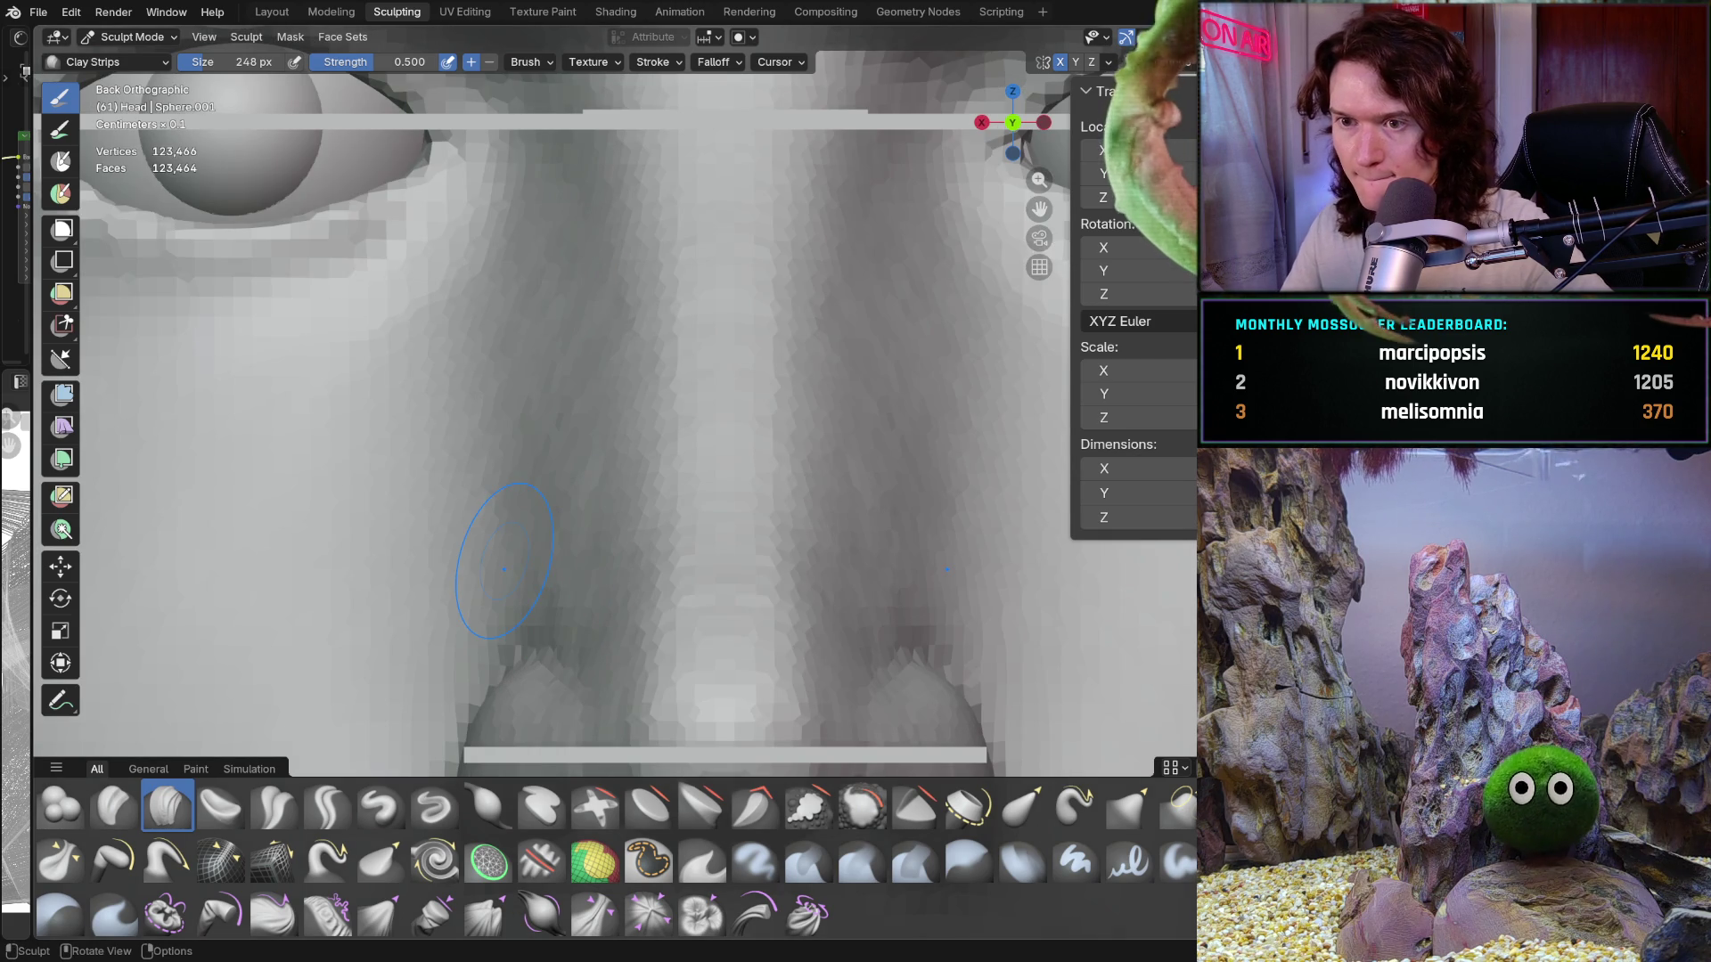
scroll(704, 441, "down", 3)
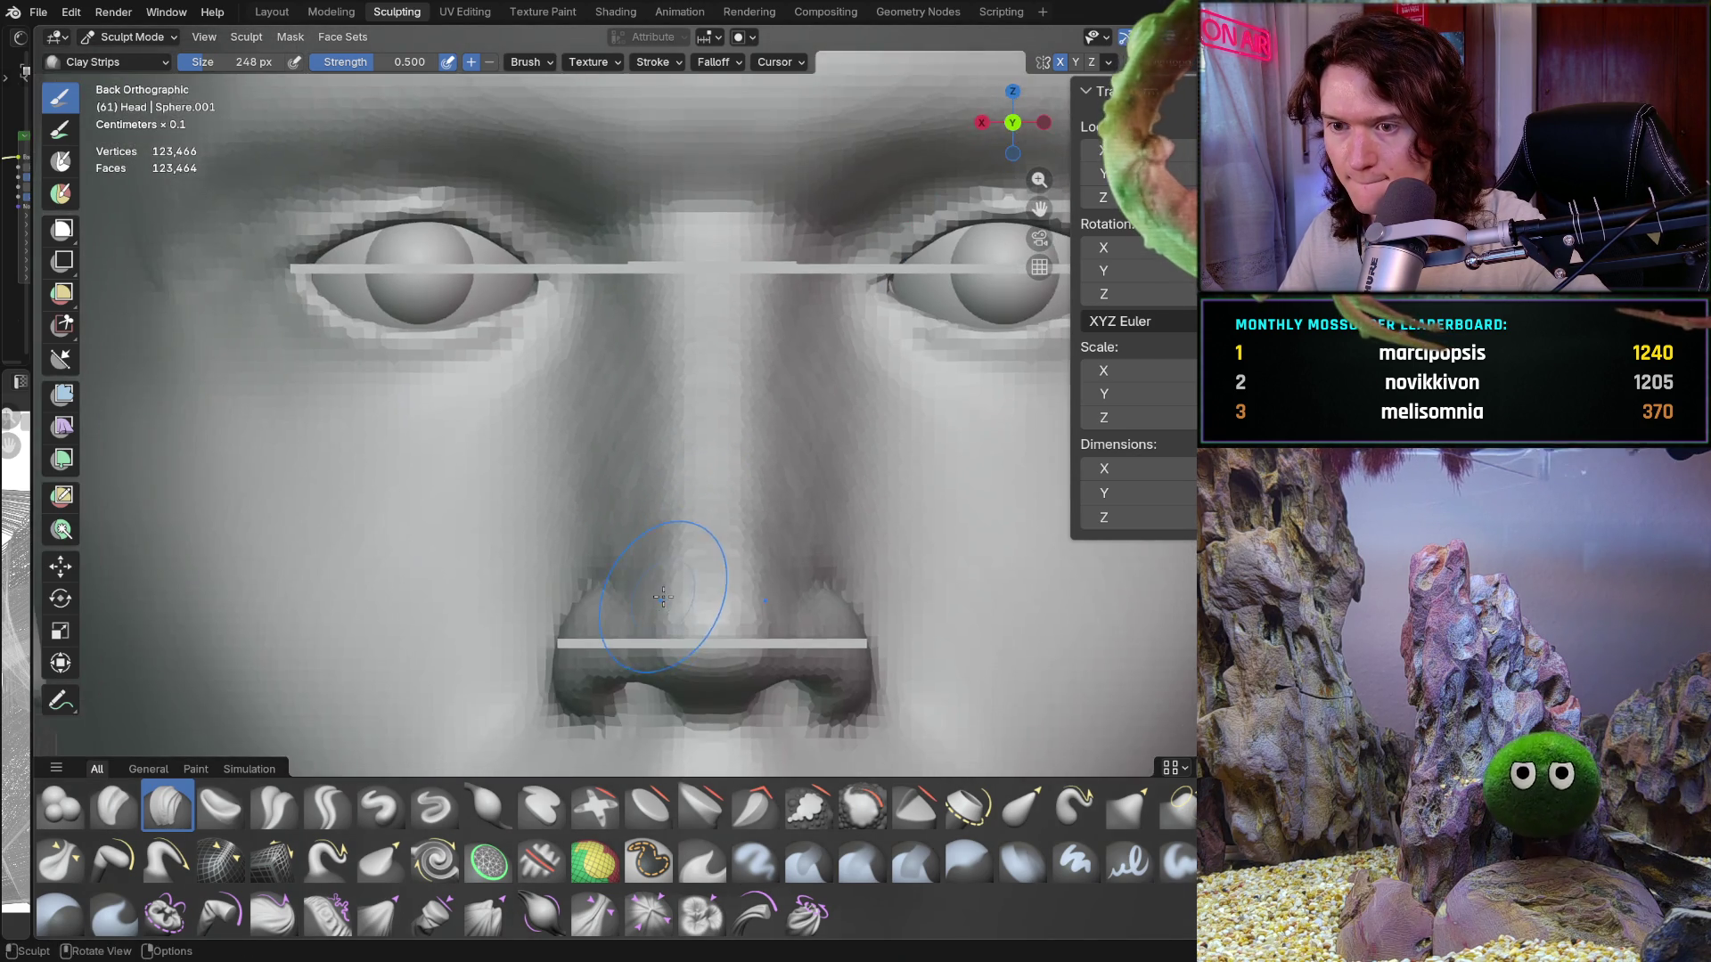
scroll(669, 659, "up", 3)
scroll(630, 560, "down", 2)
middle_click_drag(630, 560, 532, 431, "ctrl")
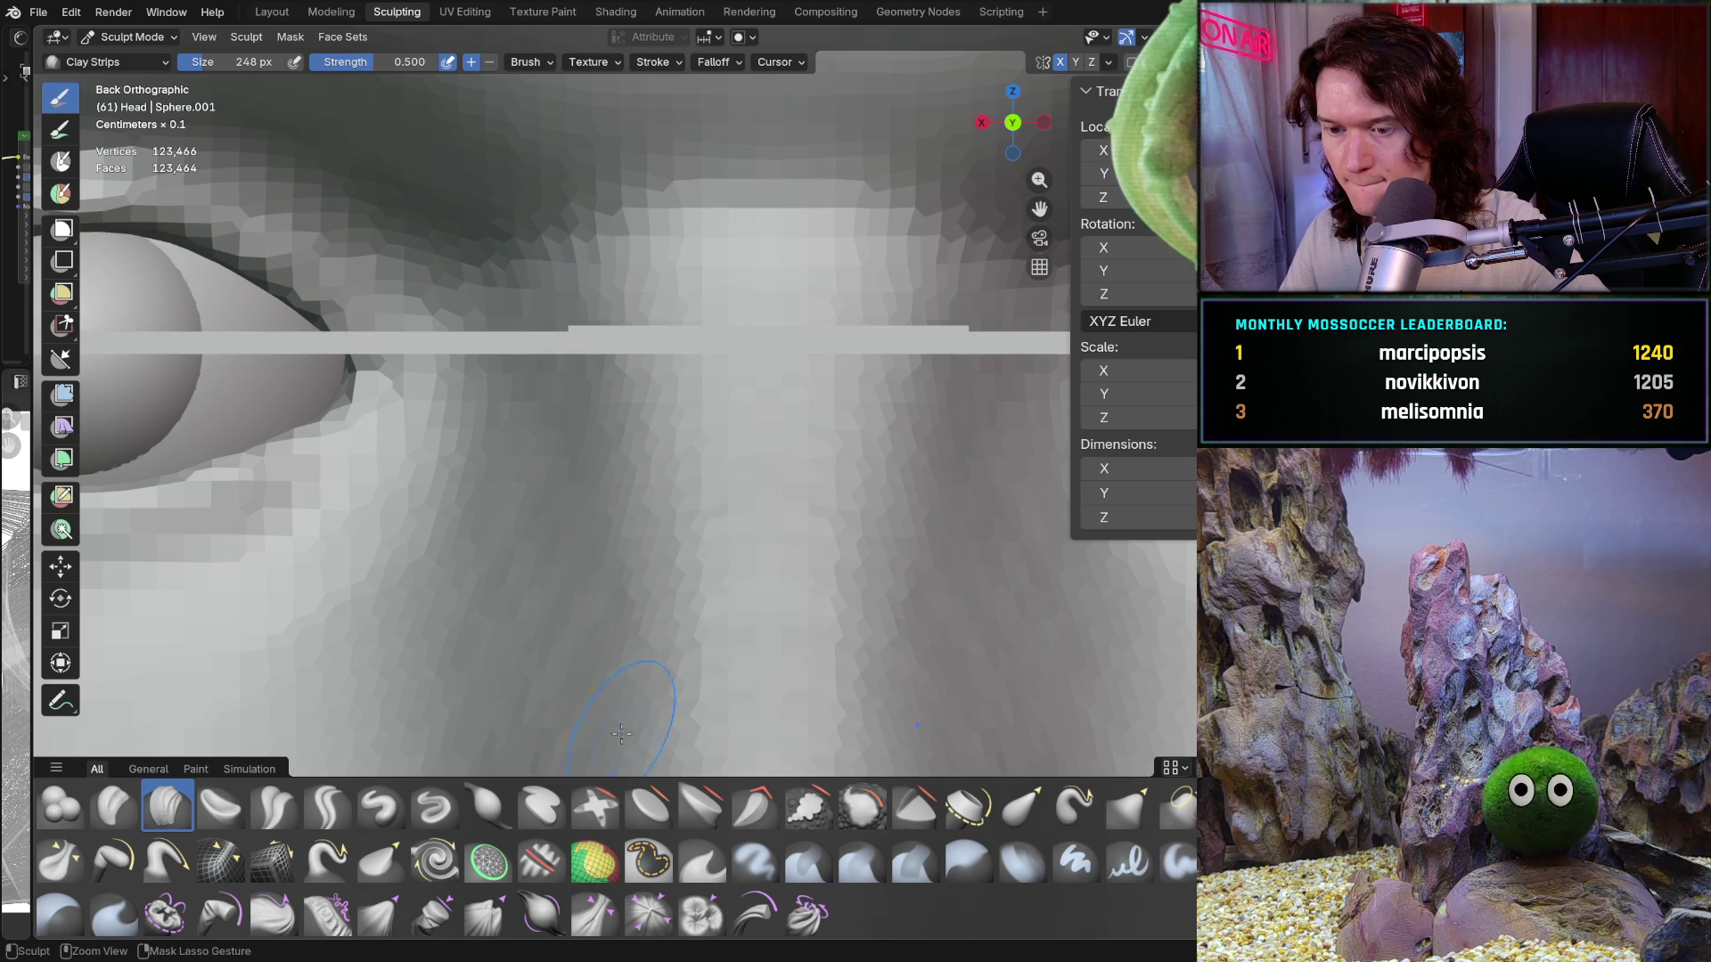
mouse_move(621, 733)
middle_mouse_down("ctrl")
mouse_move(534, 707)
mouse_move(549, 567)
mouse_move(451, 622)
mouse_move(595, 548)
mouse_move(680, 374)
middle_mouse_up("ctrl")
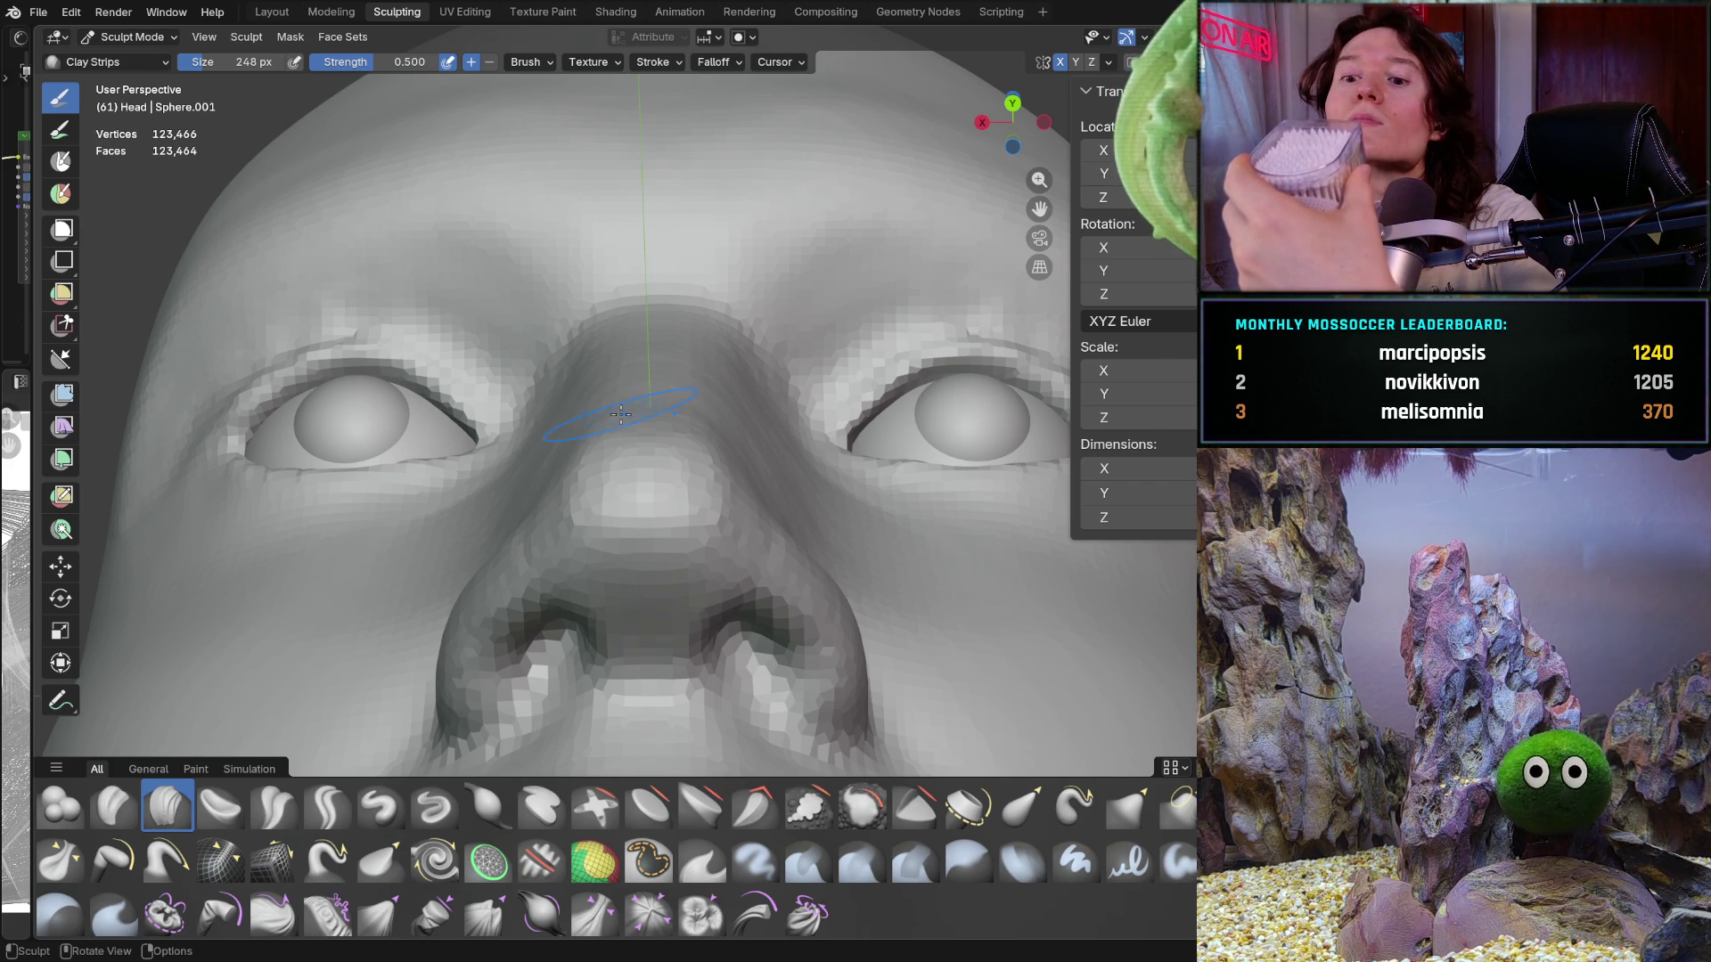
mouse_move(622, 415)
middle_mouse_down()
mouse_move(675, 517)
mouse_move(572, 515)
mouse_move(564, 479)
middle_mouse_up()
middle_click_drag(598, 415, 543, 417, "ctrl")
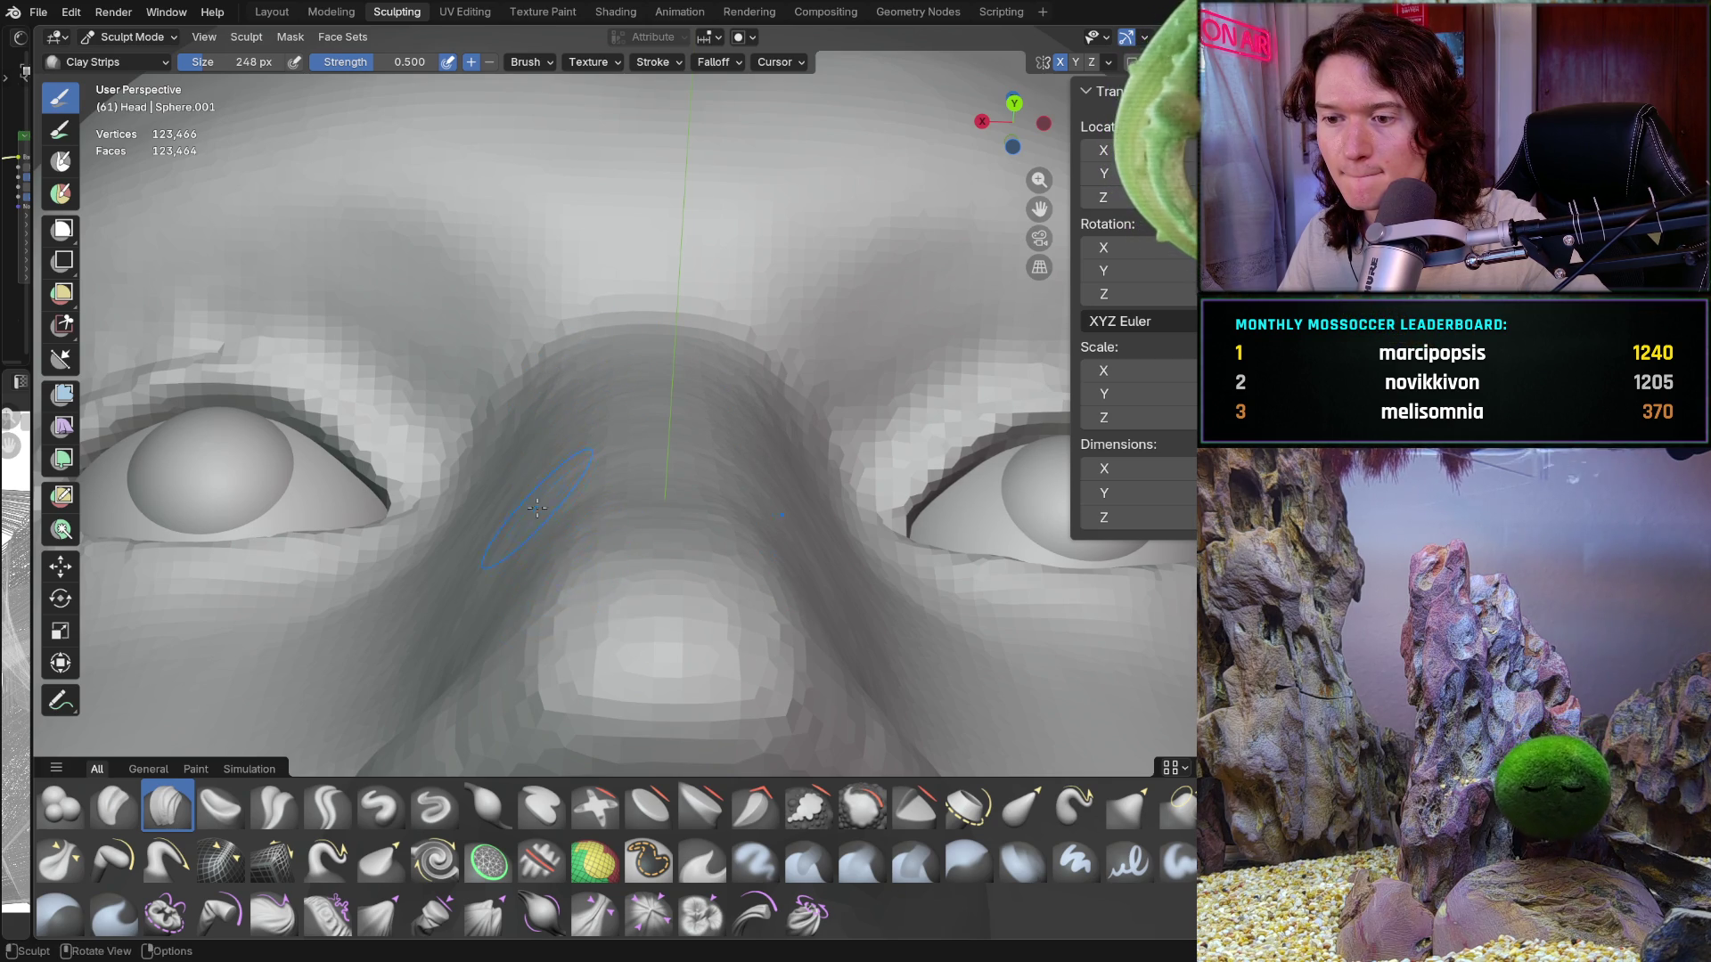
mouse_move(548, 605)
middle_mouse_down()
mouse_move(516, 591)
mouse_move(542, 642)
middle_mouse_up()
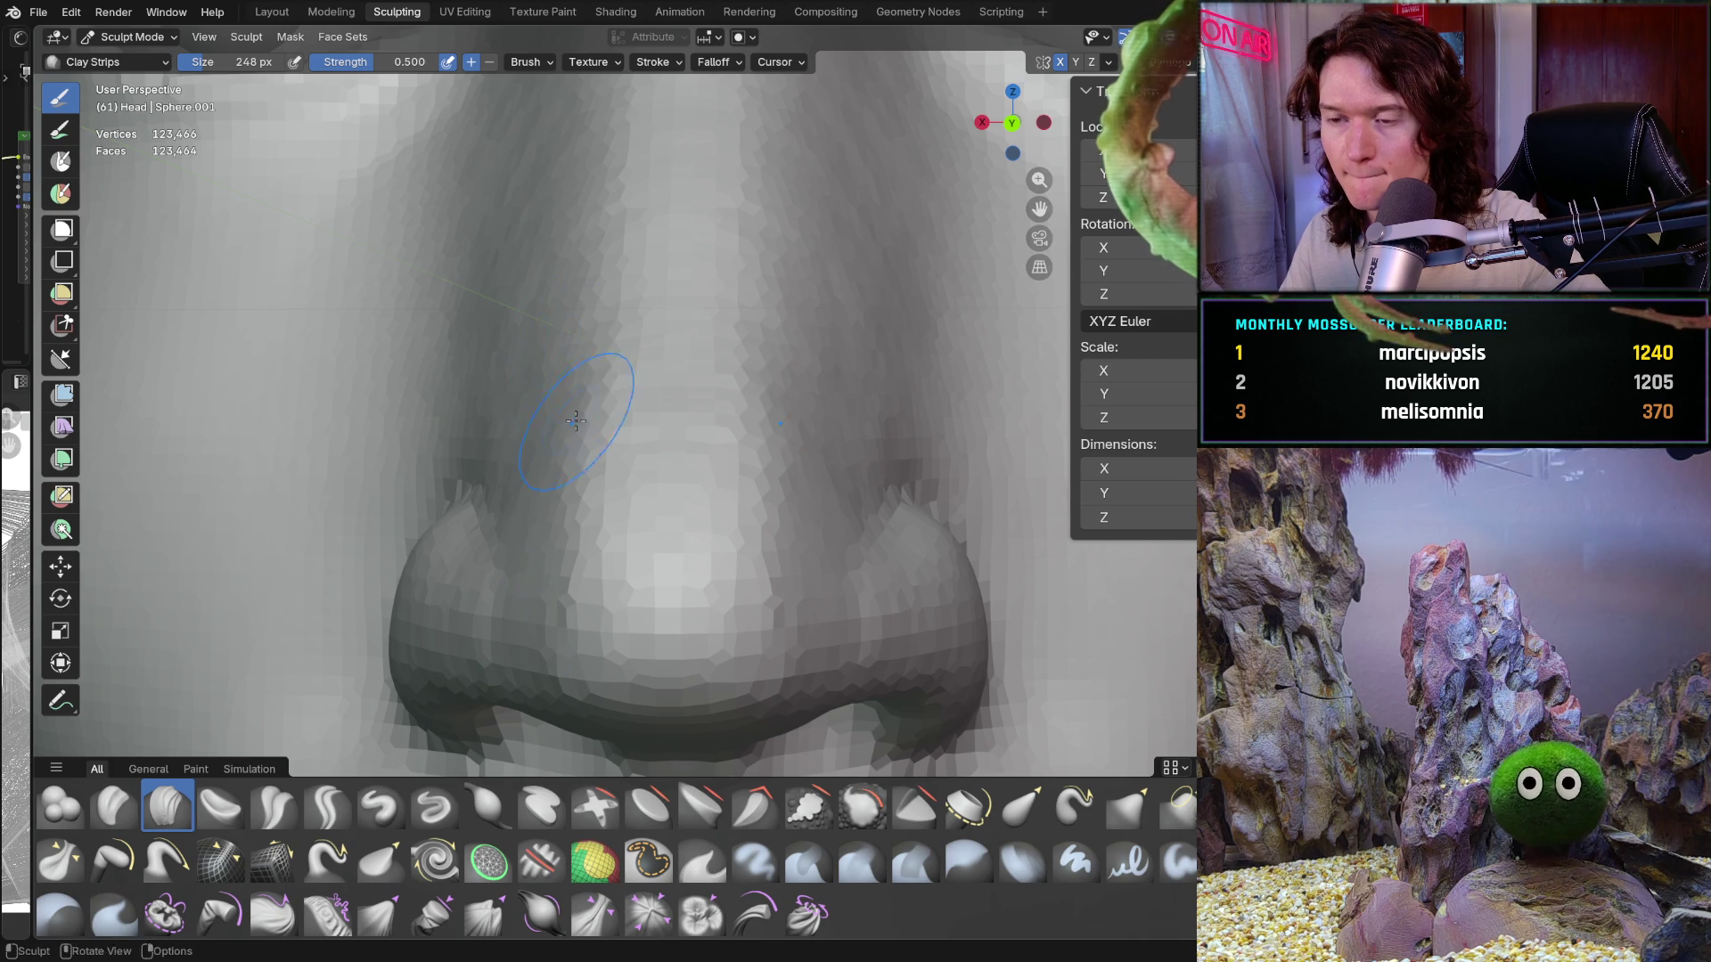
mouse_move(539, 374)
middle_mouse_down()
mouse_move(564, 339)
mouse_move(563, 473)
middle_mouse_up()
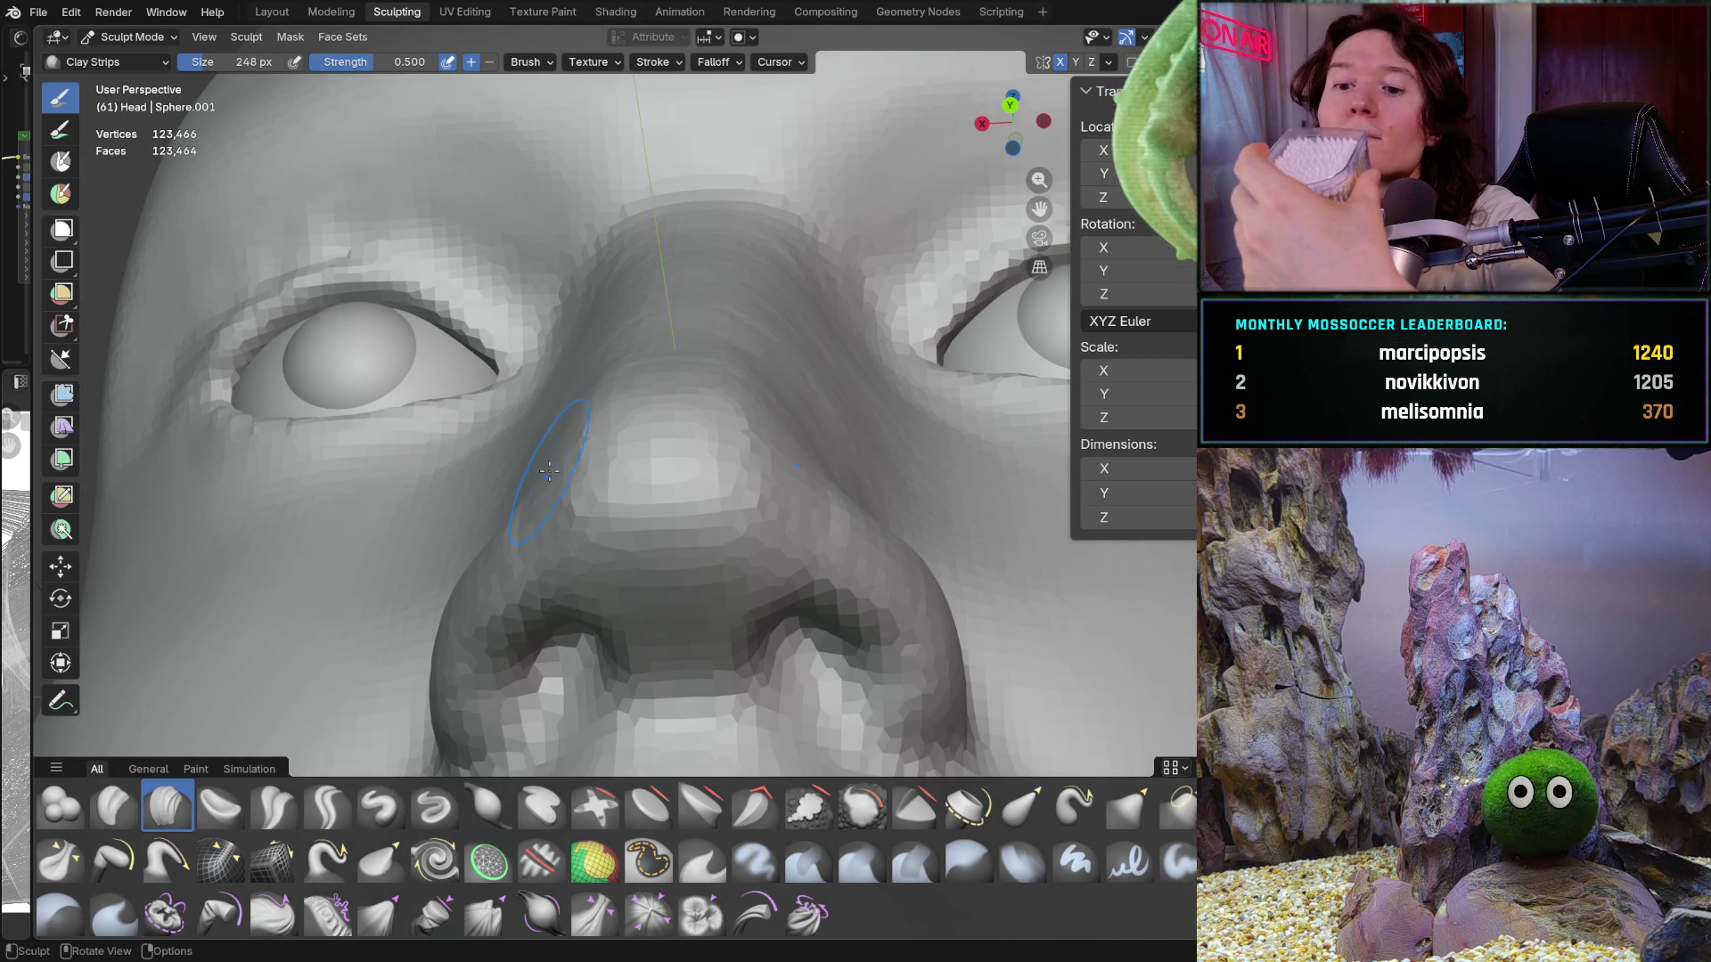
mouse_move(549, 472)
middle_mouse_down()
mouse_move(621, 301)
mouse_move(606, 355)
middle_mouse_up()
scroll(621, 301, "up", 2)
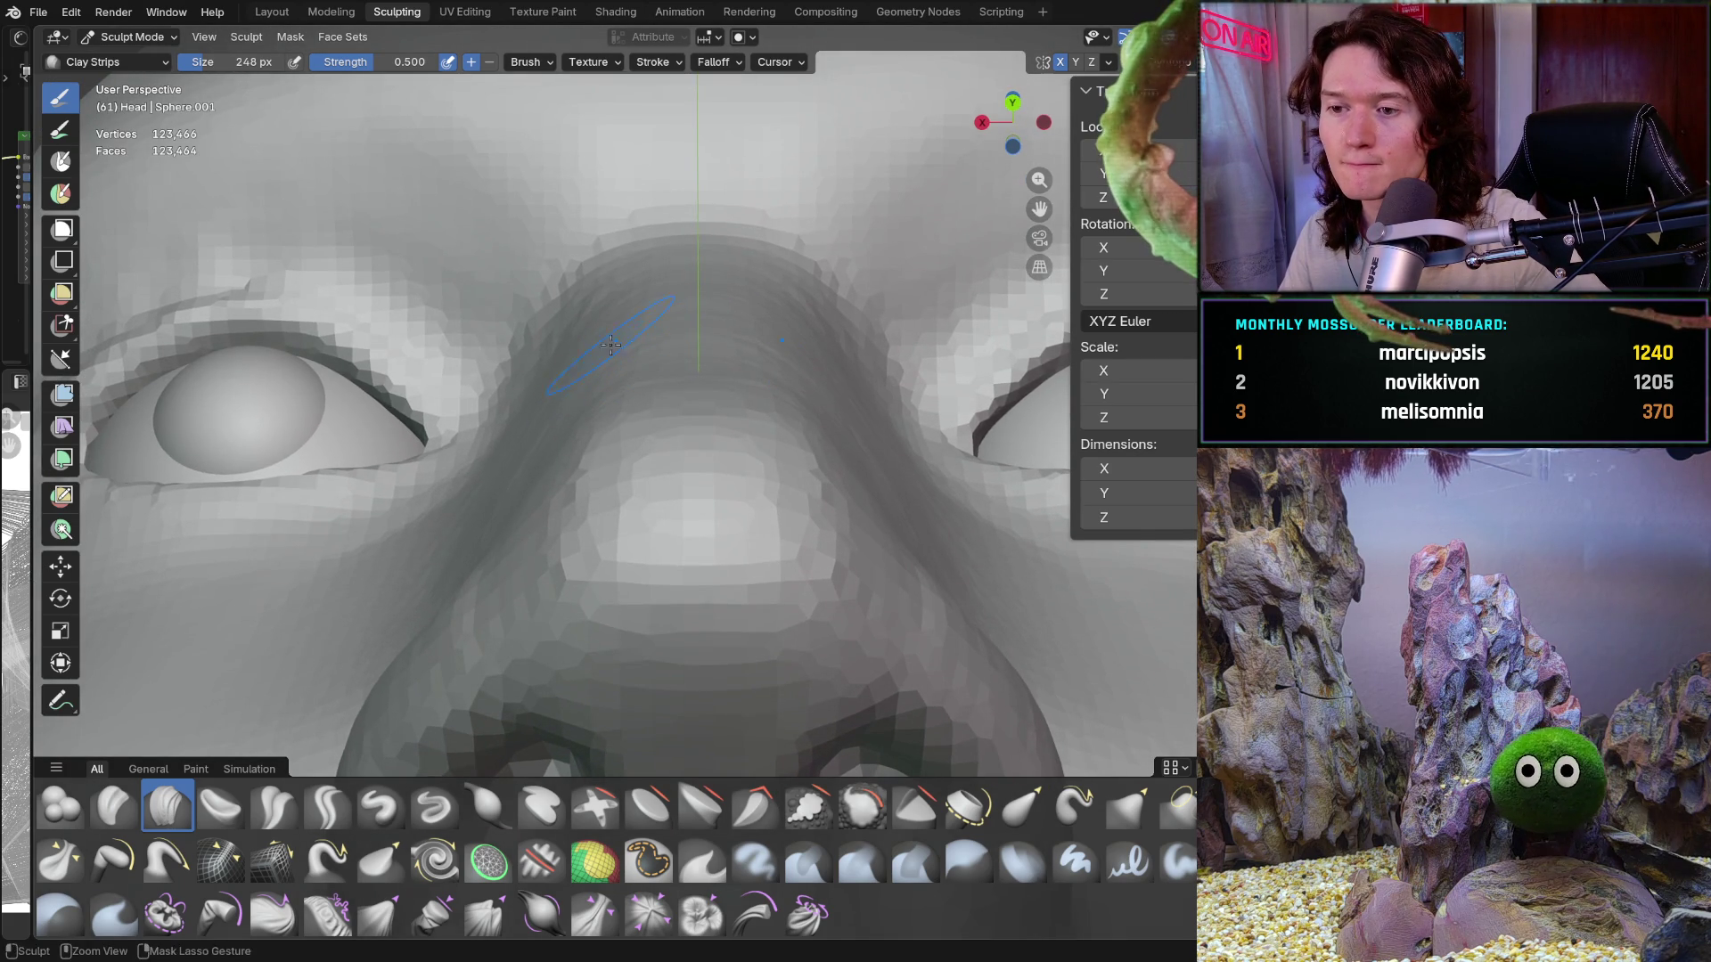
middle_click_drag(608, 301, 582, 467)
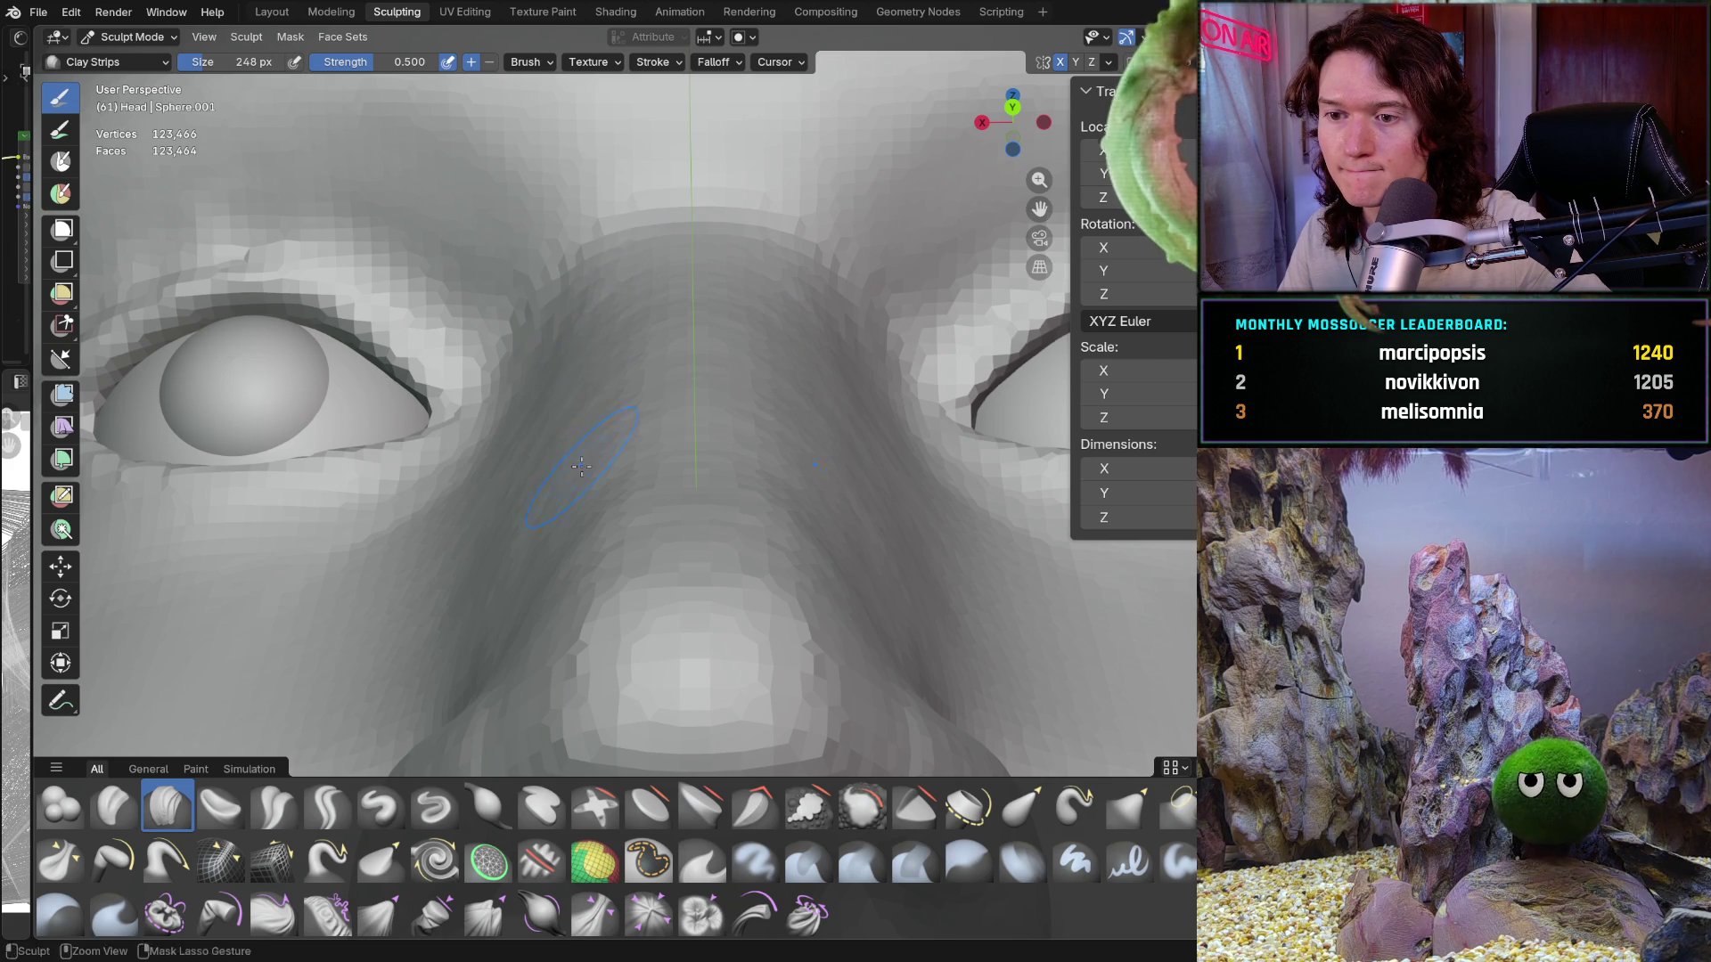
middle_click_drag(565, 464, 575, 339)
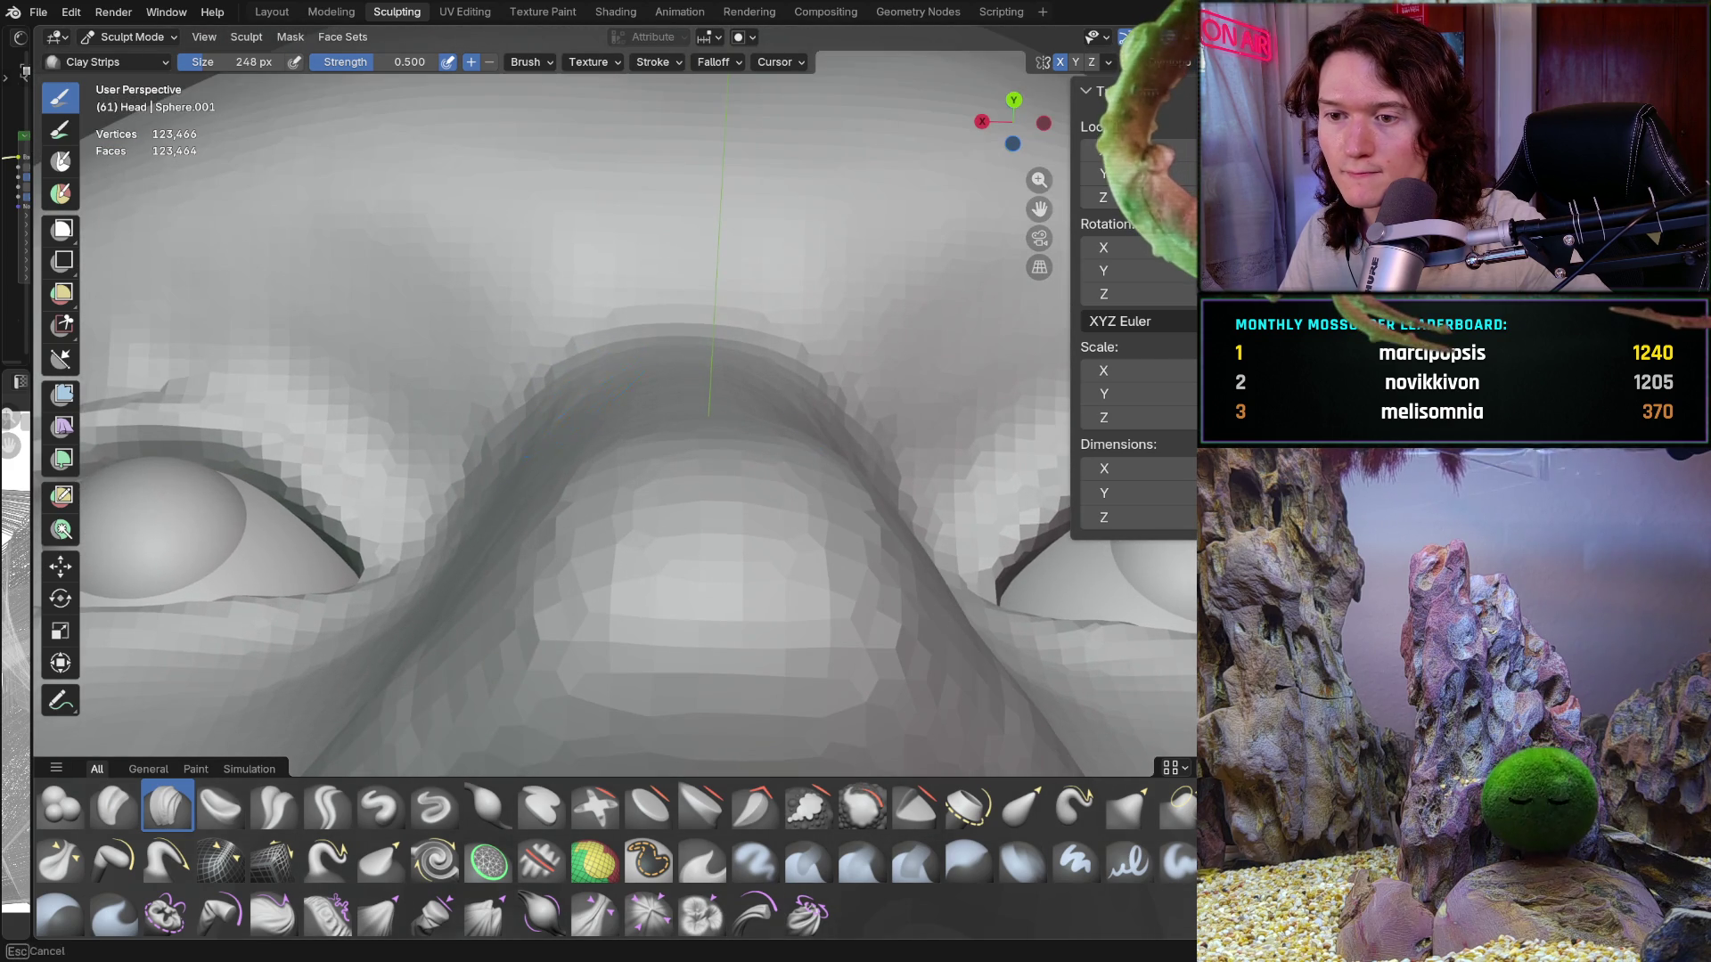
middle_click_drag(553, 456, 540, 541)
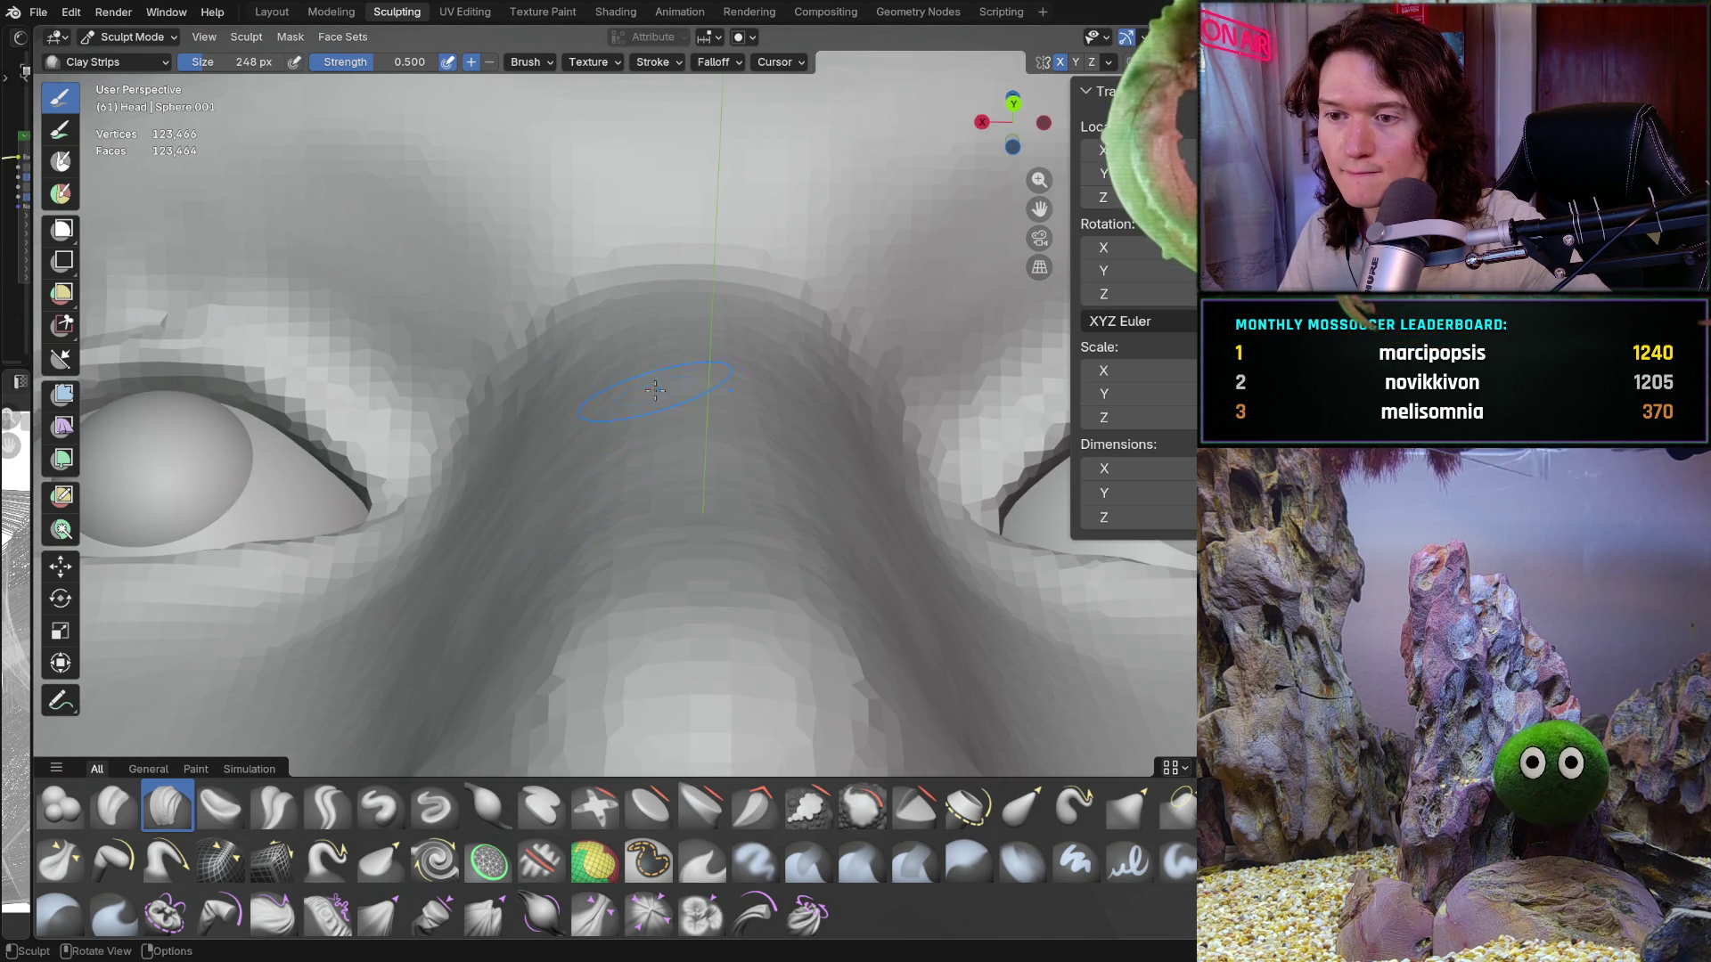
Step: Shrink the brush to 158 px, then to 98 px, facing the head front-on
key("f")
left_click(656, 355)
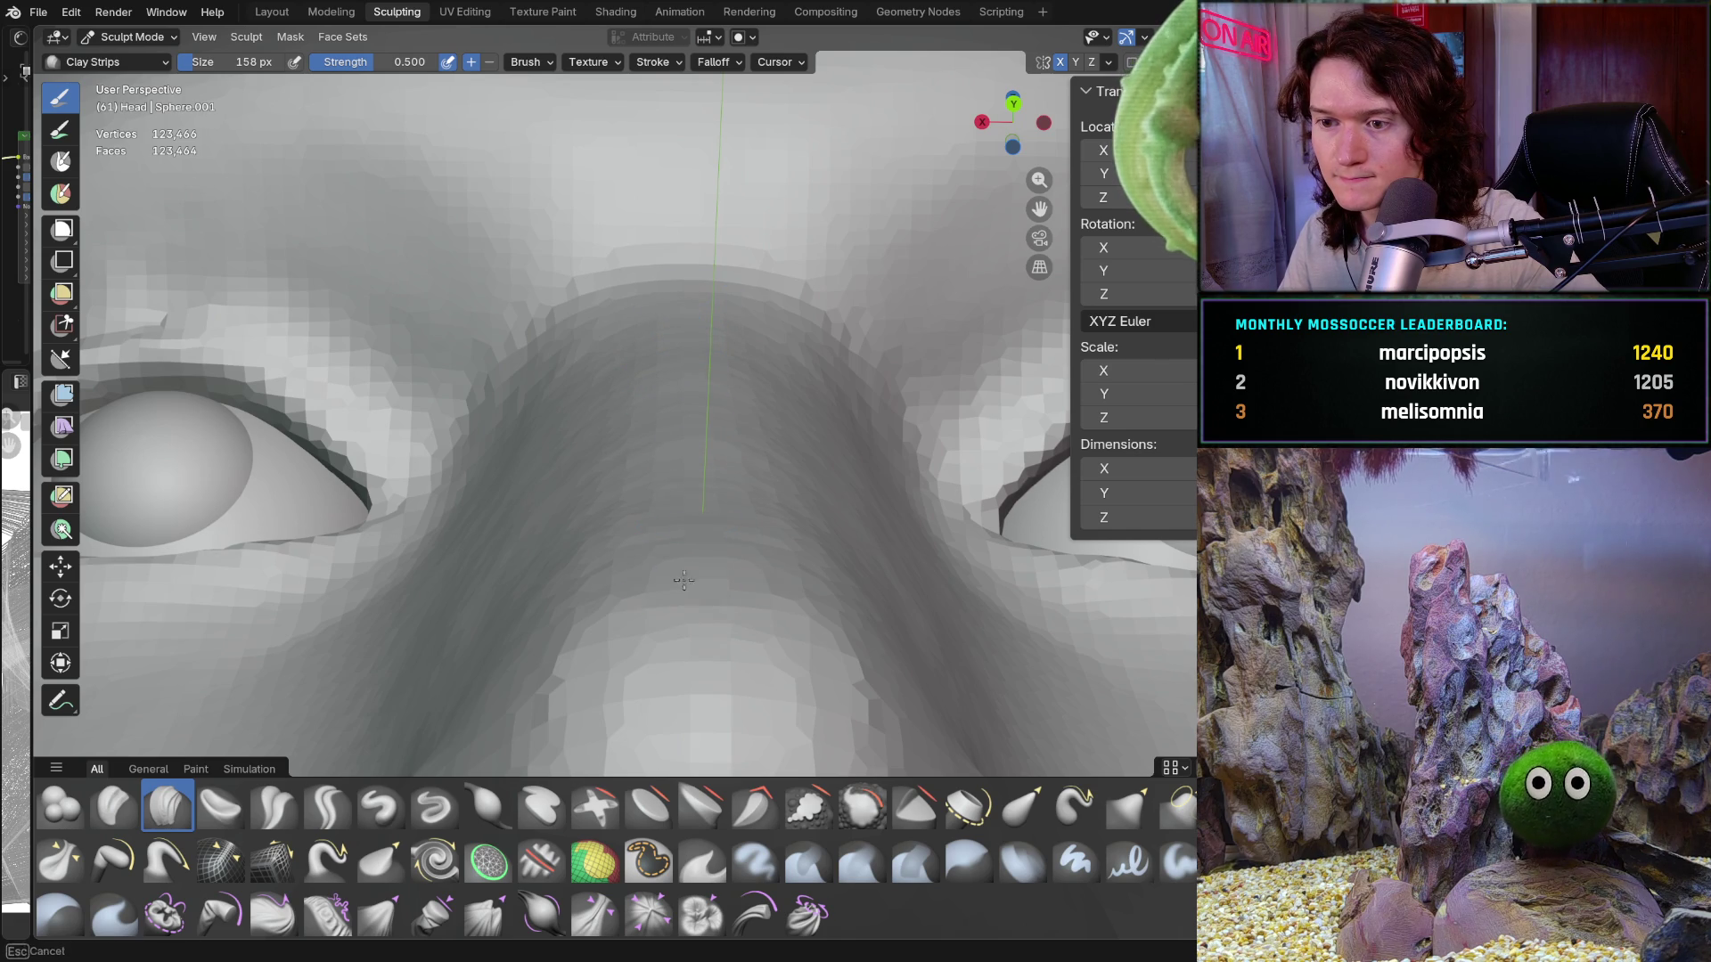
middle_click_drag(684, 580, 714, 206)
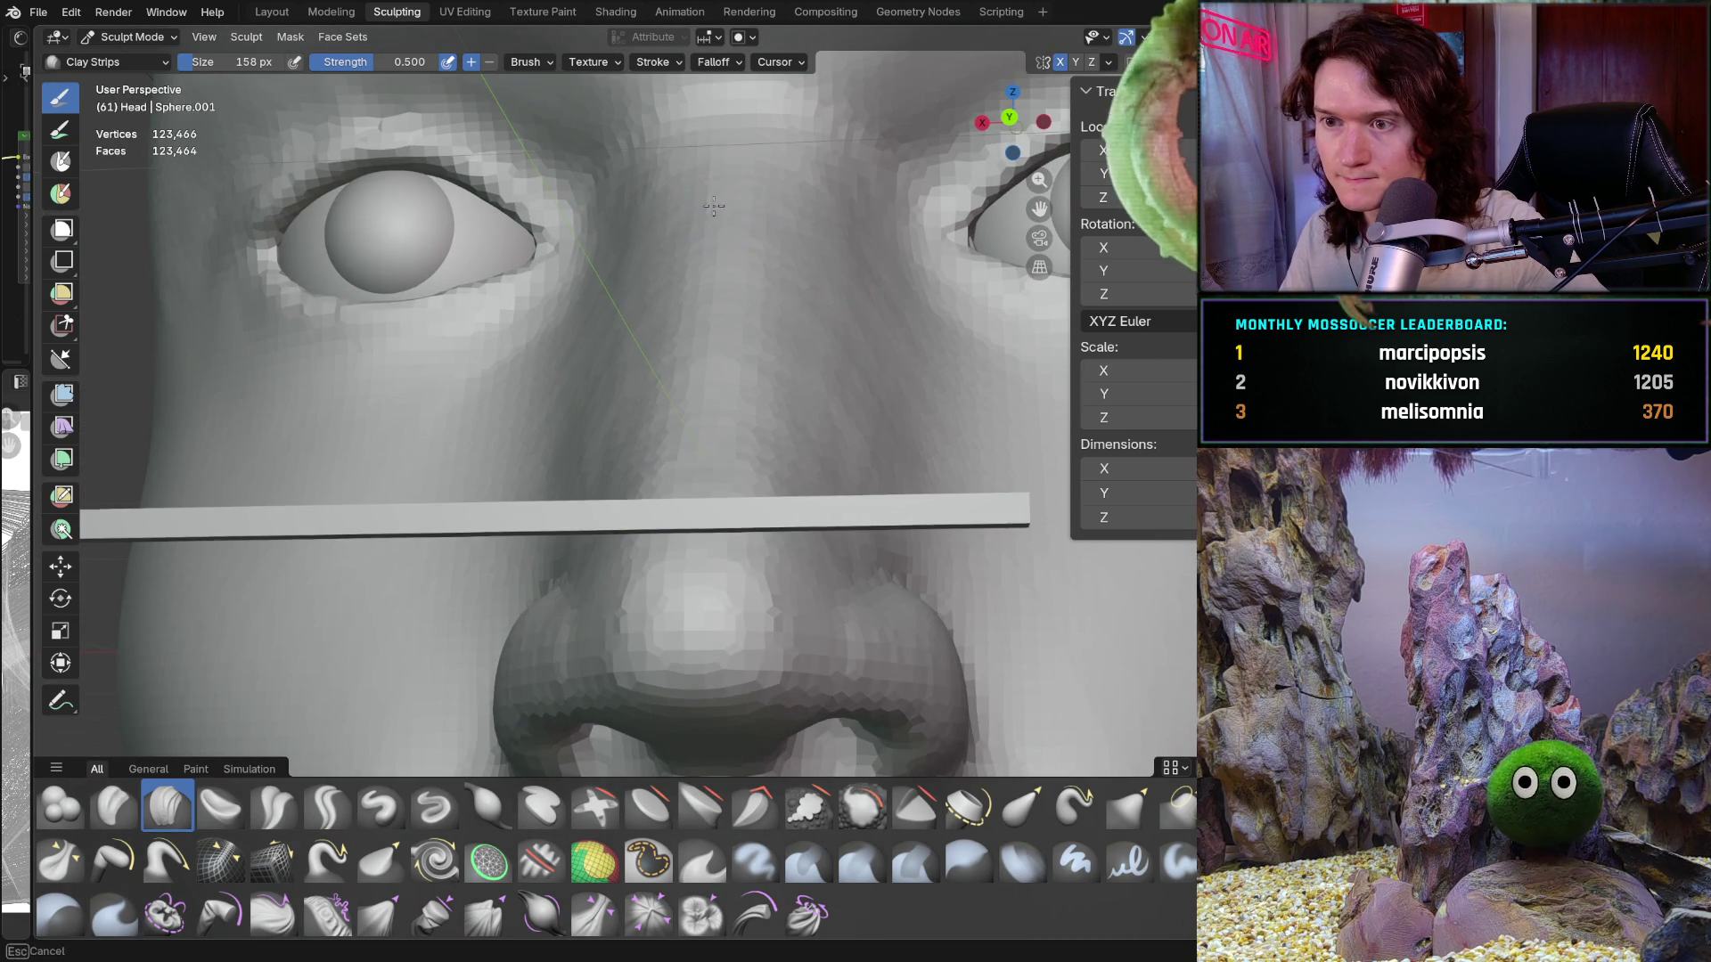
key("f")
left_click(692, 278)
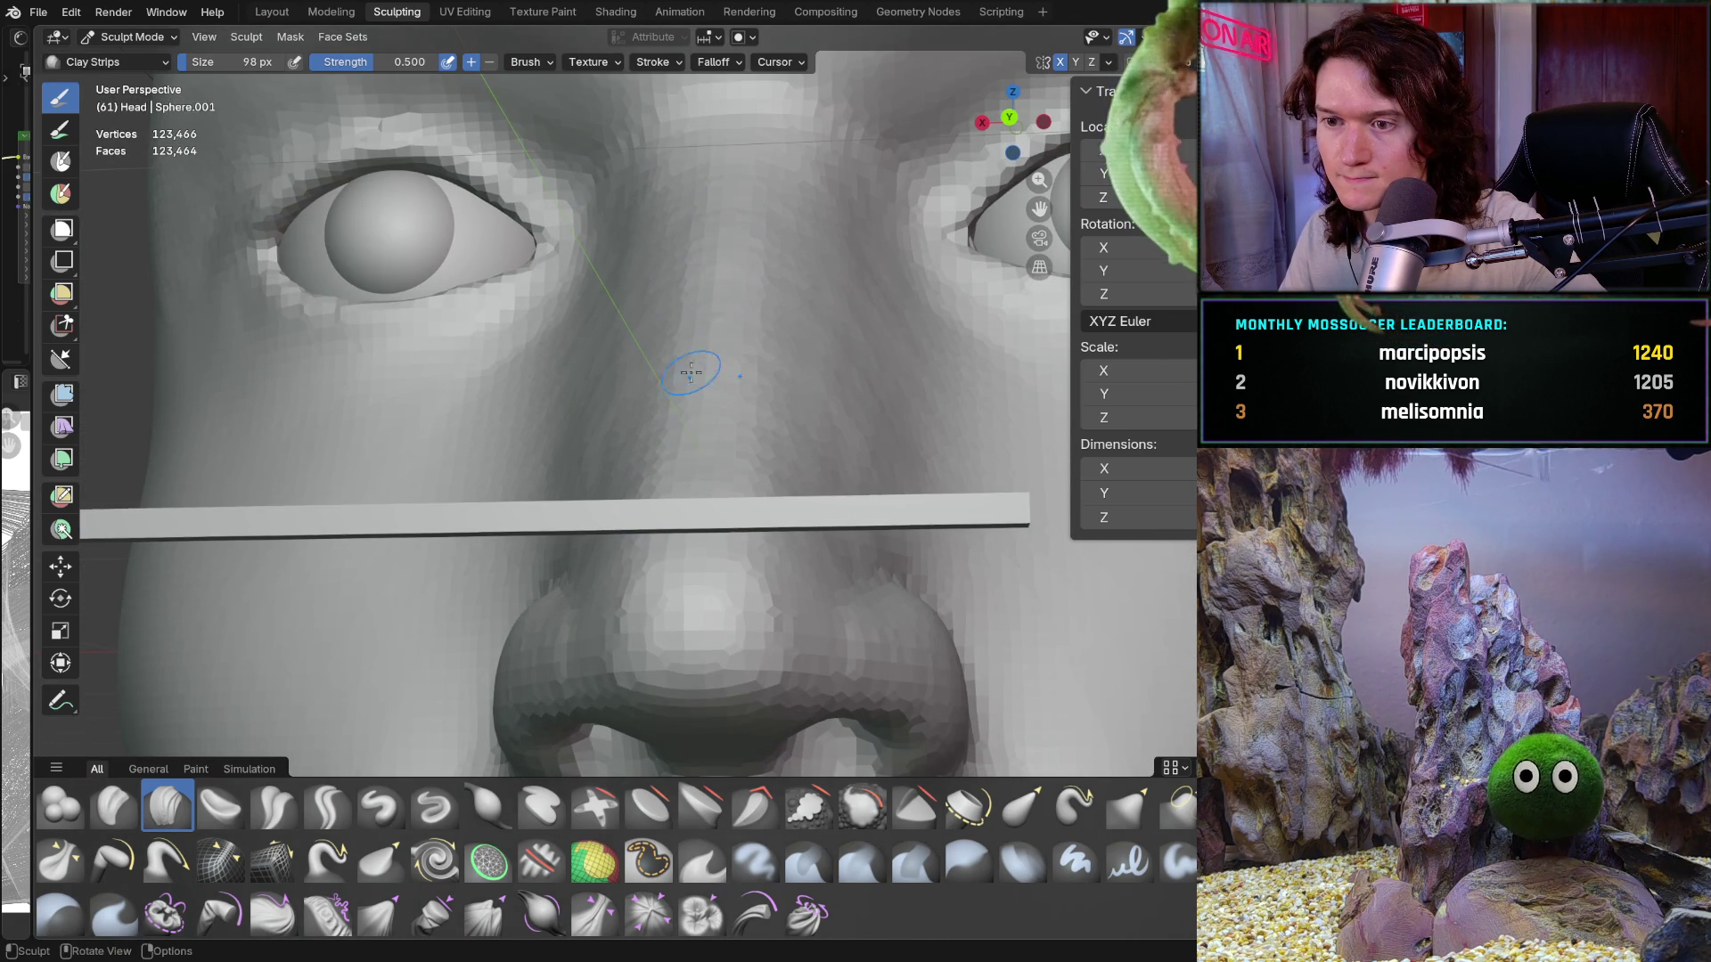
Step: Start and cancel box-mask gestures on the face while zooming out and panning
key("b")
key("Escape")
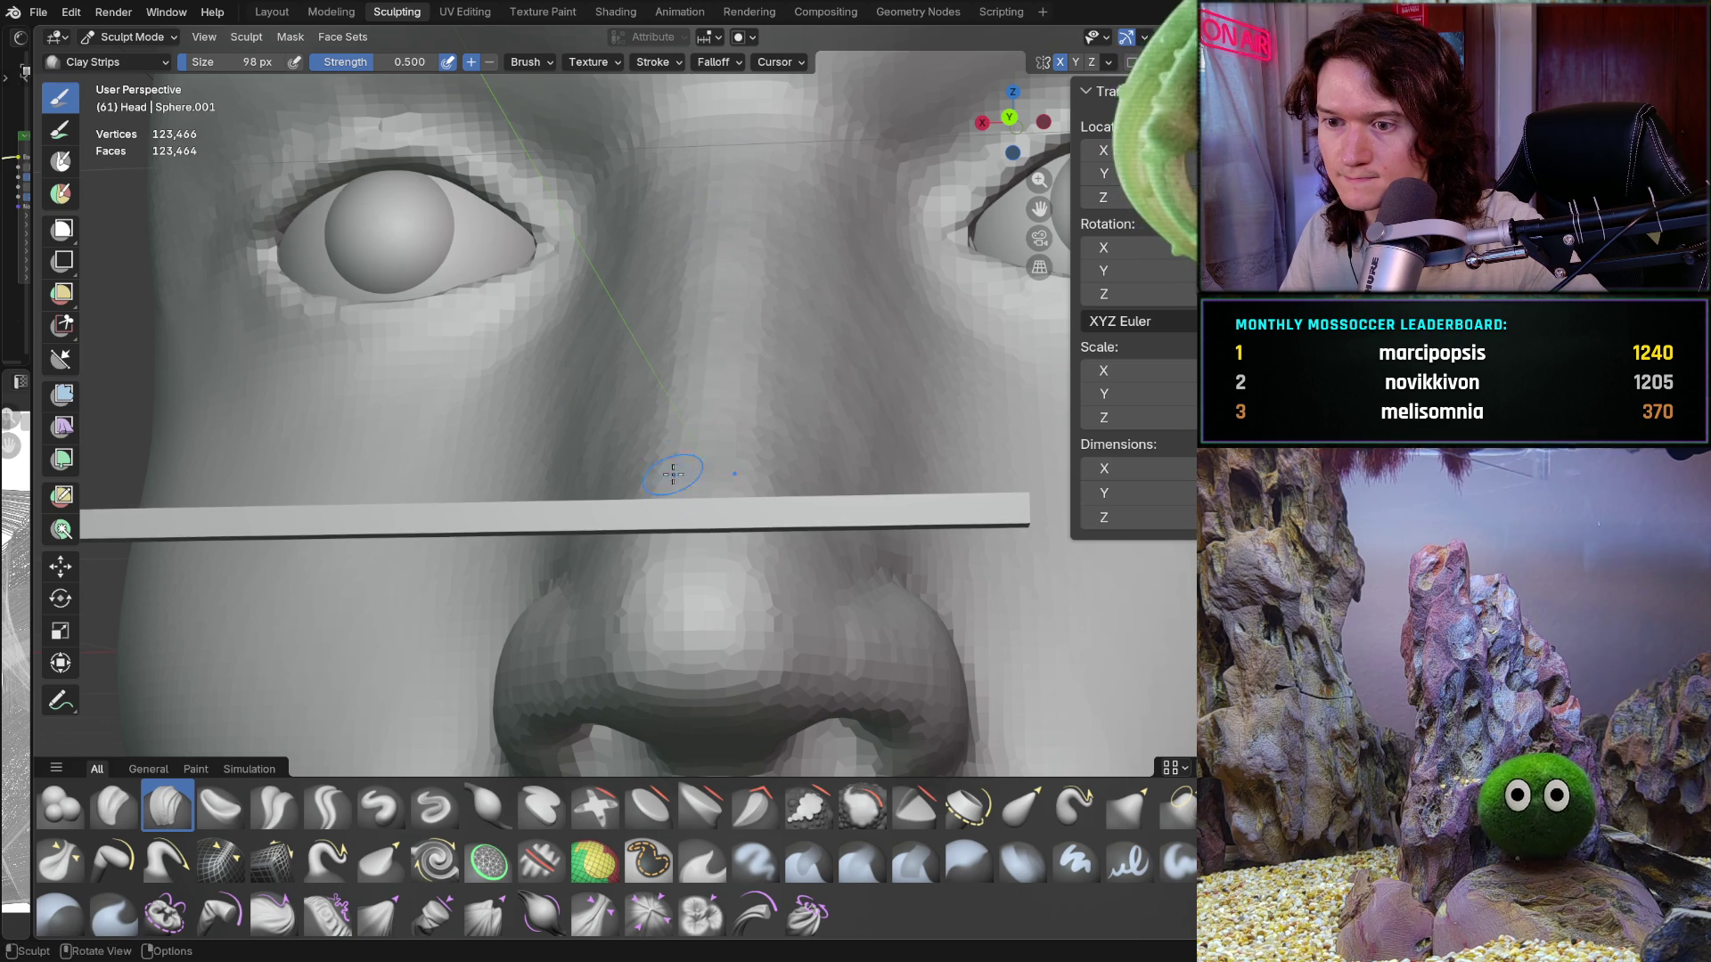
mouse_move(675, 336)
middle_mouse_down("ctrl")
mouse_move(611, 389)
mouse_move(623, 499)
mouse_move(653, 314)
mouse_move(652, 511)
mouse_move(426, 463)
mouse_move(492, 409)
mouse_move(672, 499)
mouse_move(680, 481)
mouse_move(668, 508)
mouse_move(588, 488)
middle_mouse_up("ctrl")
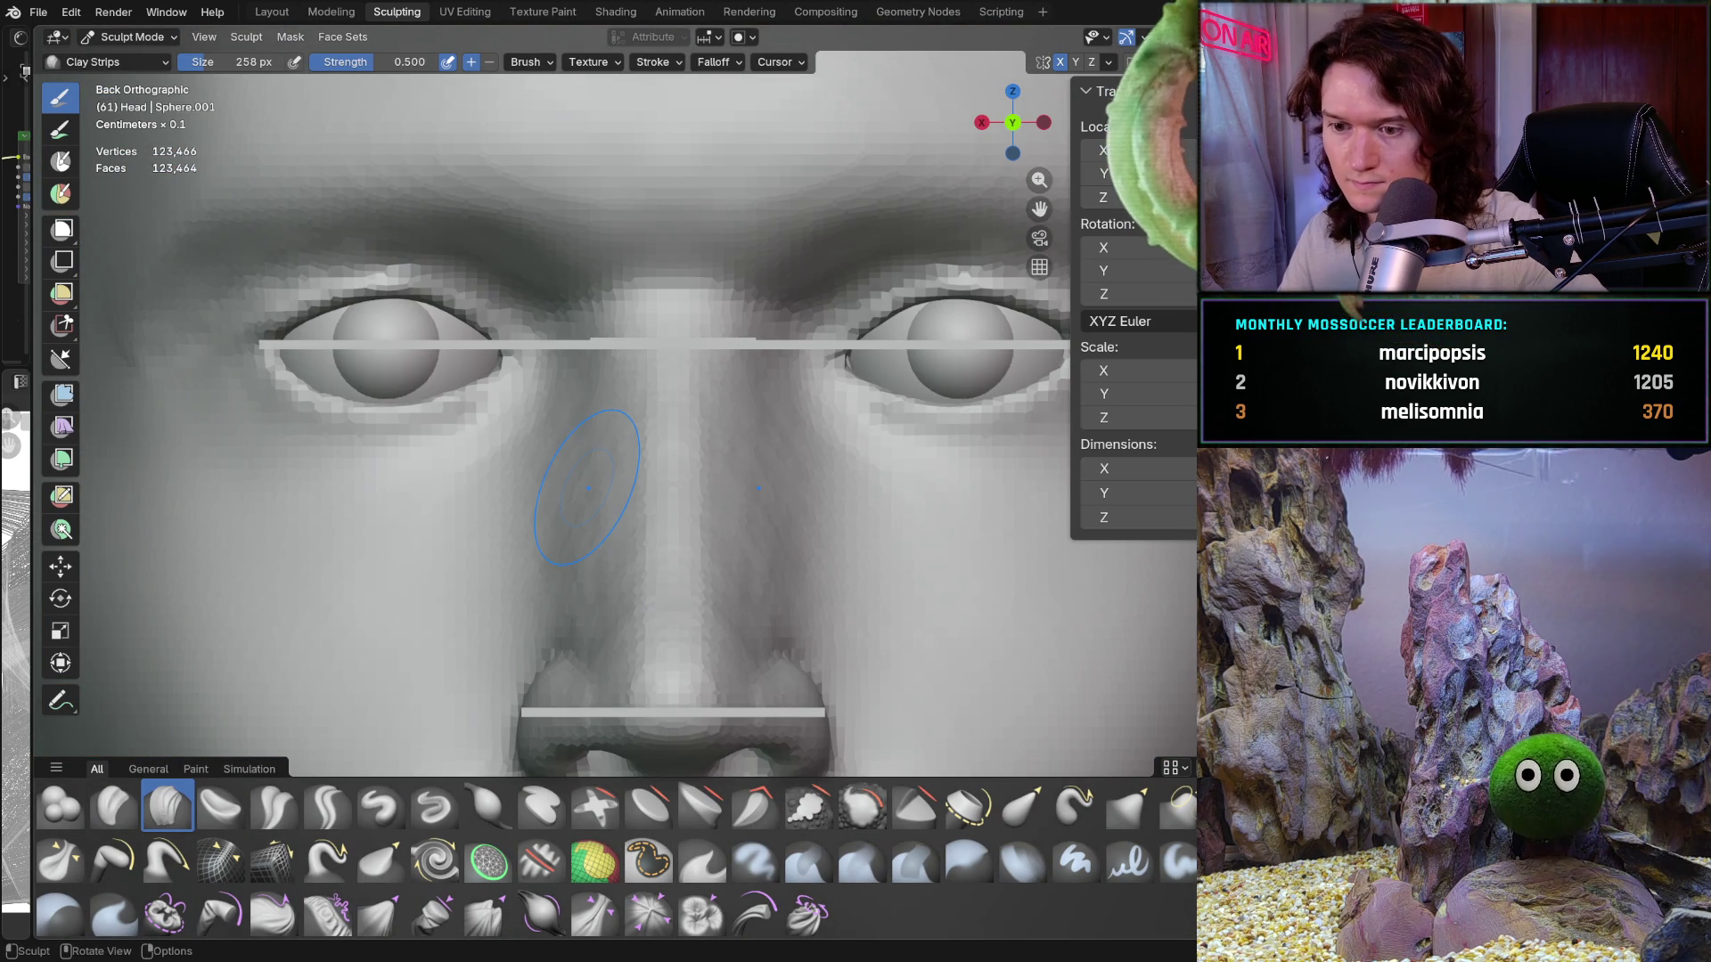
scroll(543, 566, "up", 3)
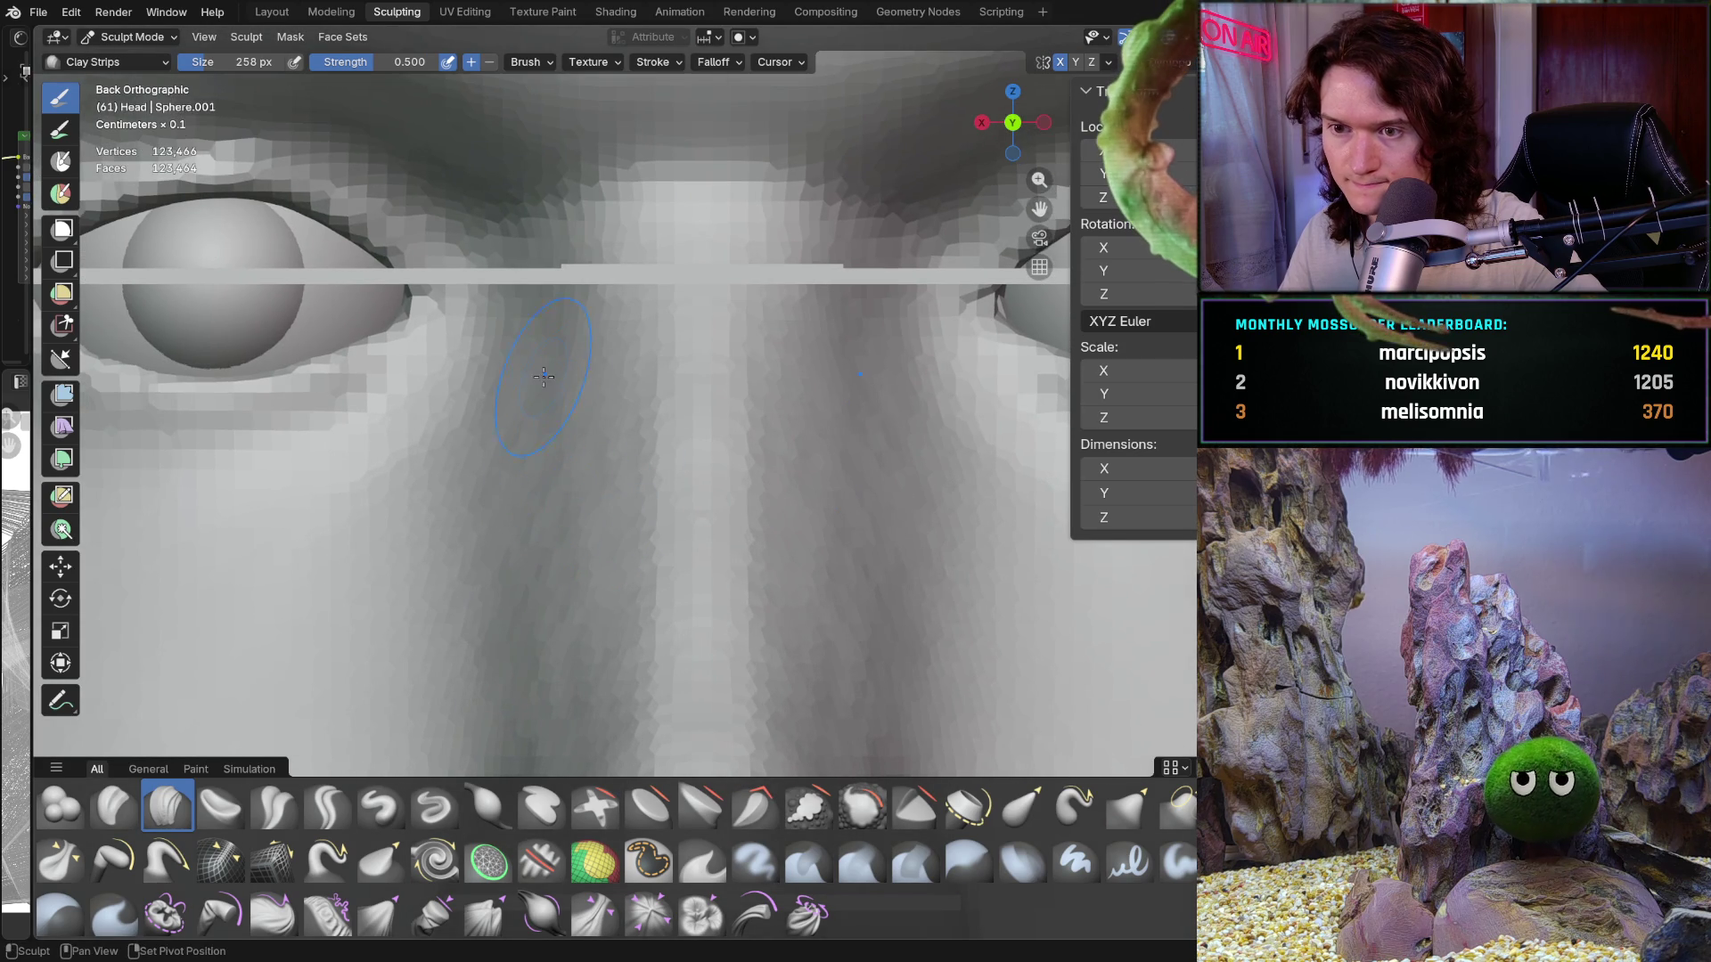
key("b")
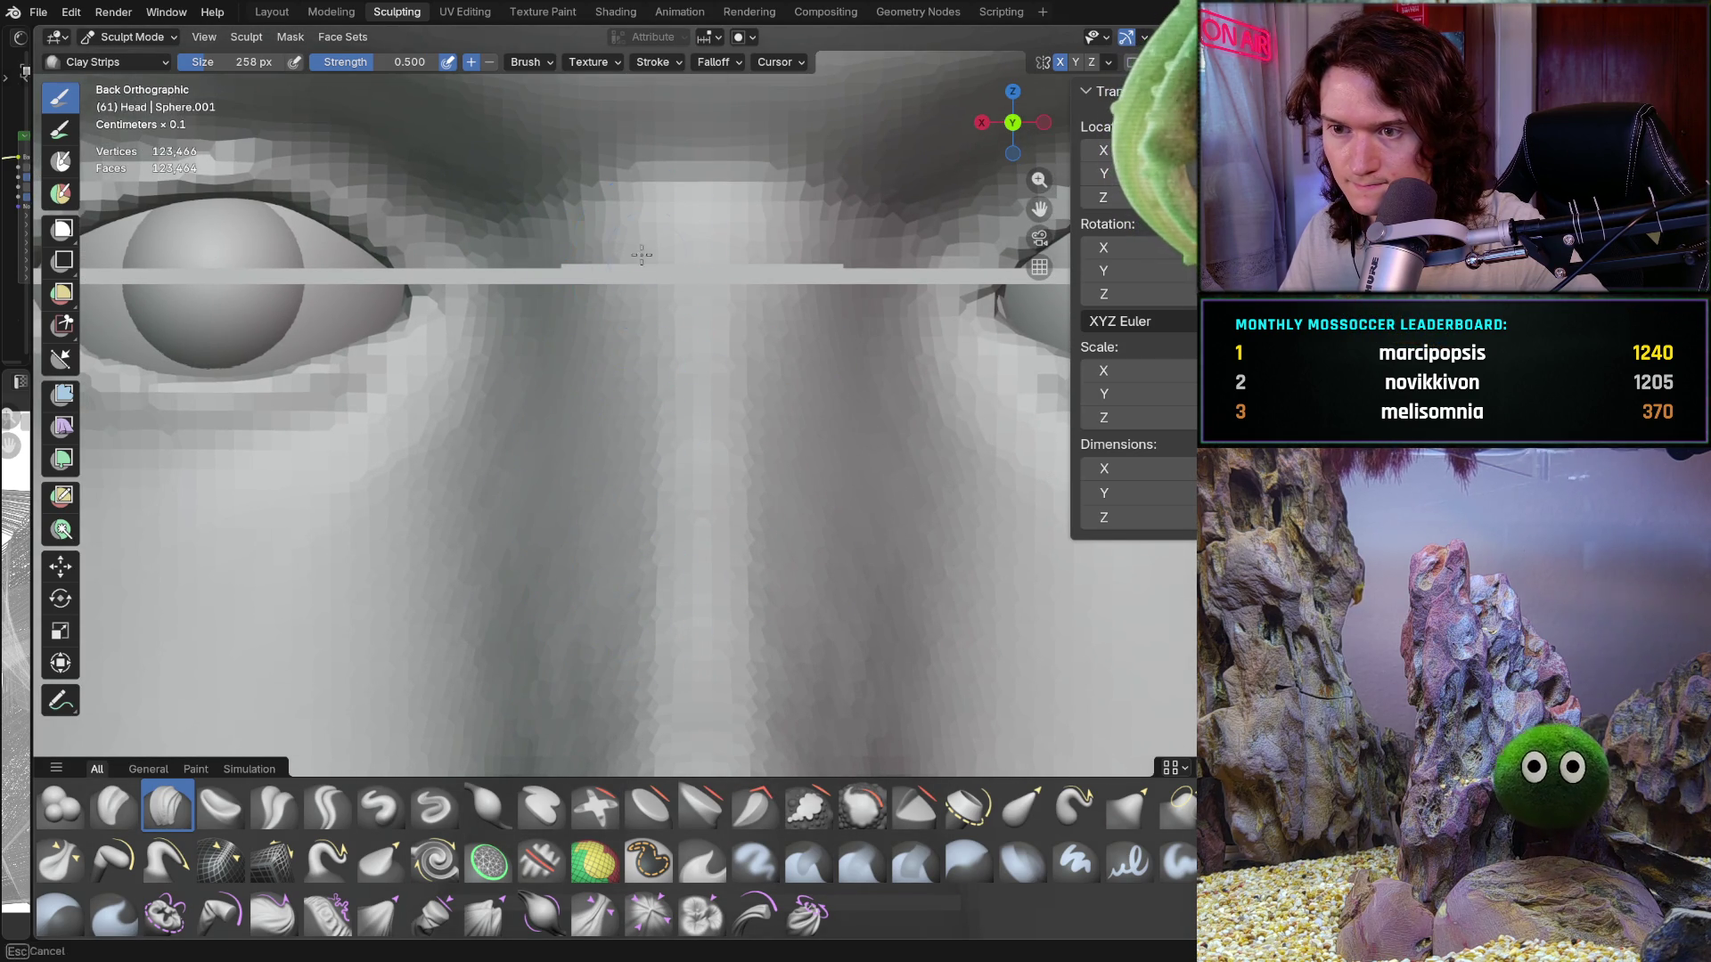
mouse_move(570, 535)
middle_mouse_down("shift")
mouse_move(568, 487)
mouse_move(647, 426)
middle_mouse_up("shift")
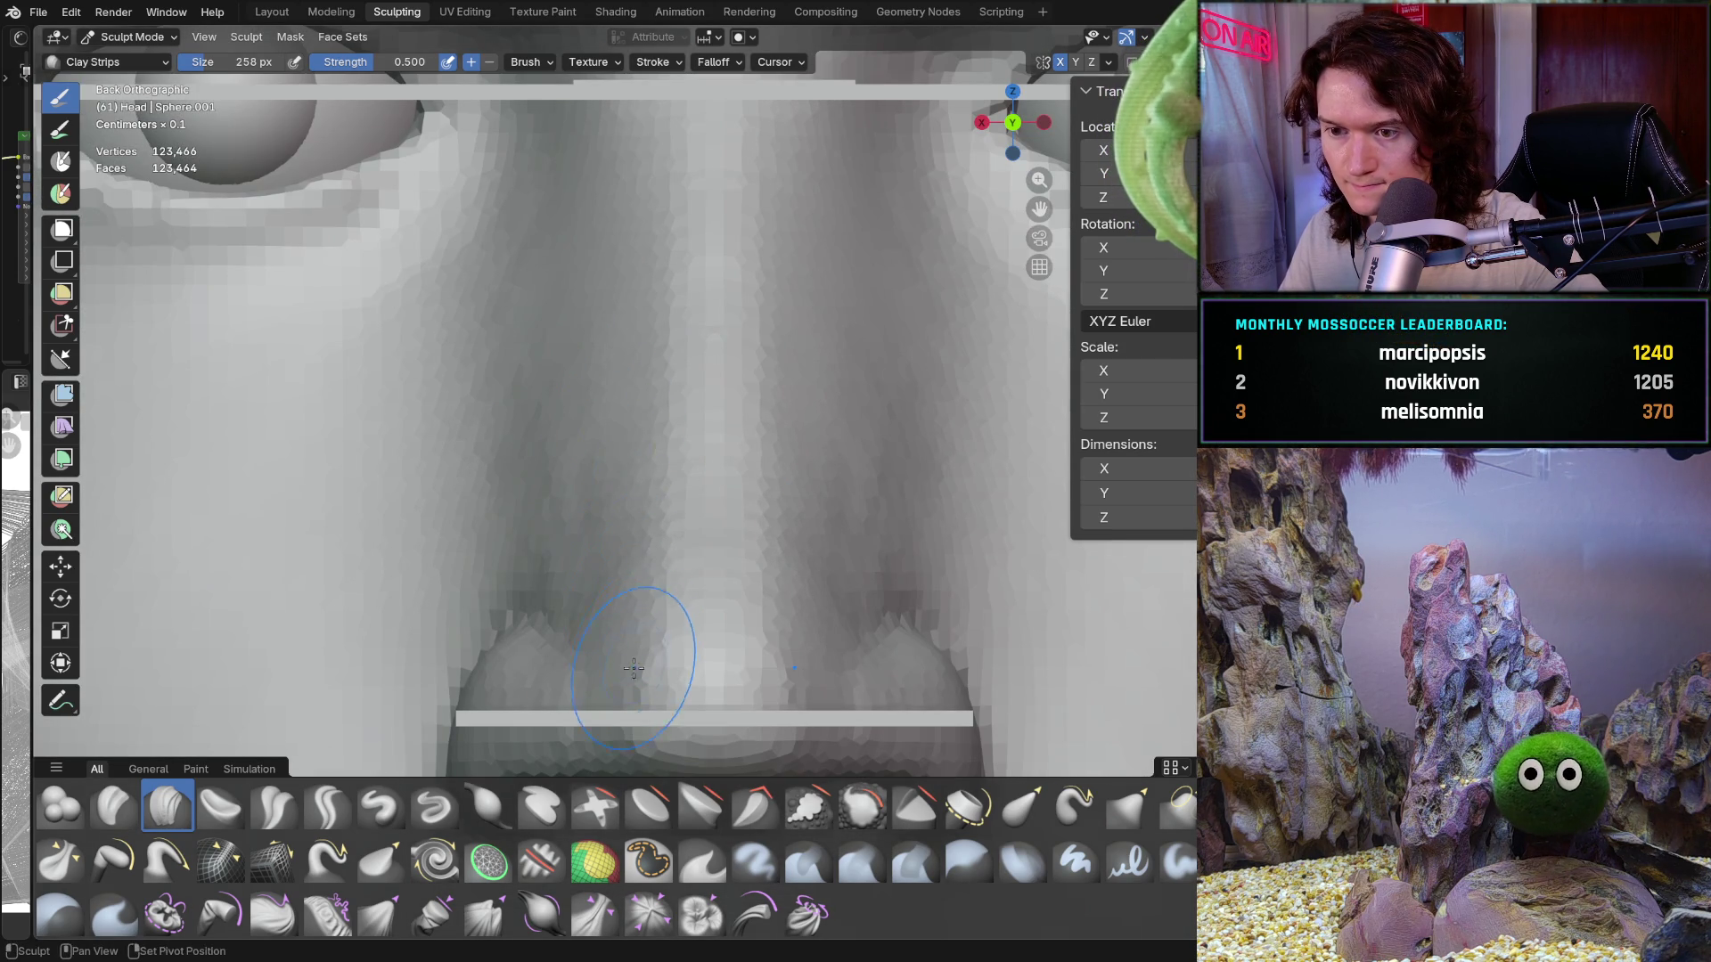
key("b")
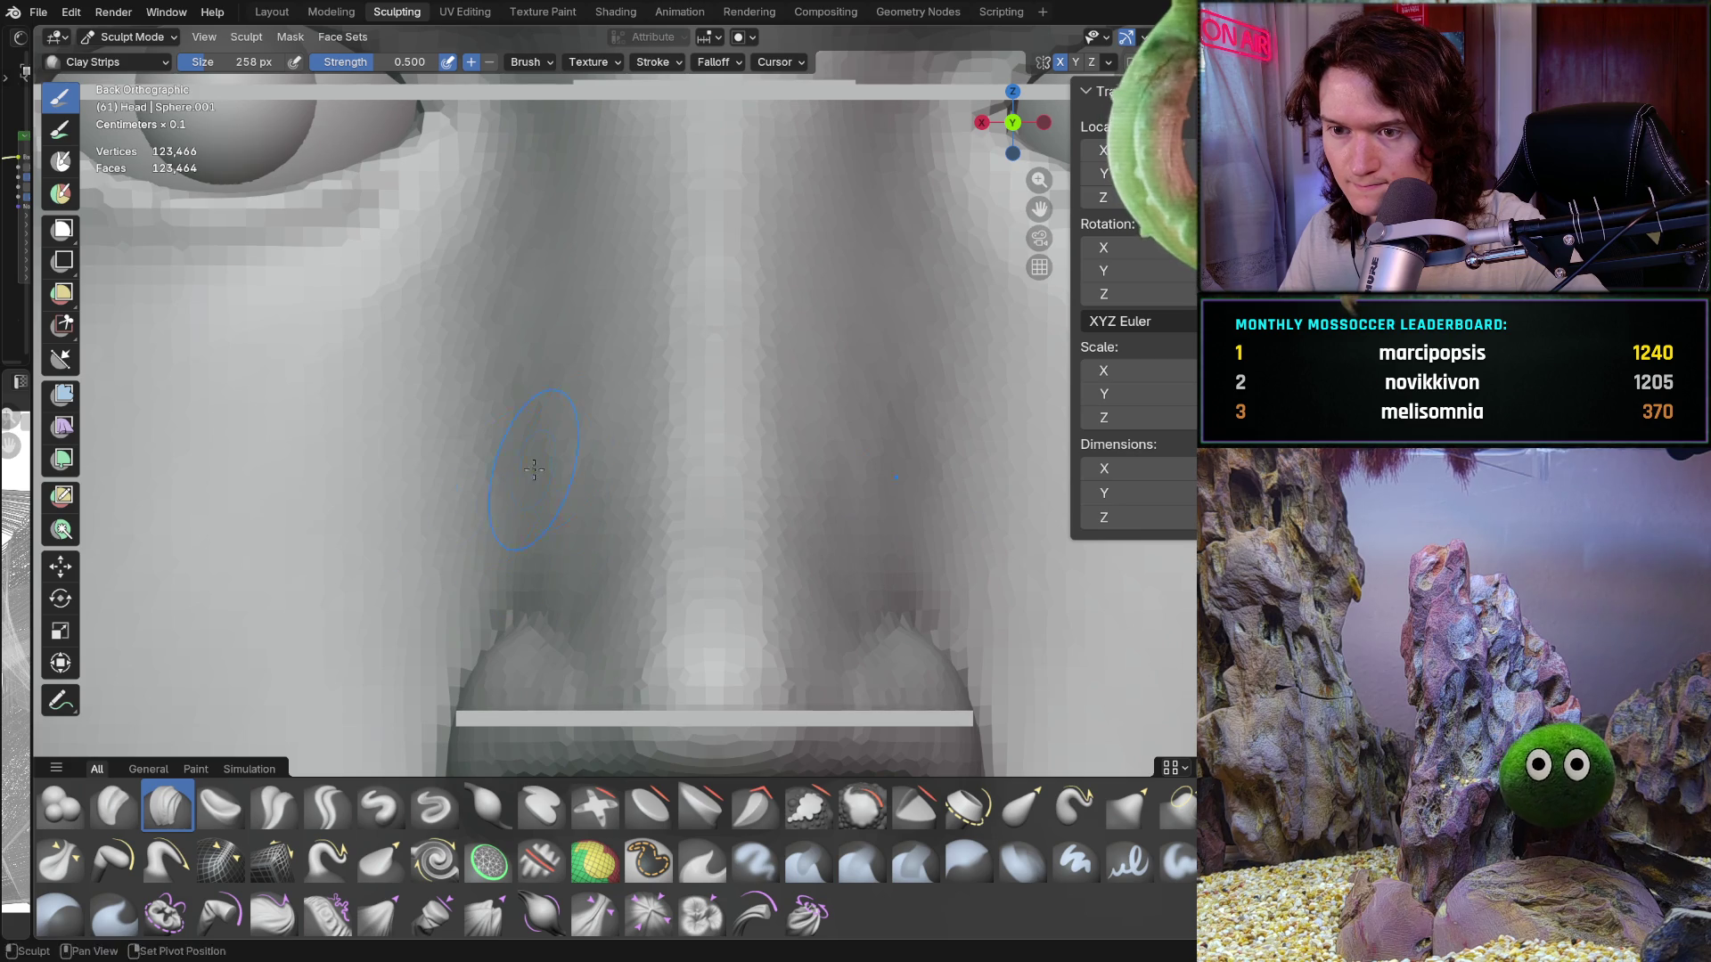
key("b")
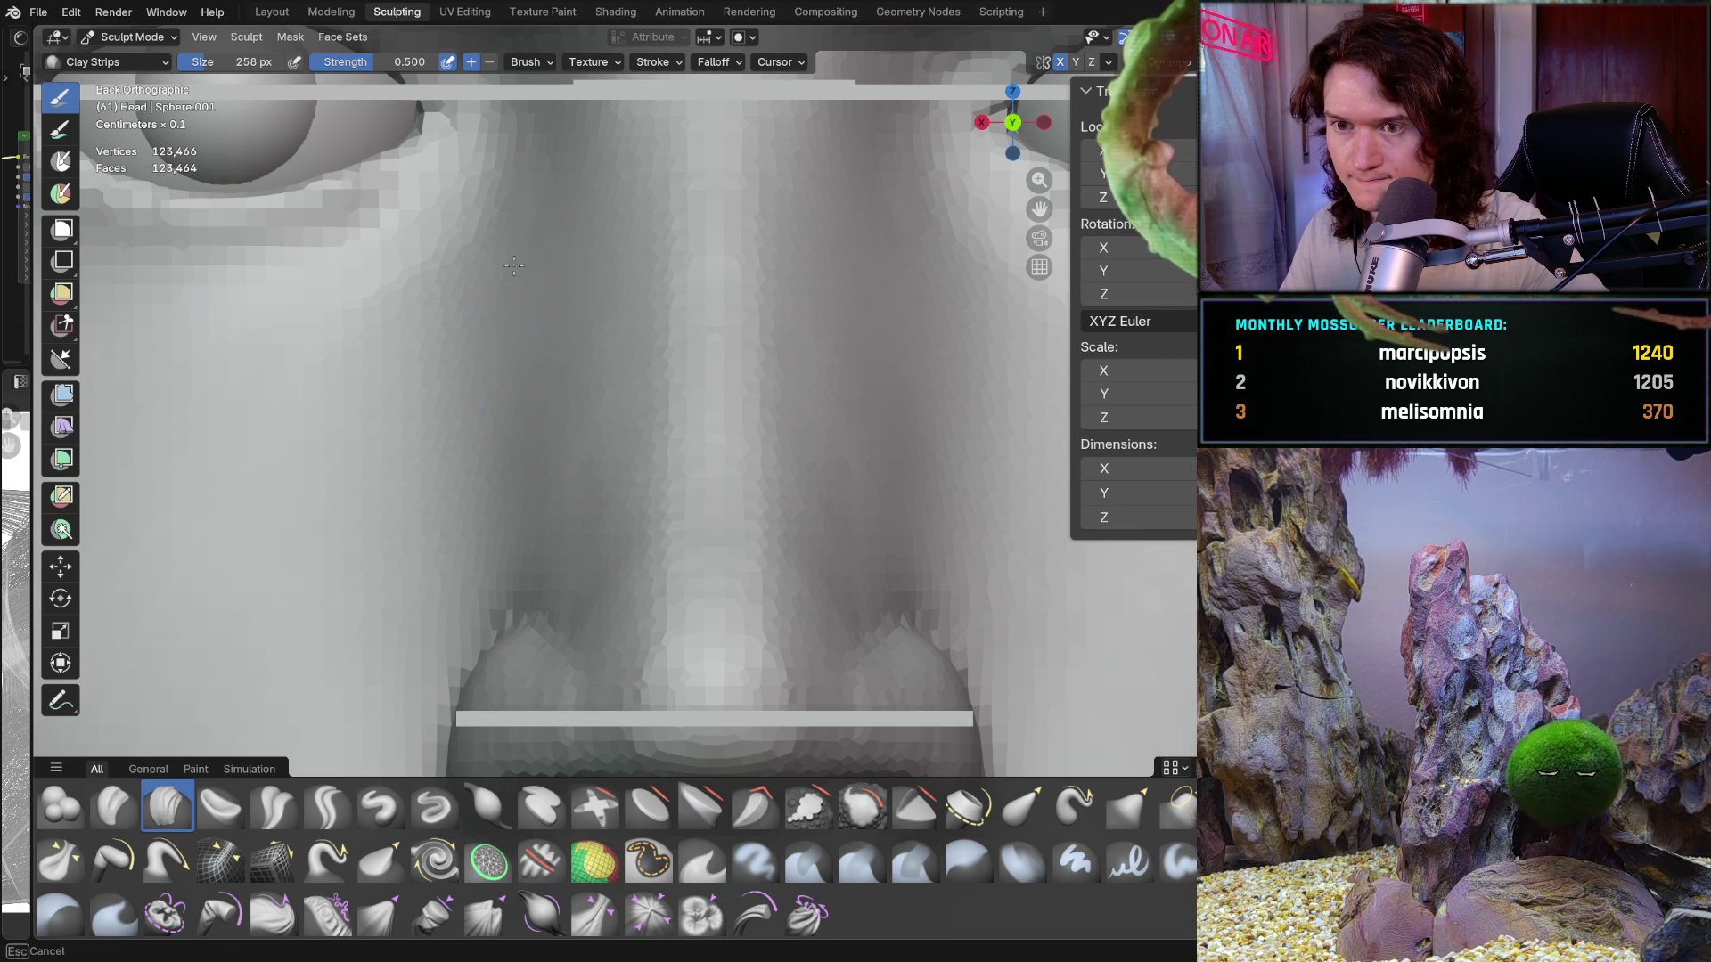
key("Escape")
Step: Sculpt the nose bridge between the eyes, orbiting around it from several angles
scroll(597, 622, "down", 5)
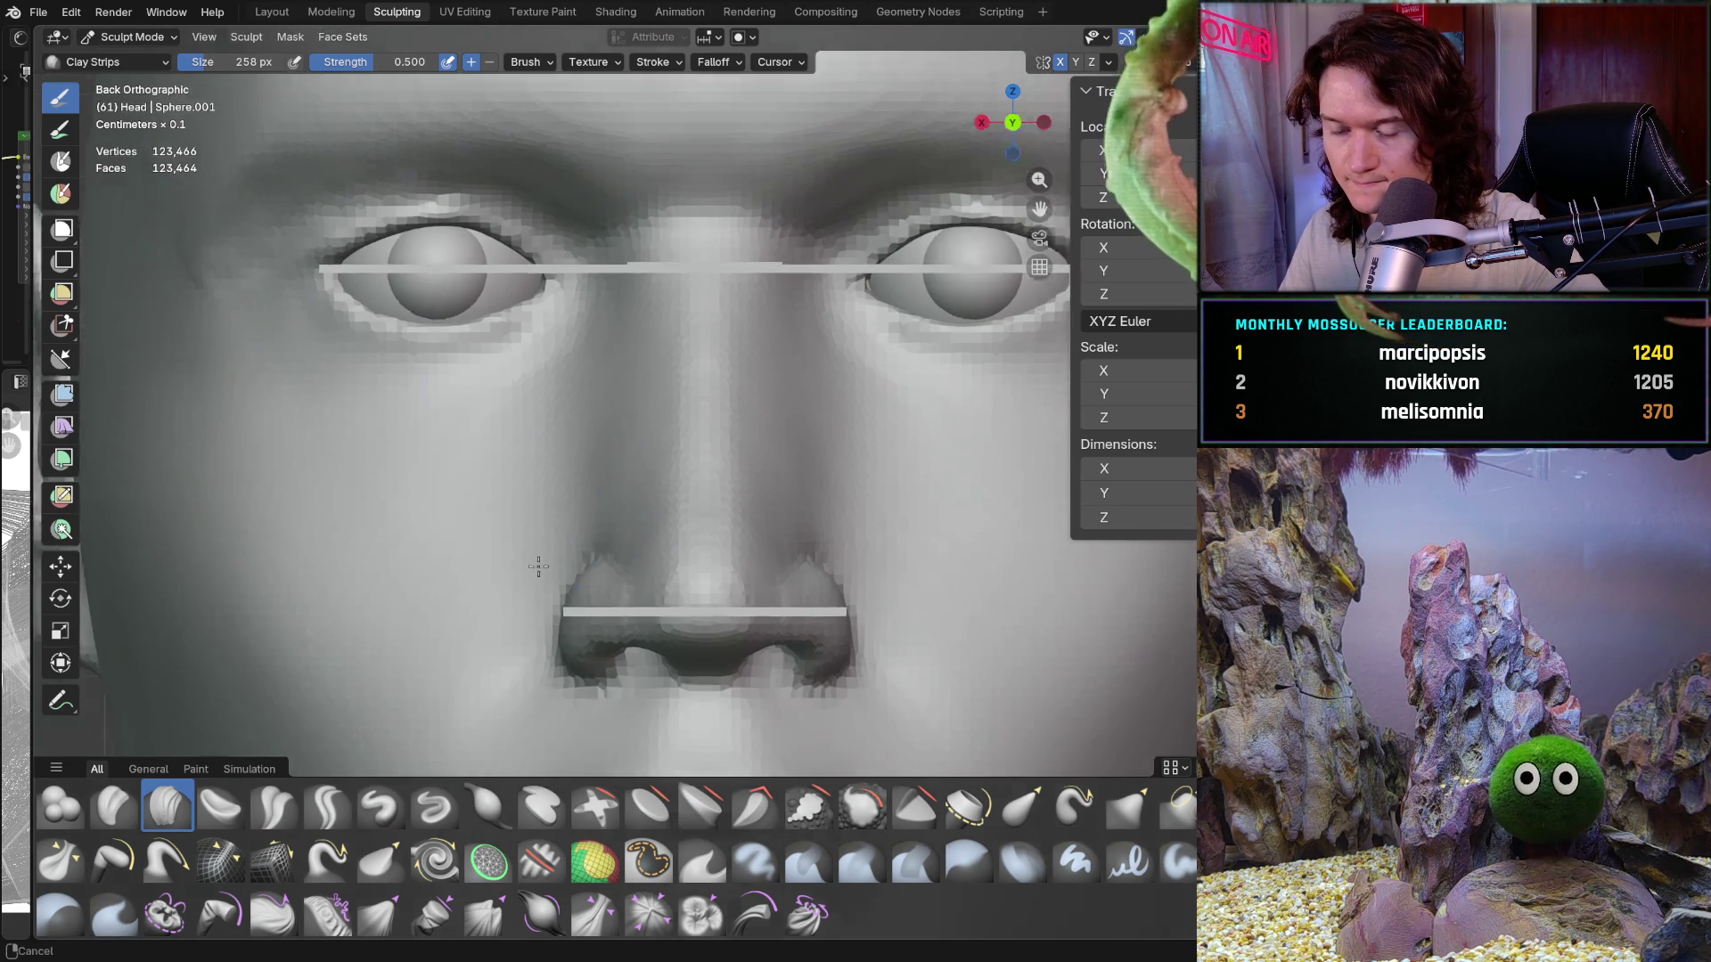
mouse_move(535, 478)
middle_mouse_down()
mouse_move(627, 429)
mouse_move(546, 496)
mouse_move(583, 415)
mouse_move(481, 416)
middle_mouse_up()
scroll(579, 464, "down", 4)
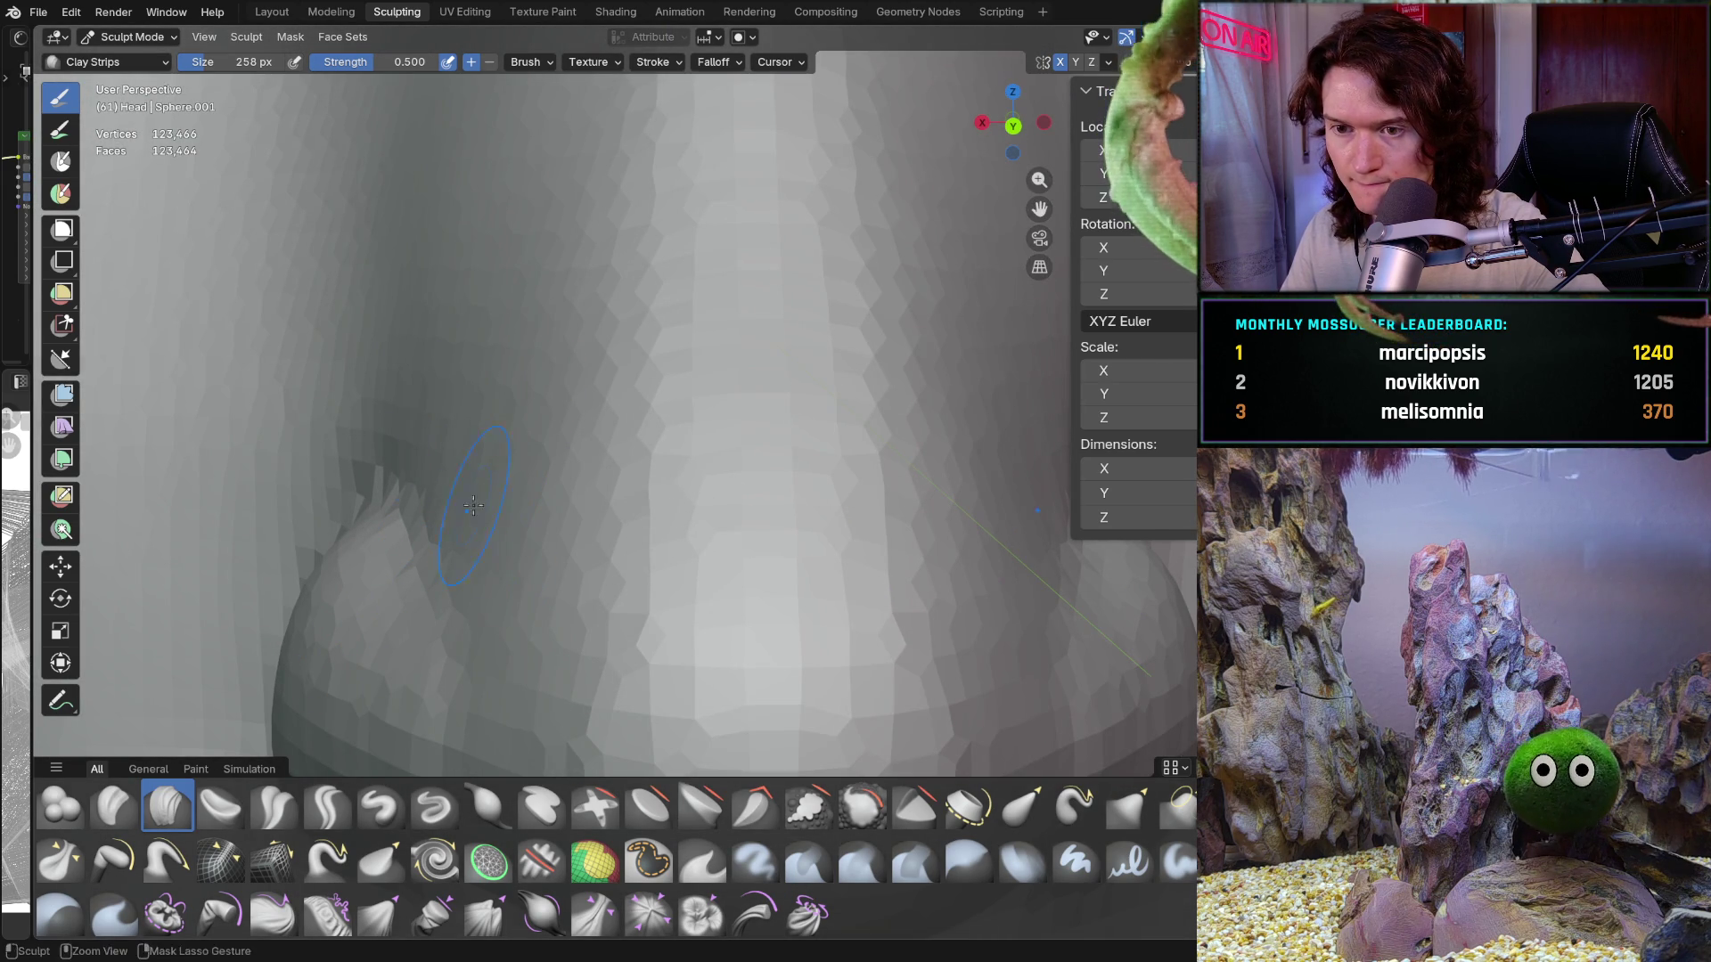
middle_click_drag(473, 505, 437, 458)
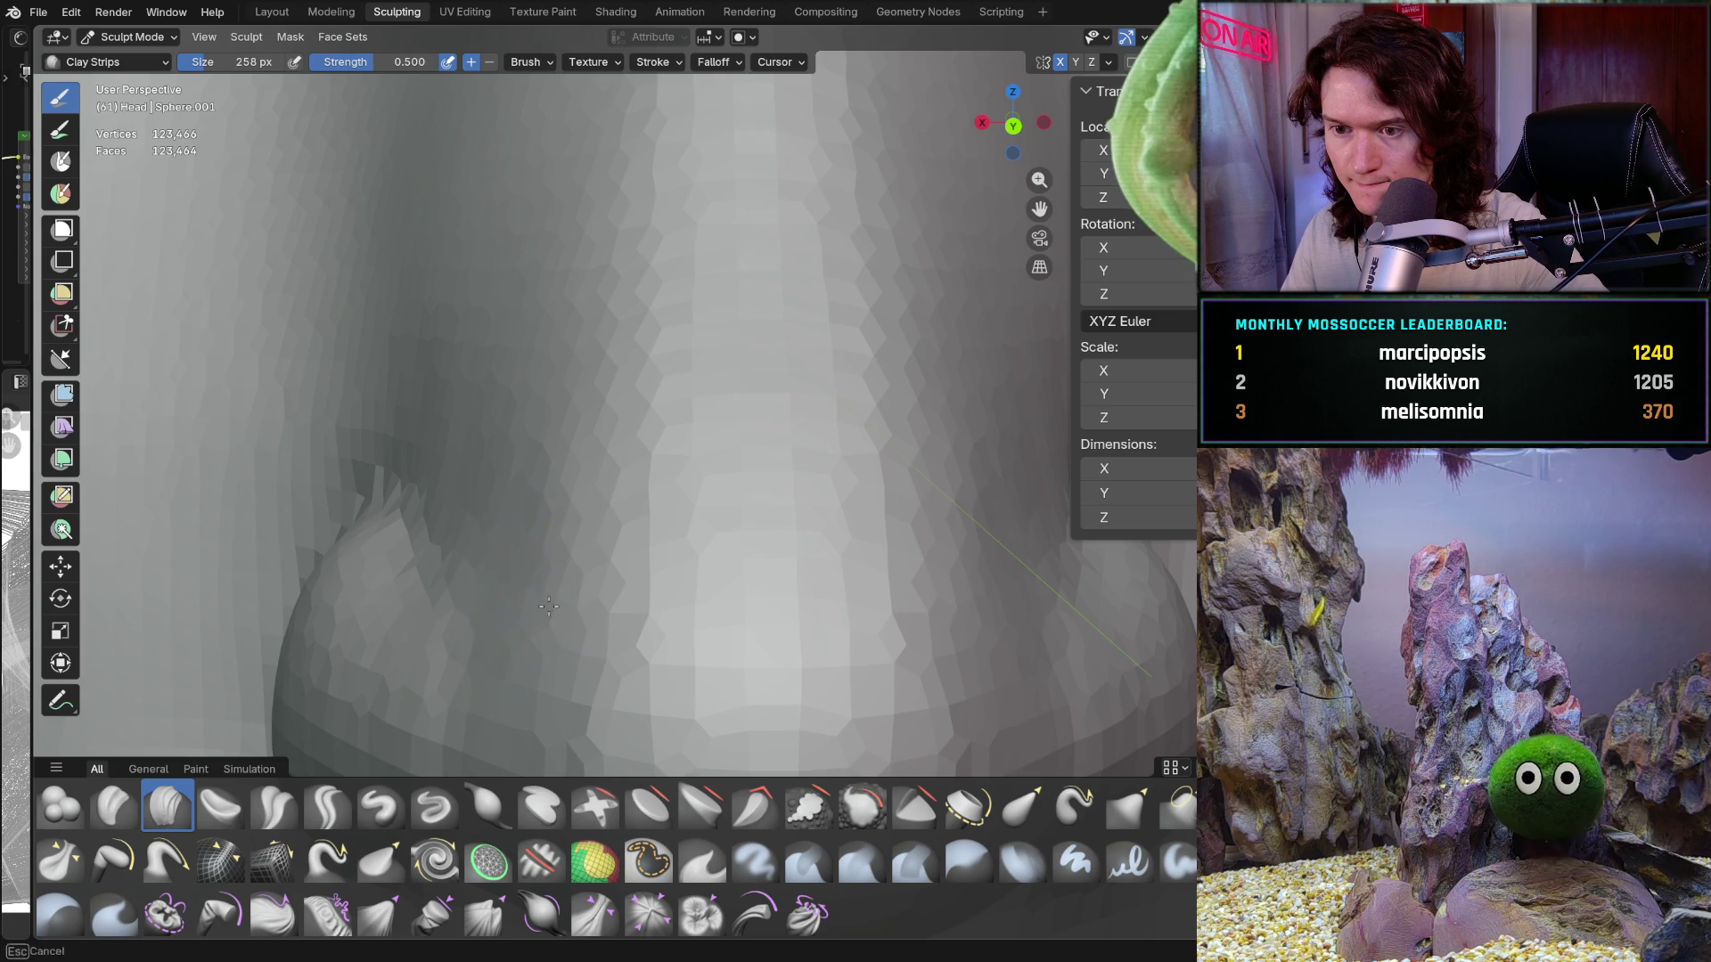
middle_click_drag(549, 607, 544, 573, "ctrl")
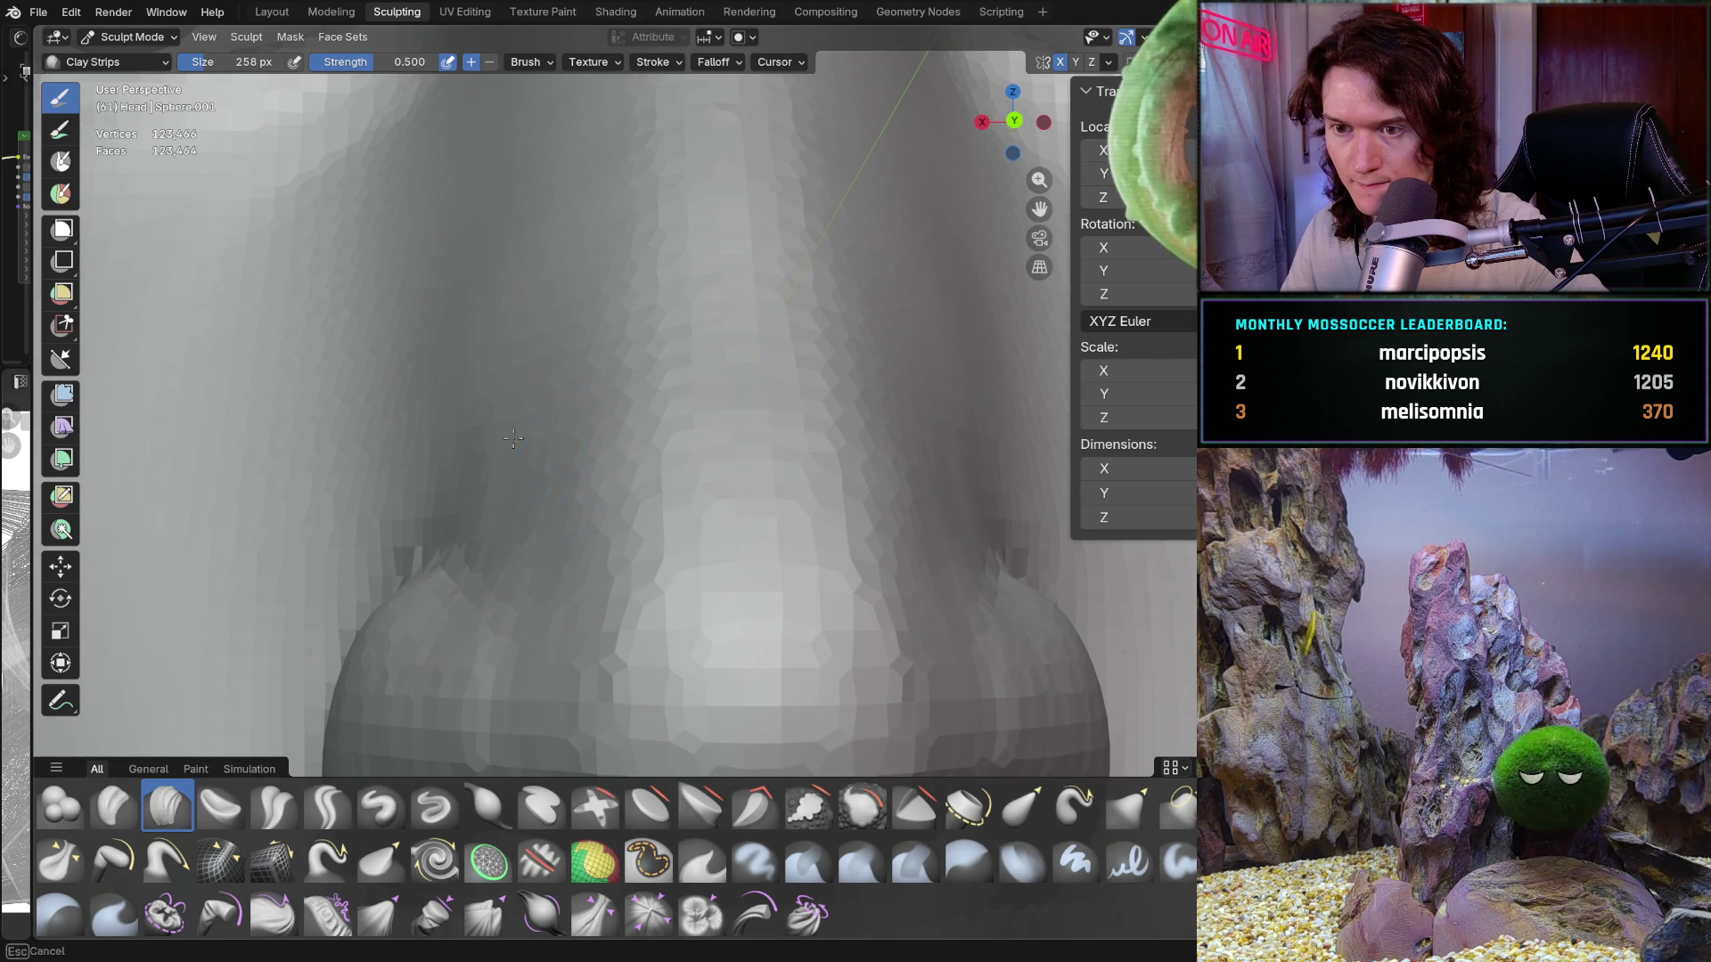
middle_click_drag(472, 402, 500, 459)
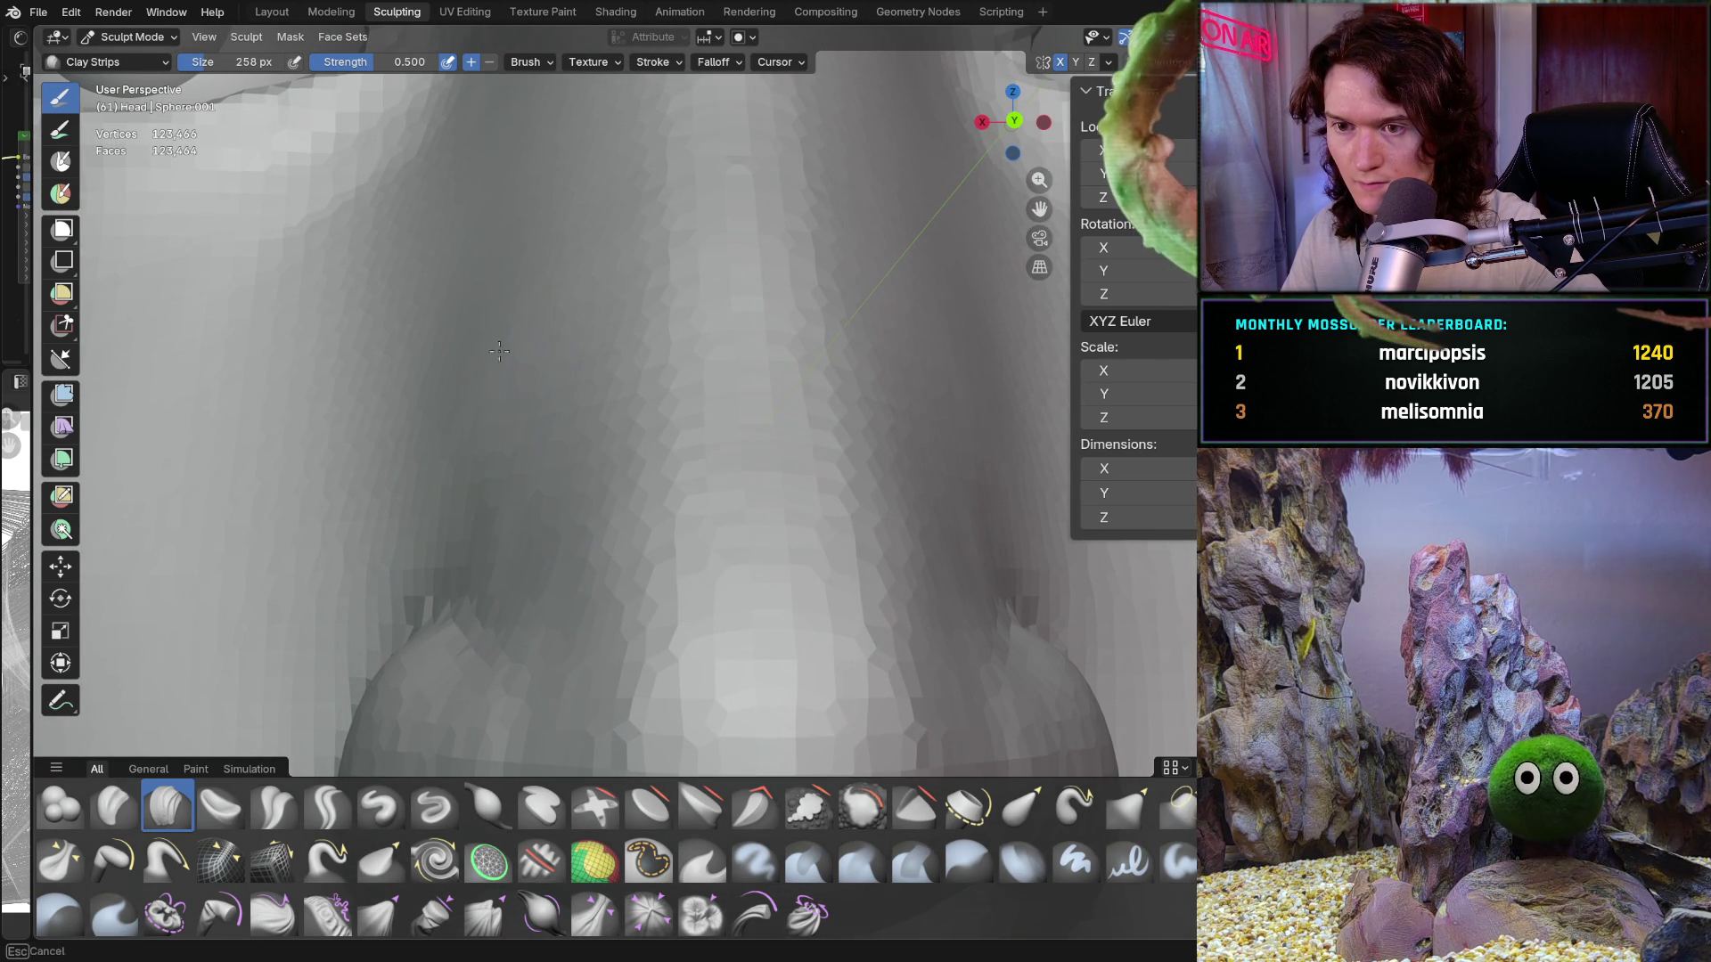
mouse_move(500, 288)
middle_mouse_down("shift")
mouse_move(500, 443)
mouse_move(569, 451)
middle_mouse_up("shift")
middle_click_drag(532, 317, 531, 329)
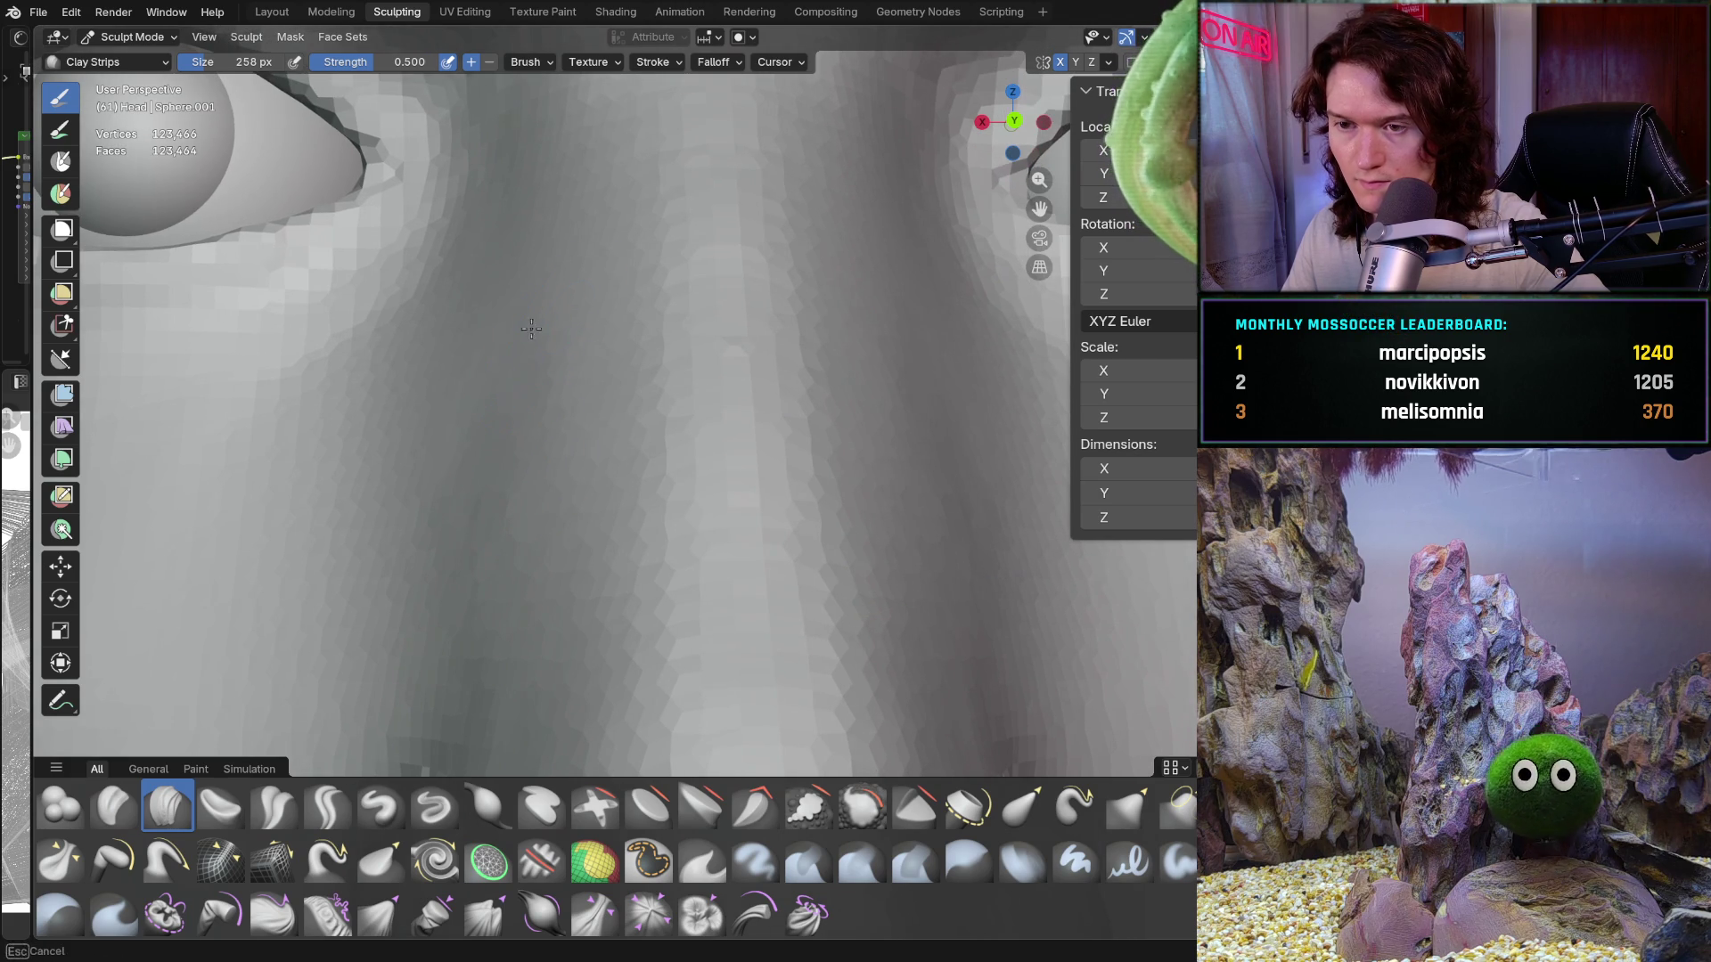
middle_click_drag(551, 429, 486, 478)
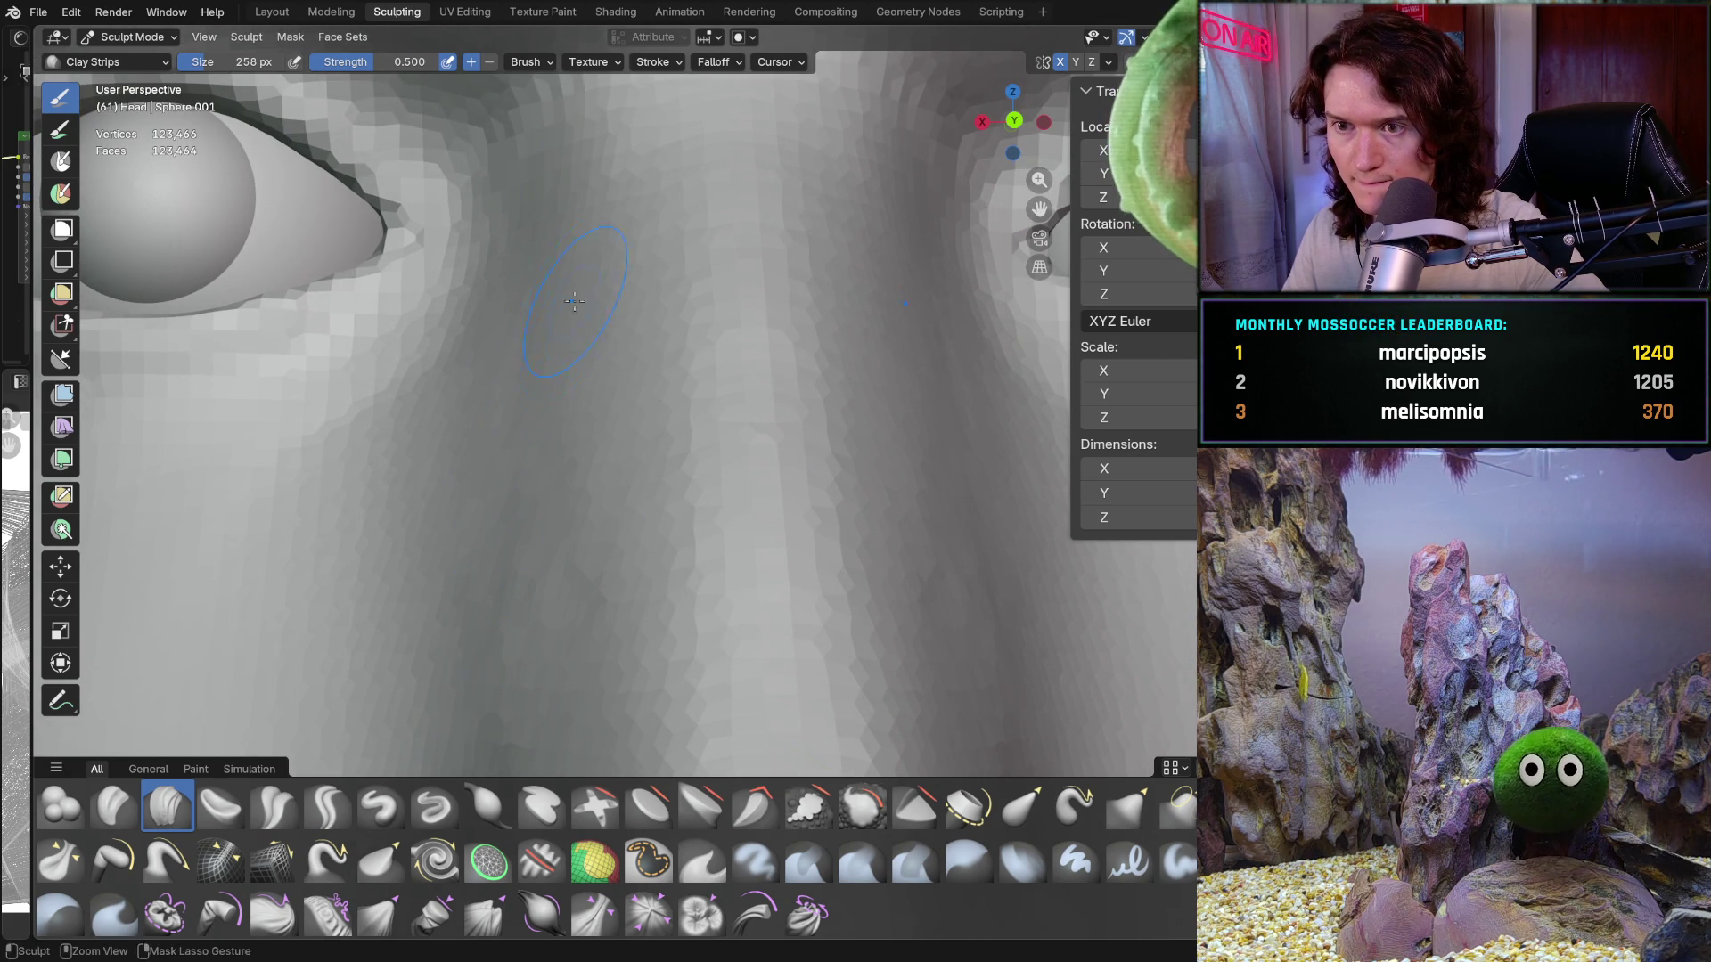
scroll(488, 645, "down", 5)
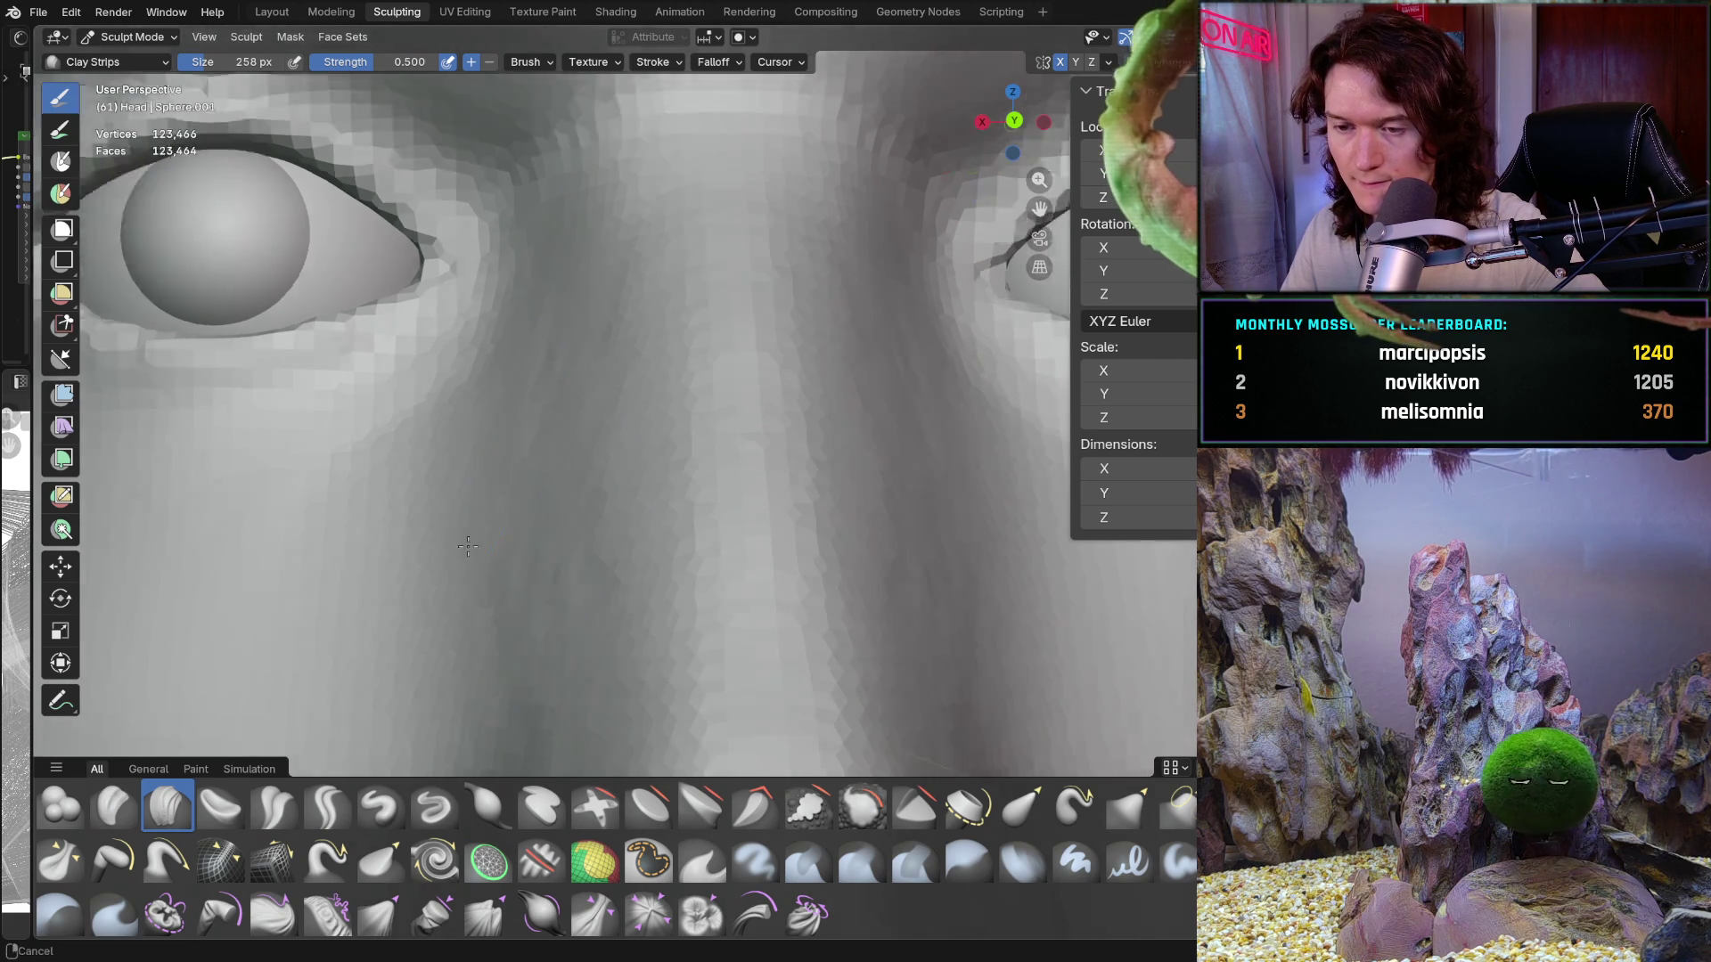
scroll(546, 548, "up", 6)
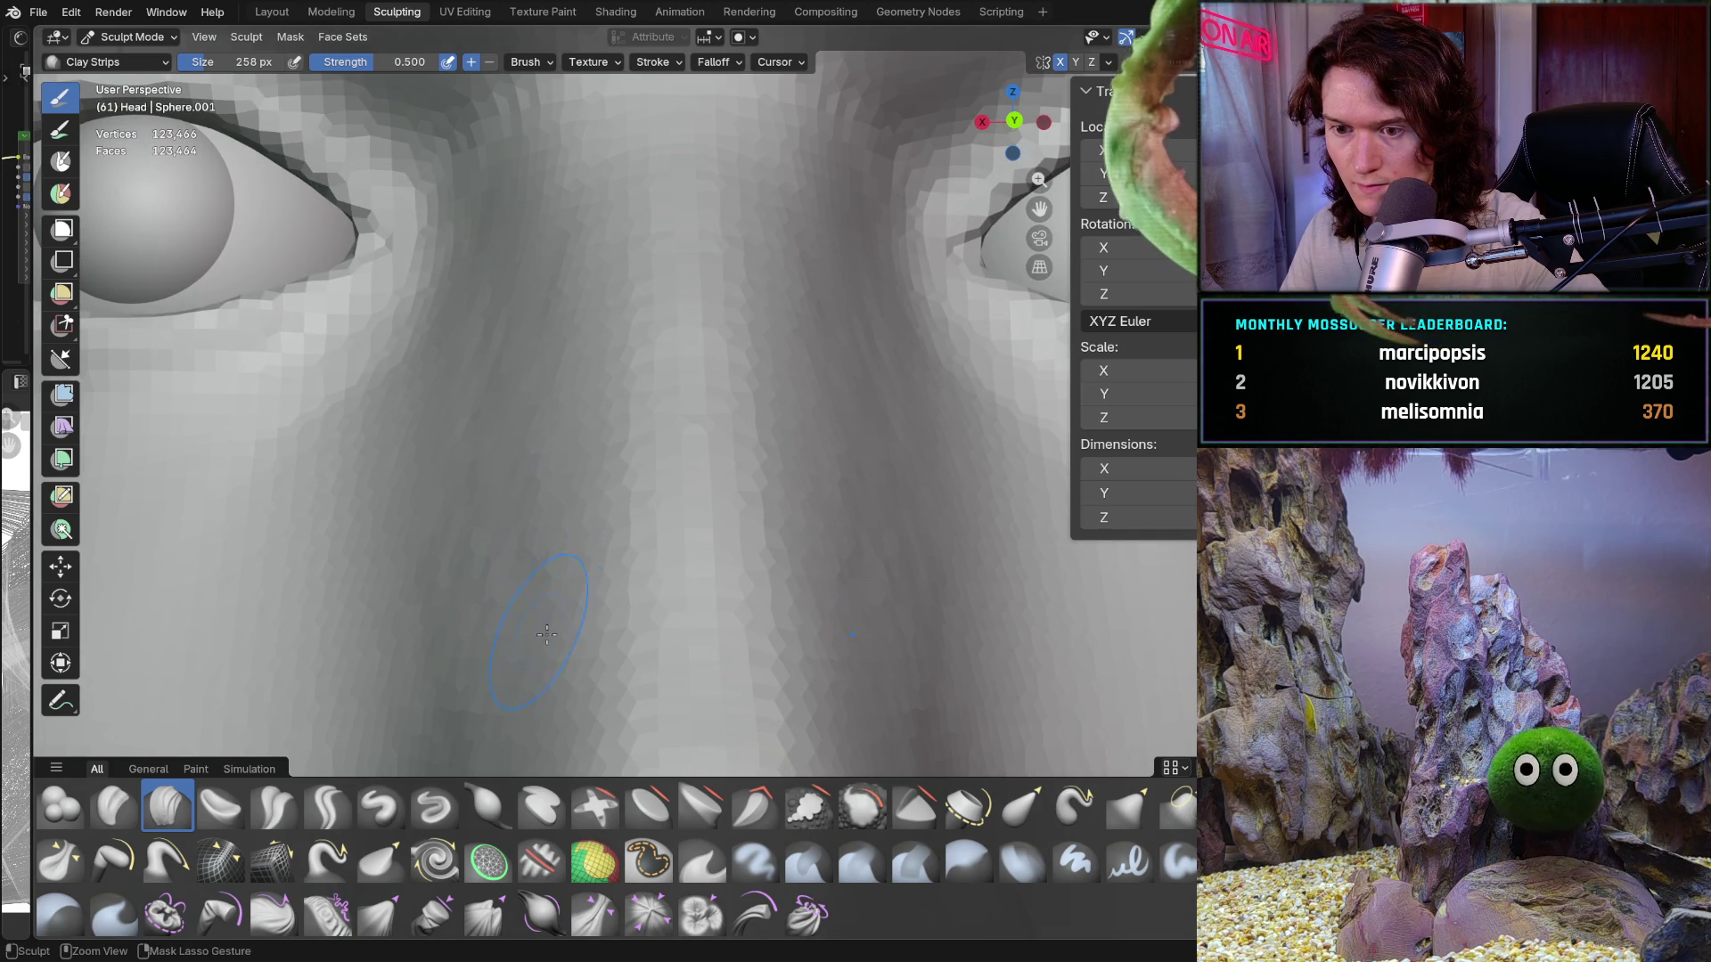
Step: Pull back to the whole face, then work the nose bridge from the side
scroll(508, 360, "down", 6)
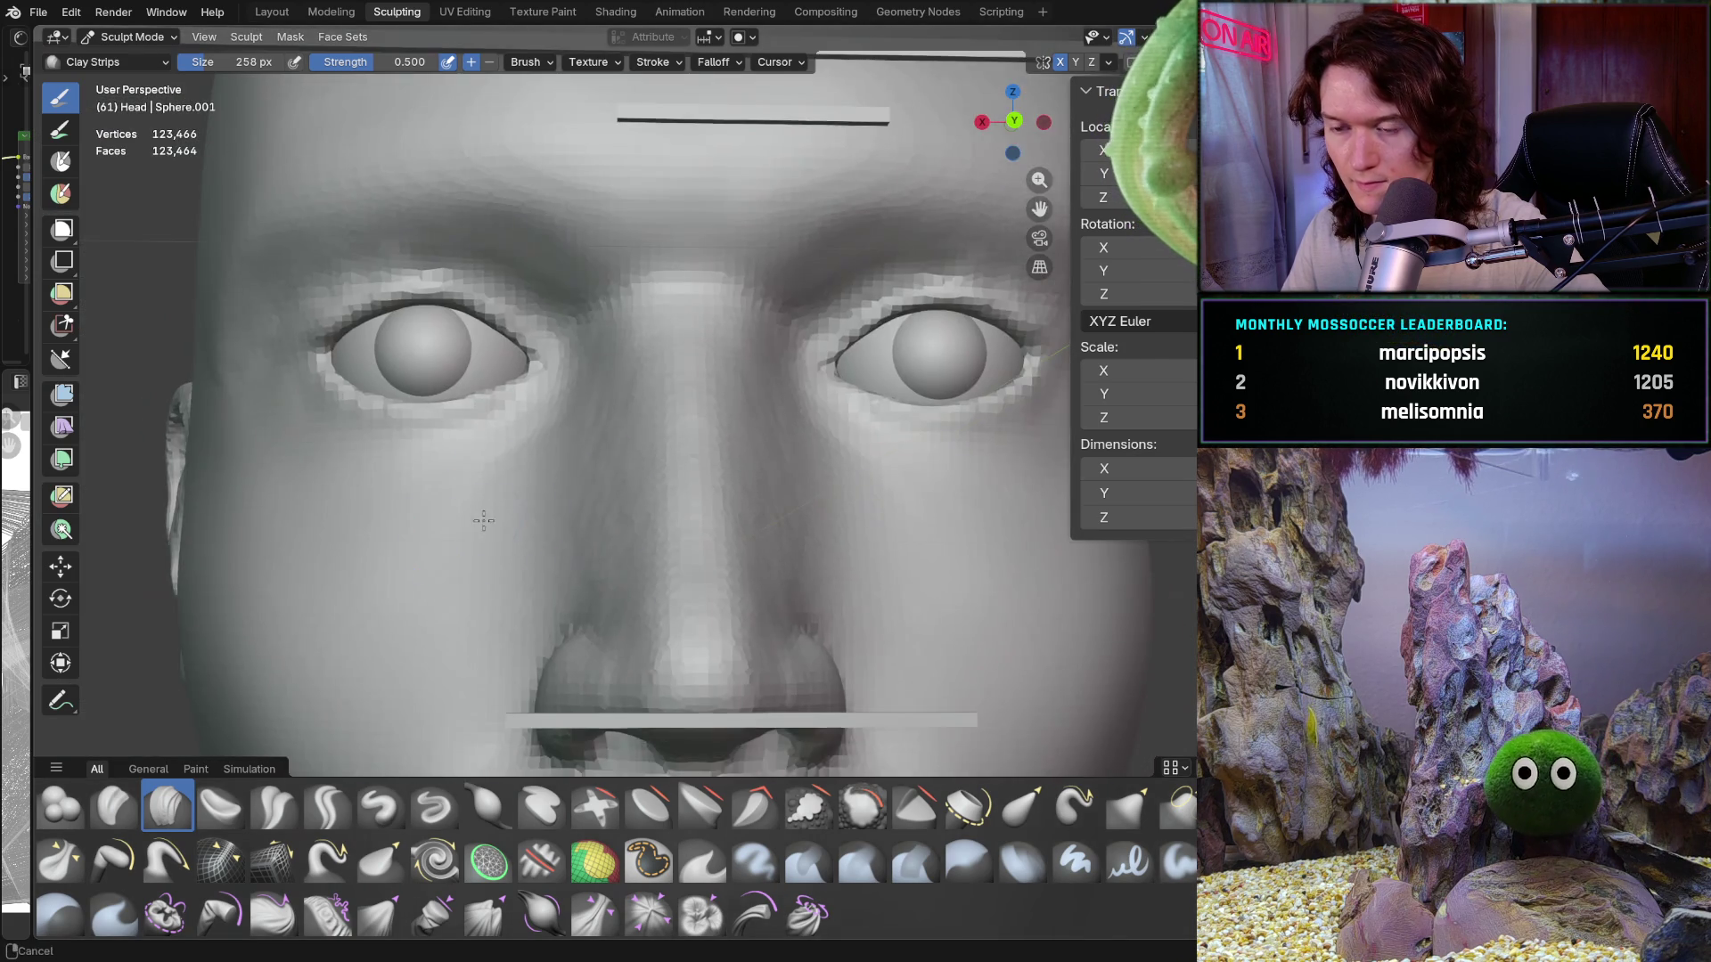
mouse_move(453, 525)
middle_mouse_down()
mouse_move(510, 571)
mouse_move(544, 559)
mouse_move(570, 597)
mouse_move(588, 390)
mouse_move(540, 394)
mouse_move(546, 476)
middle_mouse_up()
scroll(543, 559, "down", 6)
scroll(569, 597, "up", 5)
scroll(588, 391, "up", 3)
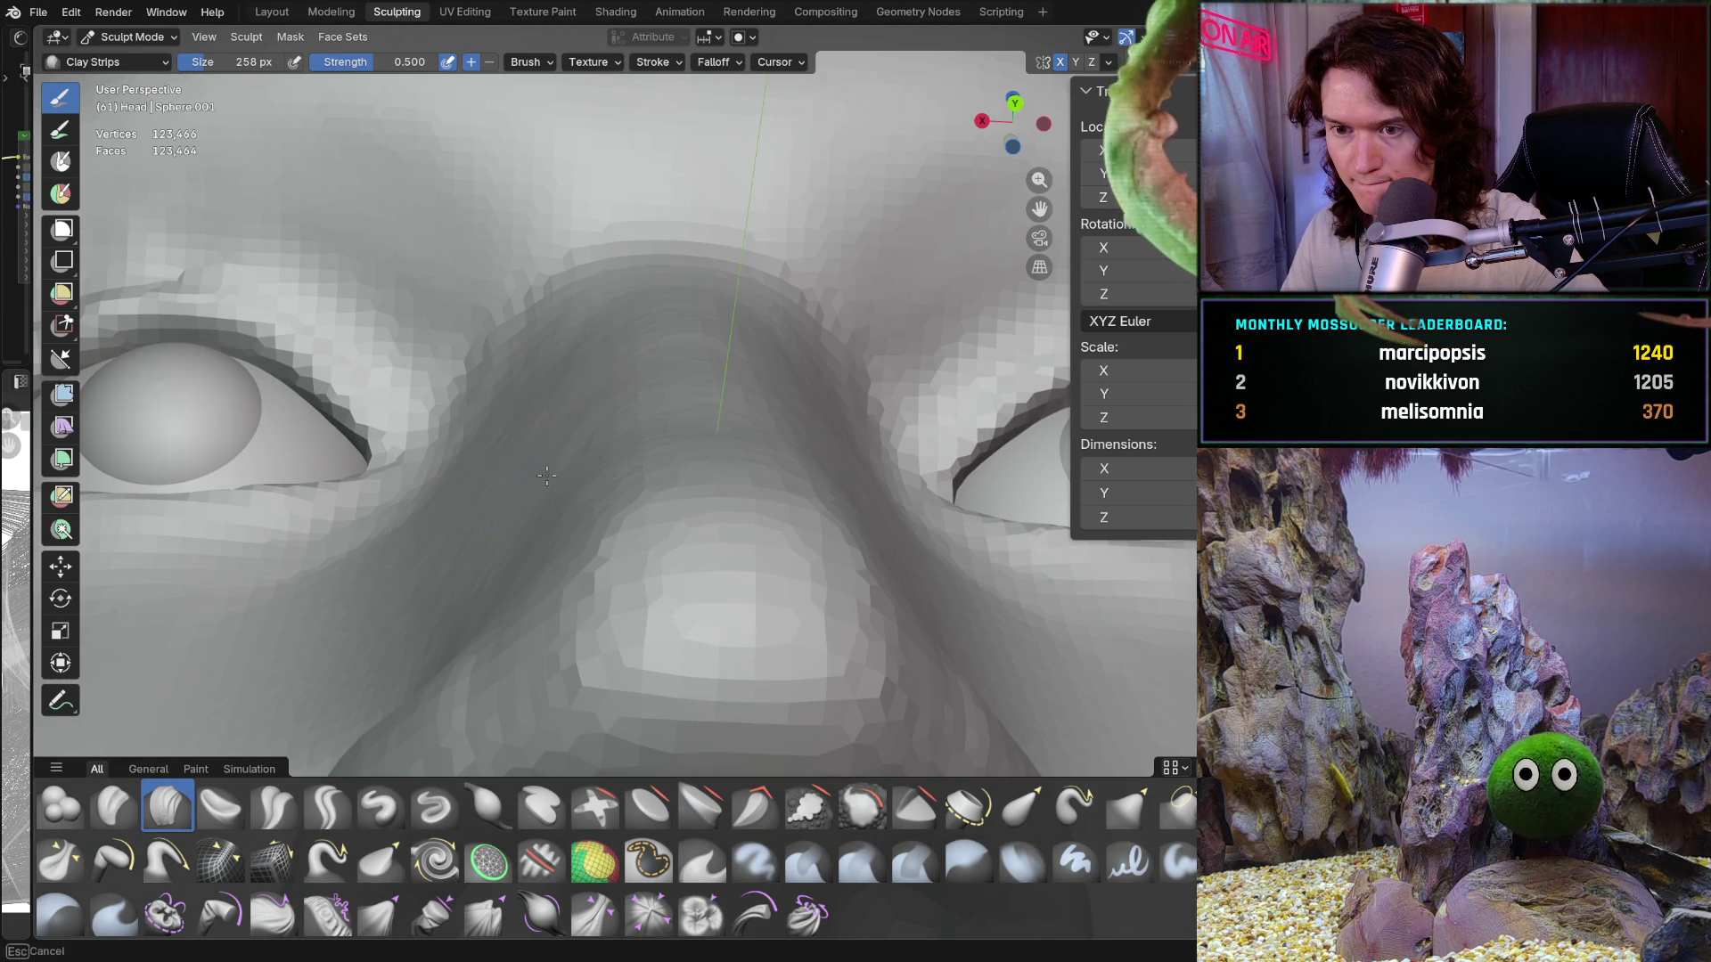
middle_click_drag(526, 534, 560, 548)
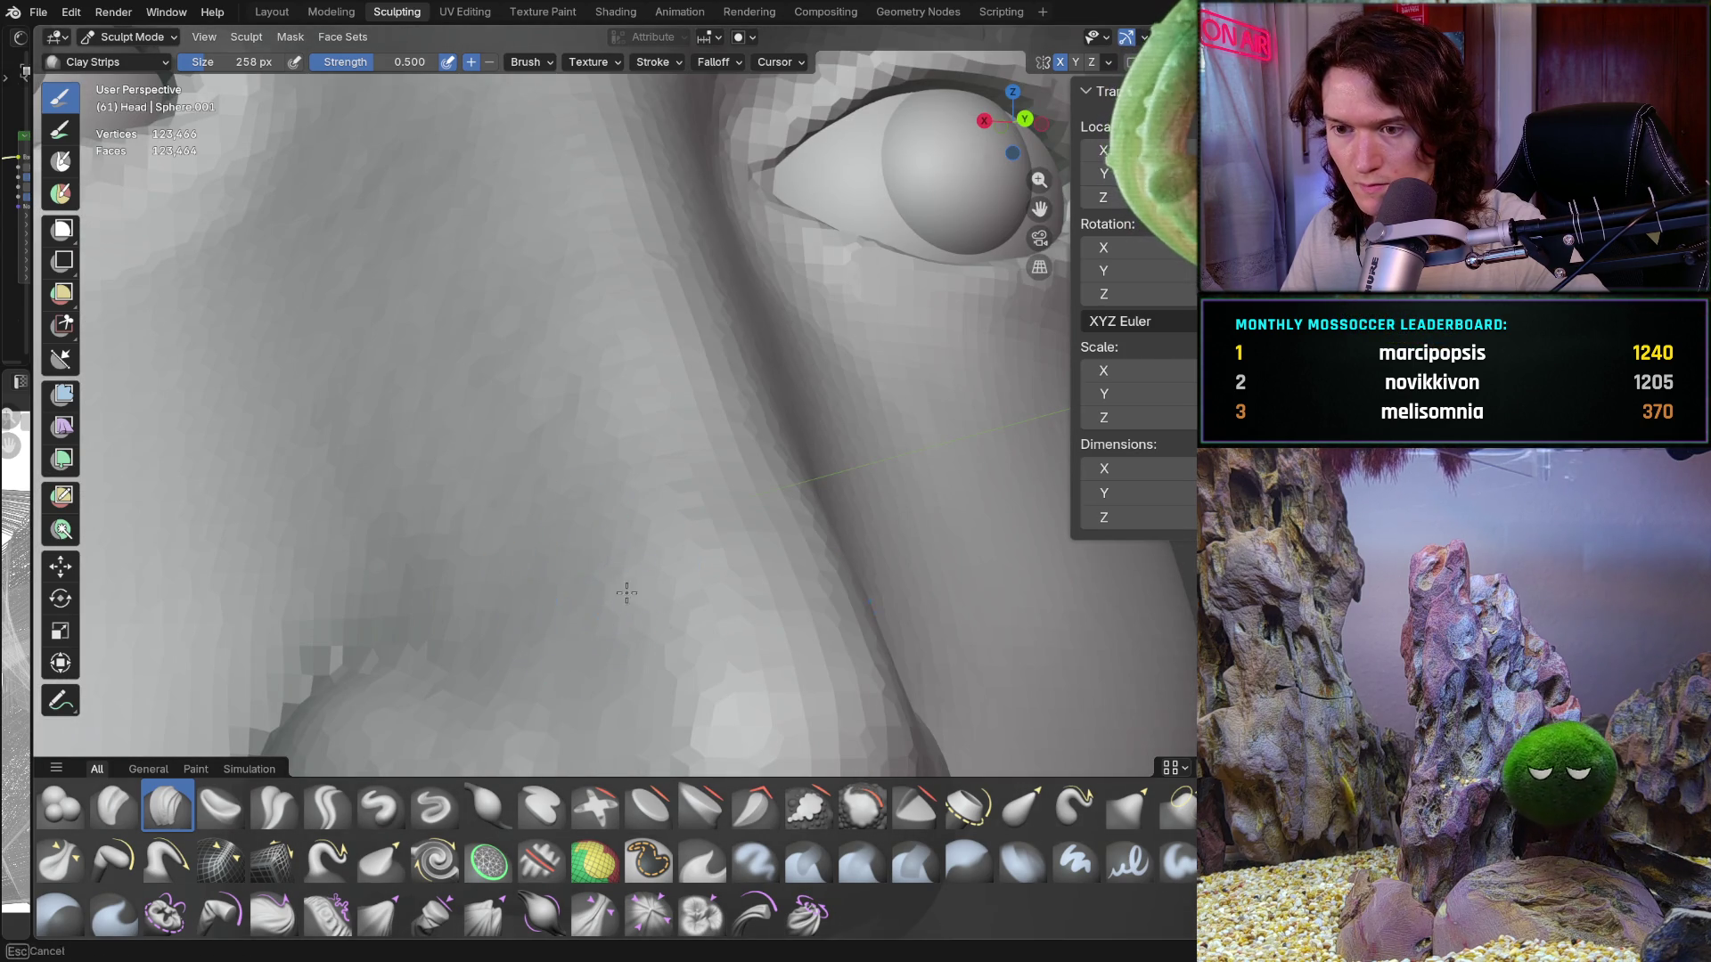
mouse_move(626, 593)
middle_mouse_down("ctrl")
mouse_move(527, 650)
mouse_move(534, 496)
mouse_move(477, 532)
mouse_move(533, 677)
mouse_move(526, 585)
mouse_move(420, 565)
middle_mouse_up("ctrl")
mouse_move(523, 523)
middle_mouse_down()
mouse_move(714, 448)
mouse_move(614, 534)
mouse_move(575, 527)
mouse_move(550, 558)
mouse_move(602, 553)
middle_mouse_up()
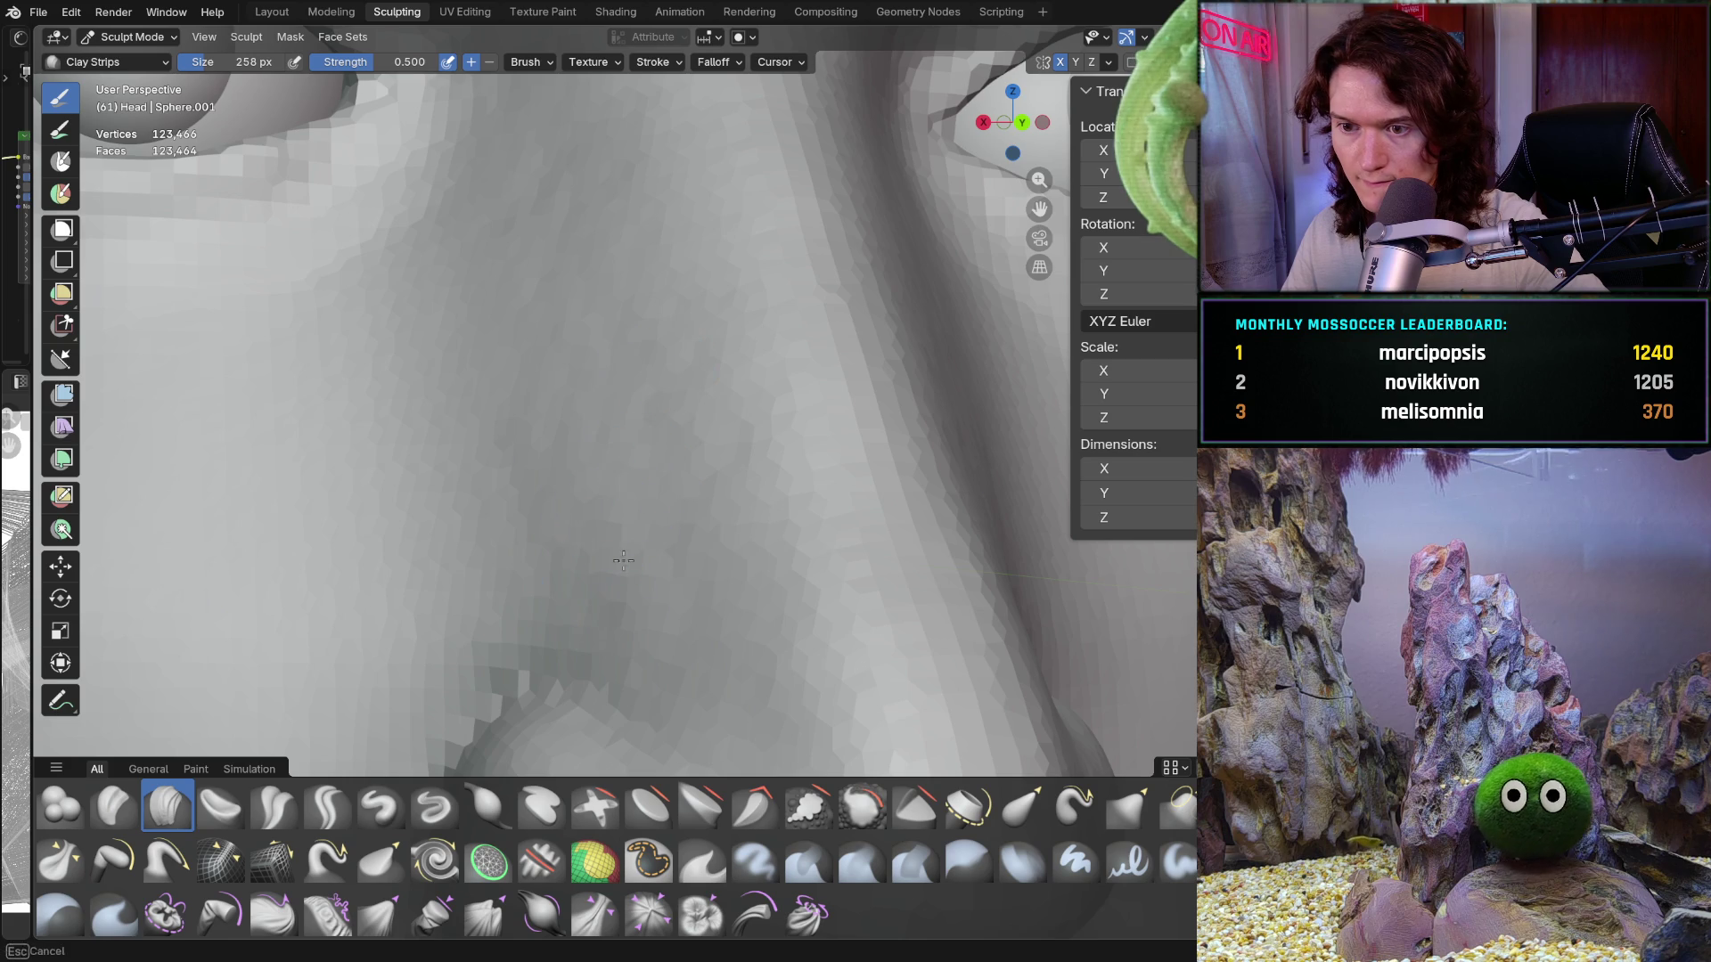
middle_click_drag(611, 478, 531, 510, "ctrl")
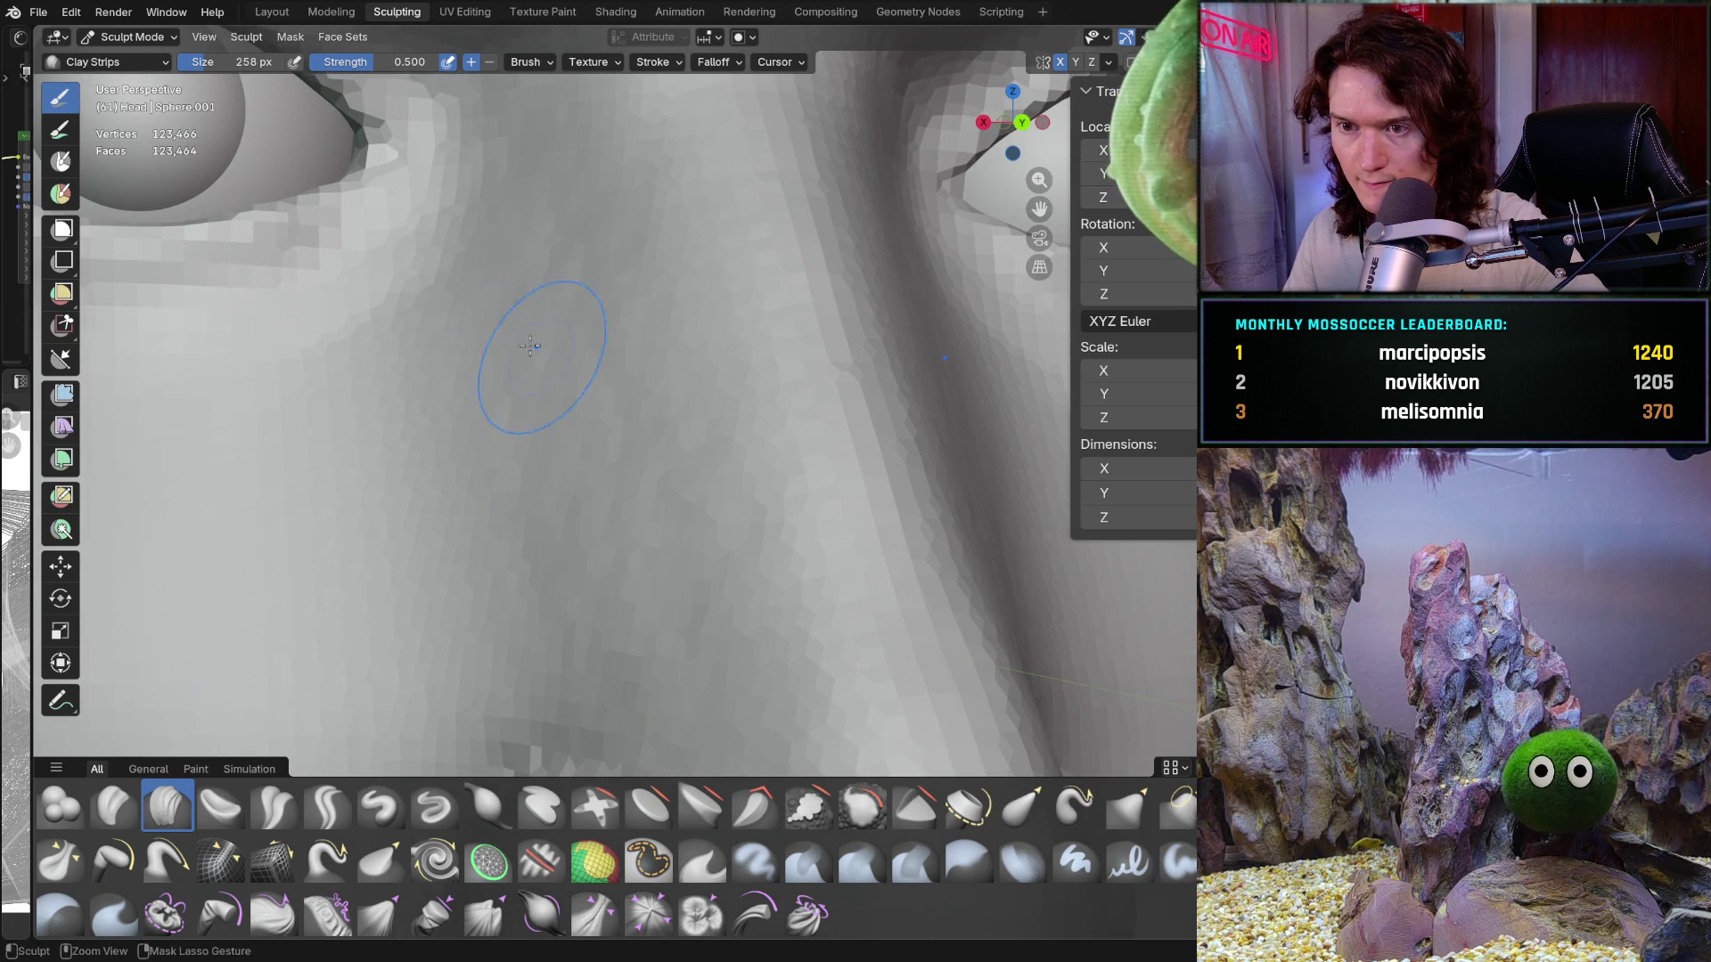
Step: Sculpt the sides of the nose, check from below, and snap to front orthographic view
mouse_move(521, 629)
middle_mouse_down("ctrl")
mouse_move(572, 561)
mouse_move(531, 553)
mouse_move(662, 361)
middle_mouse_up("ctrl")
middle_click_drag(623, 296, 619, 290, "ctrl")
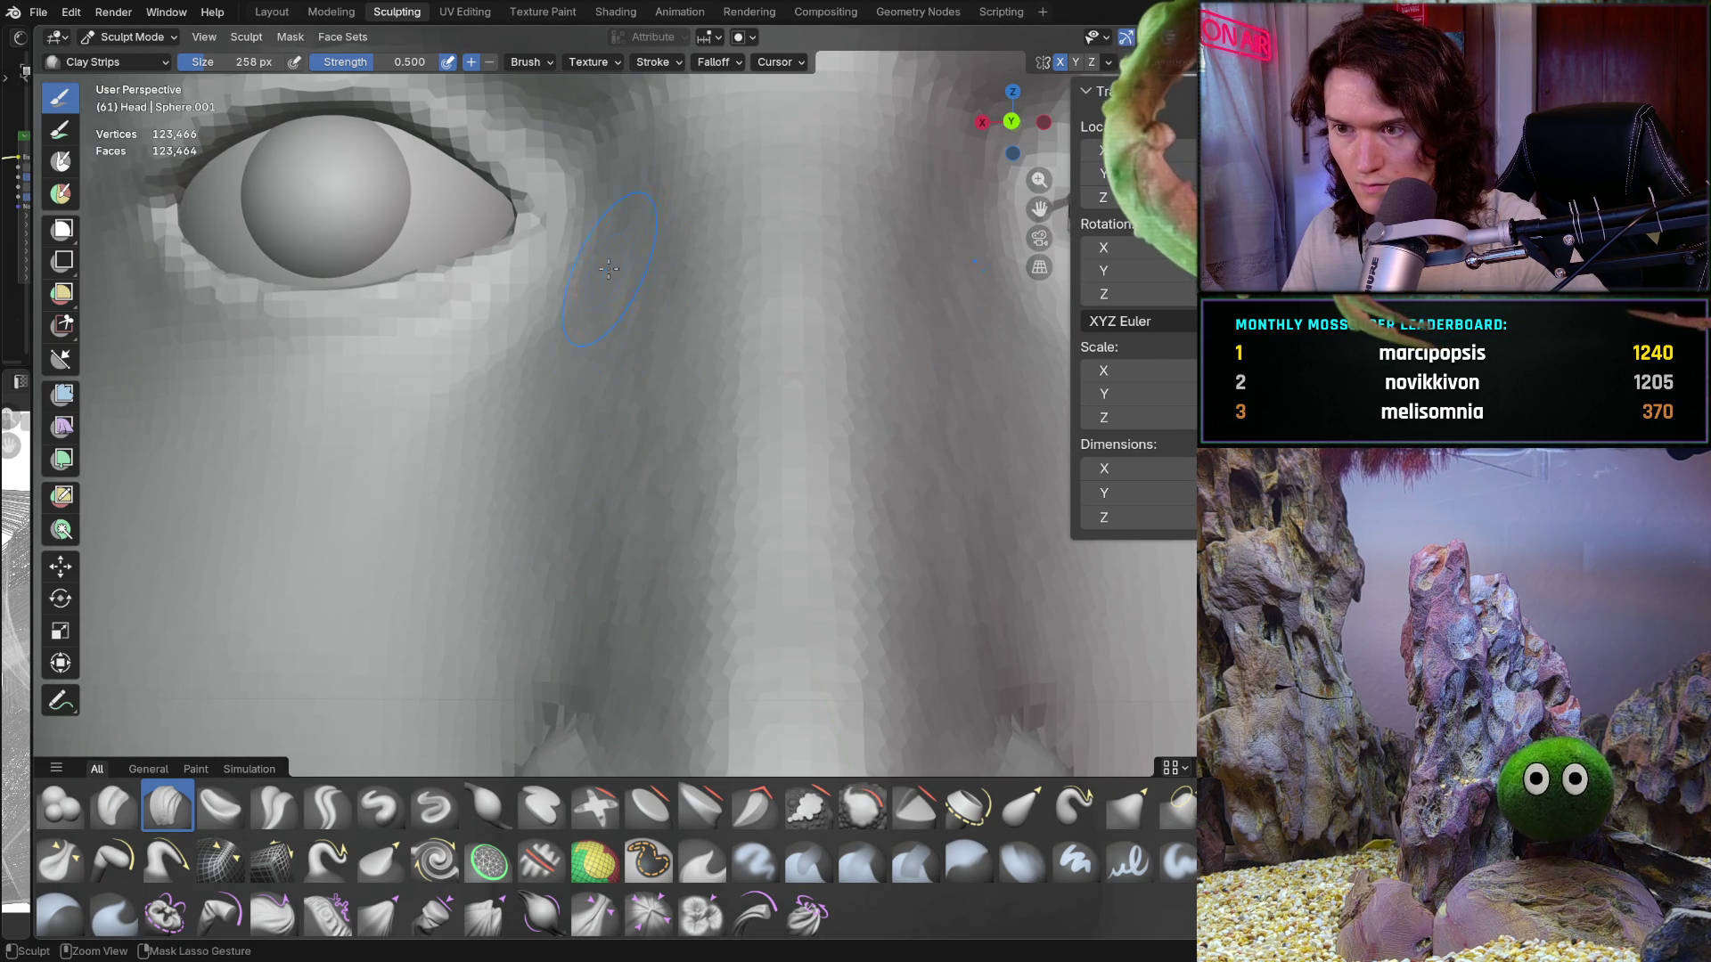
middle_click_drag(625, 519, 651, 591, "ctrl")
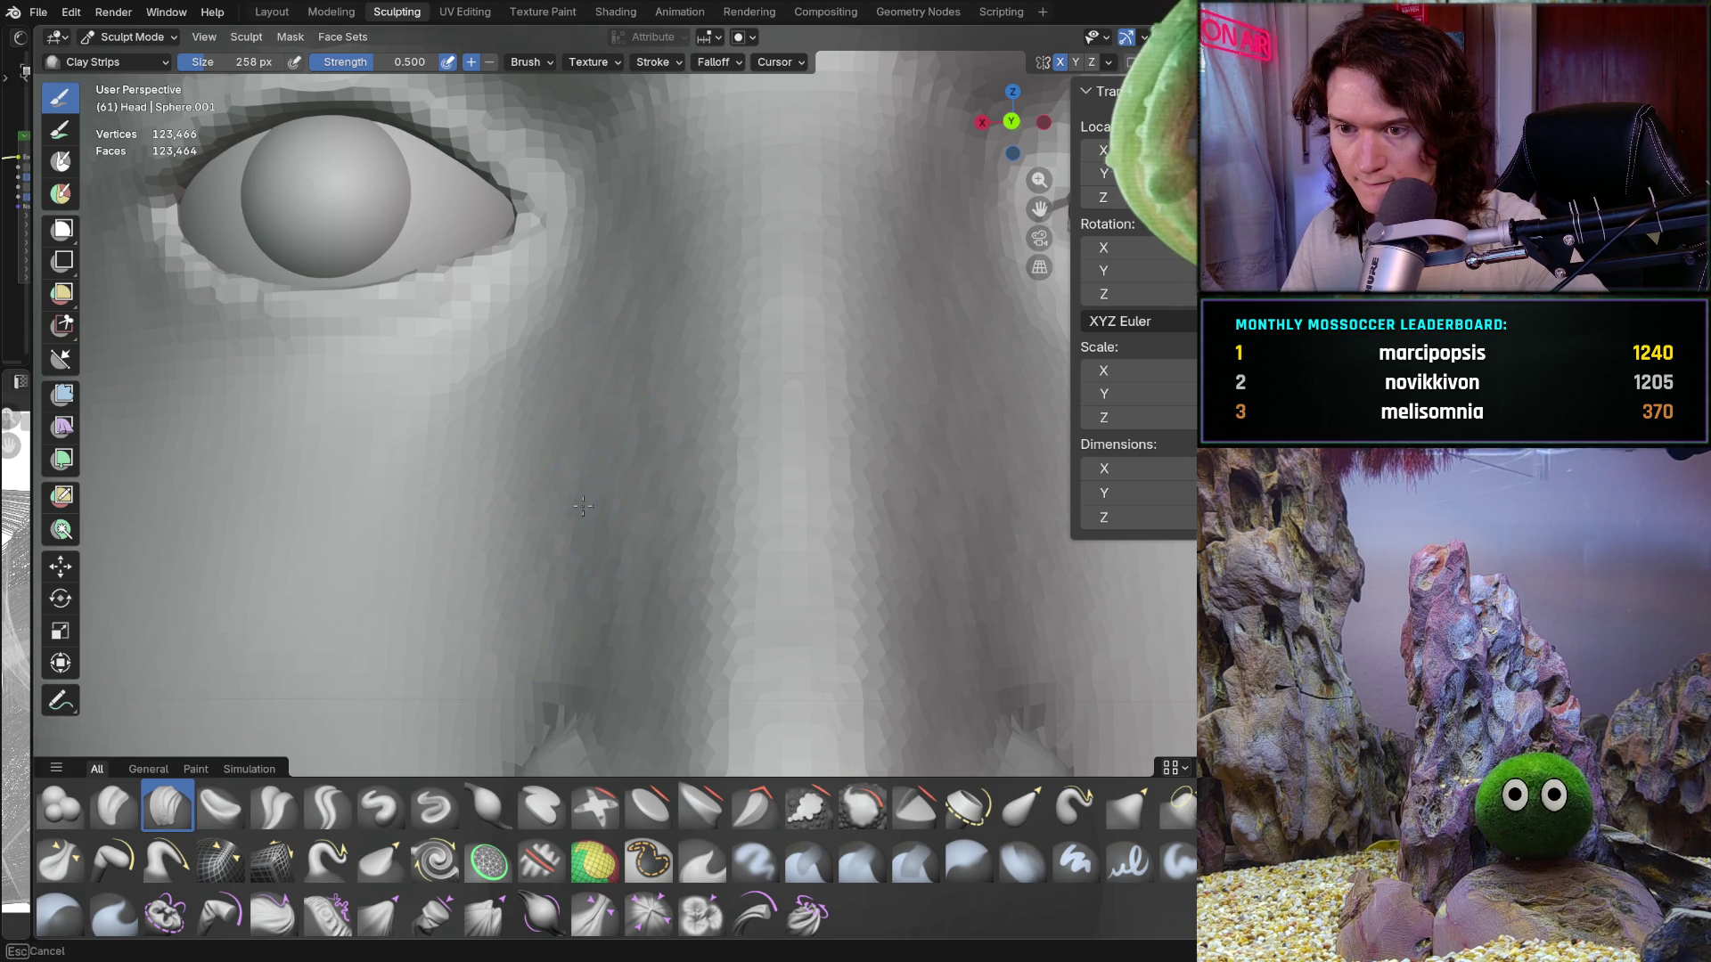
mouse_move(600, 592)
middle_mouse_down("ctrl")
mouse_move(615, 642)
mouse_move(623, 404)
mouse_move(592, 523)
mouse_move(523, 571)
mouse_move(632, 365)
middle_mouse_up("ctrl")
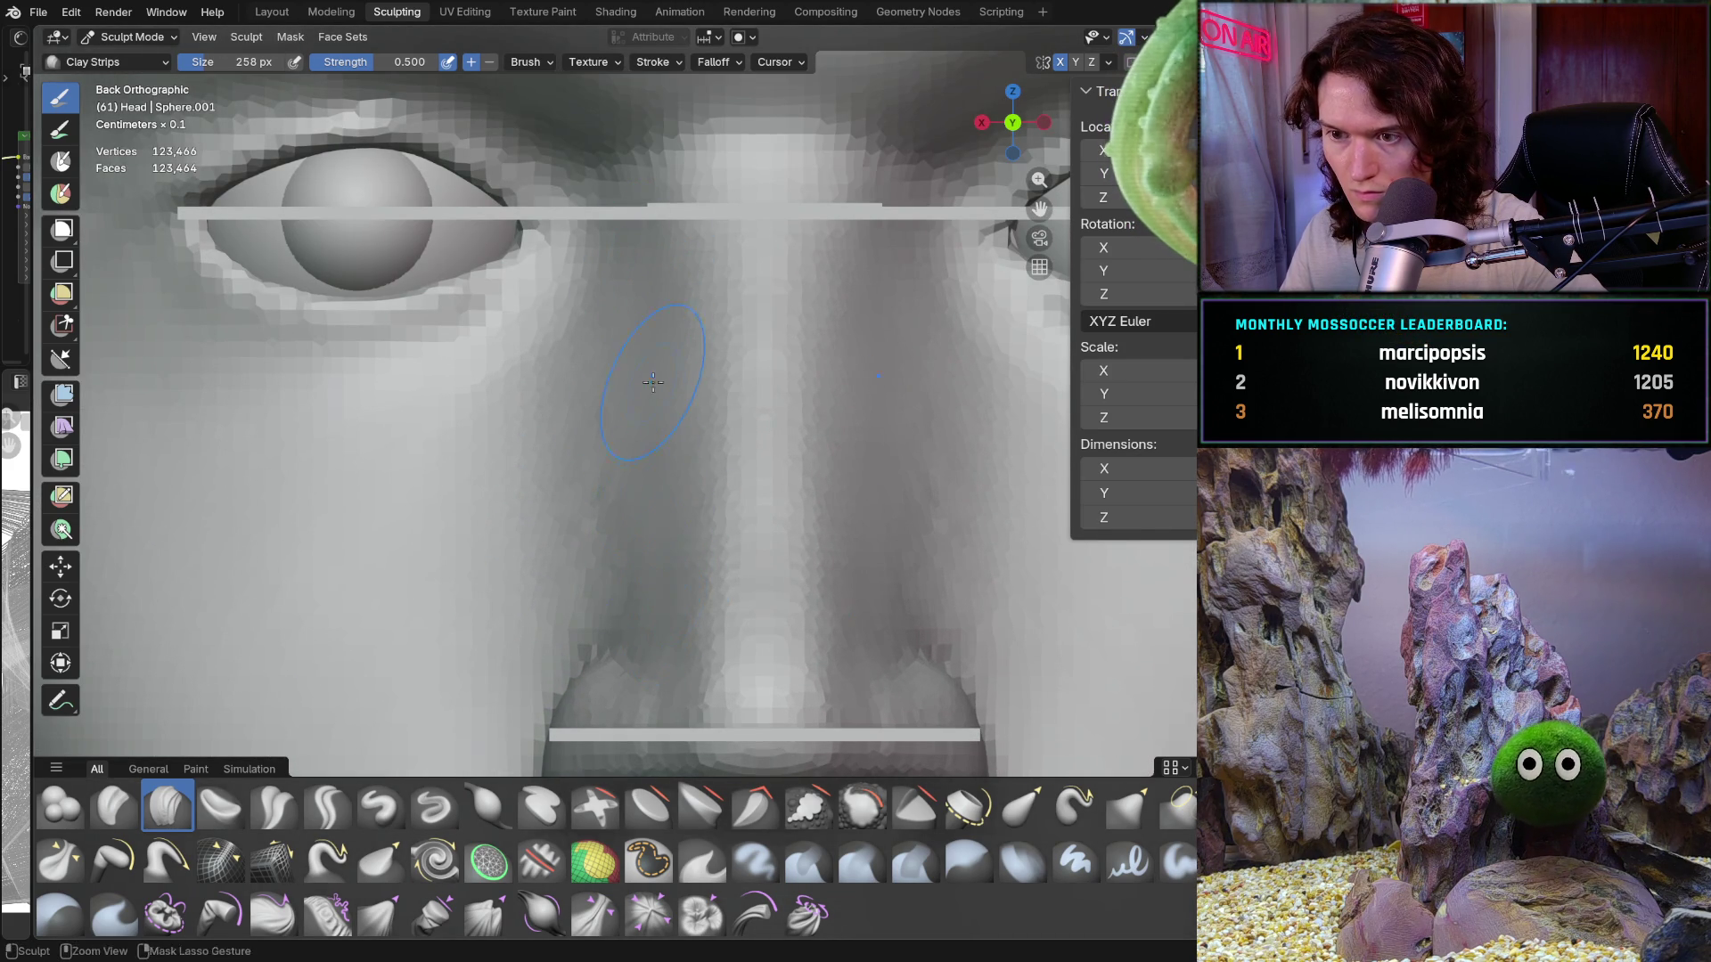
mouse_move(653, 382)
middle_mouse_down()
mouse_move(611, 428)
mouse_move(638, 451)
mouse_move(689, 453)
mouse_move(688, 541)
middle_mouse_up()
middle_click_drag(581, 642, 653, 626, "shift")
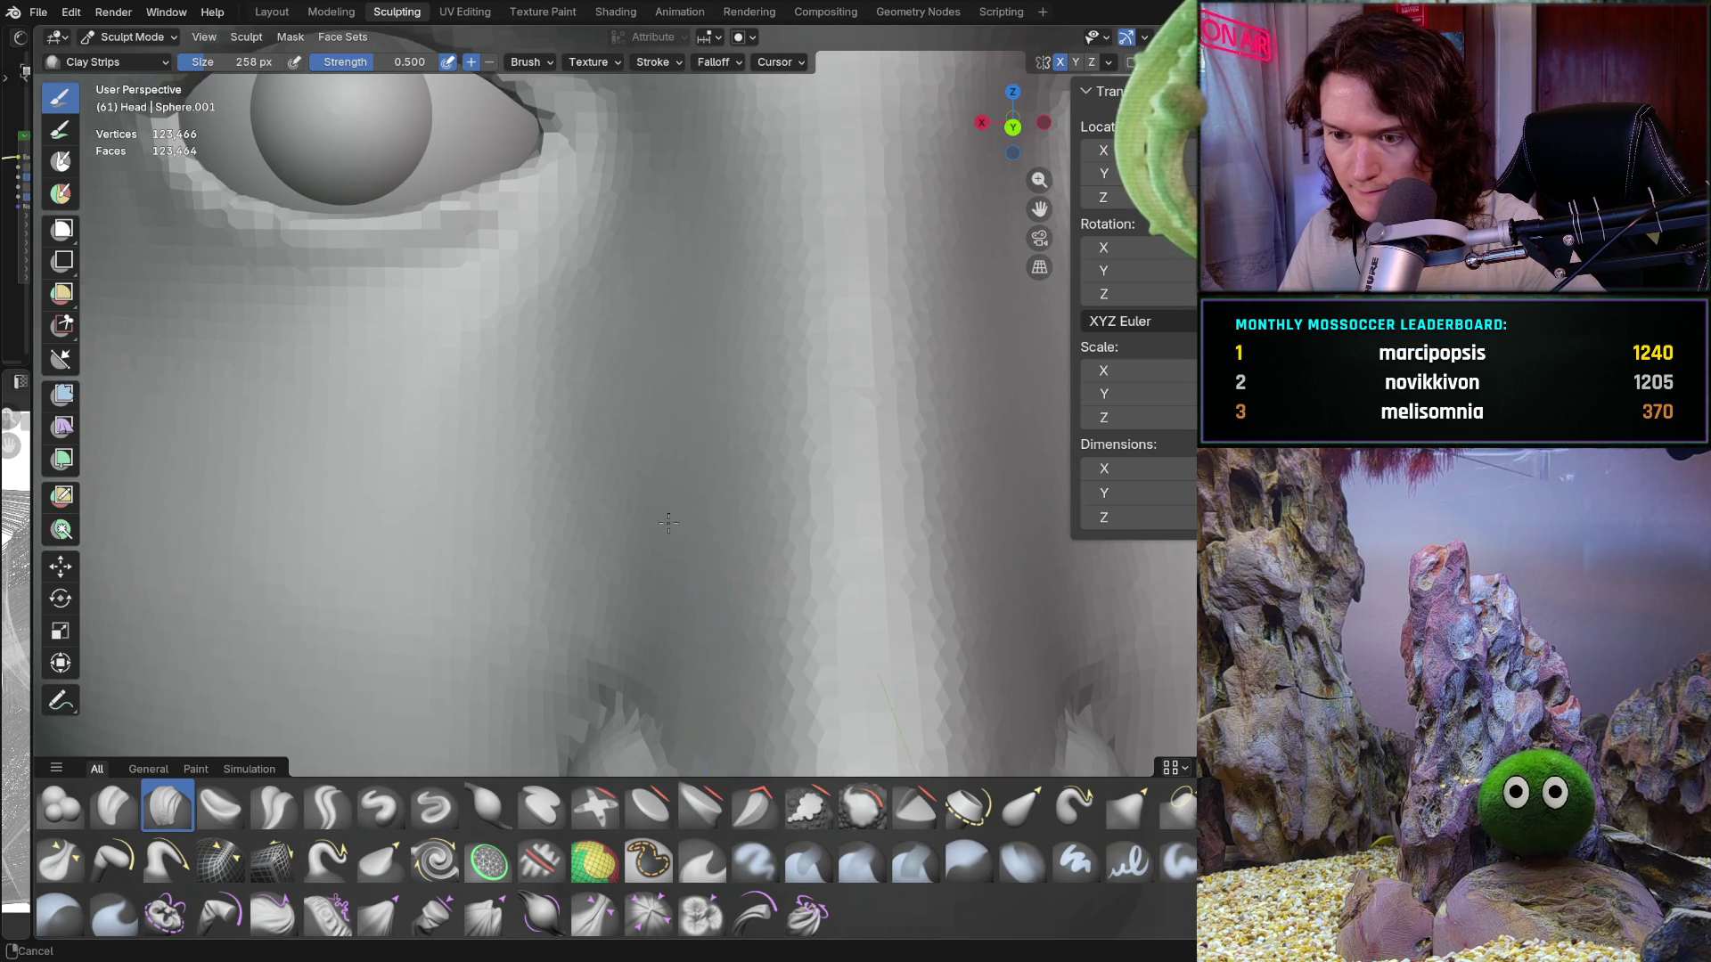
middle_click_drag(668, 523, 679, 537, "shift")
key("ctrl+KP_1")
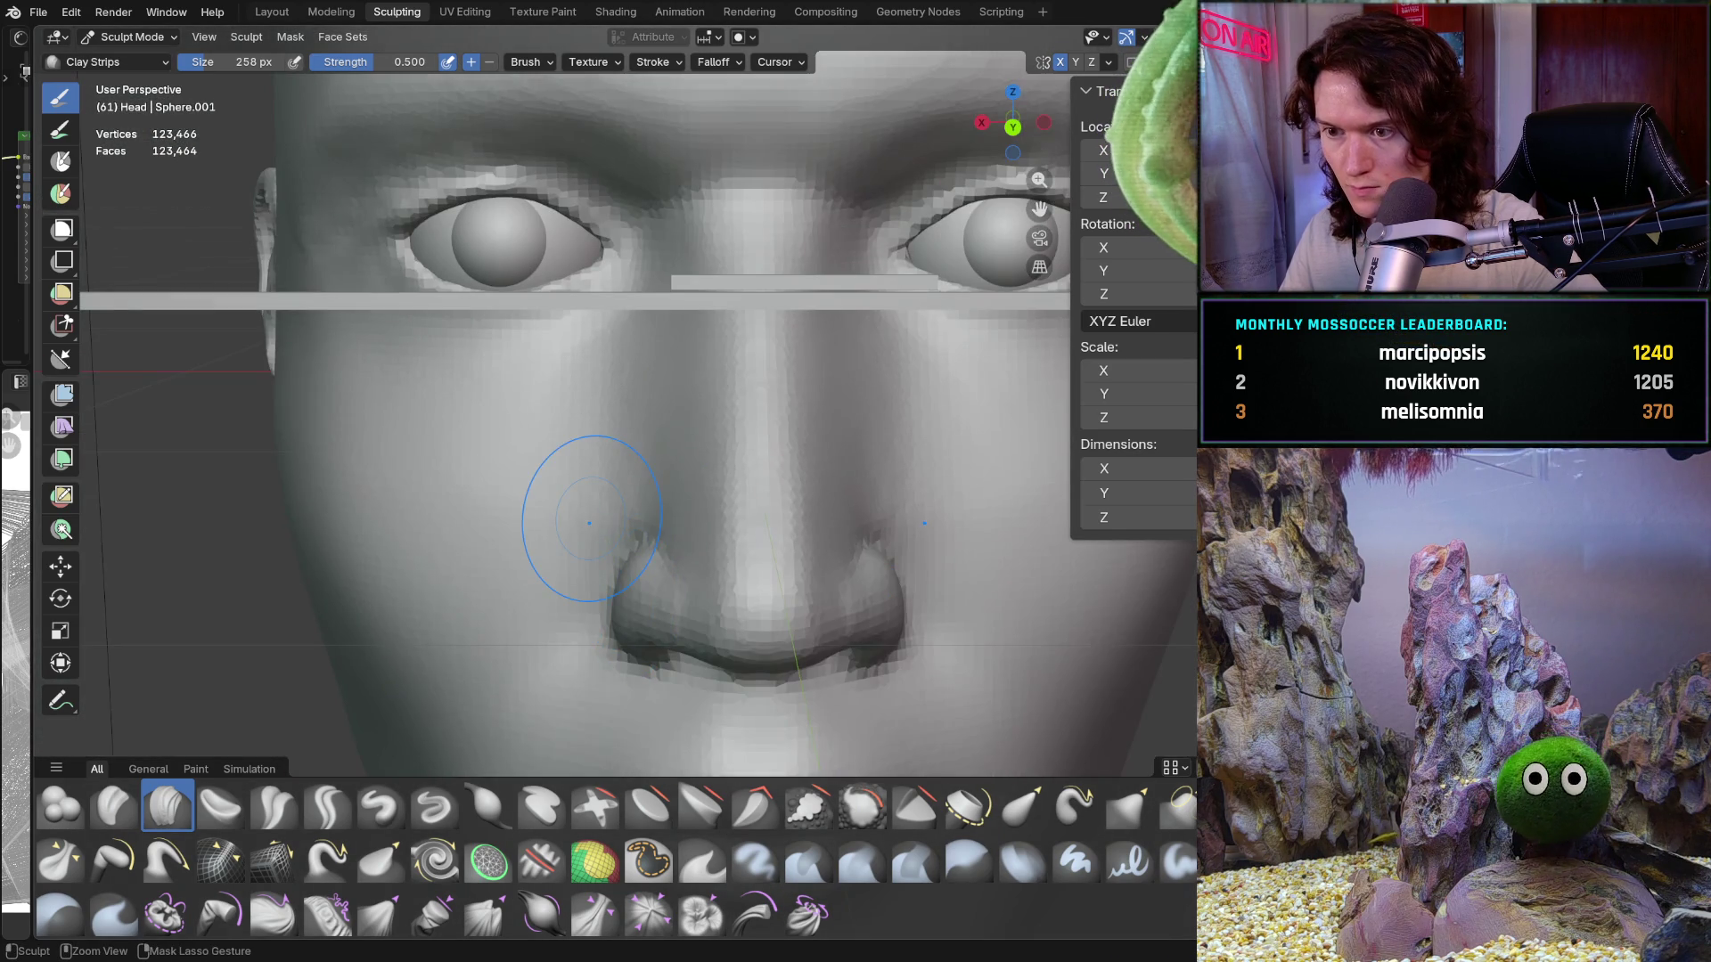
Step: Sculpt the area between the inner eye corner and the nose up close
scroll(560, 402, "up", 3)
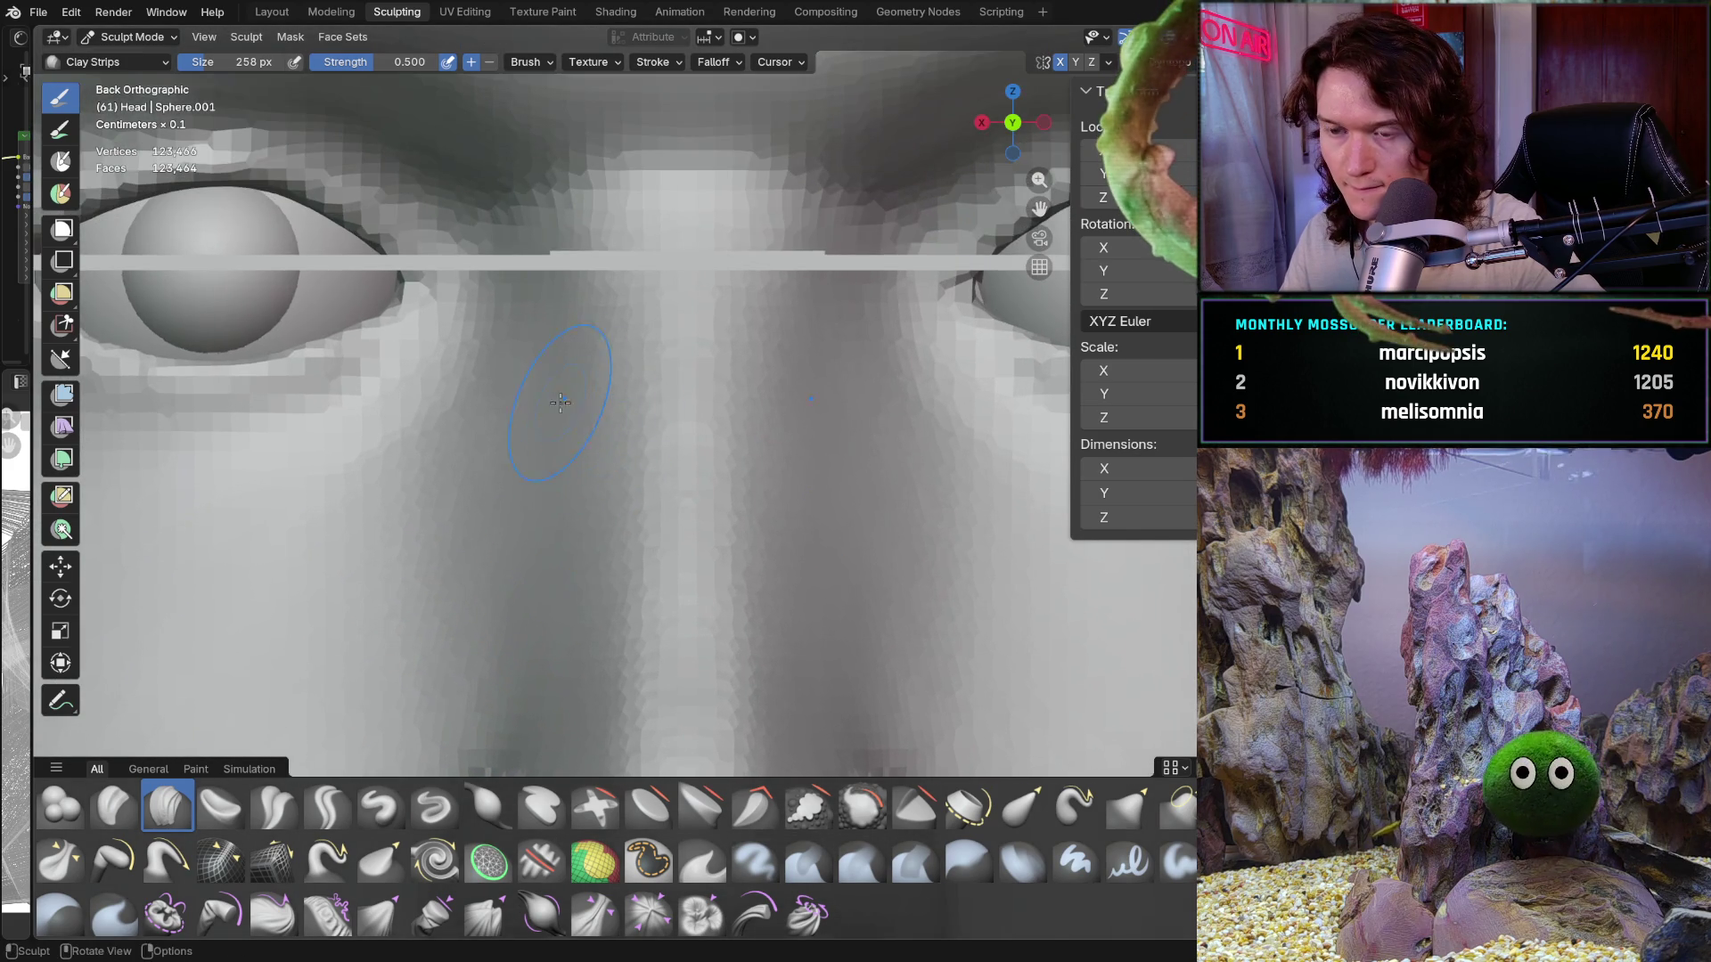
mouse_move(561, 403)
middle_mouse_down("ctrl")
mouse_move(554, 356)
mouse_move(533, 398)
mouse_move(446, 392)
mouse_move(361, 484)
middle_mouse_up("ctrl")
scroll(443, 386, "up", 2)
scroll(443, 382, "up", 1)
scroll(361, 484, "down", 3)
middle_click_drag(677, 374, 735, 340, "ctrl")
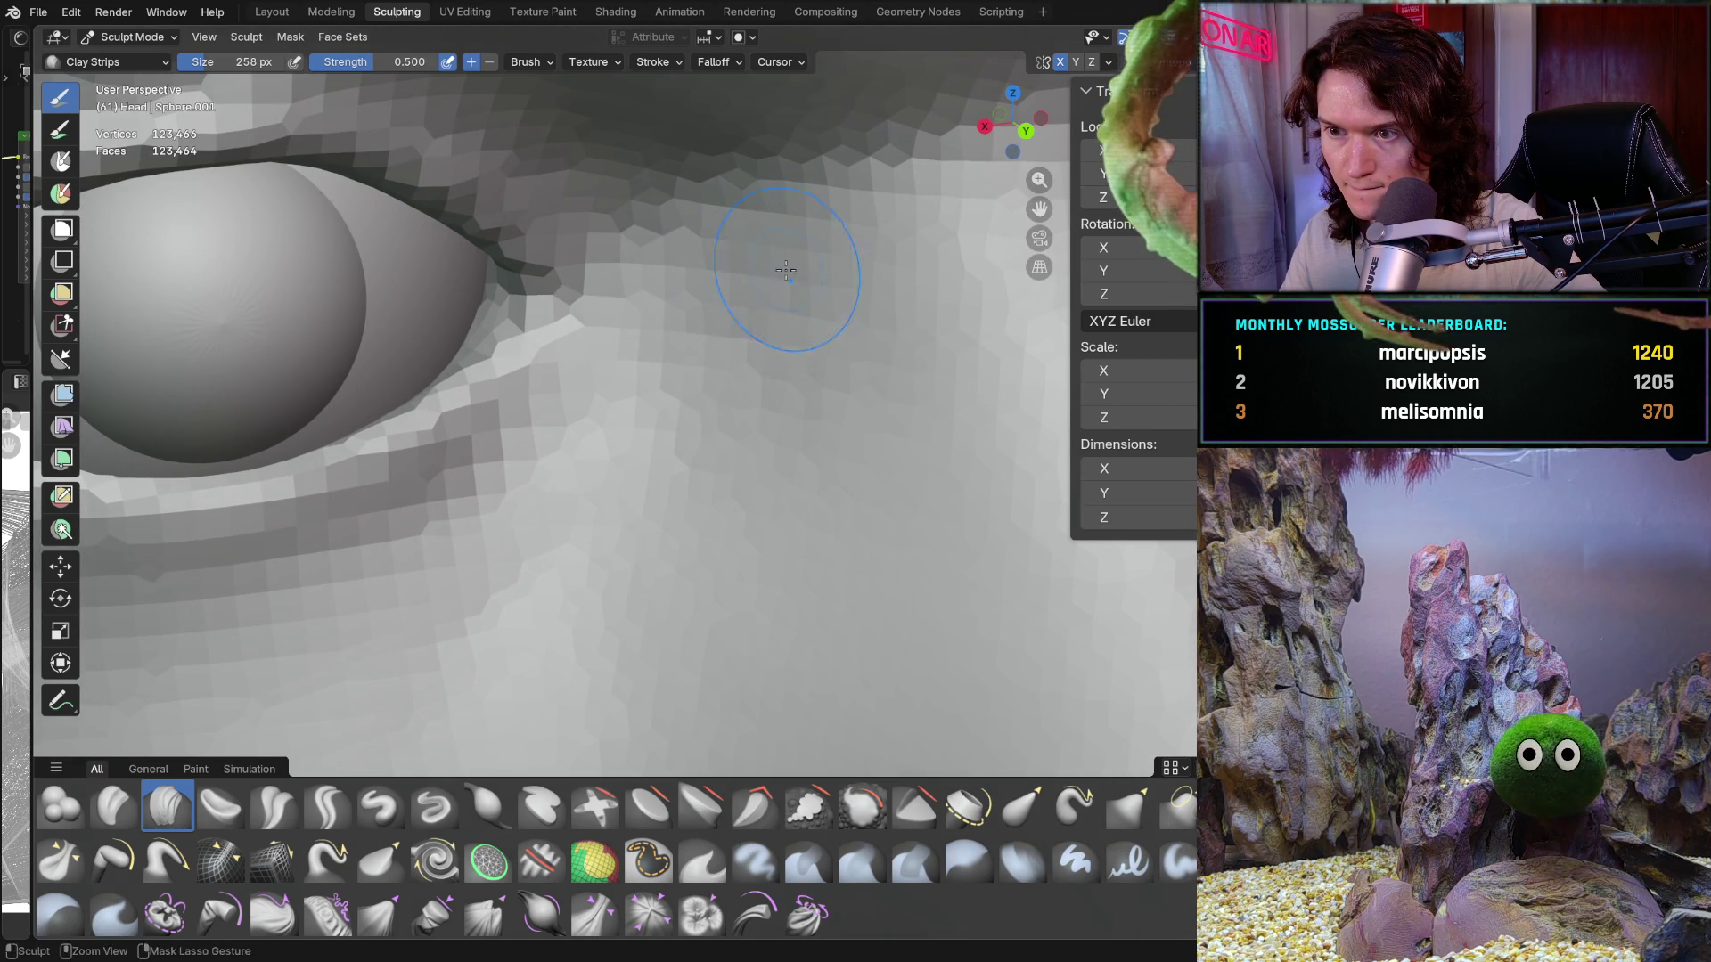
scroll(652, 561, "down", 4)
scroll(615, 539, "down", 3)
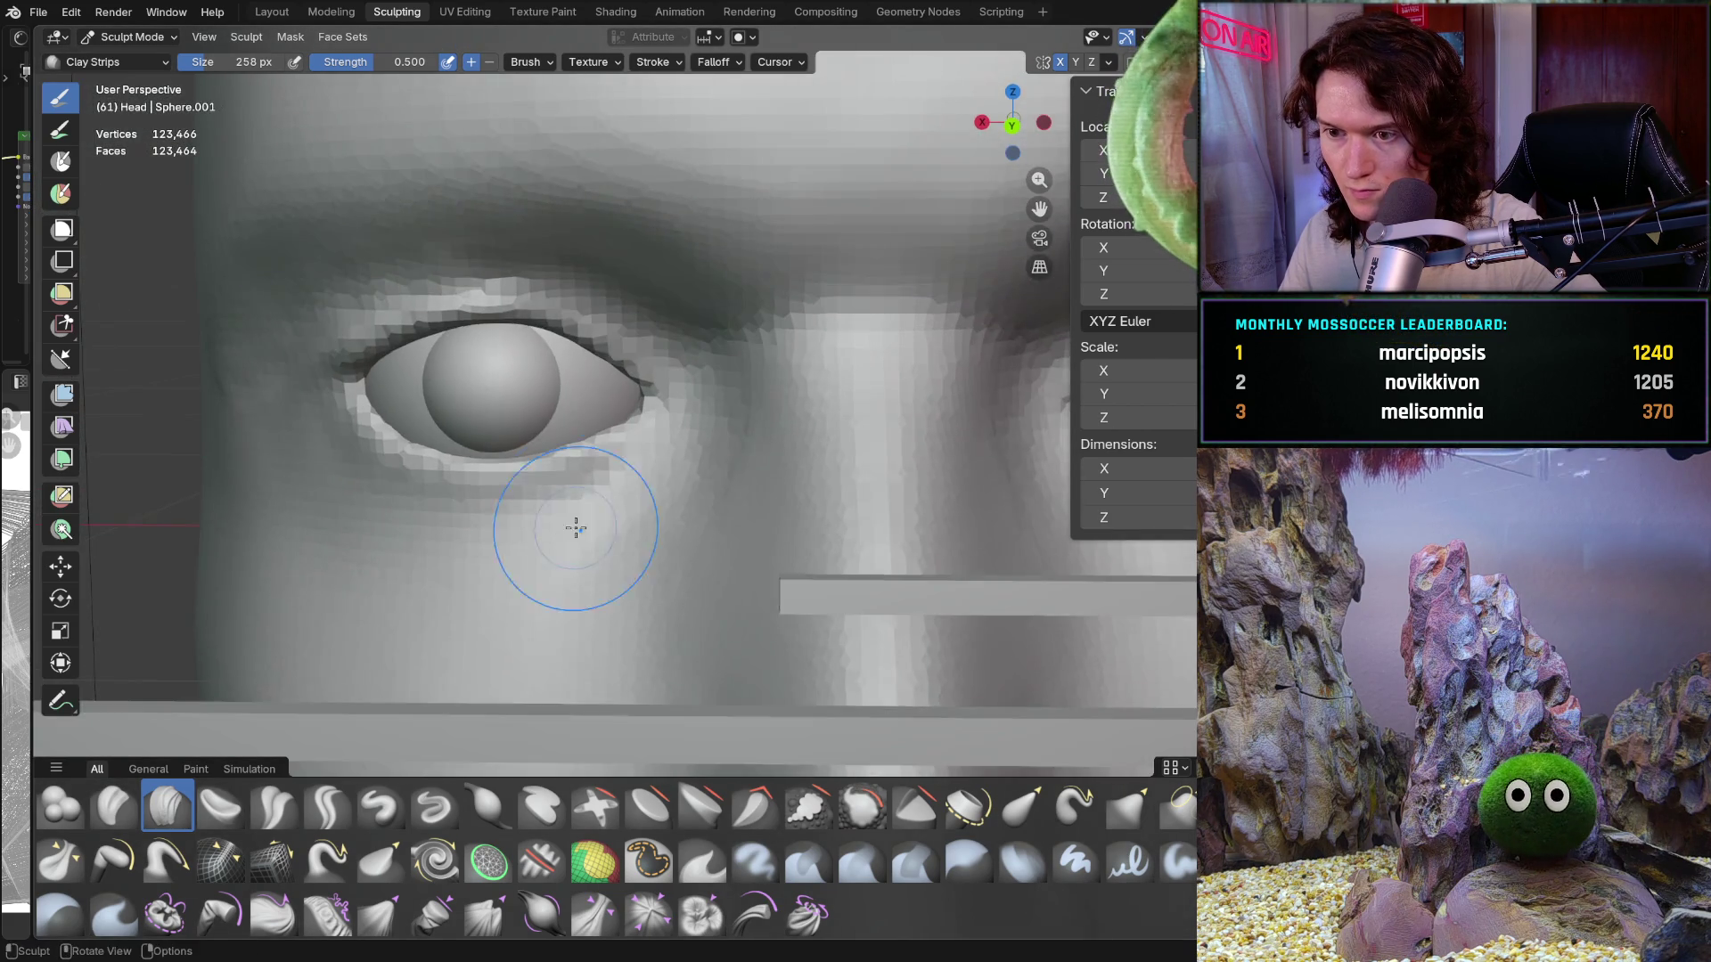
scroll(584, 515, "up", 4)
middle_click_drag(592, 508, 757, 375)
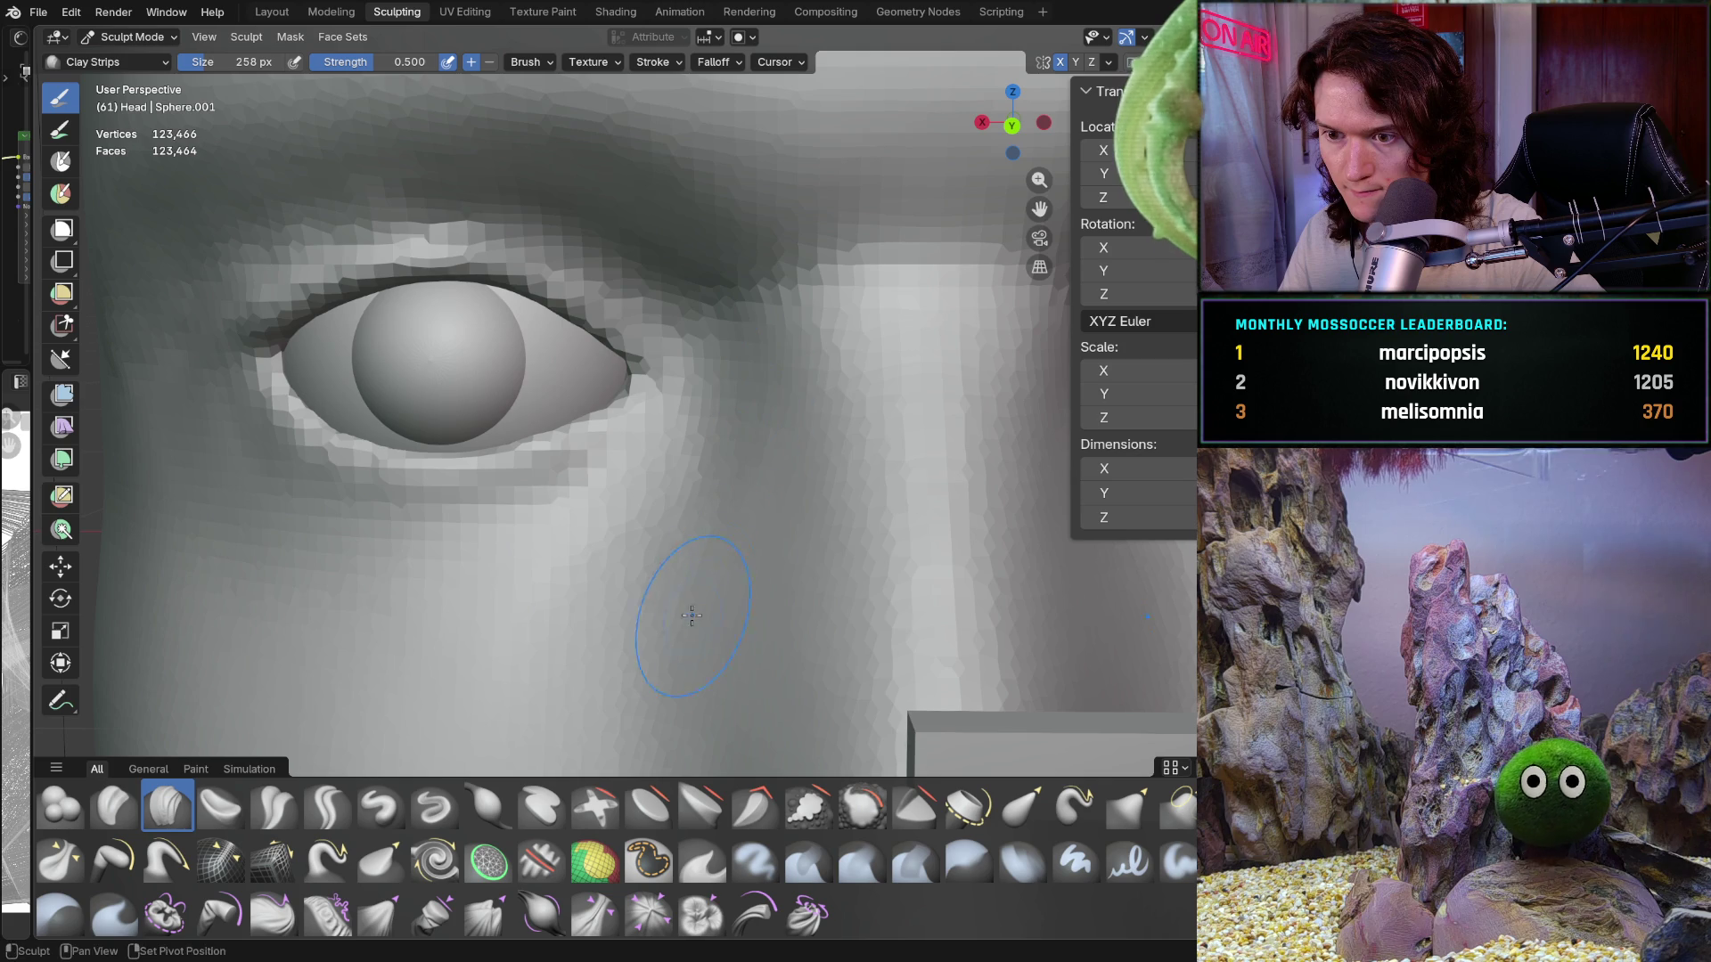
scroll(758, 373, "up", 3)
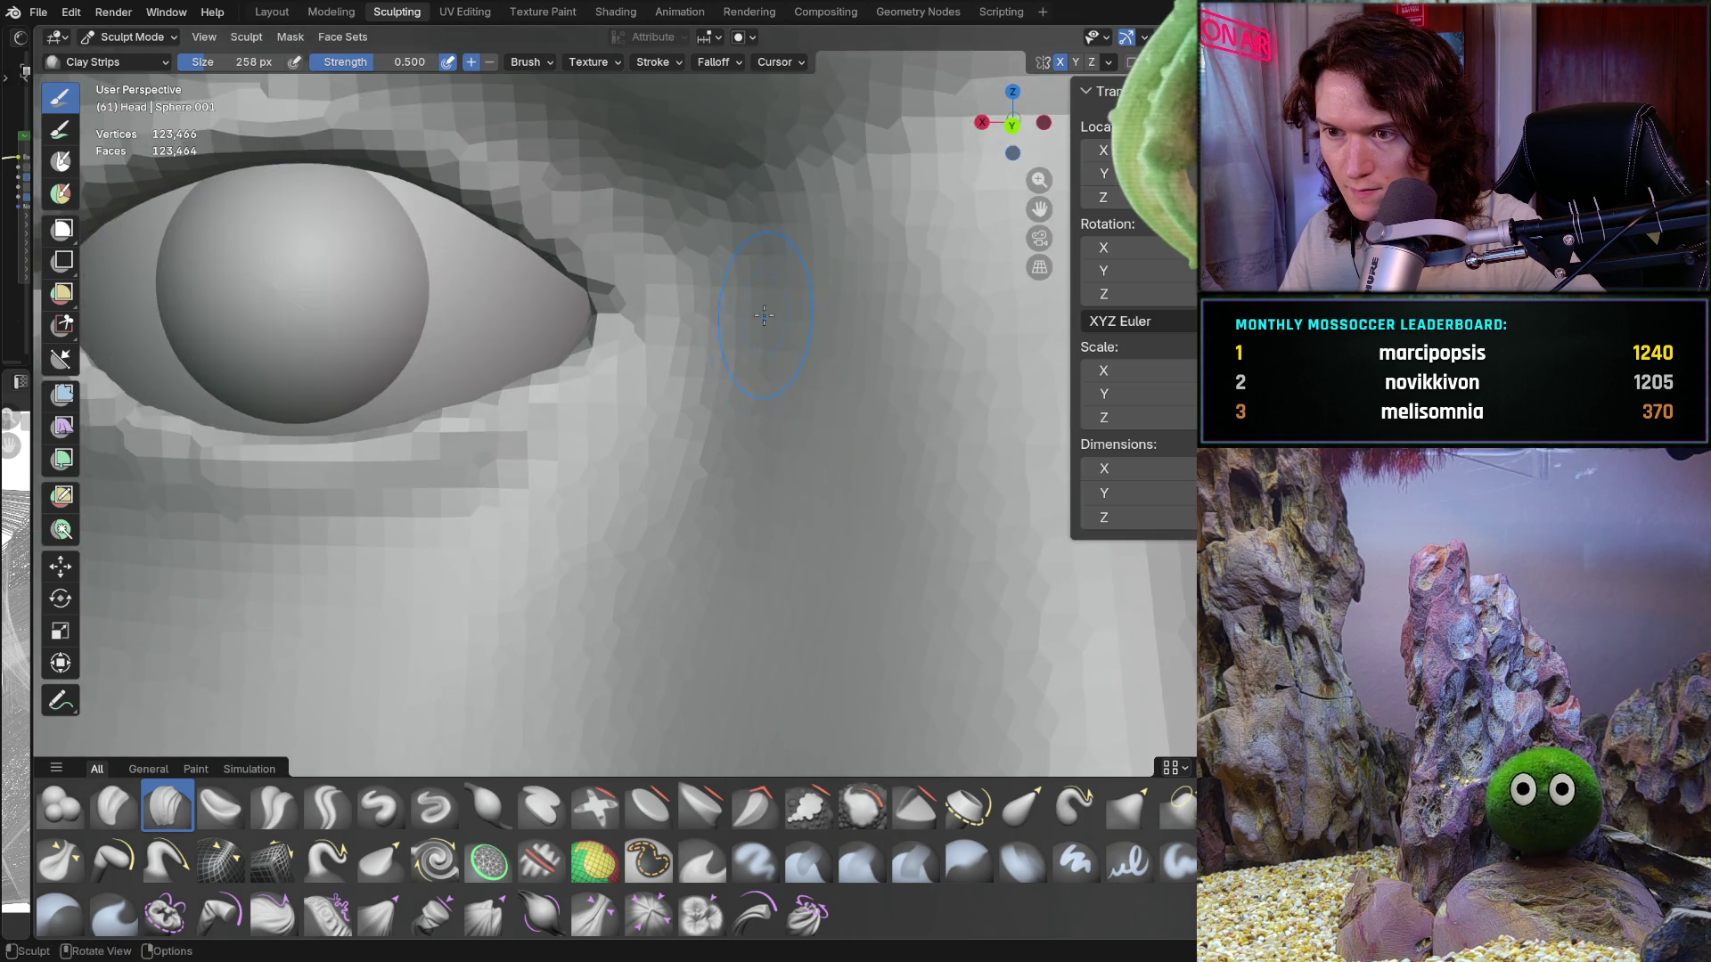
Step: Shape the hollow under the brow while orbiting, then pull back to the whole face
middle_click_drag(685, 477, 684, 384)
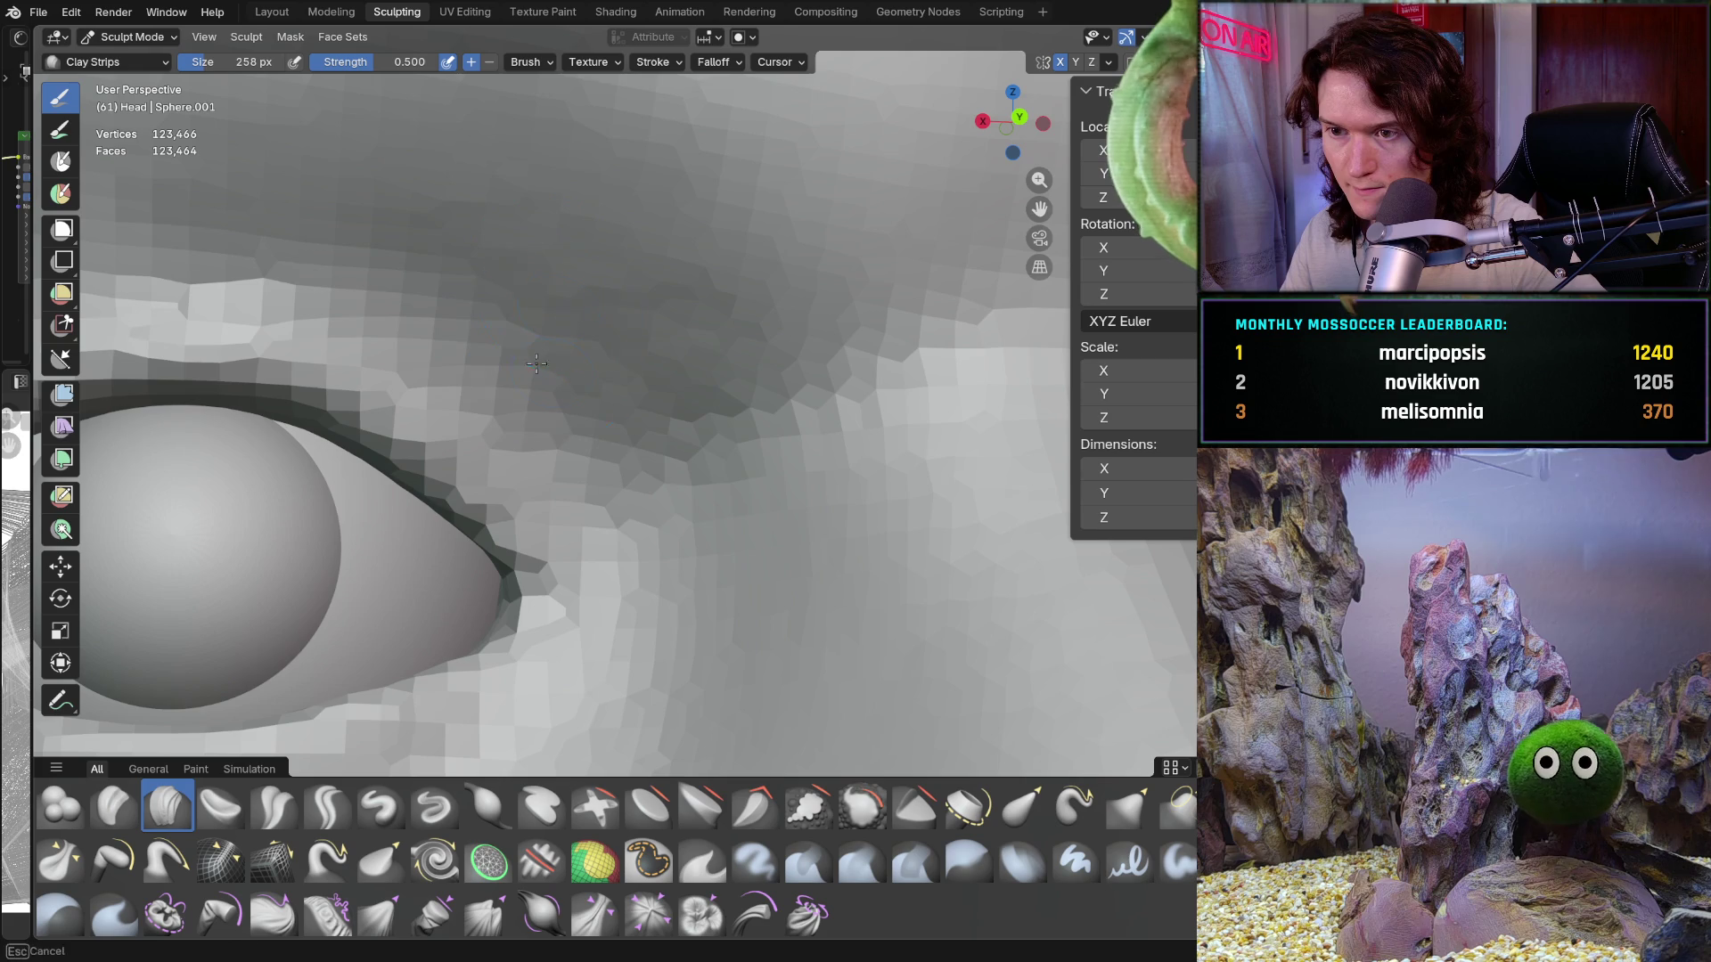
mouse_move(537, 362)
middle_mouse_down()
mouse_move(592, 408)
mouse_move(544, 461)
mouse_move(499, 437)
middle_mouse_up()
scroll(616, 381, "down", 4)
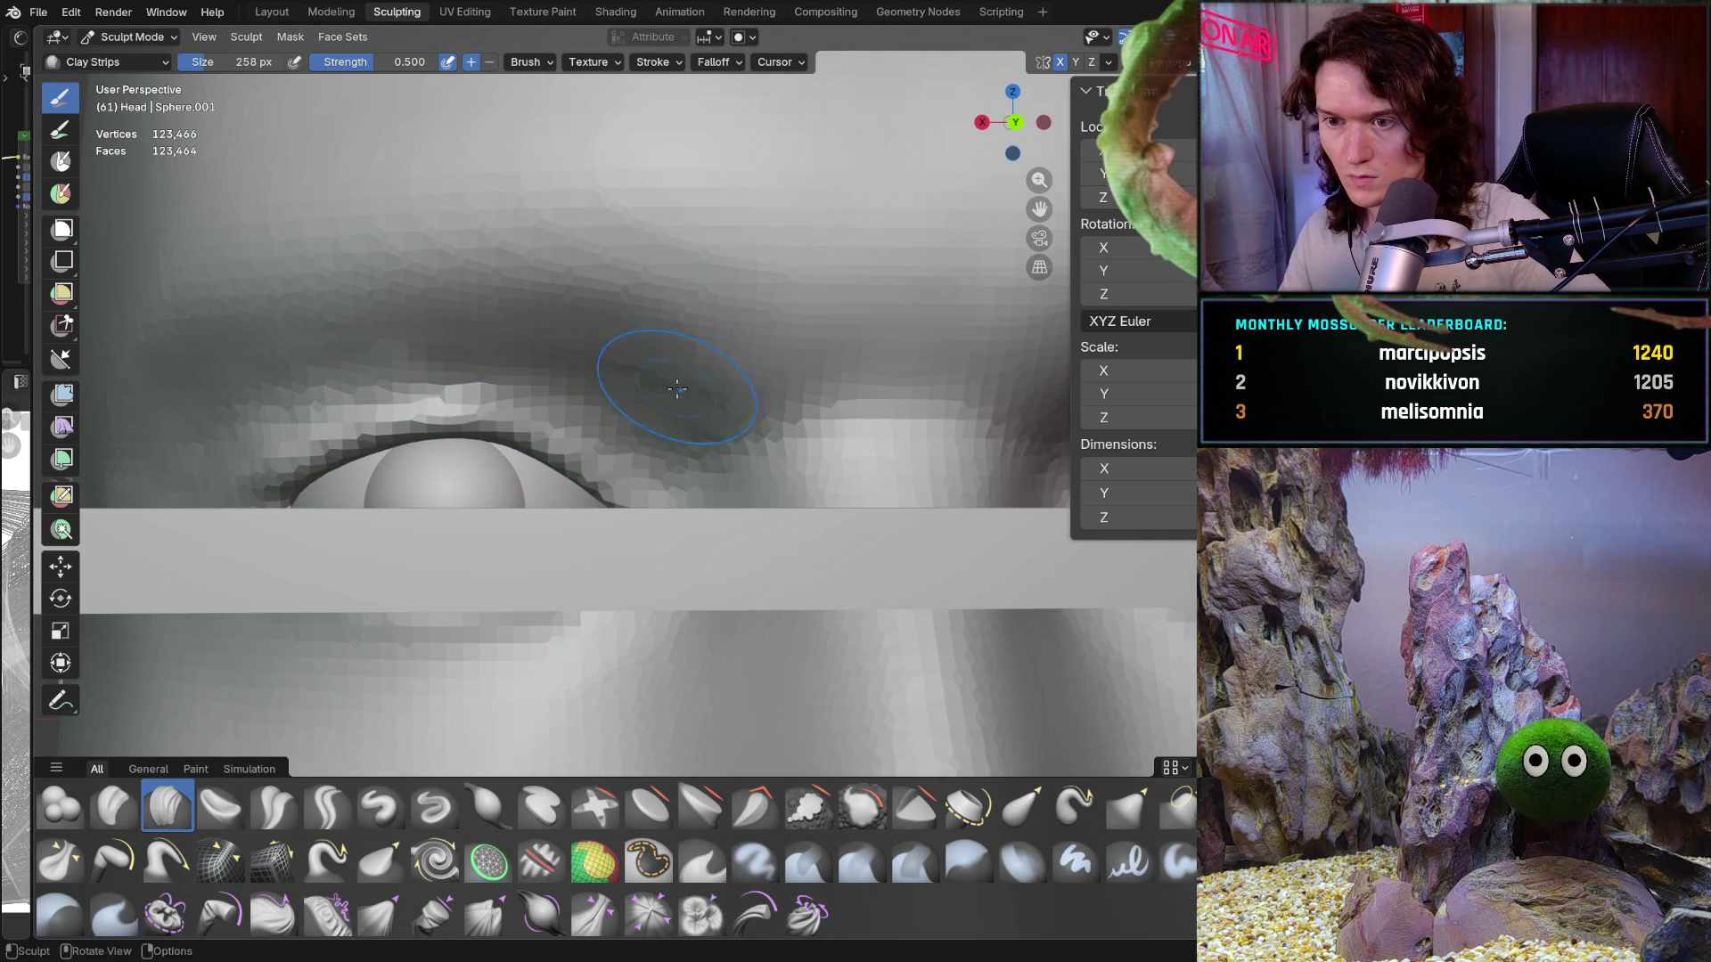
mouse_move(630, 375)
middle_mouse_down("ctrl")
mouse_move(662, 369)
mouse_move(650, 276)
mouse_move(678, 458)
middle_mouse_up("ctrl")
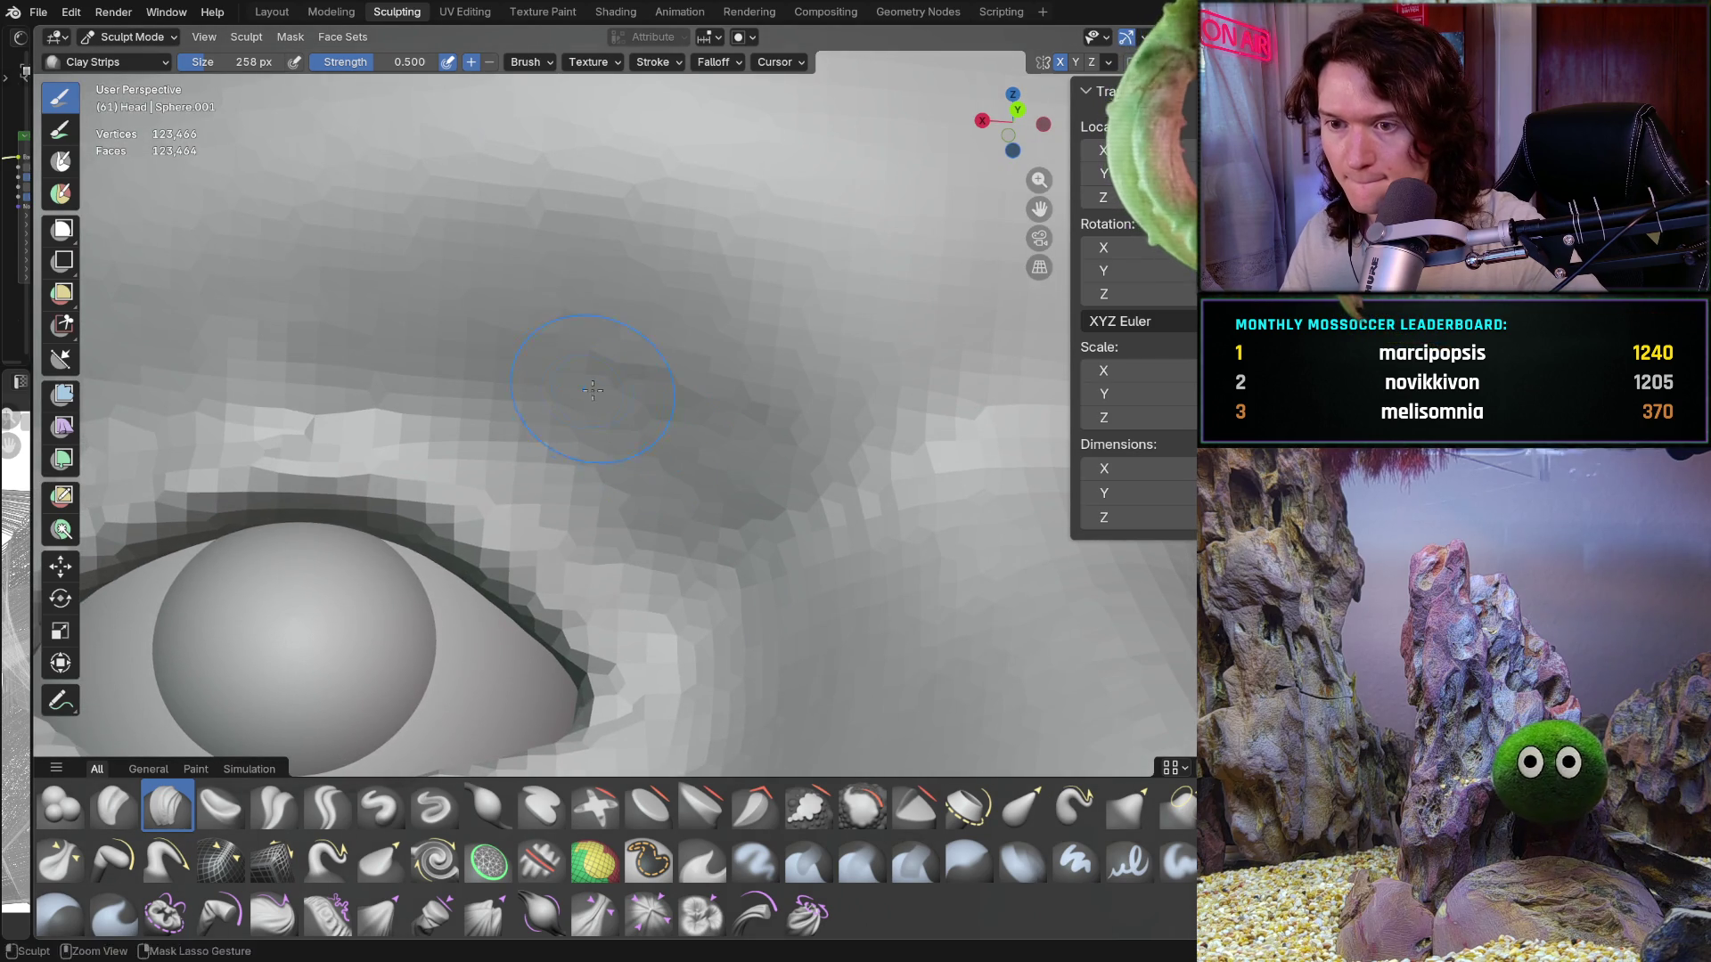
middle_click_drag(643, 313, 708, 336)
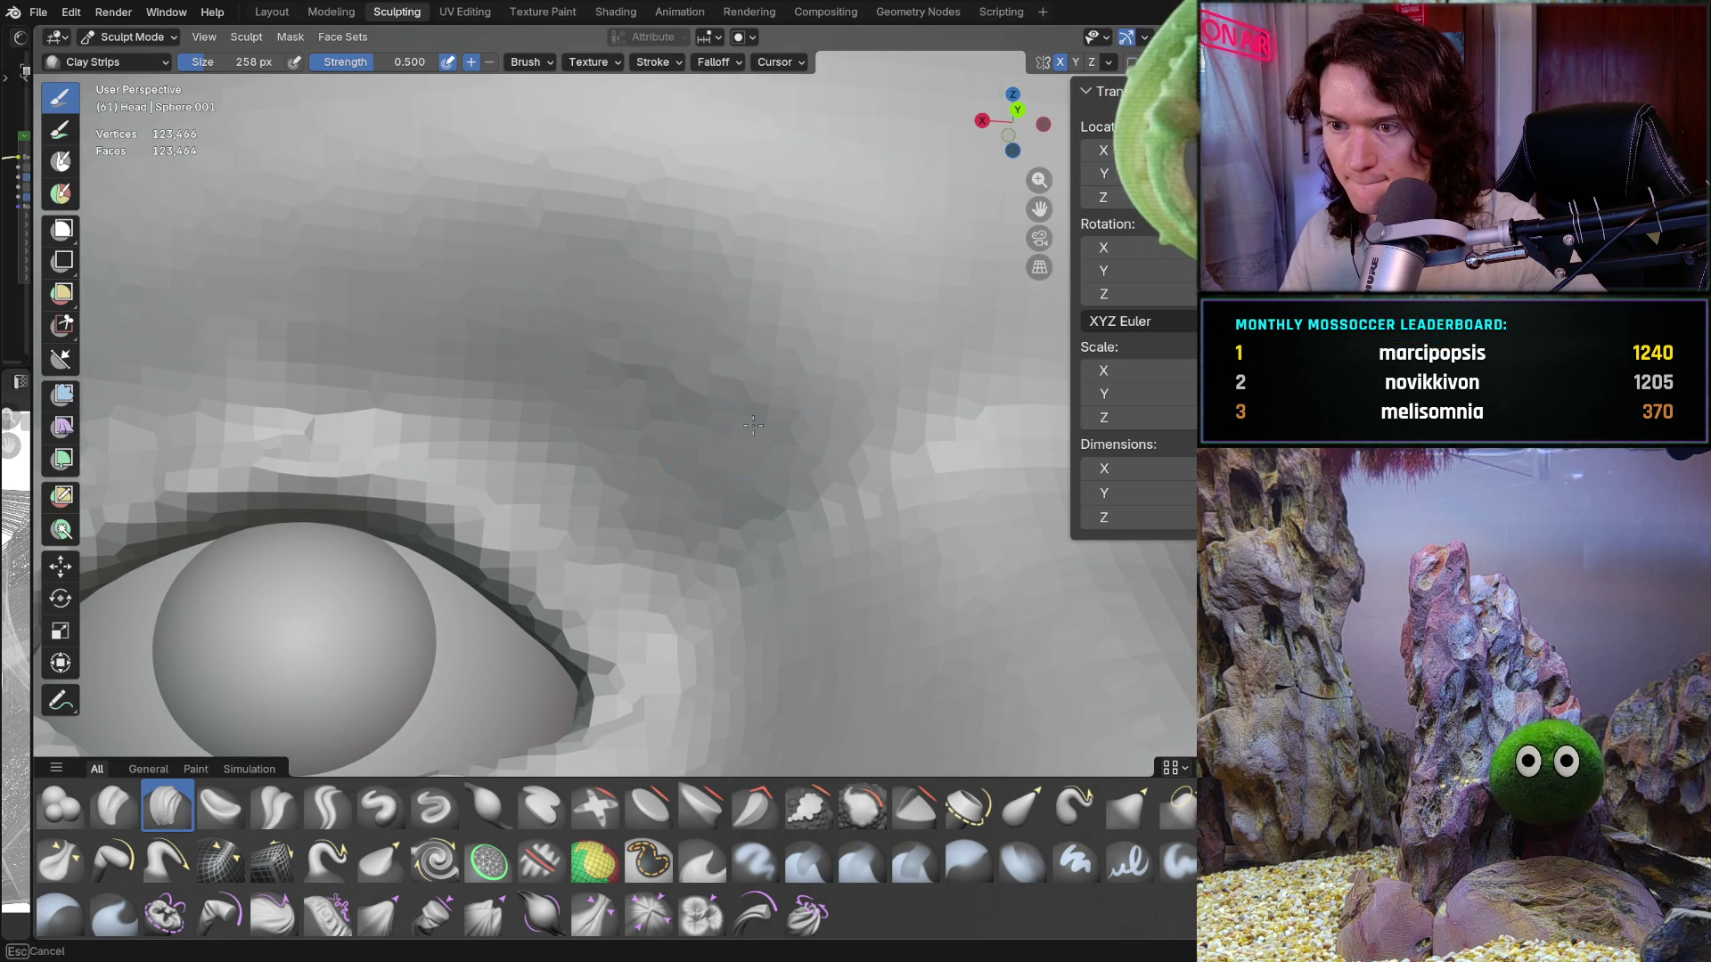
scroll(578, 544, "down", 5)
middle_click_drag(577, 544, 553, 527)
scroll(692, 426, "up", 4)
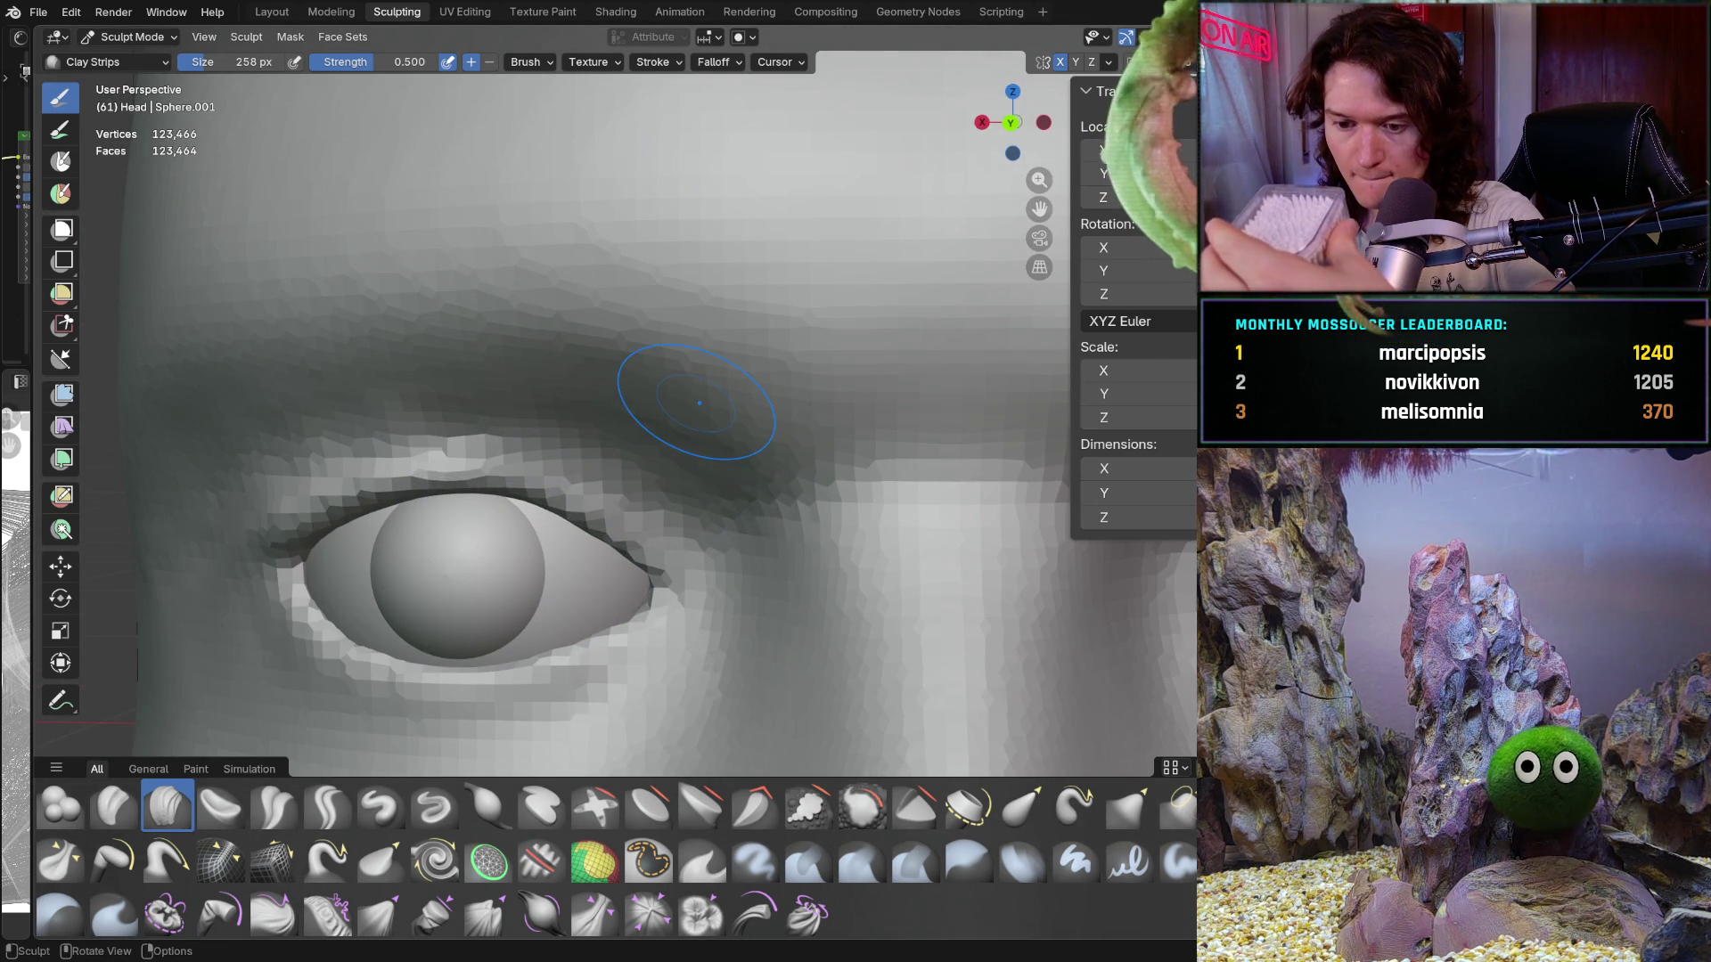
scroll(730, 414, "up", 3)
mouse_move(740, 374)
middle_mouse_down()
mouse_move(752, 357)
mouse_move(790, 378)
middle_mouse_up()
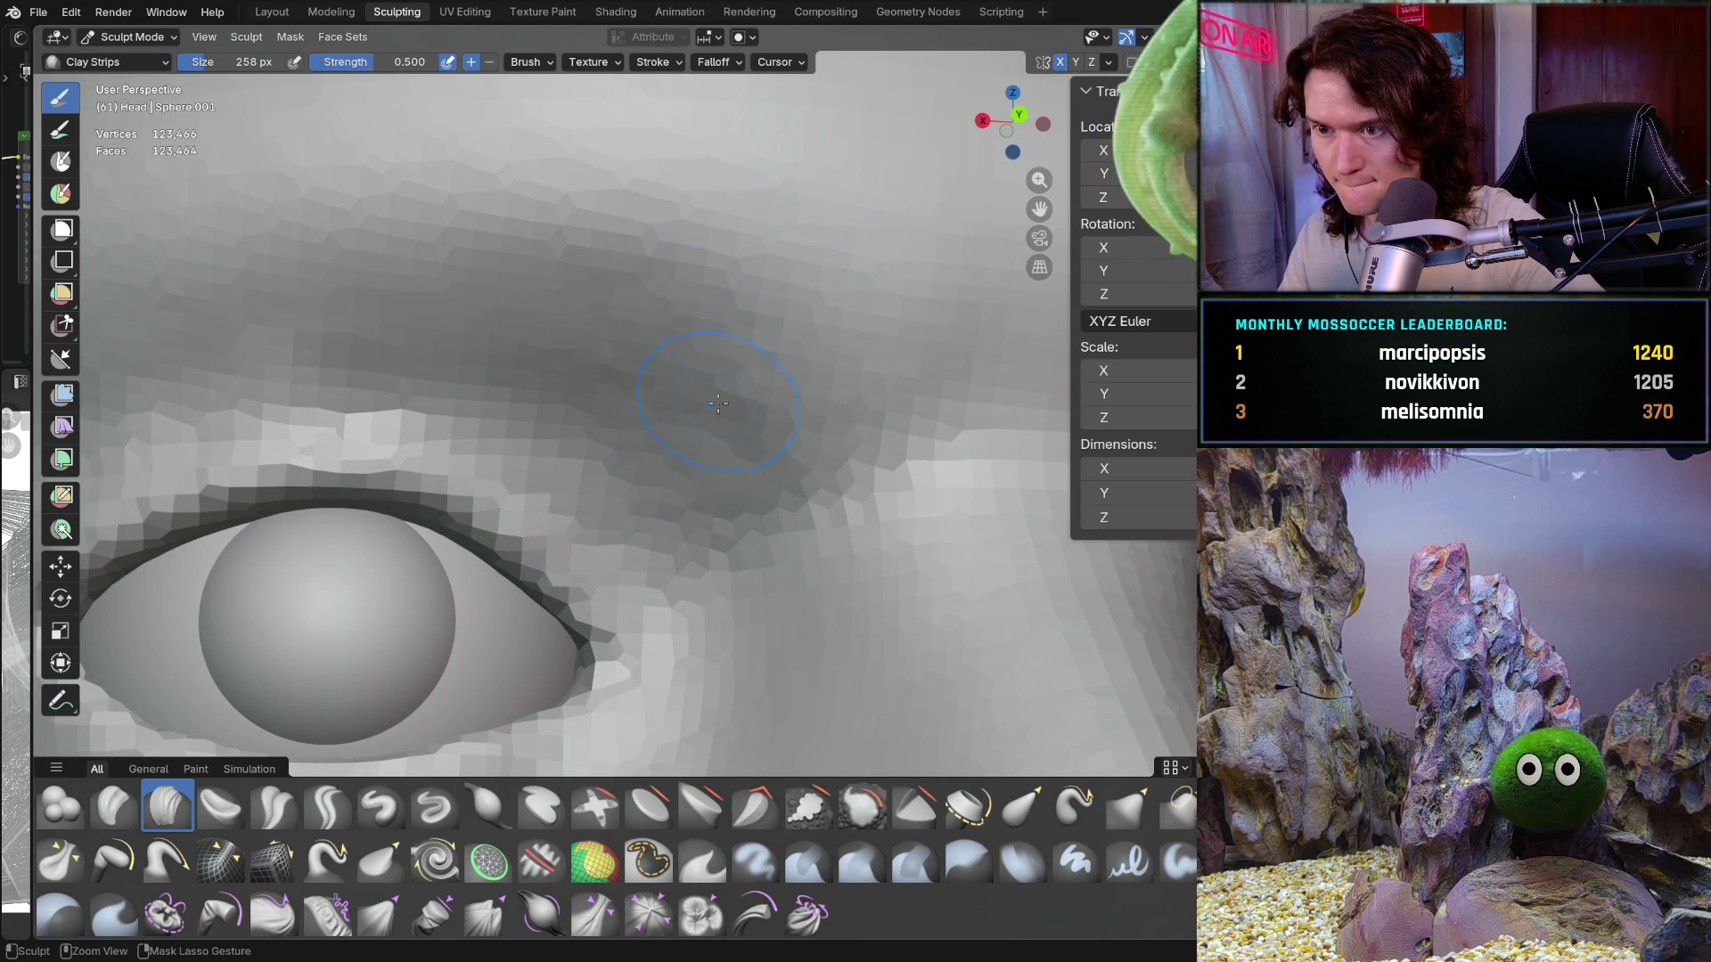
scroll(719, 404, "down", 8)
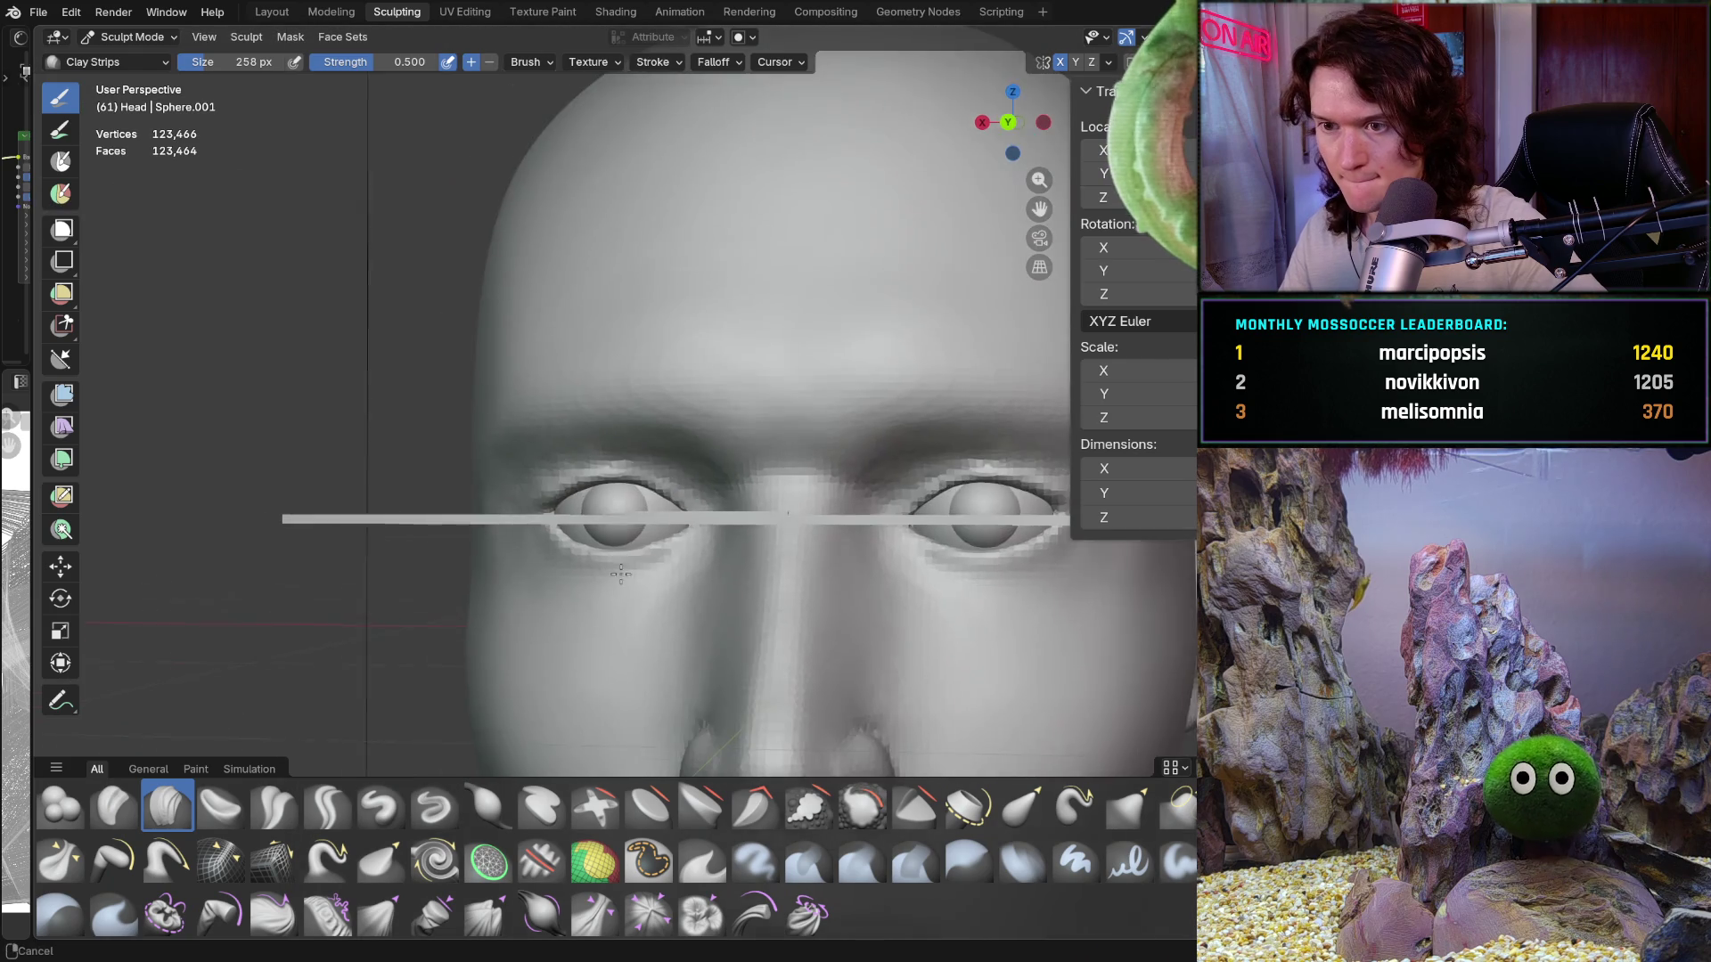
mouse_move(686, 446)
middle_mouse_down()
mouse_move(660, 488)
mouse_move(657, 383)
middle_mouse_up()
scroll(656, 384, "down", 6)
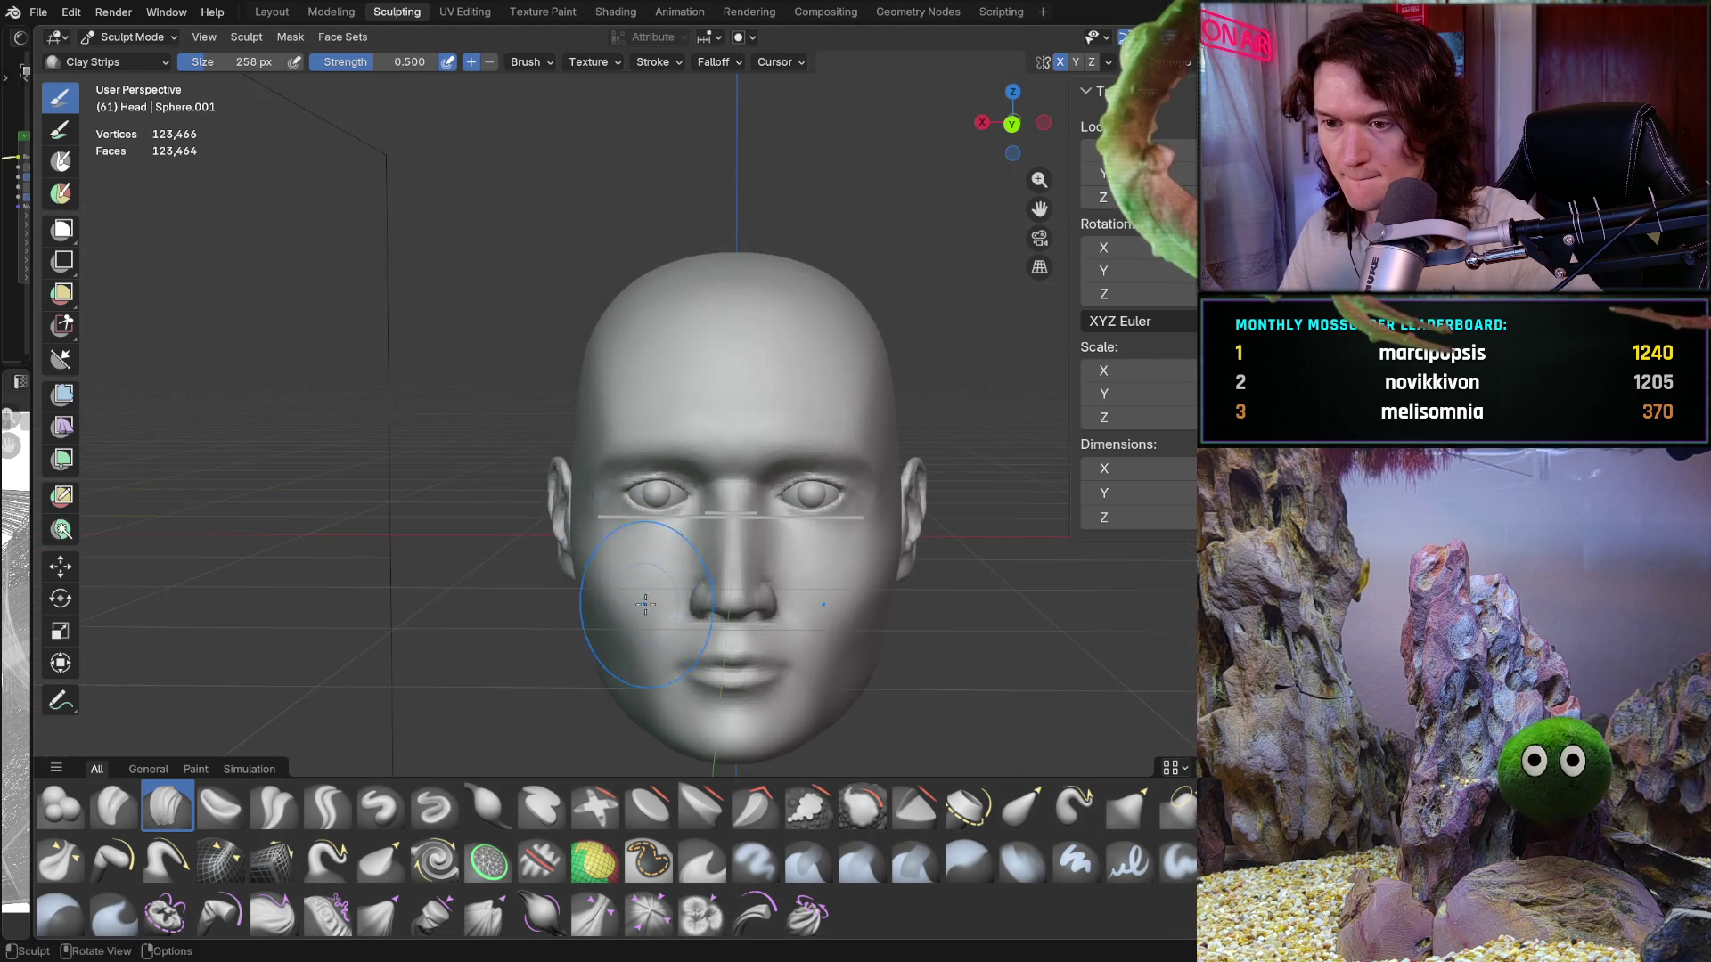
Step: Build up the side of the nose bridge, then take up the Crease Polish brush
scroll(645, 604, "up", 10)
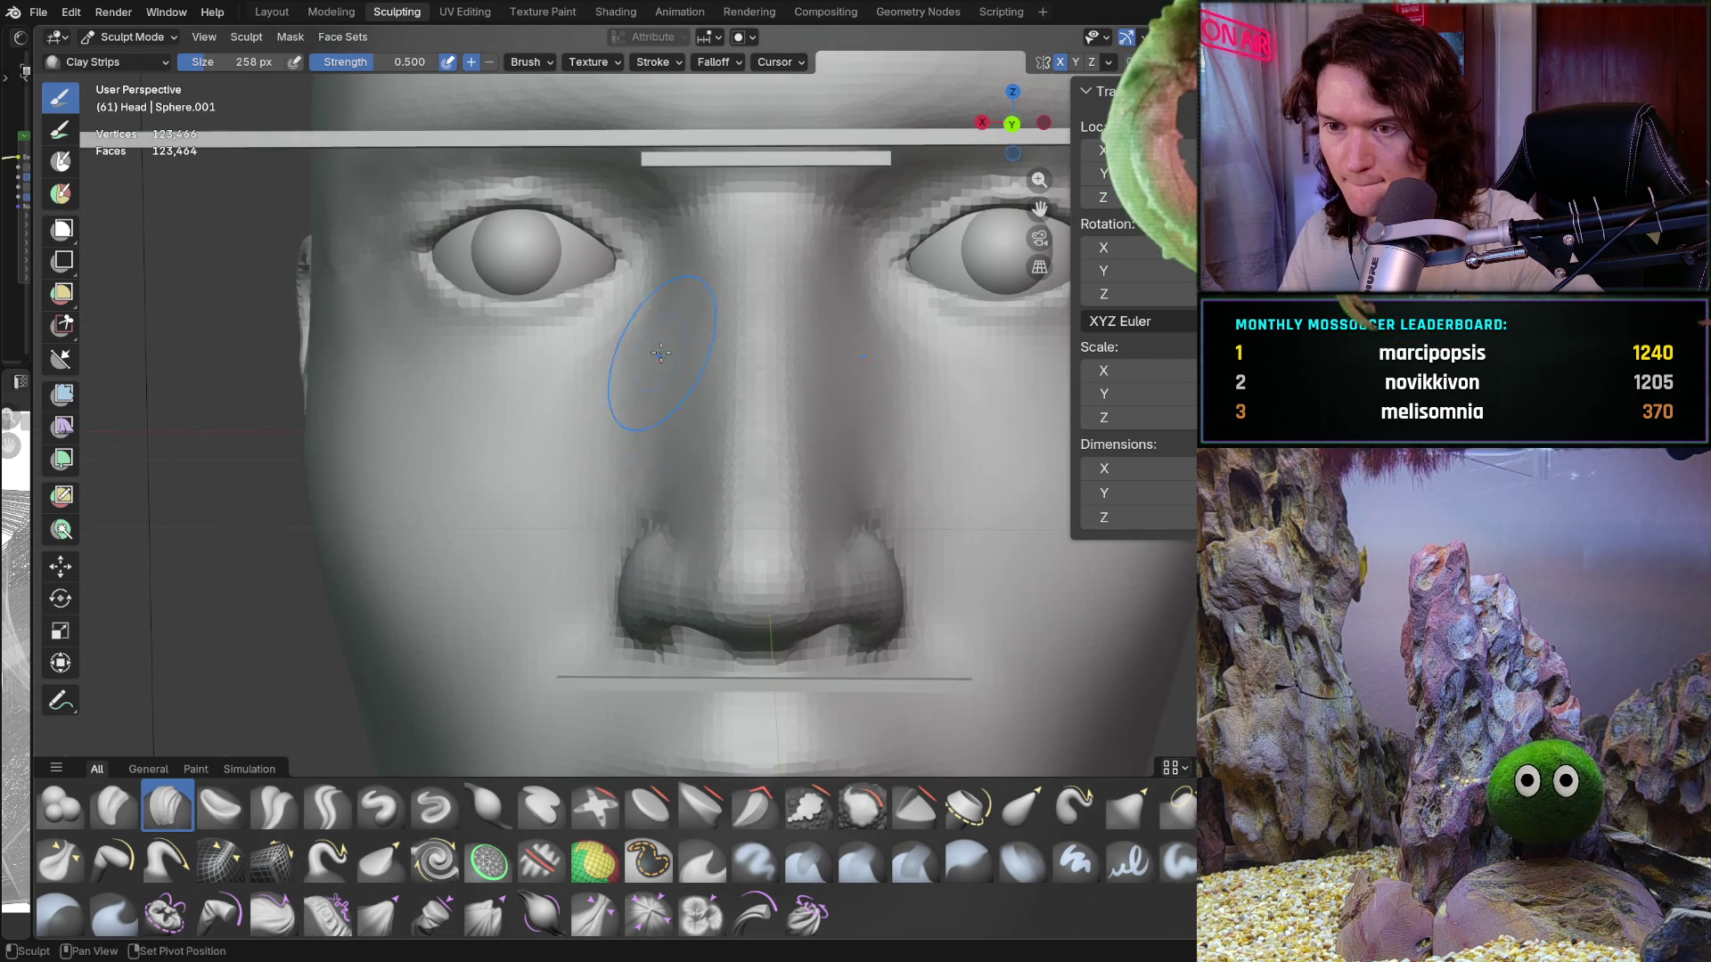
left_click_drag(661, 353, 632, 409)
middle_click_drag(695, 269, 725, 401)
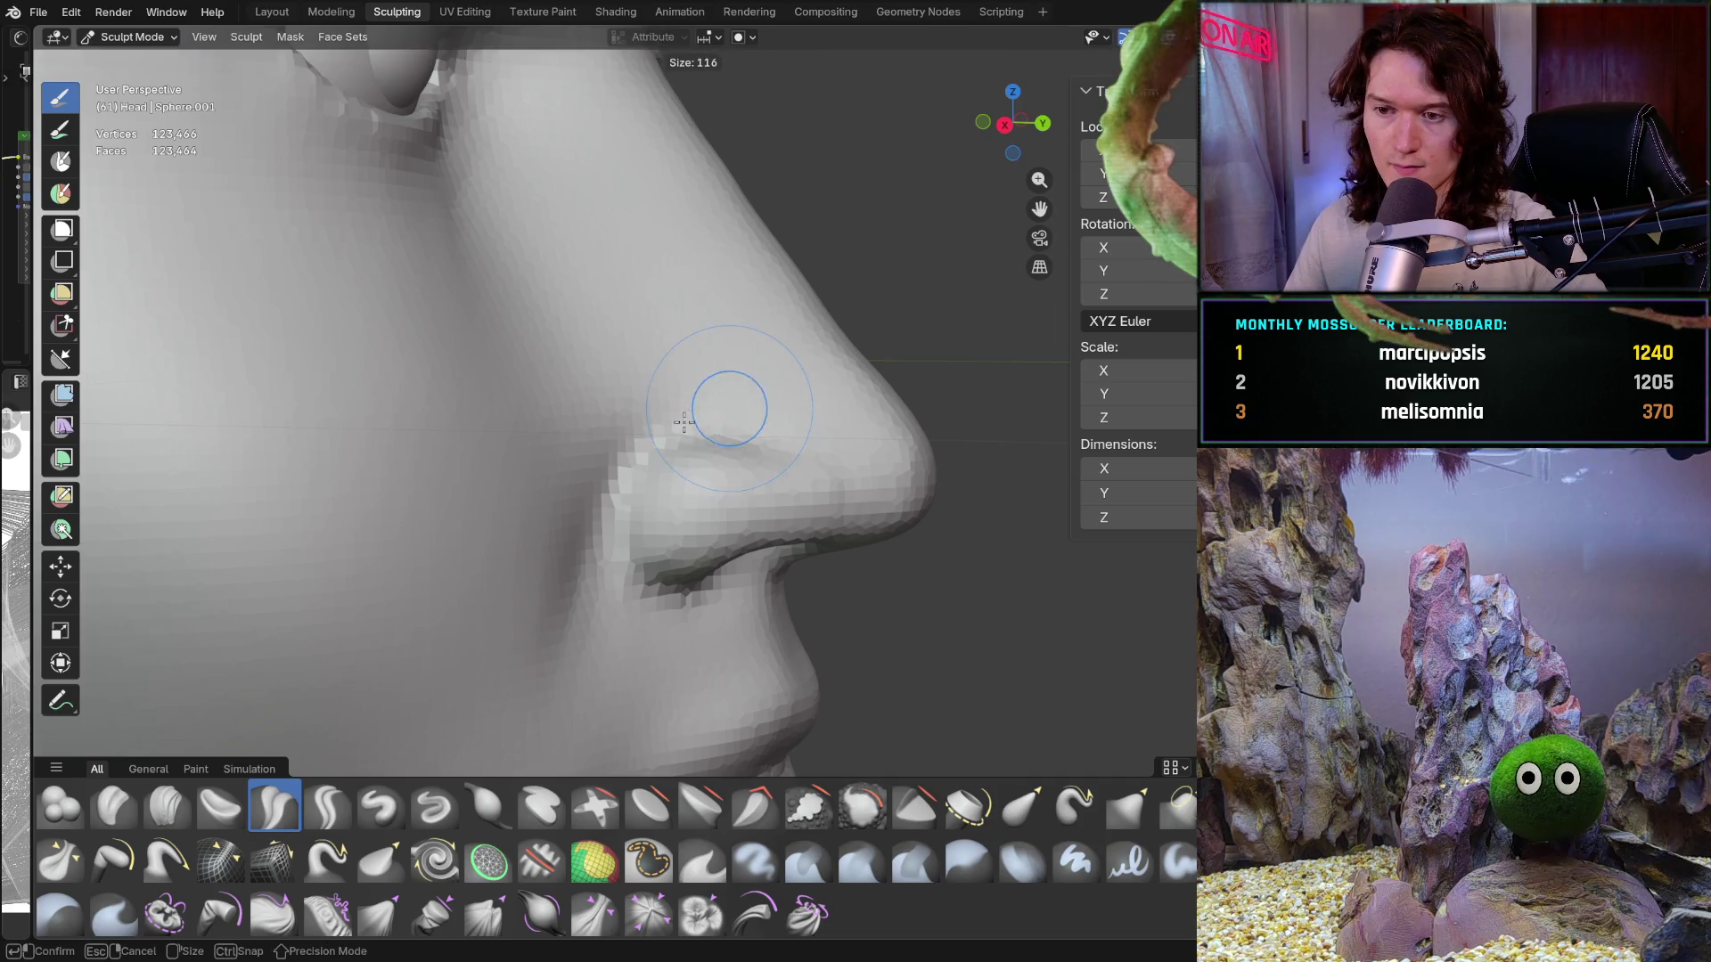
key("shift+c")
scroll(725, 401, "up", 4)
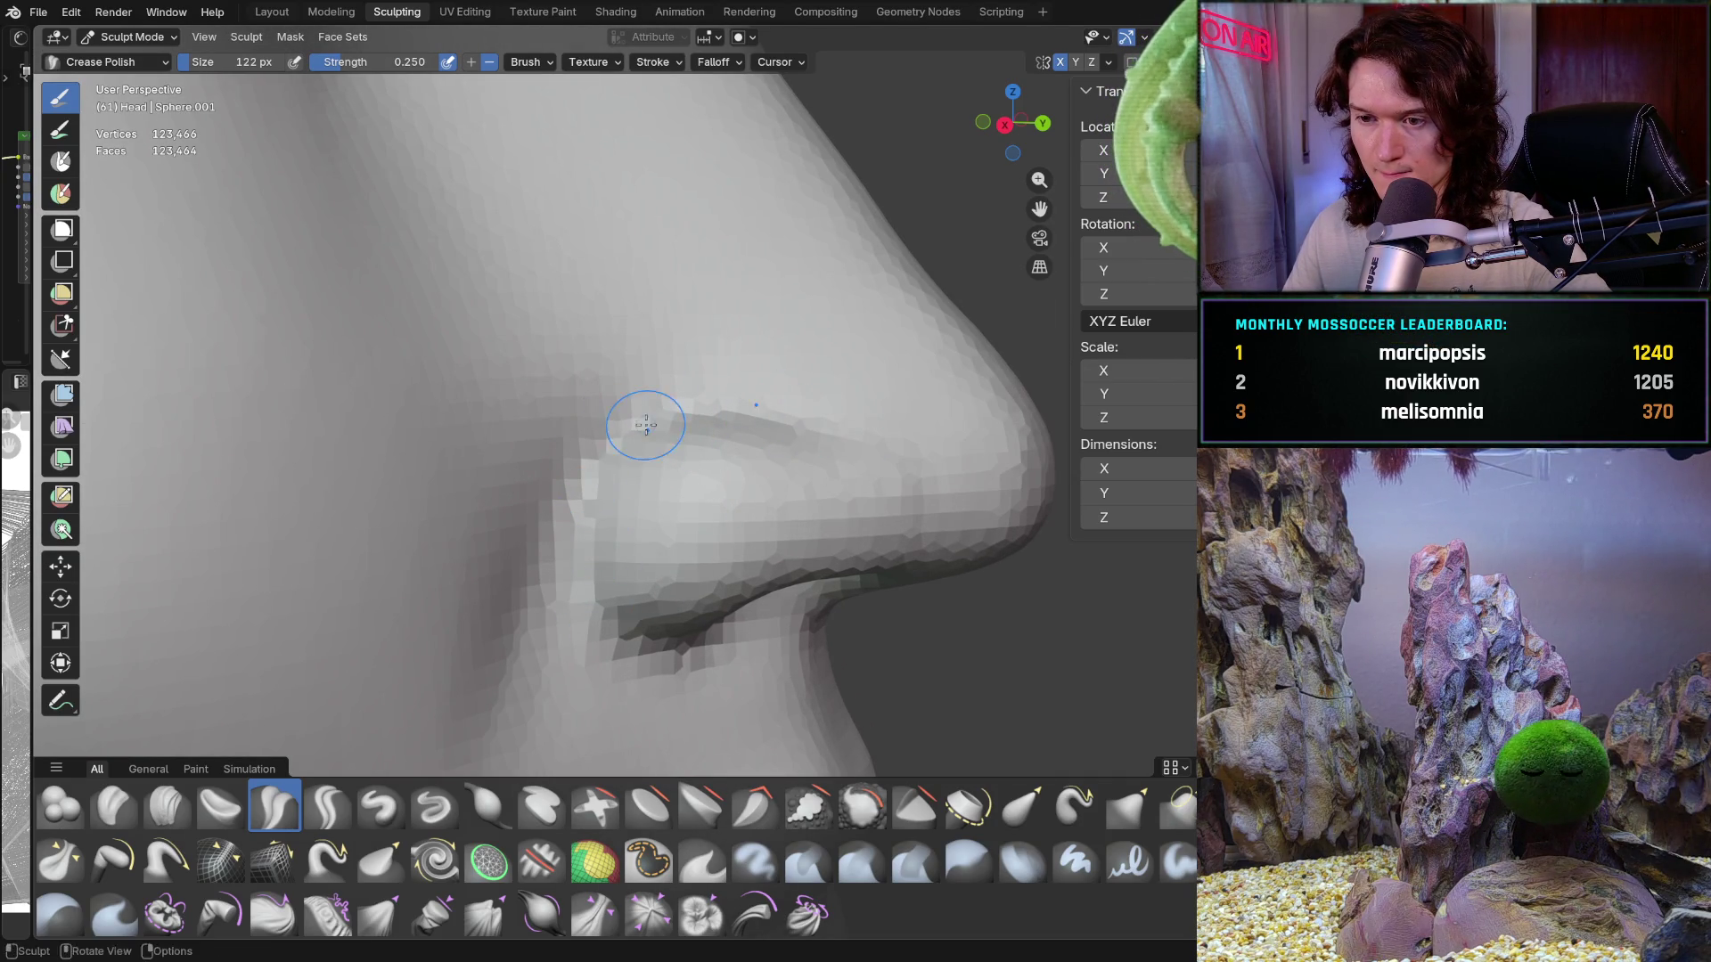
Step: Compare the nose to the measurement bars in a front orthographic view
mouse_move(835, 360)
middle_mouse_down()
mouse_move(642, 427)
mouse_move(561, 397)
mouse_move(540, 414)
mouse_move(598, 494)
middle_mouse_up()
scroll(561, 464, "down", 5)
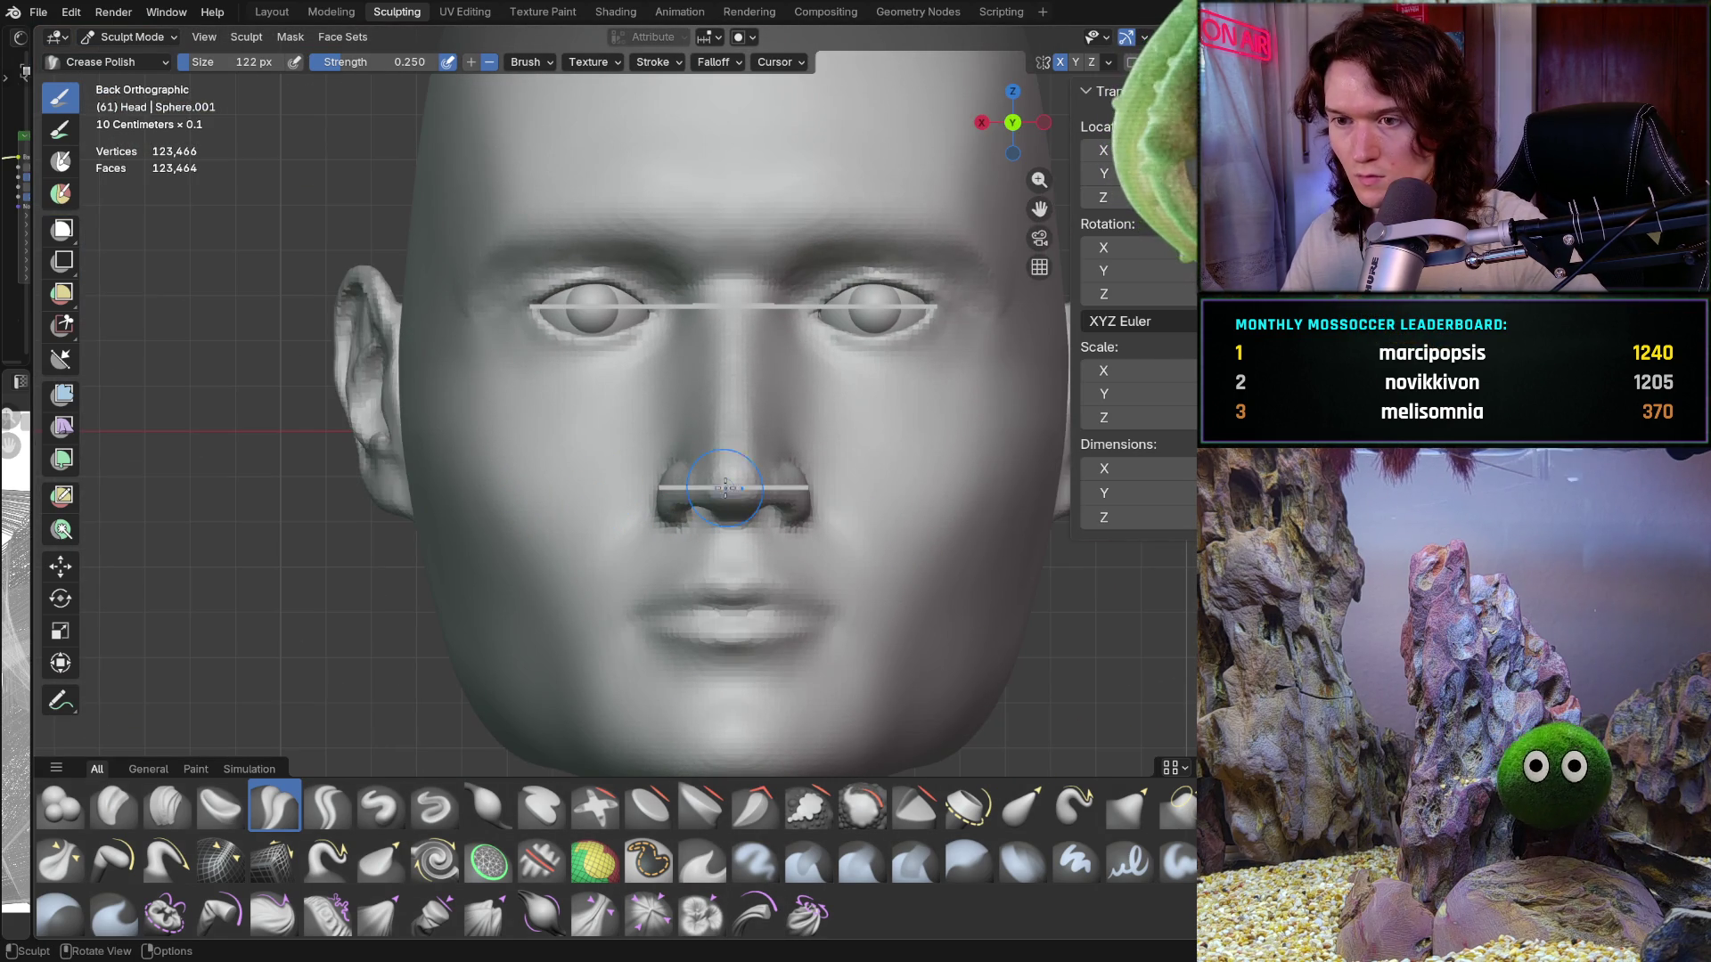
scroll(767, 377, "down", 3)
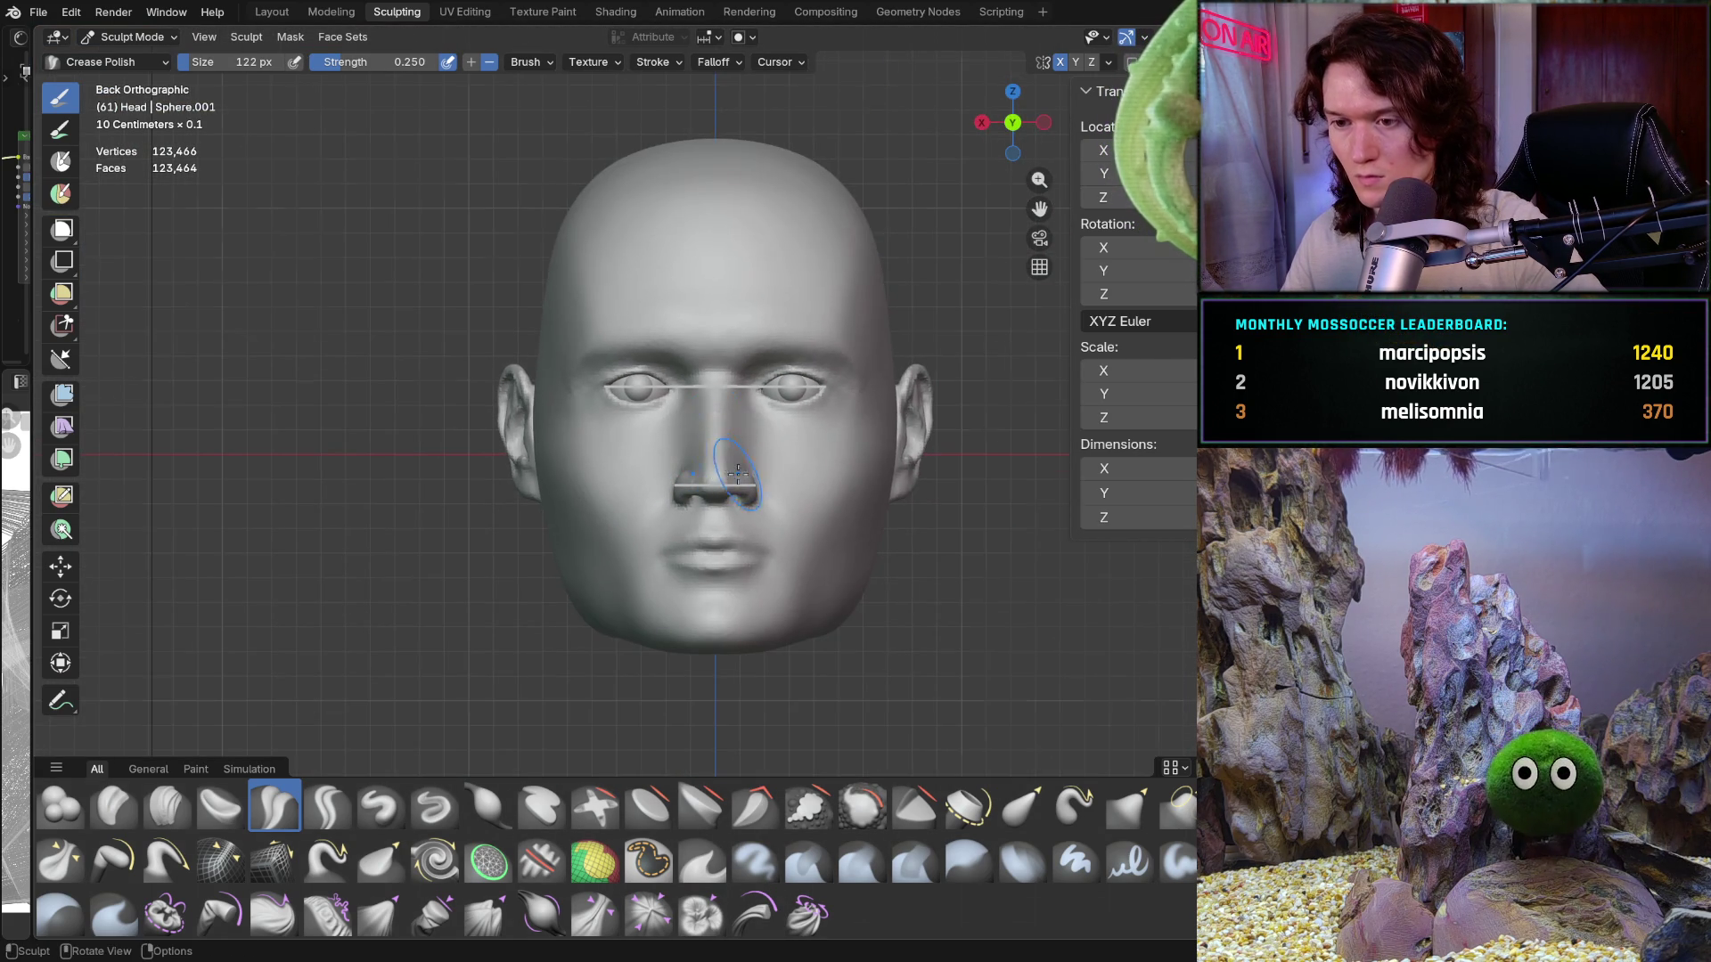
mouse_move(738, 473)
middle_mouse_down()
mouse_move(775, 383)
mouse_move(822, 373)
middle_mouse_up()
scroll(790, 359, "up", 4)
key("ctrl+KP_1")
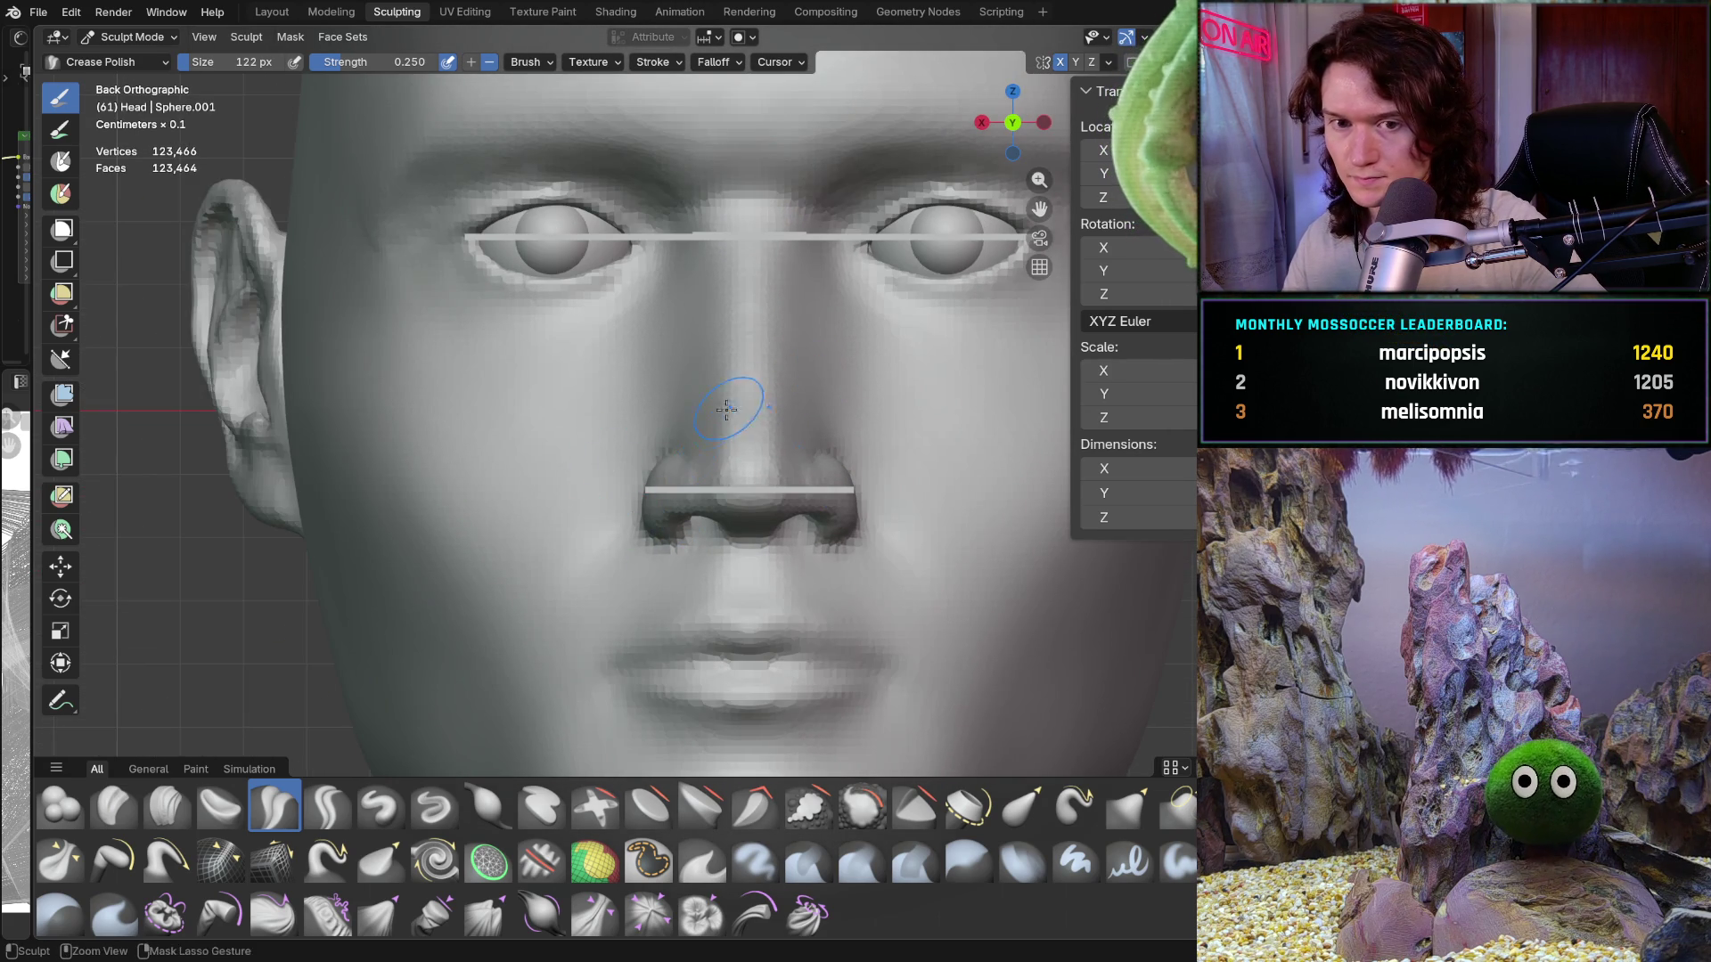
scroll(726, 409, "down", 8)
Step: Inspect the nose against the bars from three-quarter and low angles
mouse_move(712, 419)
middle_mouse_down()
mouse_move(617, 529)
mouse_move(496, 508)
mouse_move(641, 491)
mouse_move(751, 518)
middle_mouse_up()
scroll(538, 457, "up", 8)
scroll(539, 457, "down", 6)
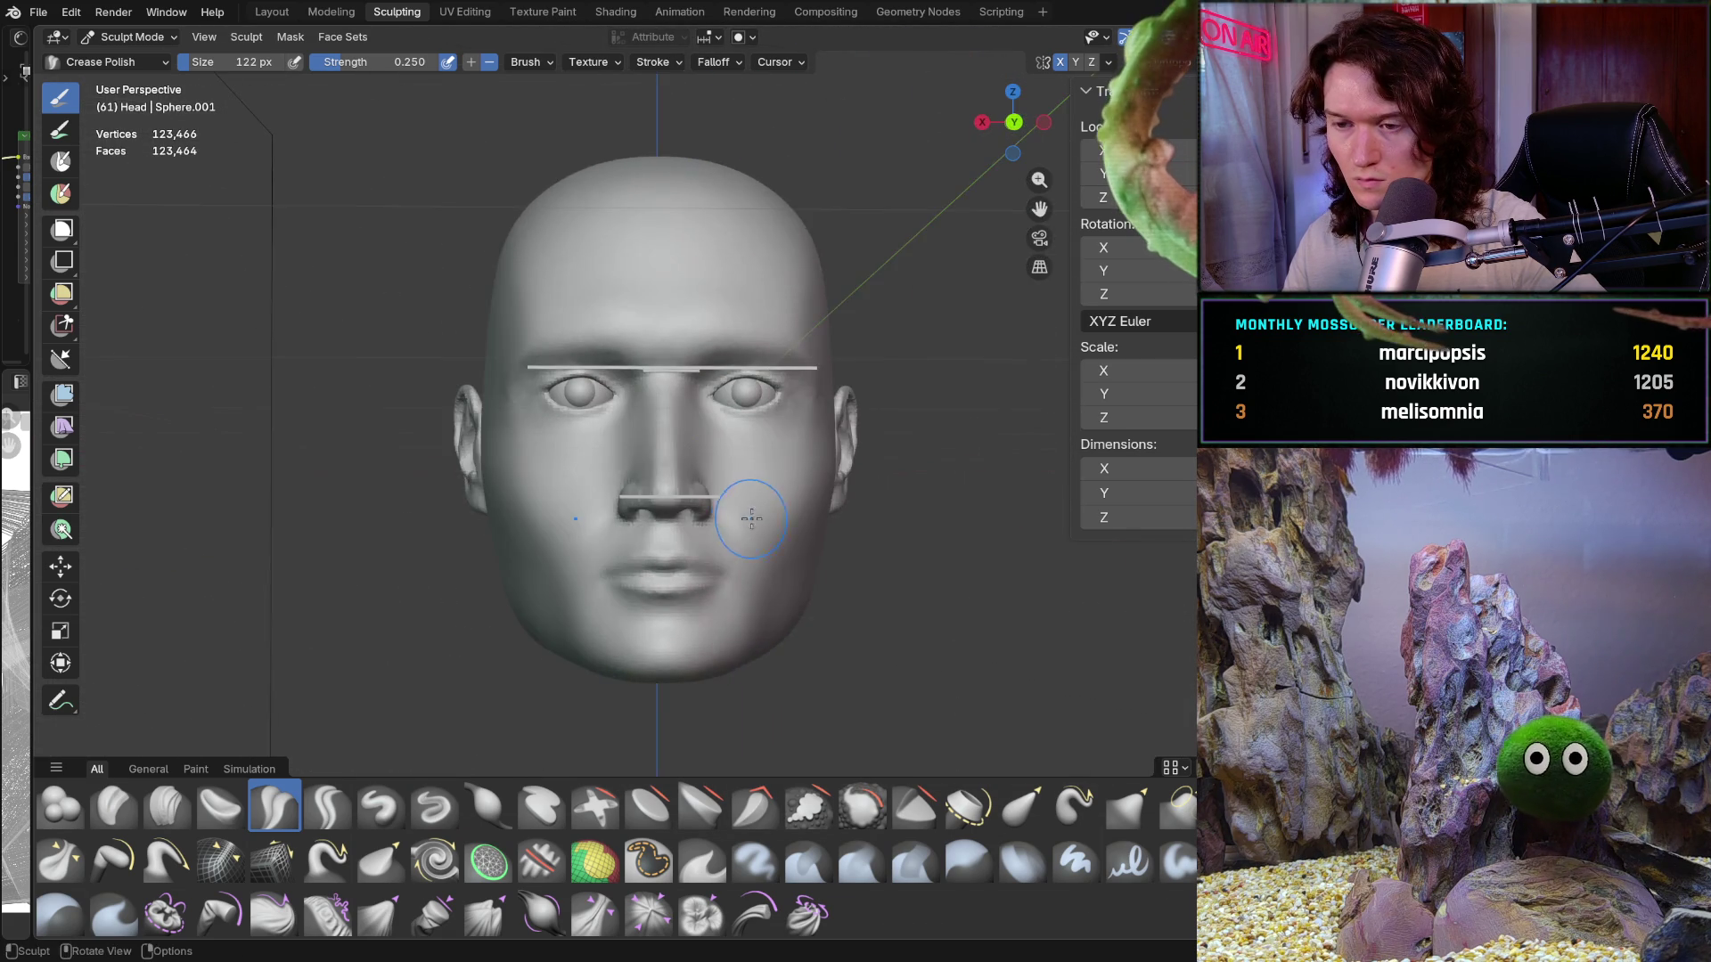
scroll(751, 518, "up", 3)
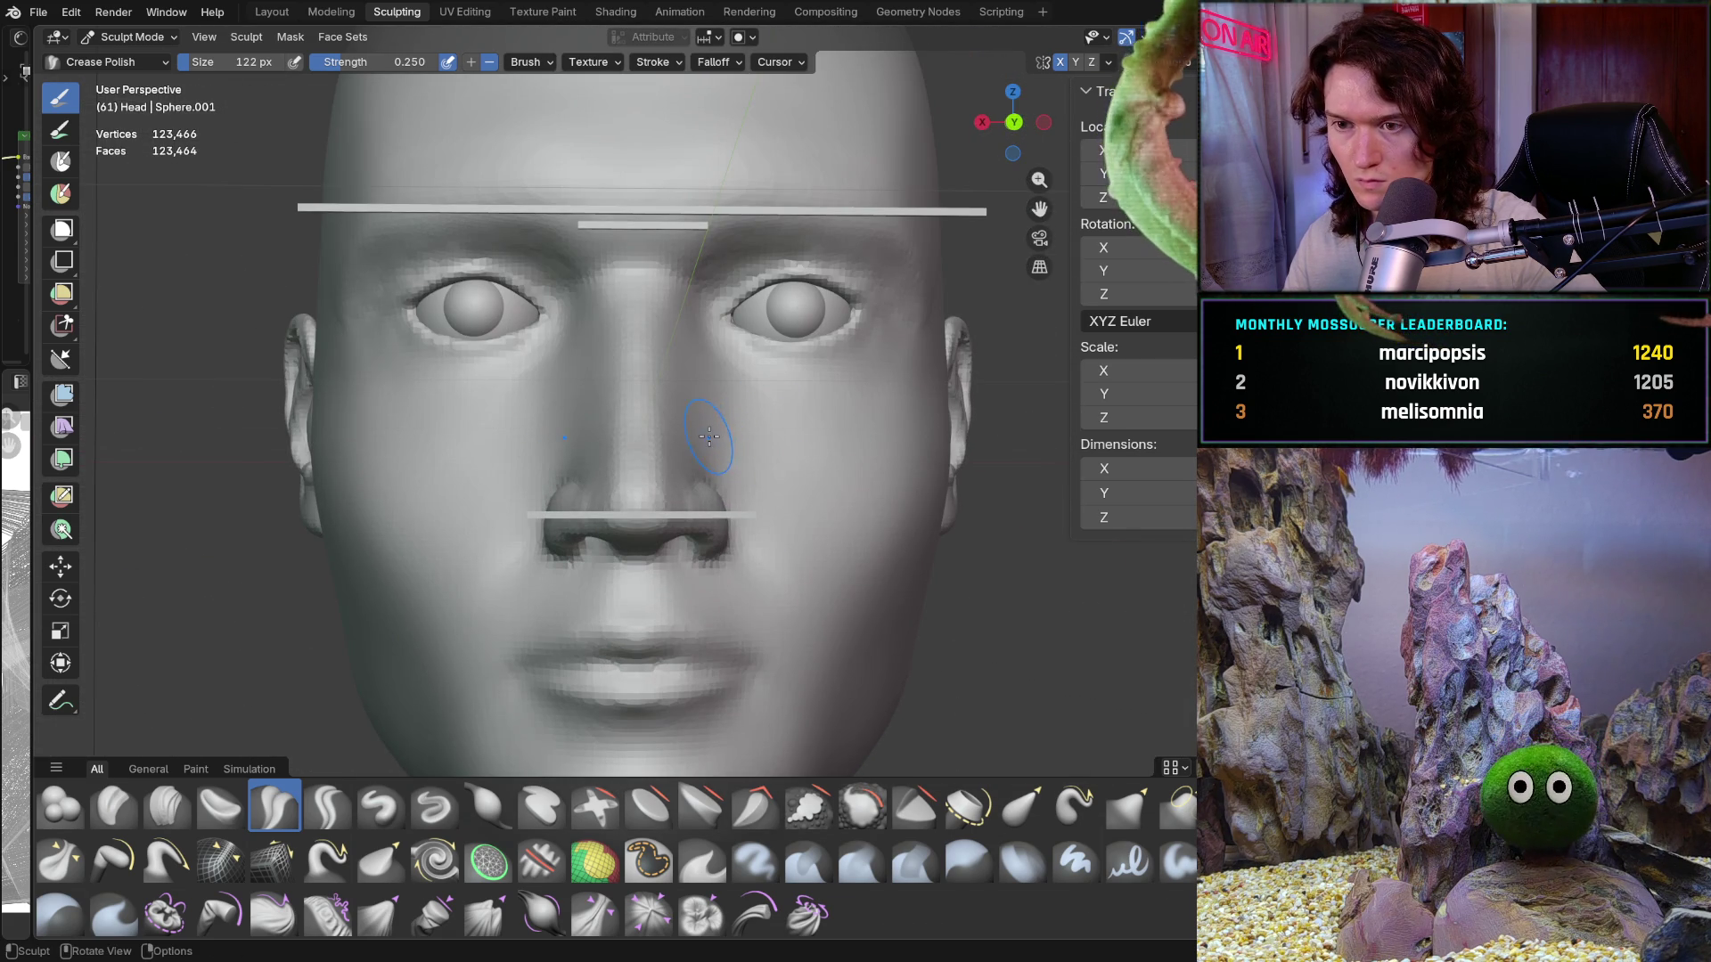
scroll(709, 436, "up", 8)
scroll(709, 436, "down", 8)
mouse_move(709, 435)
middle_mouse_down()
mouse_move(567, 467)
mouse_move(679, 404)
mouse_move(666, 378)
middle_mouse_up()
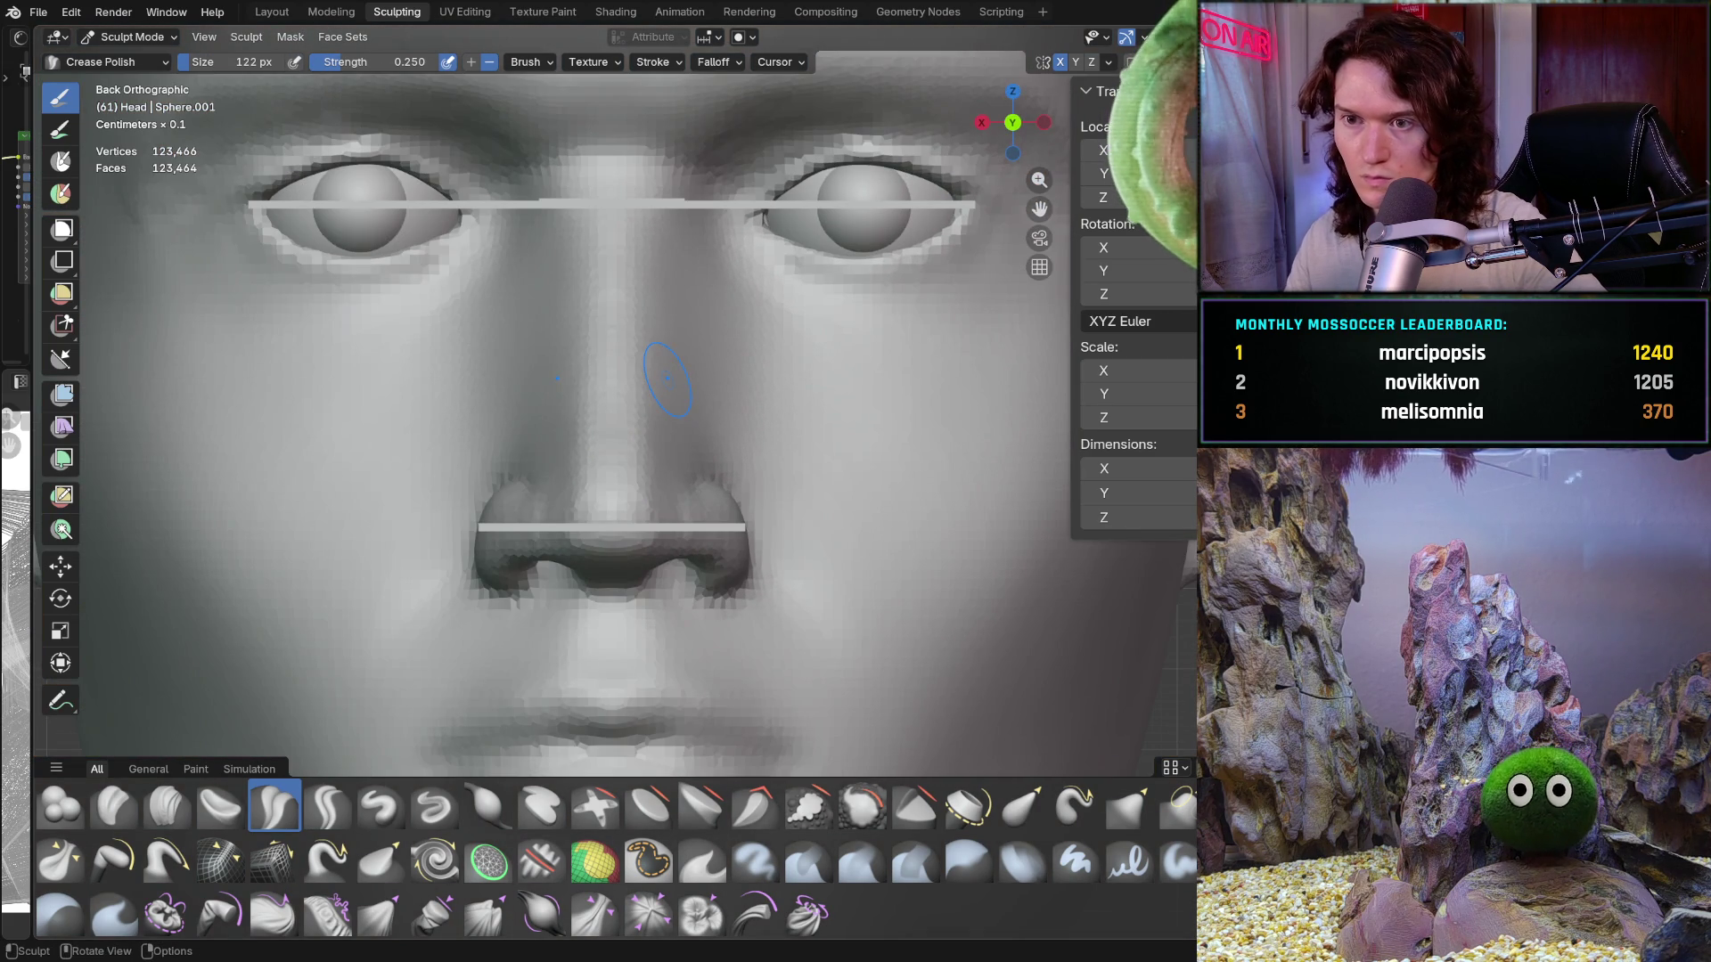
scroll(469, 517, "down", 2)
mouse_move(496, 570)
middle_mouse_down()
mouse_move(543, 487)
mouse_move(568, 535)
mouse_move(557, 522)
middle_mouse_up()
scroll(543, 487, "up", 3)
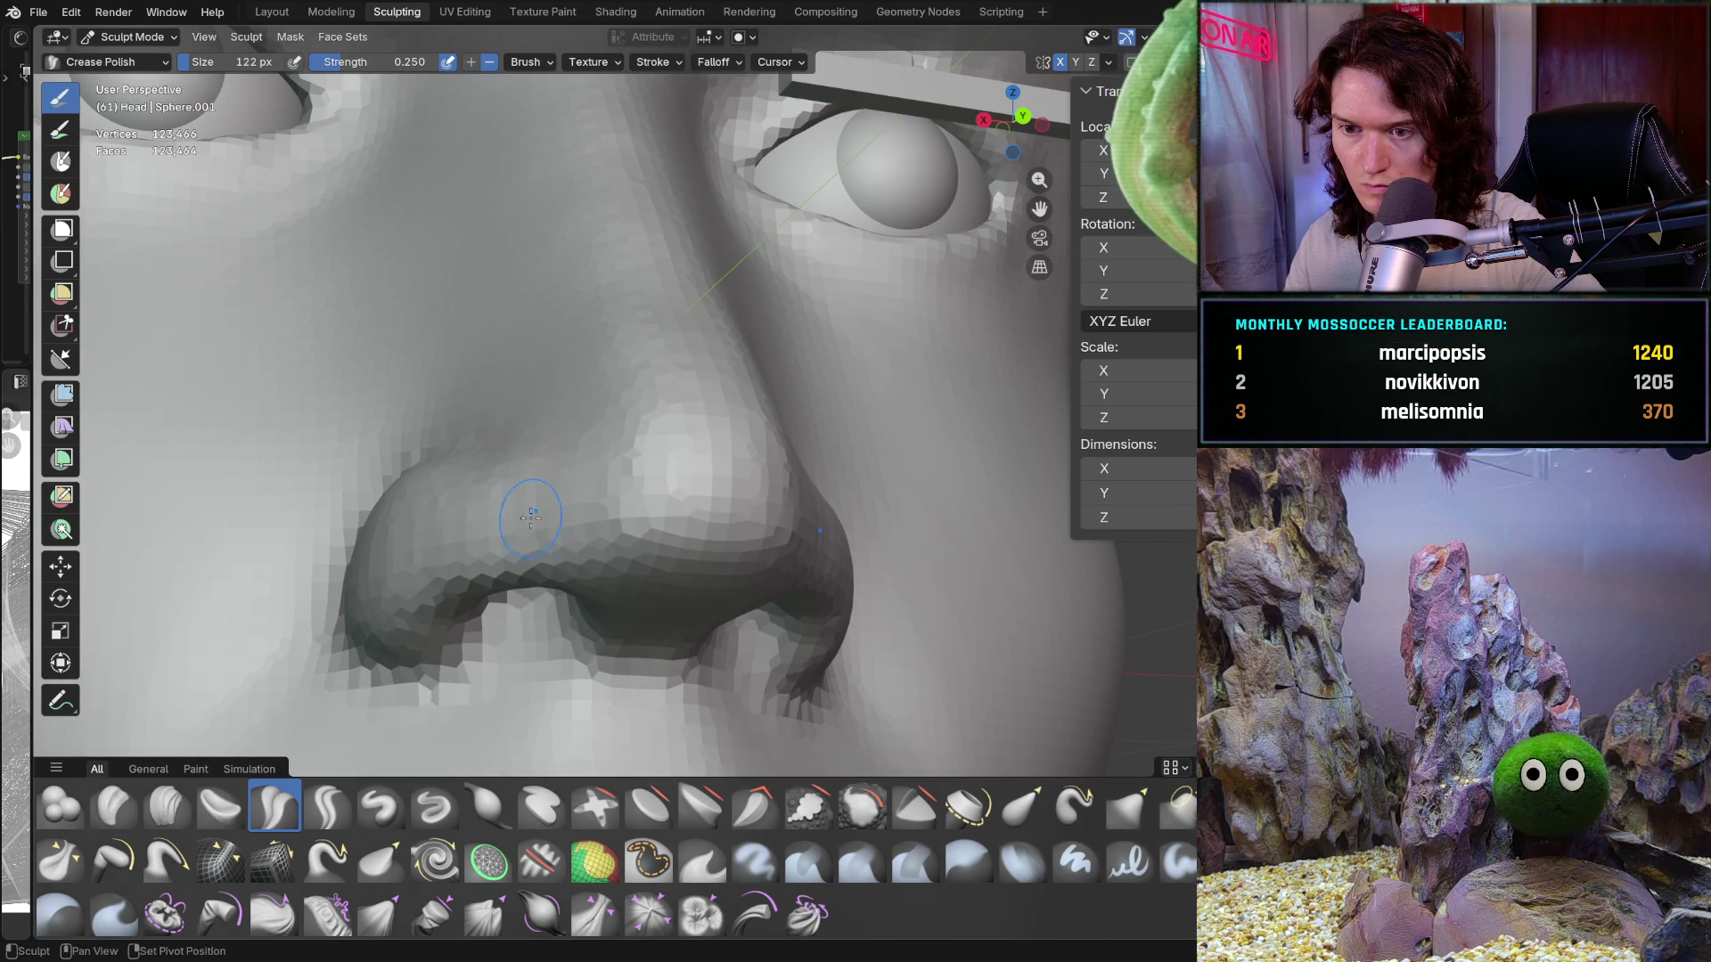
Step: Recheck the nose in front orthographic view, then orbit back out to continue refining
key("ctrl+KP_1")
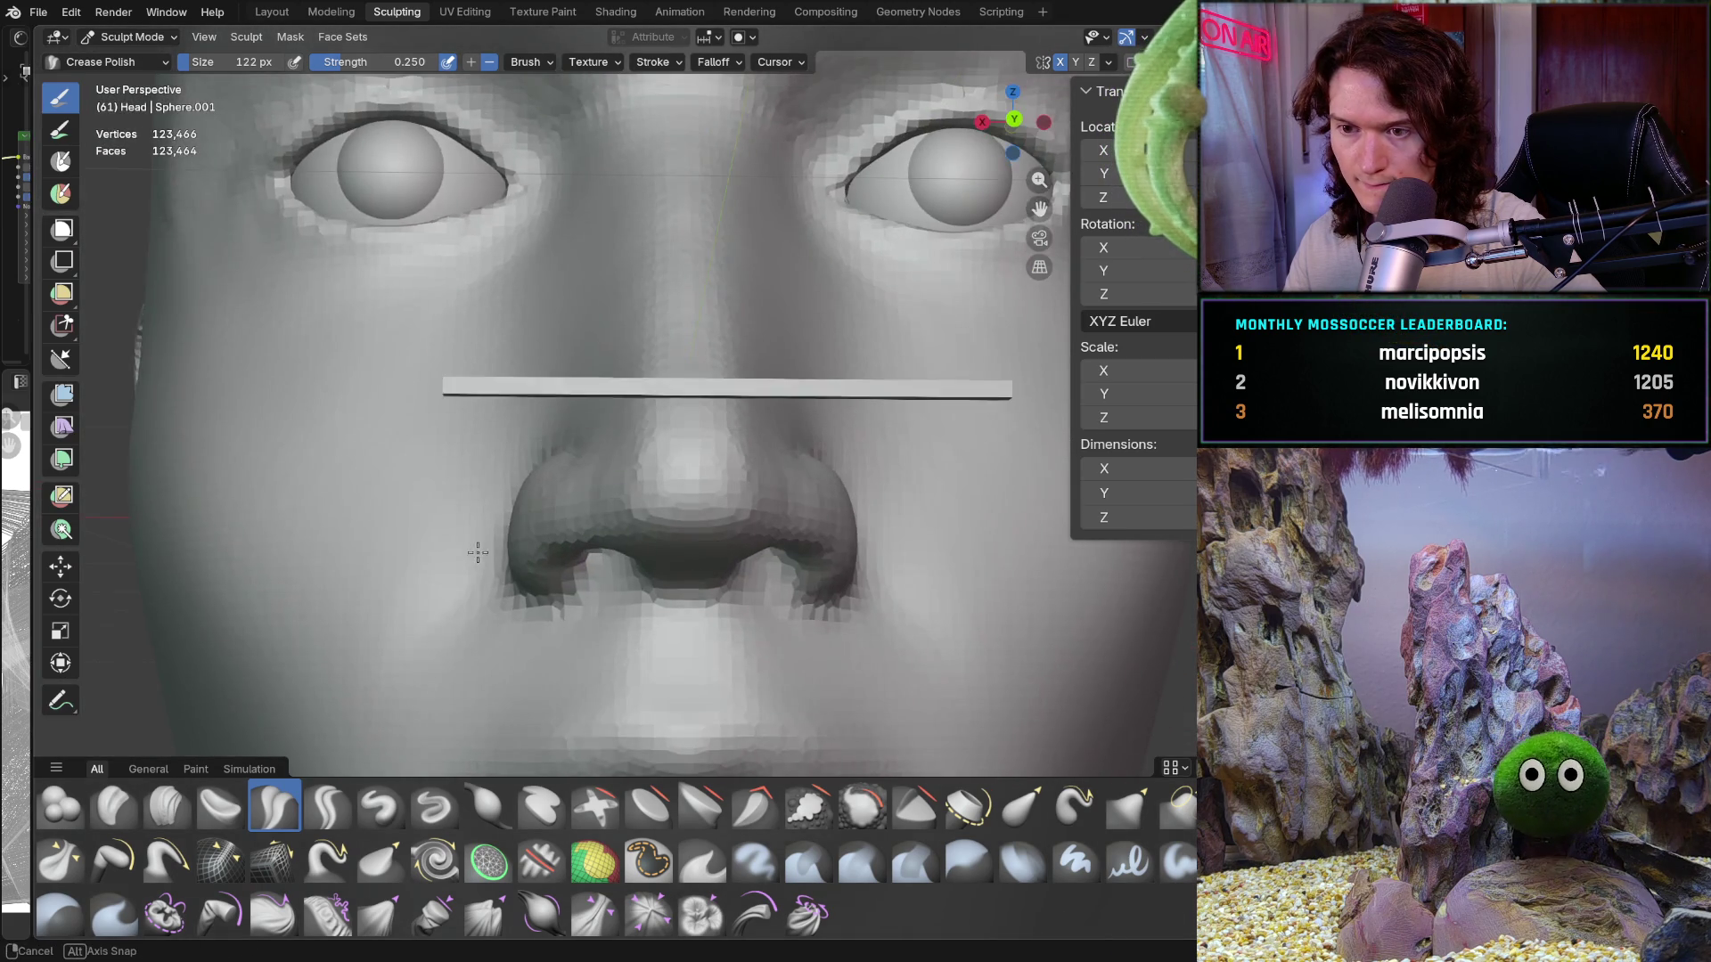
scroll(451, 503, "up", 2)
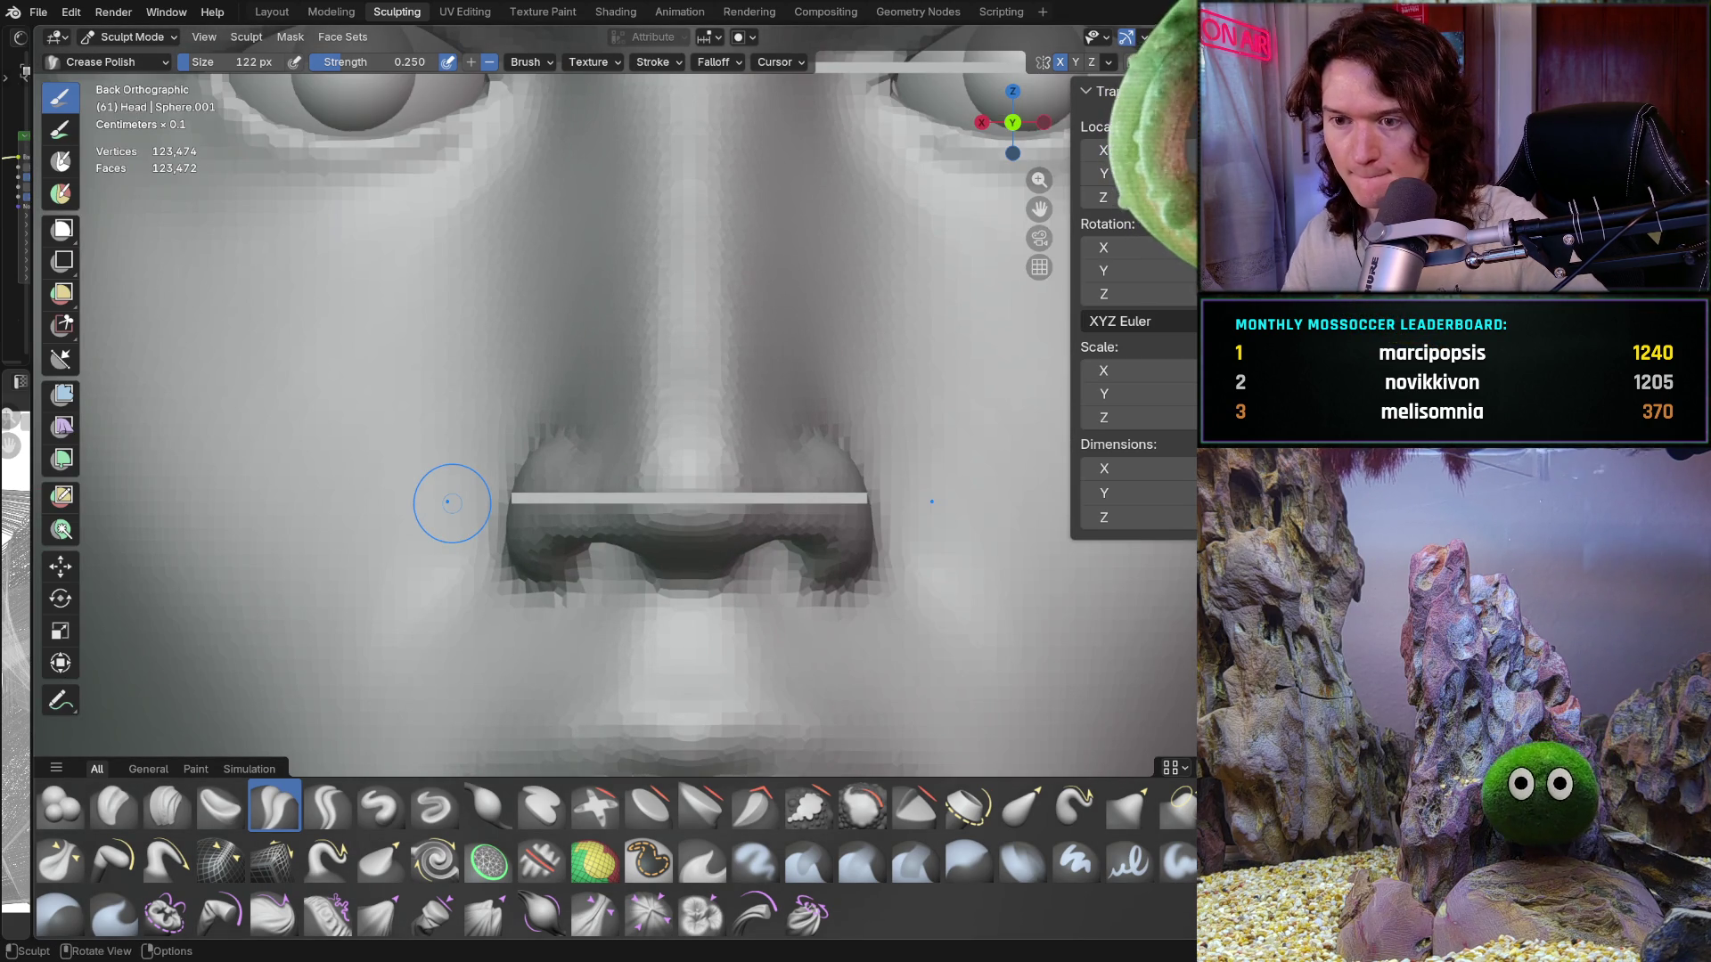
scroll(560, 535, "down", 6)
mouse_move(560, 535)
middle_mouse_down()
mouse_move(603, 511)
mouse_move(653, 387)
mouse_move(639, 401)
middle_mouse_up()
scroll(663, 375, "up", 4)
scroll(640, 401, "up", 4)
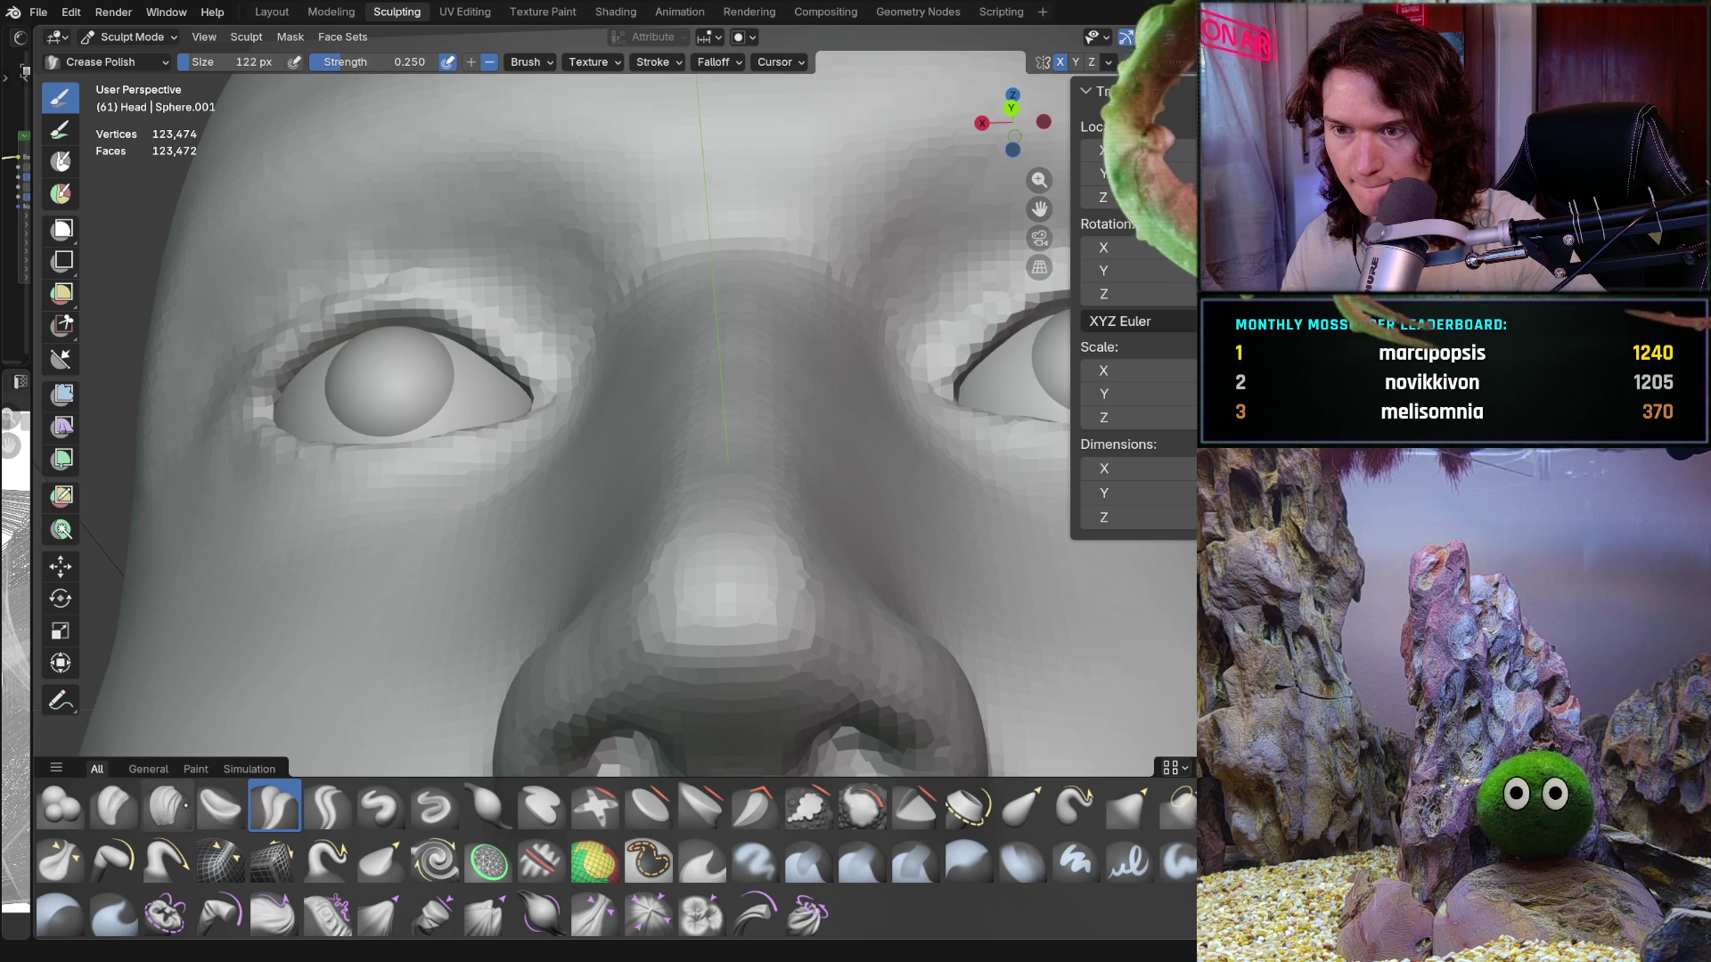
Step: With Clay Strips, add clay strokes along both sides of the nose bridge between the eyes
left_click(167, 807)
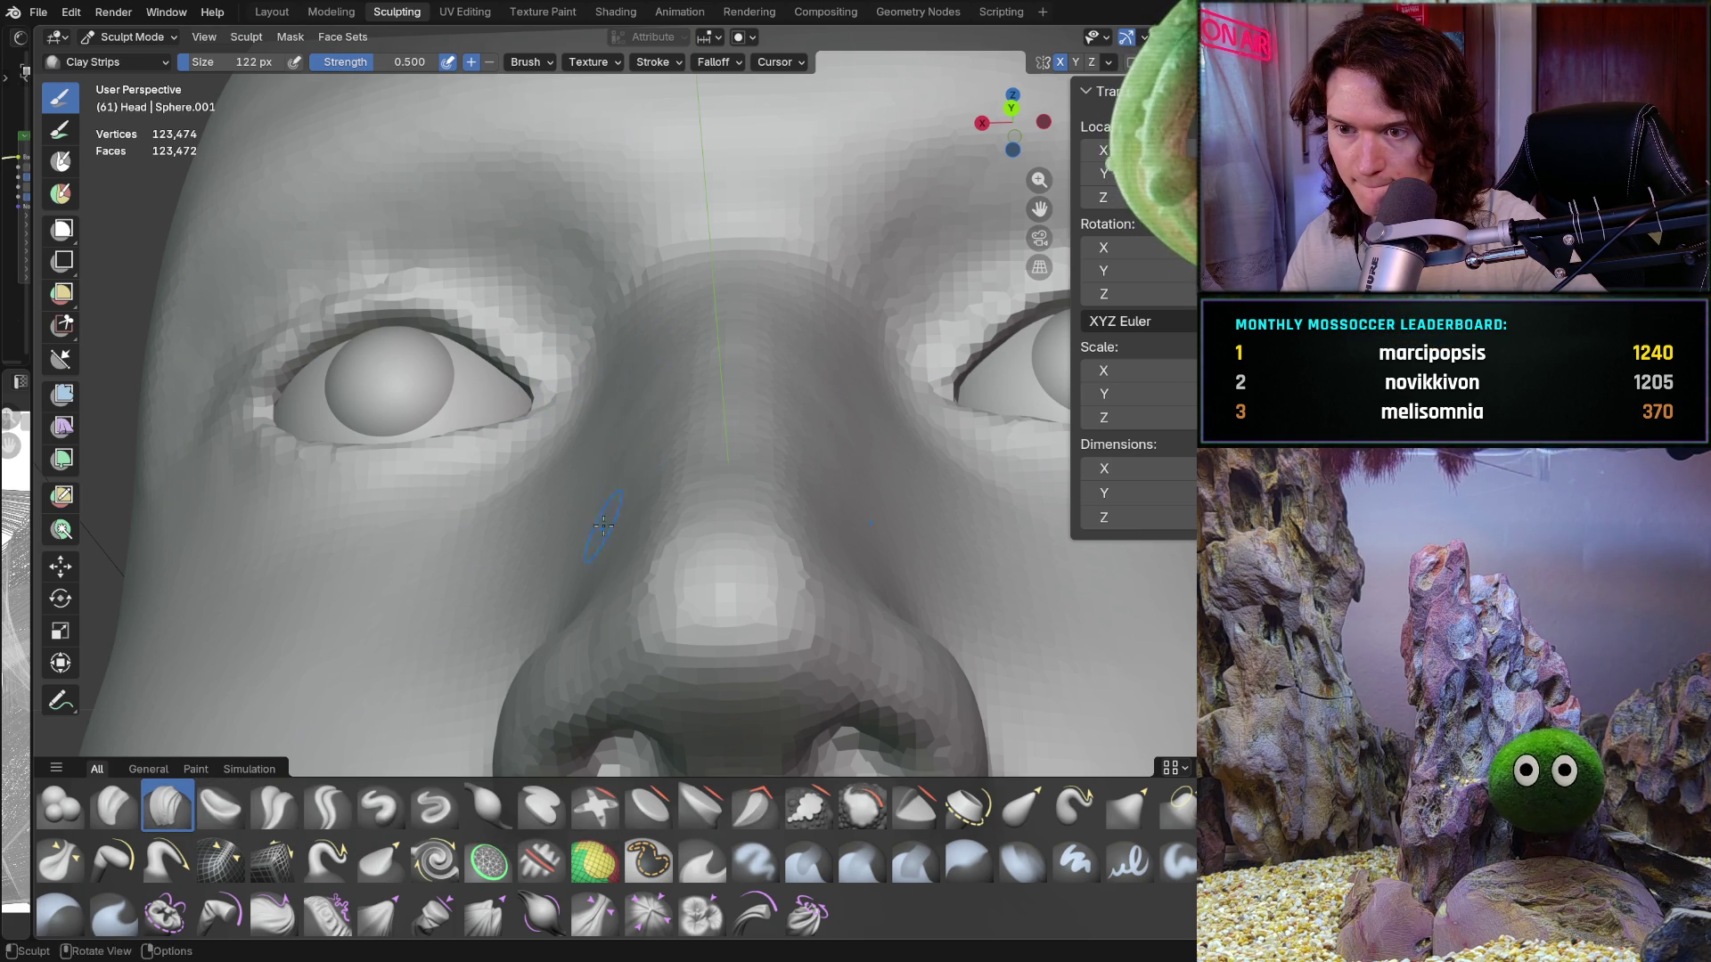
middle_click_drag(603, 526, 653, 466)
left_click_drag(667, 474, 646, 536)
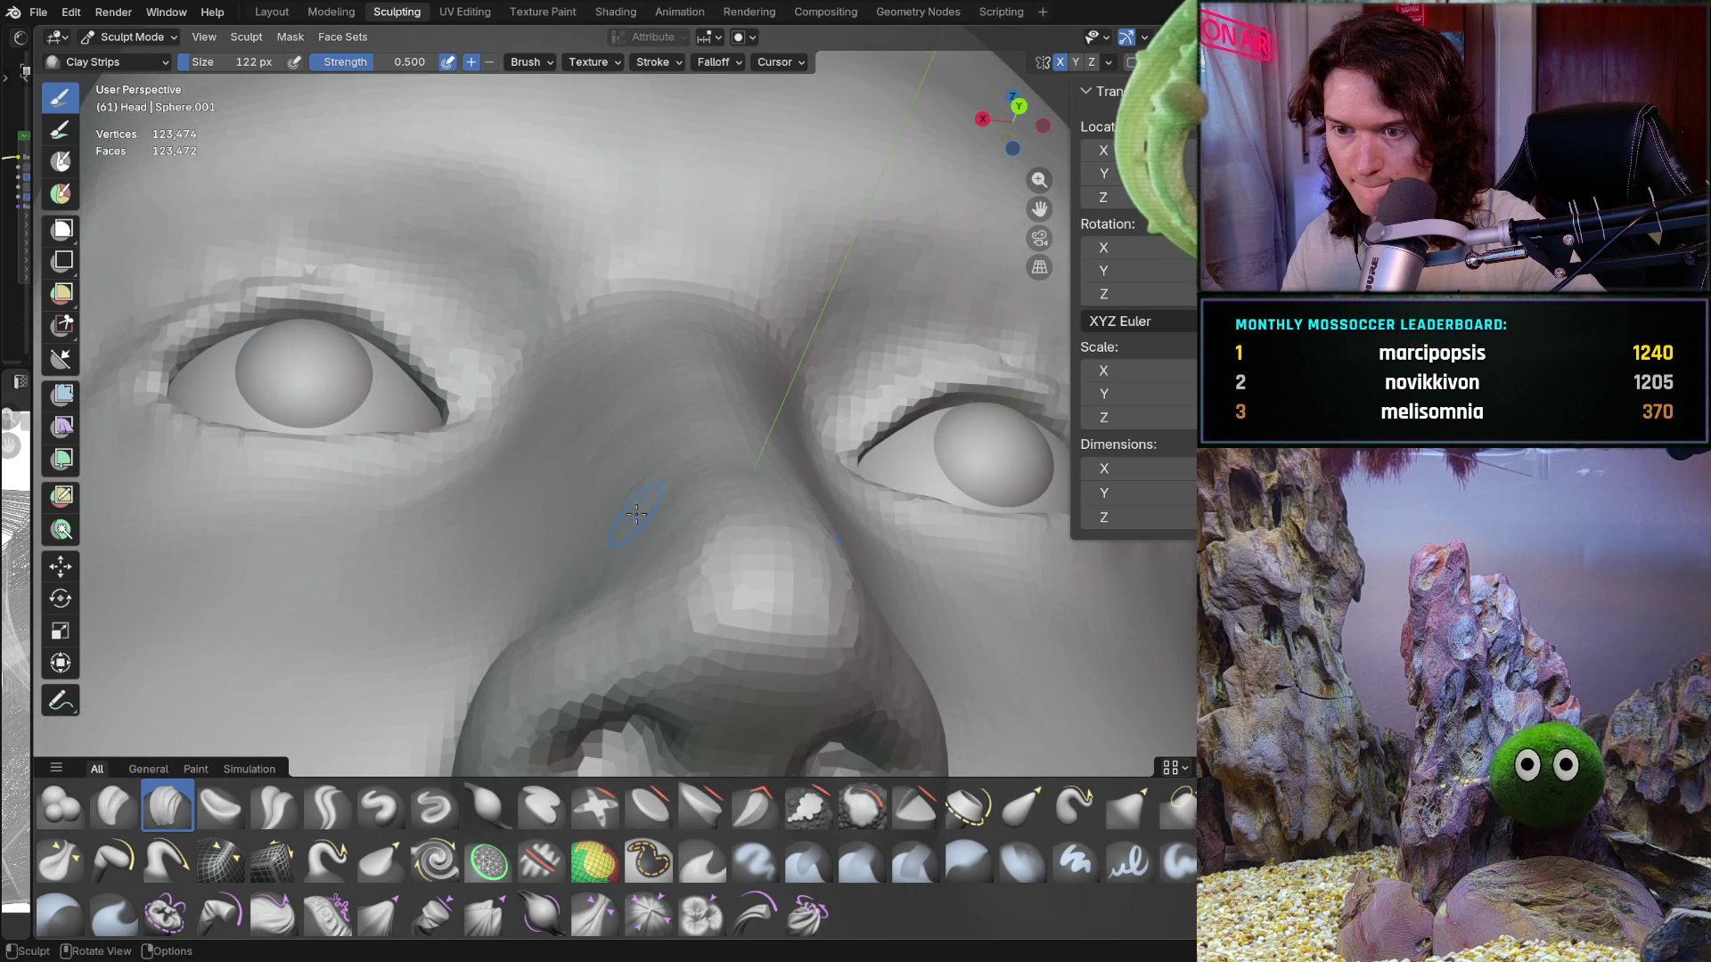
middle_click_drag(636, 514, 689, 434)
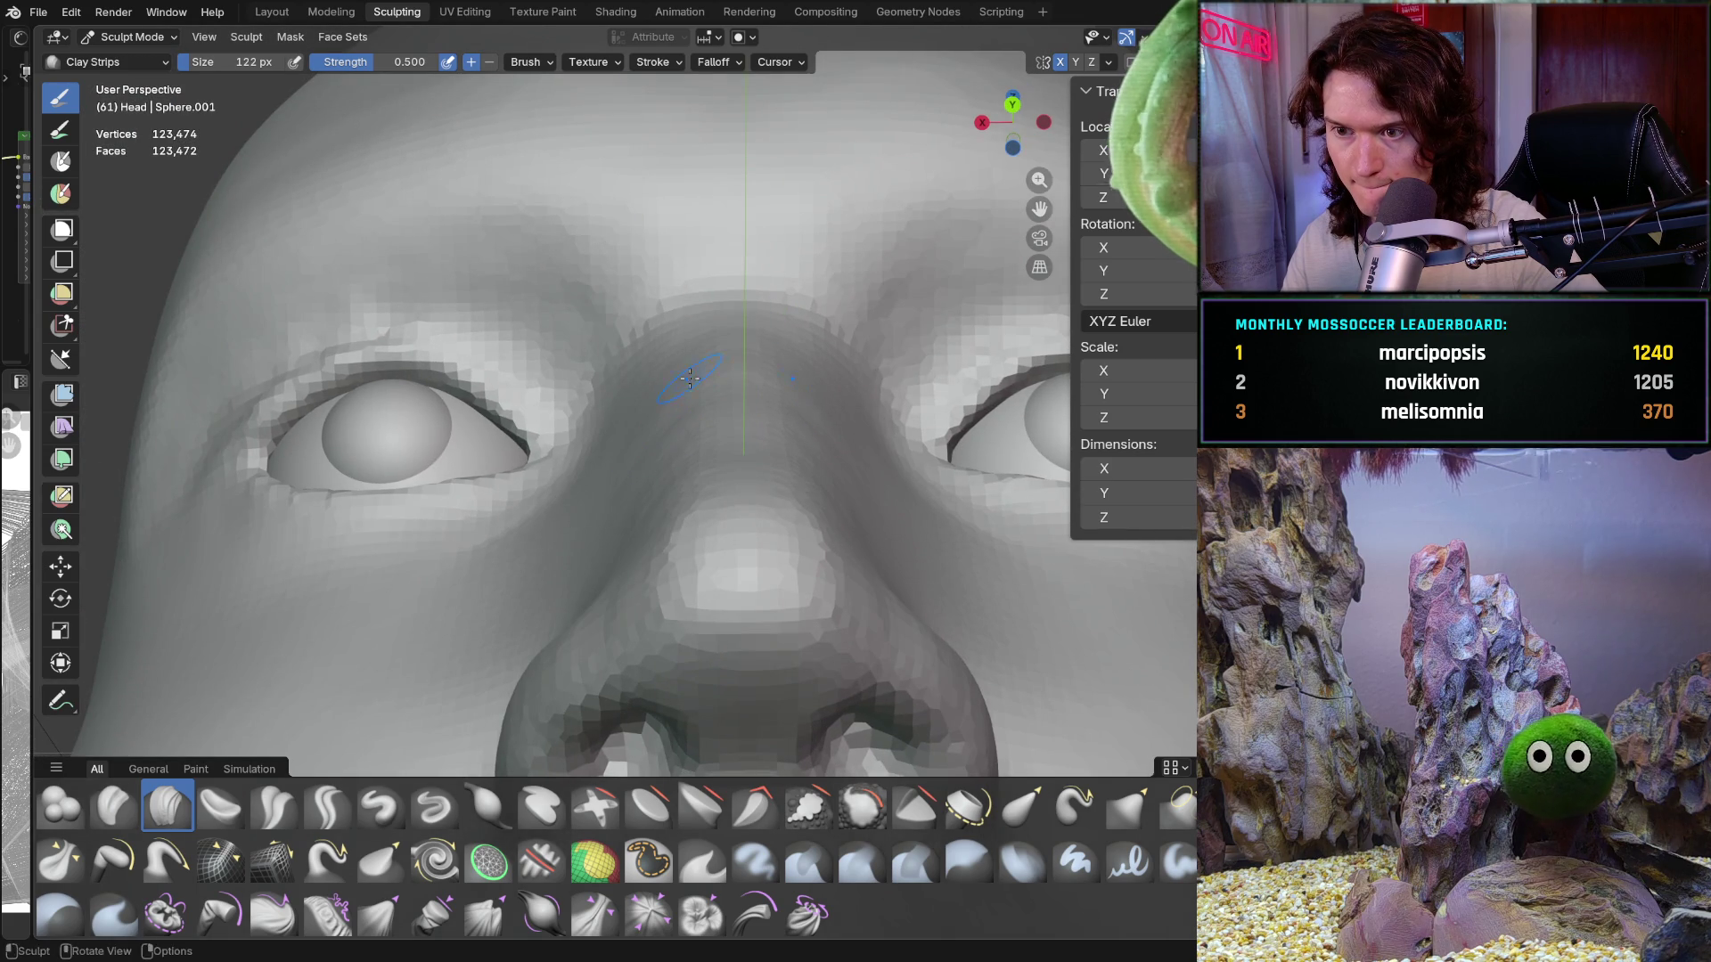
middle_click_drag(688, 353, 686, 352)
left_click_drag(680, 397, 622, 479)
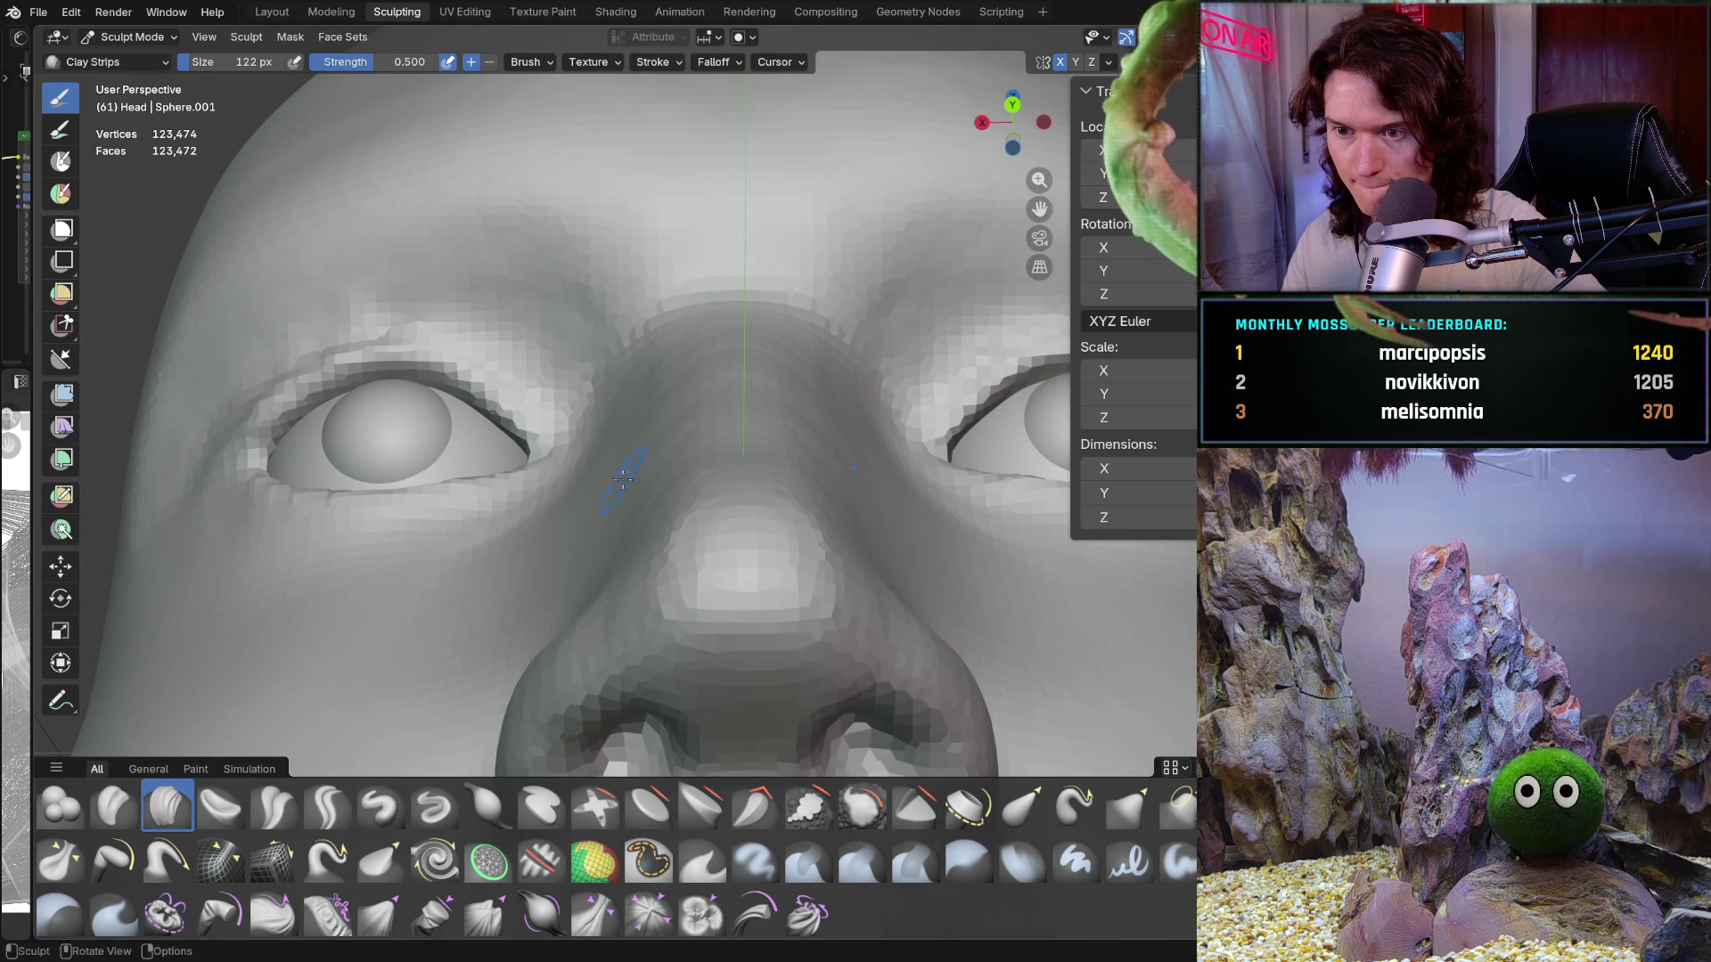
middle_click_drag(649, 485, 646, 545)
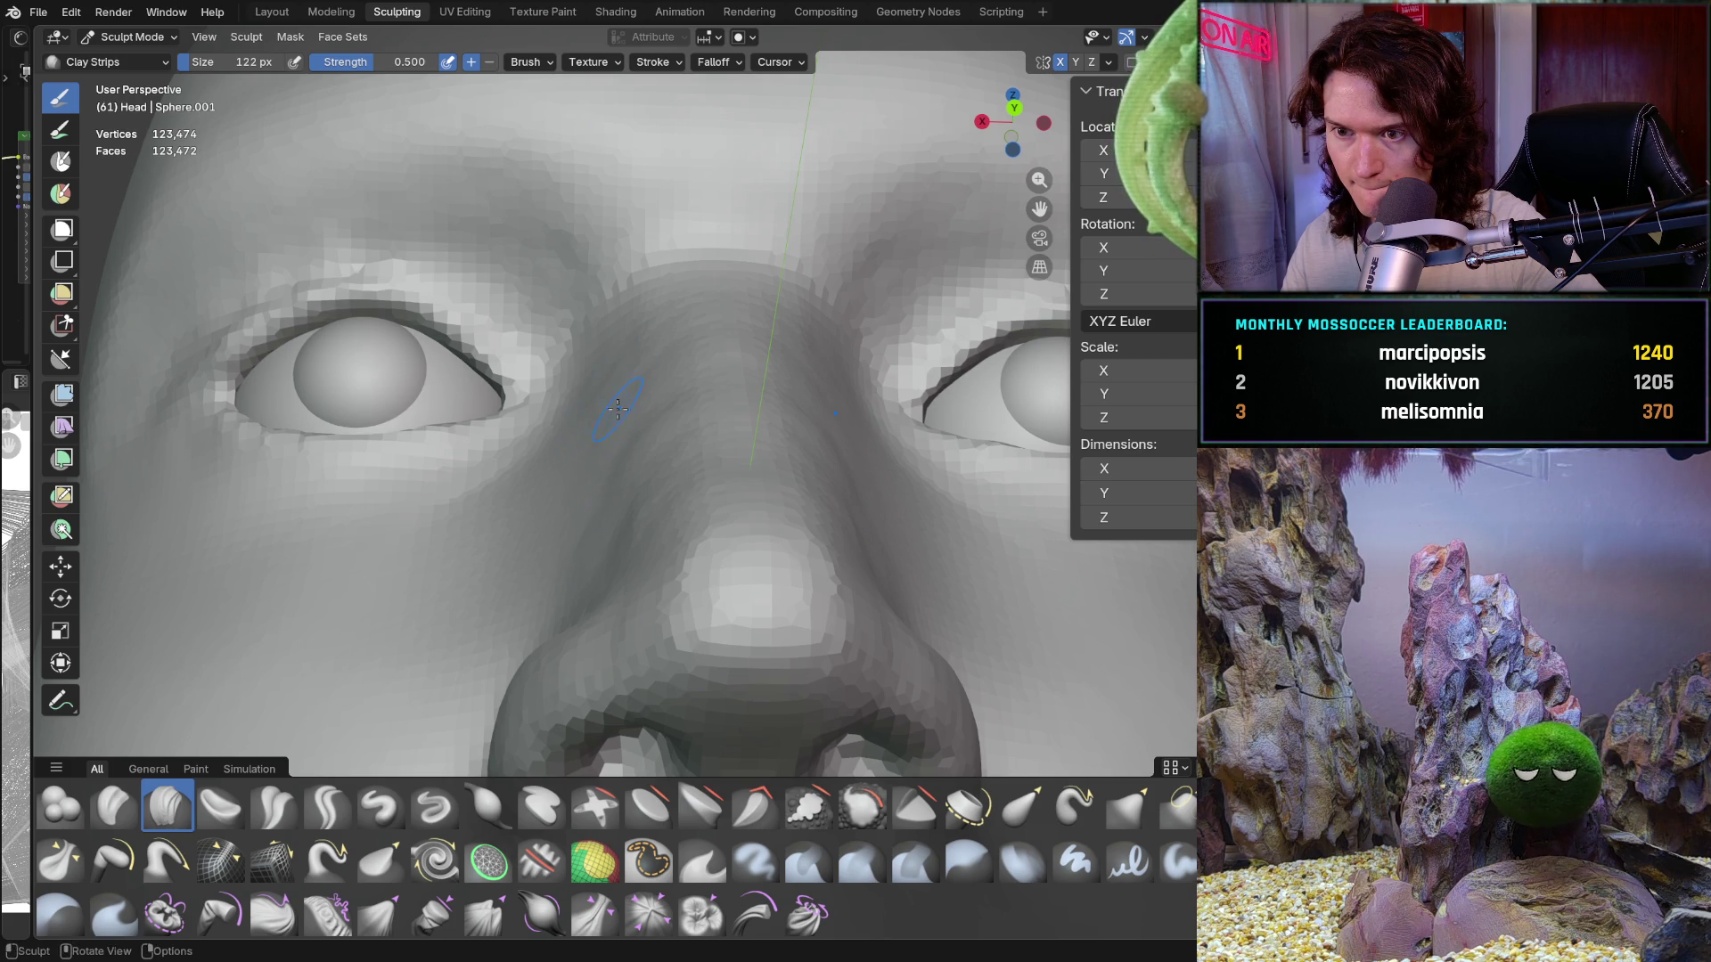
Step: Inspect the new clay on the nose bridge from several angles
middle_click_drag(596, 549, 608, 572)
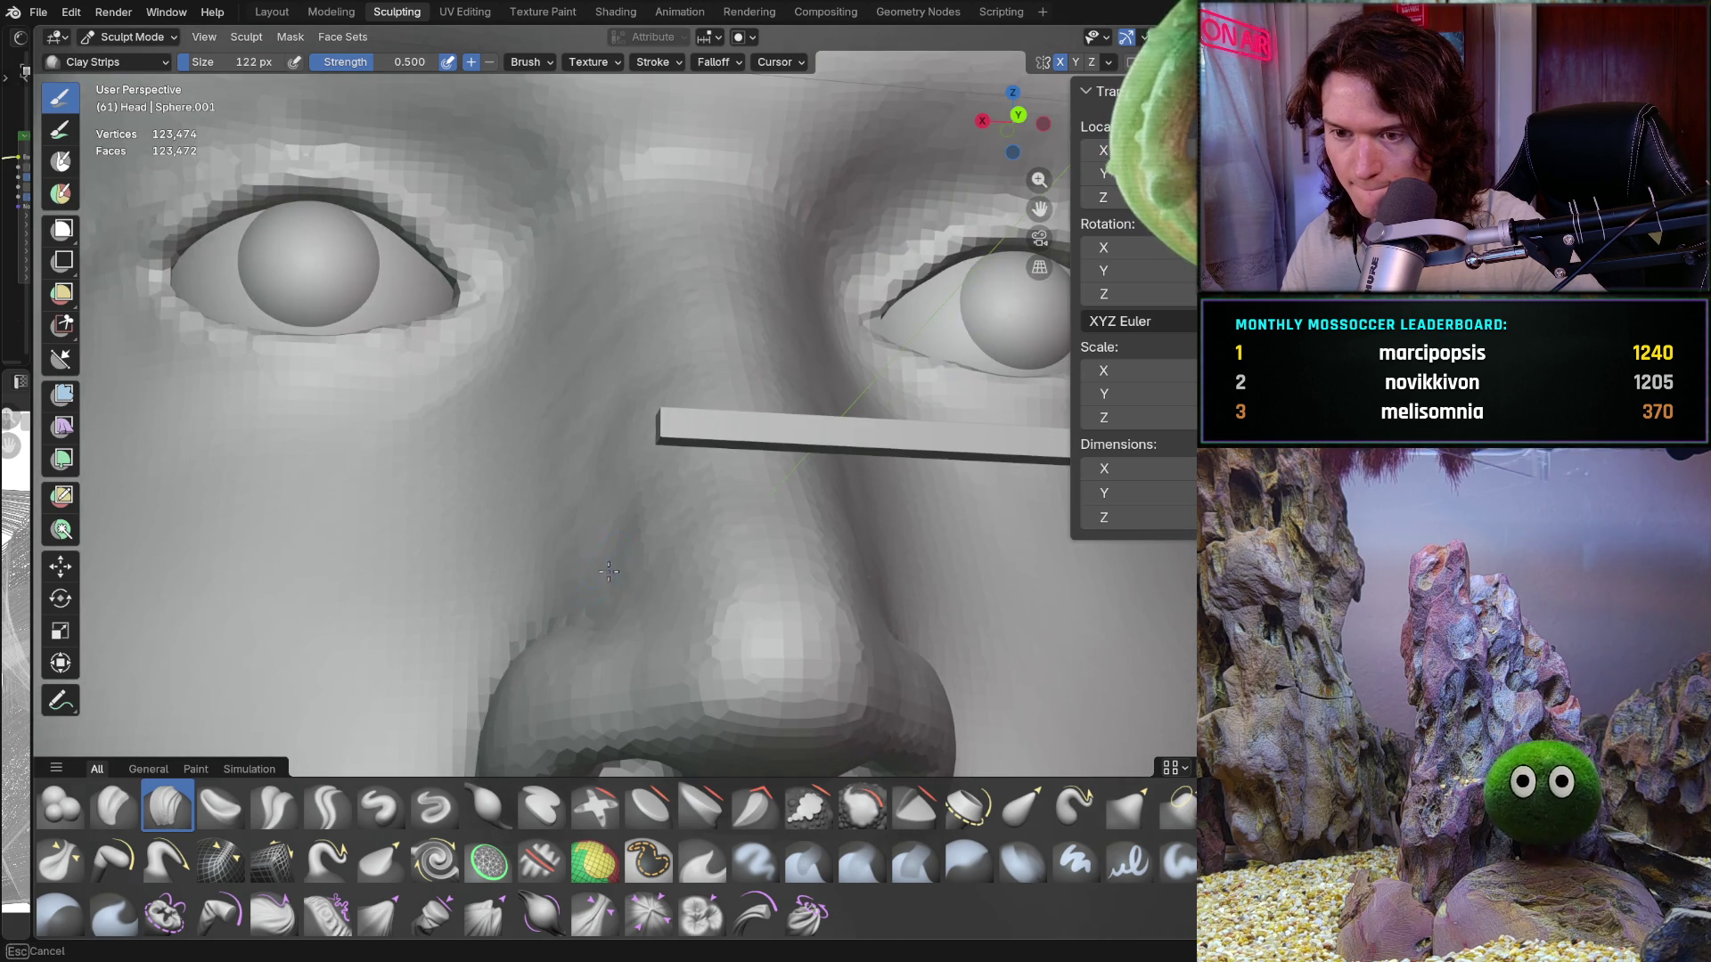
scroll(583, 503, "down", 3)
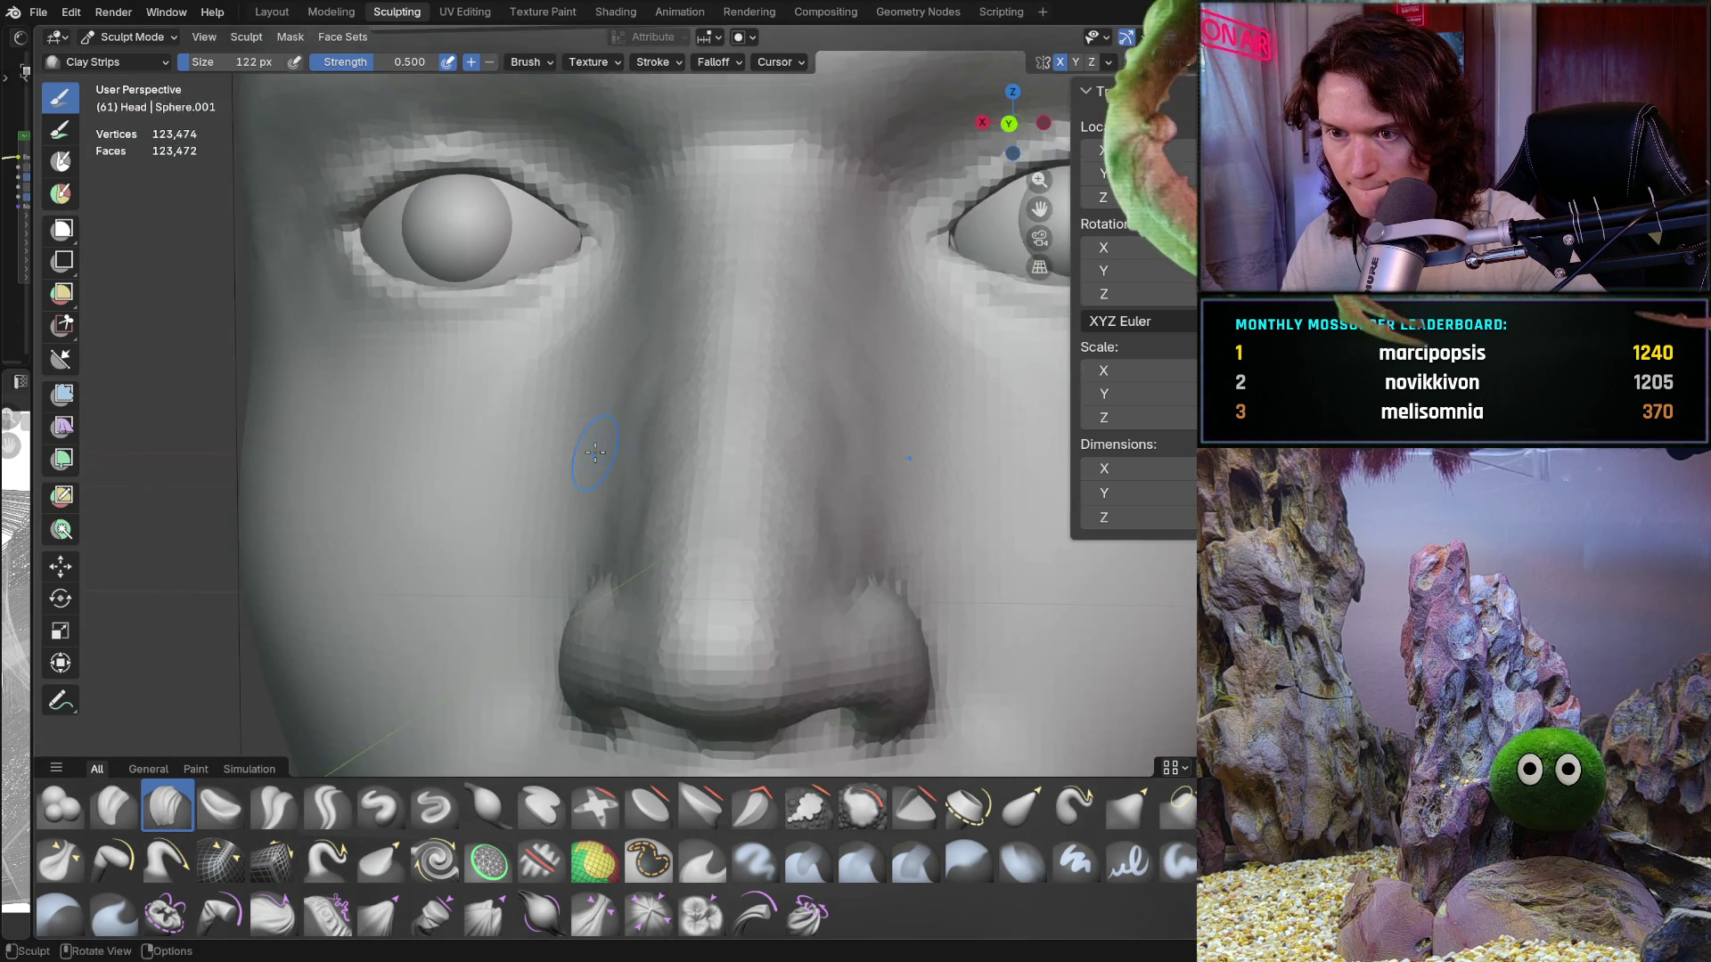
scroll(623, 432, "up", 6)
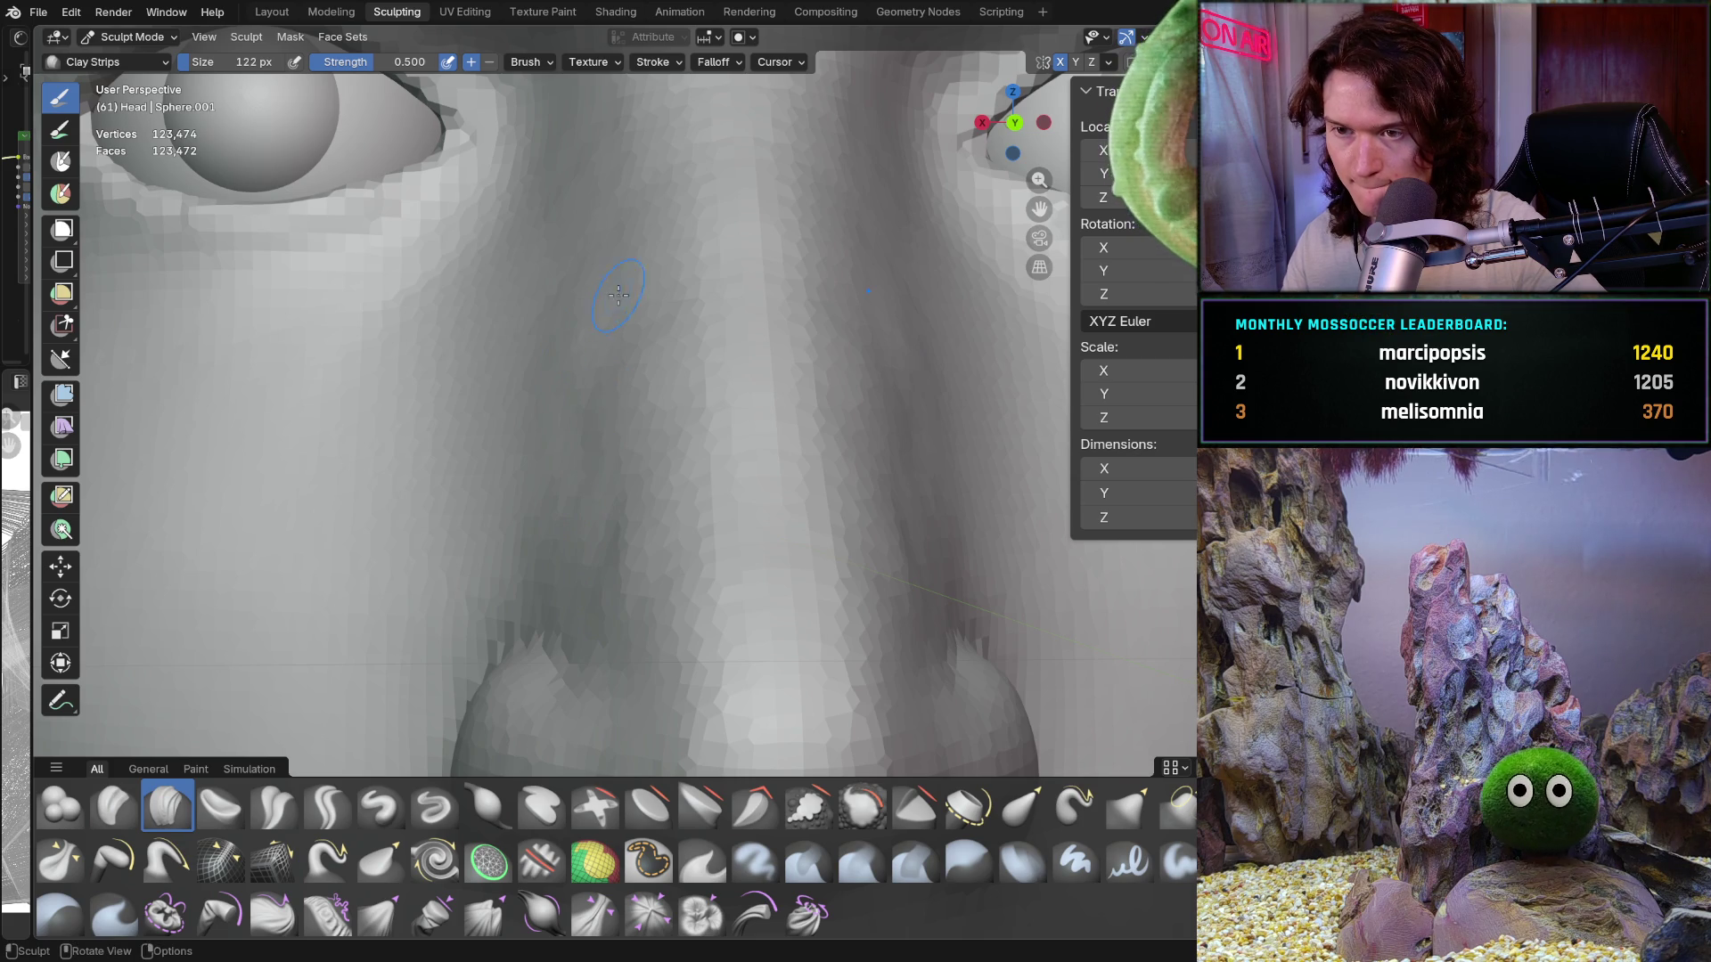
scroll(626, 340, "down", 3)
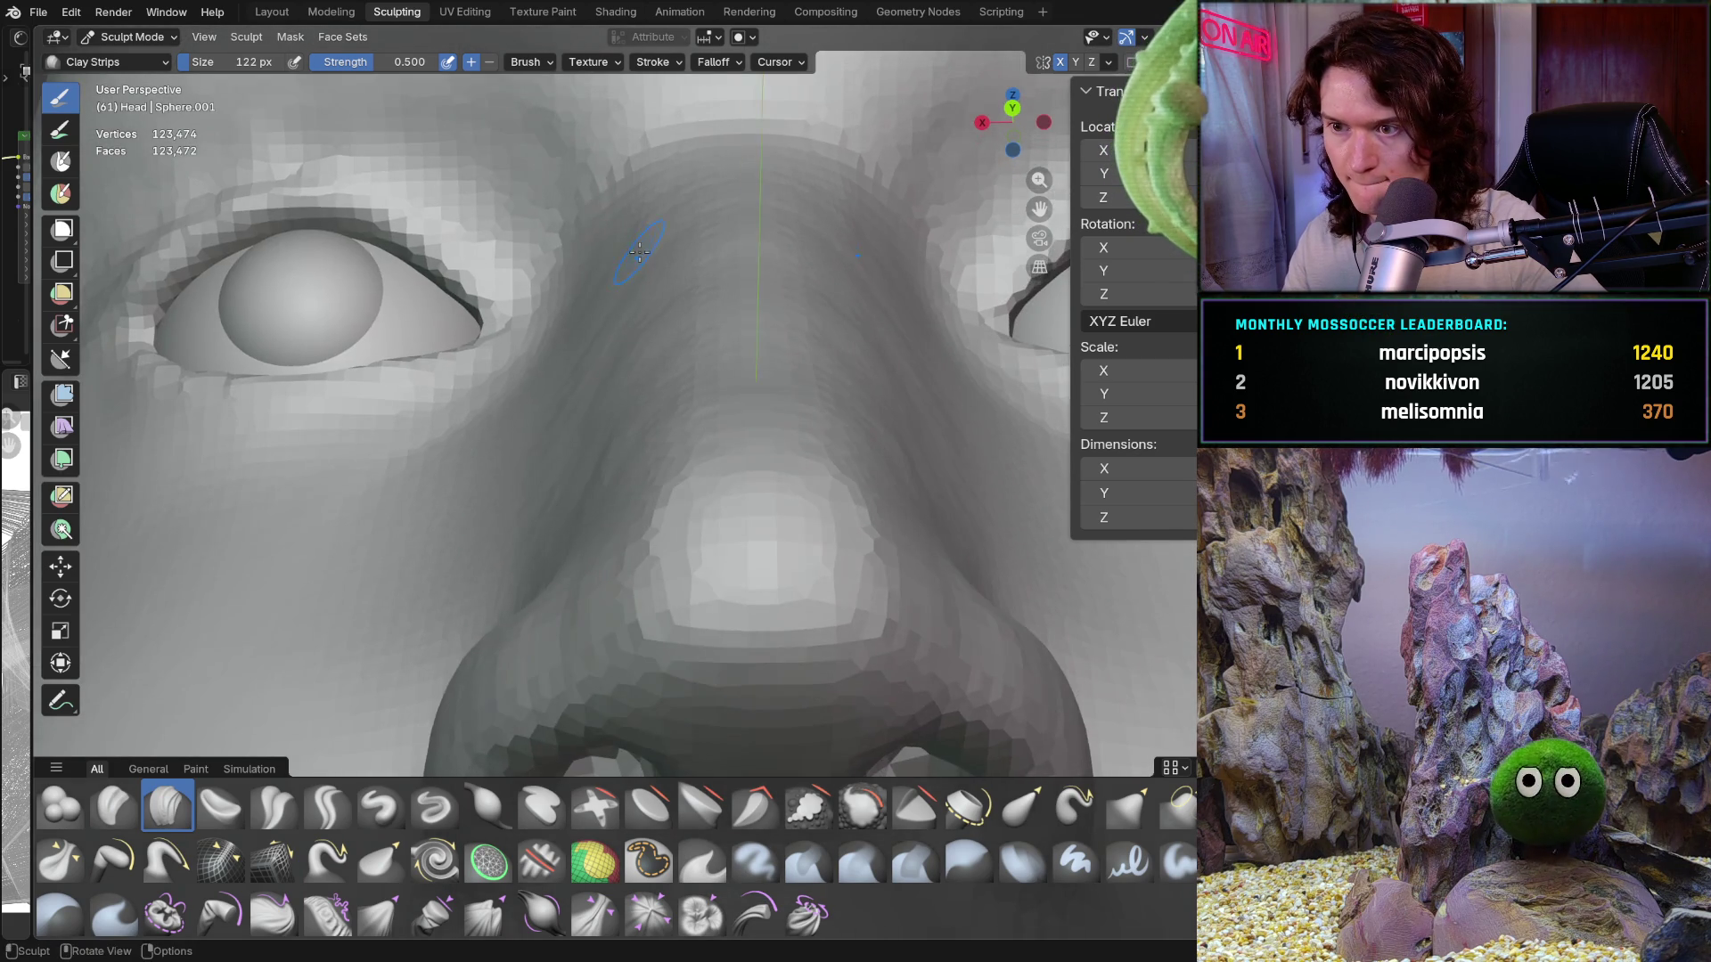
middle_click_drag(625, 340, 641, 357)
scroll(641, 357, "up", 2)
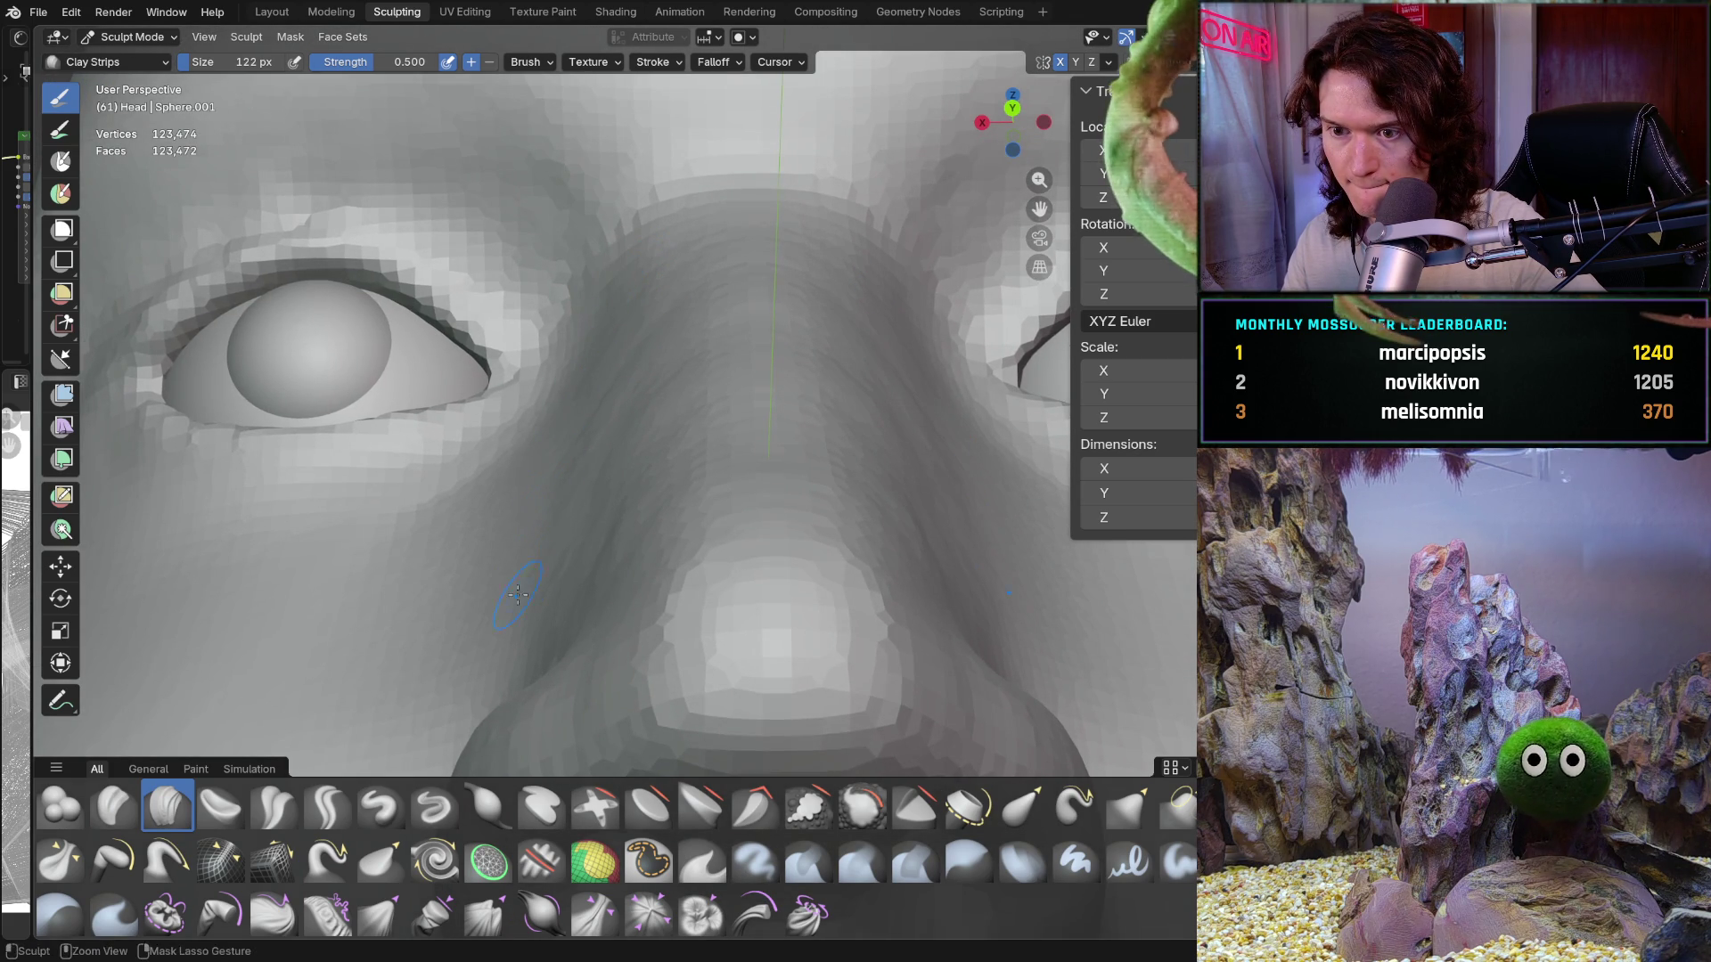
scroll(528, 606, "down", 5)
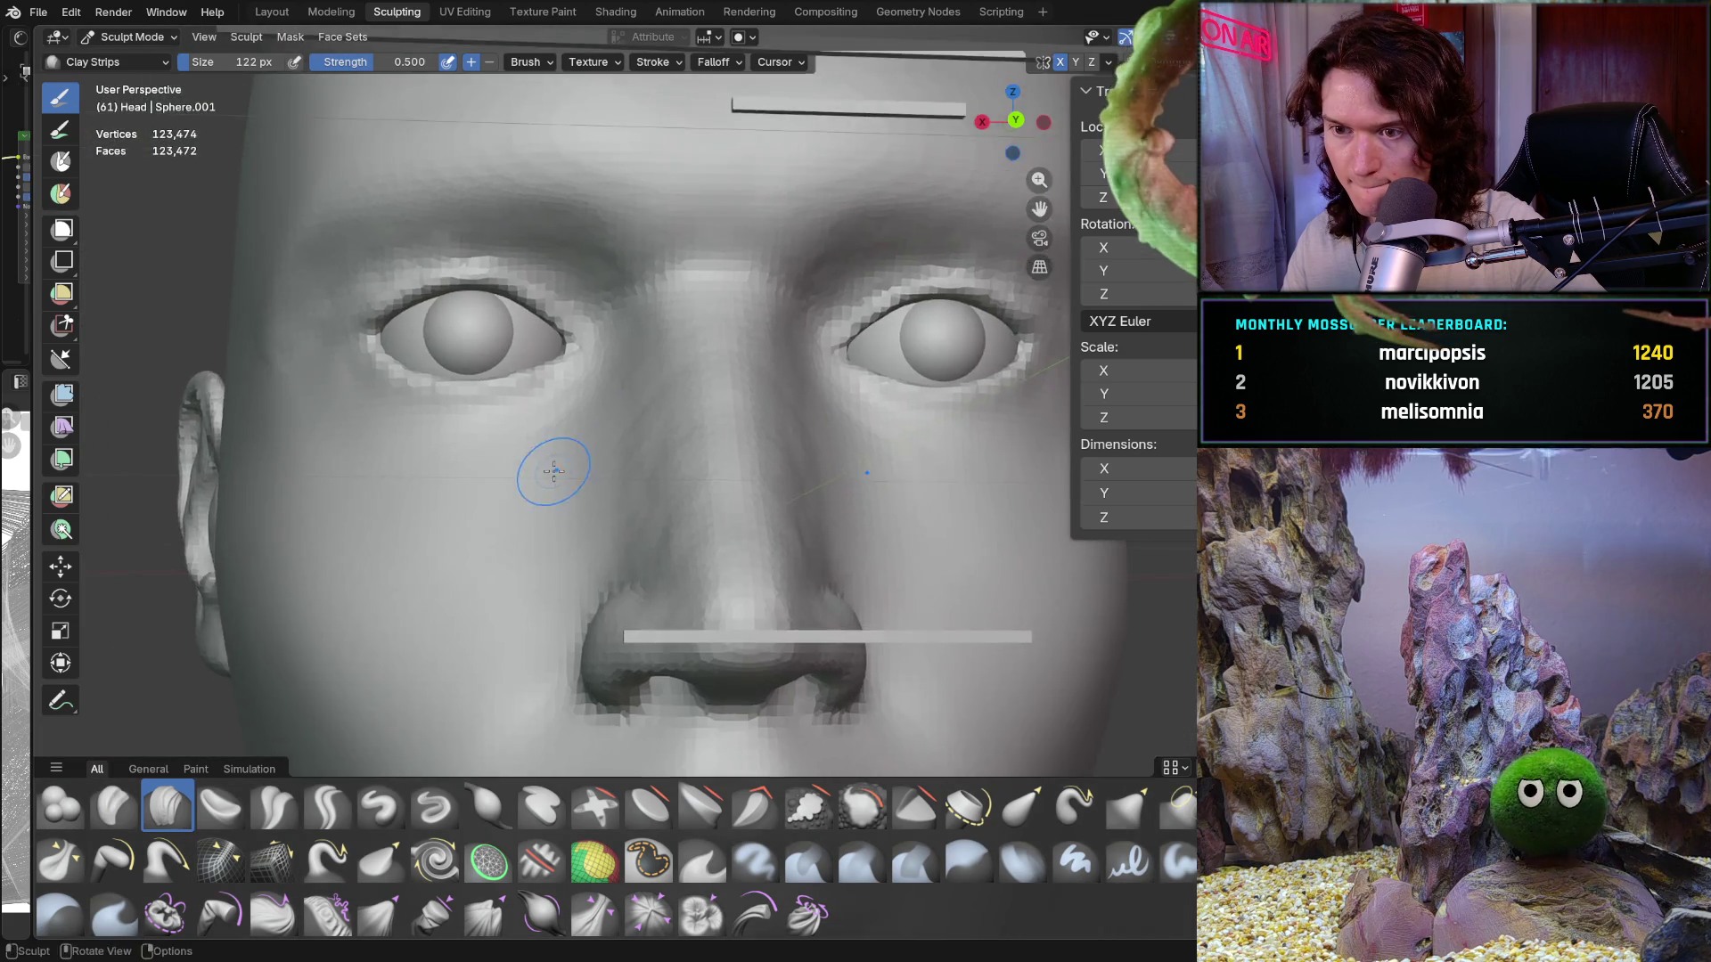
scroll(553, 470, "up", 5)
mouse_move(553, 470)
middle_mouse_down()
mouse_move(581, 412)
mouse_move(568, 425)
middle_mouse_up()
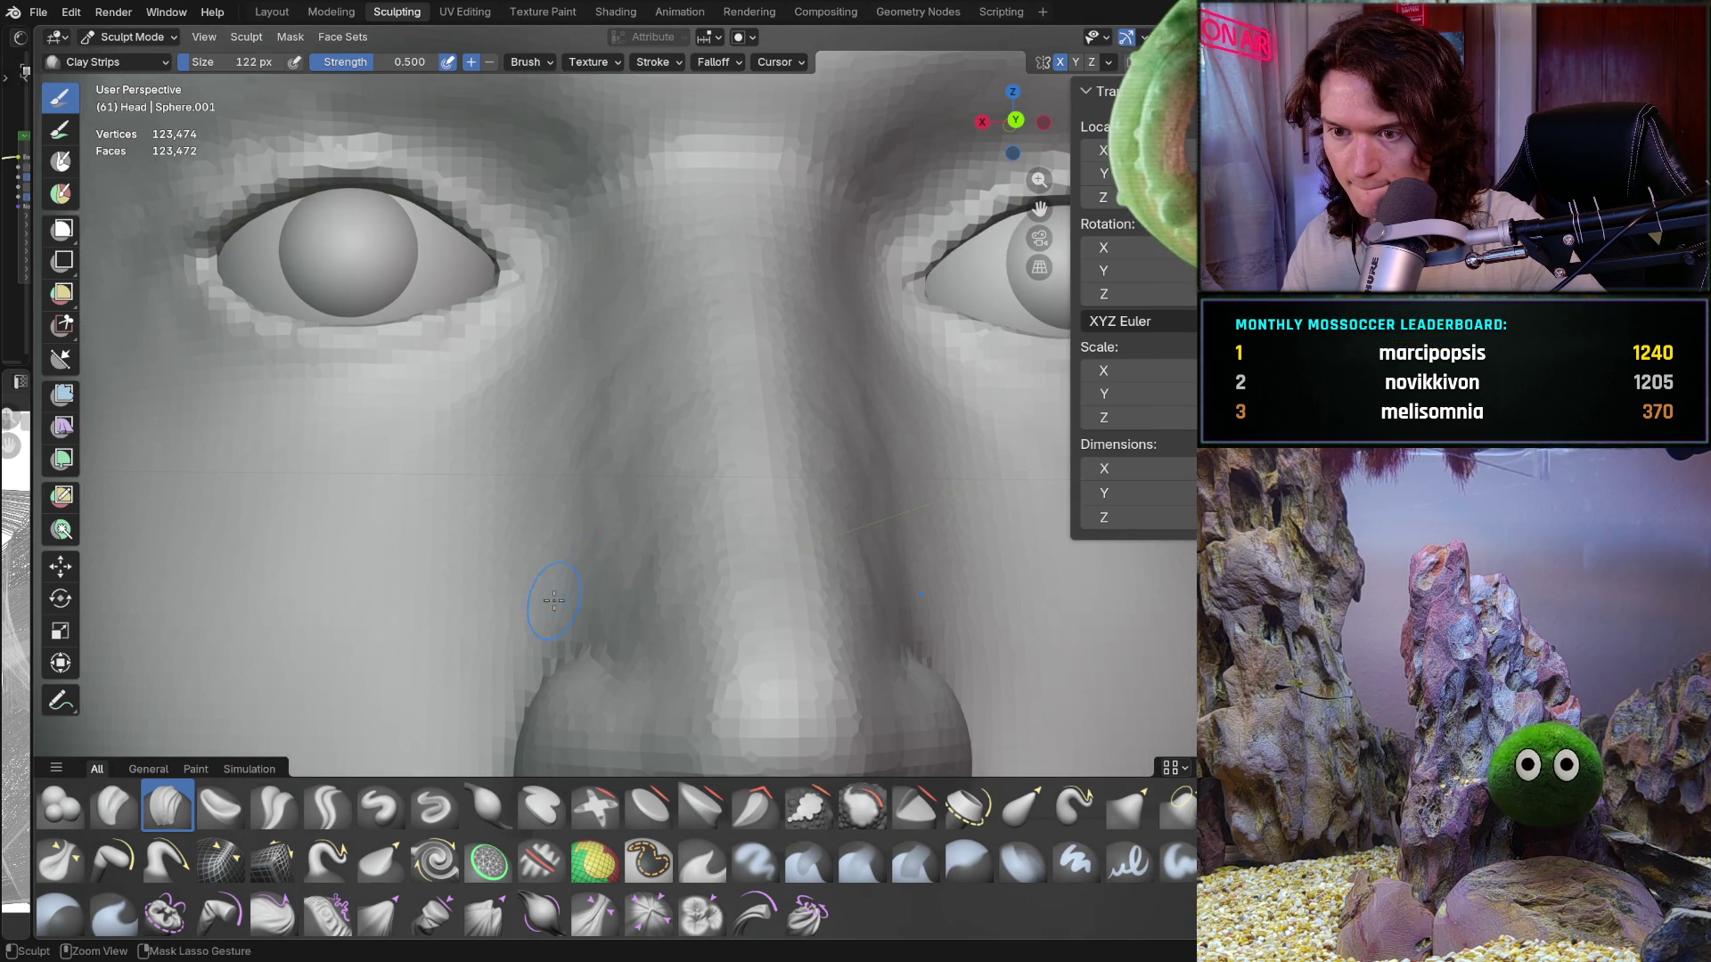
middle_click_drag(554, 599, 613, 609)
scroll(630, 629, "down", 6)
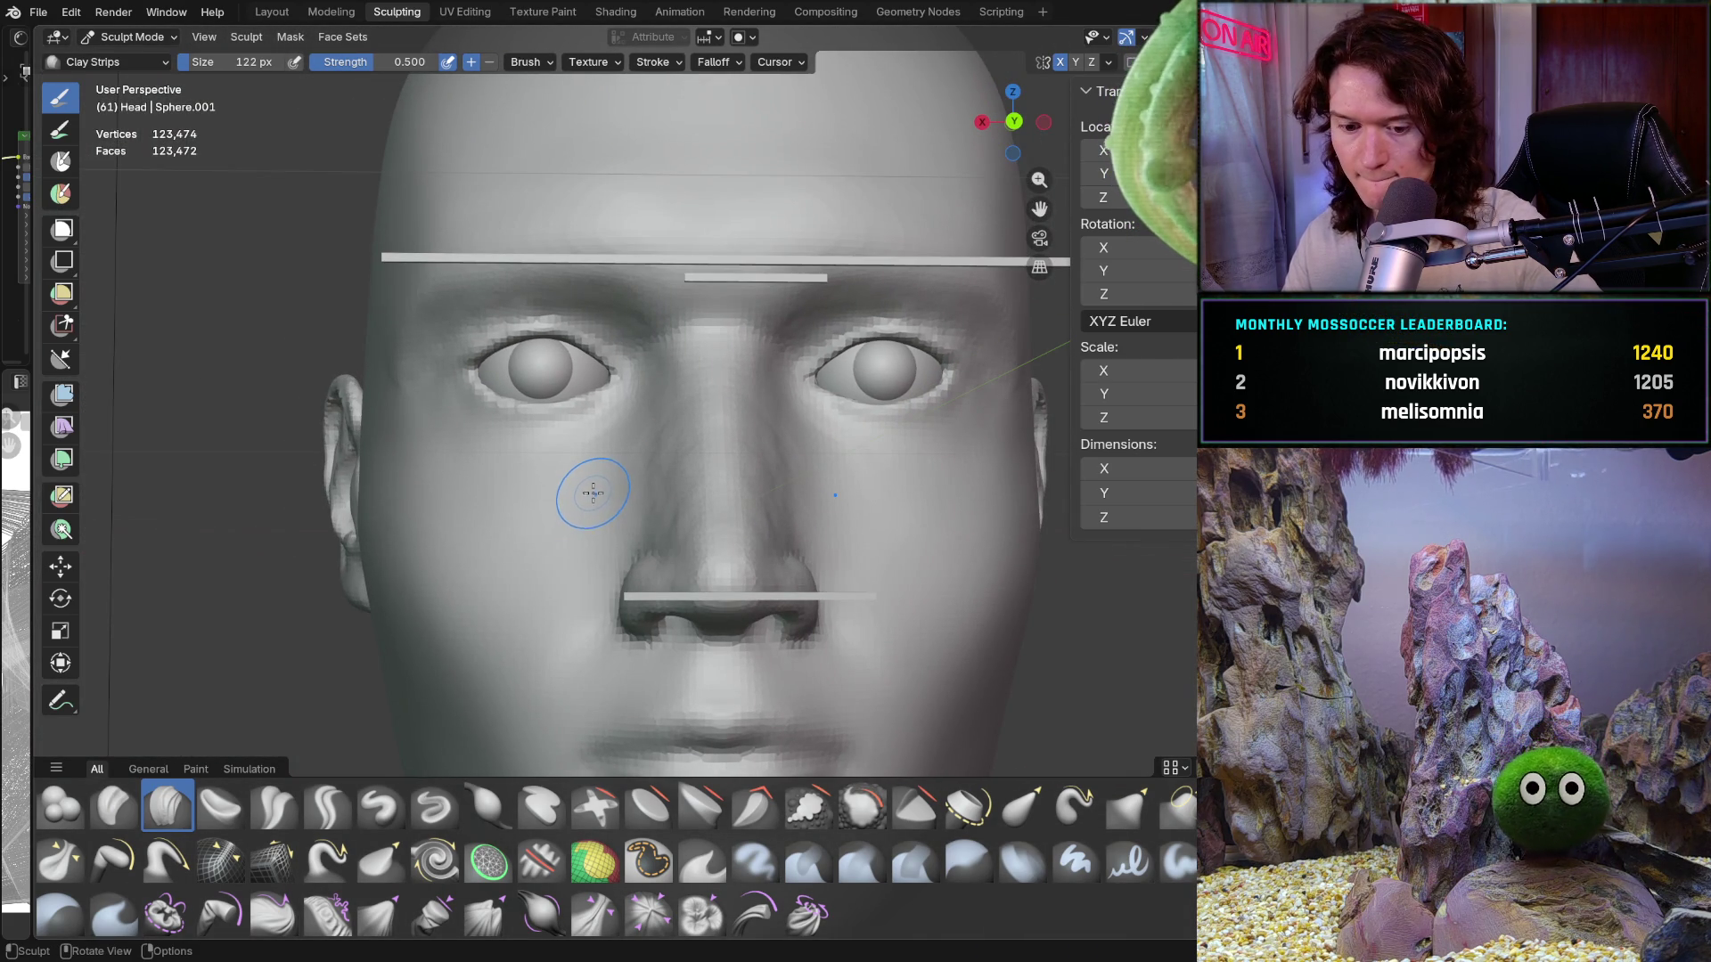
Step: Smooth the nose bridge and left side of the nose with a 230 px Smooth brush
key("s")
key("f")
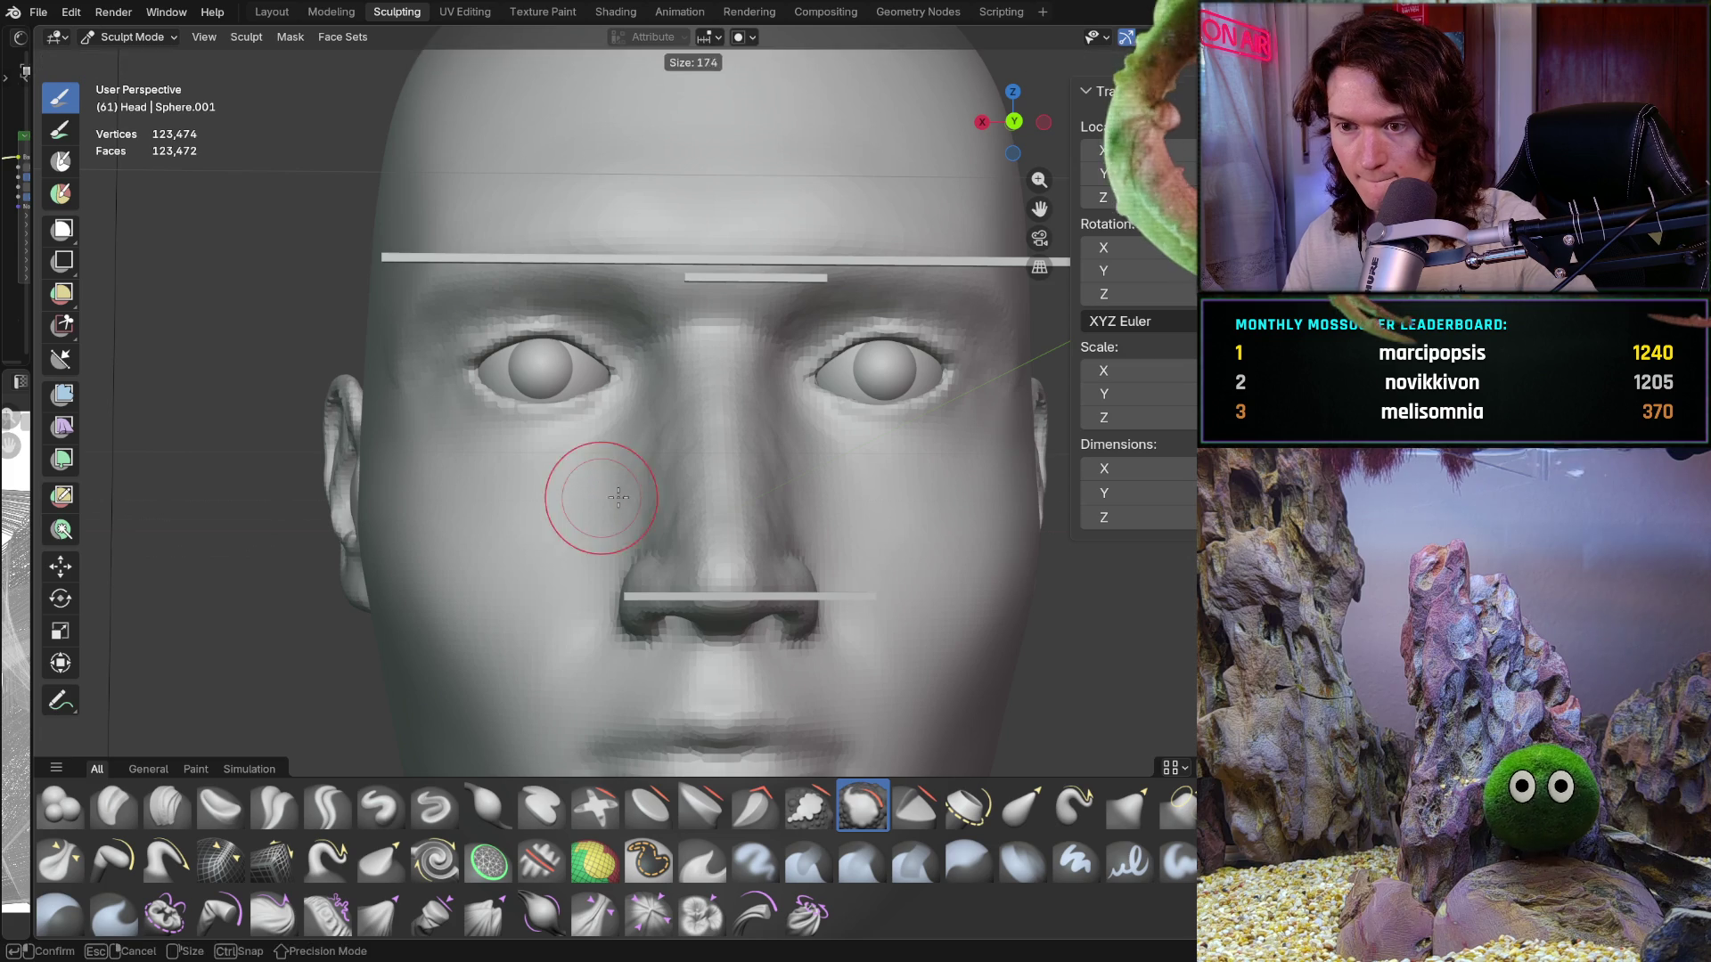
left_click(624, 485)
scroll(634, 479, "up", 3)
mouse_move(634, 479)
left_mouse_down()
mouse_move(687, 328)
mouse_move(692, 450)
mouse_move(635, 356)
left_mouse_up()
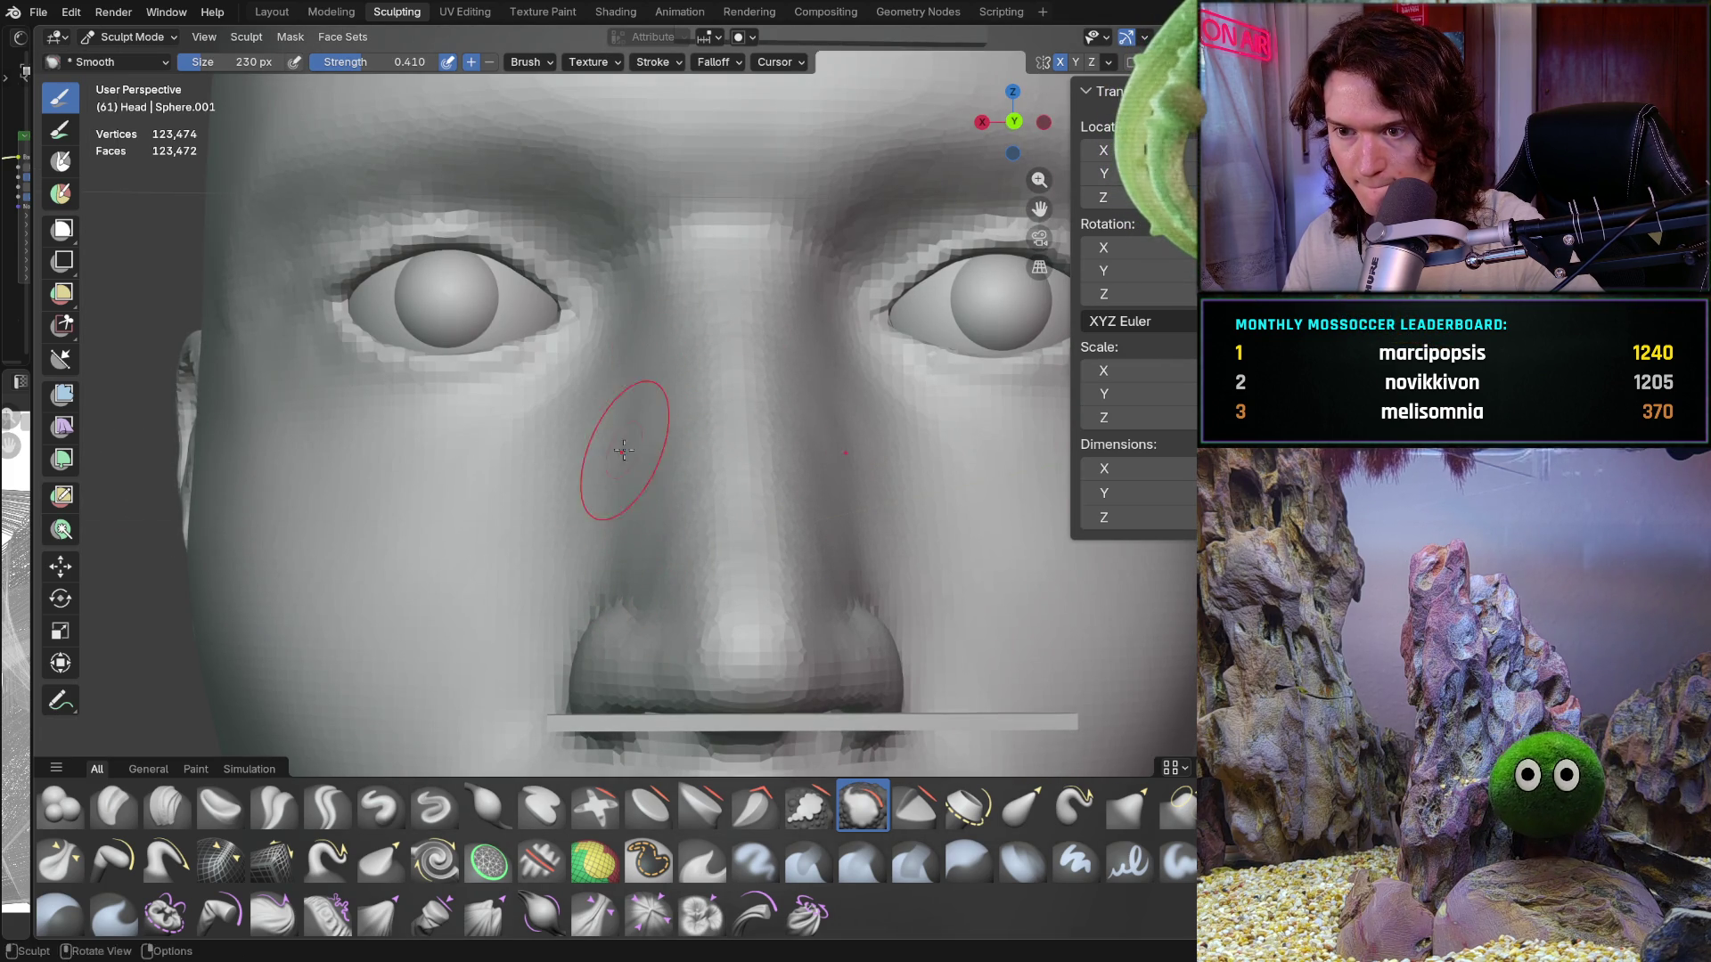
mouse_move(623, 450)
left_mouse_down()
mouse_move(677, 516)
mouse_move(631, 504)
left_mouse_up()
scroll(650, 480, "up", 2)
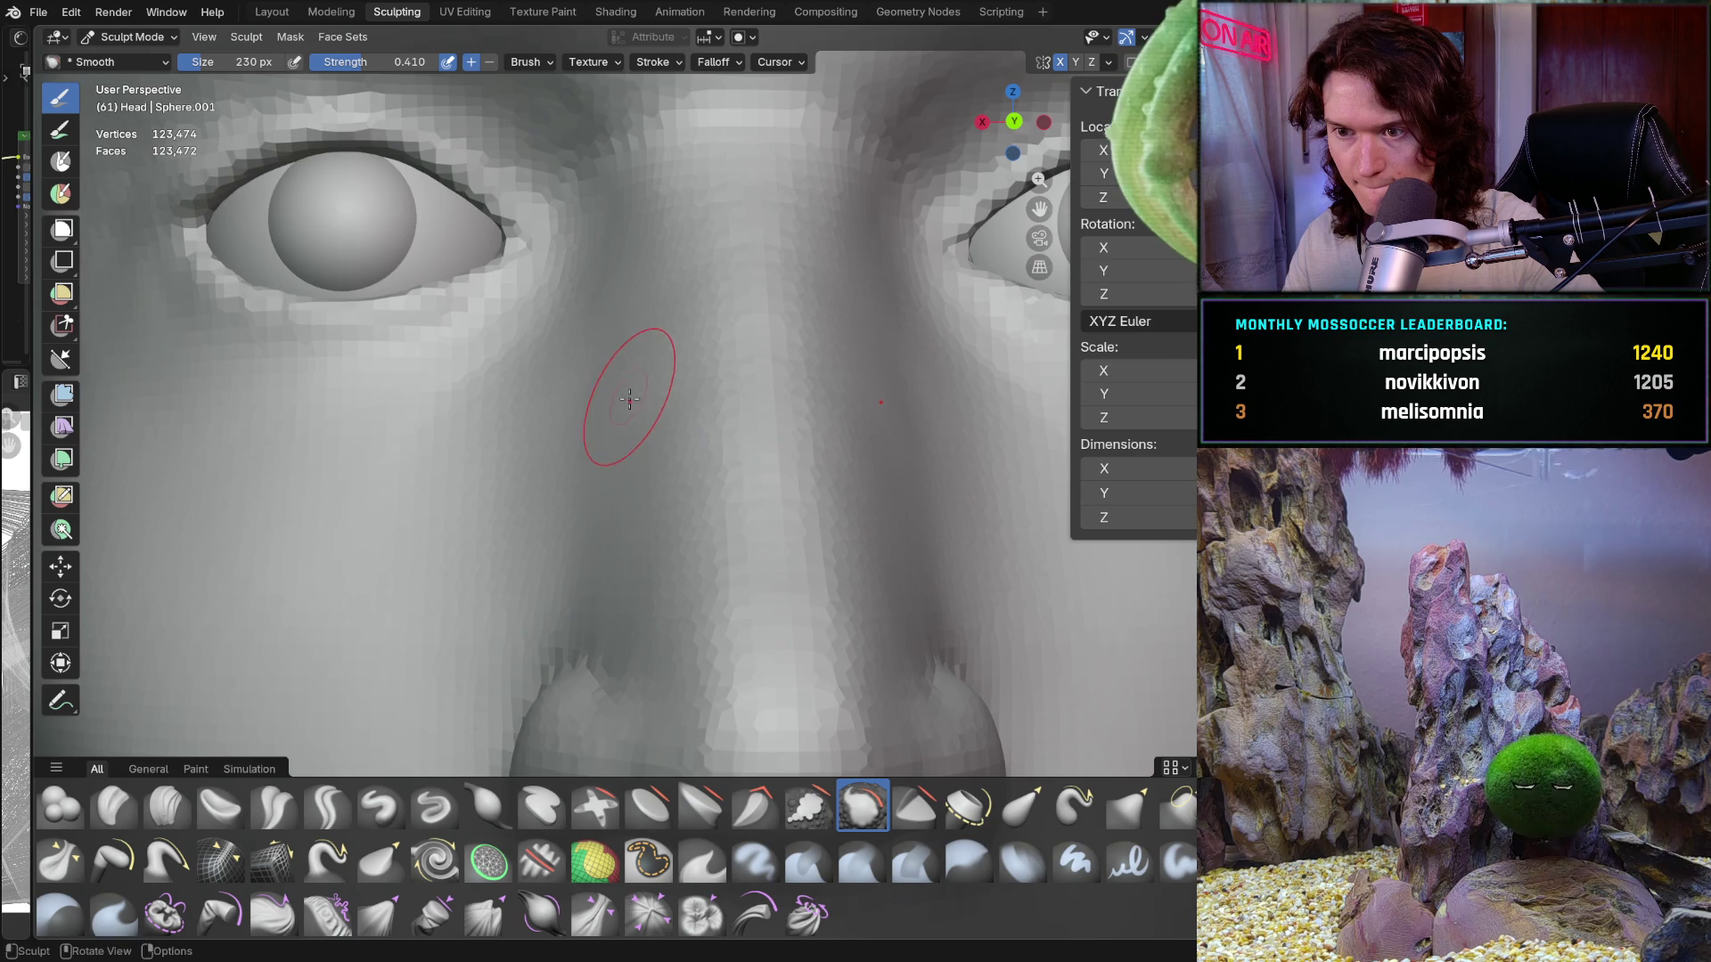
mouse_move(523, 458)
left_mouse_down()
mouse_move(561, 535)
mouse_move(648, 511)
mouse_move(649, 573)
left_mouse_up()
scroll(649, 573, "down", 5)
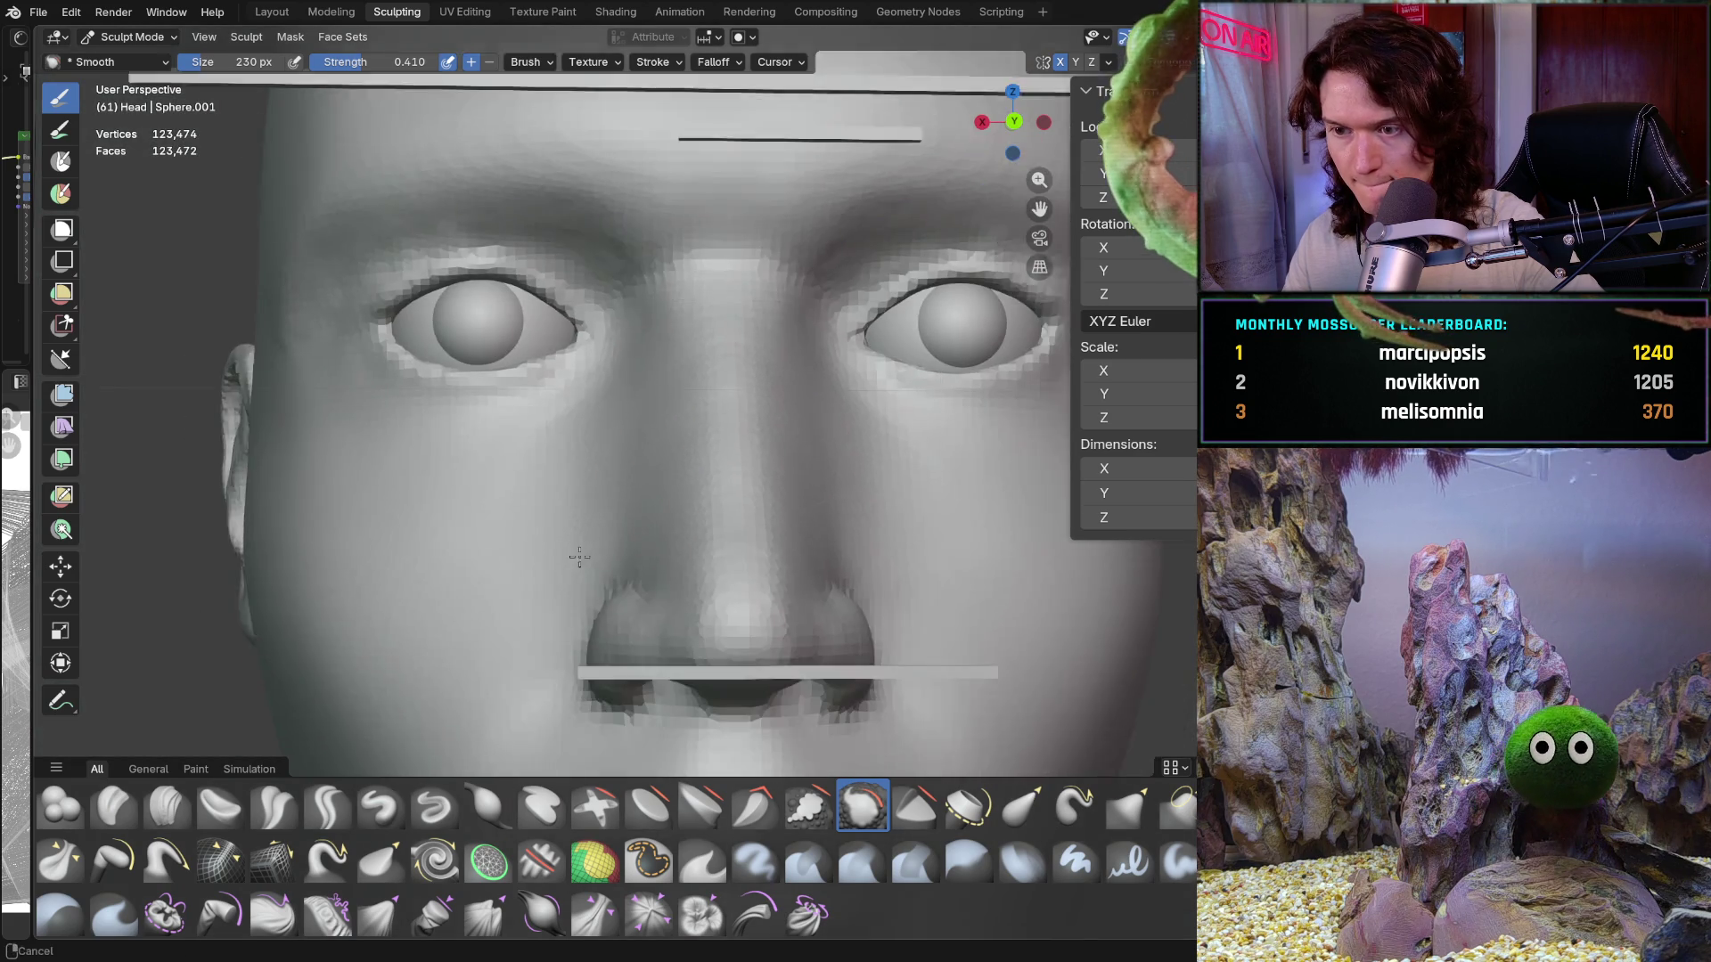
scroll(604, 345, "up", 5)
Step: Review the blended nose in front orthographic view and return to the Clay Strips brush
mouse_move(604, 345)
middle_mouse_down()
mouse_move(573, 401)
mouse_move(790, 336)
middle_mouse_up()
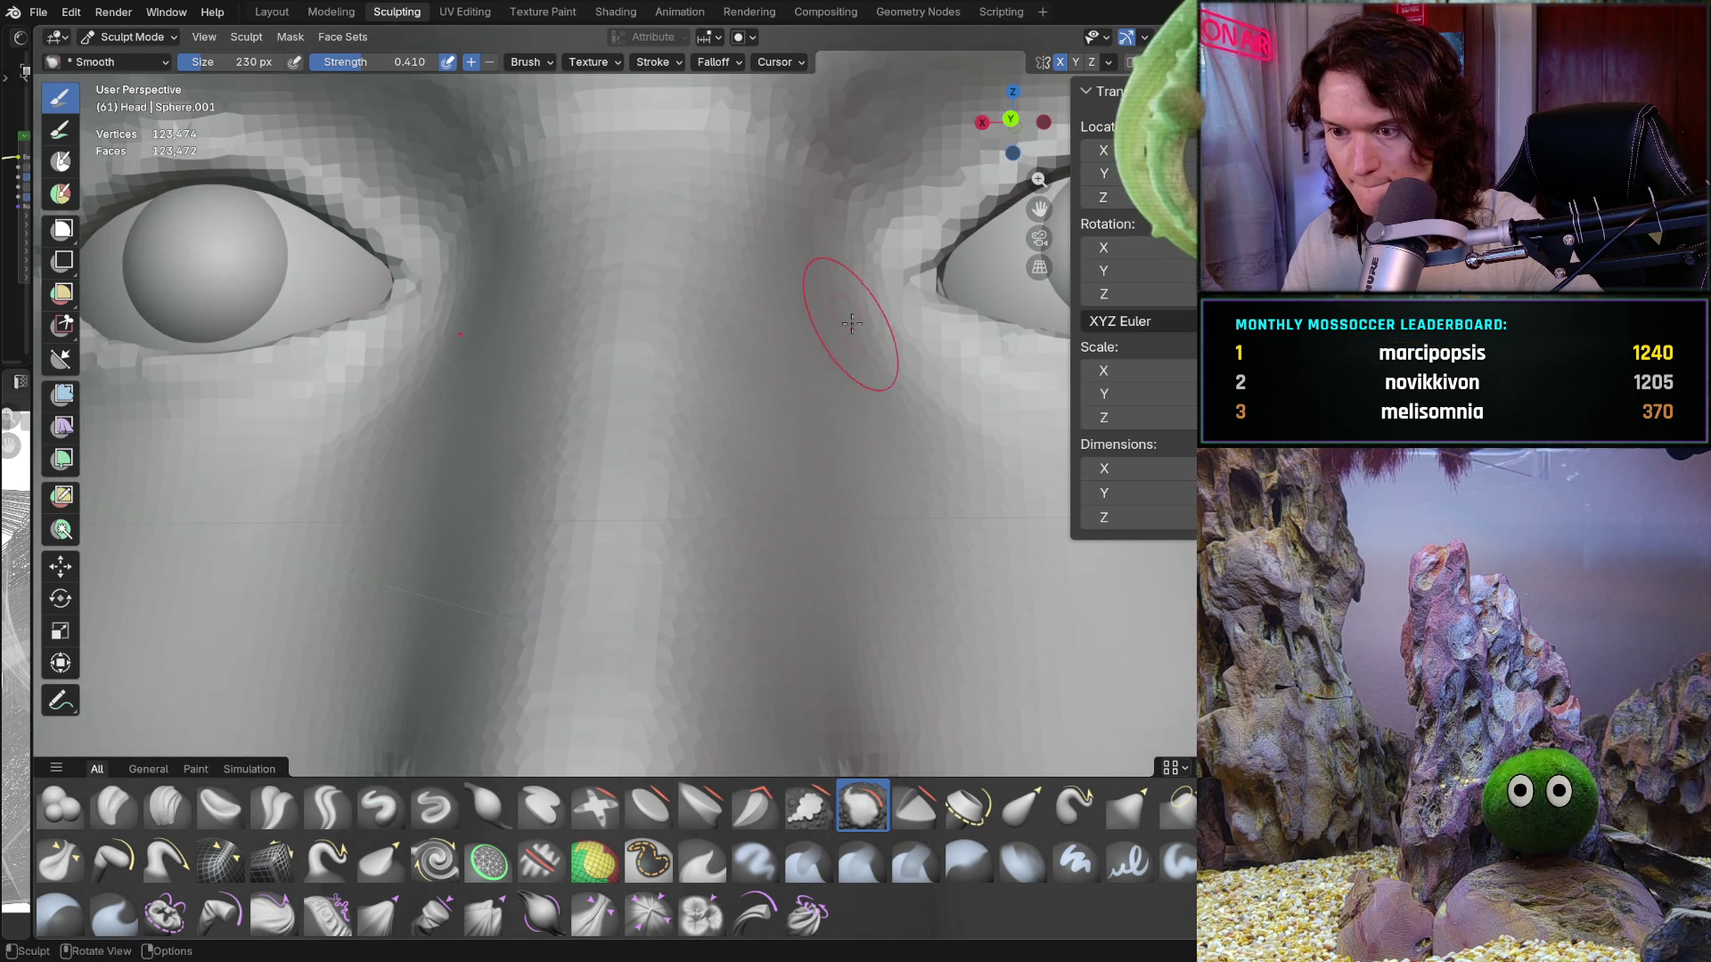
scroll(833, 324, "down", 3)
scroll(699, 458, "down", 1)
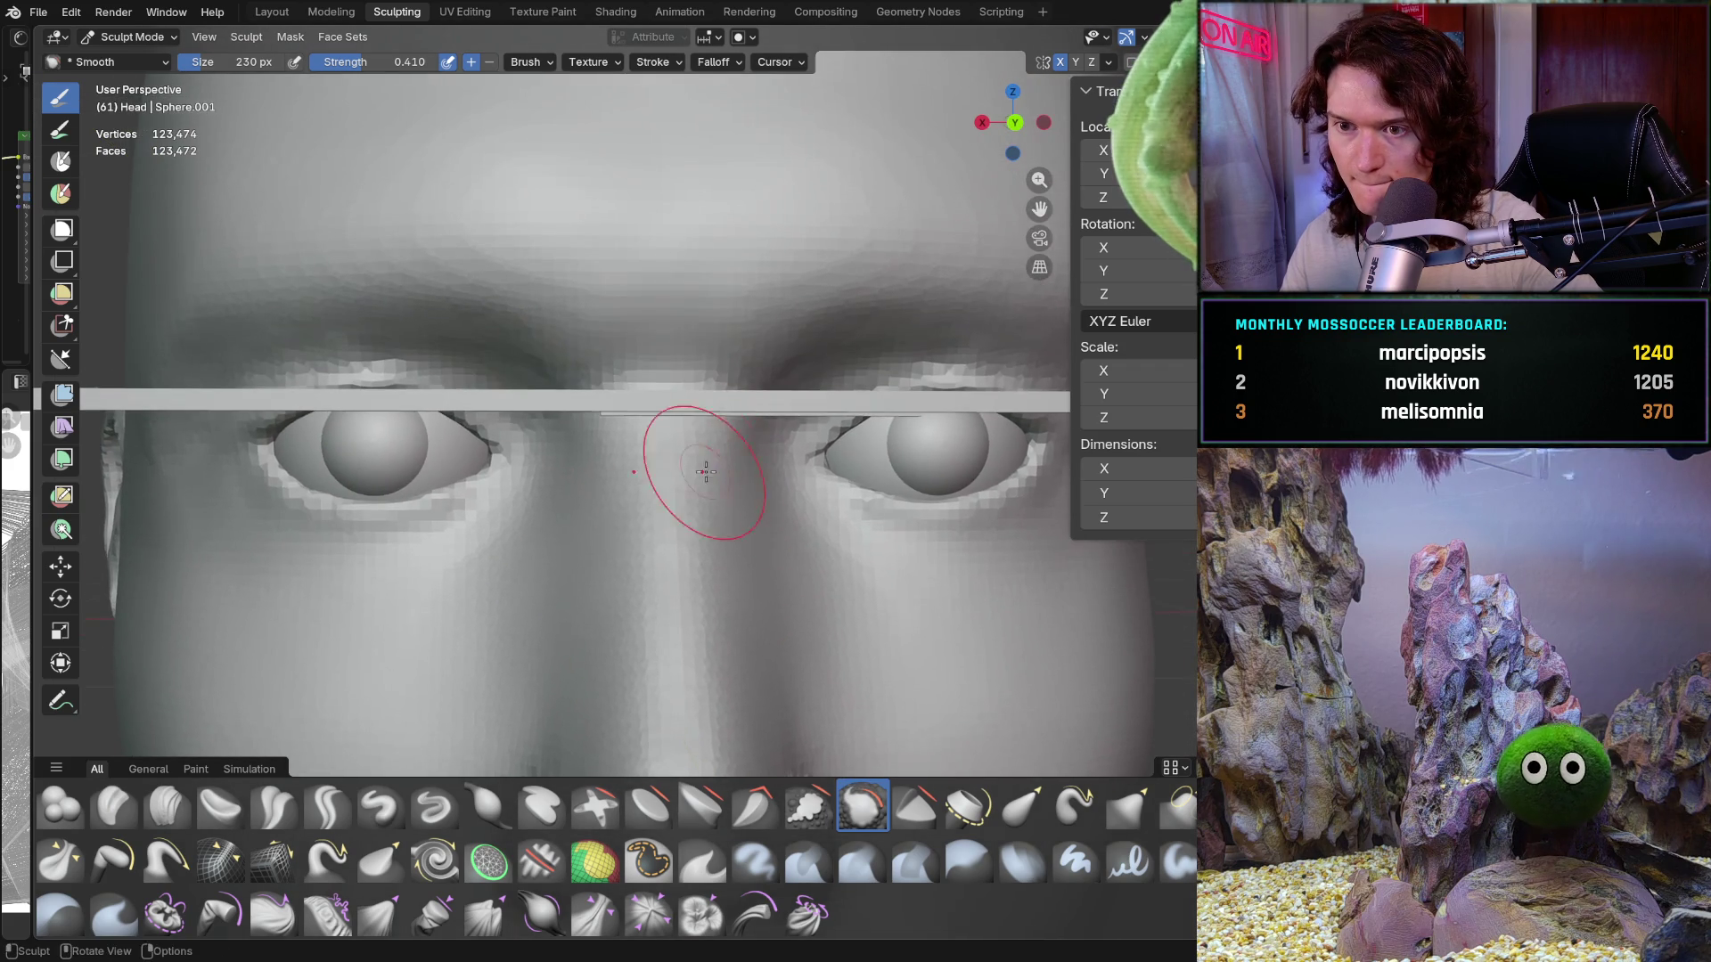
scroll(698, 458, "up", 3)
scroll(745, 477, "up", 2)
mouse_move(745, 478)
middle_mouse_down("ctrl")
mouse_move(648, 622)
mouse_move(657, 516)
middle_mouse_up("ctrl")
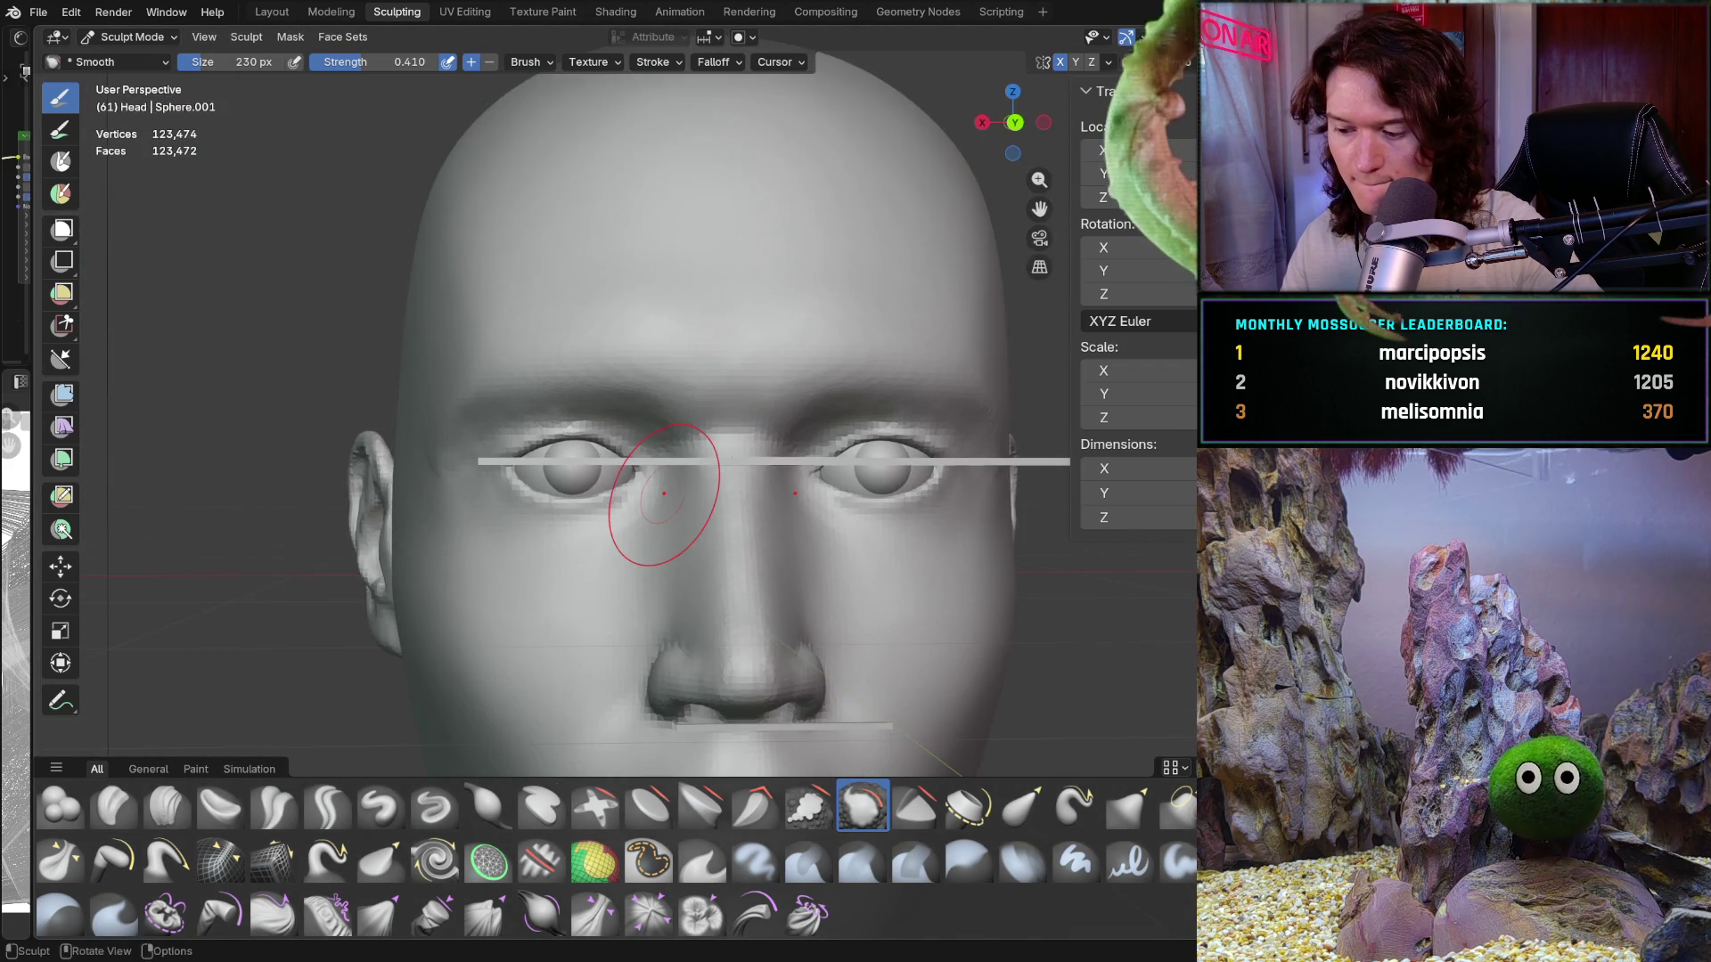
key("ctrl+KP_1")
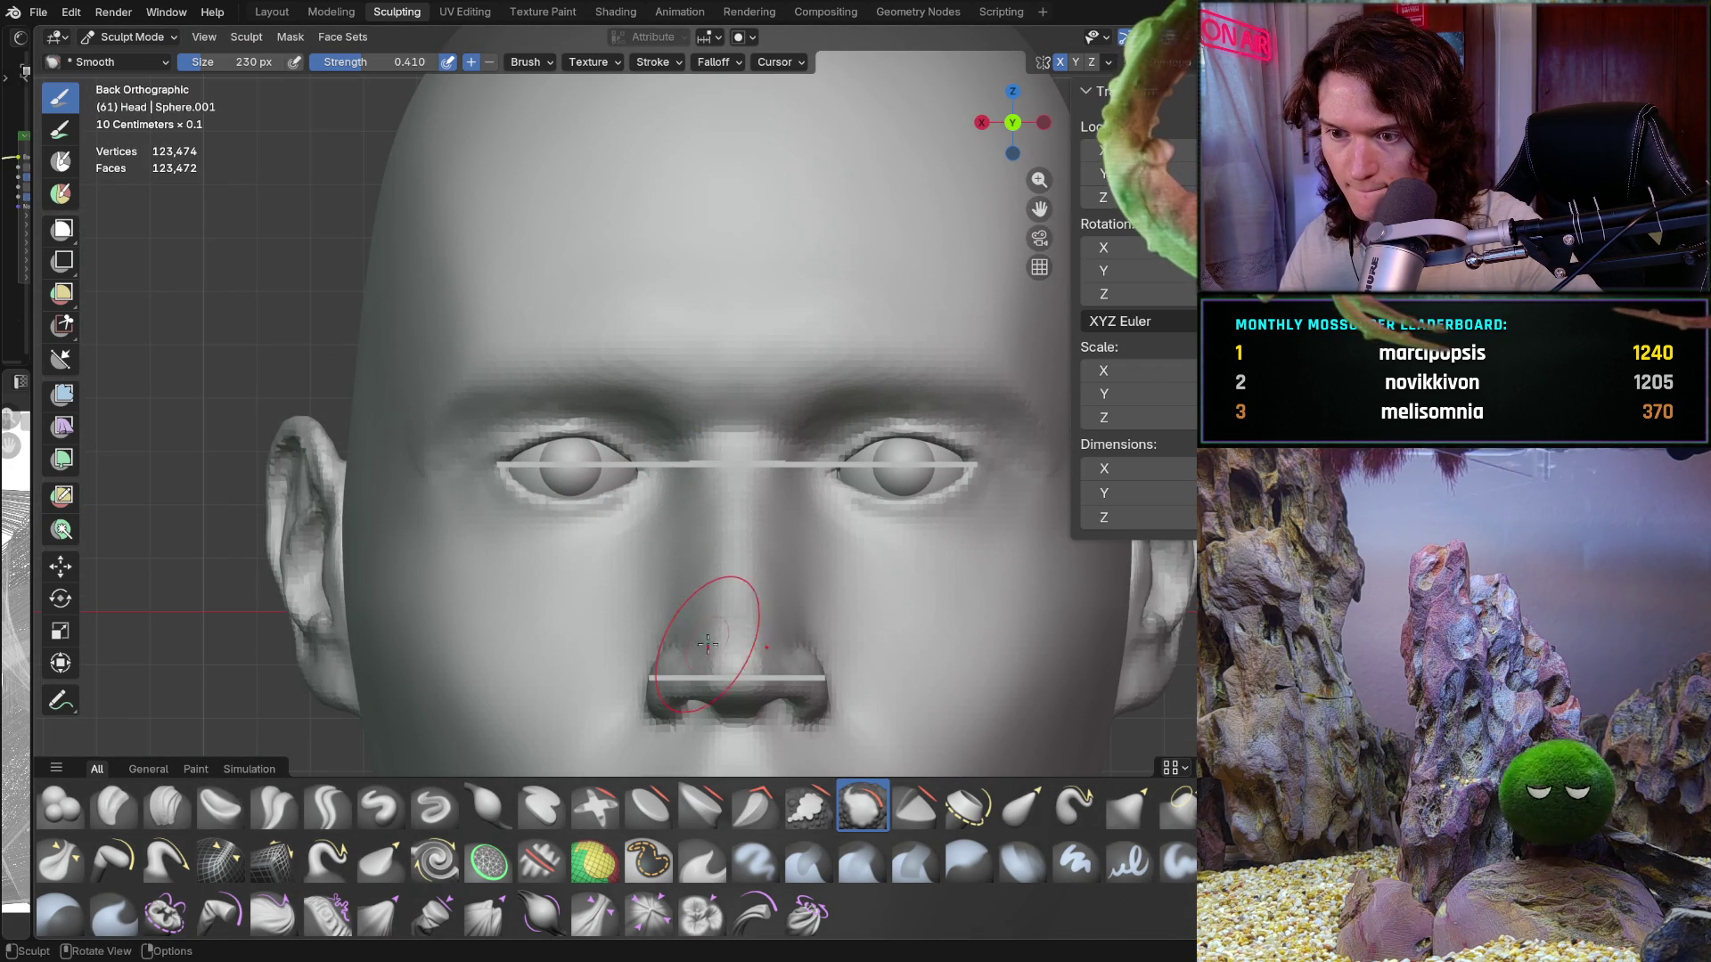
mouse_move(716, 595)
middle_mouse_down()
mouse_move(713, 677)
mouse_move(679, 514)
middle_mouse_up()
scroll(680, 515, "up", 4)
scroll(686, 499, "down", 2)
scroll(696, 431, "up", 3)
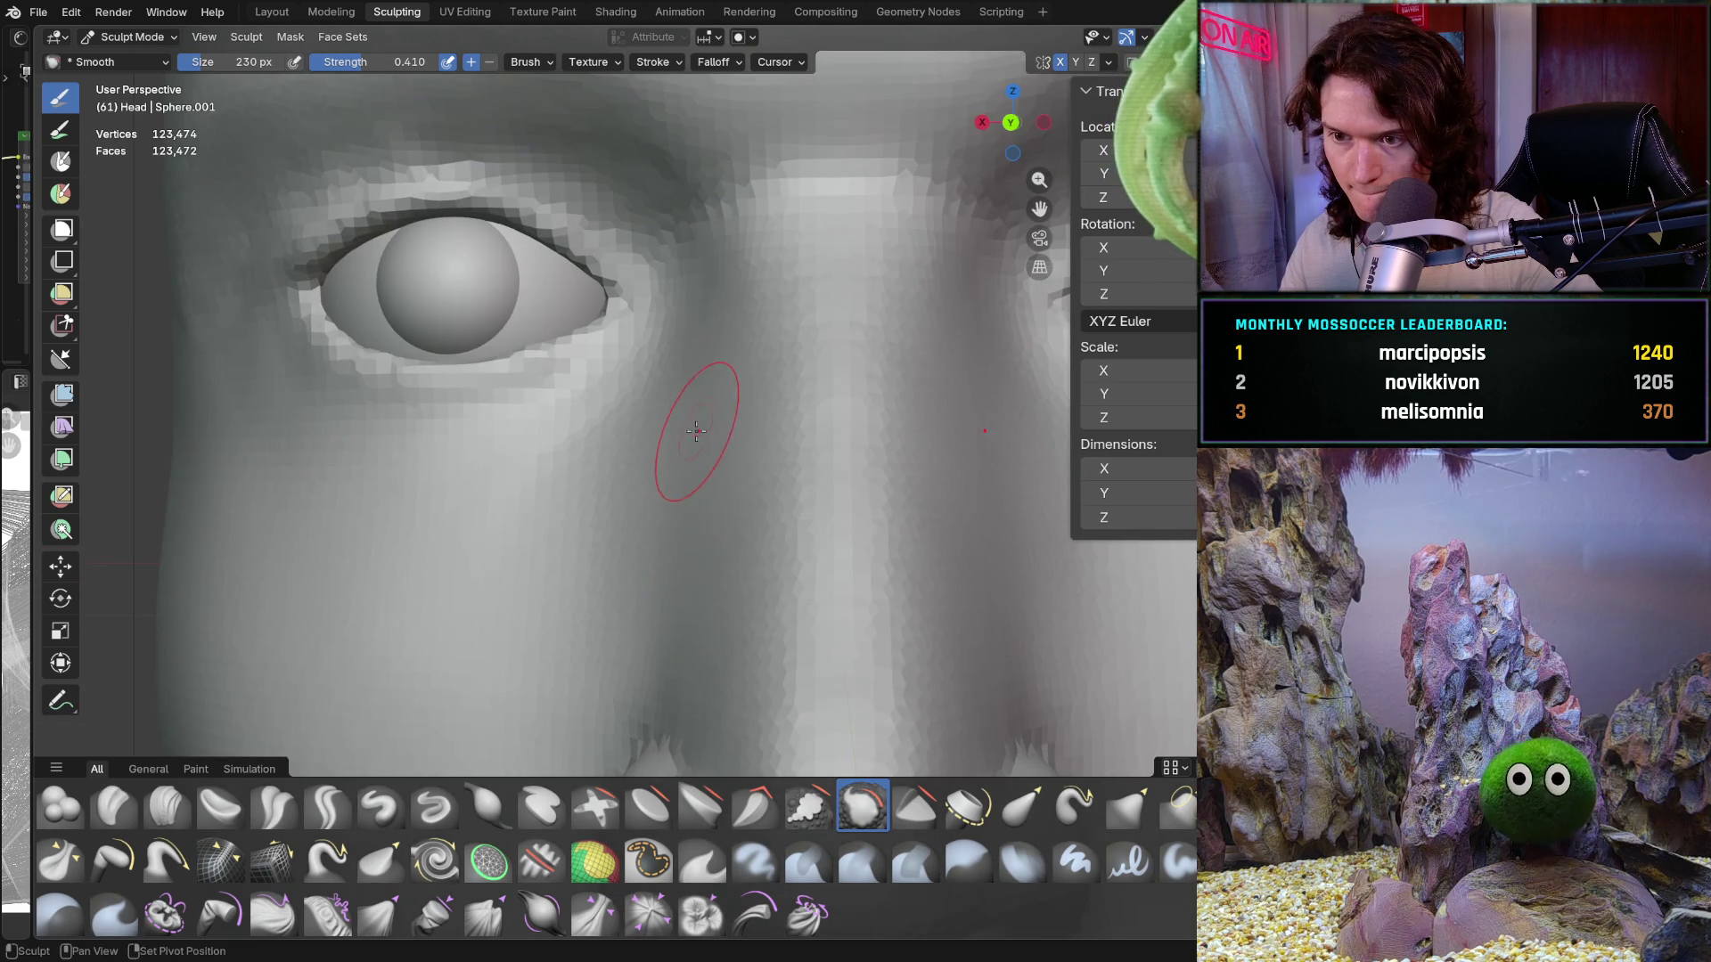
scroll(703, 570, "down", 2)
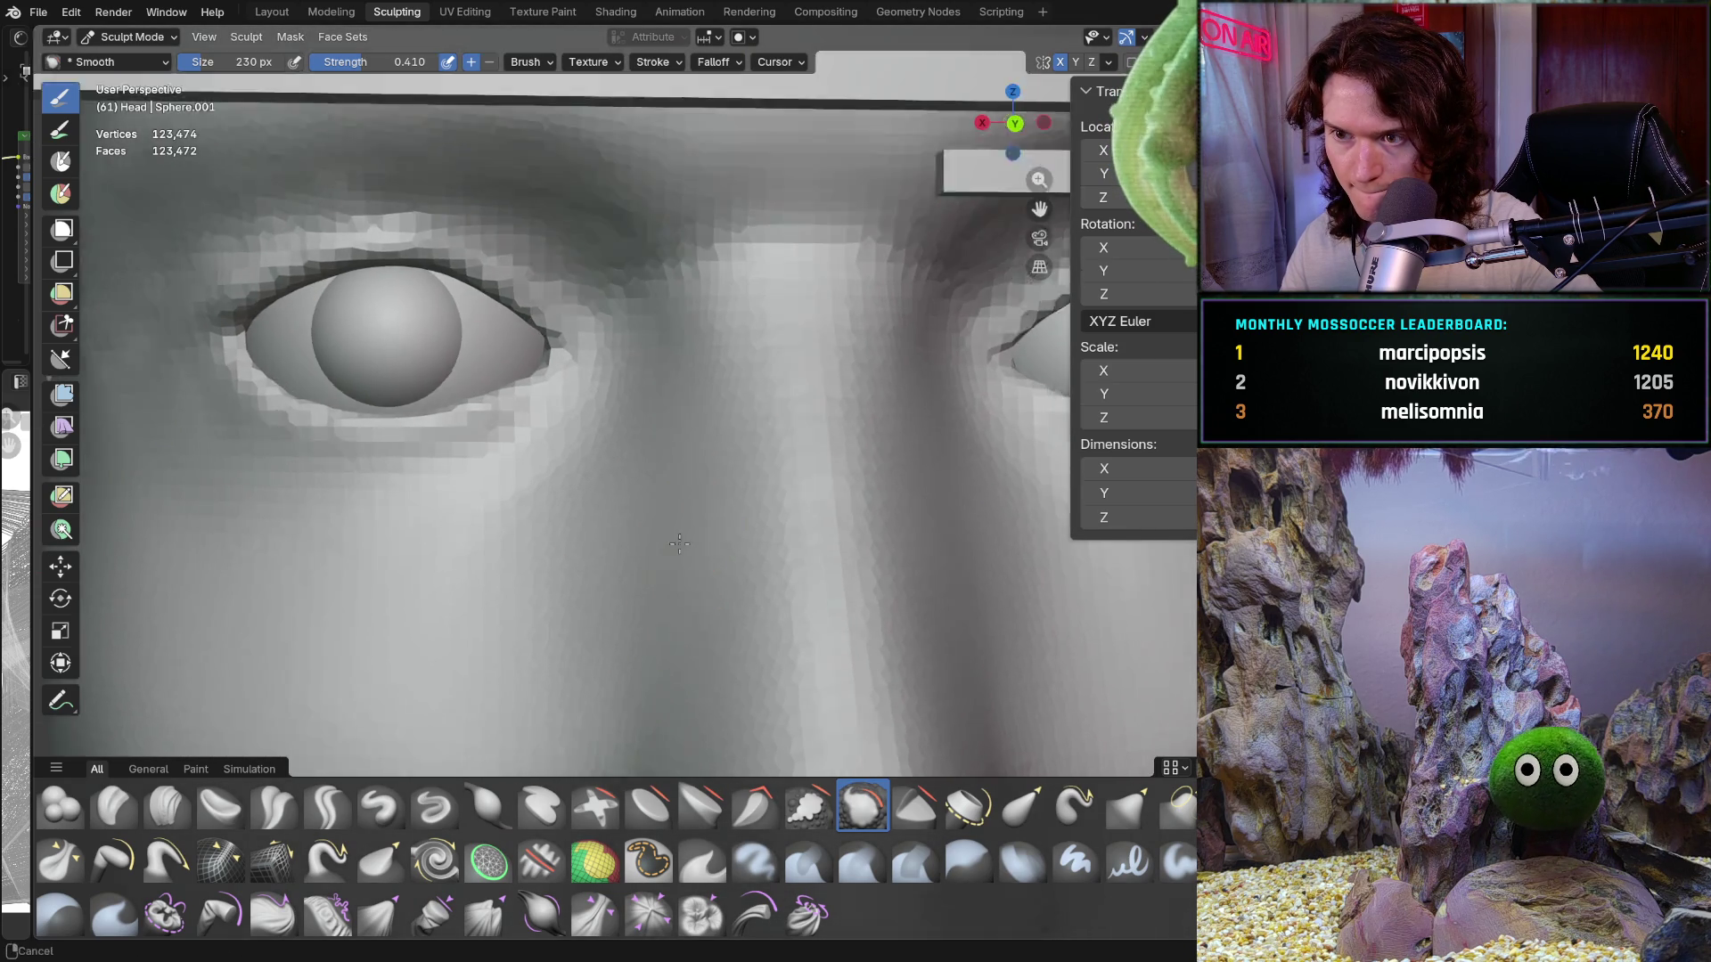
scroll(677, 428, "up", 3)
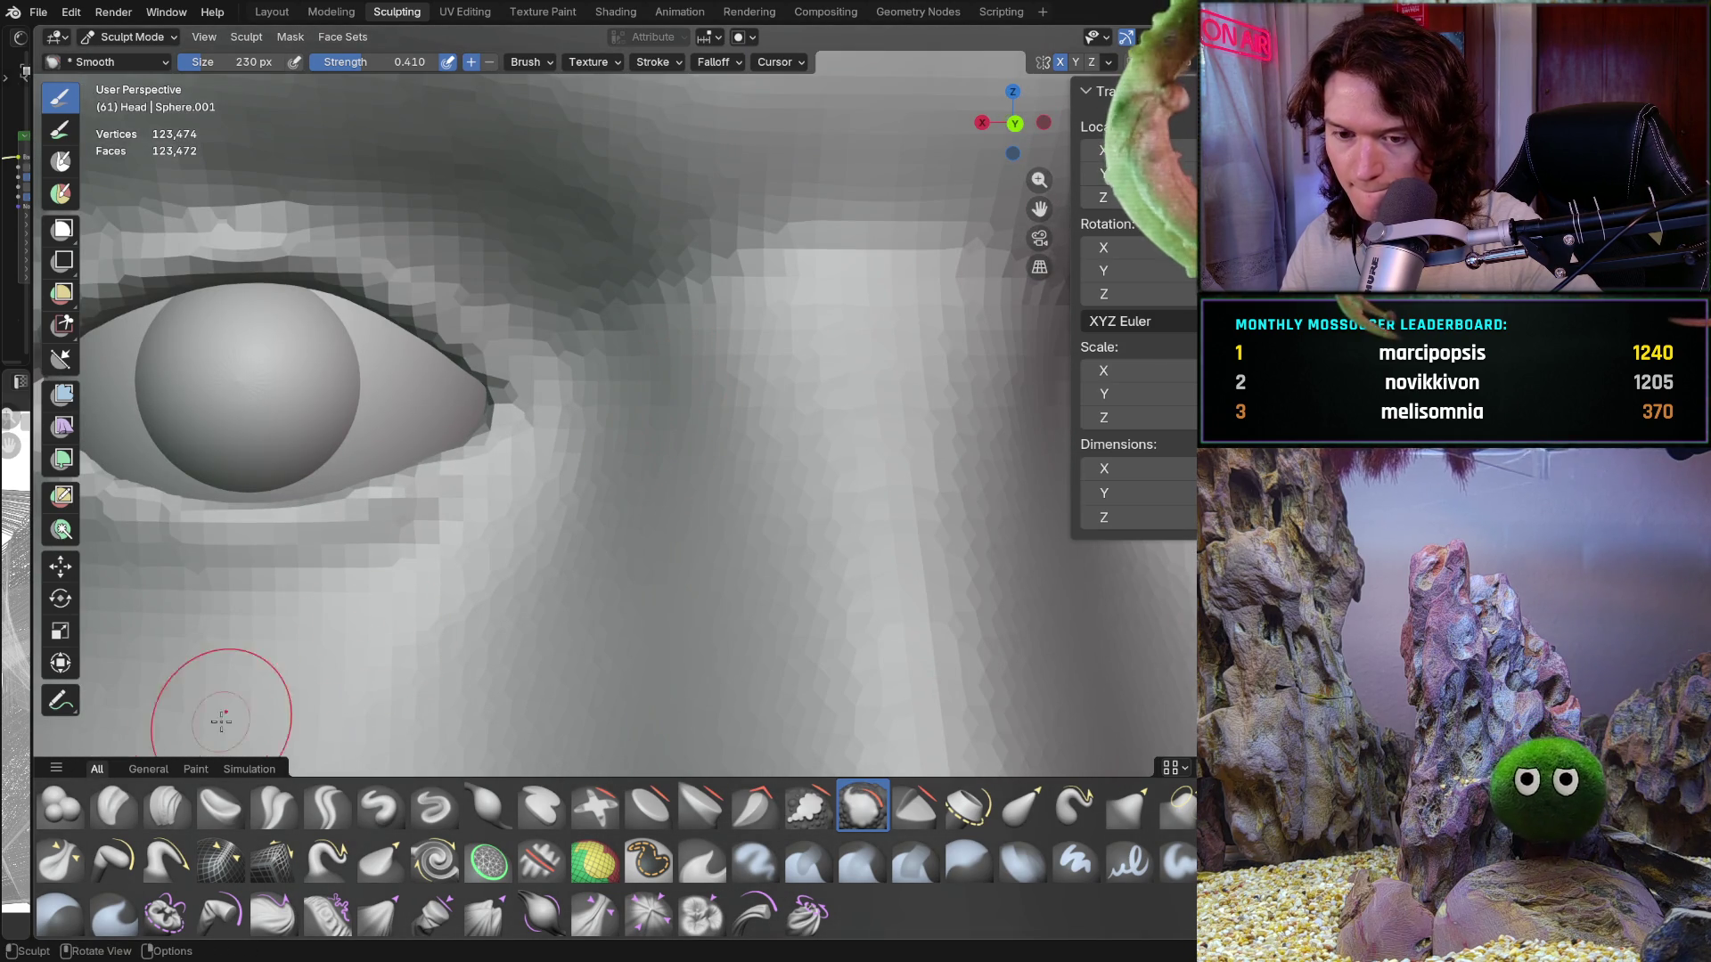
left_click(168, 807)
Step: Zoom in on the left inner eye corner and add a small Clay Strips stroke to the brow
mouse_move(708, 370)
middle_mouse_down()
mouse_move(723, 356)
mouse_move(614, 463)
middle_mouse_up()
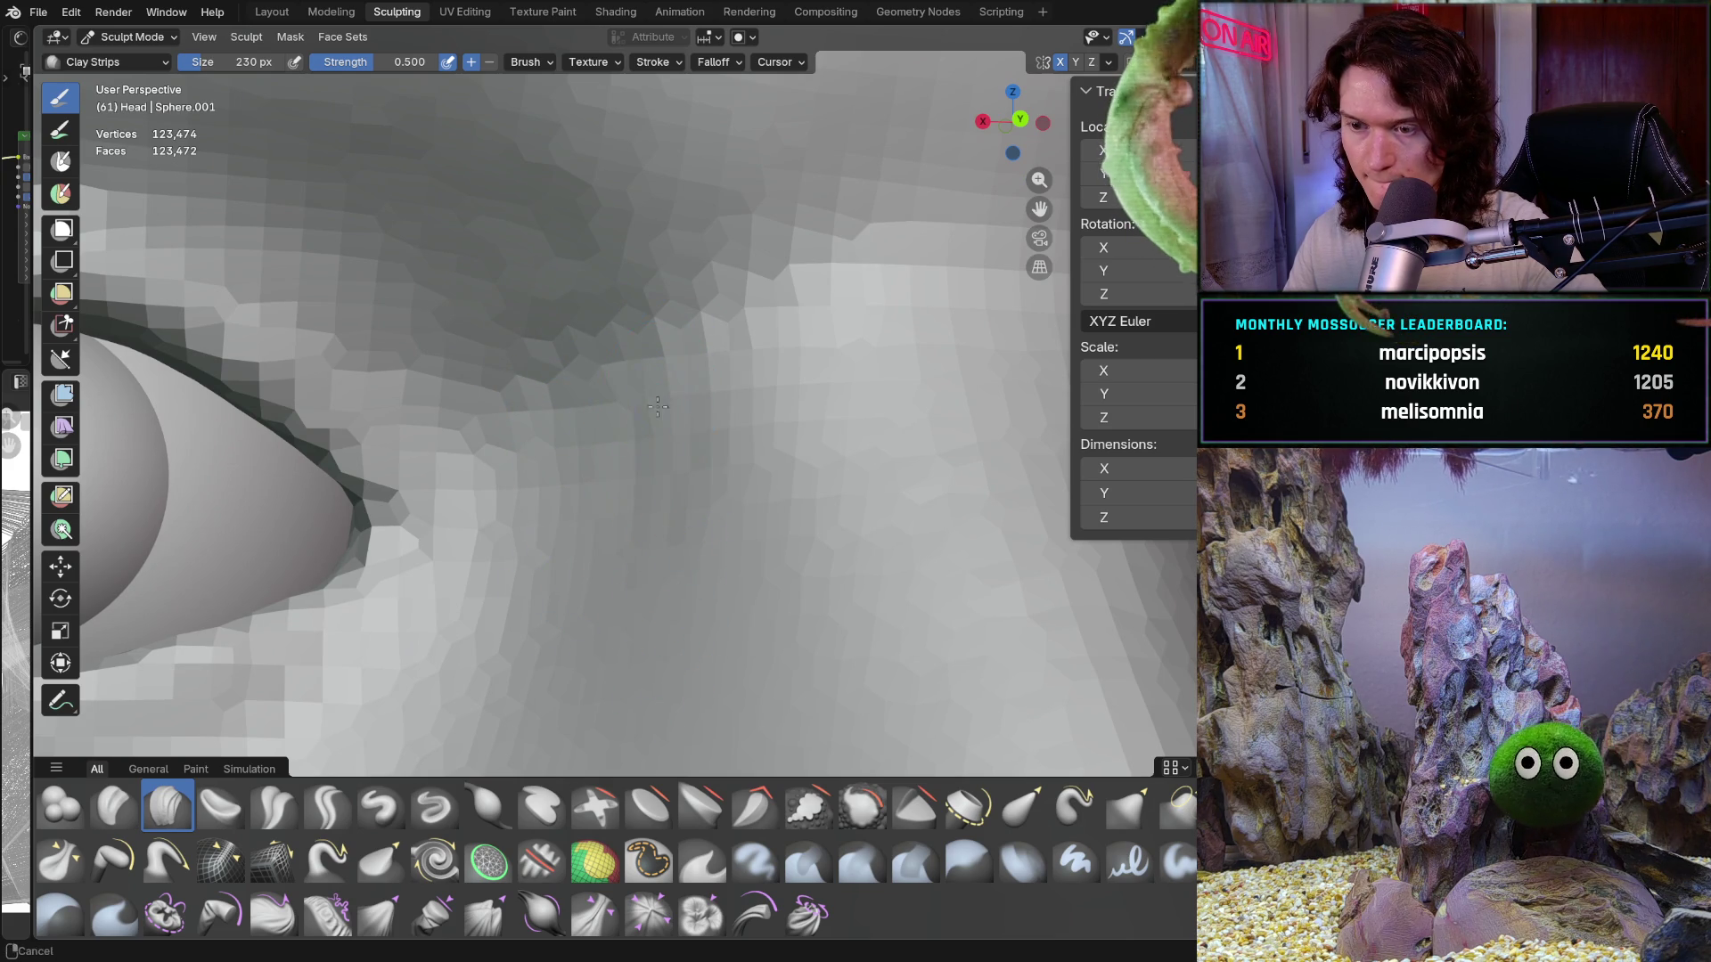
mouse_move(658, 406)
middle_mouse_down("ctrl")
mouse_move(664, 455)
mouse_move(691, 404)
middle_mouse_up("ctrl")
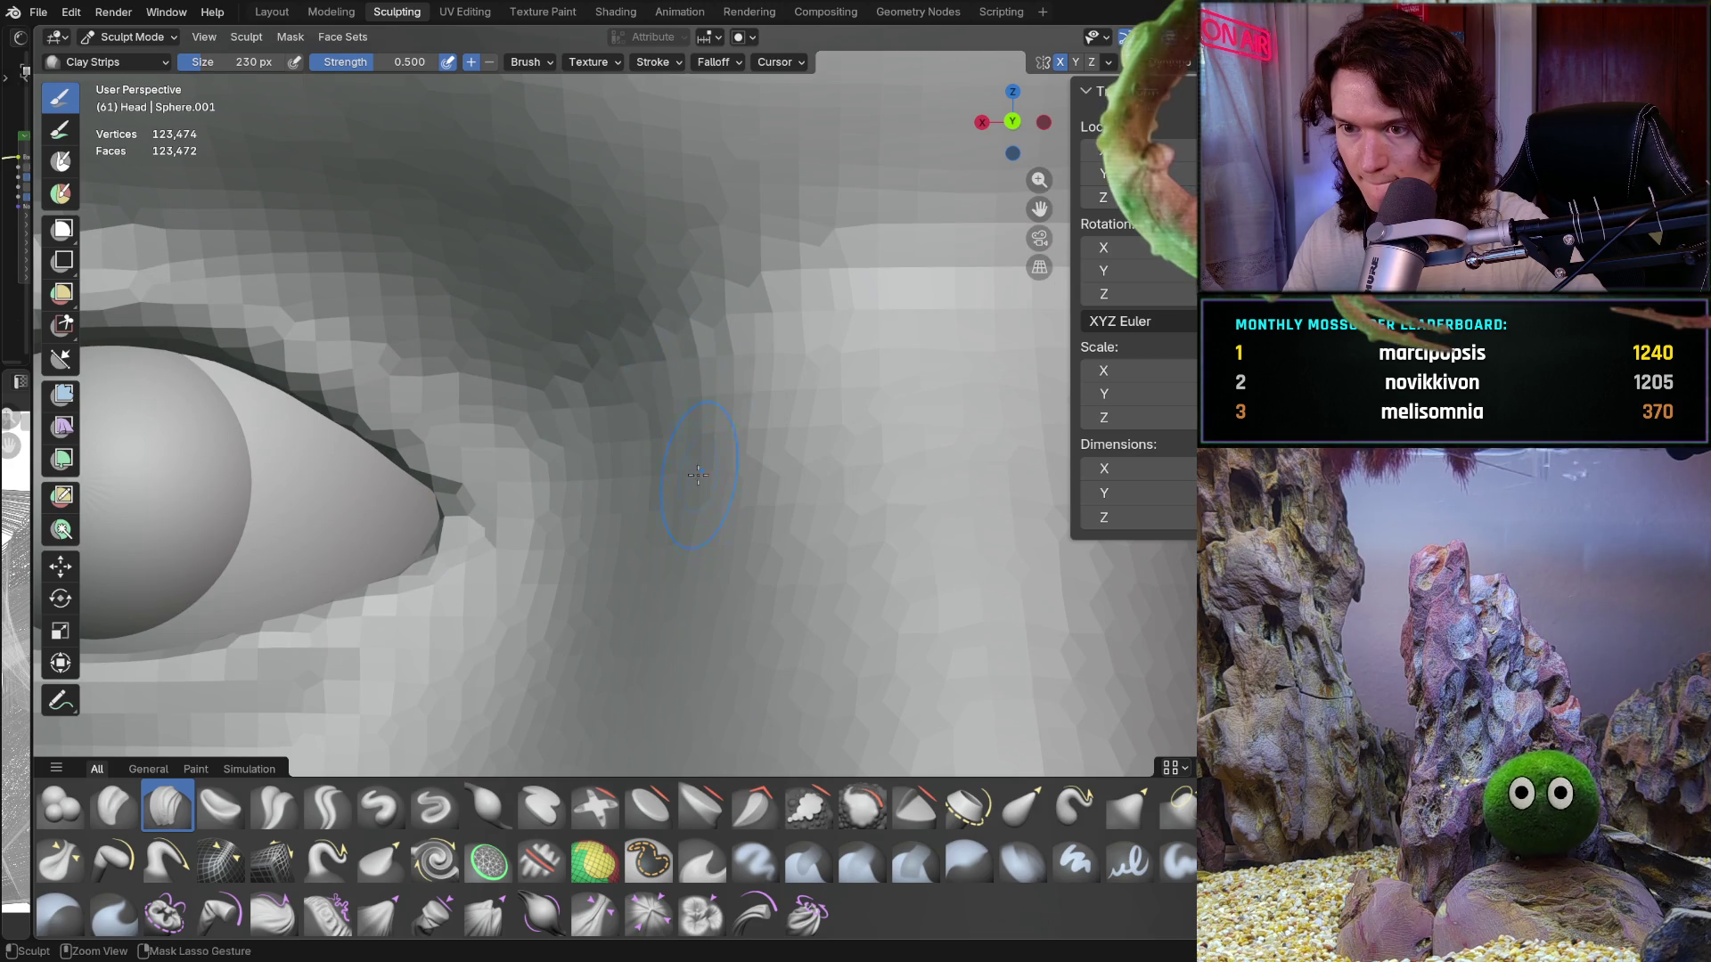
middle_click_drag(737, 359, 642, 398)
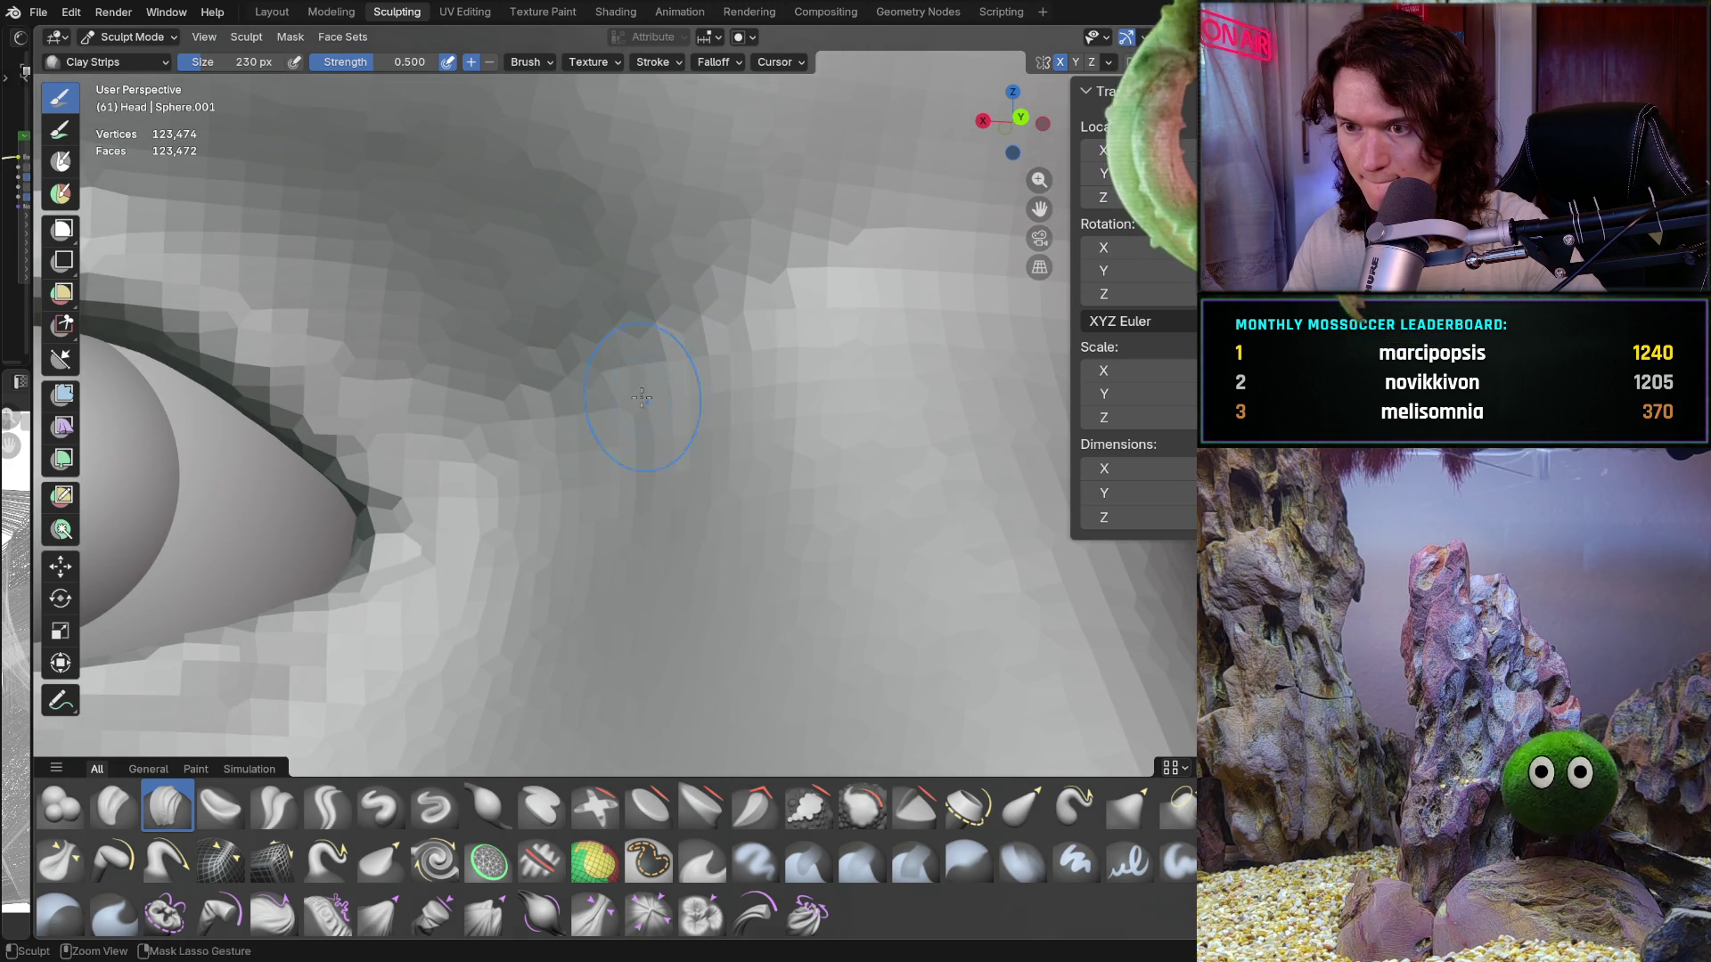
scroll(718, 311, "down", 5)
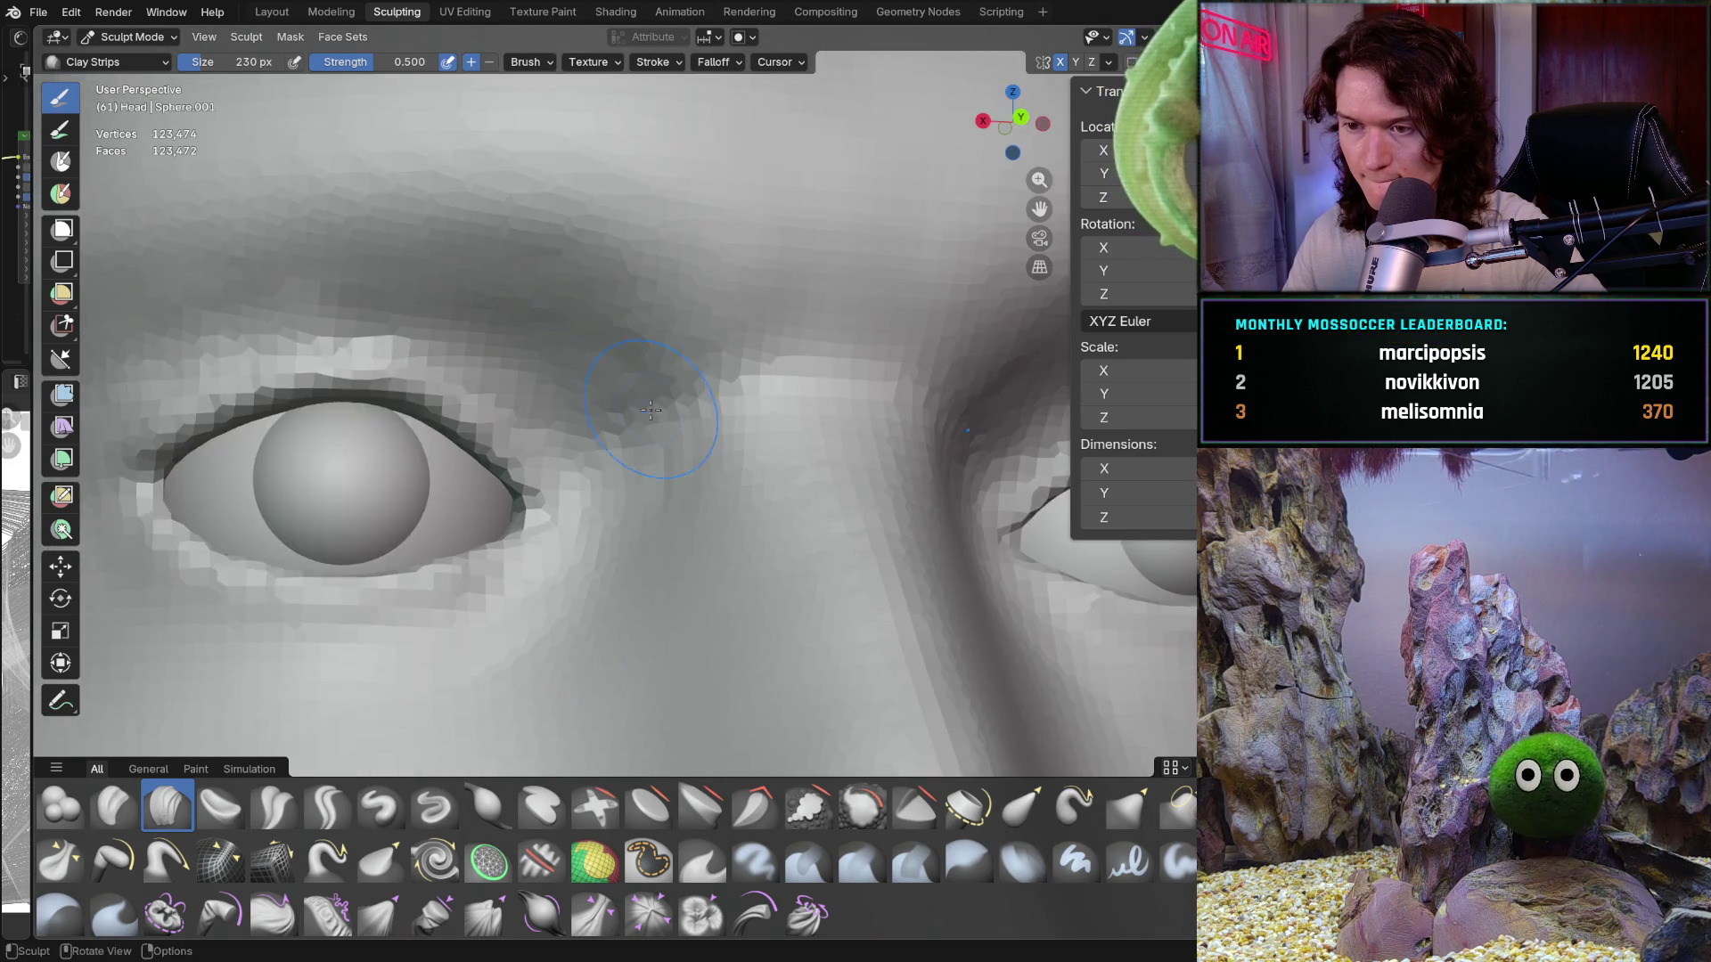
scroll(596, 459, "up", 2)
middle_click_drag(597, 459, 664, 471)
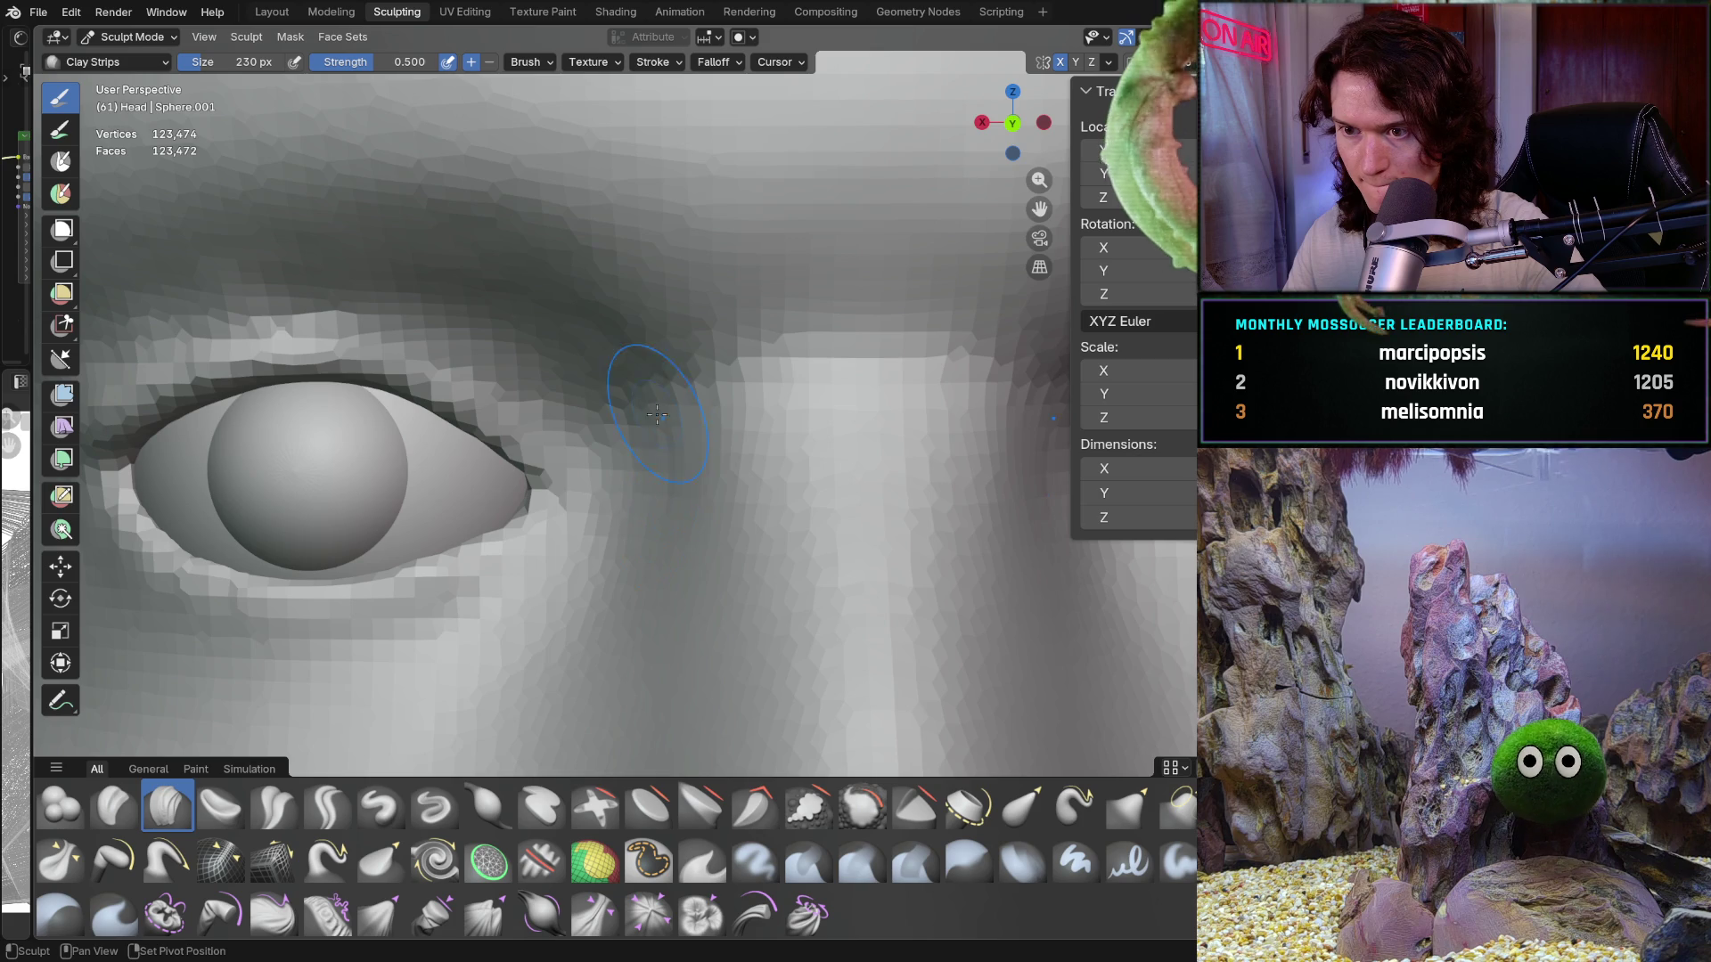
middle_click_drag(661, 391, 677, 397)
scroll(669, 385, "up", 4)
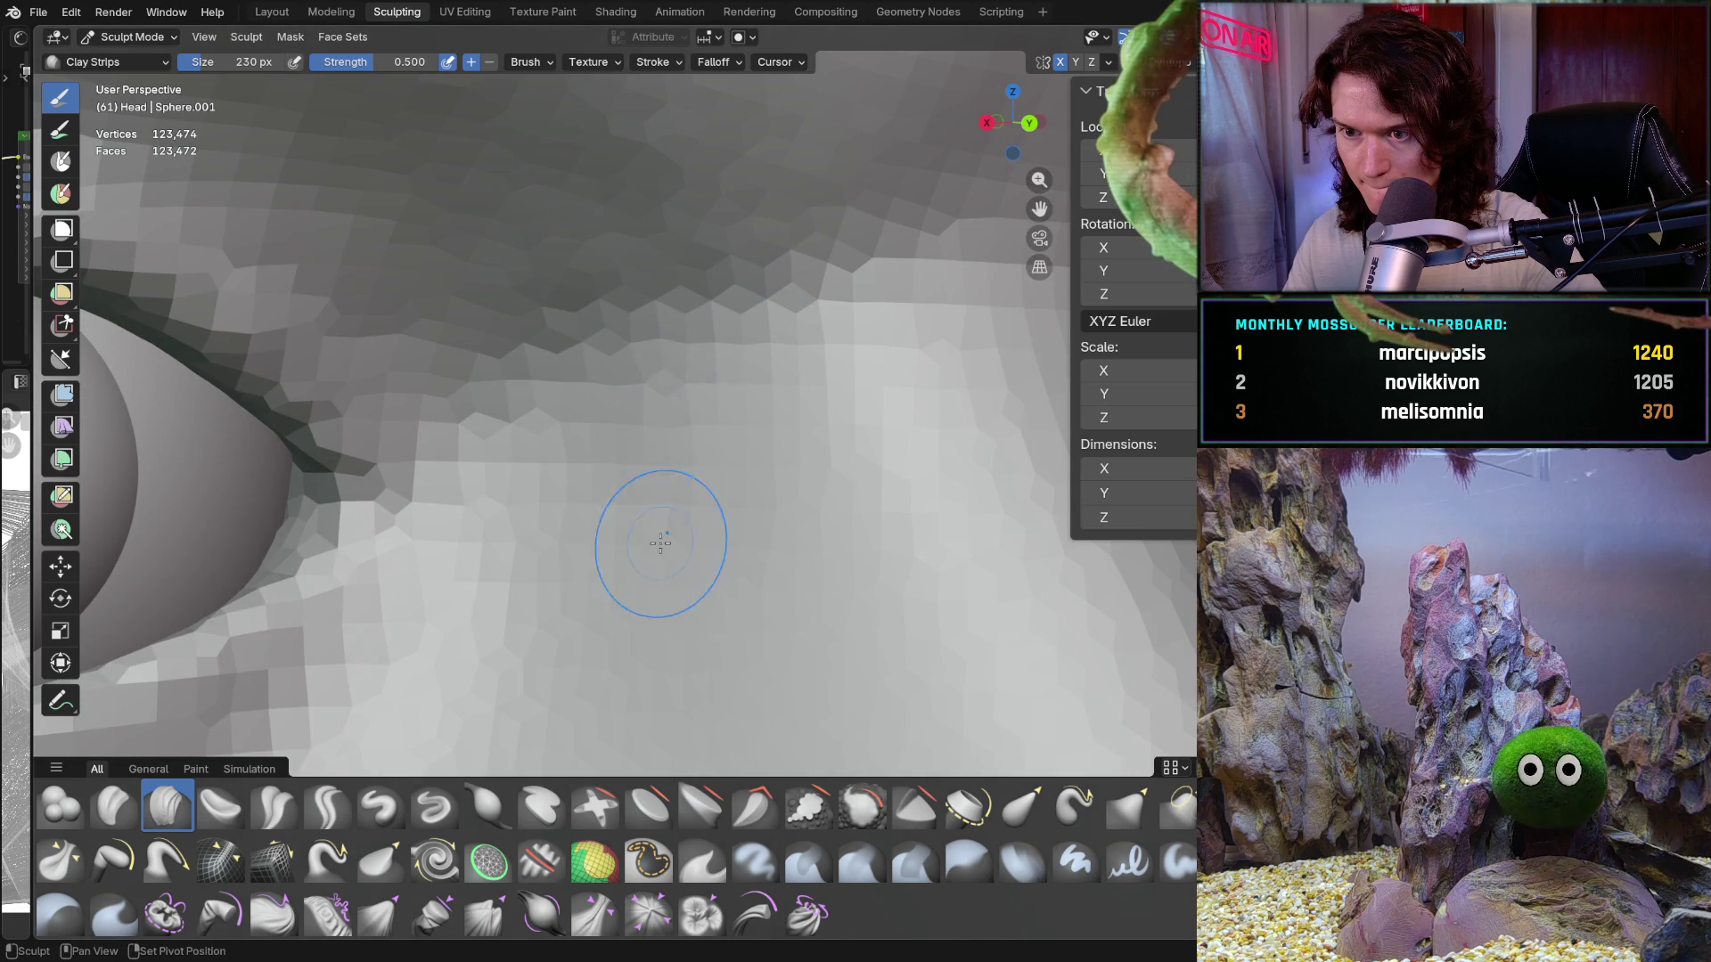
mouse_move(700, 451)
middle_mouse_down()
mouse_move(621, 425)
mouse_move(679, 403)
middle_mouse_up()
scroll(702, 466, "down", 6)
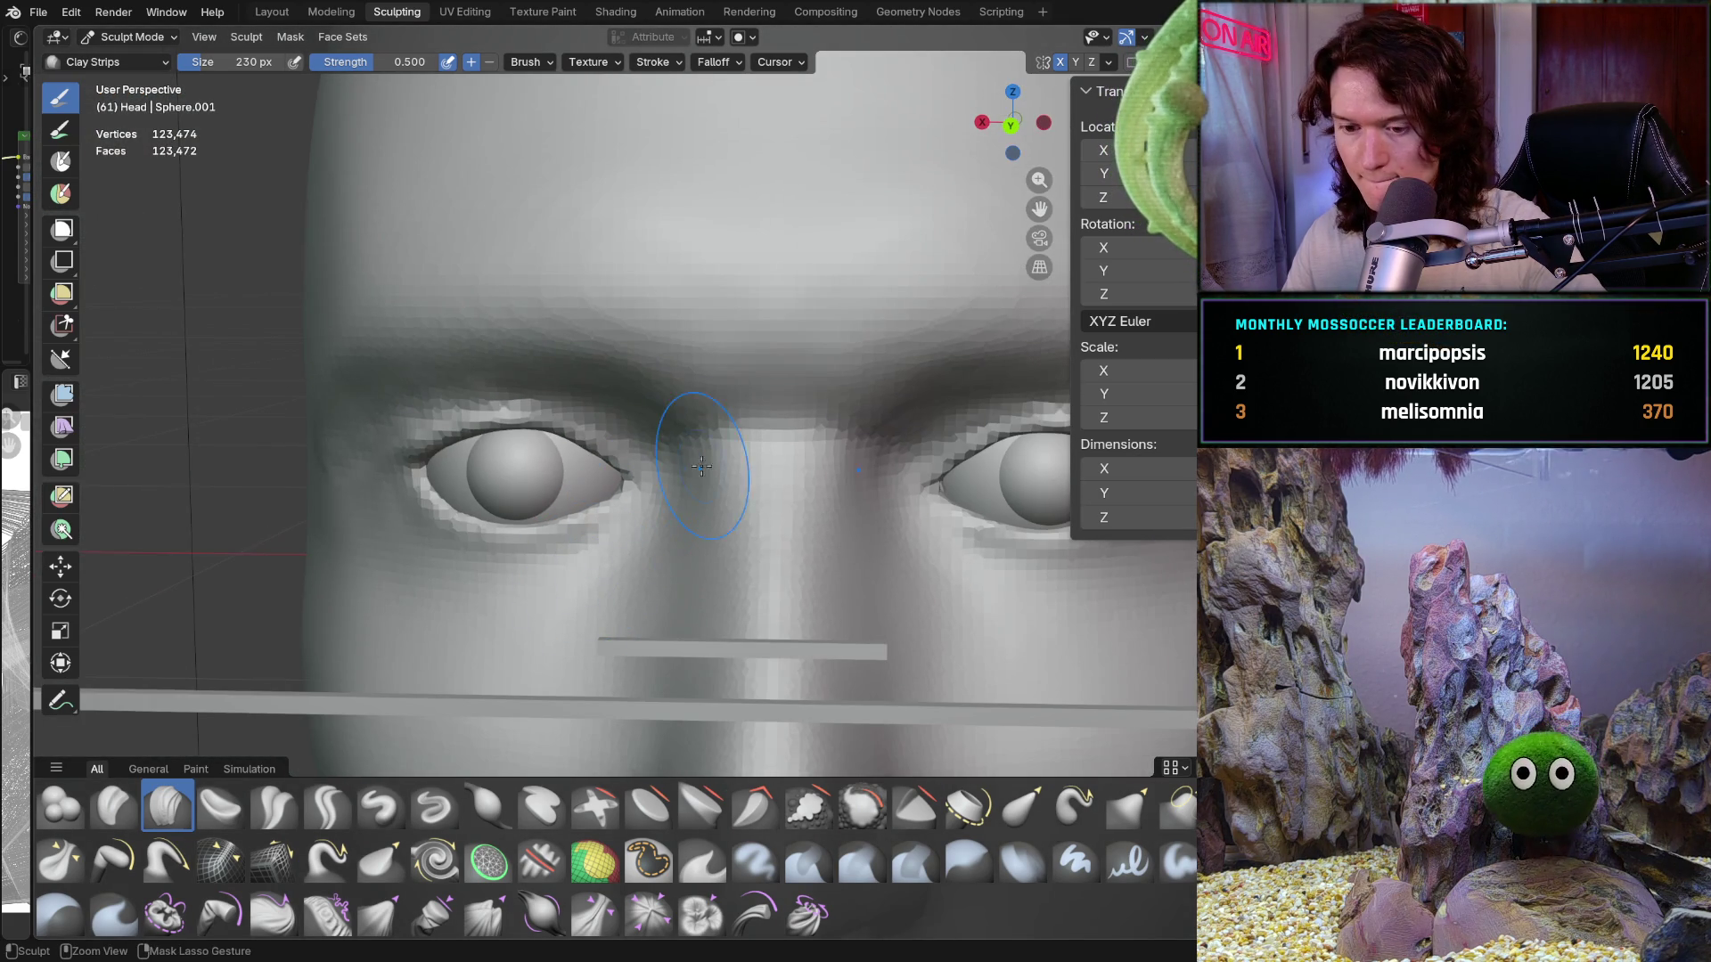
left_click_drag(702, 466, 756, 458)
Step: Check the brow stroke from back orthographic and other angles, ending on the whole face
scroll(718, 443, "up", 4)
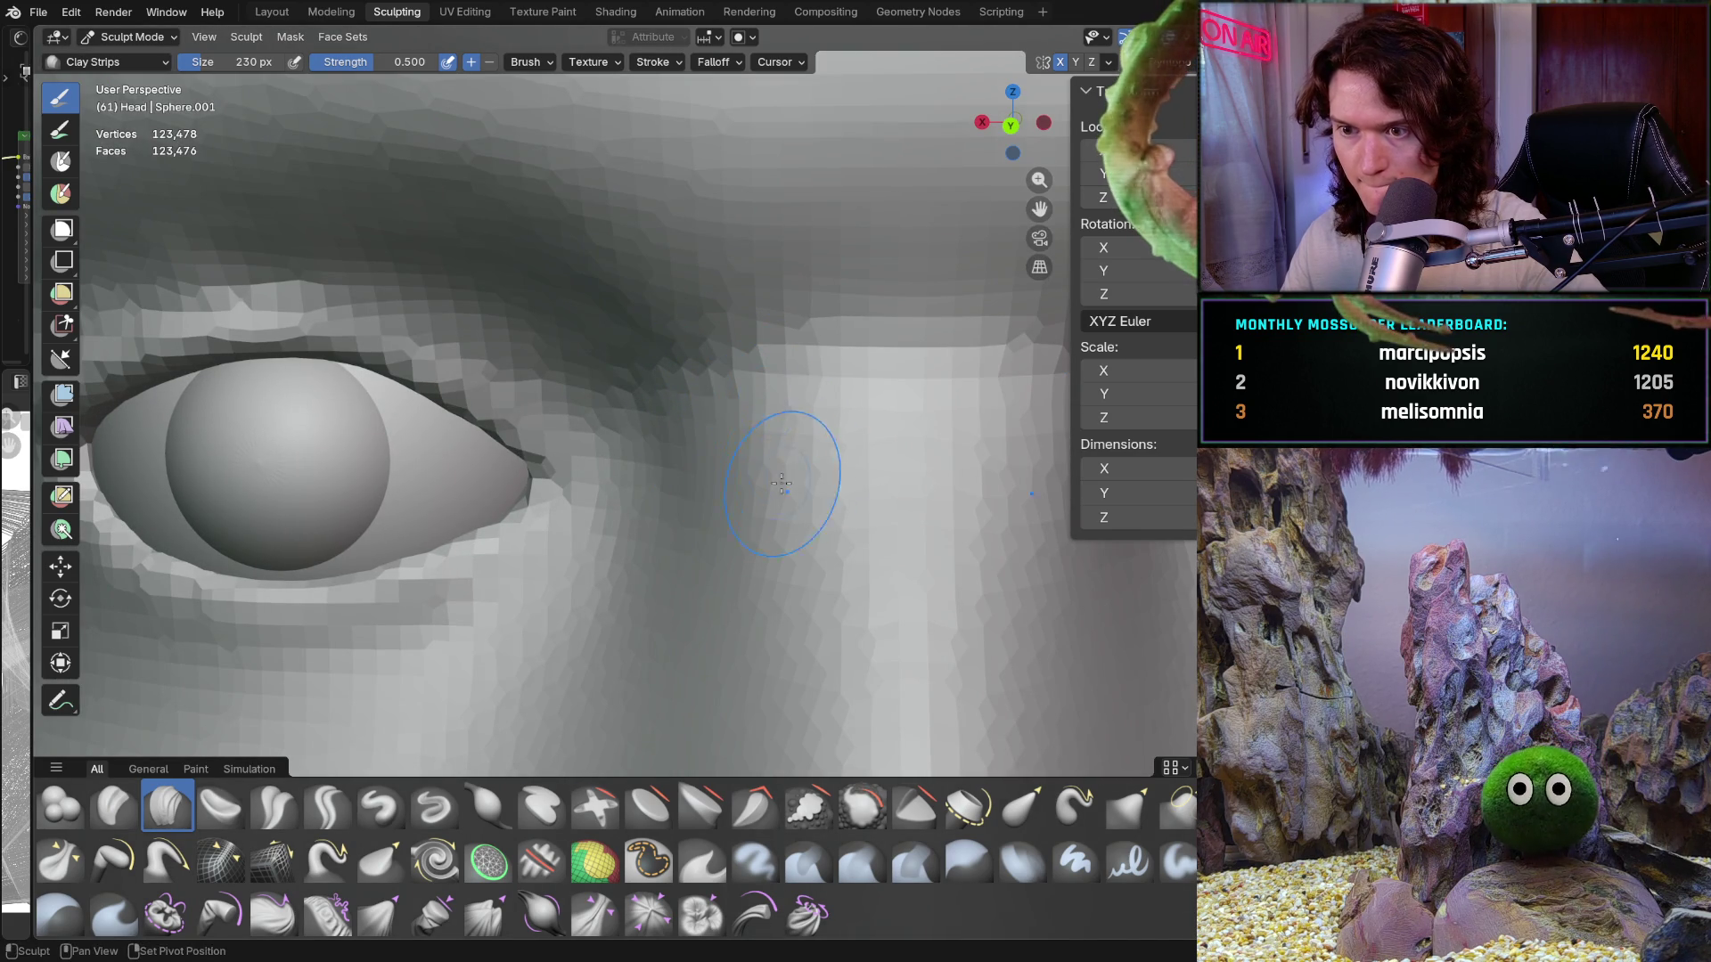
scroll(704, 505, "down", 3)
mouse_move(692, 505)
middle_mouse_down("alt")
mouse_move(612, 592)
mouse_move(651, 514)
middle_mouse_up("alt")
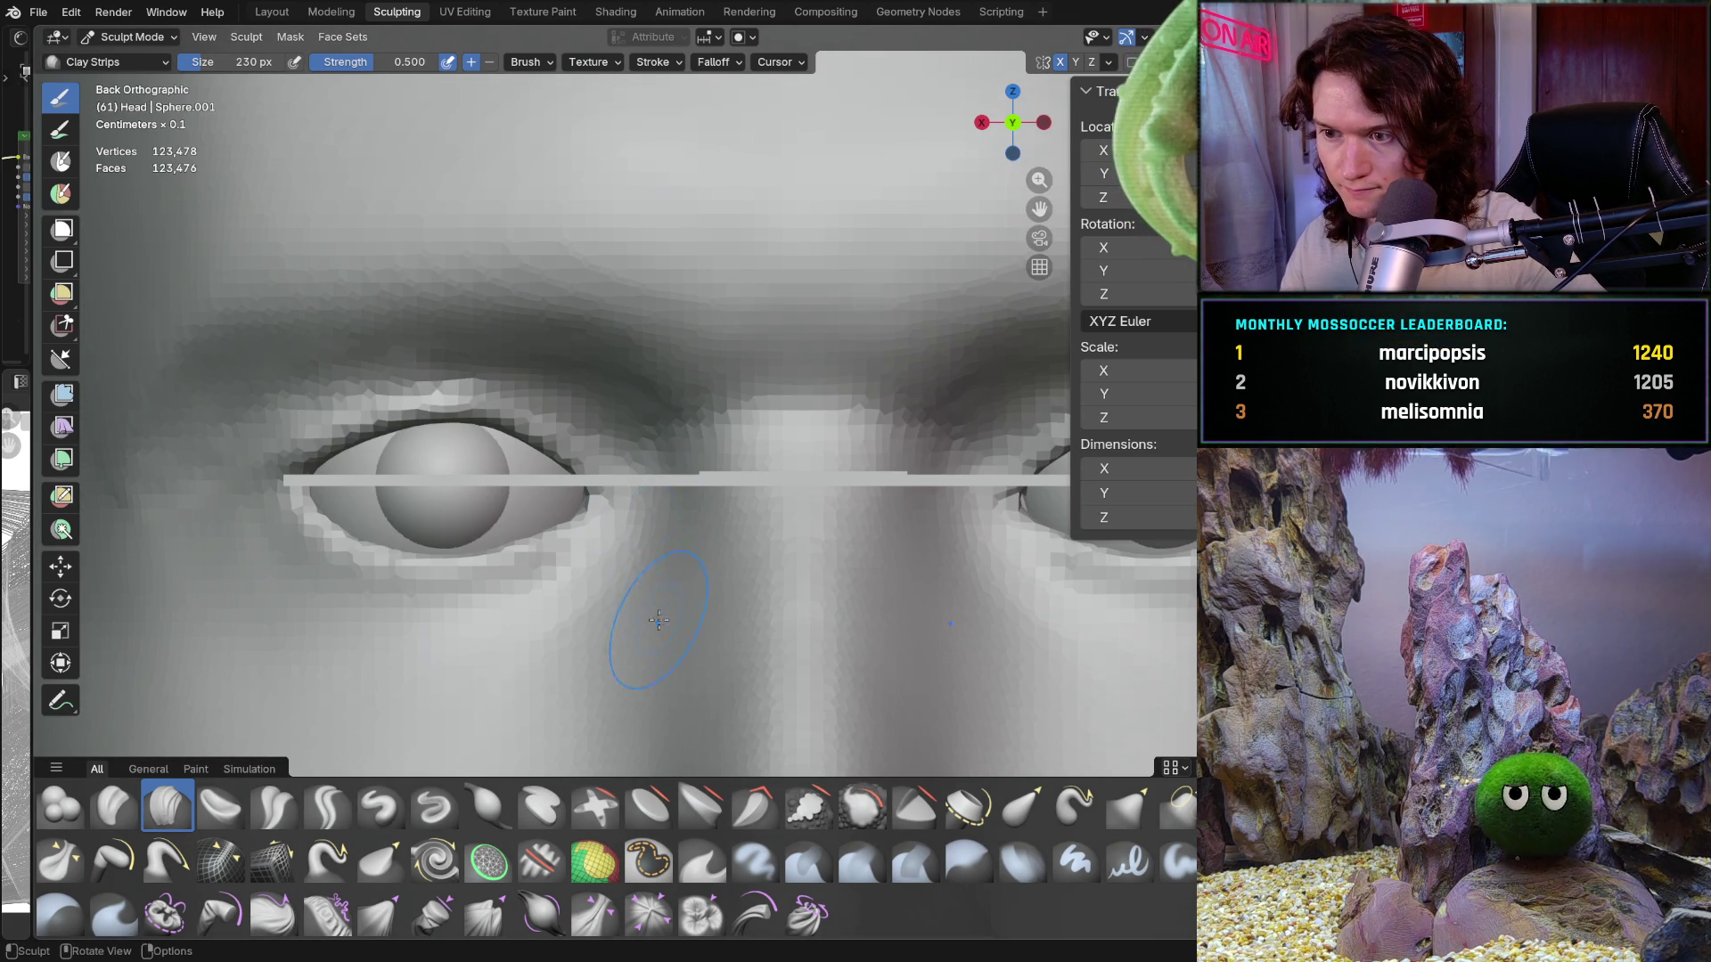
mouse_move(658, 619)
middle_mouse_down()
mouse_move(579, 535)
mouse_move(663, 518)
mouse_move(642, 504)
middle_mouse_up()
scroll(588, 396, "up", 6)
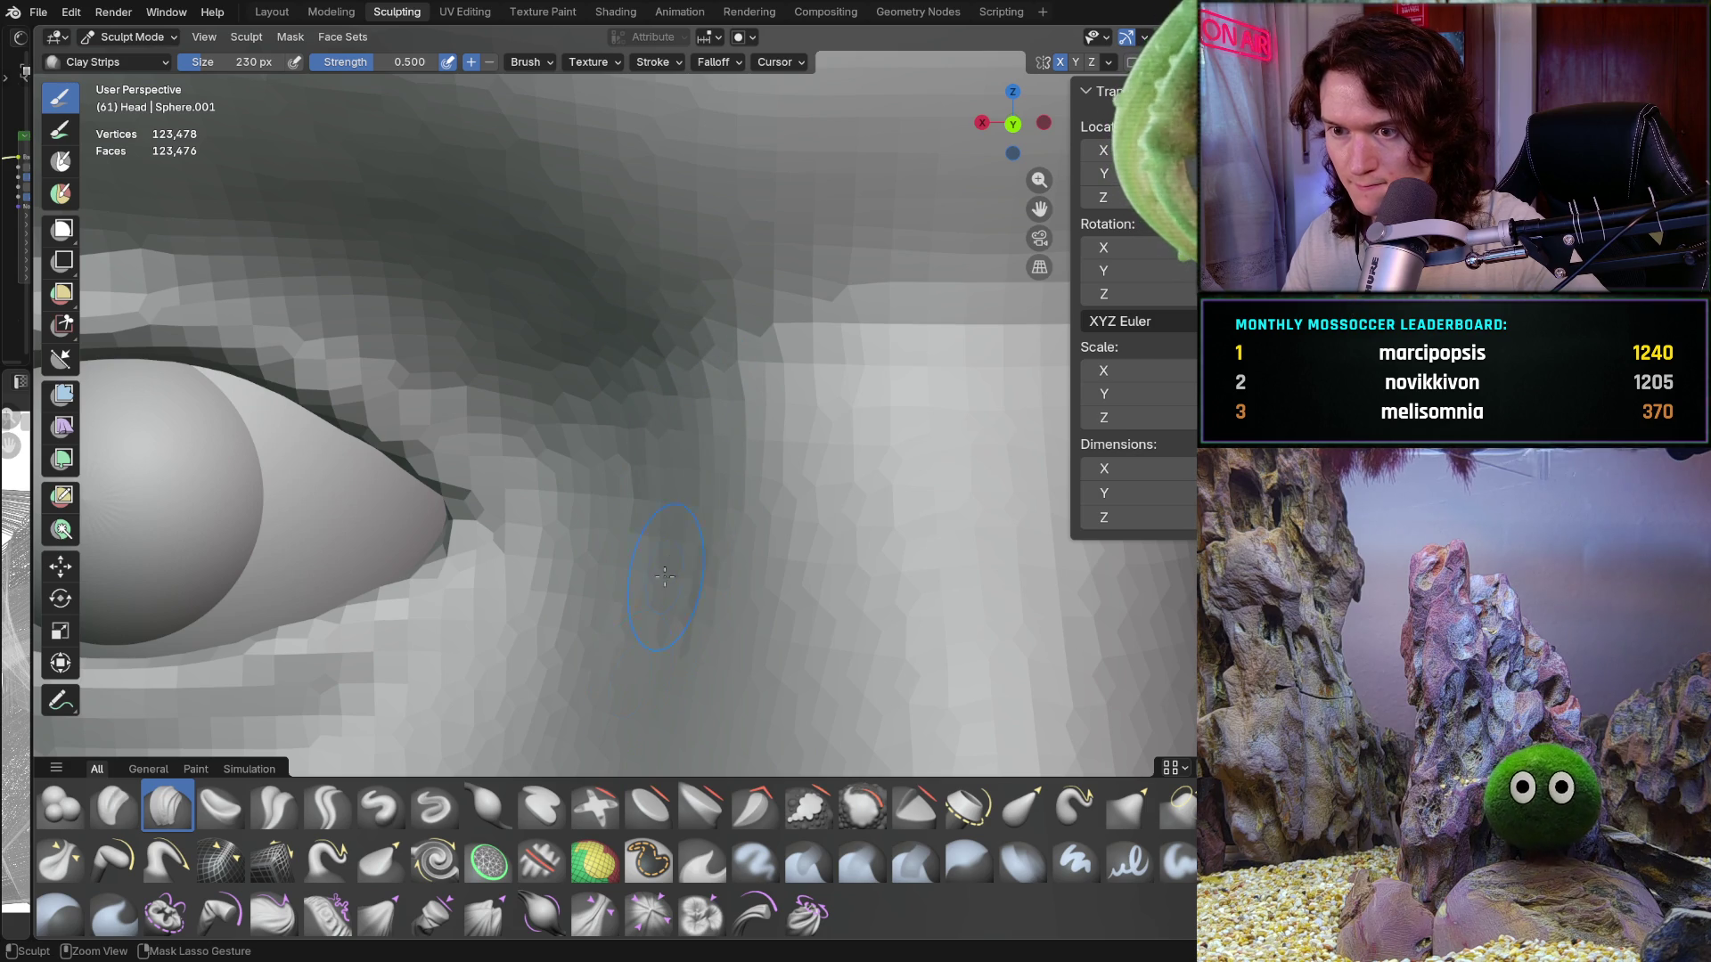
middle_click_drag(683, 539, 527, 351)
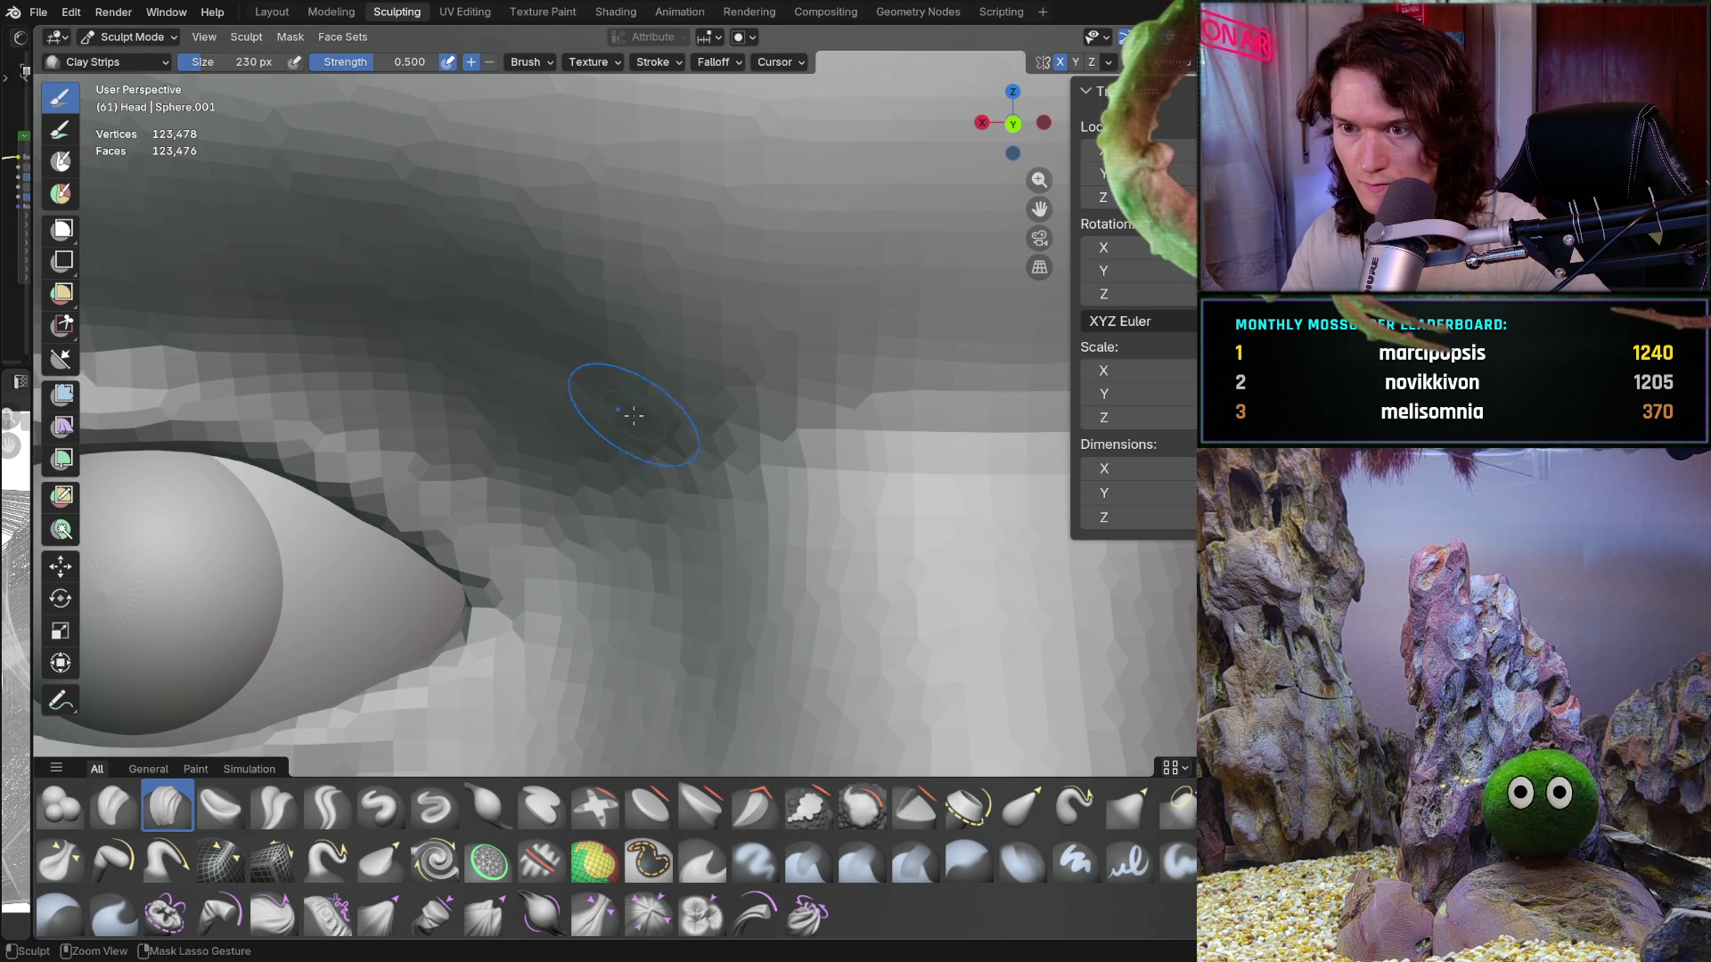
scroll(551, 243, "down", 2)
middle_click_drag(551, 244, 485, 350)
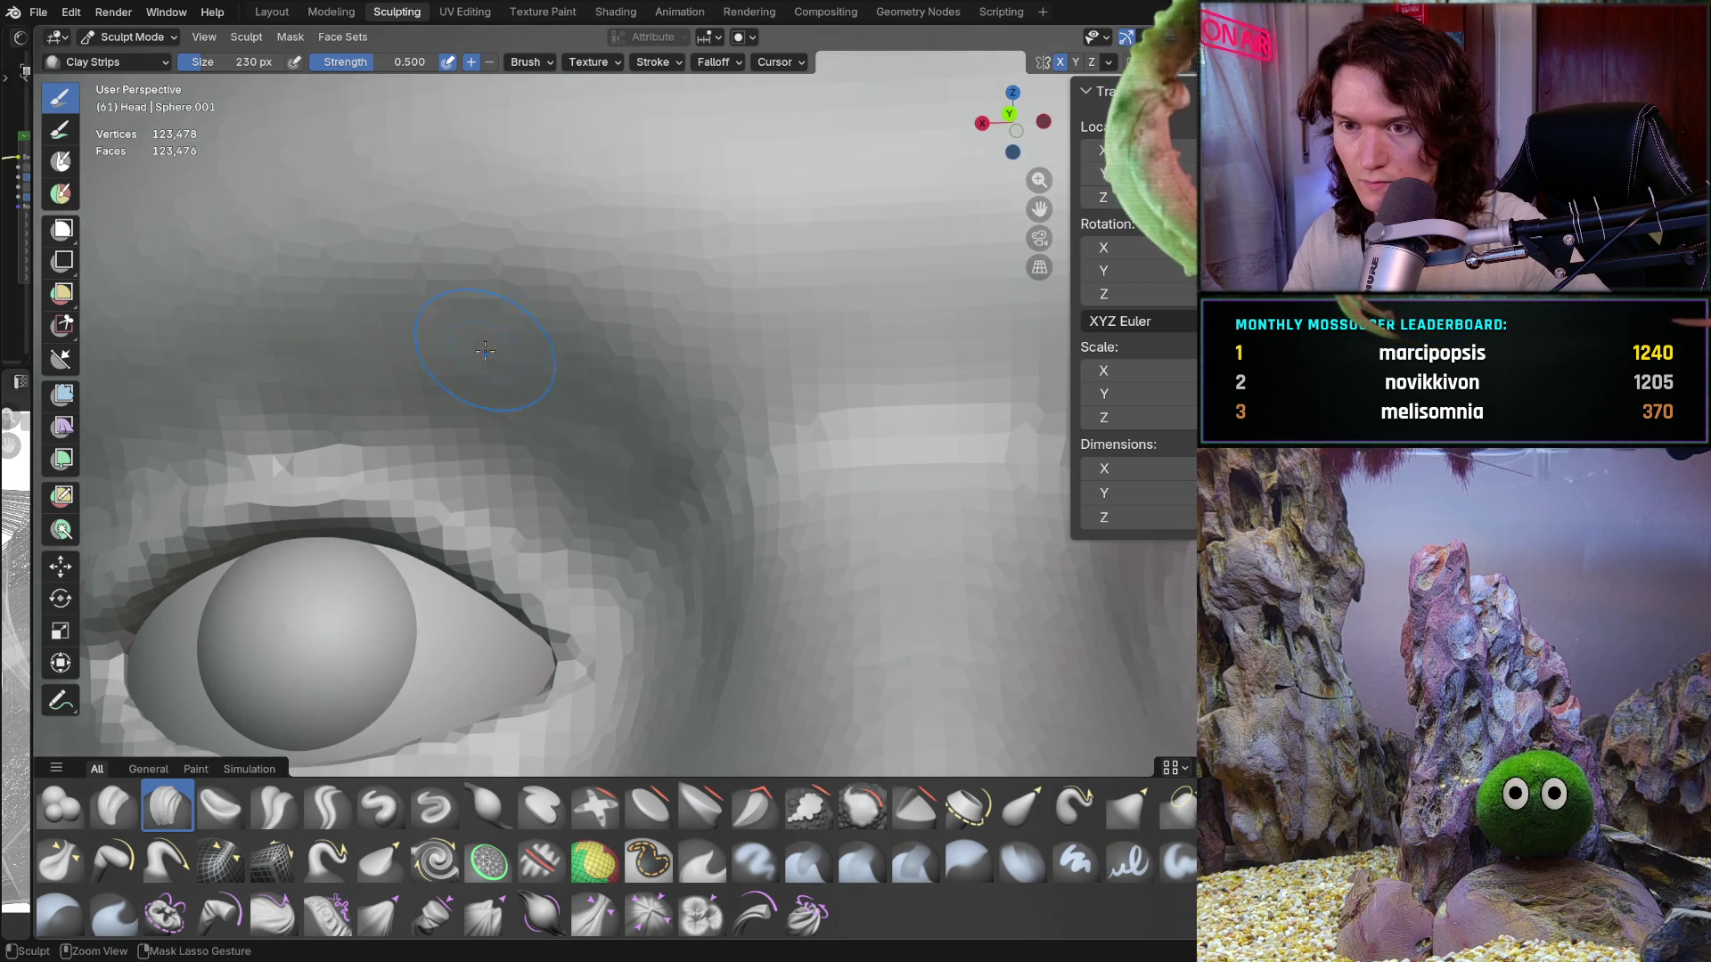
scroll(467, 393, "down", 3)
scroll(382, 355, "up", 5)
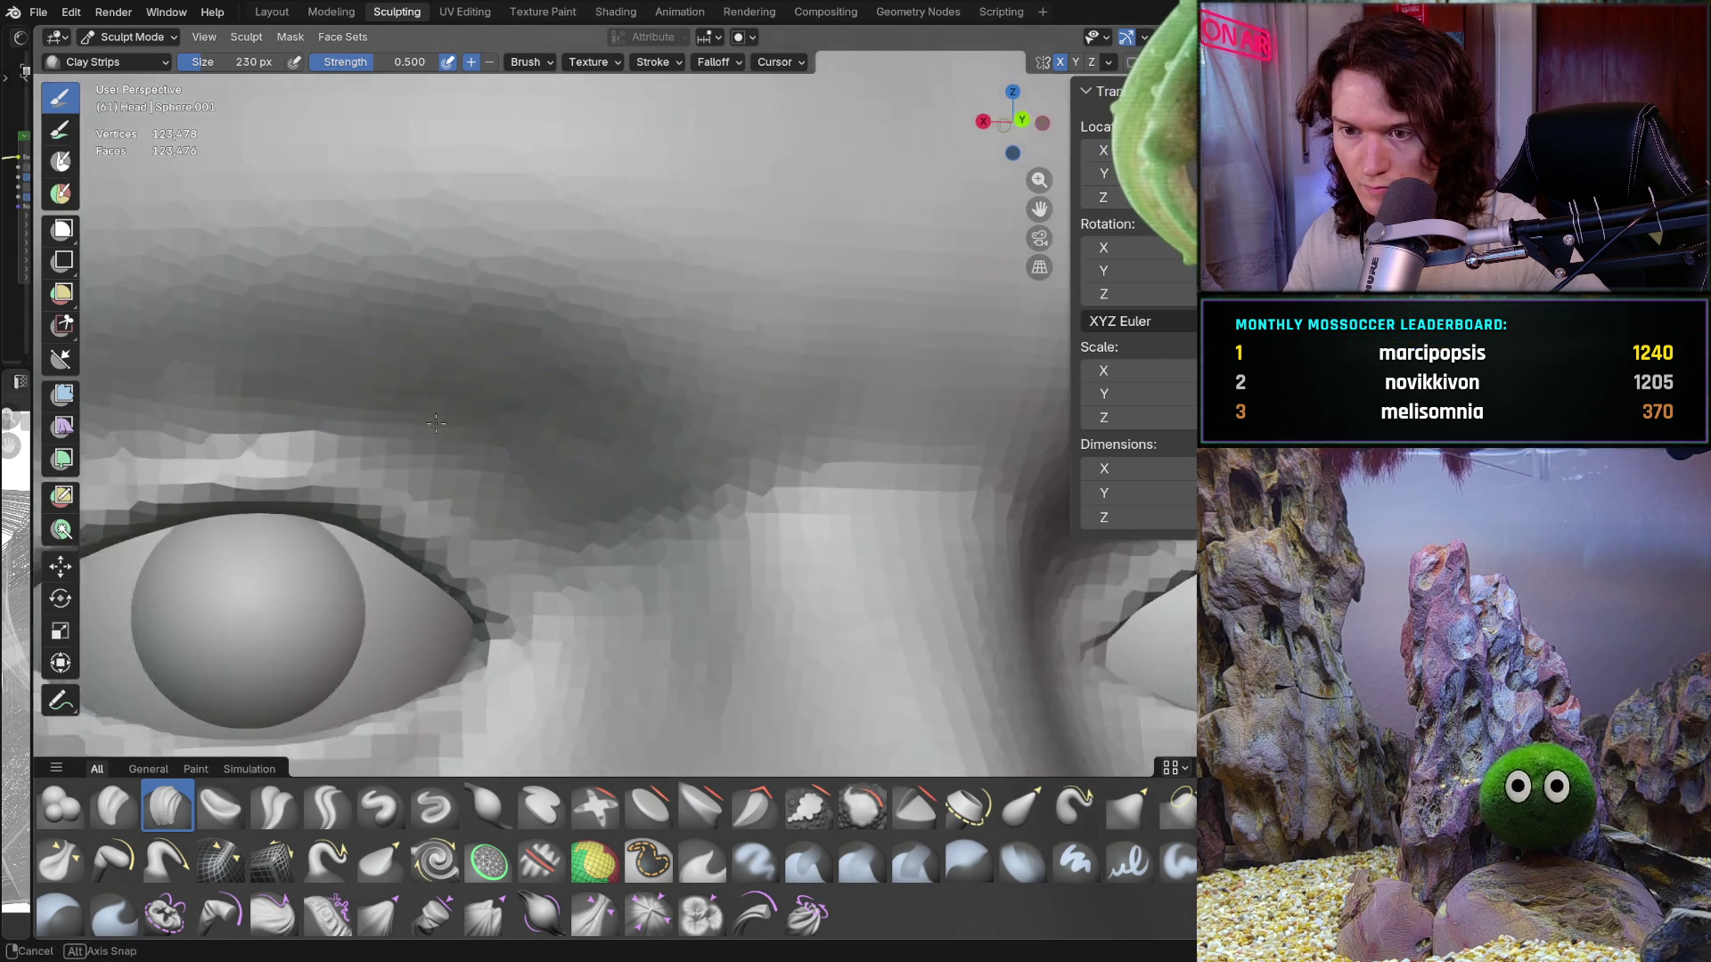
middle_click_drag(381, 355, 580, 379)
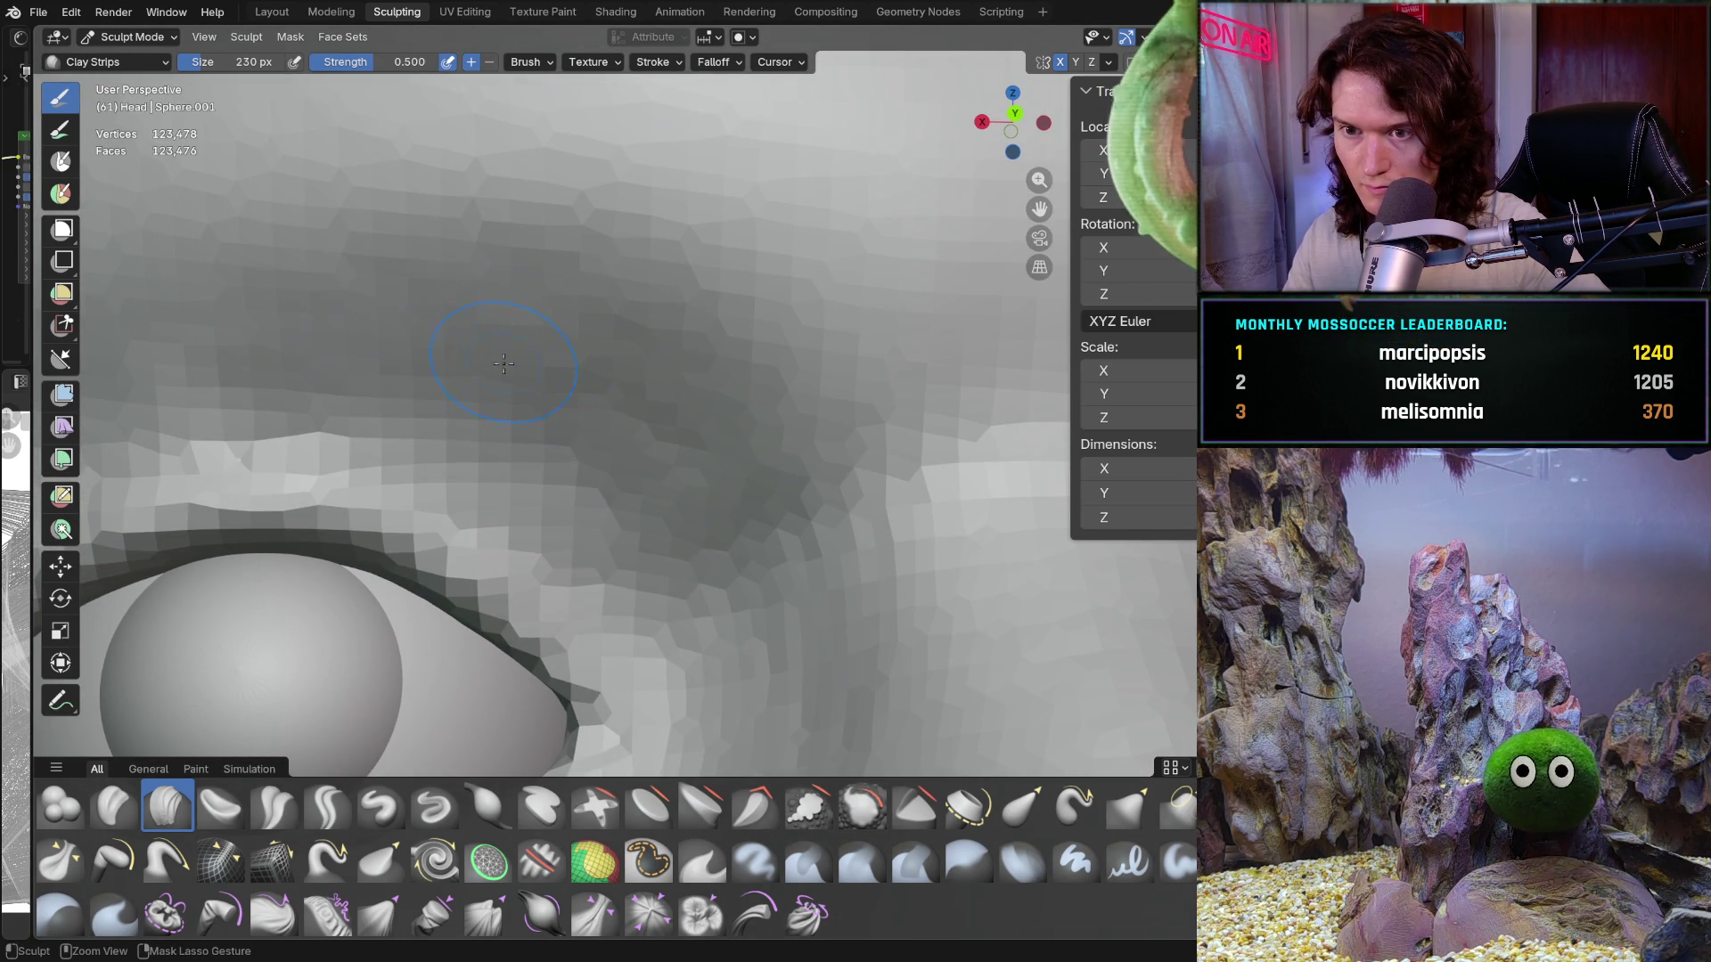
mouse_move(644, 390)
middle_mouse_down("ctrl")
mouse_move(655, 532)
mouse_move(535, 496)
mouse_move(544, 472)
middle_mouse_up("ctrl")
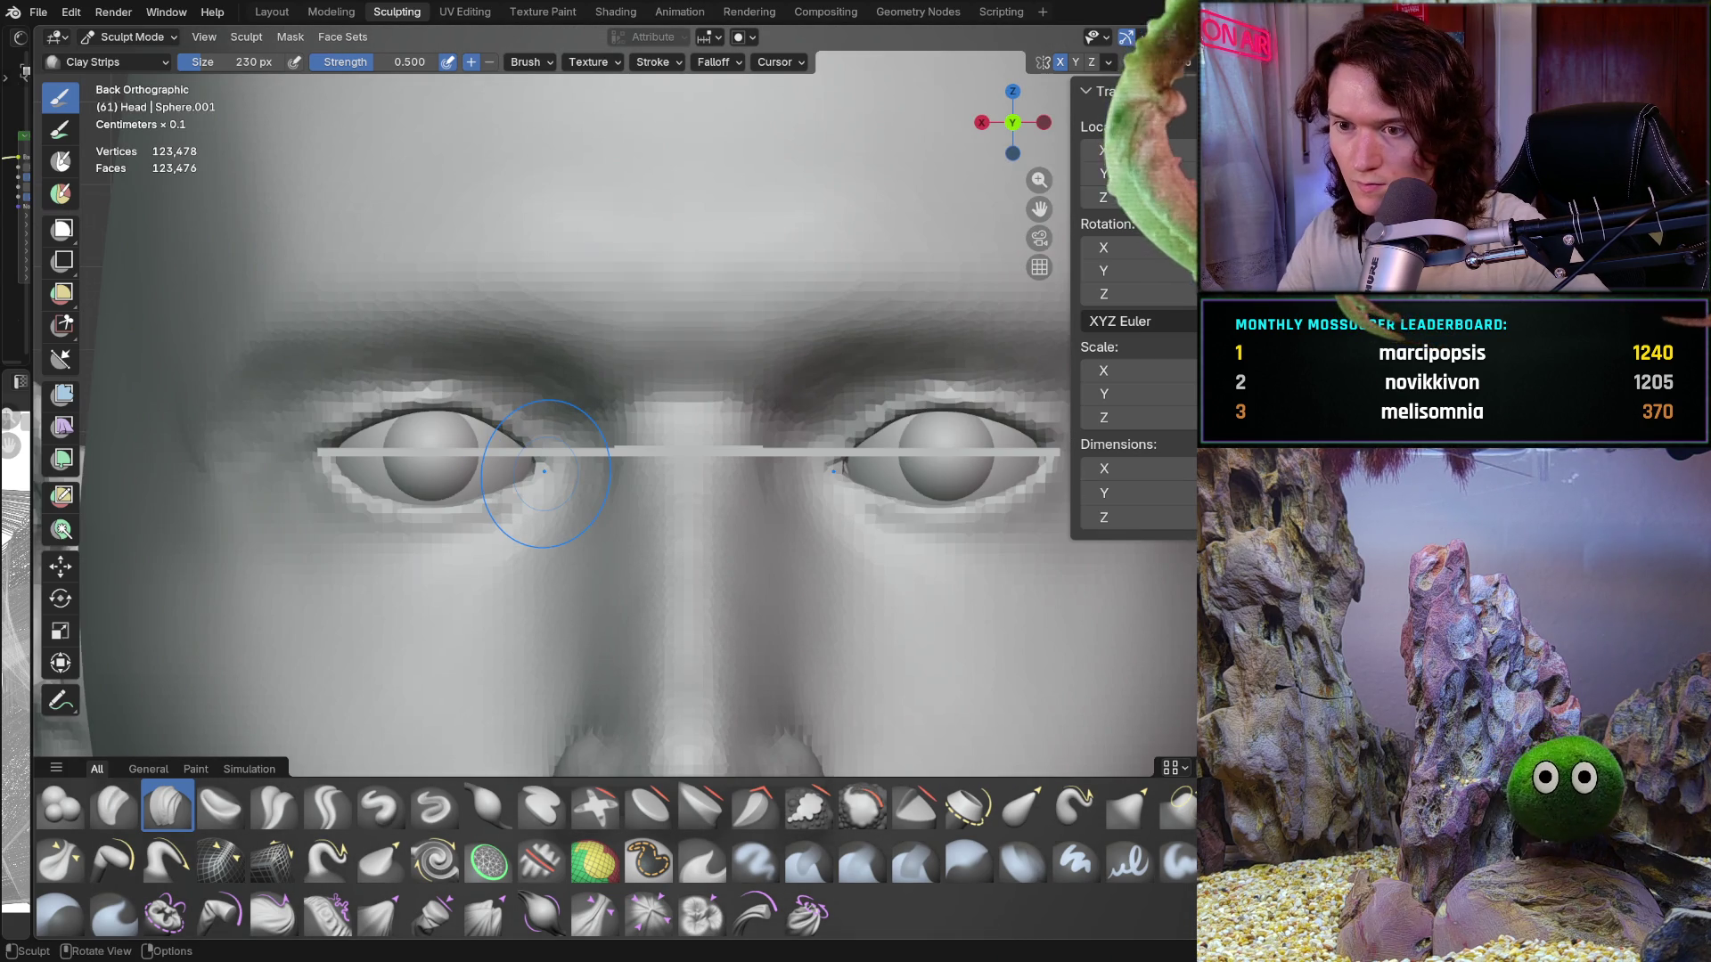
mouse_move(579, 667)
middle_mouse_down("ctrl")
mouse_move(582, 567)
mouse_move(549, 486)
middle_mouse_up("ctrl")
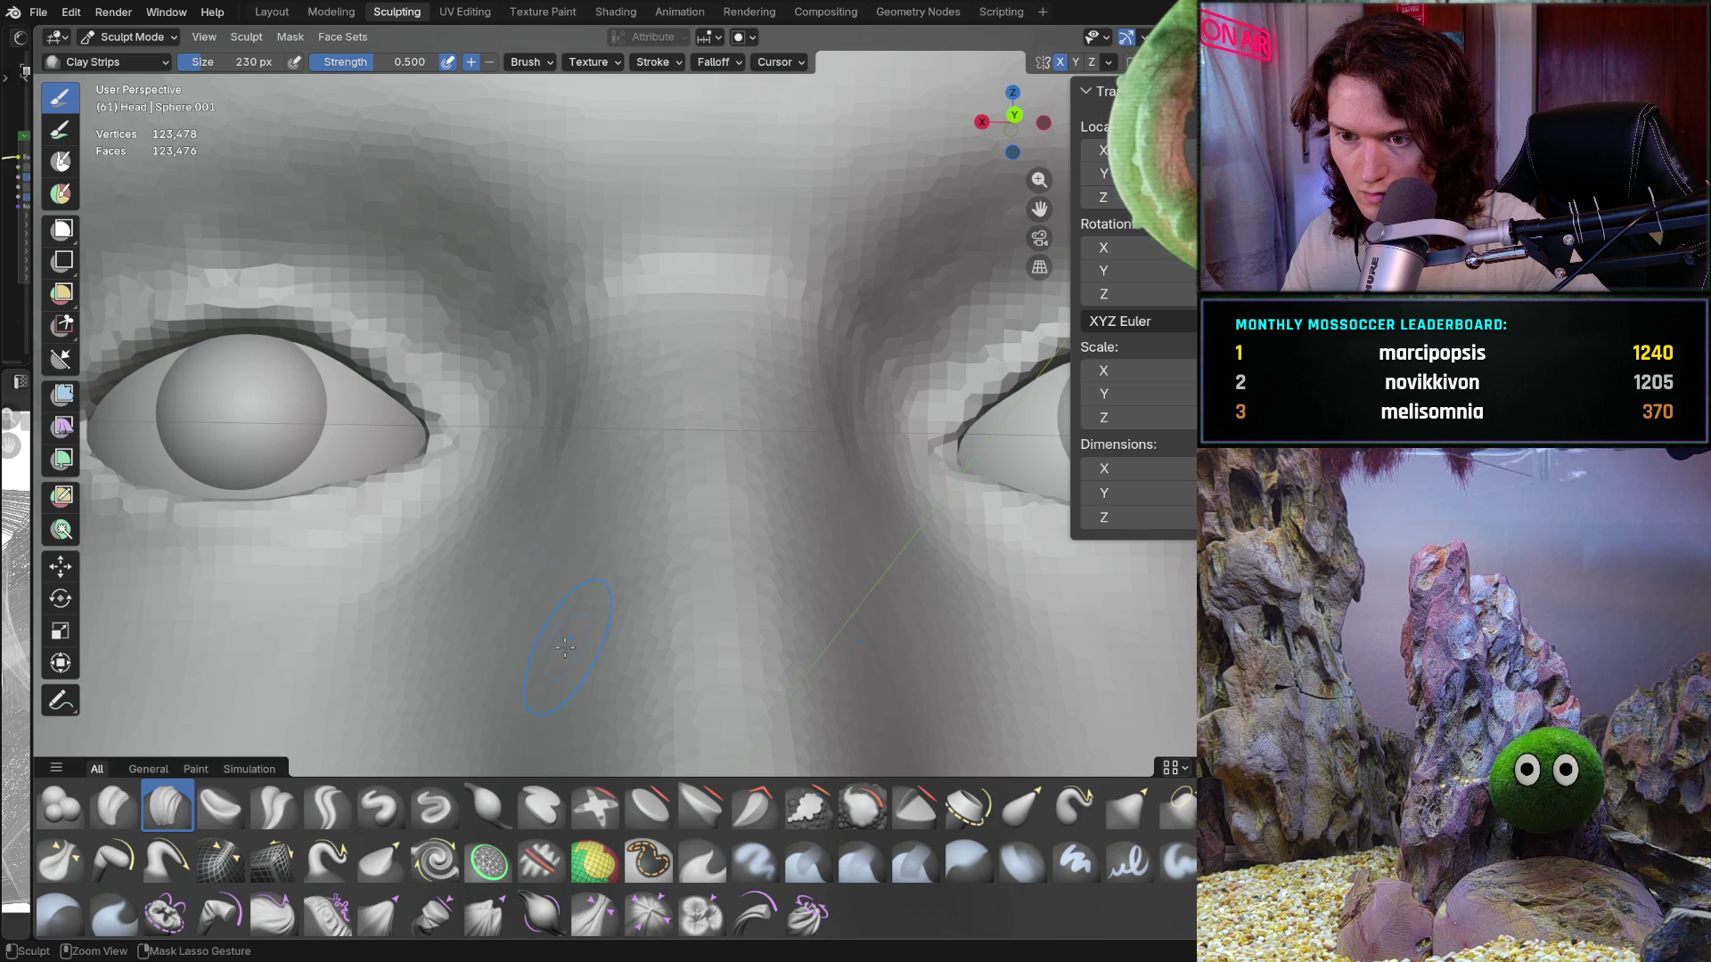
middle_click_drag(565, 647, 565, 509, "shift")
middle_click_drag(577, 578, 518, 600)
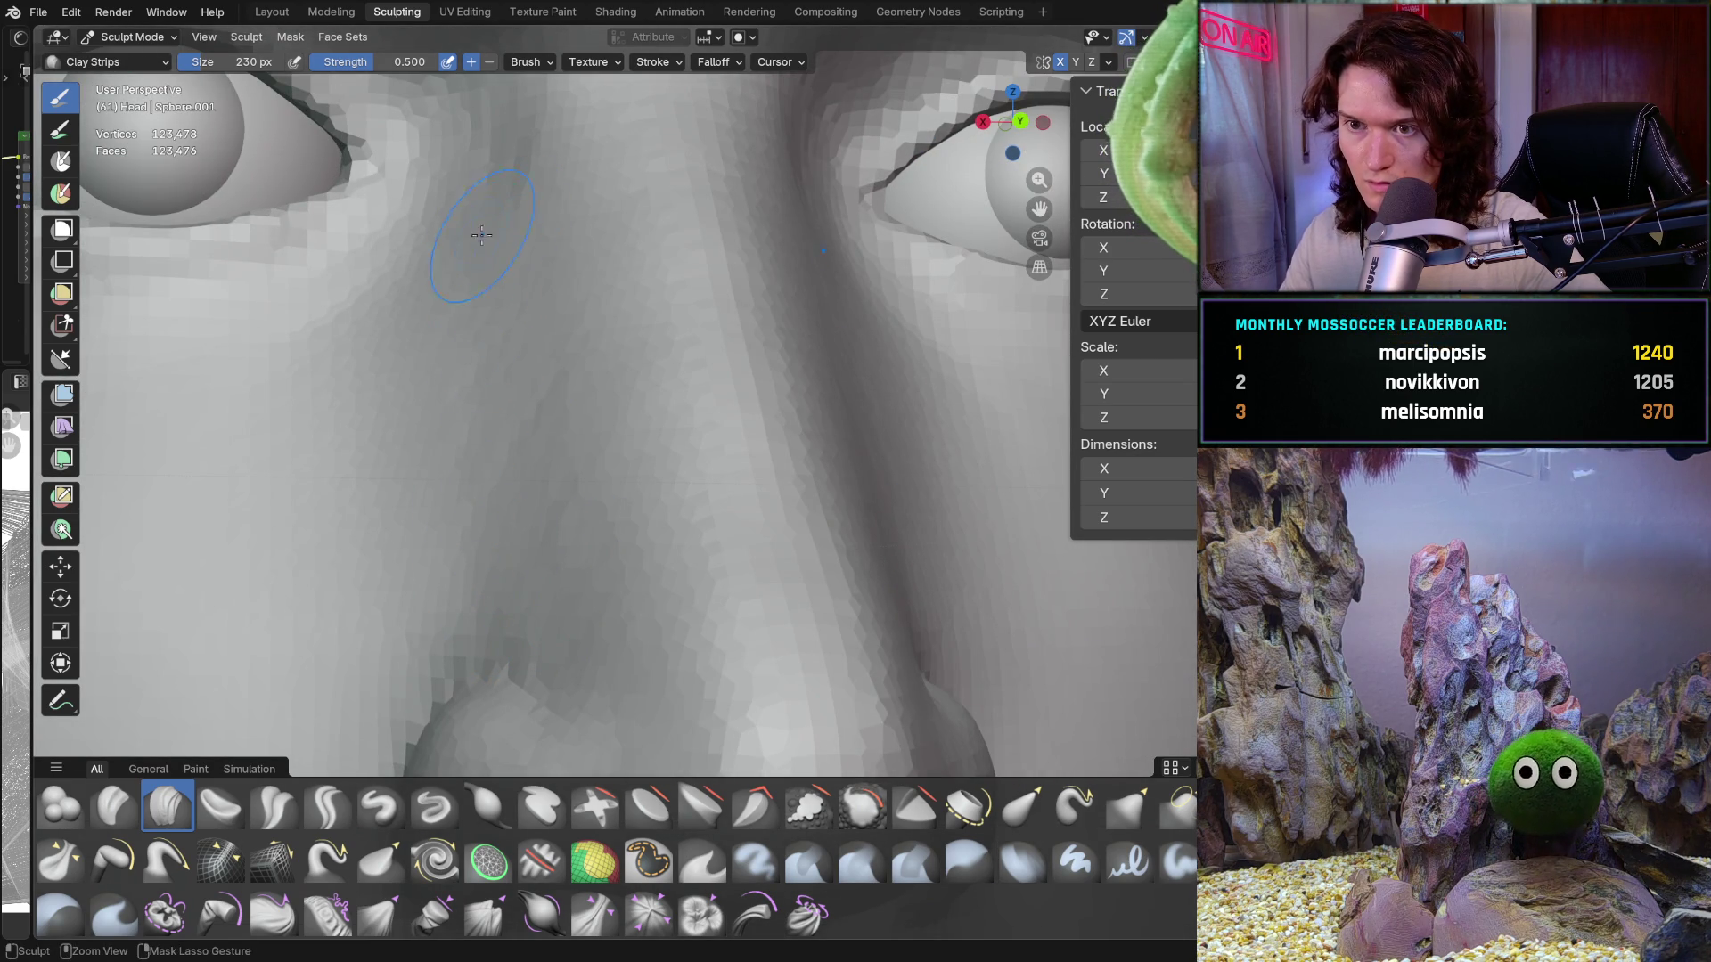
scroll(586, 584, "down", 5)
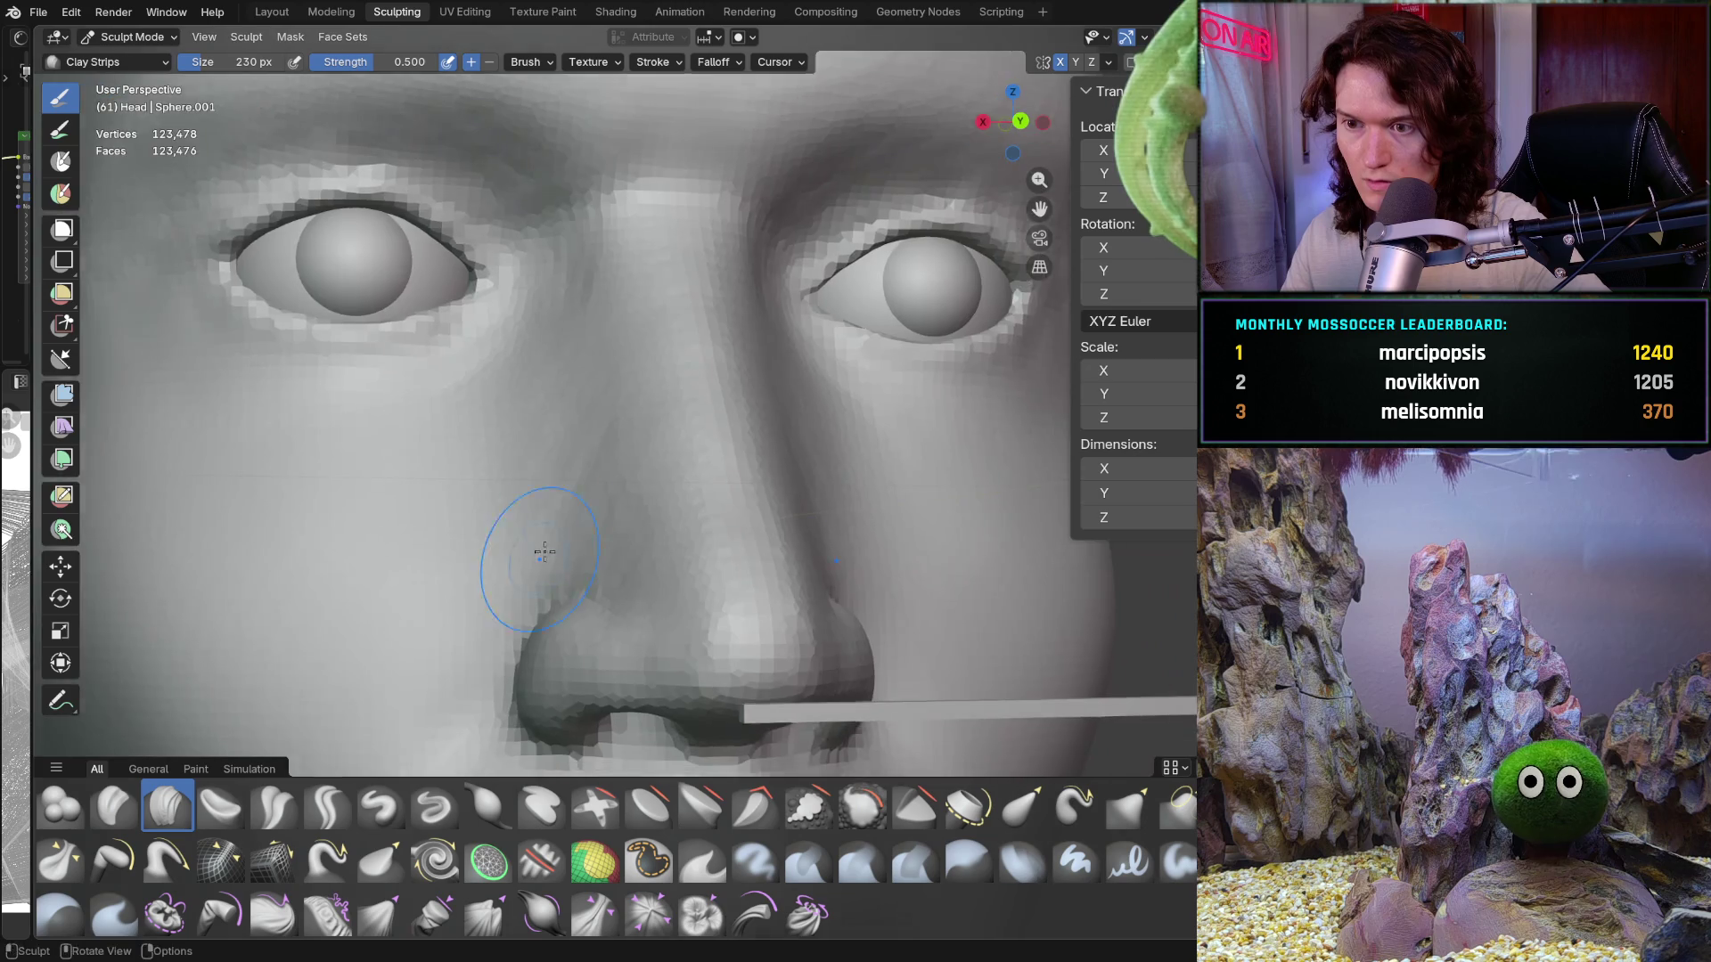
scroll(458, 508, "up", 8)
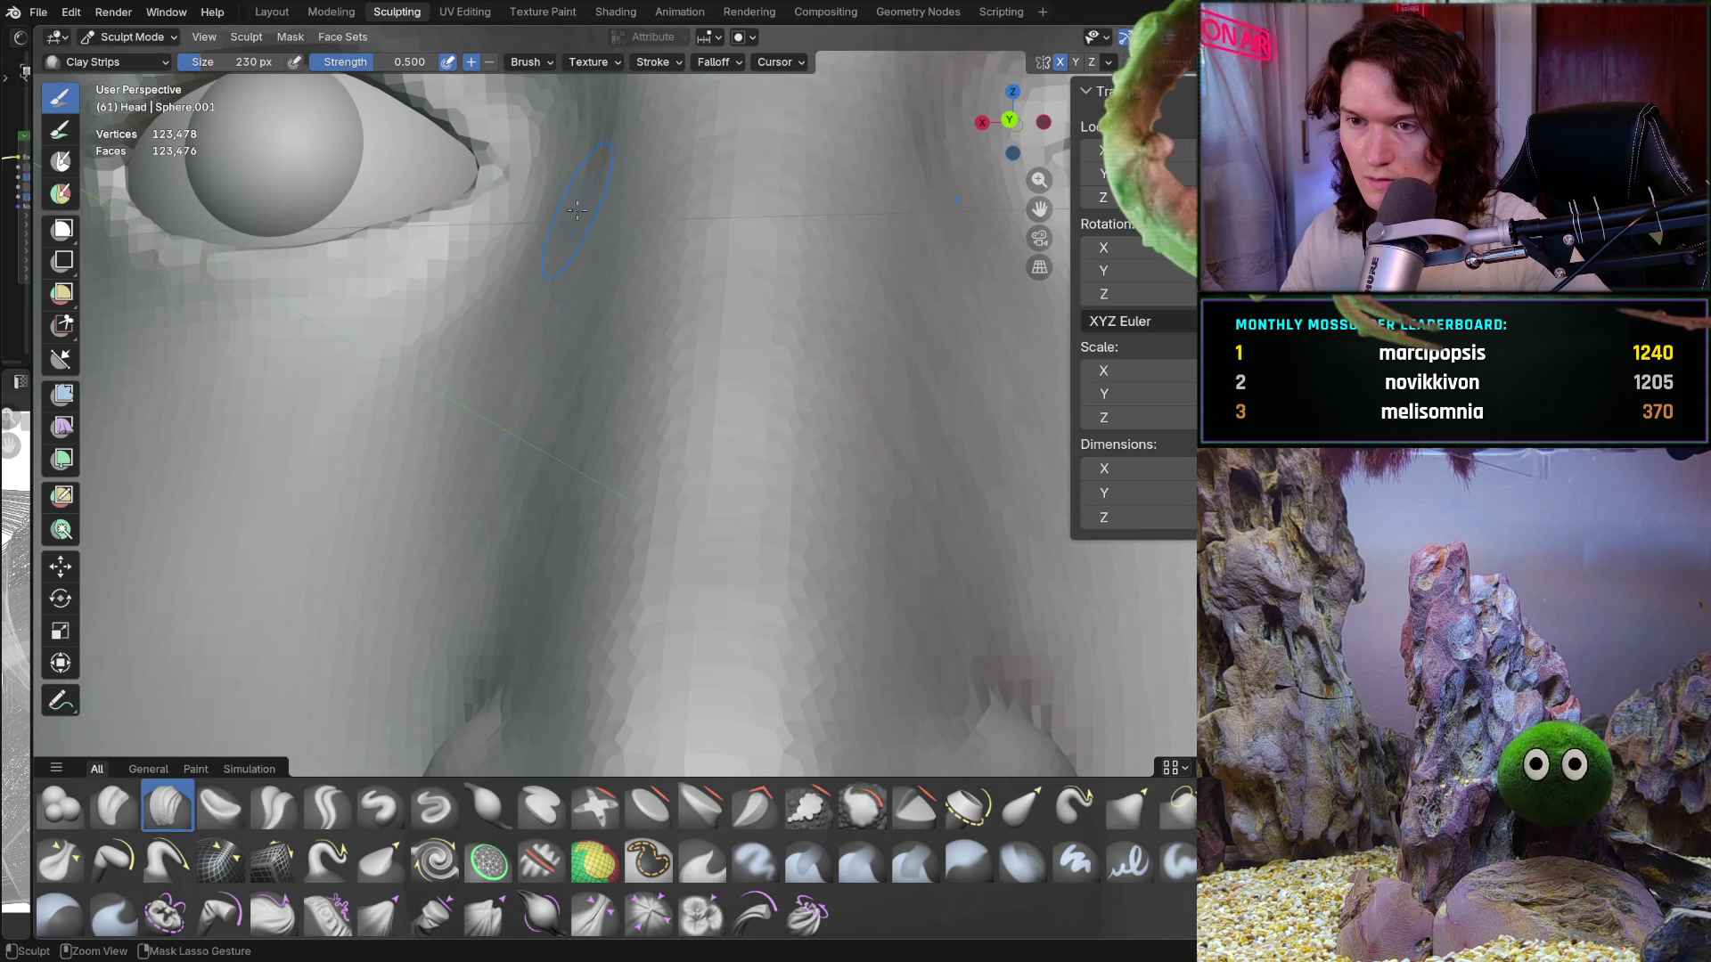
middle_click_drag(591, 362, 624, 190)
middle_click_drag(561, 243, 549, 374)
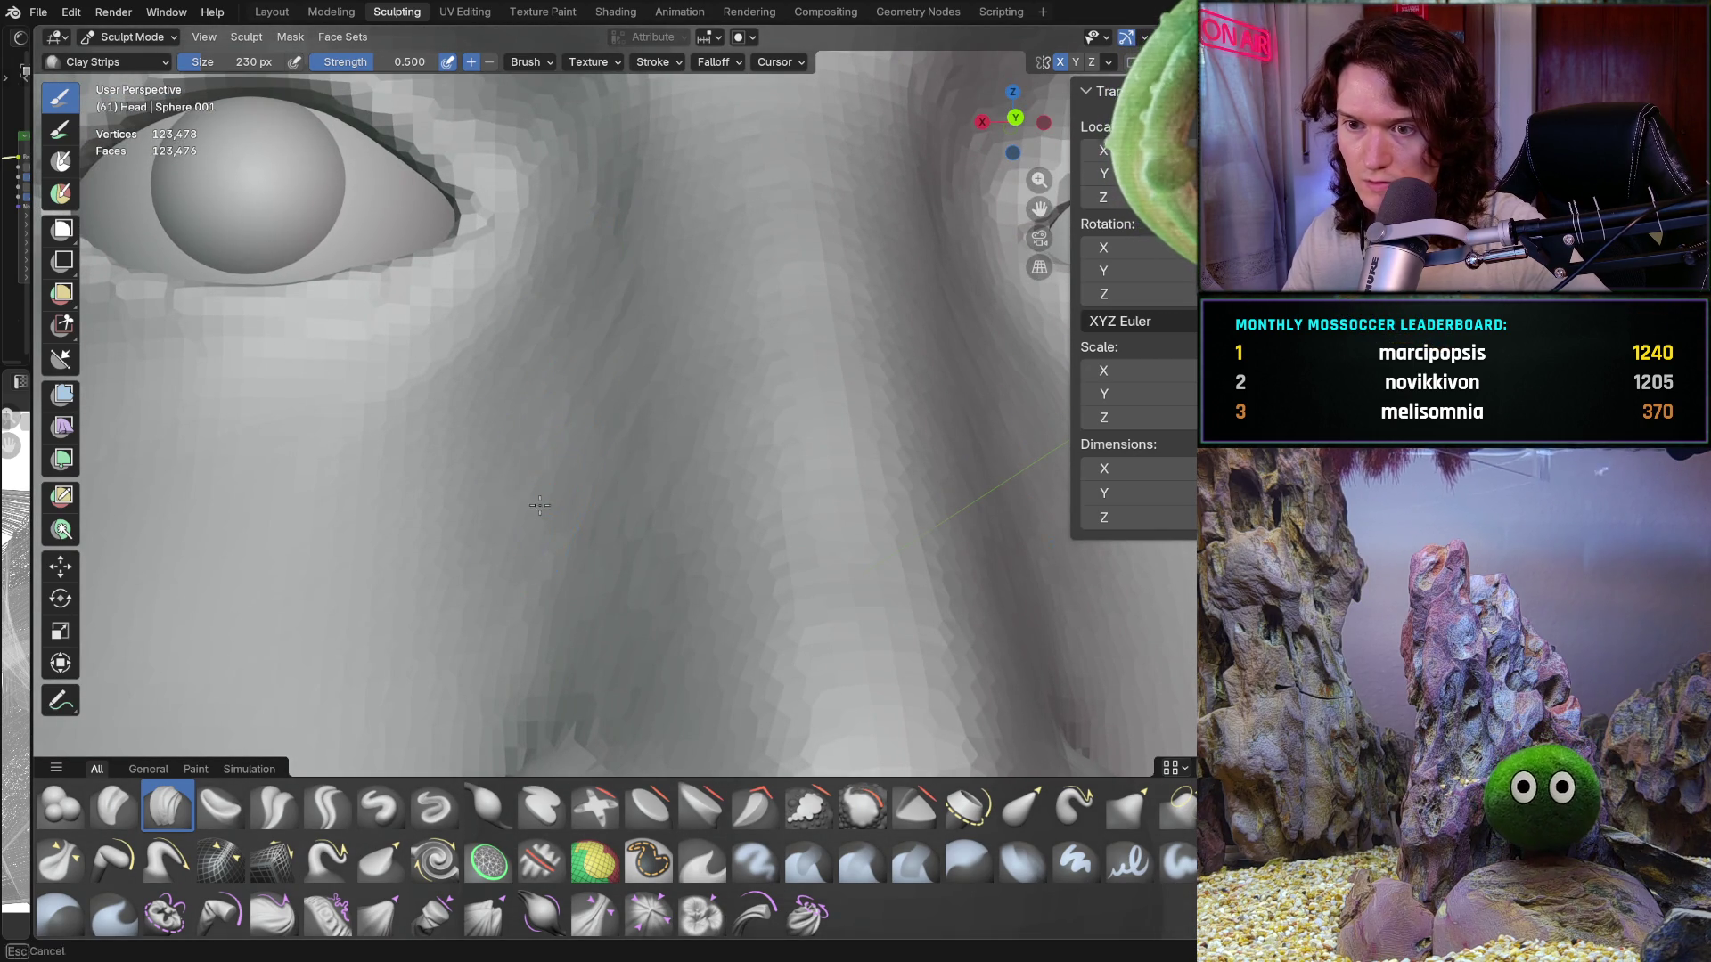
middle_click_drag(539, 505, 473, 378)
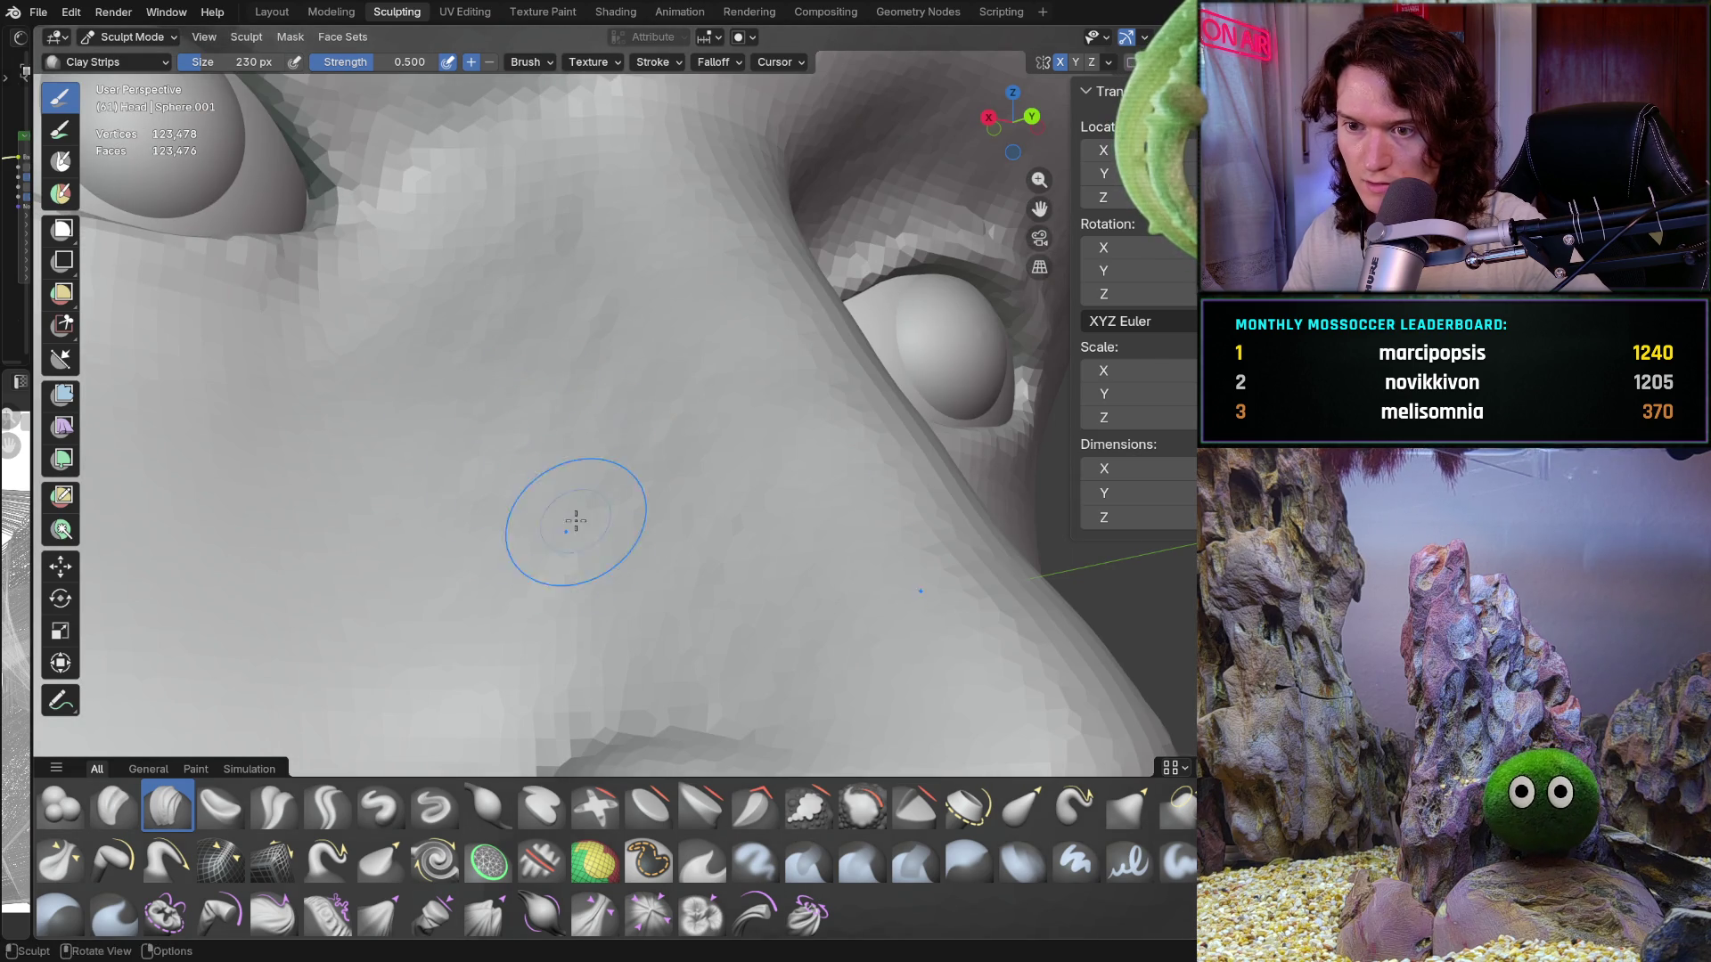
mouse_move(576, 521)
middle_mouse_down()
mouse_move(565, 458)
mouse_move(490, 473)
mouse_move(671, 301)
middle_mouse_up()
key("ctrl+KP_1")
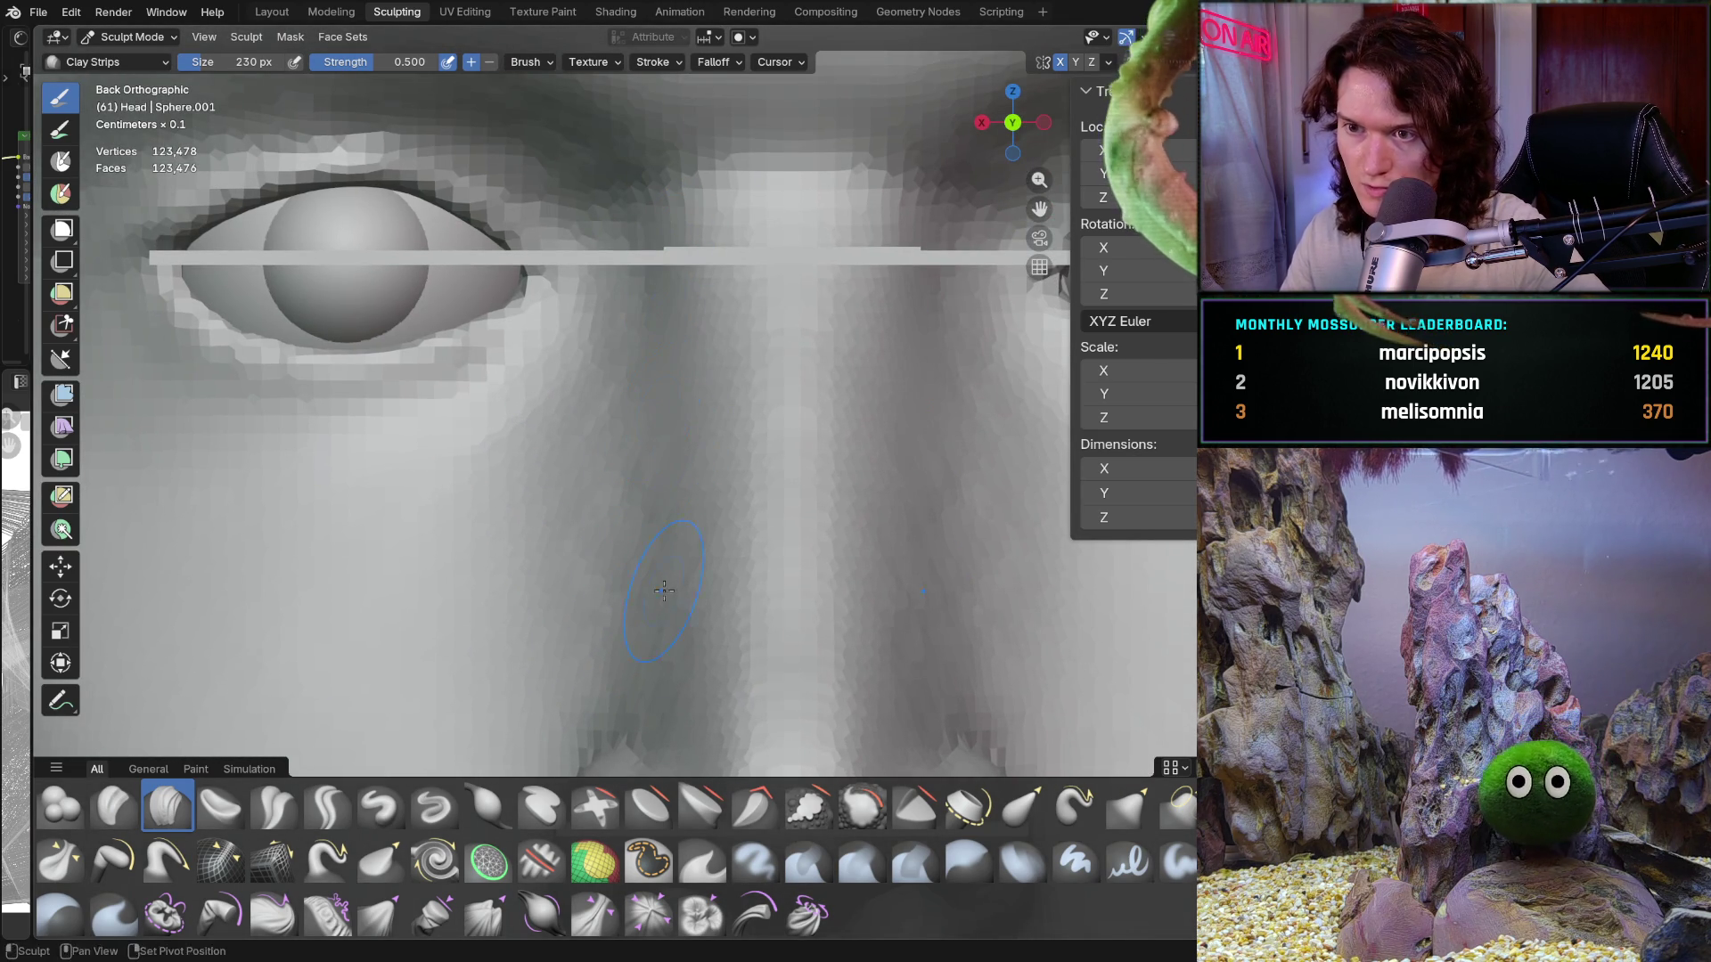
middle_click_drag(659, 588, 674, 467, "shift")
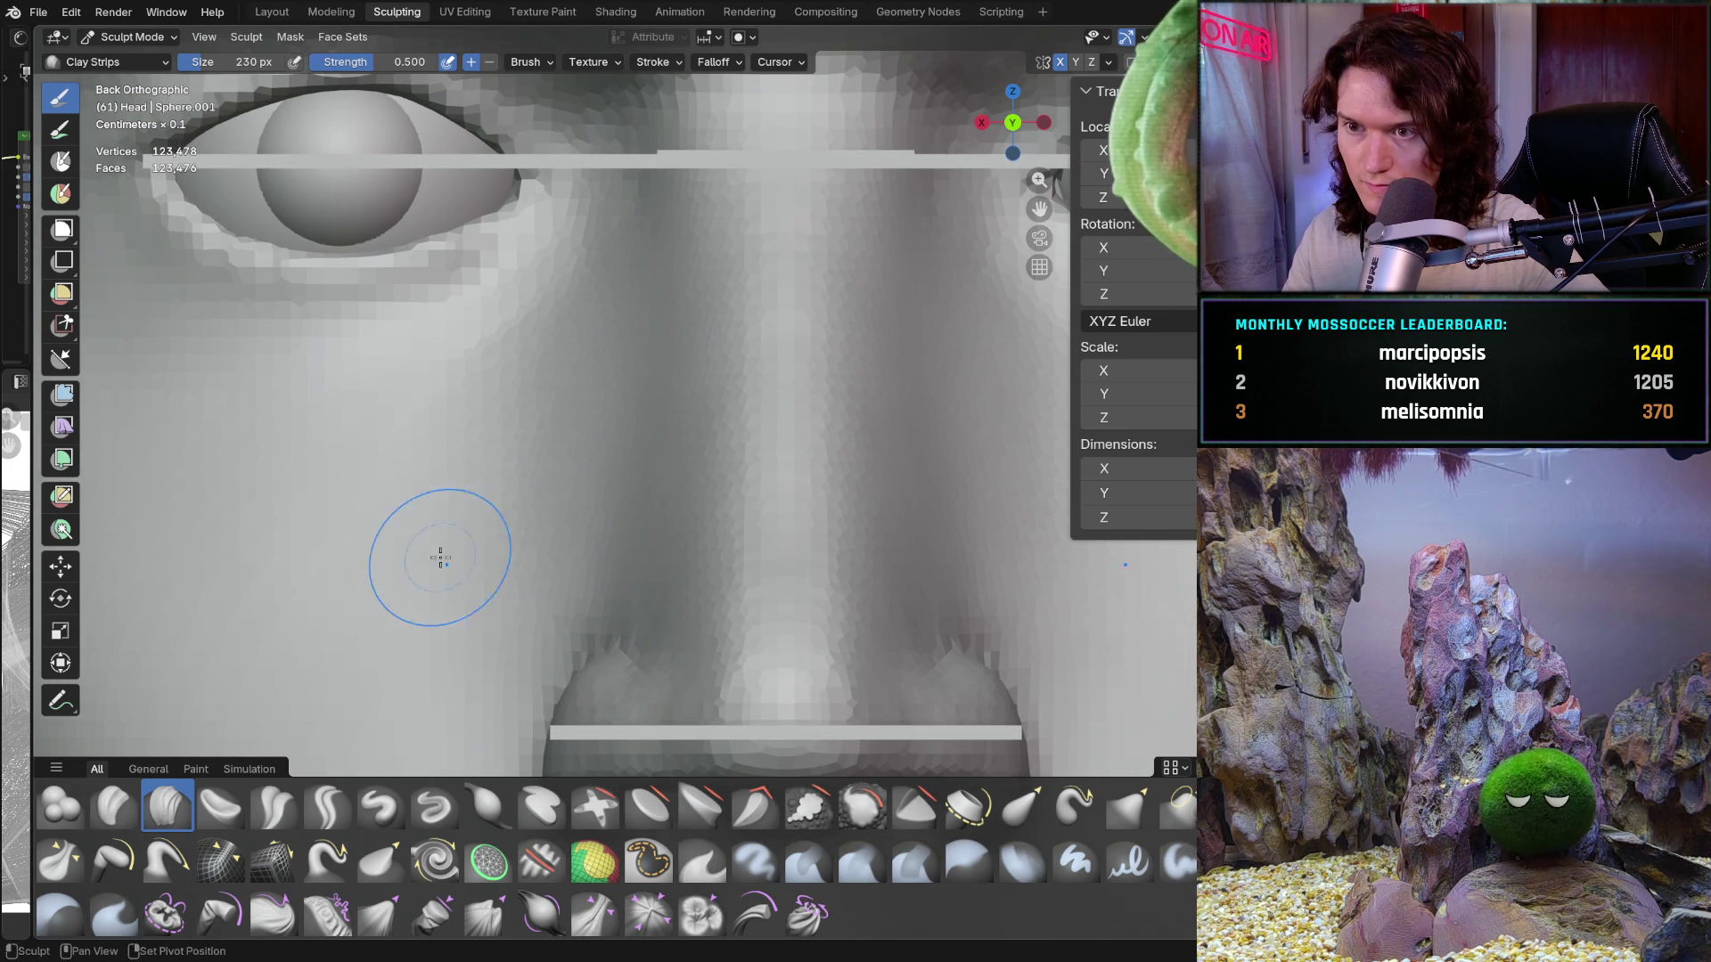
mouse_move(535, 378)
middle_mouse_down("ctrl")
mouse_move(597, 473)
mouse_move(526, 418)
mouse_move(480, 505)
middle_mouse_up("ctrl")
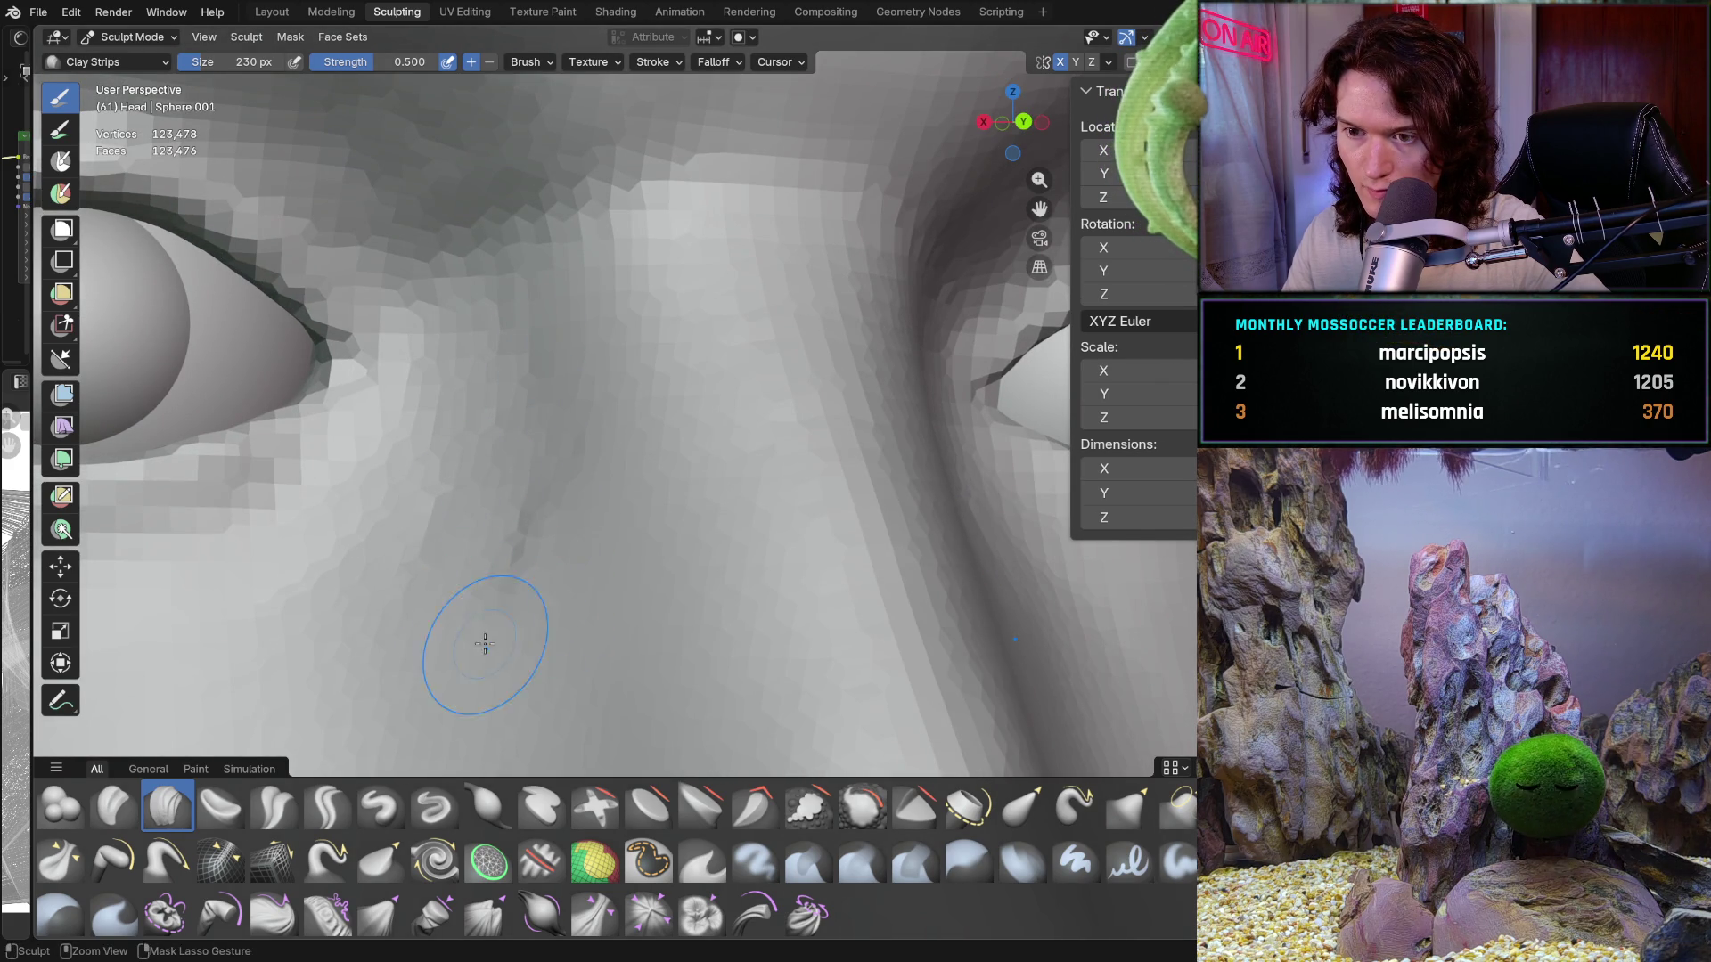
scroll(466, 573, "down", 5)
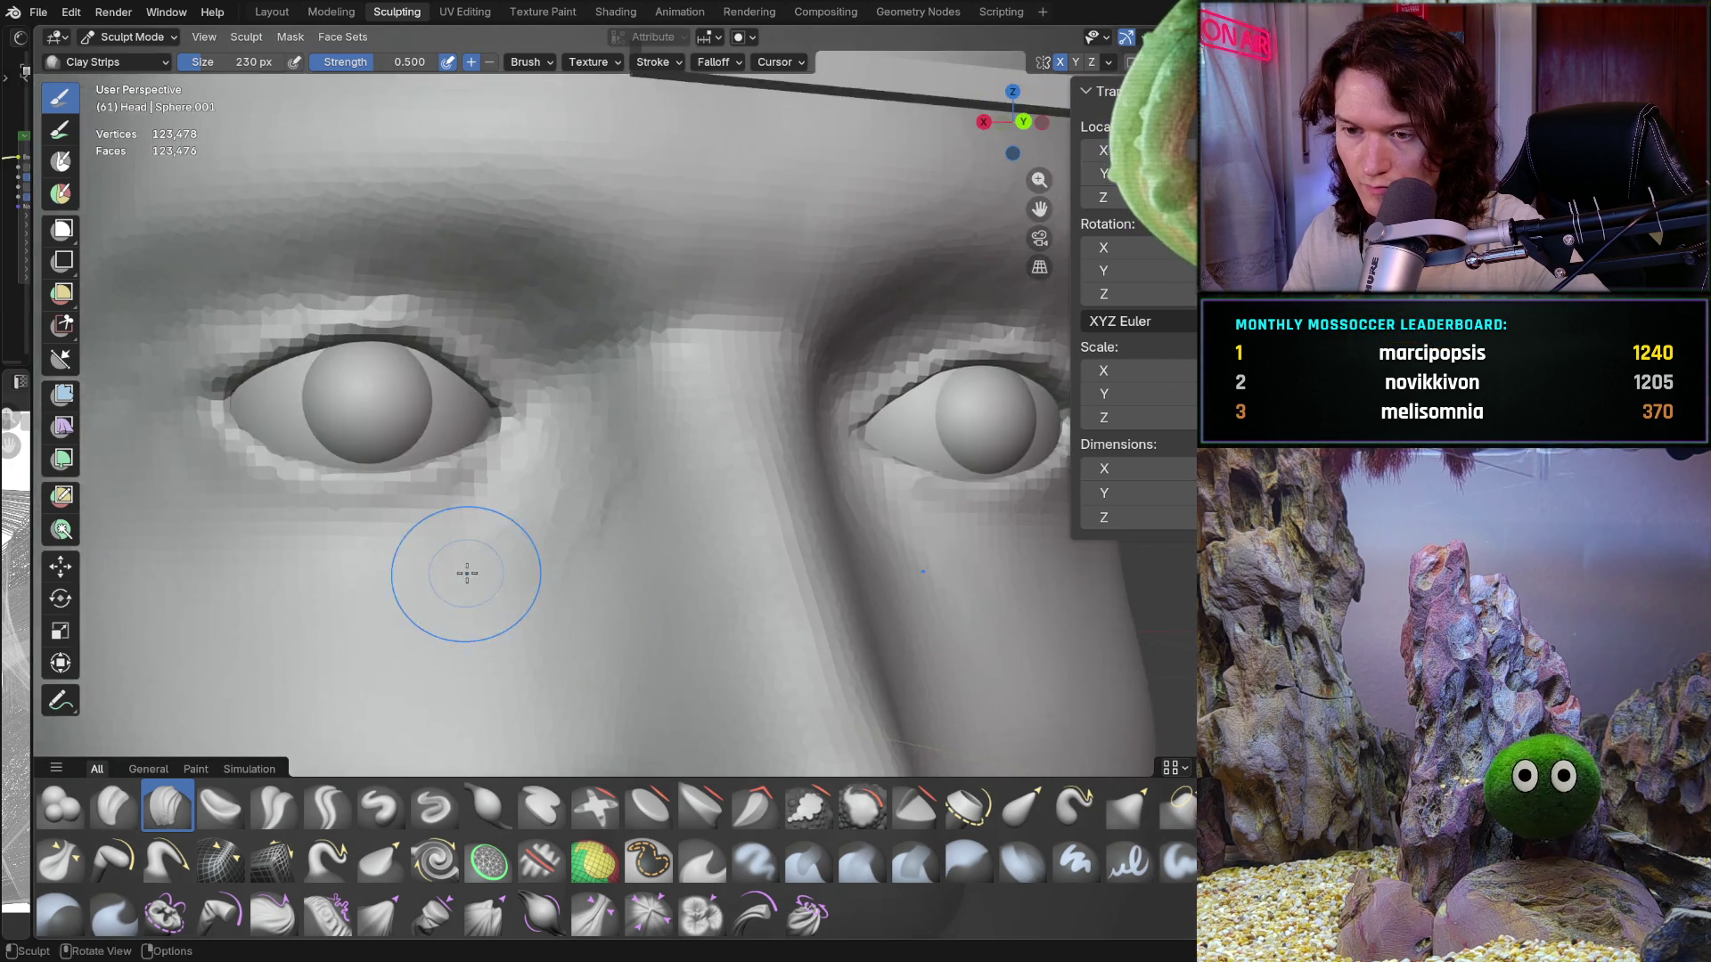
scroll(472, 571, "up", 6)
middle_click_drag(481, 565, 534, 472)
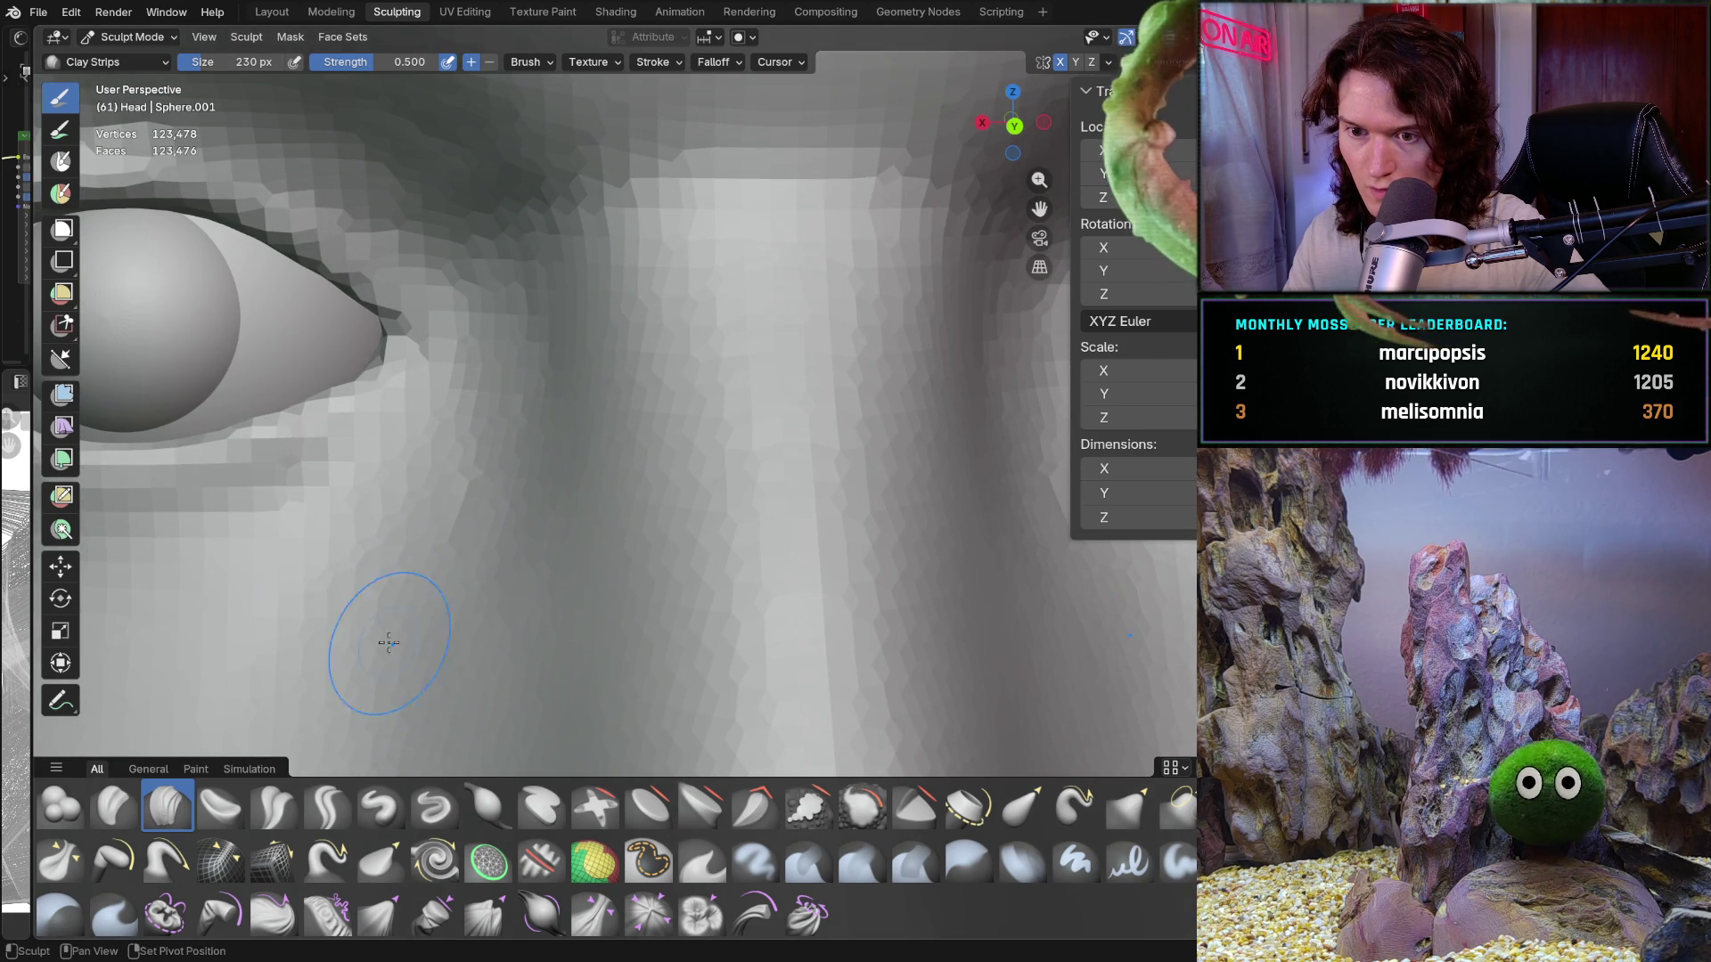
middle_click_drag(485, 534, 614, 395)
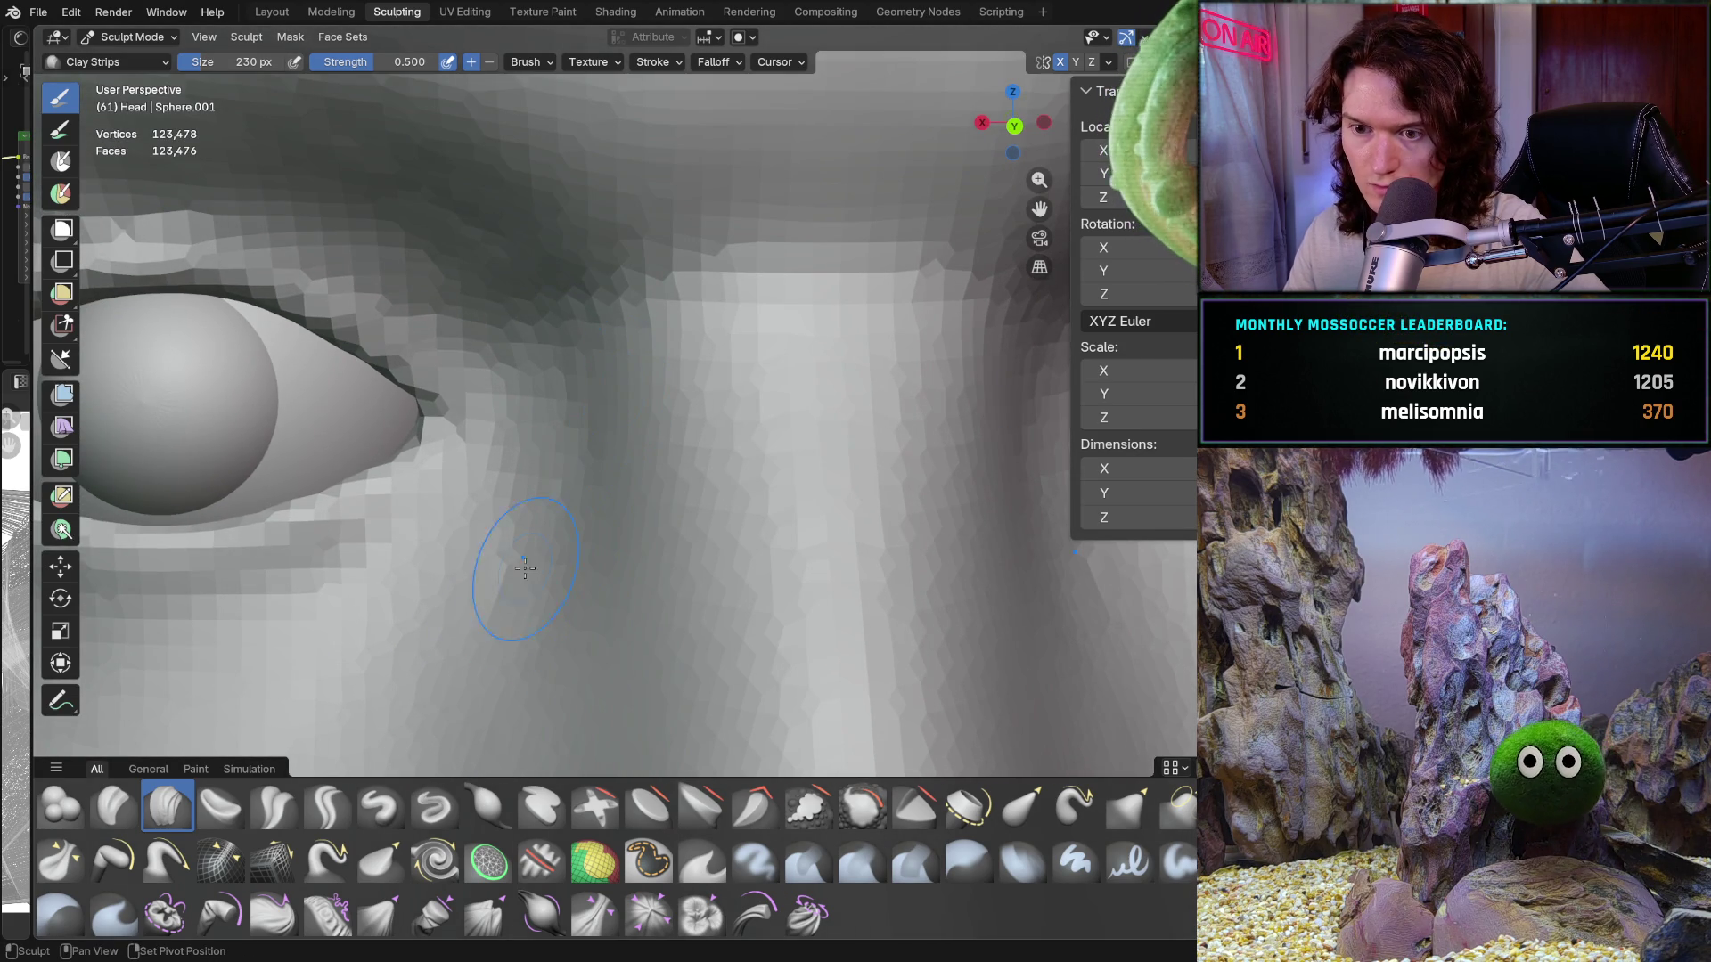
mouse_move(465, 708)
middle_mouse_down("shift")
mouse_move(515, 575)
mouse_move(573, 508)
mouse_move(679, 453)
mouse_move(748, 458)
mouse_move(726, 573)
mouse_move(723, 504)
mouse_move(504, 477)
mouse_move(635, 456)
middle_mouse_up("shift")
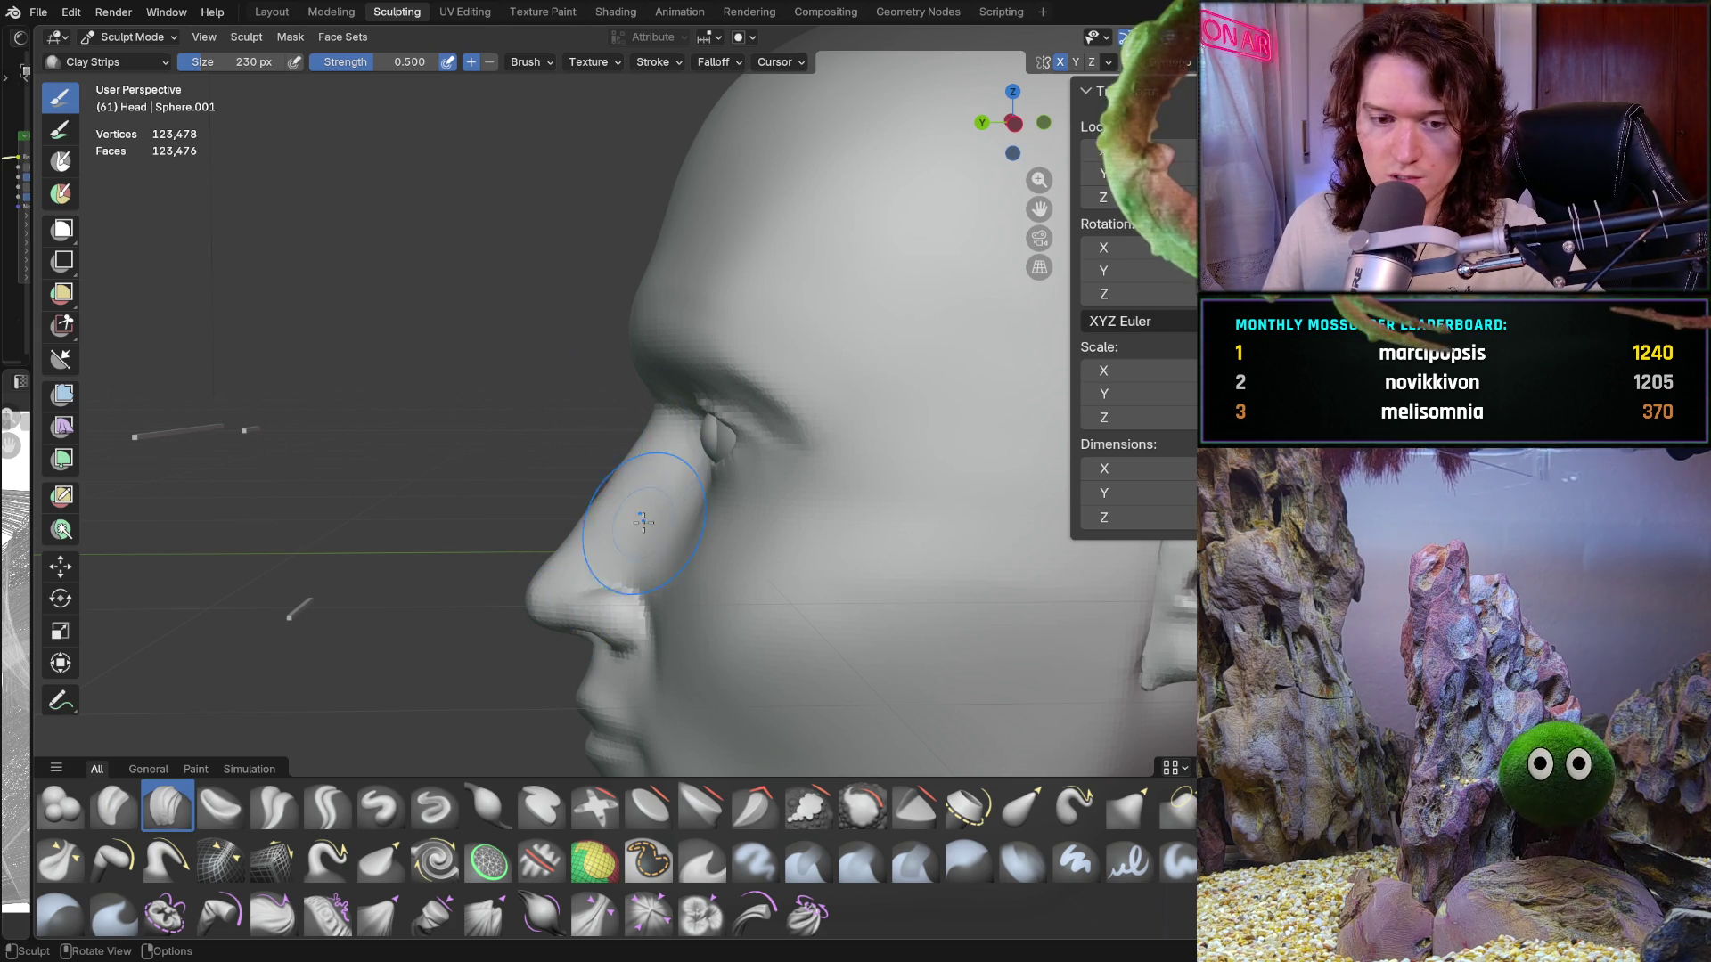
Step: Turn the head to a side profile and leave Sculpt Mode for Object Mode
middle_click_drag(568, 430, 624, 378)
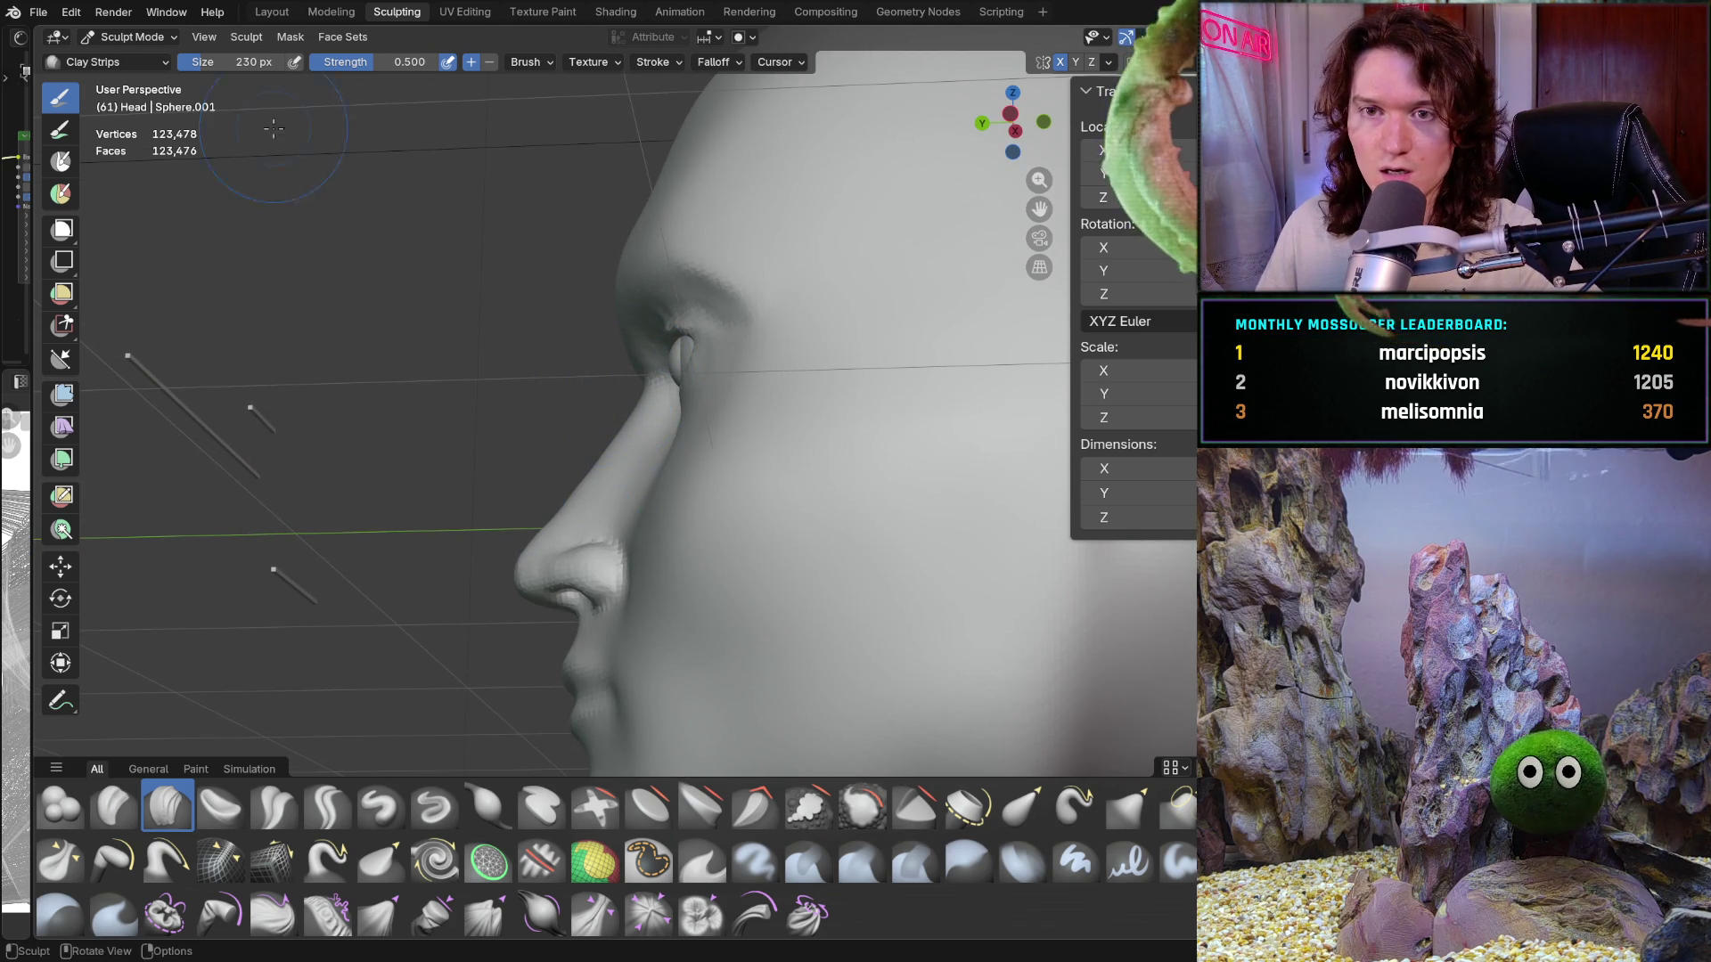
left_click(130, 36)
left_click(134, 55)
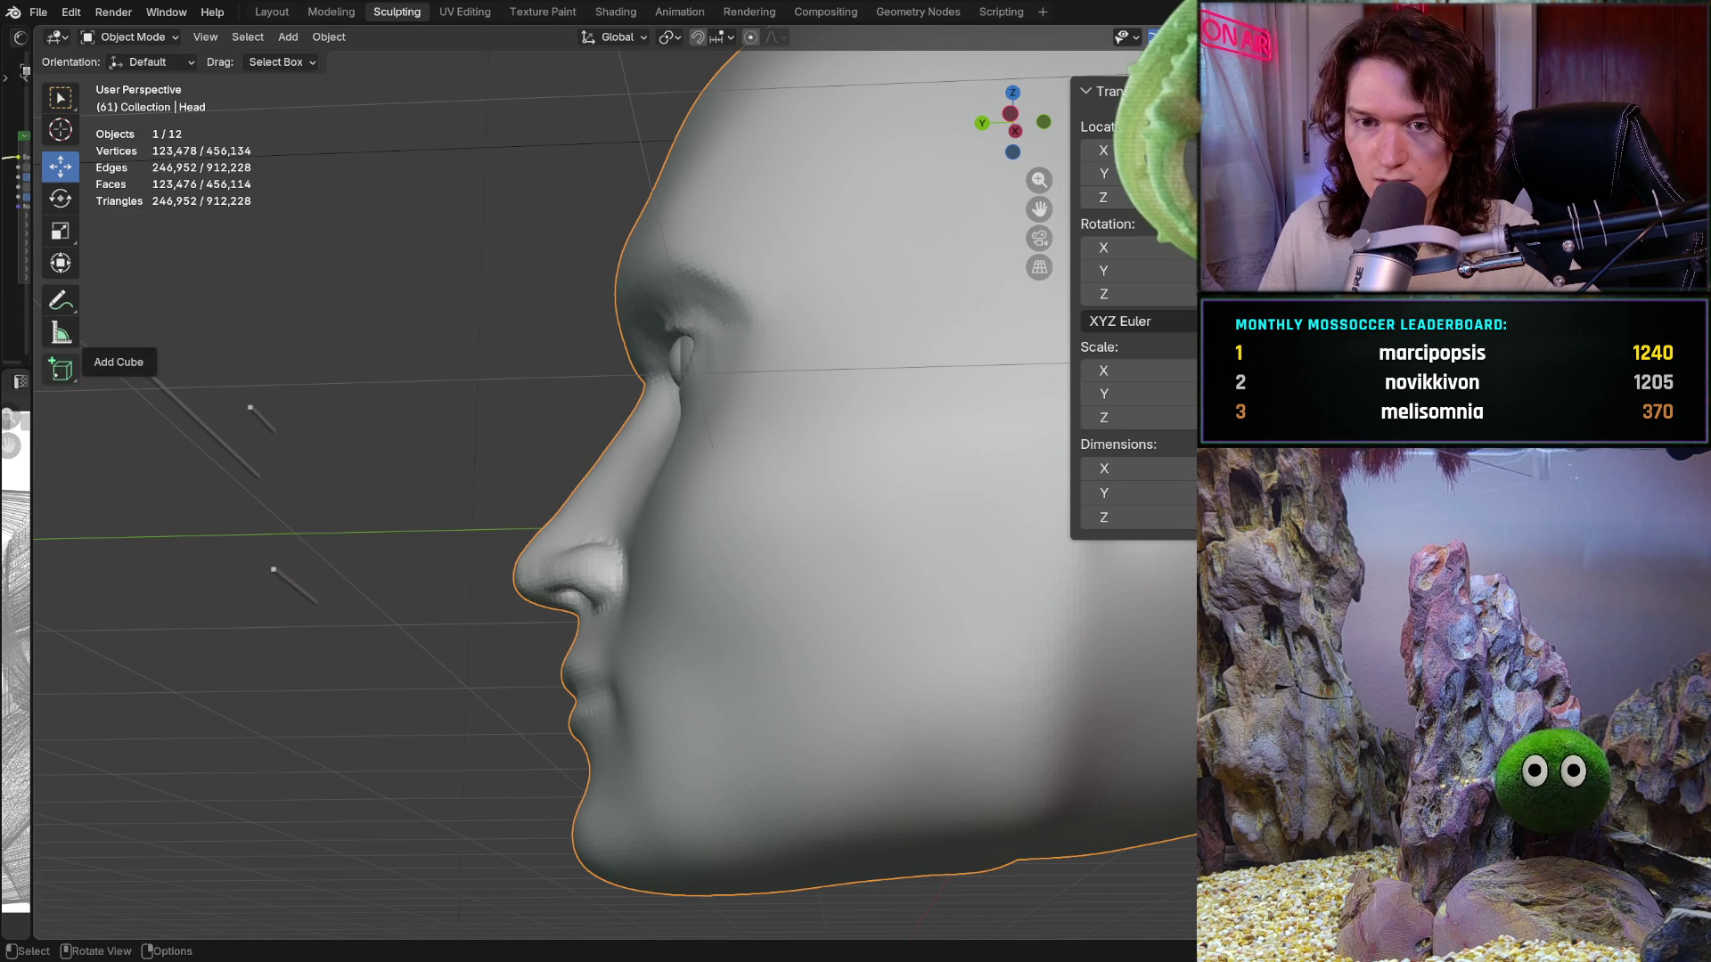
Step: In Left Orthographic view, draw a new cube in front of the nose, level with it
left_click(60, 369)
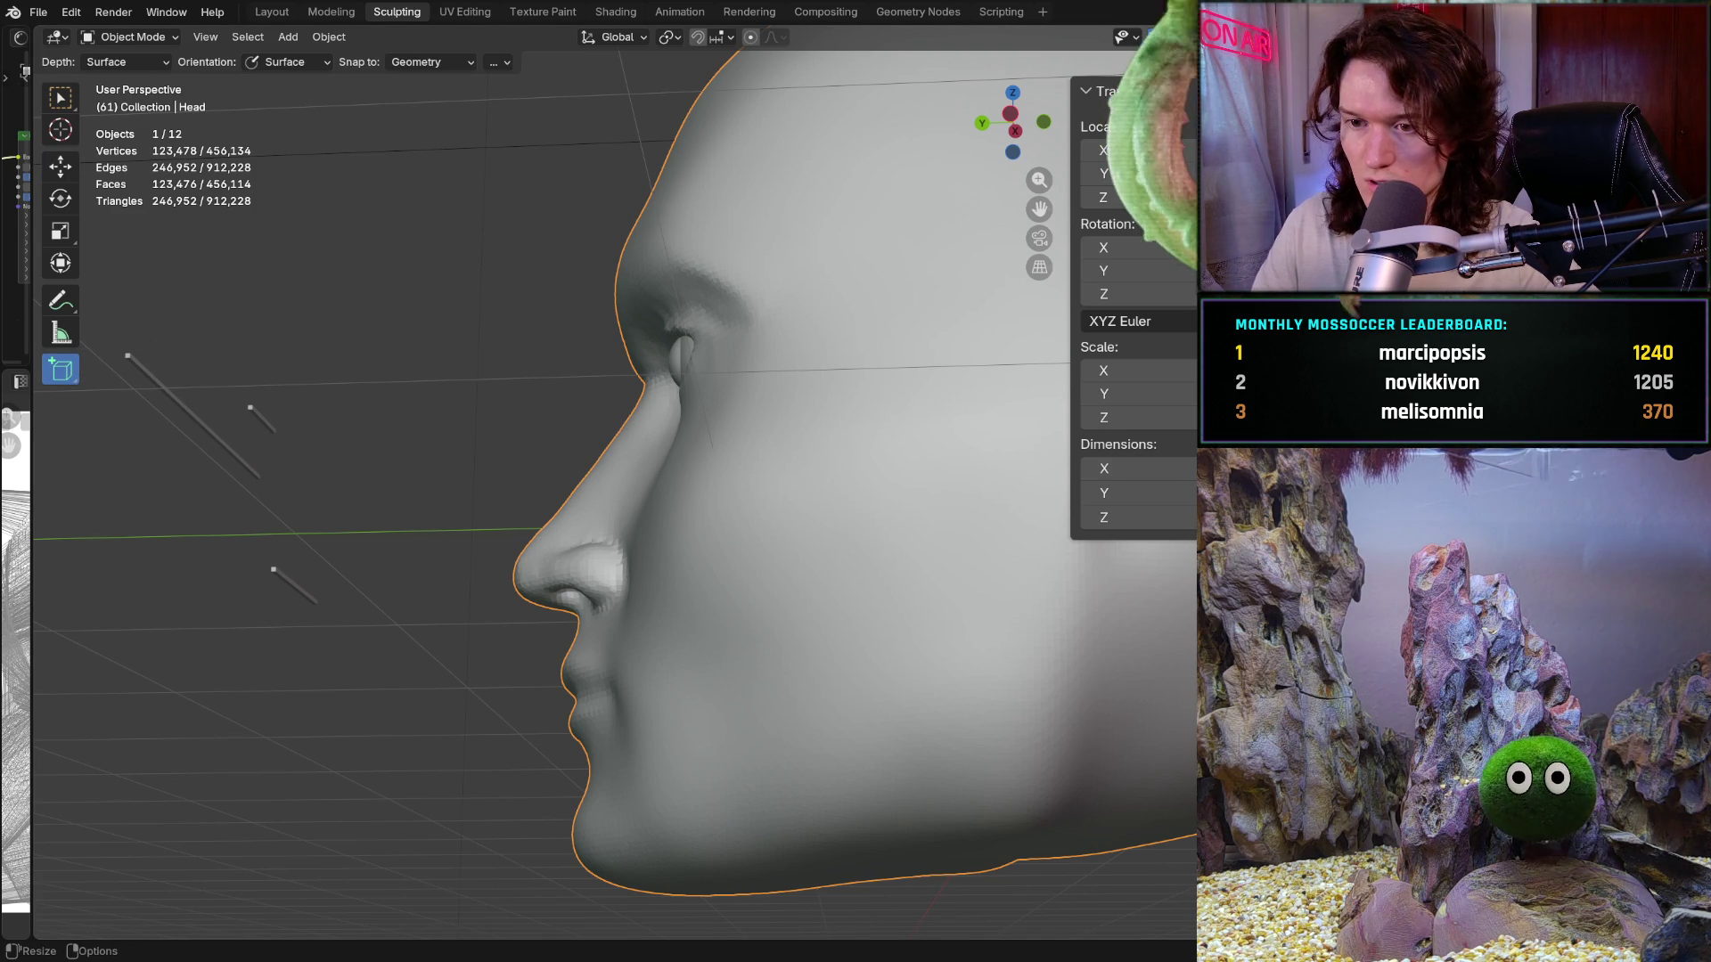
key("KP_3")
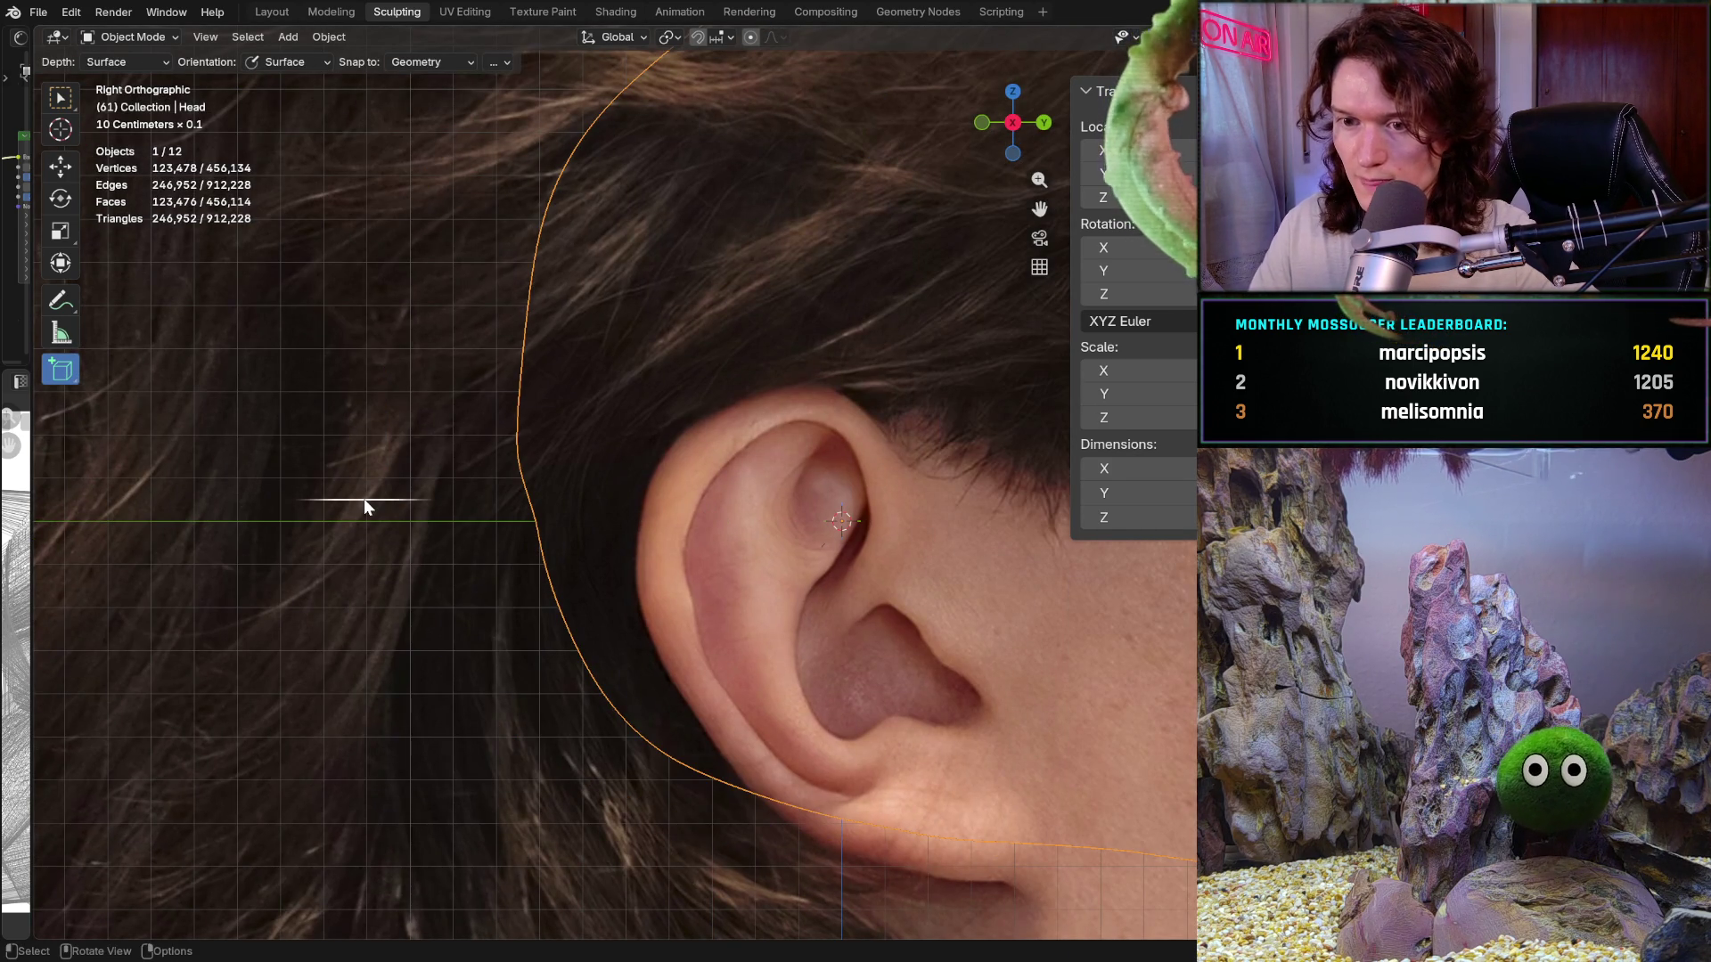
key("ctrl+KP_3")
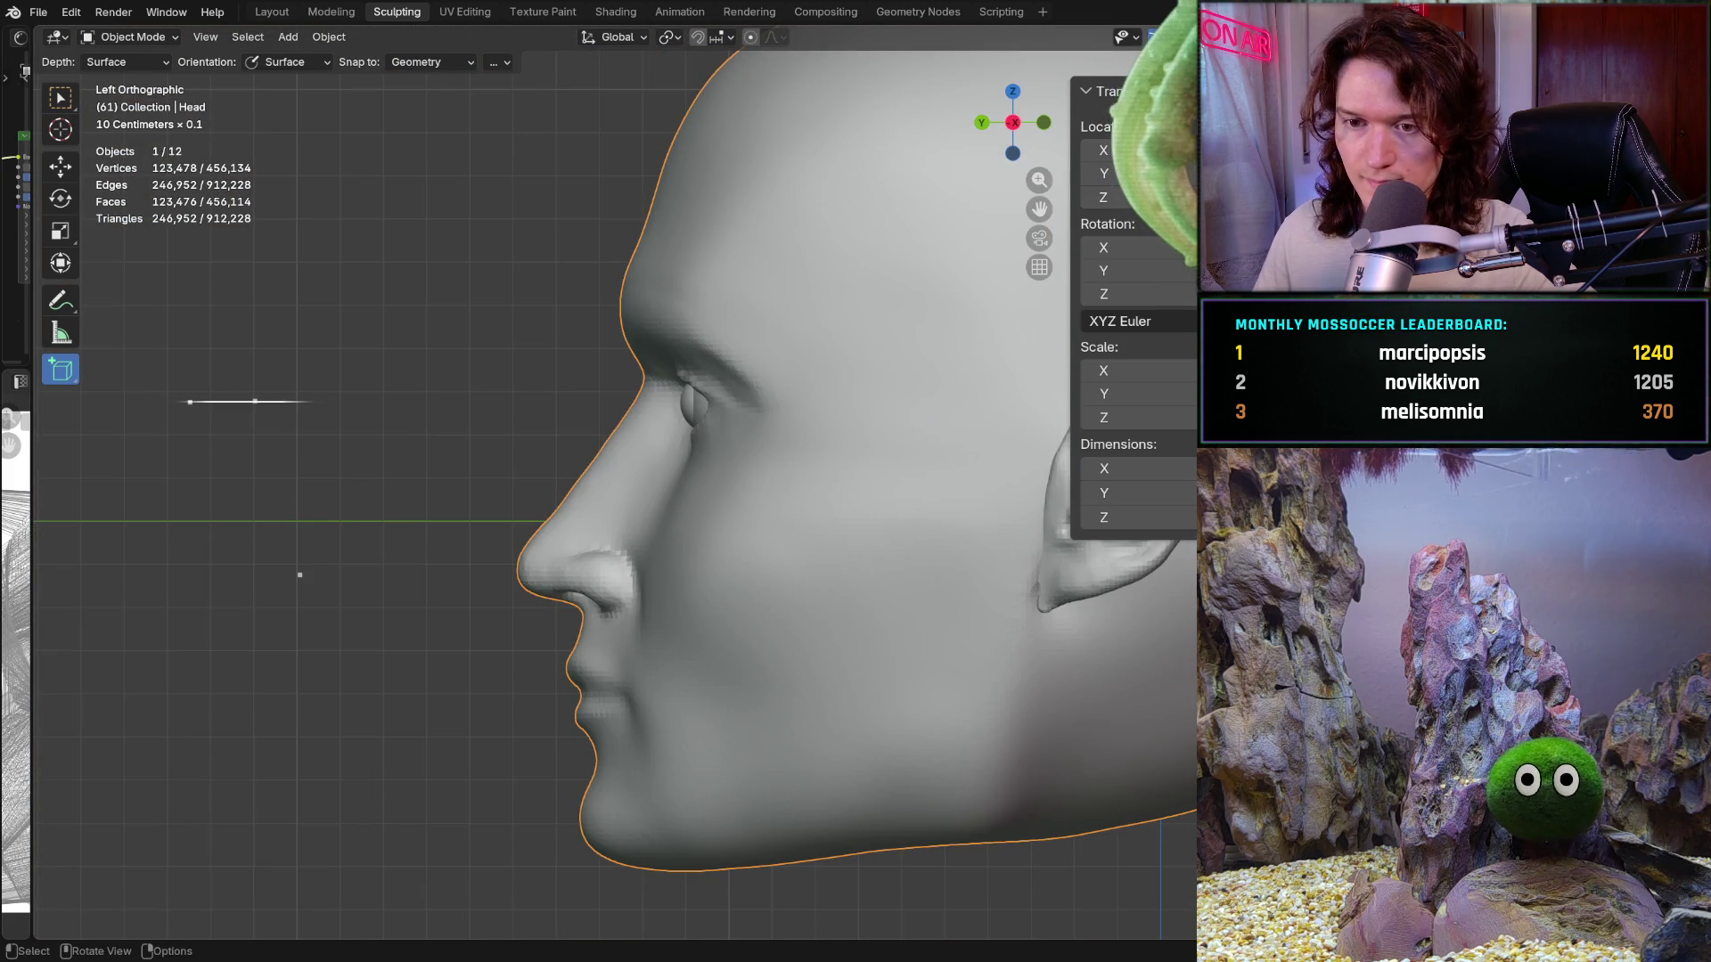
middle_click_drag(293, 490, 534, 509, "shift")
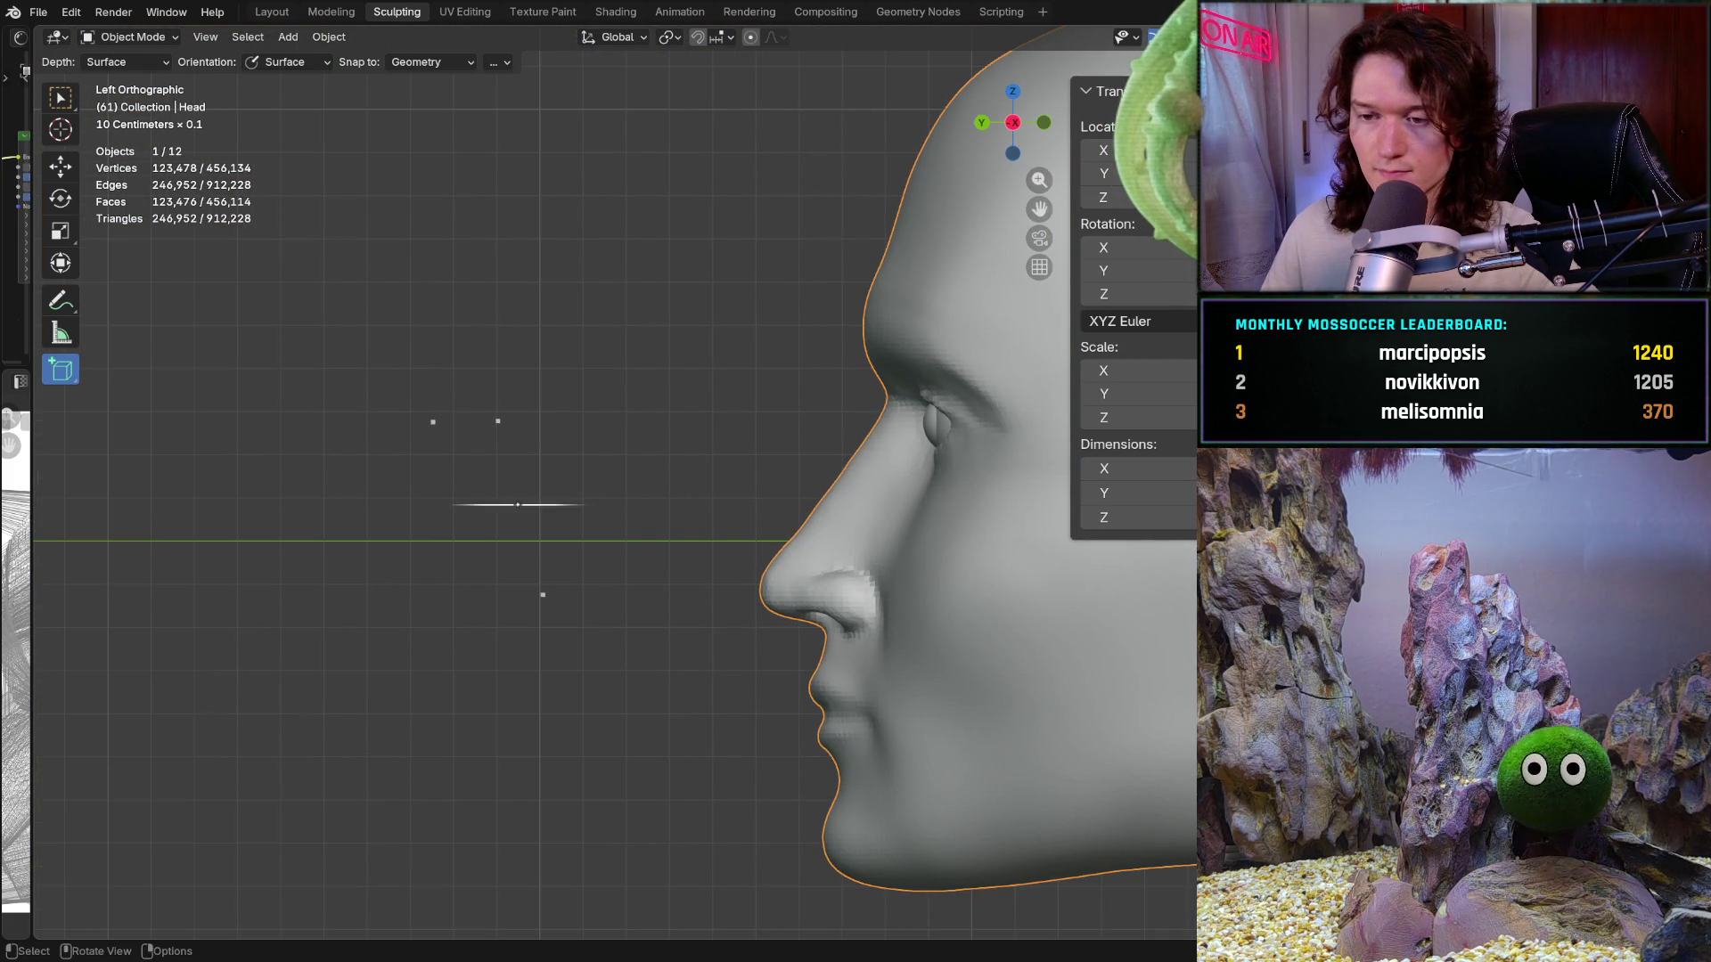
mouse_move(473, 509)
left_mouse_down()
mouse_move(572, 535)
mouse_move(615, 595)
mouse_move(615, 644)
left_mouse_up()
left_click(615, 643)
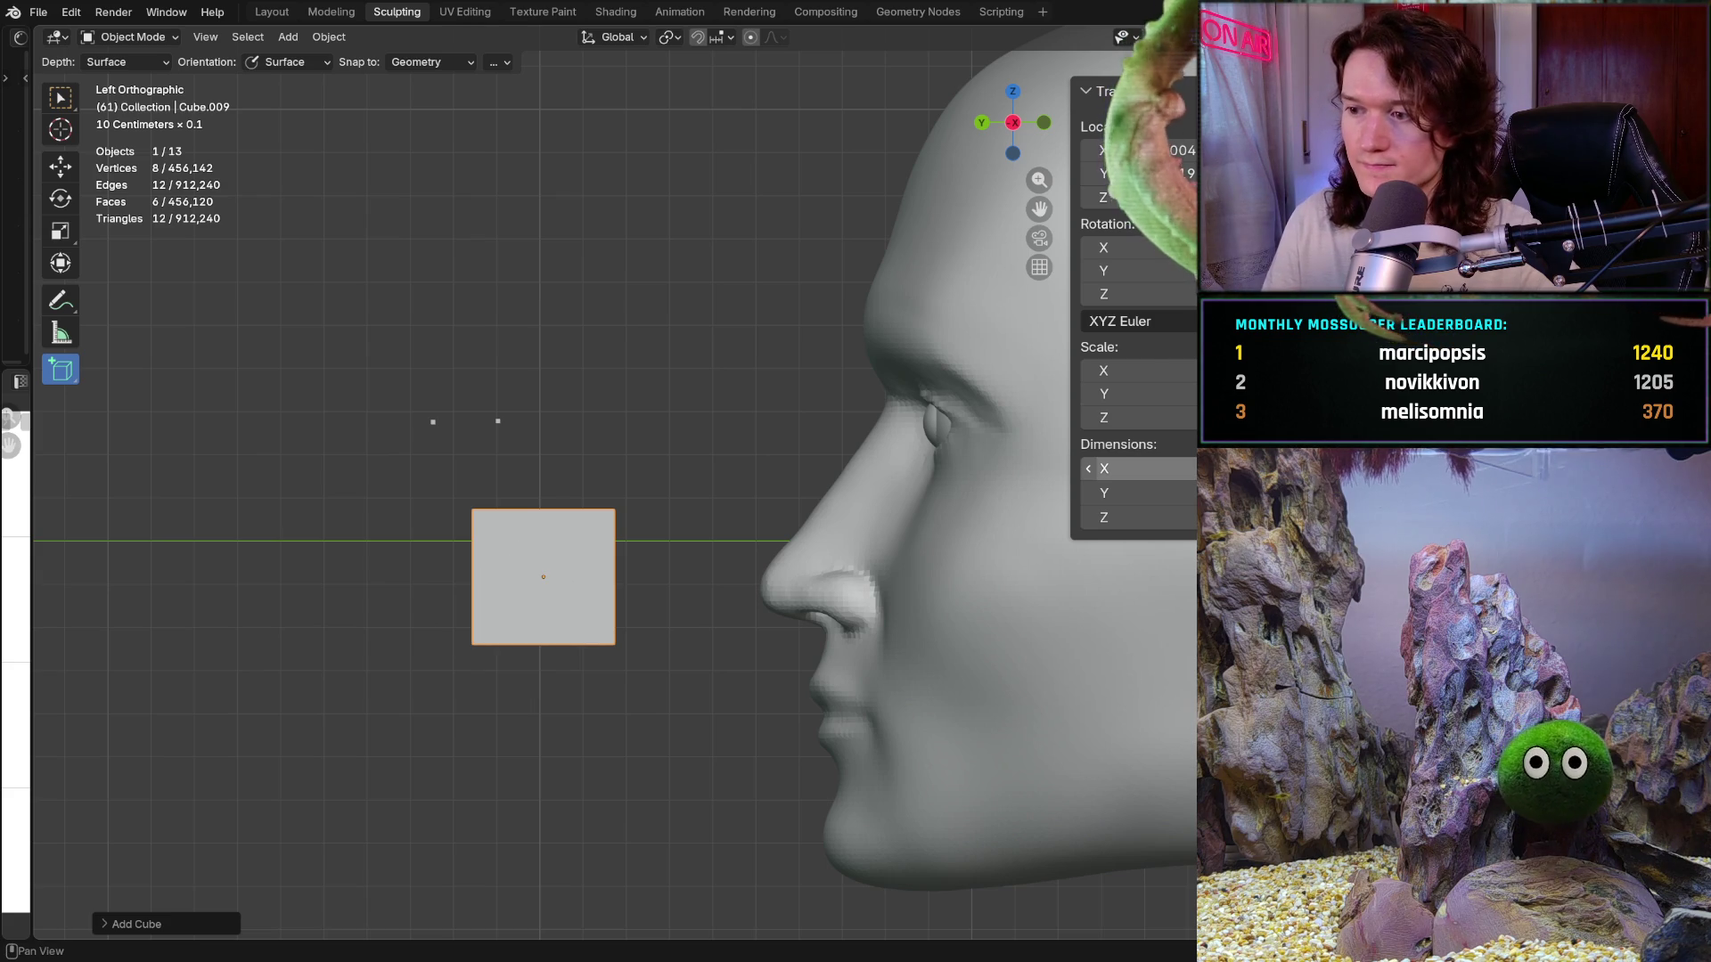
Step: Set Cube.009's dimensions to X 0.001, Y 0.013 and Z 0.01 m in the N panel
left_click(1212, 468)
type("0.")
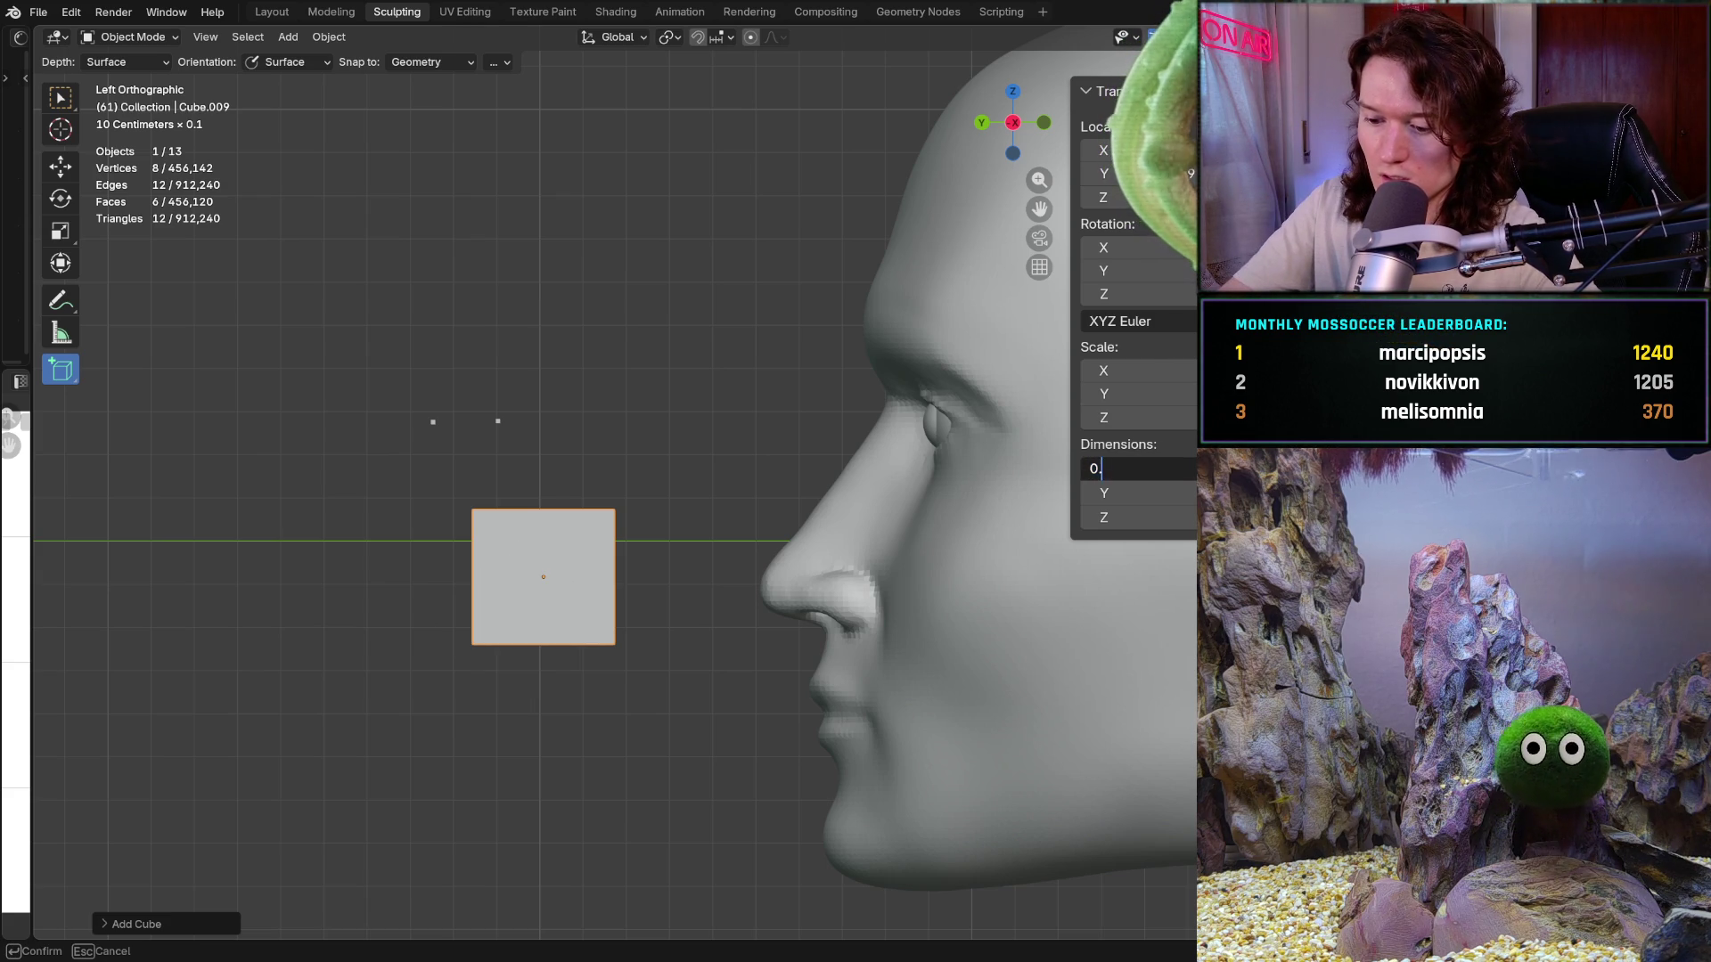
key("Tab")
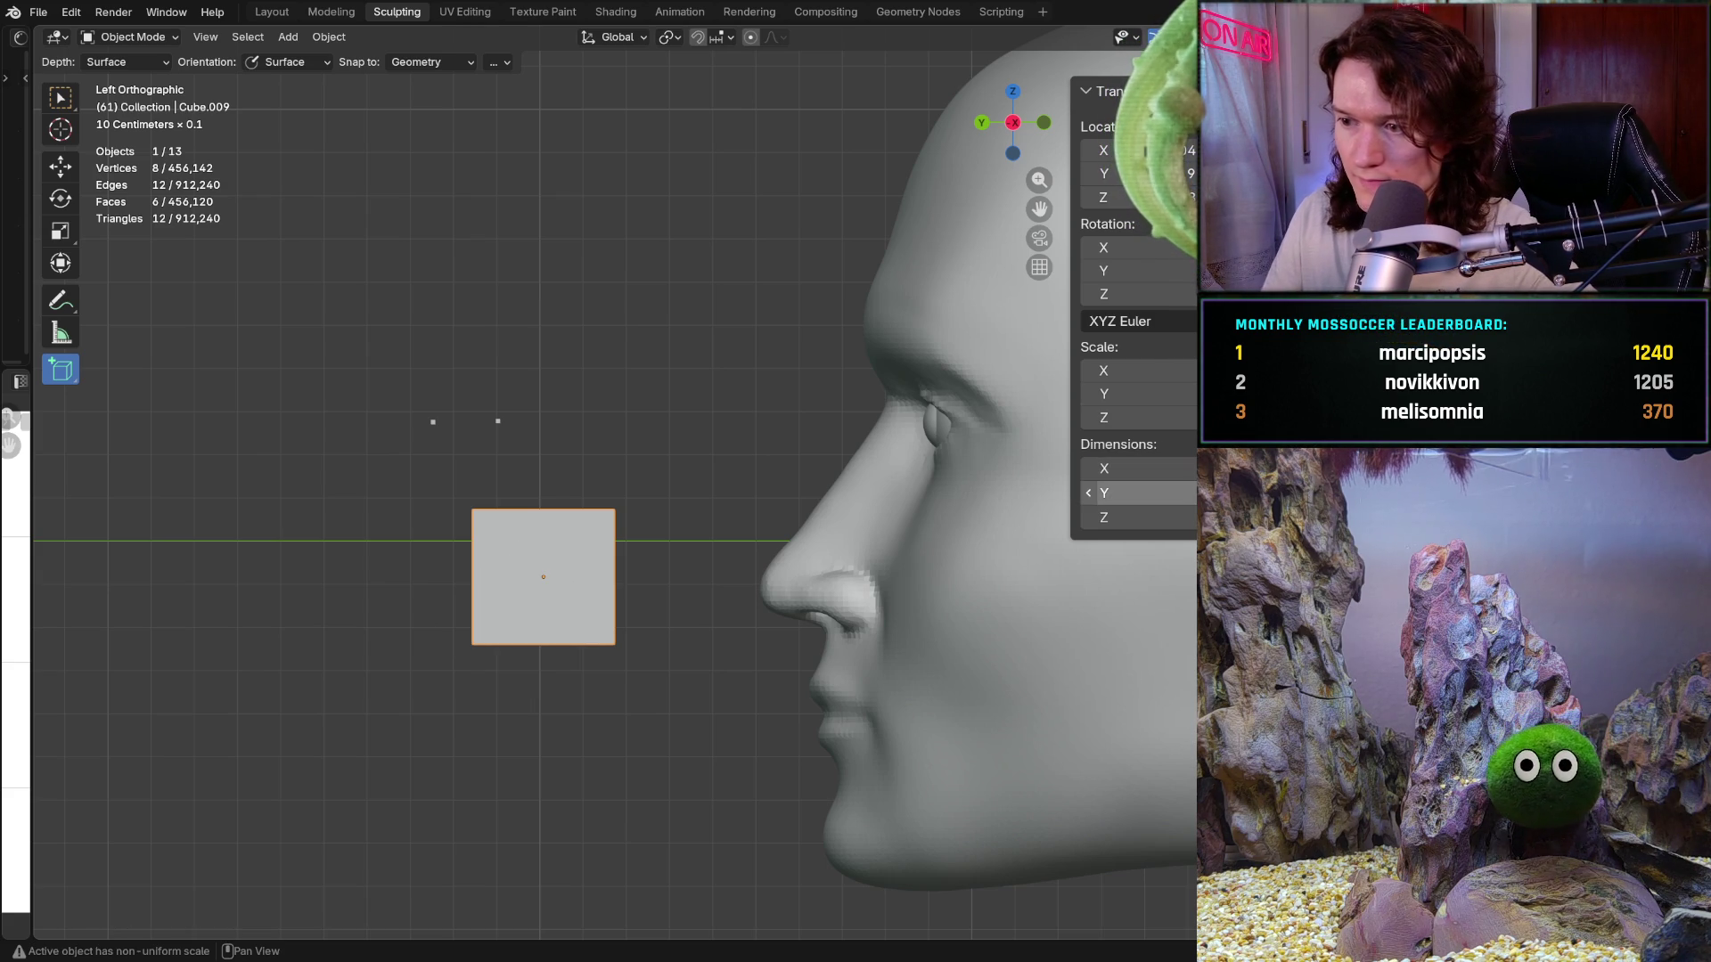
type("0.013")
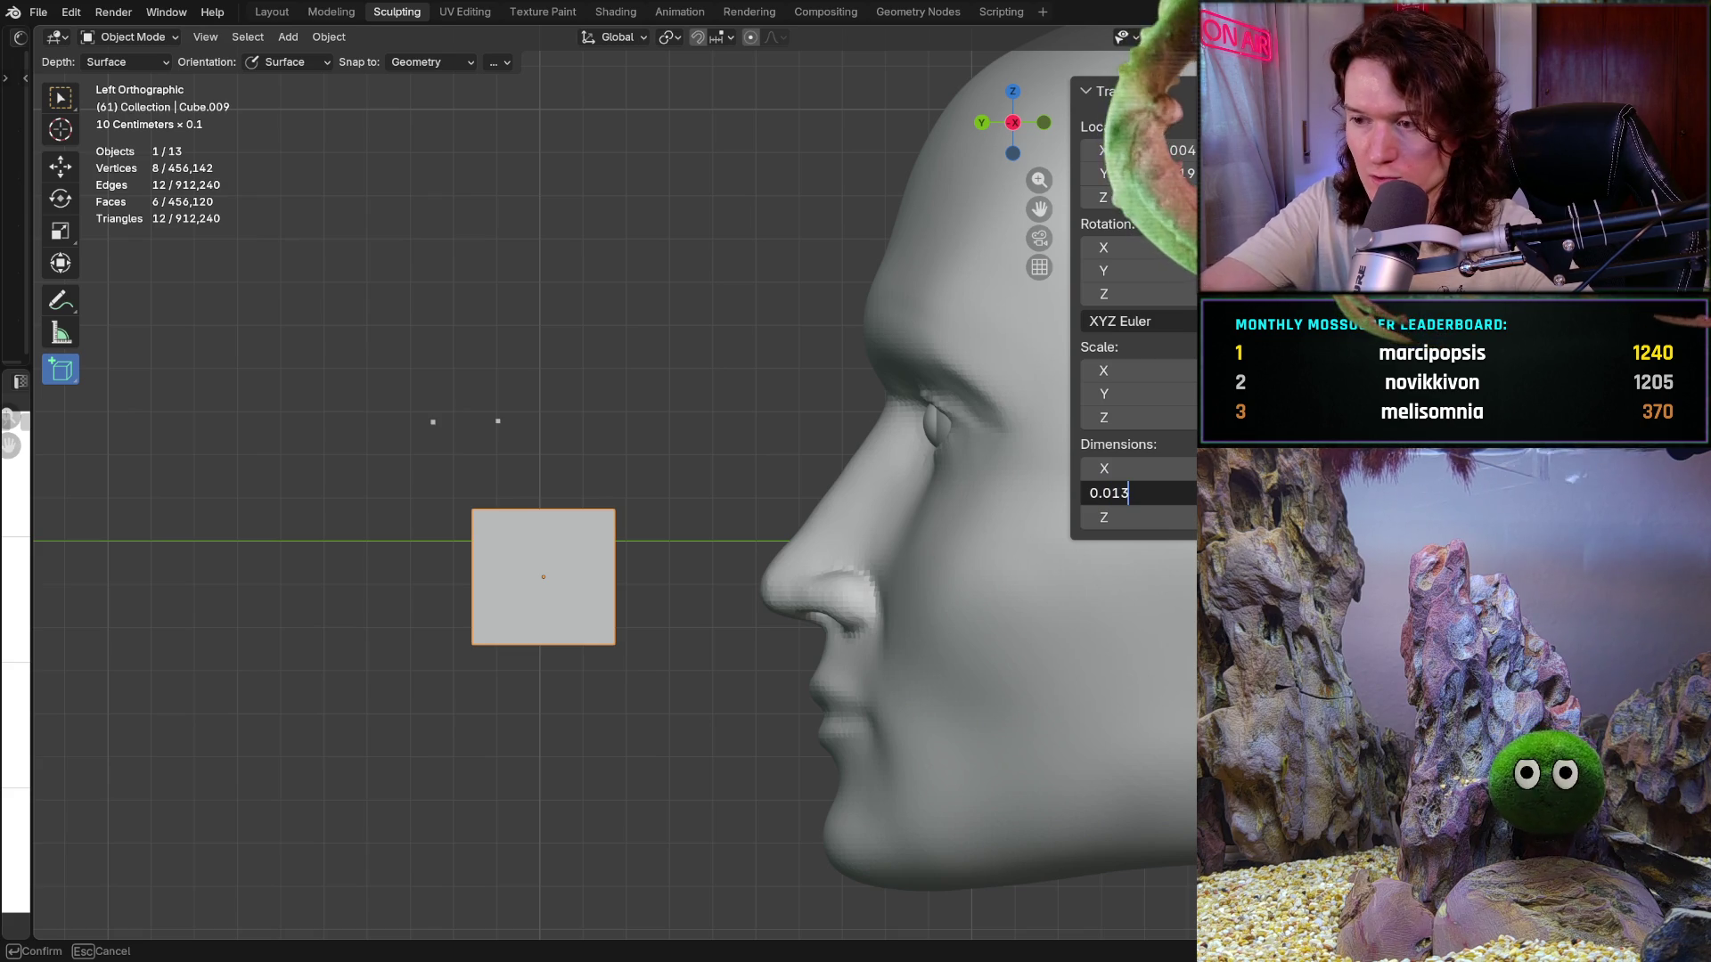
key("Return")
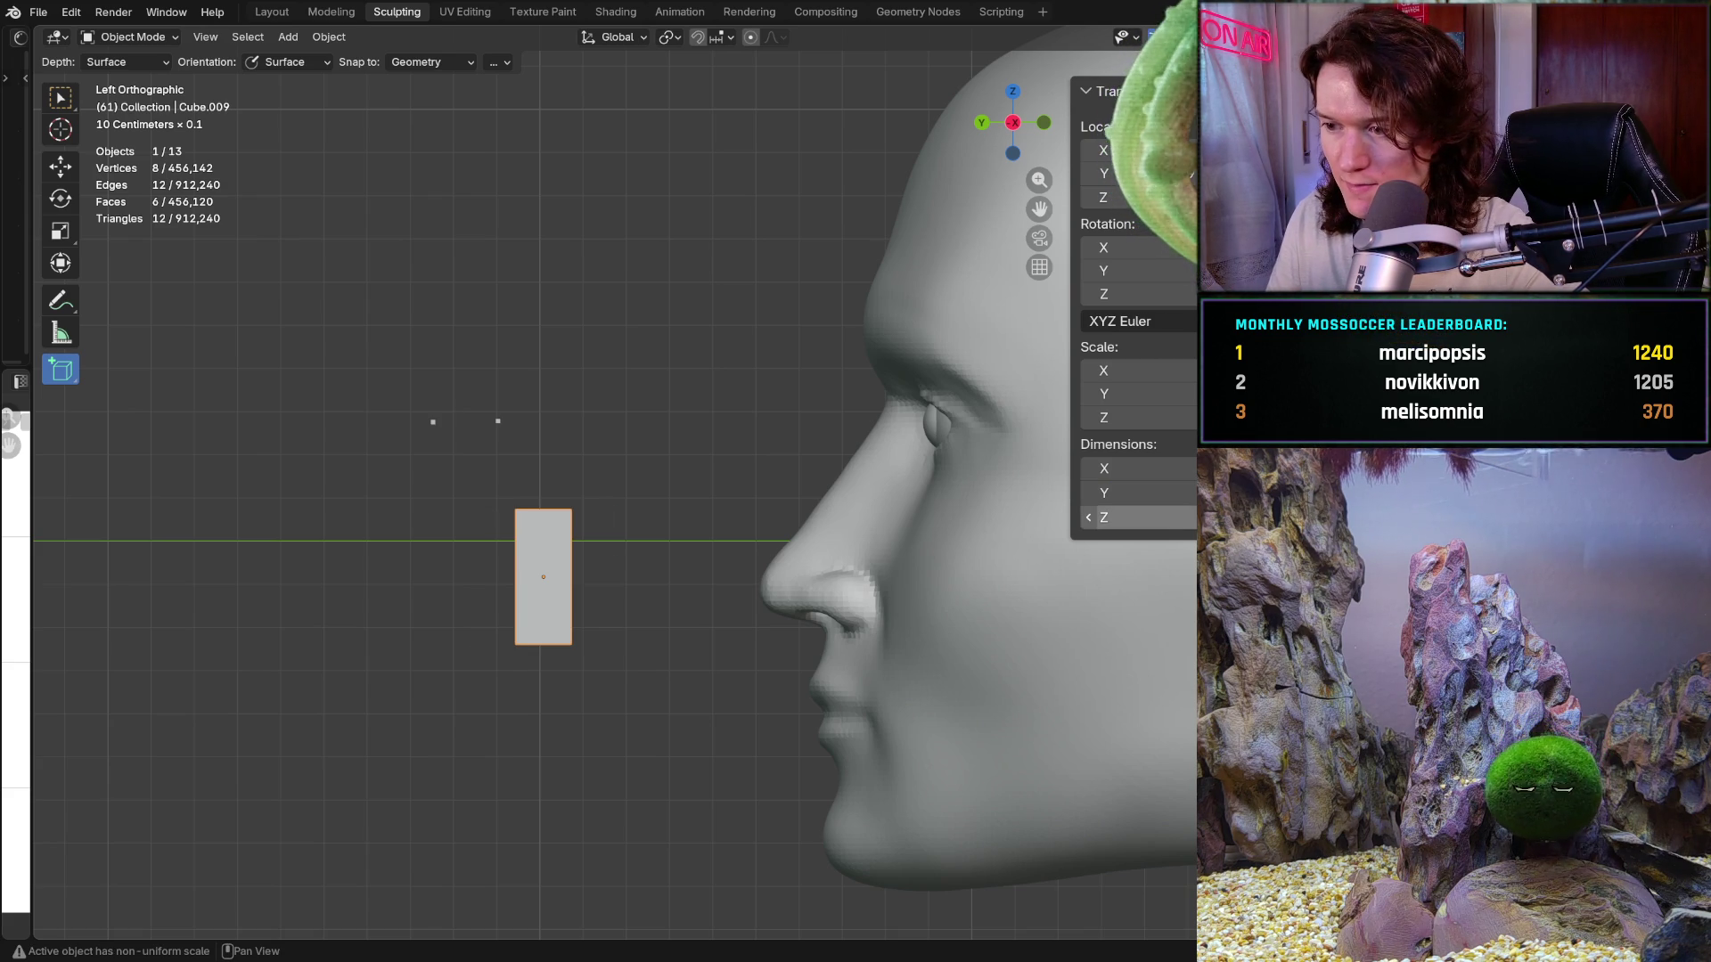
left_click(1132, 517)
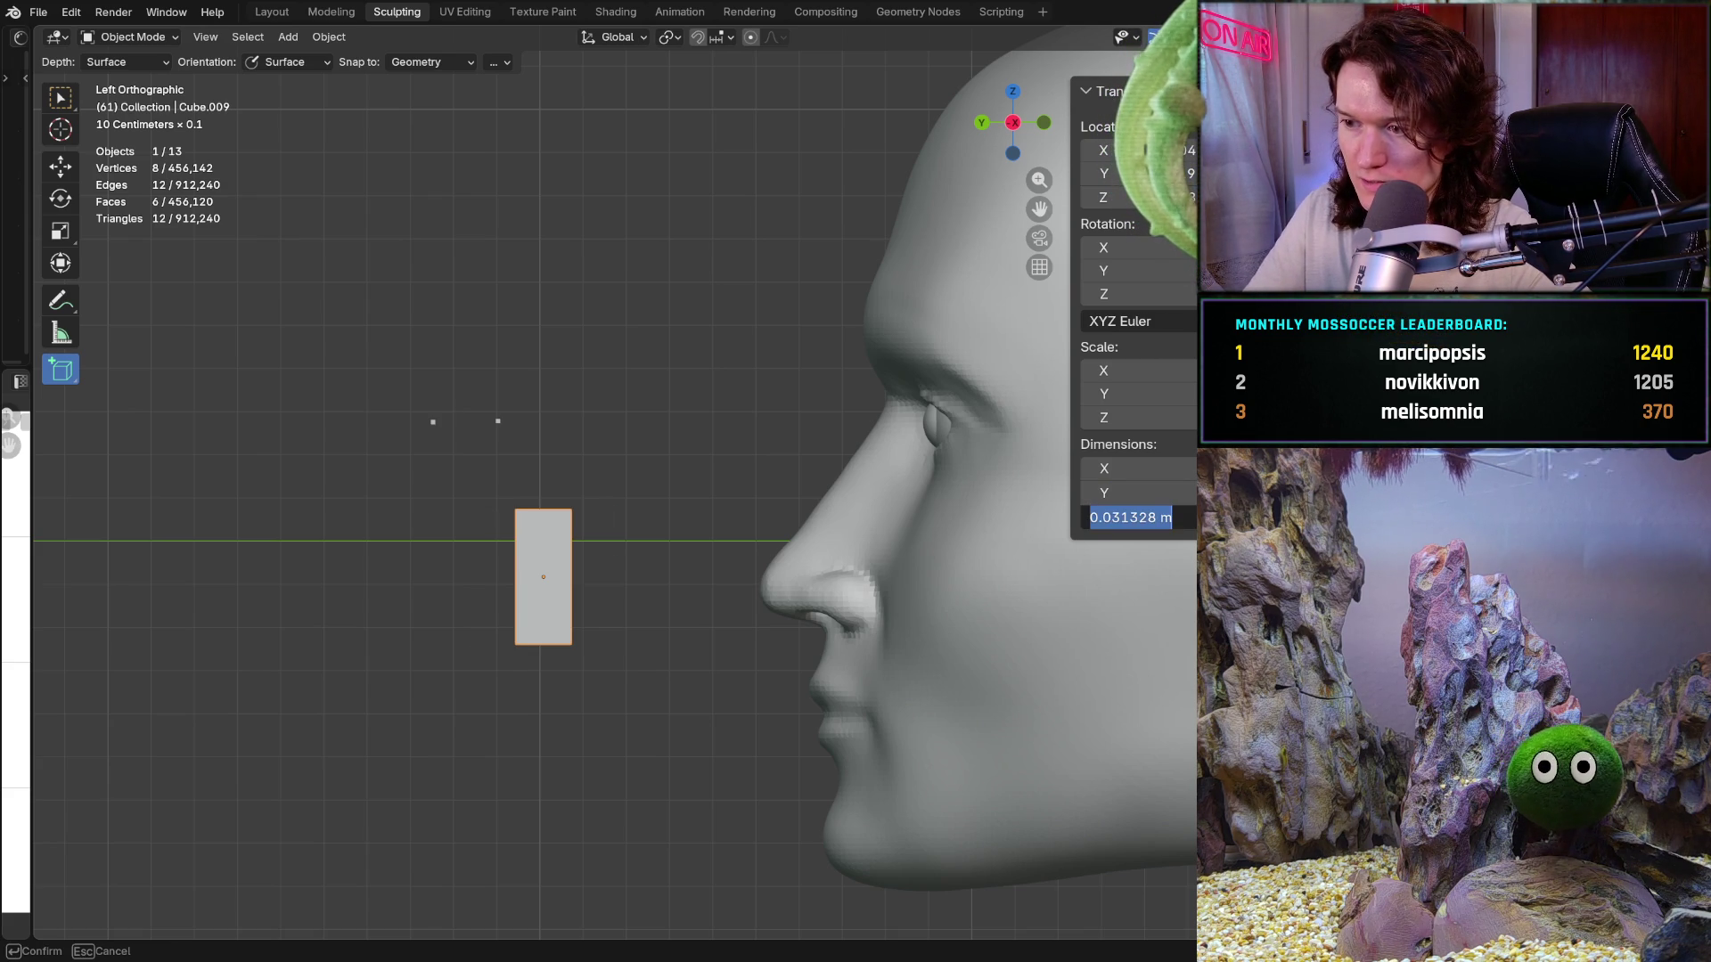
type("0.0")
type("1")
key("Return")
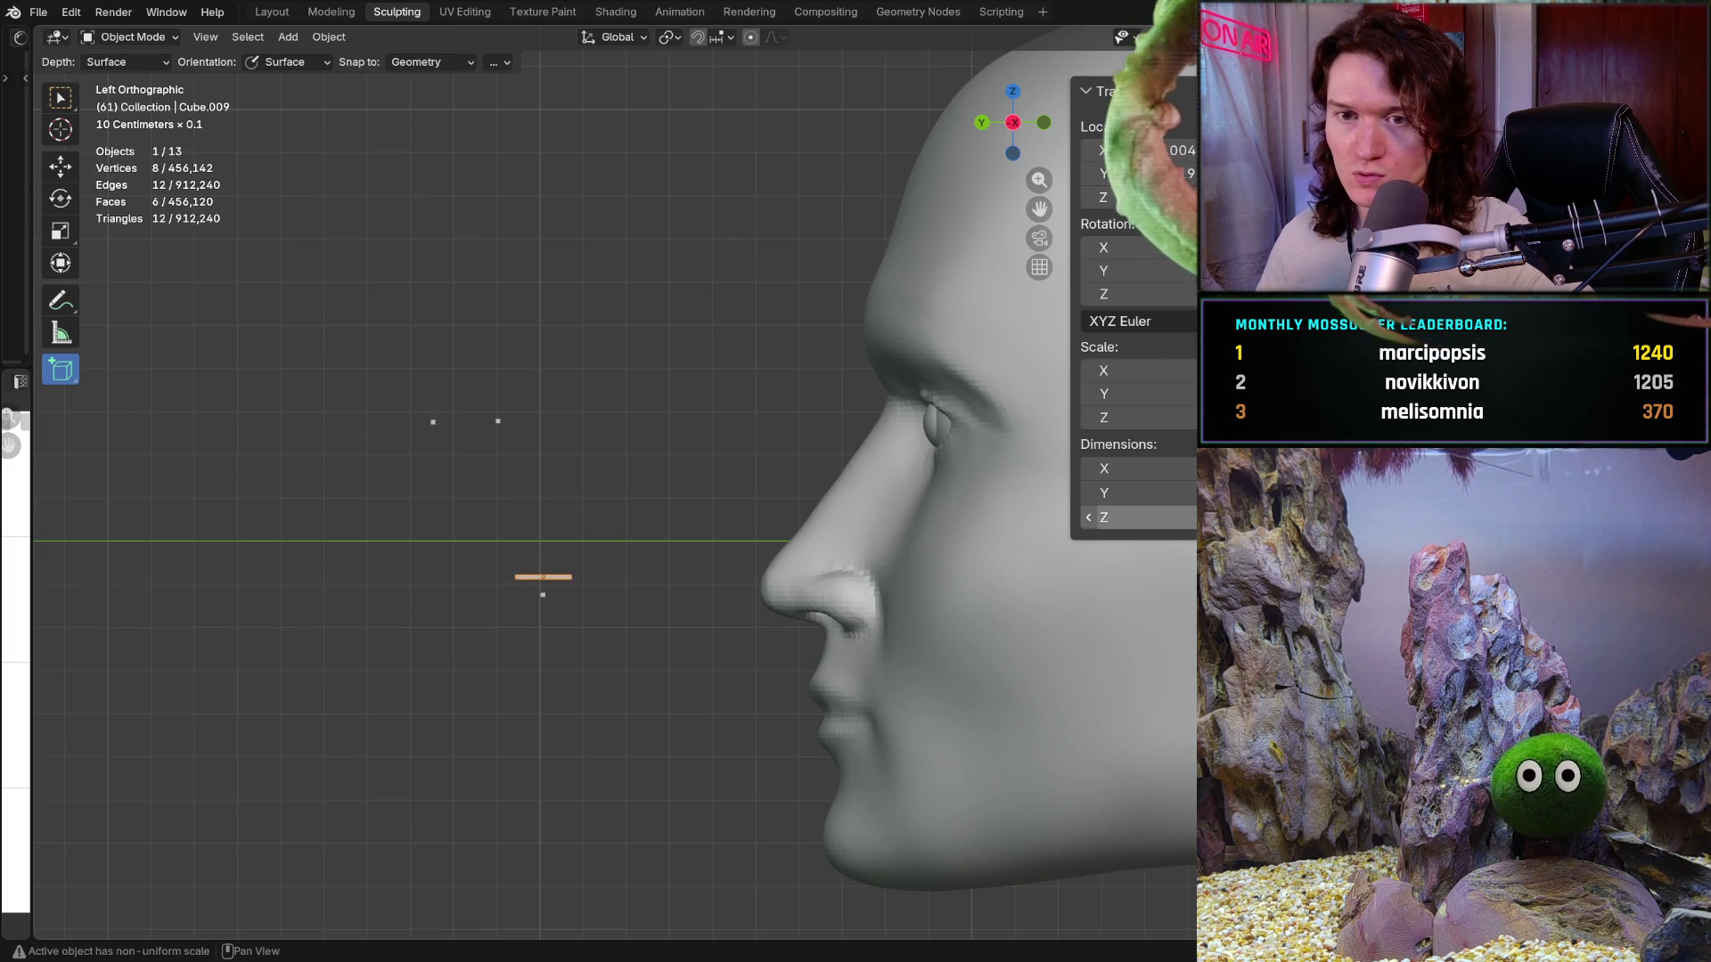
scroll(689, 486, "up", 2)
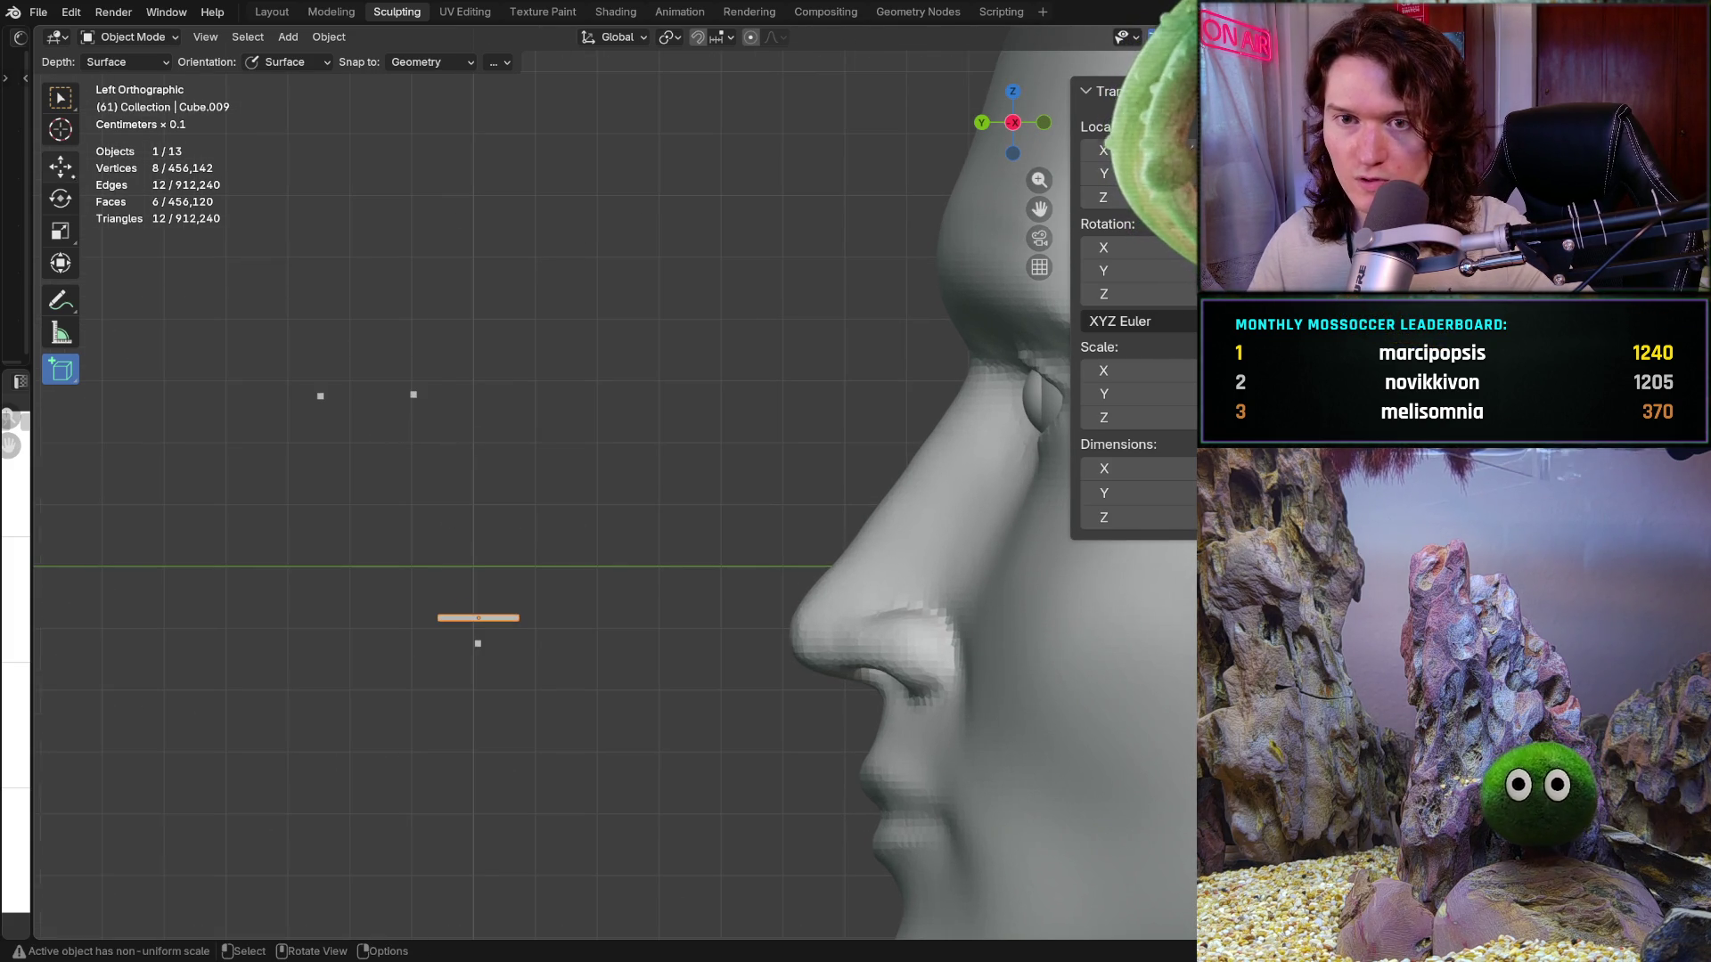
Step: Move the thin bar sideways toward the face and raise it from nose level to the eye
key("shift+space")
key("g")
left_click_drag(398, 618, 970, 618)
middle_click_drag(940, 538, 807, 521, "shift")
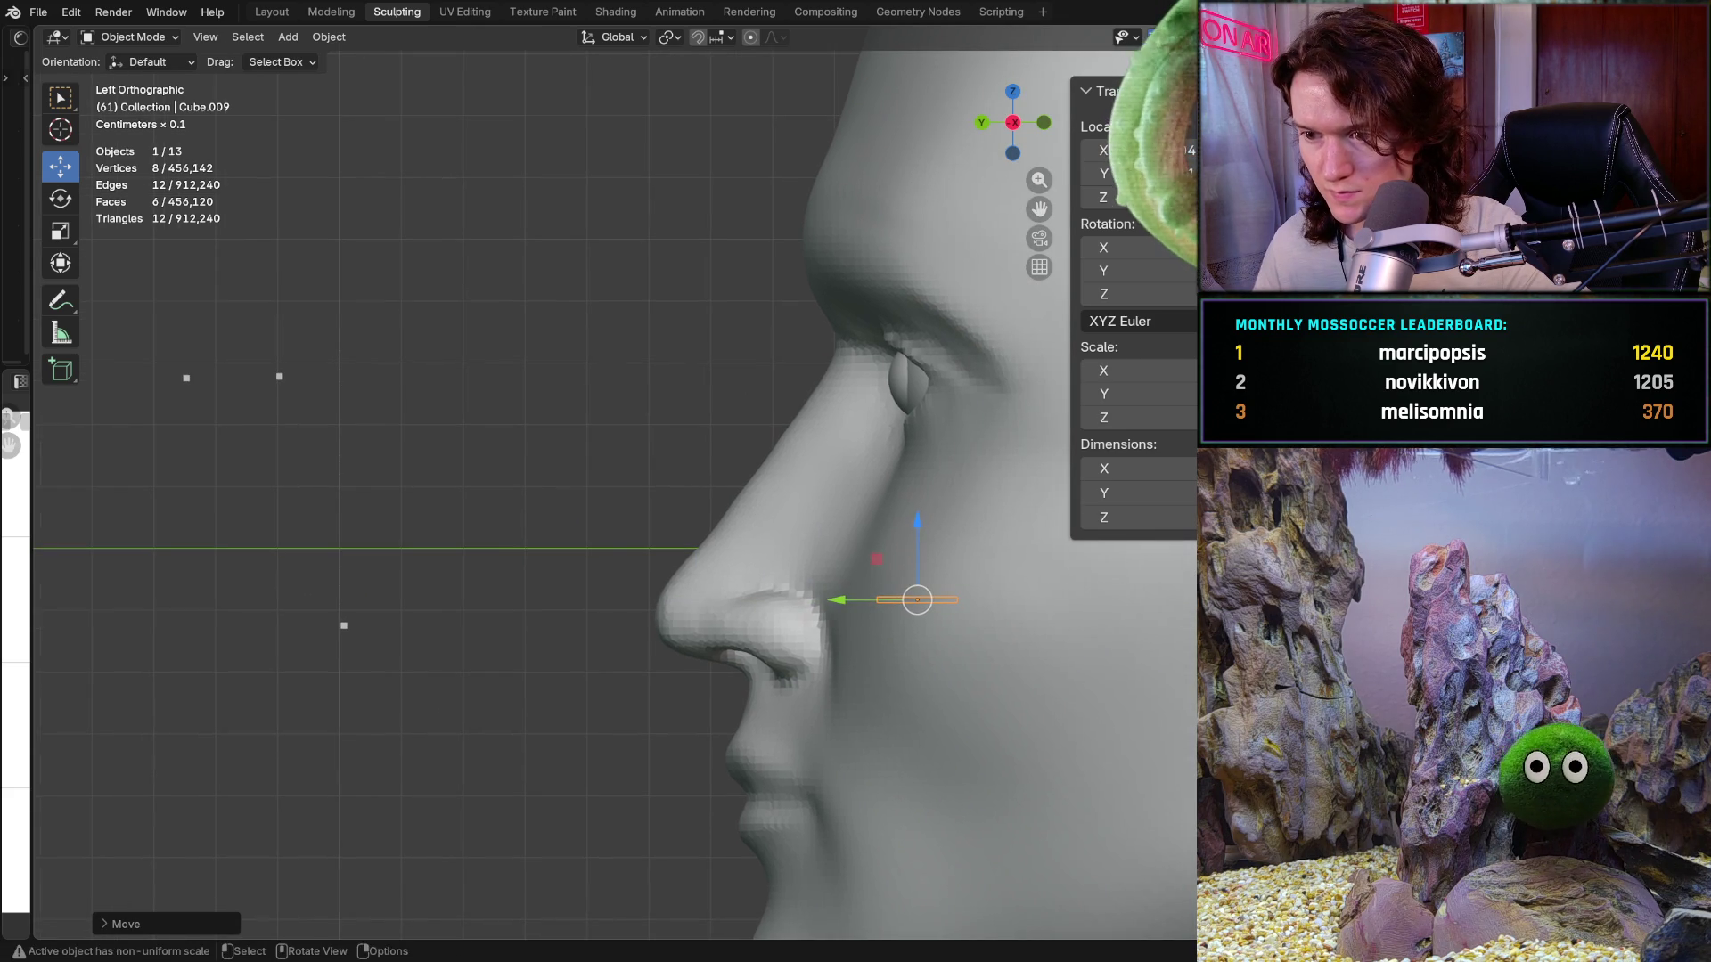
mouse_move(865, 583)
left_mouse_down()
mouse_move(865, 370)
mouse_move(790, 401)
left_mouse_up()
left_click_drag(1179, 144, 1179, 144)
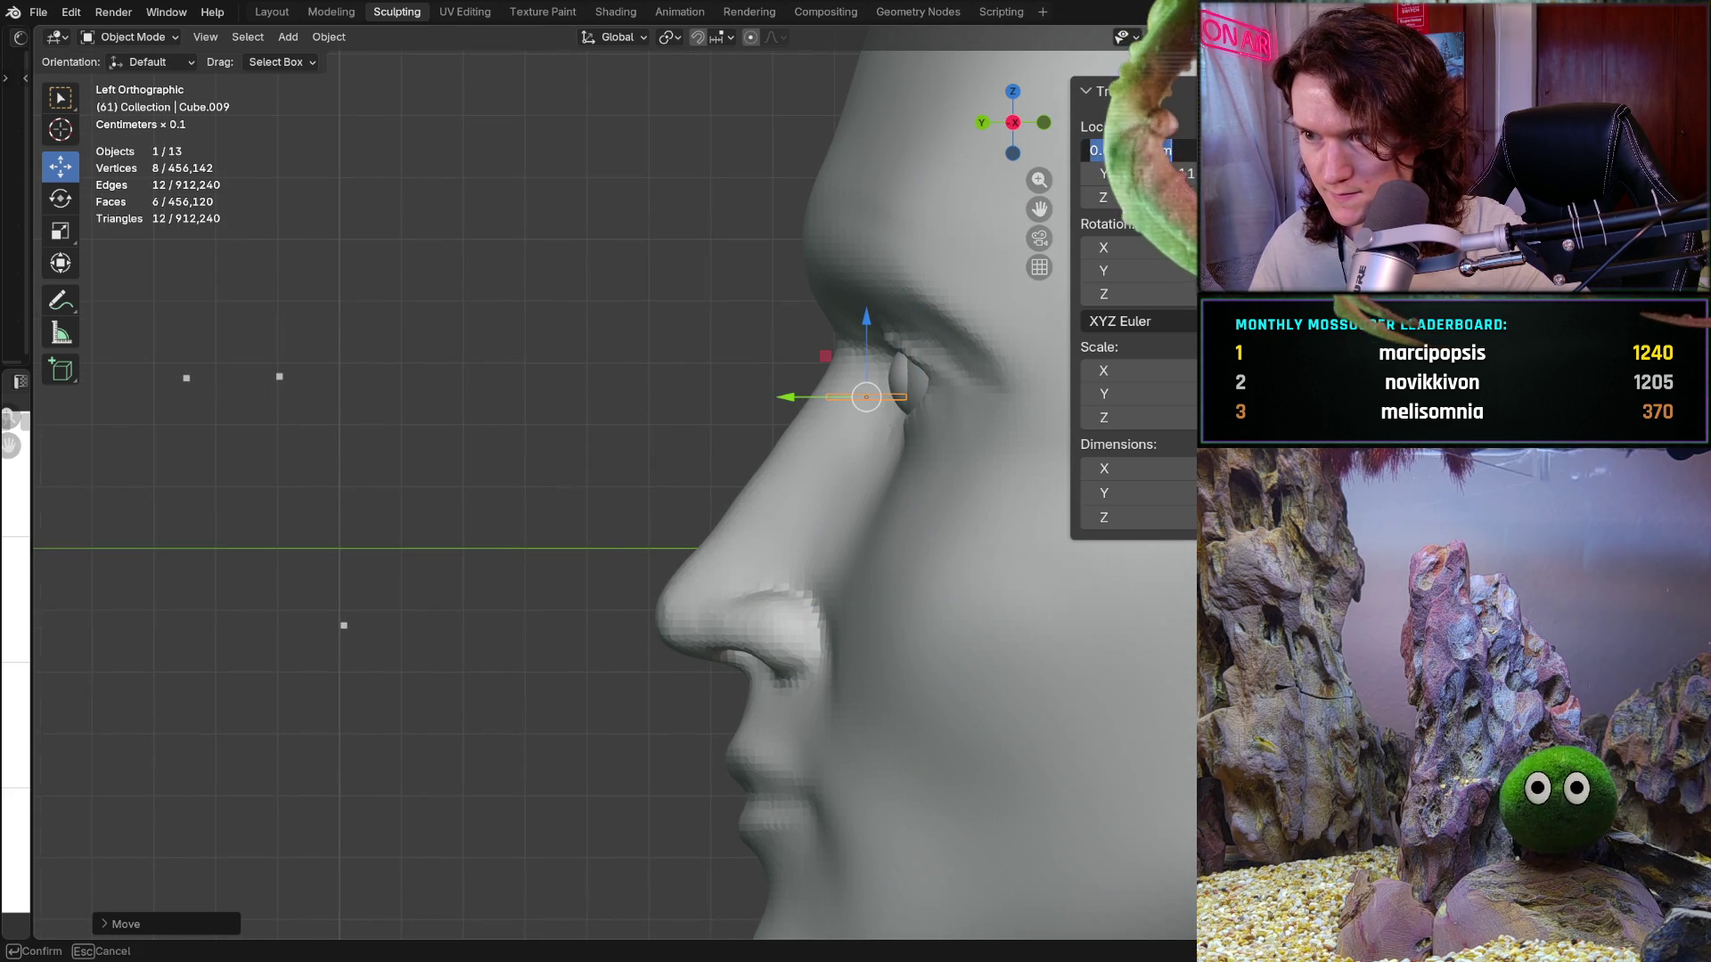
type("0")
key("Return")
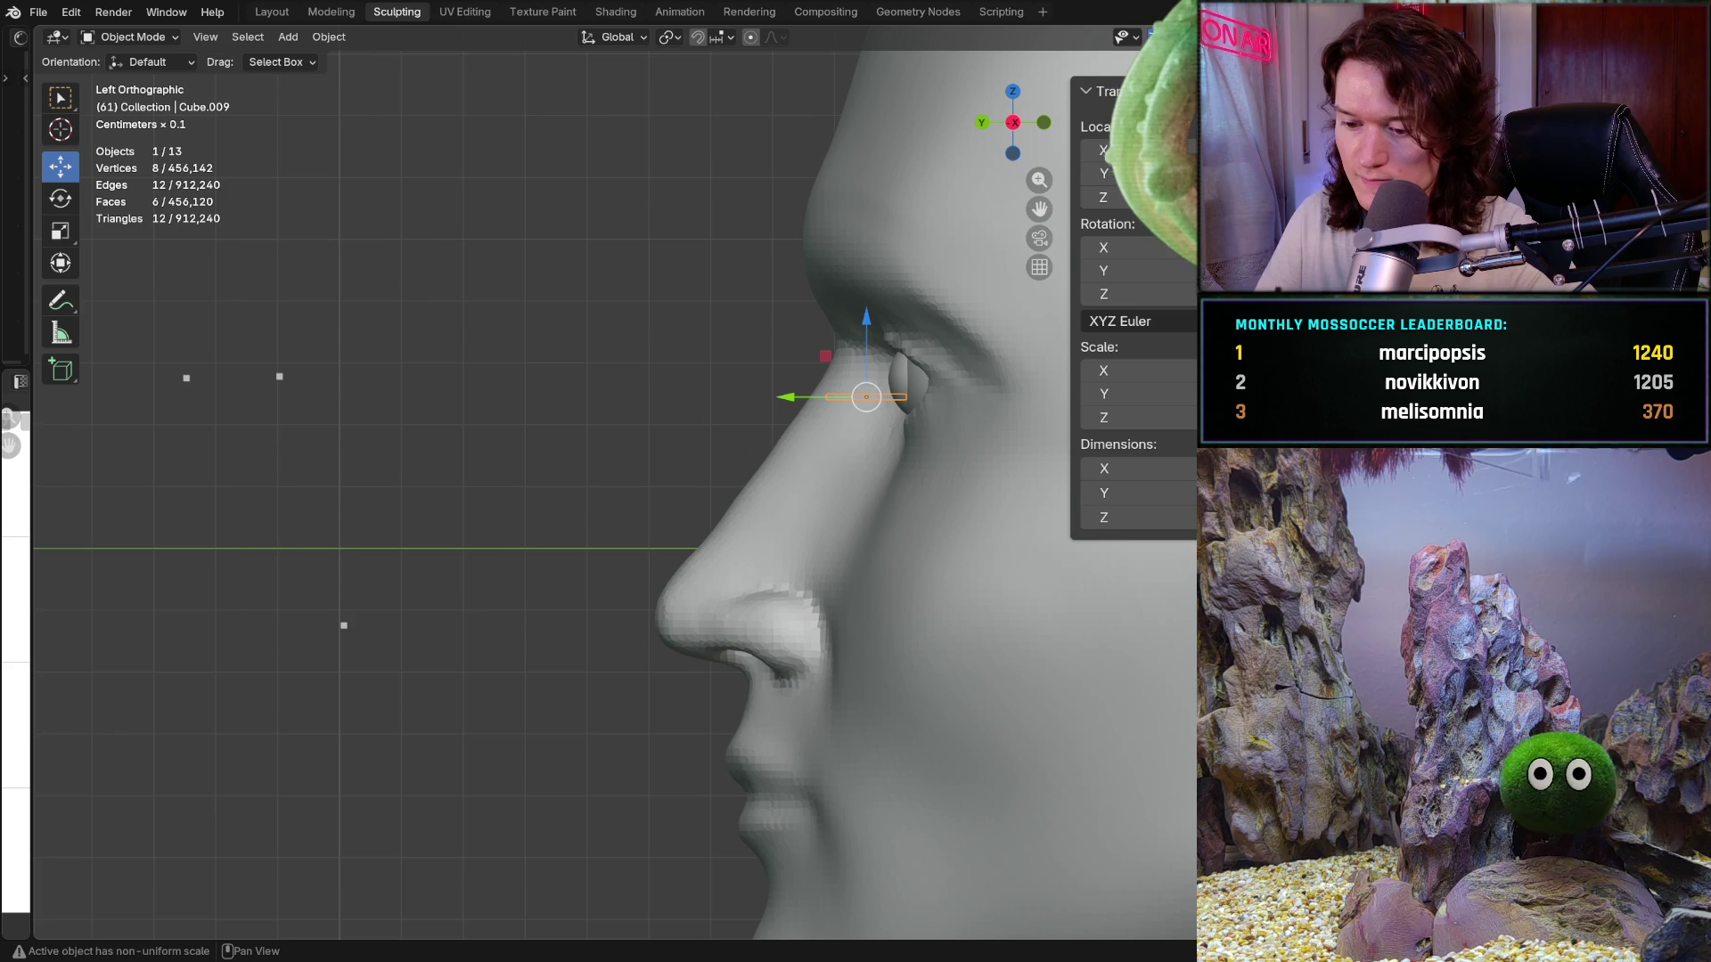
Step: Shift the bar sideways across the face, then check it in front and left side views
key("alt+a")
mouse_move(767, 419)
middle_mouse_down()
mouse_move(863, 417)
mouse_move(784, 418)
middle_mouse_up()
middle_click_drag(614, 437, 579, 438)
key("ctrl+z")
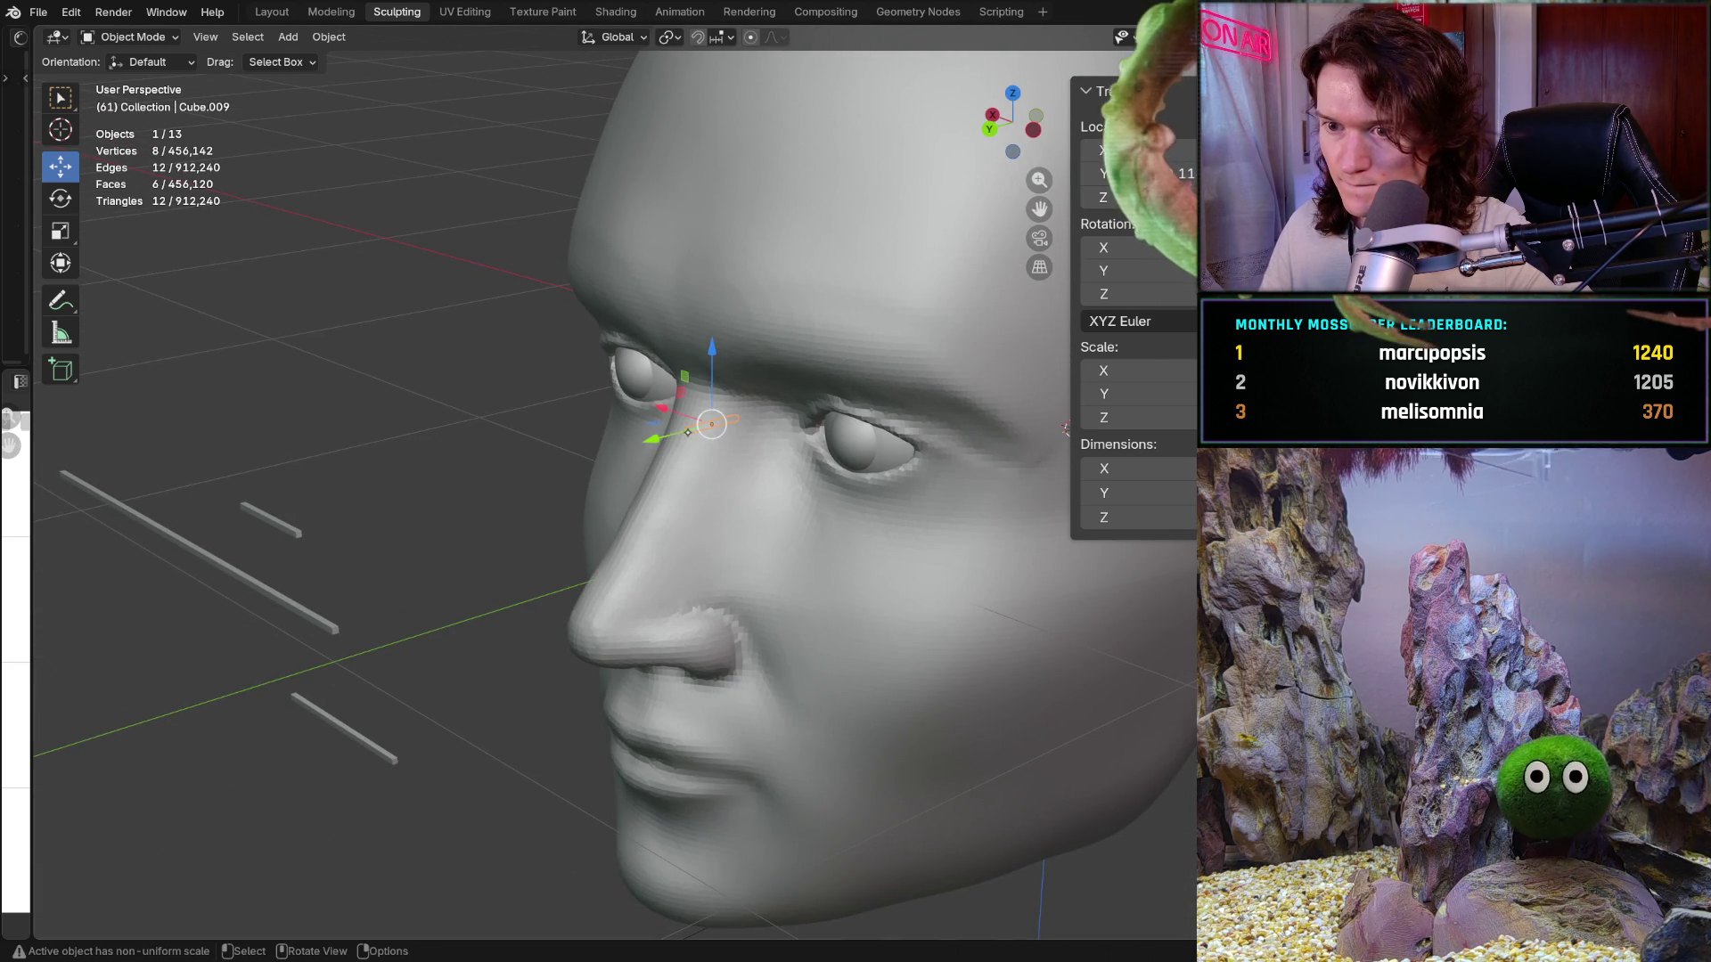
left_click_drag(660, 412, 704, 419)
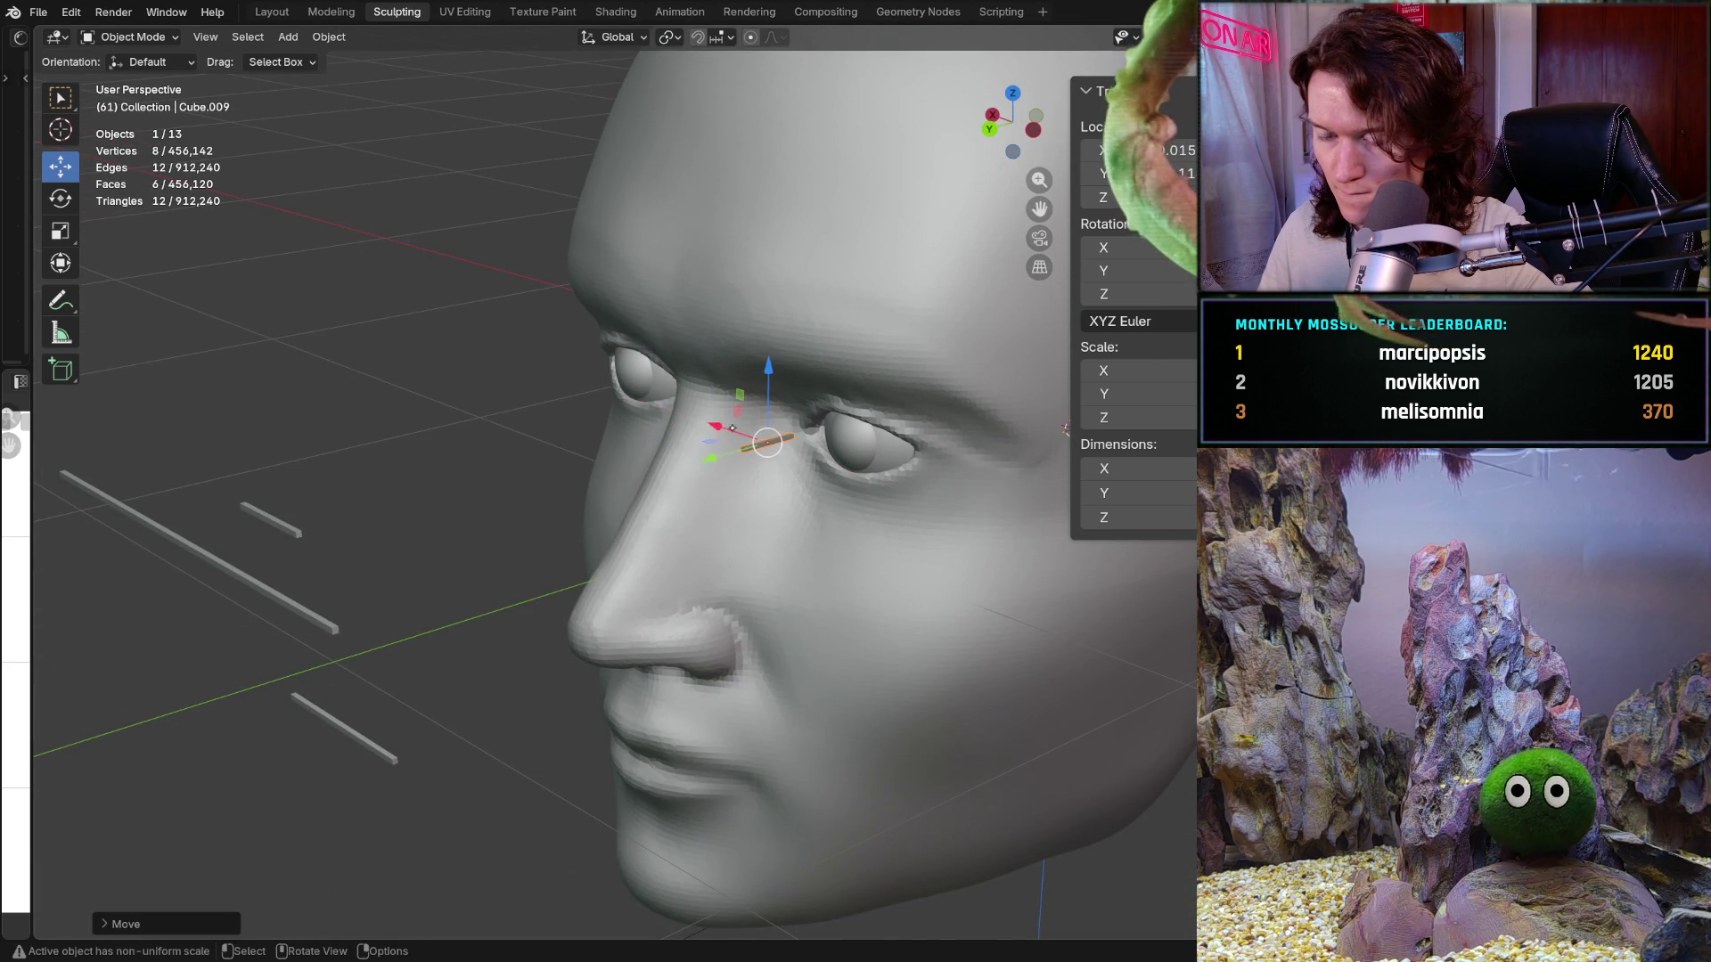
mouse_move(704, 419)
middle_mouse_down()
mouse_move(822, 416)
mouse_move(739, 419)
middle_mouse_up()
key("ctrl+KP_1")
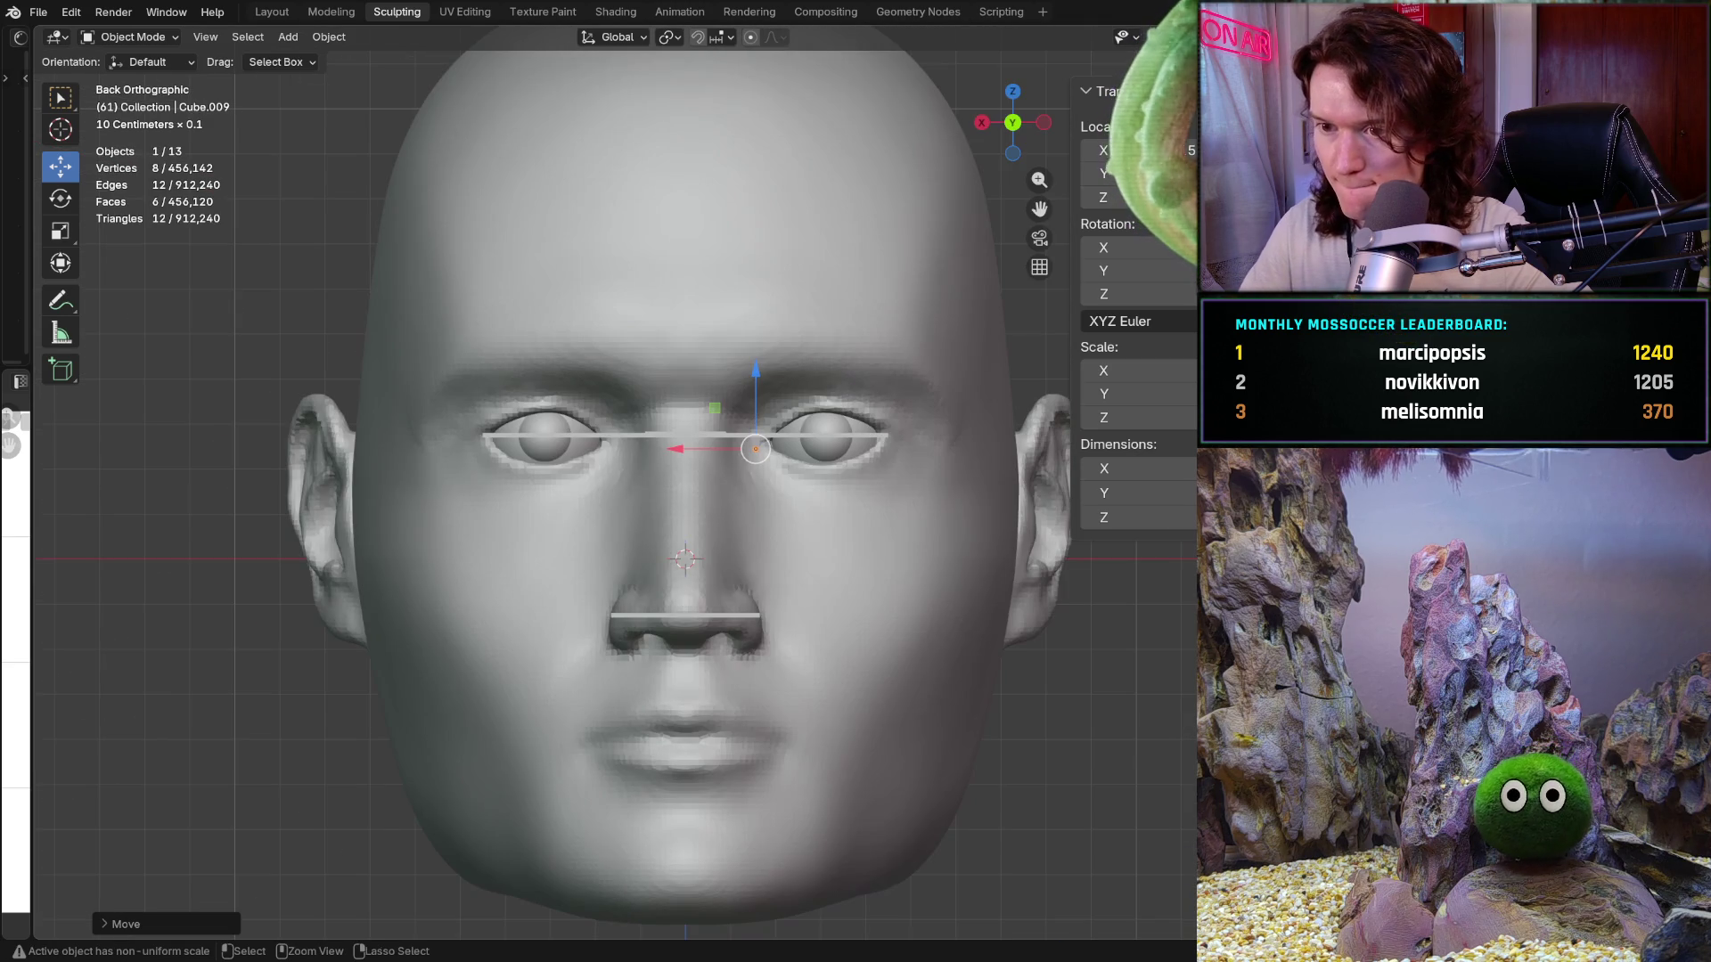
key("ctrl+KP_3")
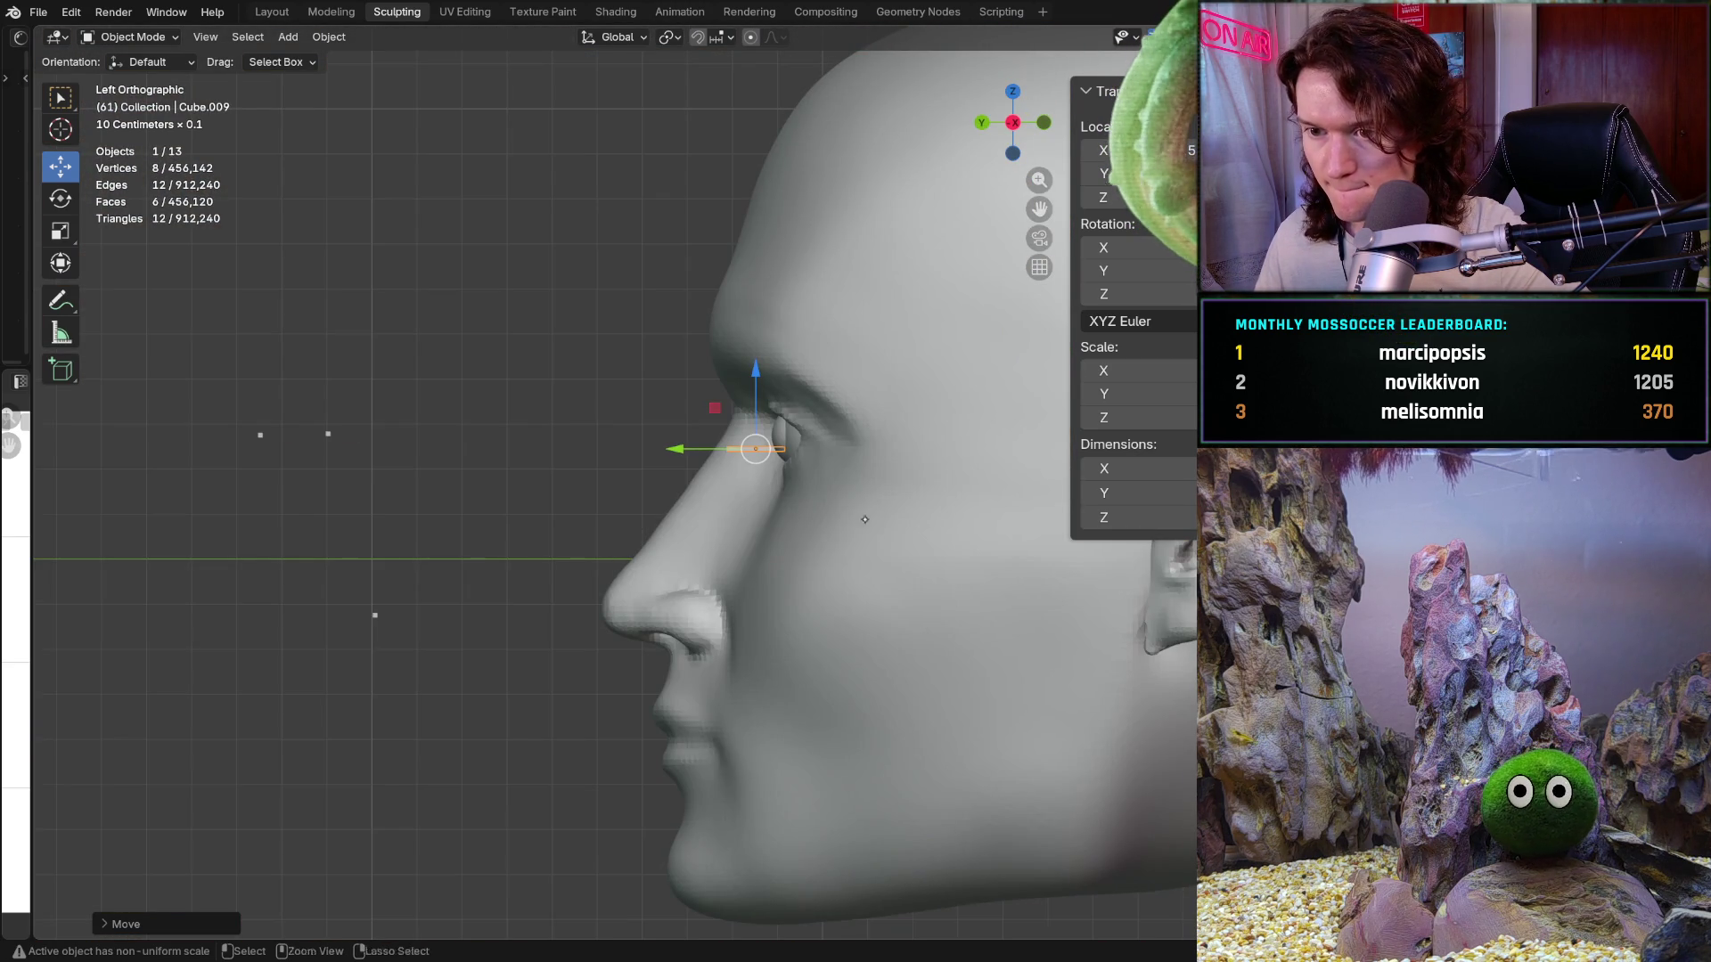
Step: Zoom in on the nose and eye and nudge the bar slightly along Y
middle_click_drag(864, 520, 864, 402, "ctrl")
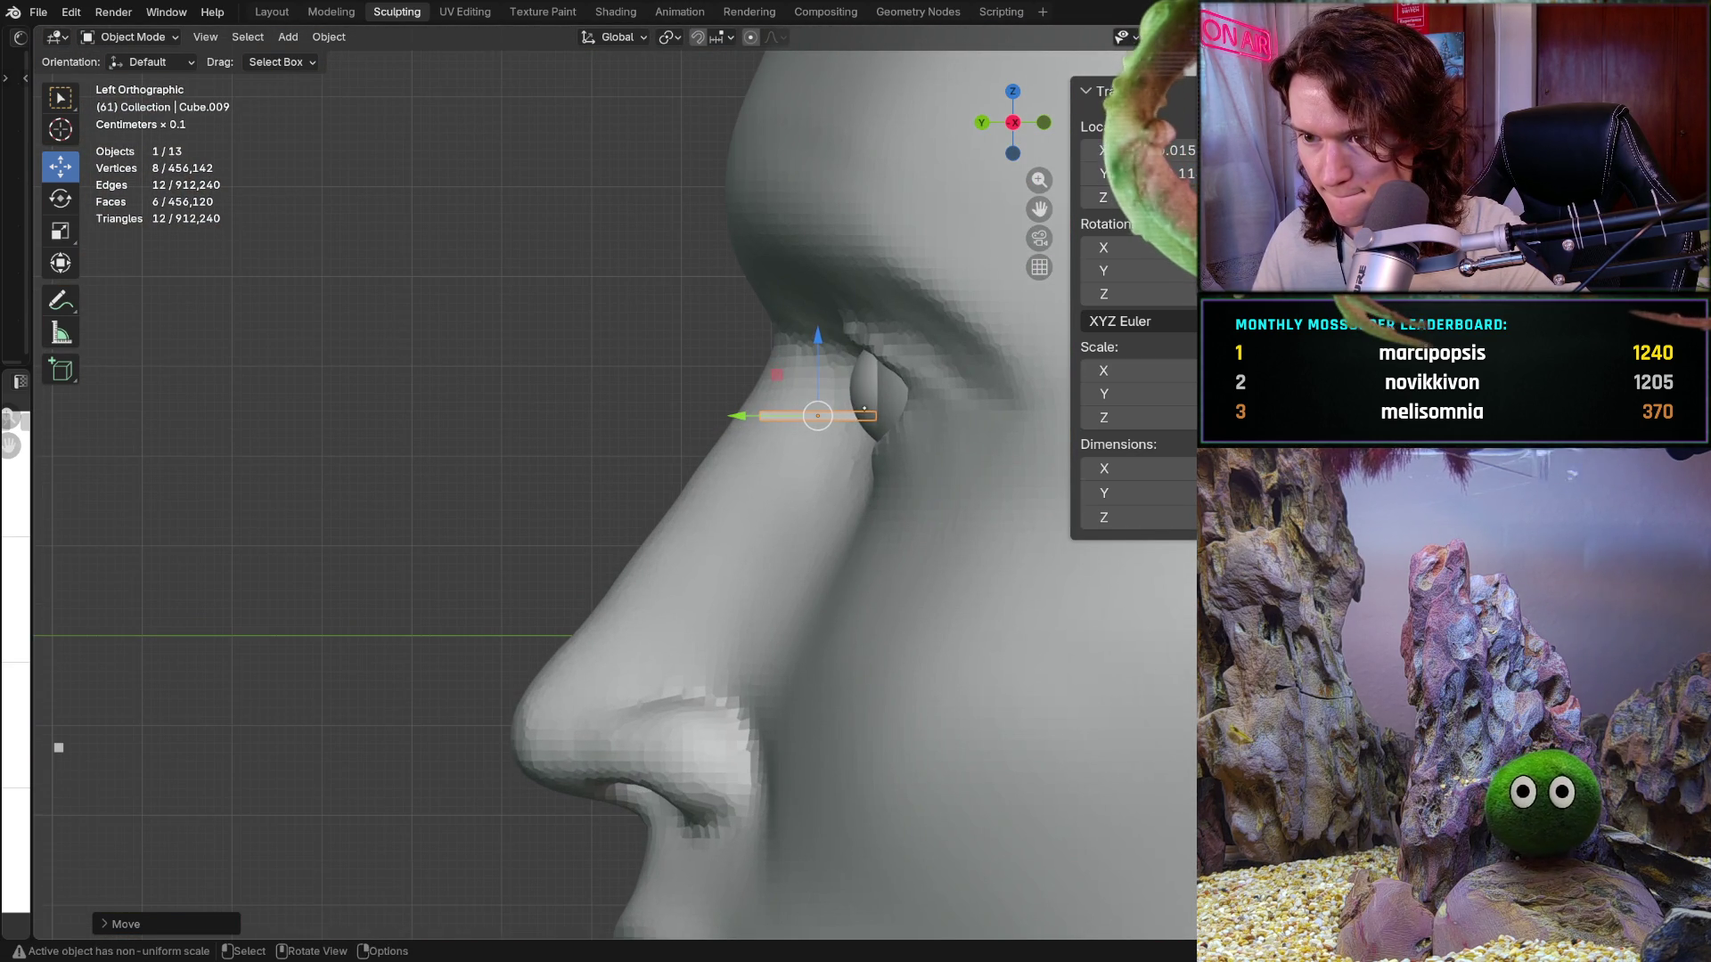
scroll(856, 409, "up", 3)
mouse_move(853, 398)
middle_mouse_down()
mouse_move(901, 413)
mouse_move(920, 485)
mouse_move(695, 479)
middle_mouse_up()
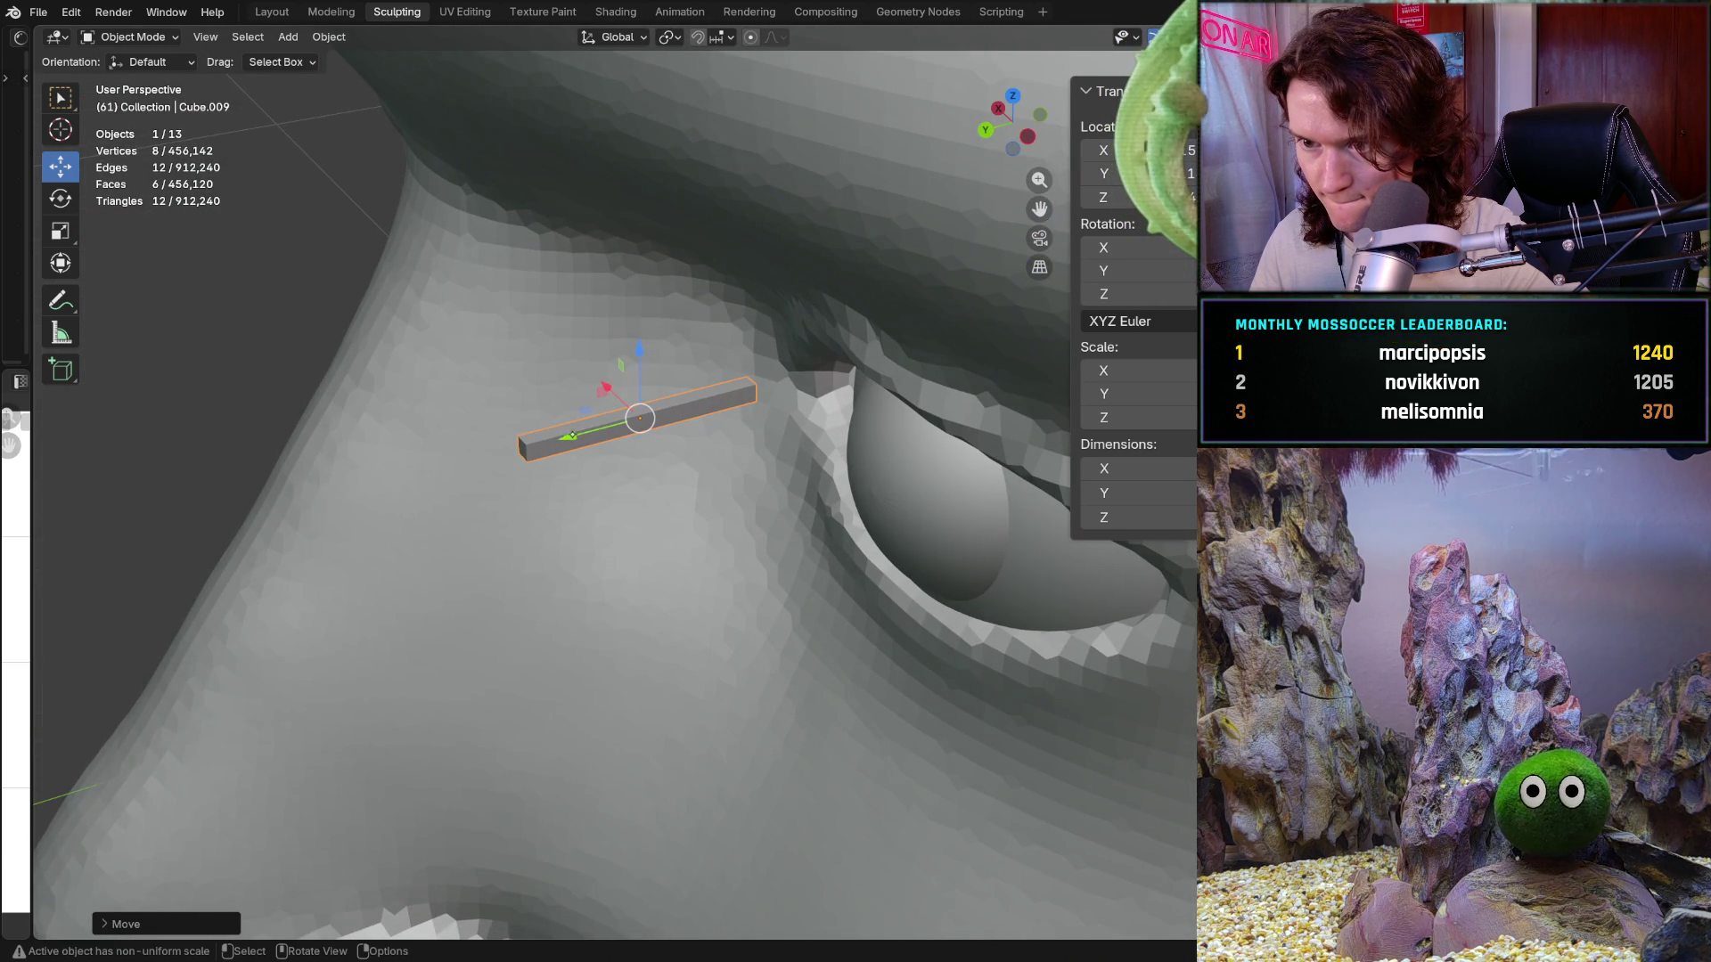
left_click_drag(572, 436, 588, 431)
scroll(738, 348, "down", 5)
middle_click_drag(737, 347, 1188, 570)
key("ctrl+KP_1")
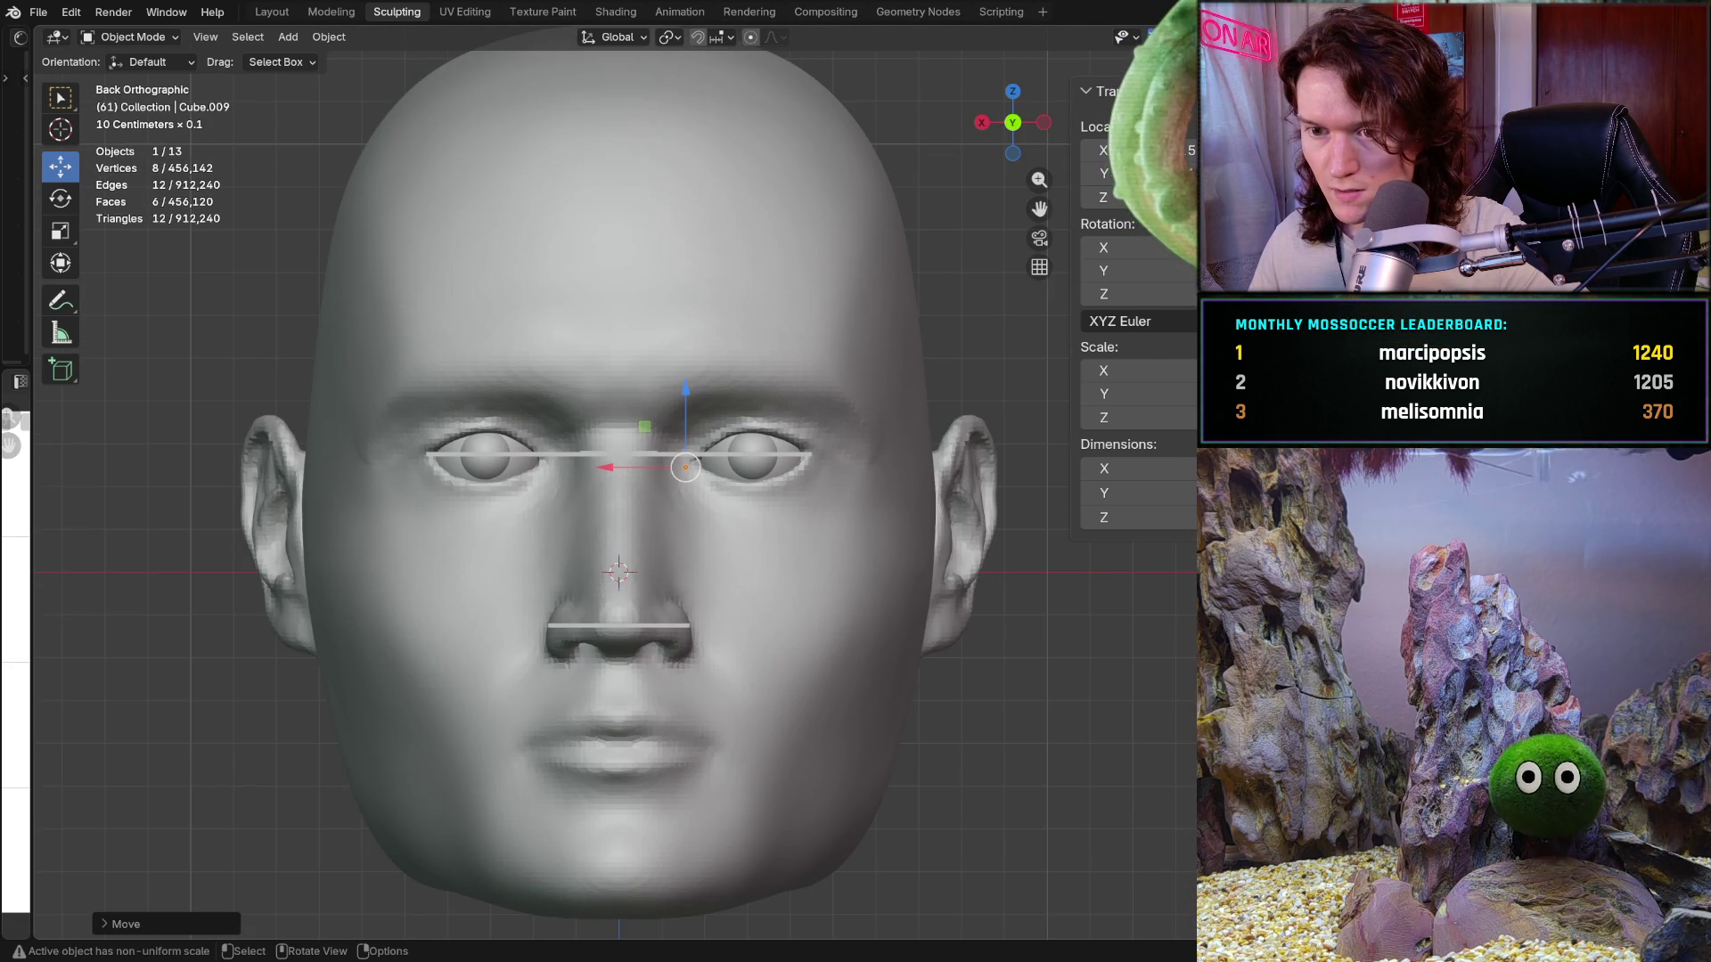
Step: Raise the bar slightly to the eye's inner corner, checking the front and side profiles
middle_click_drag(615, 481, 508, 419)
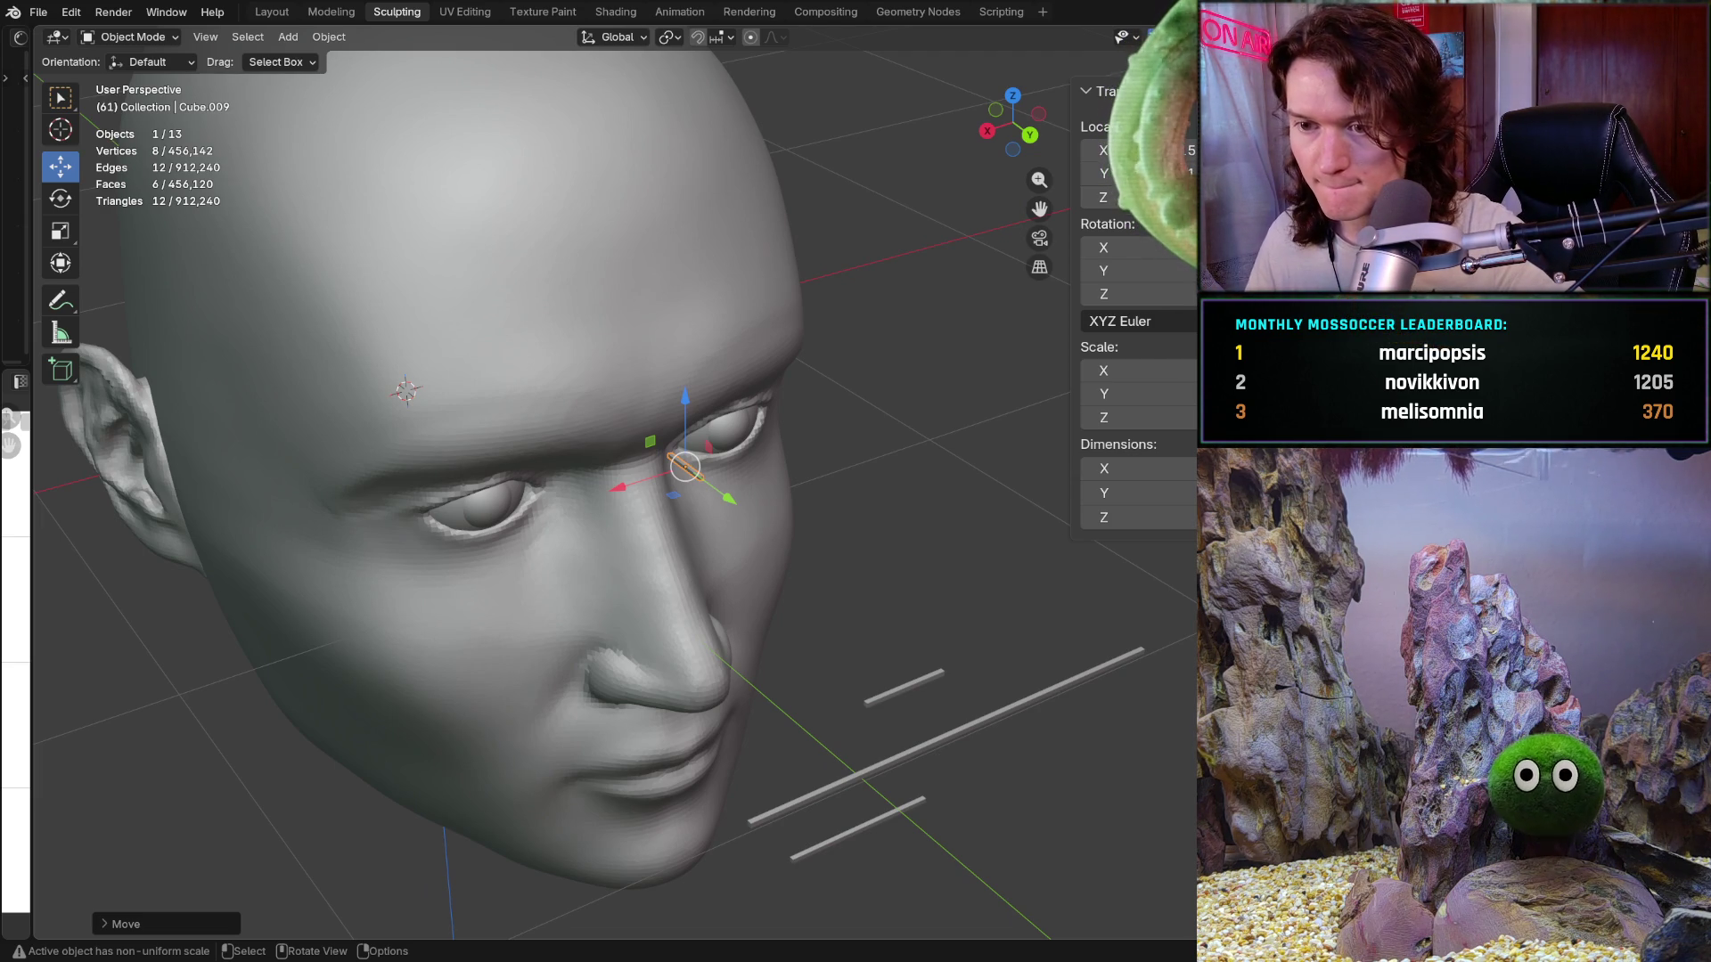
key("ctrl+KP_3")
key("ctrl+KP_1")
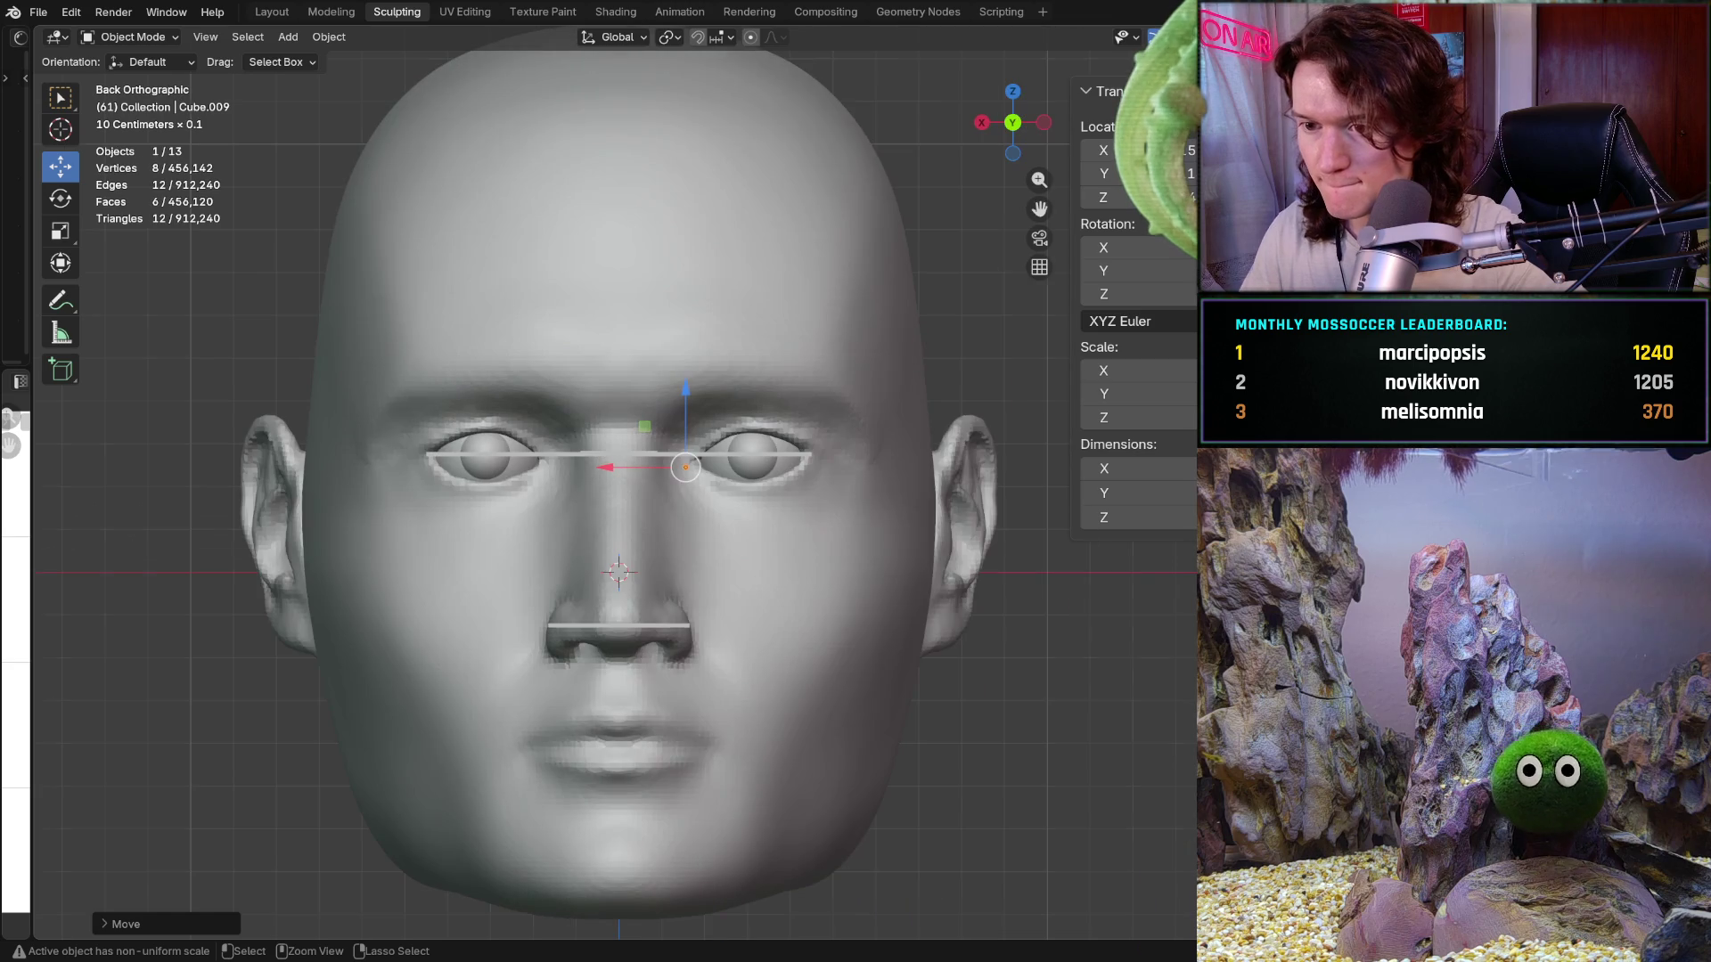
key("KP_3")
key("ctrl+KP_3")
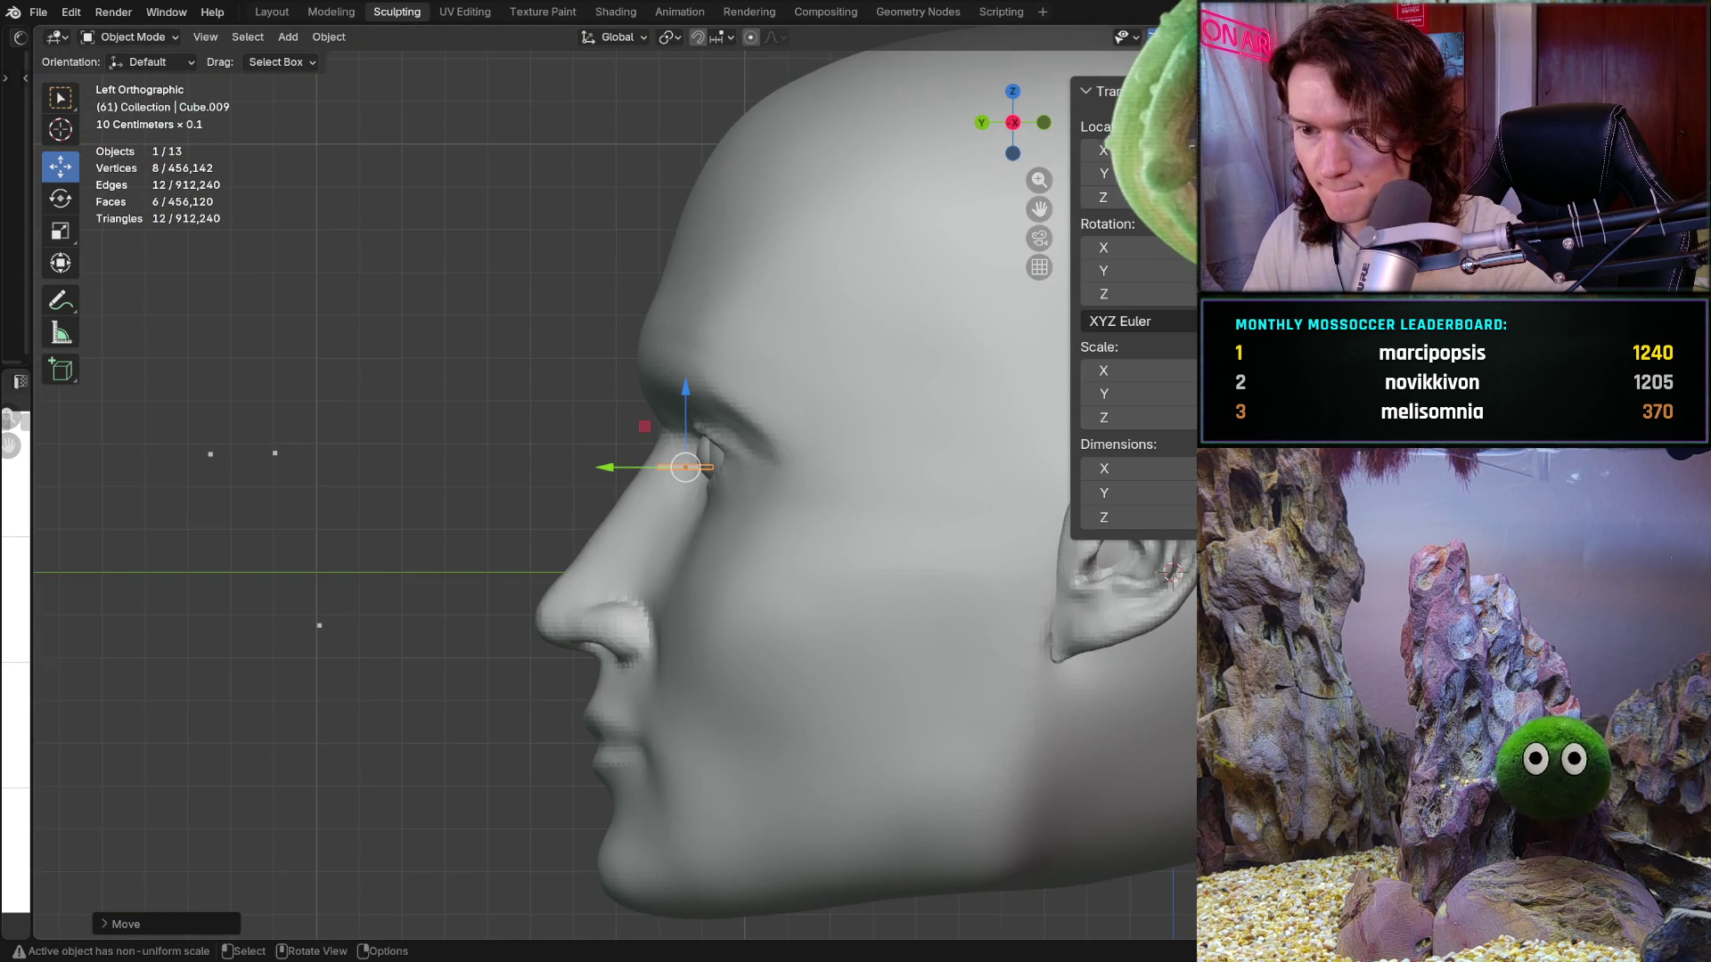
scroll(633, 542, "up", 6)
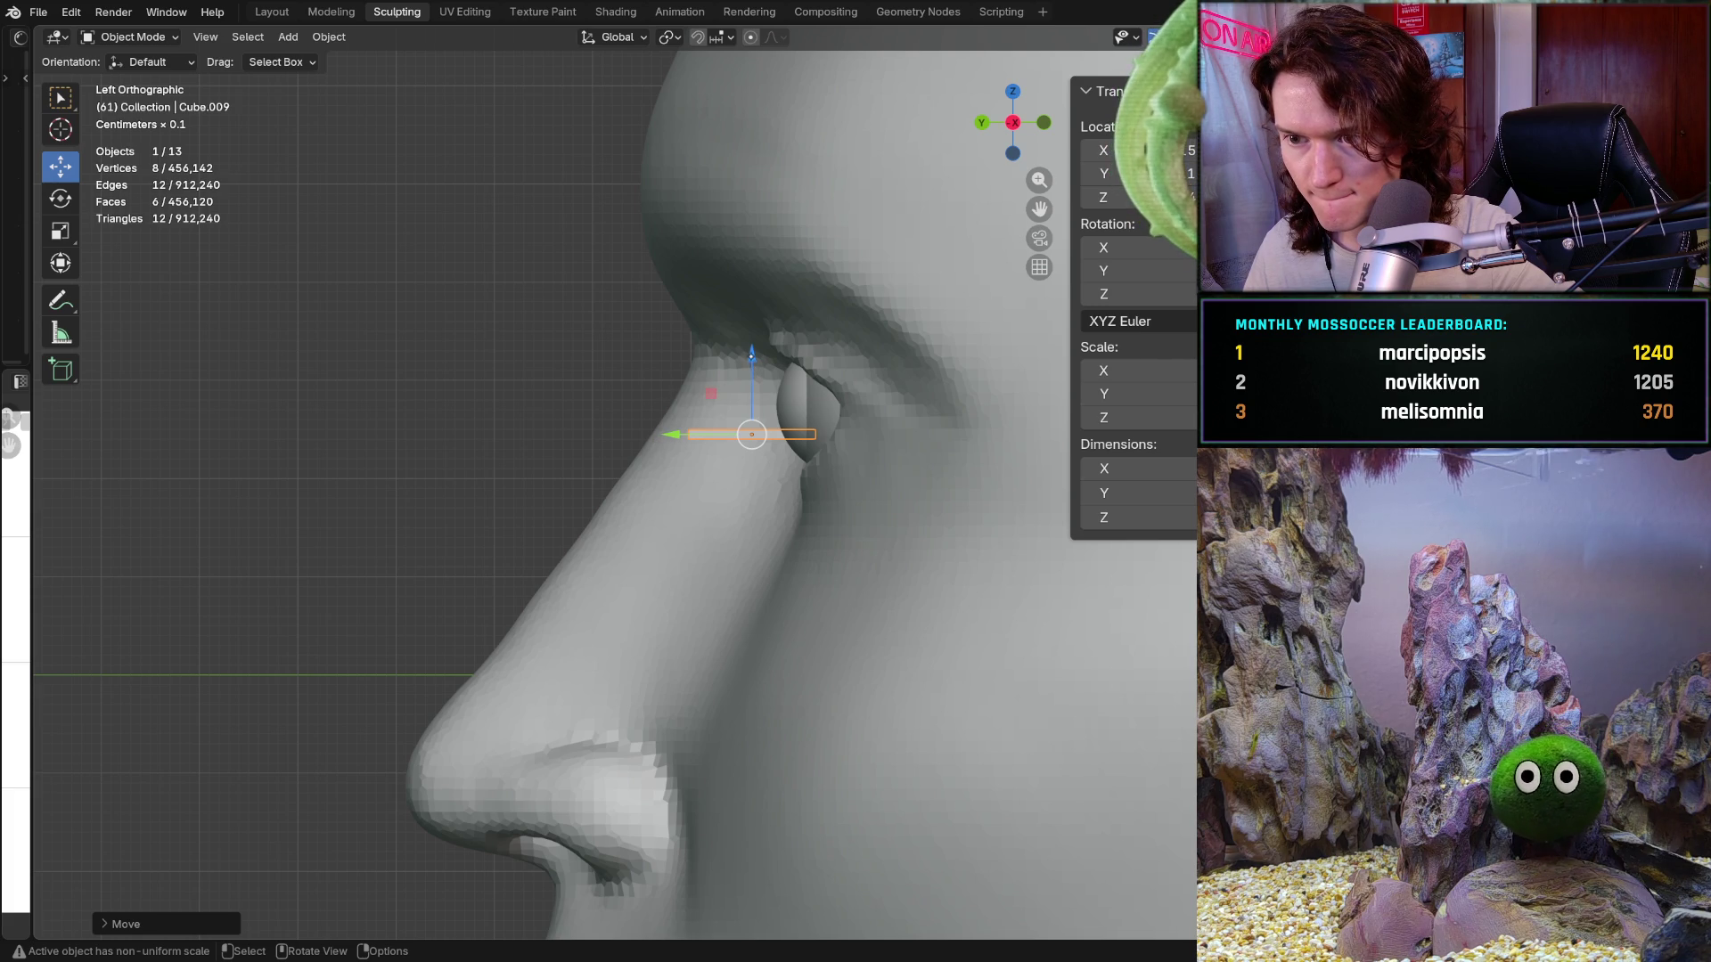
left_click_drag(751, 354, 751, 335)
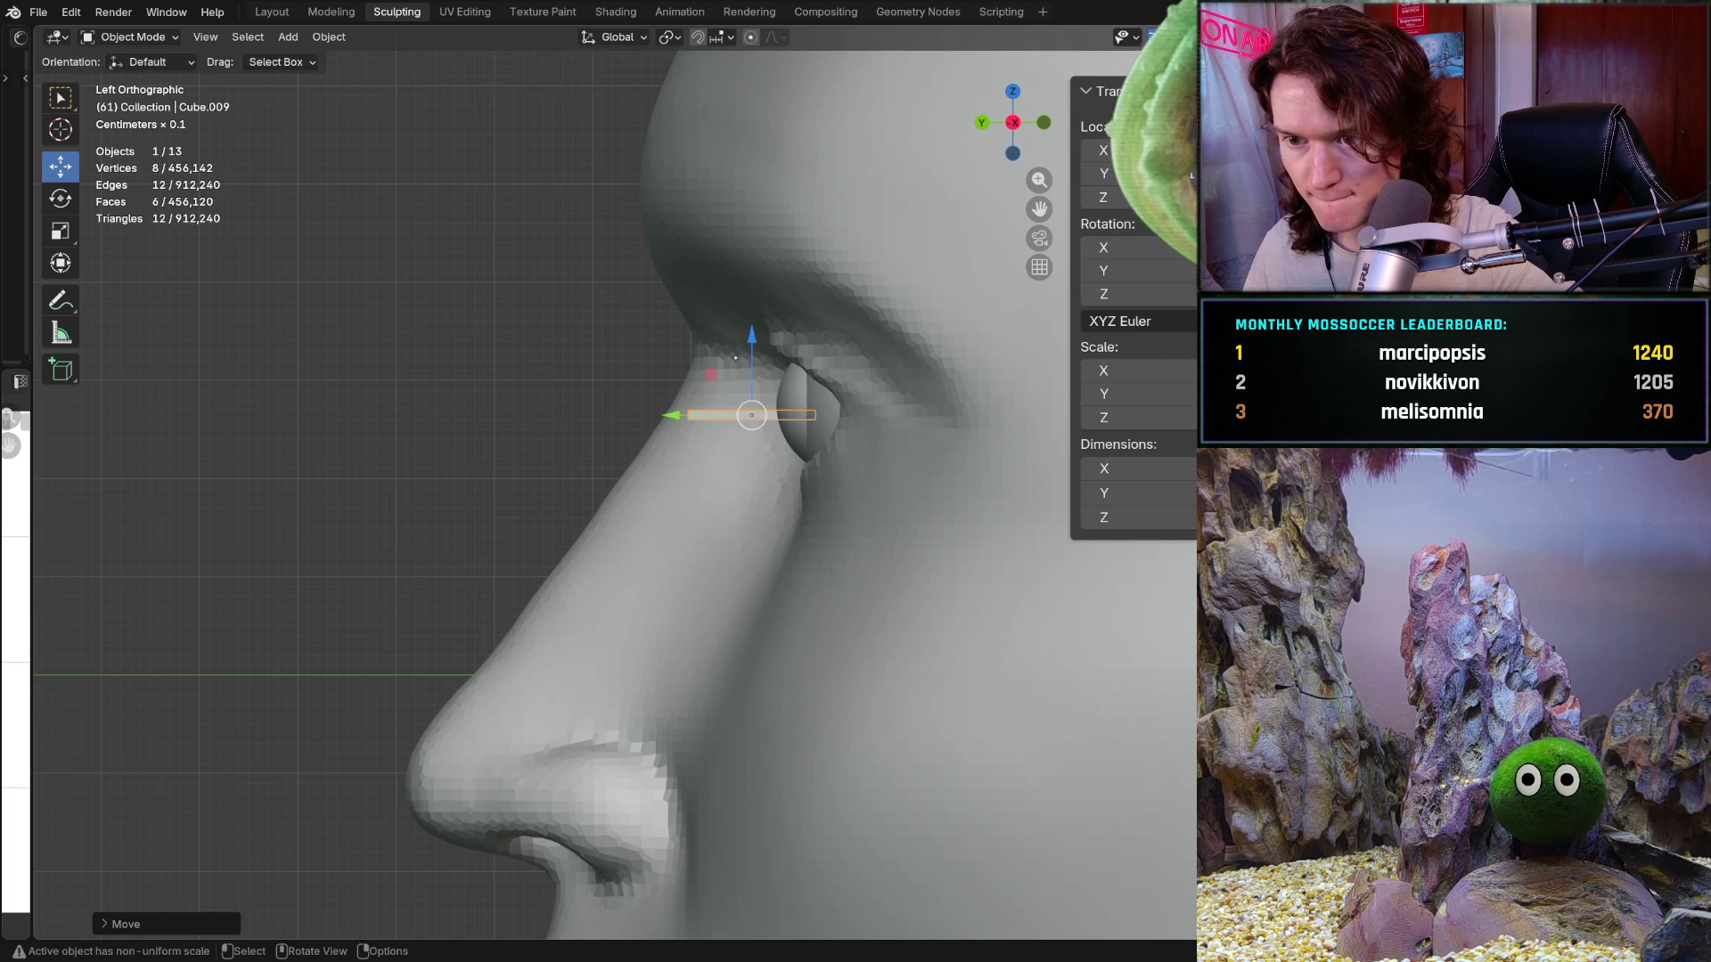
middle_click_drag(735, 358, 751, 415)
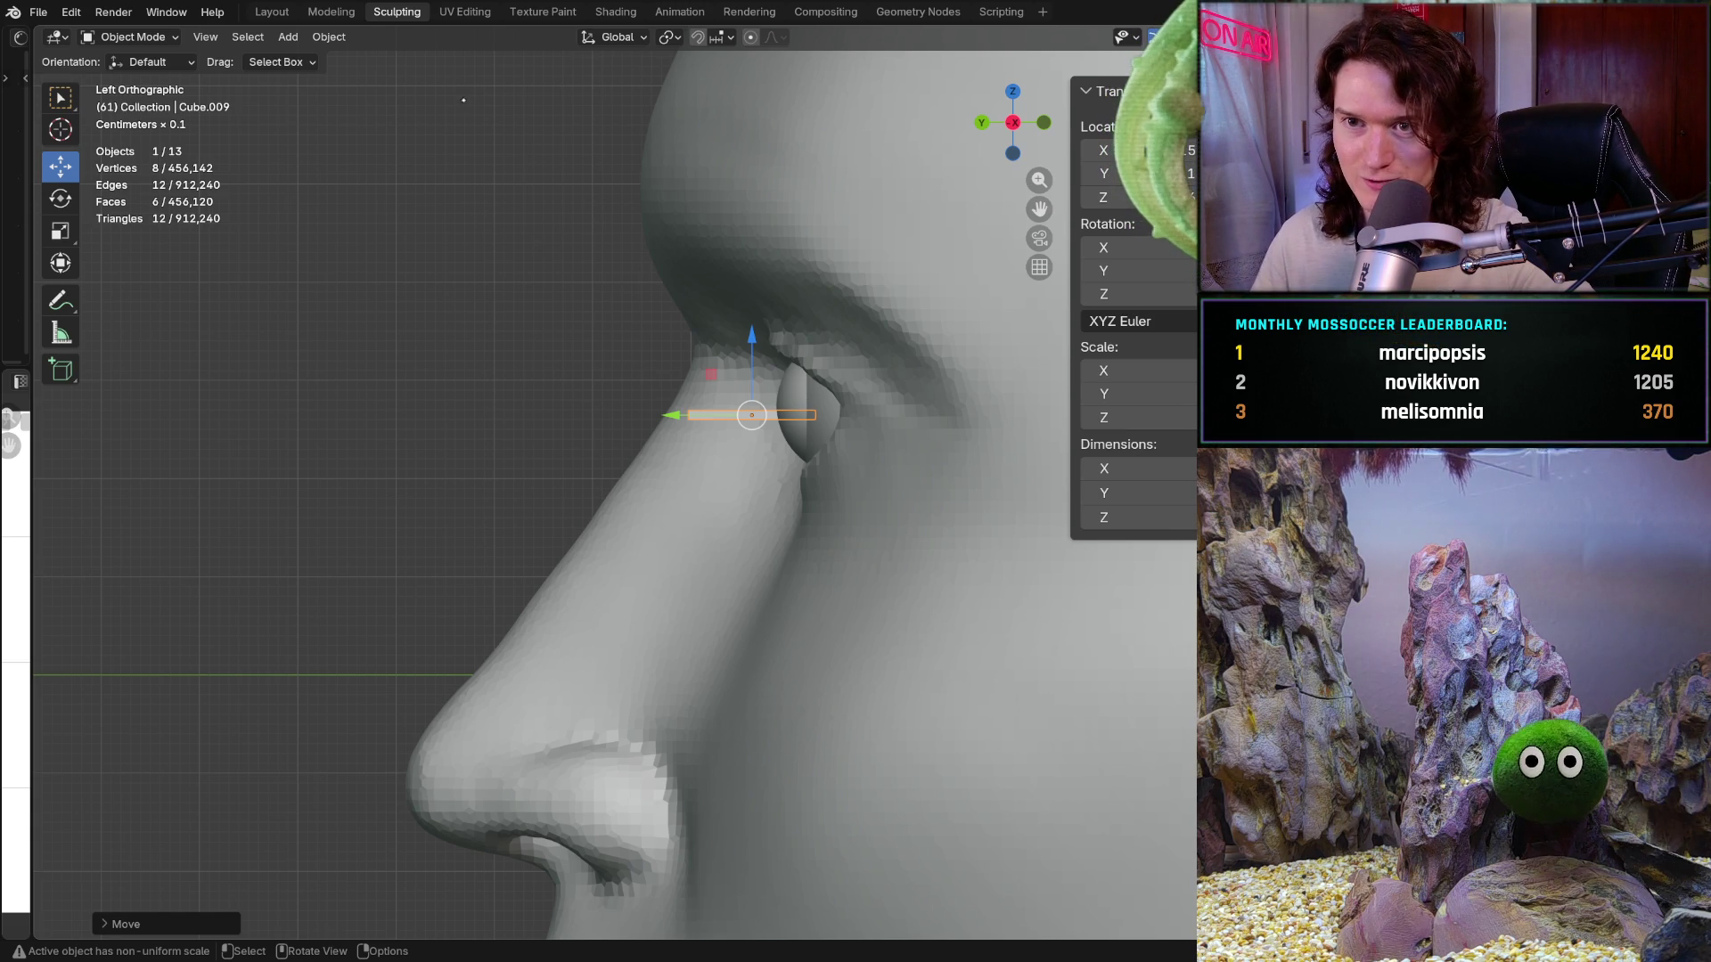
Step: Return to the Sculpting layout on the Head mesh with a frontal view of the face
left_click(331, 12)
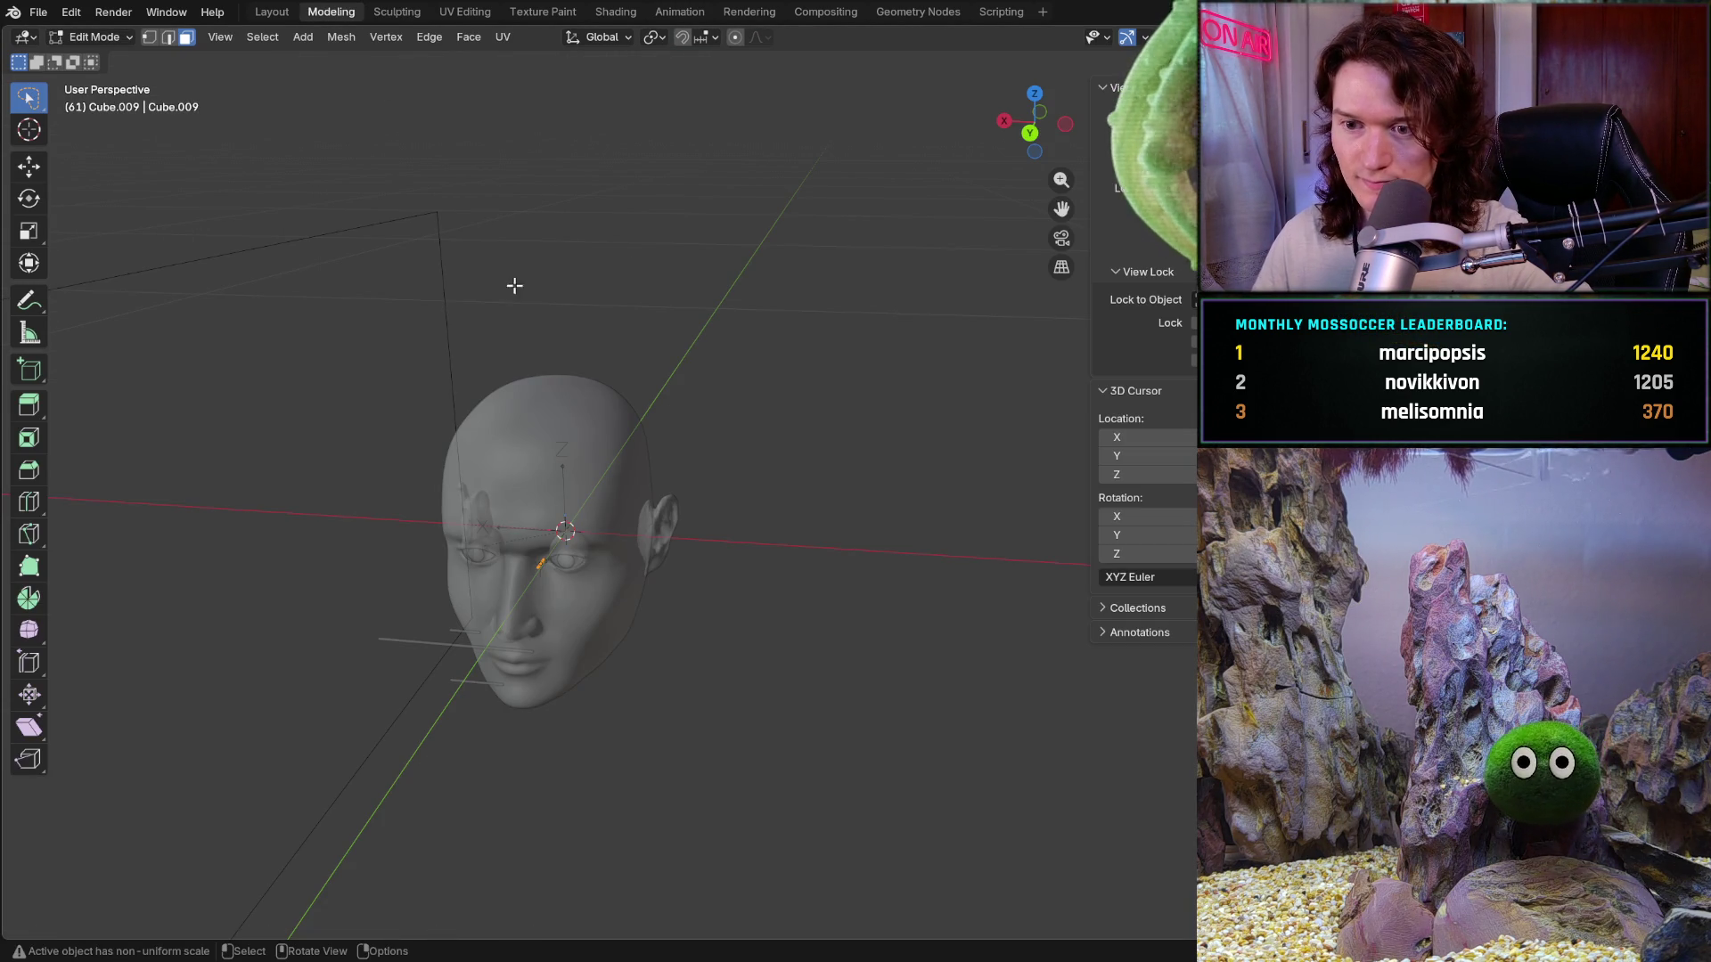
left_click(397, 12)
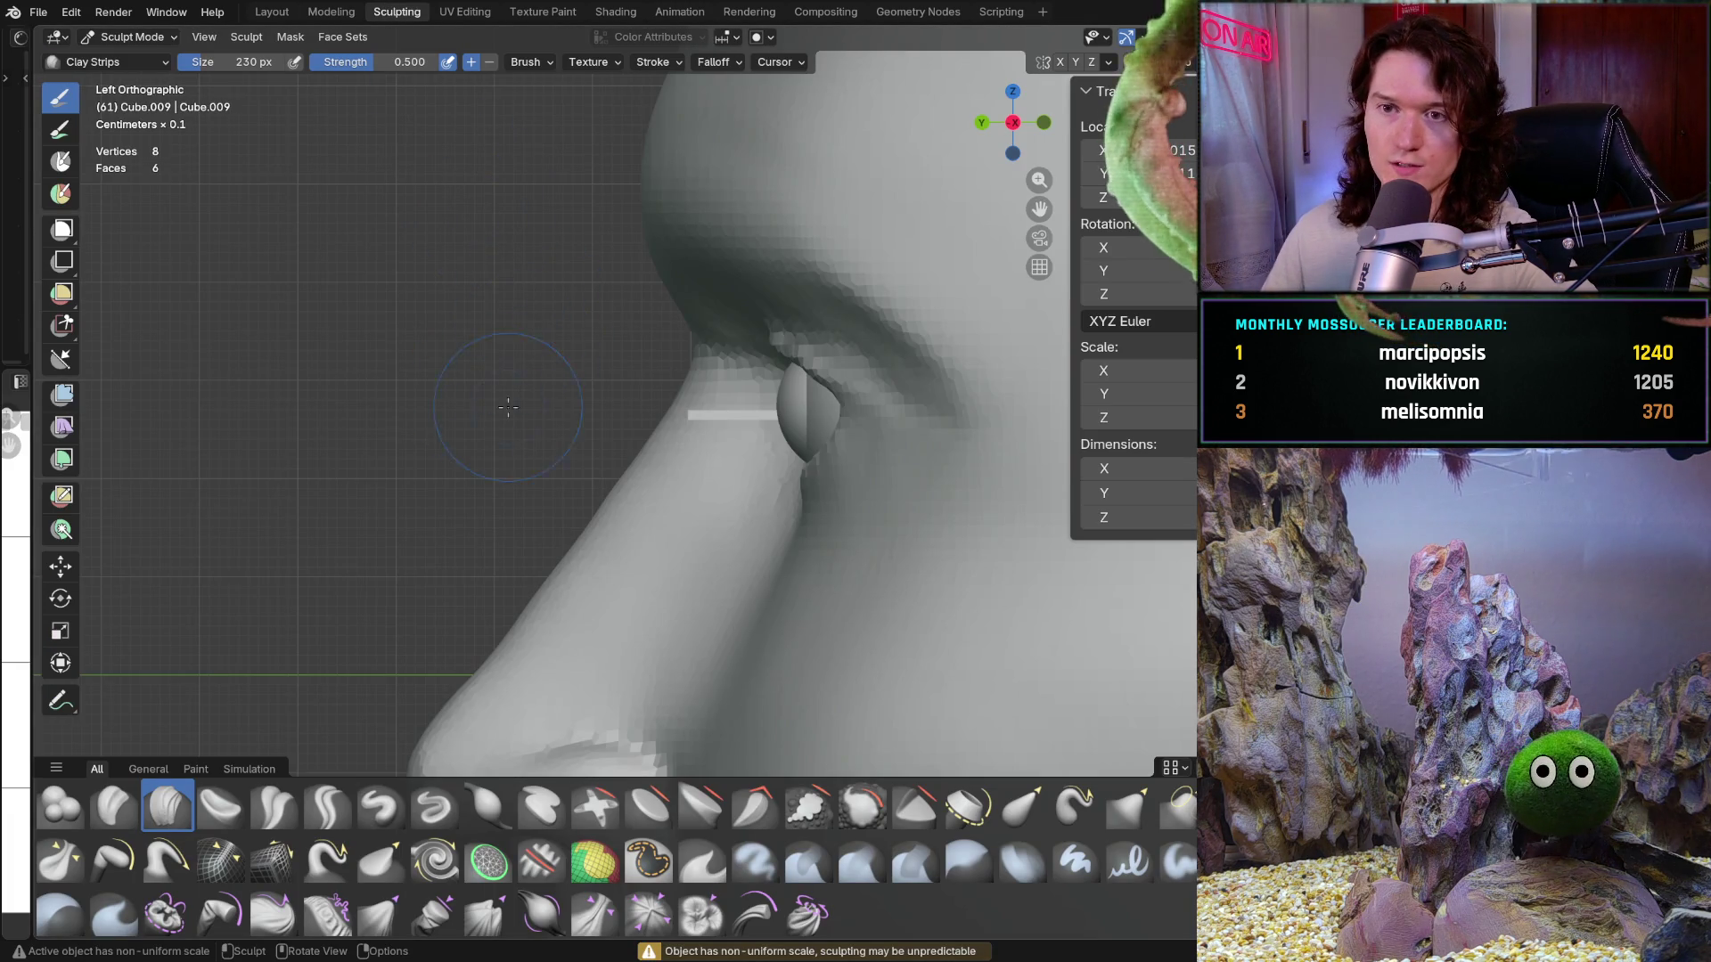
middle_click_drag(508, 407, 199, 83)
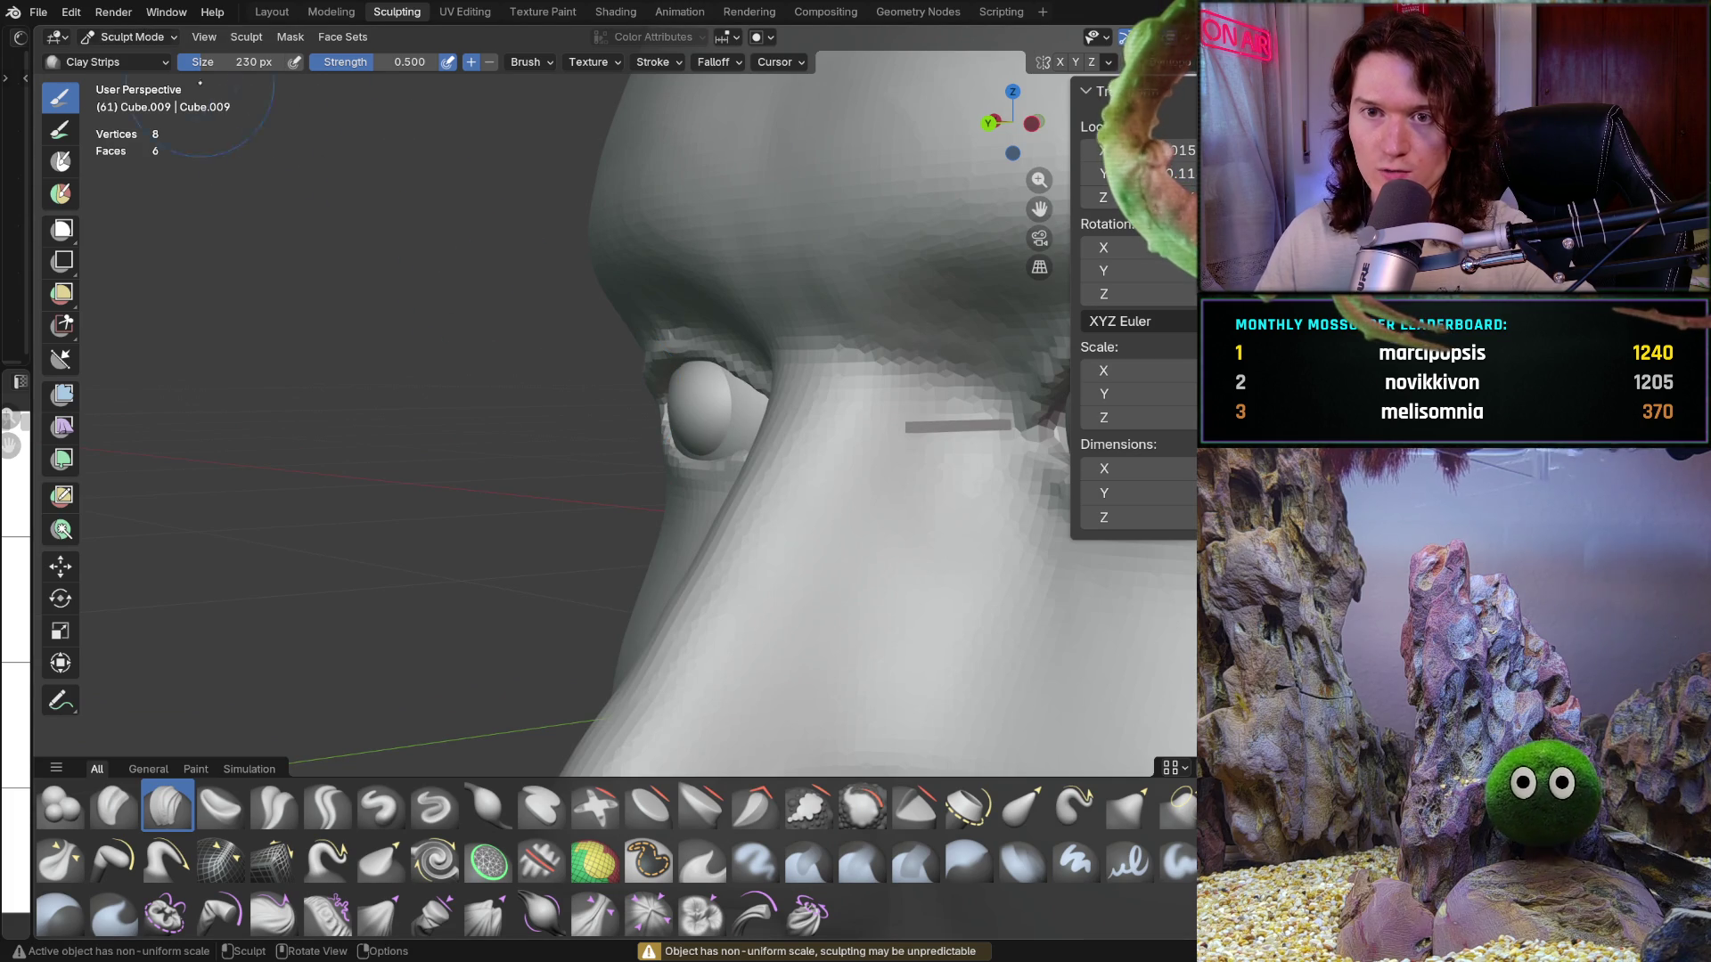
key("alt+q")
mouse_move(810, 512)
middle_mouse_down()
mouse_move(835, 560)
mouse_move(853, 453)
middle_mouse_up()
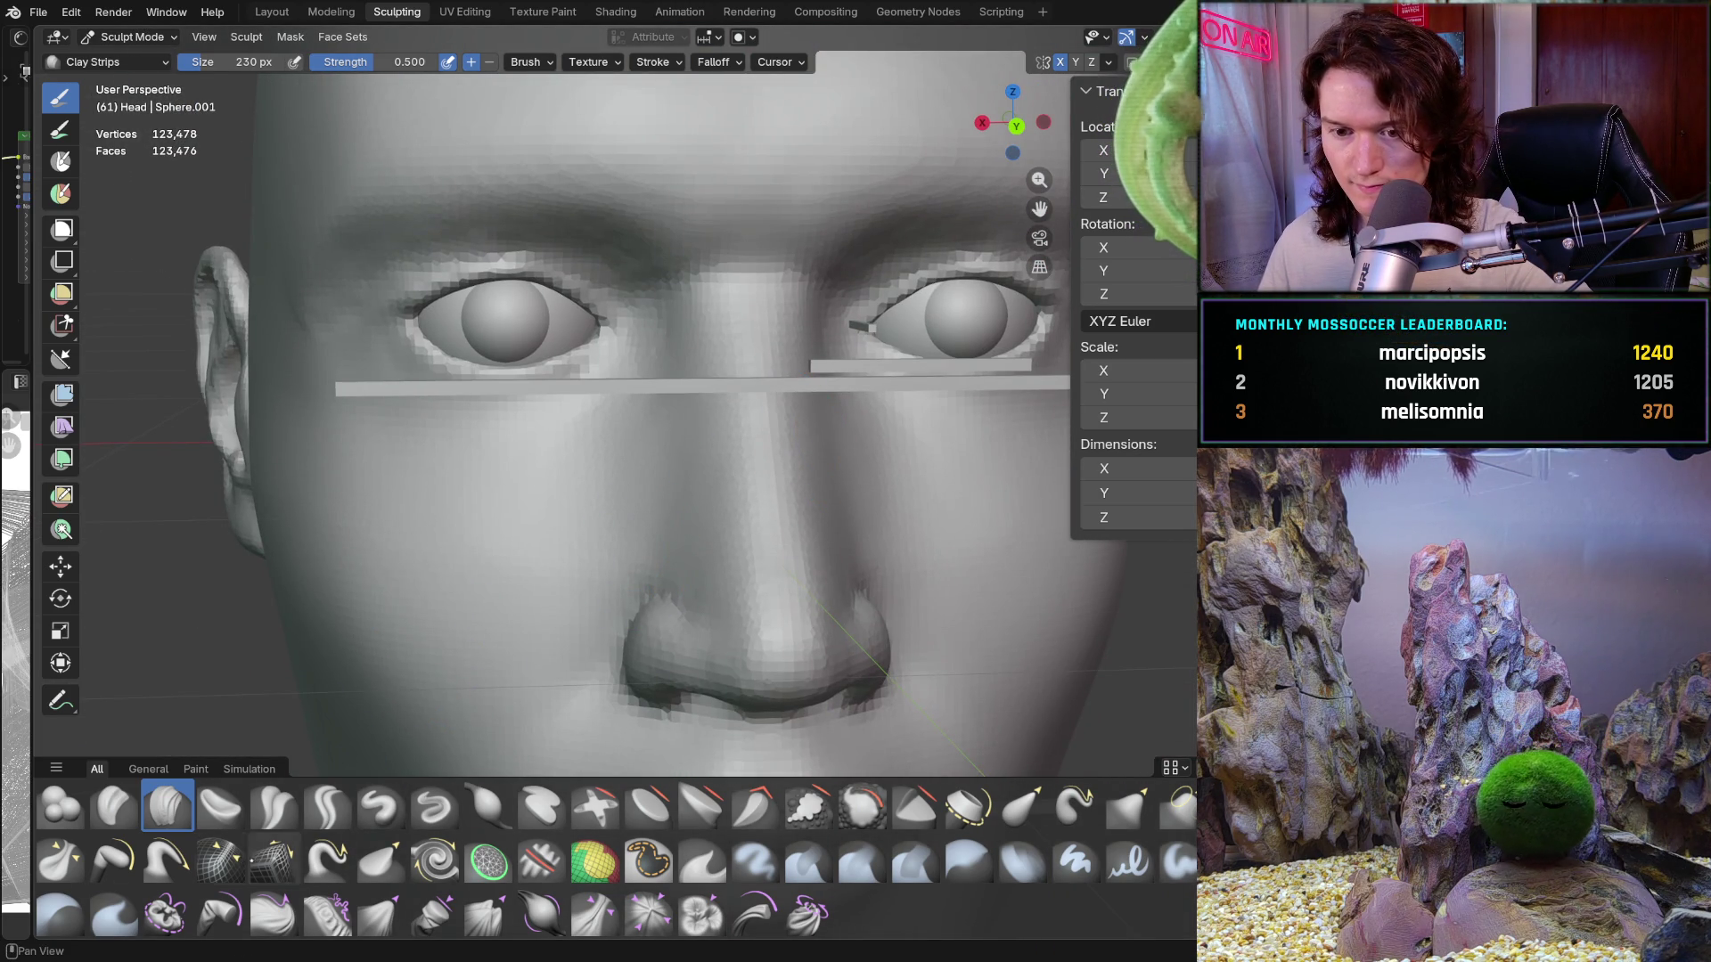
Step: Paint a mask over the nose, nostrils and both sides of the nose with the Mask brush
left_click(649, 860)
mouse_move(756, 646)
left_mouse_down()
mouse_move(771, 620)
mouse_move(664, 650)
mouse_move(869, 641)
mouse_move(744, 650)
left_mouse_up()
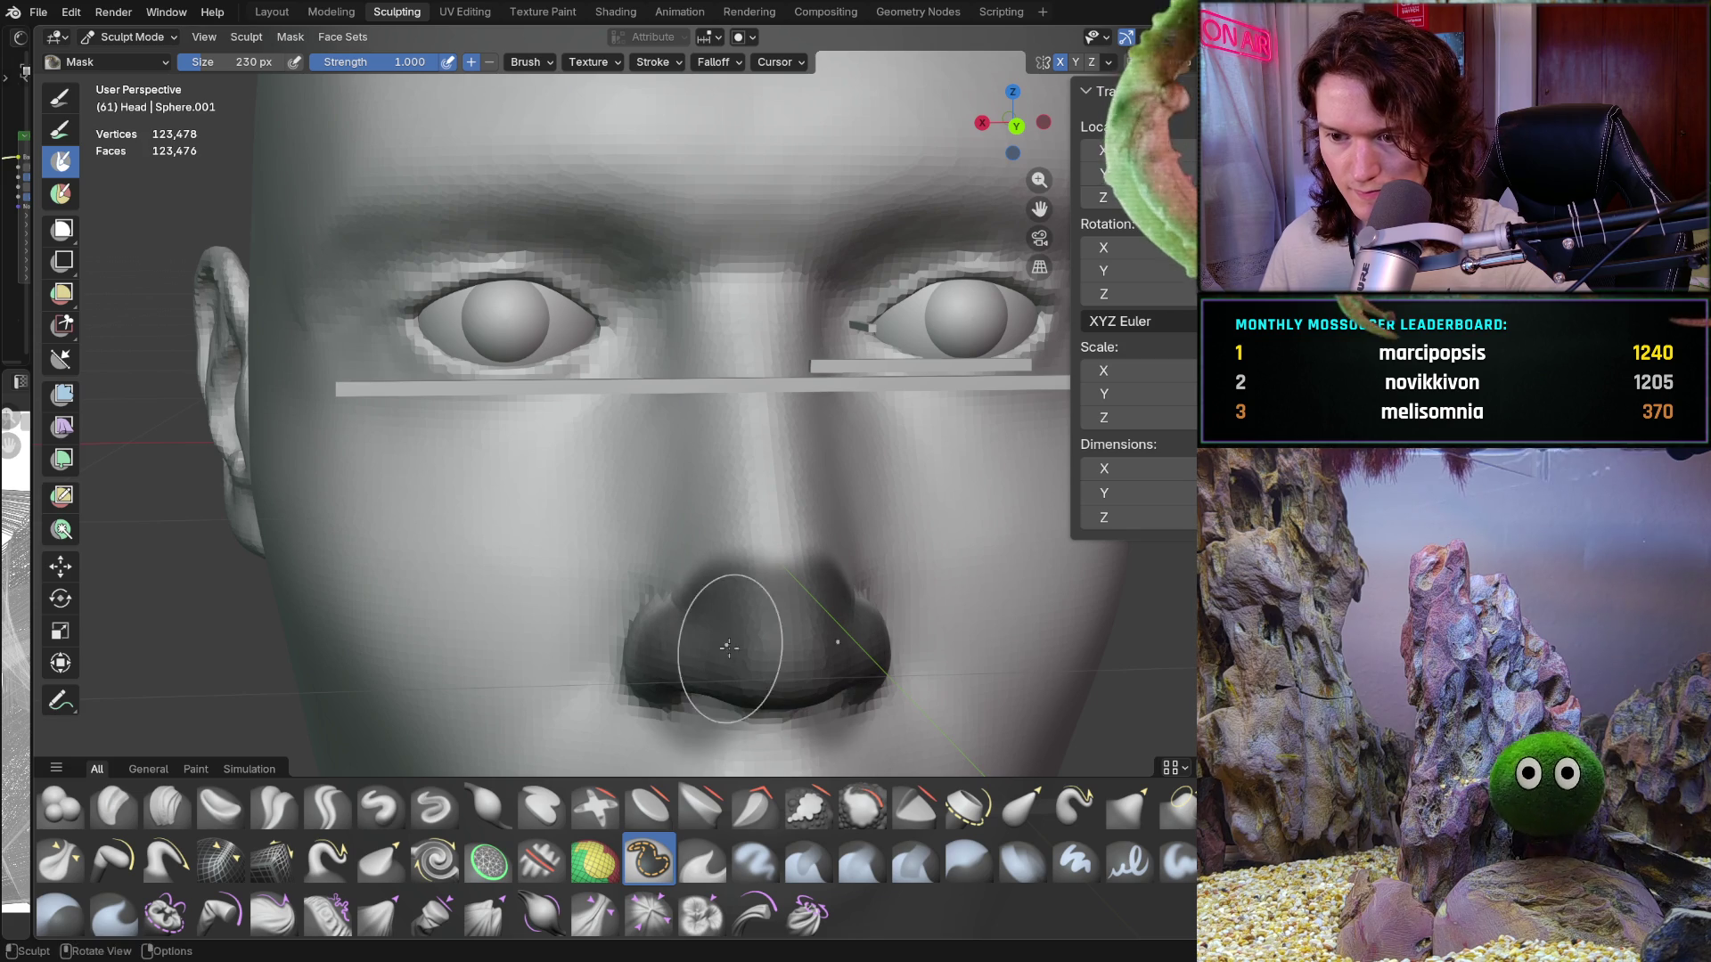
mouse_move(745, 650)
middle_mouse_down()
mouse_move(721, 554)
mouse_move(794, 478)
middle_mouse_up()
mouse_move(794, 477)
left_mouse_down()
mouse_move(802, 535)
mouse_move(828, 553)
mouse_move(677, 570)
mouse_move(659, 535)
mouse_move(730, 455)
left_mouse_up()
middle_click_drag(730, 456, 726, 458)
left_click_drag(725, 458, 784, 383)
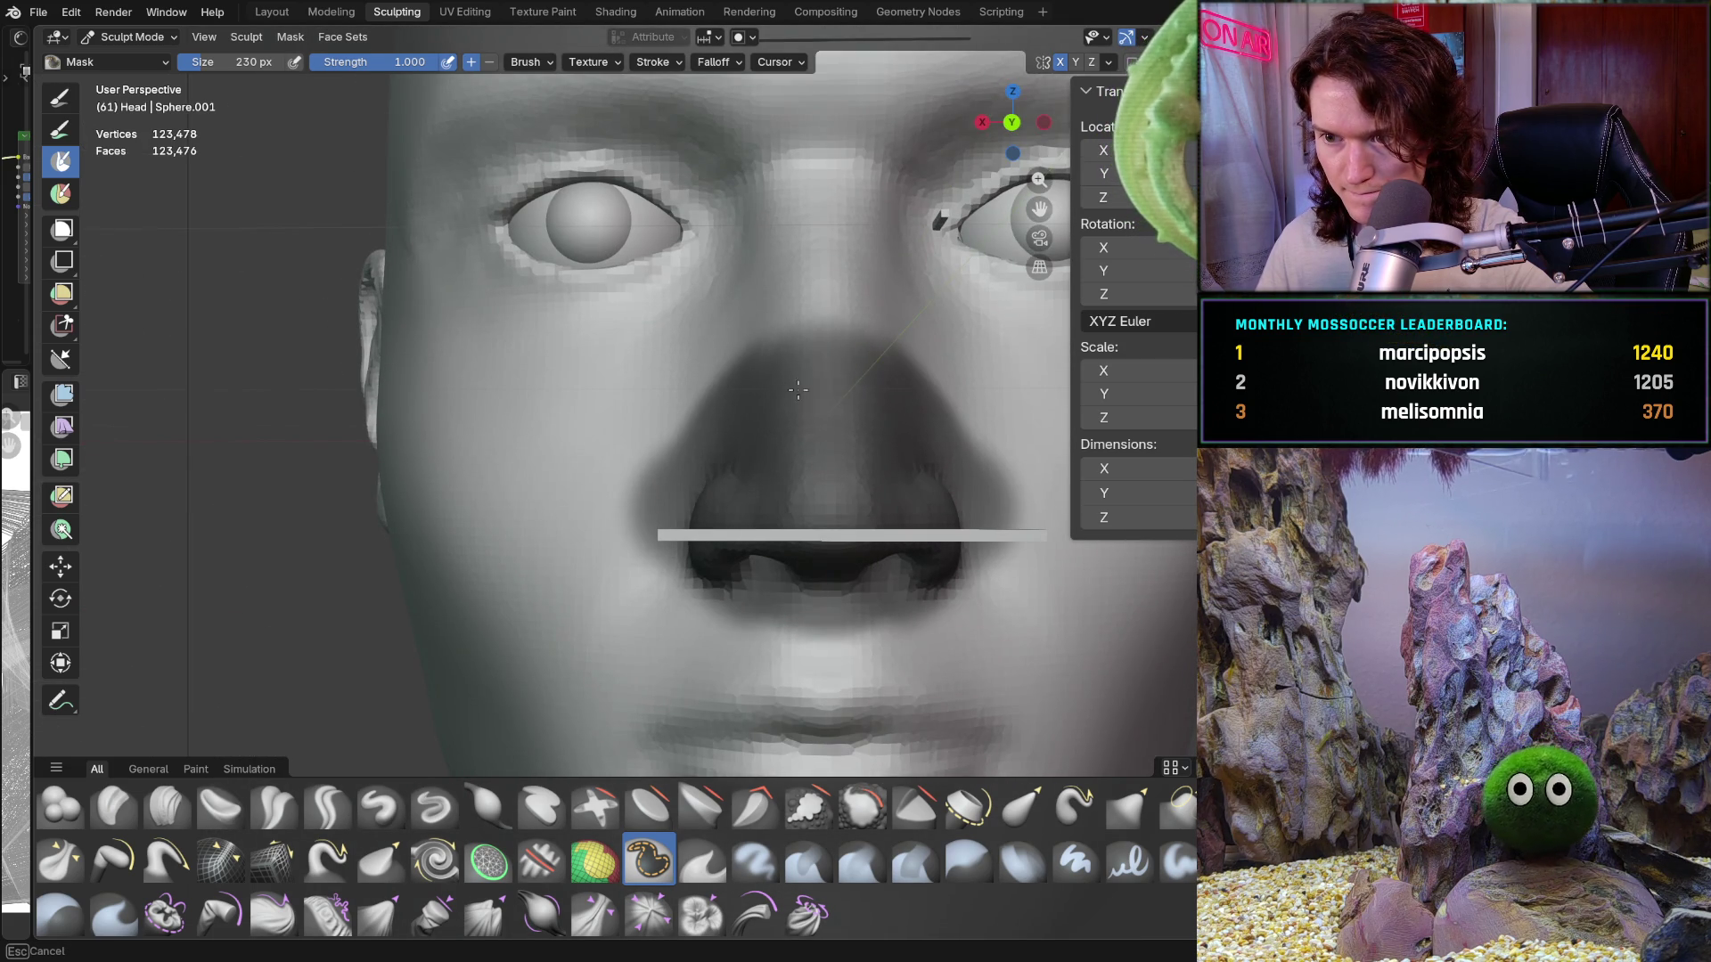
mouse_move(784, 383)
middle_mouse_down()
mouse_move(769, 460)
mouse_move(730, 499)
middle_mouse_up()
mouse_move(731, 499)
left_mouse_down()
mouse_move(704, 570)
mouse_move(687, 565)
mouse_move(786, 360)
mouse_move(775, 303)
mouse_move(686, 383)
mouse_move(623, 659)
mouse_move(641, 709)
left_mouse_up()
middle_click_drag(642, 708, 644, 572, "shift")
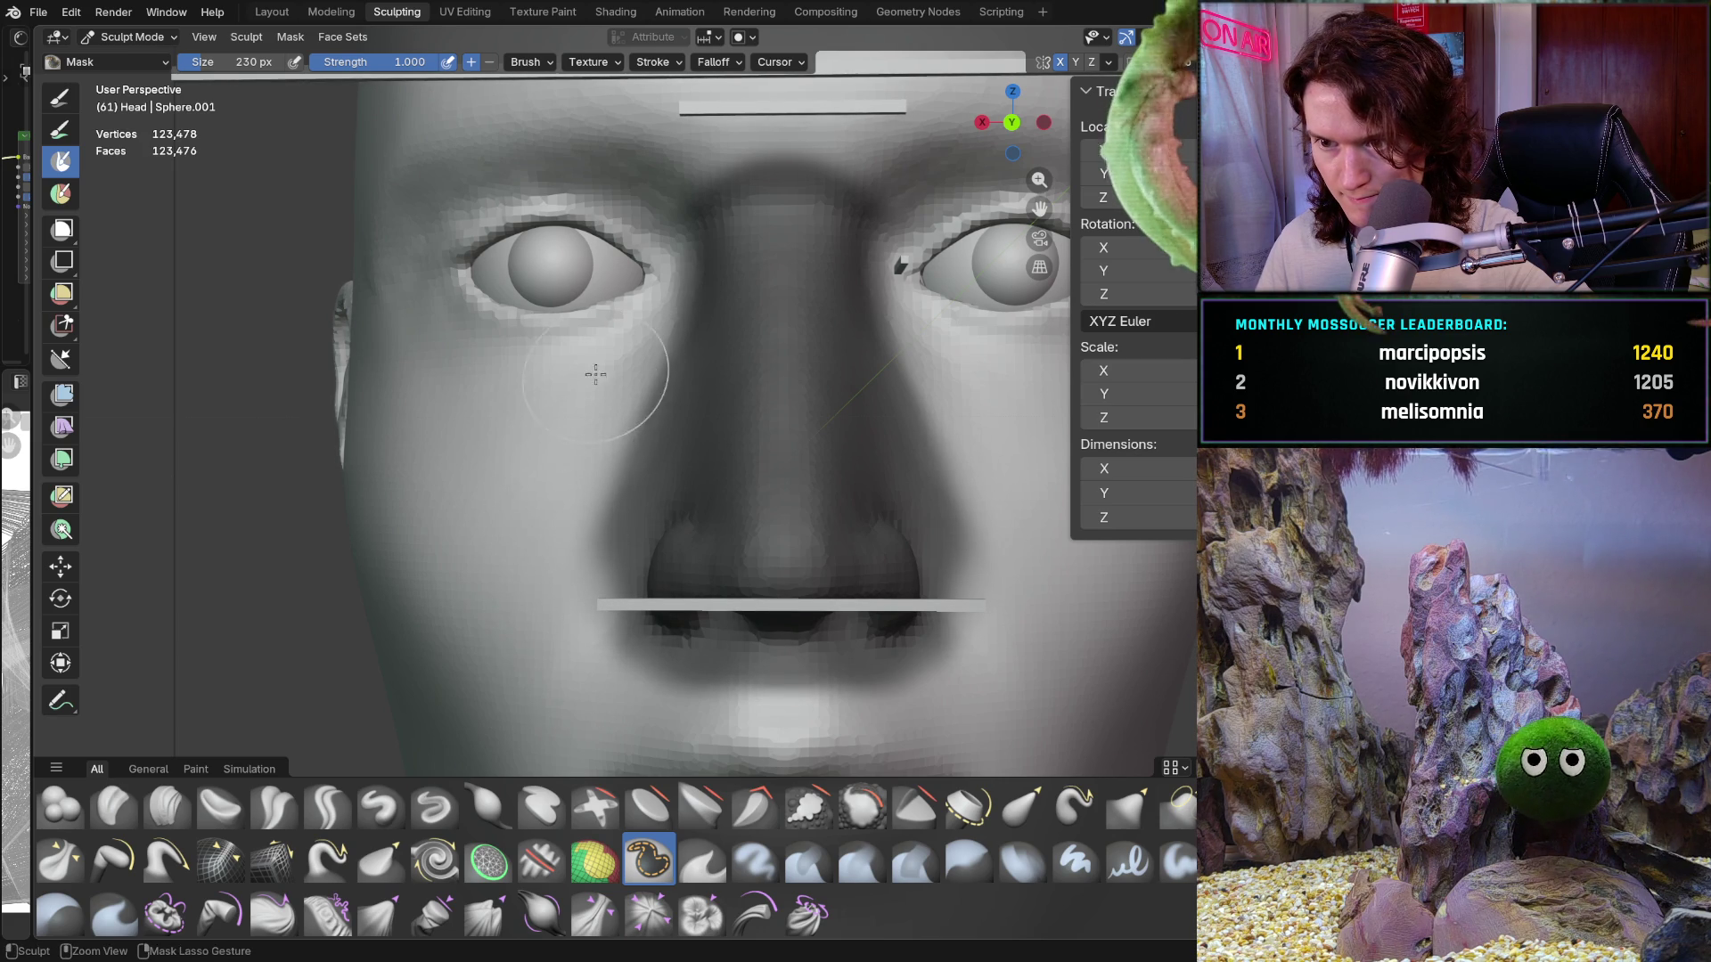
Step: Invert the mask with Ctrl+I so only the nose is free, and pick the Move tool
mouse_move(569, 446)
middle_mouse_down("shift")
mouse_move(611, 592)
mouse_move(623, 565)
mouse_move(612, 596)
mouse_move(584, 486)
mouse_move(569, 564)
mouse_move(534, 573)
mouse_move(547, 562)
middle_mouse_up("shift")
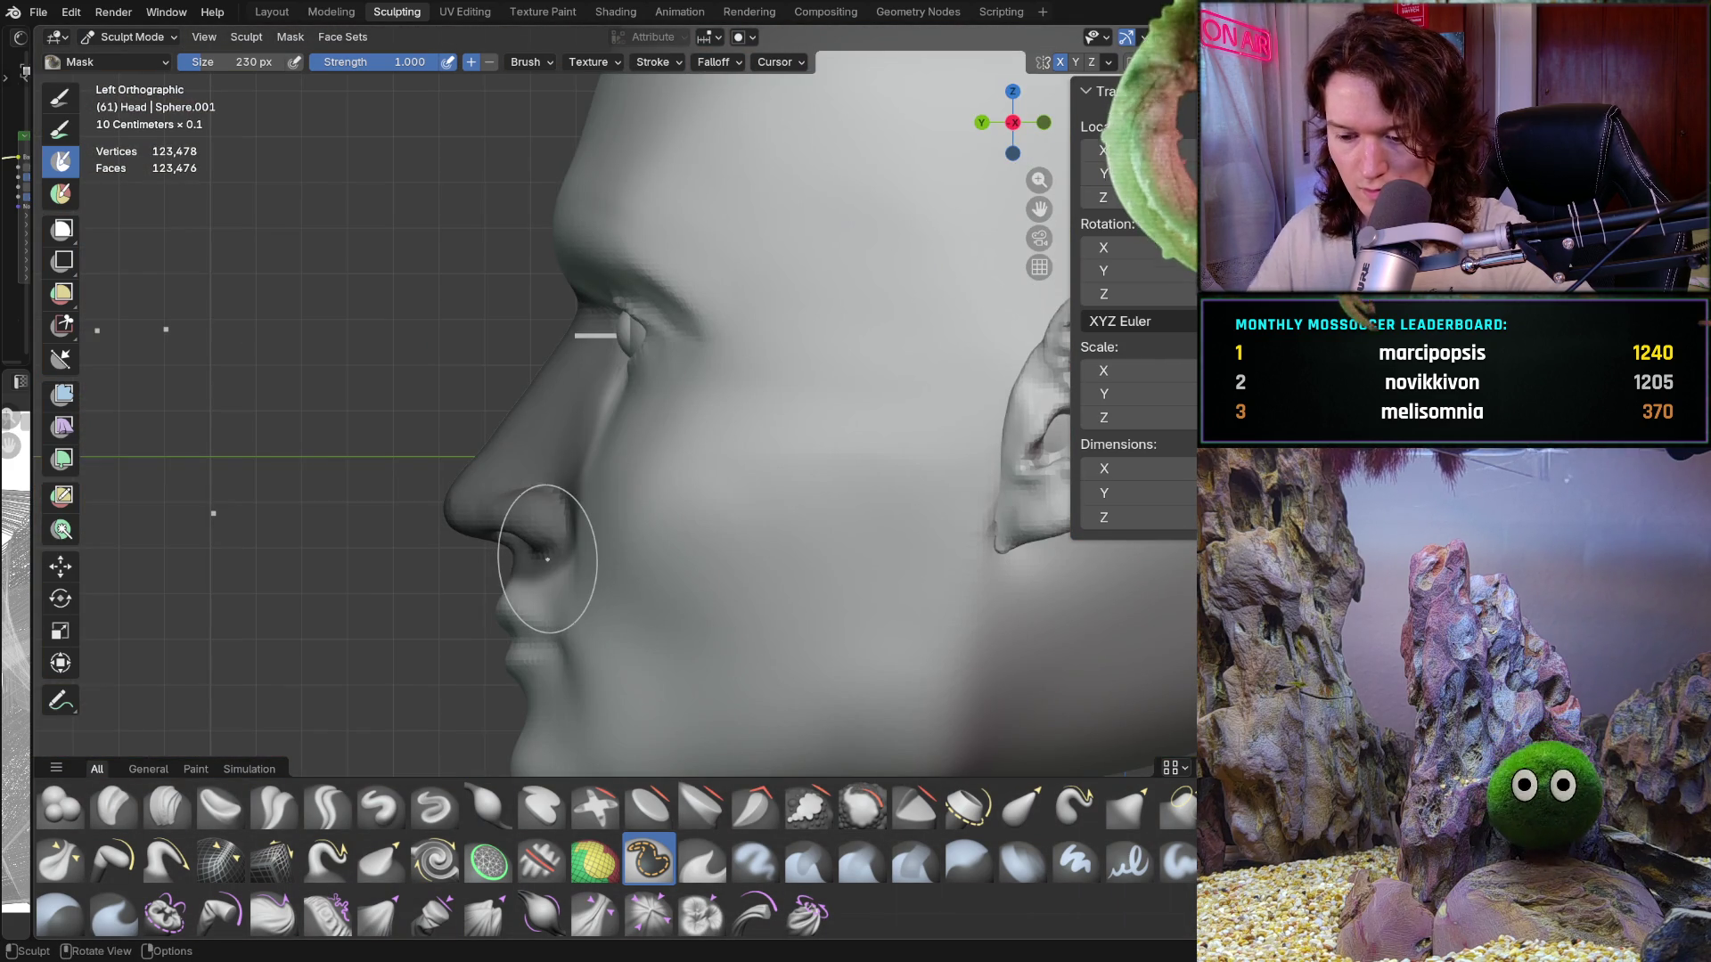
key("ctrl")
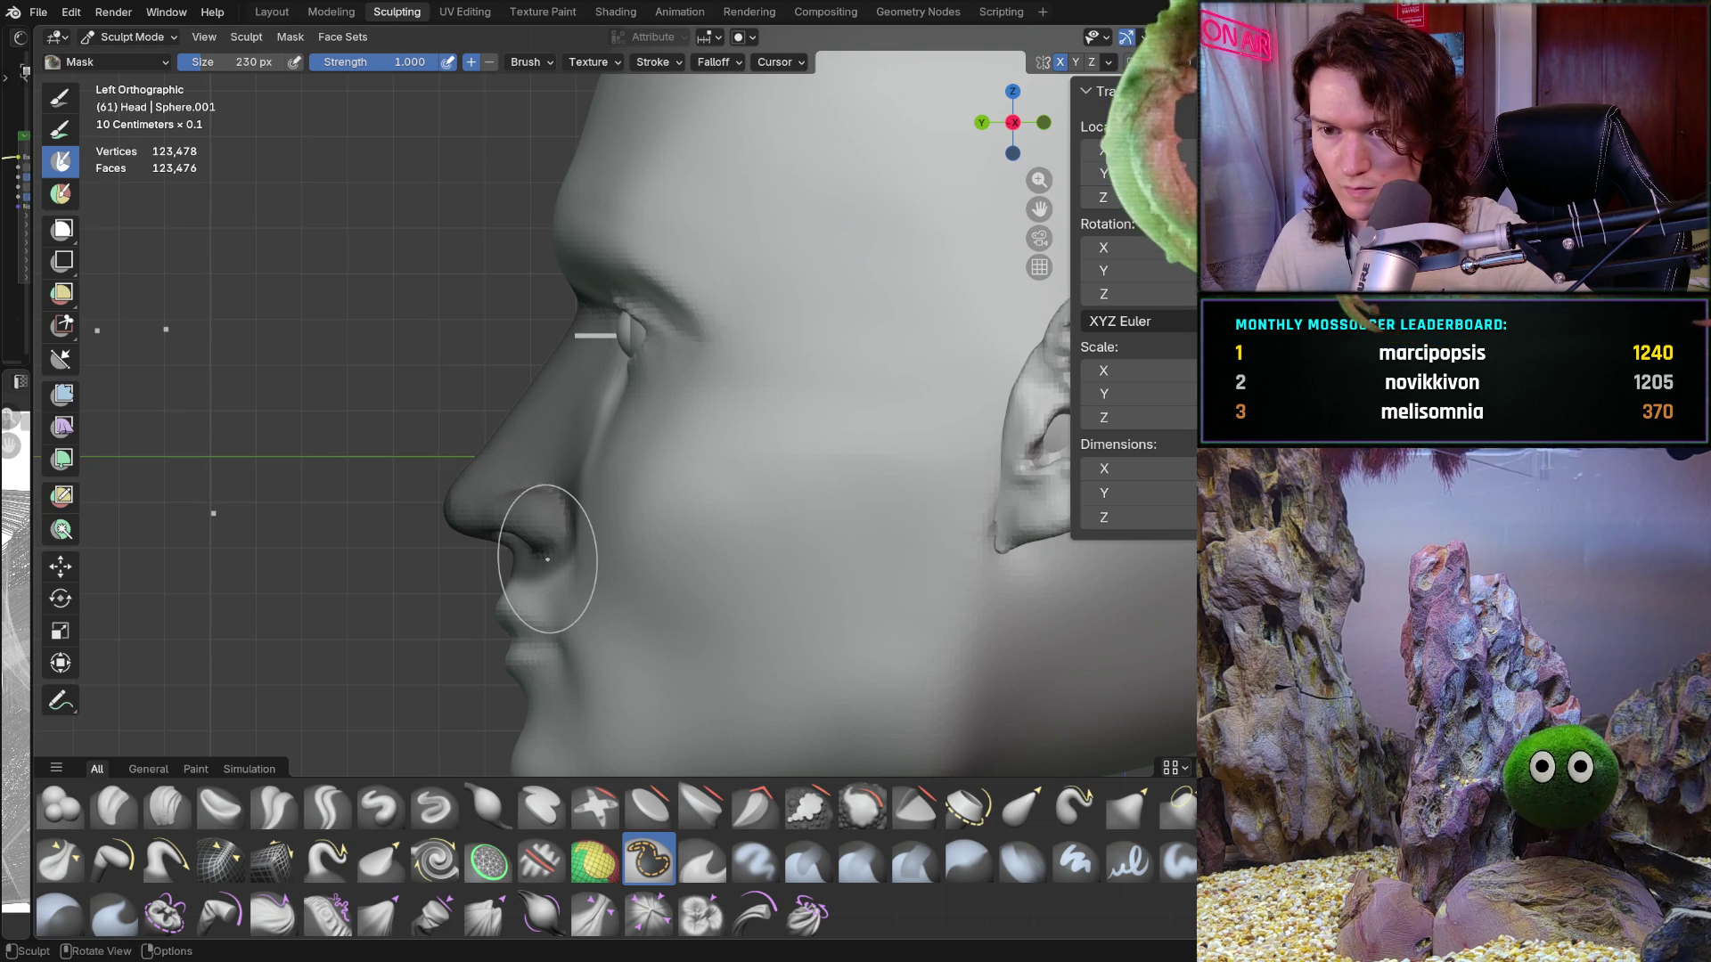
mouse_move(584, 497)
middle_mouse_down("ctrl")
mouse_move(611, 370)
mouse_move(742, 497)
mouse_move(680, 523)
middle_mouse_up("ctrl")
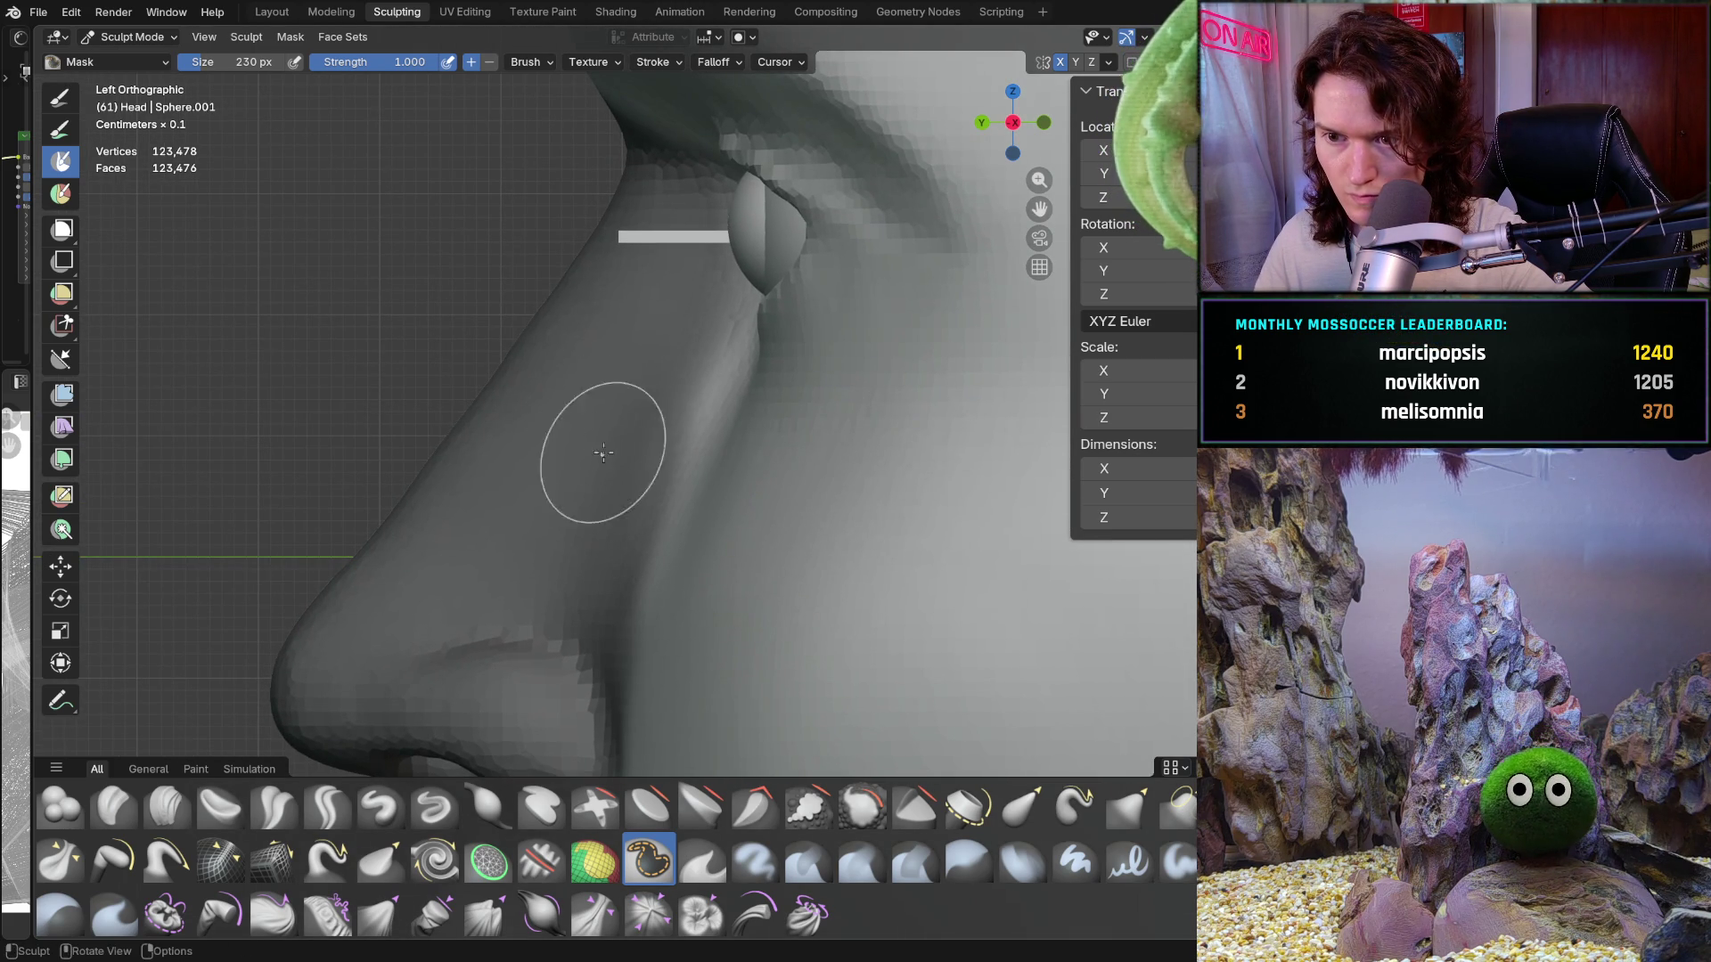
middle_click_drag(625, 419, 628, 419, "ctrl")
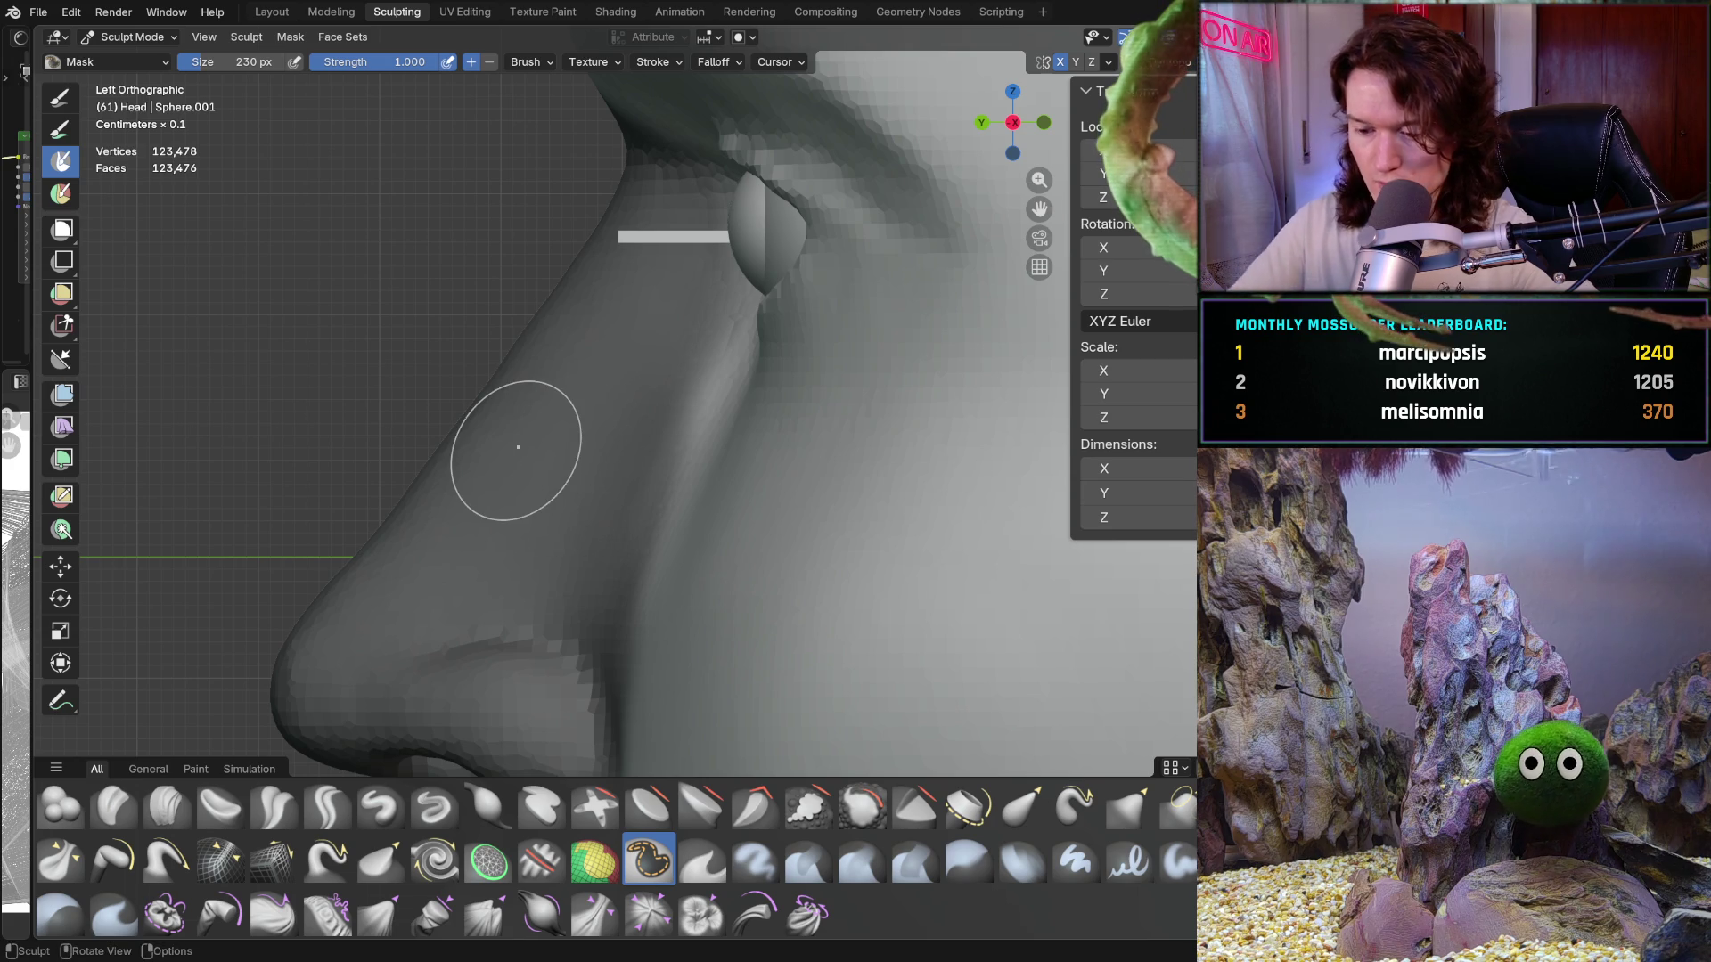
key("ctrl+i")
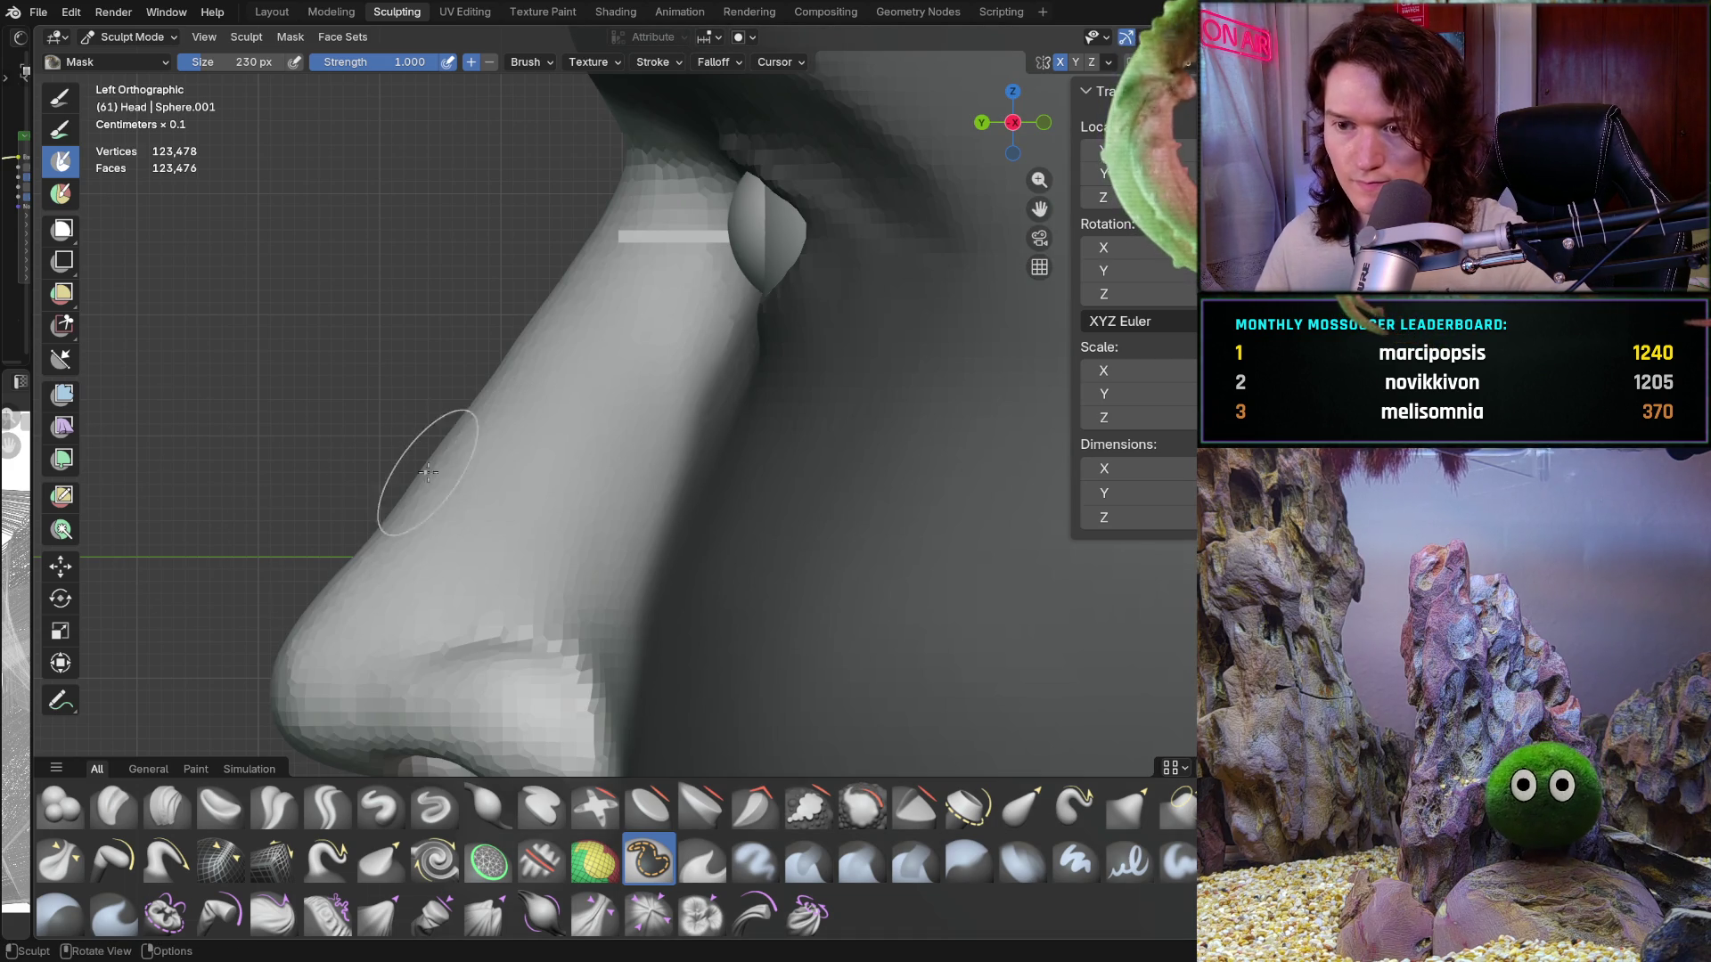
scroll(467, 675, "down", 2)
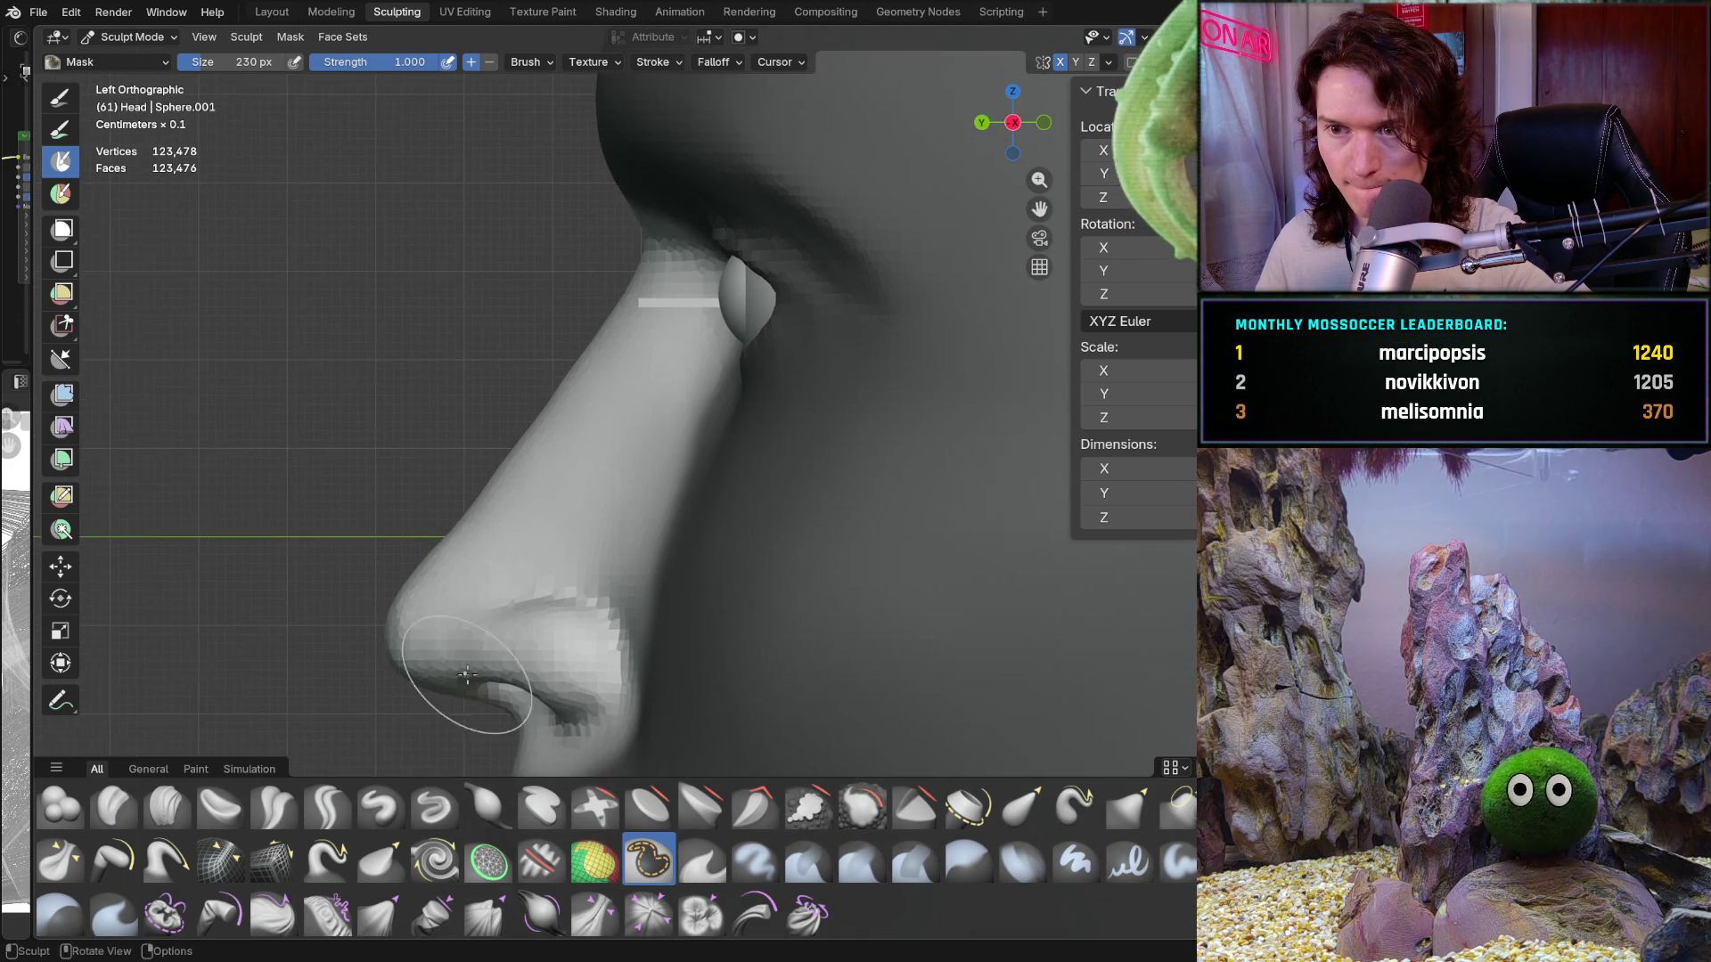
scroll(467, 674, "down", 1)
left_click(61, 567)
scroll(133, 575, "down", 3)
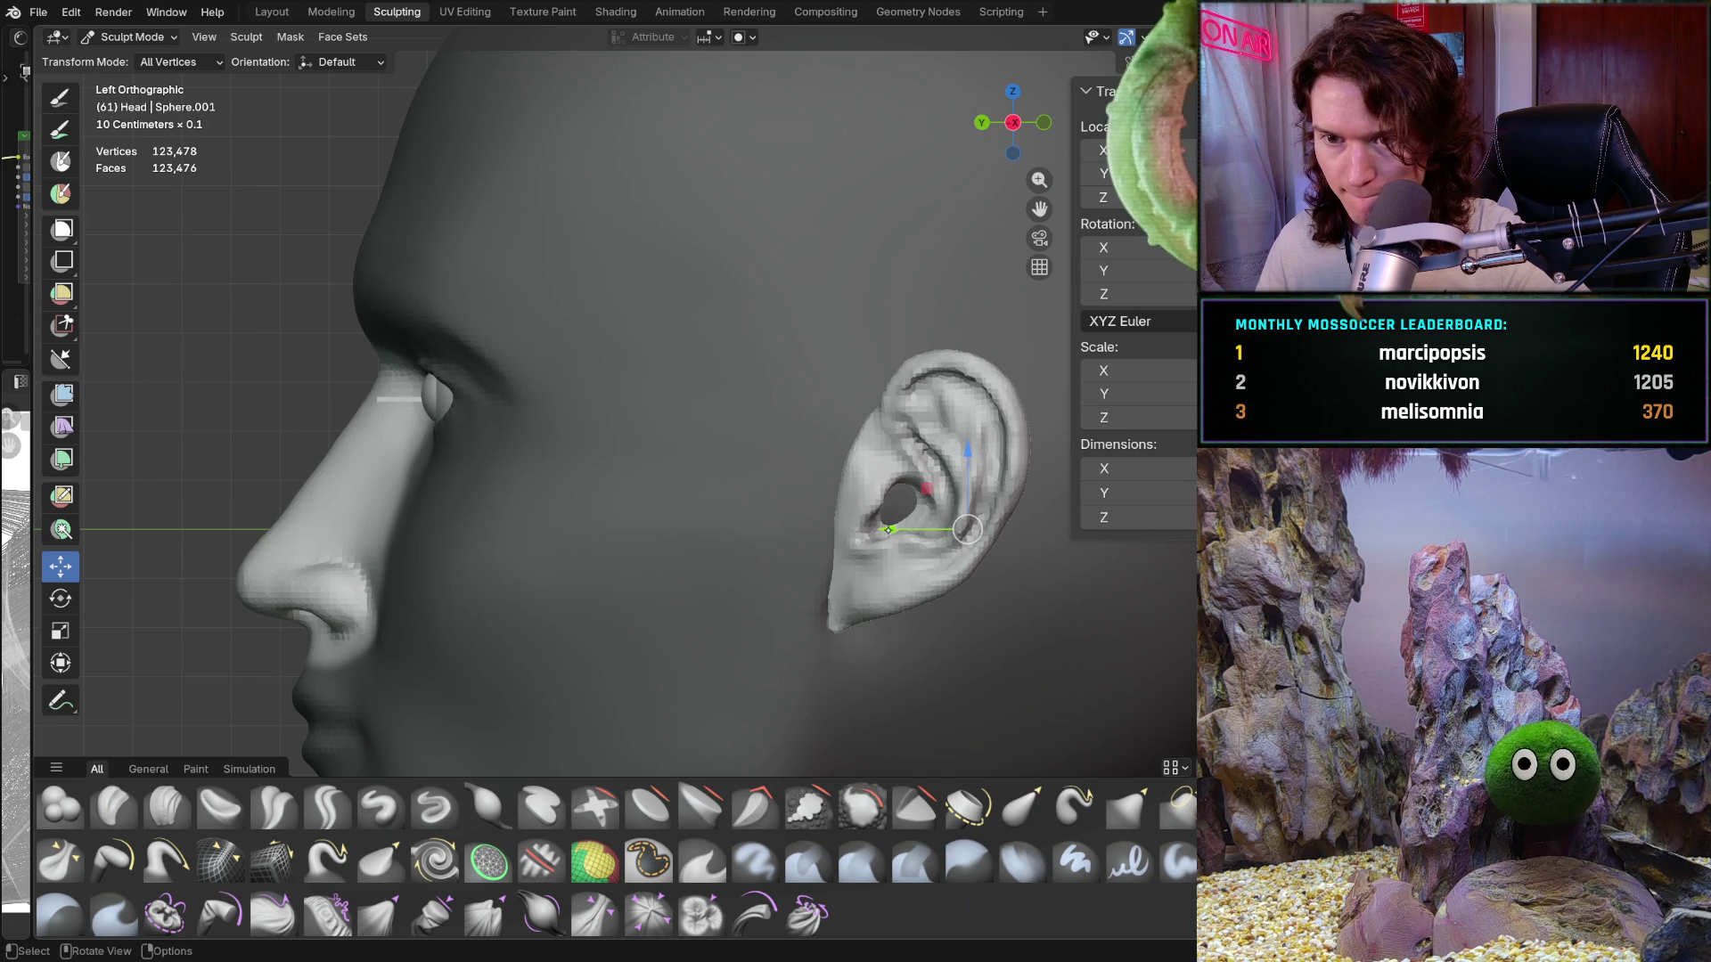
Step: Nudge the unmasked nose along the Y axis, comparing before and after with undo/redo
mouse_move(888, 529)
left_mouse_down()
mouse_move(908, 530)
mouse_move(892, 534)
left_mouse_up()
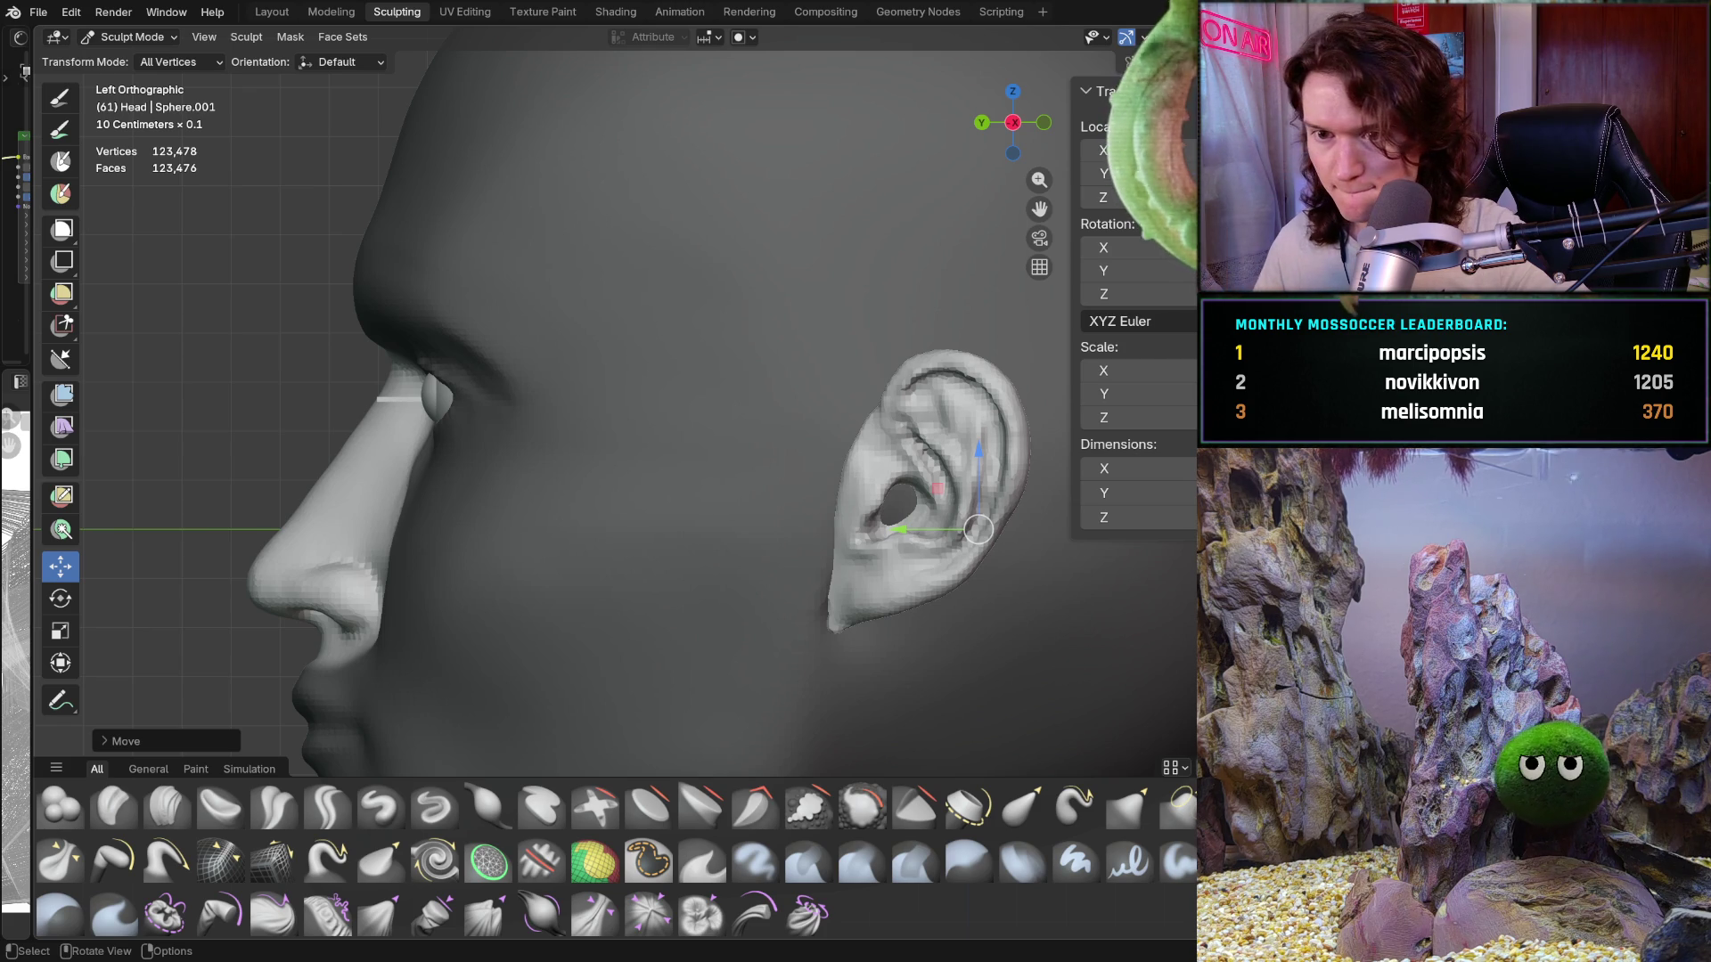
scroll(979, 530, "up", 2)
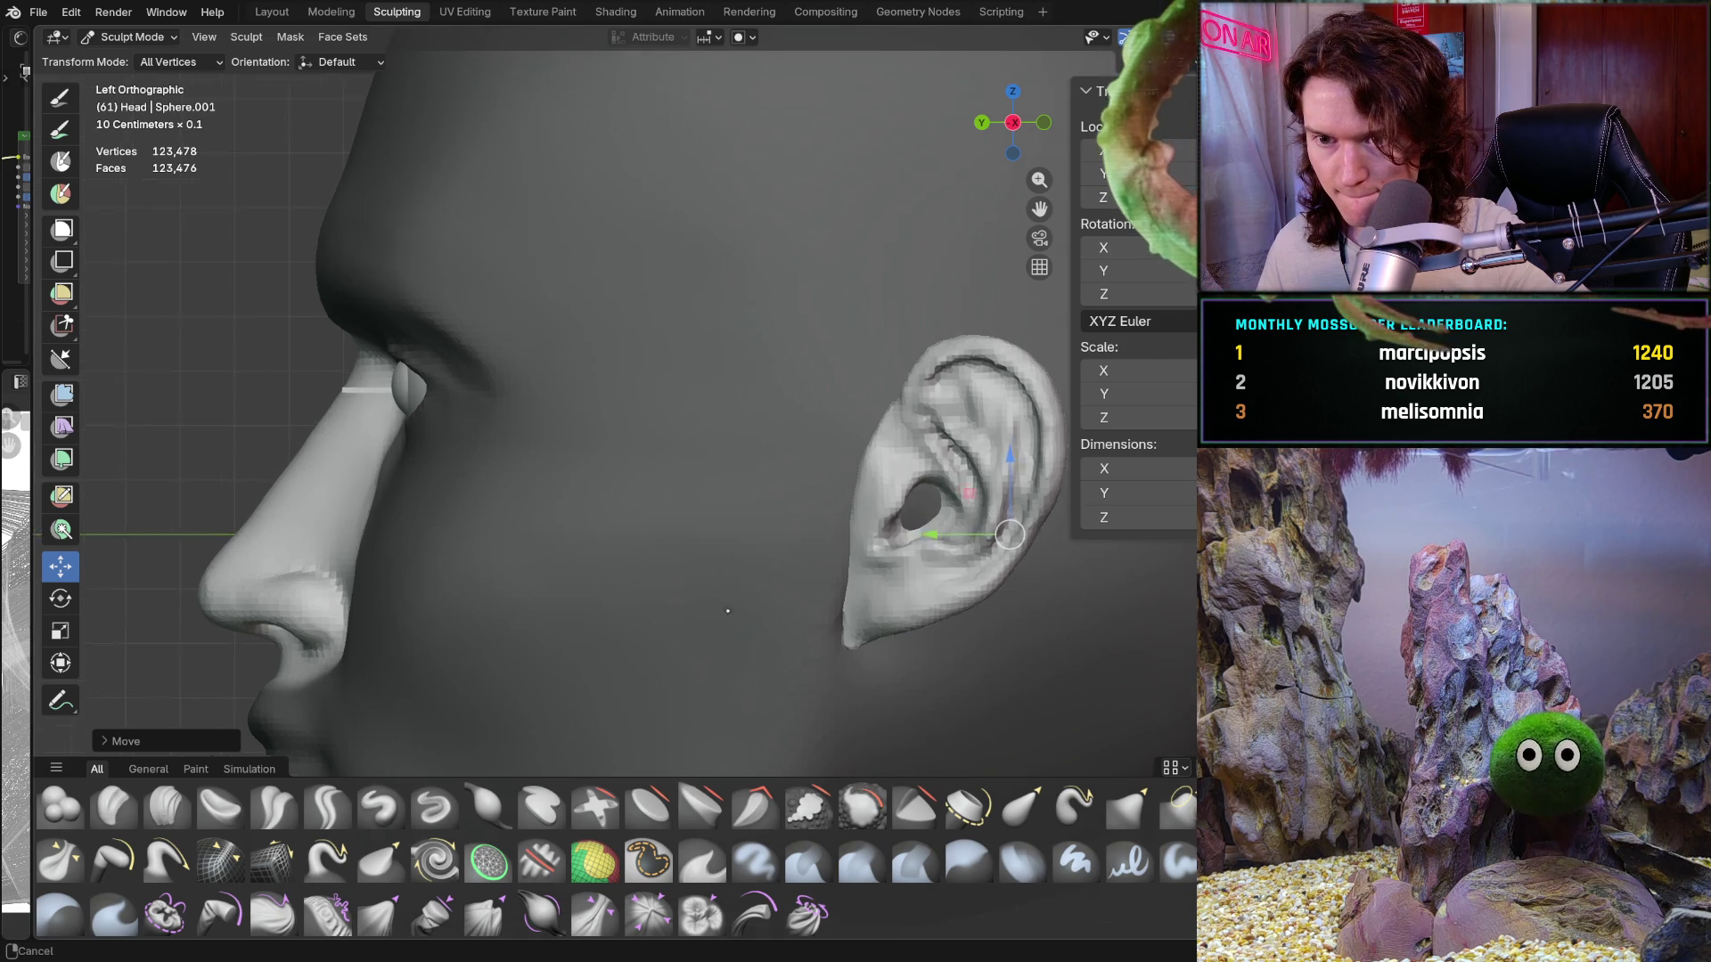
left_click_drag(1010, 524, 995, 526)
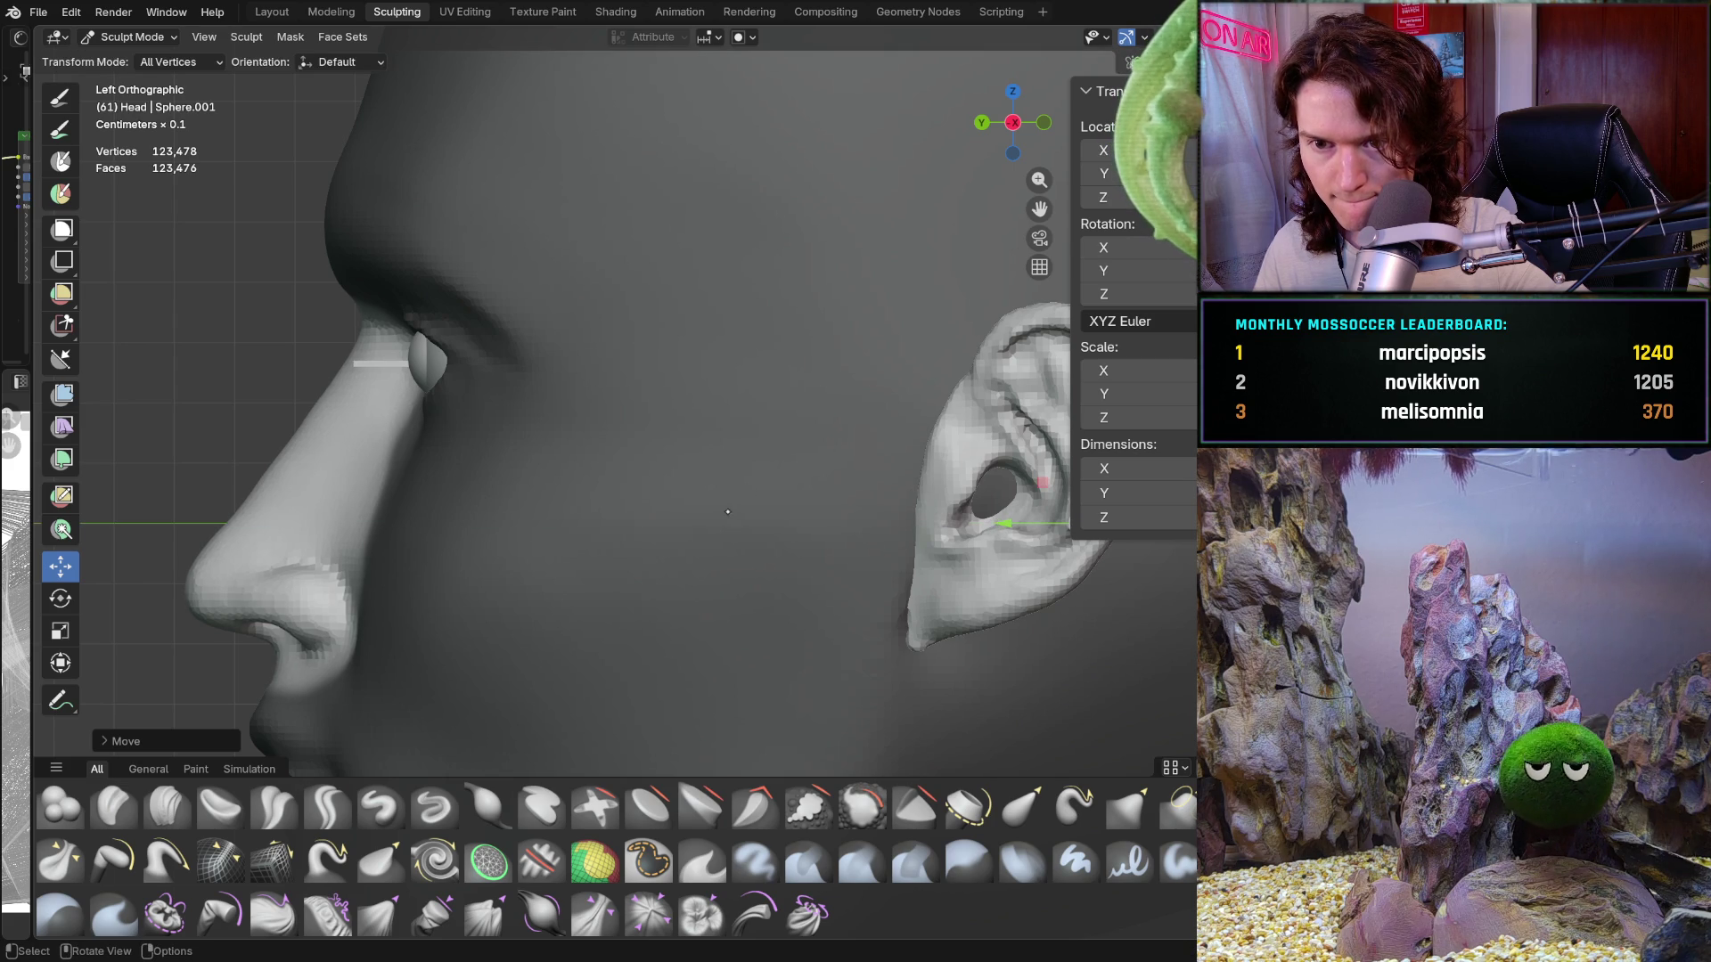
key("ctrl+z")
key("ctrl+z")
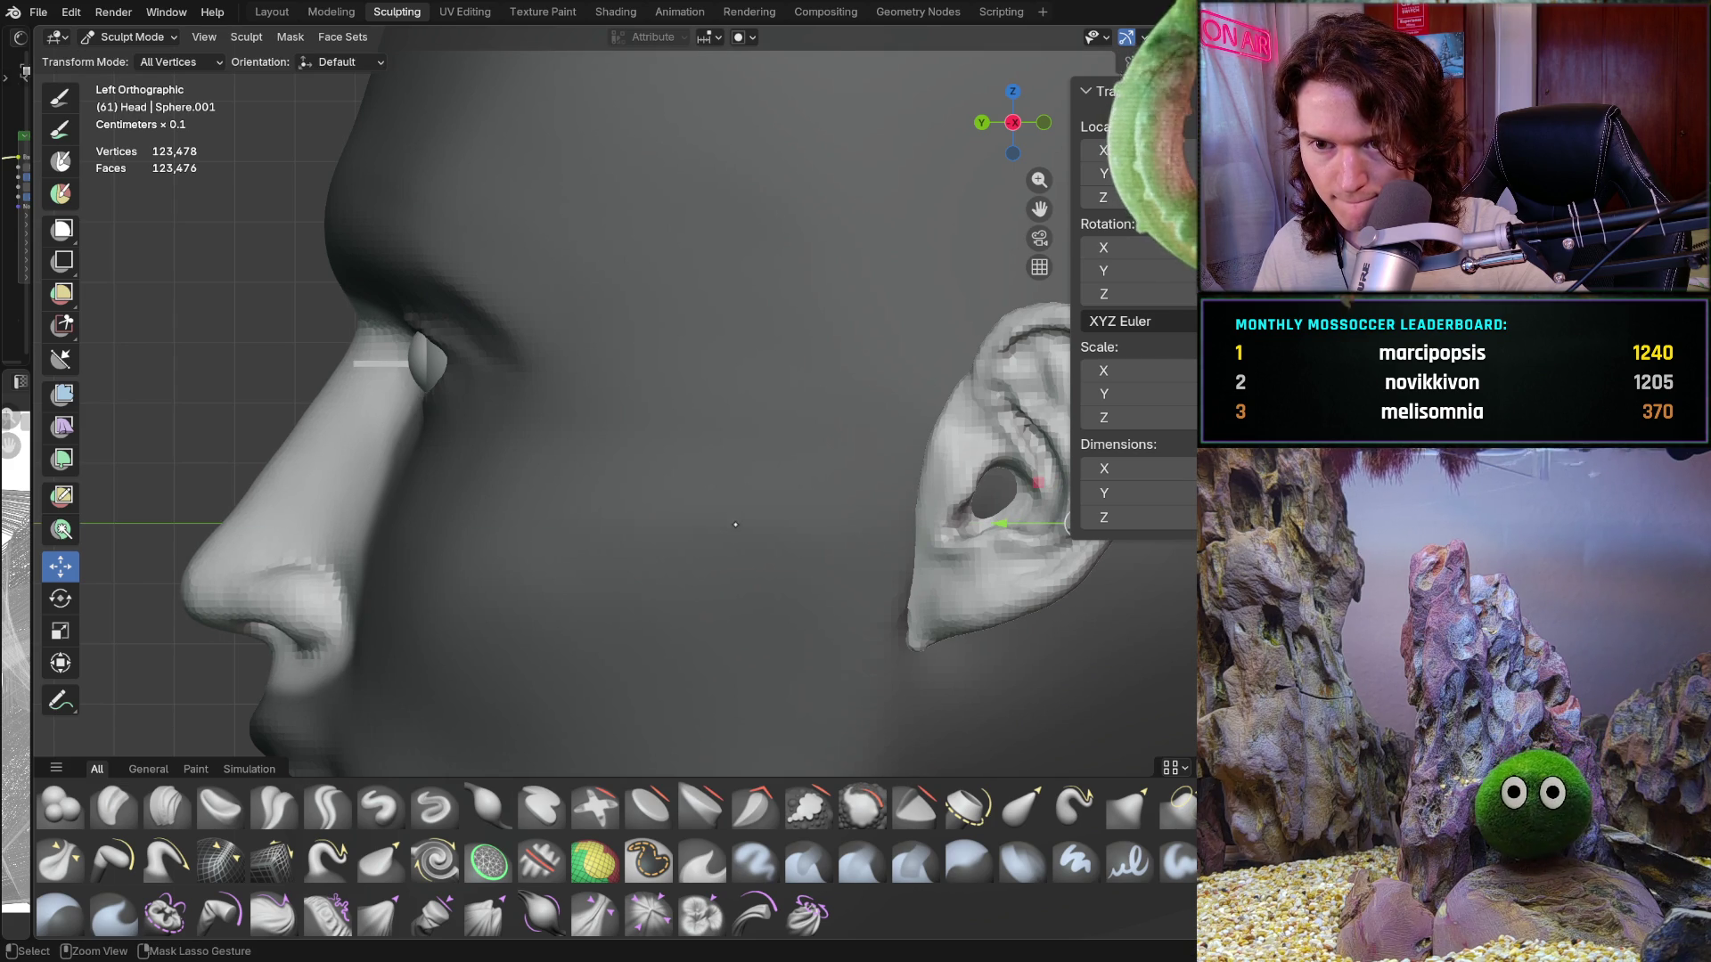
key("ctrl+shift+z")
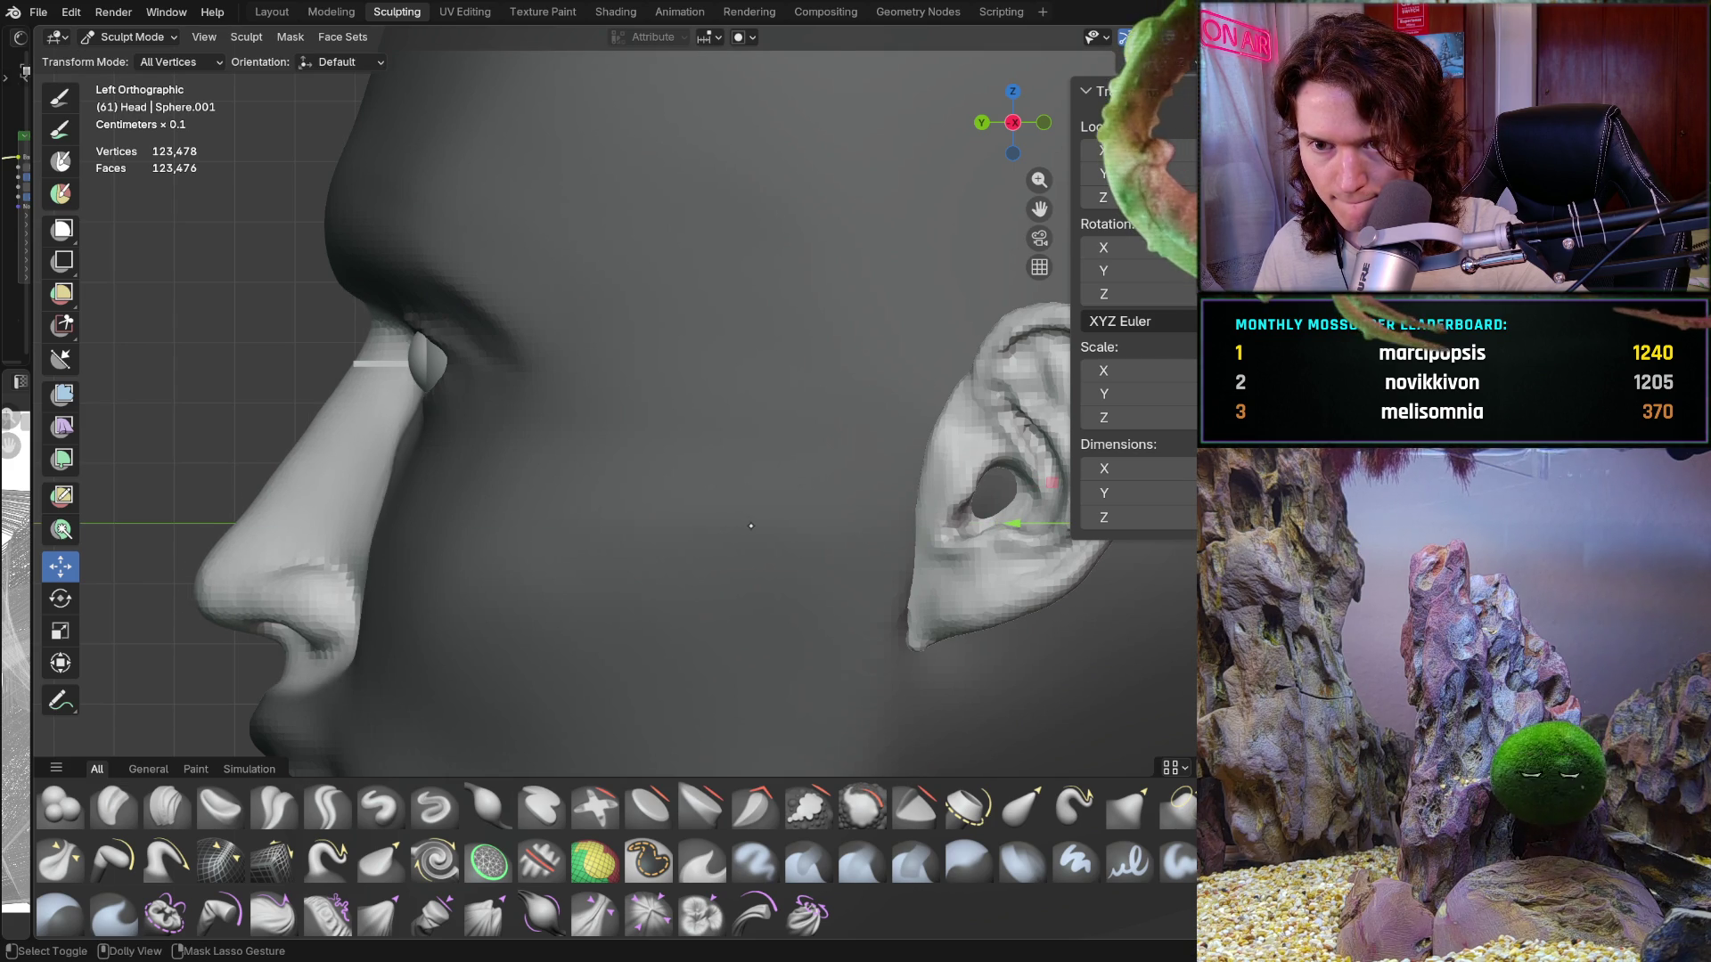
key("ctrl+shift+z")
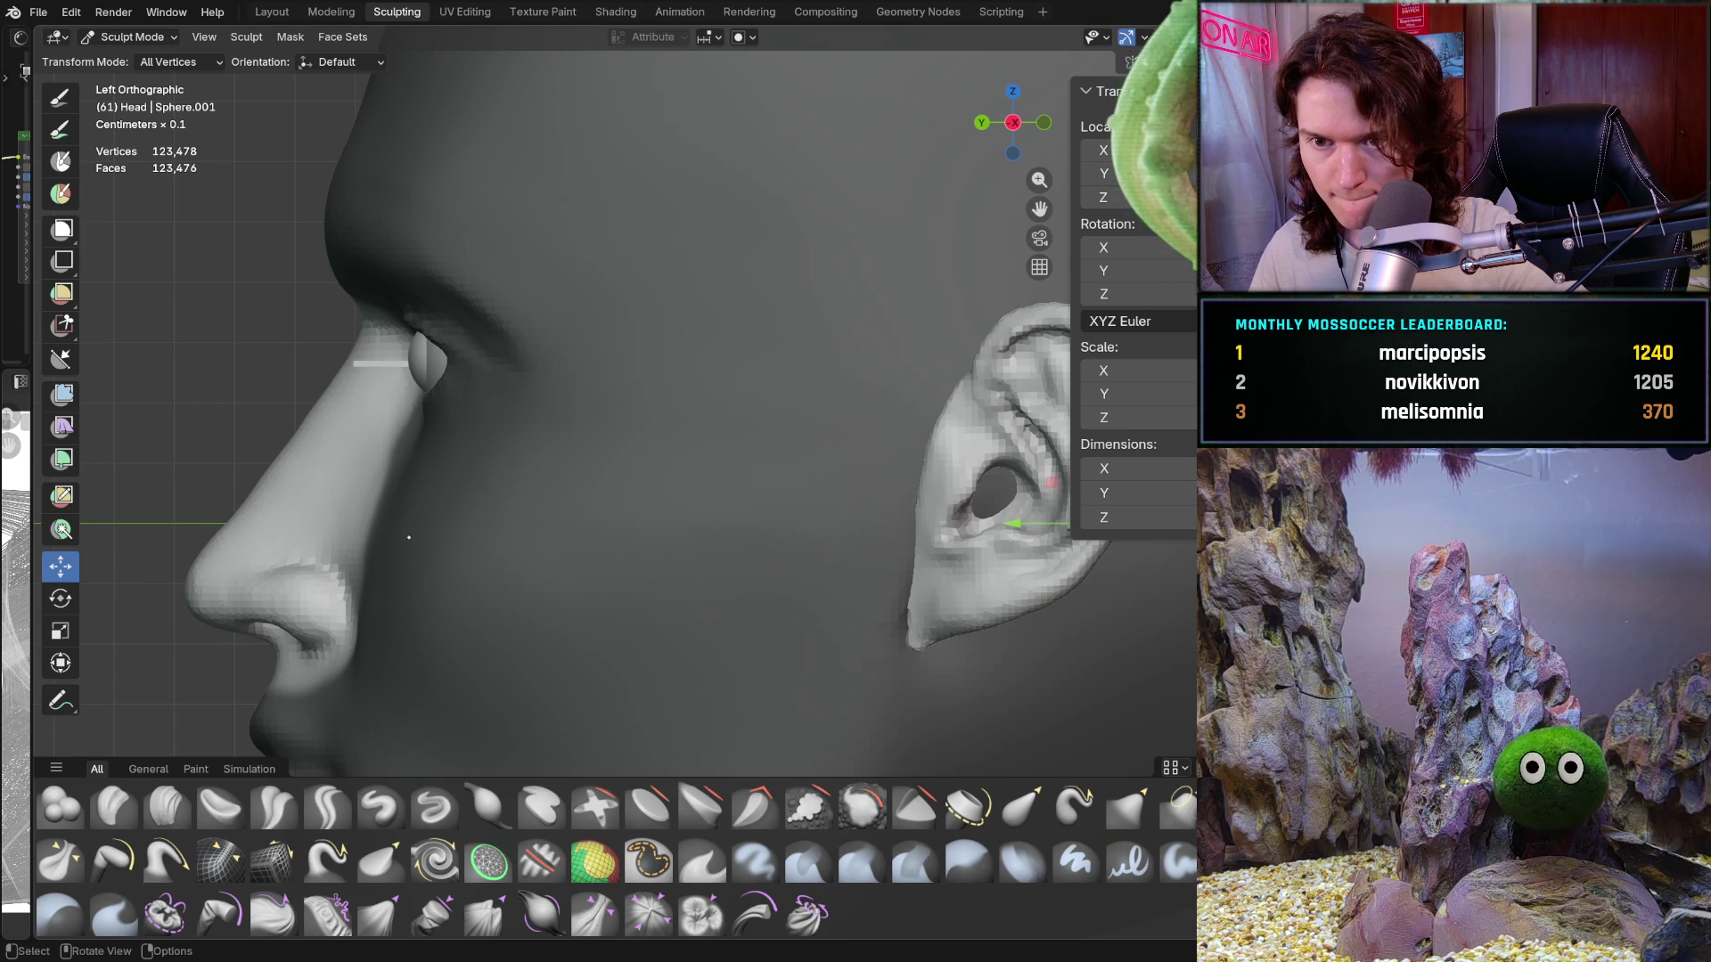
Step: Orbit around the head to inspect, then shift the nose slightly along Y again
middle_click_drag(409, 537, 580, 594)
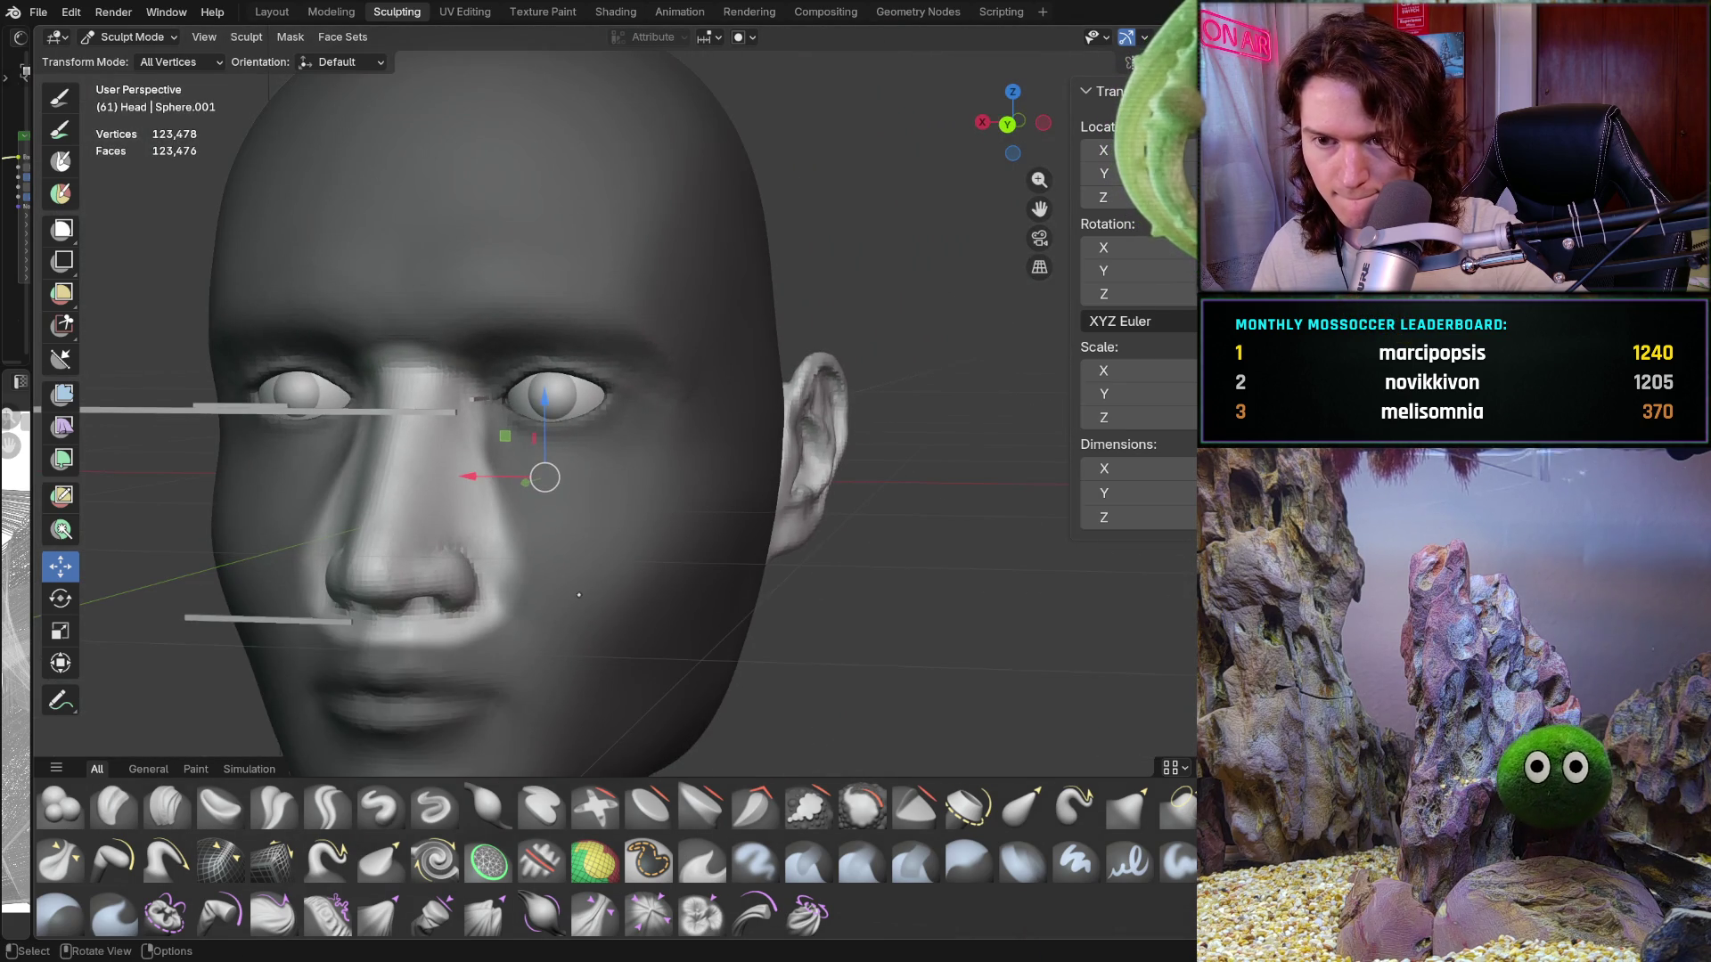
mouse_move(790, 594)
middle_mouse_down()
mouse_move(731, 568)
mouse_move(711, 360)
mouse_move(944, 486)
mouse_move(943, 447)
mouse_move(982, 386)
mouse_move(1007, 383)
middle_mouse_up()
scroll(943, 447, "up", 1)
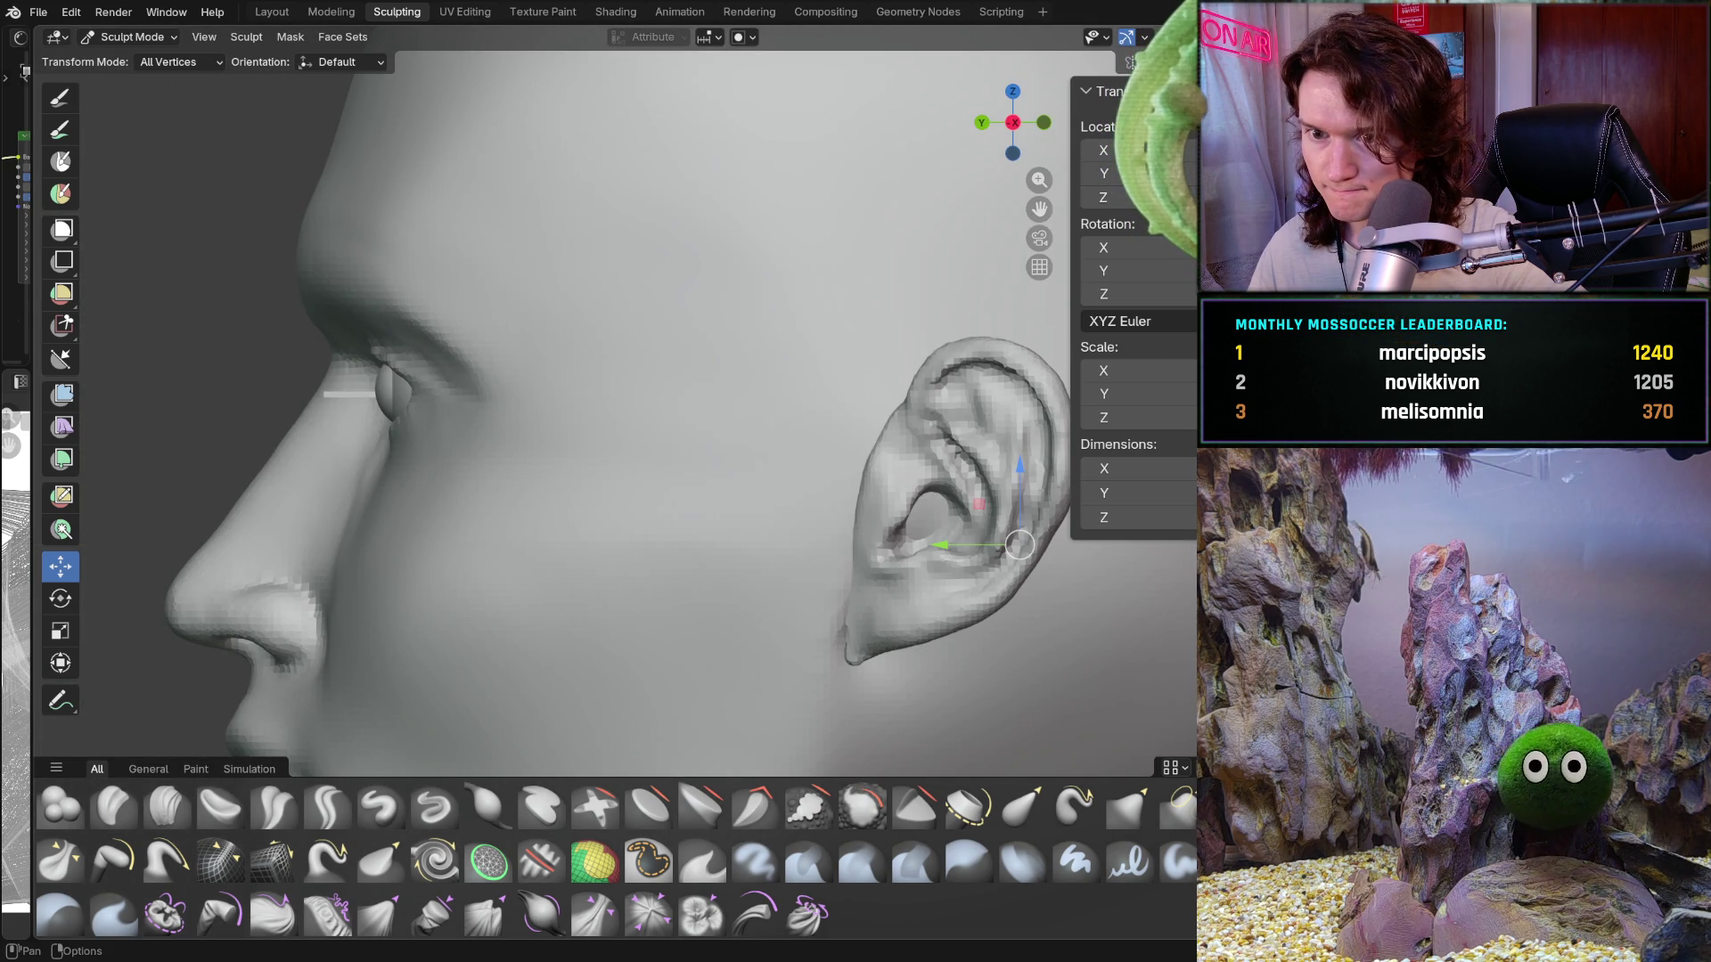
middle_click_drag(850, 497, 852, 577, "shift")
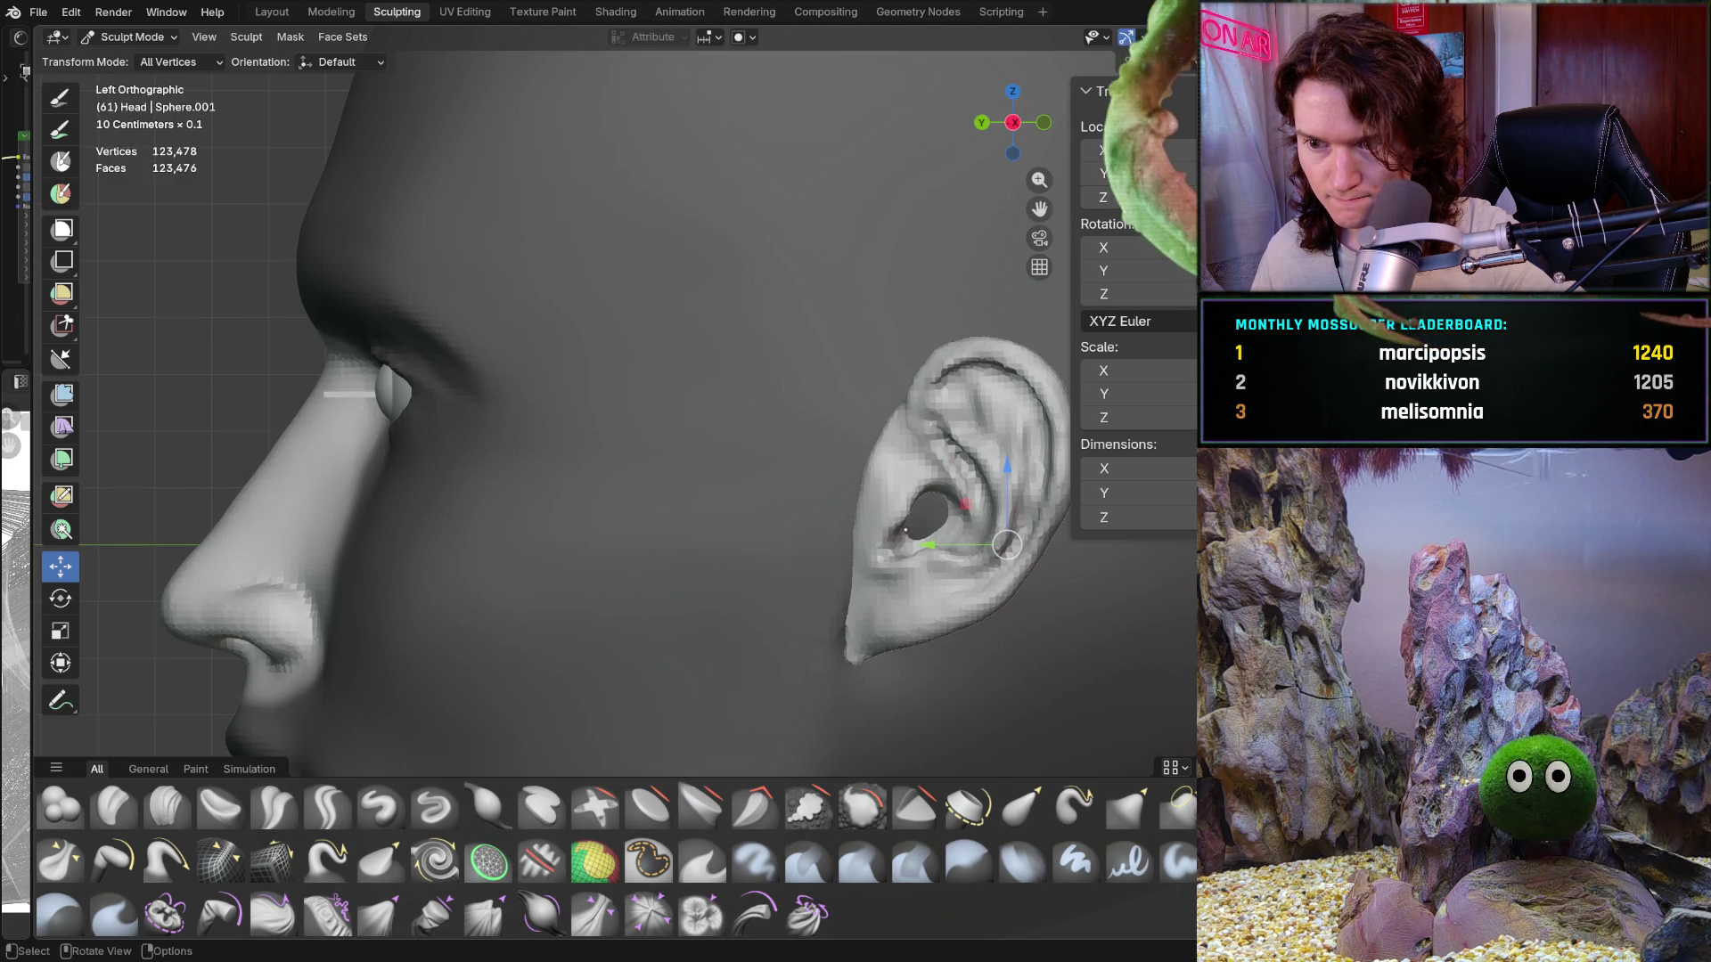
left_click_drag(930, 546, 951, 555)
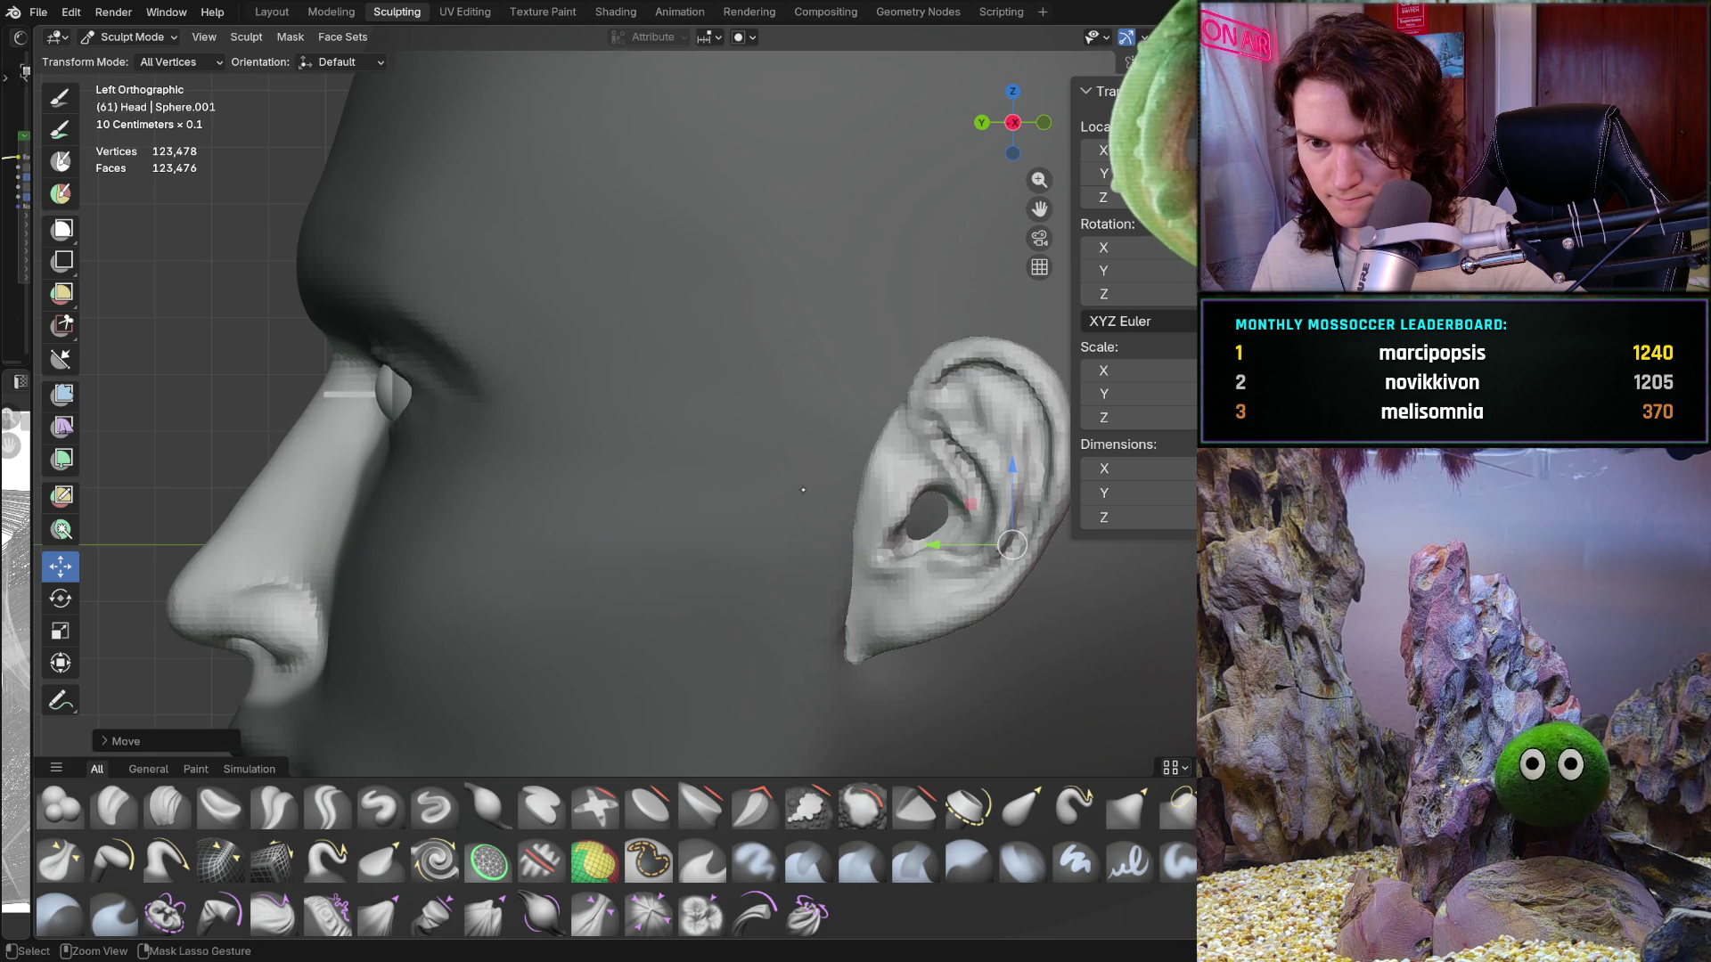
mouse_move(803, 489)
middle_mouse_down()
mouse_move(980, 562)
mouse_move(1052, 148)
middle_mouse_up()
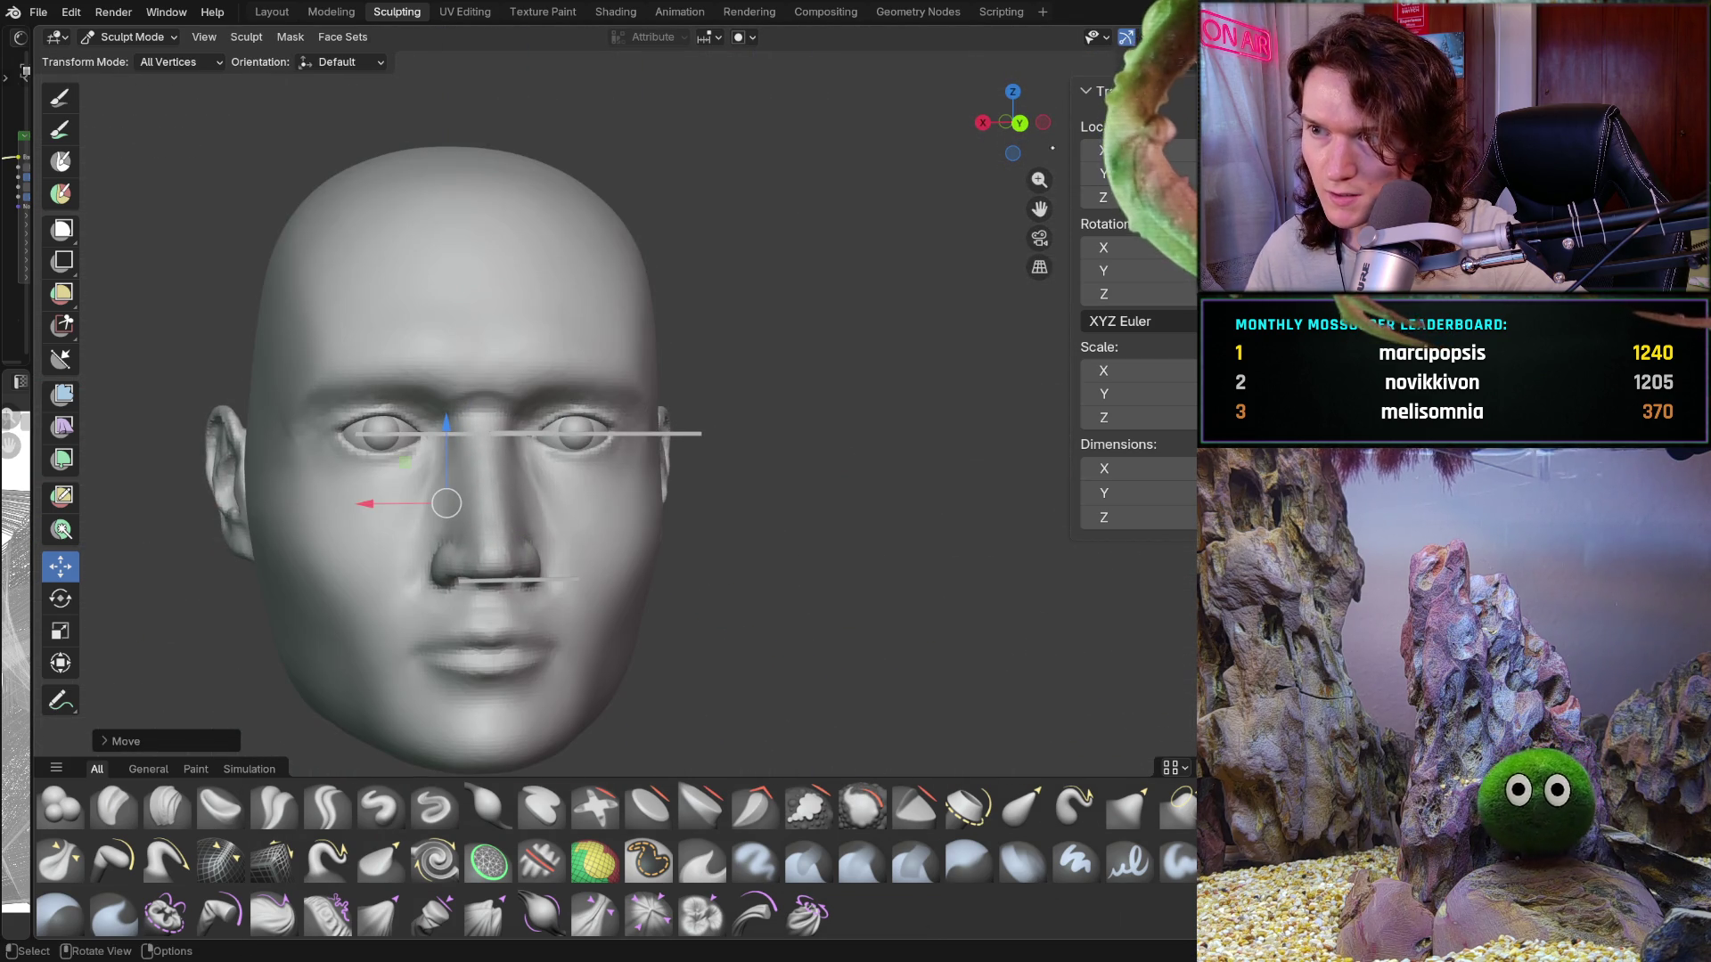
left_click_drag(1052, 148, 1007, 156)
scroll(589, 482, "up", 5)
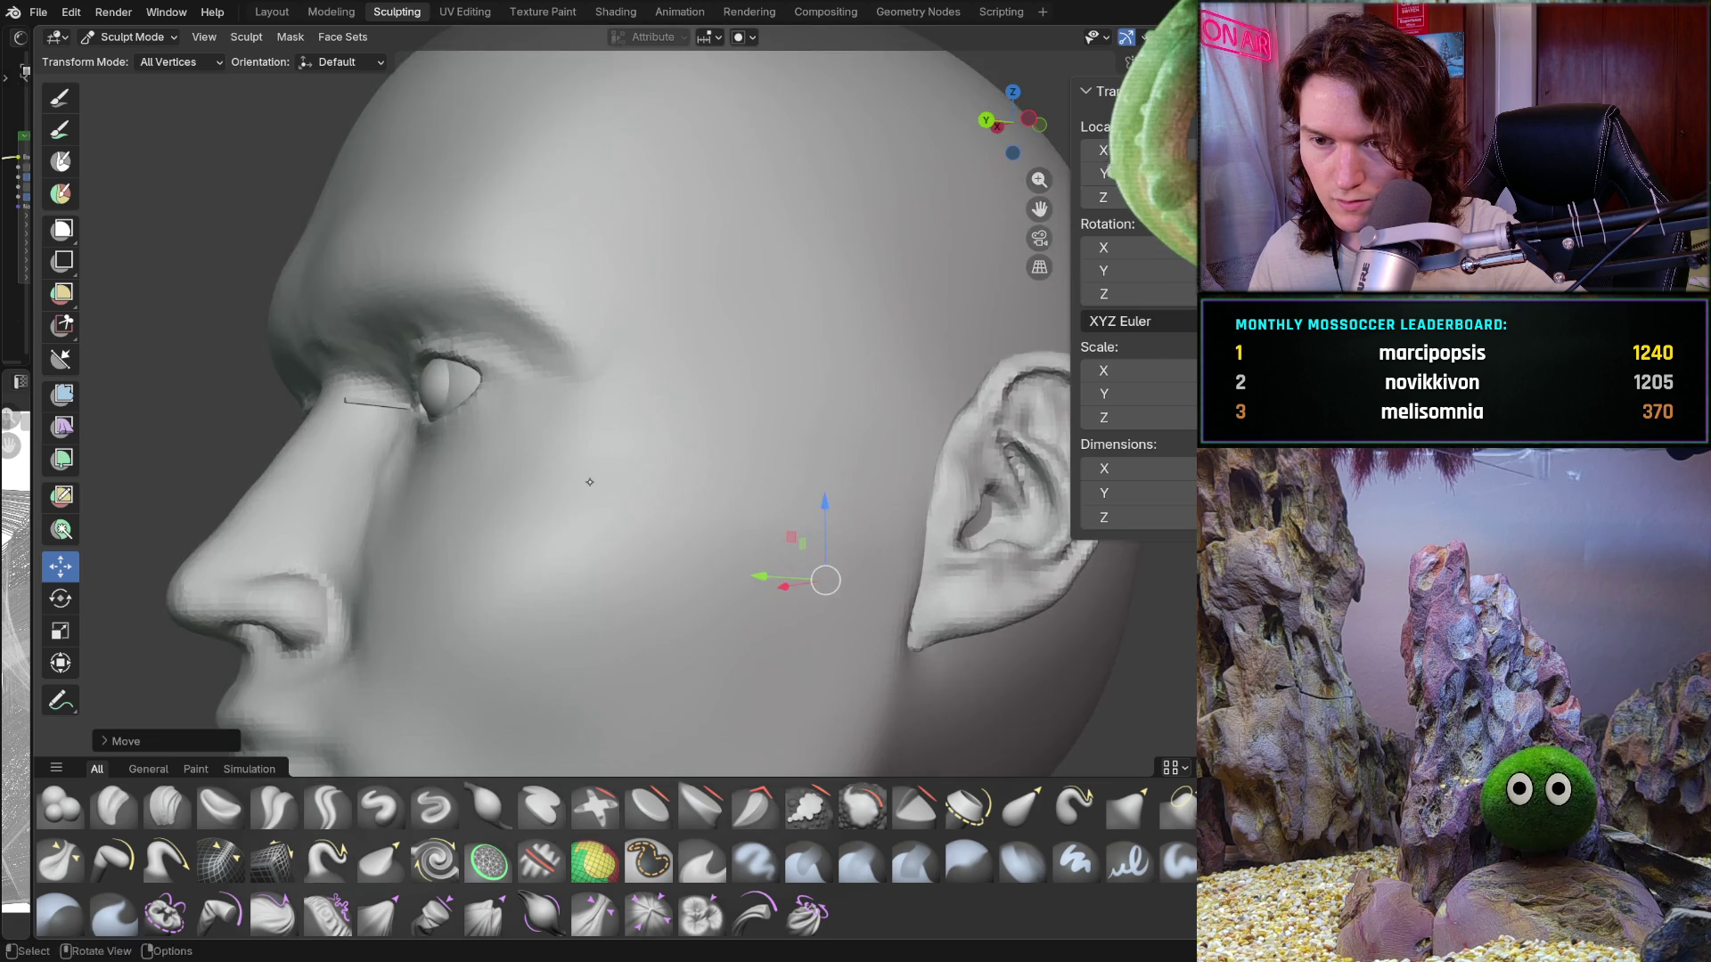
middle_click_drag(589, 482, 676, 565)
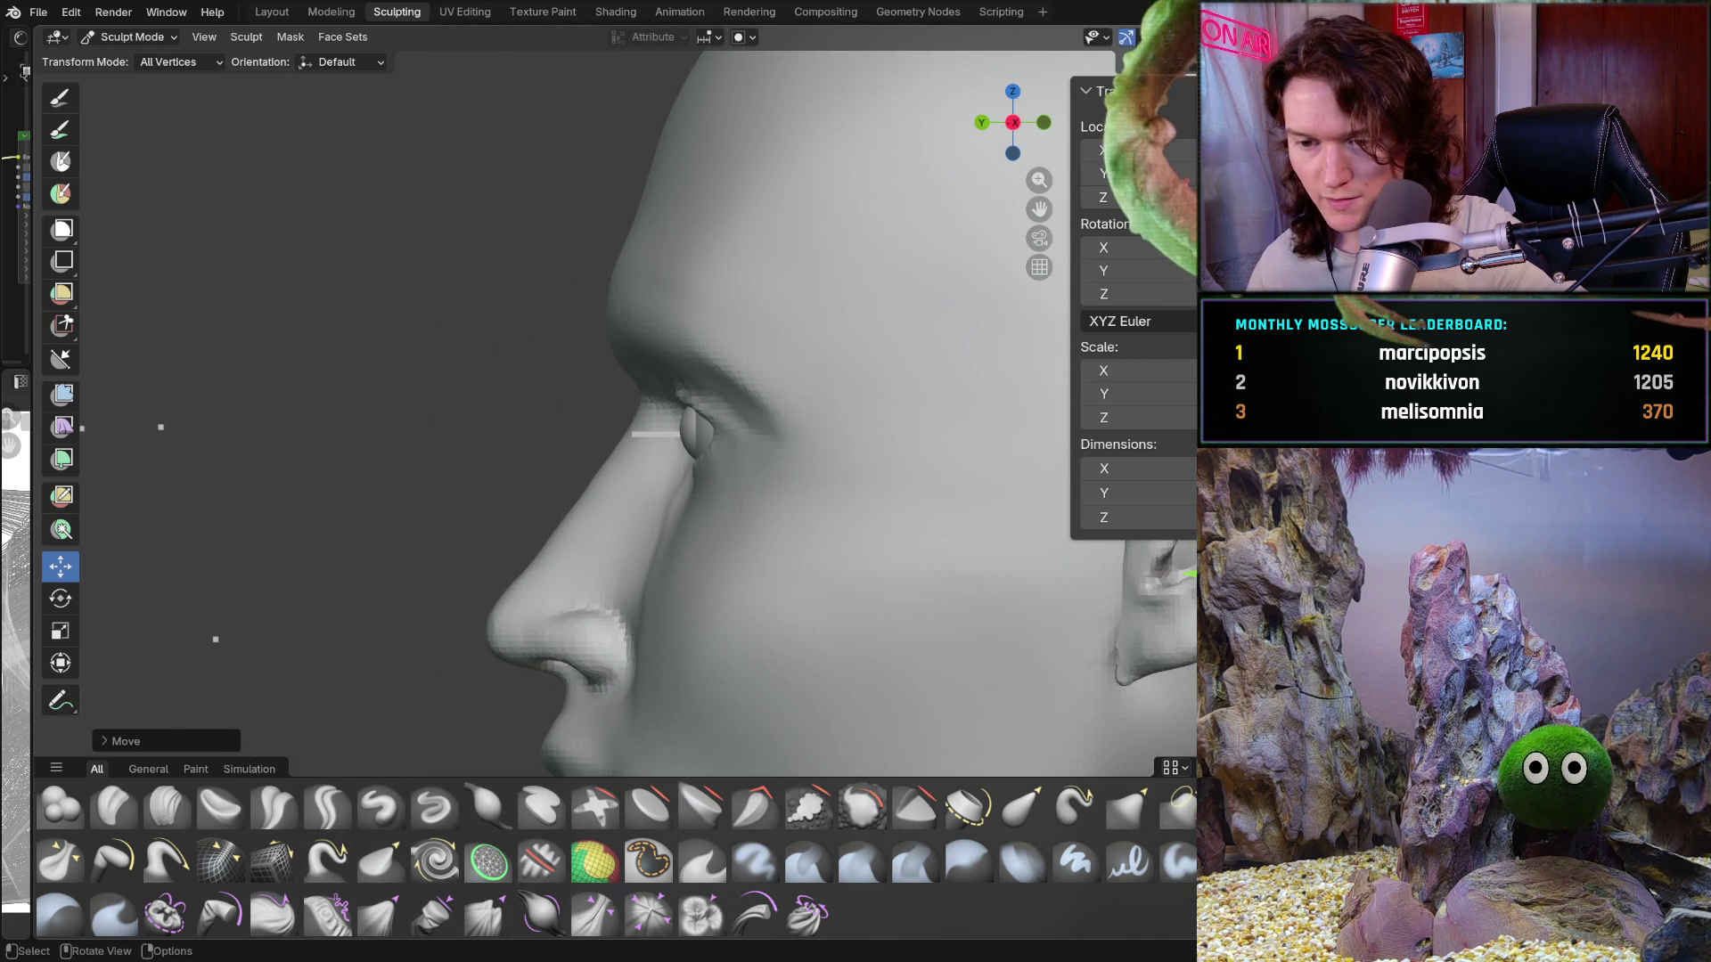
scroll(683, 501, "down", 5)
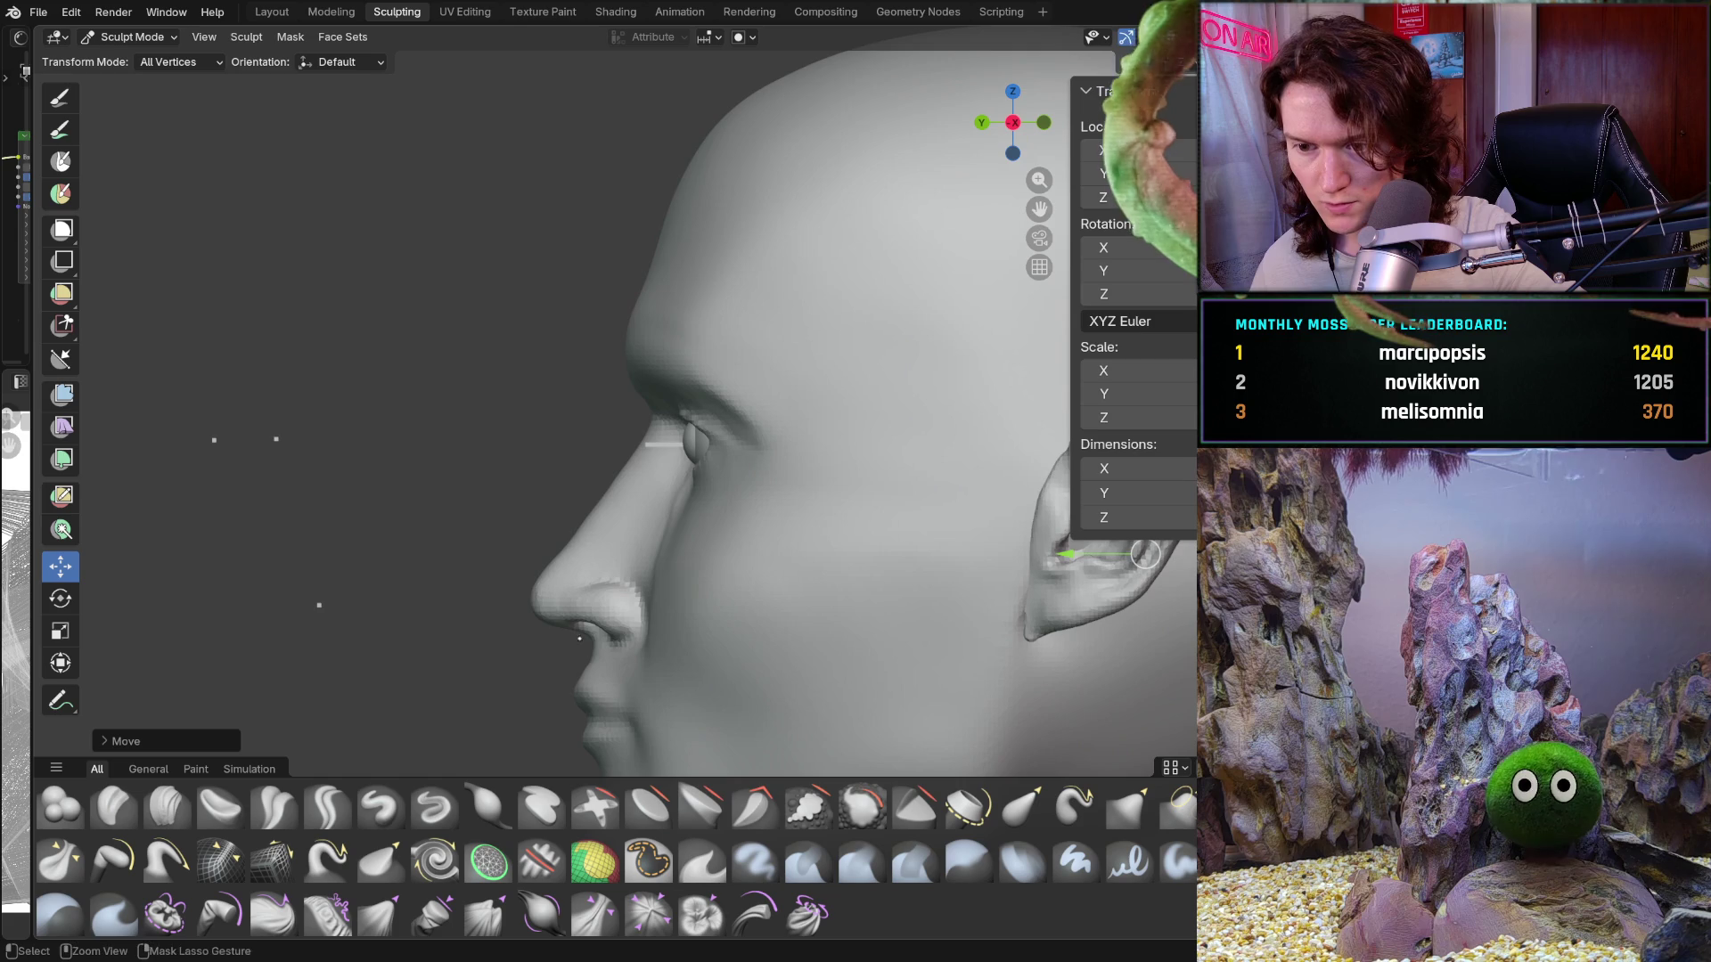
middle_click_drag(603, 676, 915, 570)
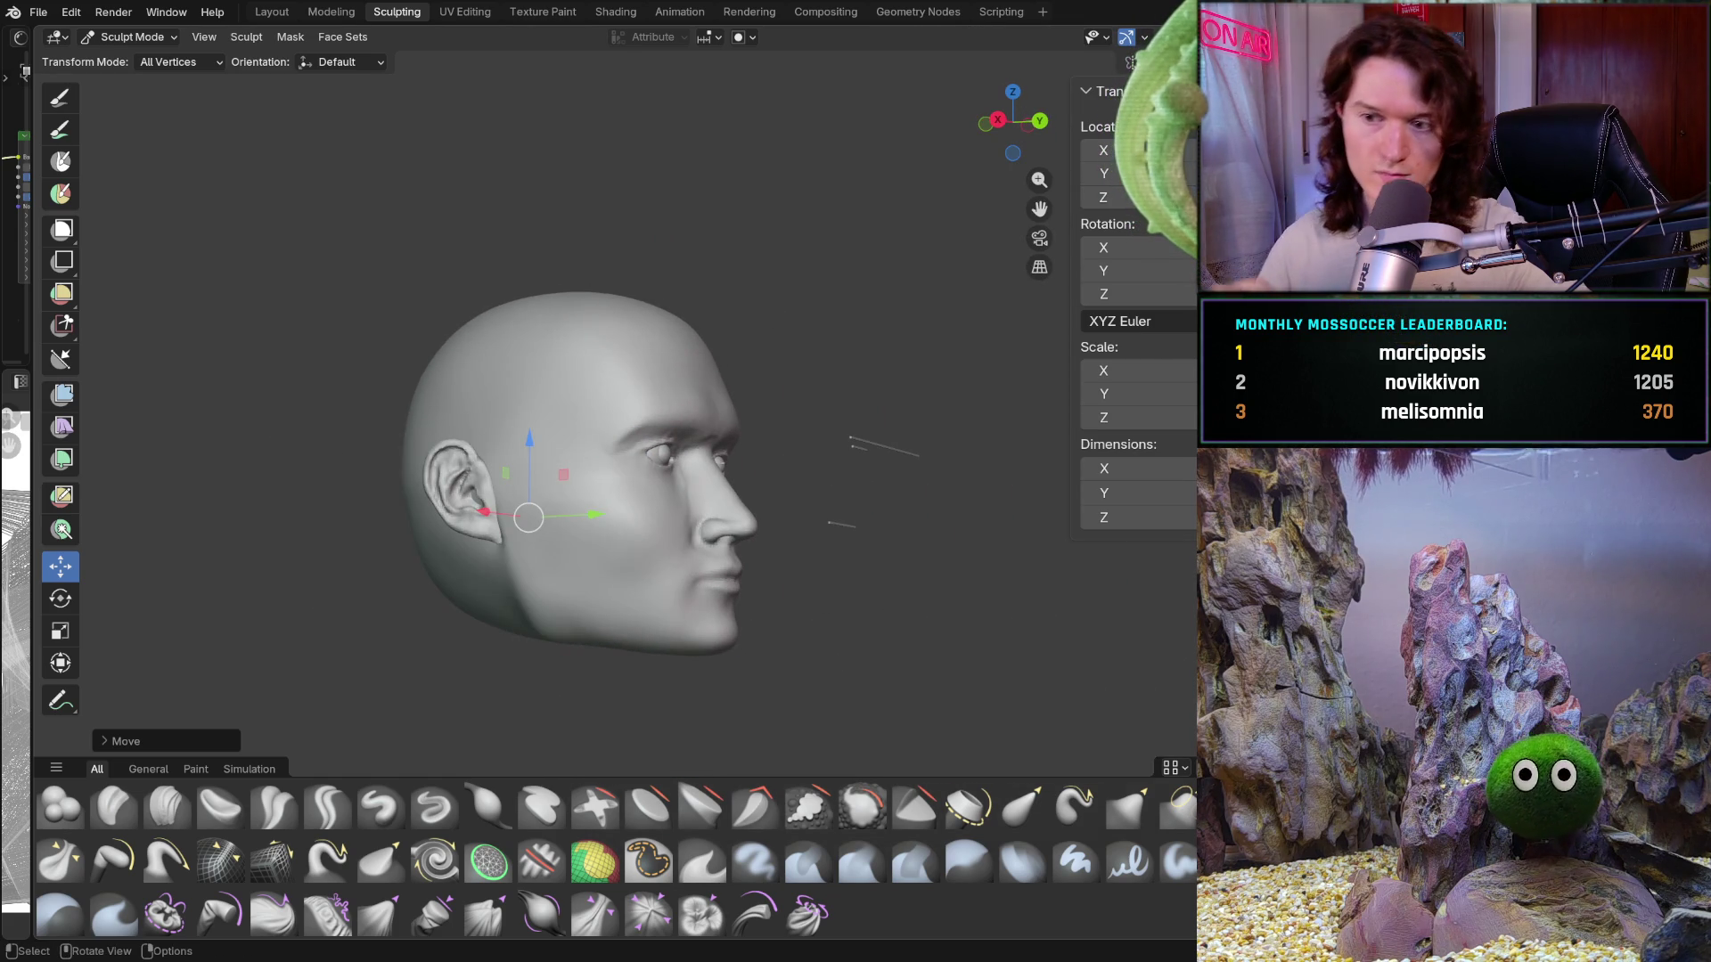
key("shift")
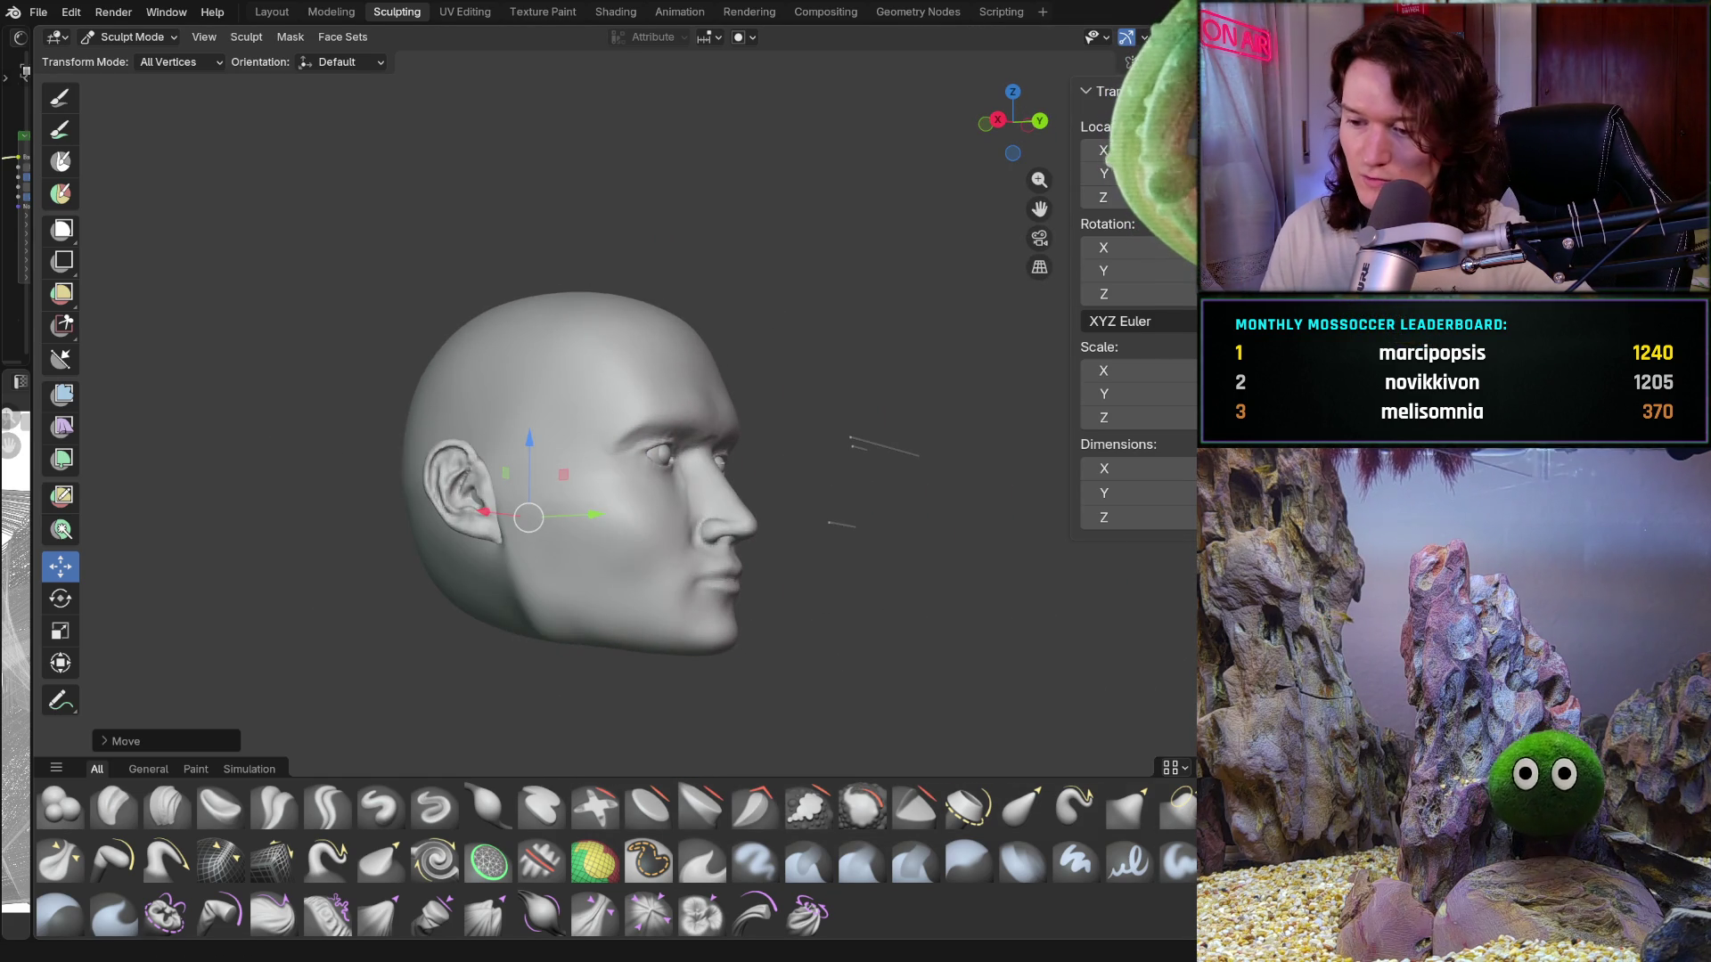